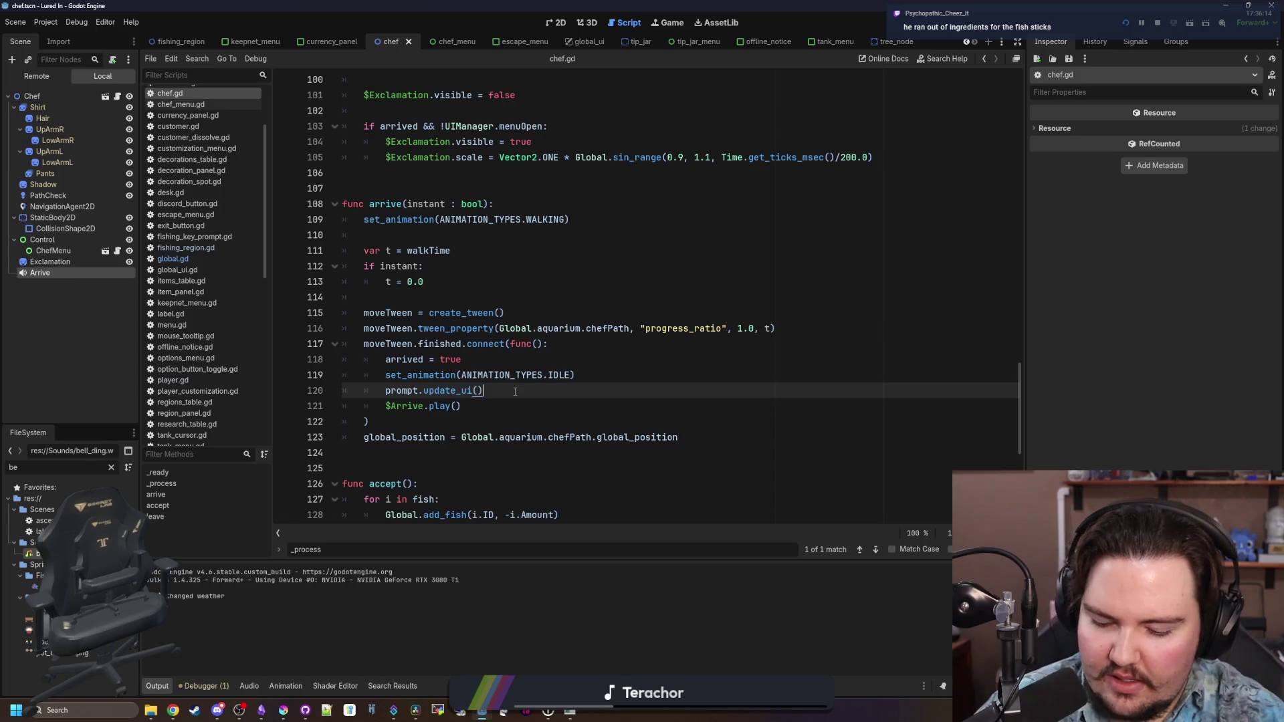
Wrap $Arrive.play() in chef.gd's arrive() under an 'if !instant:' check.
key(Return)
text(if !instant:)
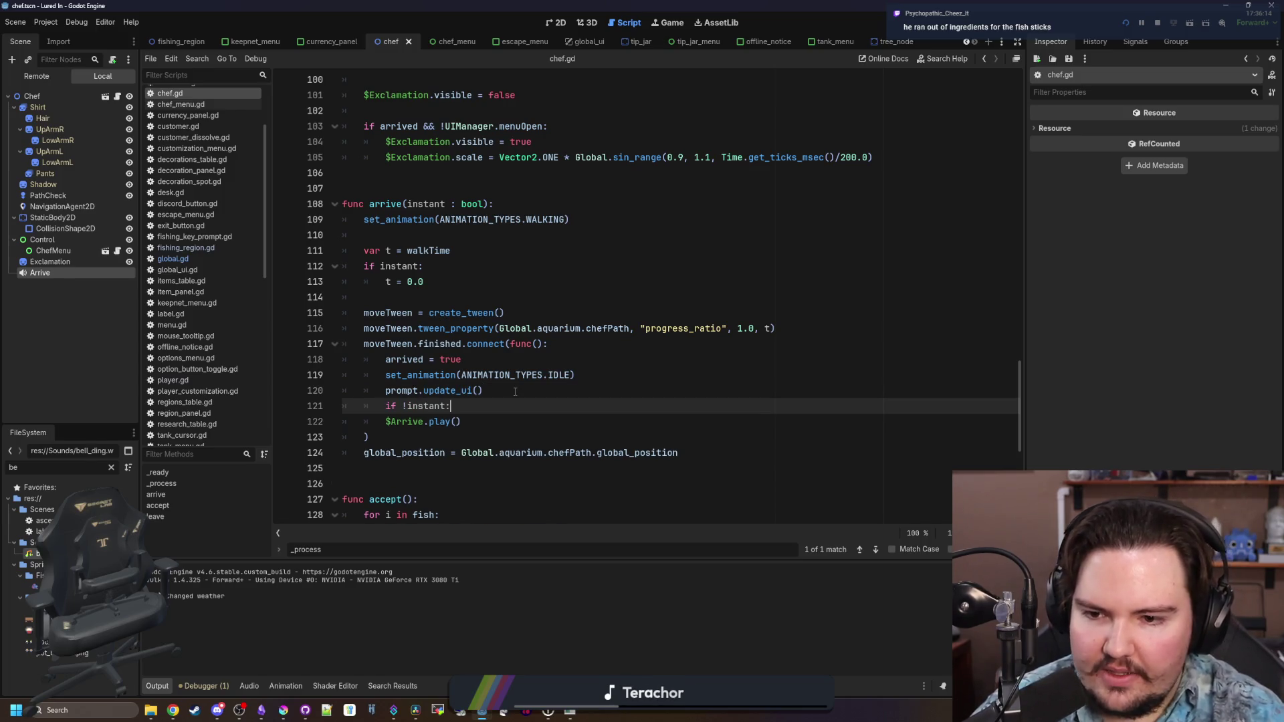
click(385, 425)
key(Tab)
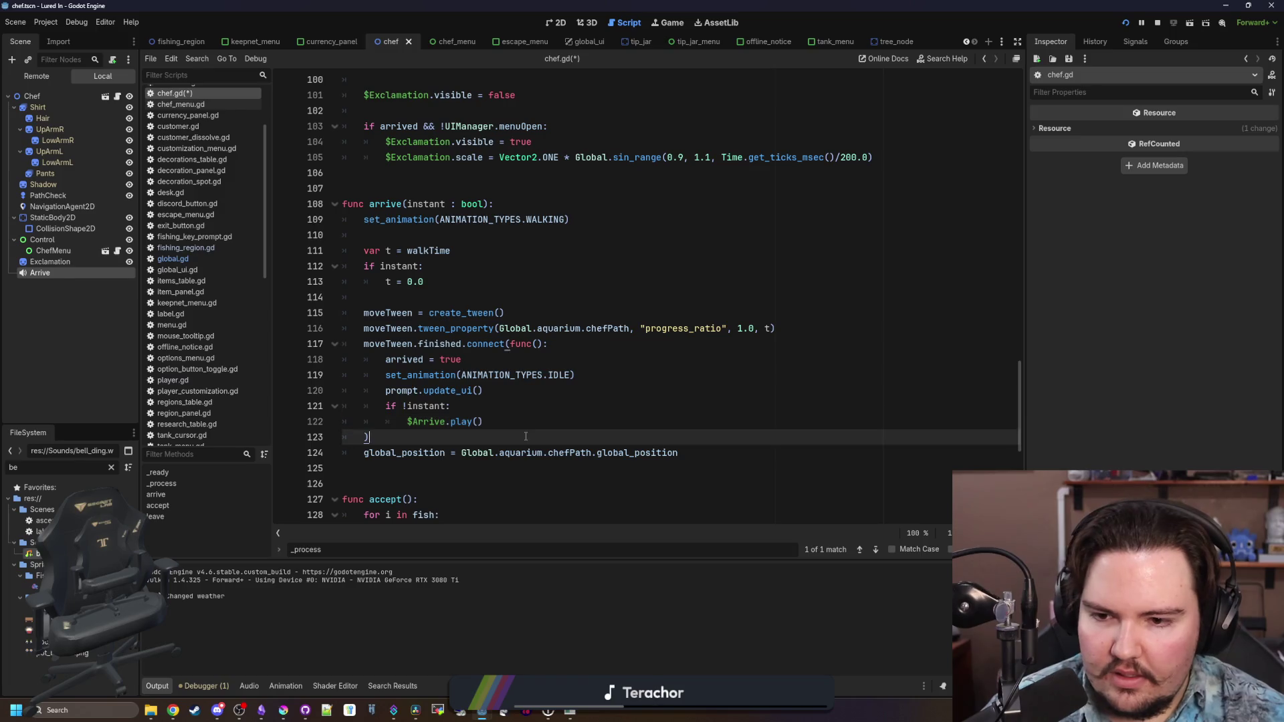
click(535, 427)
key(ctrl+s)
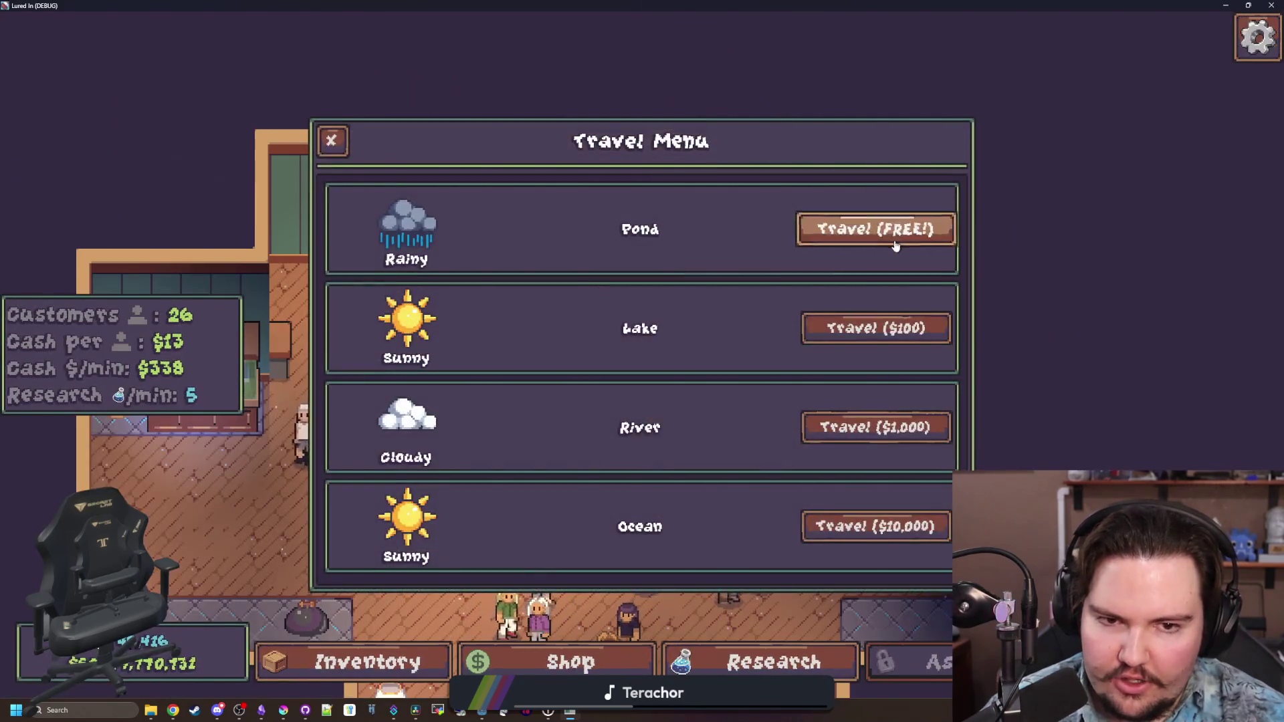
Travel to the pond, return to the main menu, start playing and decline the chef's offer.
click(892, 247)
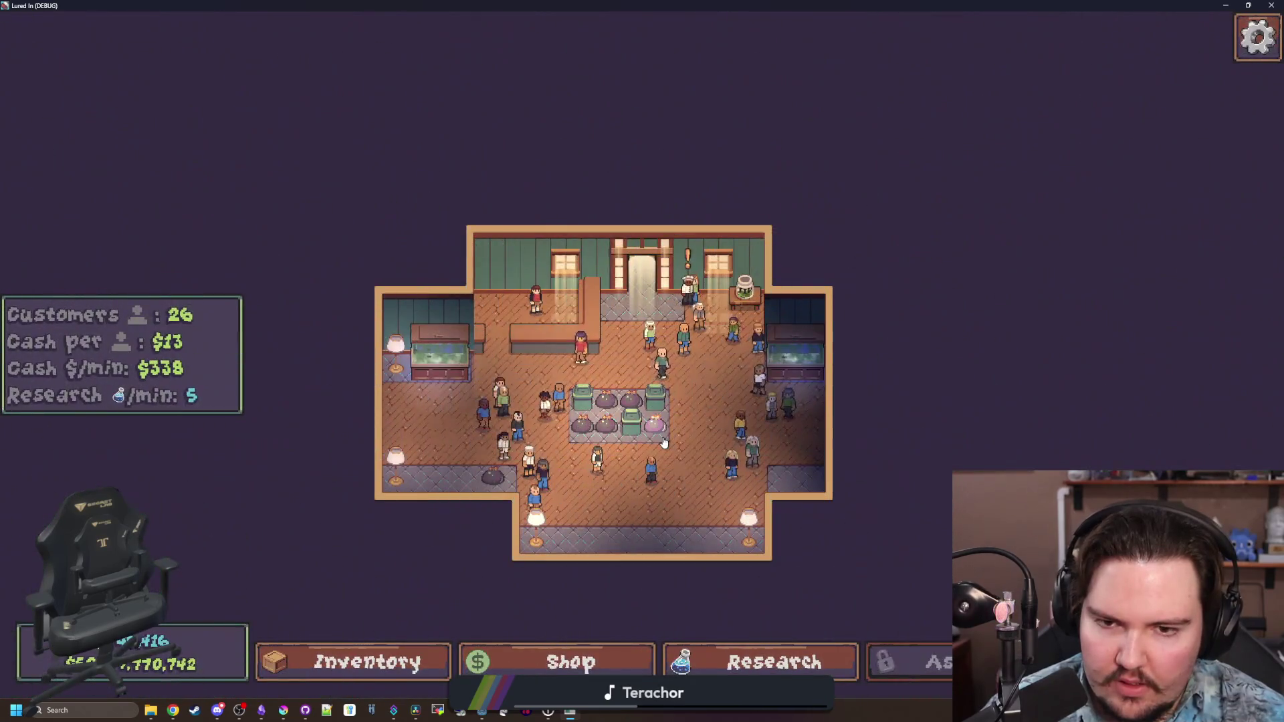
key(Escape)
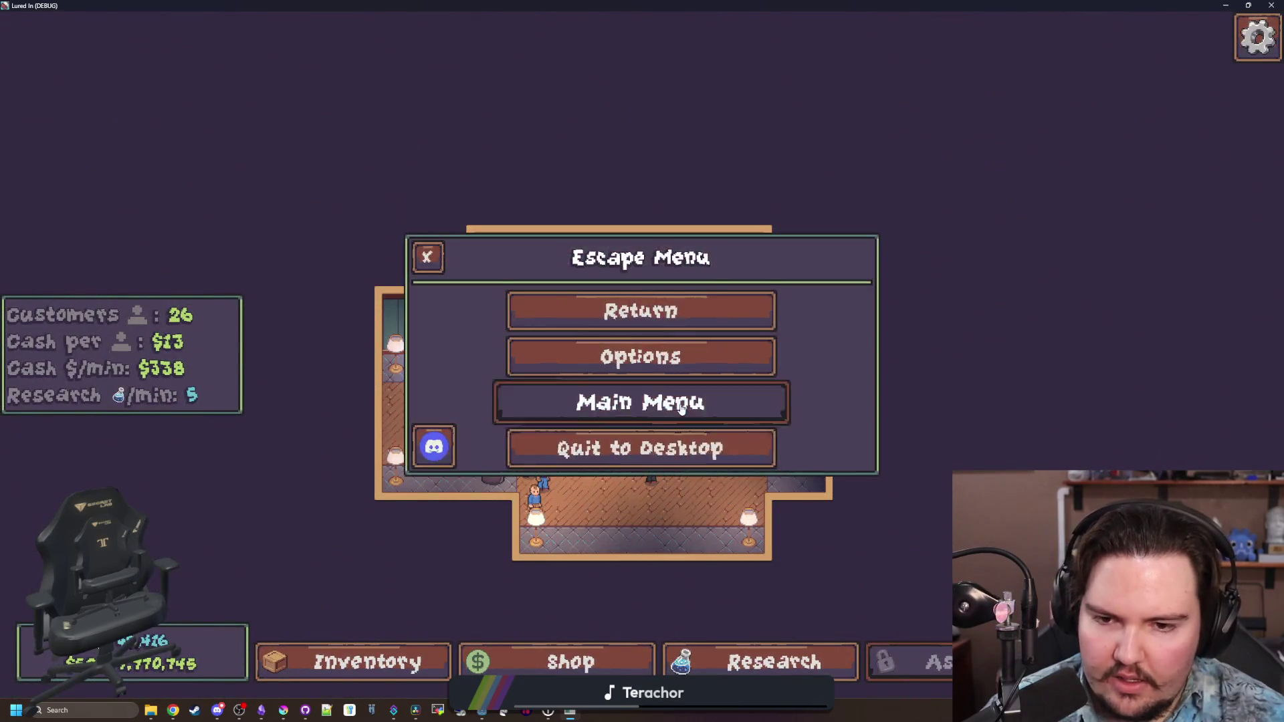
click(641, 400)
click(179, 439)
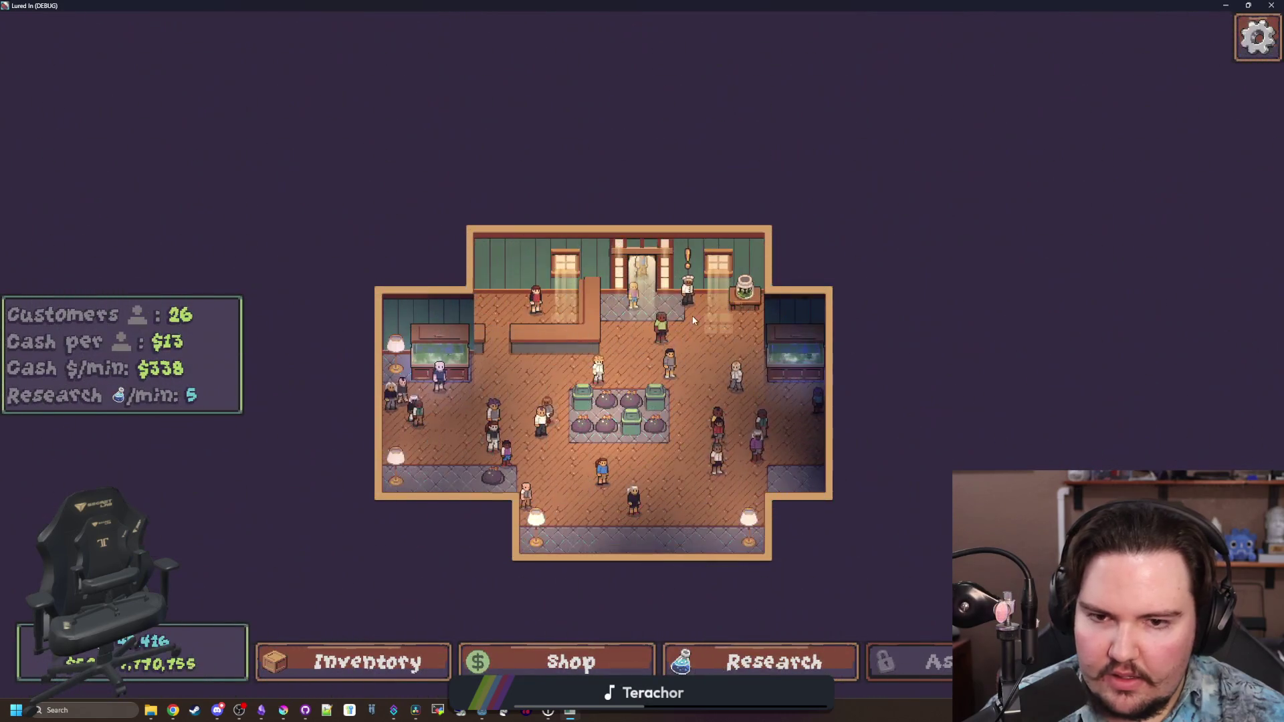
click(736, 395)
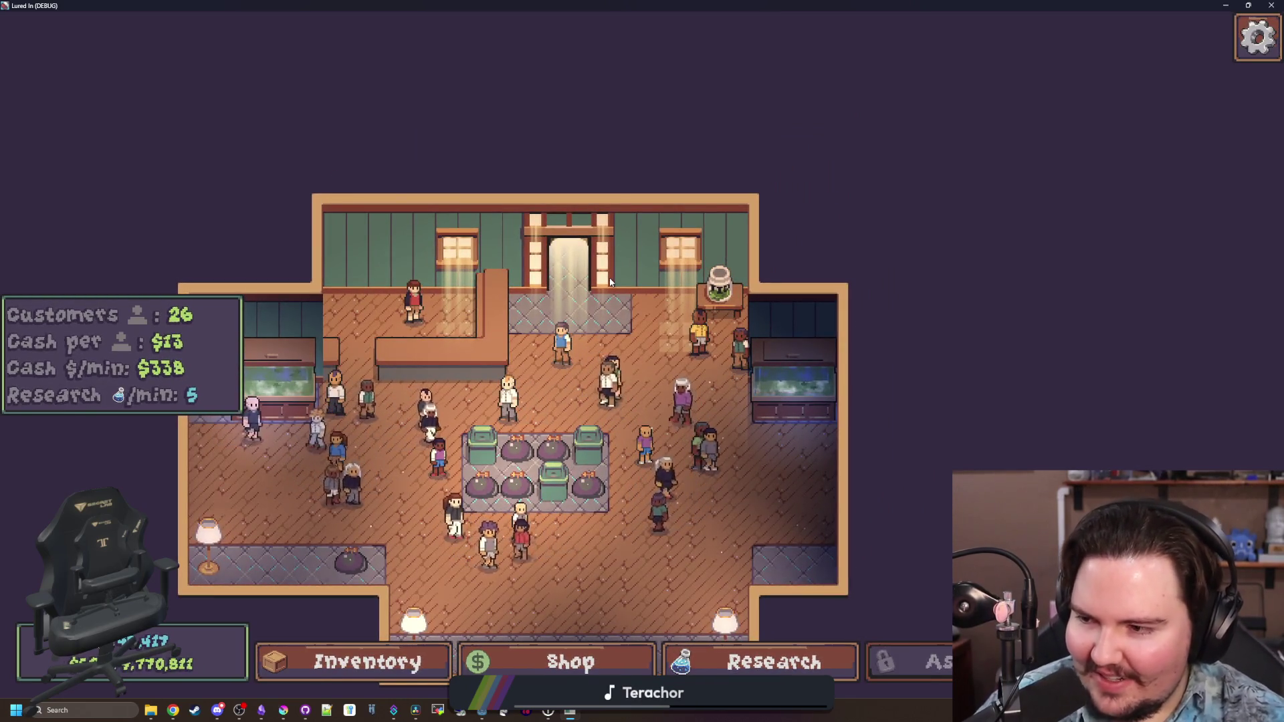
Pan and zoom around the shop, drag the doorway customer, then quit to the editor.
scroll(611, 284, up, 3)
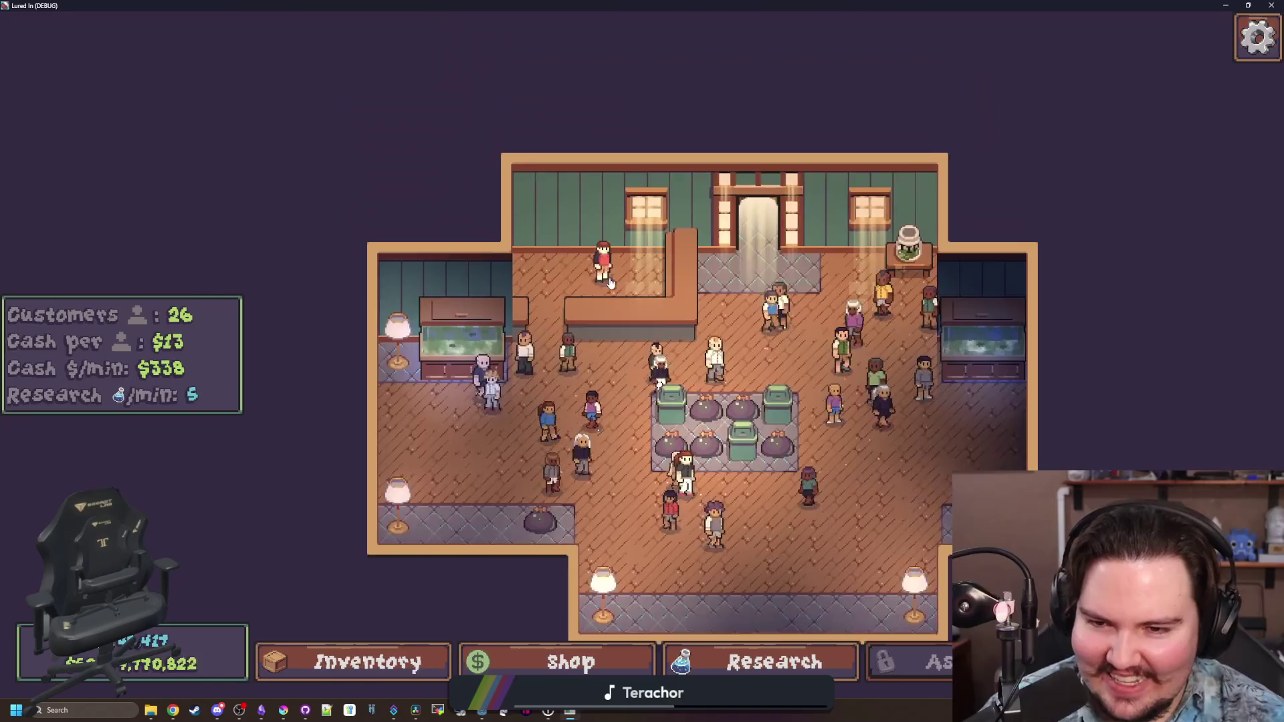
key(d)
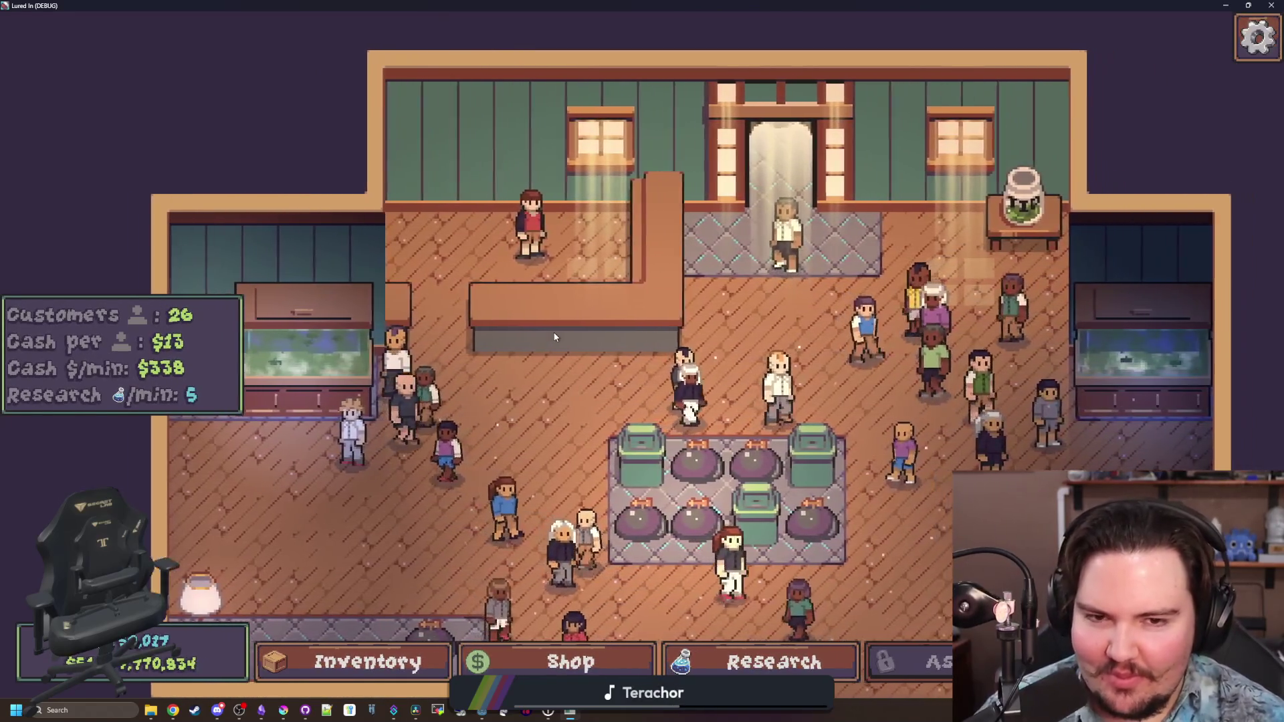
scroll(582, 332, up, 2)
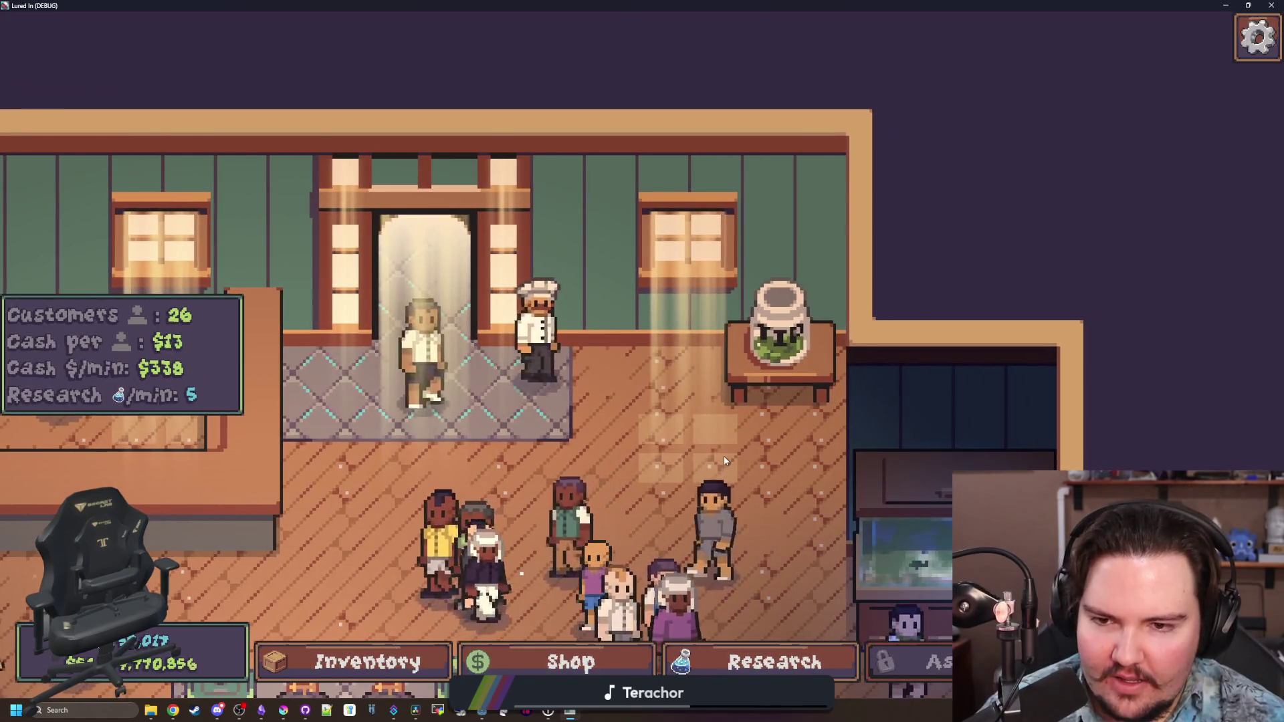
key(s)
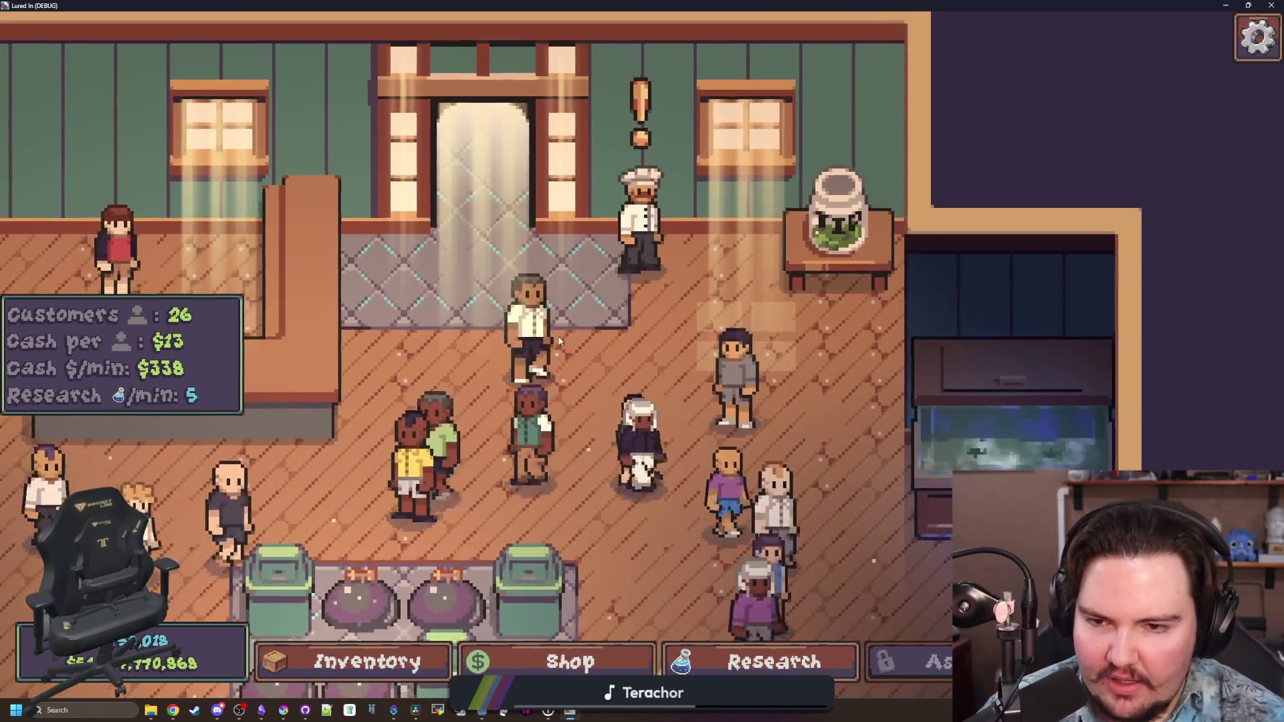
drag(462, 281, 466, 273)
scroll(467, 273, down, 5)
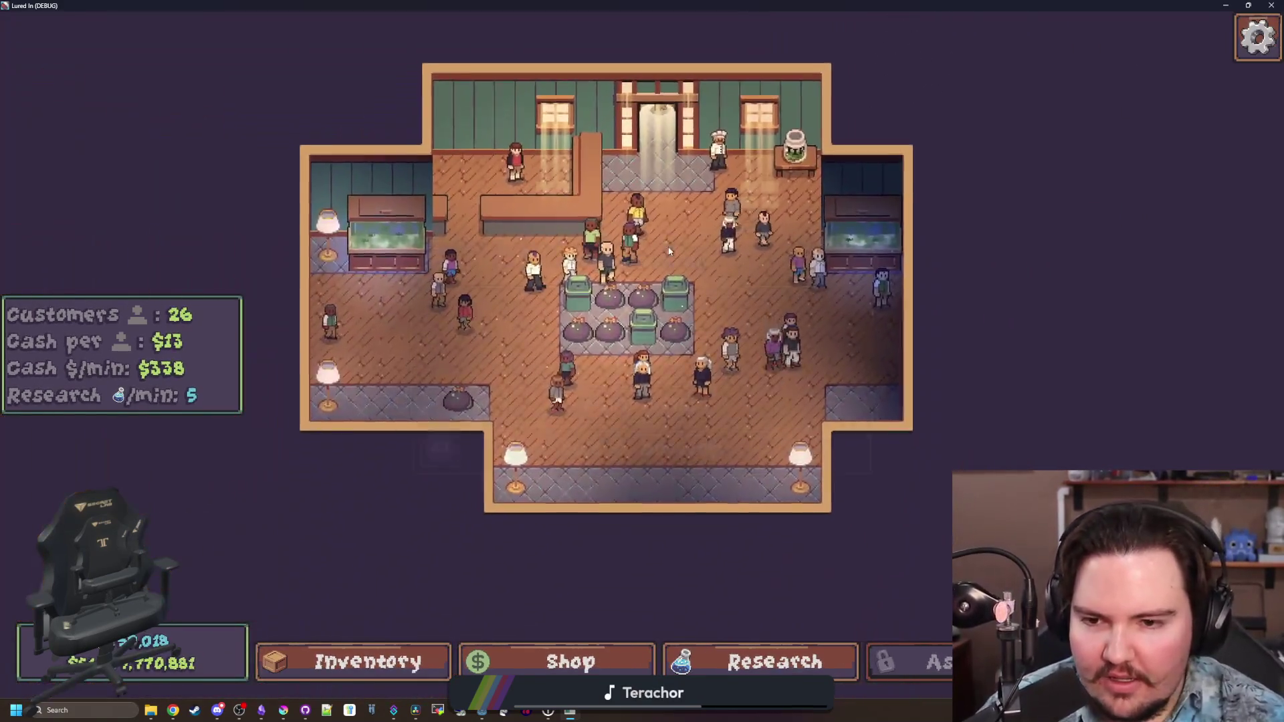
key(Escape)
click(637, 448)
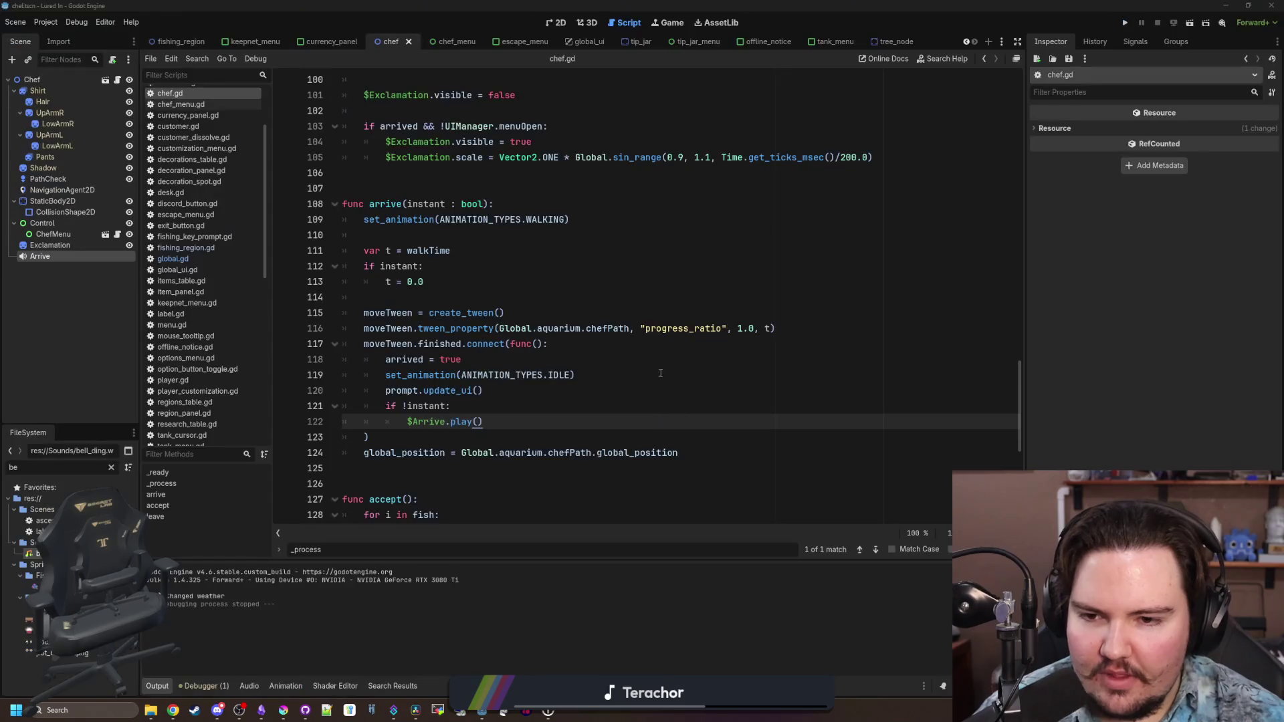
Read down the Lured In TODO note in Obsidian to the Story section, then switch back to Godot.
click(440, 297)
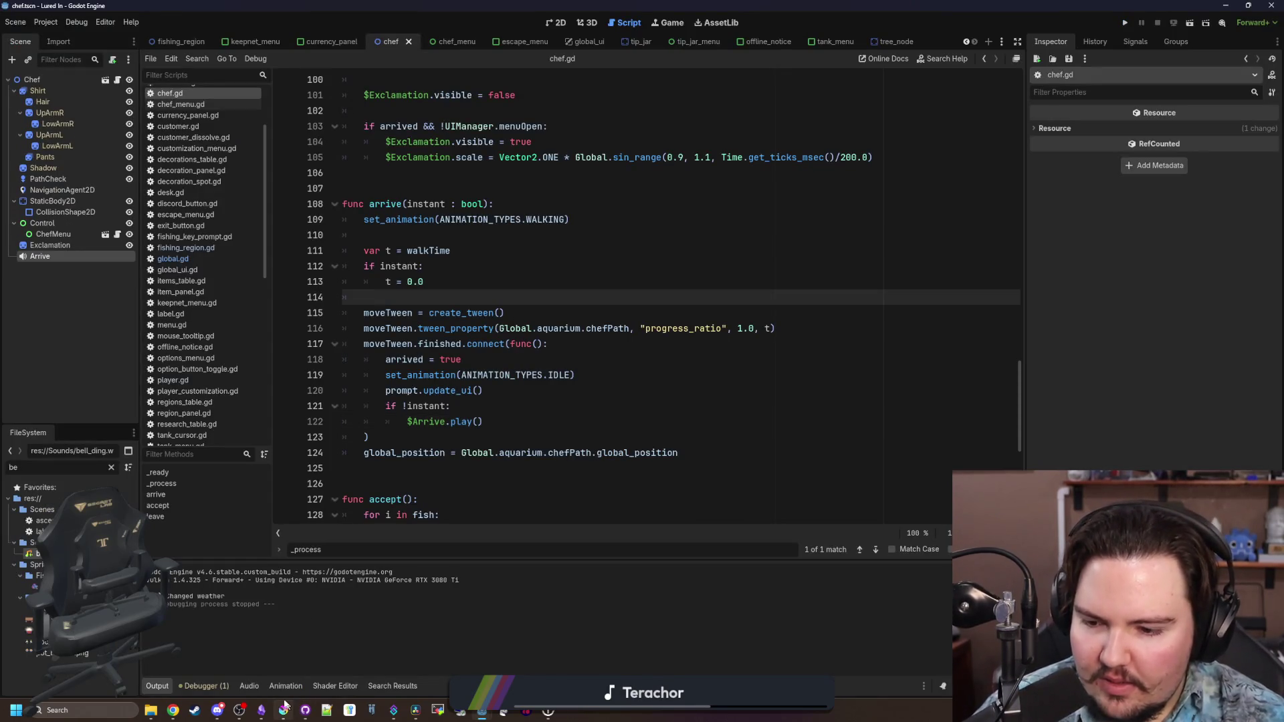
click(260, 710)
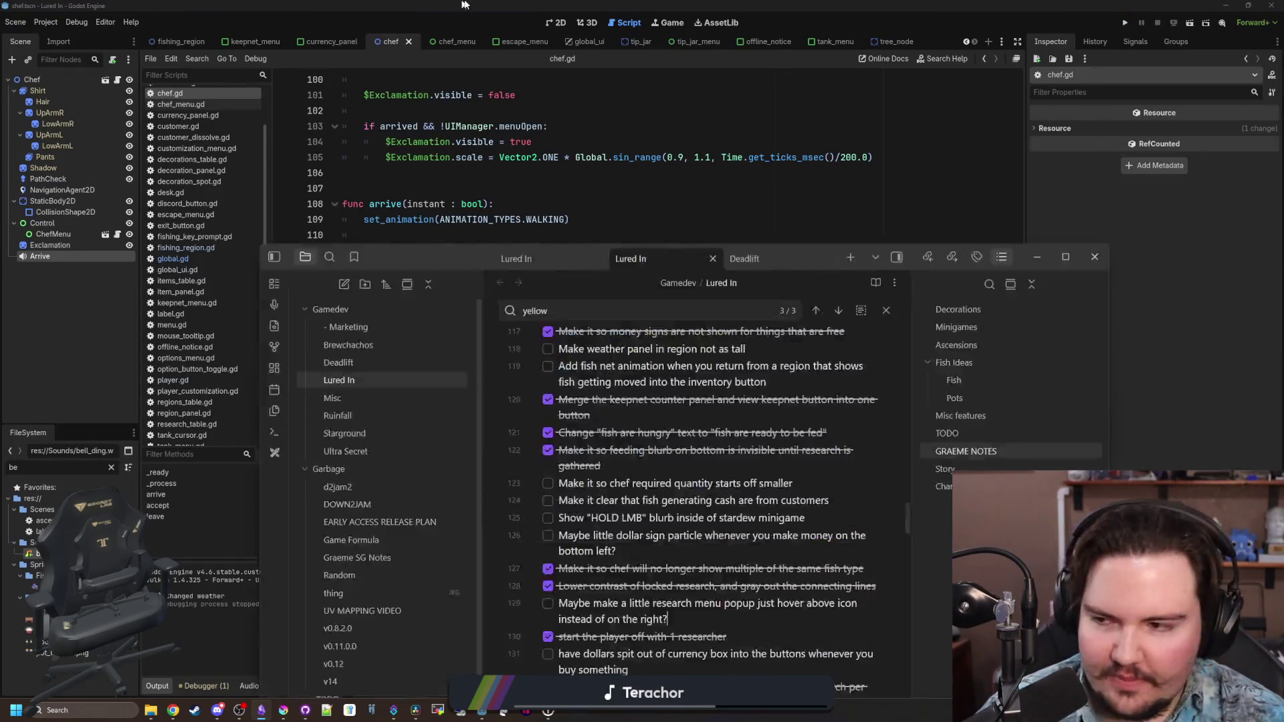
scroll(547, 418, up, 10)
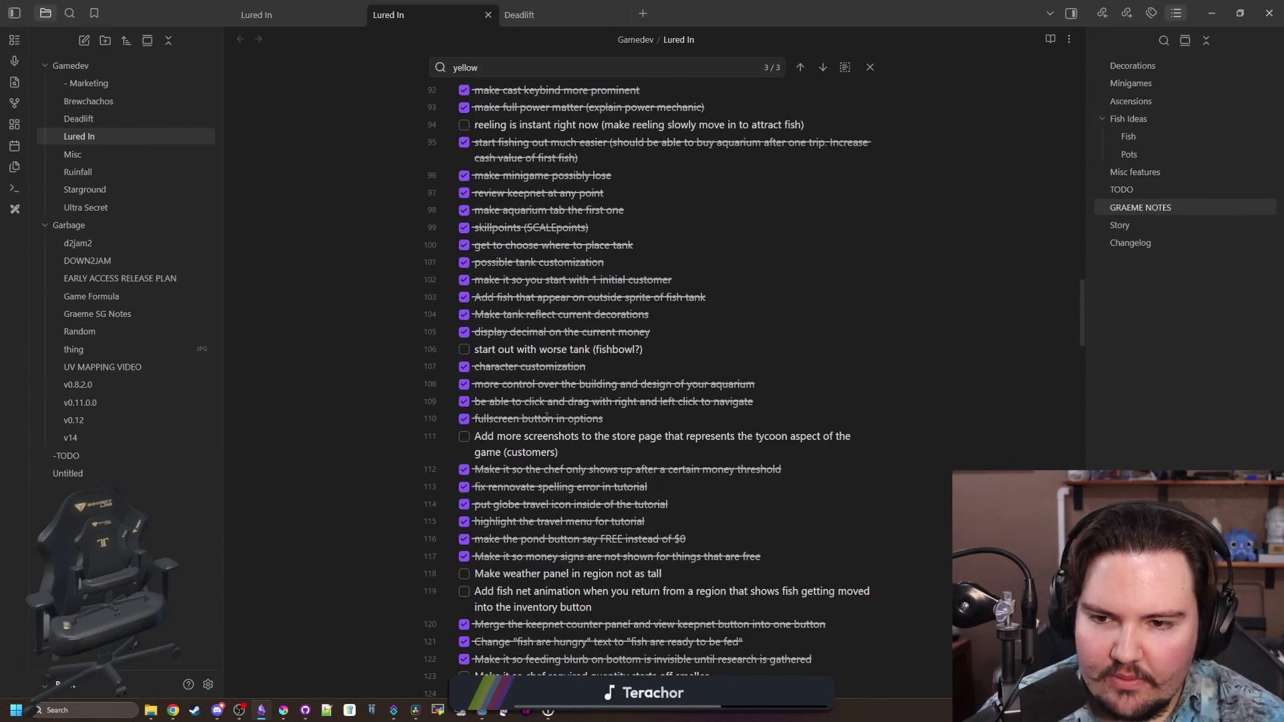
scroll(551, 417, down, 5)
scroll(554, 416, down, 3)
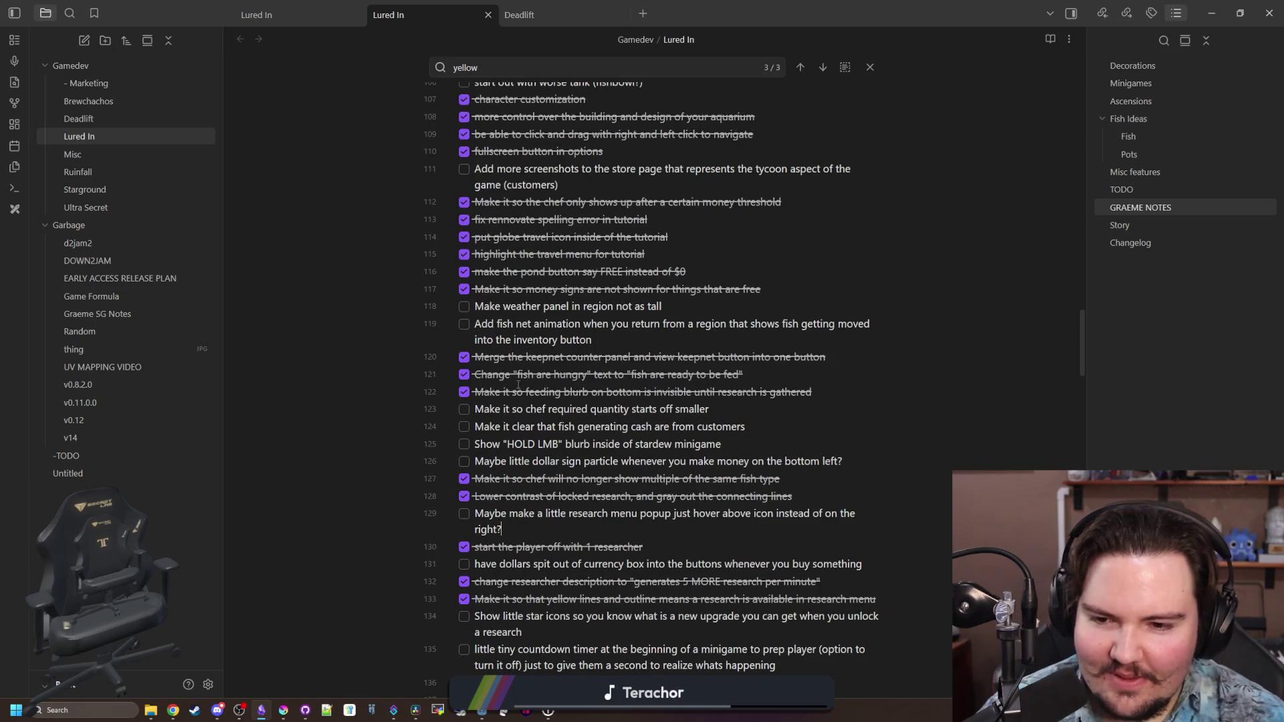
scroll(518, 384, down, 1)
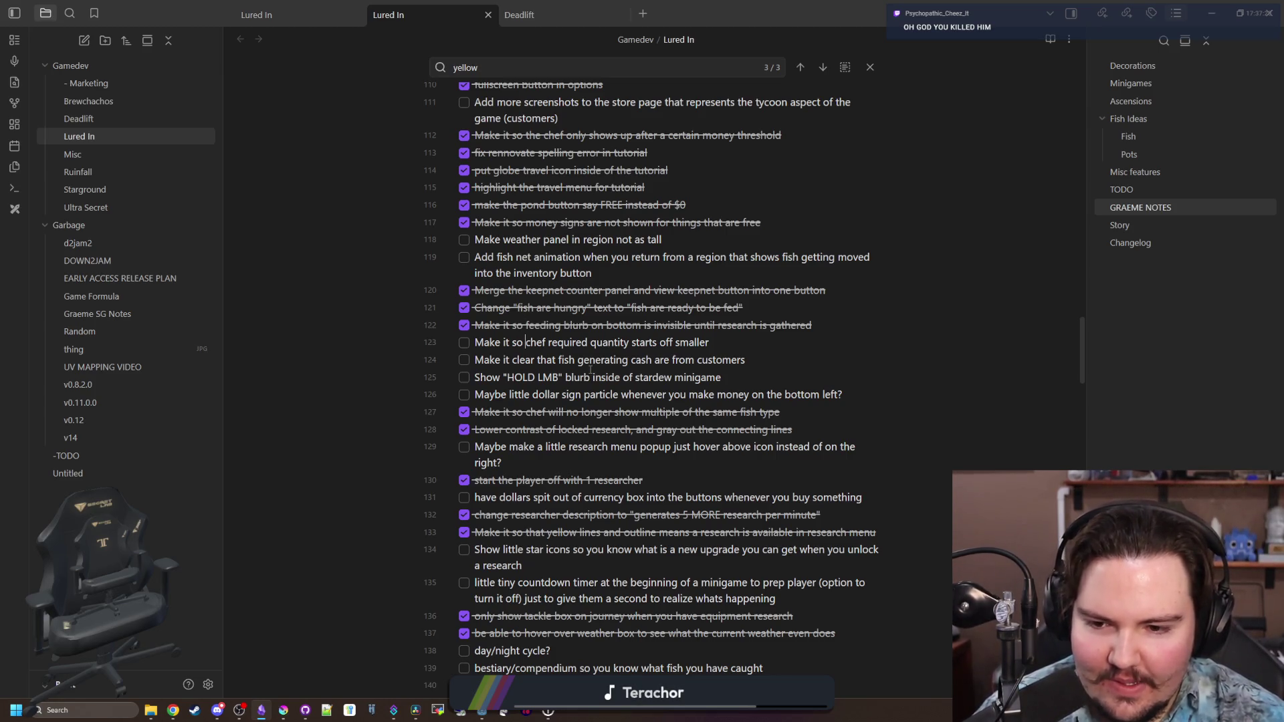
scroll(591, 370, down, 3)
scroll(591, 369, down, 2)
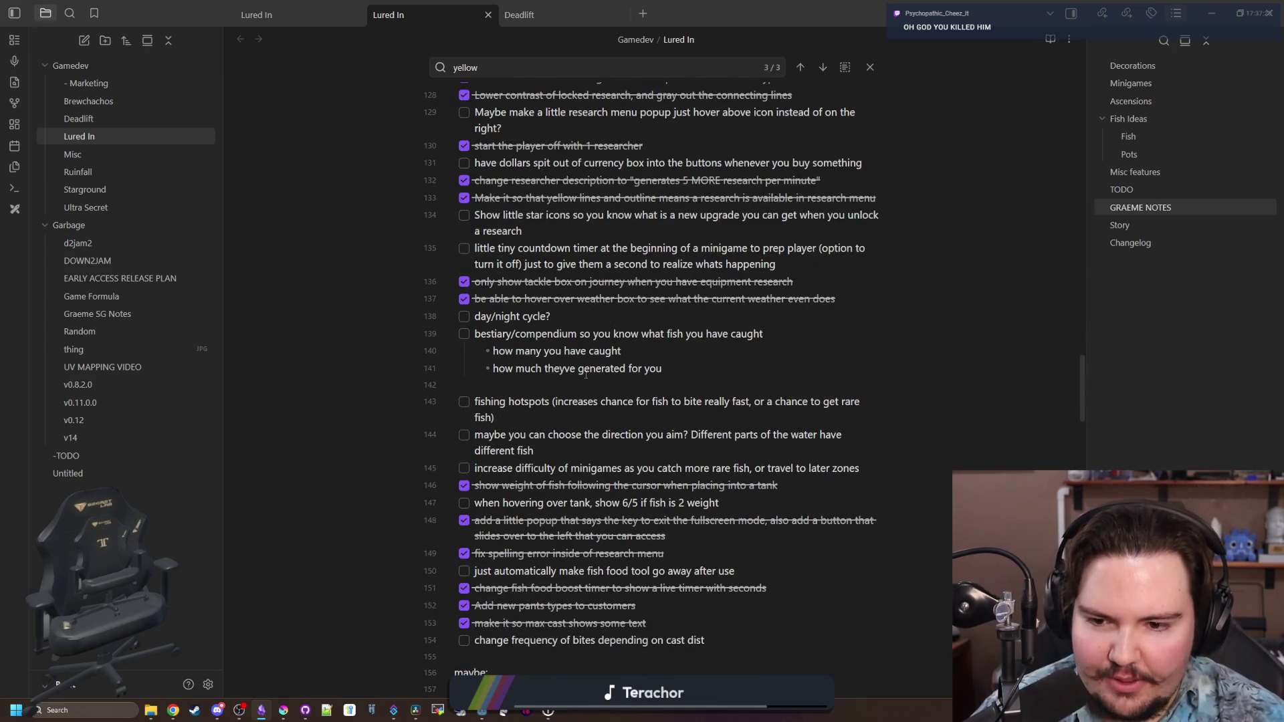
scroll(576, 396, down, 2)
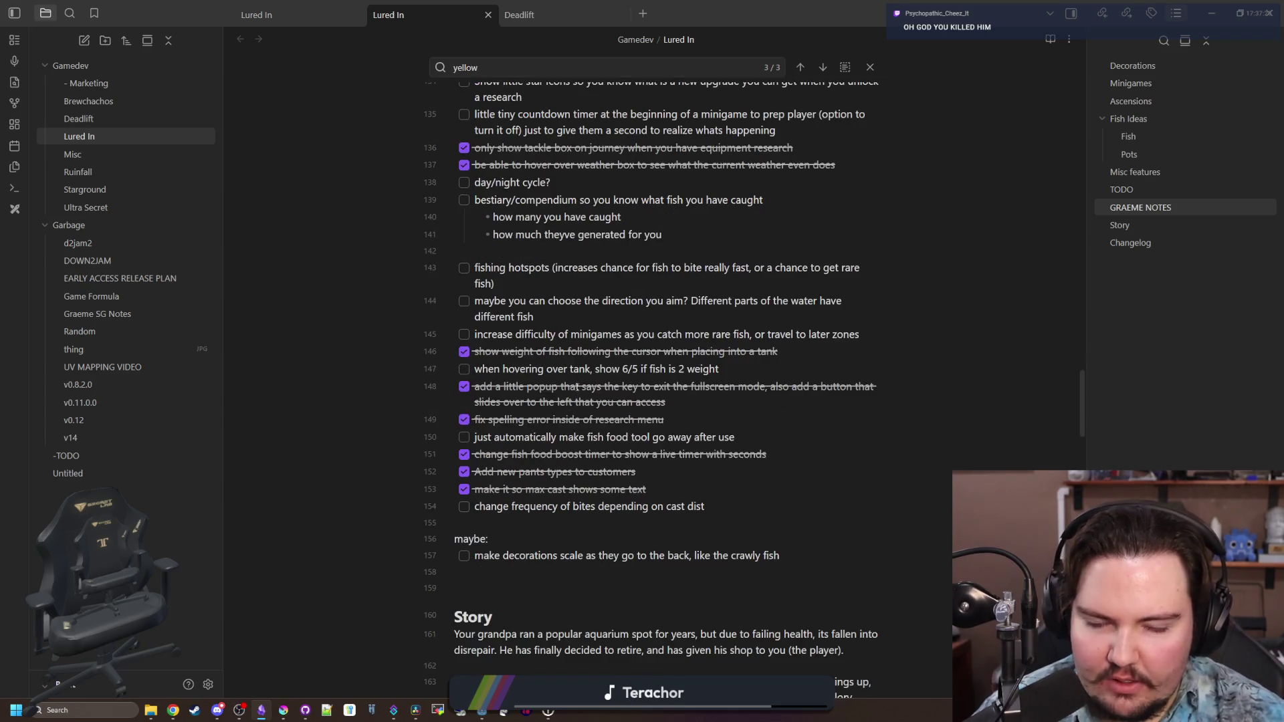
key(alt+Tab)
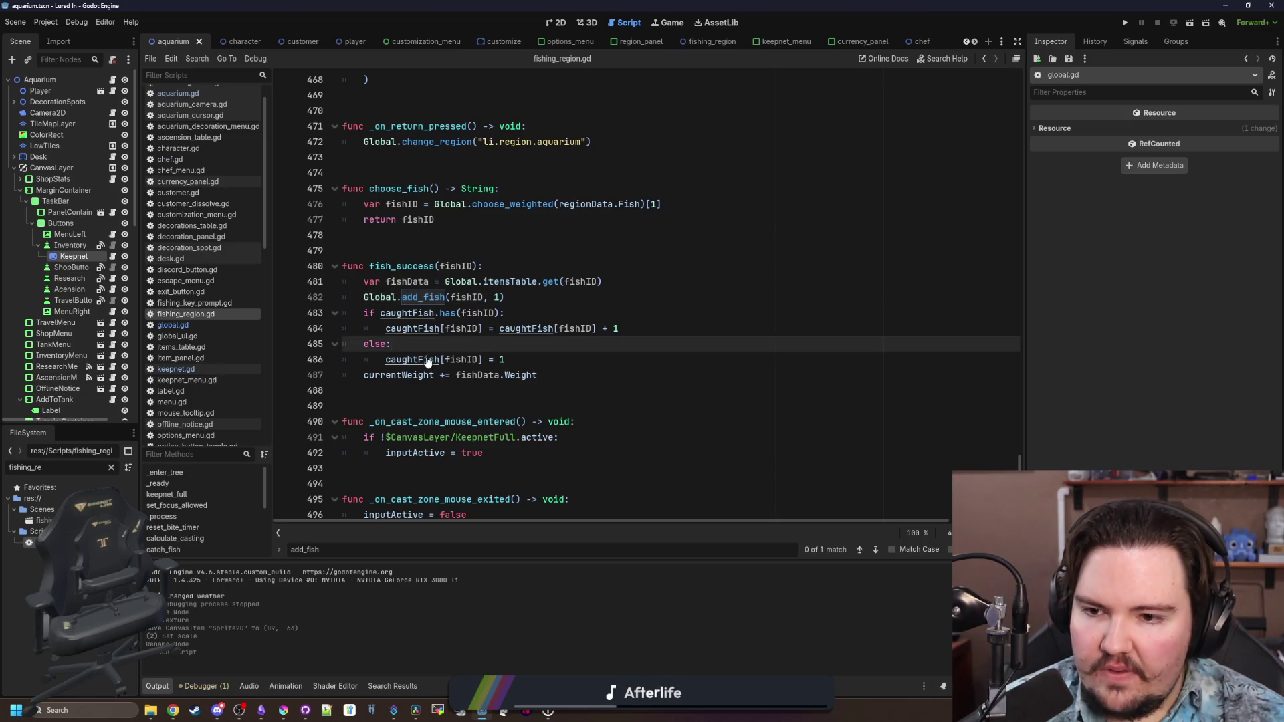
Add a caughtFish assignment line after the else branch in fish_success.
click(552, 361)
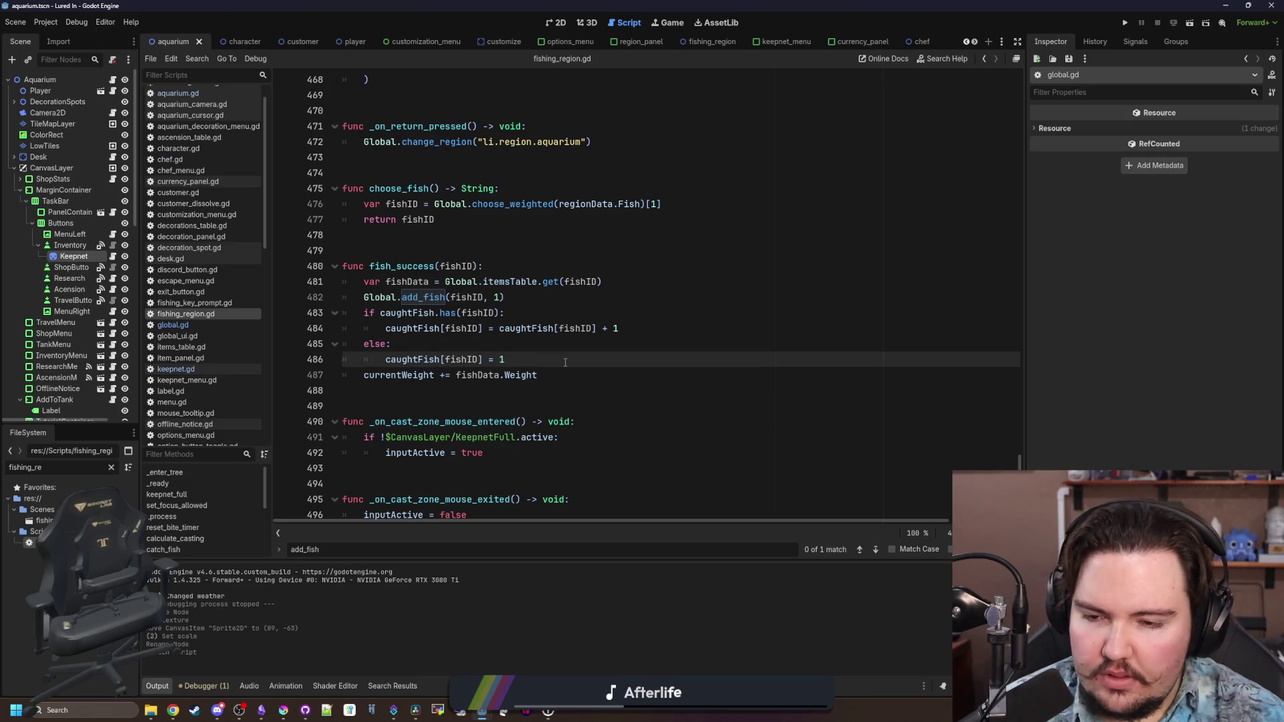
key(Return)
key(BackSpace)
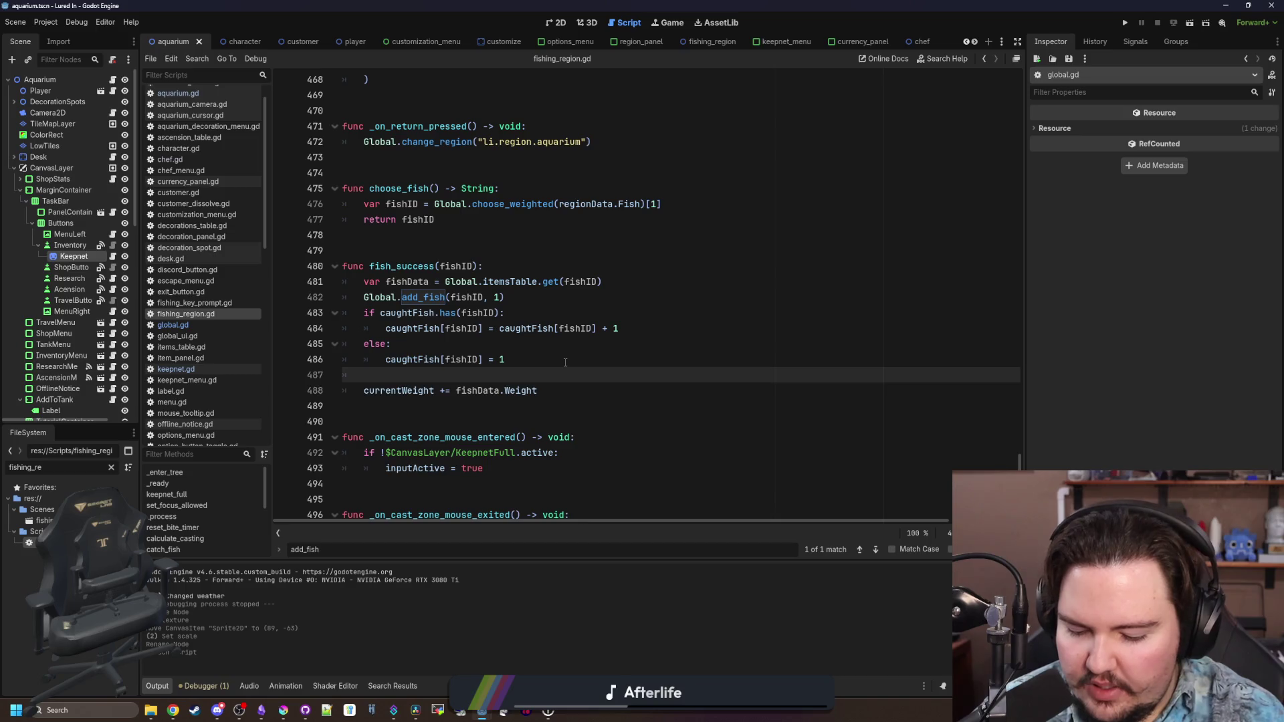
text(cau)
key(Return)
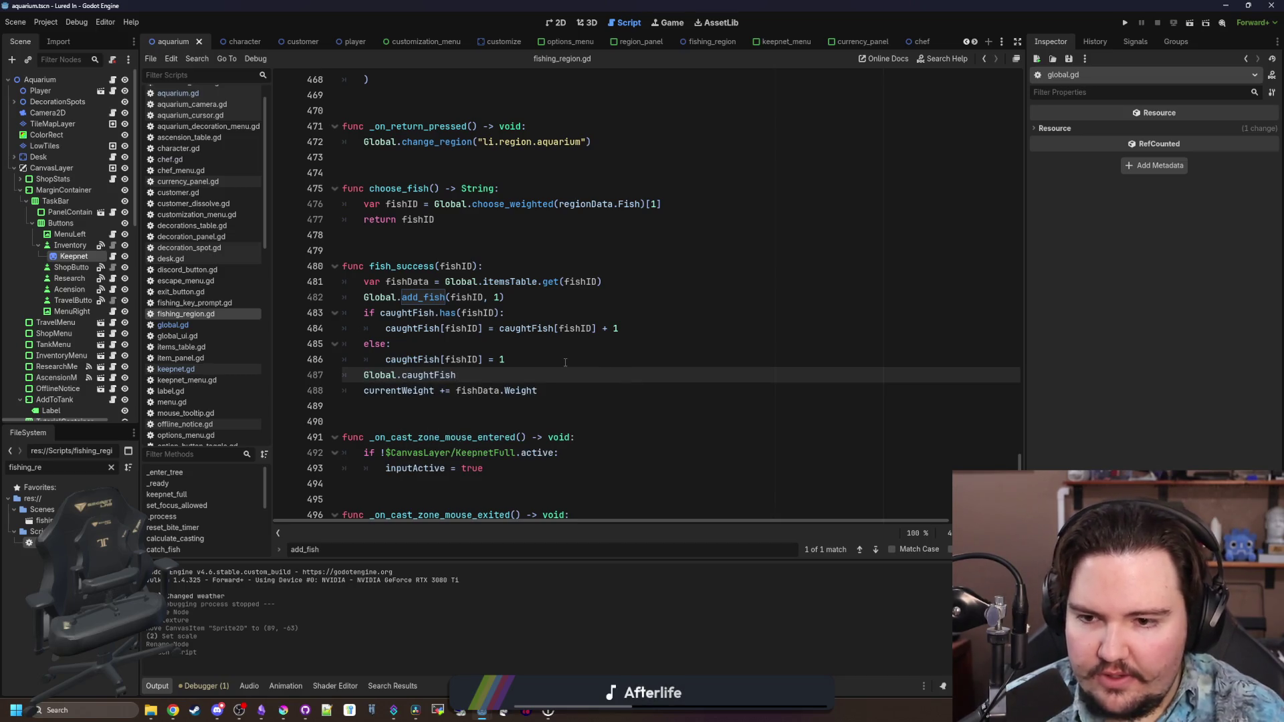
text(cau)
key(Return)
click(565, 362)
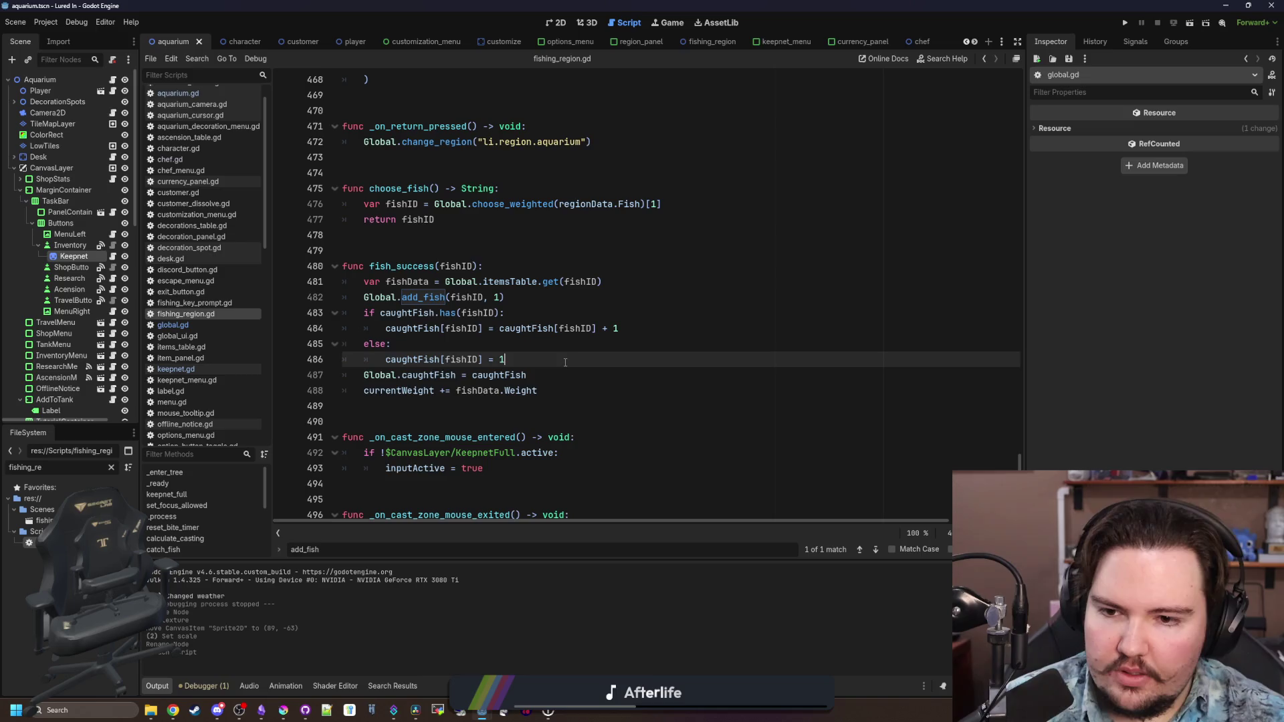
Type global.gd's caughtFish declaration as a Dictionary and save the scripts.
ctrl+click(444, 376)
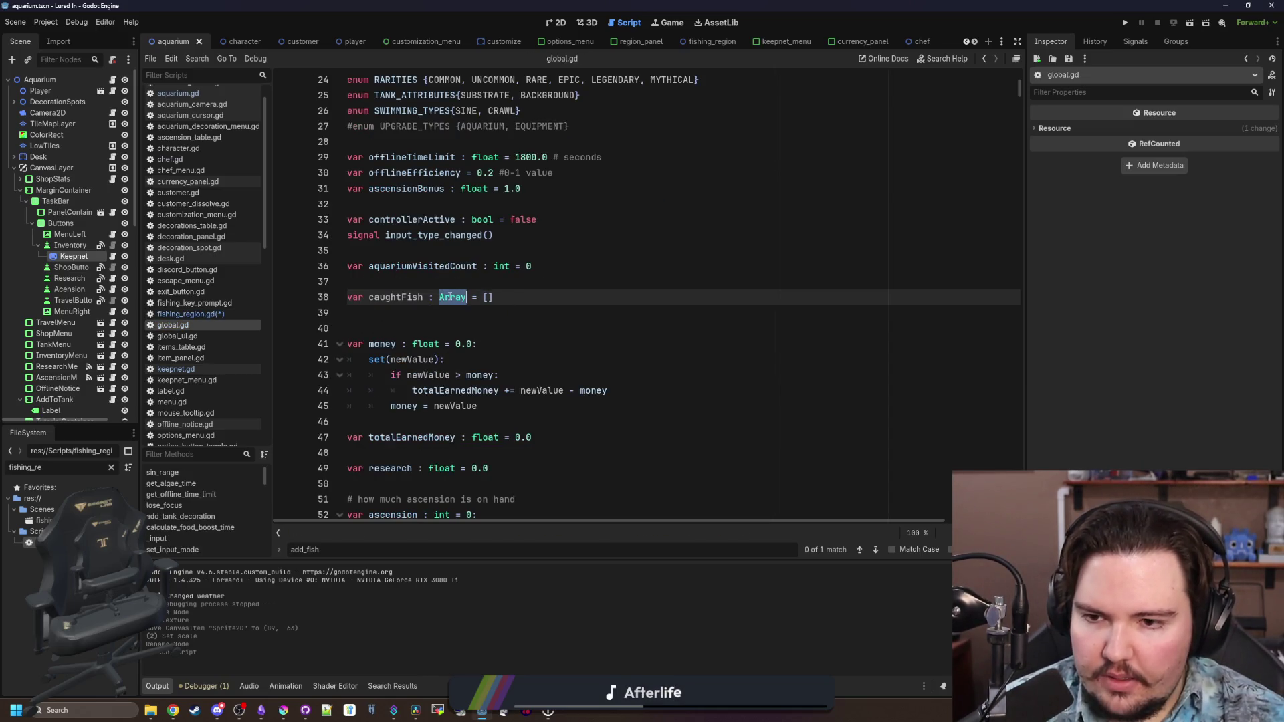
text(Dic)
key(Return)
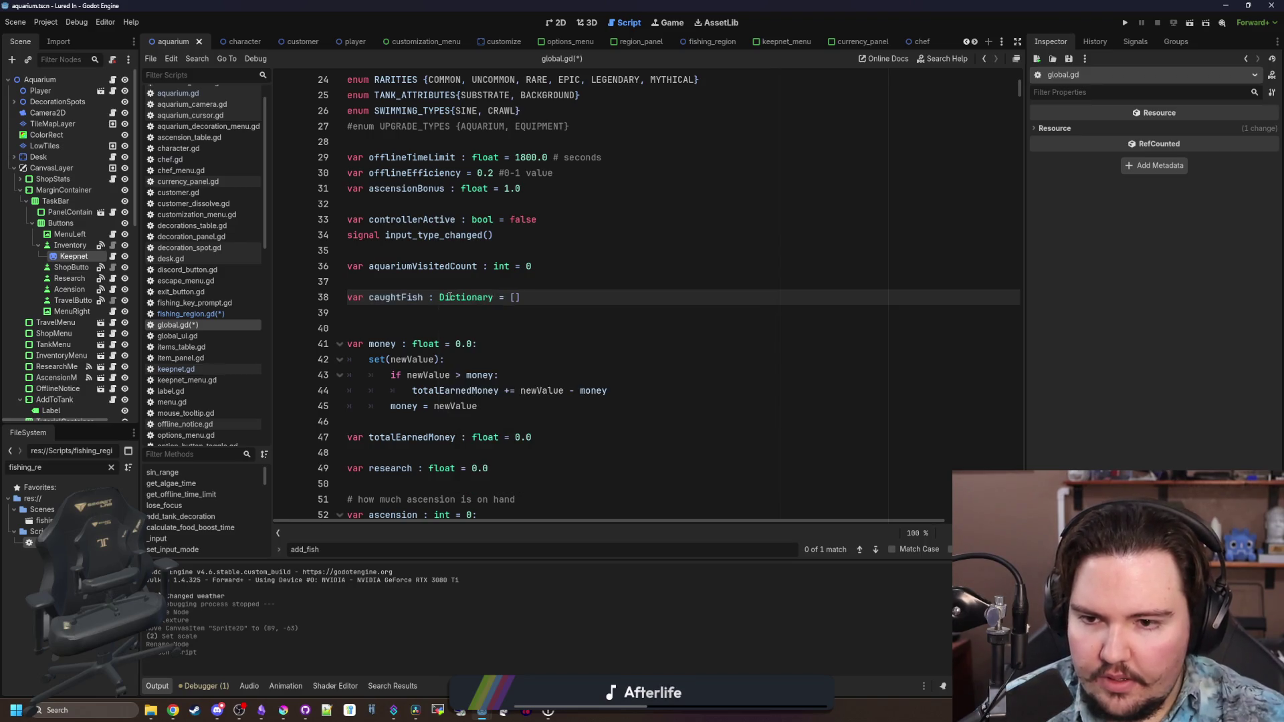
click(522, 281)
key(ctrl+s)
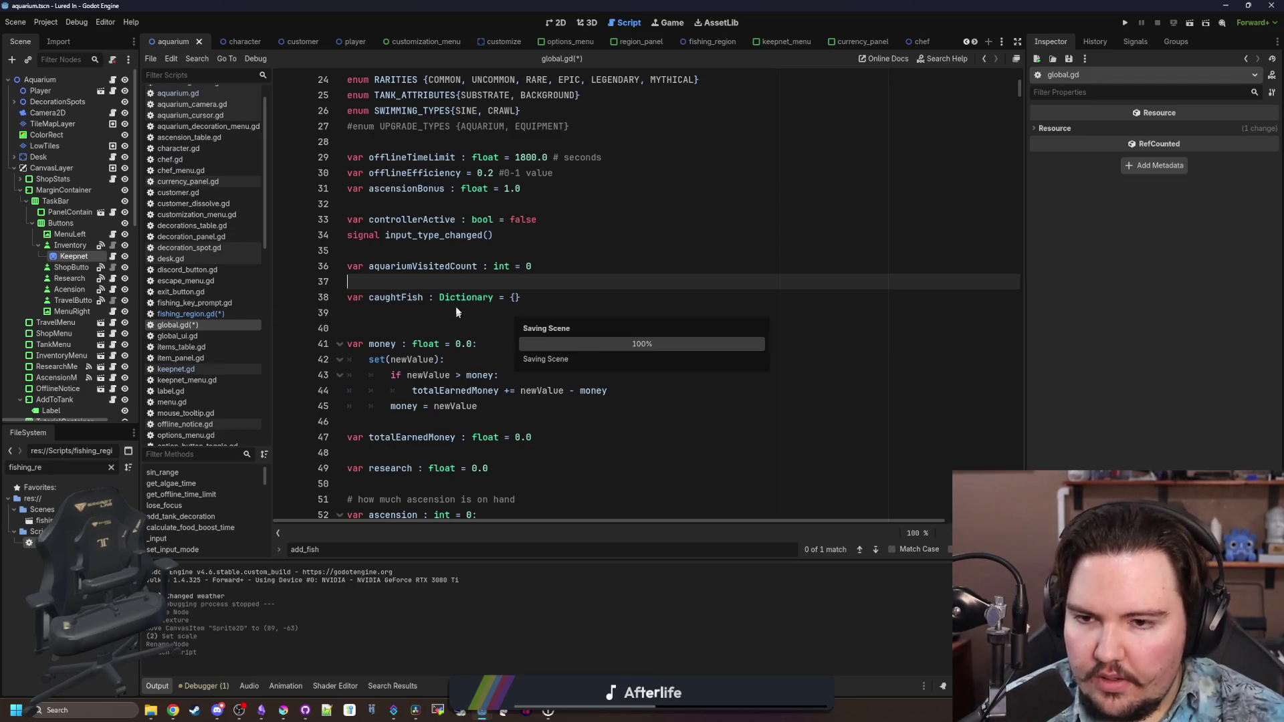
Review fish_success's else branch, then open keepnet.gd and select its visible = false line.
click(190, 314)
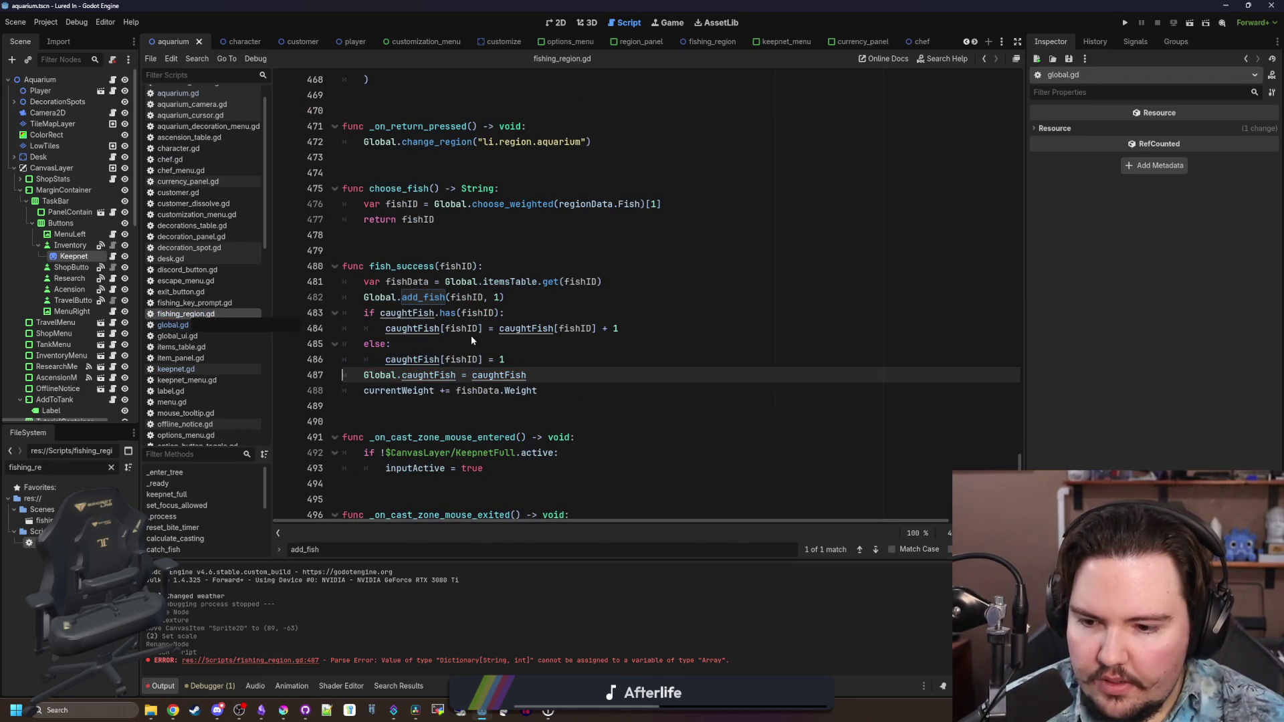
click(522, 347)
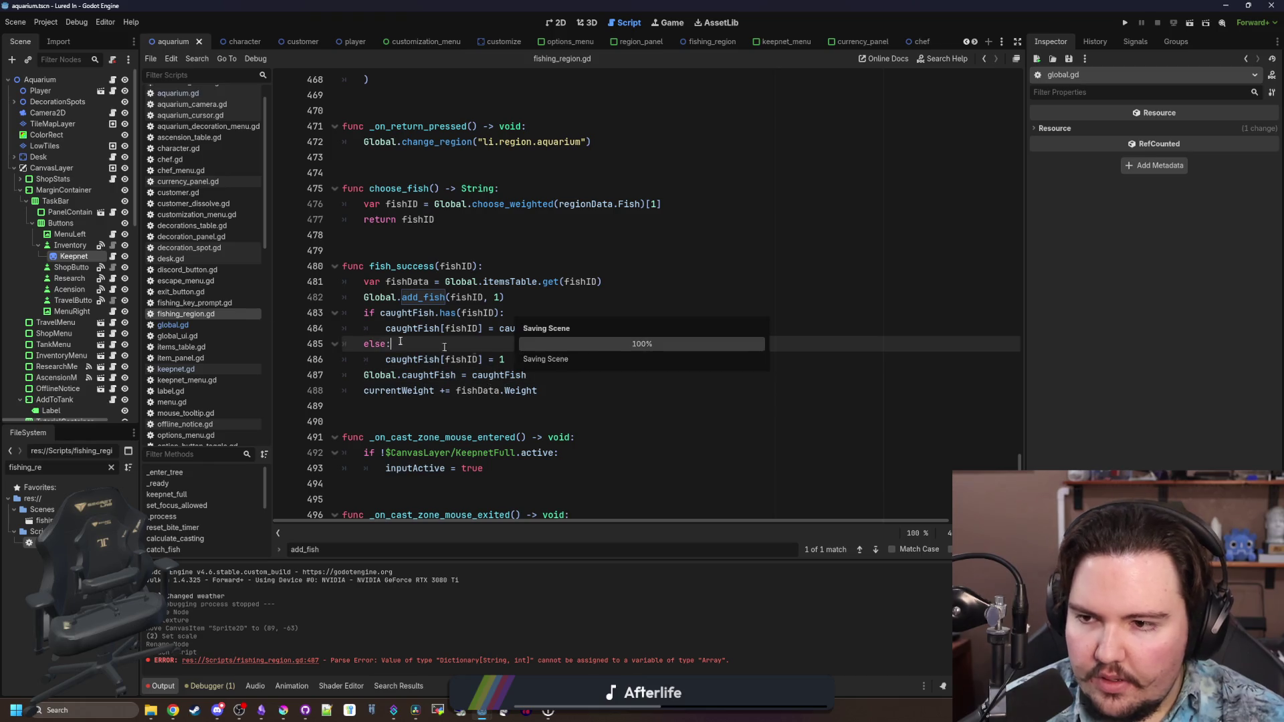
click(113, 257)
mouse_move(468, 126)
mouse_down()
mouse_move(342, 111)
mouse_move(361, 122)
mouse_up()
Write 'if Global.caughtFish.is_empty():' with an 'else:' branch in keepnet.gd's _ready.
text(if Global.)
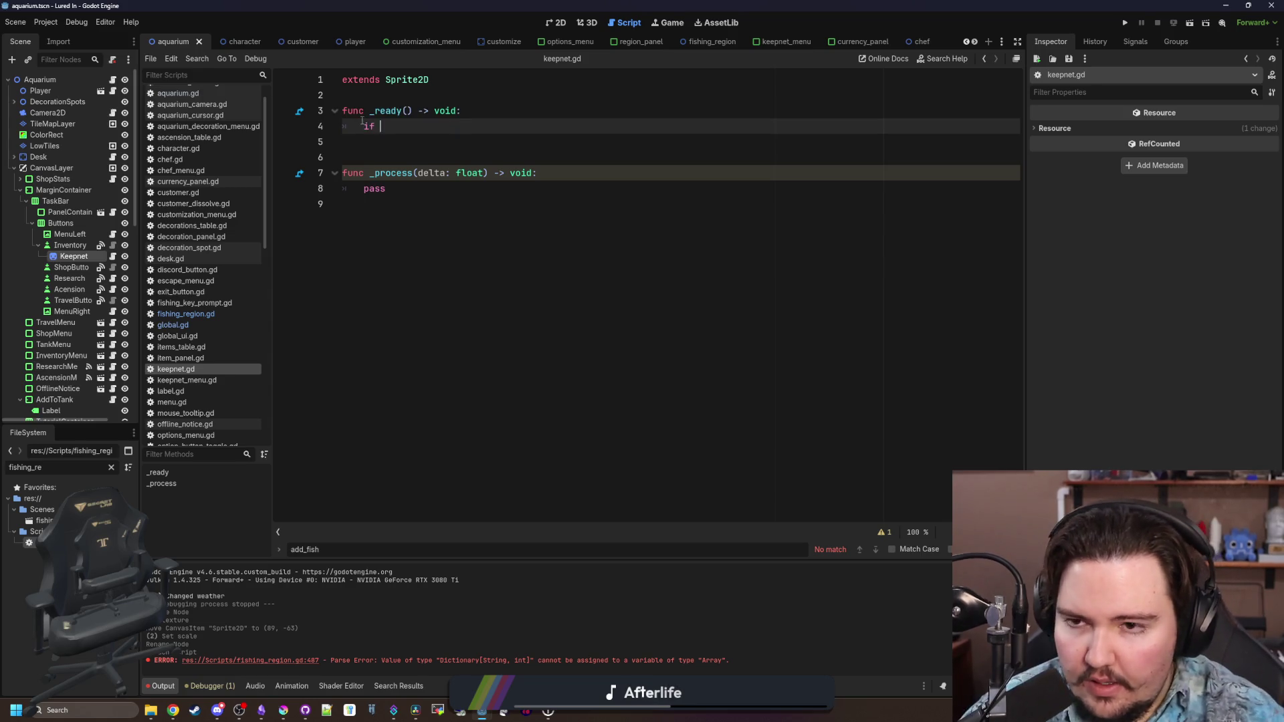
text(caughtFish.is_em)
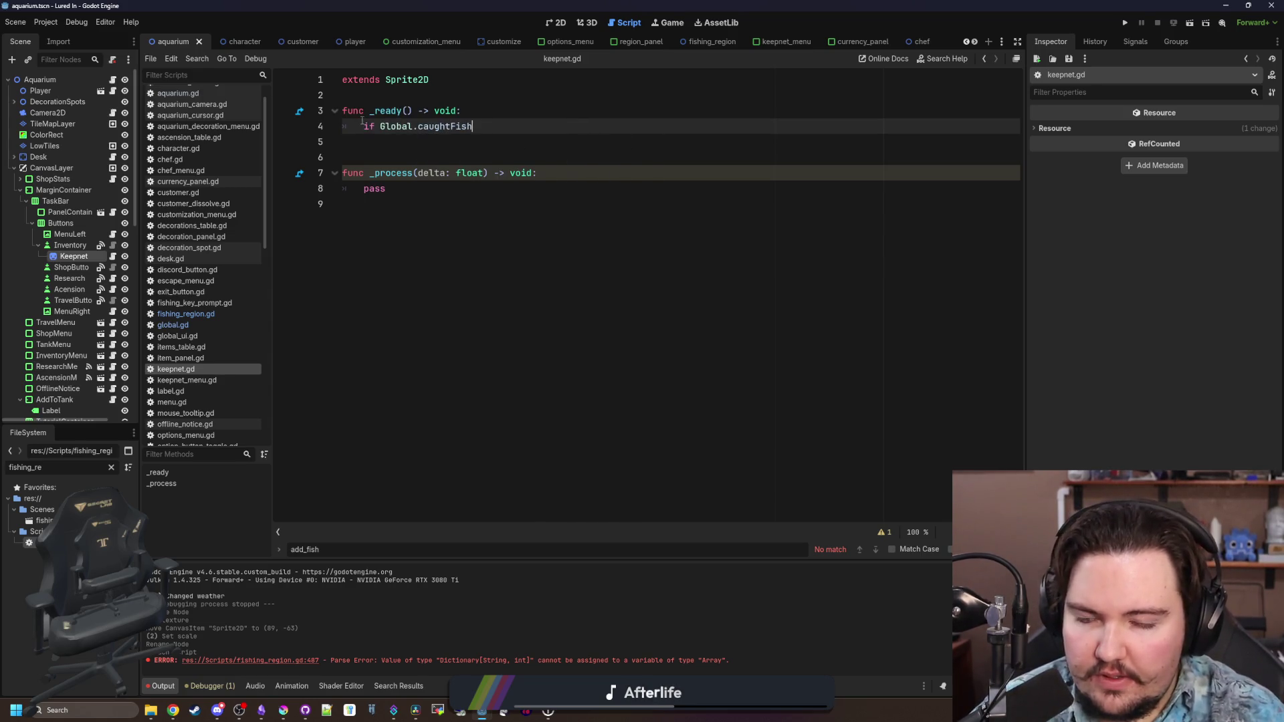
text(p)
key(BackSpace)
key(BackSpace)
key(BackSpace)
text(_)
key(Return)
text():)
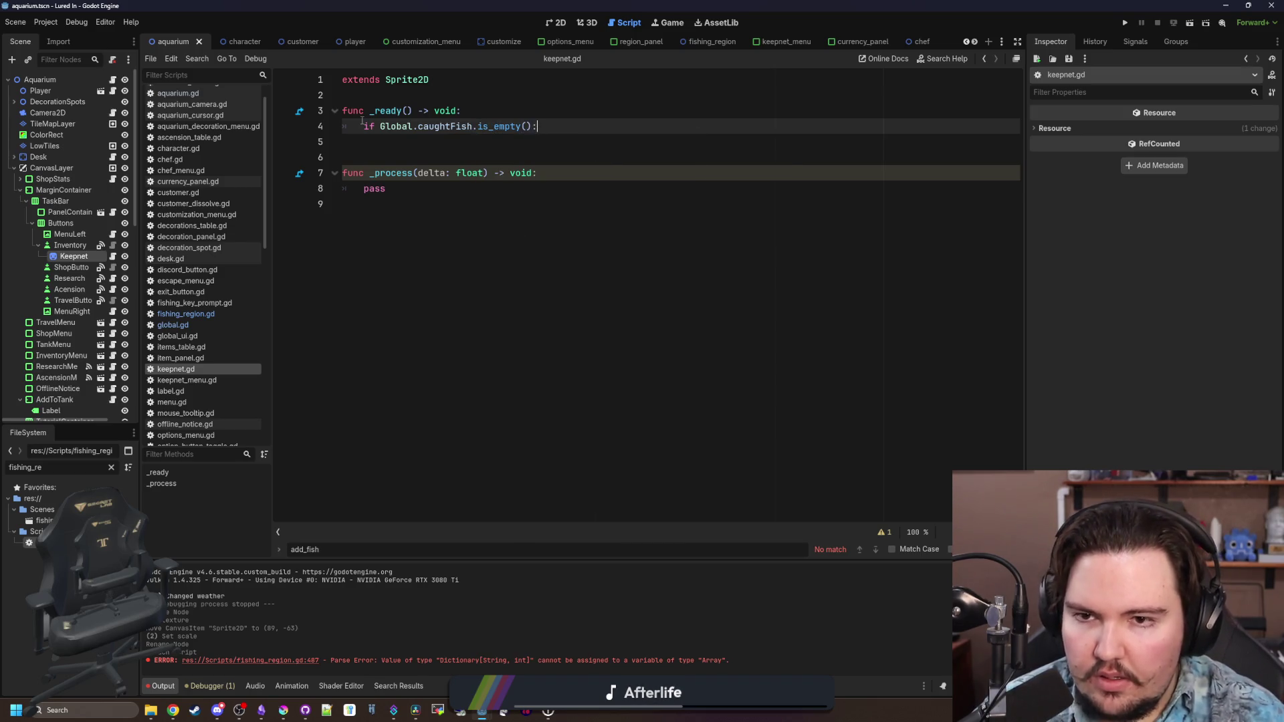
key(Return)
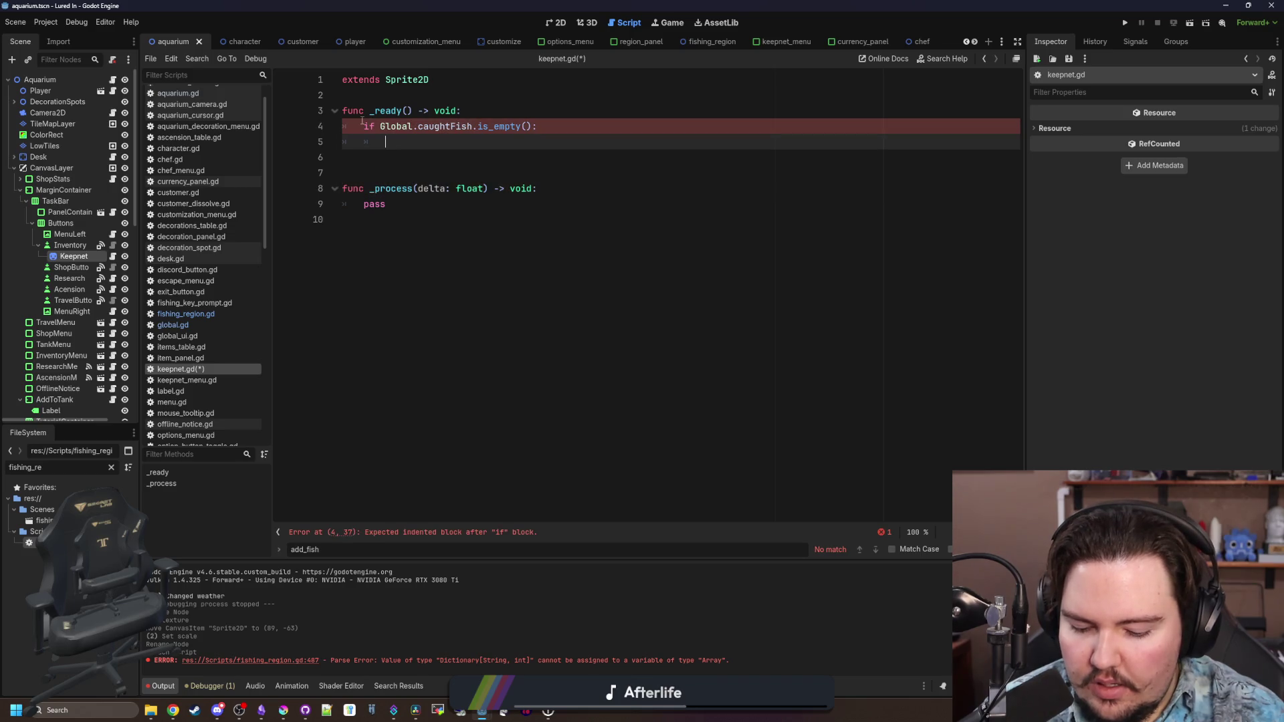
key(Return)
key(BackSpace)
text(else:)
key(Return)
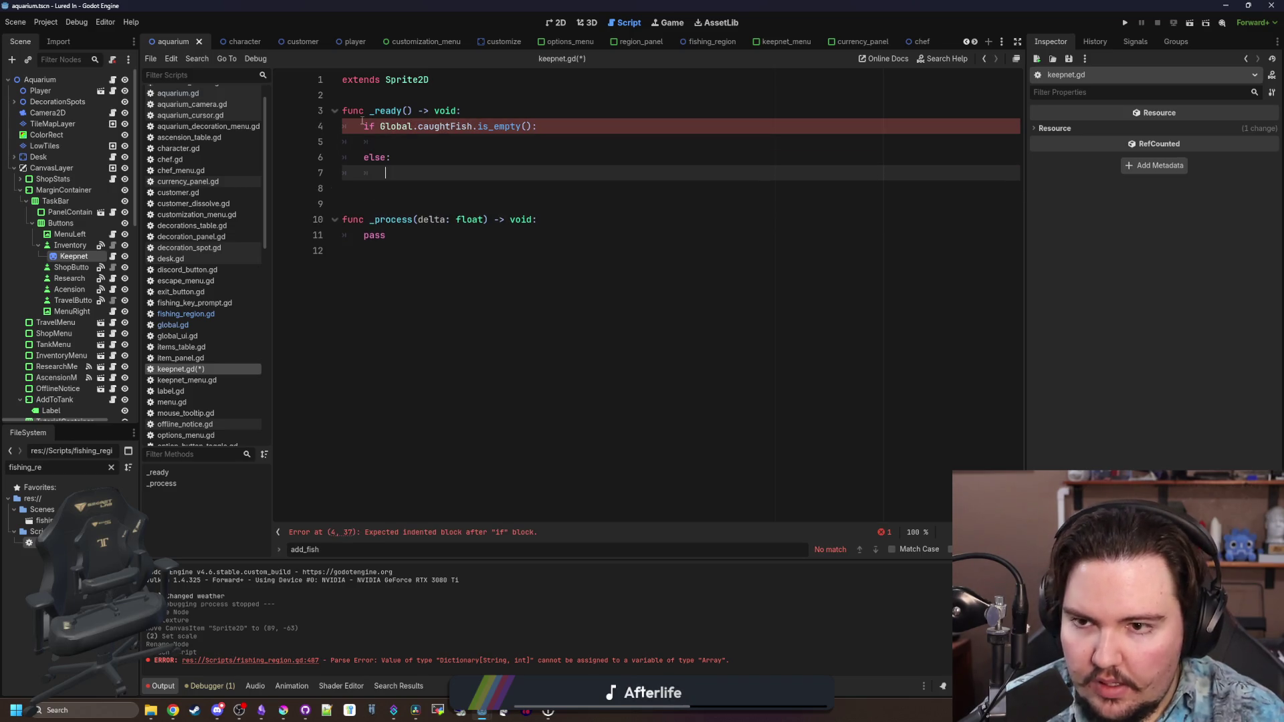
key(Up)
key(Up)
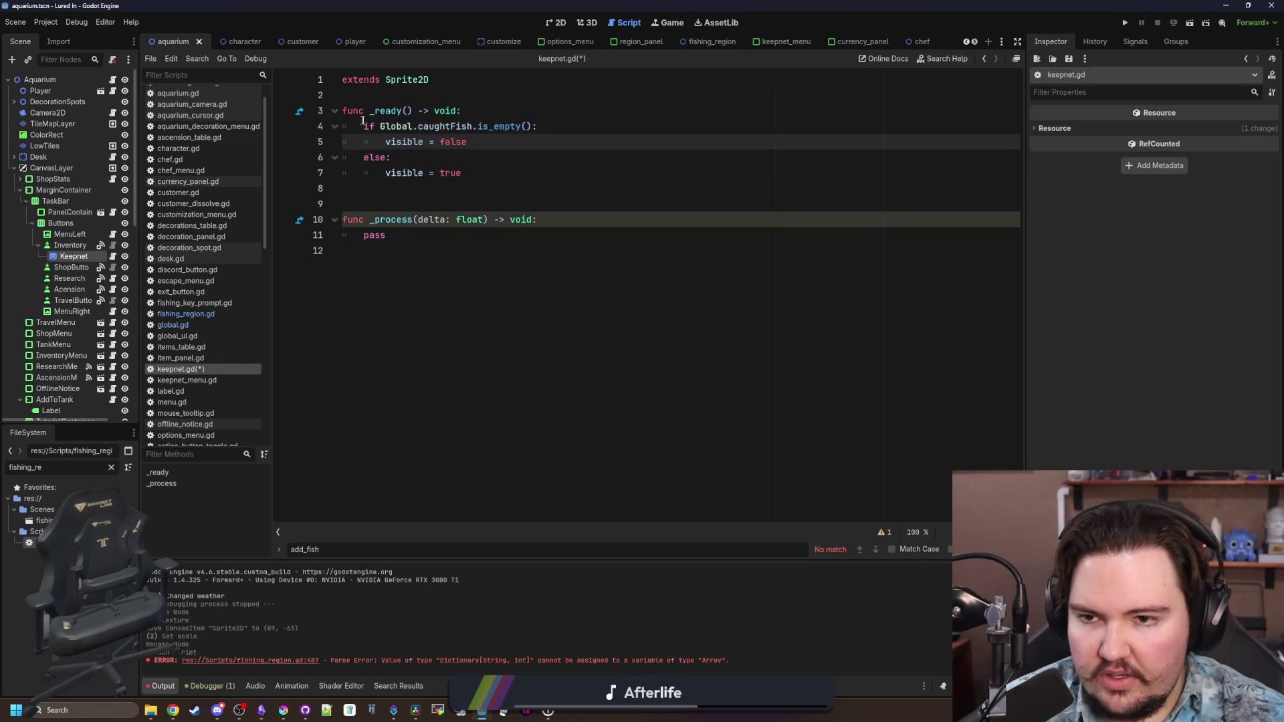
Paste Global.caughtFish into the else branch after visible = true and save keepnet.gd.
drag(471, 125, 381, 125)
key(ctrl+c)
click(504, 173)
key(Return)
key(ctrl+v)
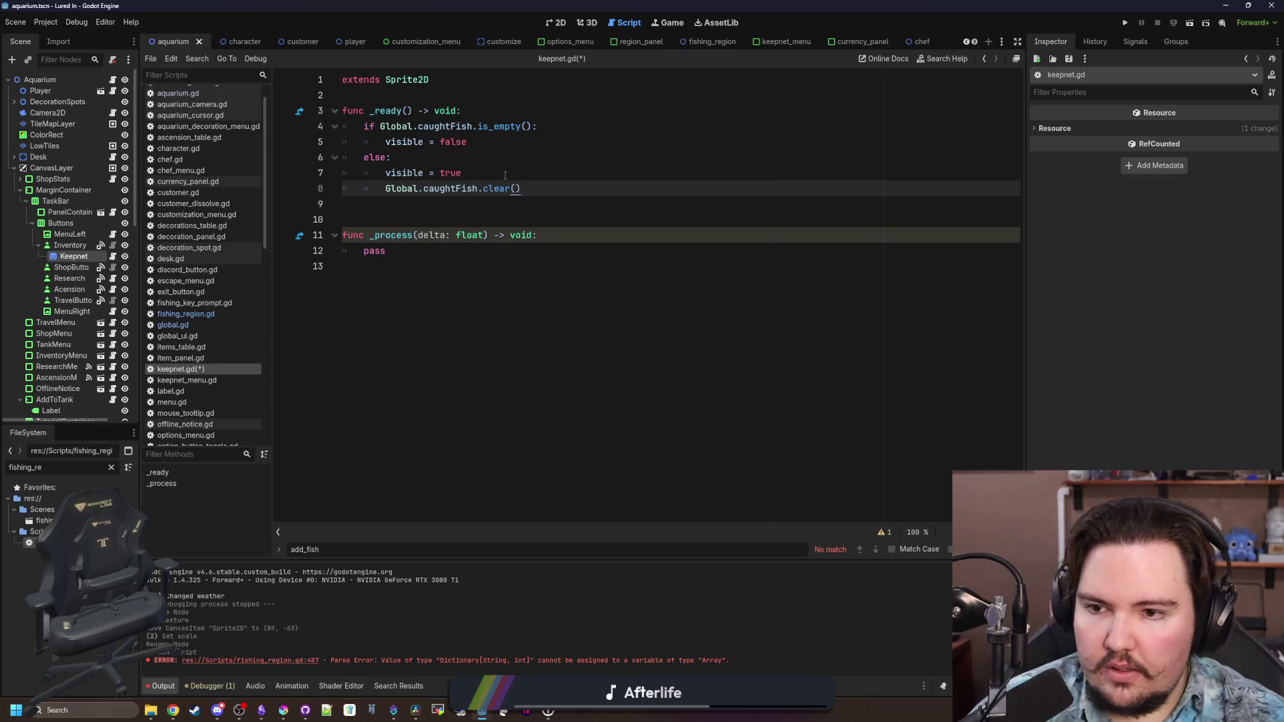
click(504, 173)
key(ctrl+s)
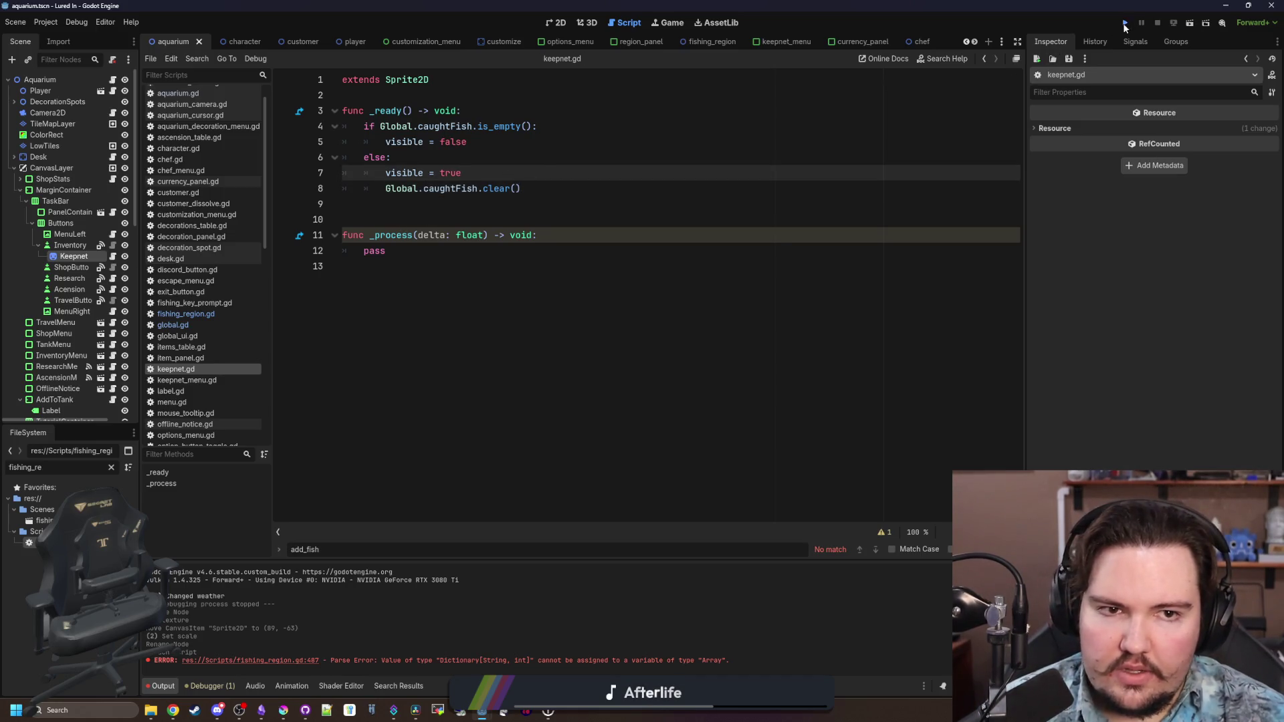
click(1124, 24)
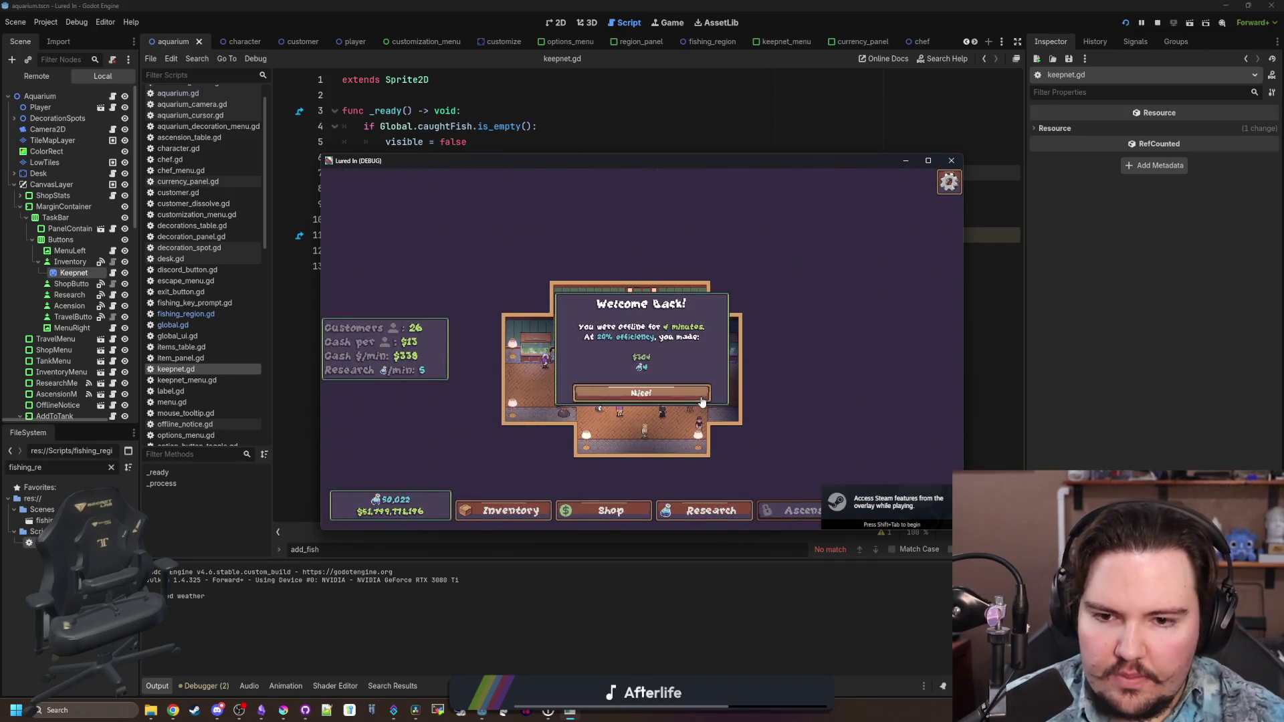
Dismiss the earnings notice, travel to the Pond and cast the line into the middle.
click(928, 161)
key(t)
click(933, 221)
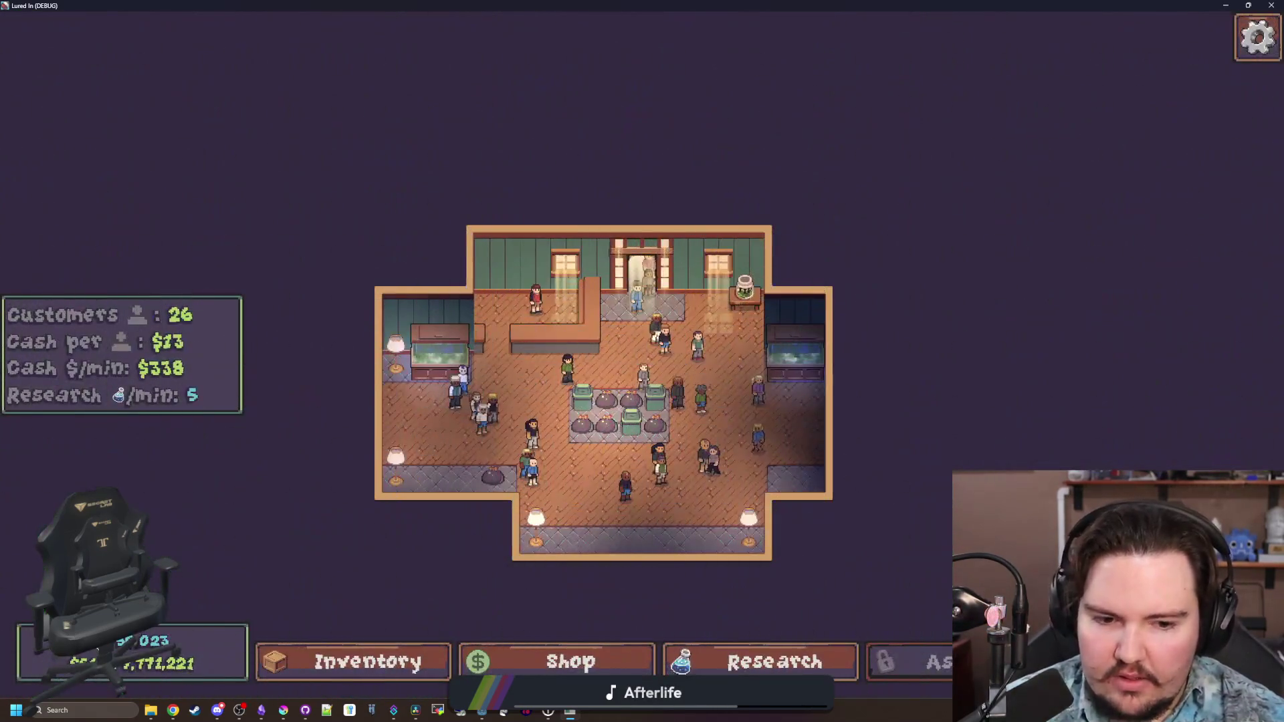
key(t)
click(916, 228)
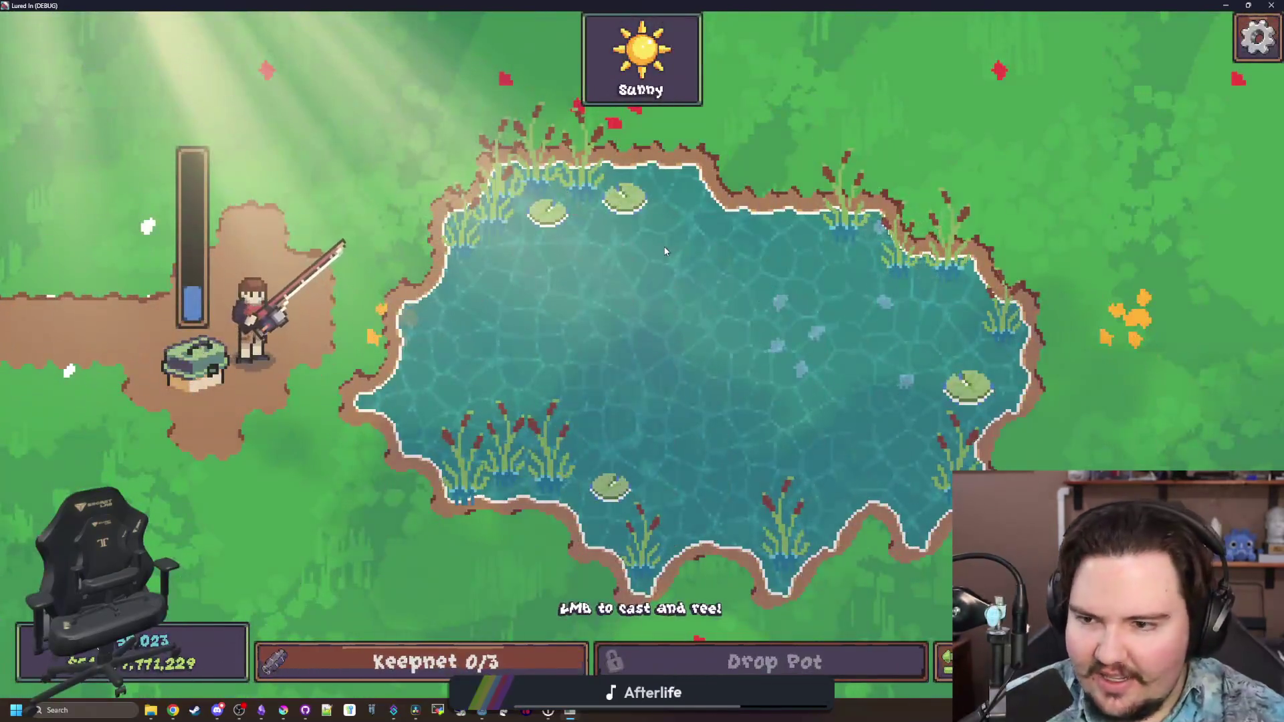
drag(665, 250, 680, 267)
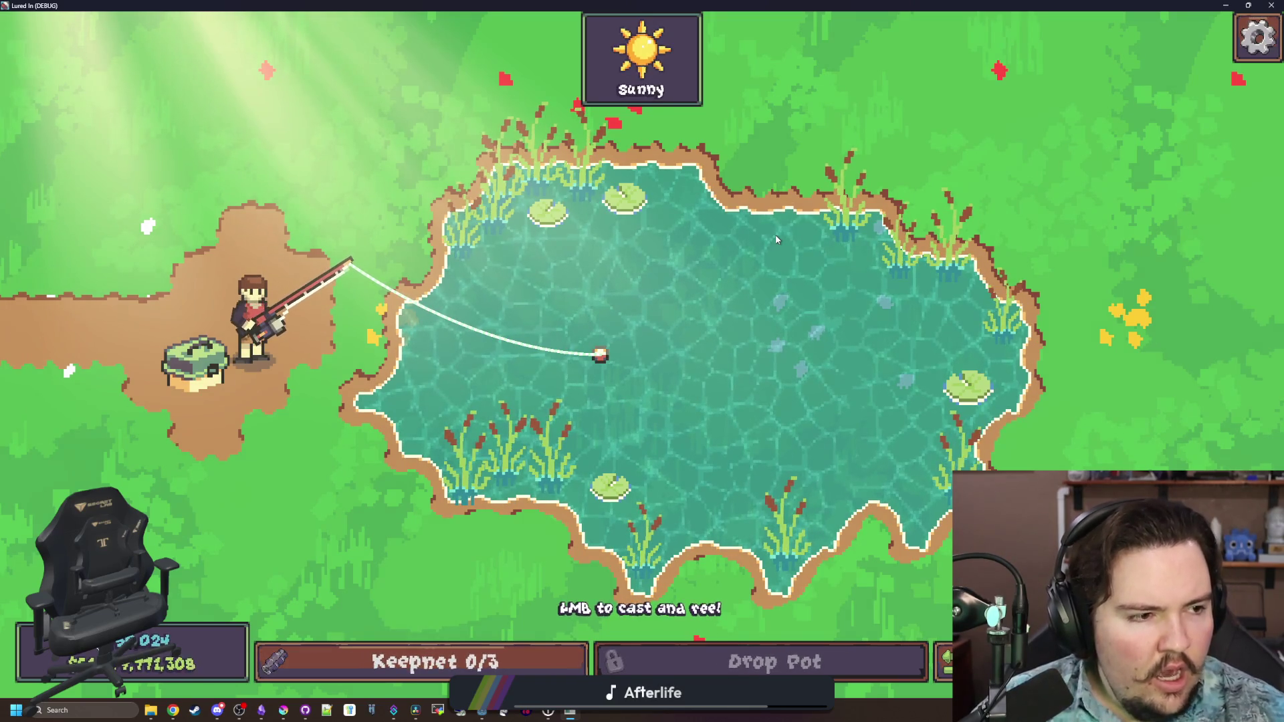
Hook and reel a fish into the keepnet, travel back to the shop, and return to Godot.
click(628, 332)
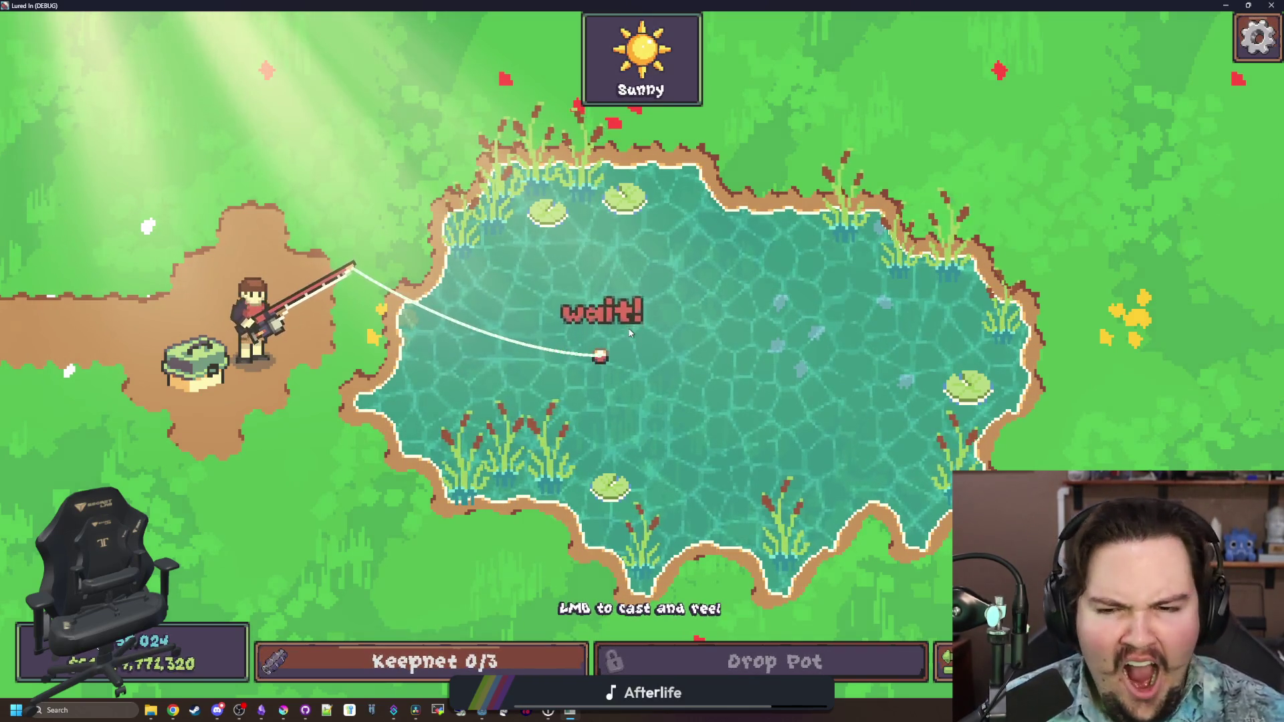
click(655, 295)
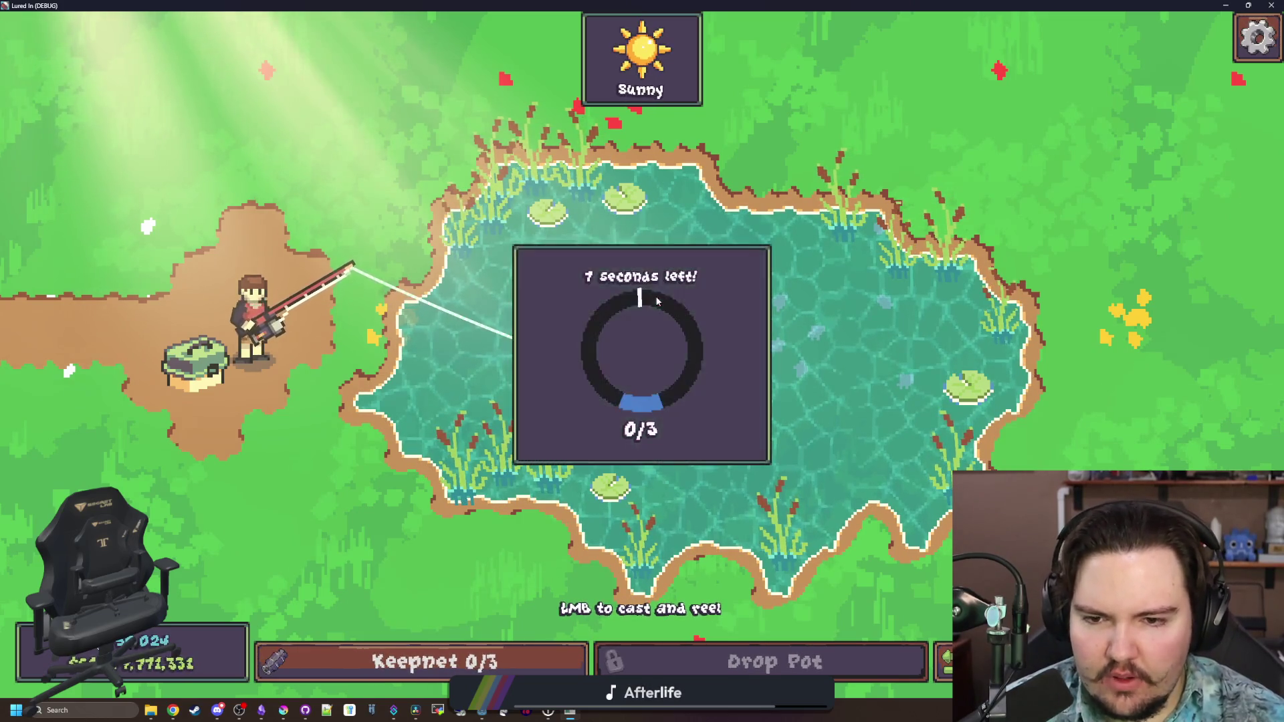
click(715, 362)
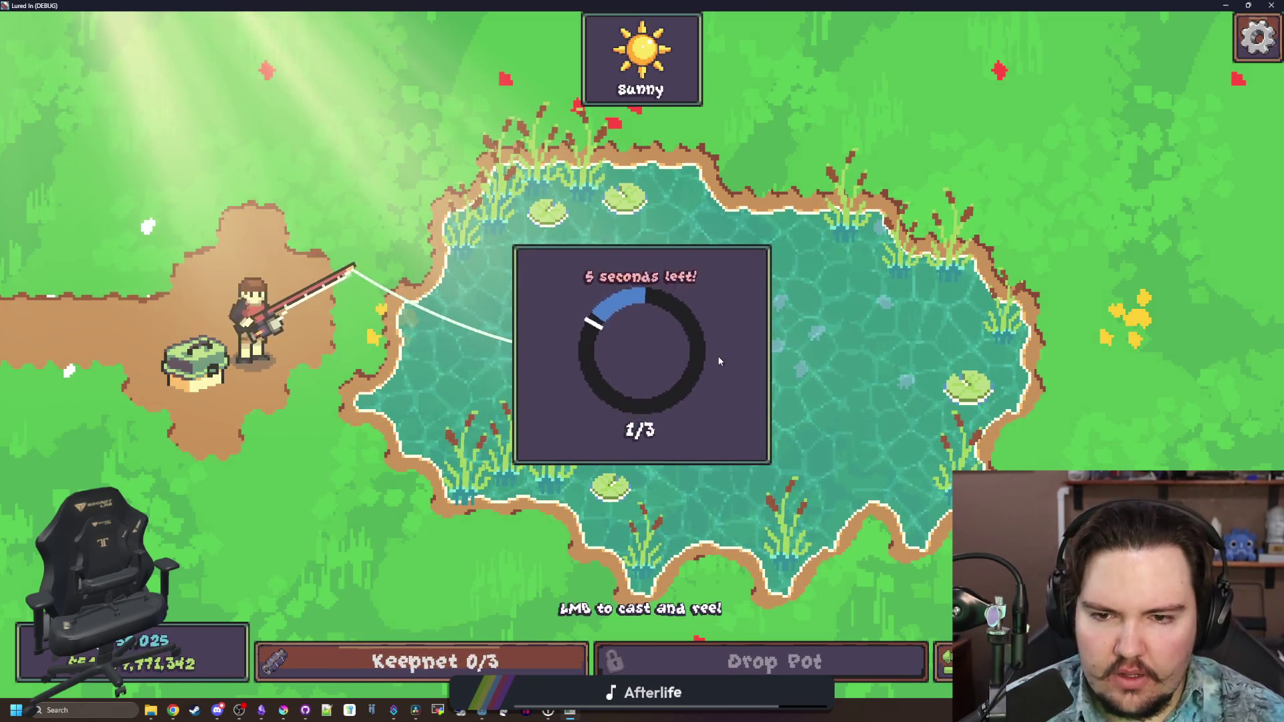
click(718, 361)
click(720, 361)
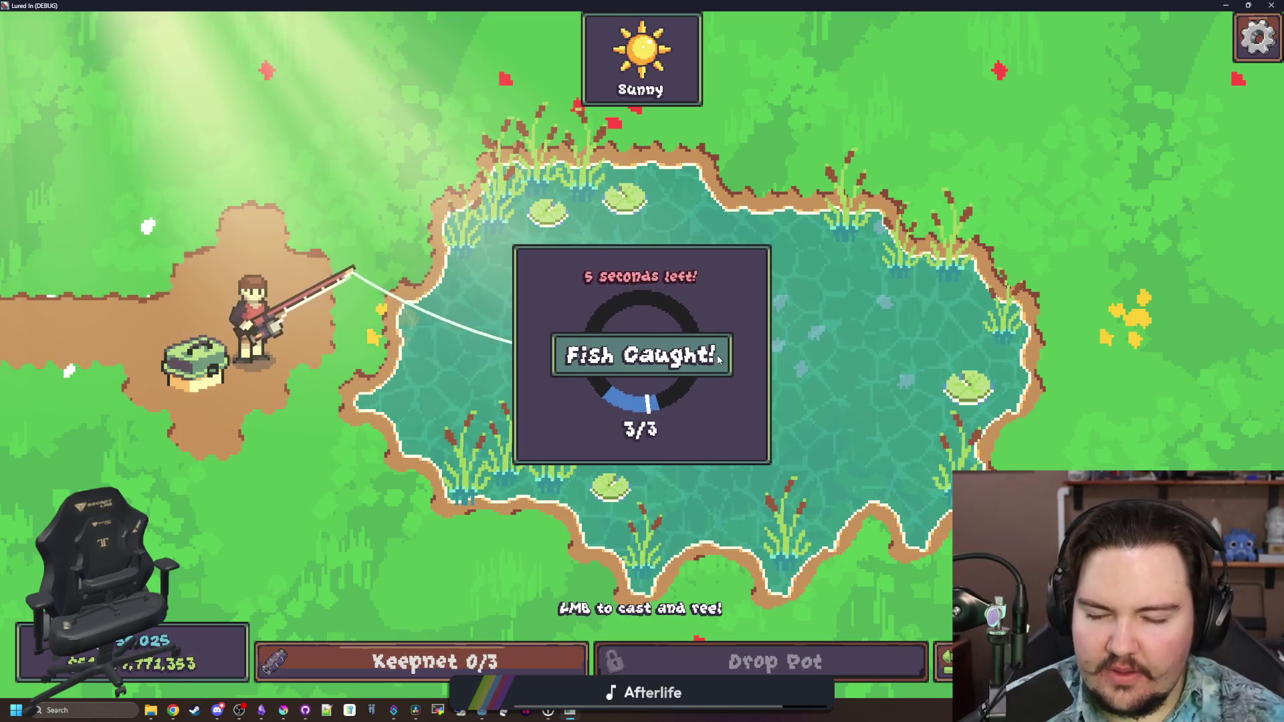
click(361, 661)
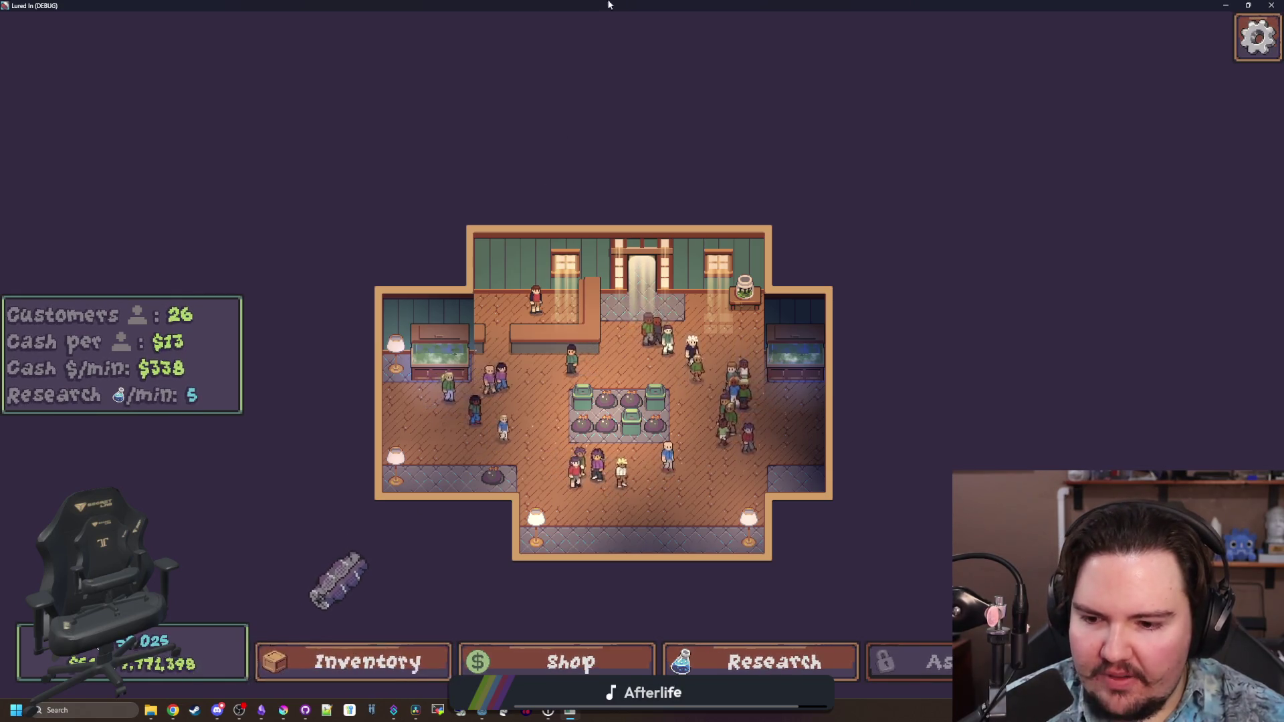
drag(593, 6, 538, 415)
click(370, 281)
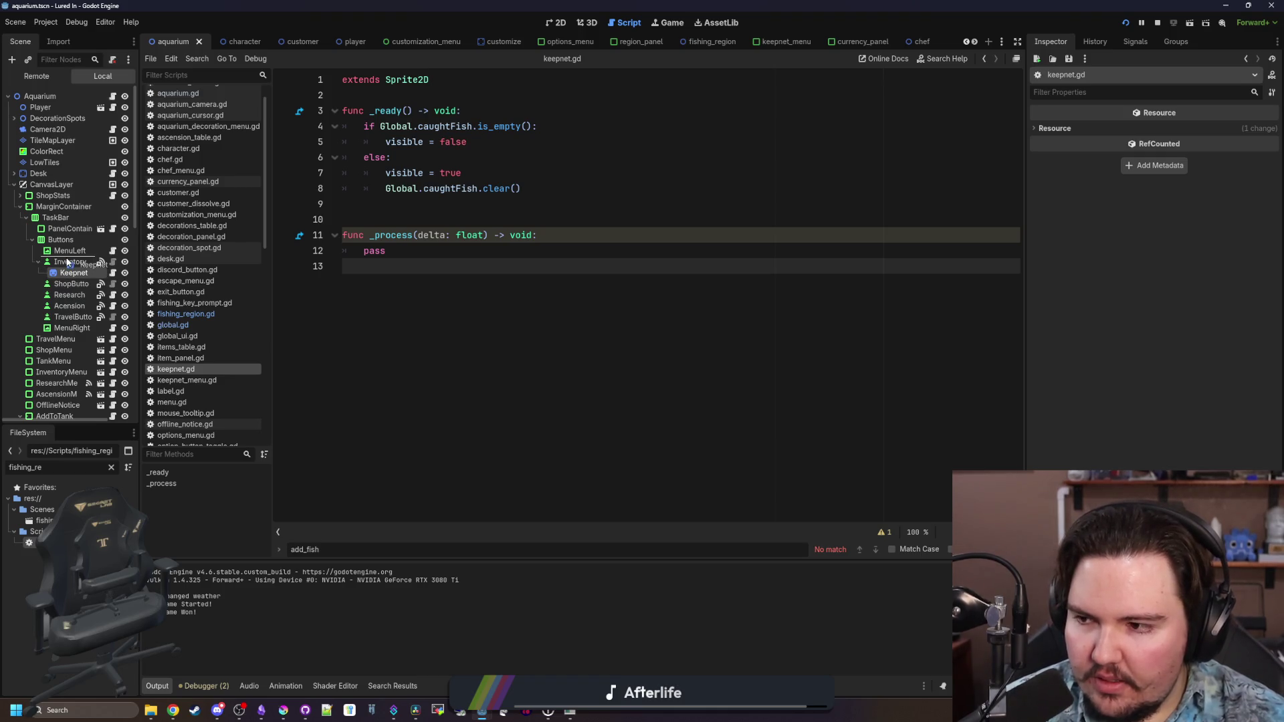
Drag Keepnet out from under Inventory to sit above it under Buttons, and show the 2D view.
click(67, 262)
drag(74, 276, 74, 278)
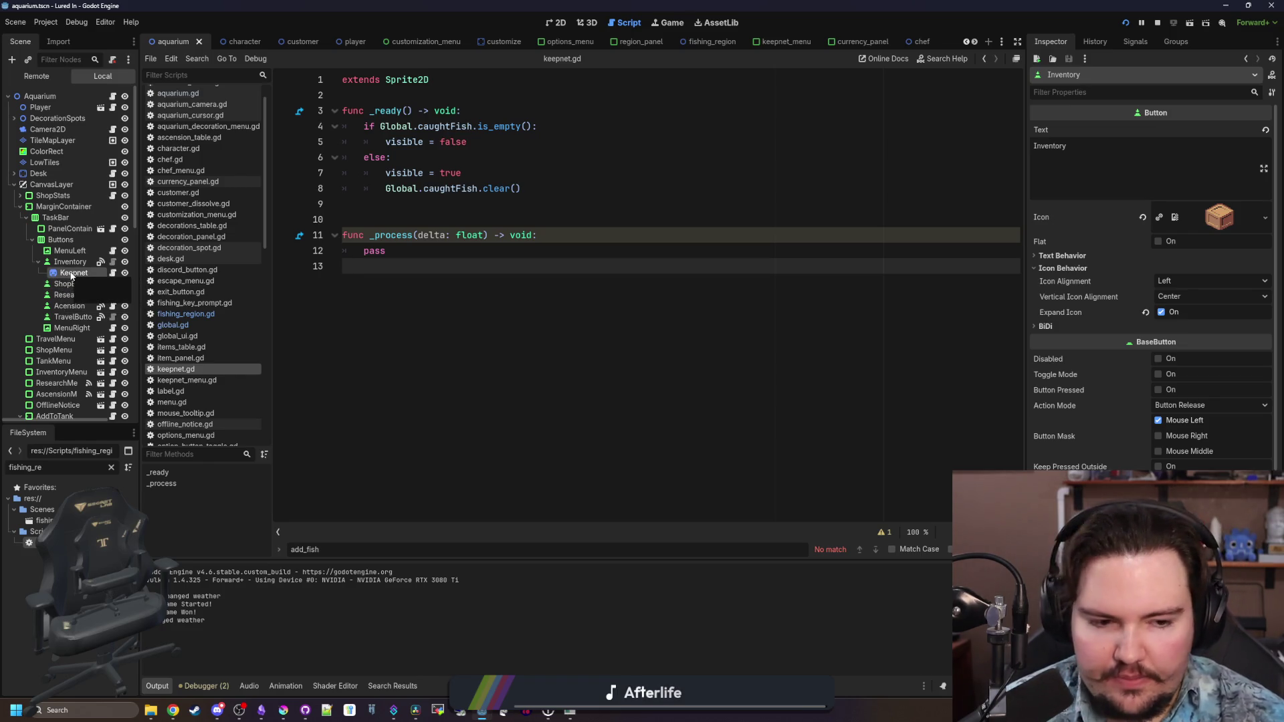
drag(72, 274, 65, 256)
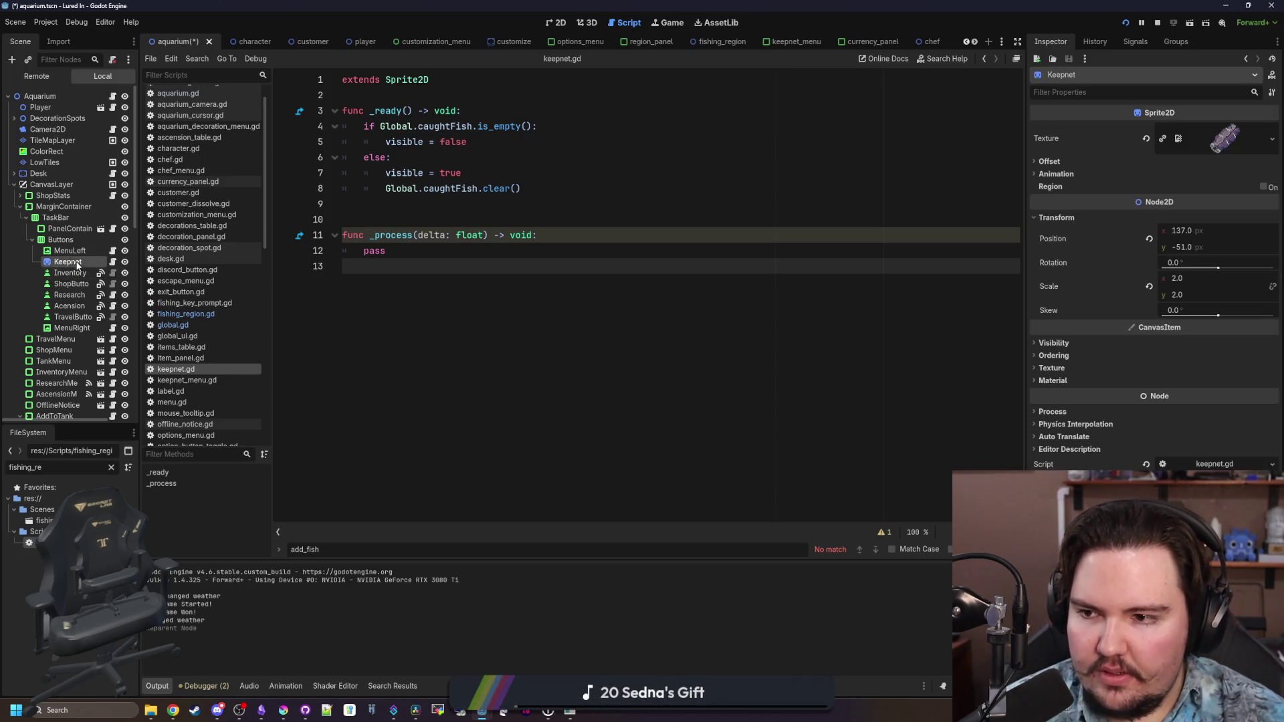
click(557, 22)
scroll(584, 547, down, 3)
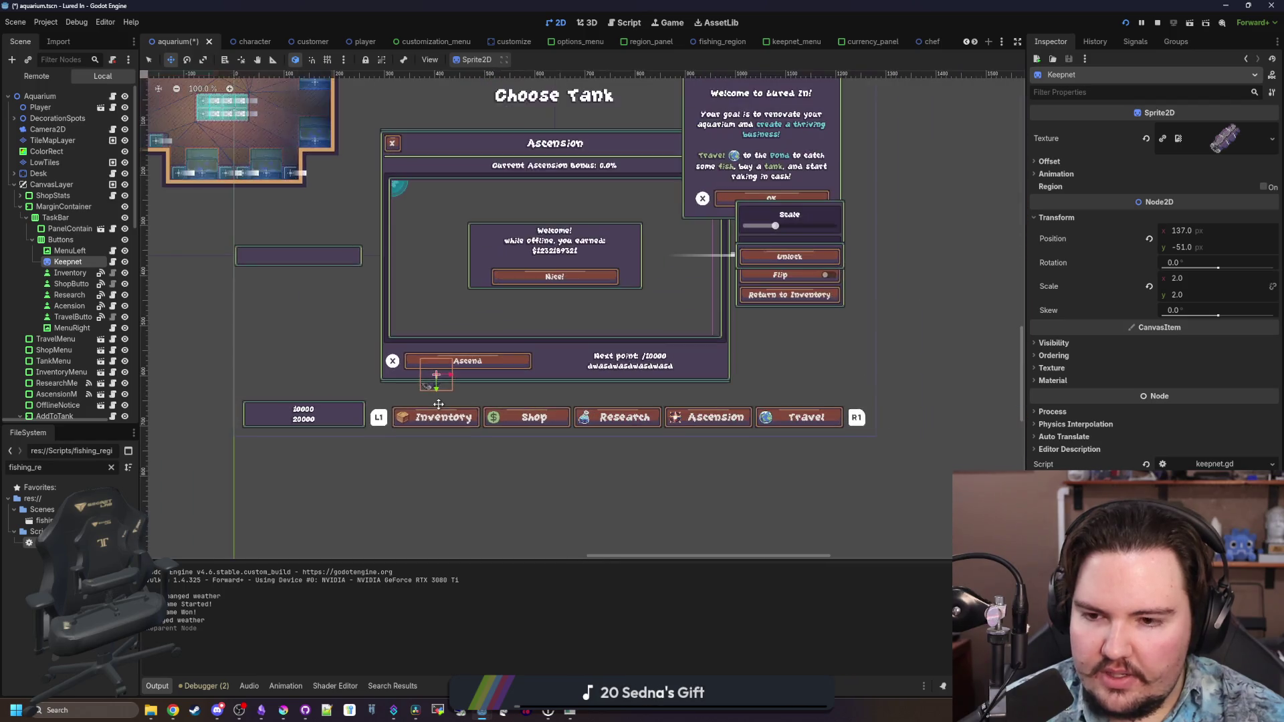
Run the game with F5 and resize and reposition its window beside the editor.
key(F5)
drag(661, 423, 701, 210)
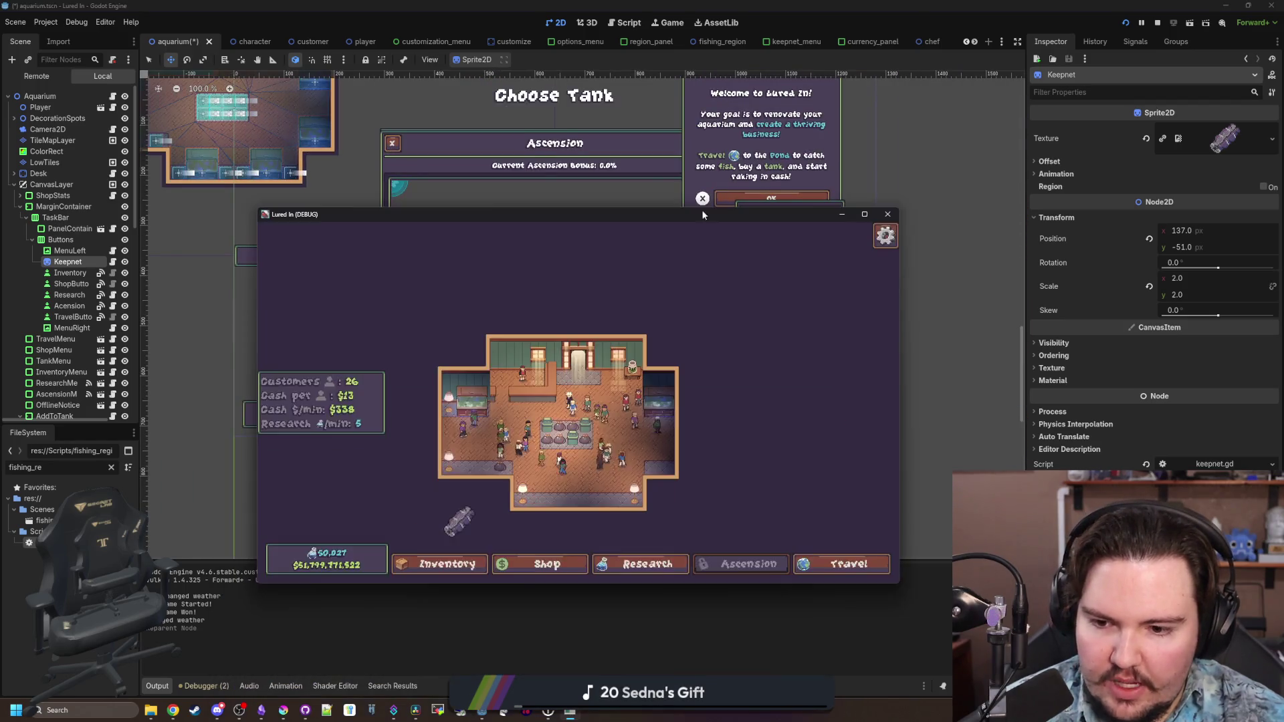
mouse_move(899, 383)
mouse_down()
mouse_move(701, 374)
mouse_move(1283, 383)
mouse_move(768, 347)
mouse_up()
drag(662, 291, 678, 522)
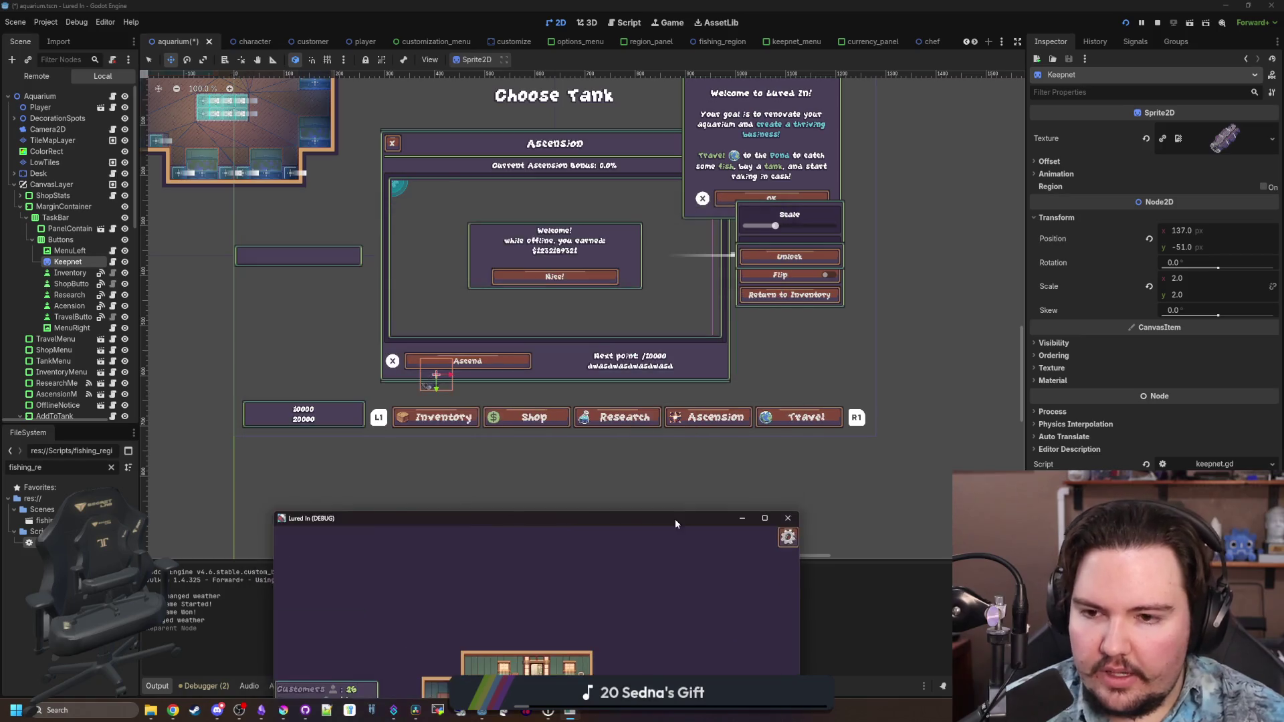
click(60, 272)
click(66, 261)
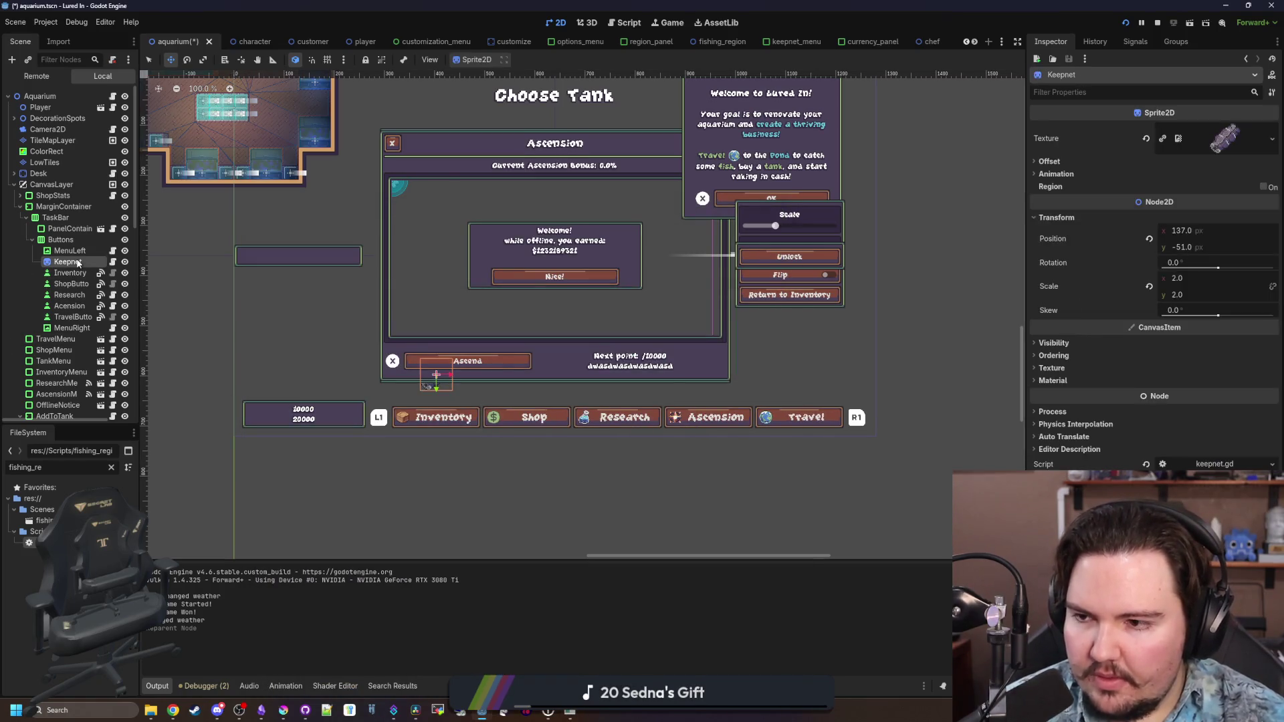
right_click(60, 272)
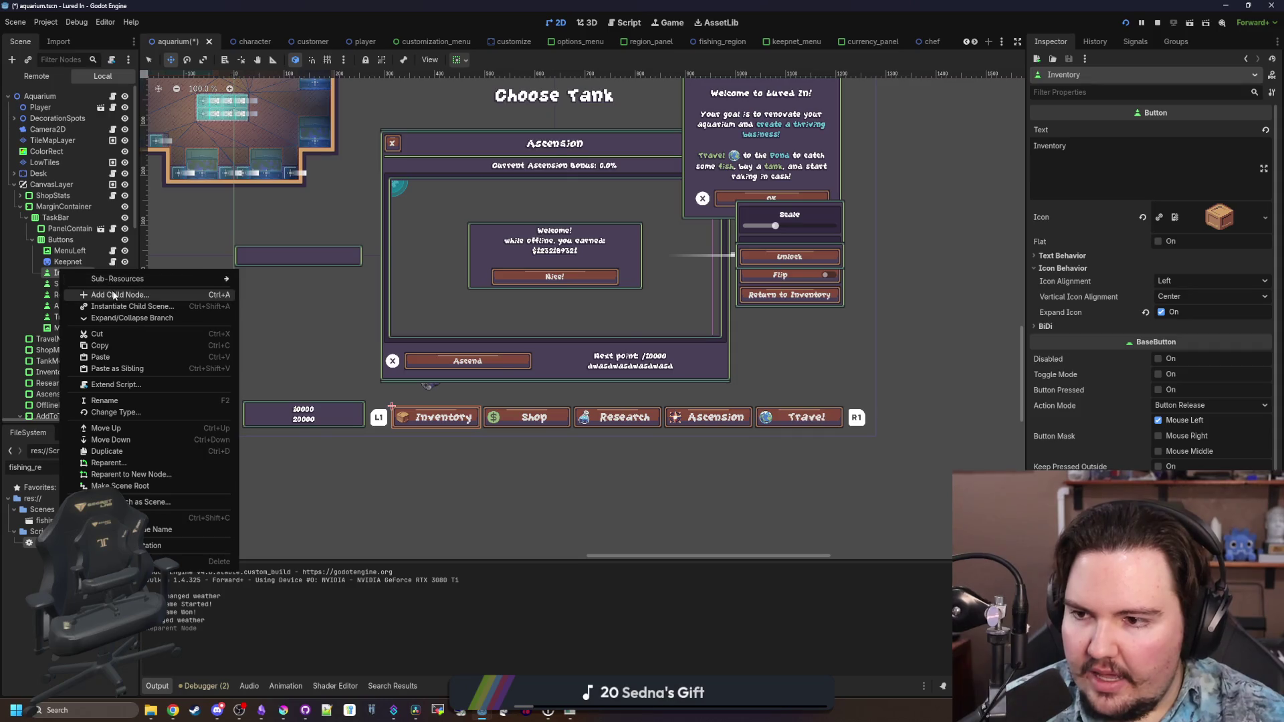
Add a RemoteTransform2D and a Control as children of the Inventory node.
click(113, 295)
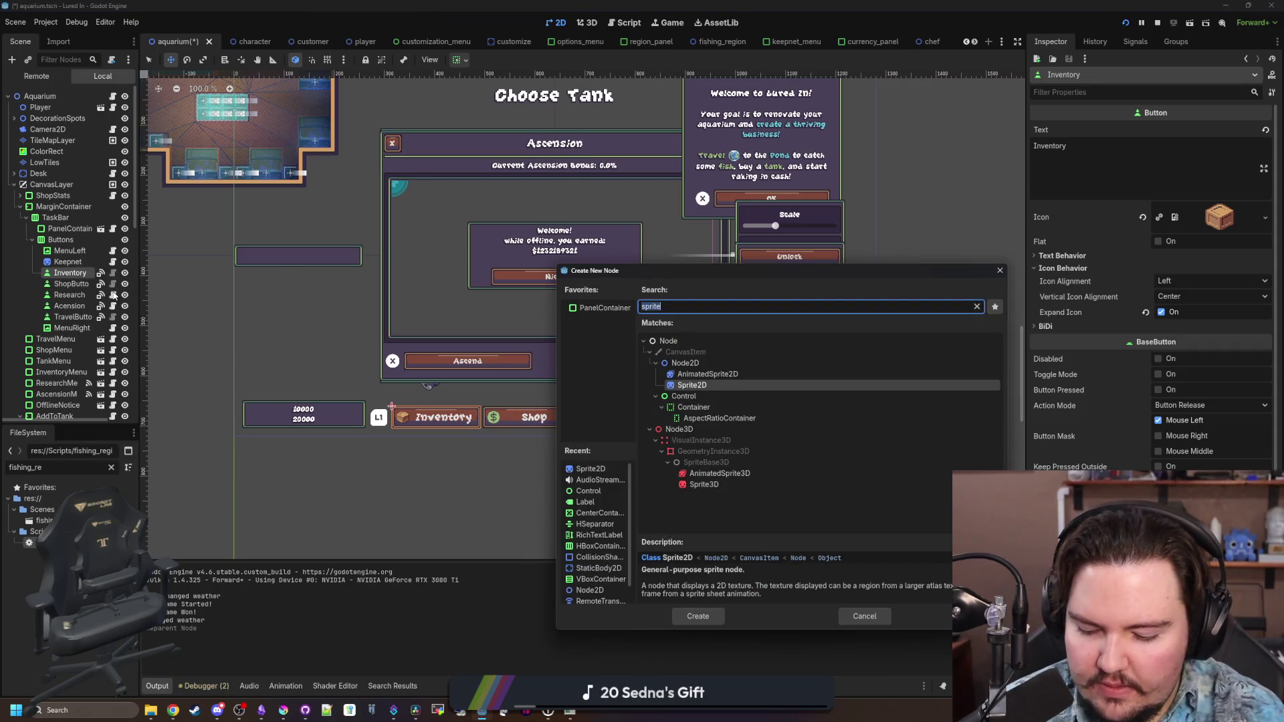
text(remote)
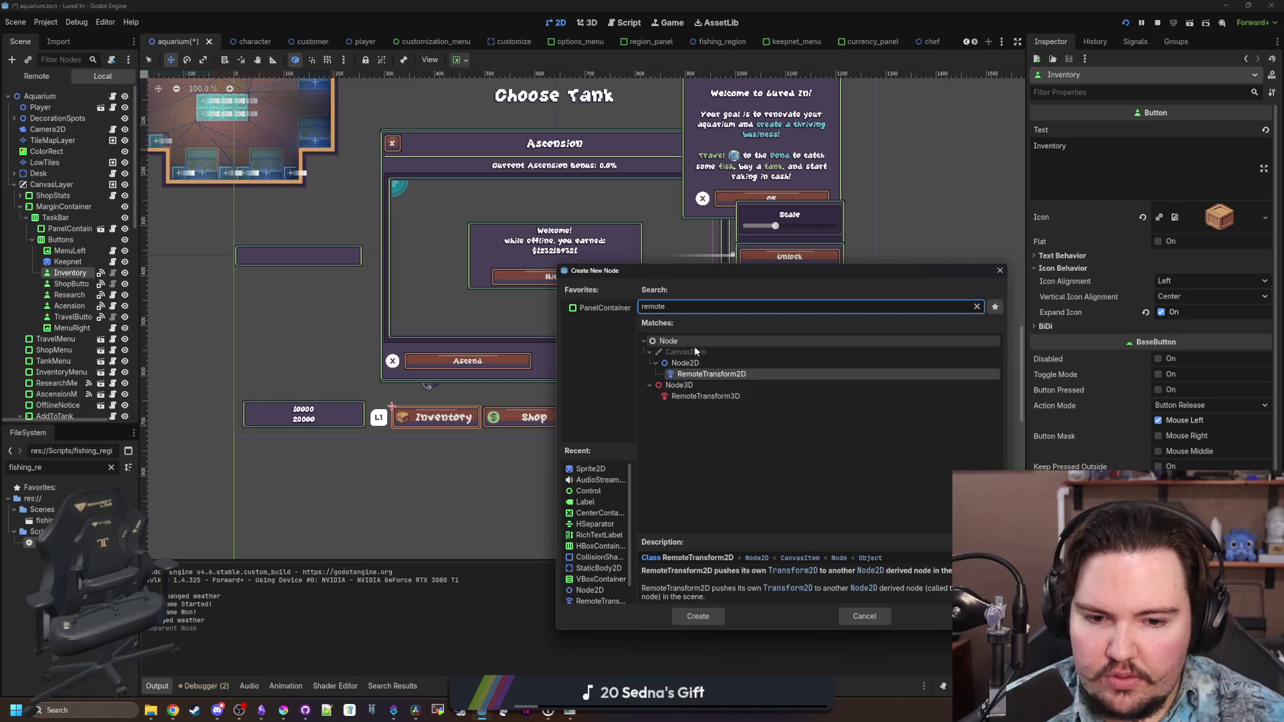
double_click(698, 373)
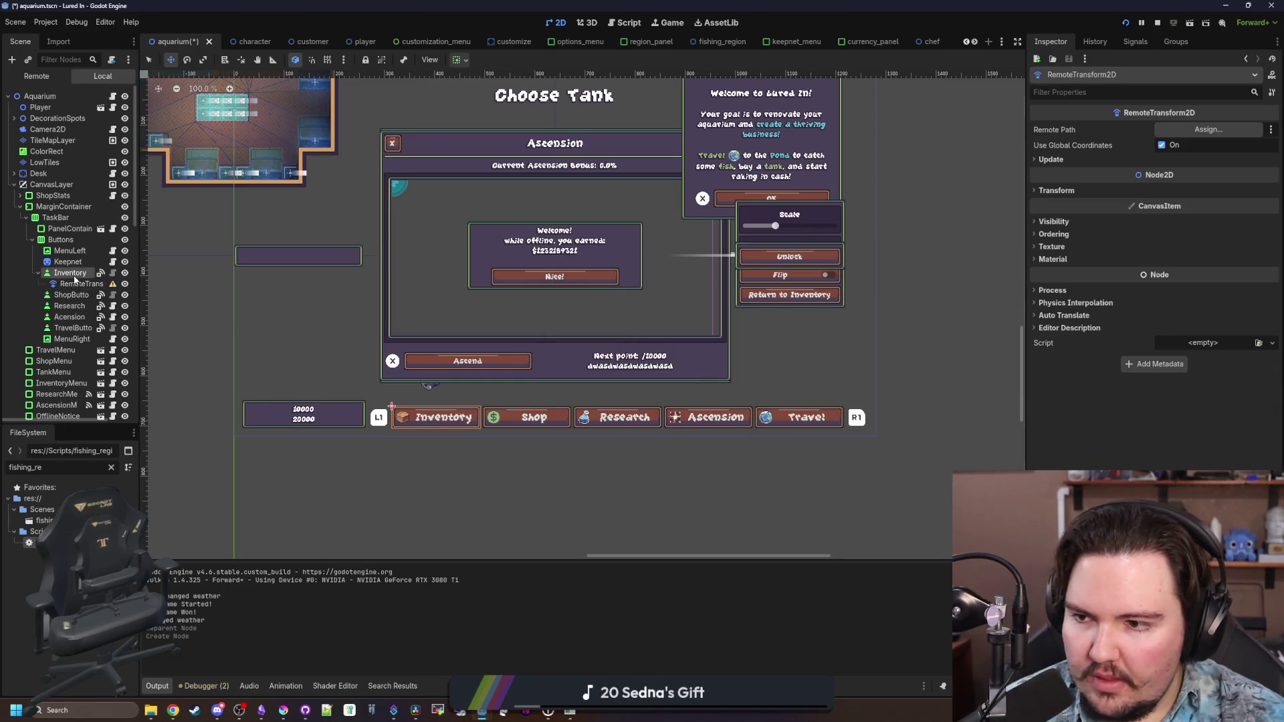
right_click(73, 274)
click(114, 303)
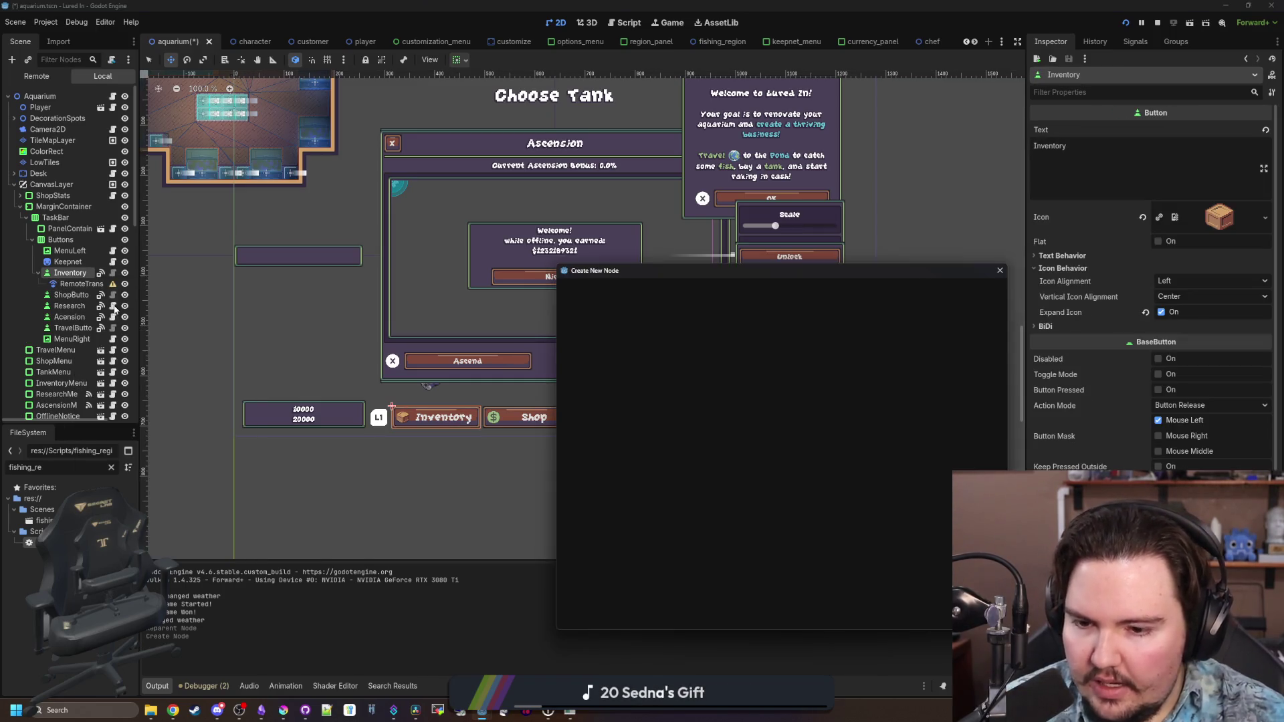
text(control)
key(Return)
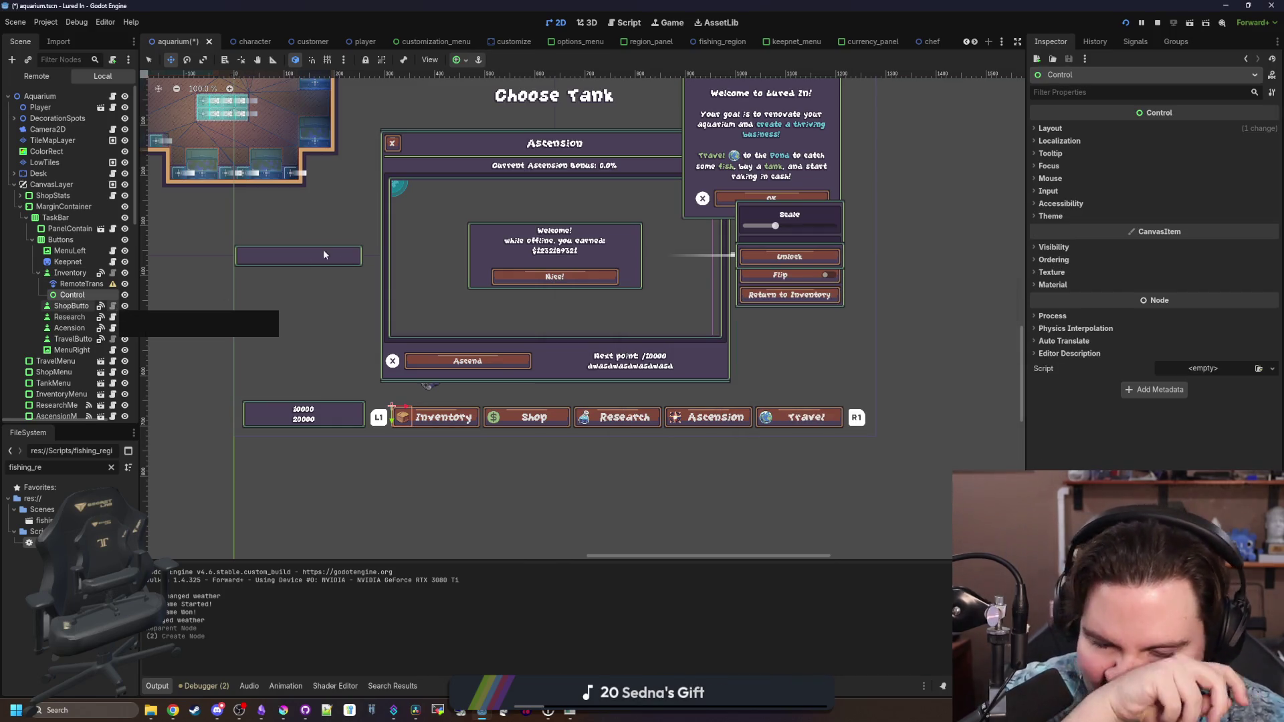
Set the Control's layout mode to Anchors with the Center preset and height 0.
click(1078, 127)
click(1202, 232)
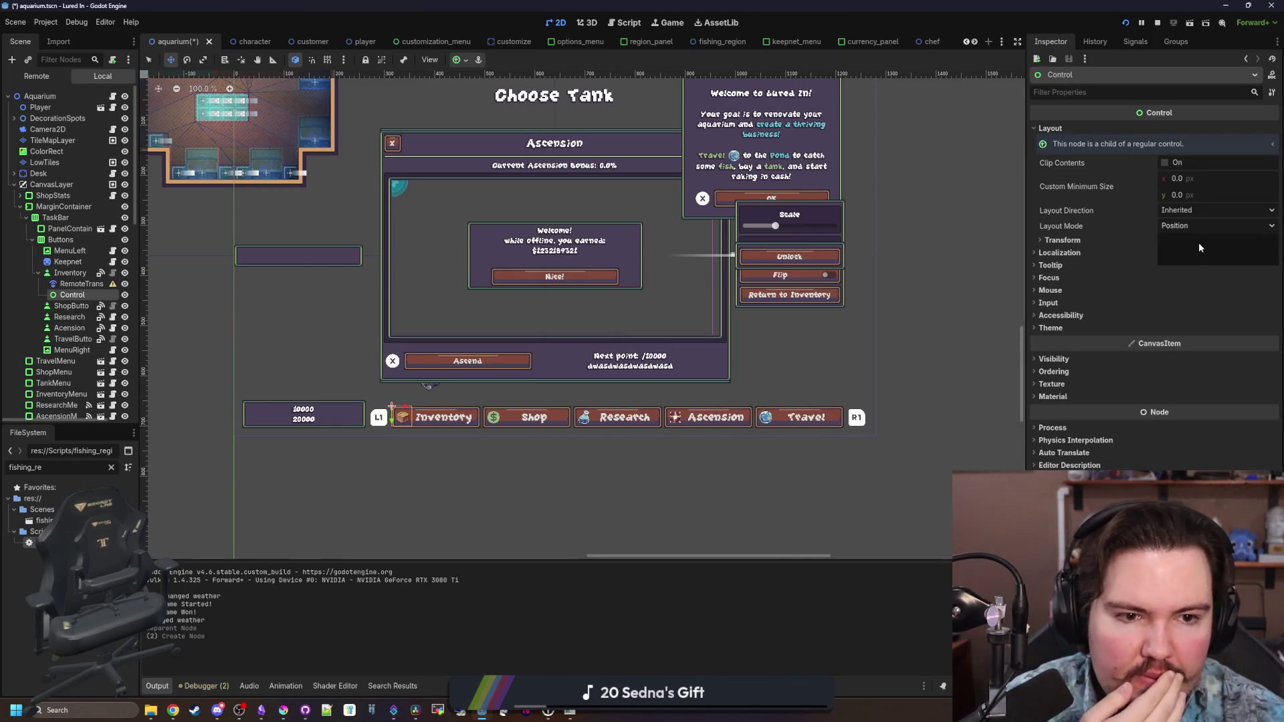
click(1198, 249)
click(1198, 241)
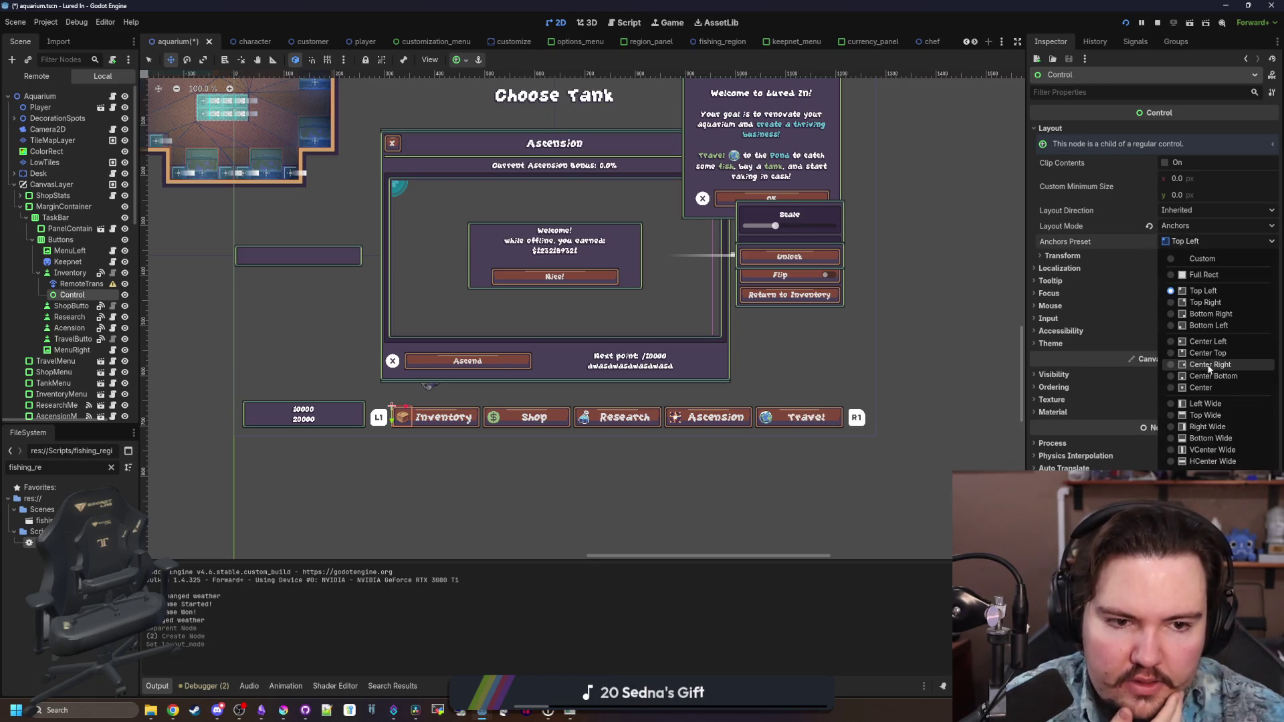
click(1204, 391)
click(1063, 256)
click(1188, 284)
text(0)
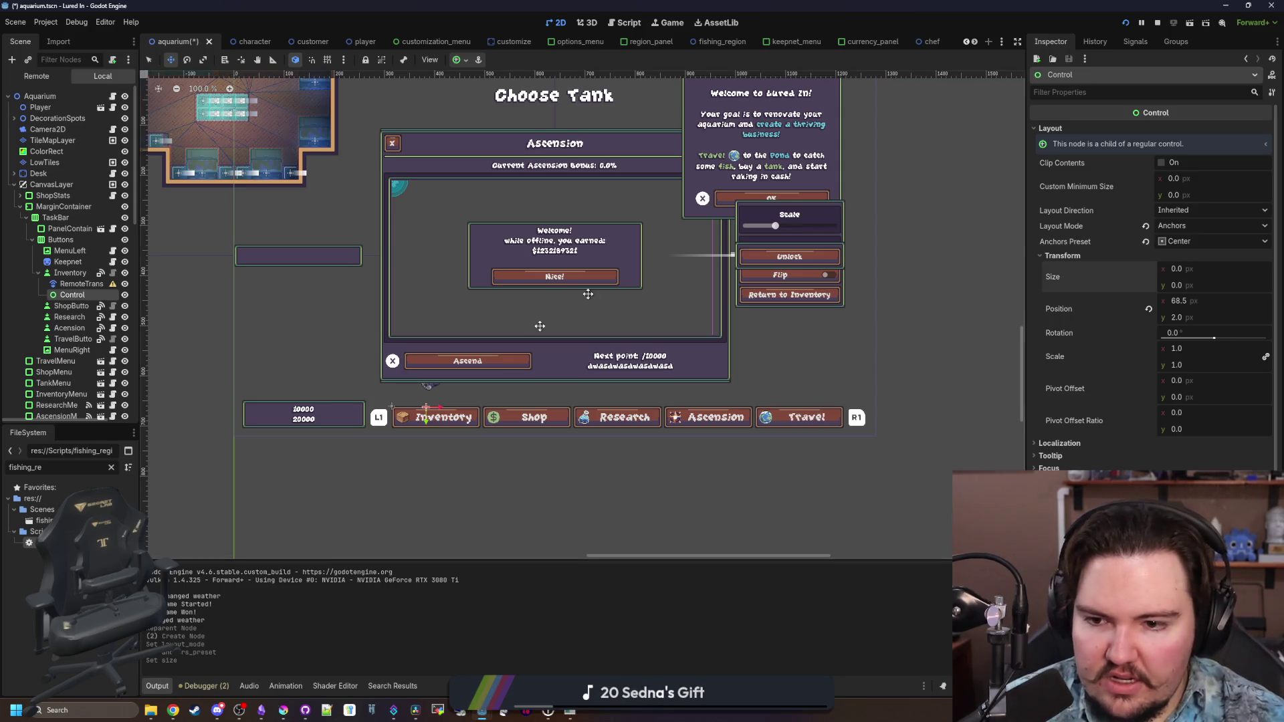
scroll(457, 438, up, 5)
click(1175, 242)
click(1199, 290)
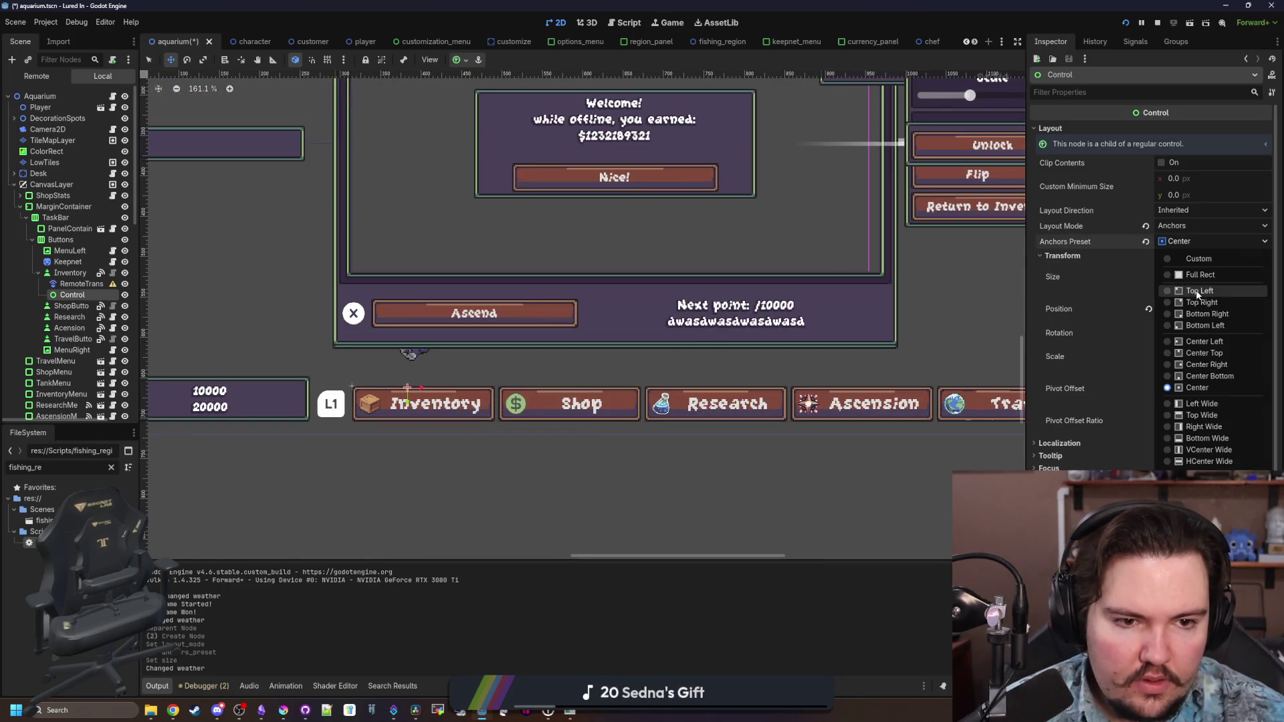
click(1187, 243)
click(1197, 387)
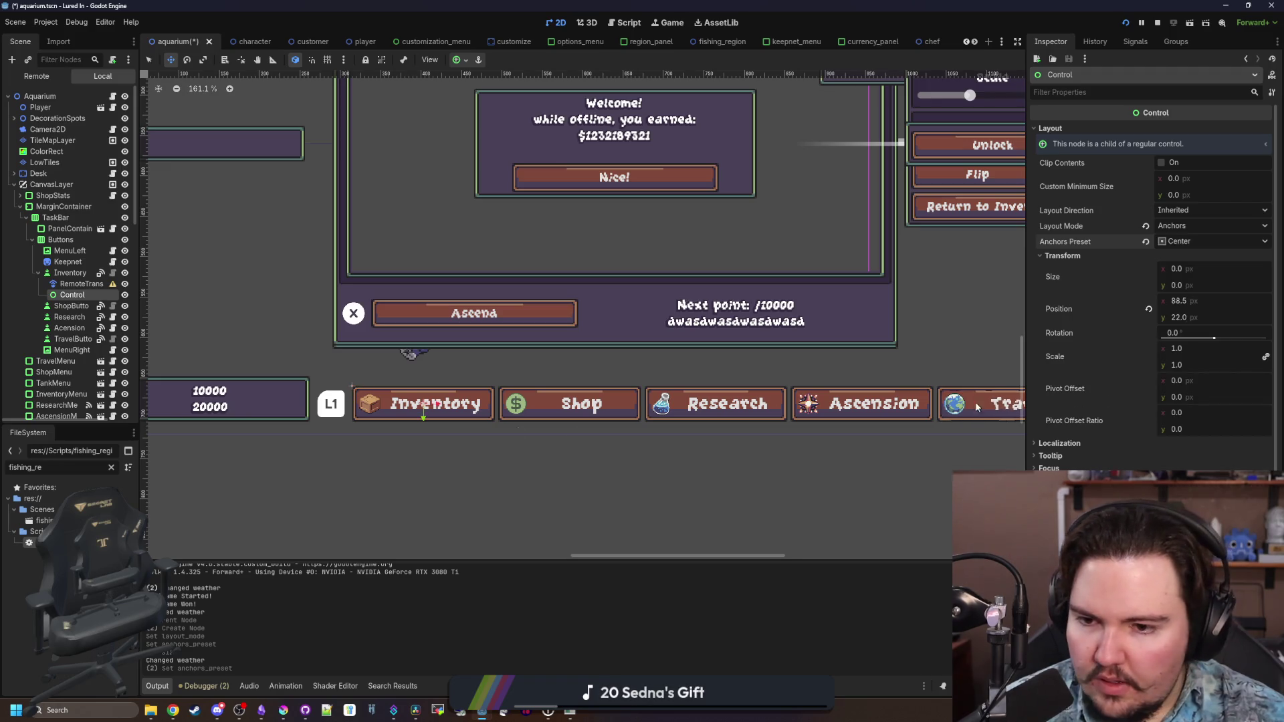
Move the RemoteTransform2D under the Control and save the scene.
scroll(401, 386, up, 2)
drag(78, 300, 1204, 129)
scroll(449, 395, up, 2)
key(ctrl+s)
scroll(449, 395, up, 3)
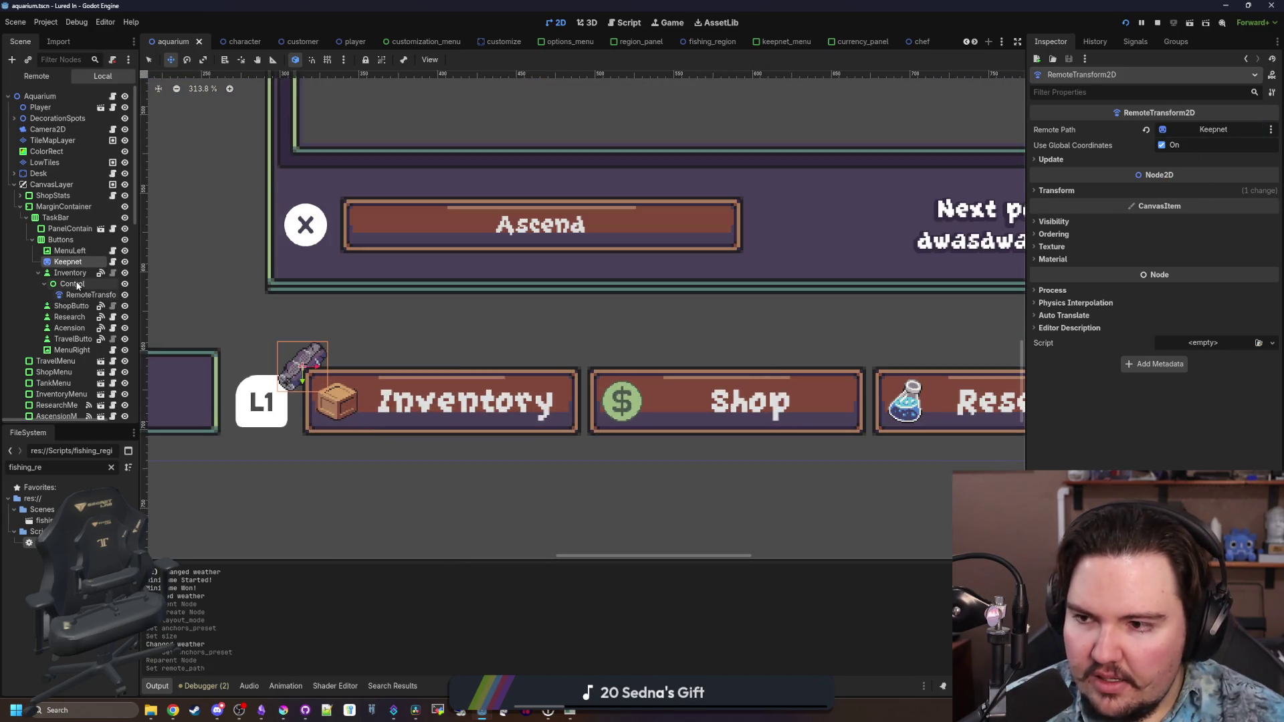
Enlarge the running Lured In window to check the keepnet placement, then stop the game.
click(579, 716)
drag(692, 513, 719, 189)
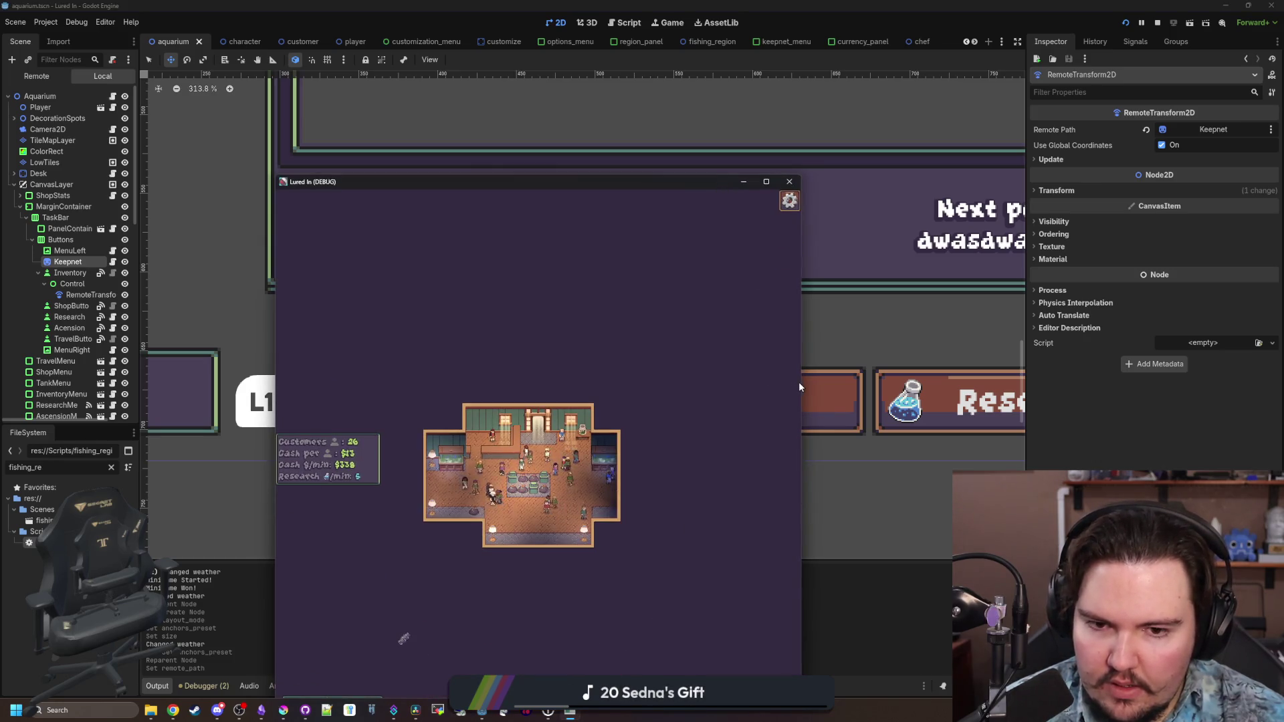
mouse_move(799, 383)
mouse_down()
mouse_move(616, 381)
mouse_move(1036, 381)
mouse_up()
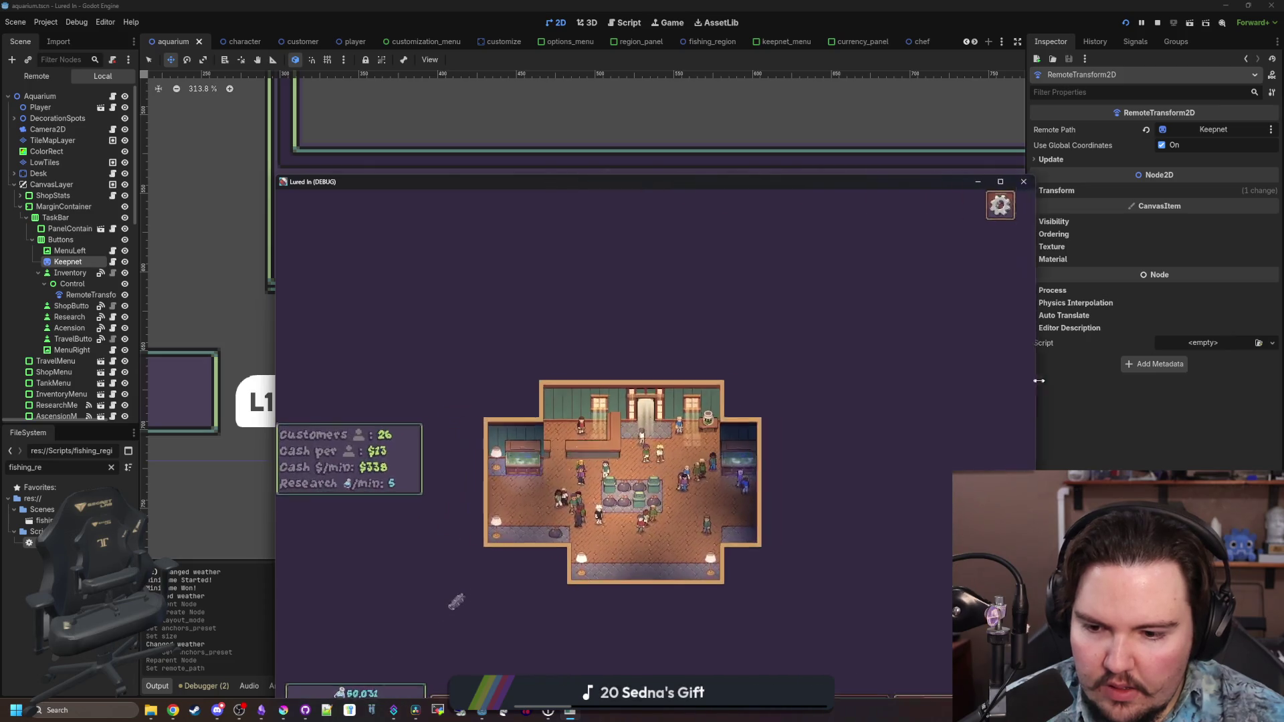
drag(742, 189, 690, 126)
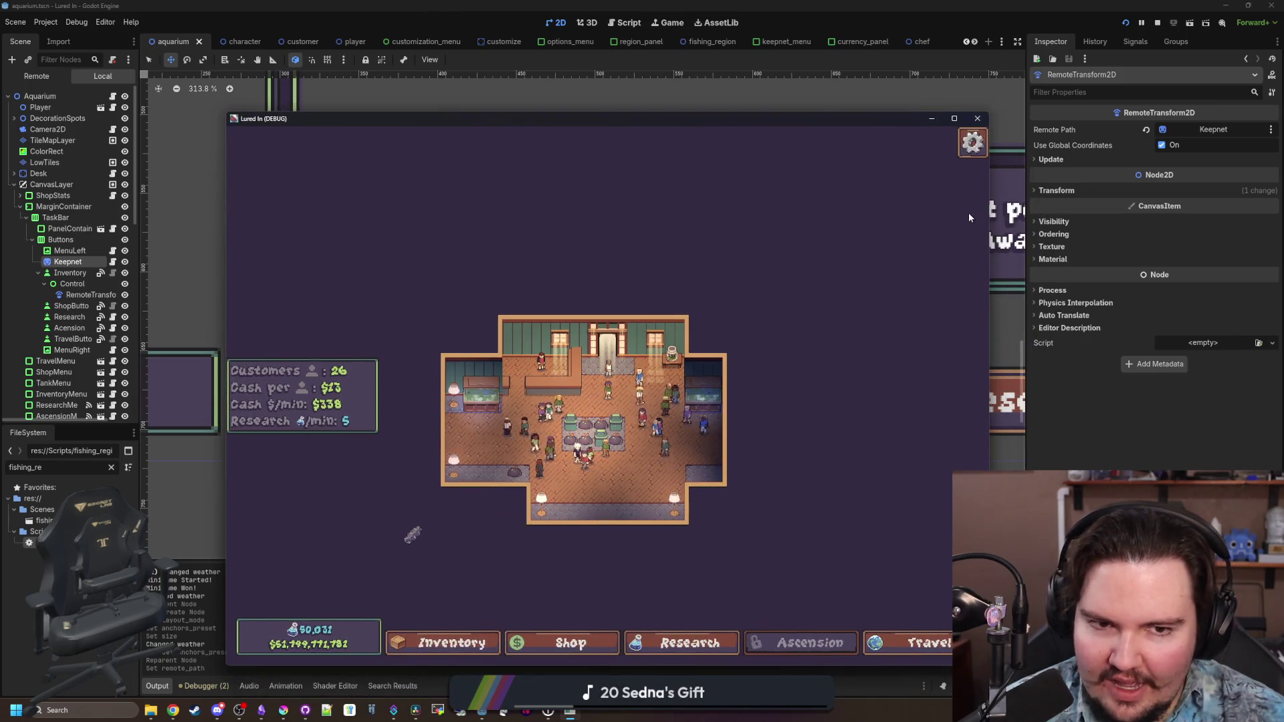
mouse_move(989, 217)
mouse_down()
mouse_move(1280, 225)
mouse_move(817, 225)
mouse_up()
click(1157, 24)
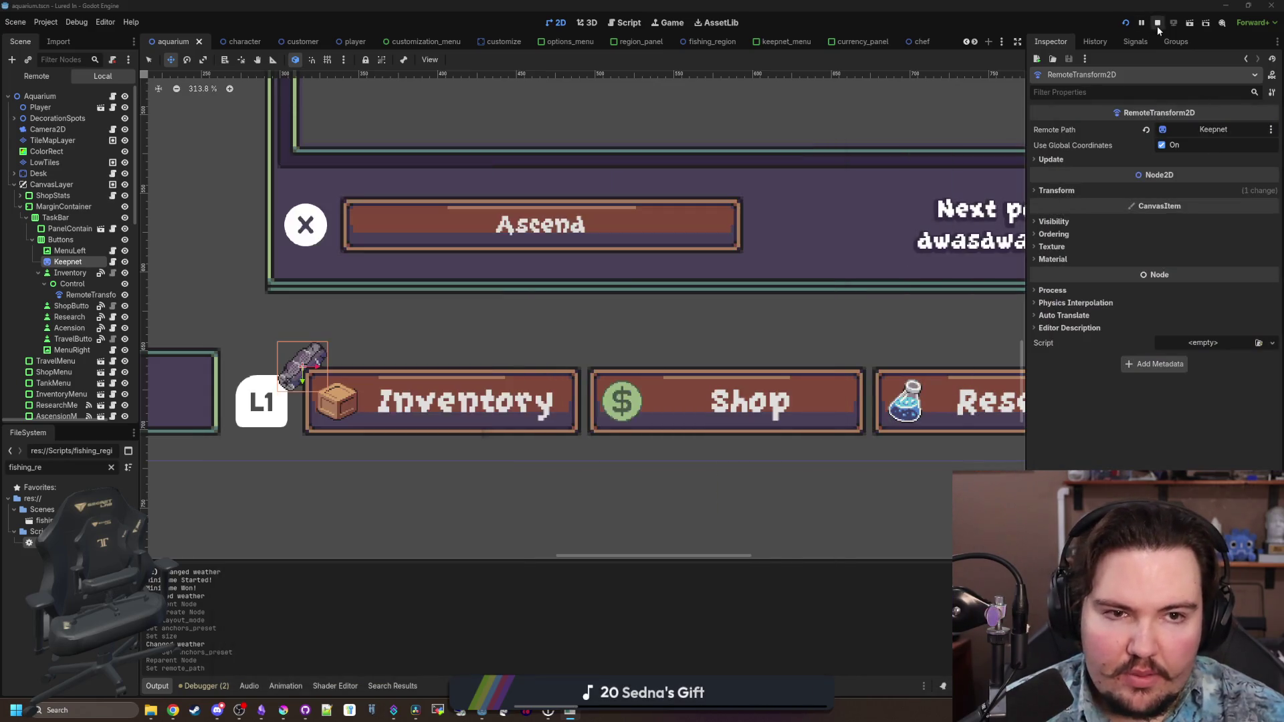
click(70, 256)
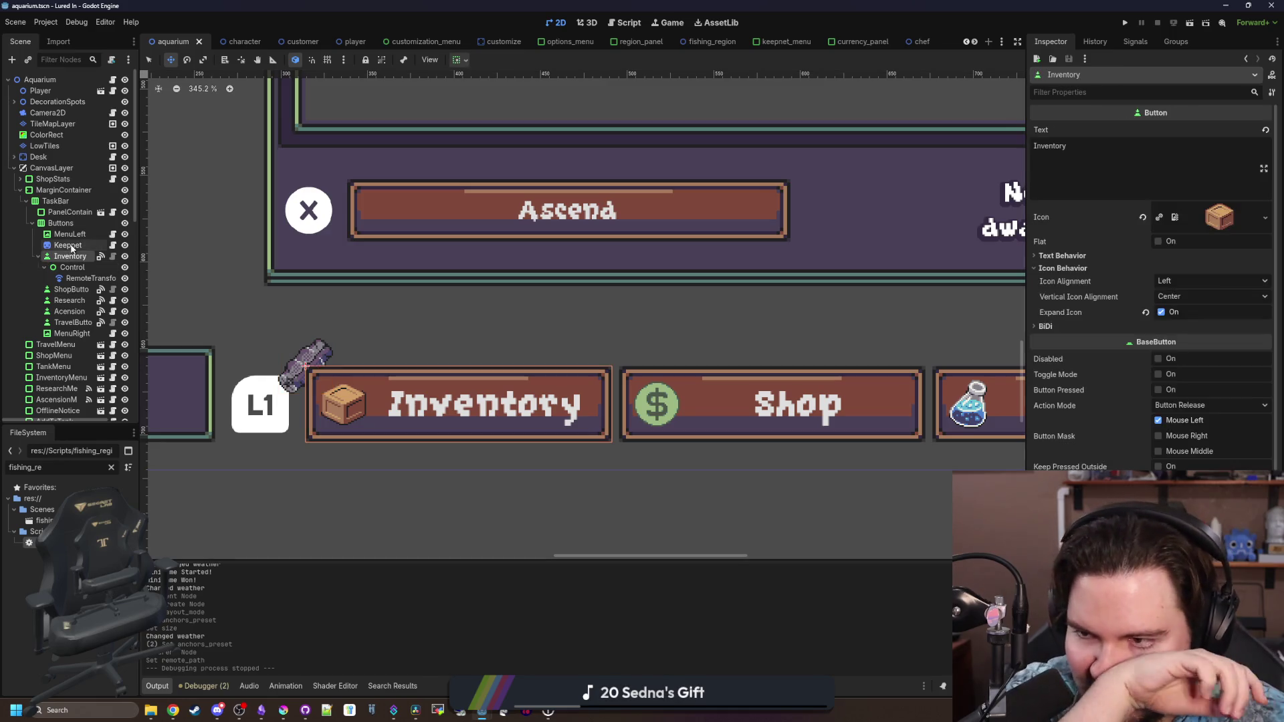
Stop the RemoteTransform2D passing rotation and scale to Keepnet, and save the scene.
click(73, 246)
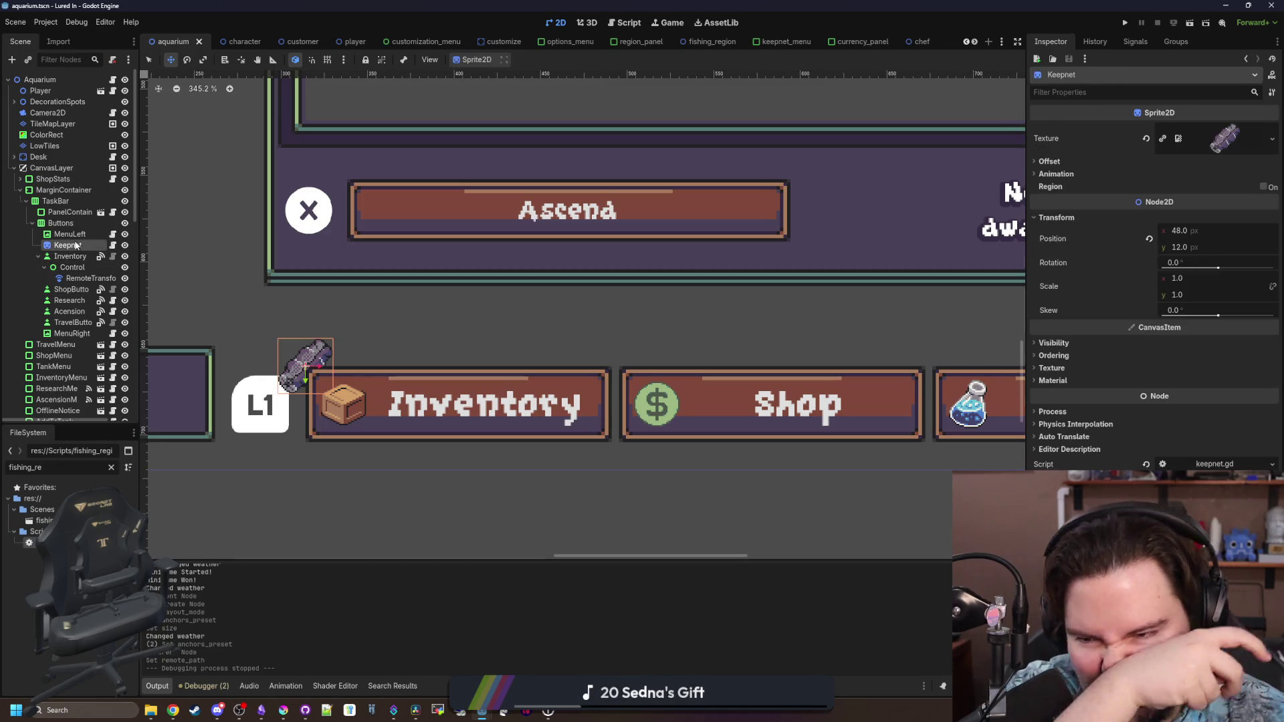
click(86, 279)
click(1082, 160)
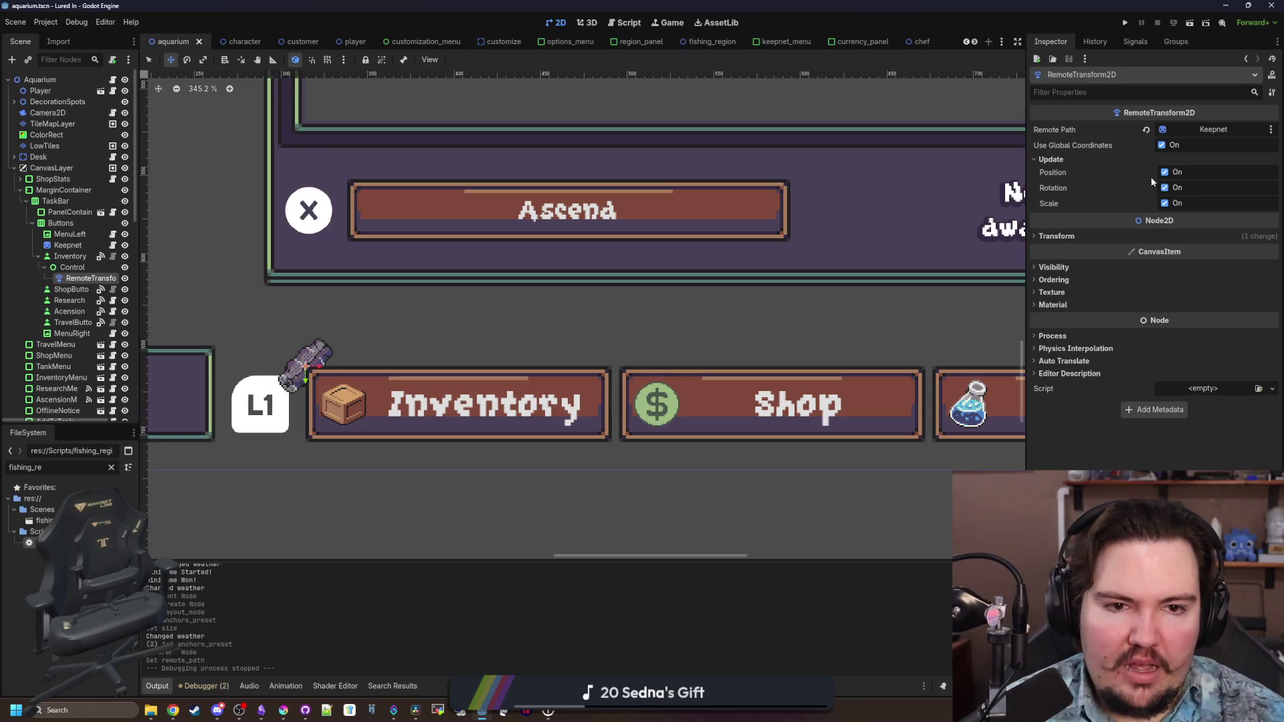
click(1165, 188)
click(1165, 203)
key(ctrl+s)
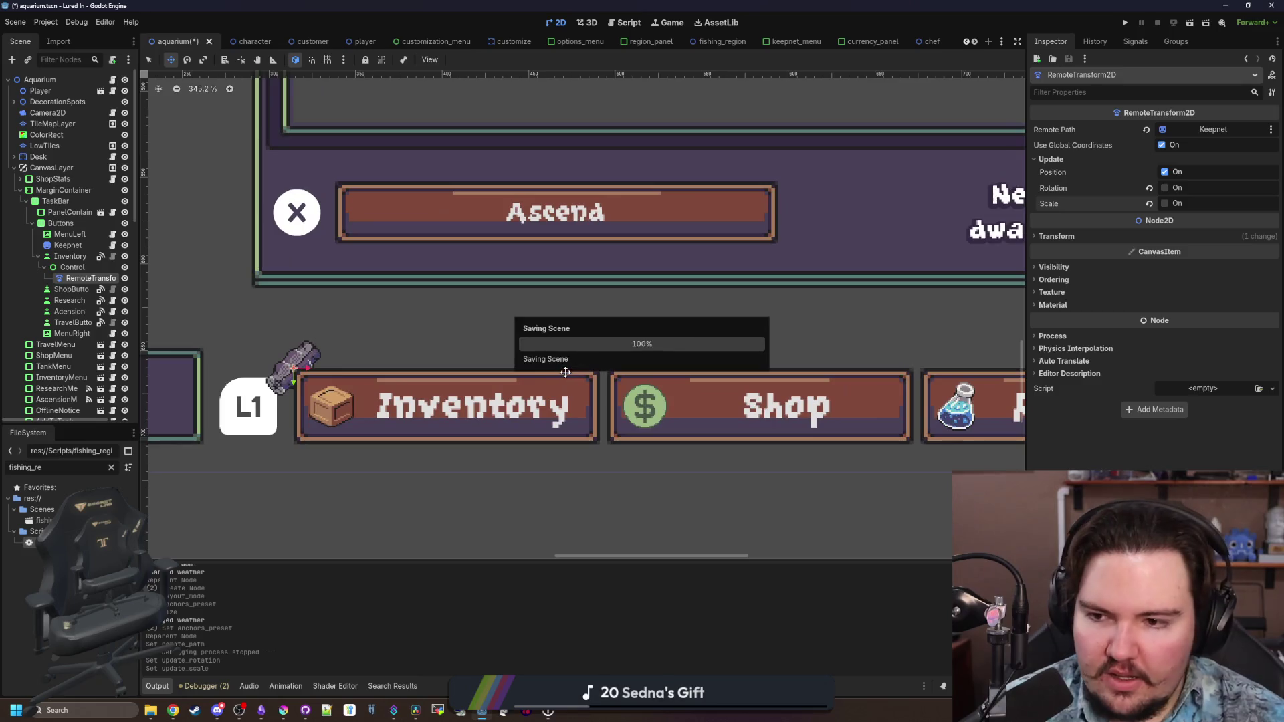
Zero the RemoteTransform2D position and Keepnet's y offset, then start adding a child under MenuLeft.
click(86, 270)
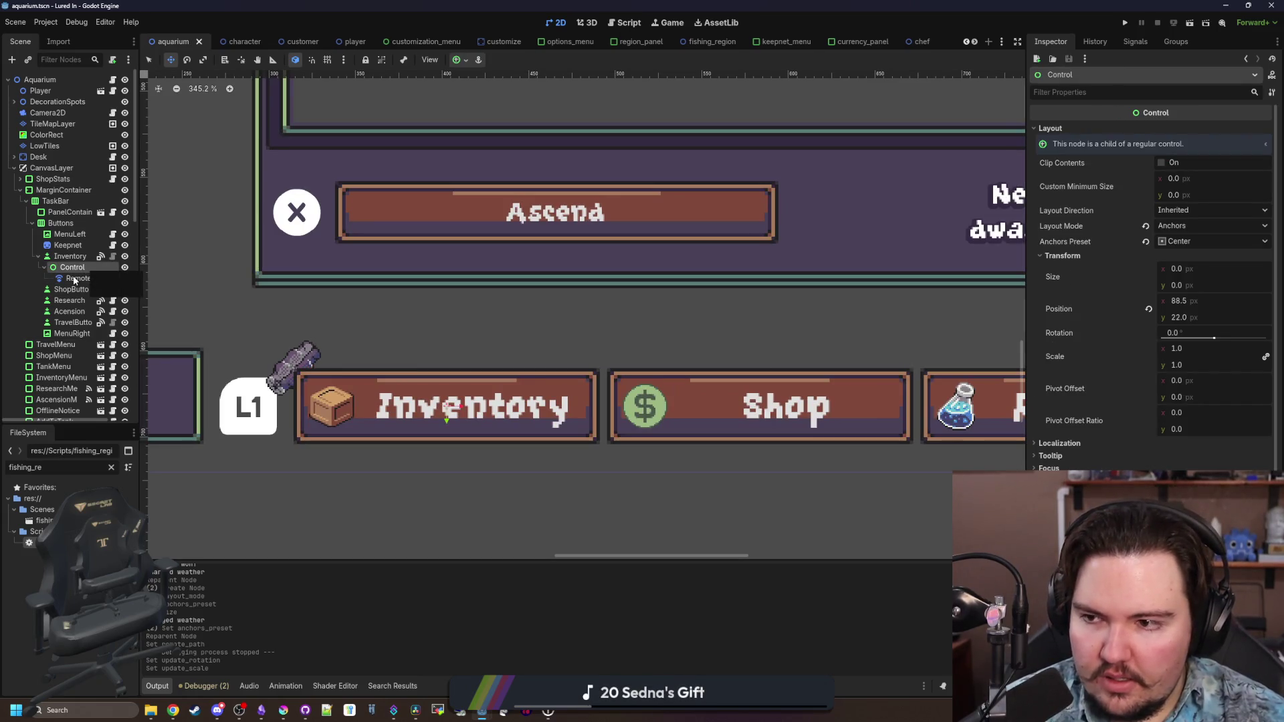
click(75, 279)
click(1063, 237)
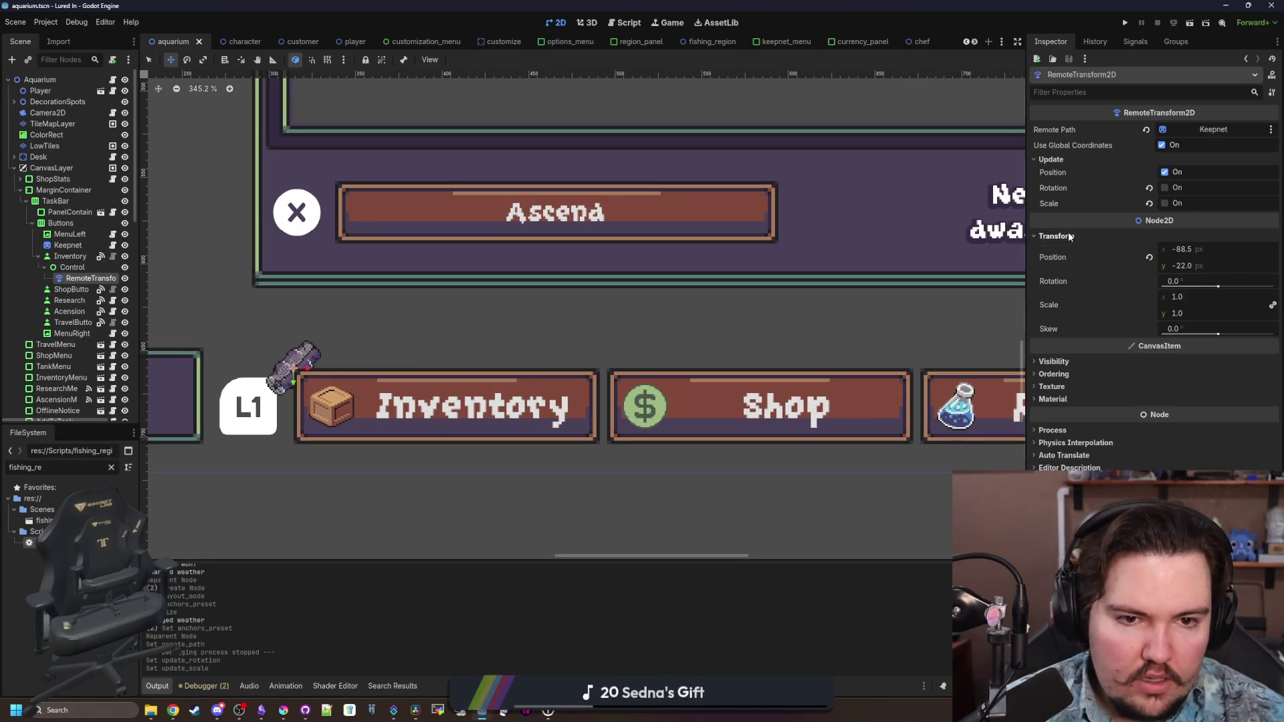
click(1148, 258)
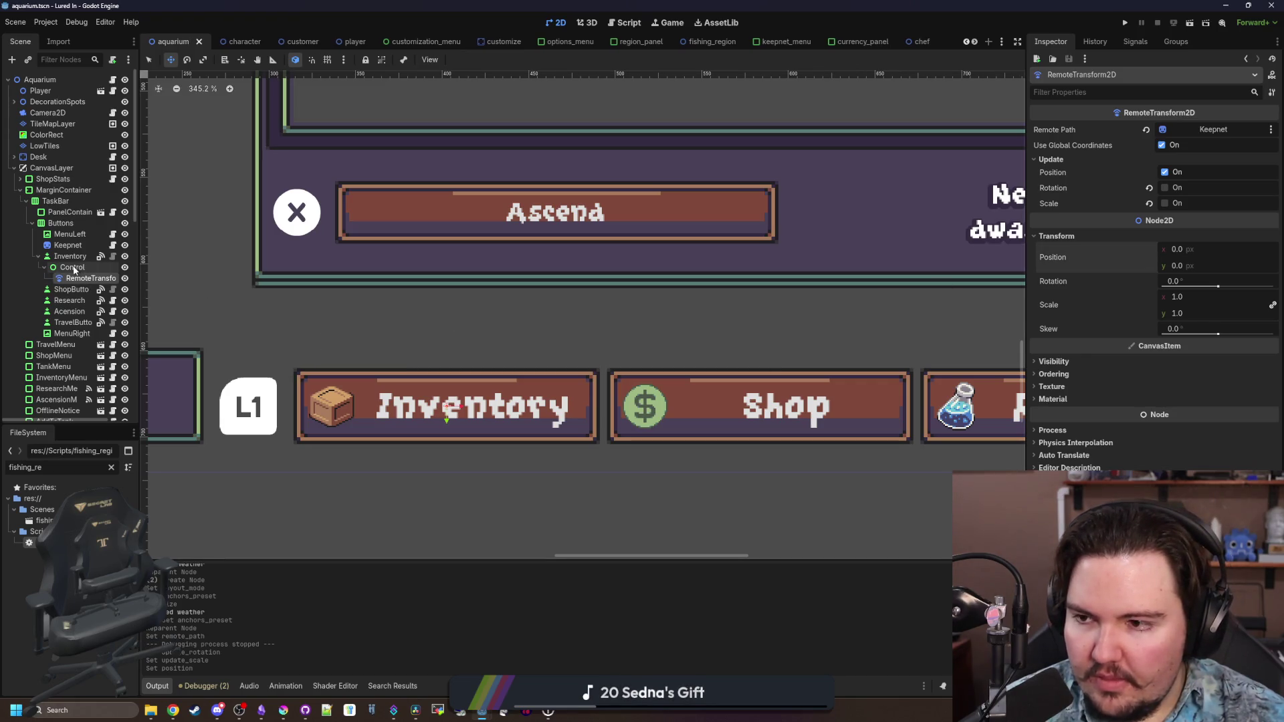
click(67, 245)
click(1067, 161)
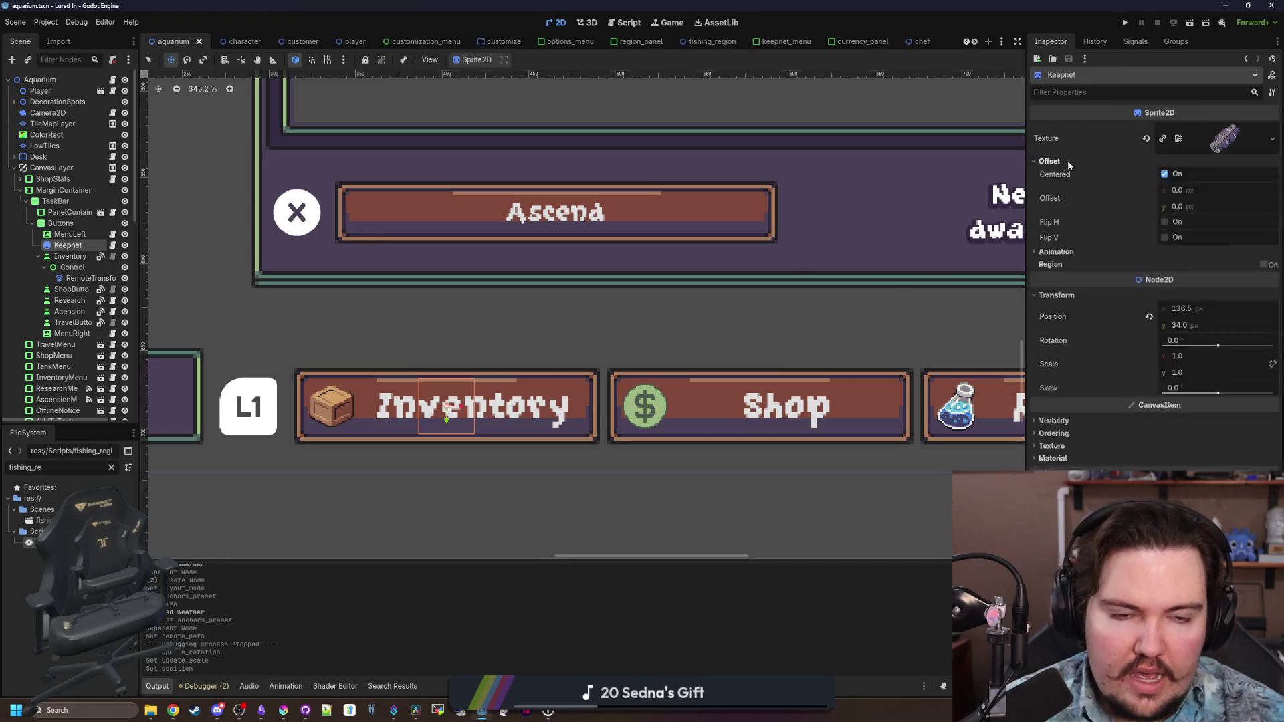
drag(1211, 204, 1150, 204)
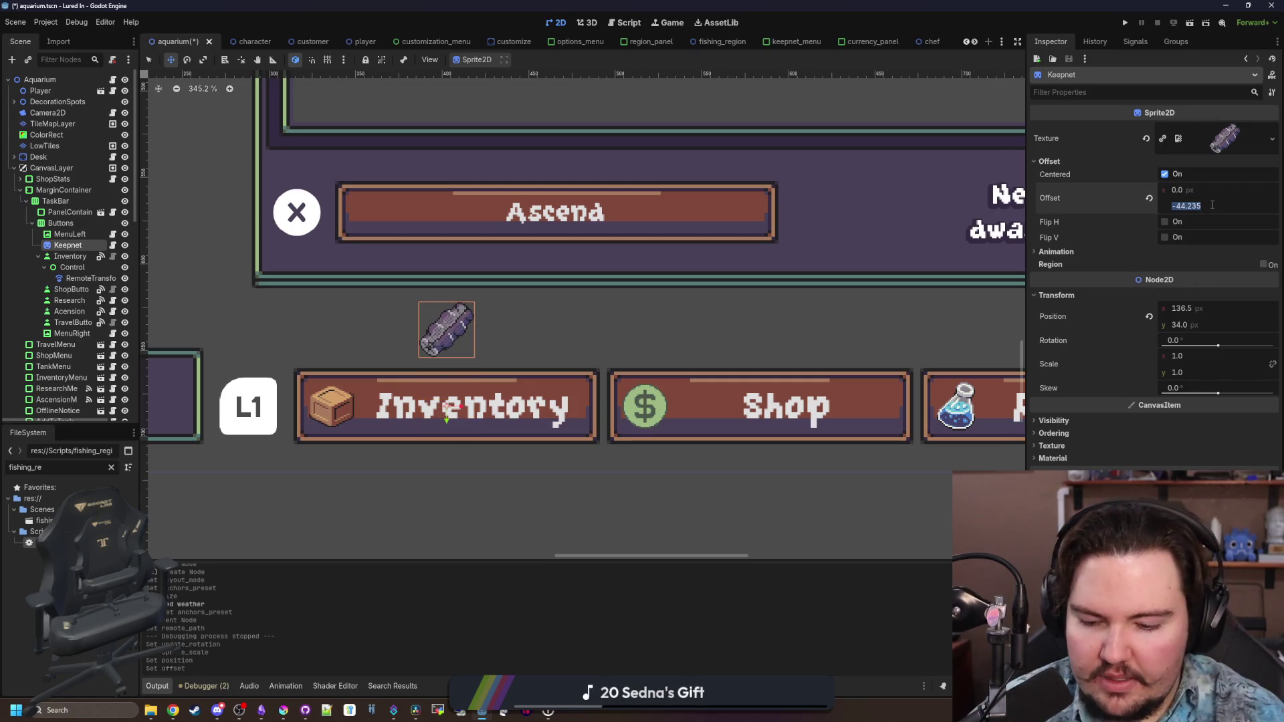
text(0)
key(Return)
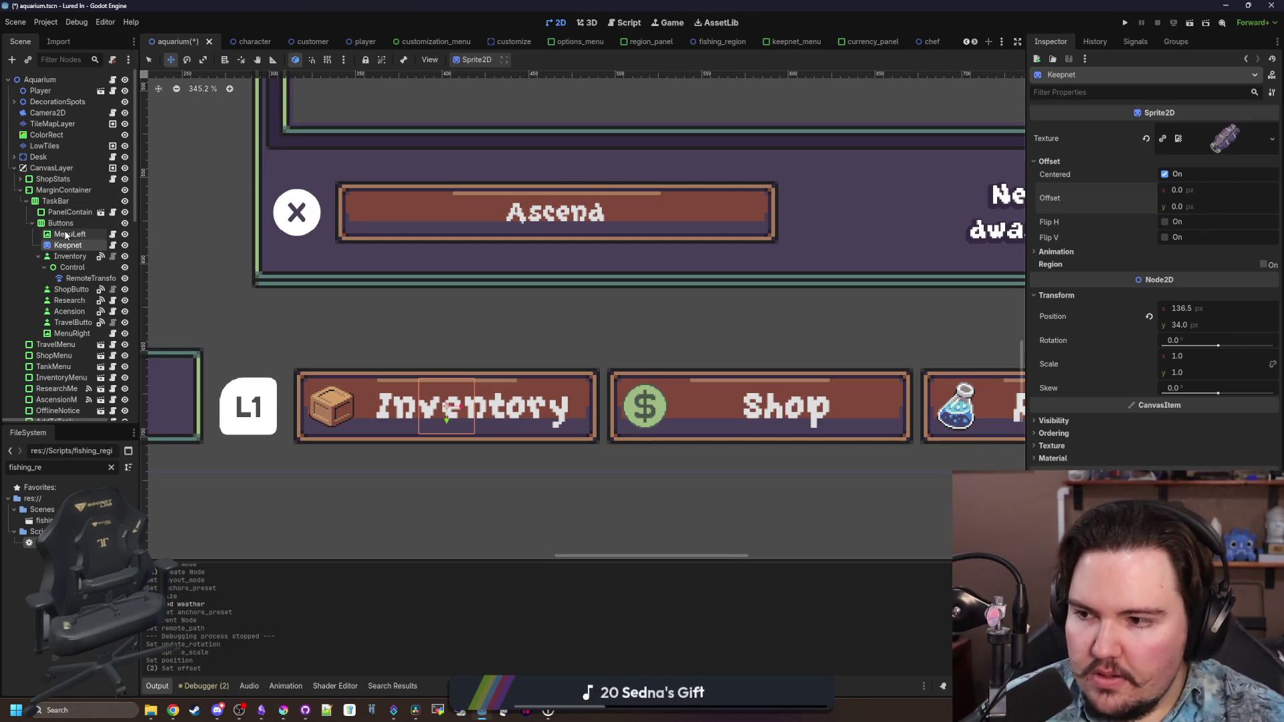
right_click(65, 234)
click(121, 261)
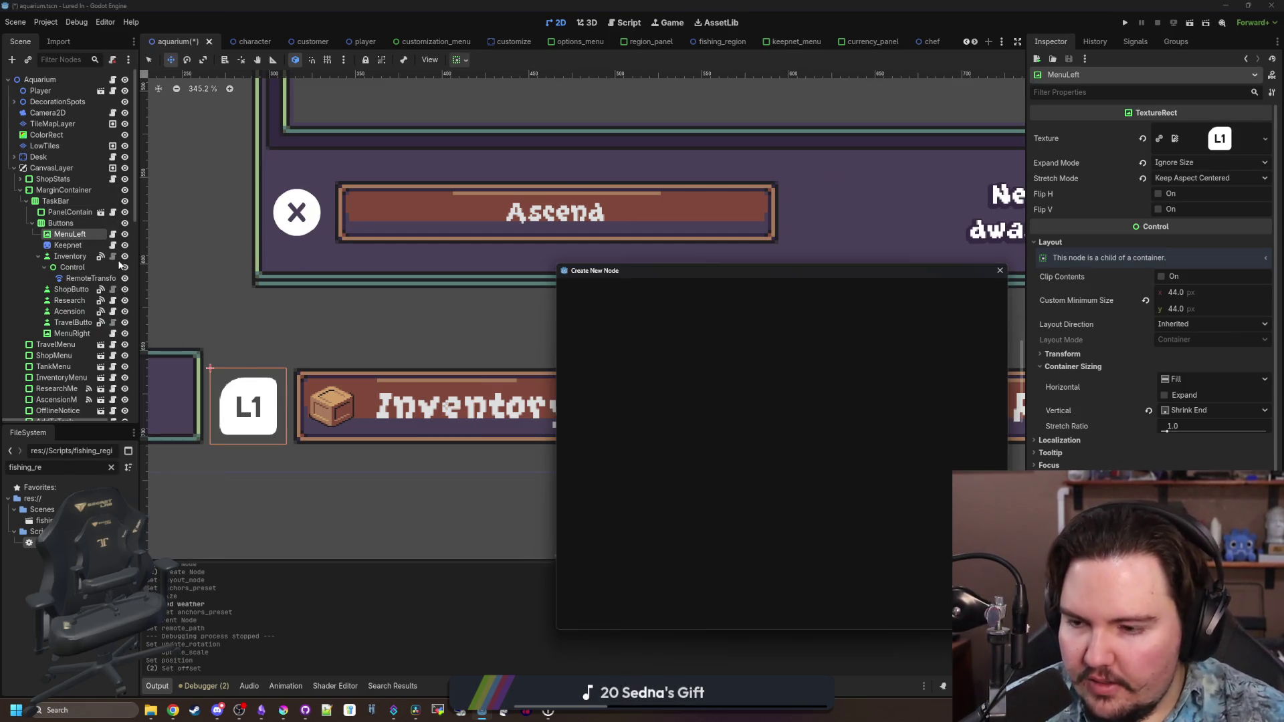
Wrap Keepnet in a new Control under MenuLeft and clear the Inventory RemoteTransform2D's target path.
key(Return)
drag(68, 256, 75, 247)
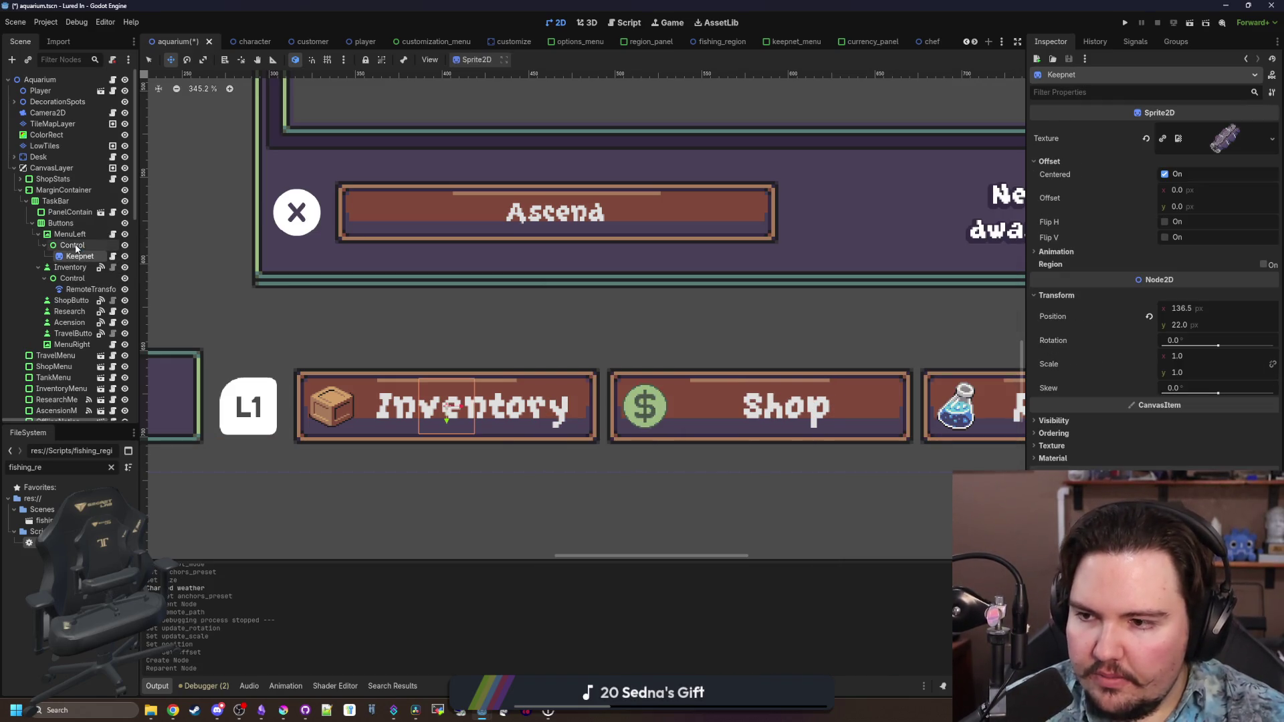
click(75, 288)
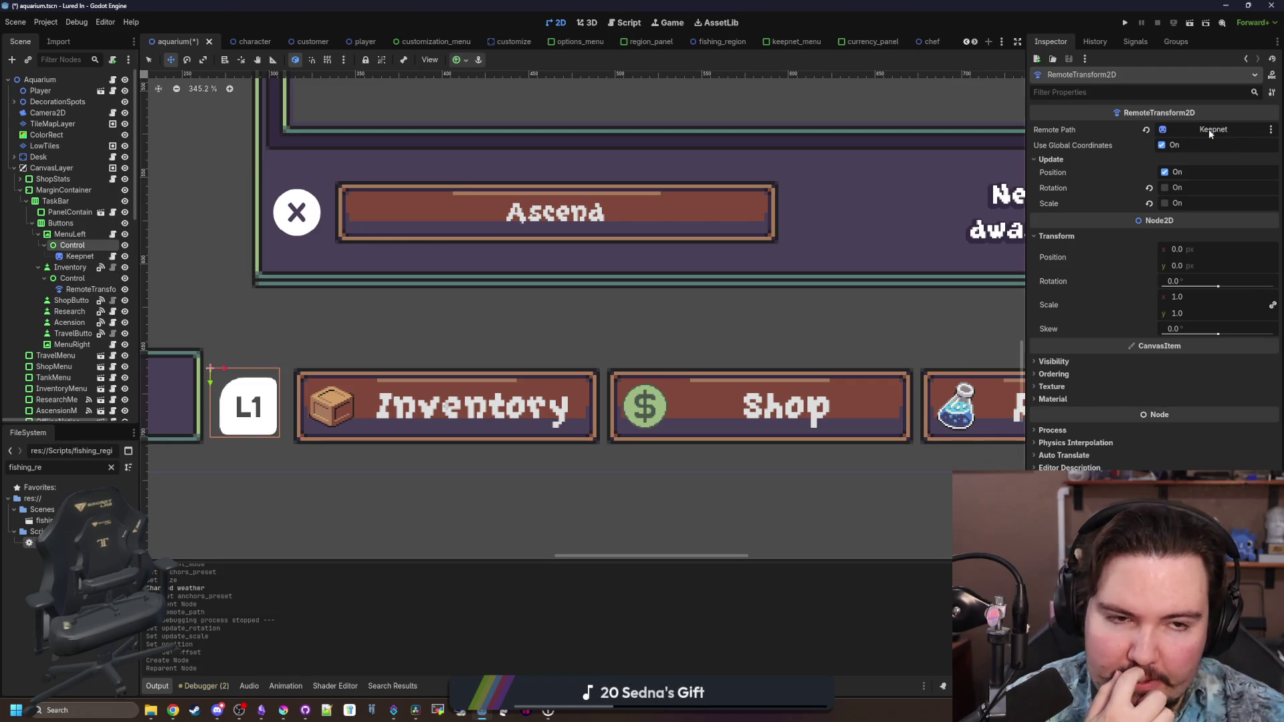
click(1145, 129)
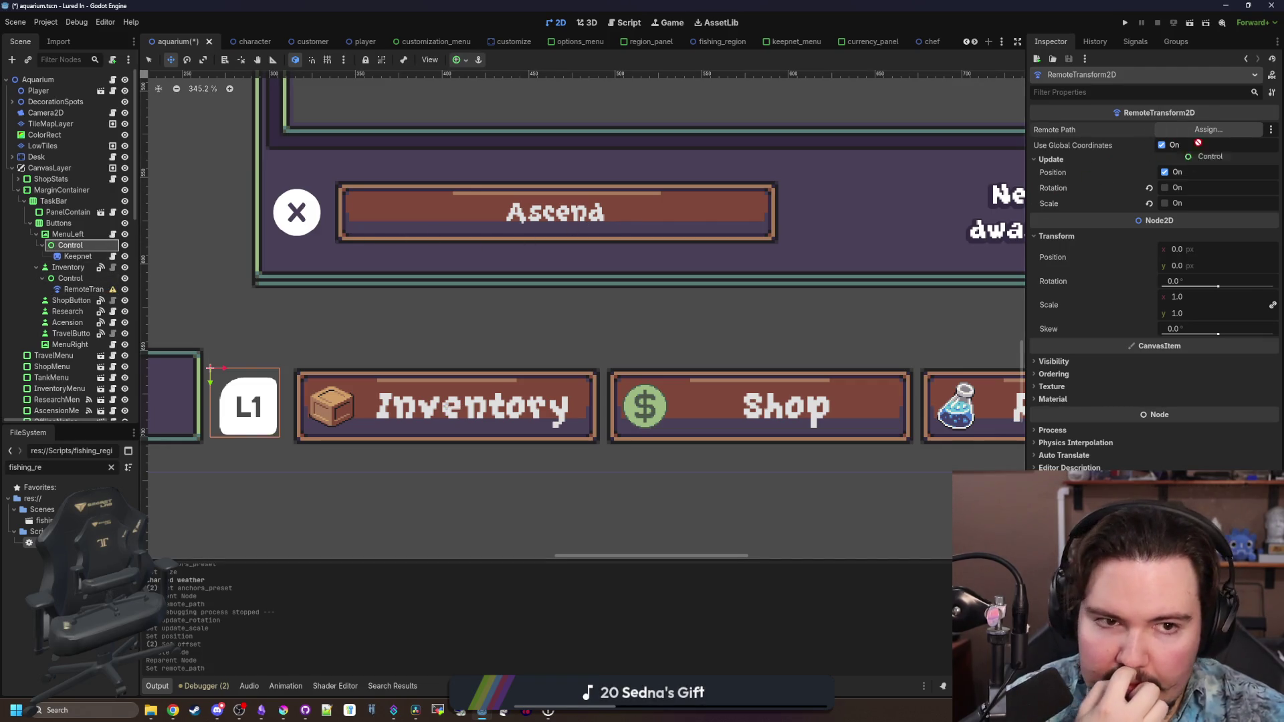
click(78, 258)
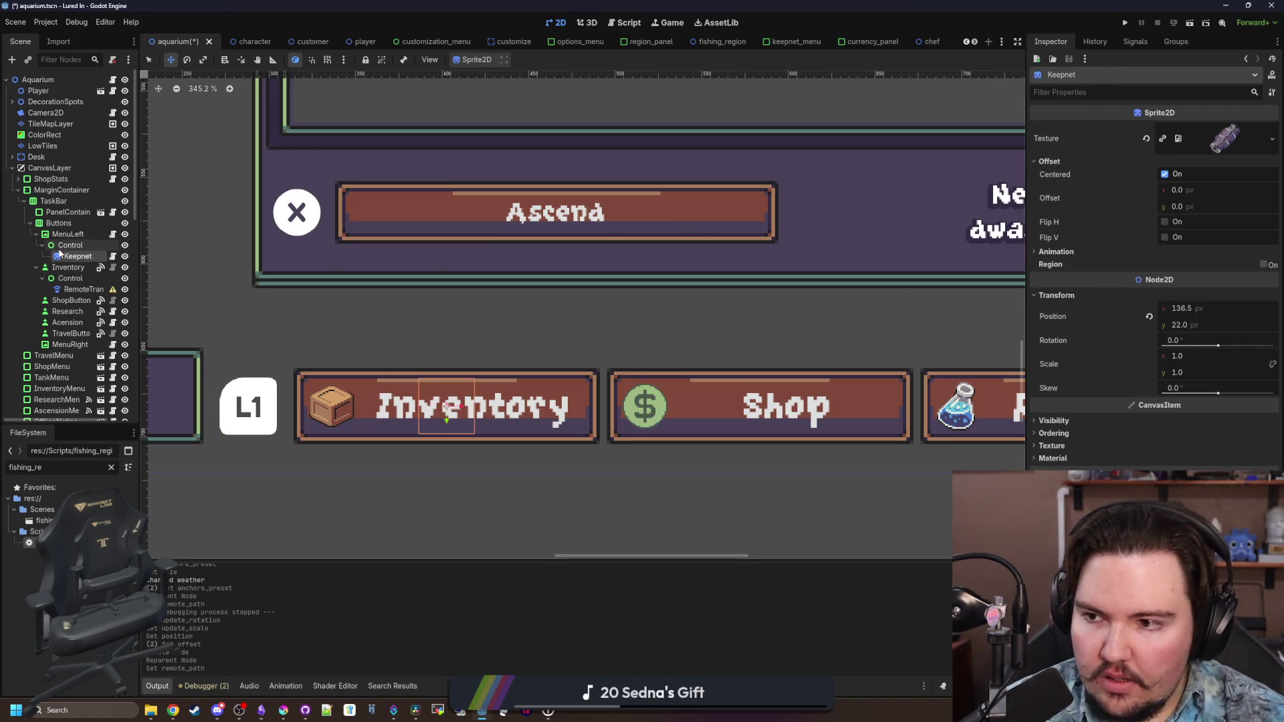
click(62, 247)
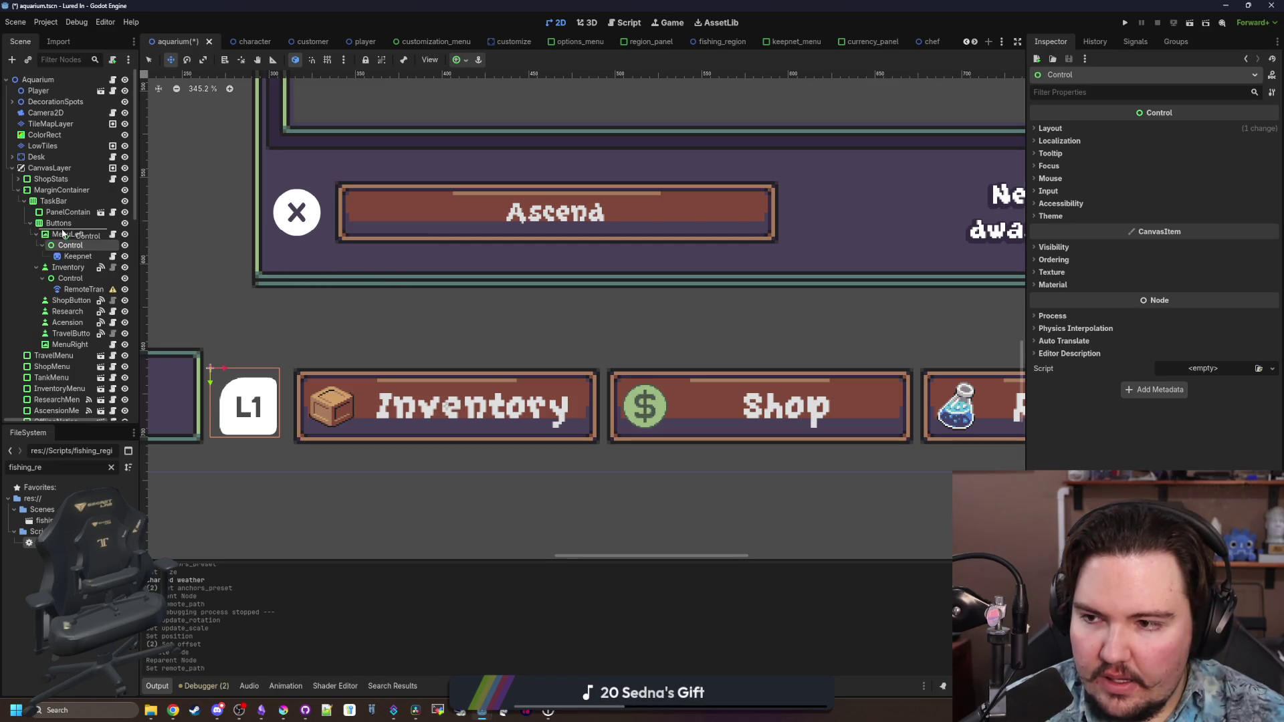
click(63, 233)
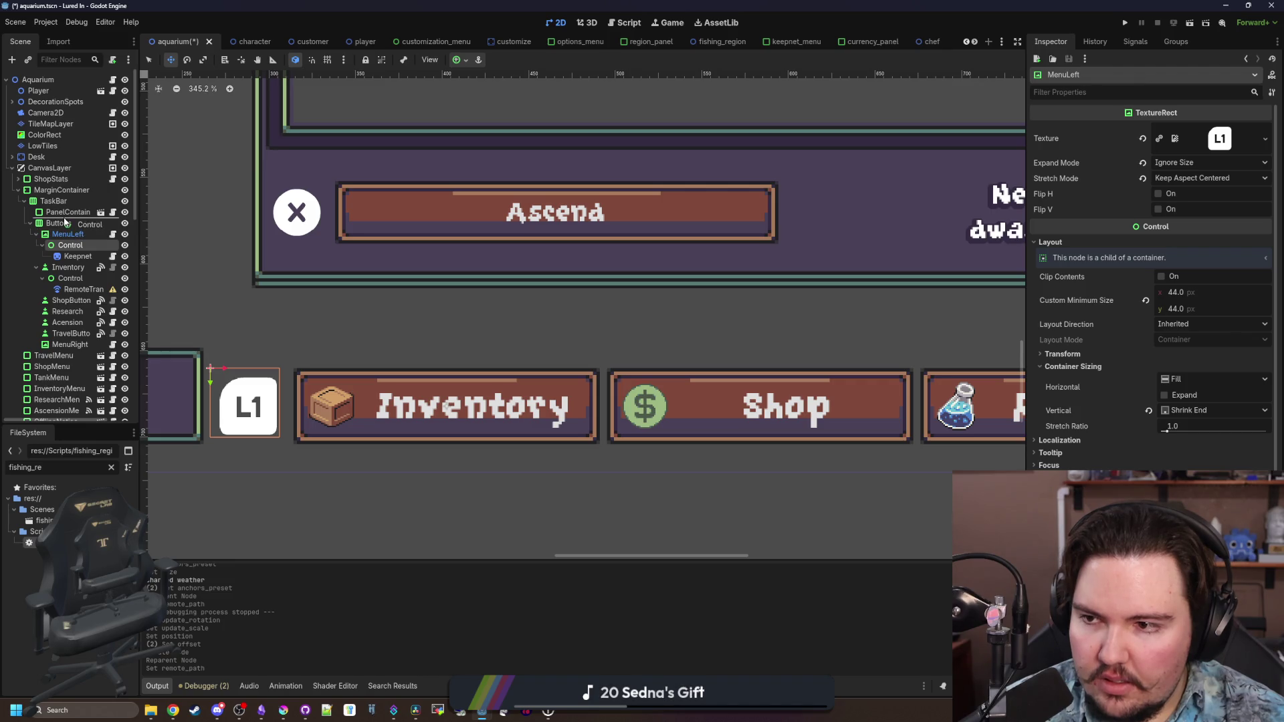
click(65, 223)
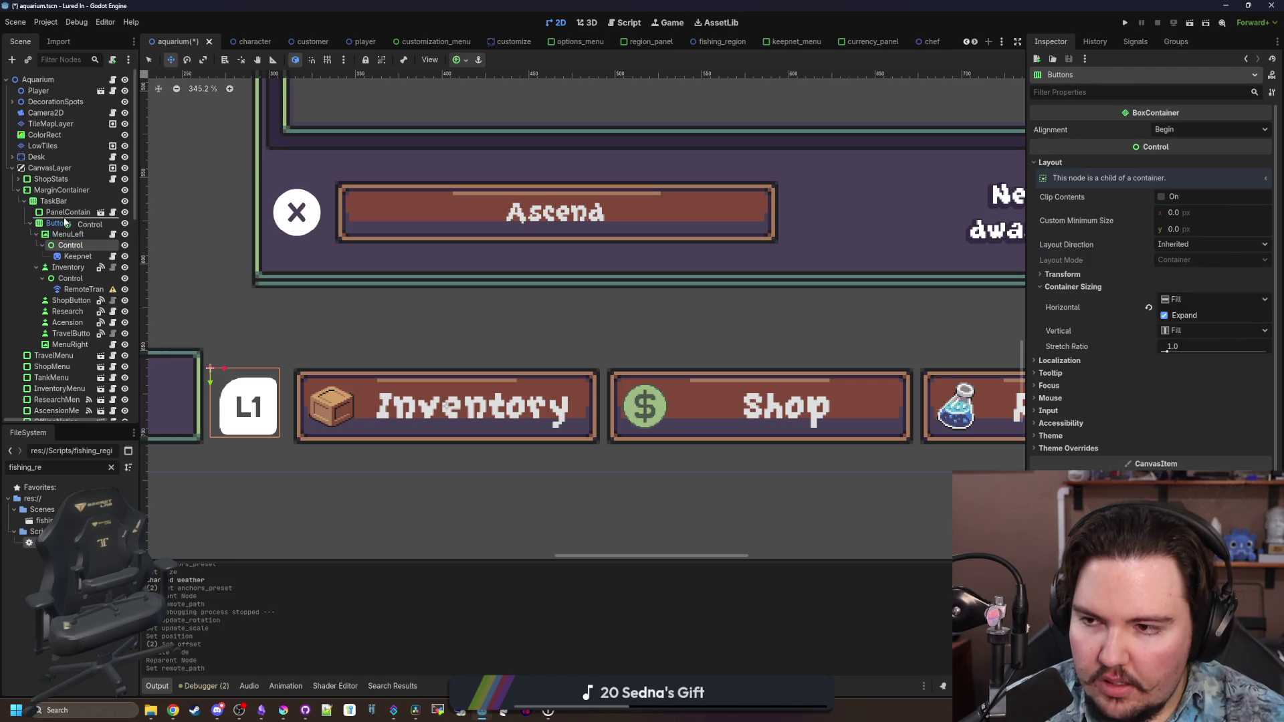
Move the Control holding Keepnet out of MarginContainer to sit directly under CanvasLayer, after ShopStats.
drag(65, 222, 70, 213)
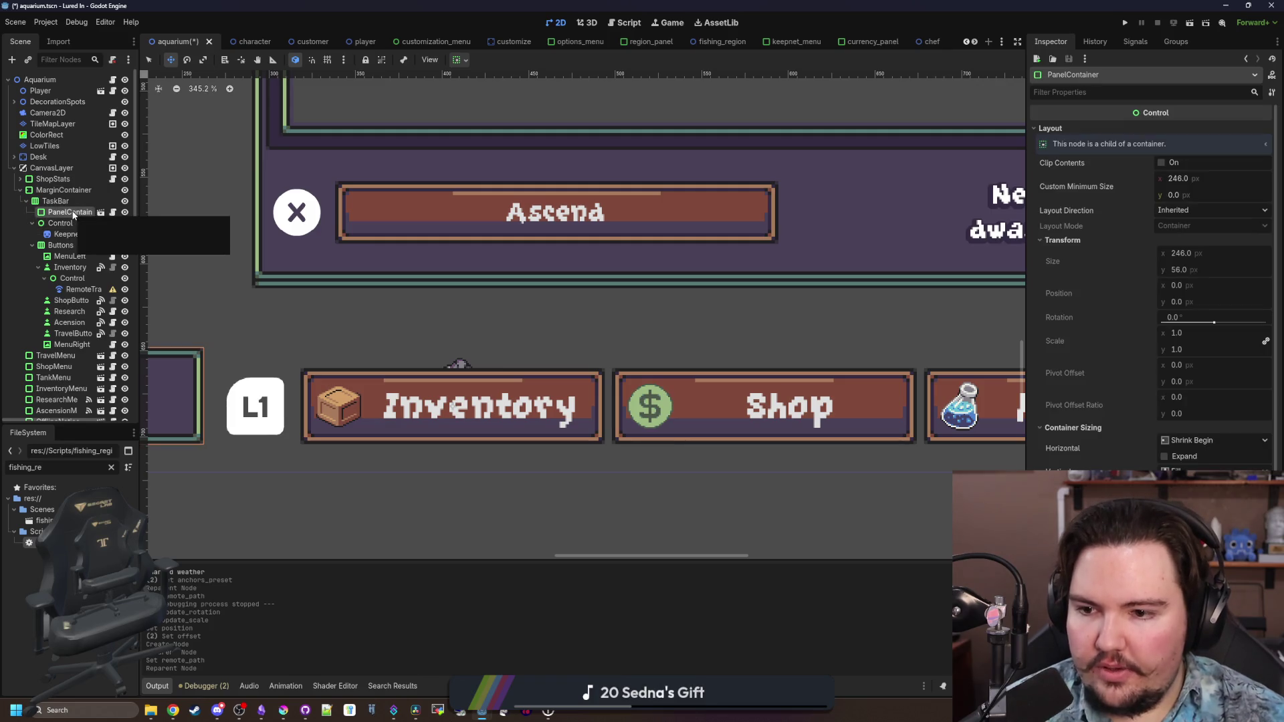
scroll(428, 316, down, 3)
click(63, 223)
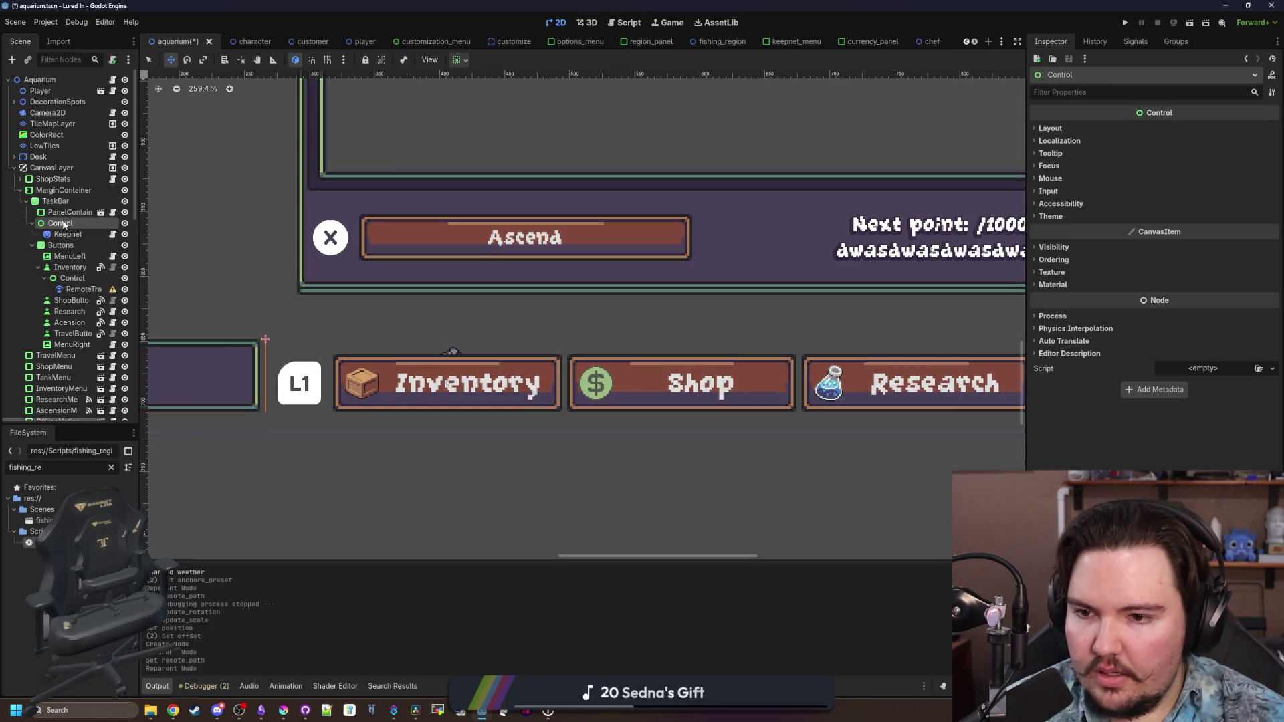
scroll(281, 354, down, 3)
scroll(281, 354, up, 4)
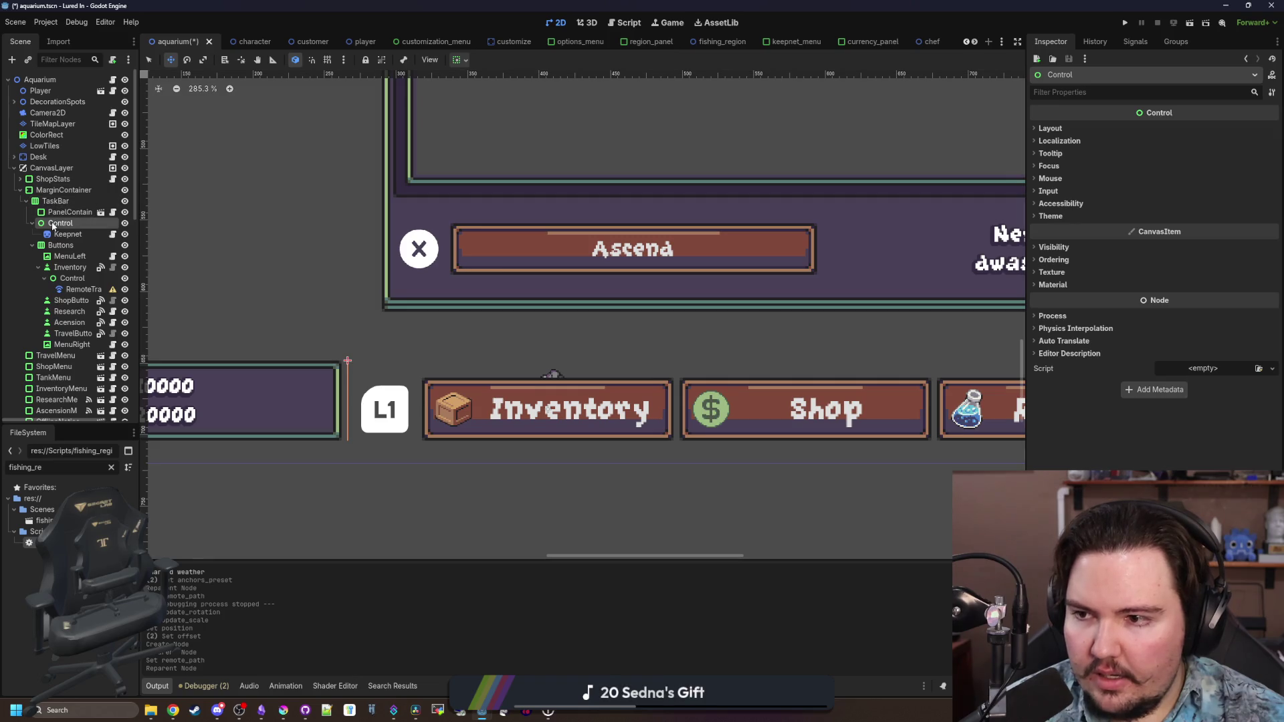
drag(55, 199, 54, 199)
scroll(321, 369, down, 8)
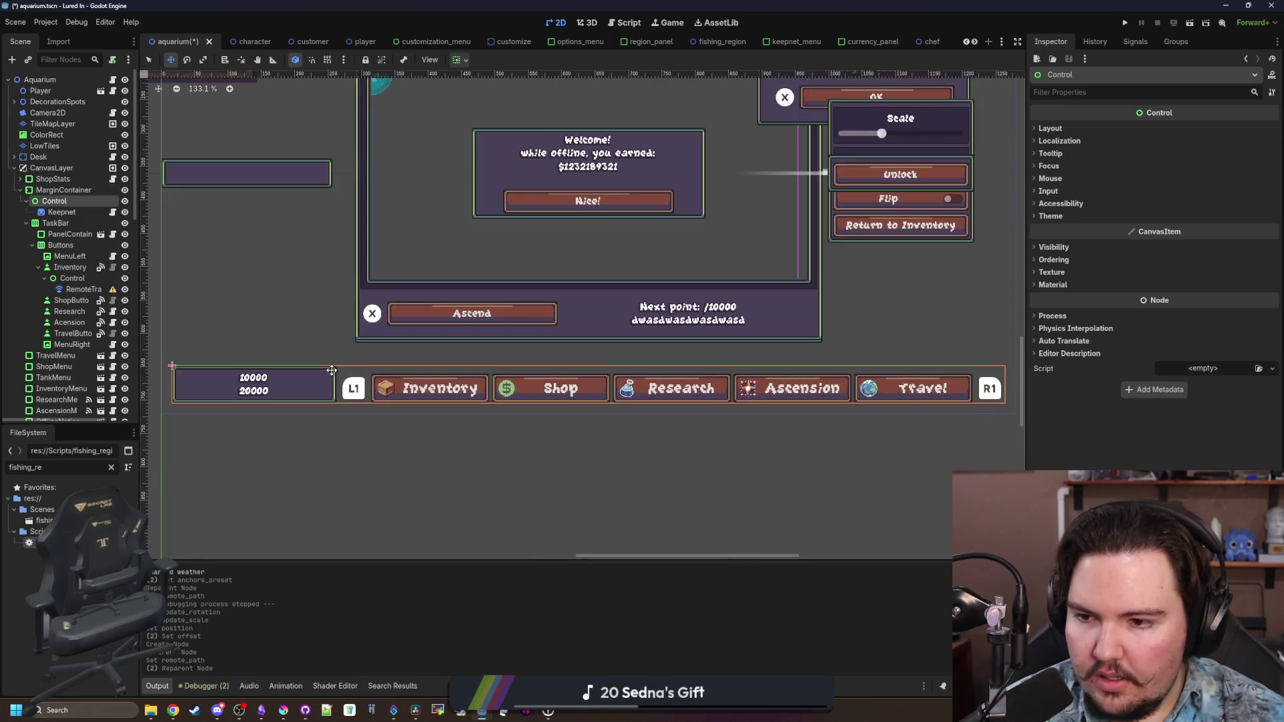
scroll(332, 370, up, 1)
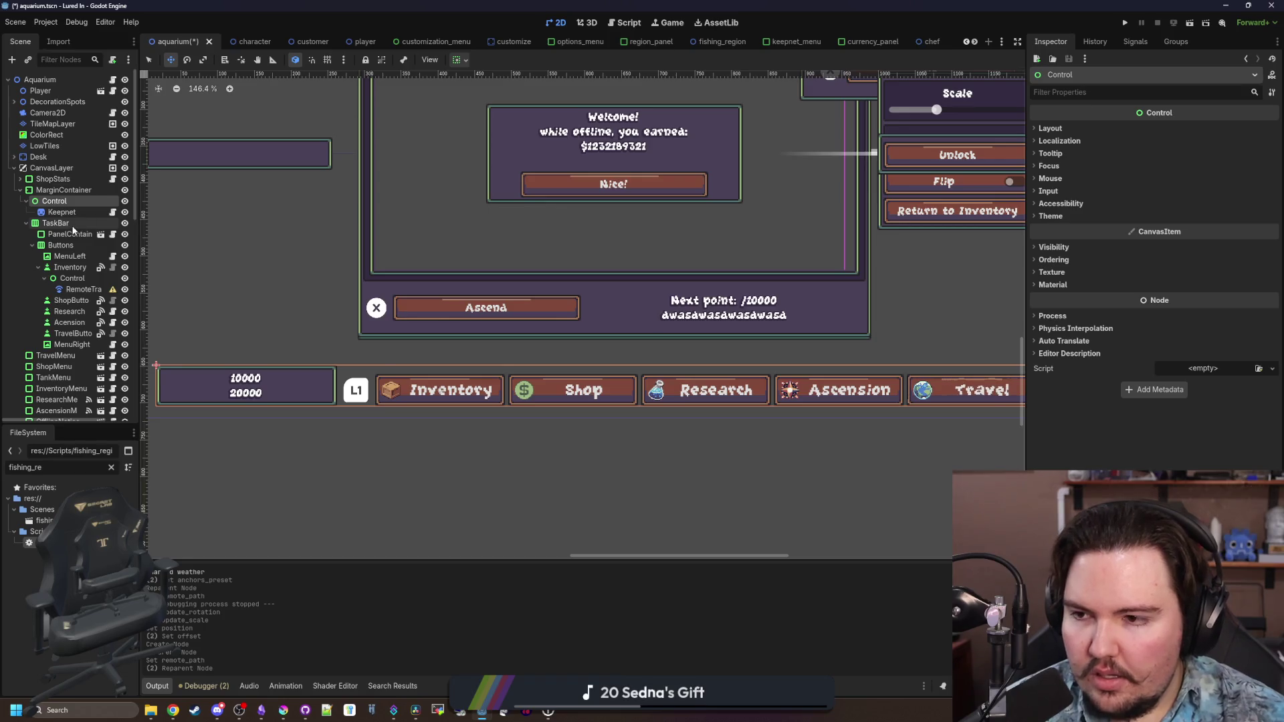
drag(56, 198, 52, 189)
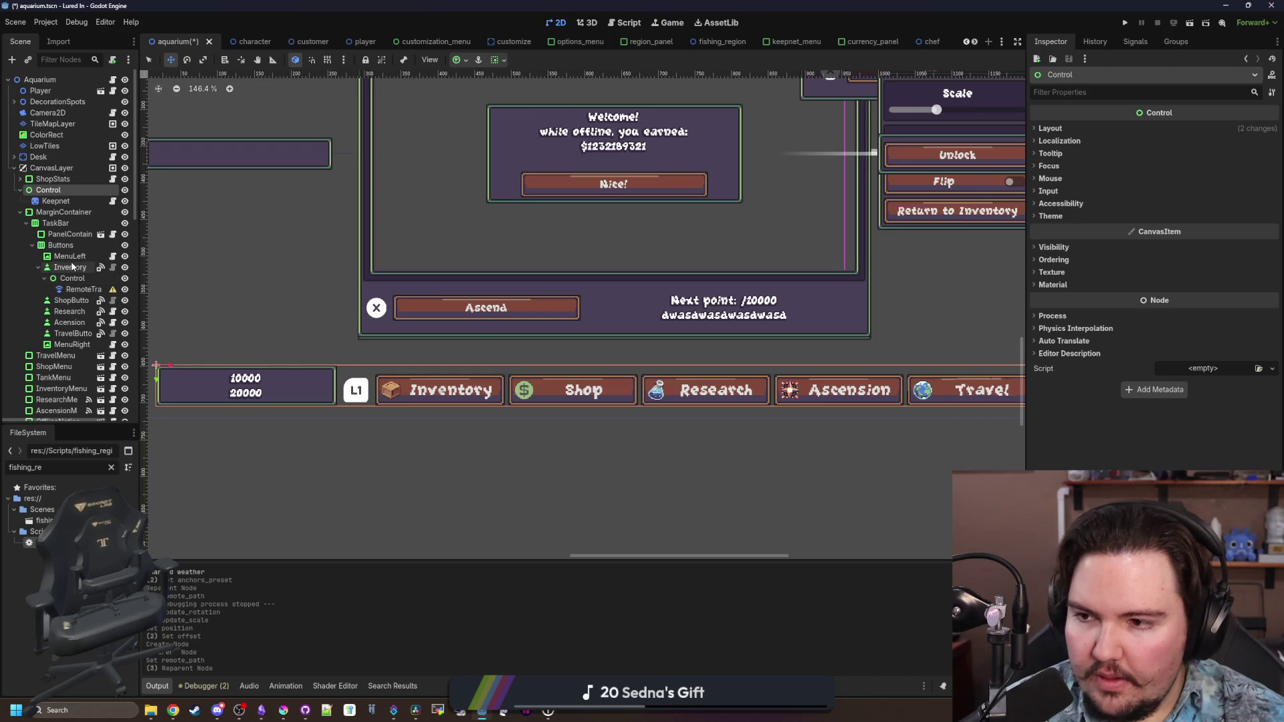
Open the Inventory RemoteTransform2D's remote path picker and close it without choosing a target.
click(74, 288)
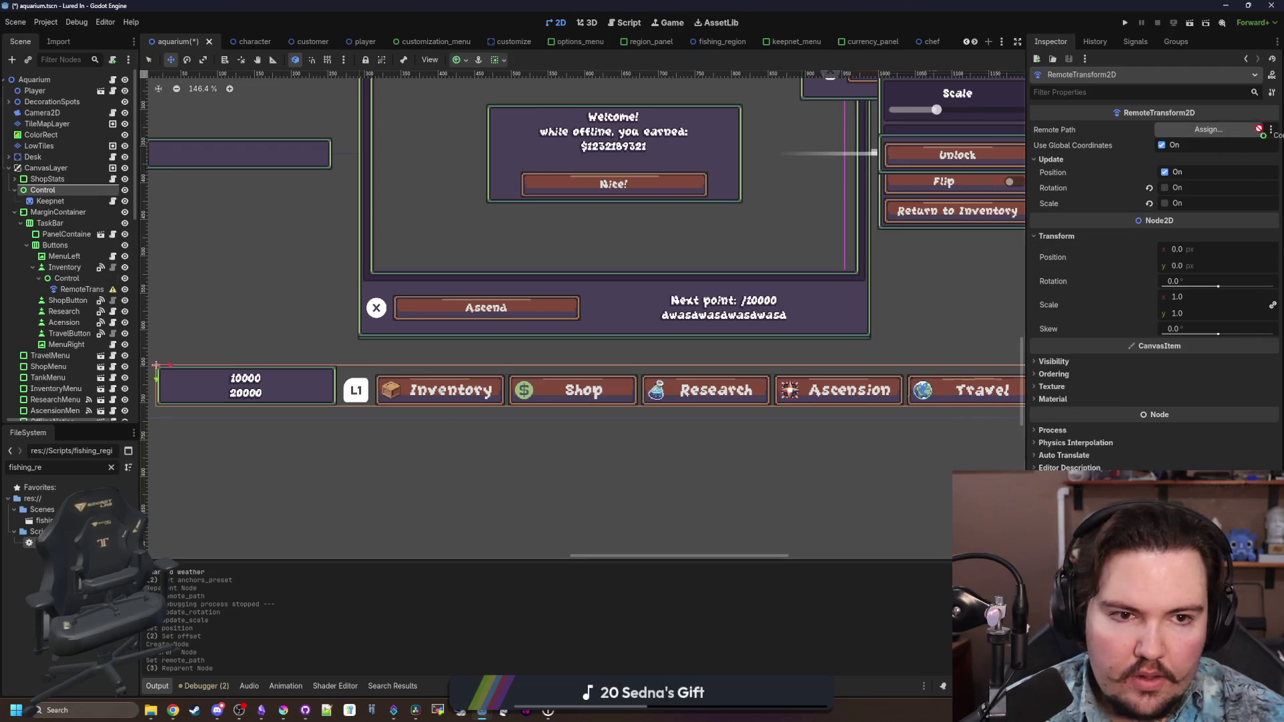
click(1190, 133)
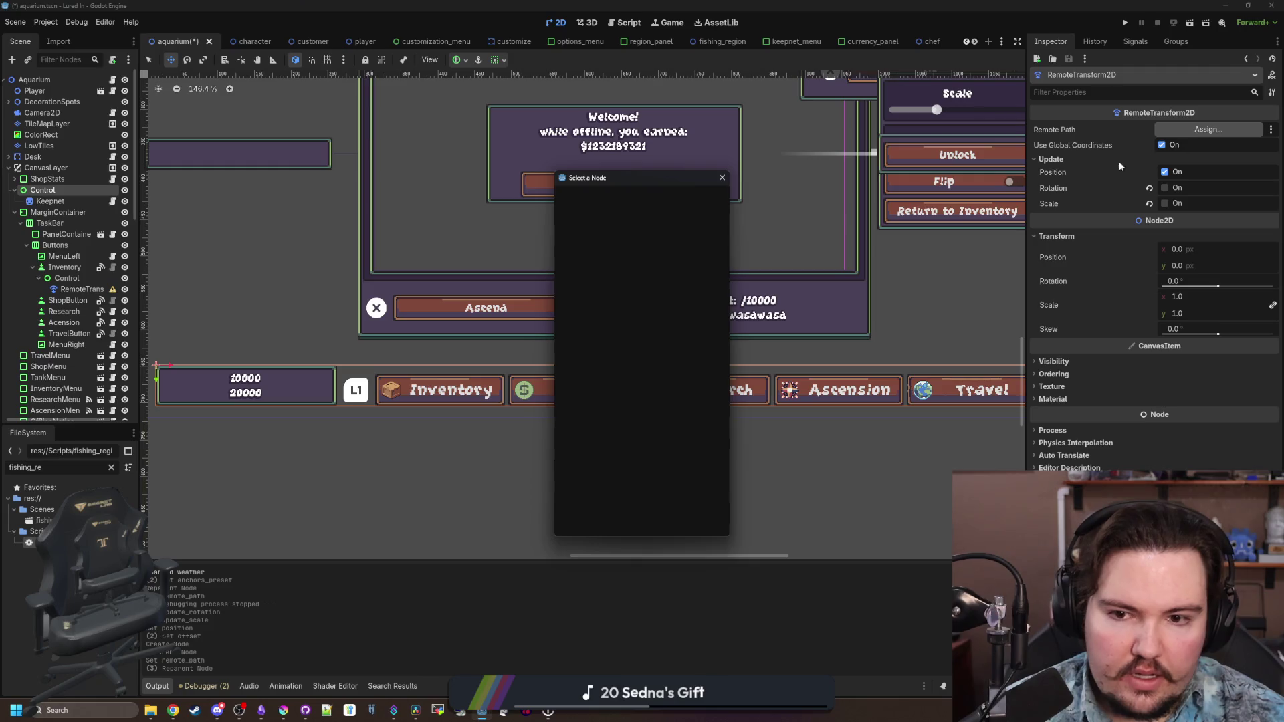
scroll(641, 309, down, 5)
scroll(640, 309, up, 5)
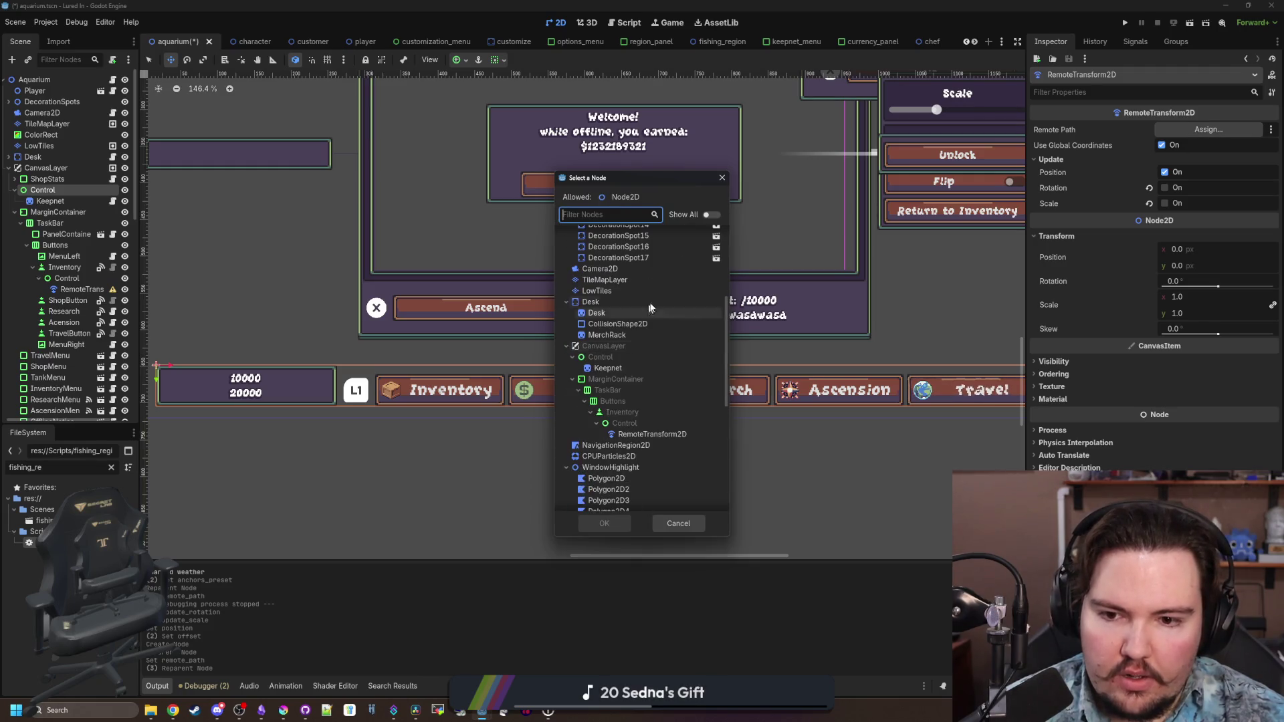
scroll(672, 280, up, 5)
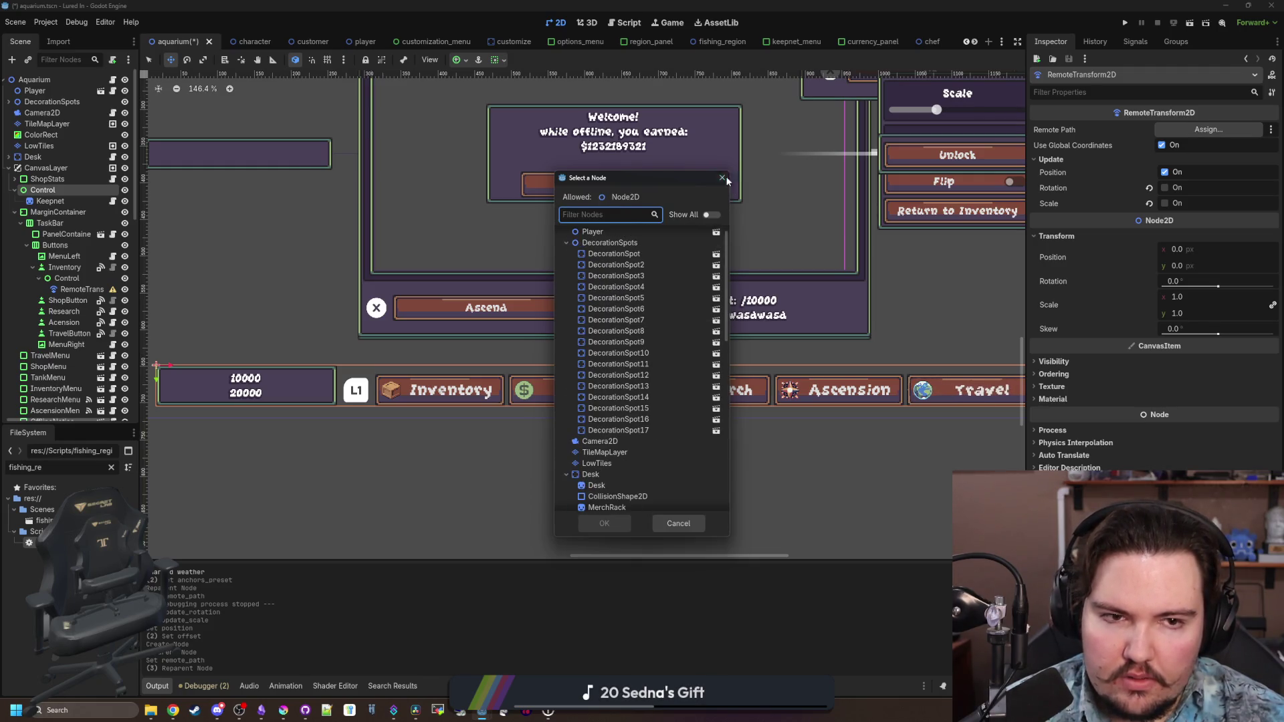
click(723, 178)
right_click(38, 192)
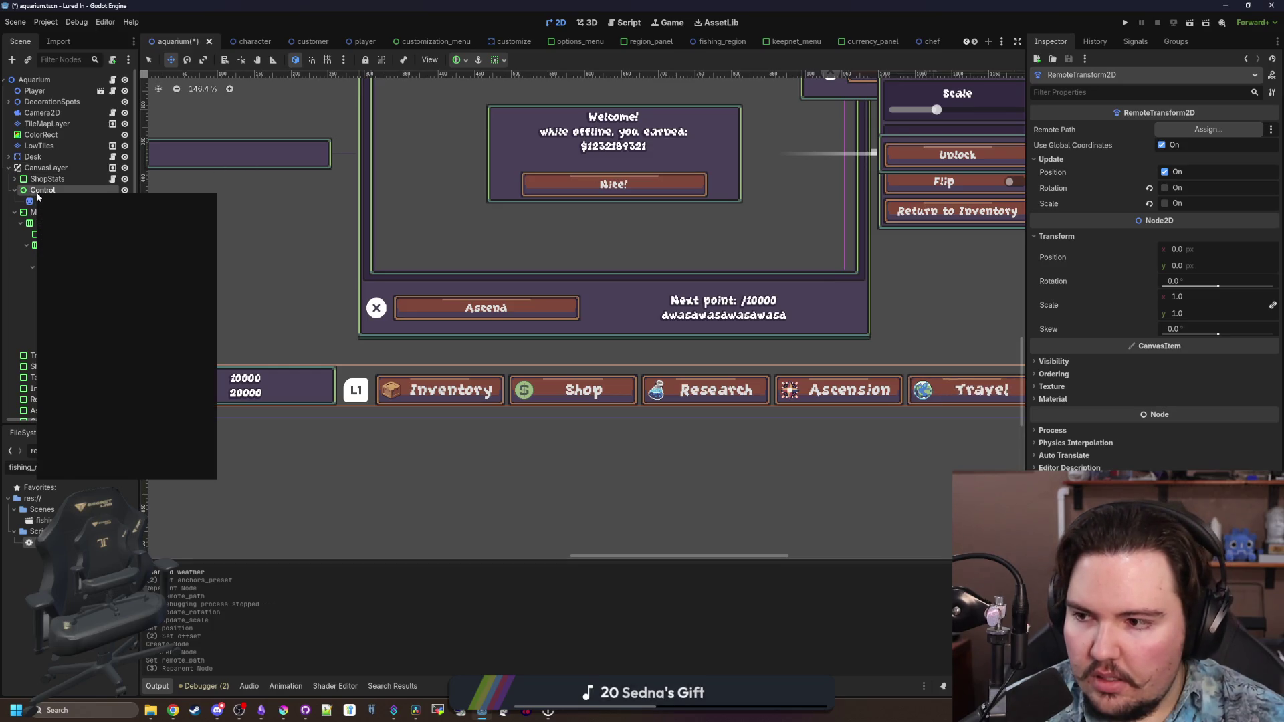
Change the Control node's type to Node2D and rename it Anchor.
click(94, 320)
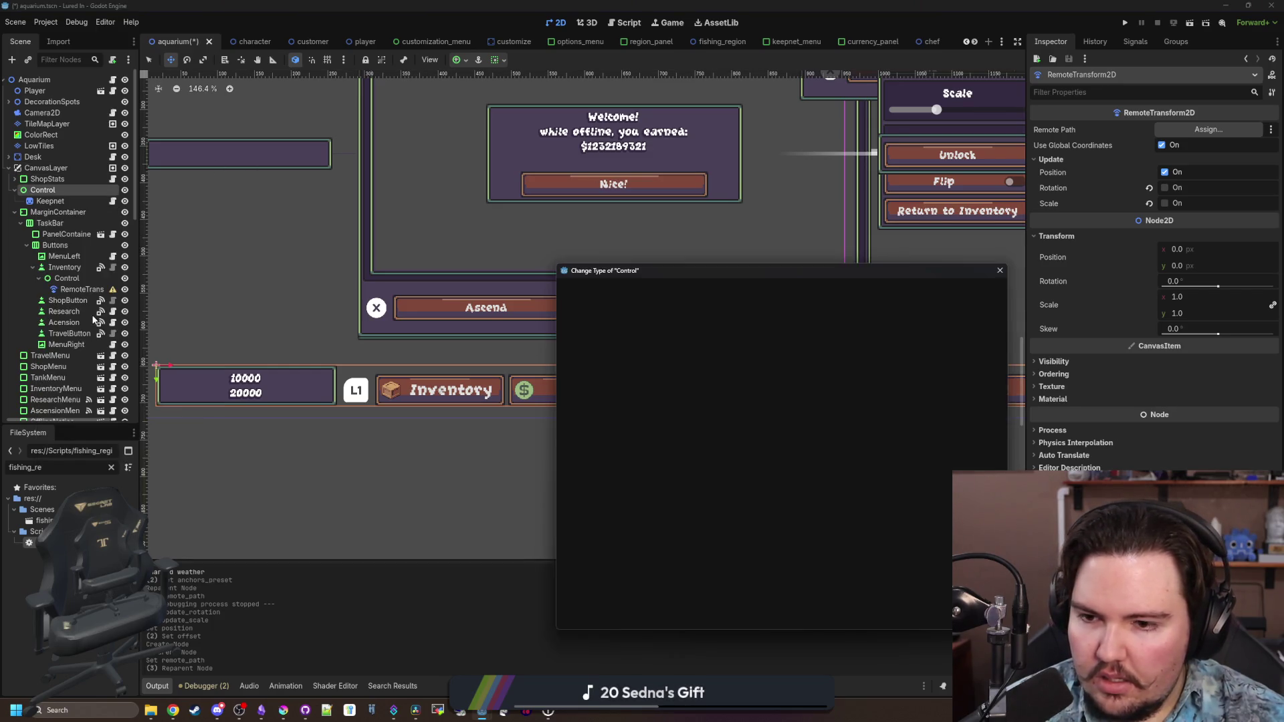
text(Node2D)
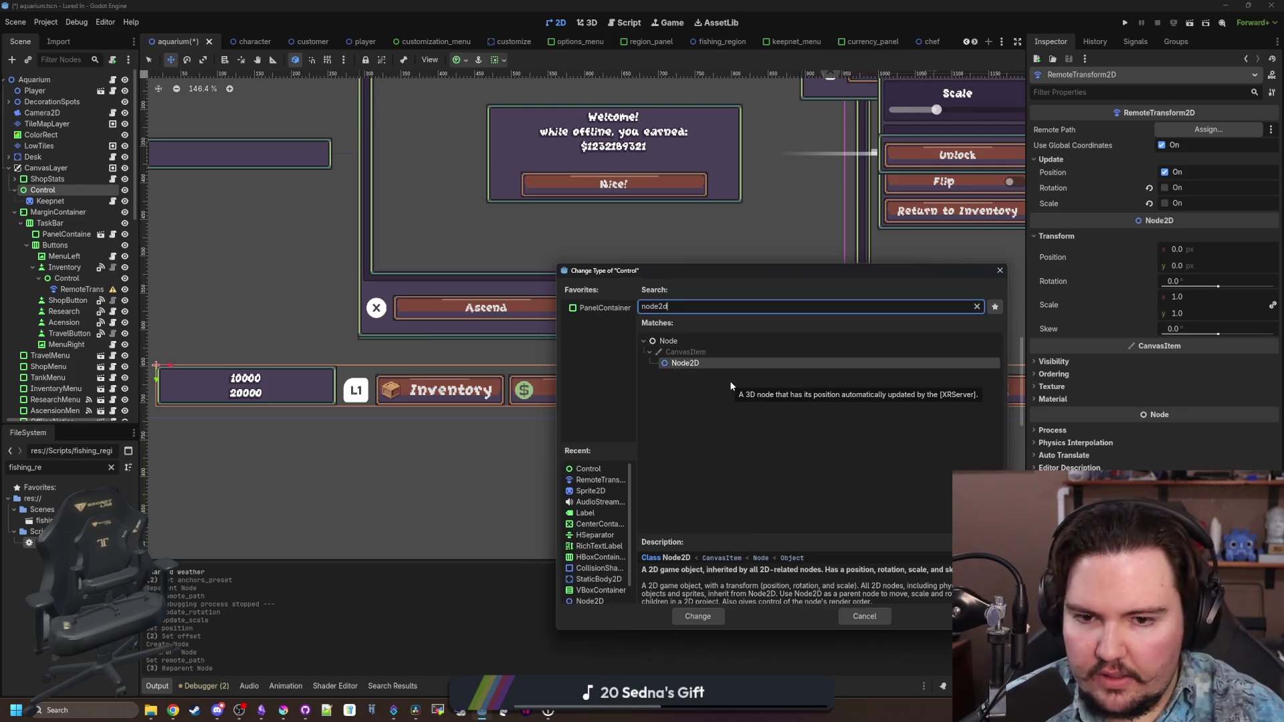
key(Return)
double_click(57, 193)
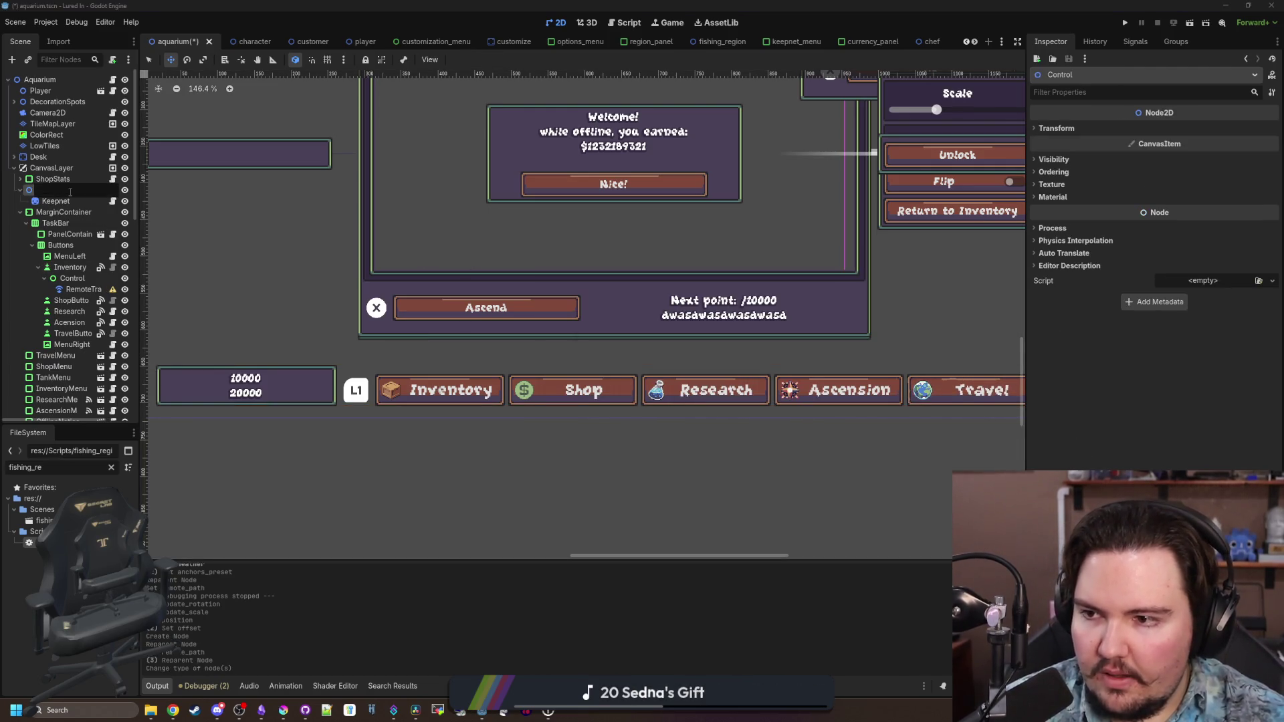
text(nchor)
key(Return)
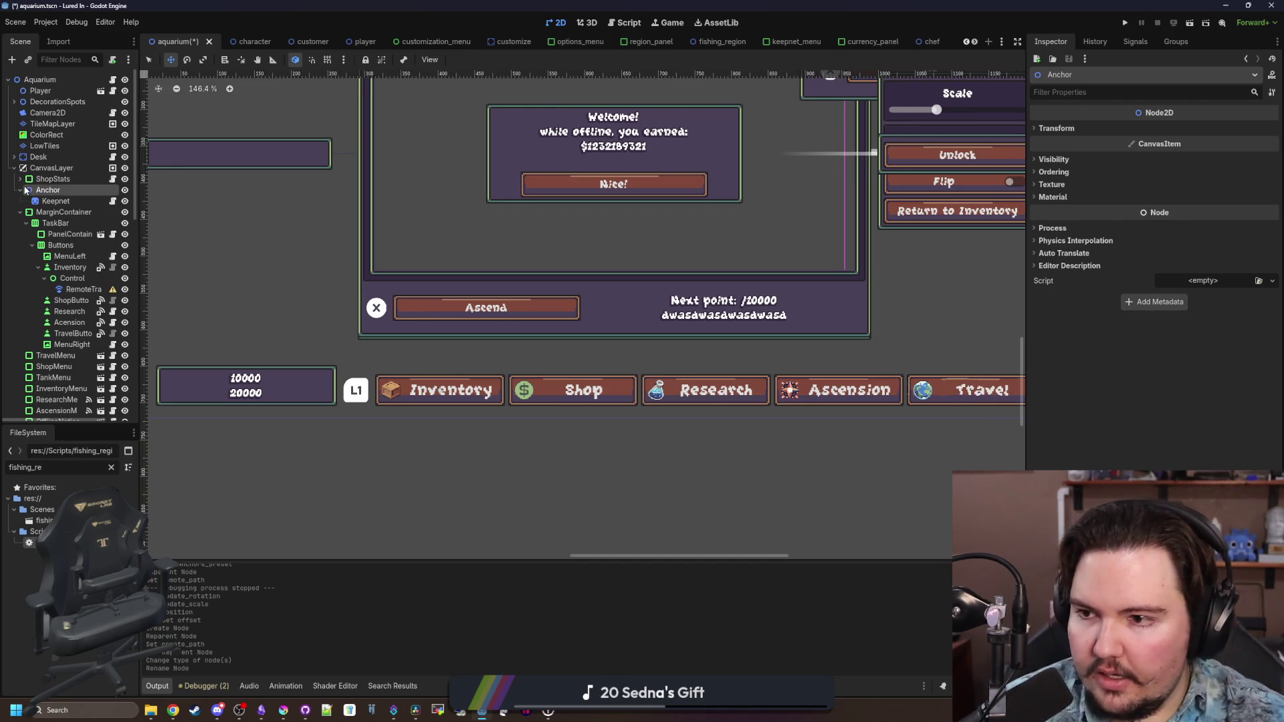
Point the Inventory RemoteTransform2D's remote path at the Anchor node.
click(79, 290)
mouse_move(48, 190)
mouse_down()
mouse_move(1211, 113)
mouse_move(1220, 132)
mouse_up()
scroll(431, 386, up, 5)
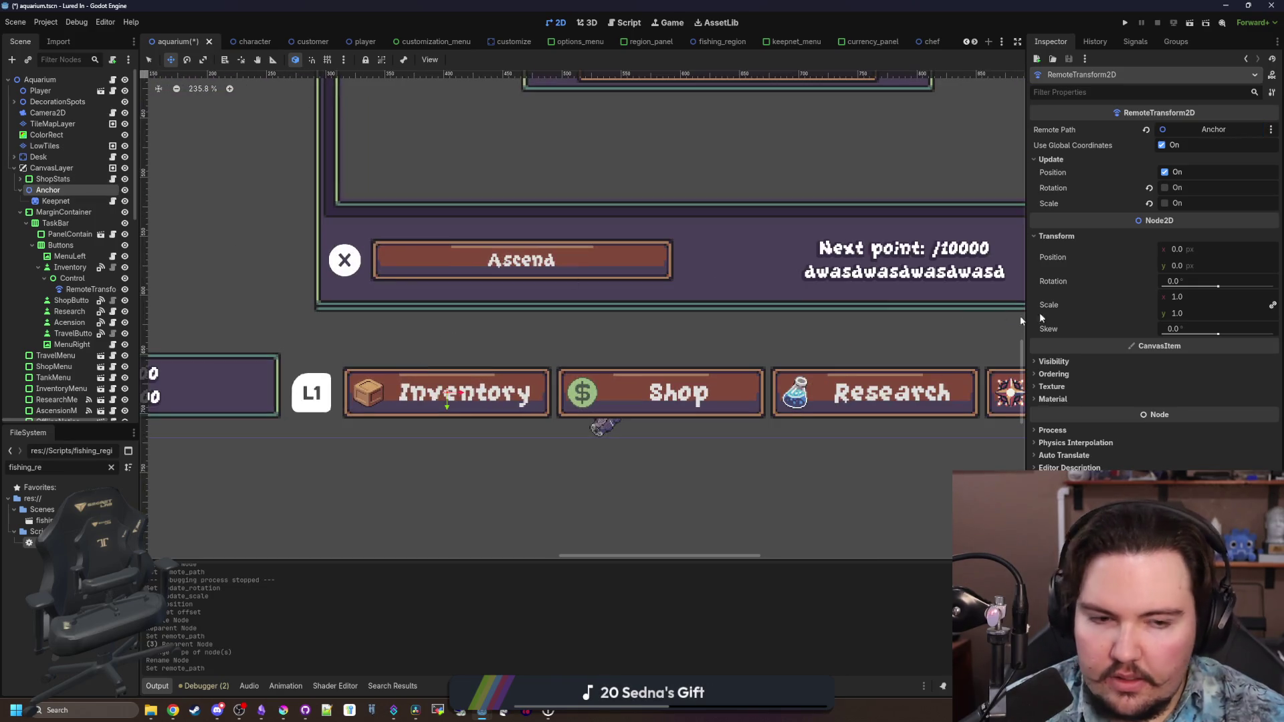
click(55, 201)
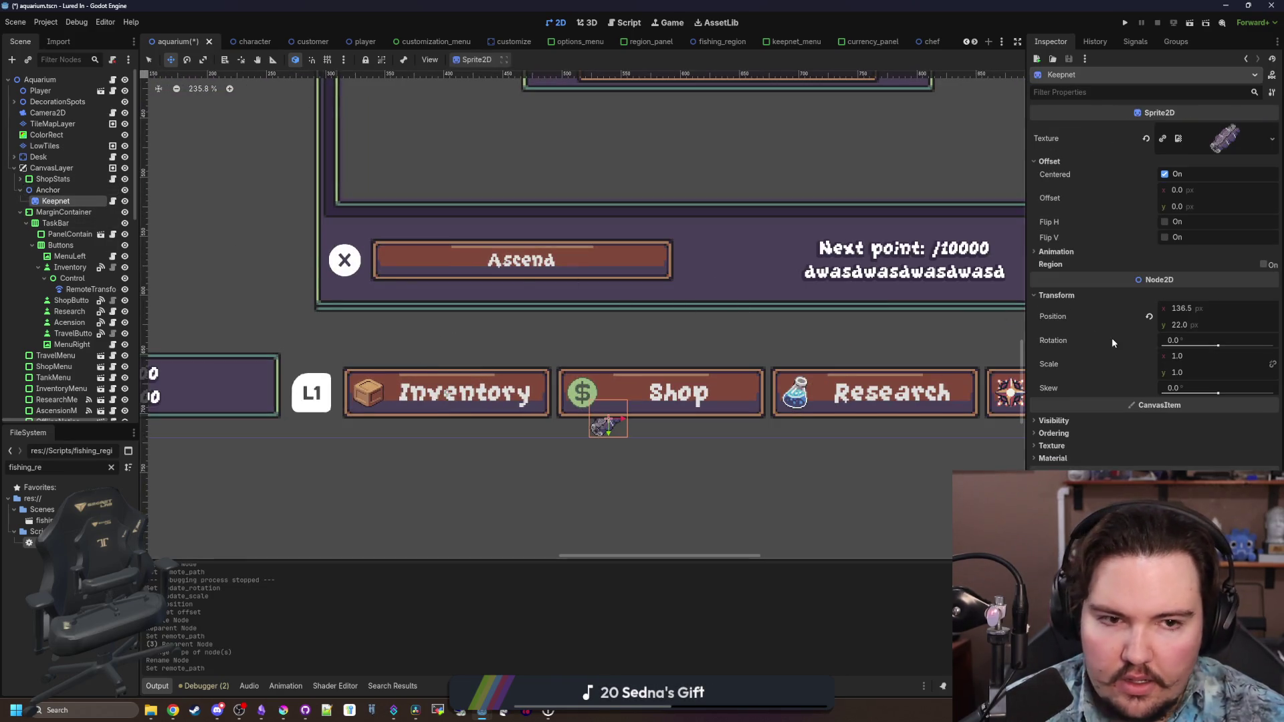
Reset Keepnet's position, set its scale to 2 and y position to -128, then save.
click(1149, 317)
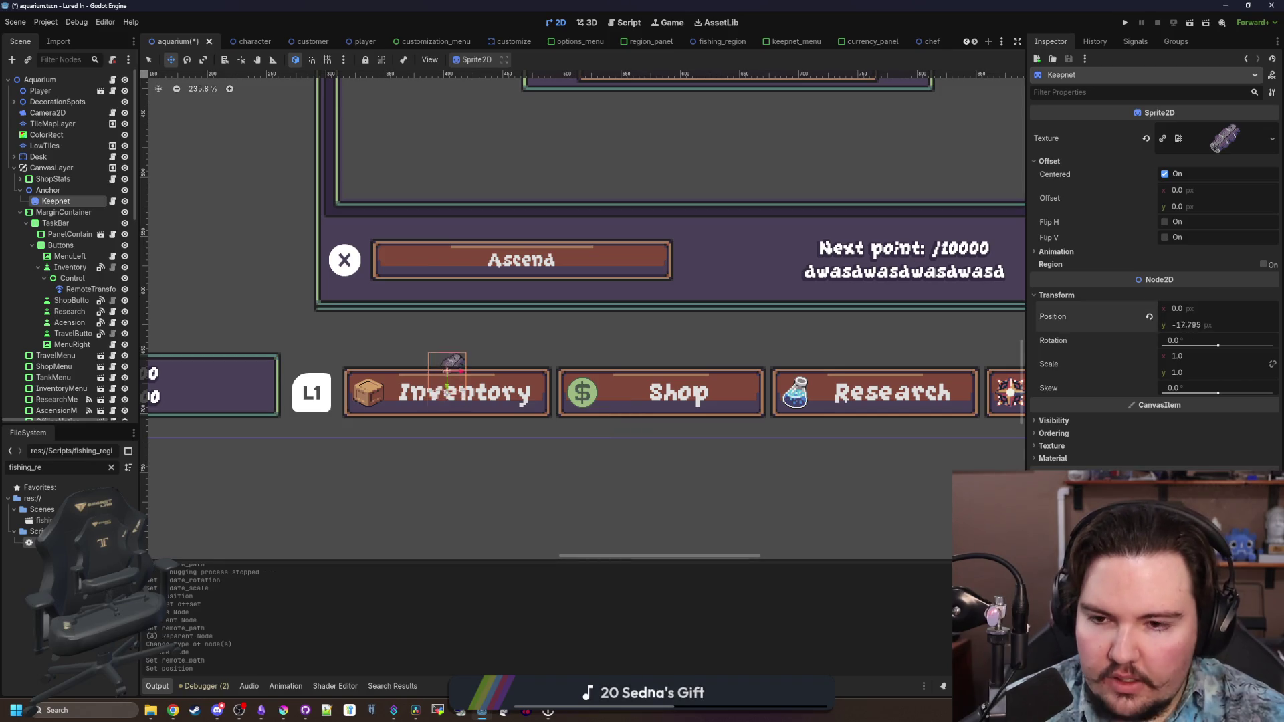
click(1215, 355)
text(2)
key(Return)
drag(1187, 325, 1187, 324)
text(-128)
key(Return)
key(ctrl+s)
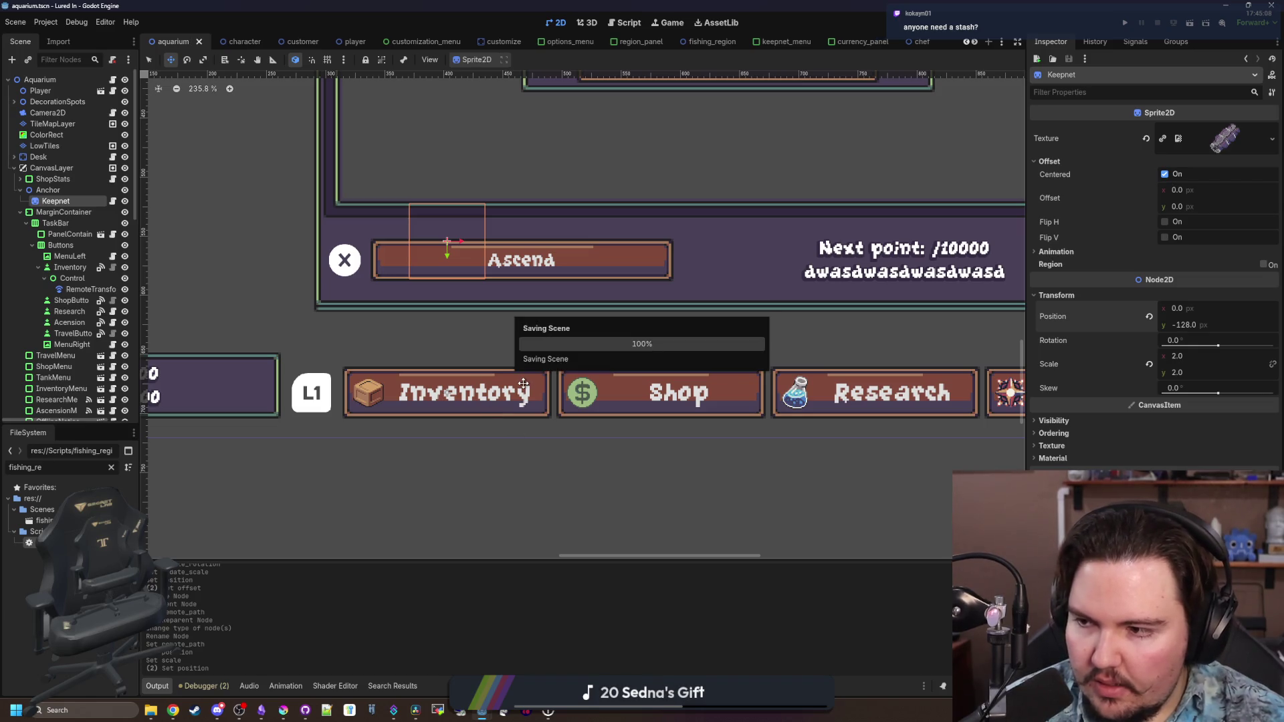
Glance at the Game view, return to the 2D editor, and run the game.
mouse_move(541, 713)
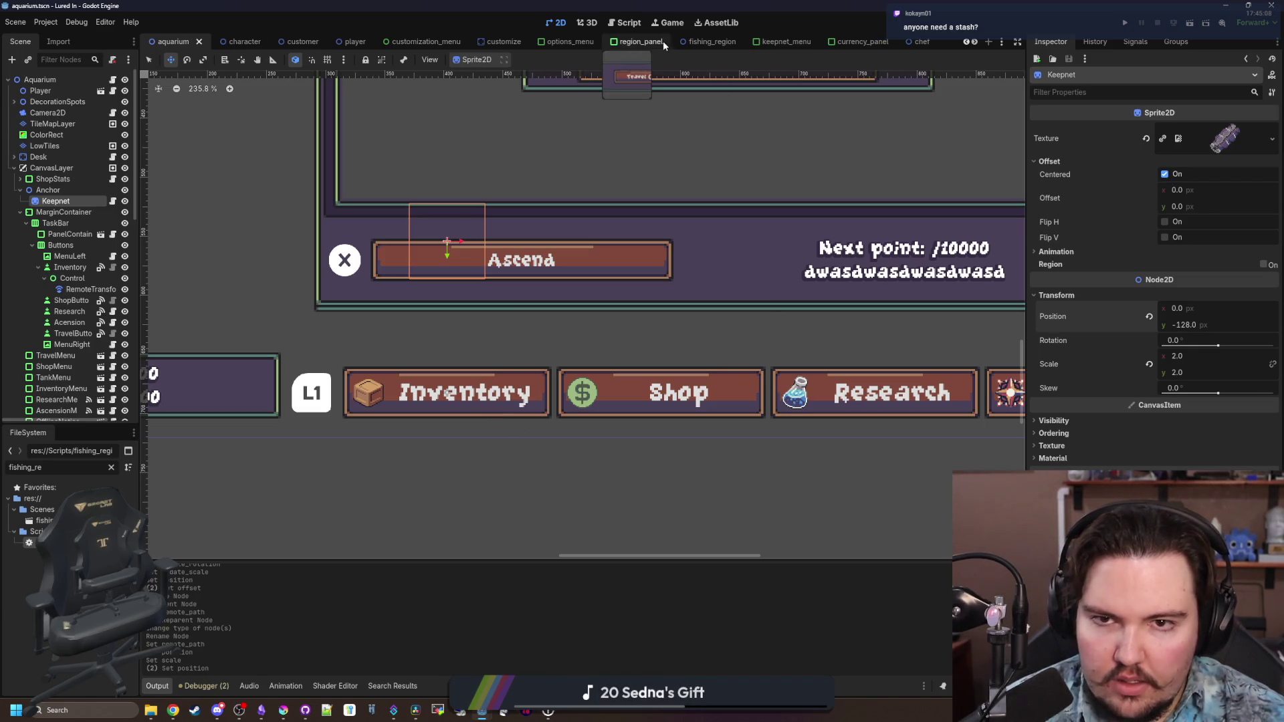
click(678, 27)
click(551, 26)
scroll(480, 304, down, 5)
click(1126, 25)
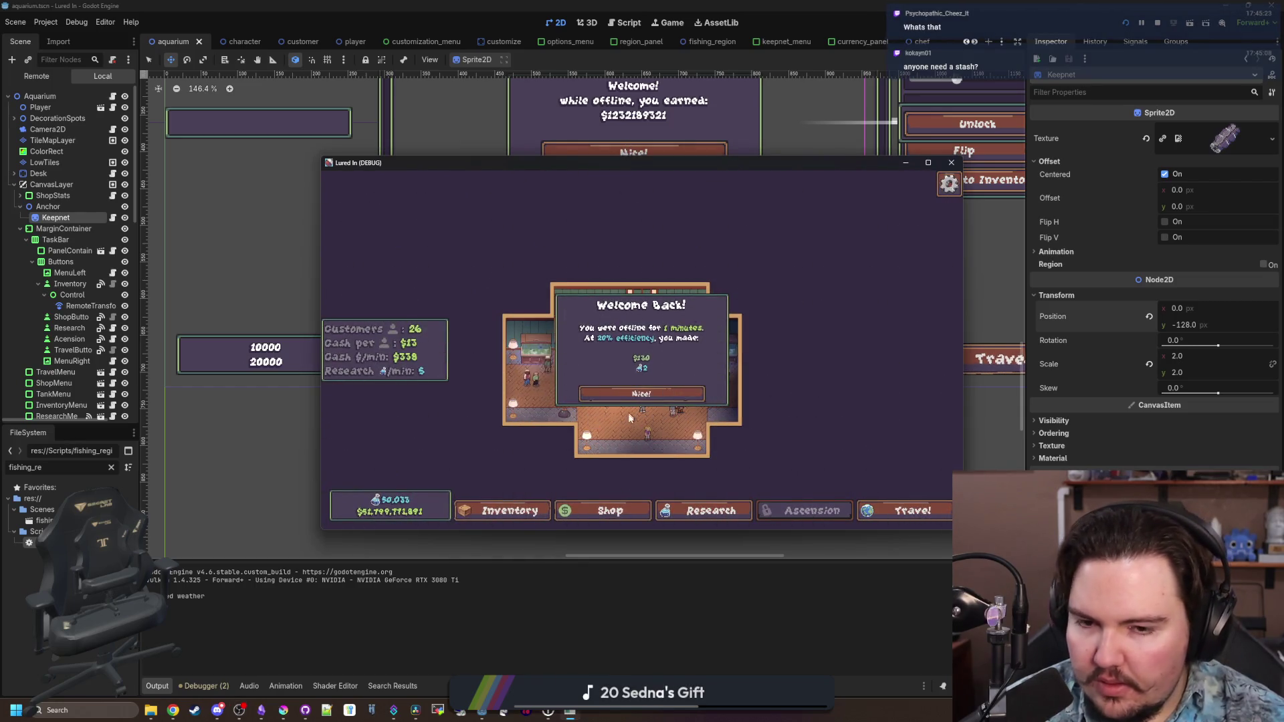
In the running game, dismiss the welcome message, travel to the lake, and reel in a fish.
click(654, 395)
click(928, 162)
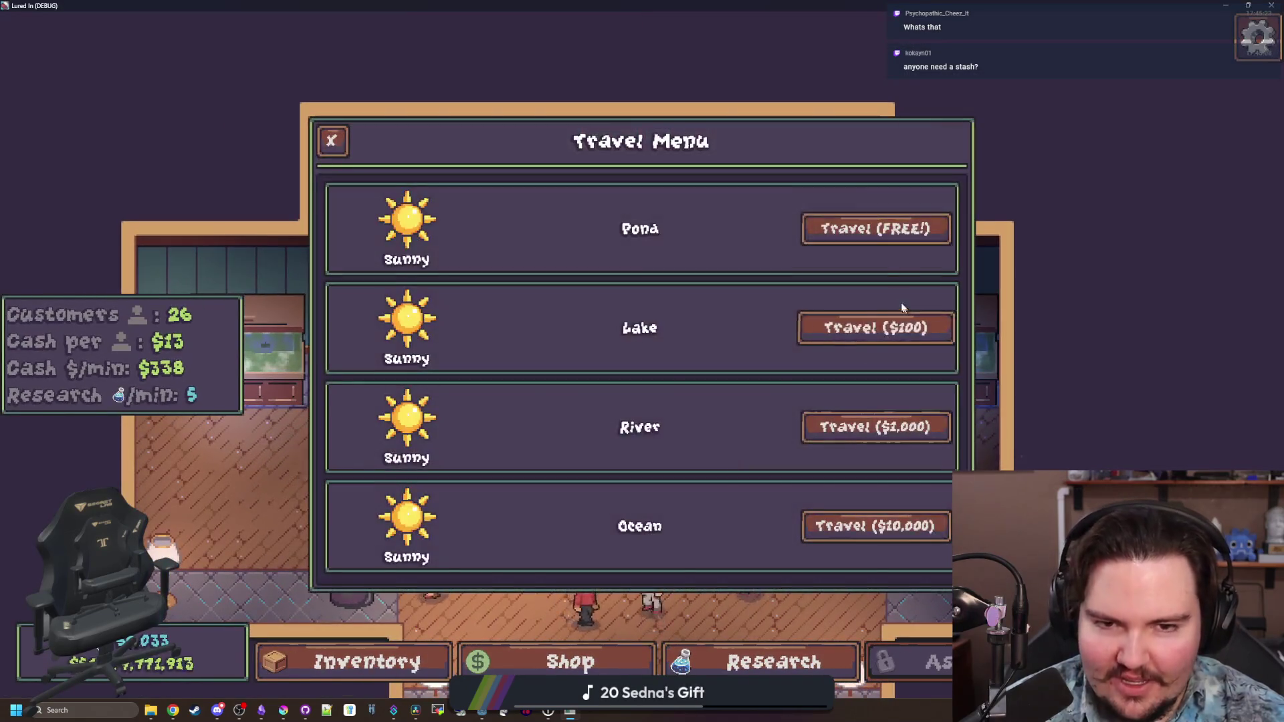
click(880, 323)
click(634, 324)
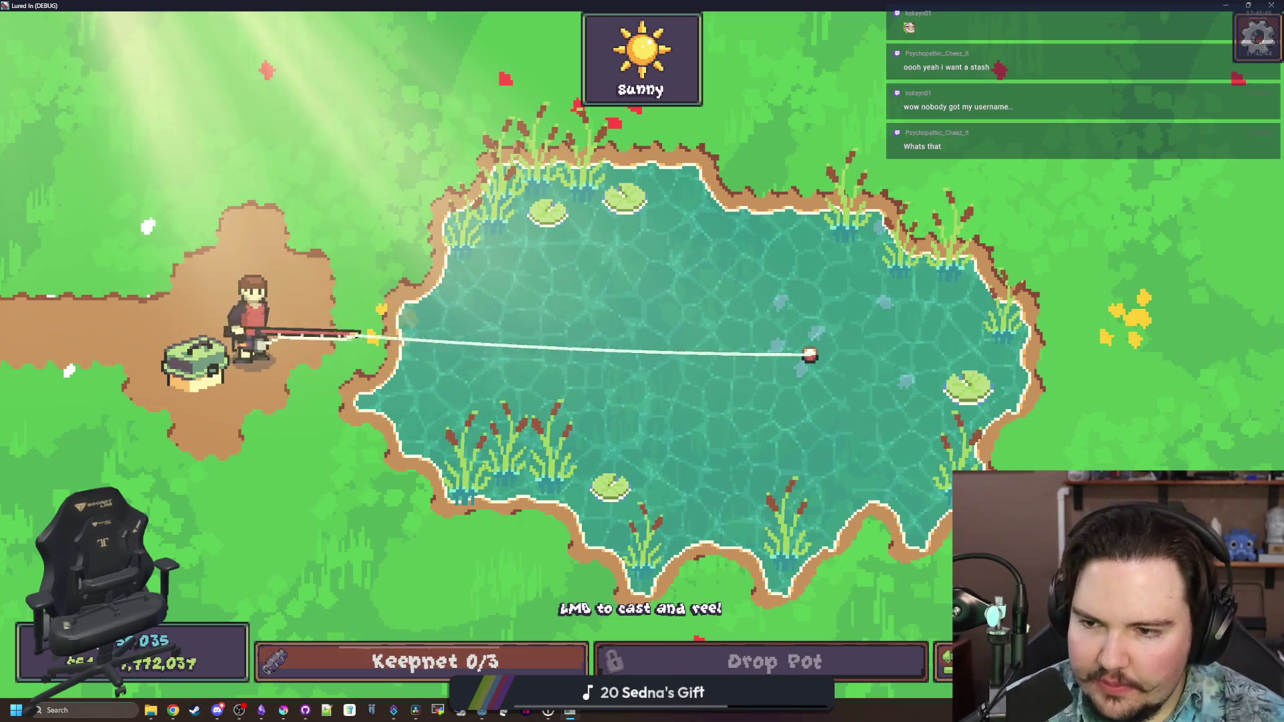
click(825, 321)
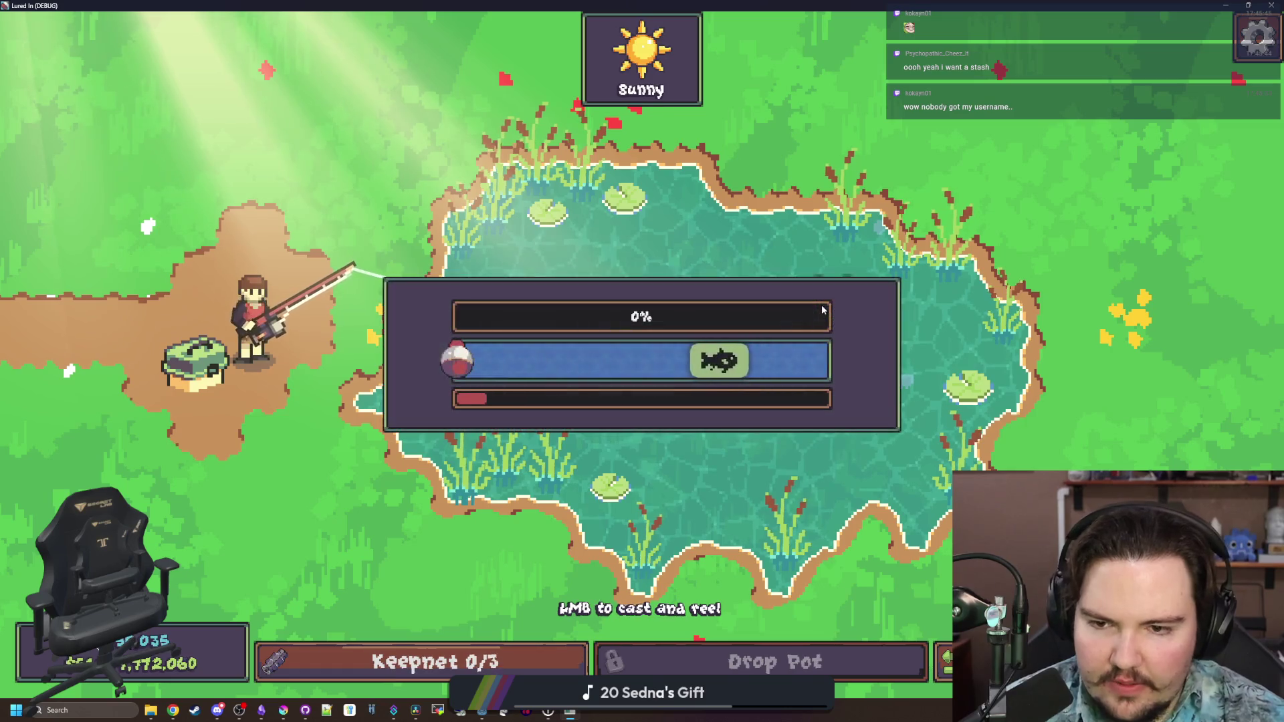
click(823, 310)
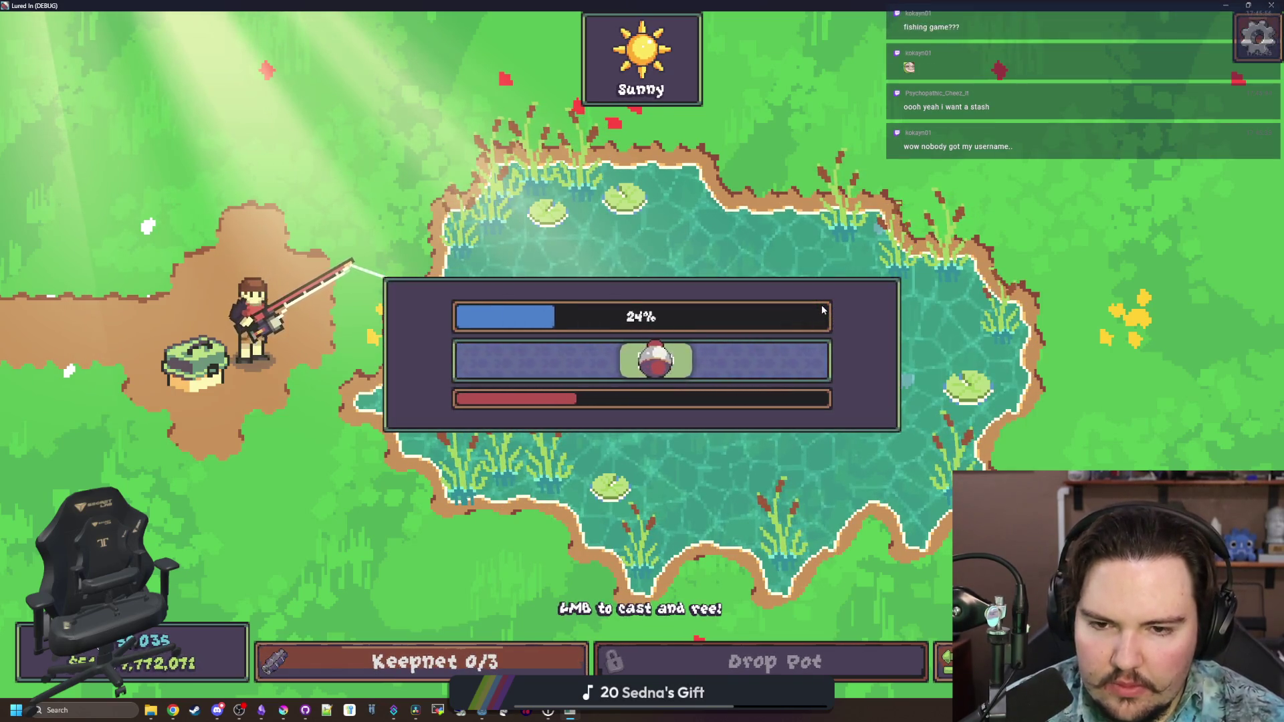
click(822, 309)
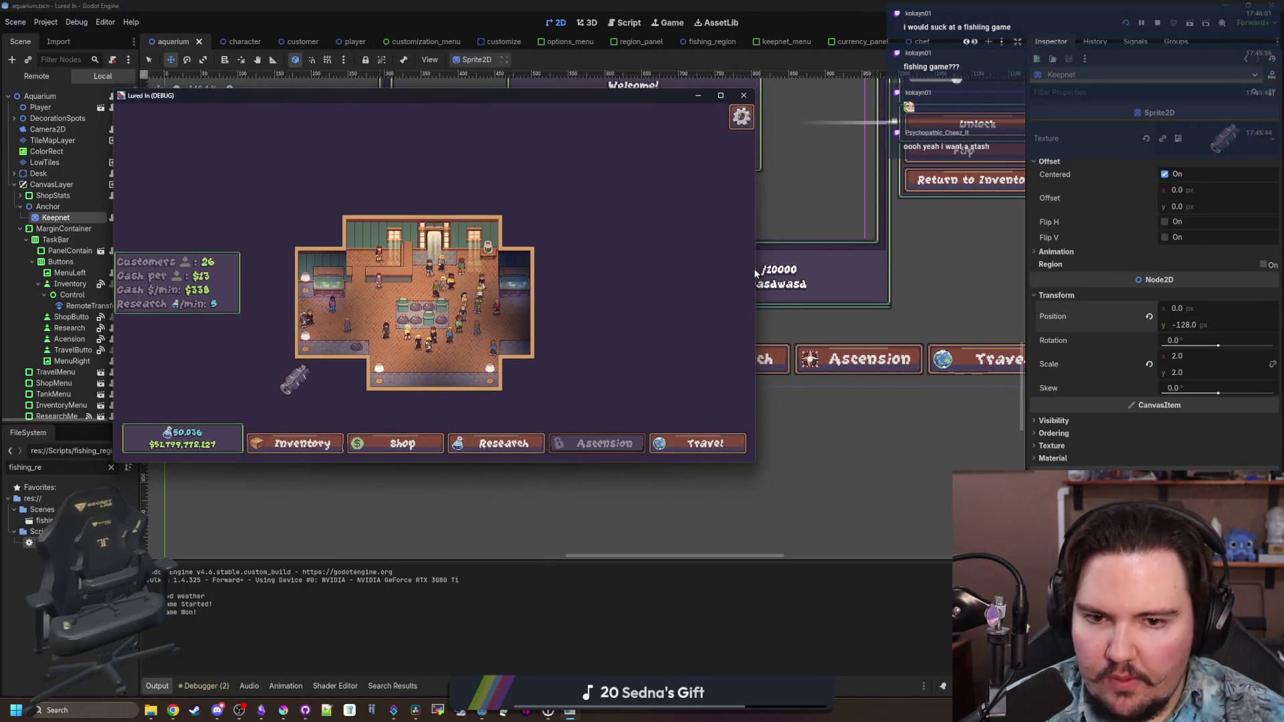
Resize the game window to check the keepnet layout, then close it to stop debugging.
drag(755, 268, 1280, 278)
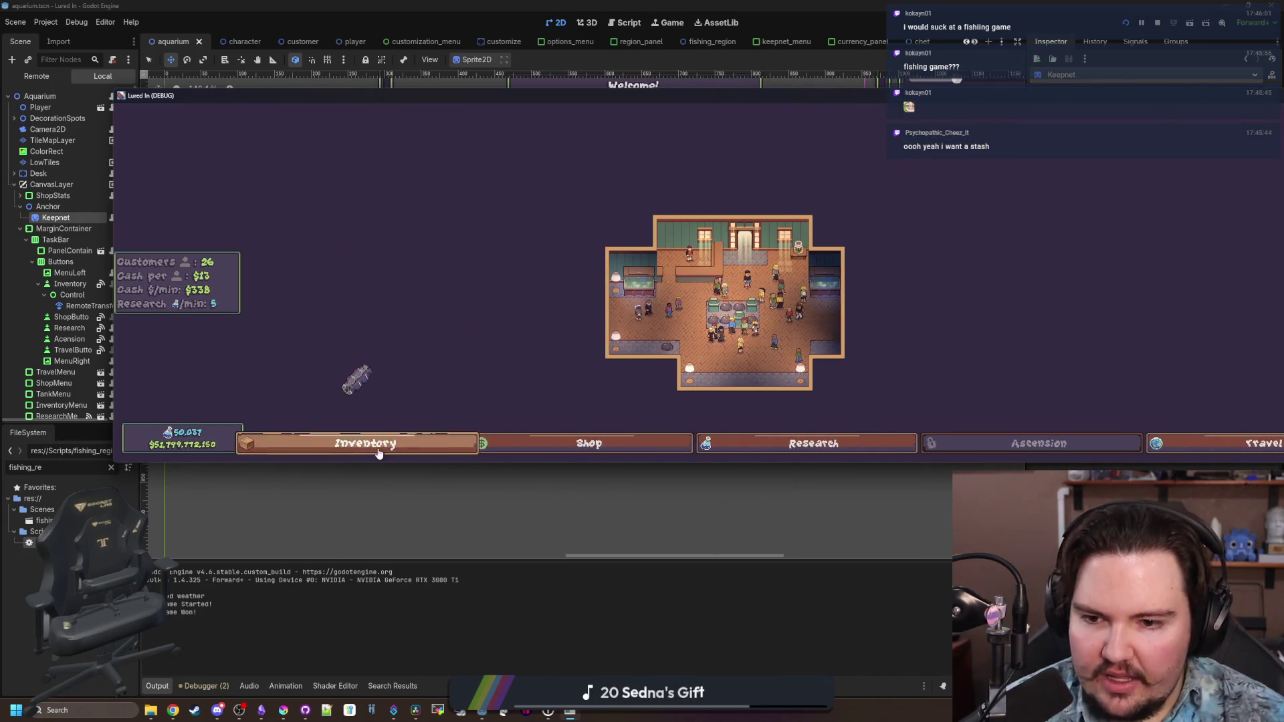
mouse_move(1280, 277)
mouse_down()
mouse_move(829, 281)
mouse_move(1175, 301)
mouse_move(1280, 334)
mouse_move(1221, 357)
mouse_move(889, 356)
mouse_up()
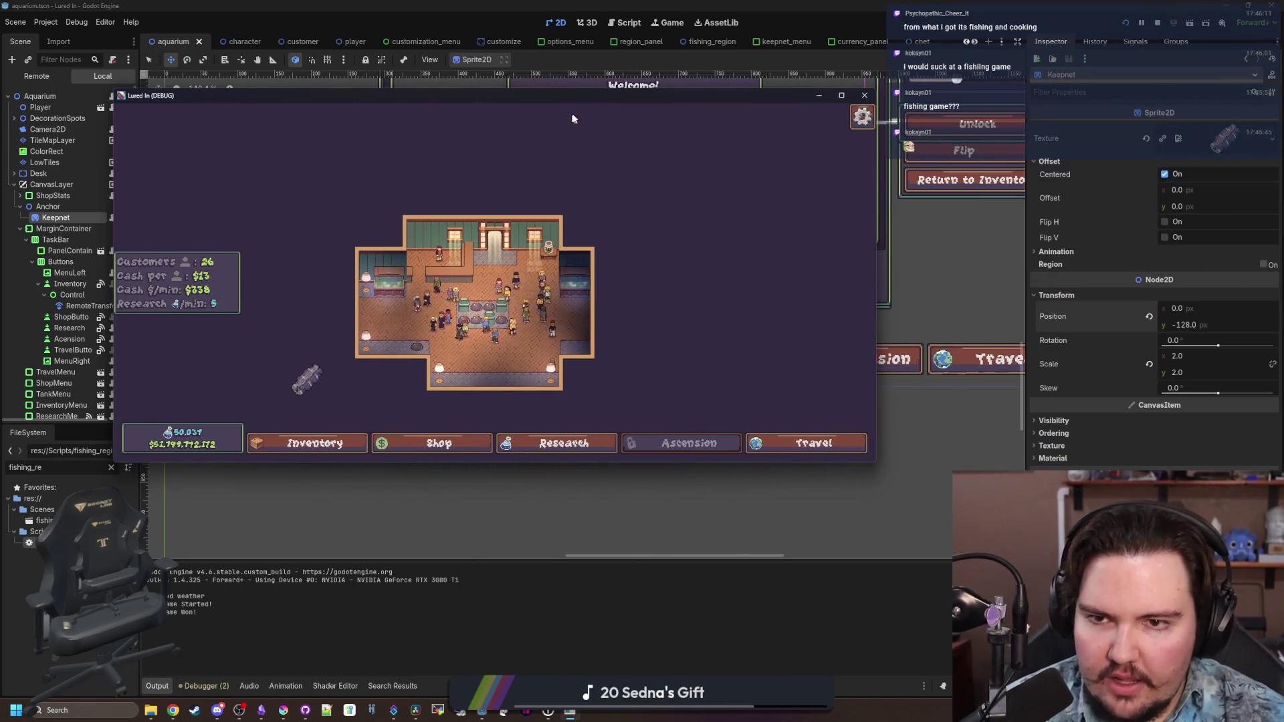
double_click(623, 96)
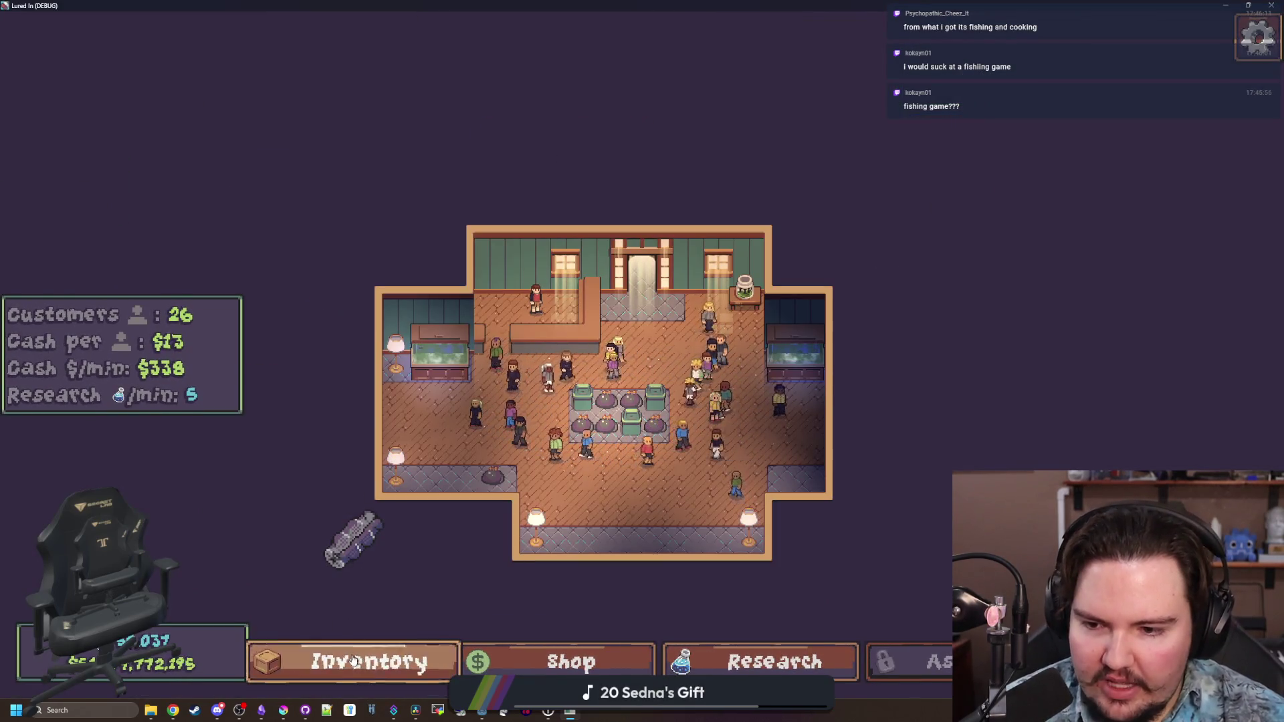
double_click(559, 6)
click(905, 275)
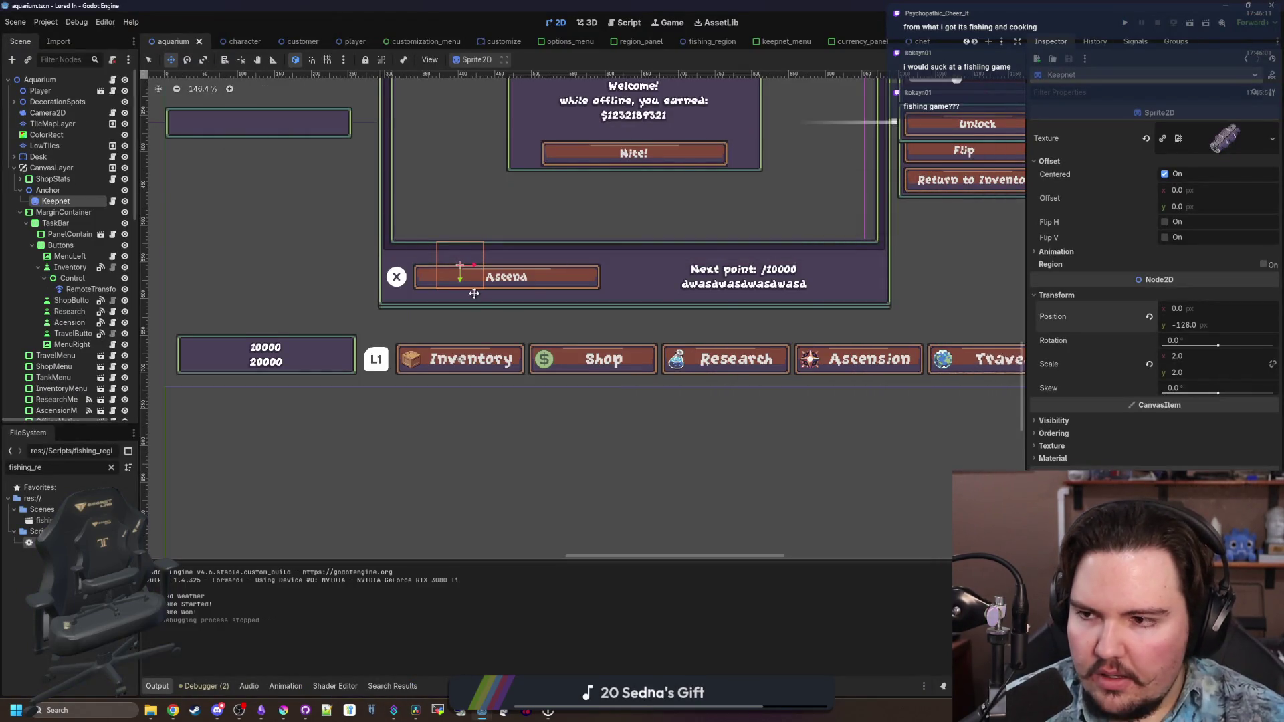
Zoom the canvas in on the Keepnet sprite and save aquarium.tscn.
scroll(476, 309, up, 6)
key(ctrl+s)
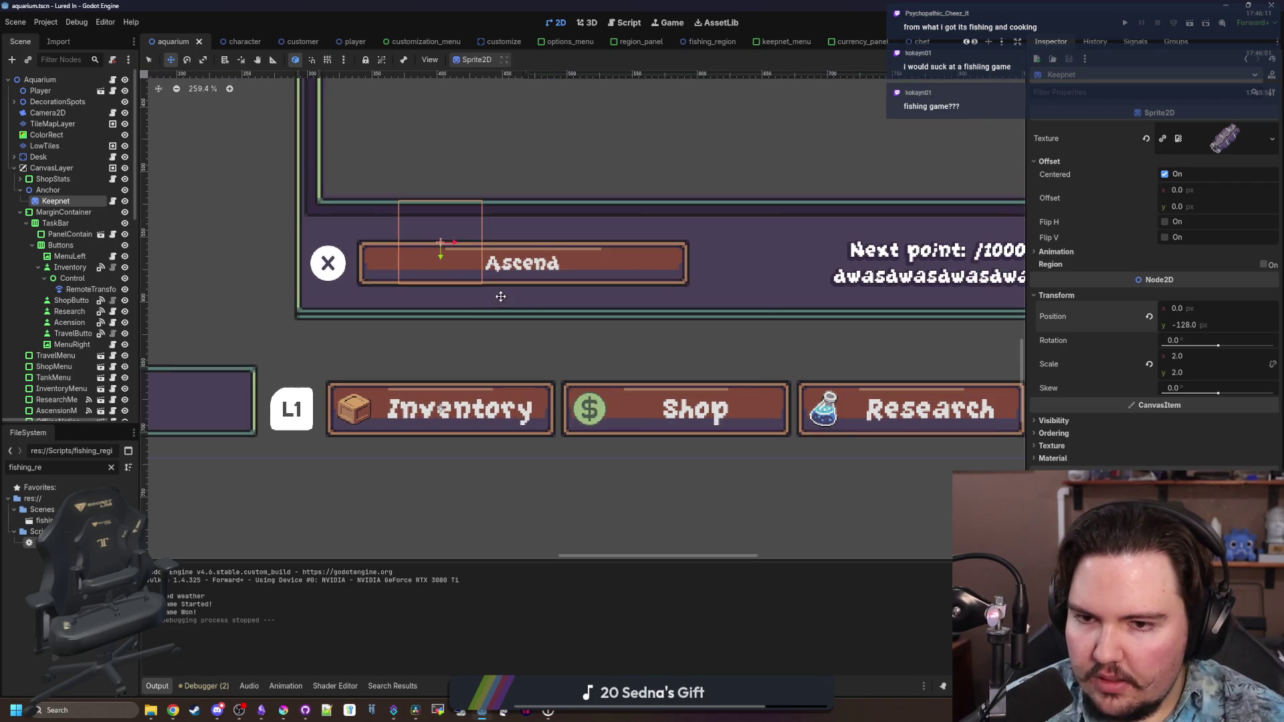
scroll(451, 276, up, 2)
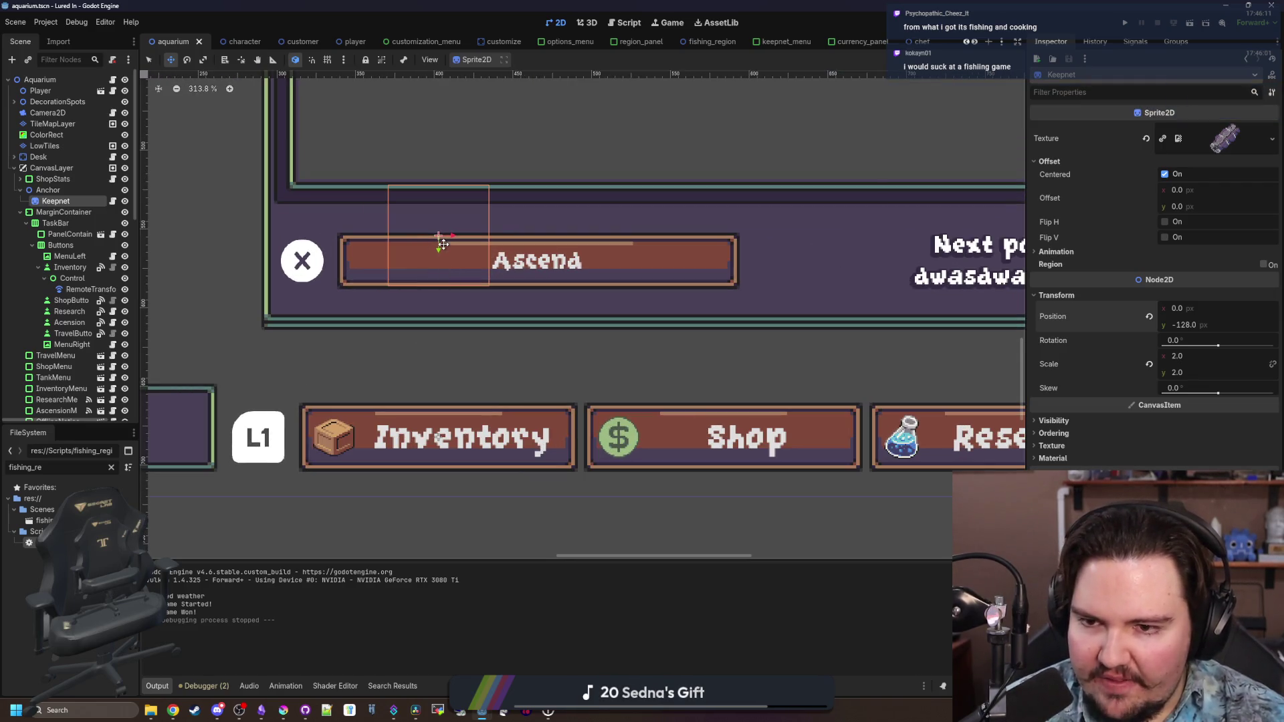
key(ctrl+s)
key(ctrl+s)
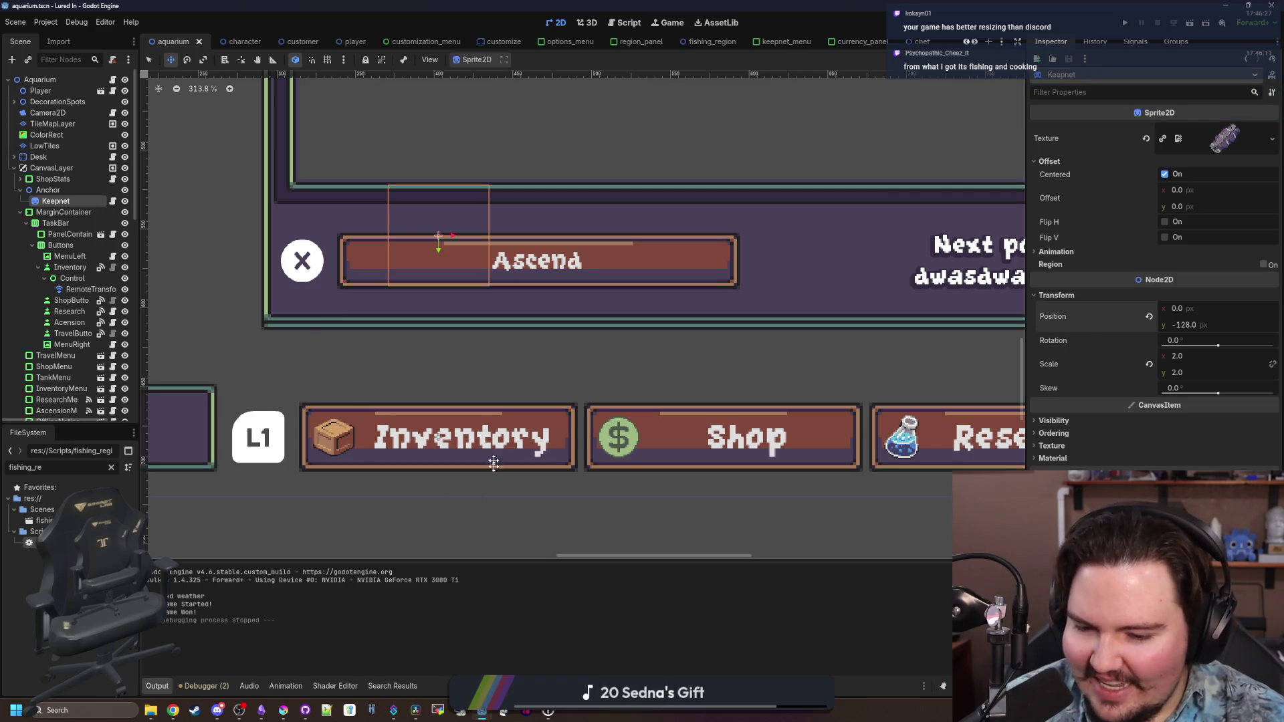
mouse_move(481, 710)
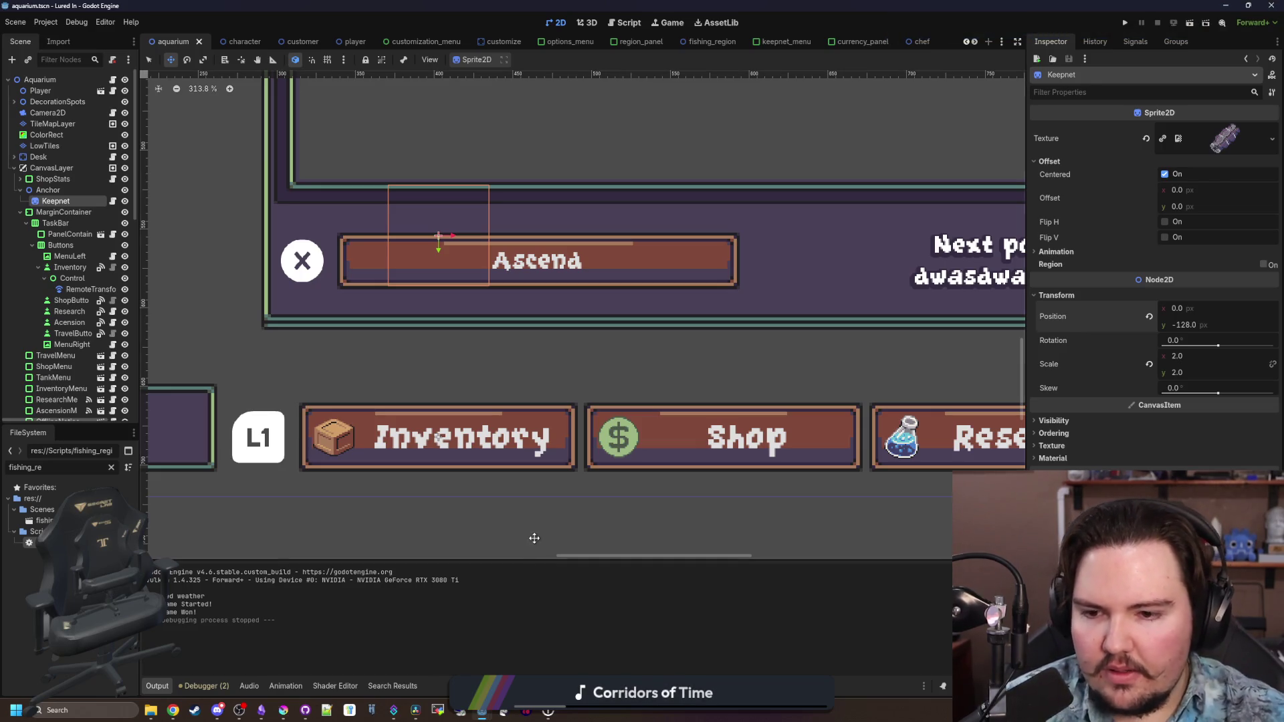
scroll(528, 535, down, 6)
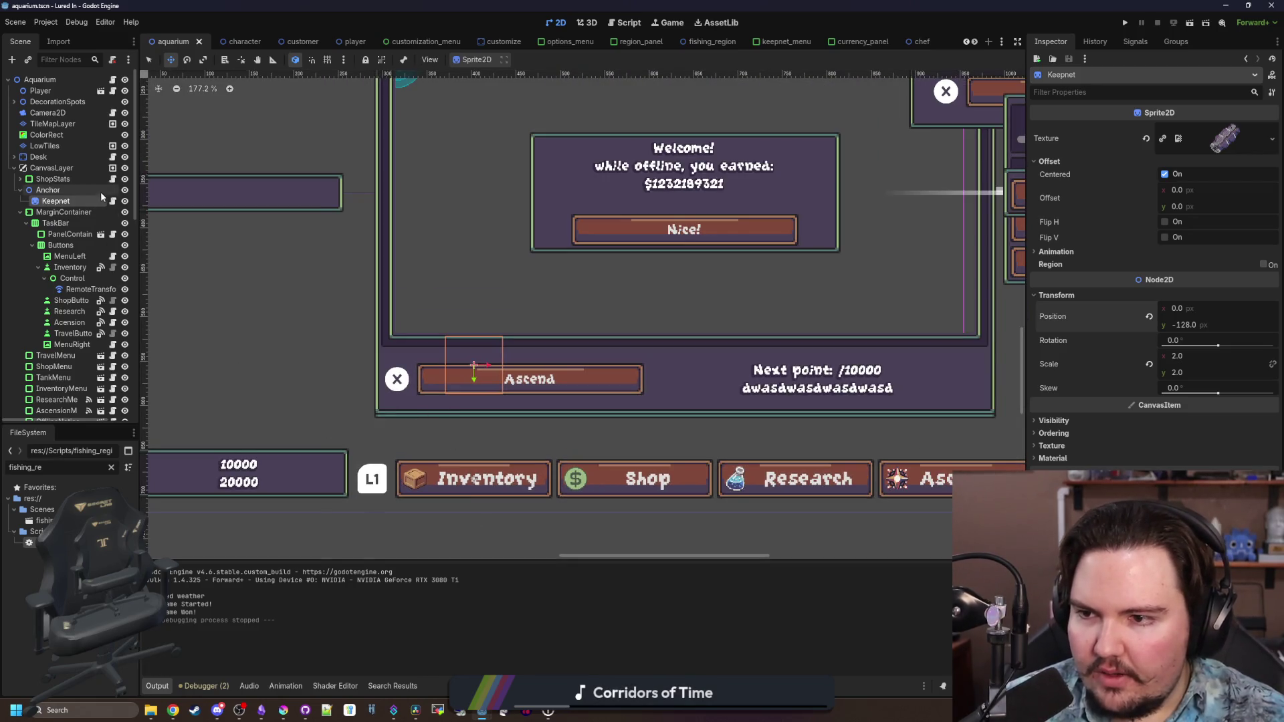
Open keepnet.gd from the Keepnet node, review lines 9–13, then switch to the Game view.
click(112, 200)
click(395, 204)
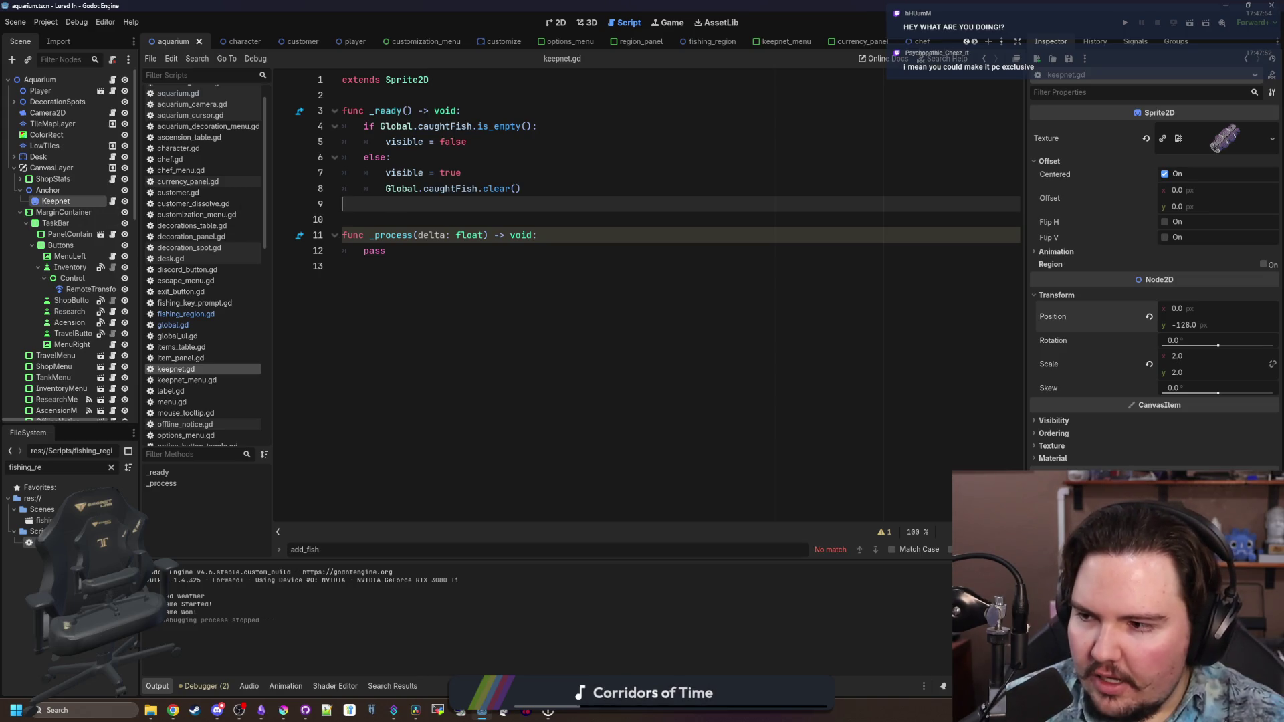
click(386, 252)
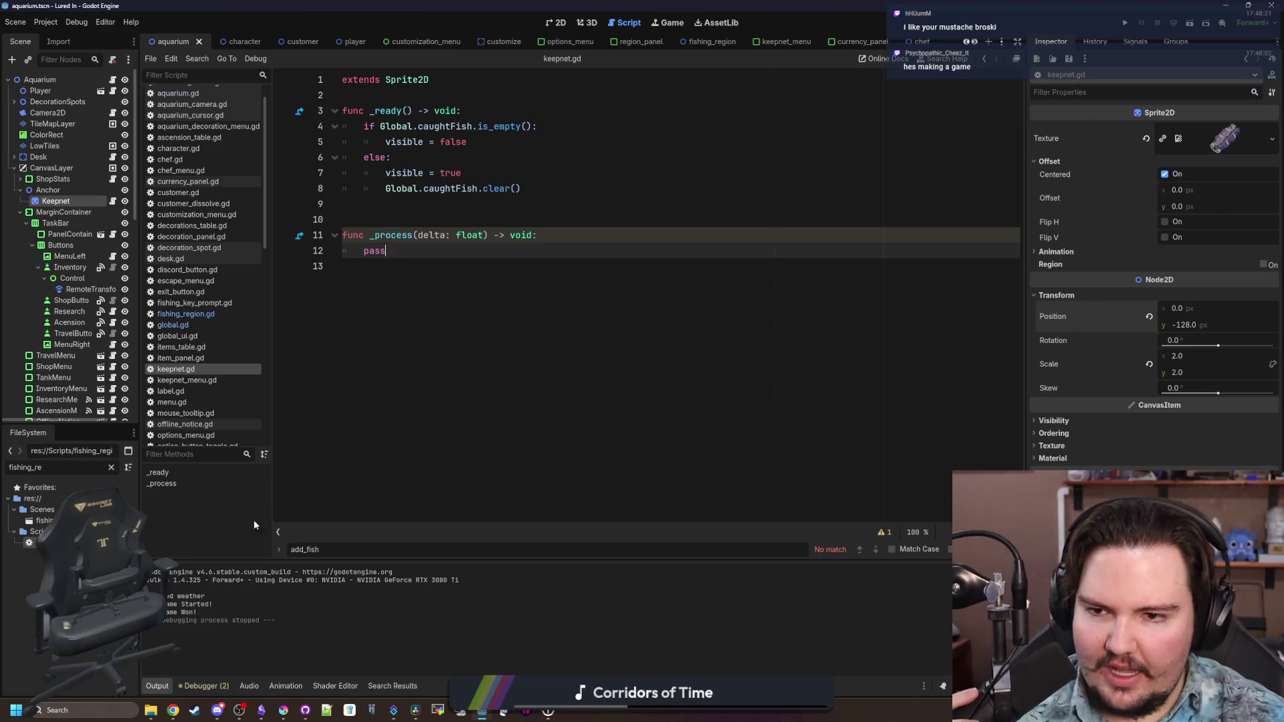
click(479, 334)
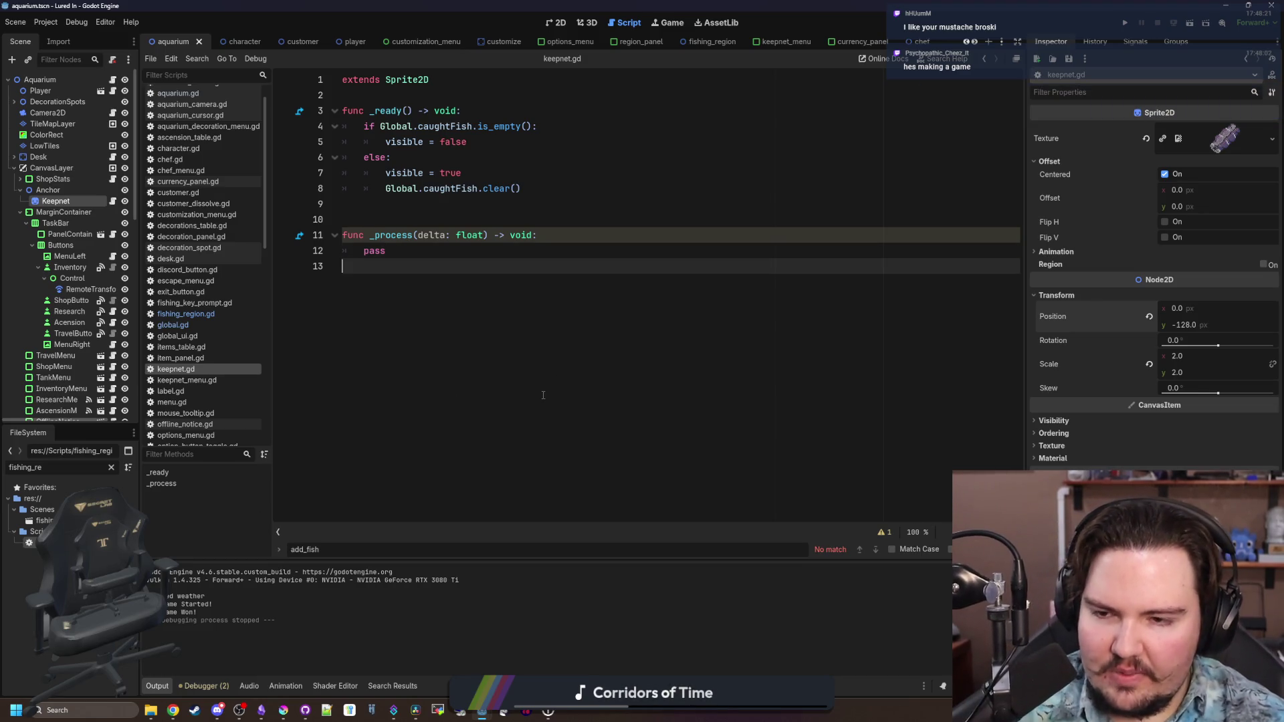
click(423, 252)
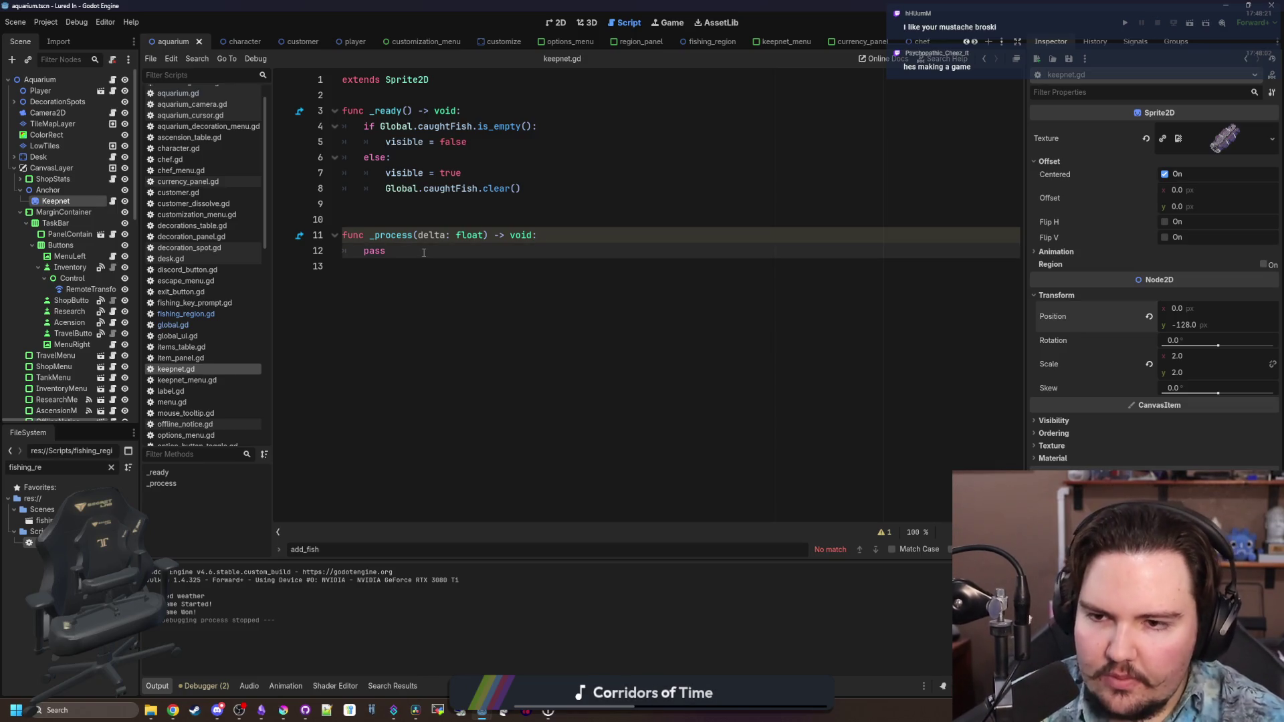
click(670, 26)
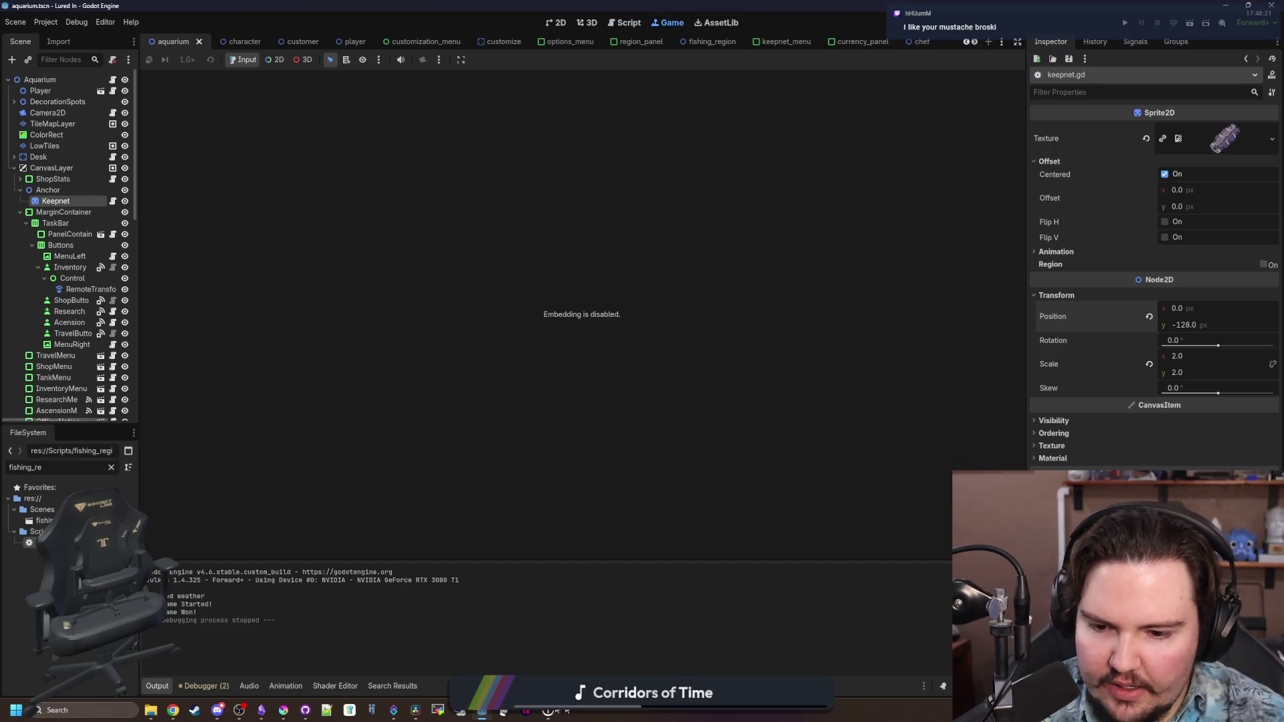
Launch the game, dismiss the welcome-back earnings, travel to the Pond and cast the line.
click(1125, 23)
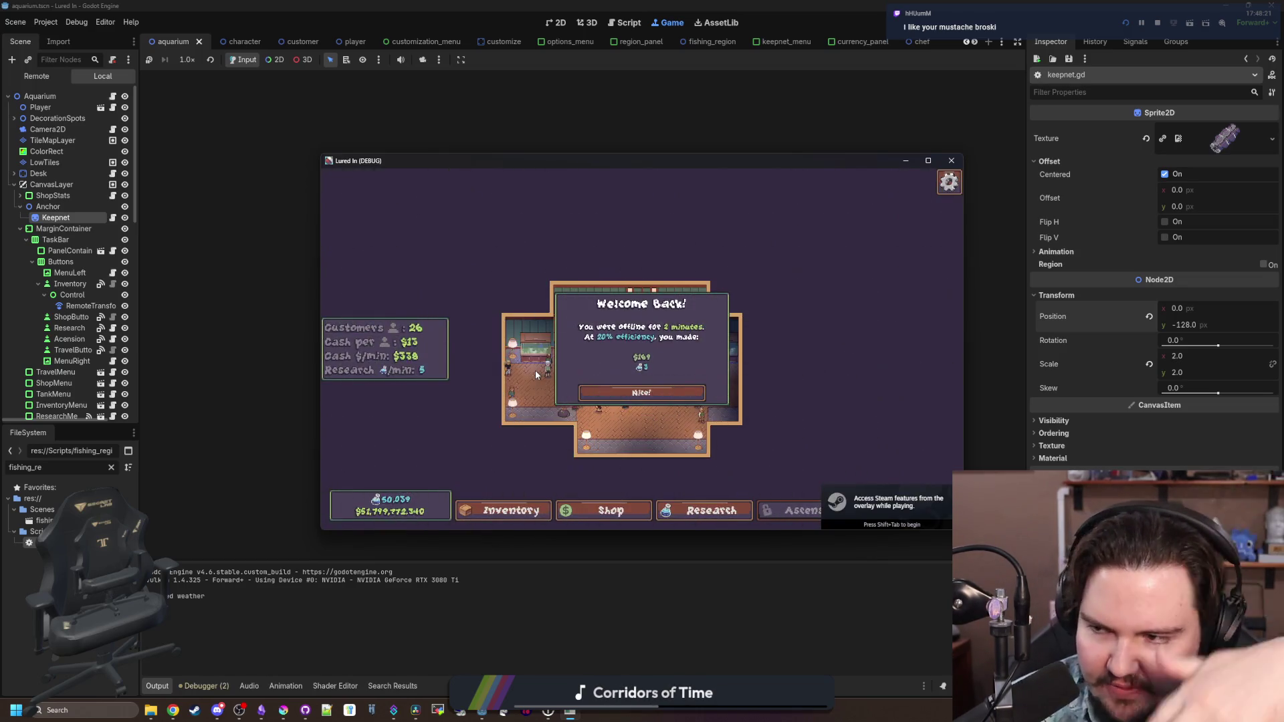
click(622, 393)
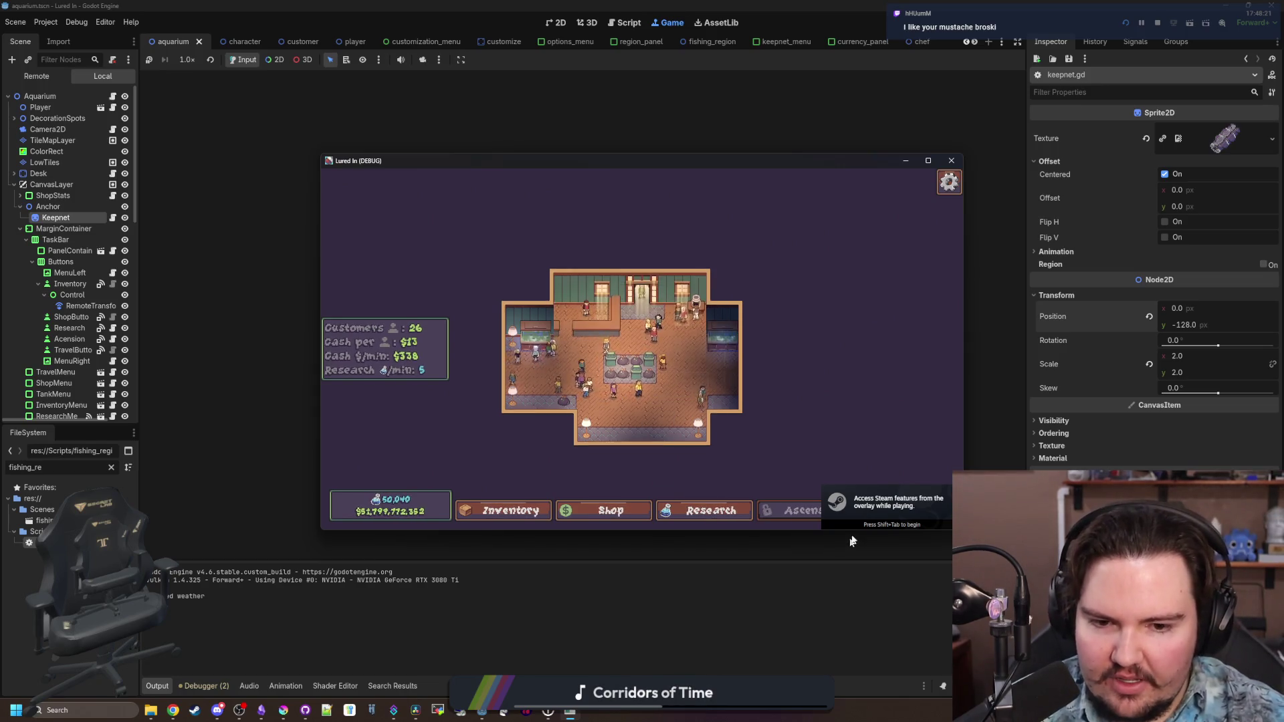
click(769, 287)
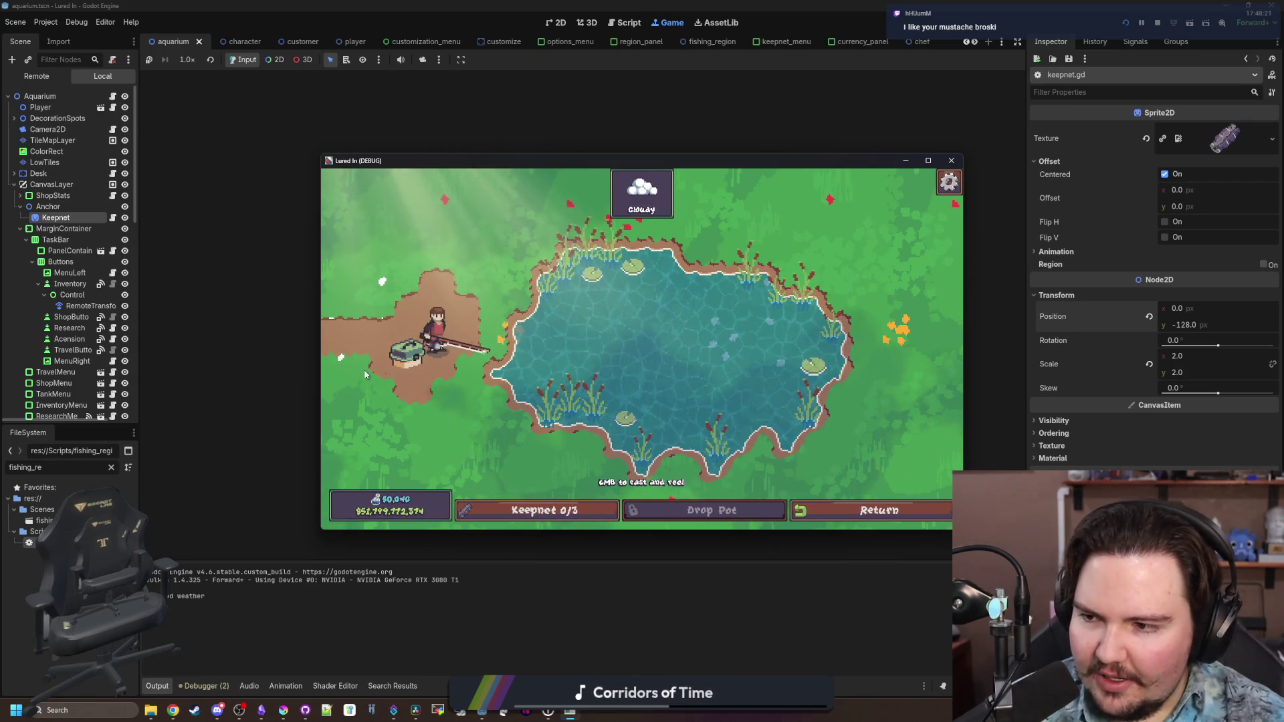
click(597, 273)
drag(597, 273, 428, 237)
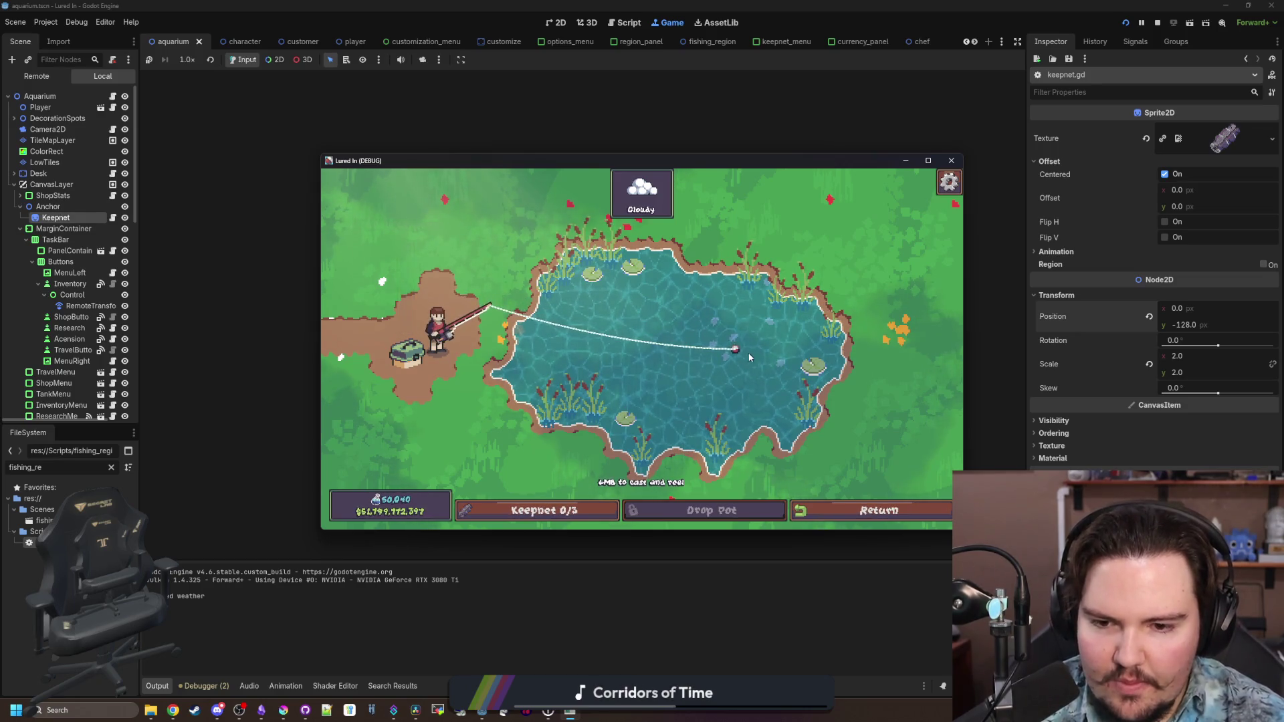
click(928, 160)
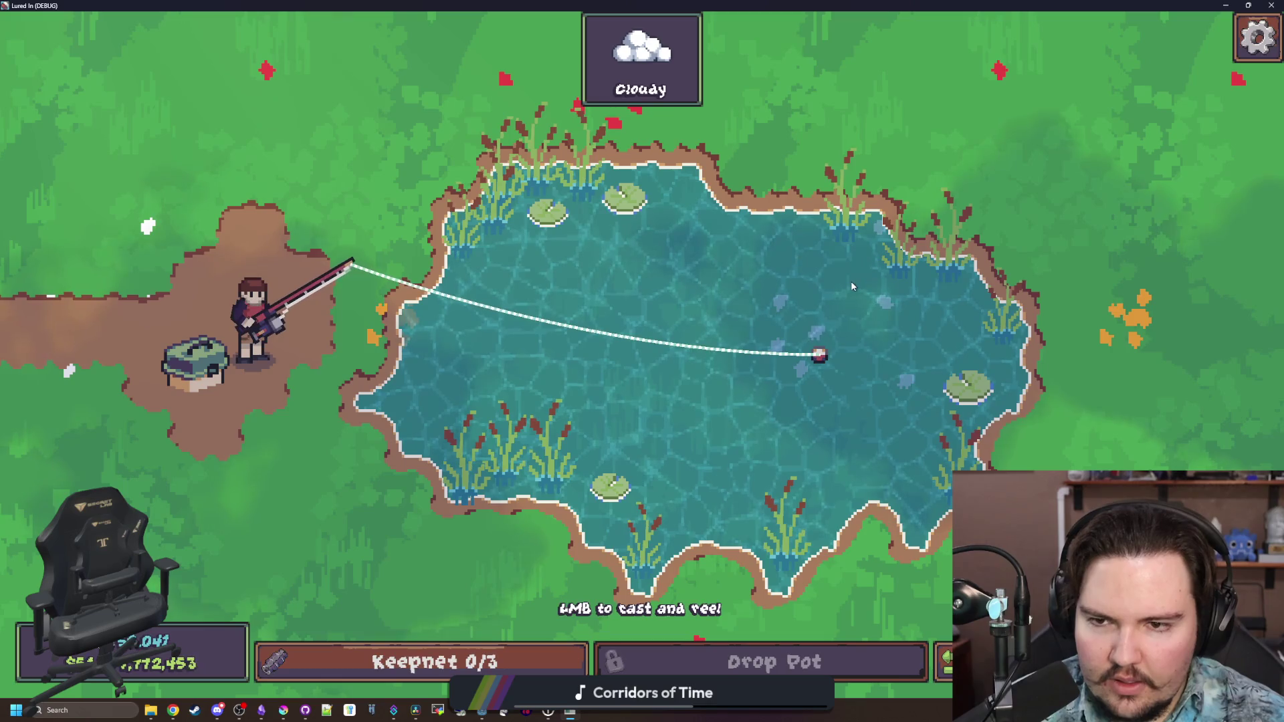
Hook the bite and hit the reel gauge to land the Goldfish in the keepnet.
click(711, 316)
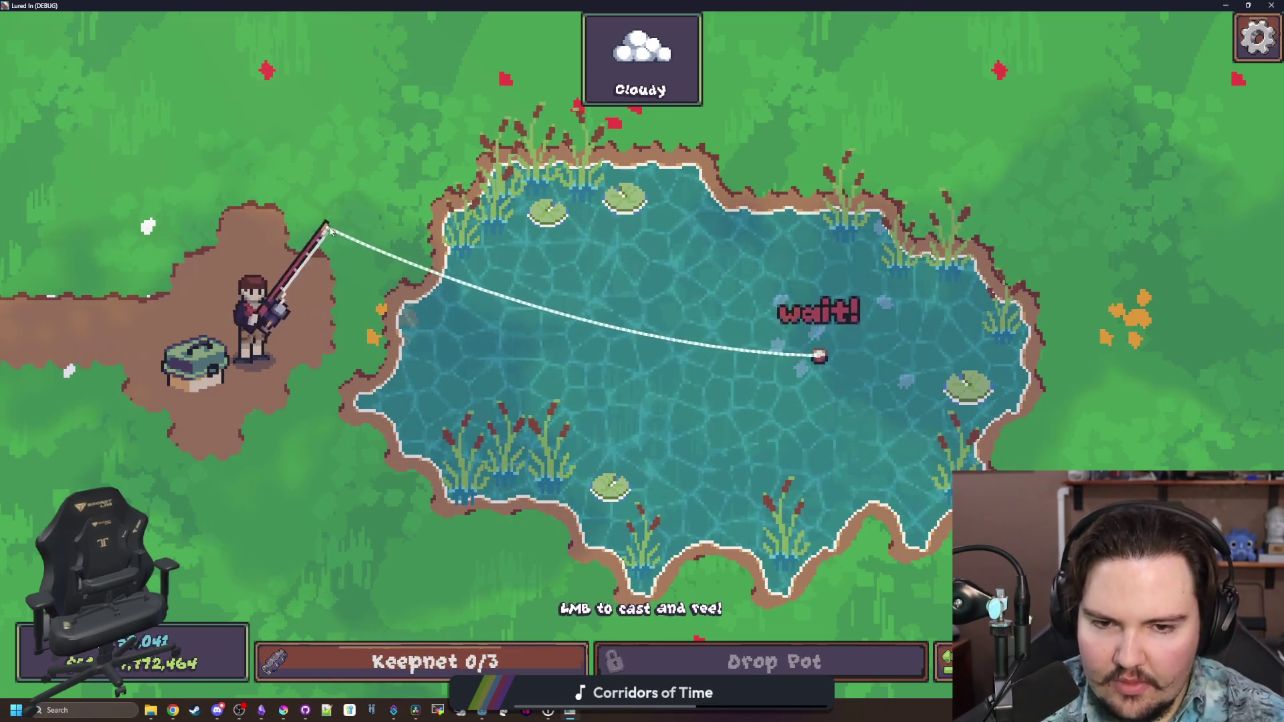
click(810, 440)
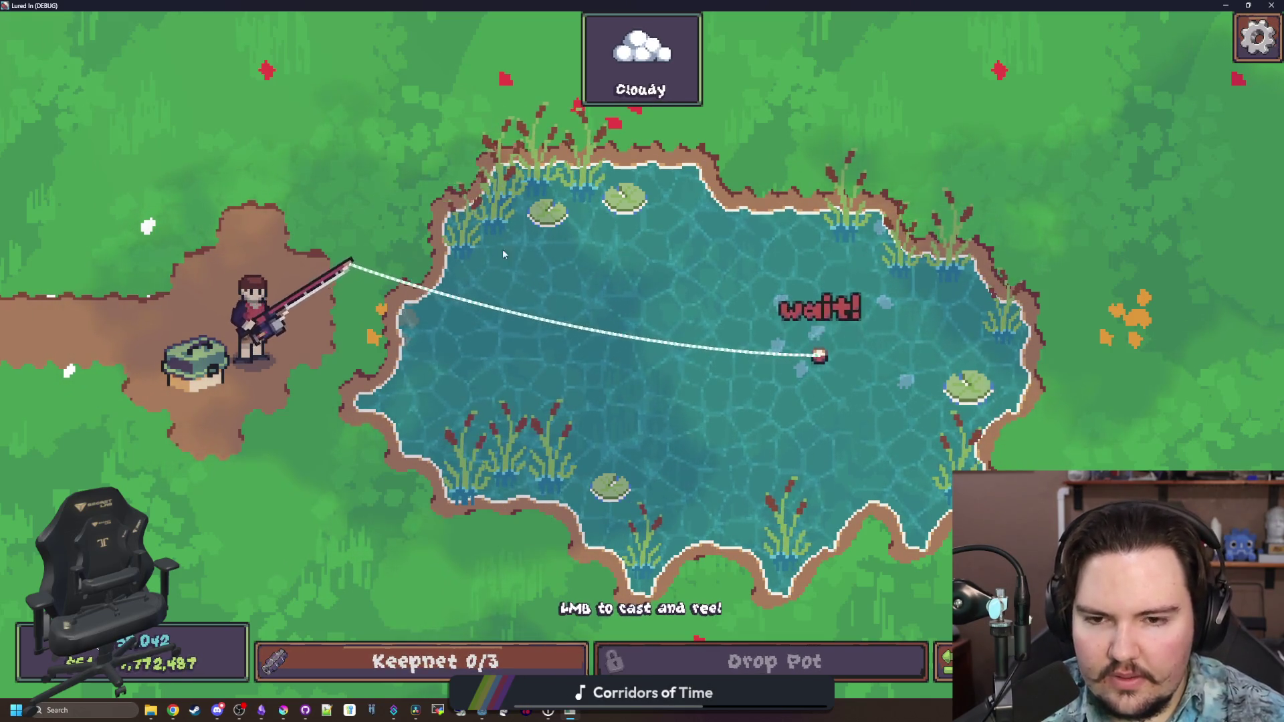
click(929, 386)
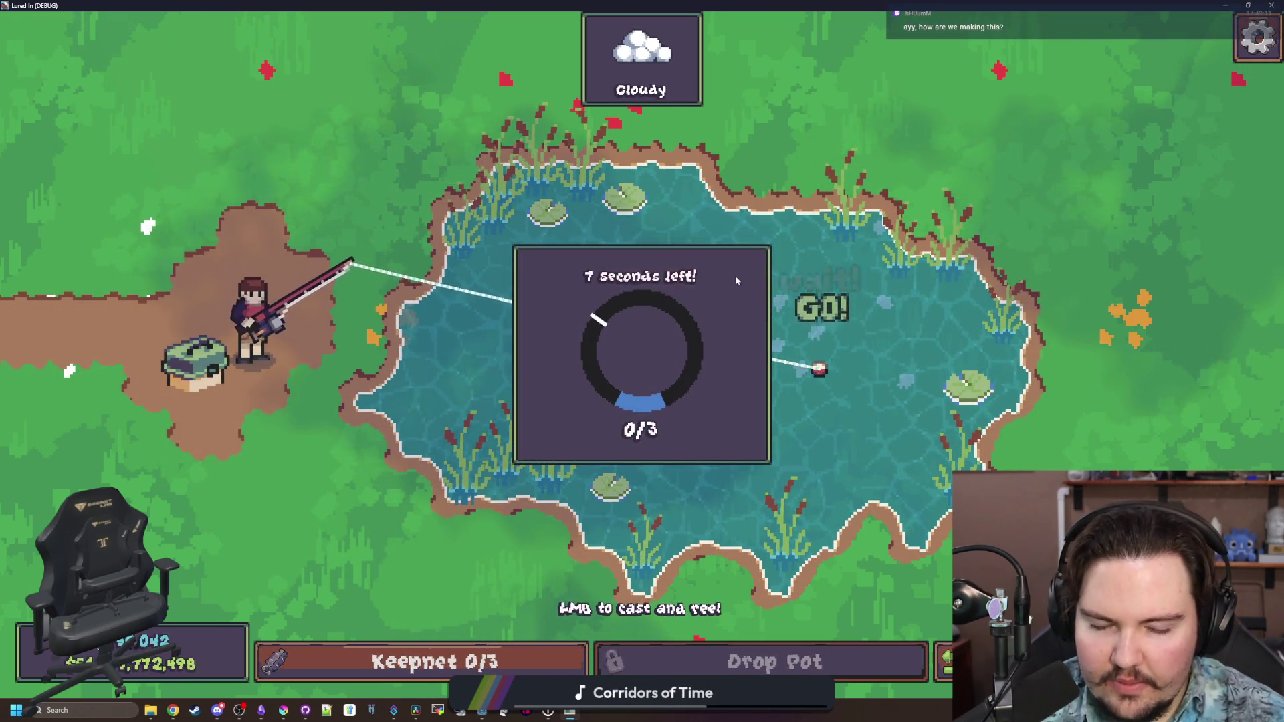
click(740, 292)
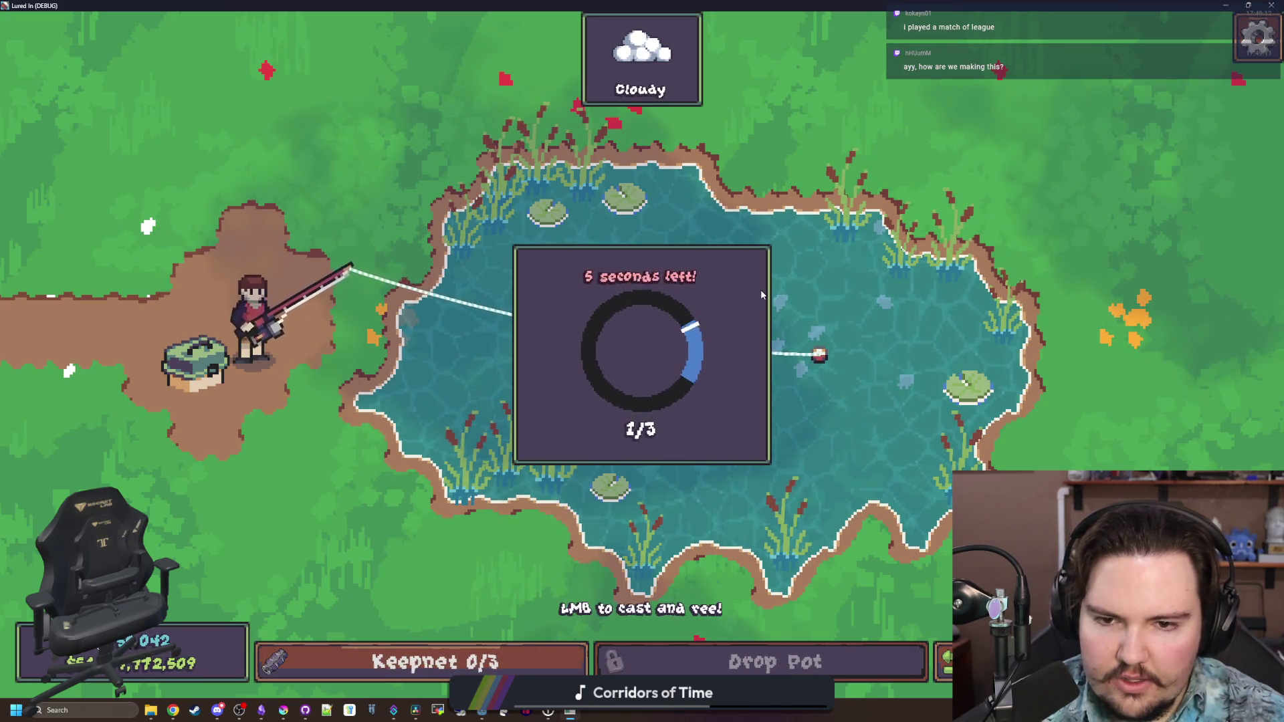
click(760, 294)
click(775, 302)
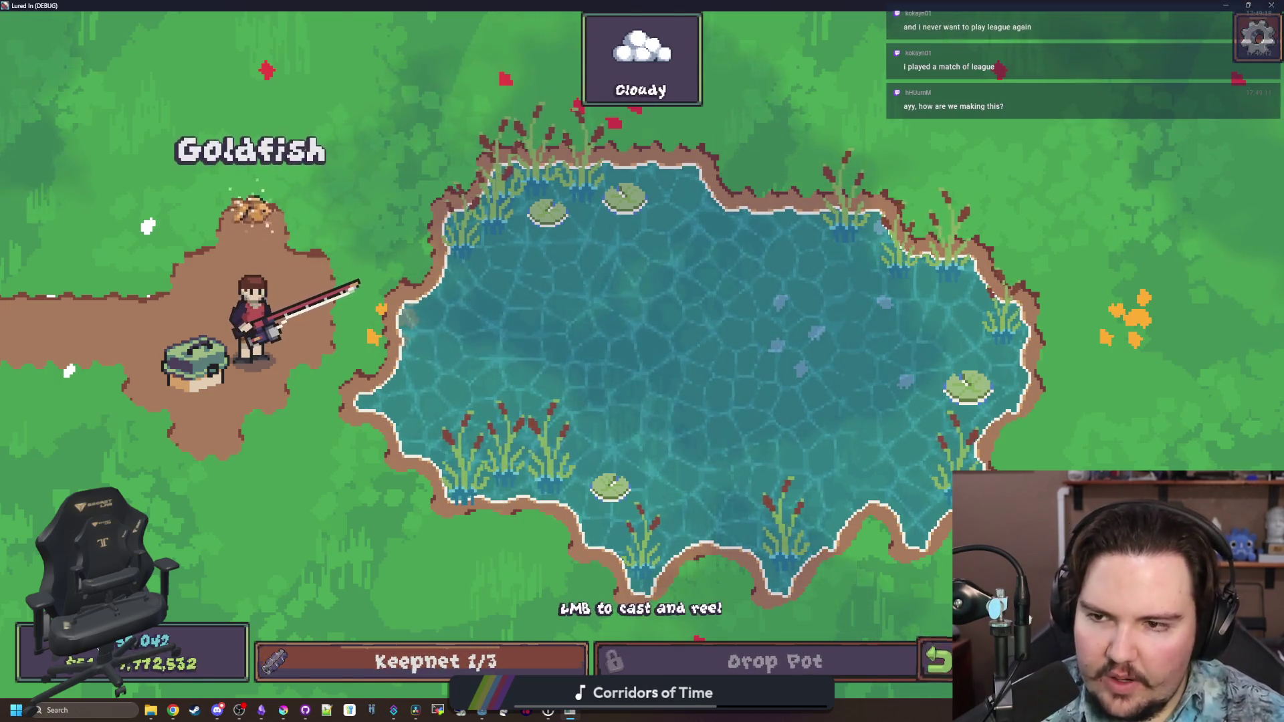
Return from the Pond to the shop and open the Inventory Menu of caught fish.
click(375, 662)
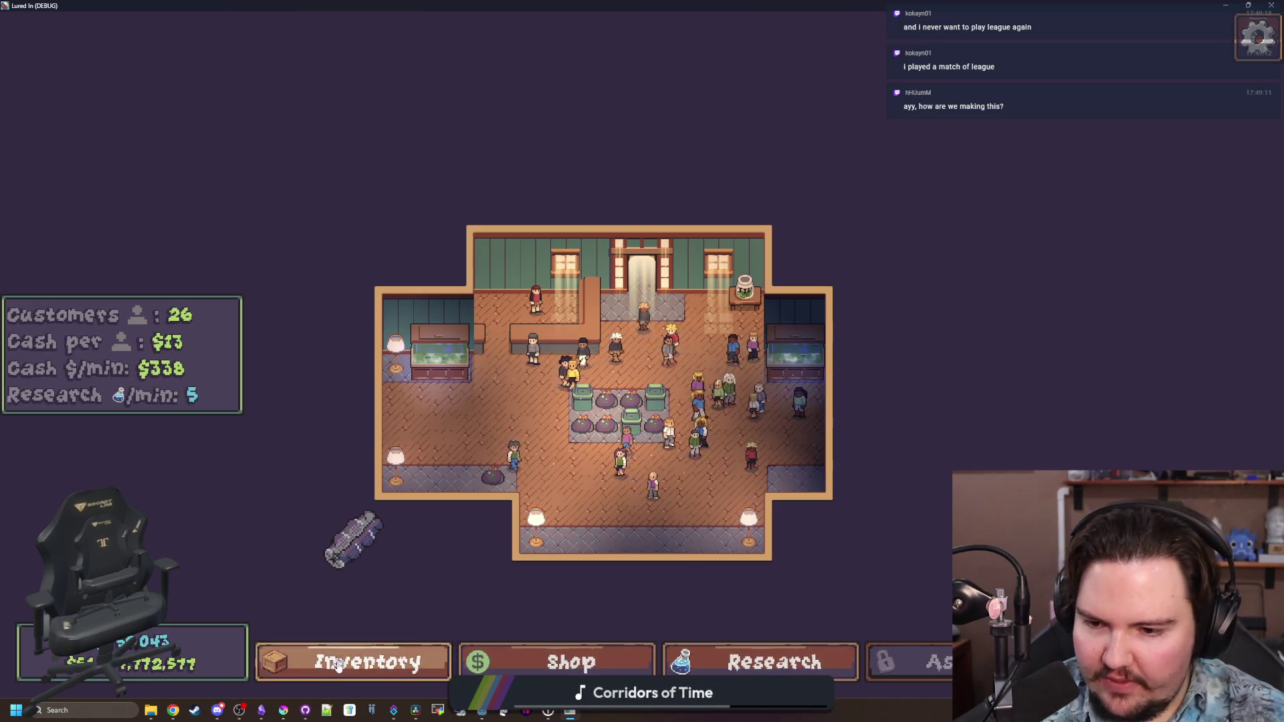
scroll(554, 543, up, 3)
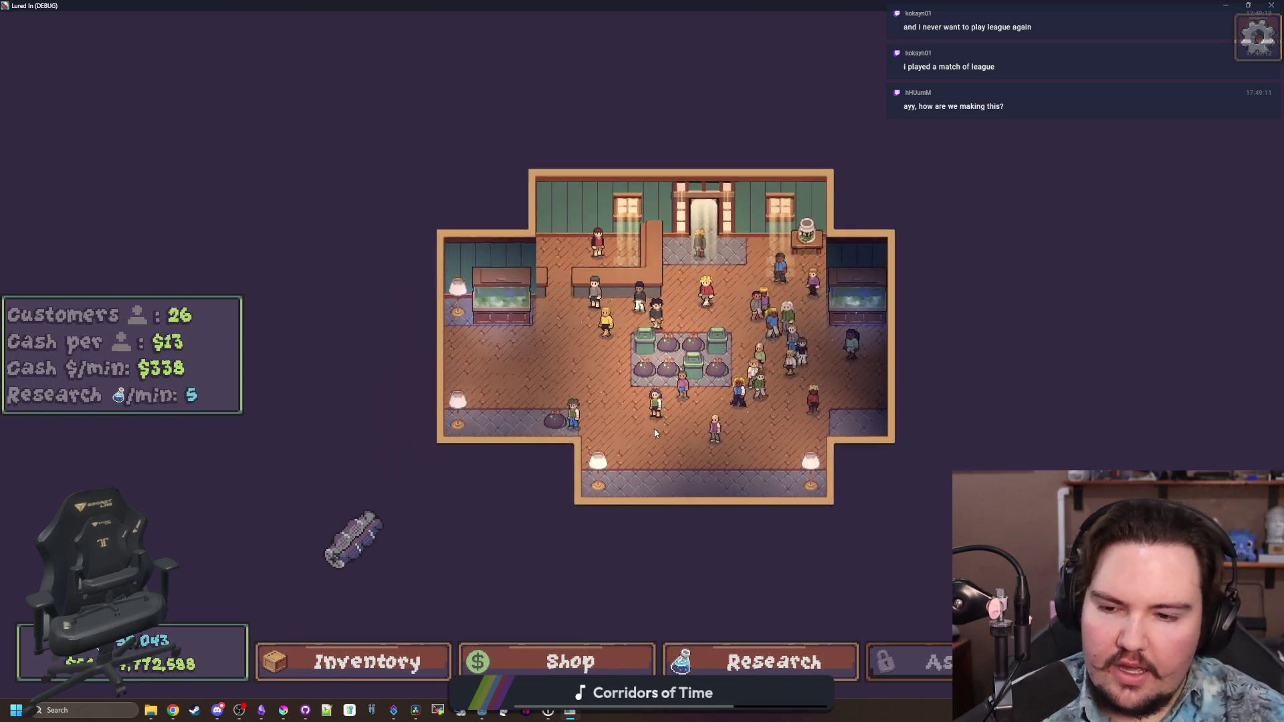
scroll(584, 543, down, 3)
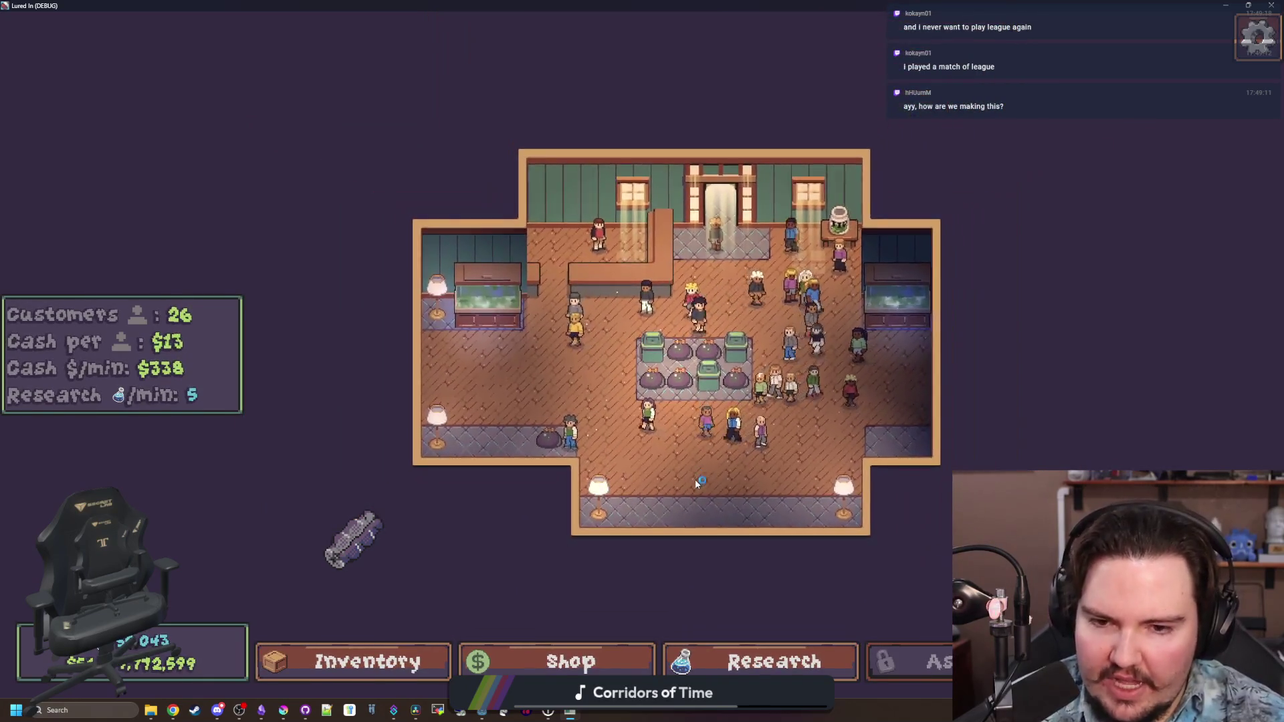
scroll(695, 479, up, 3)
scroll(660, 339, down, 3)
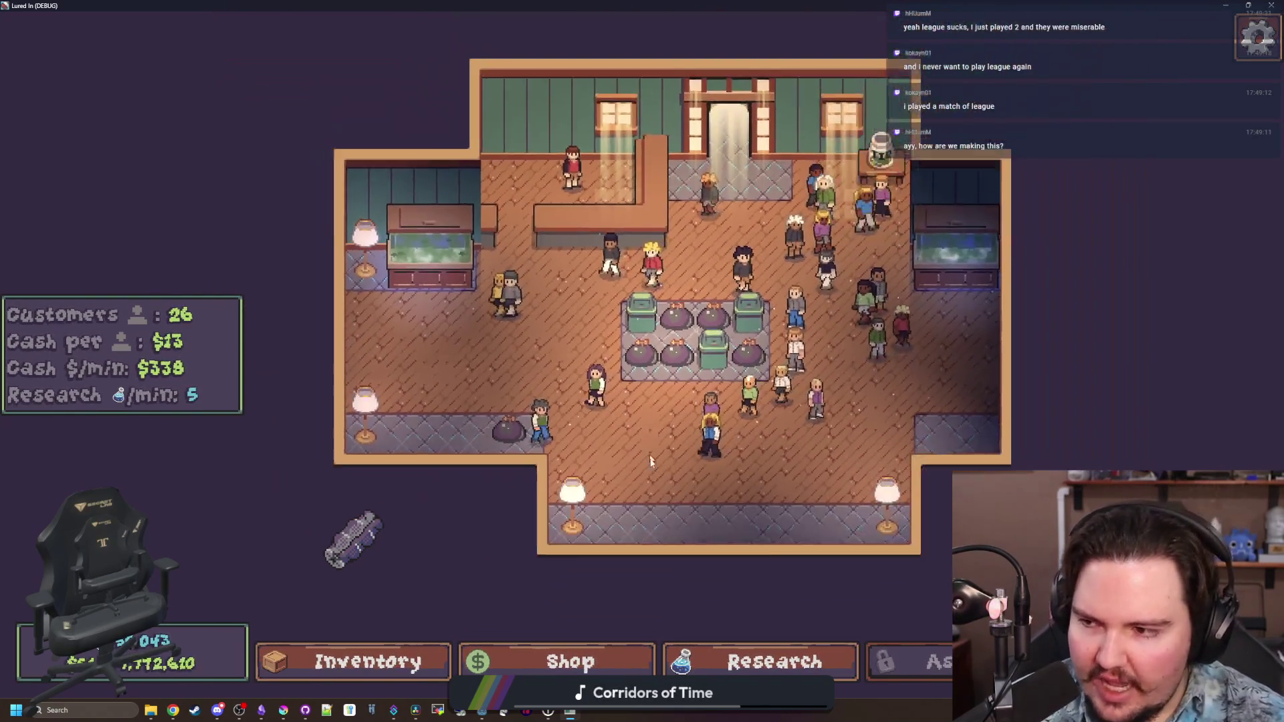
scroll(660, 473, up, 1)
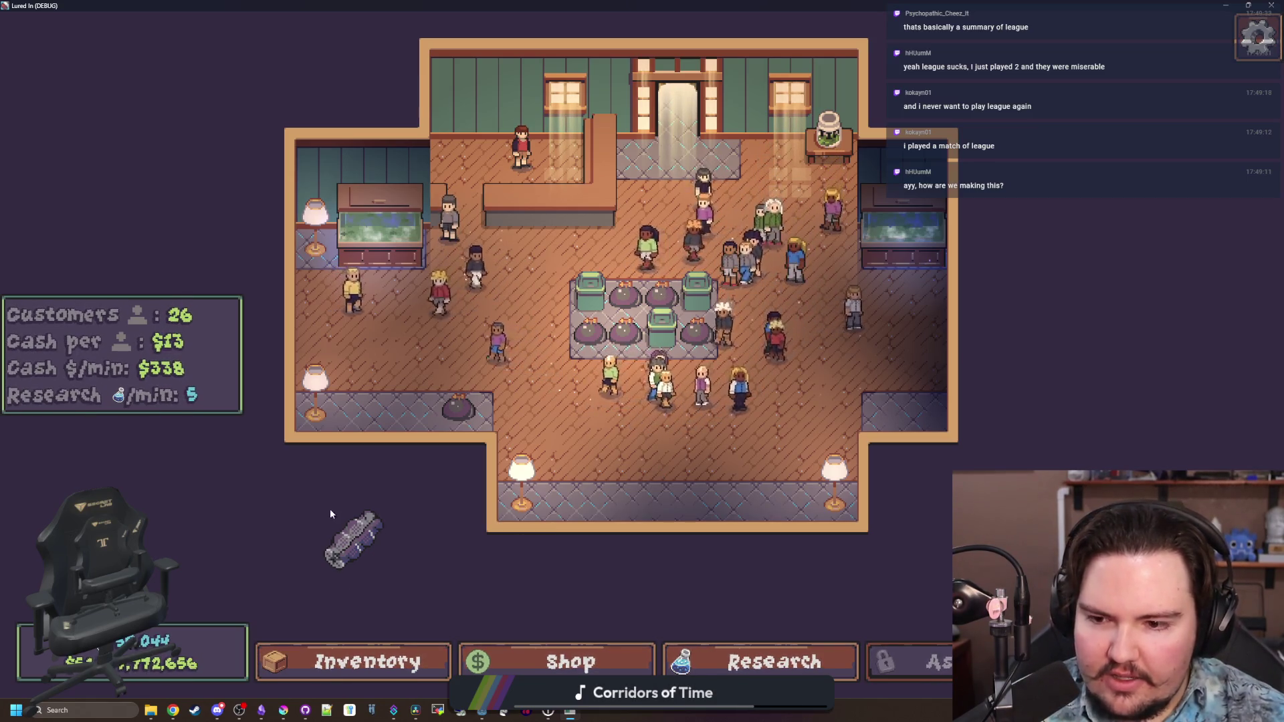
click(353, 662)
Close the Inventory Menu and move the camera around the shop with drags and WASD.
scroll(565, 450, down, 5)
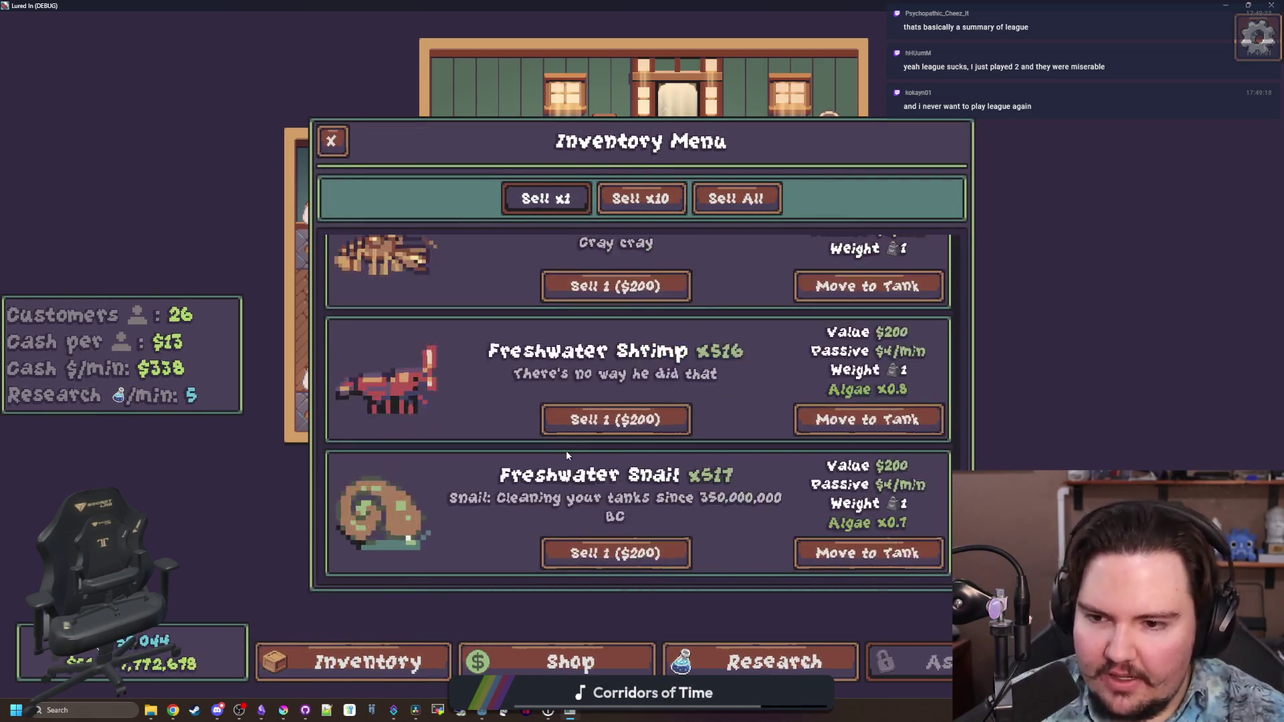
scroll(448, 377, up, 8)
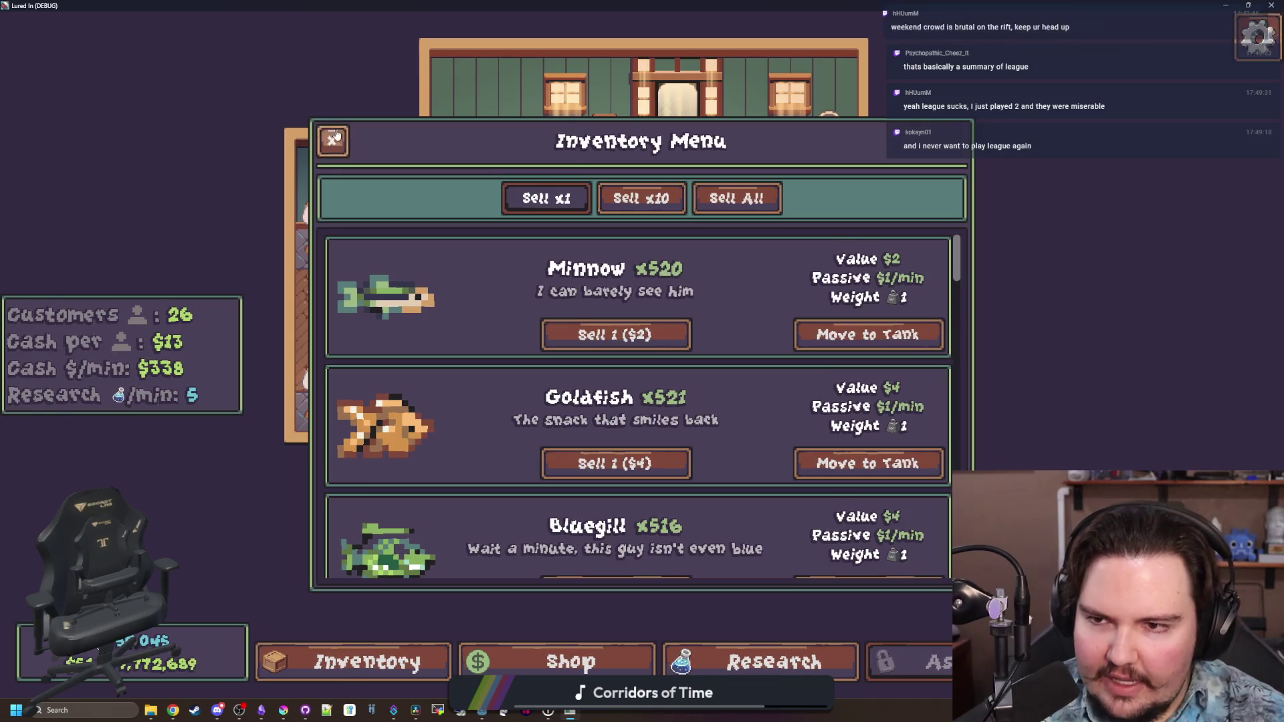
click(332, 140)
mouse_move(521, 342)
mouse_down()
mouse_move(558, 387)
mouse_move(255, 350)
mouse_move(573, 466)
mouse_move(565, 319)
mouse_up()
drag(268, 261, 433, 409)
key(w)
key(d)
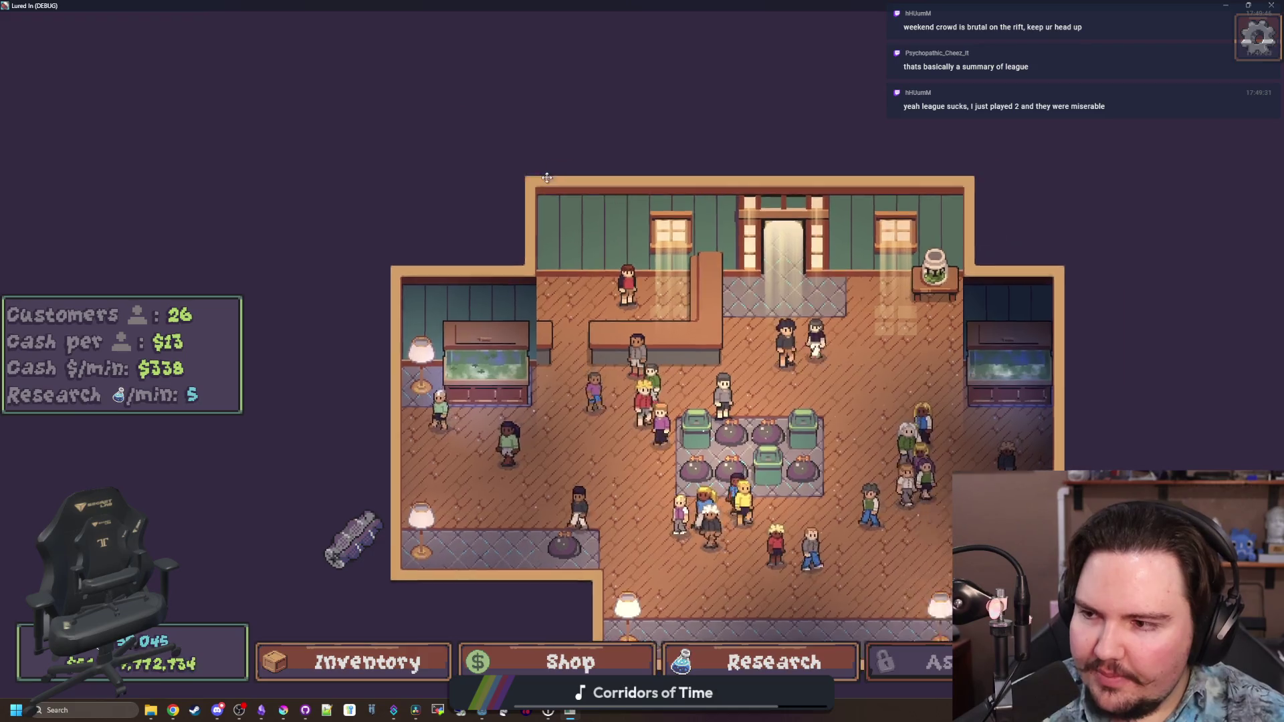
key(s)
key(d)
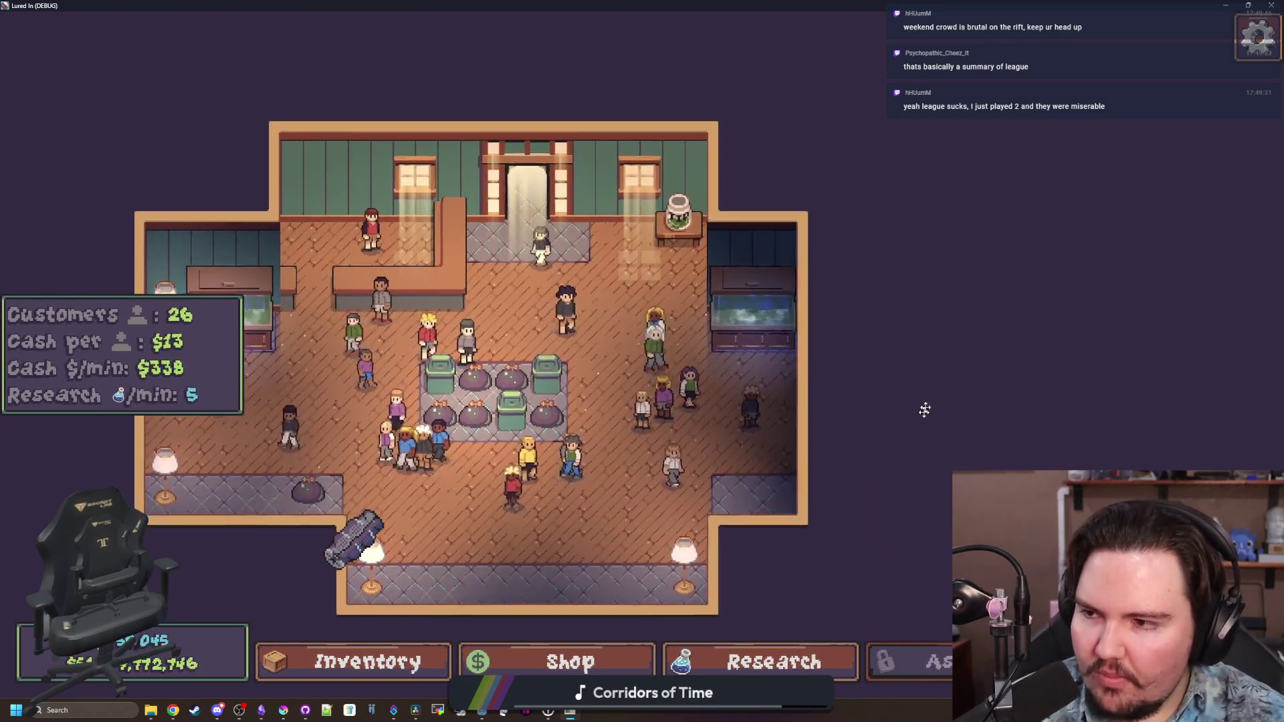
key(s)
key(a)
Restore the Lured In (DEBUG) window and close it to stop debugging.
double_click(481, 16)
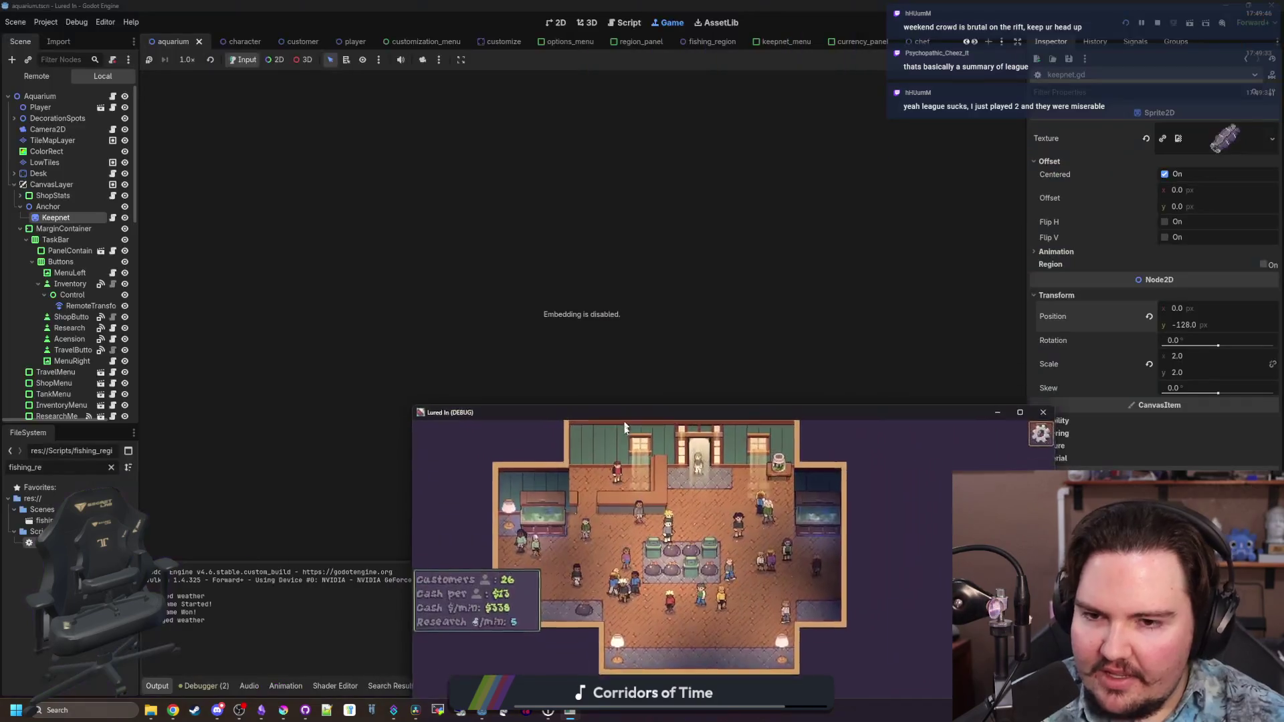
double_click(510, 434)
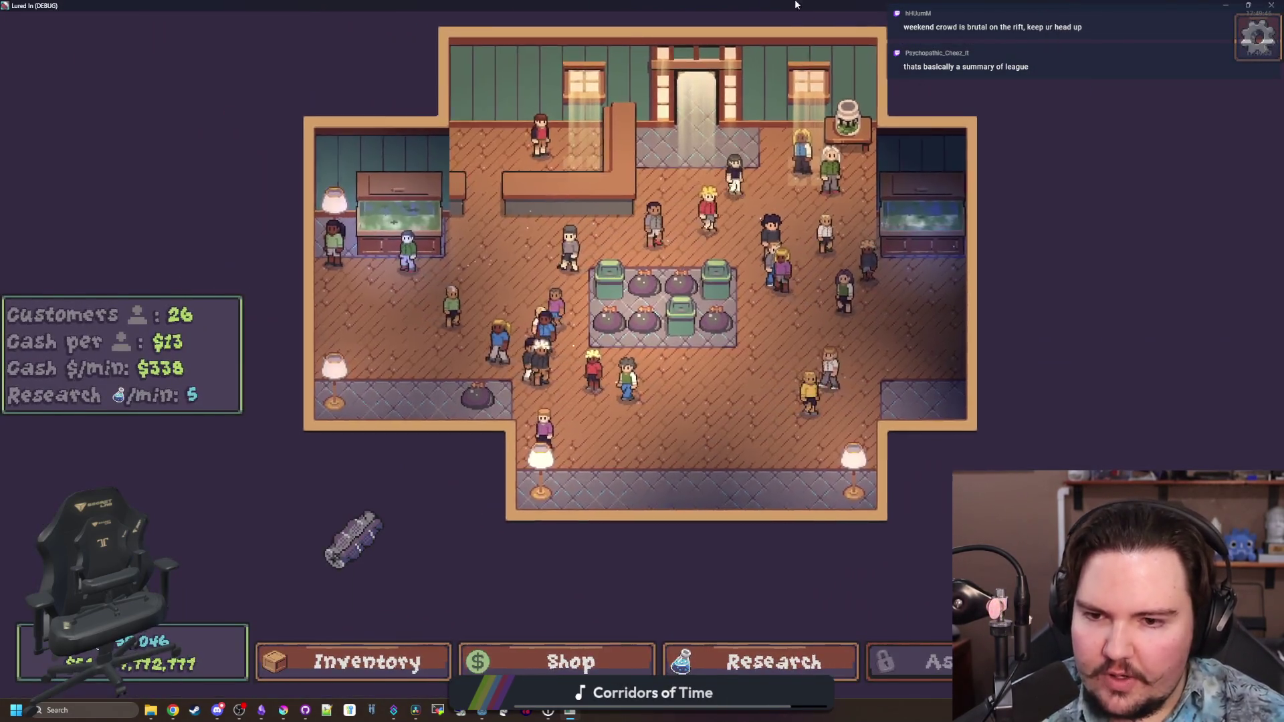
double_click(795, 4)
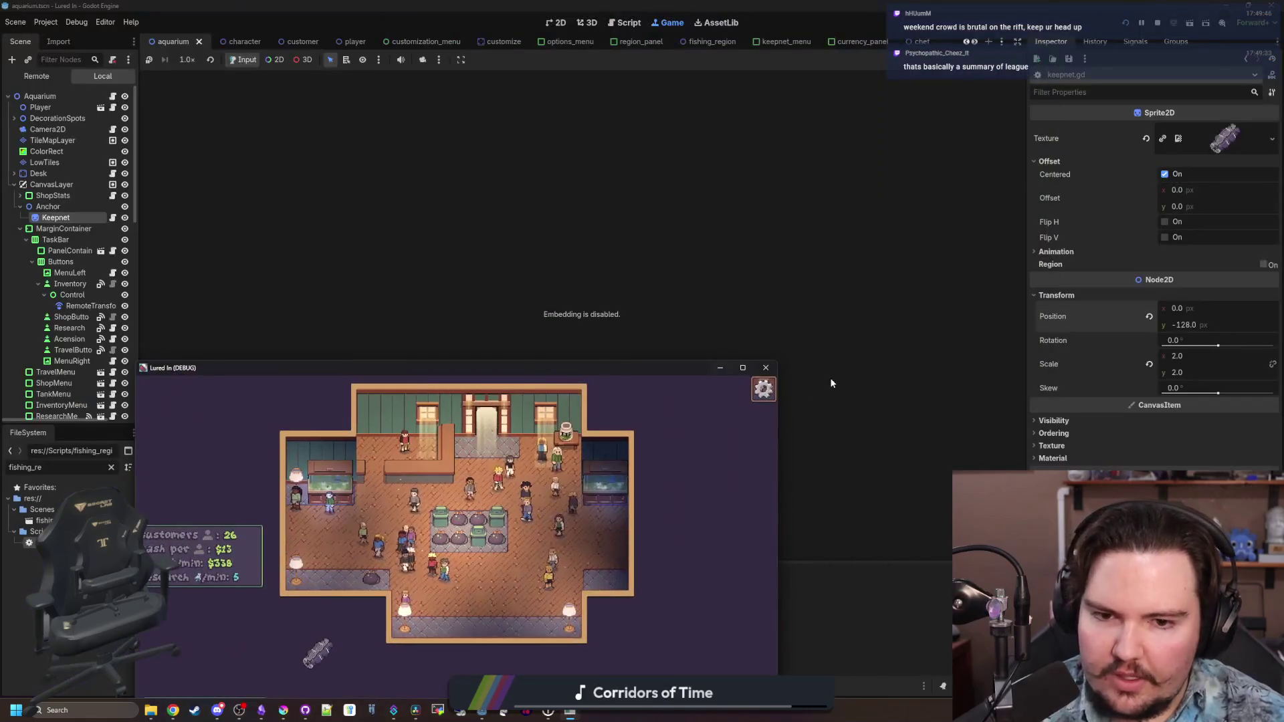
click(768, 381)
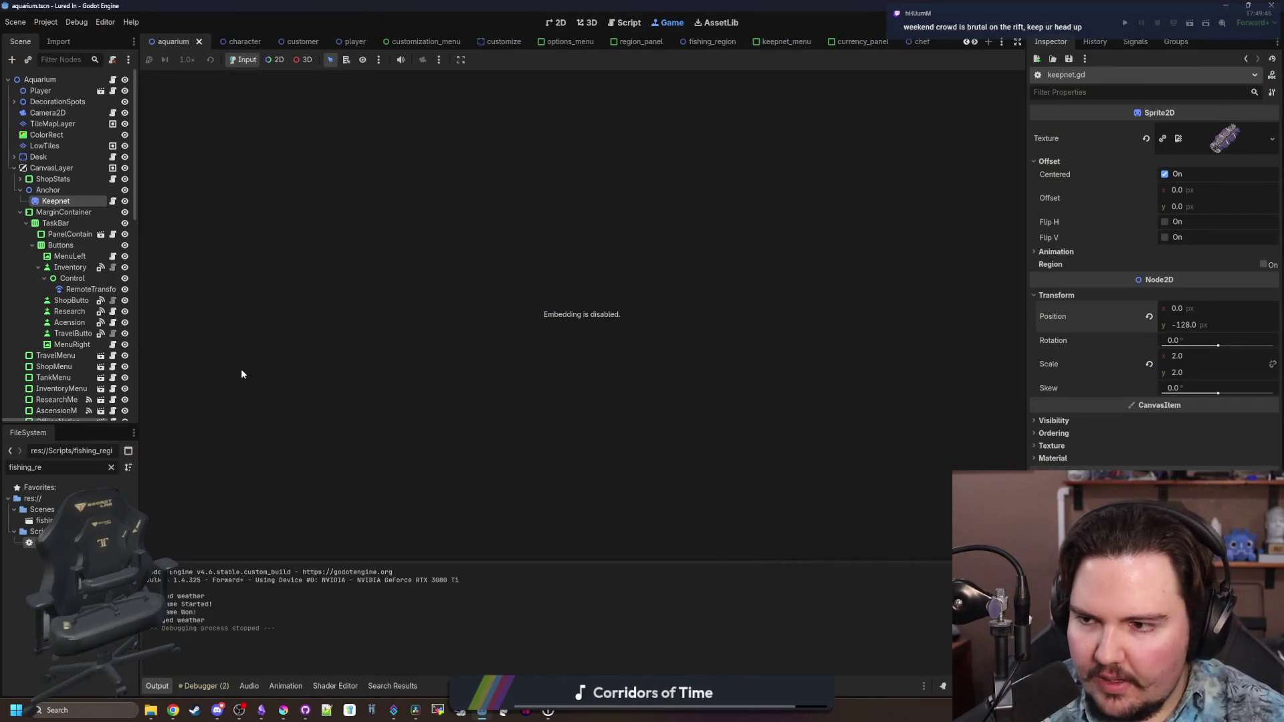
Add a Timer child to the Keepnet node with Autostart enabled.
click(113, 201)
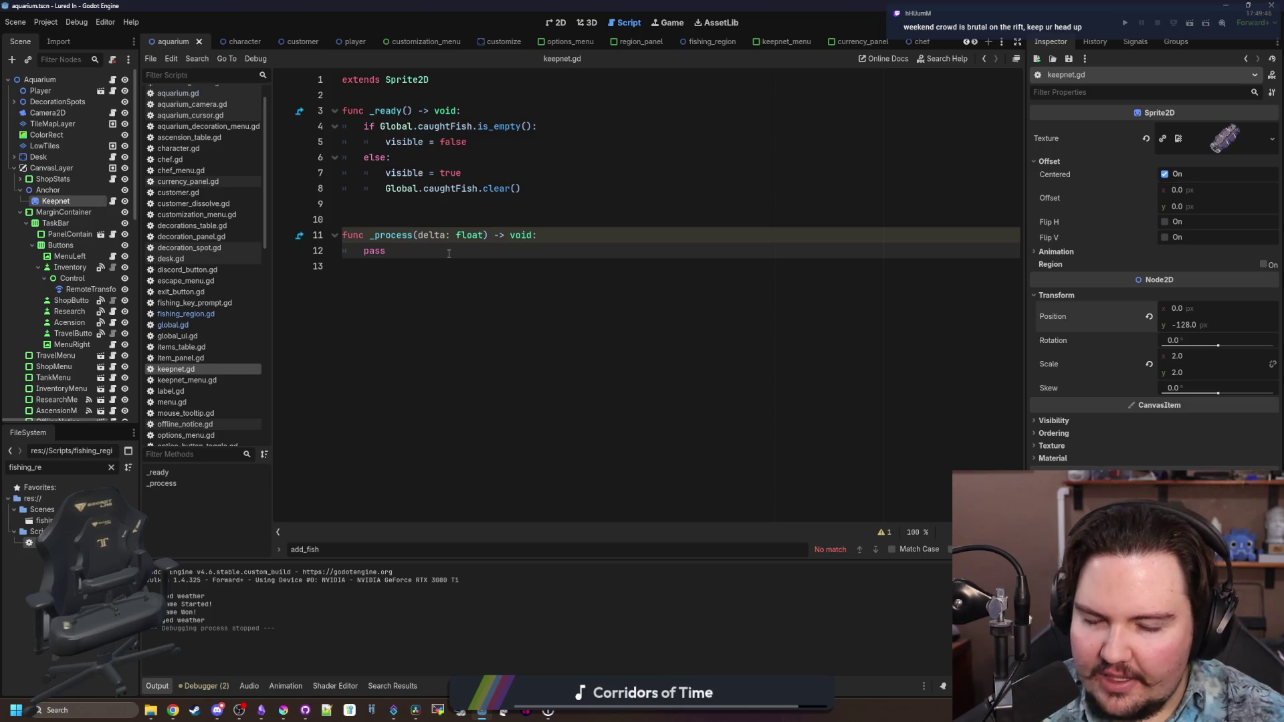
click(386, 220)
right_click(70, 202)
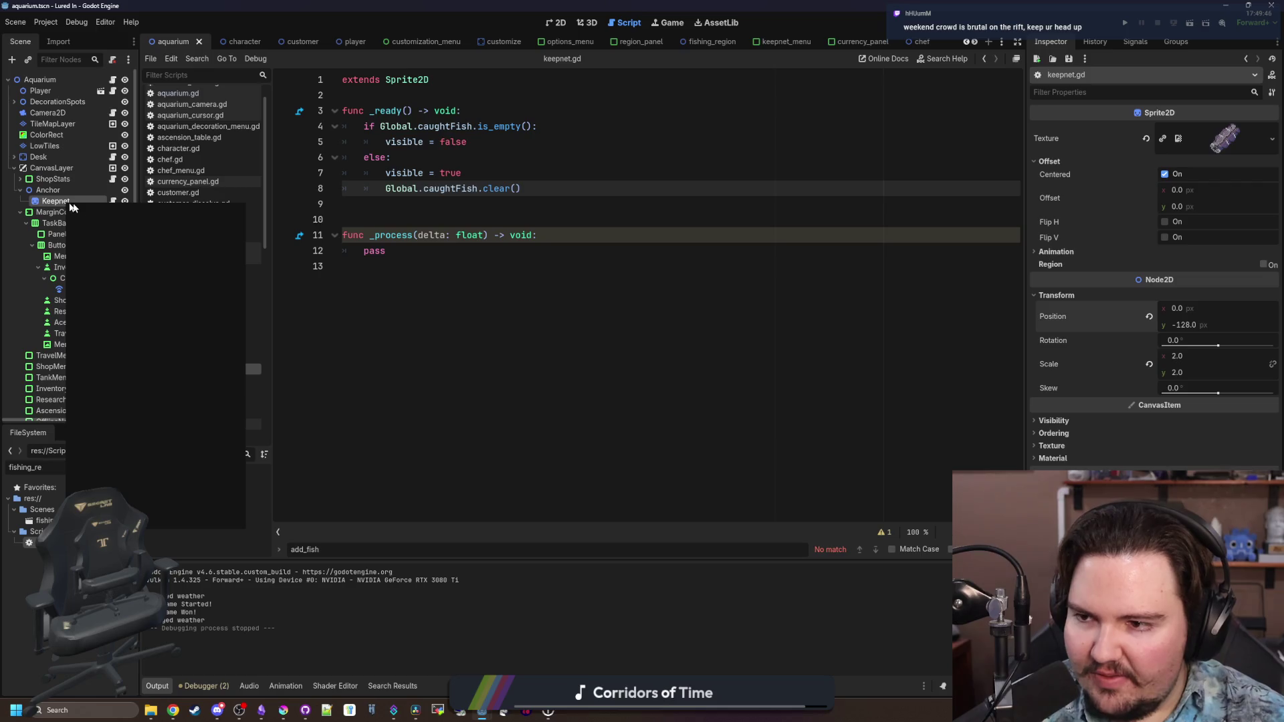
click(110, 228)
text(timer)
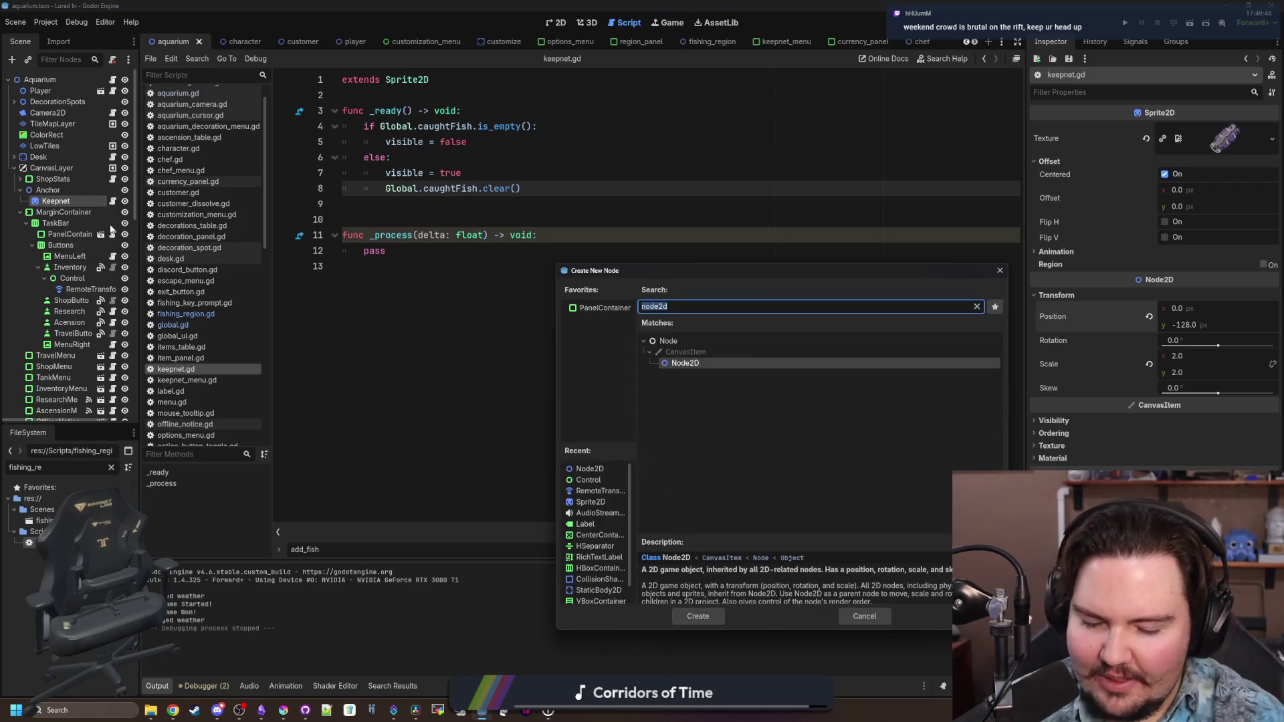
double_click(680, 420)
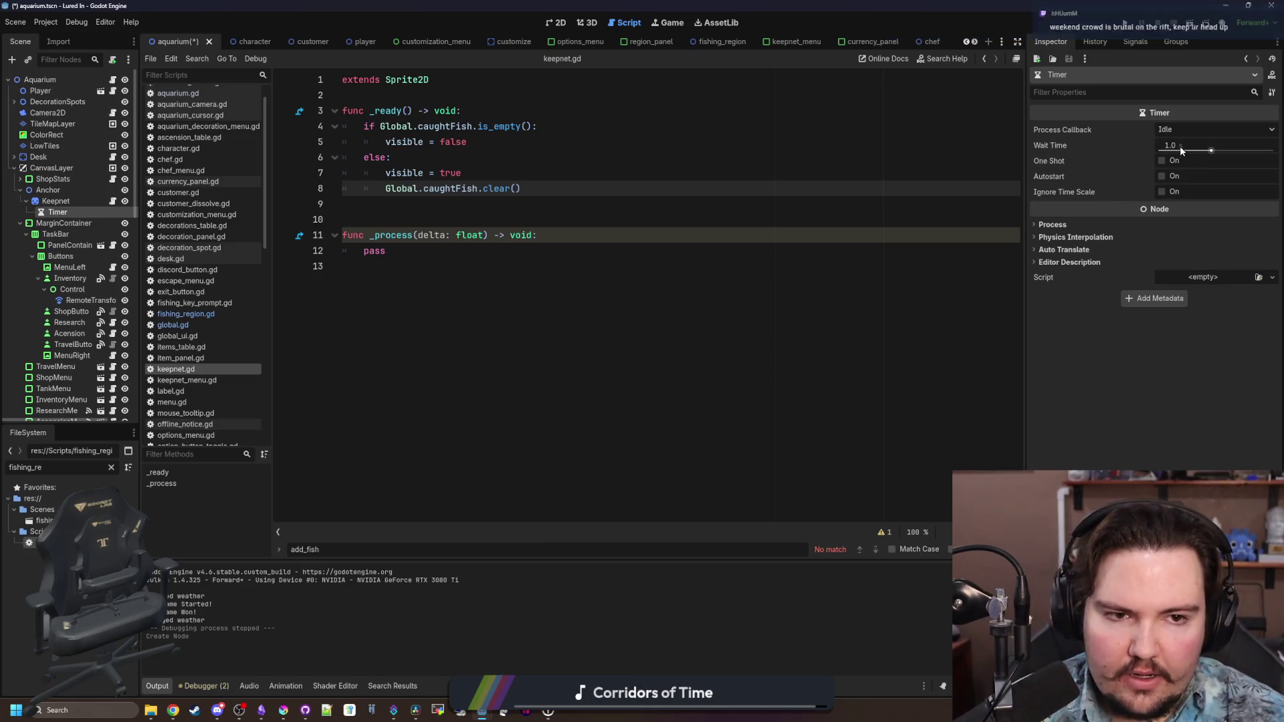
click(1162, 176)
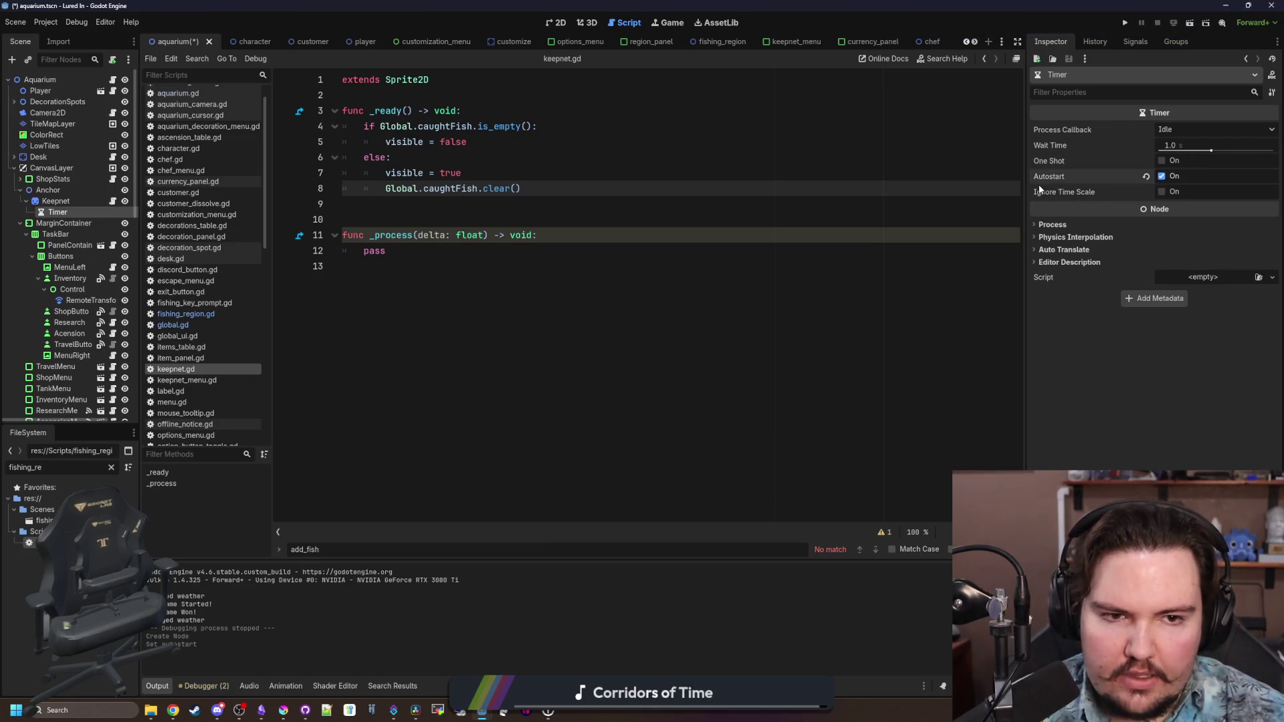
Connect the Timer's timeout signal to a new _on_timer_timeout function in keepnet.gd.
click(1135, 42)
right_click(1103, 91)
click(1130, 104)
scroll(602, 347, down, 5)
scroll(604, 348, up, 5)
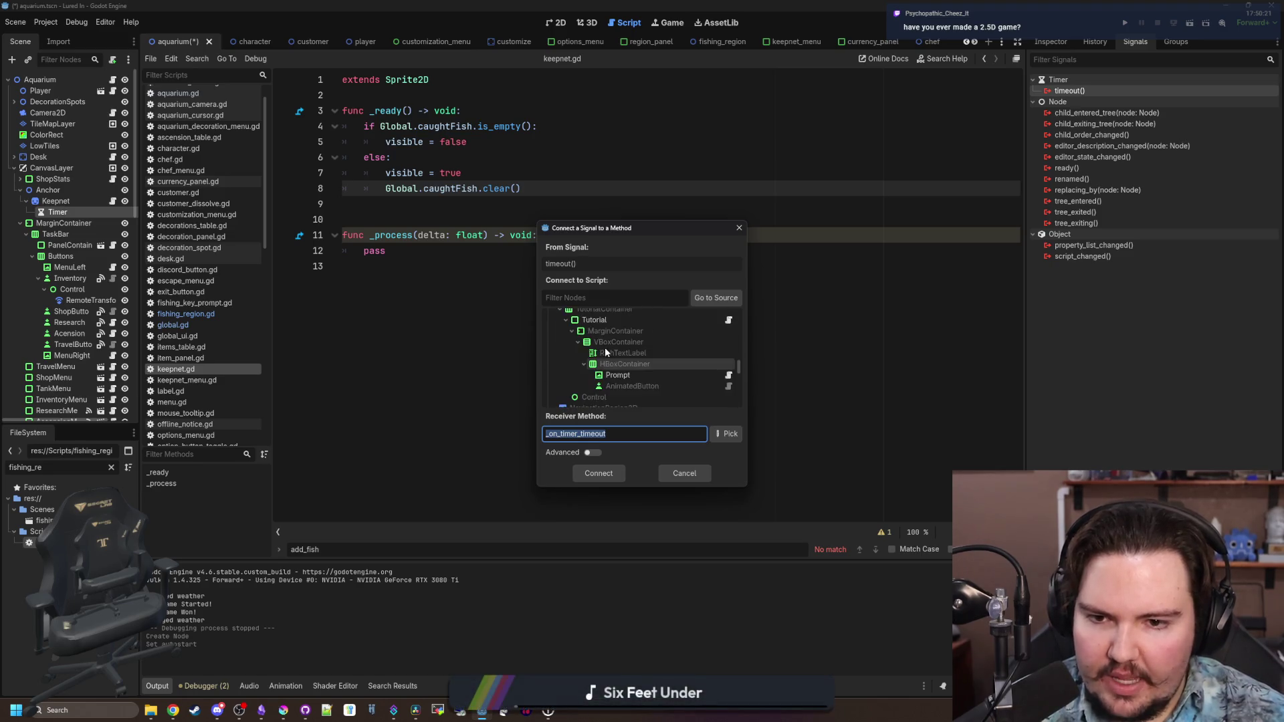
scroll(605, 348, up, 5)
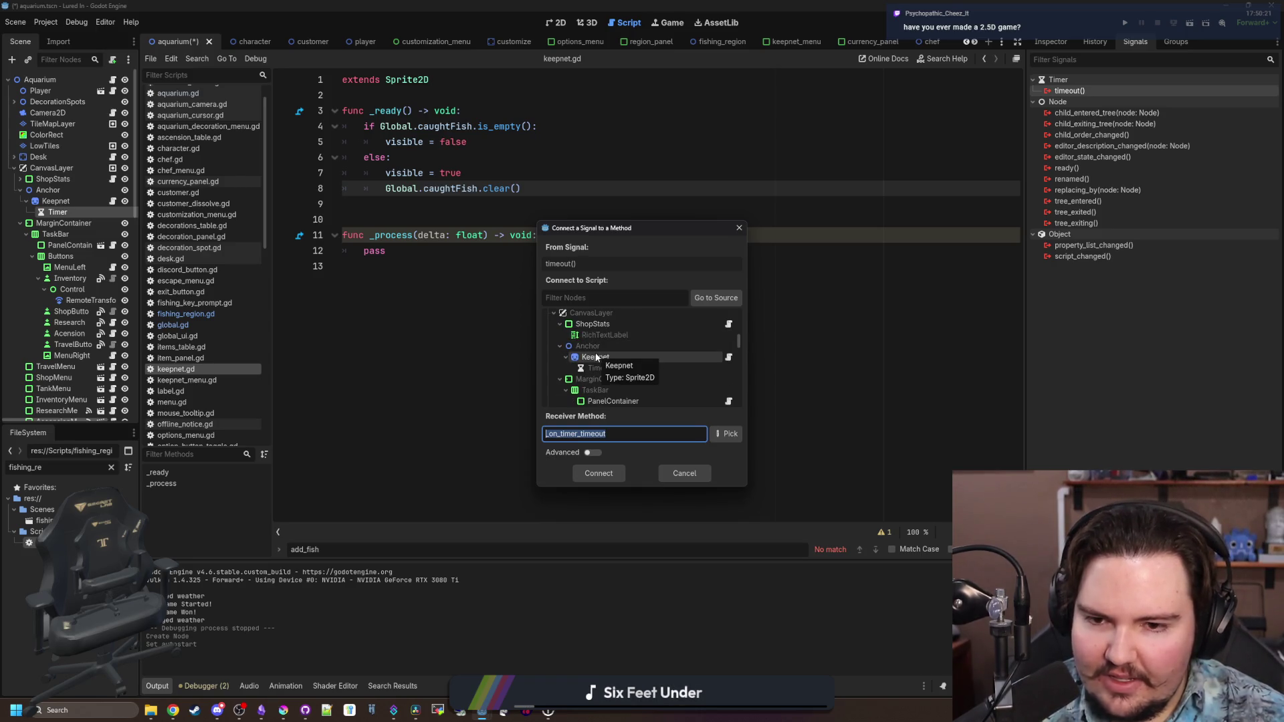
double_click(596, 357)
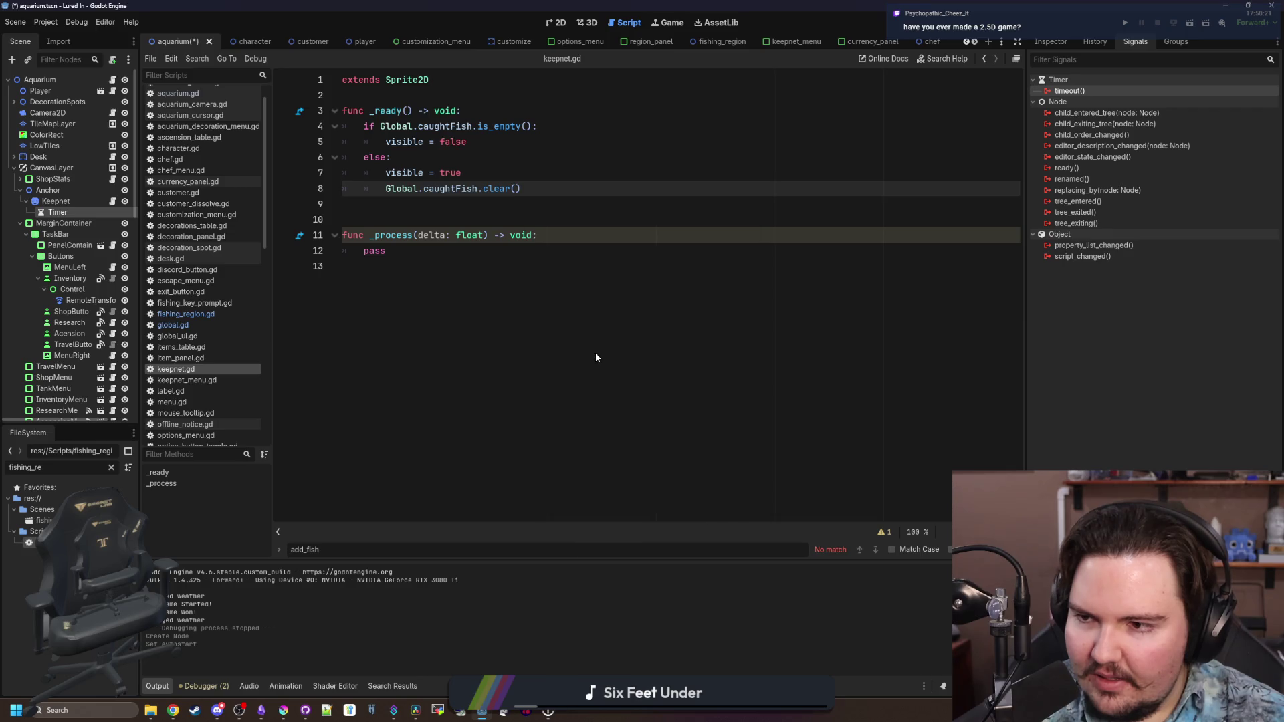
Rename the _process parameter delta to _delta.
click(418, 280)
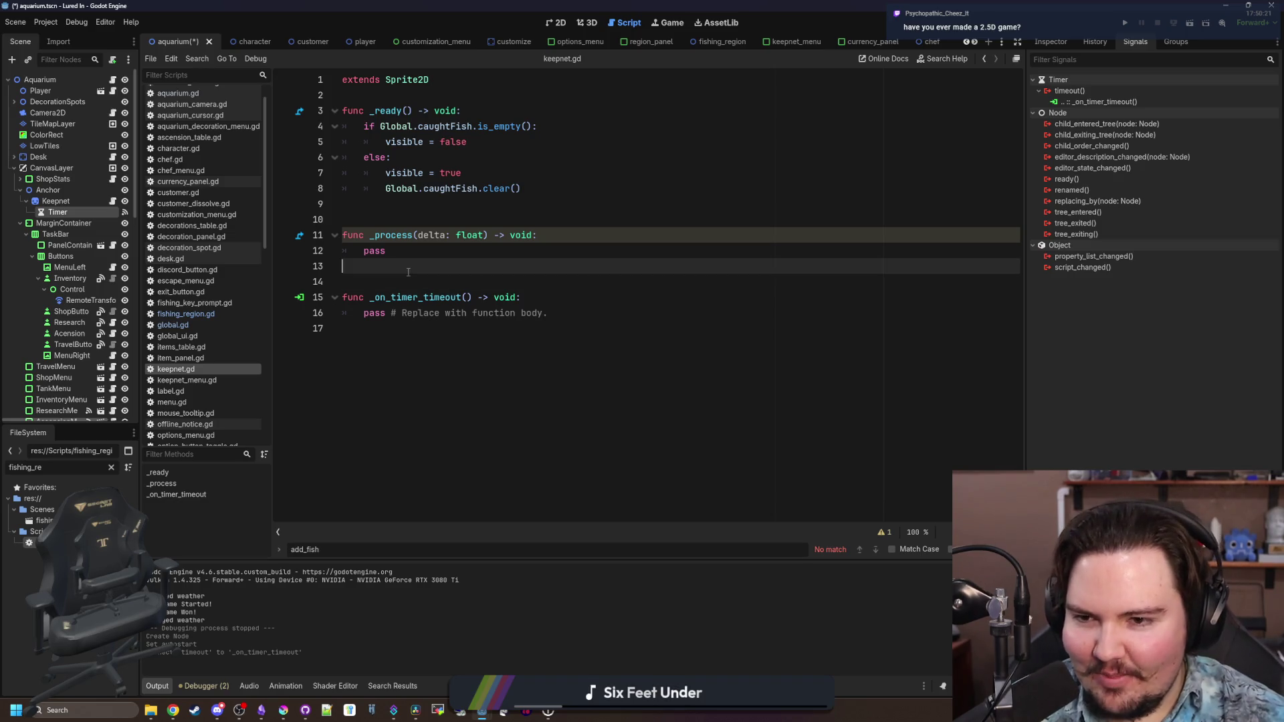
click(395, 250)
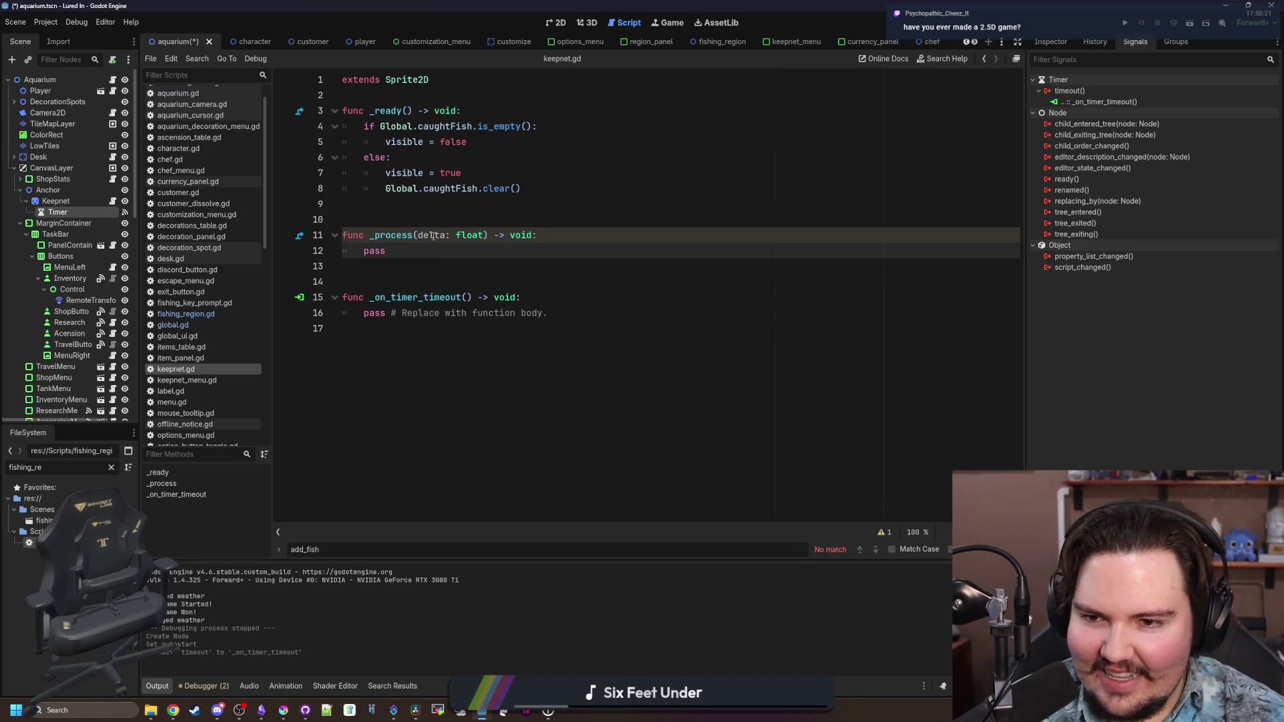
click(422, 235)
text(_)
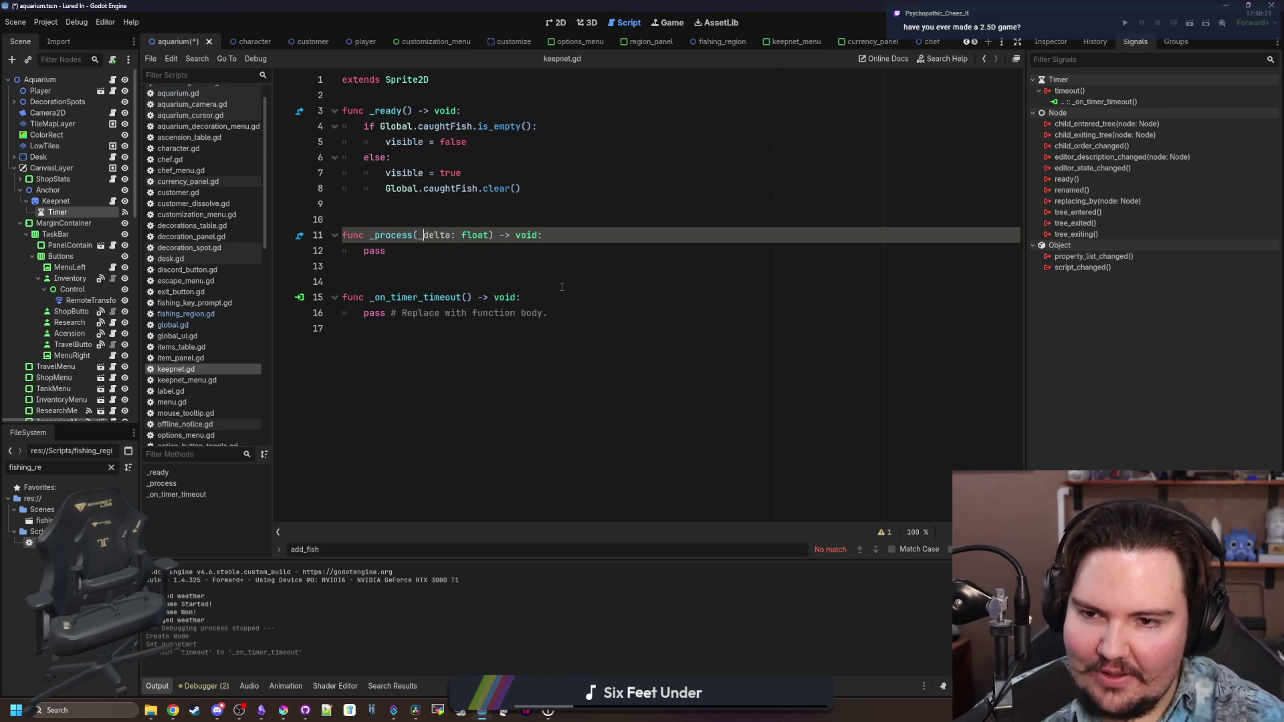
drag(547, 313, 364, 315)
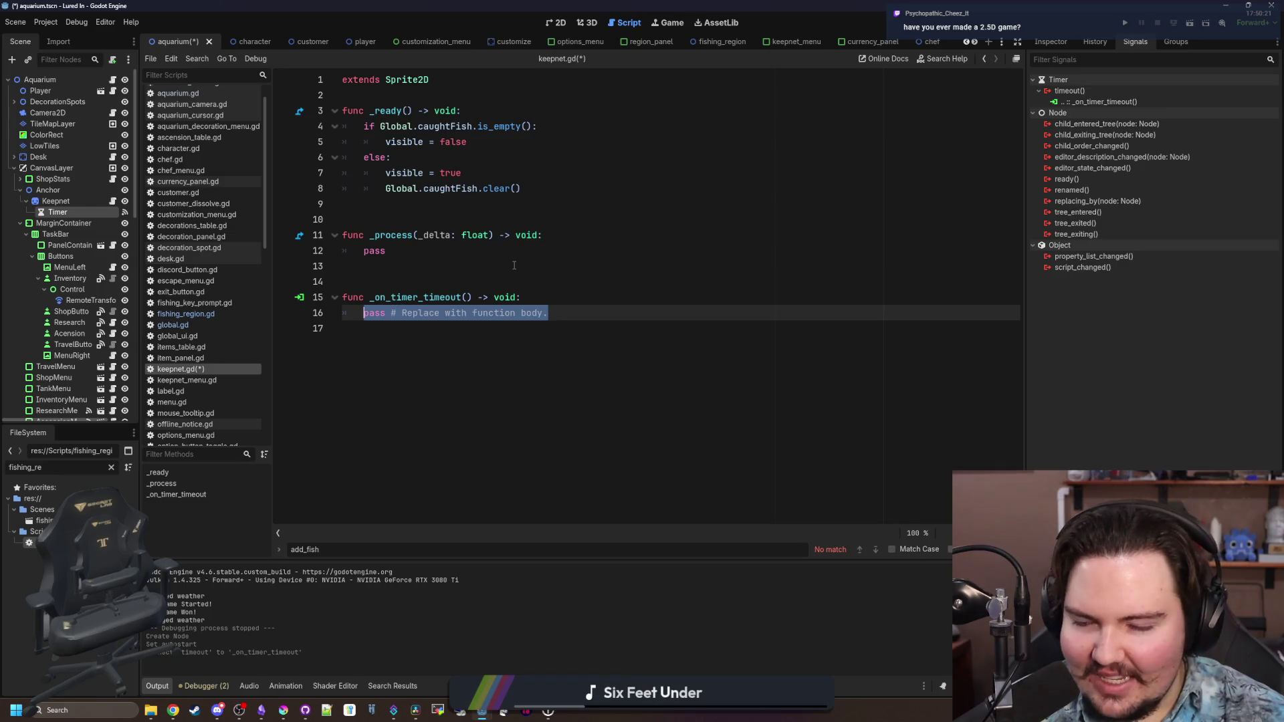
Declare 'var list : Dictionary = {}' below the extends line.
click(472, 208)
click(431, 81)
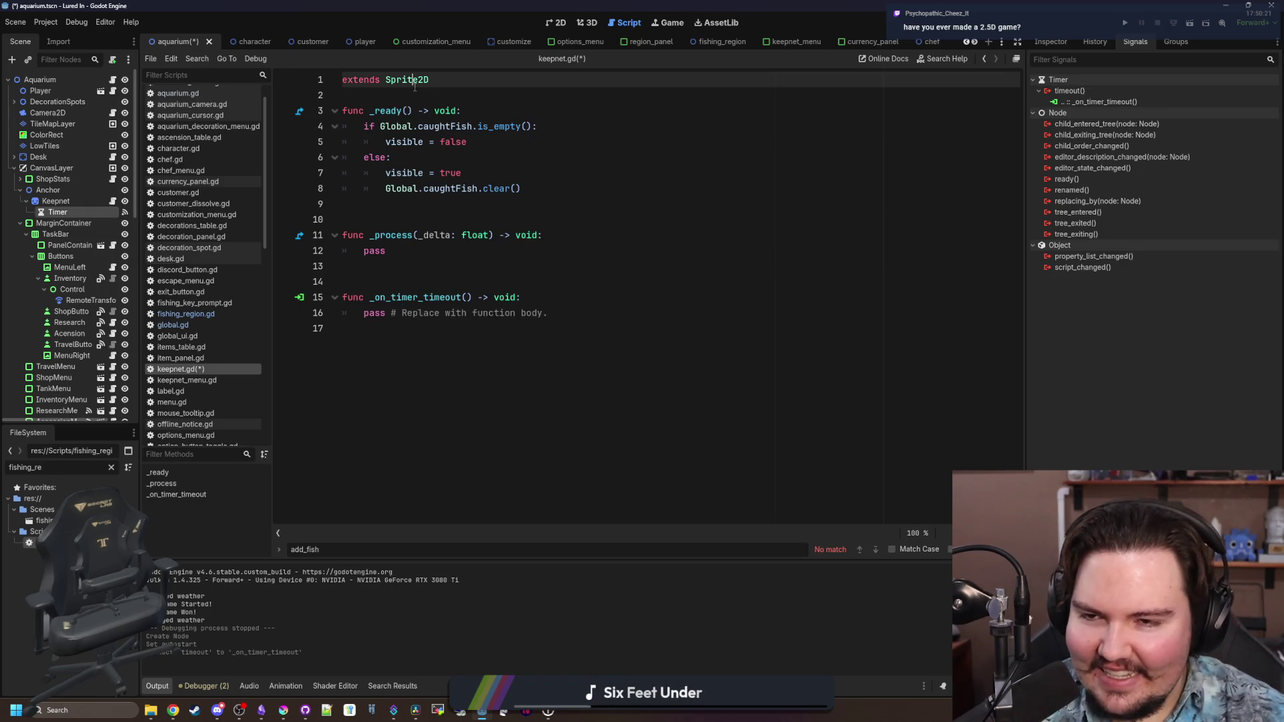
key(Return)
key(Return)
text(var list =)
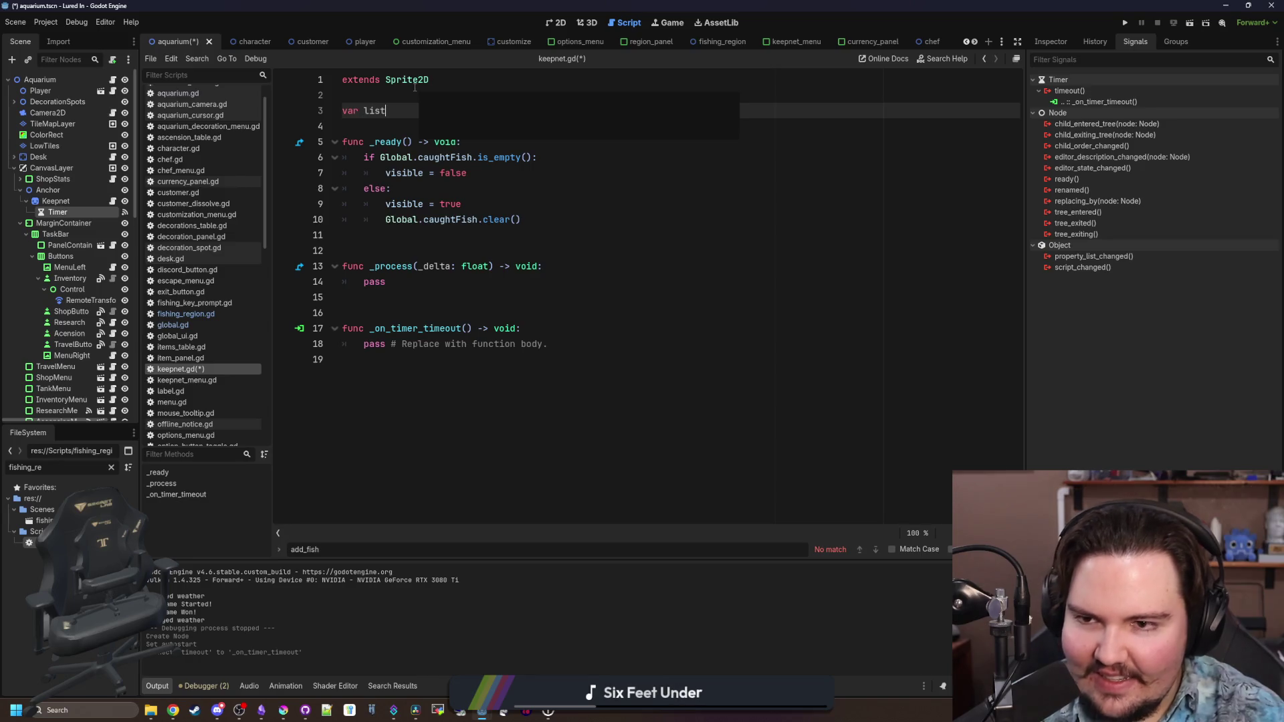
key(BackSpace)
key(BackSpace)
text(: Dic)
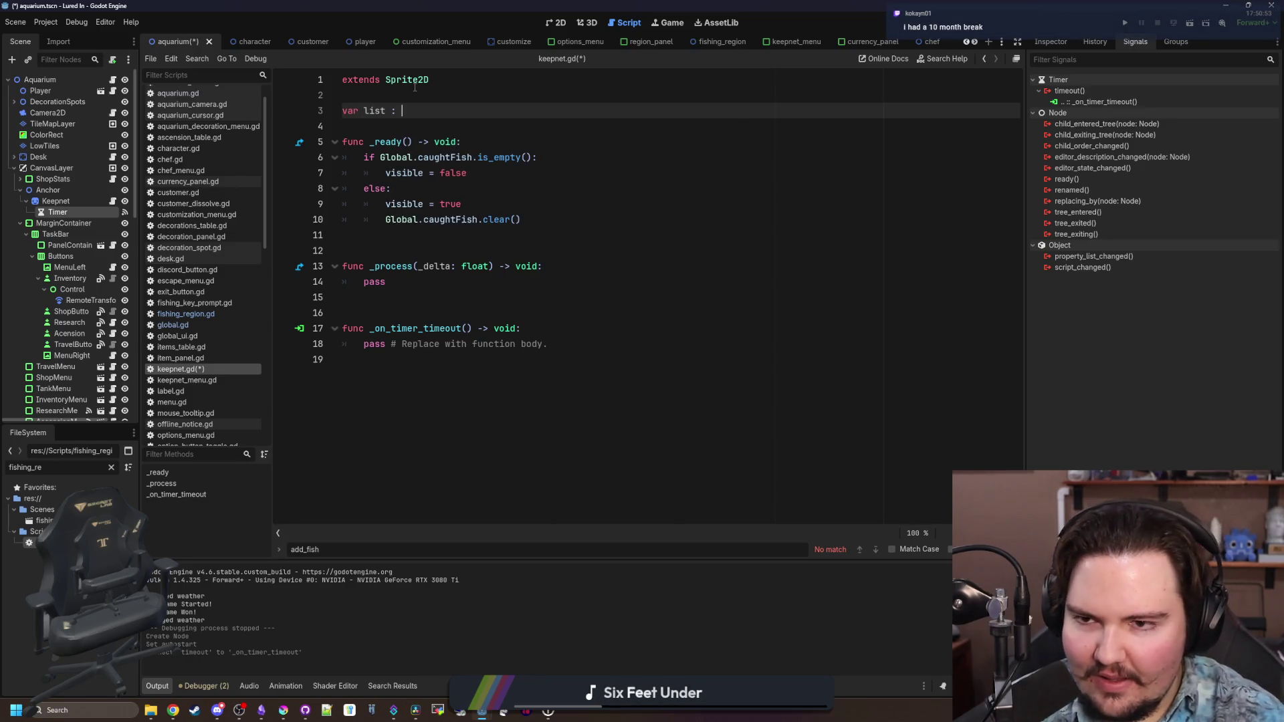
key(Return)
text(= {)
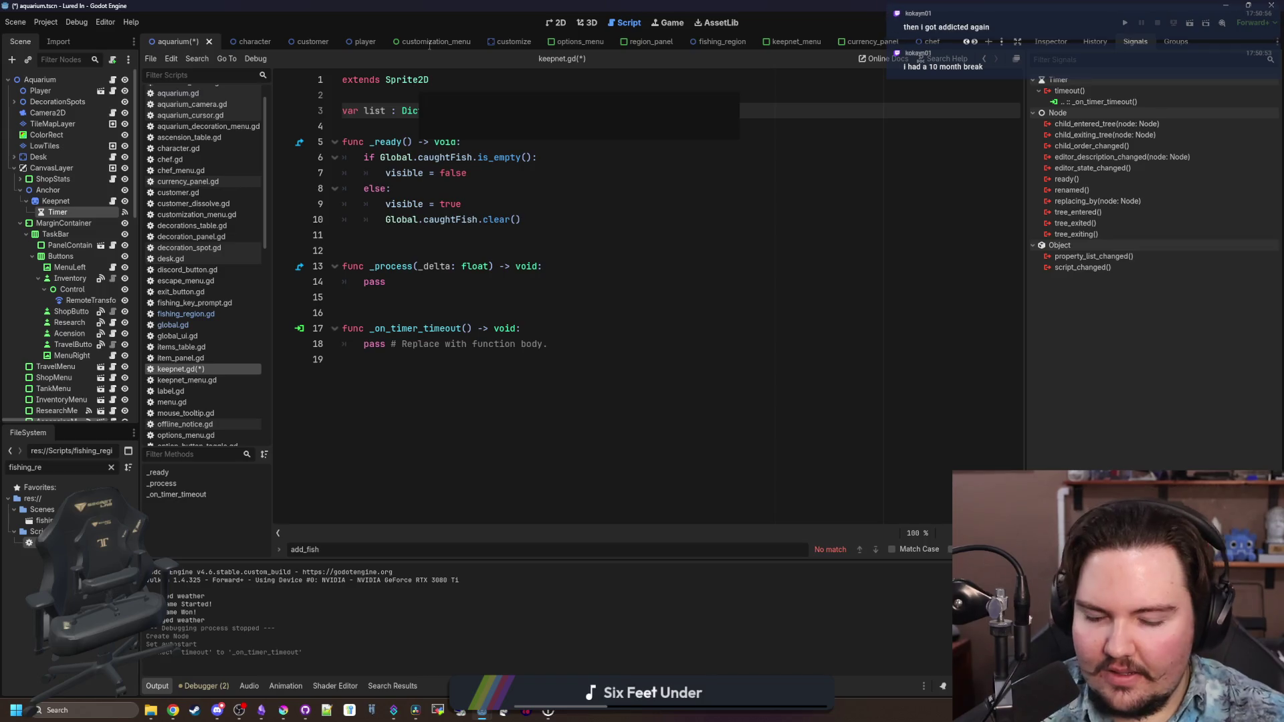
In _ready's else branch, add 'list = Global.caughtFish.duplicate()' before the caughtFish clear.
click(468, 204)
click(509, 158)
click(470, 193)
click(471, 199)
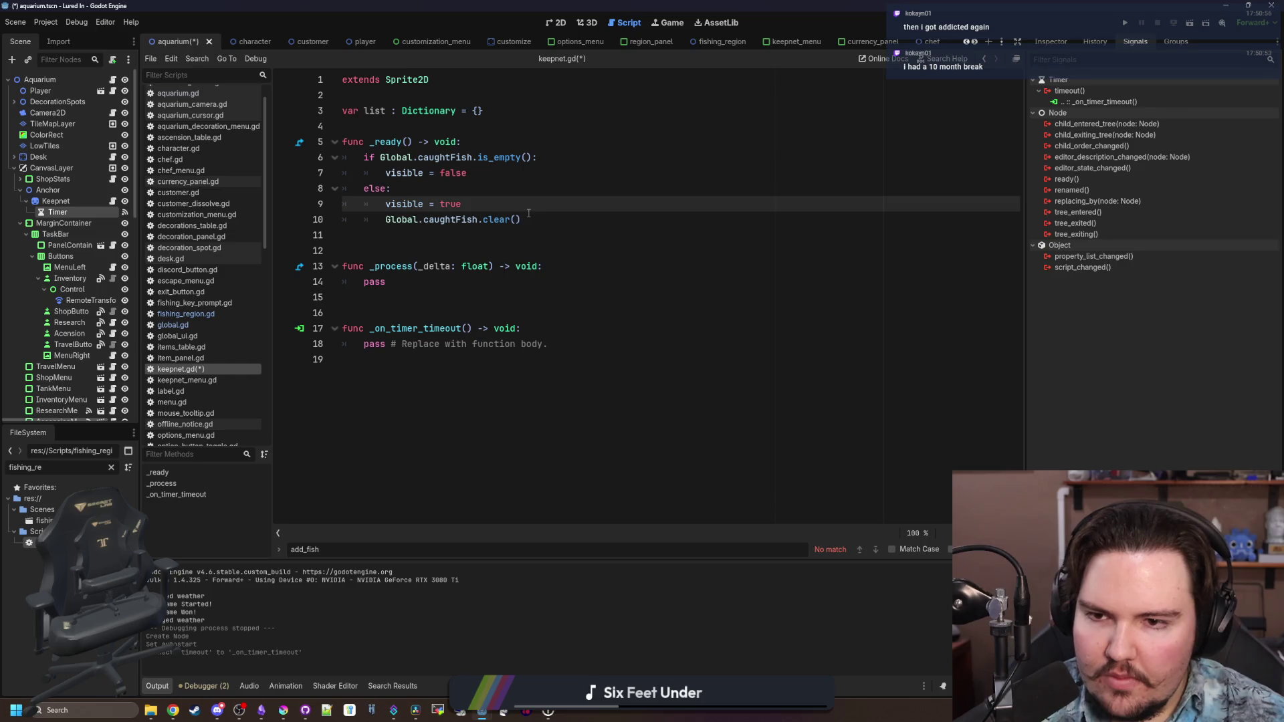
key(Return)
text(list = Global)
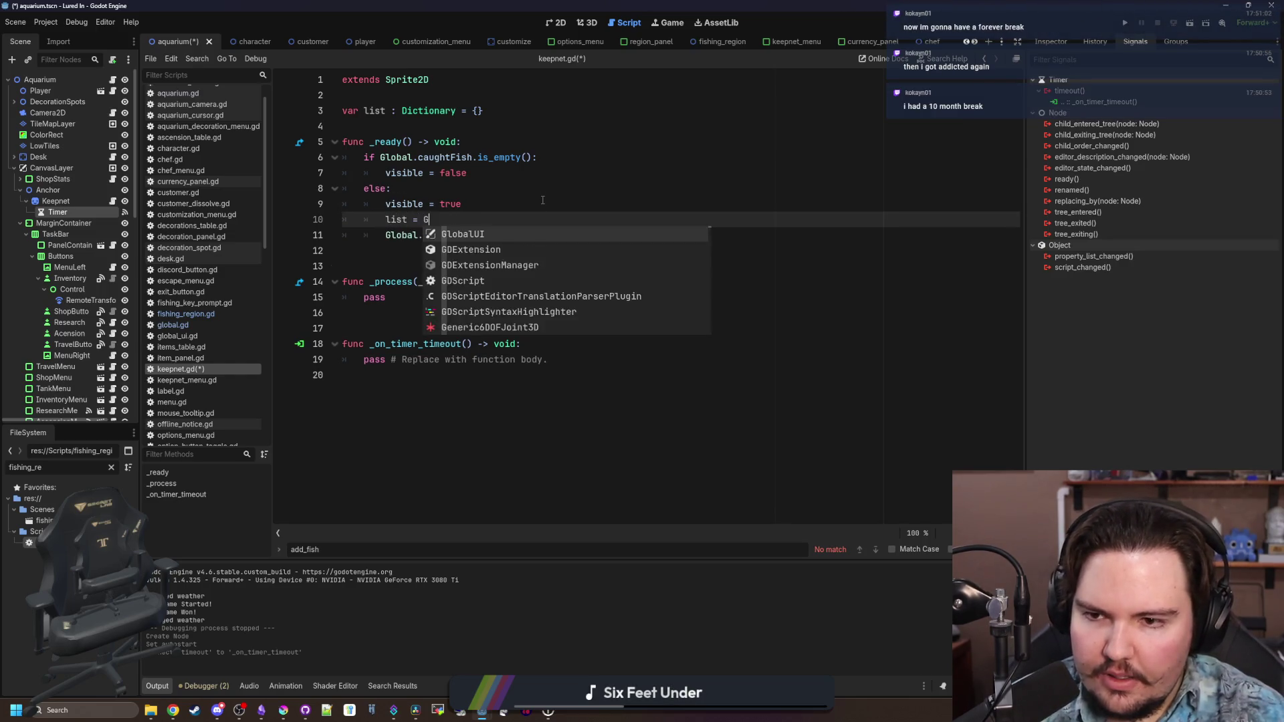
text(.caughtFish)
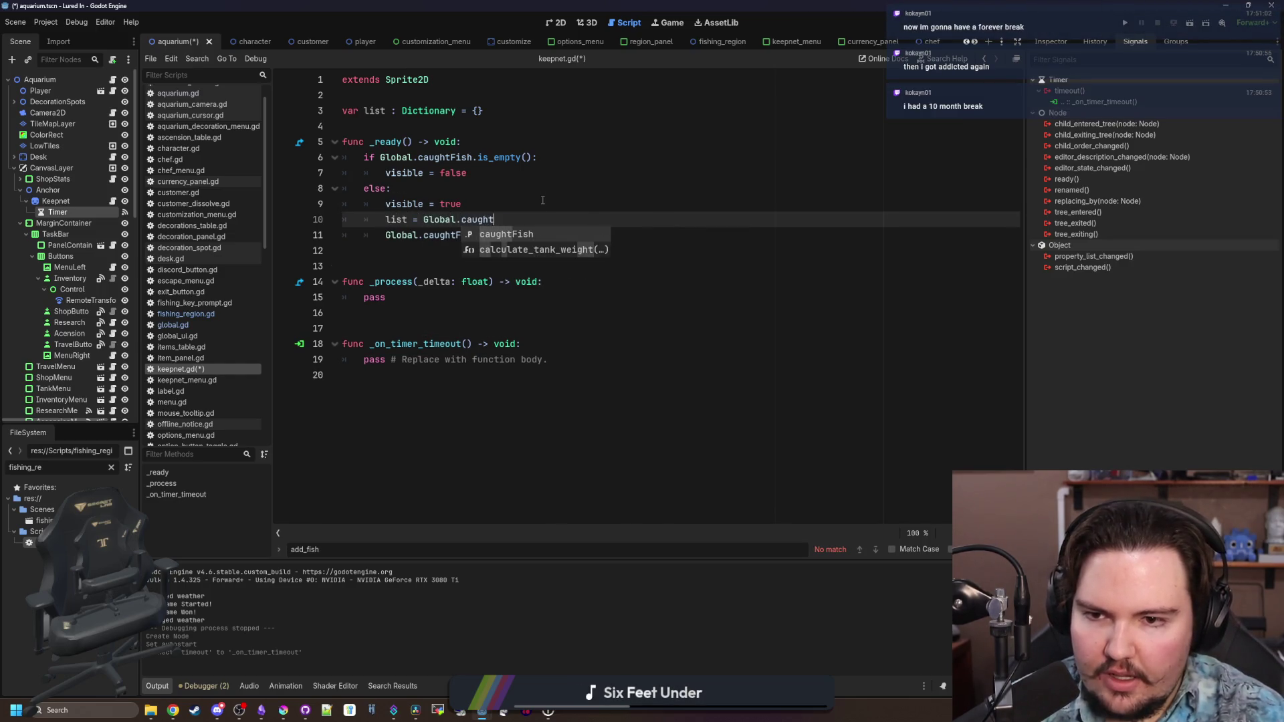
key(Return)
text(.dup)
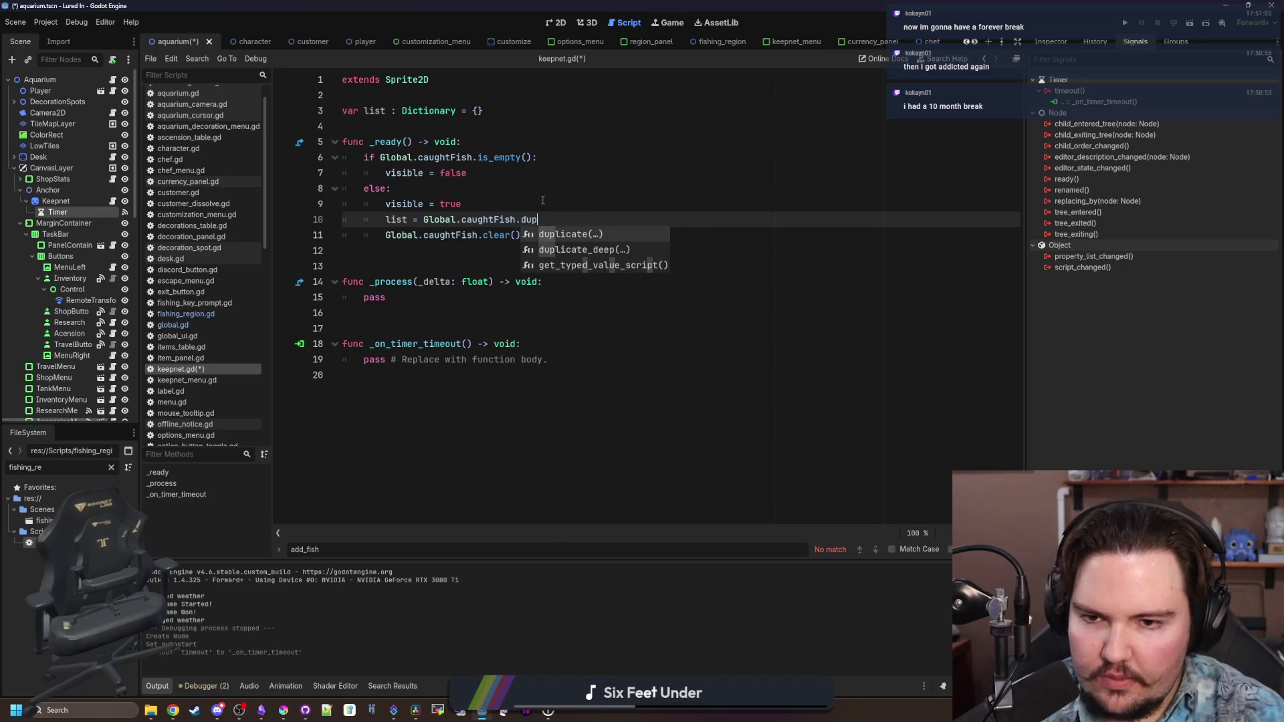
key(Return)
click(543, 200)
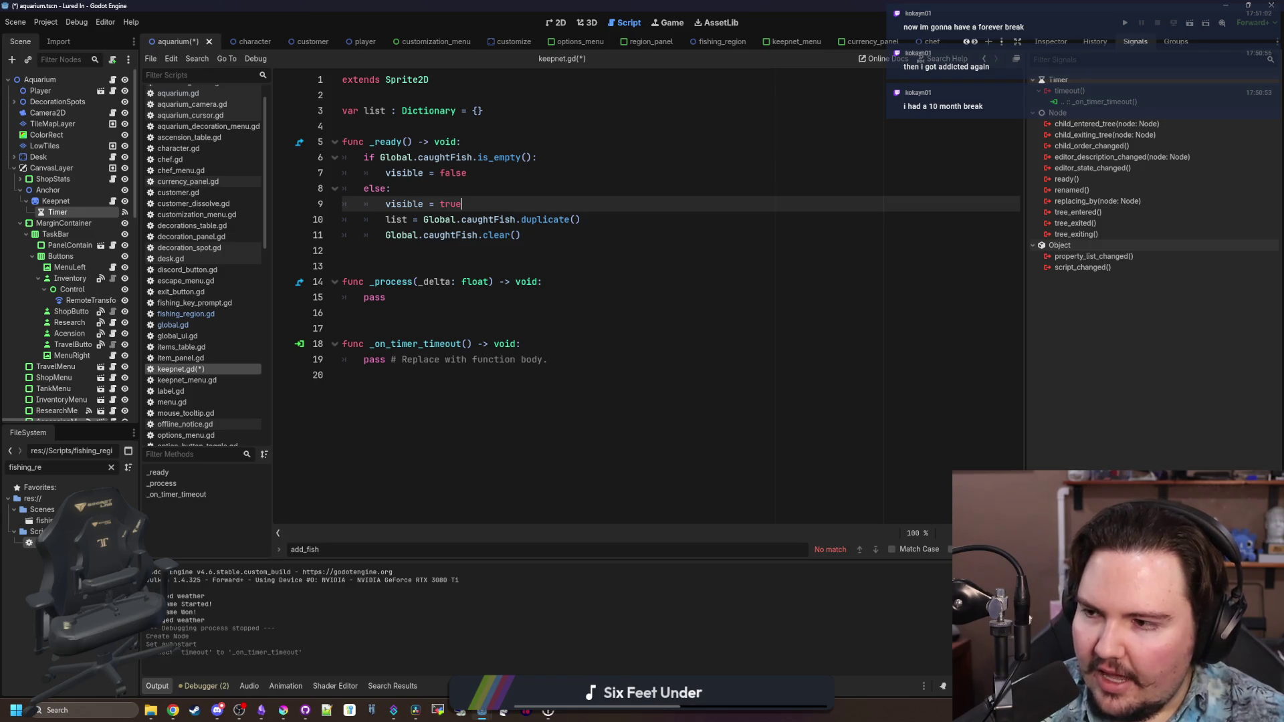
click(494, 277)
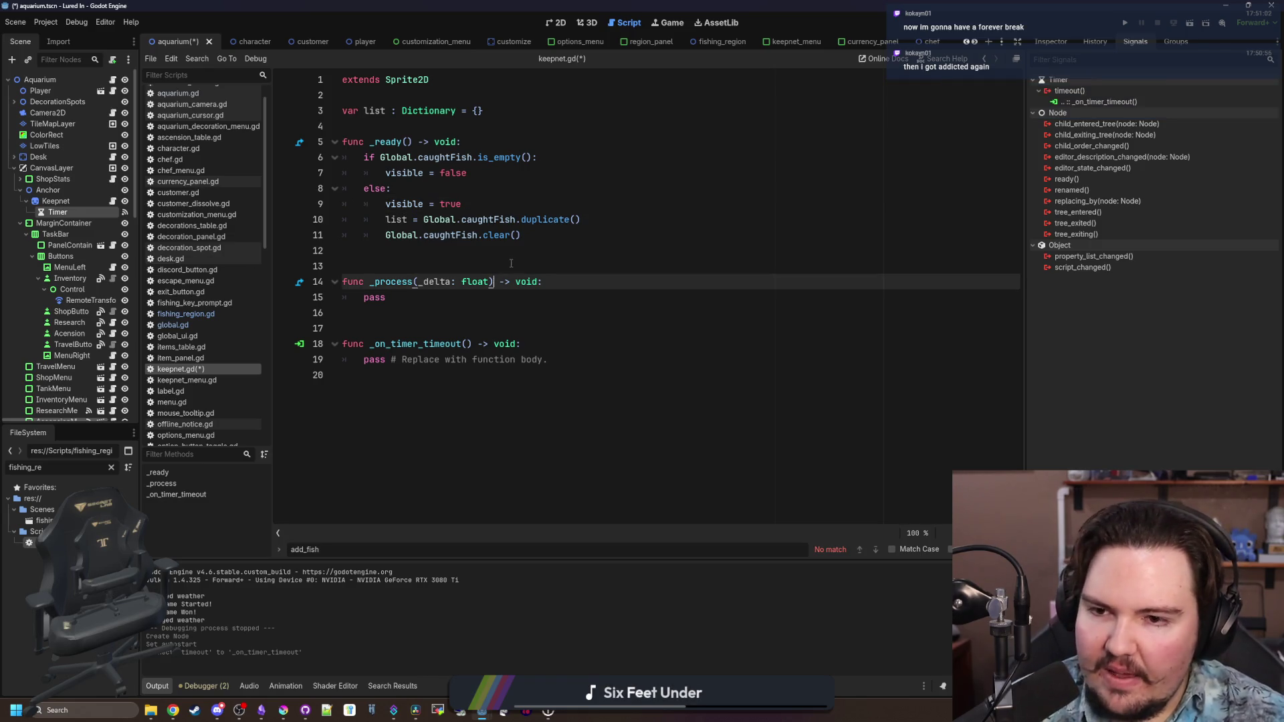
Place the cursor on the empty line above _process in keepnet.gd.
click(511, 263)
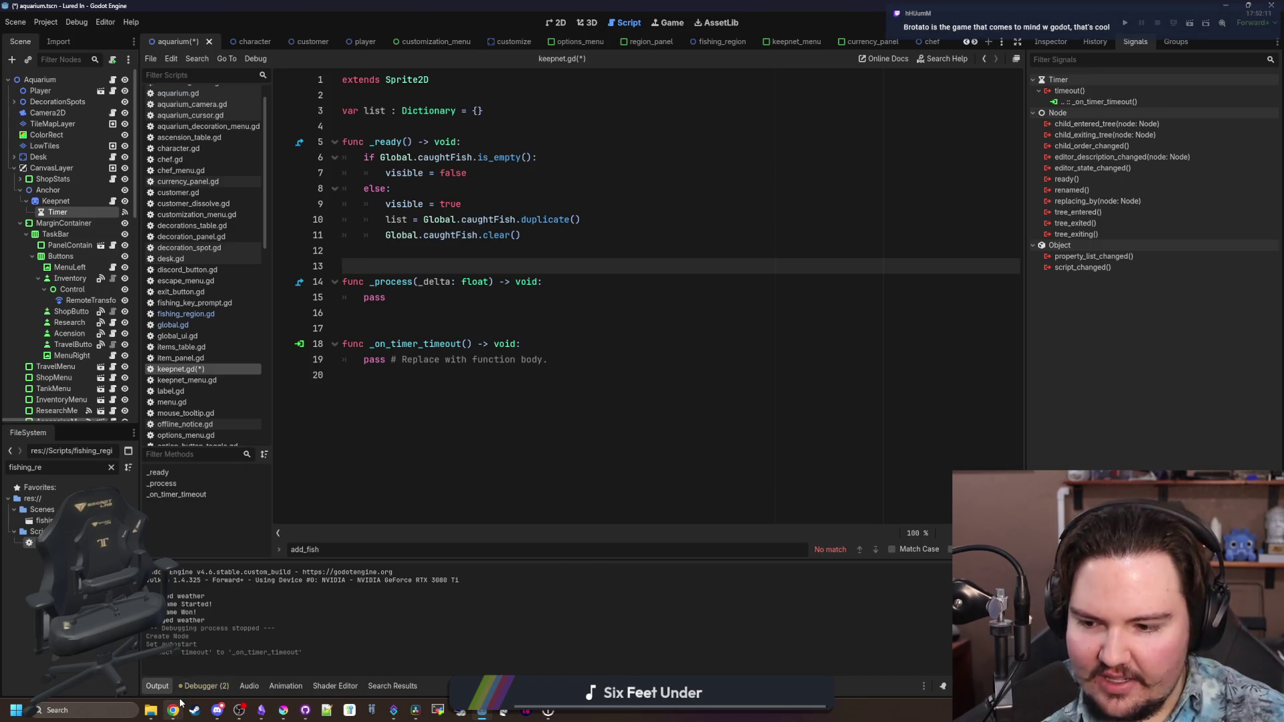
click(395, 663)
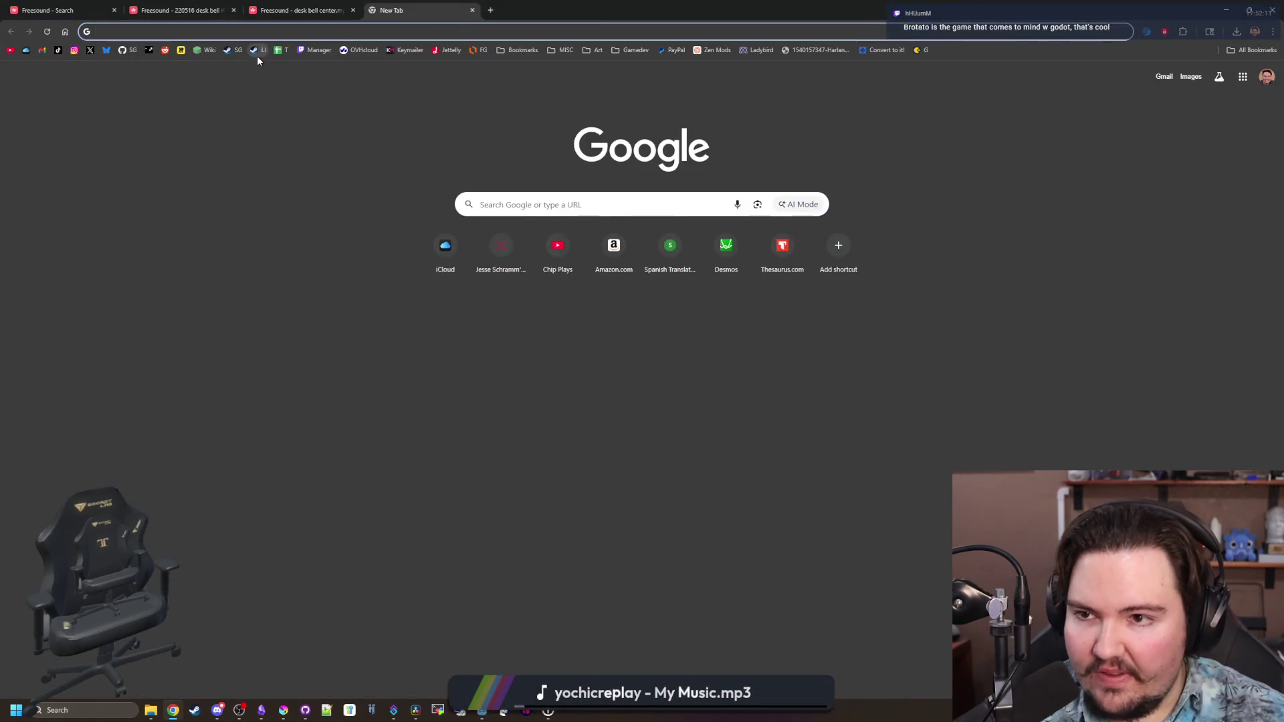
click(258, 49)
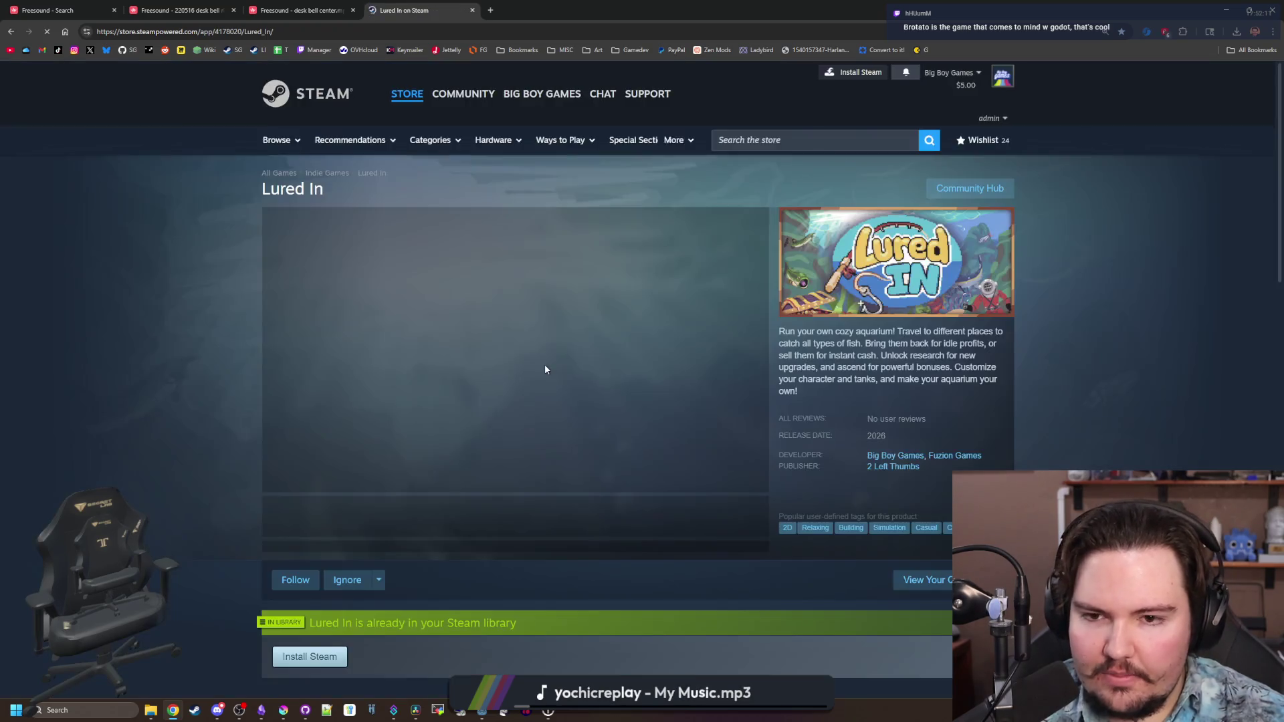
scroll(729, 338, down, 4)
scroll(727, 340, down, 15)
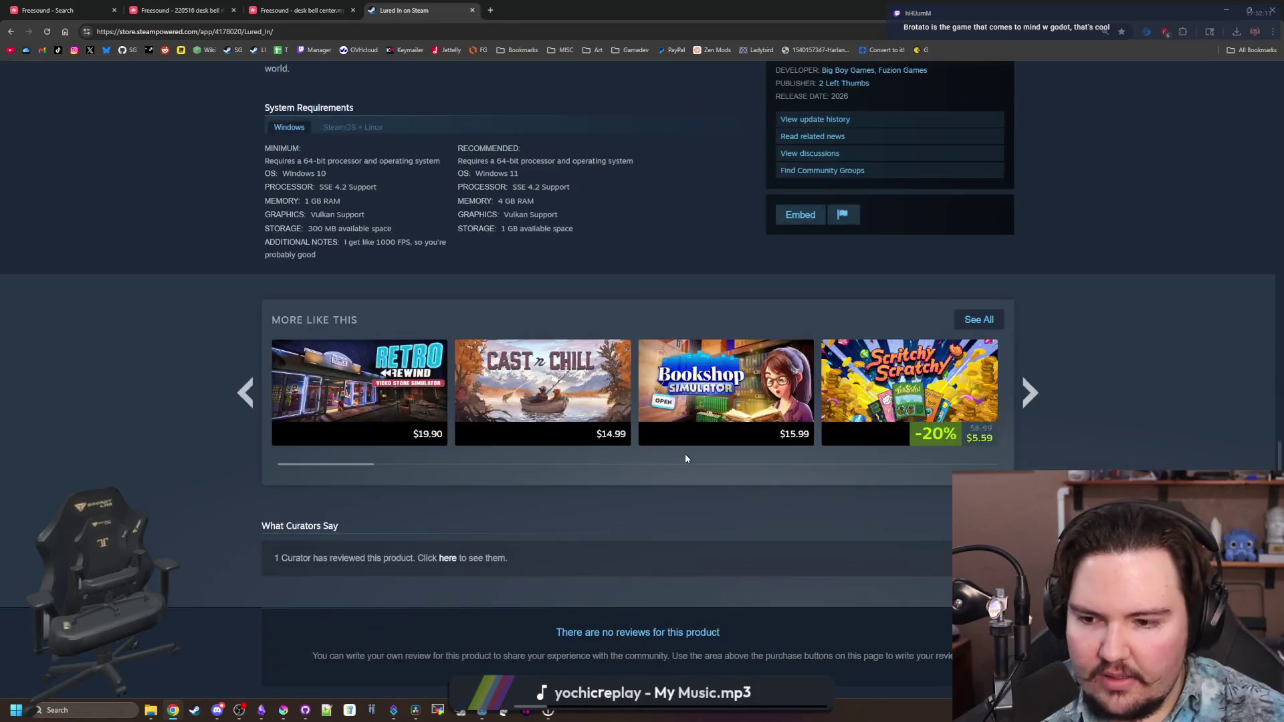
scroll(487, 396, up, 14)
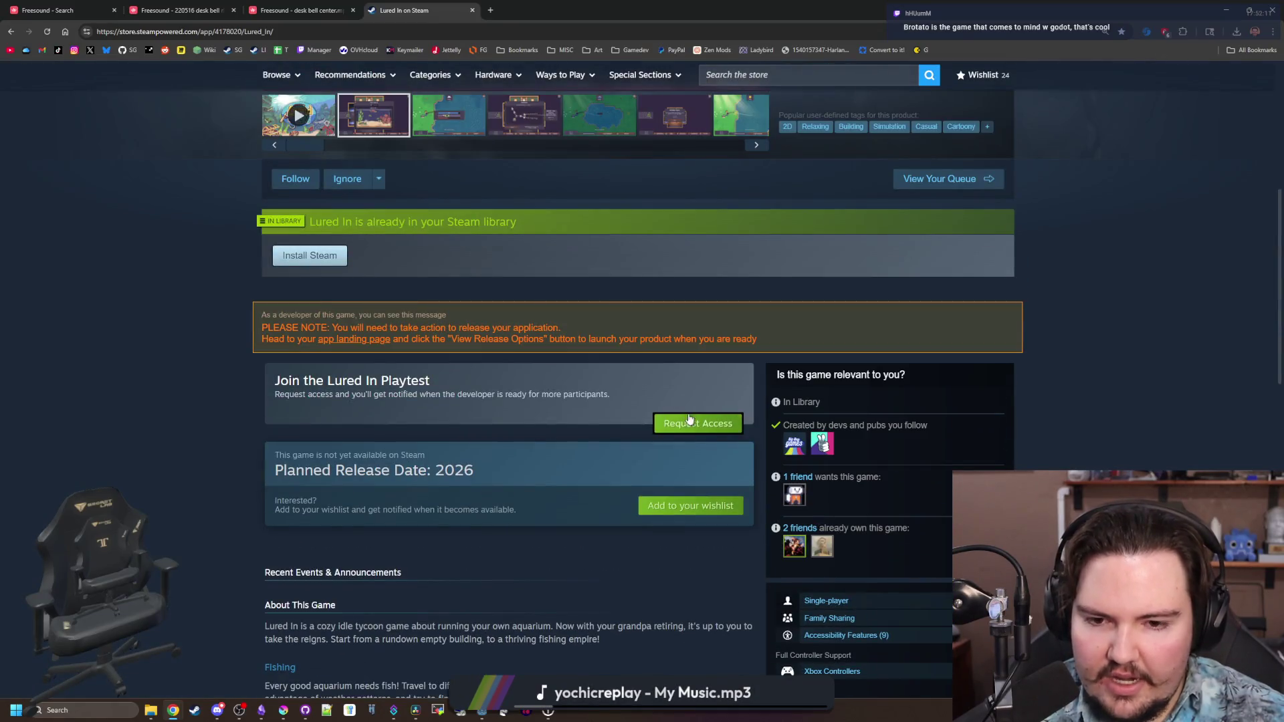
scroll(561, 456, up, 3)
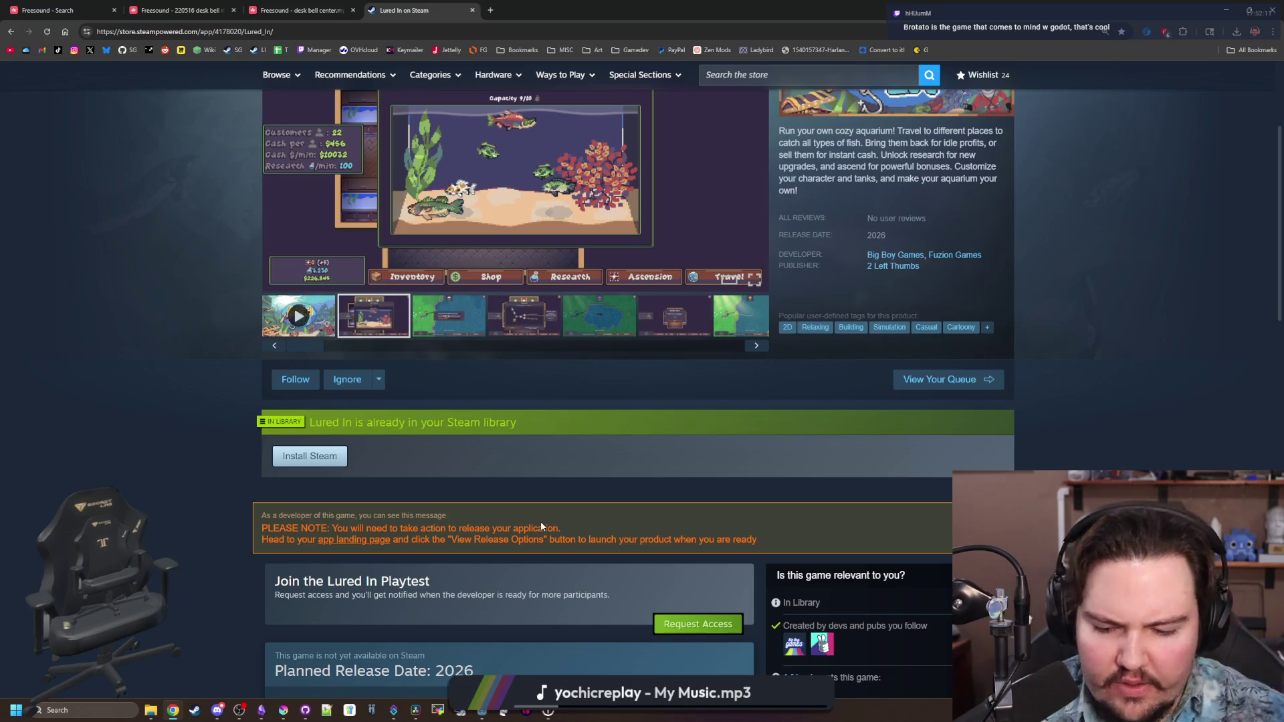
scroll(540, 520, down, 2)
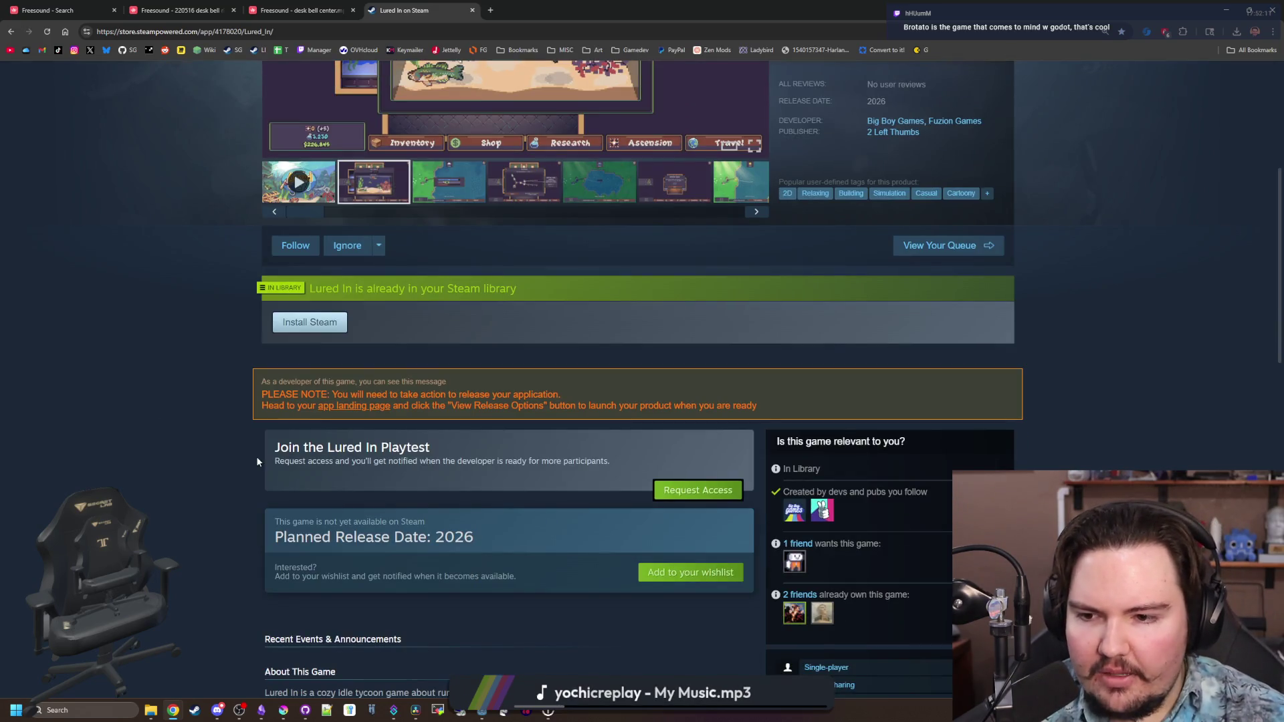
scroll(669, 468, up, 5)
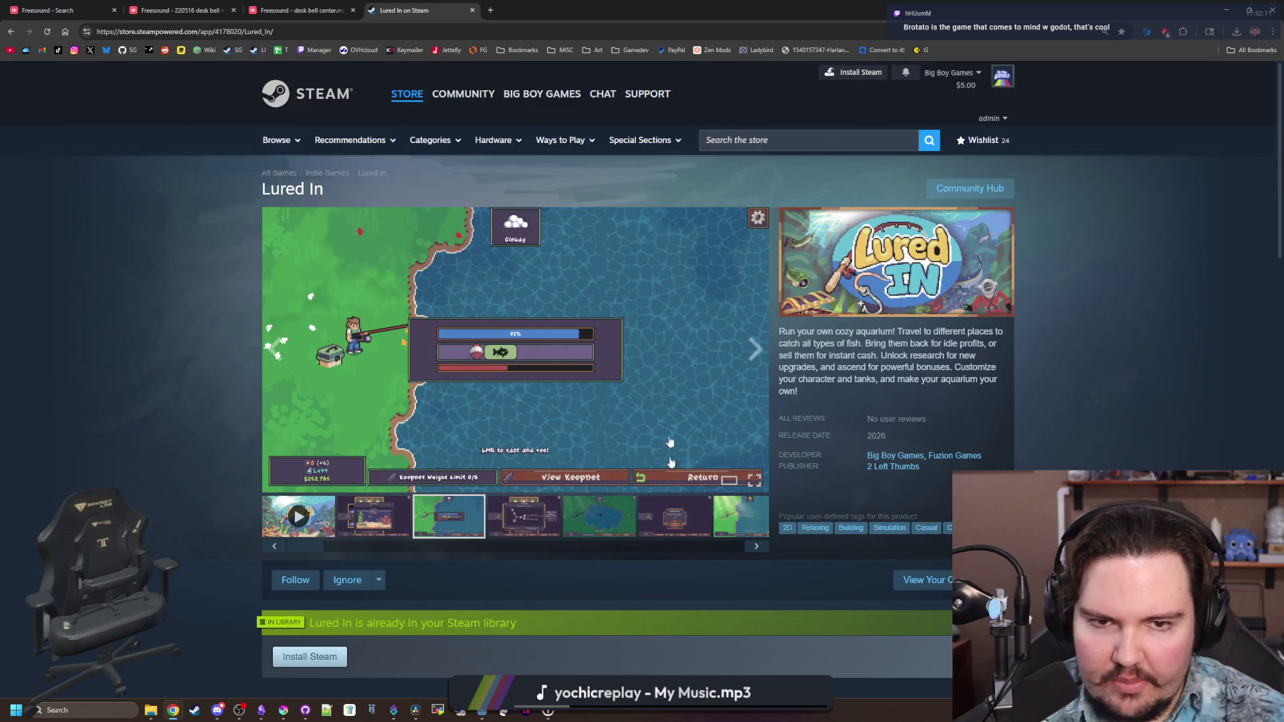
key(alt+Tab)
click(404, 300)
click(414, 264)
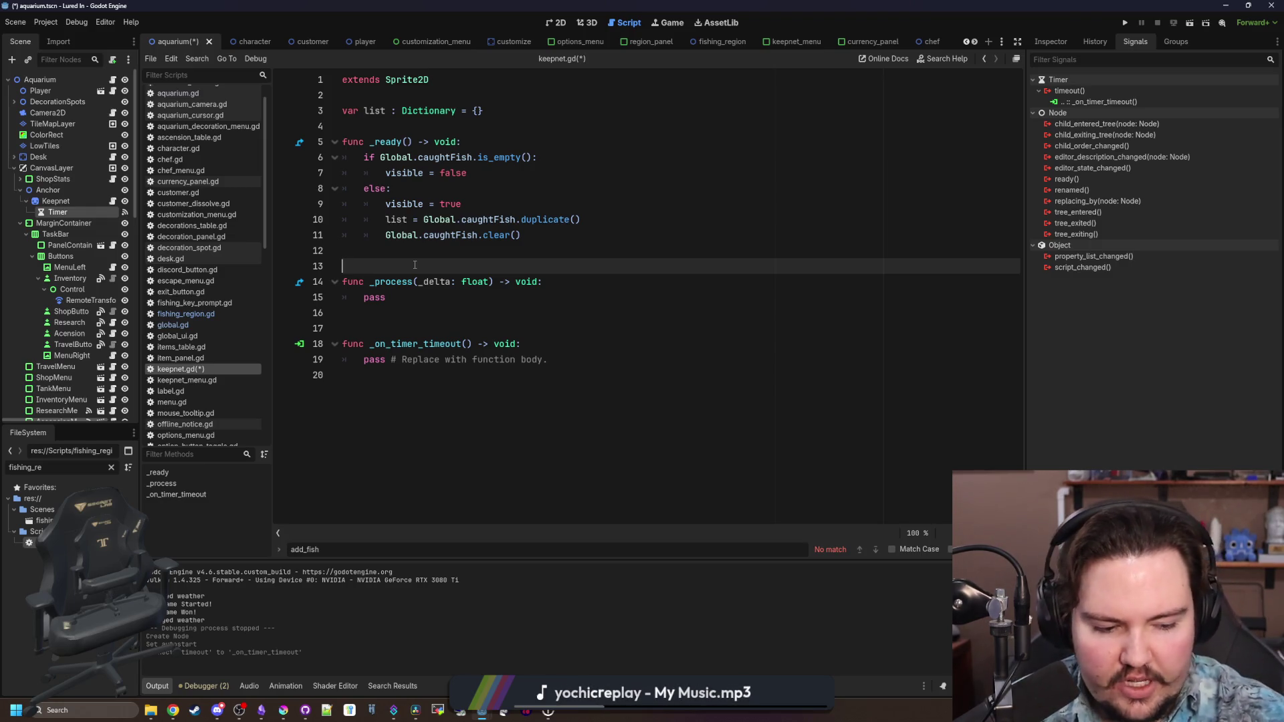
Open a new browser window on top of the Godot editor.
key(super+2)
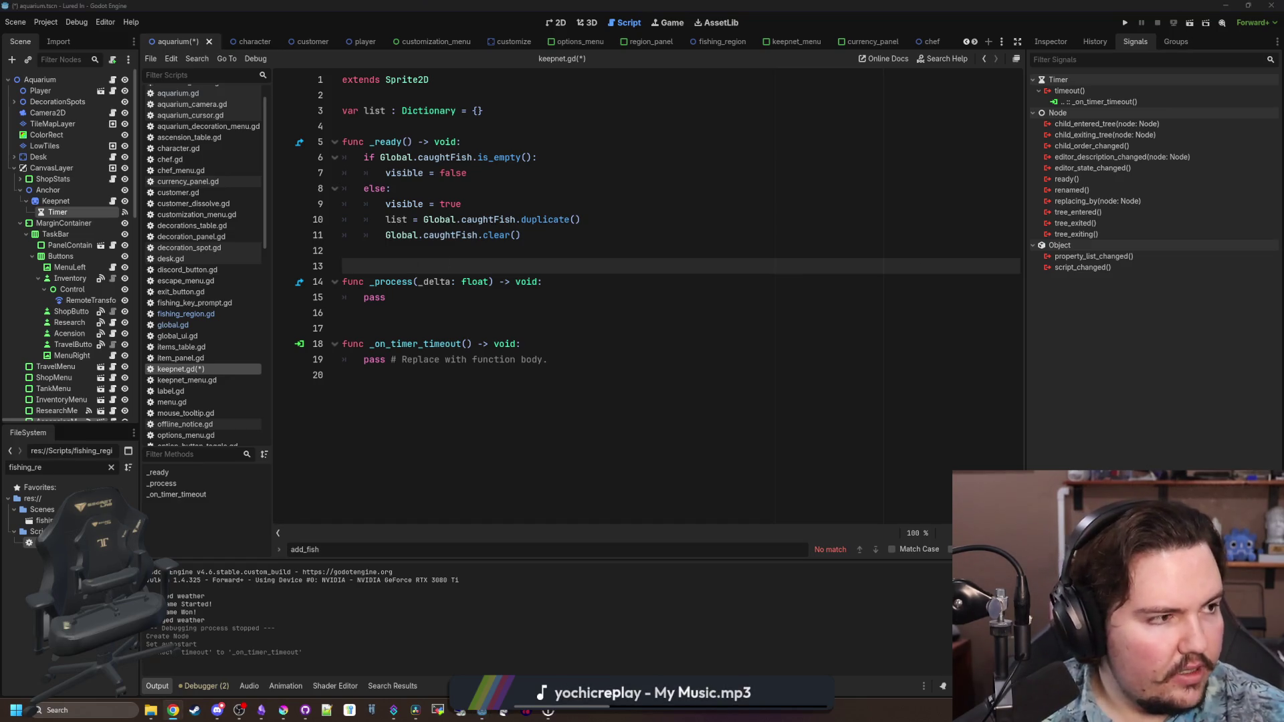
Search the web for brotato and open its Steam store page in a maximized window.
text(brotato)
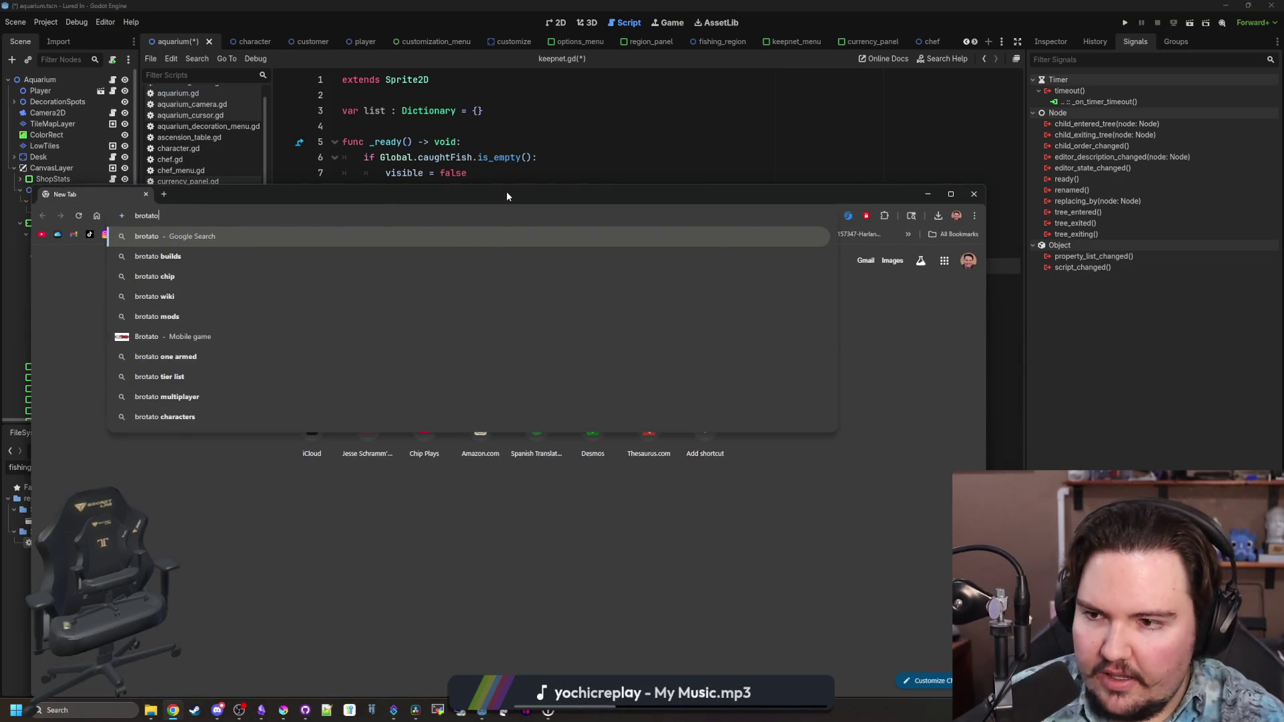
key(Return)
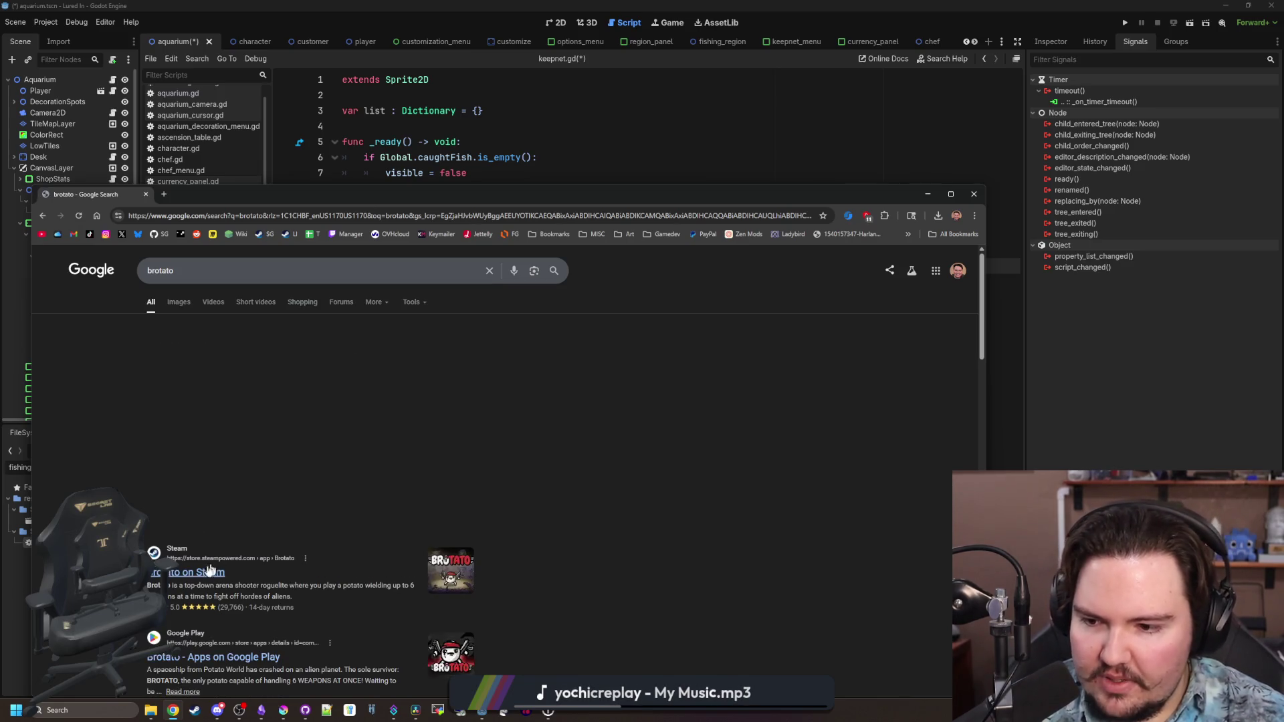
click(200, 570)
drag(494, 198, 667, 14)
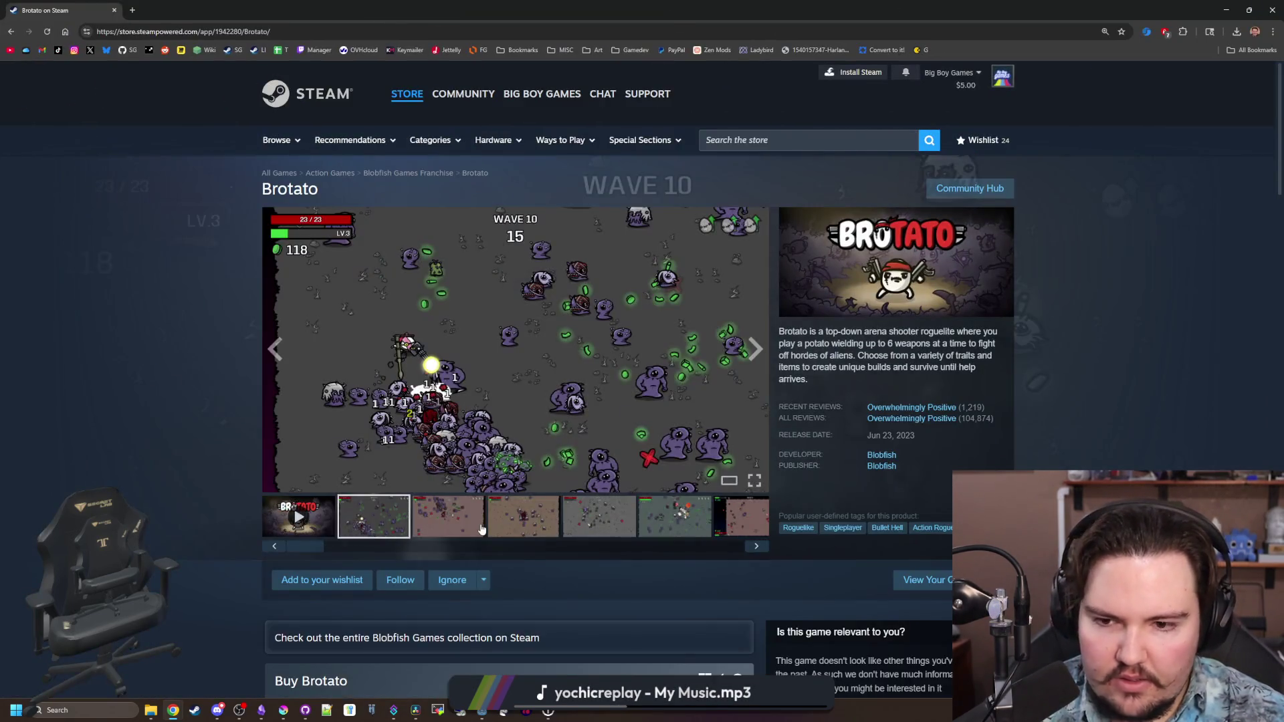
Browse Brotato's screenshots, then jump to Slay the Spire 2 via the store search suggestions.
click(481, 530)
click(515, 525)
scroll(513, 524, down, 4)
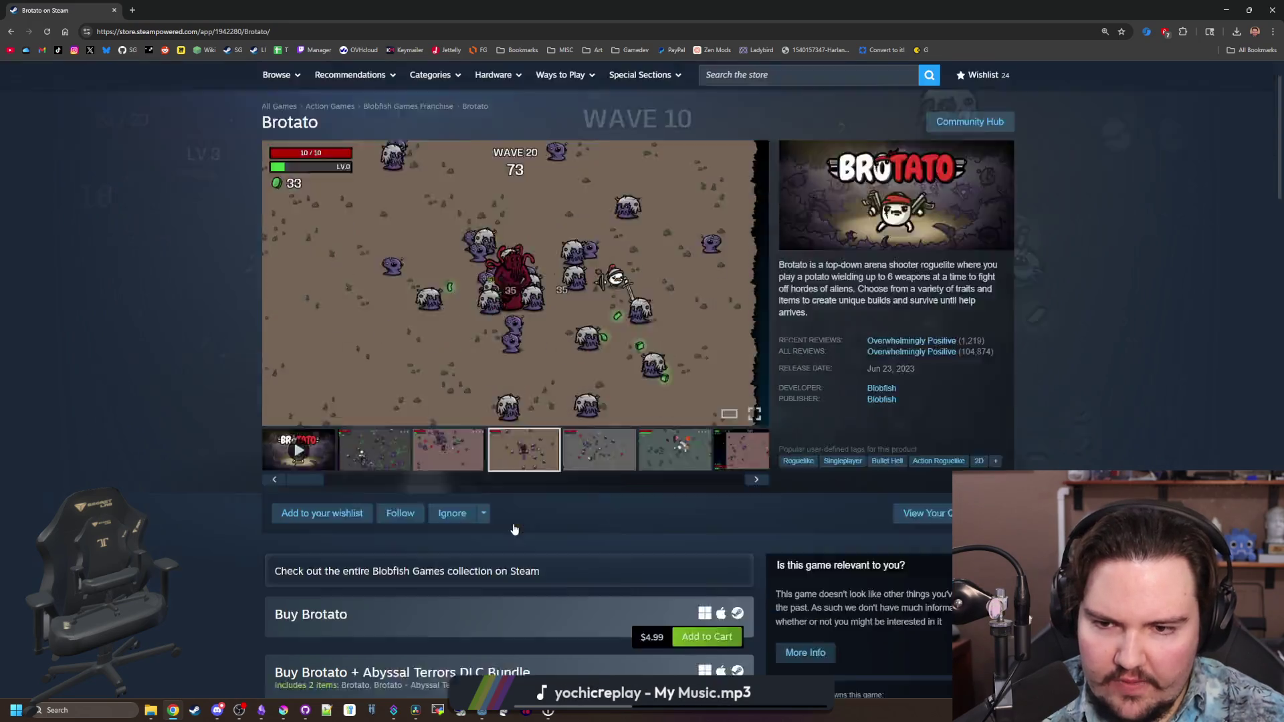
scroll(512, 524, down, 8)
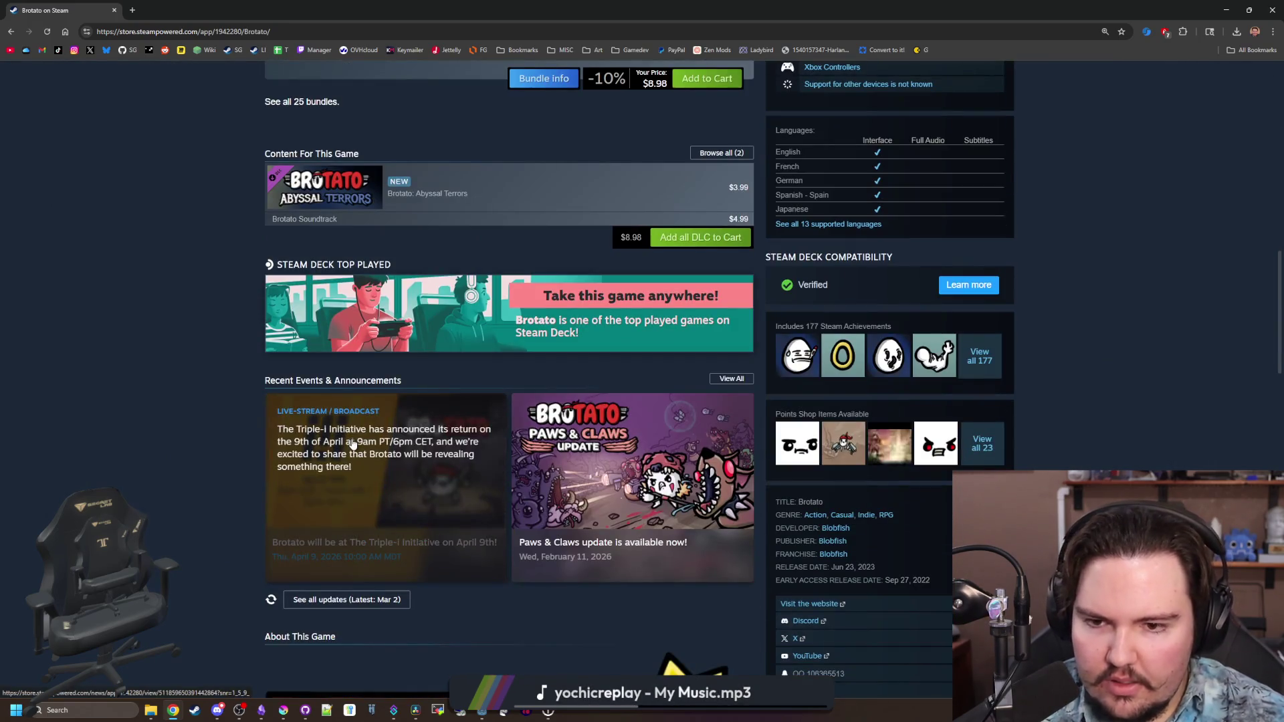
scroll(231, 415, down, 2)
key(Home)
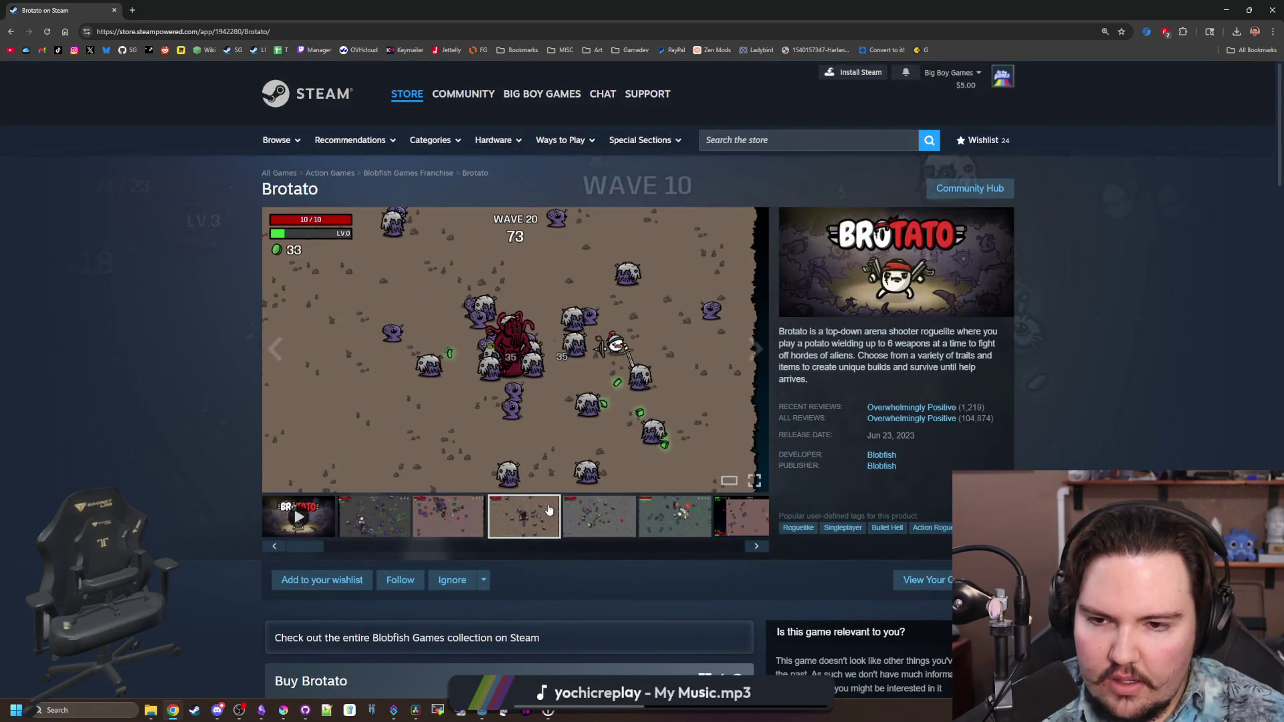
click(582, 504)
click(672, 516)
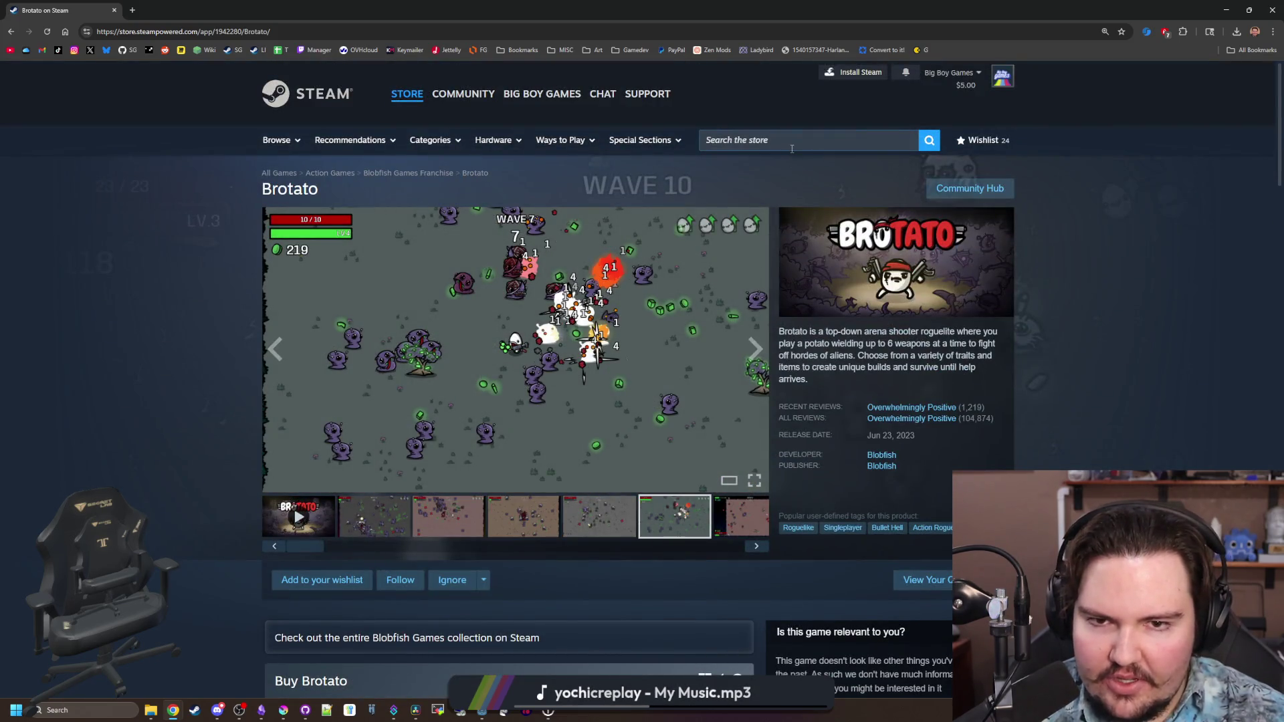
click(792, 143)
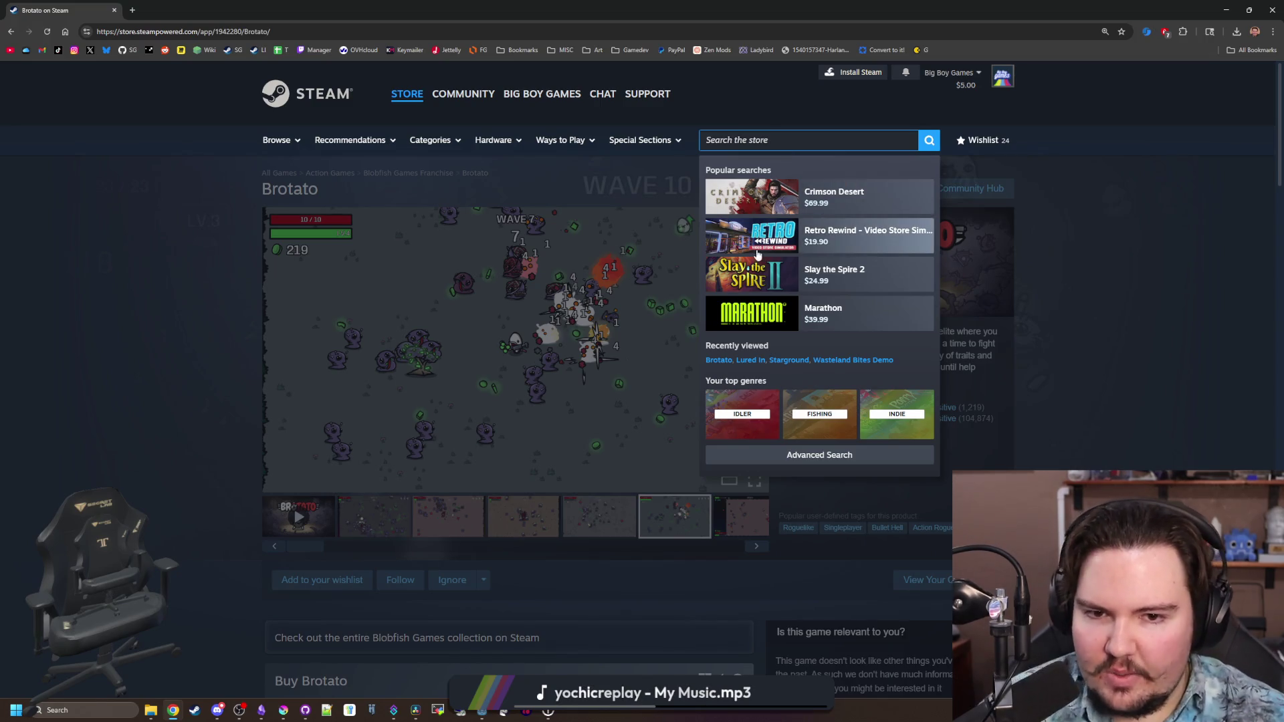
click(812, 274)
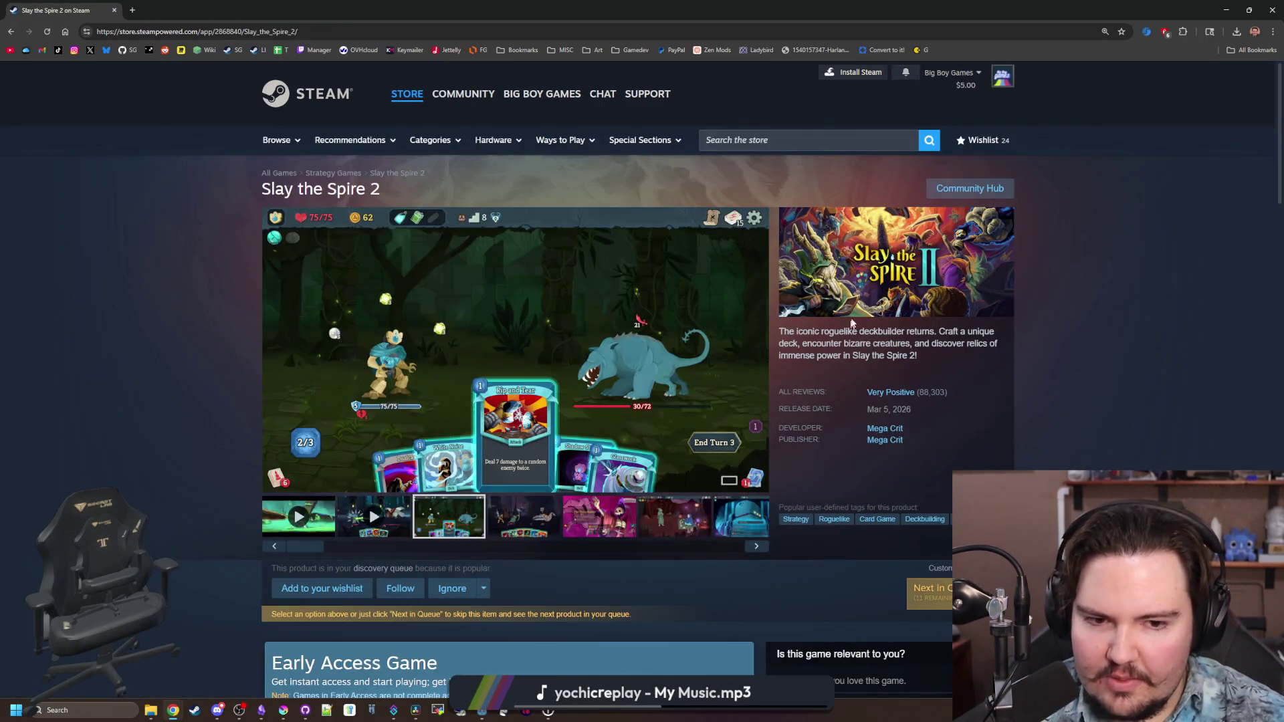
Flip through Slay the Spire 2 screenshots, stepping through several in the full-size viewer.
click(558, 502)
click(581, 518)
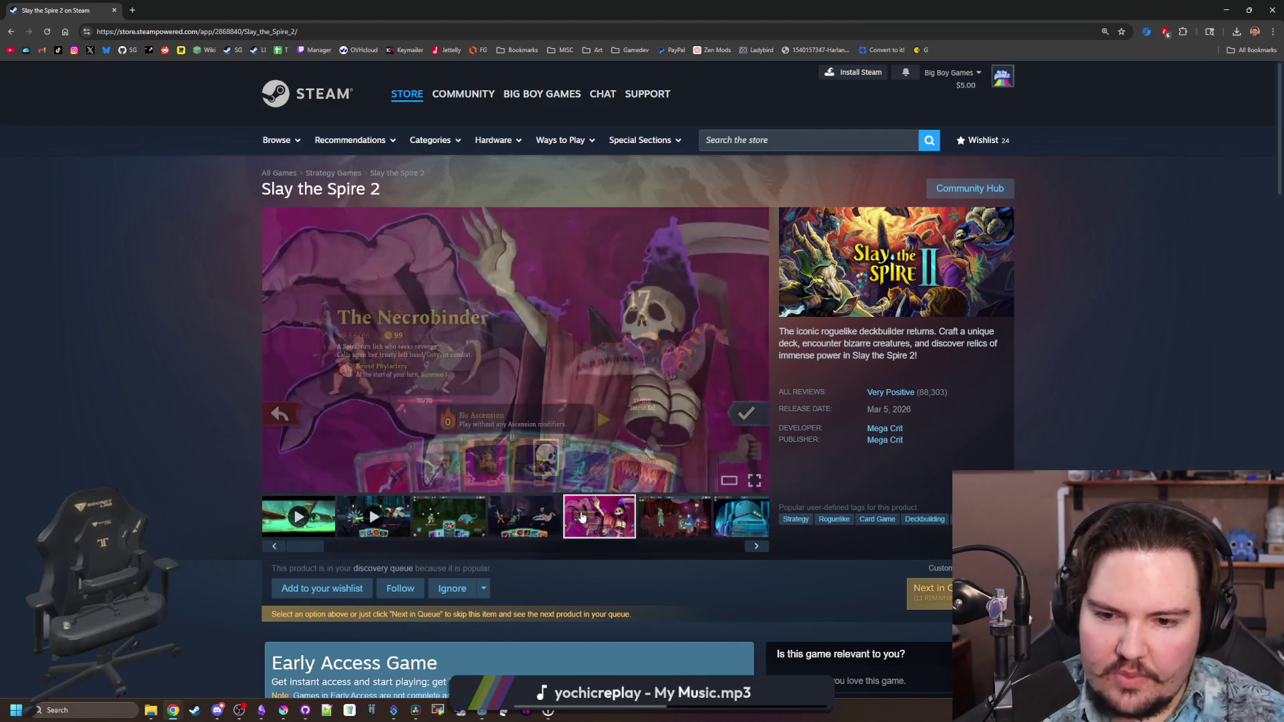
click(686, 520)
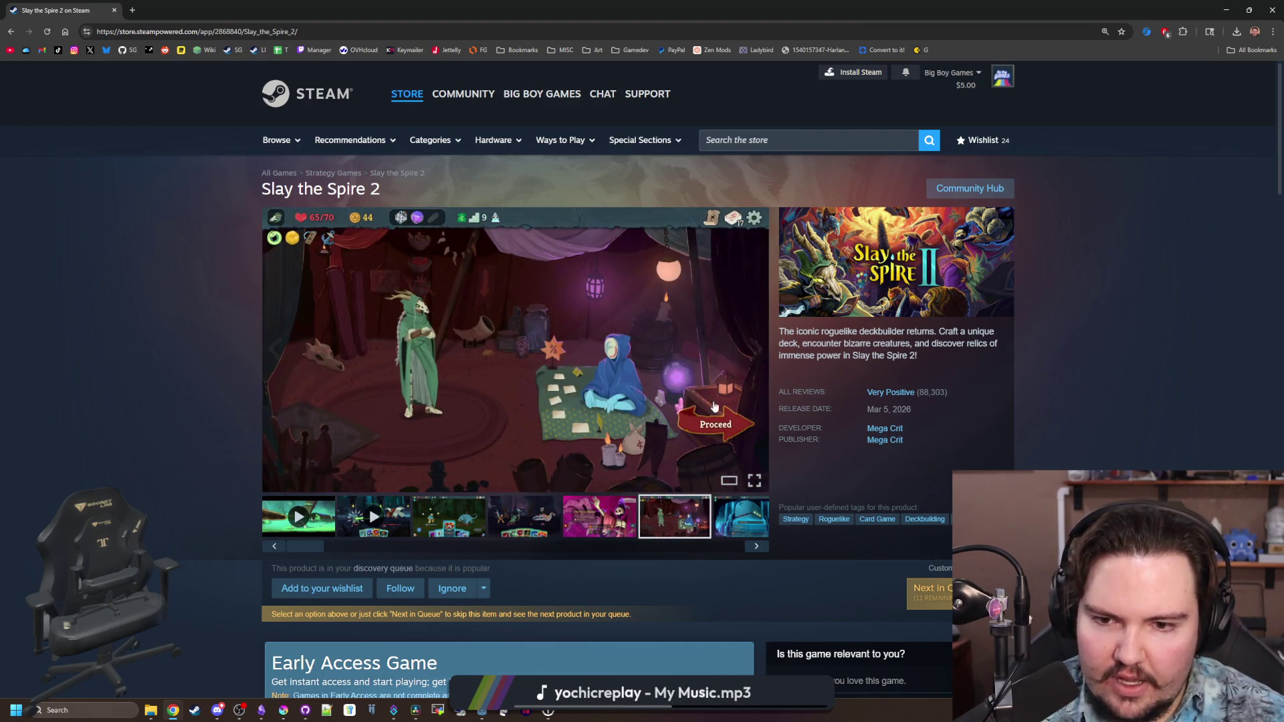
click(755, 348)
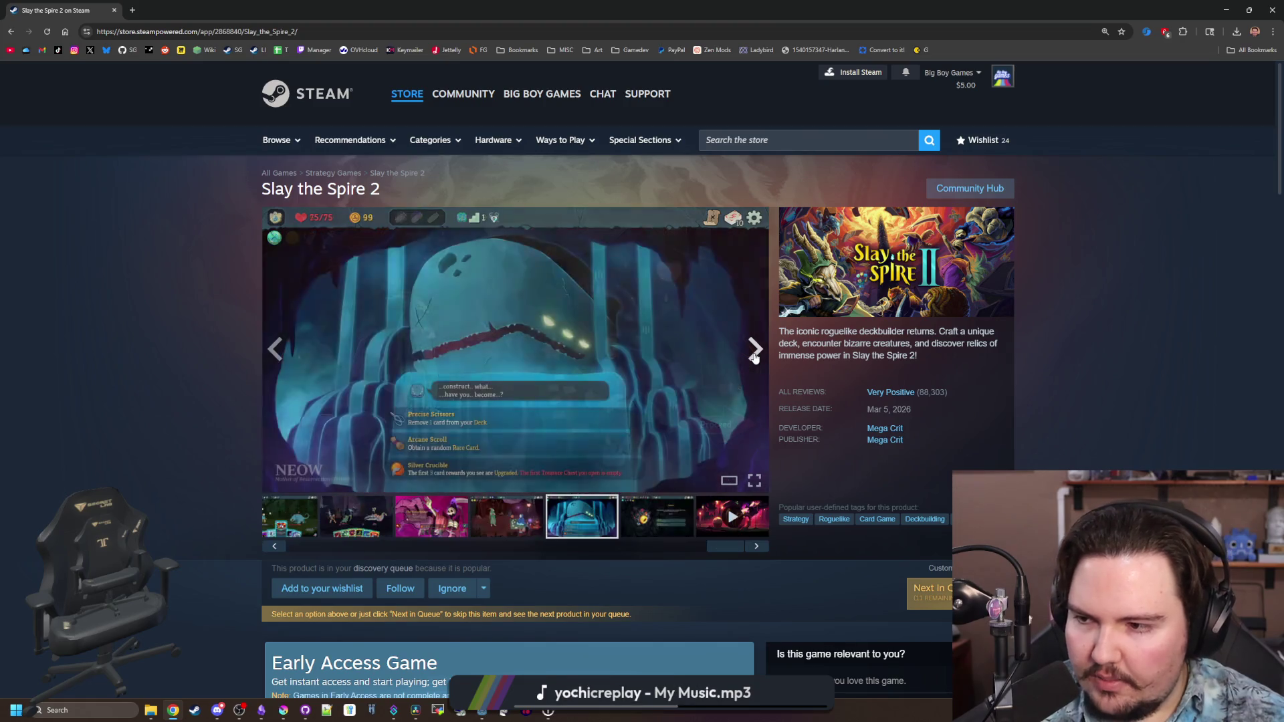
click(754, 348)
click(696, 359)
click(1123, 378)
click(1123, 379)
click(1122, 378)
click(1189, 360)
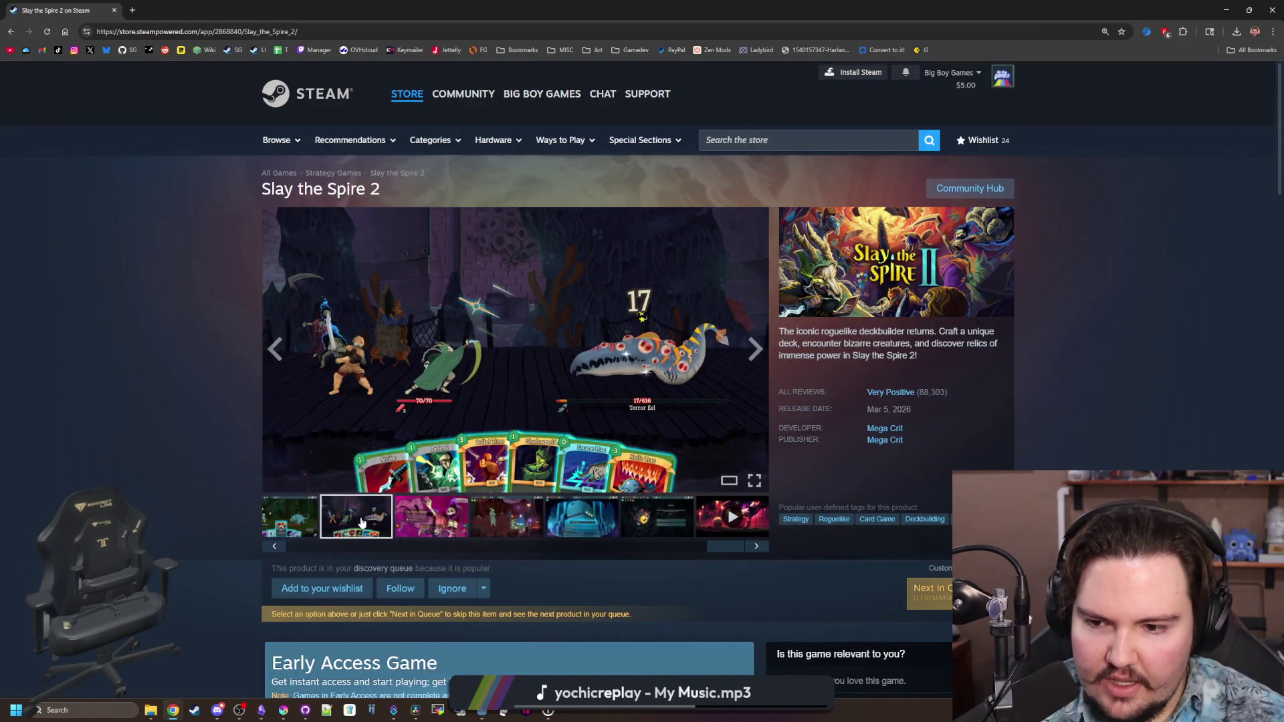
View a few more thumbnails, then scroll down to the Customer reviews section.
click(535, 524)
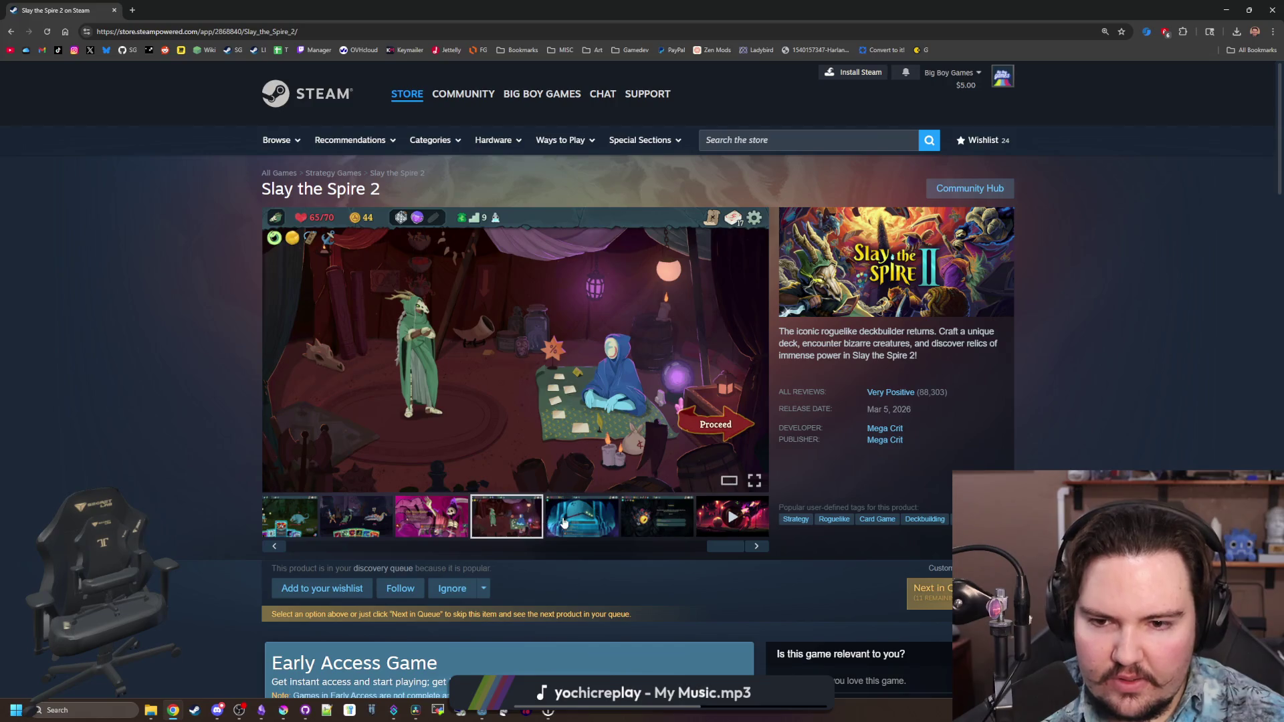
click(569, 523)
click(623, 519)
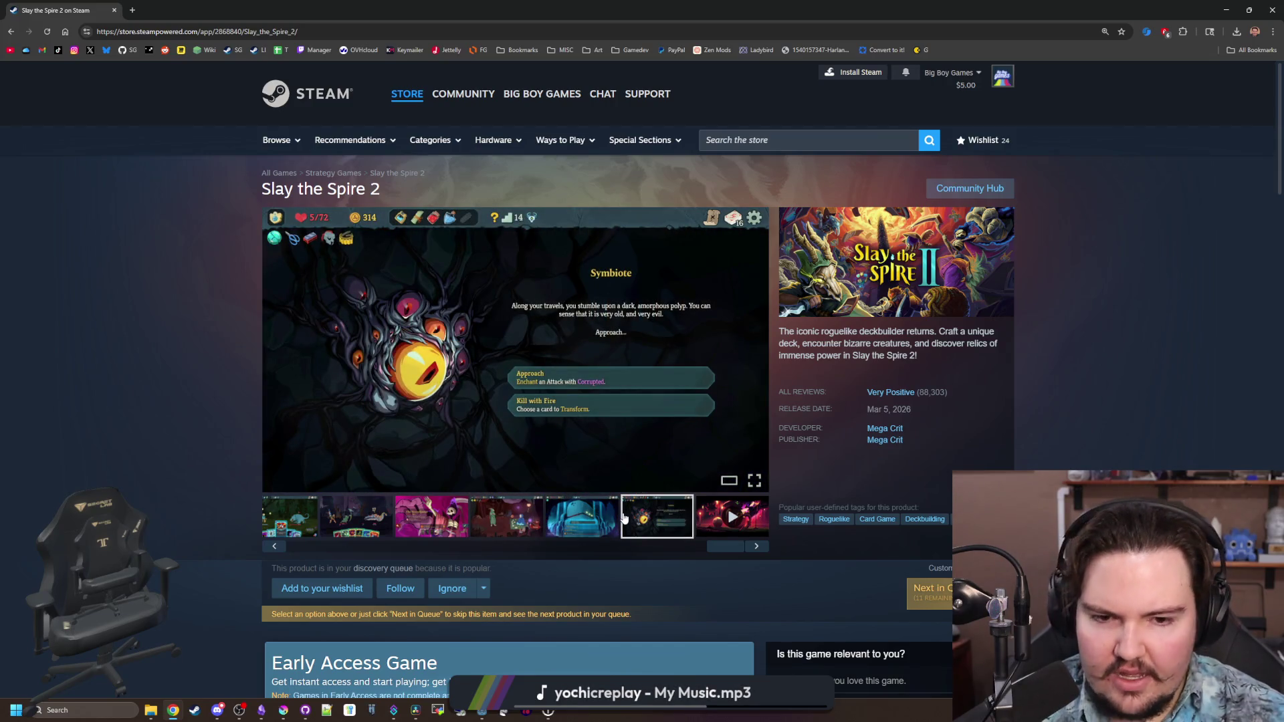
scroll(623, 519, down, 15)
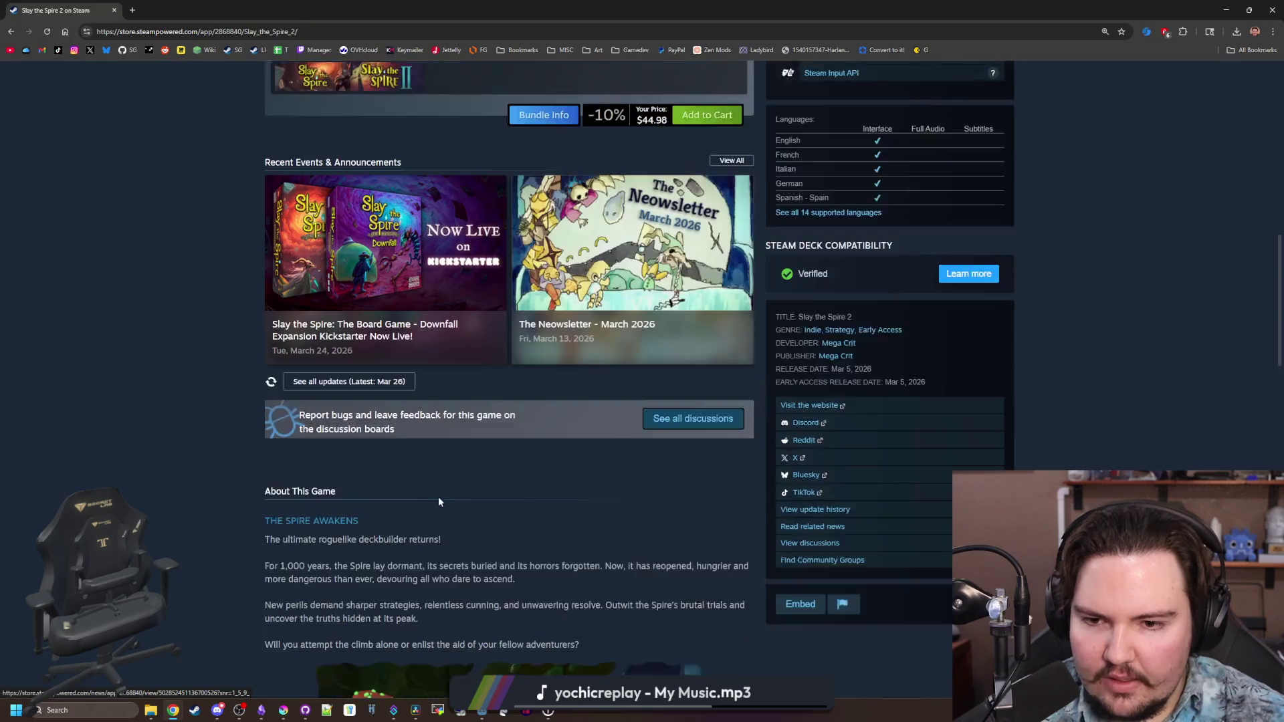
scroll(239, 411, down, 4)
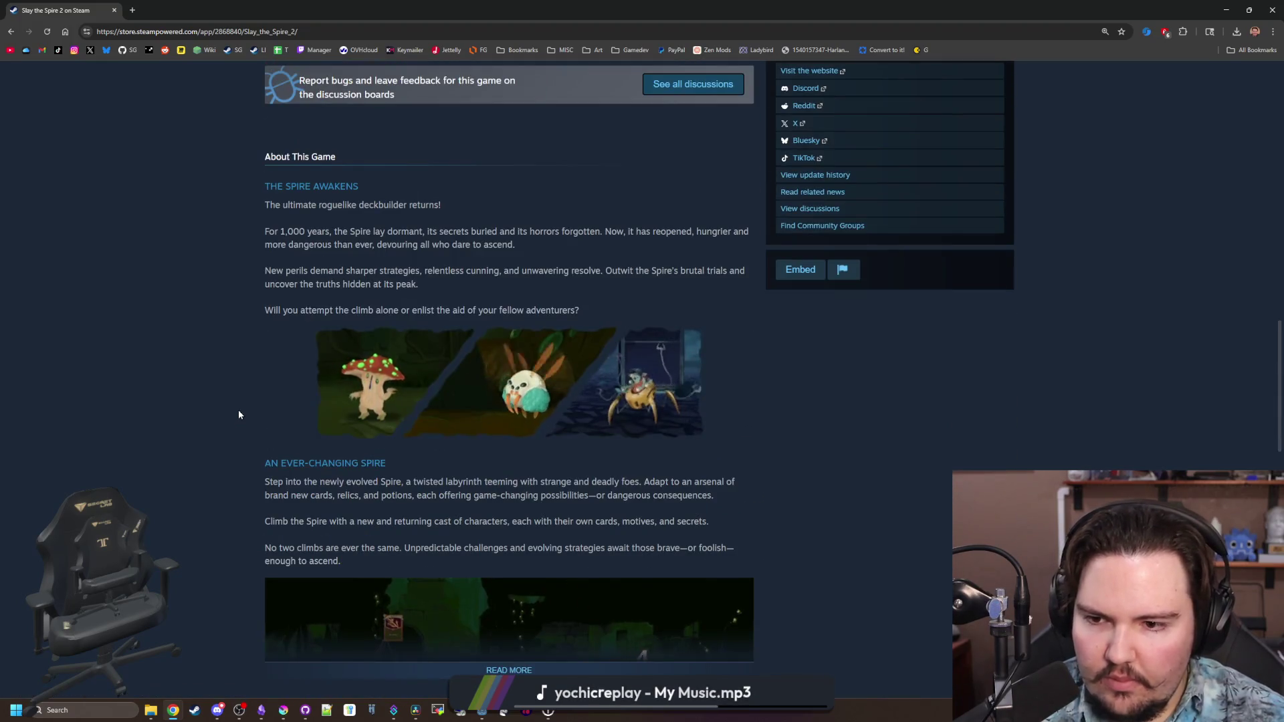
scroll(239, 413, down, 5)
scroll(239, 415, down, 12)
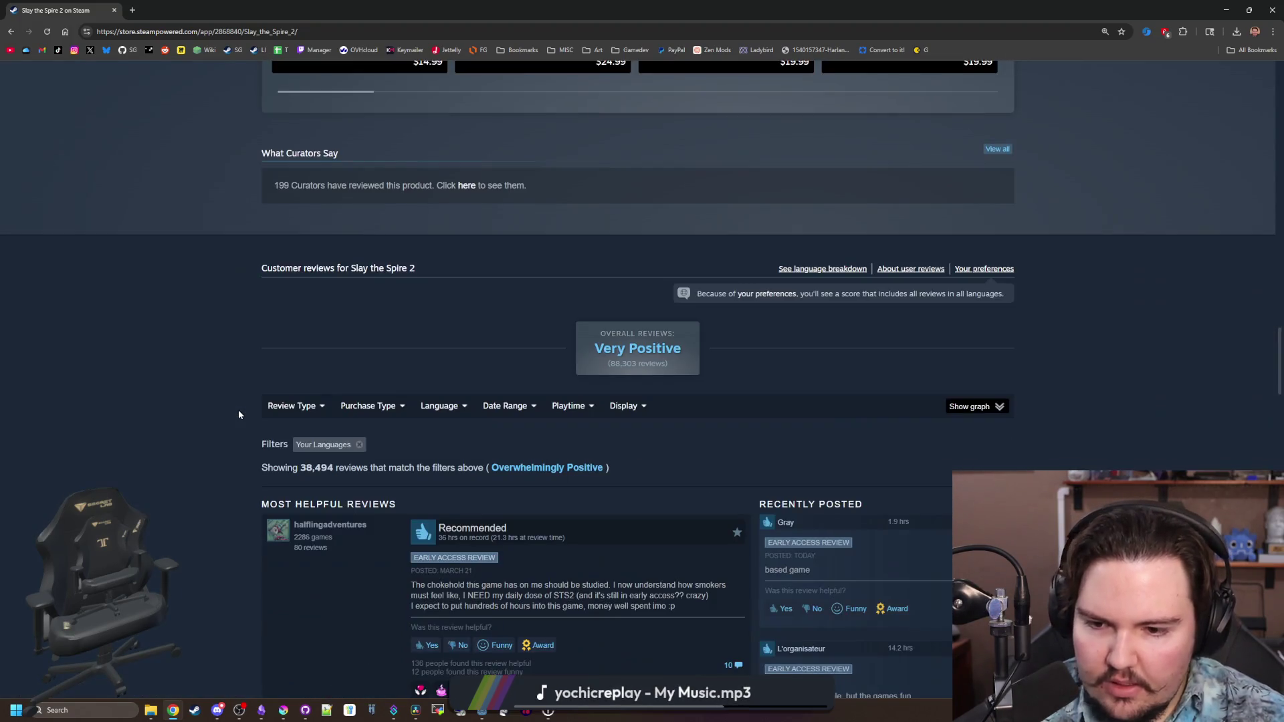
Show the reviews-over-time graph and filter to the March 20 negative review spike.
click(977, 408)
mouse_move(573, 512)
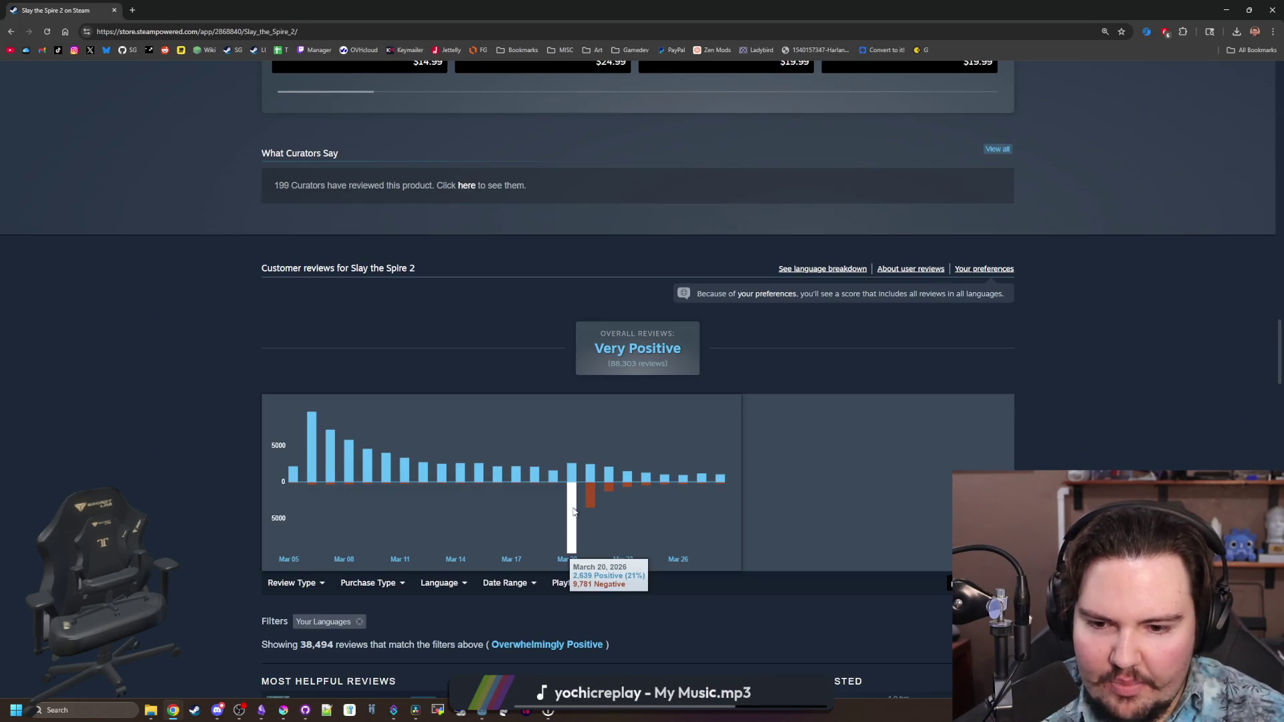
scroll(571, 514, up, 10)
scroll(570, 515, up, 3)
scroll(579, 506, down, 13)
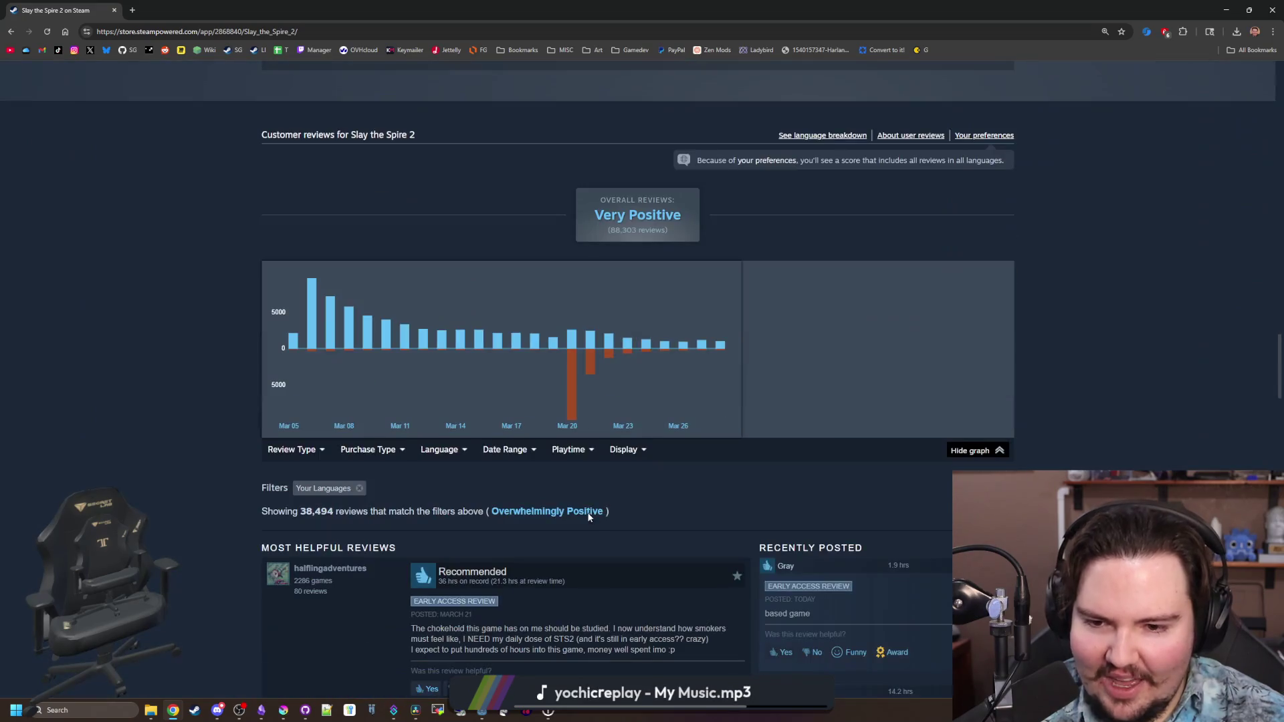
click(570, 393)
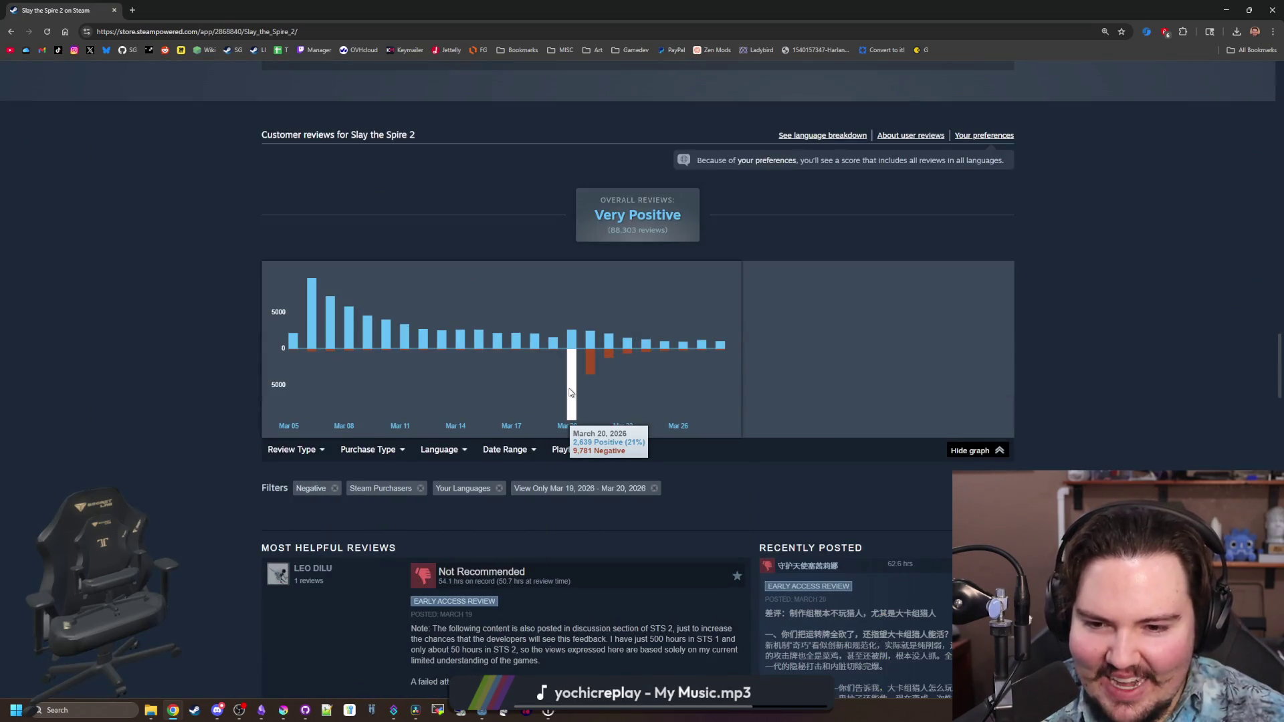
Scroll through the filtered negative reviews and back up to the graph.
scroll(570, 394, down, 4)
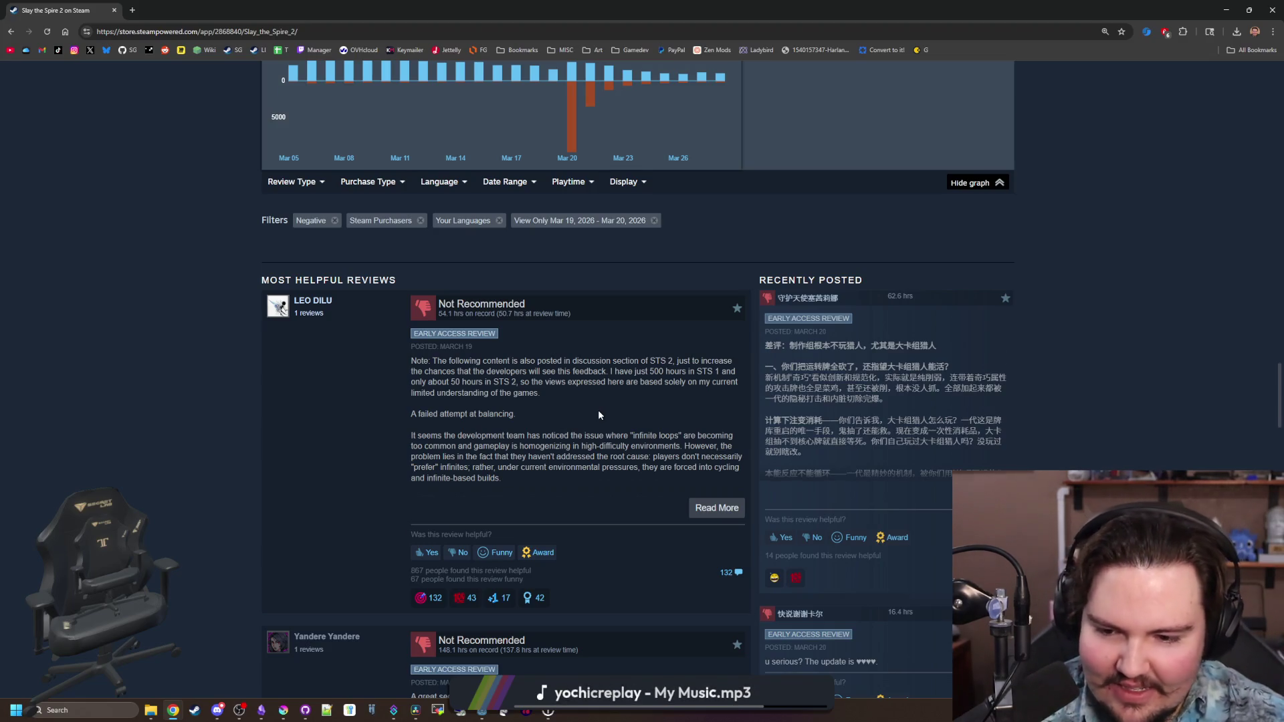
scroll(598, 411, down, 3)
scroll(569, 414, down, 3)
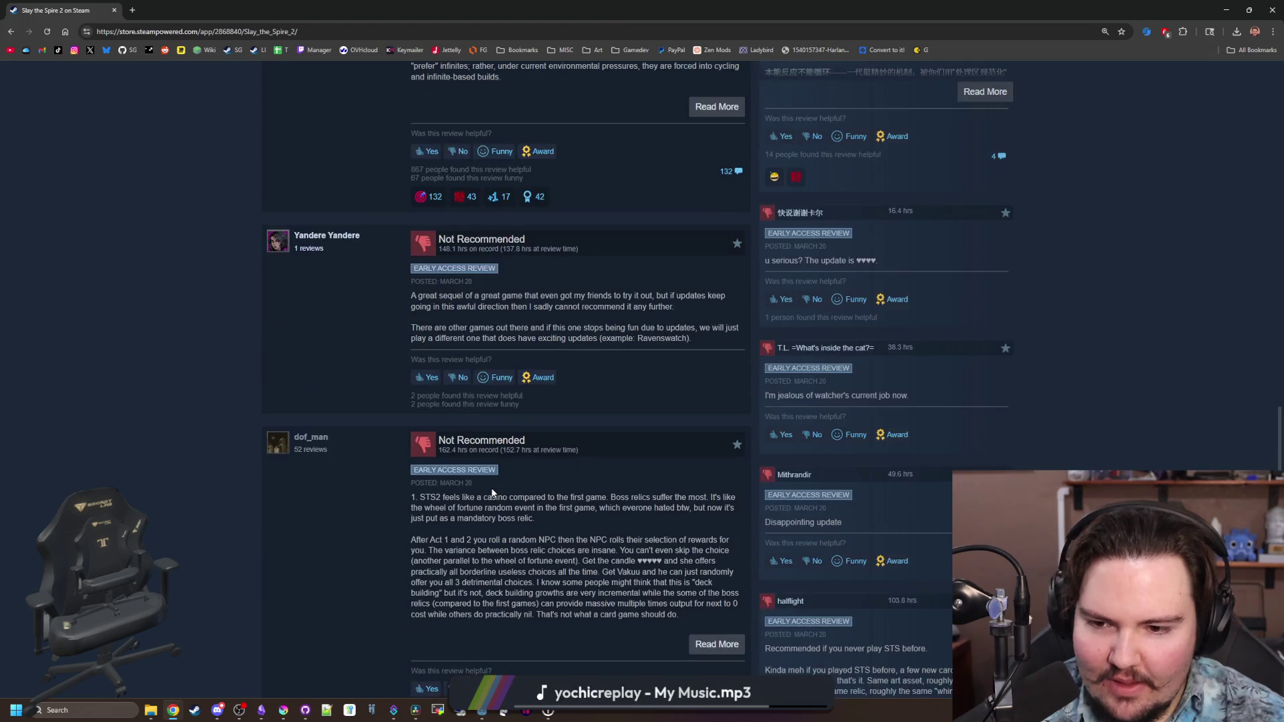
scroll(598, 428, down, 6)
scroll(602, 421, down, 8)
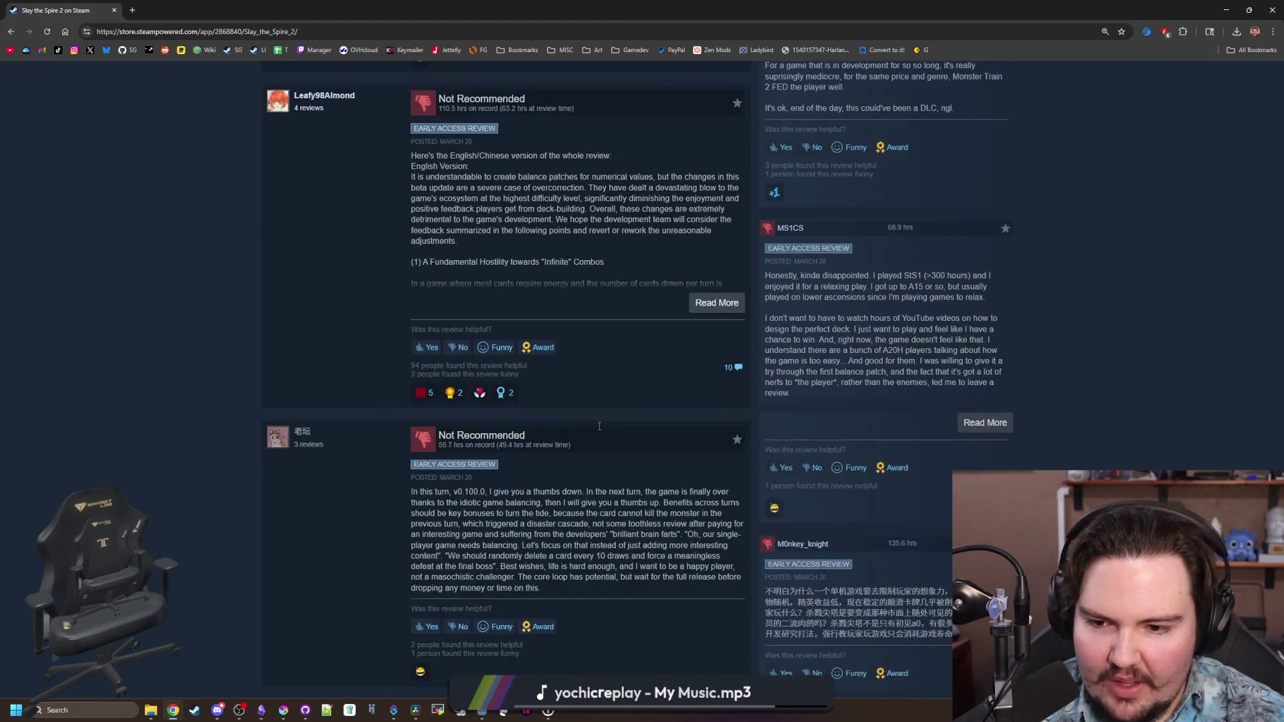
scroll(669, 415, up, 15)
scroll(730, 411, up, 10)
mouse_move(890, 394)
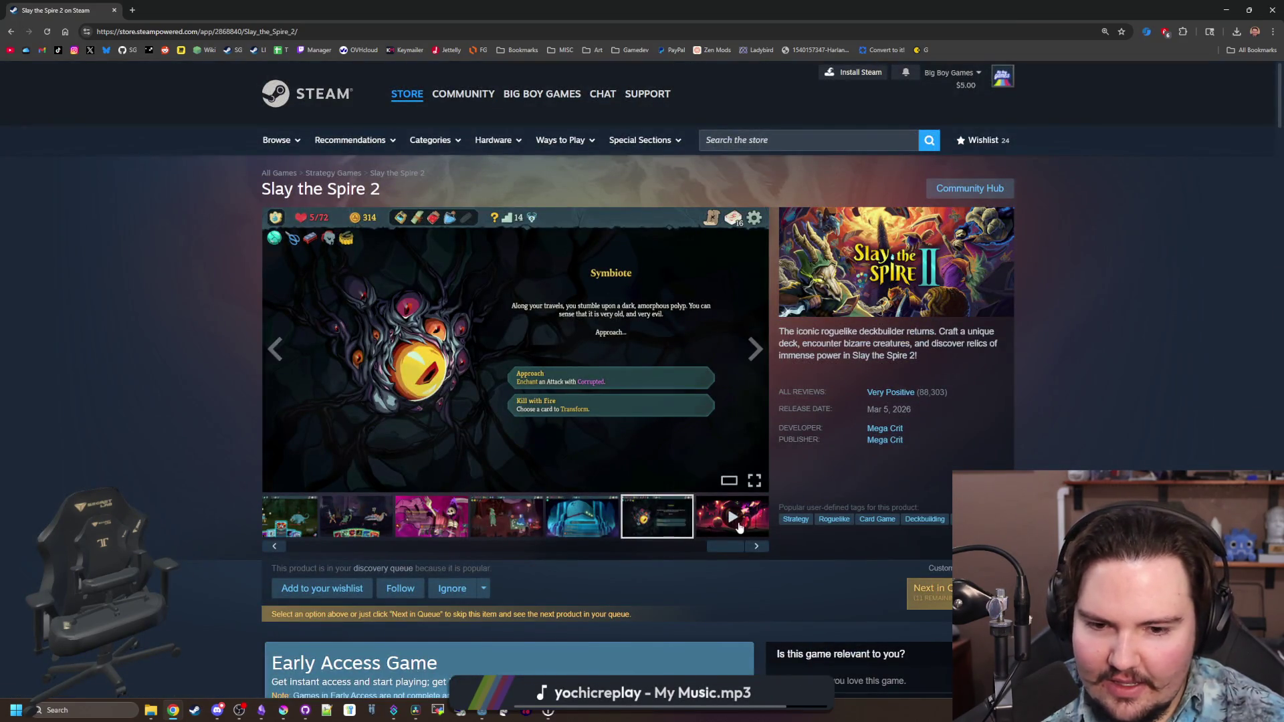
Browse the Slay the Spire 2 screenshot gallery, including the tent and card battle shots.
click(557, 519)
click(538, 519)
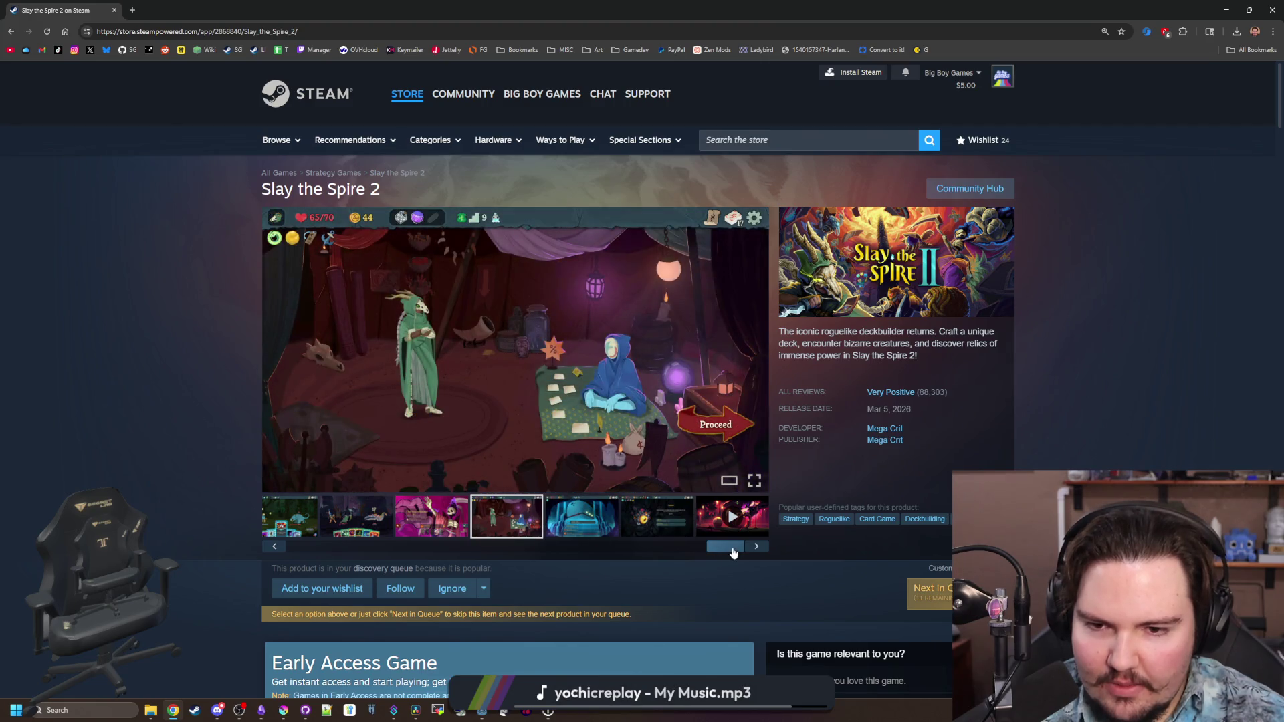
drag(741, 543, 302, 535)
click(448, 519)
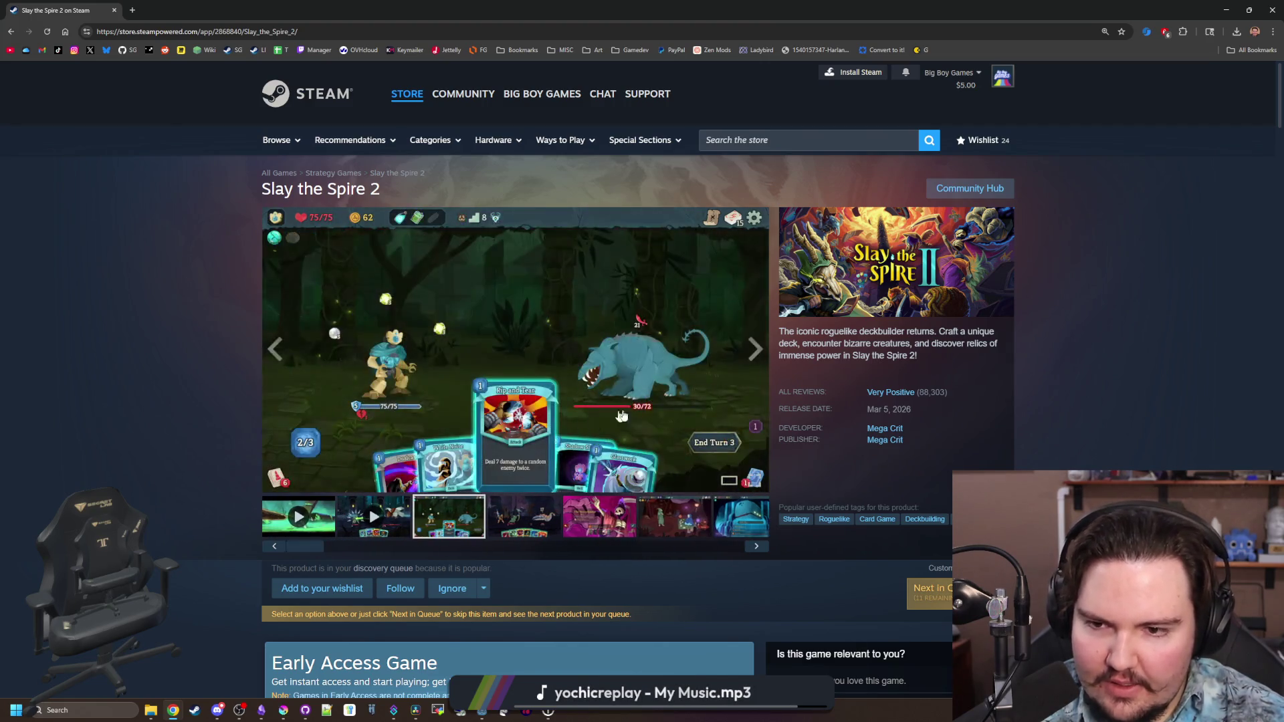
click(756, 366)
Open the original Slay the Spire page from the bundle row and view its screenshots.
scroll(756, 366, down, 6)
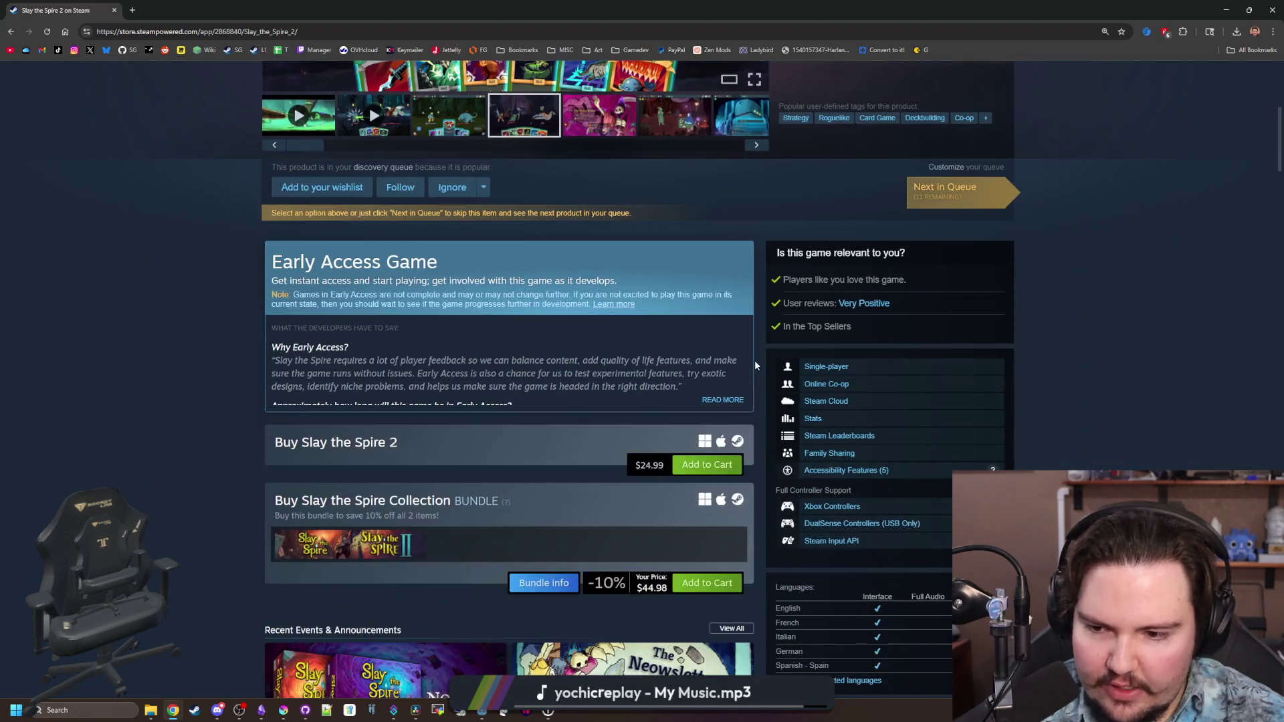
scroll(755, 366, up, 6)
scroll(756, 366, down, 5)
scroll(427, 497, down, 2)
click(315, 481)
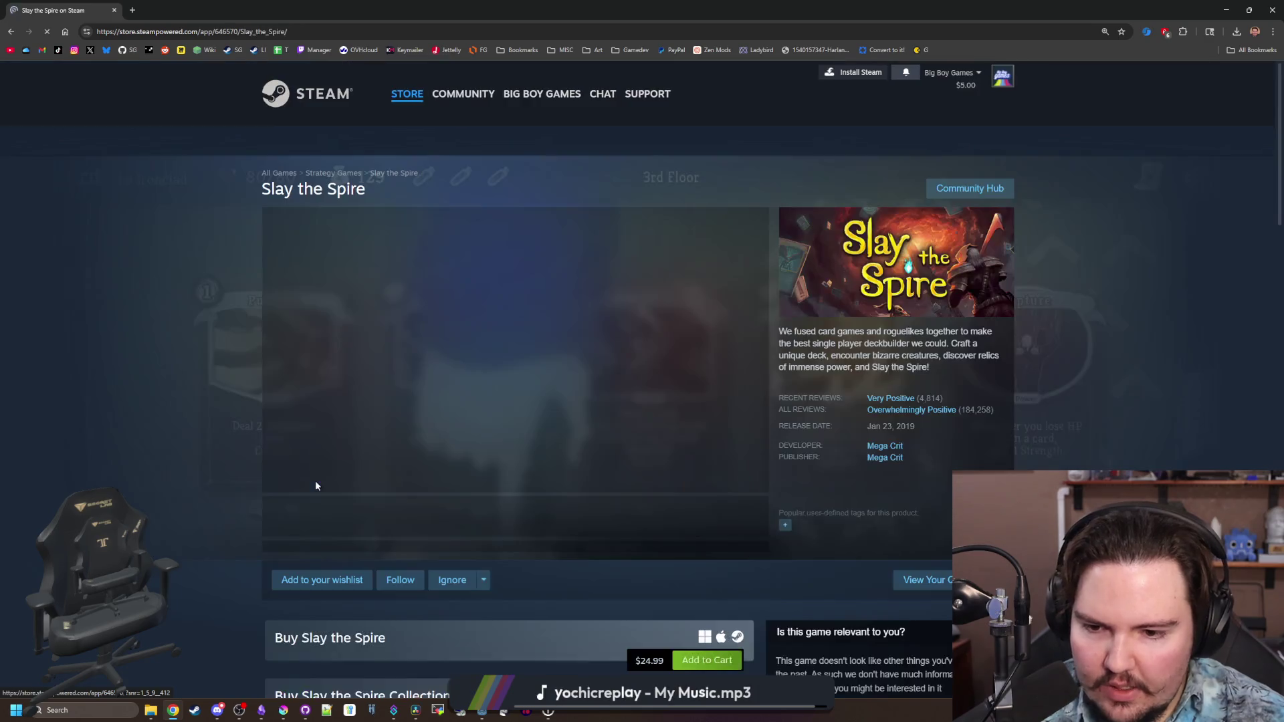
click(472, 529)
click(524, 518)
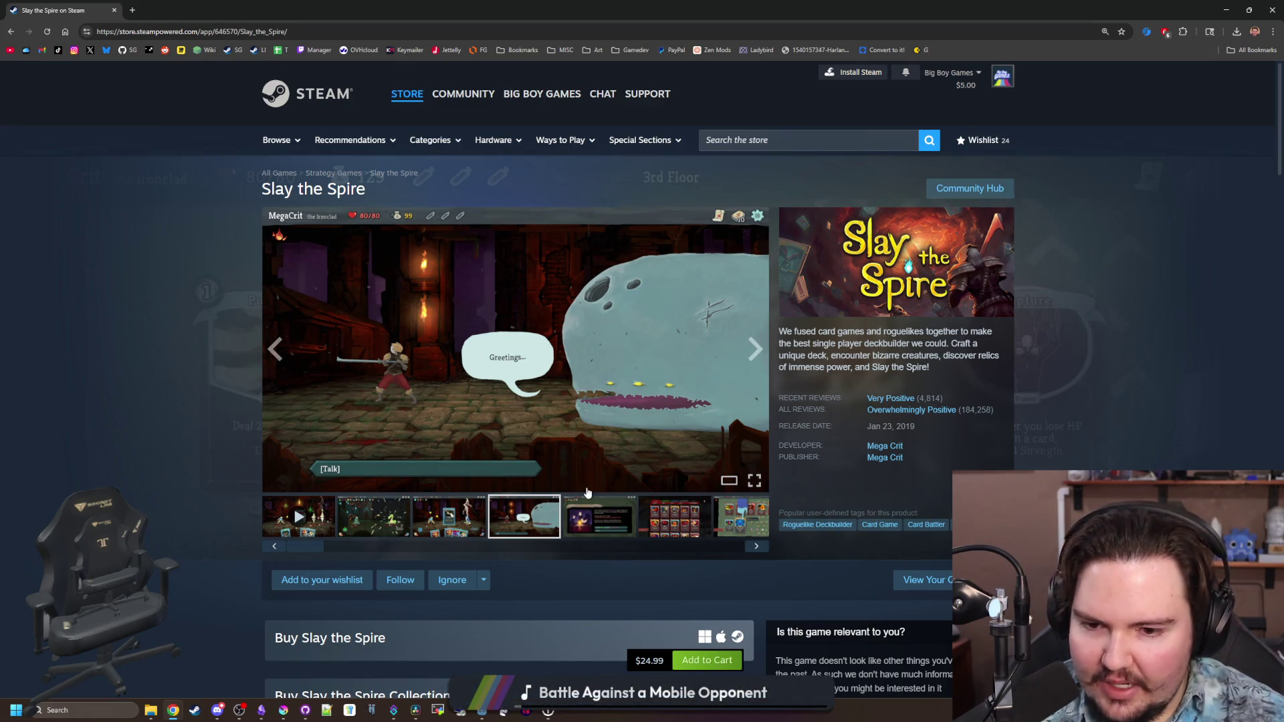
click(588, 512)
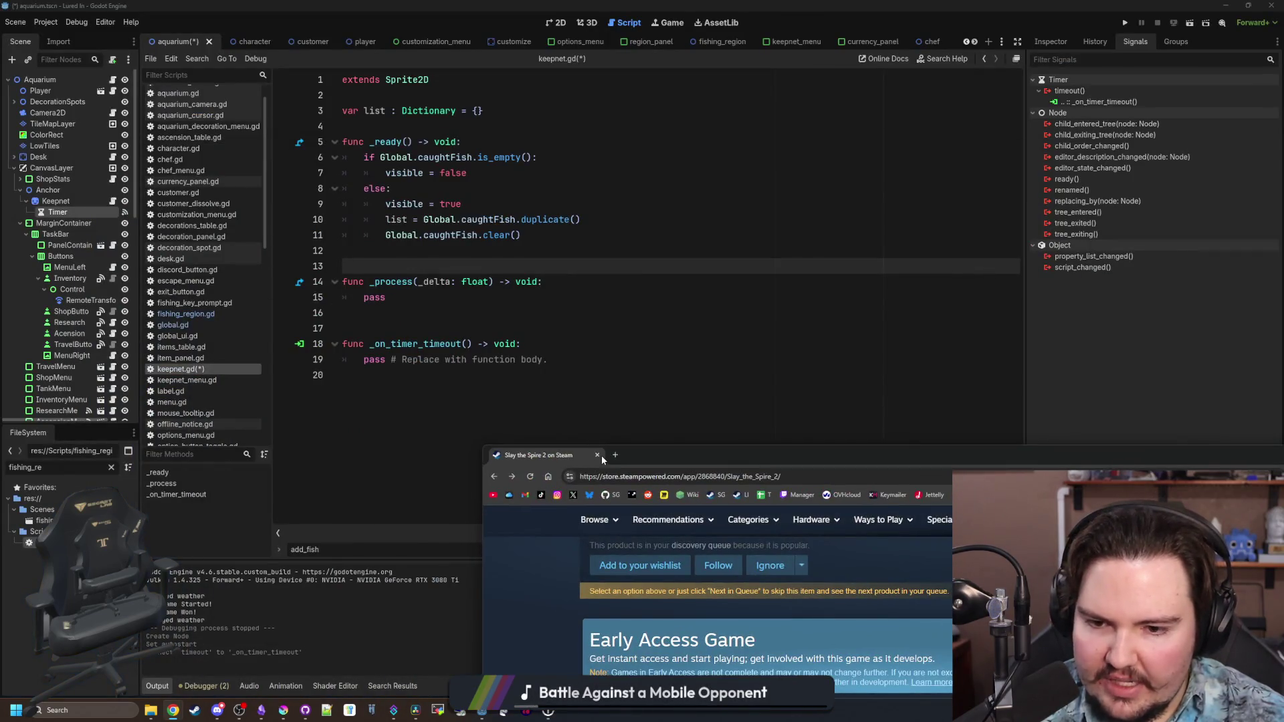
Close the browser, save keepnet.gd, and delete the 'pass # Replace with function body.' line.
click(598, 455)
click(440, 327)
key(ctrl+s)
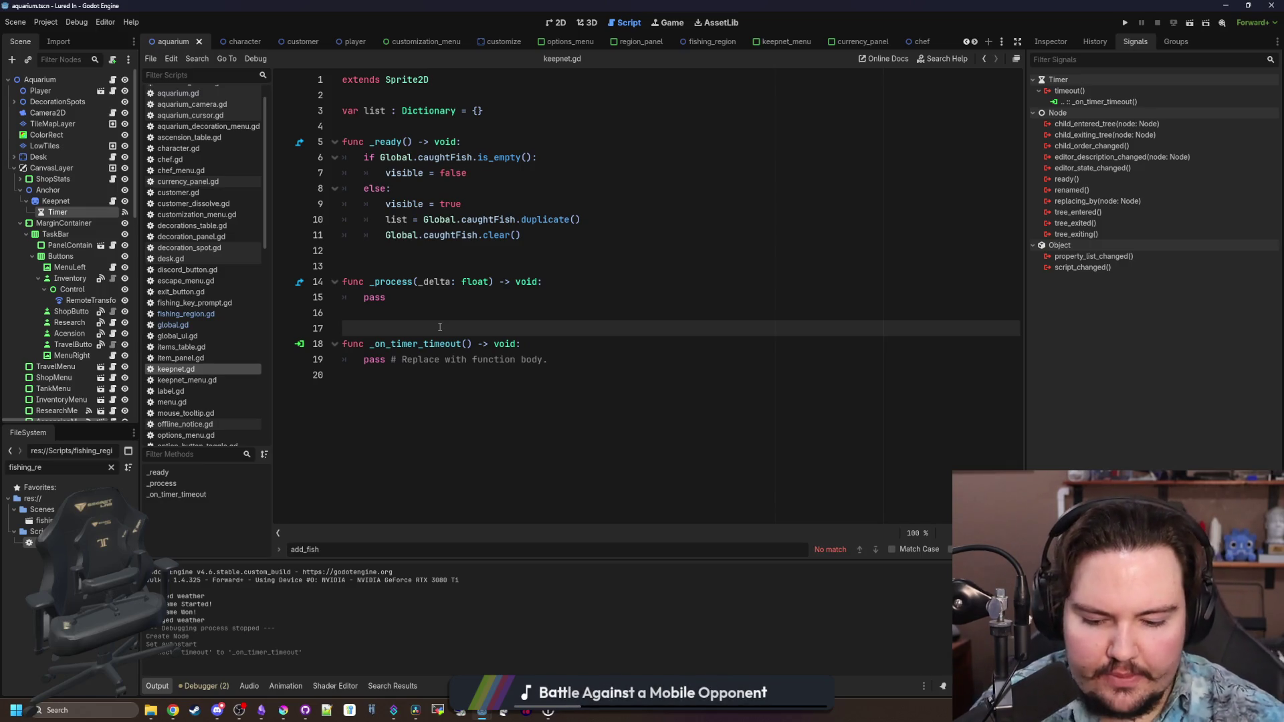
mouse_move(548, 359)
mouse_down()
mouse_move(314, 356)
mouse_move(360, 357)
mouse_move(490, 319)
mouse_move(349, 371)
mouse_move(365, 359)
mouse_up()
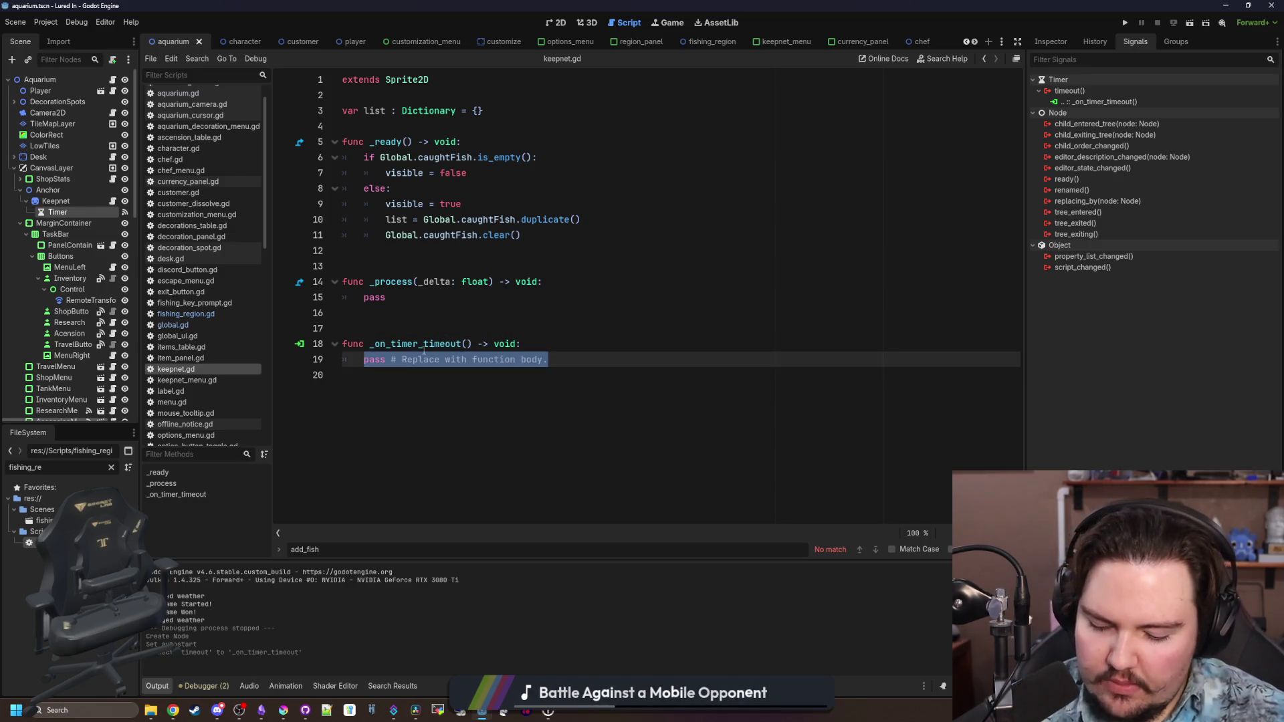
key(BackSpace)
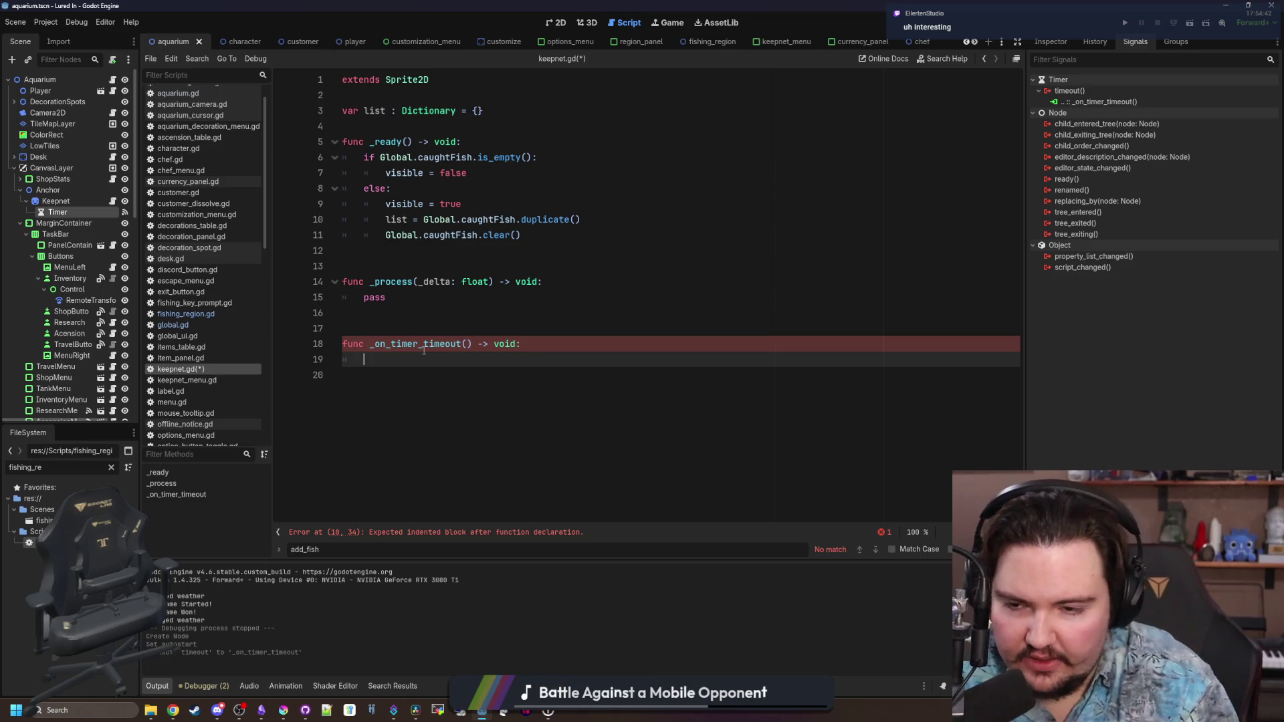
Write 'for id in list' with an indented 'var entry = list[id]' in _on_timer_timeout.
text(for i in list:)
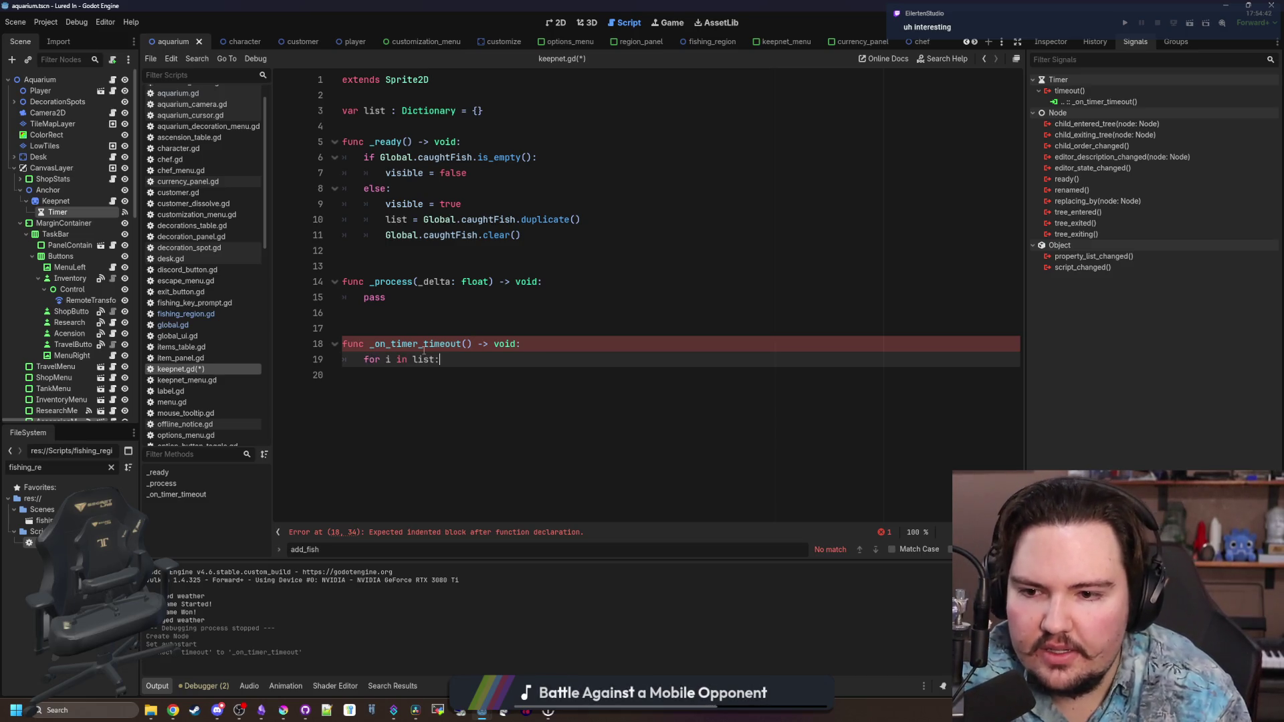
key(Return)
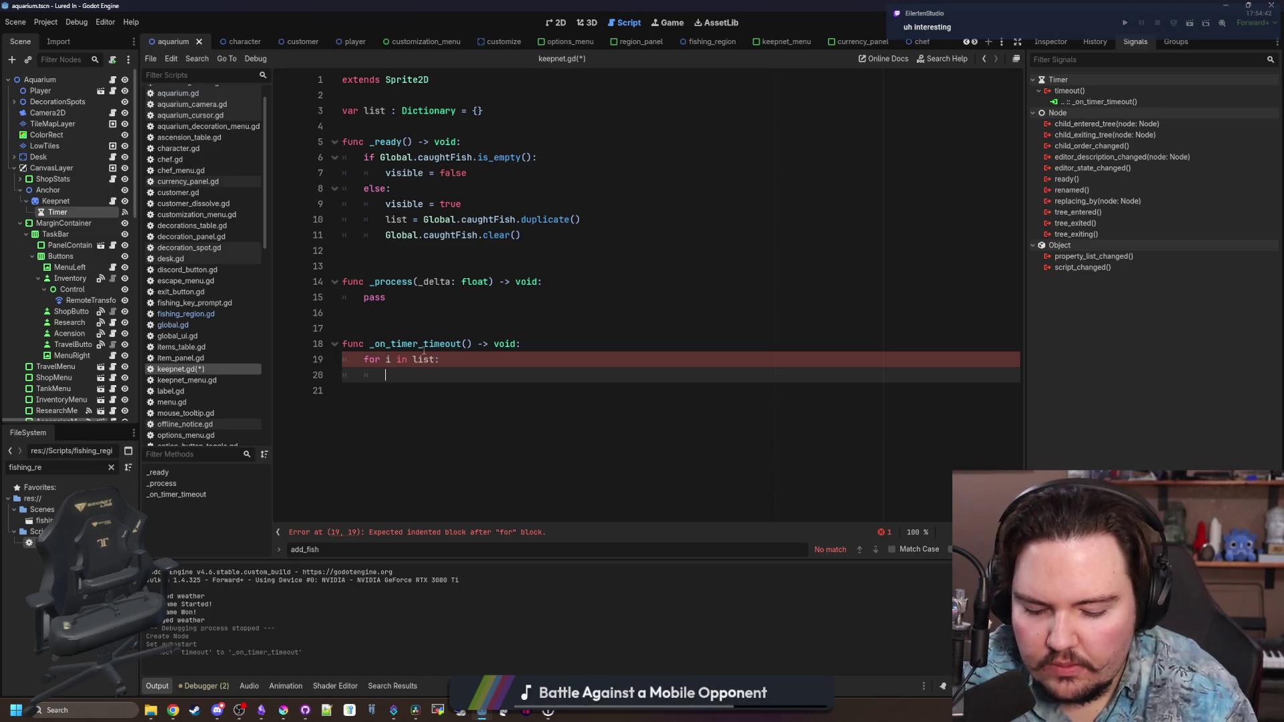
key(Up)
key(Right)
text(d)
key(Down)
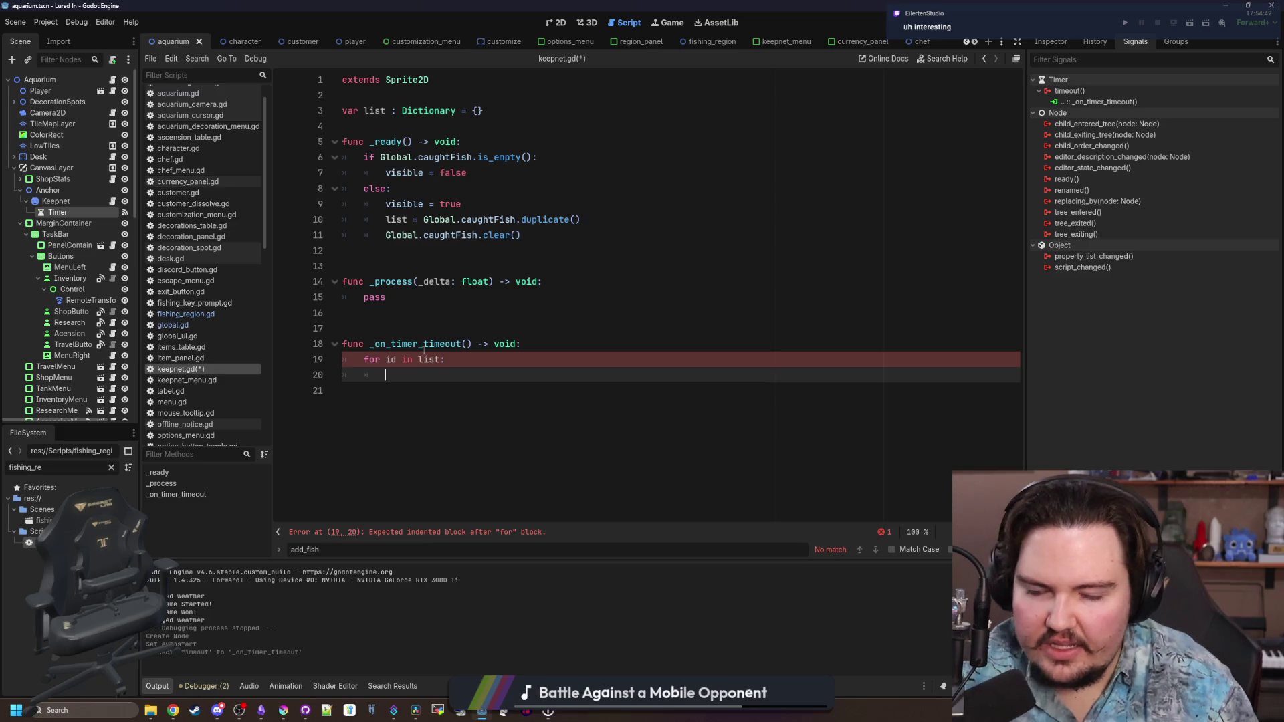
text(ar entry = list)
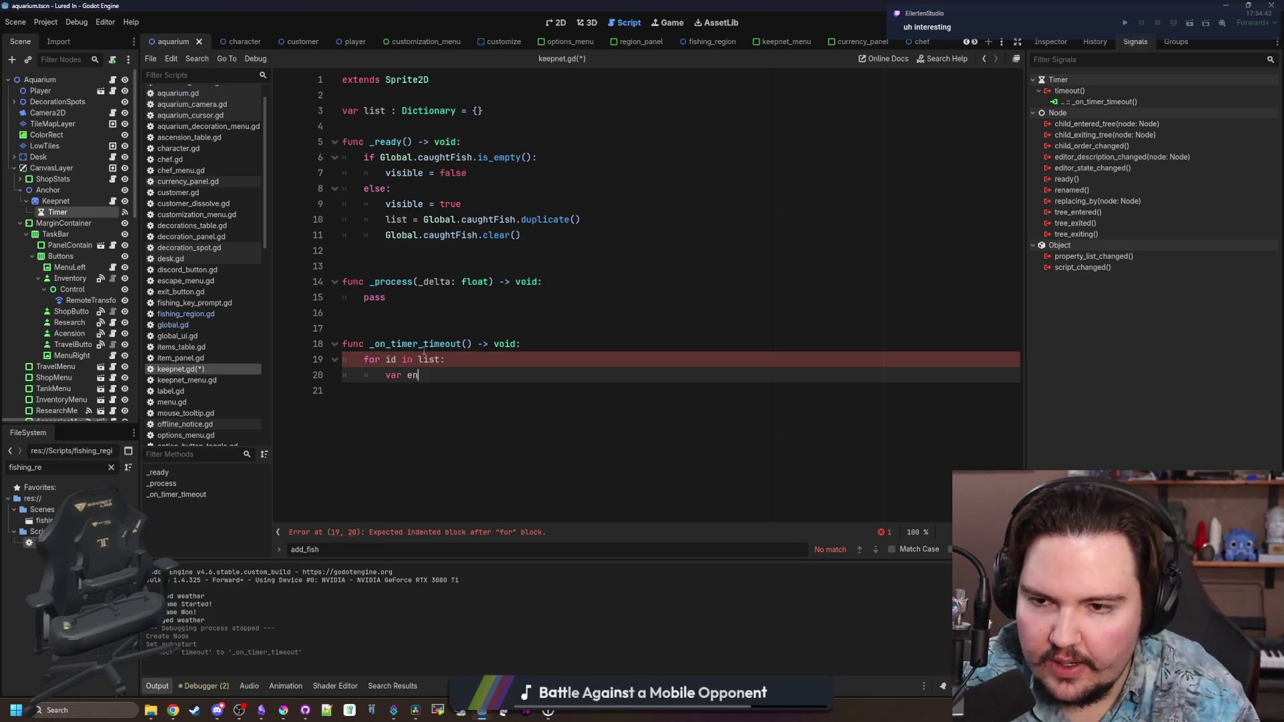
text([id])
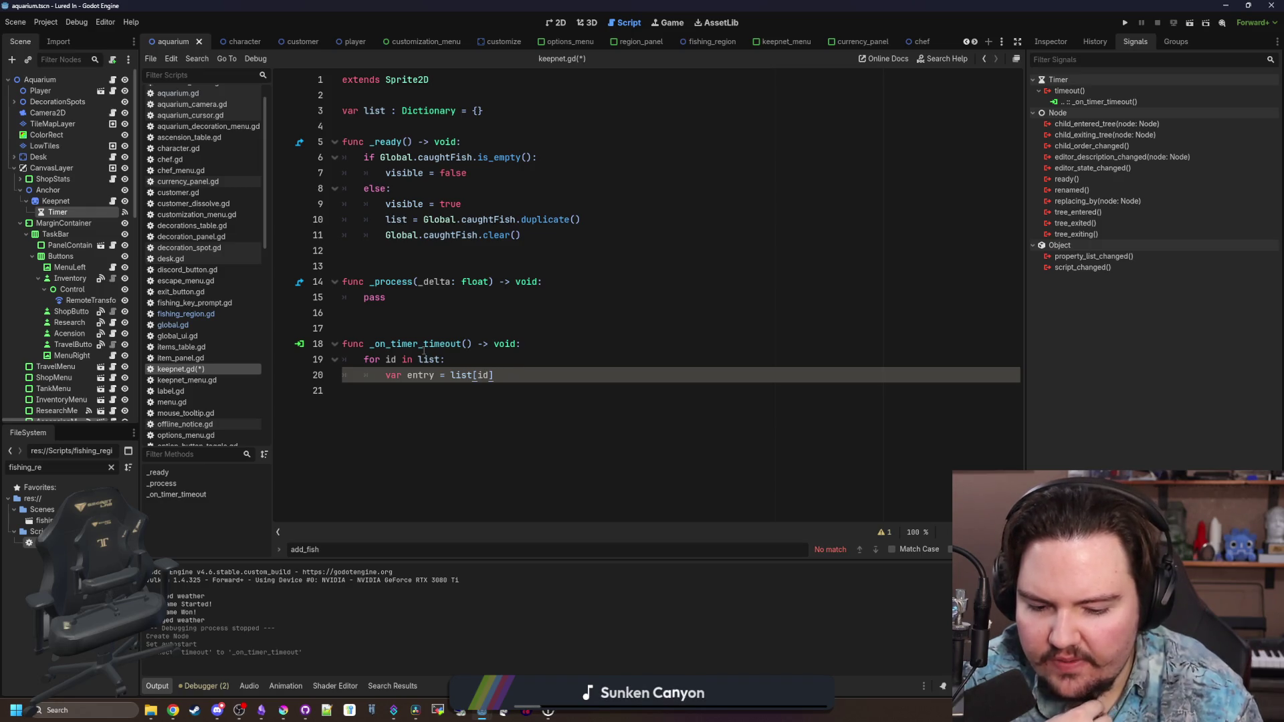
Replace the for loop header line with list[0].
key(Up)
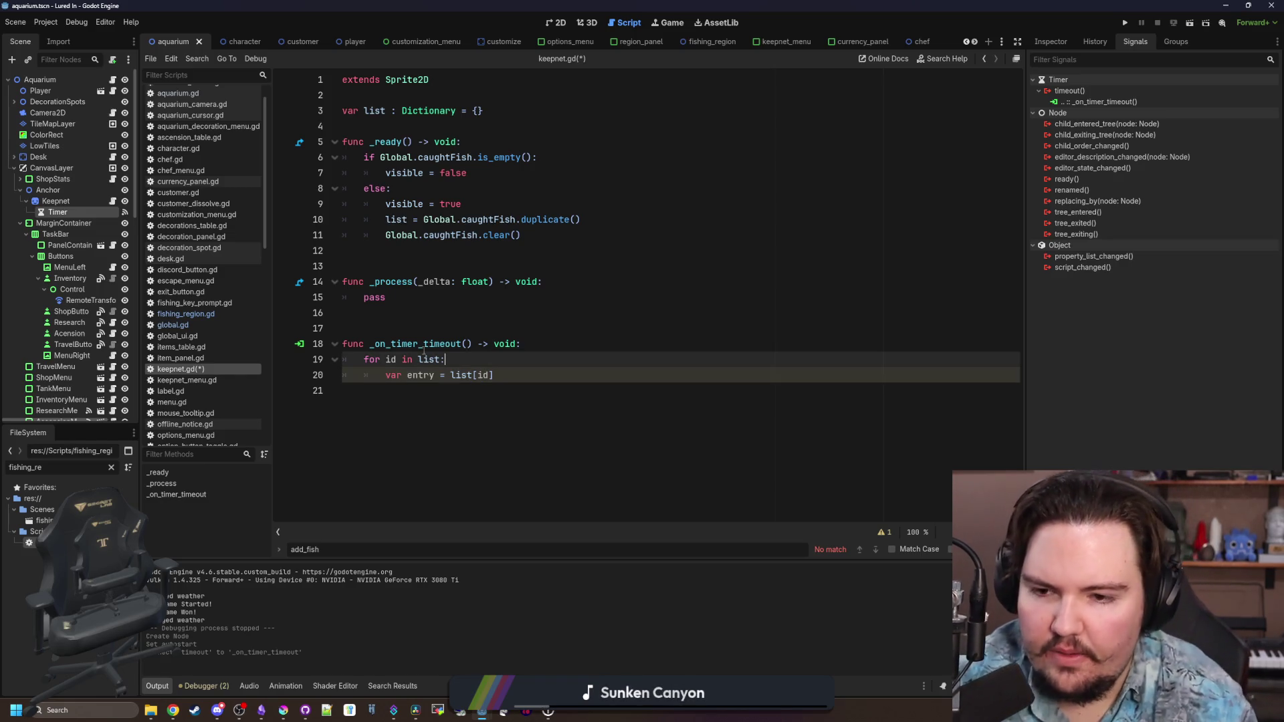
key(BackSpace)
key(BackSpace)
key(BackSpace)
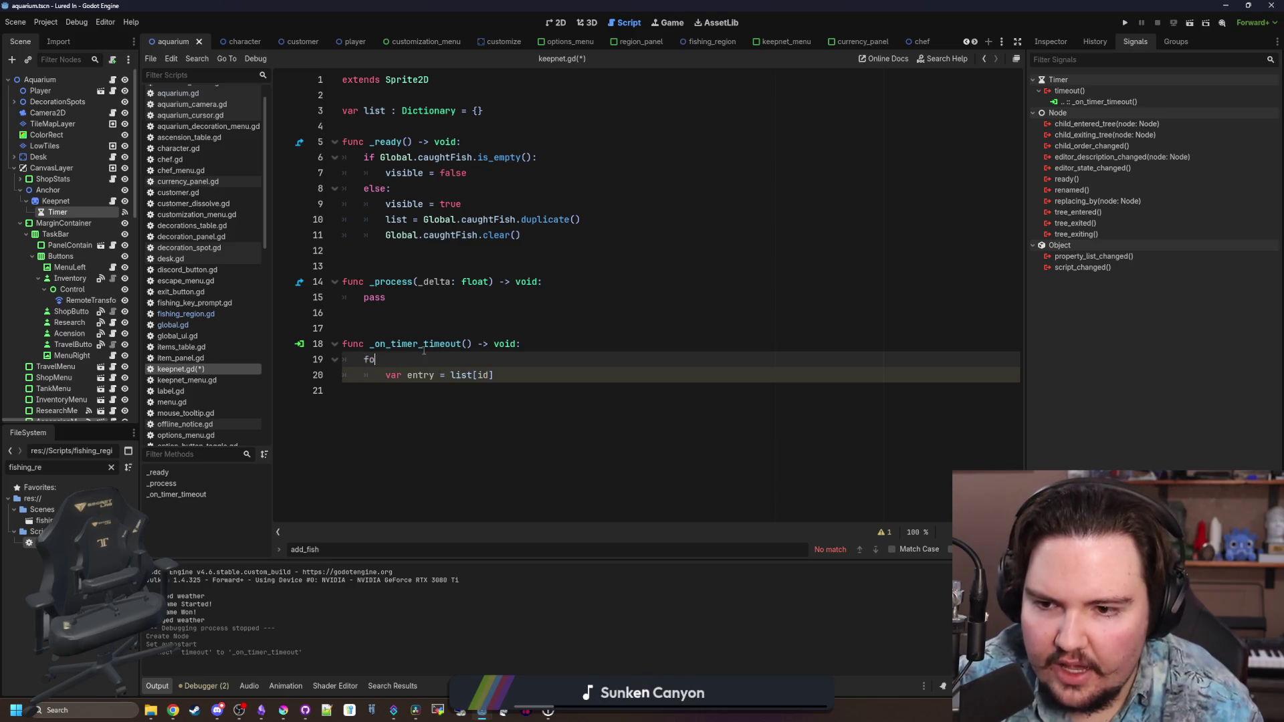
text(list[])
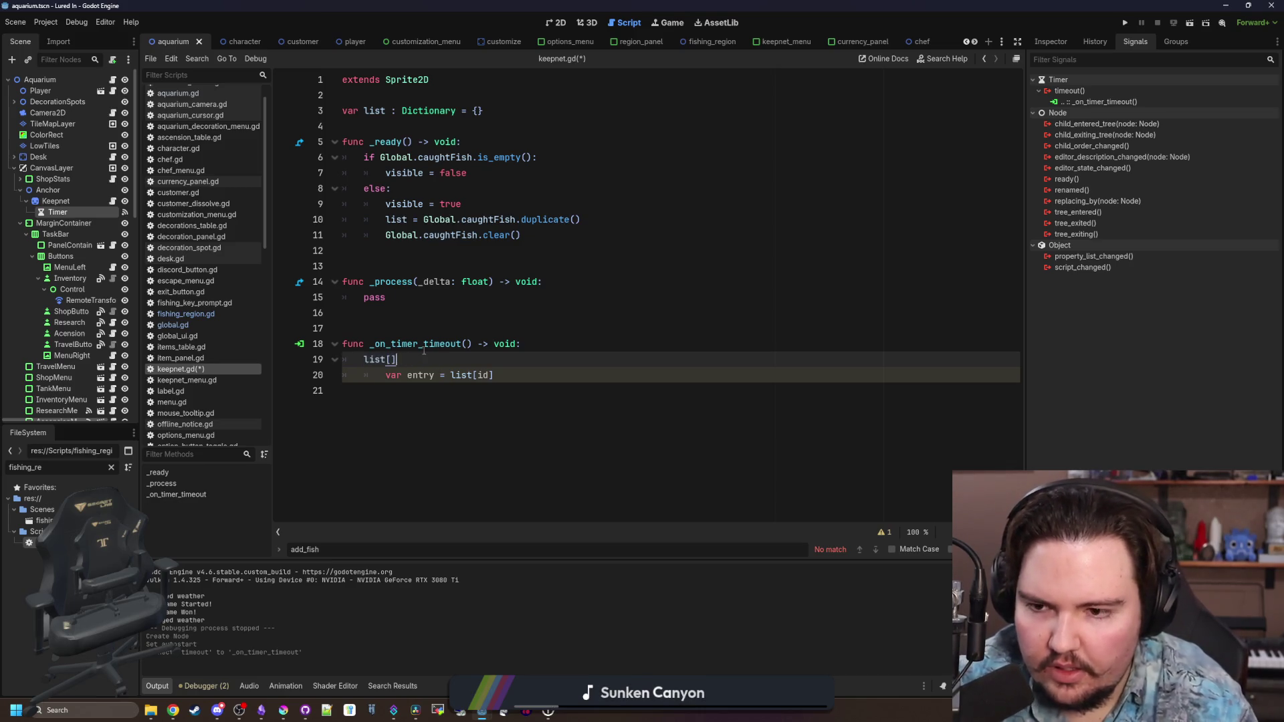
text(0)
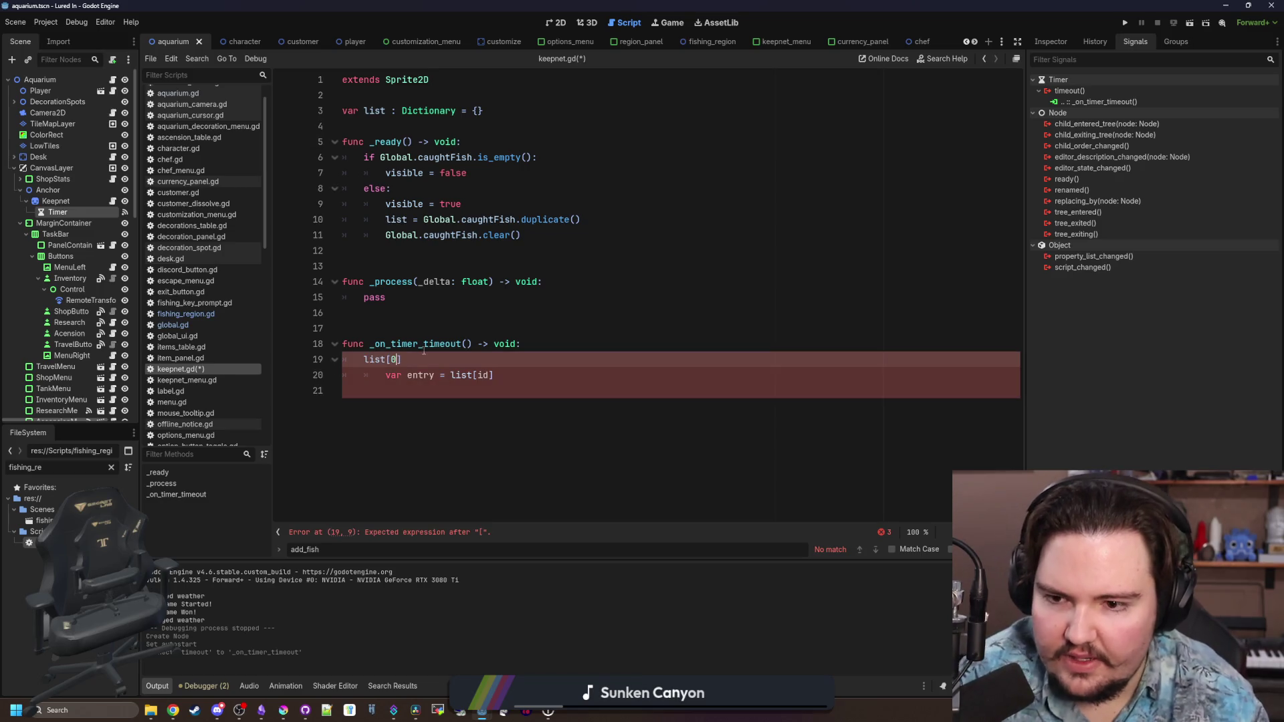
ctrl+click(431, 110)
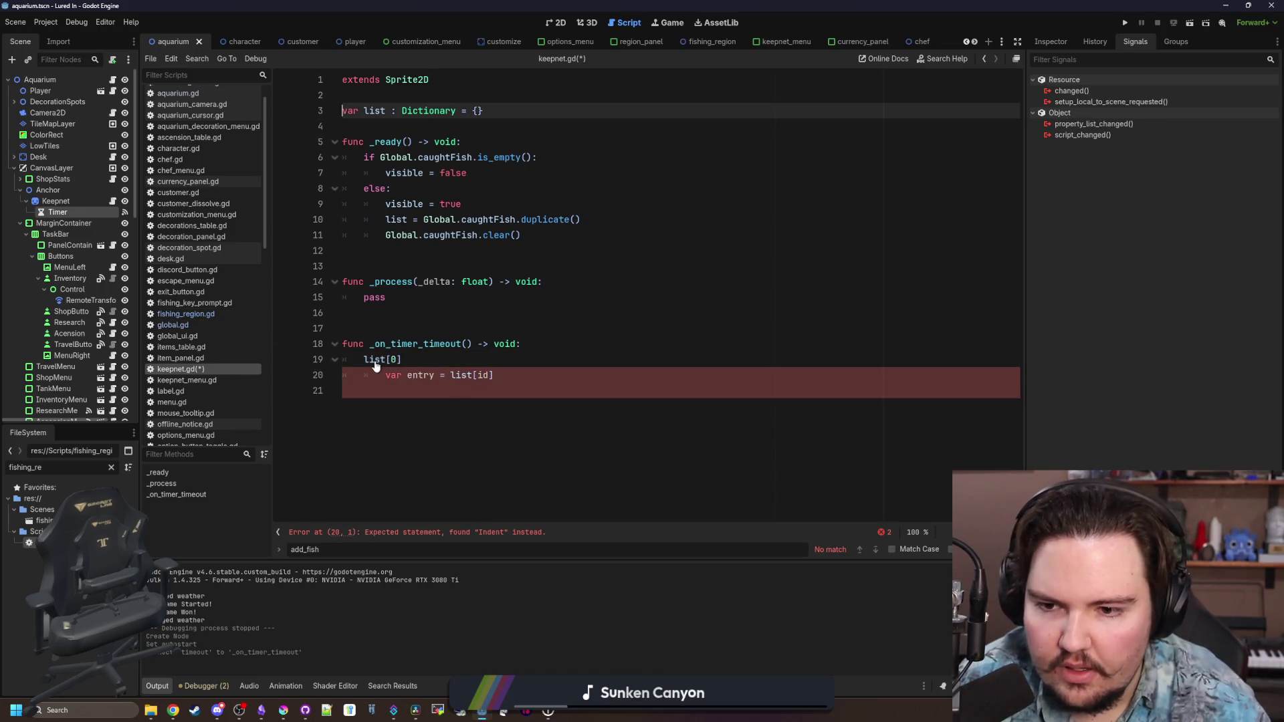
Scroll the Dictionary class reference down to its Methods and Operators sections.
scroll(651, 416, down, 10)
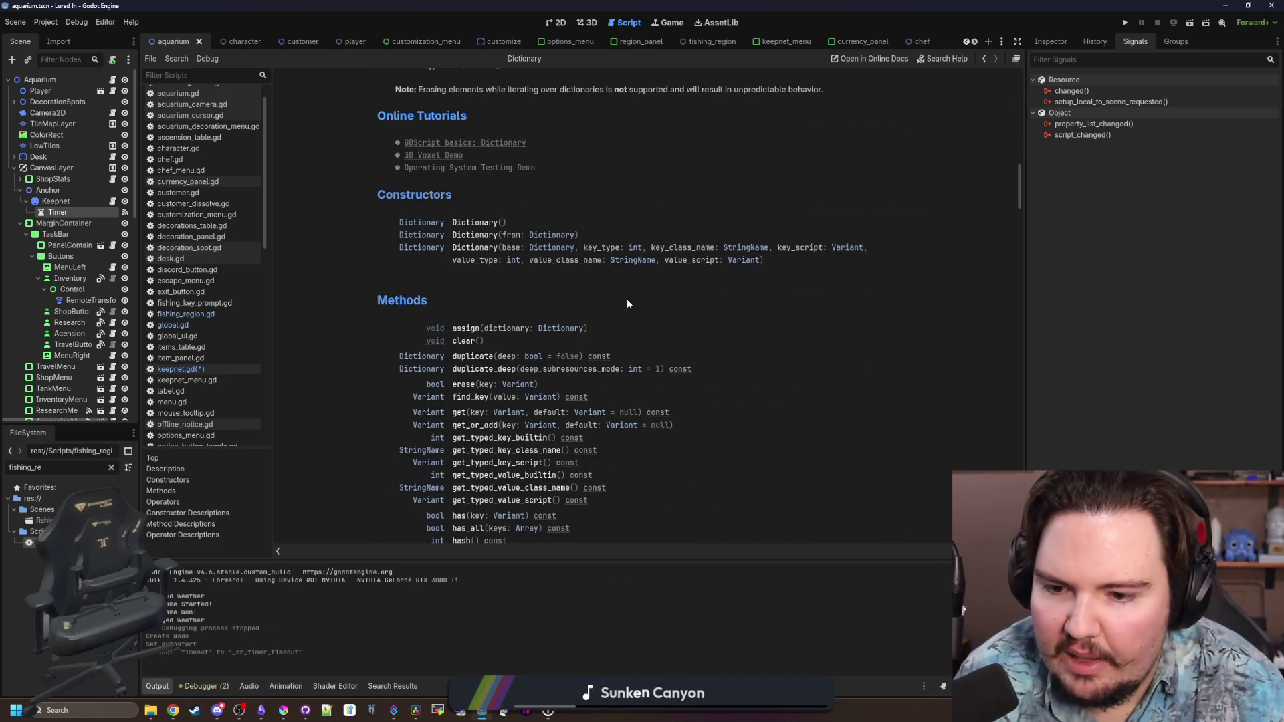
scroll(578, 283, down, 5)
scroll(552, 324, down, 5)
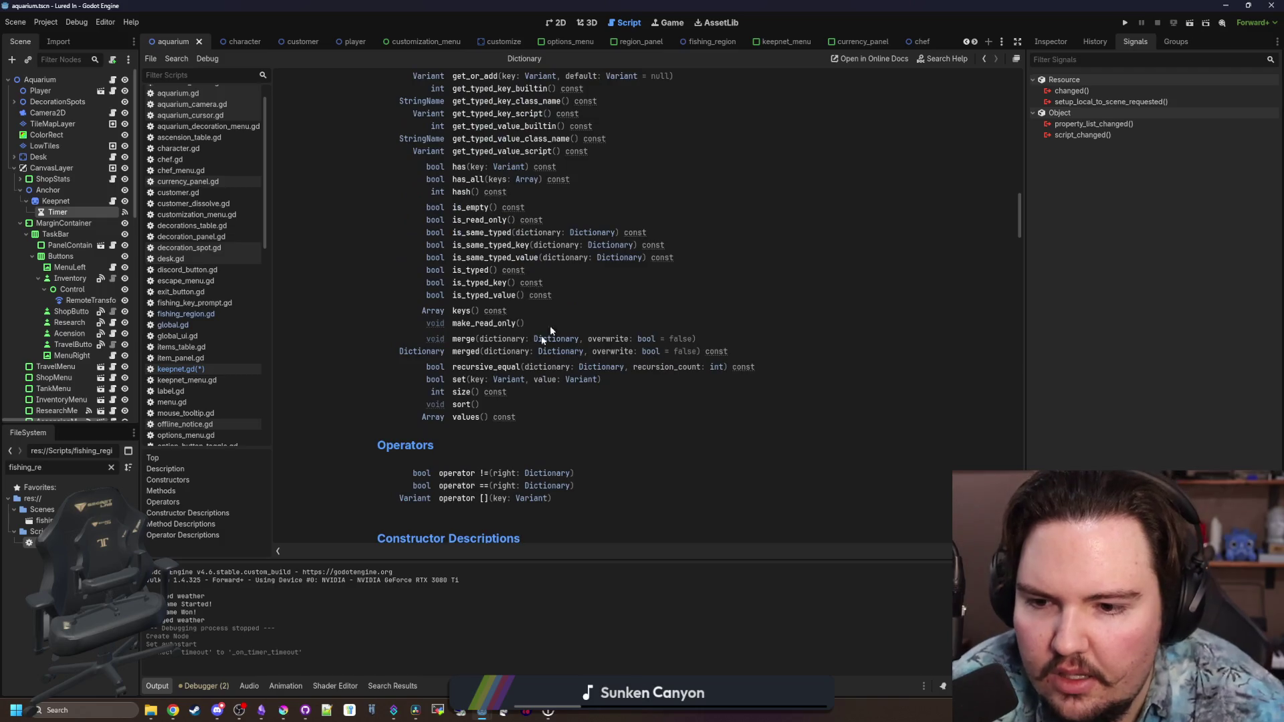
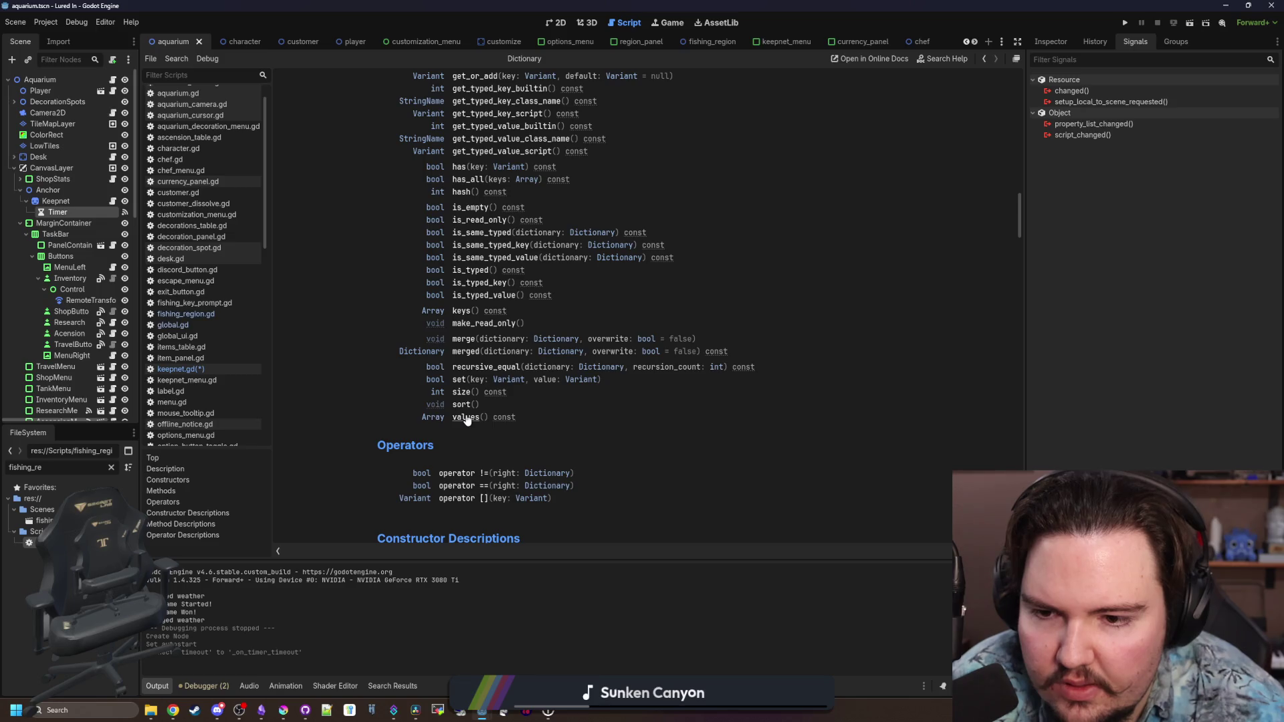
Finish reading the Dictionary docs, go back to keepnet.gd and select list[0] on line 19.
scroll(466, 419, up, 2)
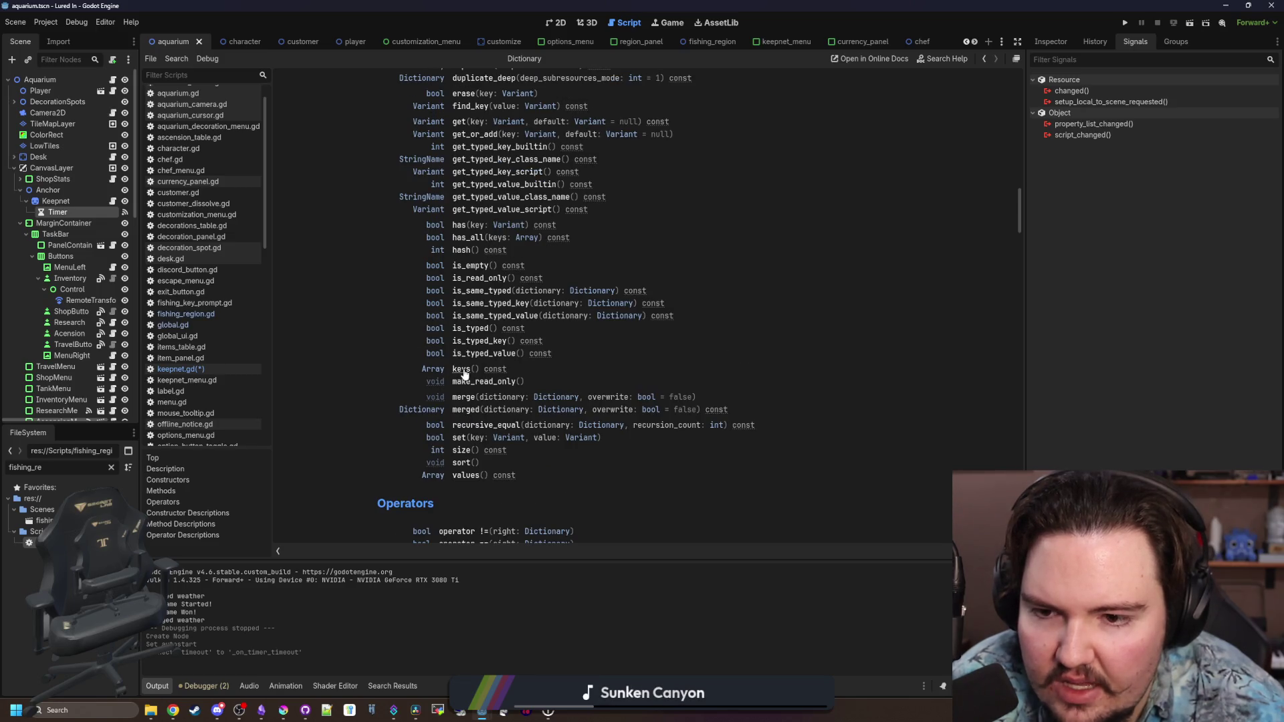
scroll(465, 374, up, 2)
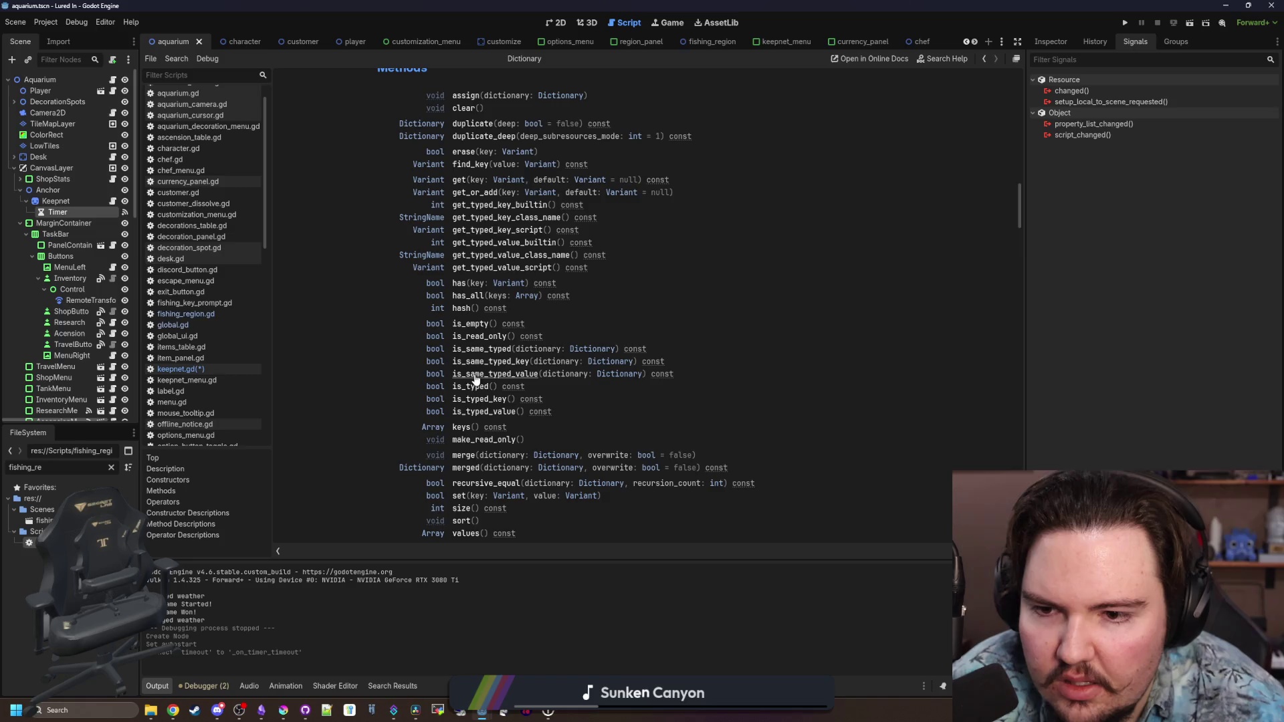
scroll(475, 380, up, 1)
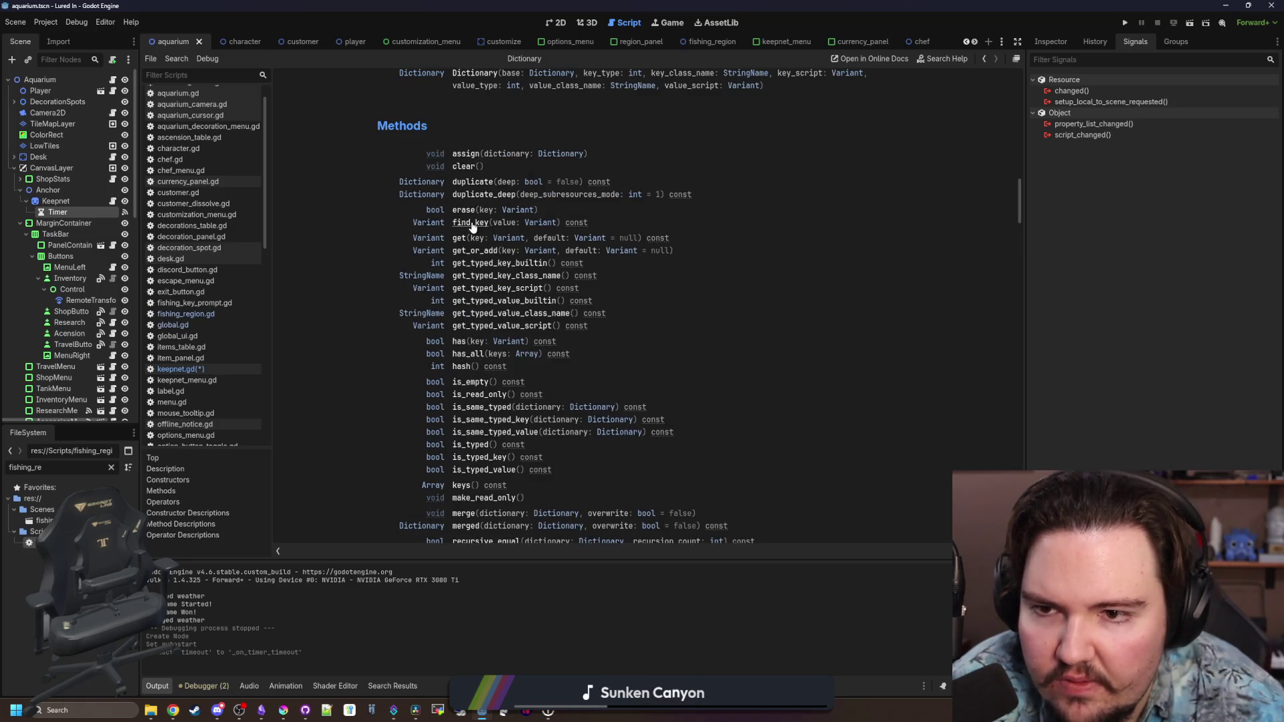
scroll(472, 227, down, 13)
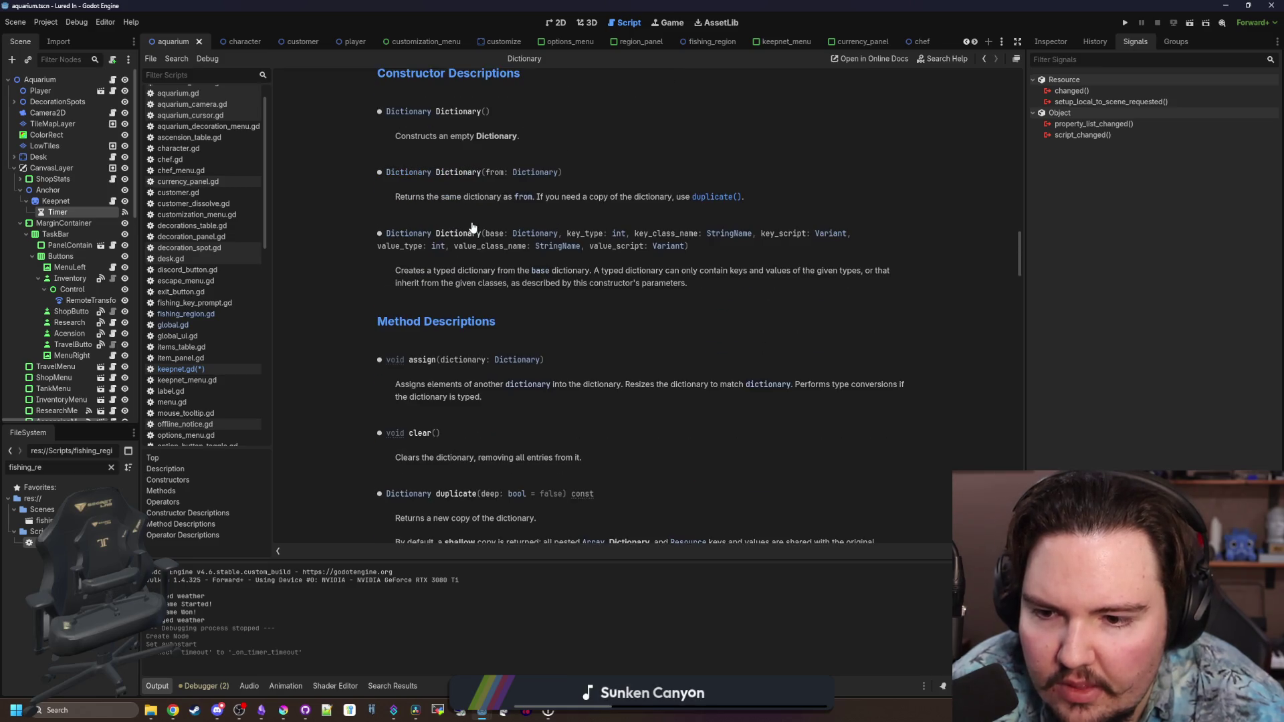
scroll(472, 227, up, 8)
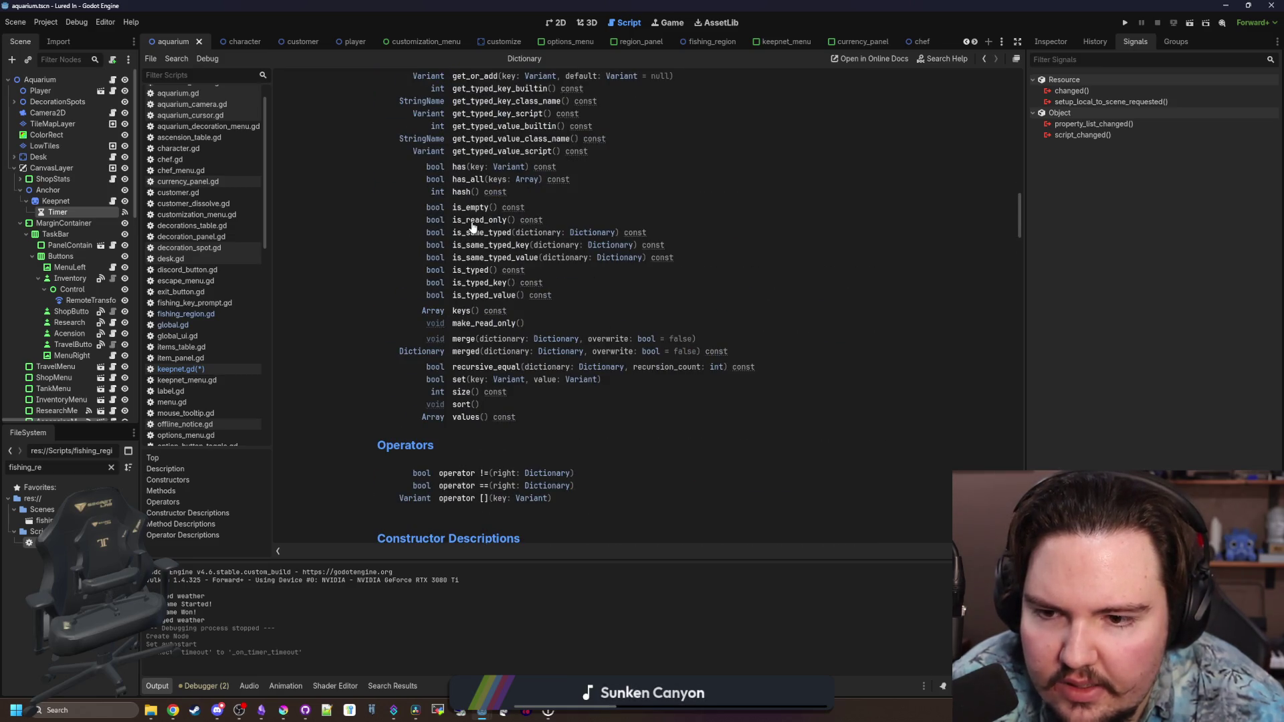
click(181, 369)
drag(401, 359, 361, 359)
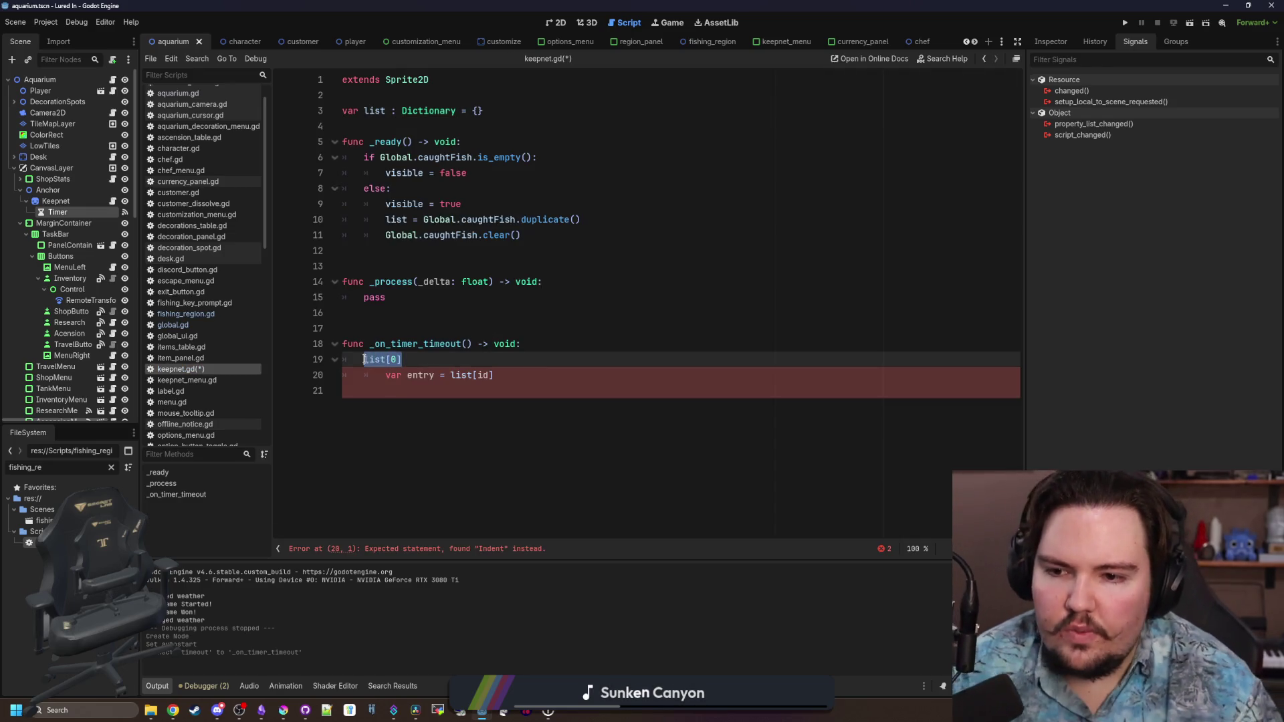
Replace list[0] with a 'for id in list:' loop header followed by 'break'.
text(for i in)
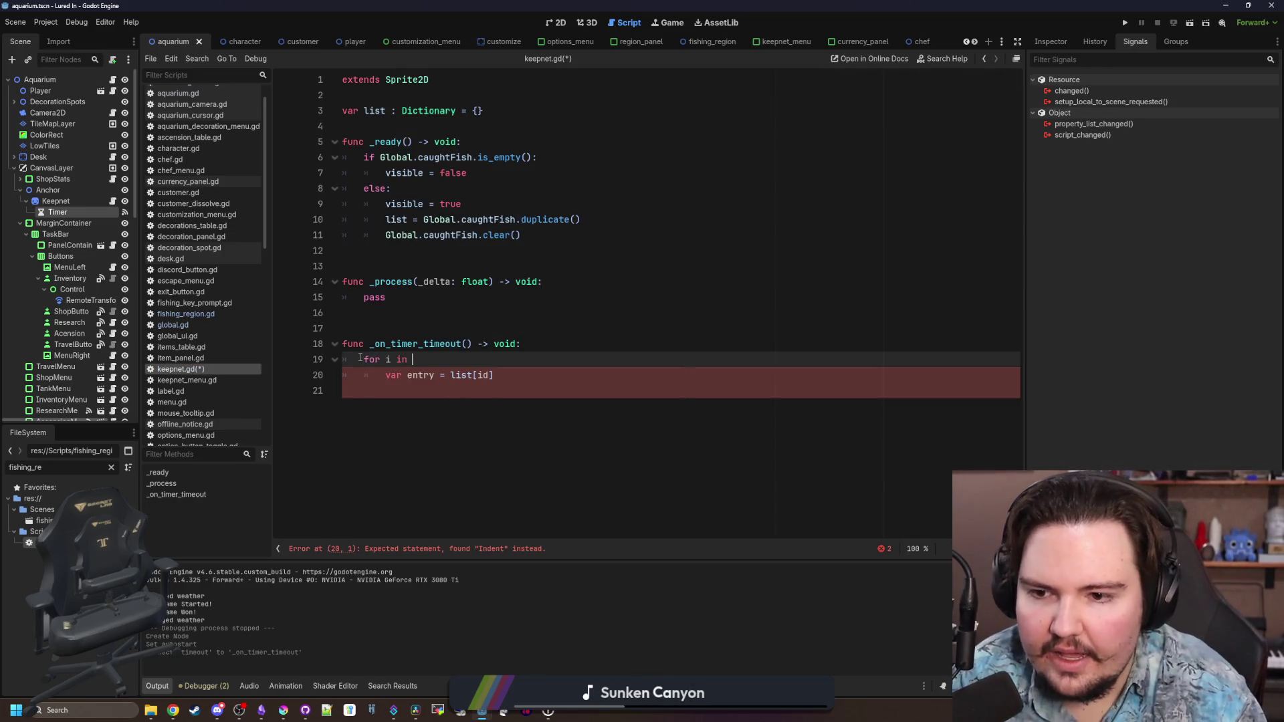
text( list:)
key(Return)
key(Up)
text(d)
key(Down)
text(break)
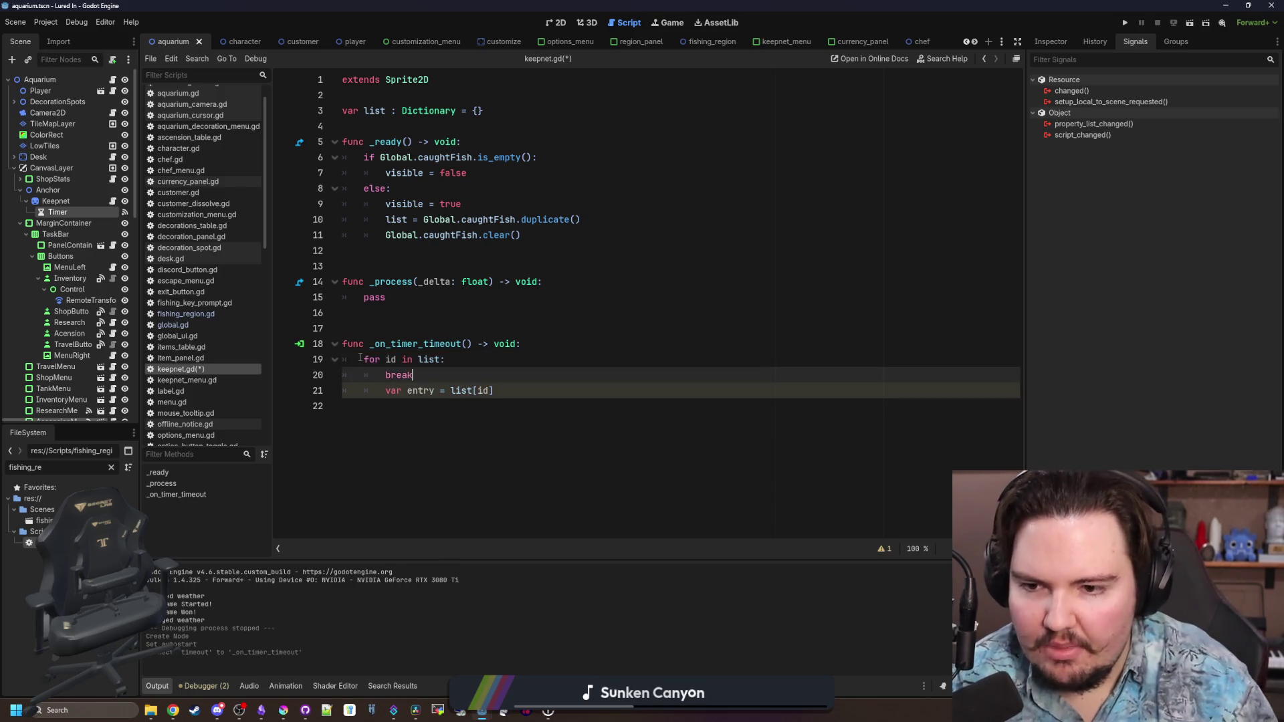
Move the 'var entry = list[id]' line inside the for loop.
drag(506, 397, 385, 392)
key(ctrl+c)
key(BackSpace)
click(450, 365)
key(Return)
key(ctrl+v)
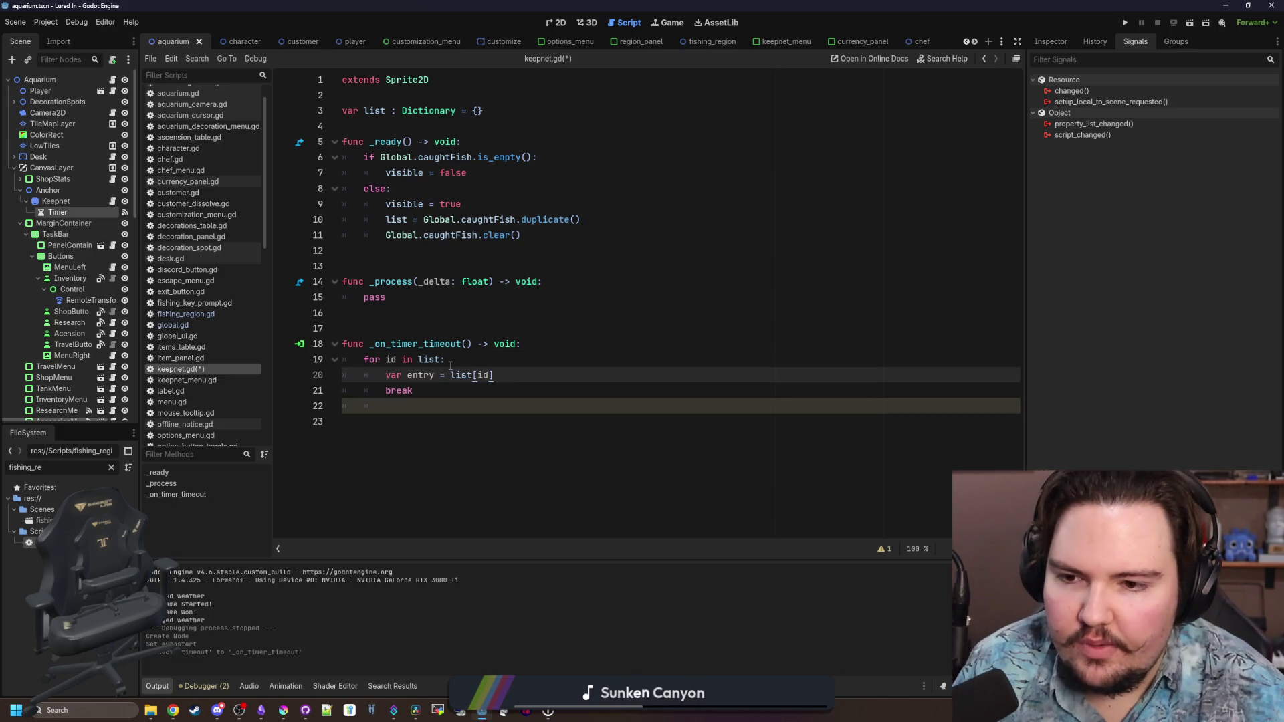
click(462, 361)
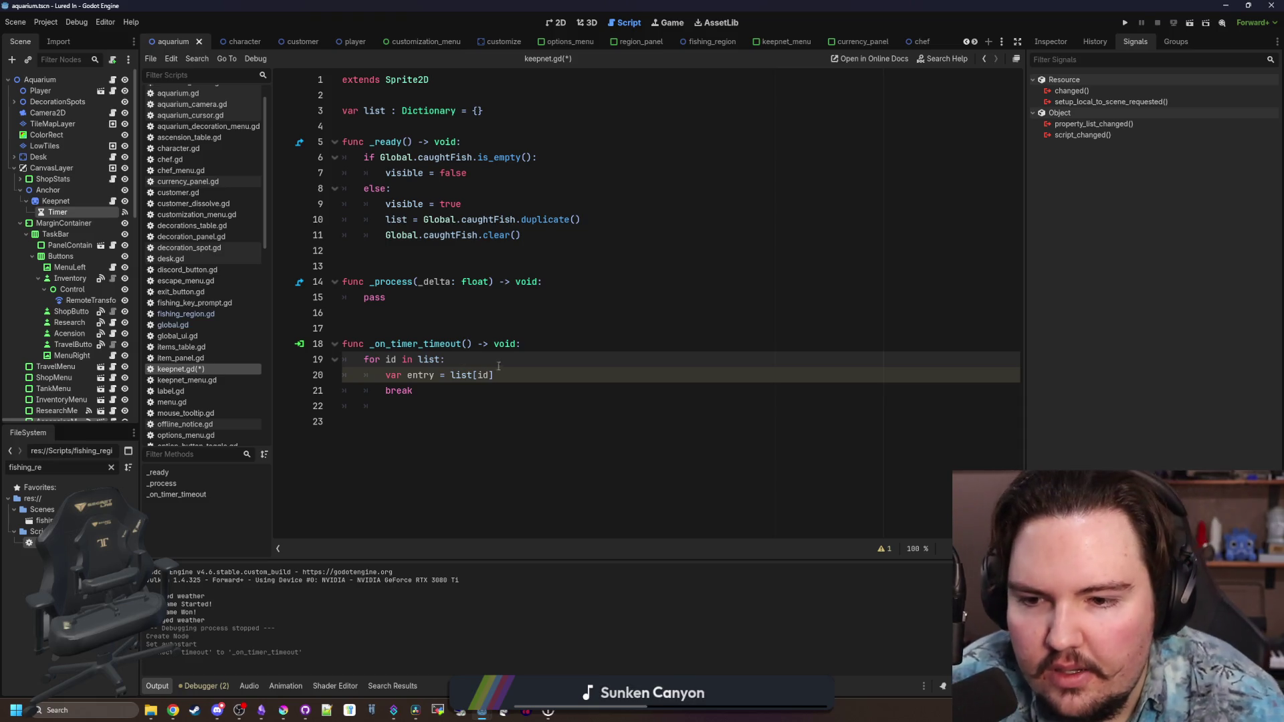
drag(498, 376, 450, 376)
key(Left)
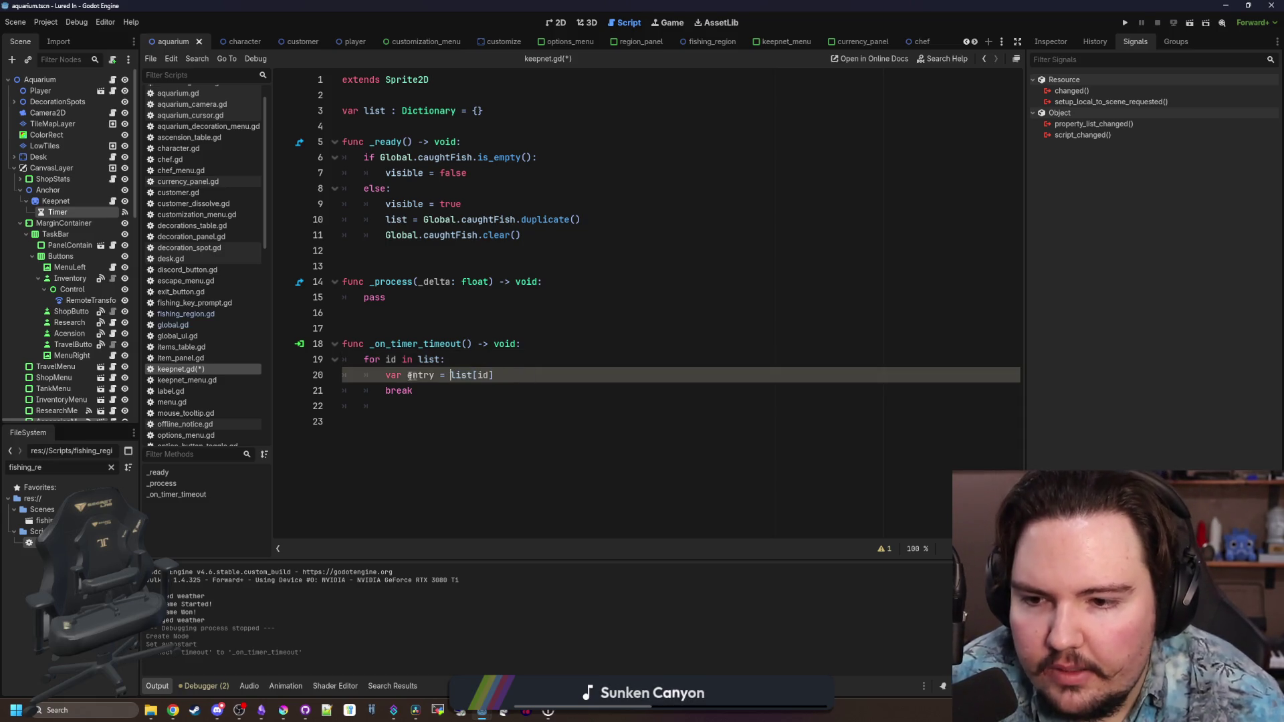
click(510, 359)
click(512, 371)
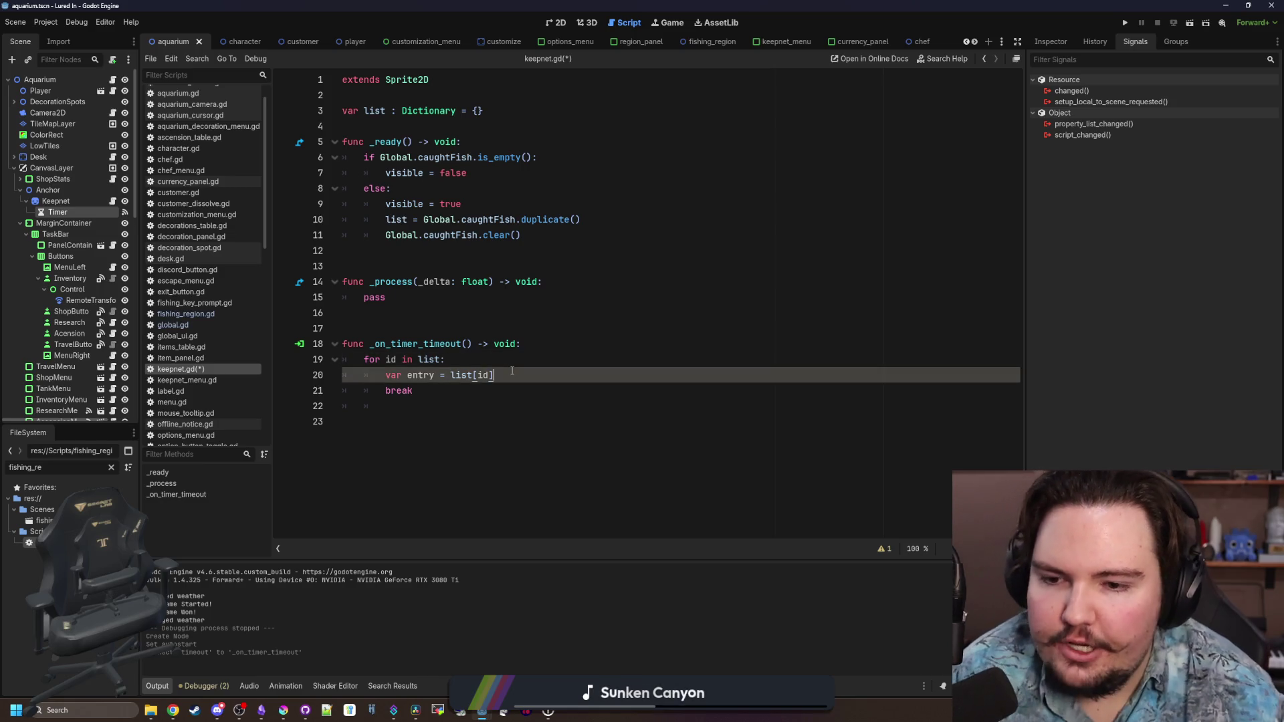
click(446, 319)
Add 'entry.Amount -= 1' after the entry lookup, before break.
click(412, 111)
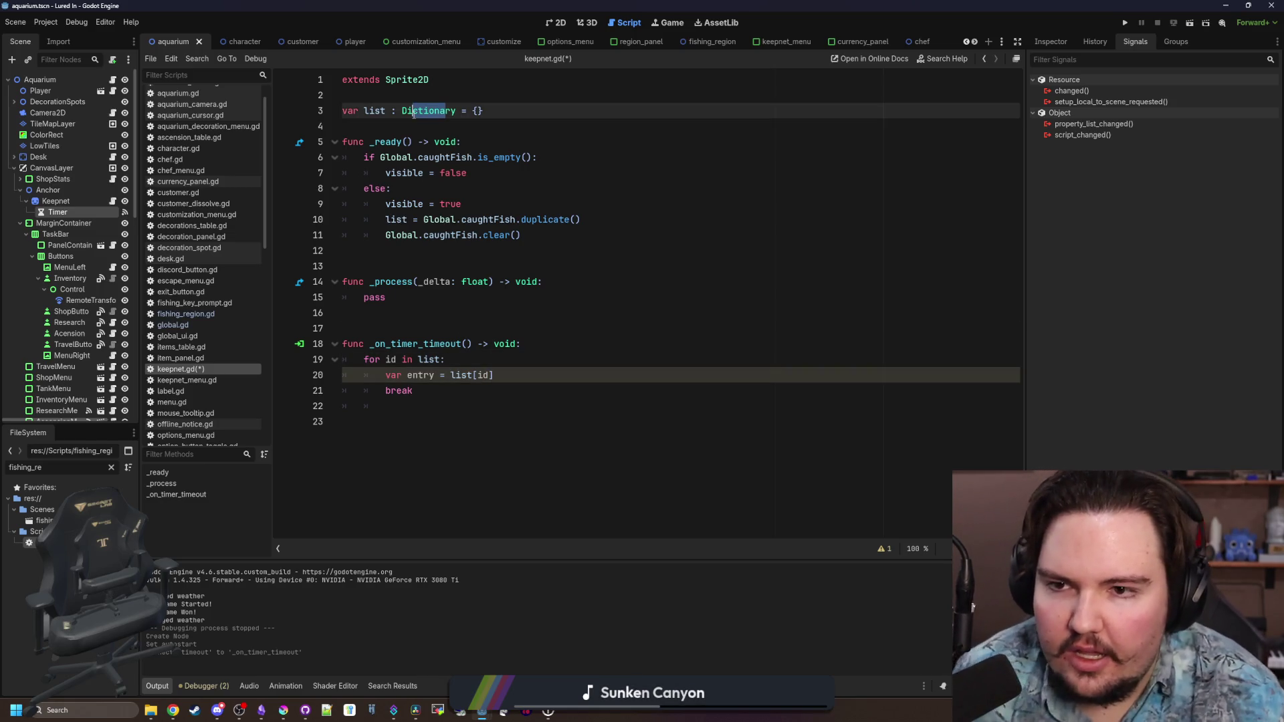
mouse_move(474, 376)
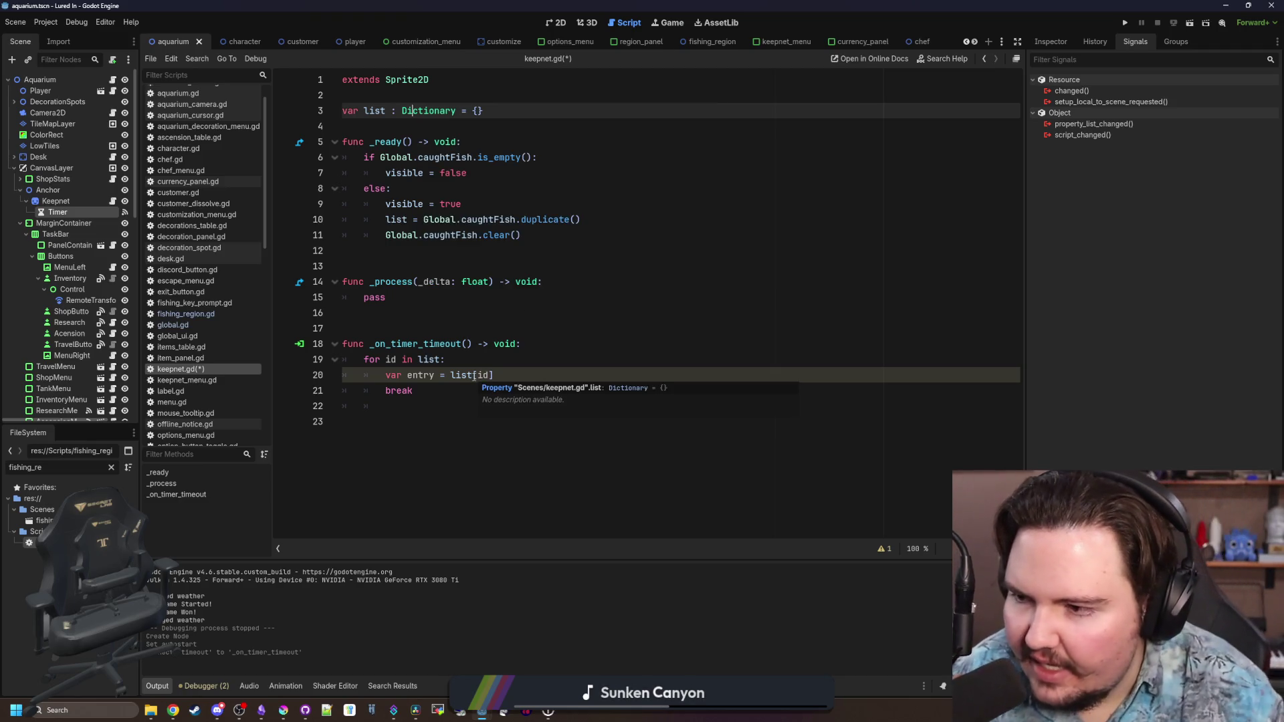
click(526, 375)
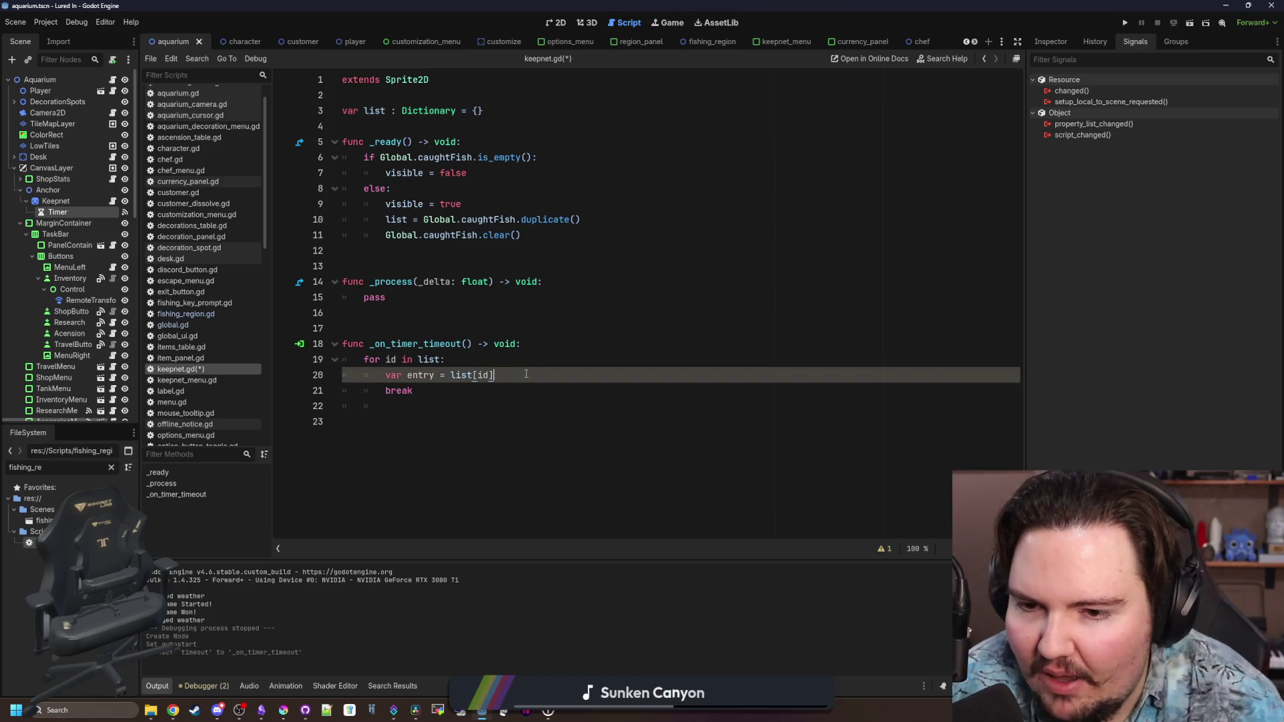
key(Return)
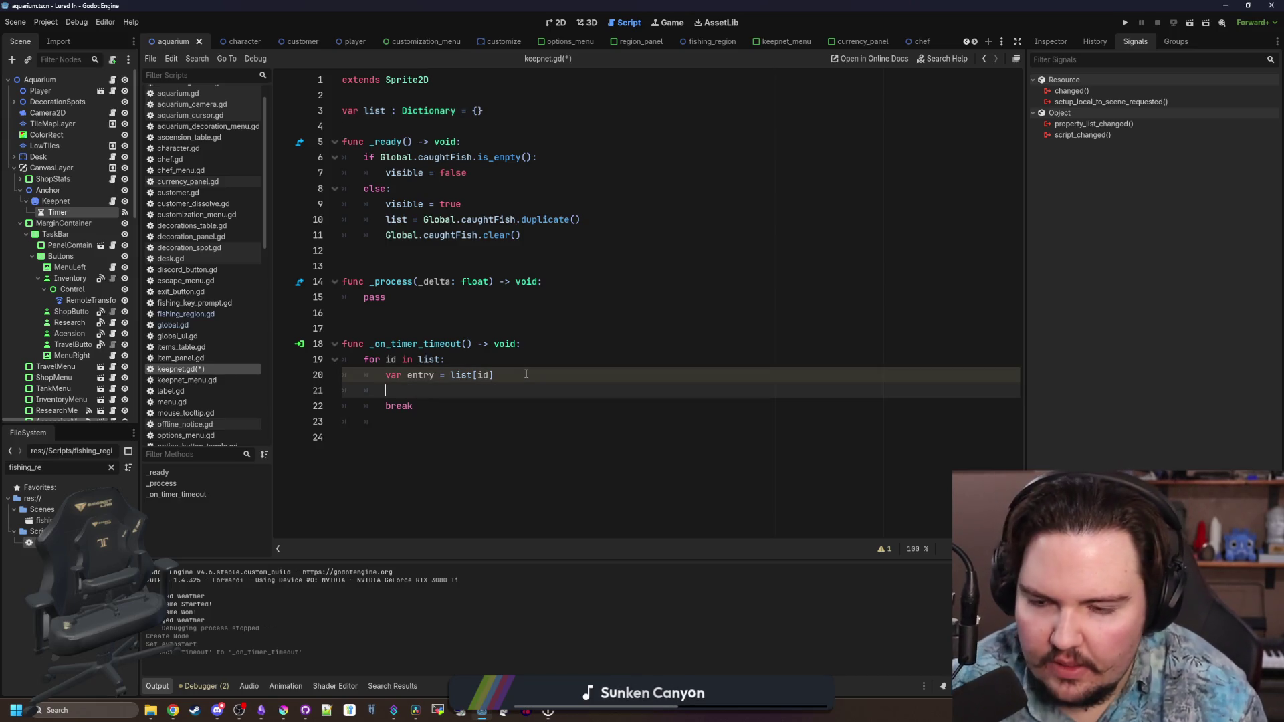
key(Return)
key(Return)
key(Up)
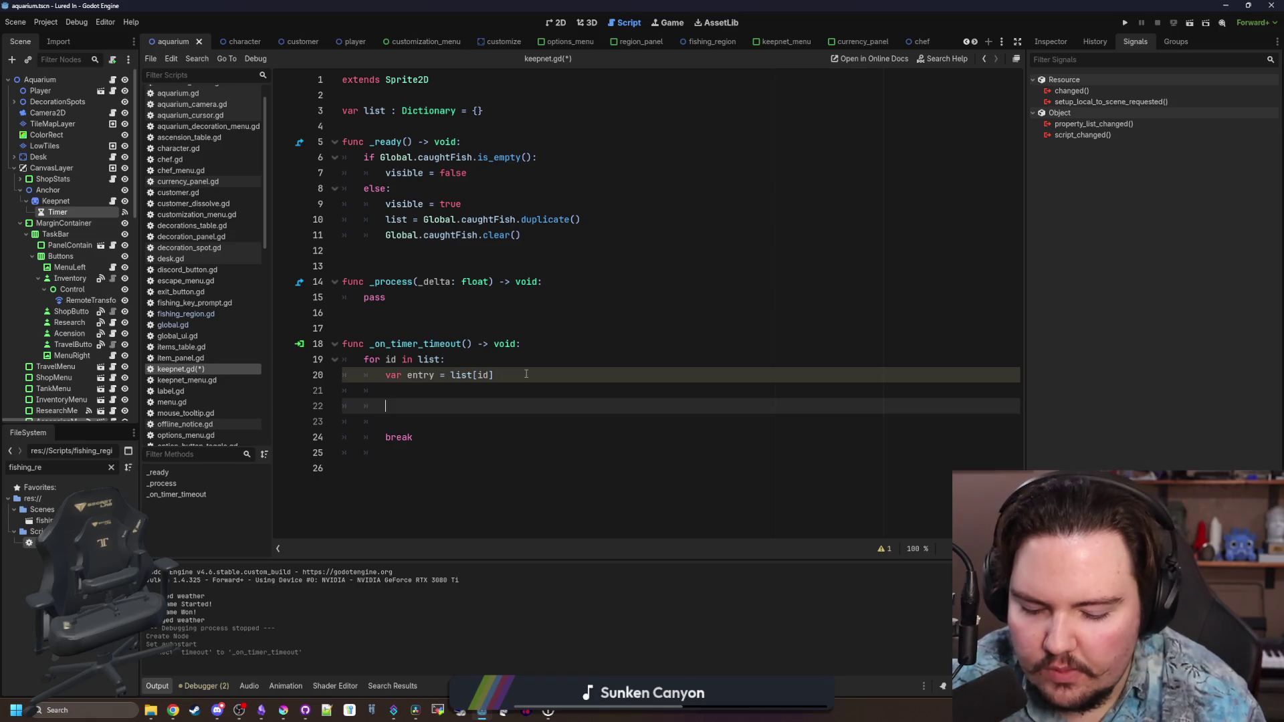
text(ntry.Amount )
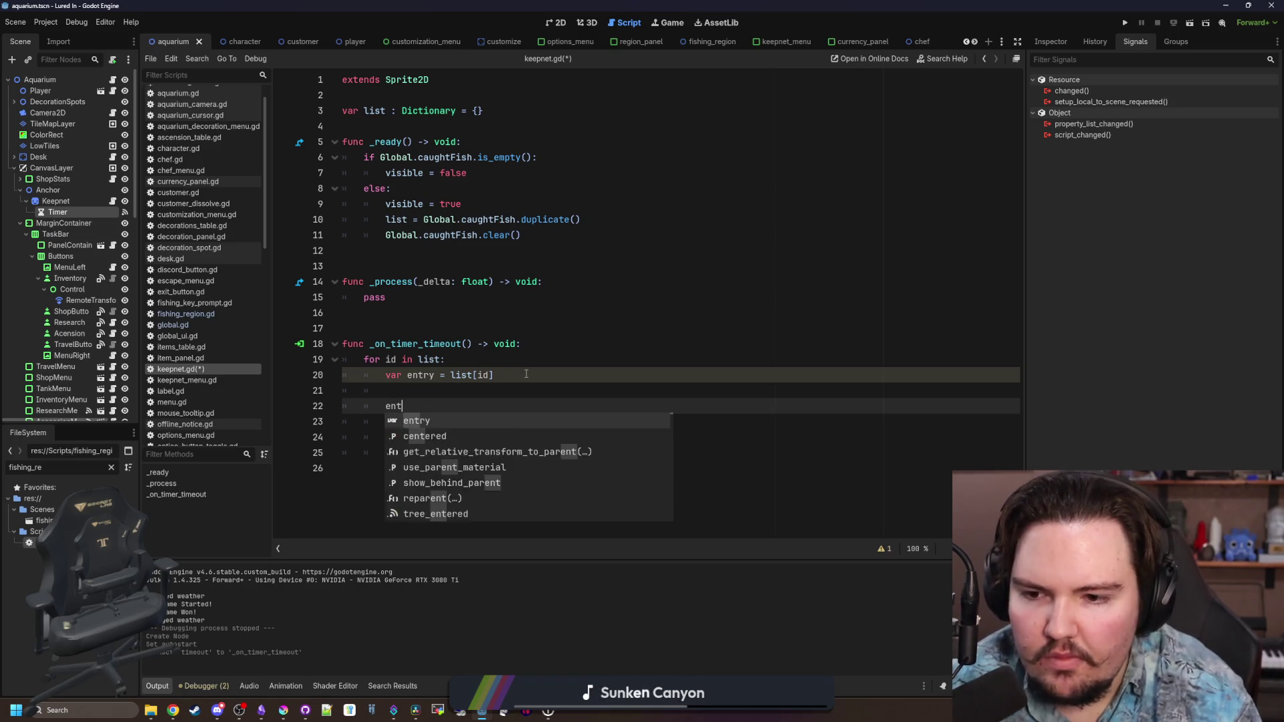
text(-= 1)
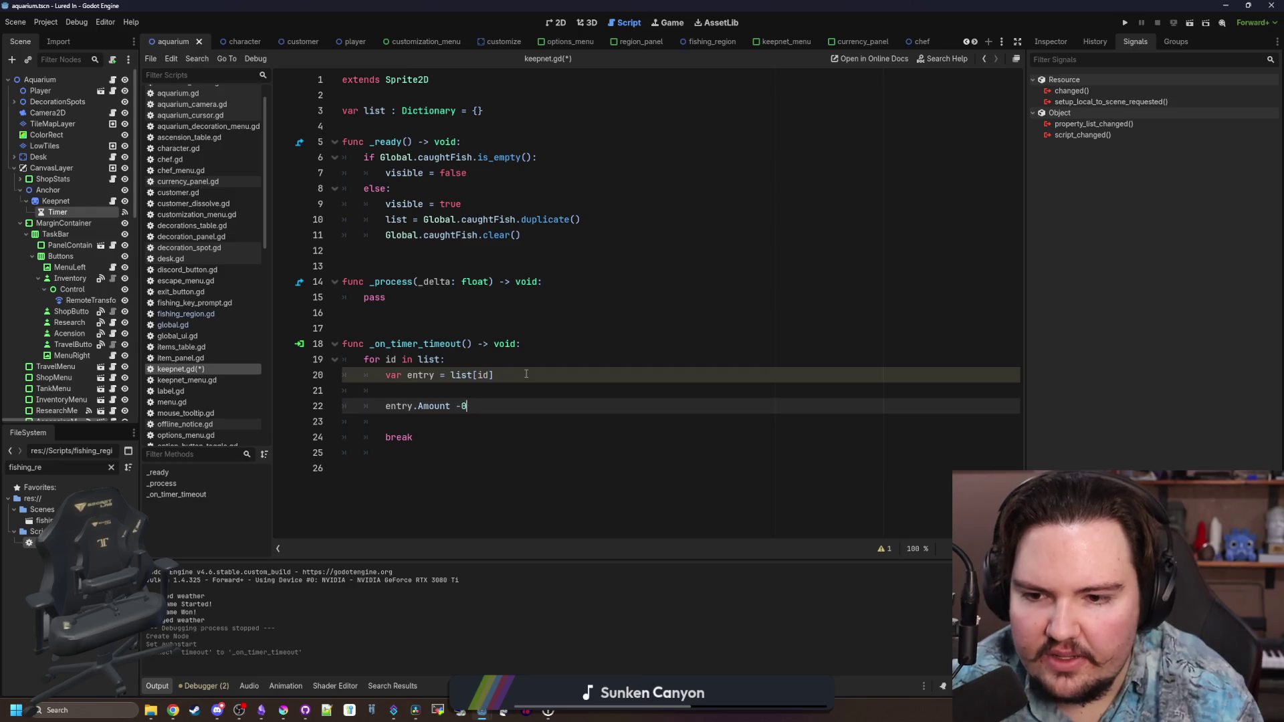
key(Up)
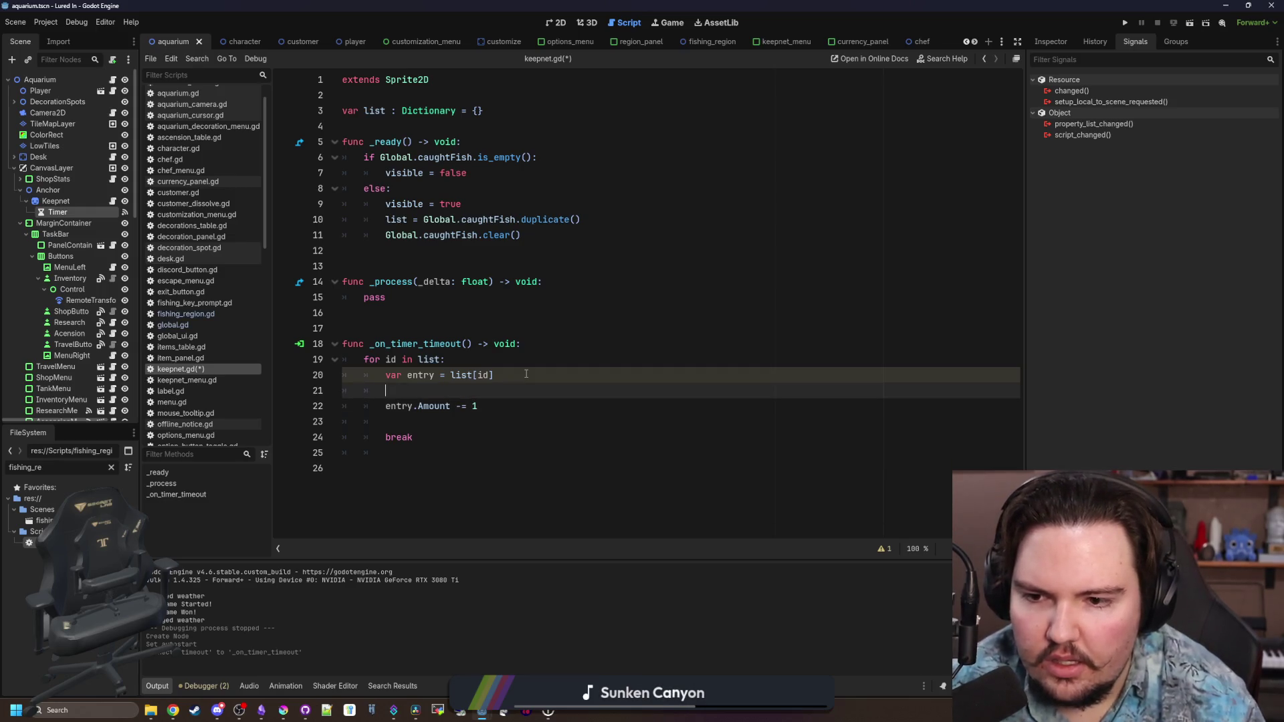
click(489, 365)
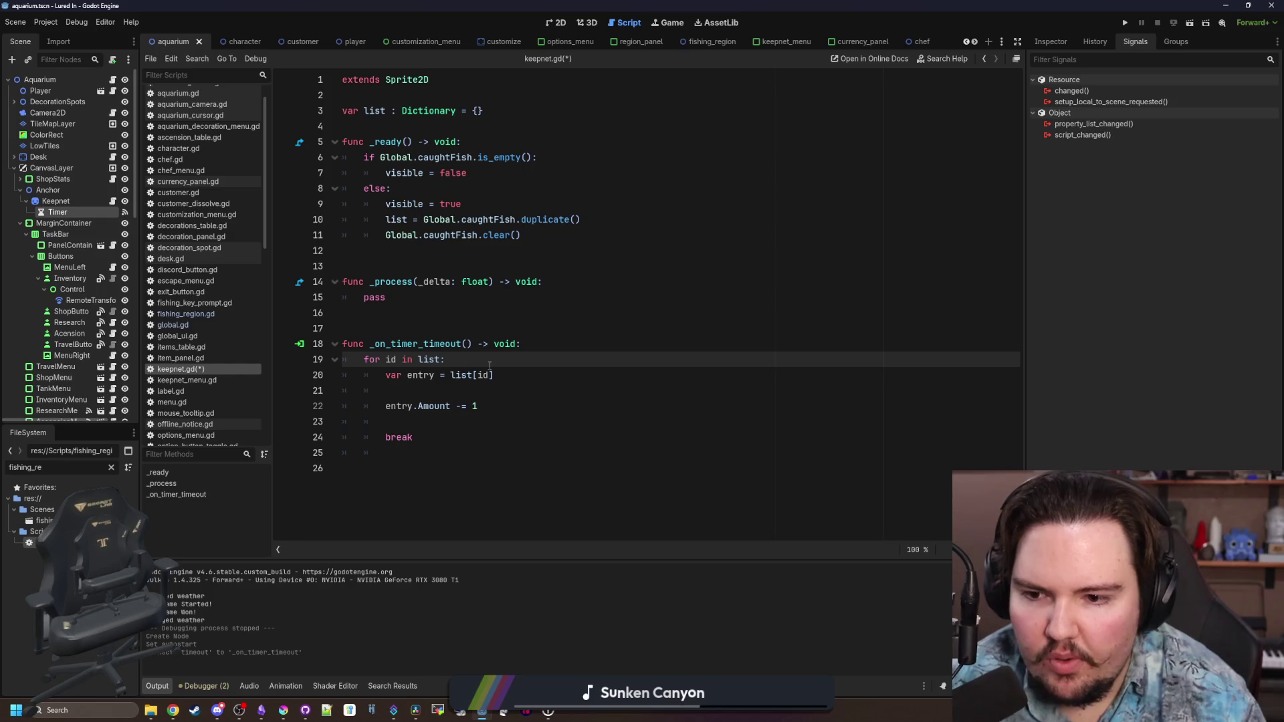
key(Return)
Add an 'if list[id].Amount > 0:' condition at the start of the loop body.
text(if list[id])
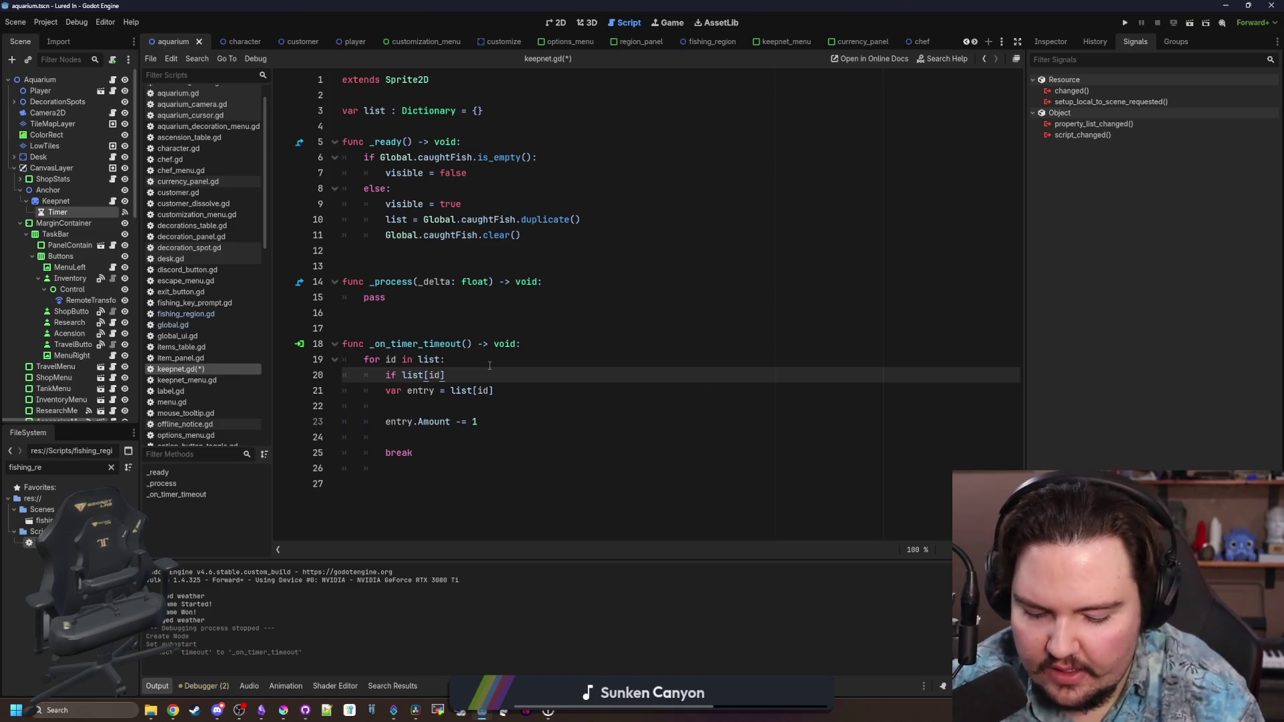
text(.Amount <=)
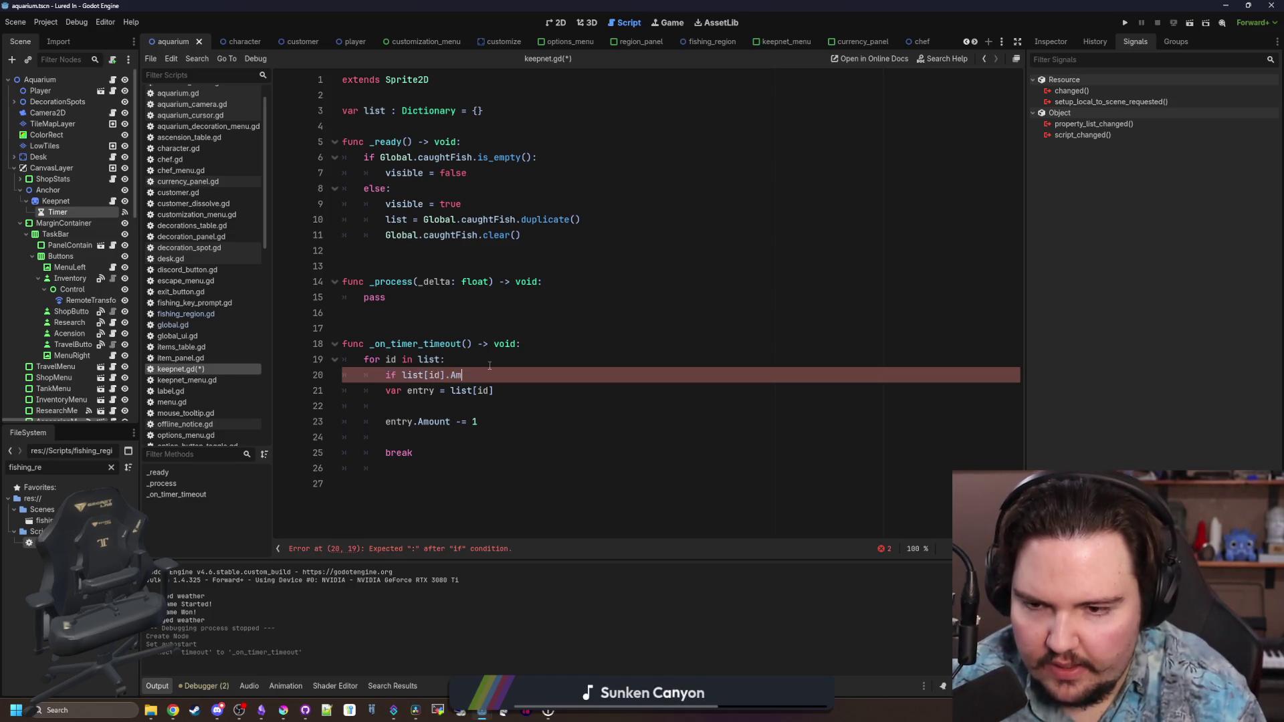
text( 0:)
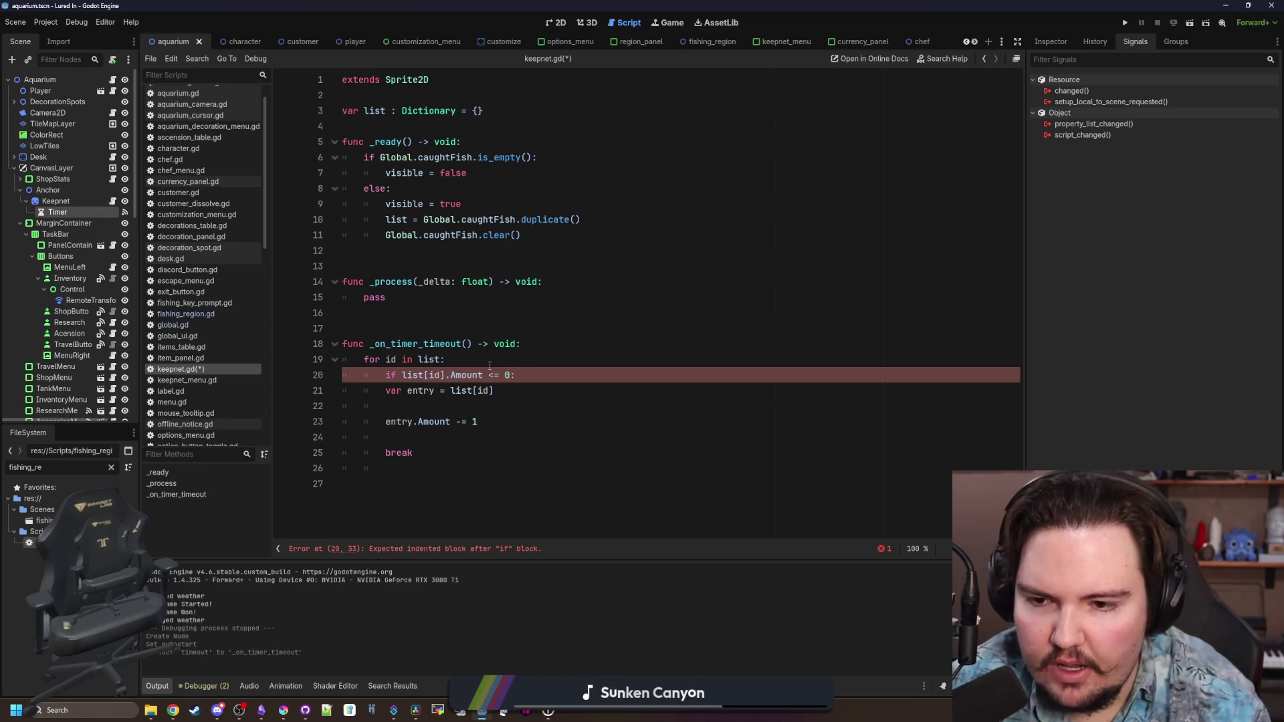
key(Return)
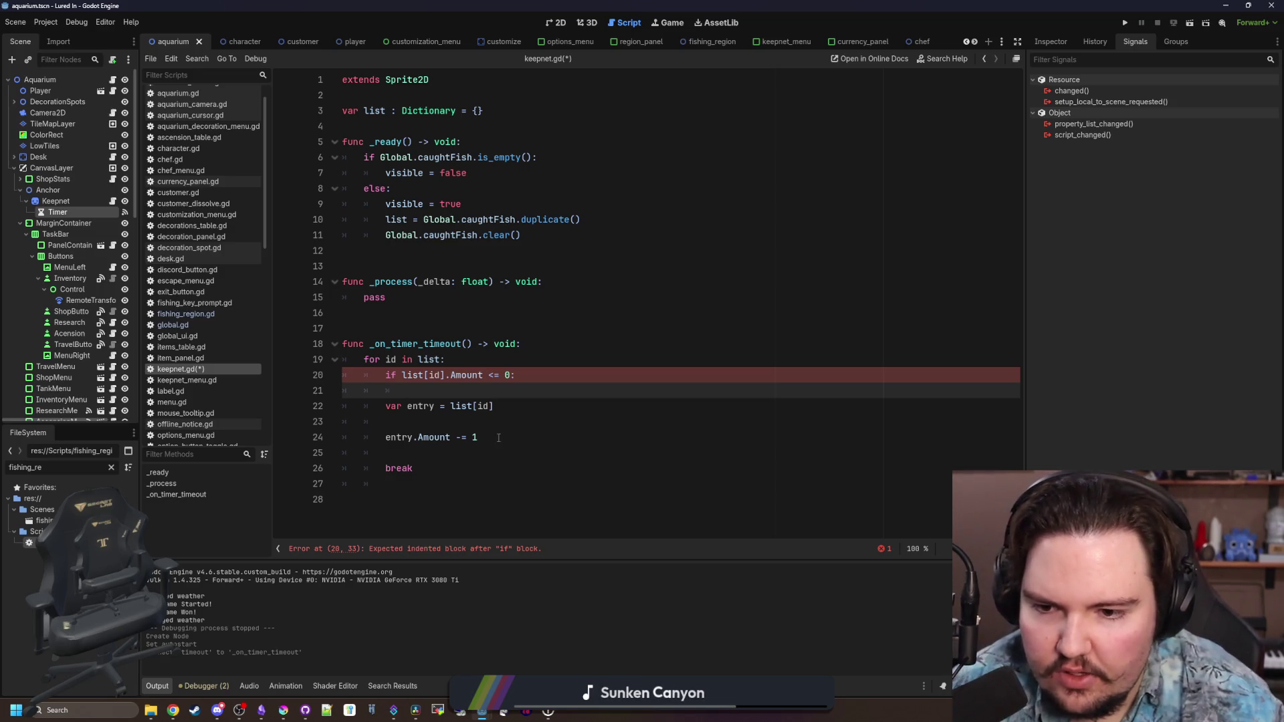
drag(498, 438, 313, 410)
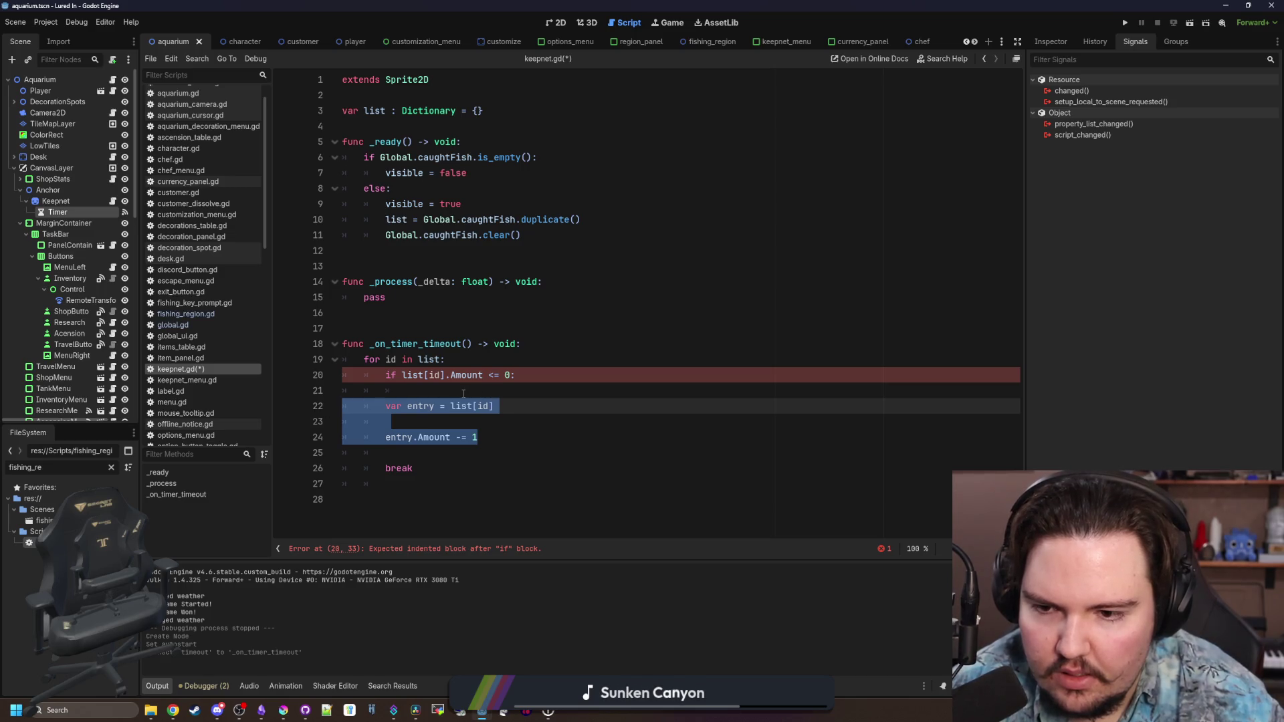
click(464, 394)
text(else:)
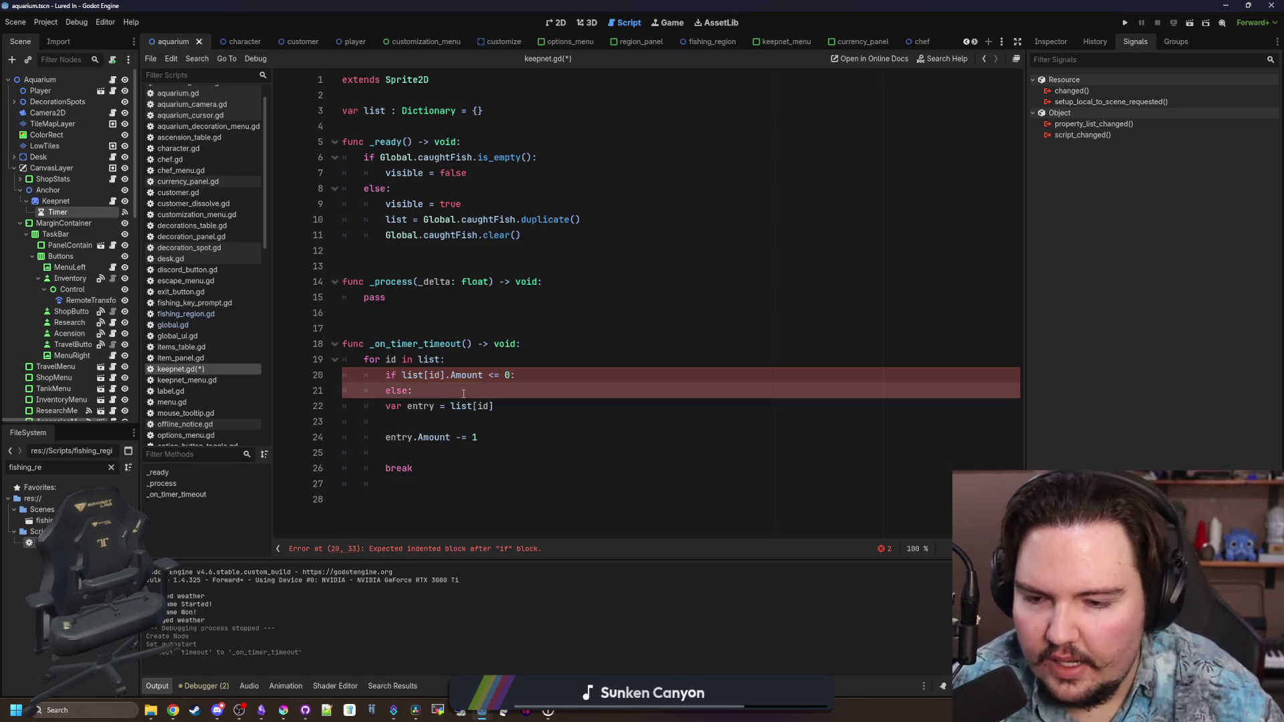
double_click(495, 379)
text(>)
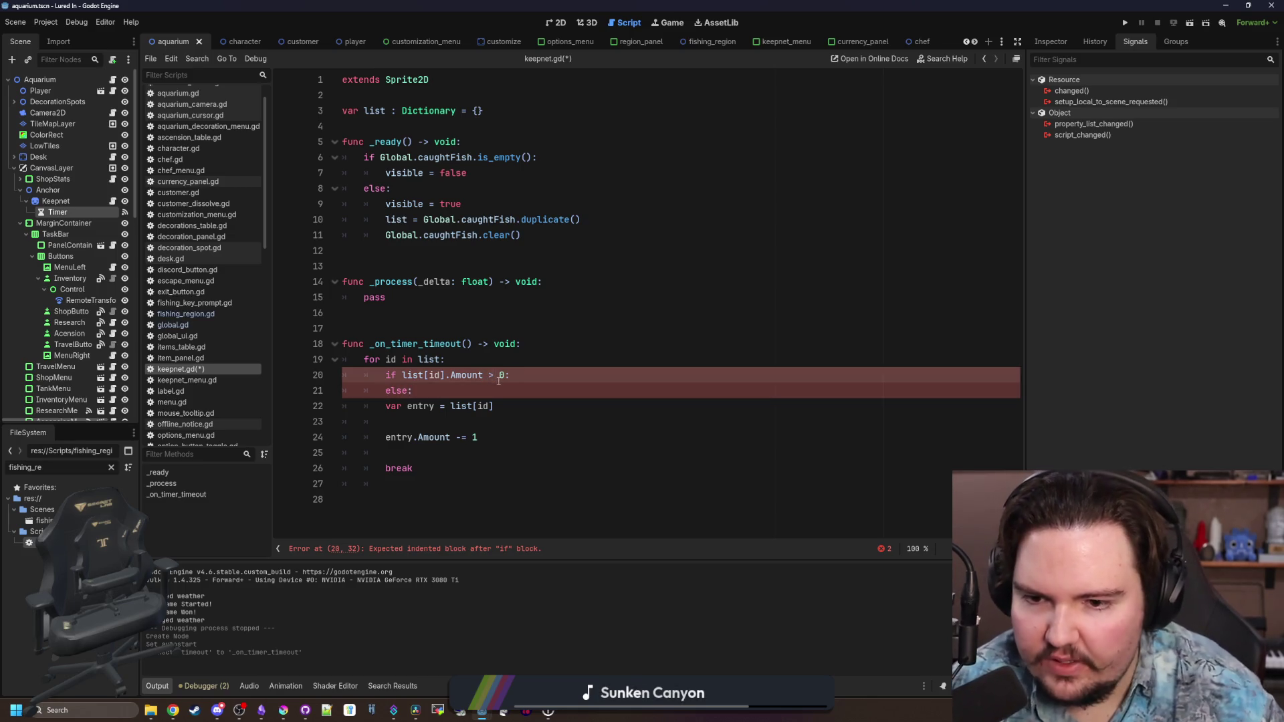
key(ctrl+shift+k)
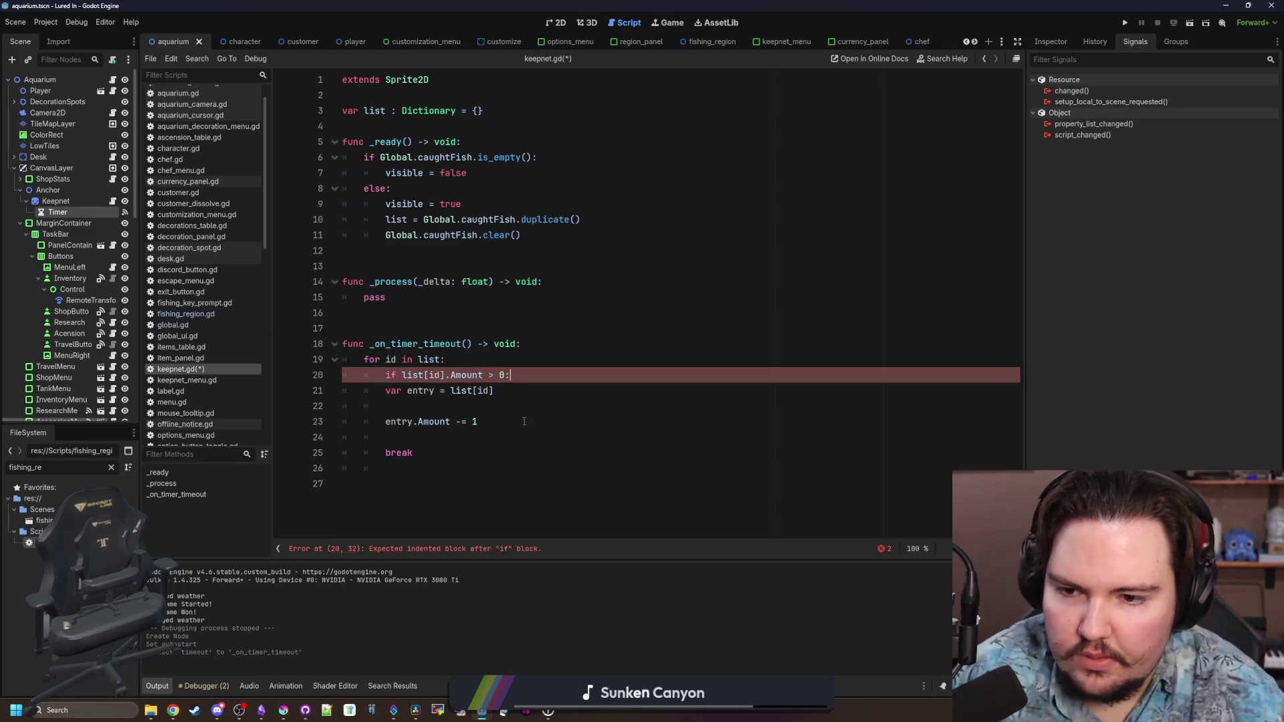
key(End)
key(Delete)
Indent the entry lines under the if and delete the stray blank lines around break.
drag(485, 408, 343, 391)
key(Tab)
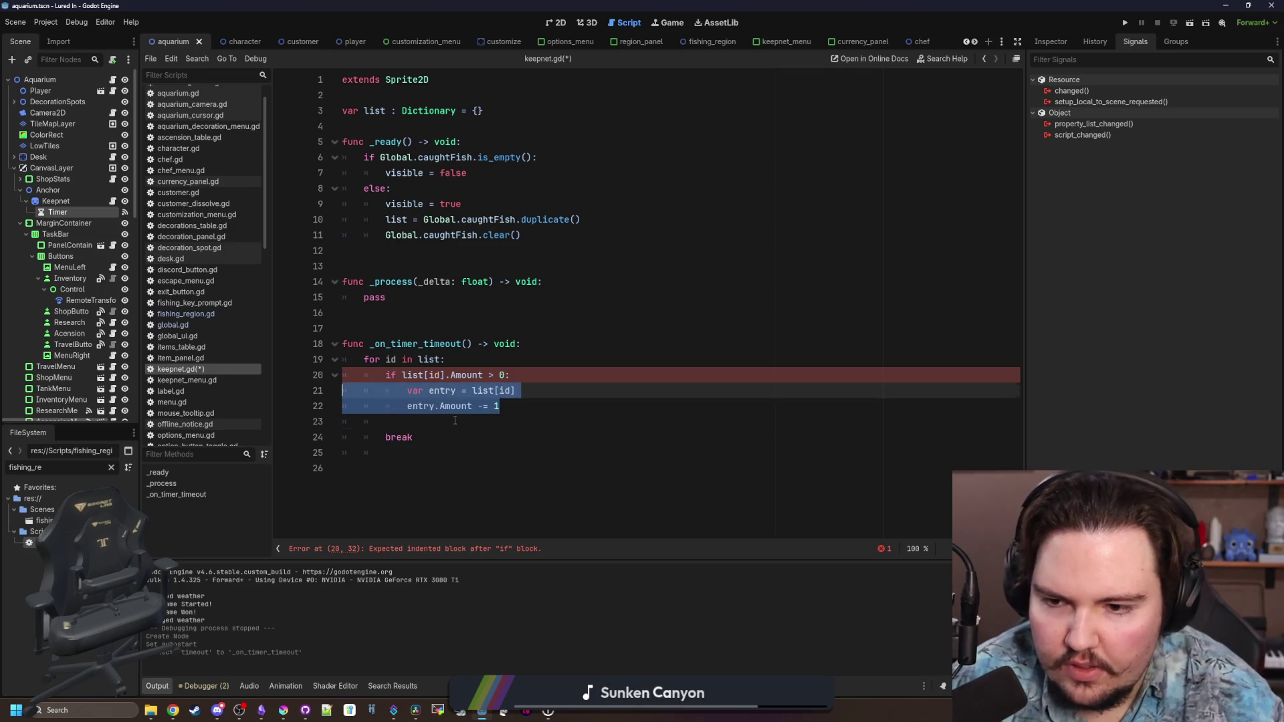
click(375, 422)
key(ctrl+shift+k)
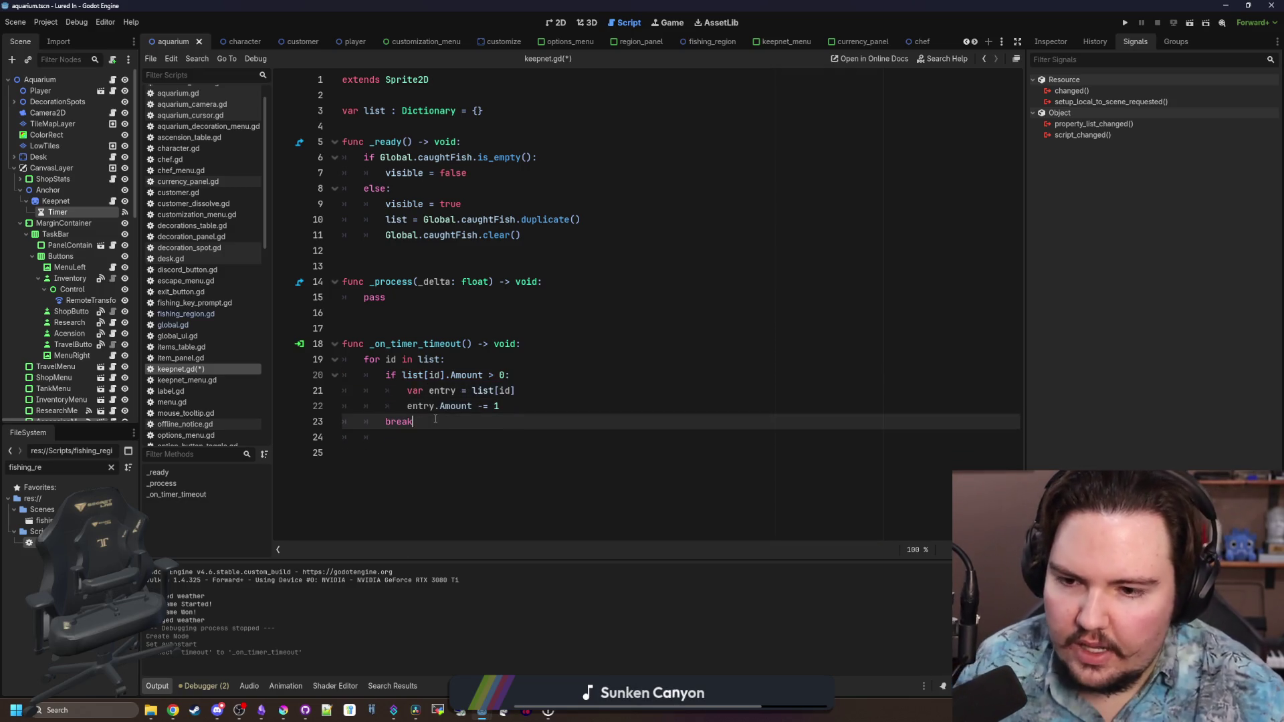
click(406, 439)
key(BackSpace)
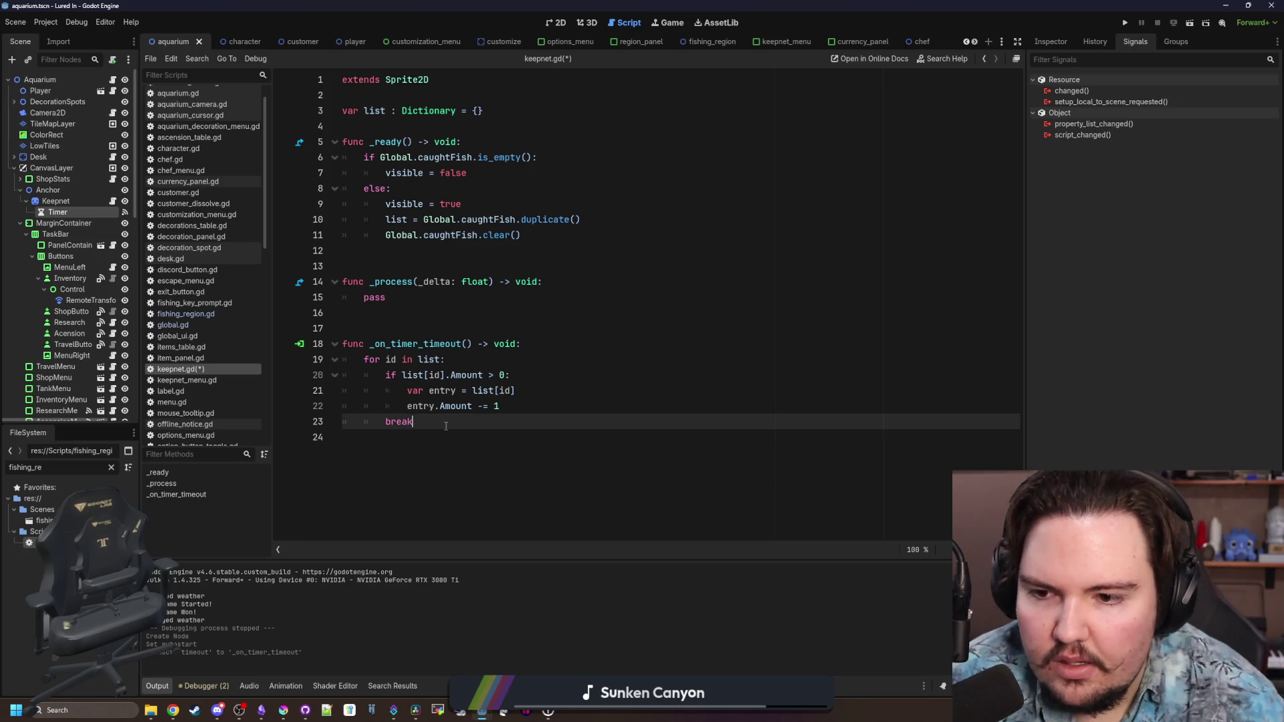
click(490, 374)
click(492, 365)
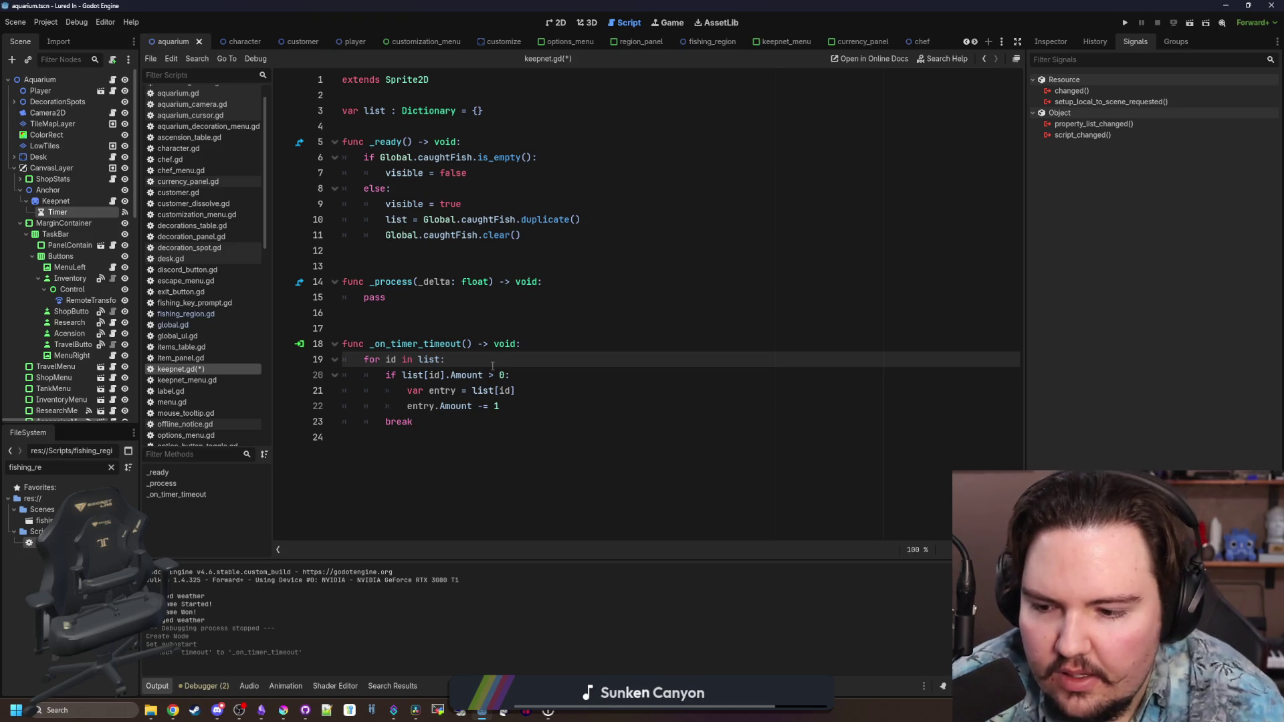
Declare 'var fish : Array' below the list variable and open space in the timeout function.
click(507, 109)
key(Return)
text(var fish : Array)
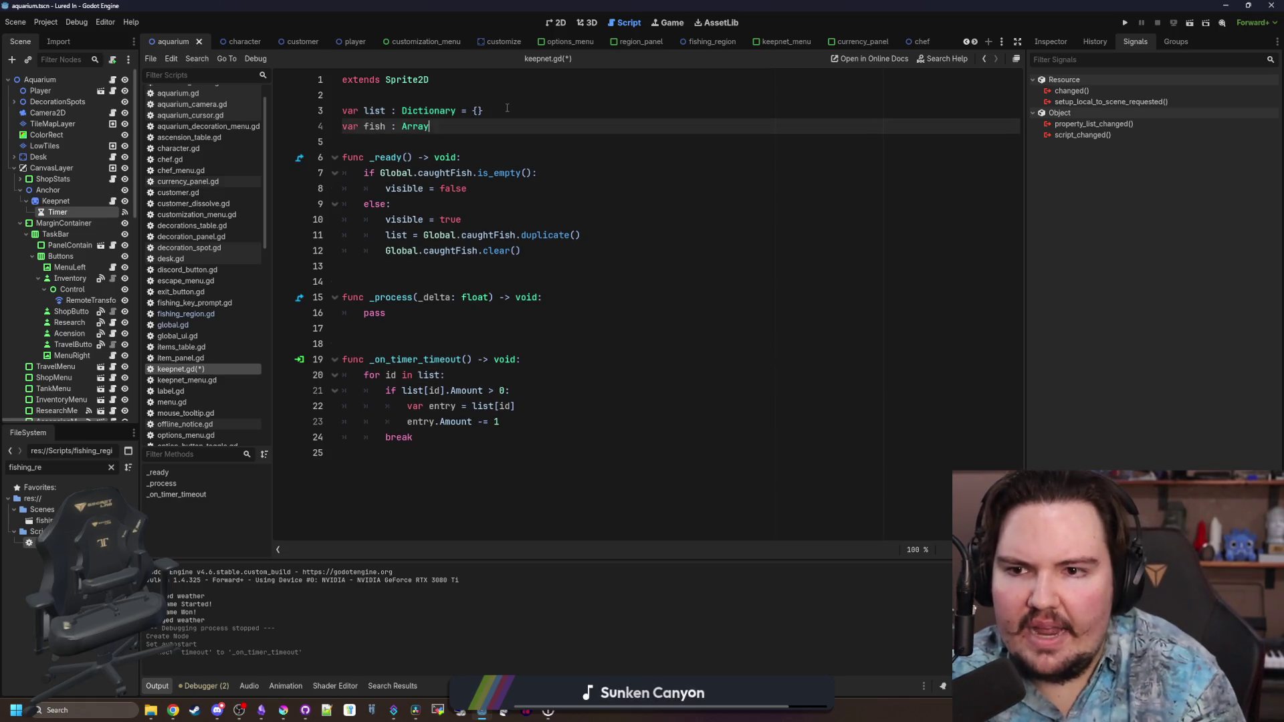
click(508, 373)
click(545, 355)
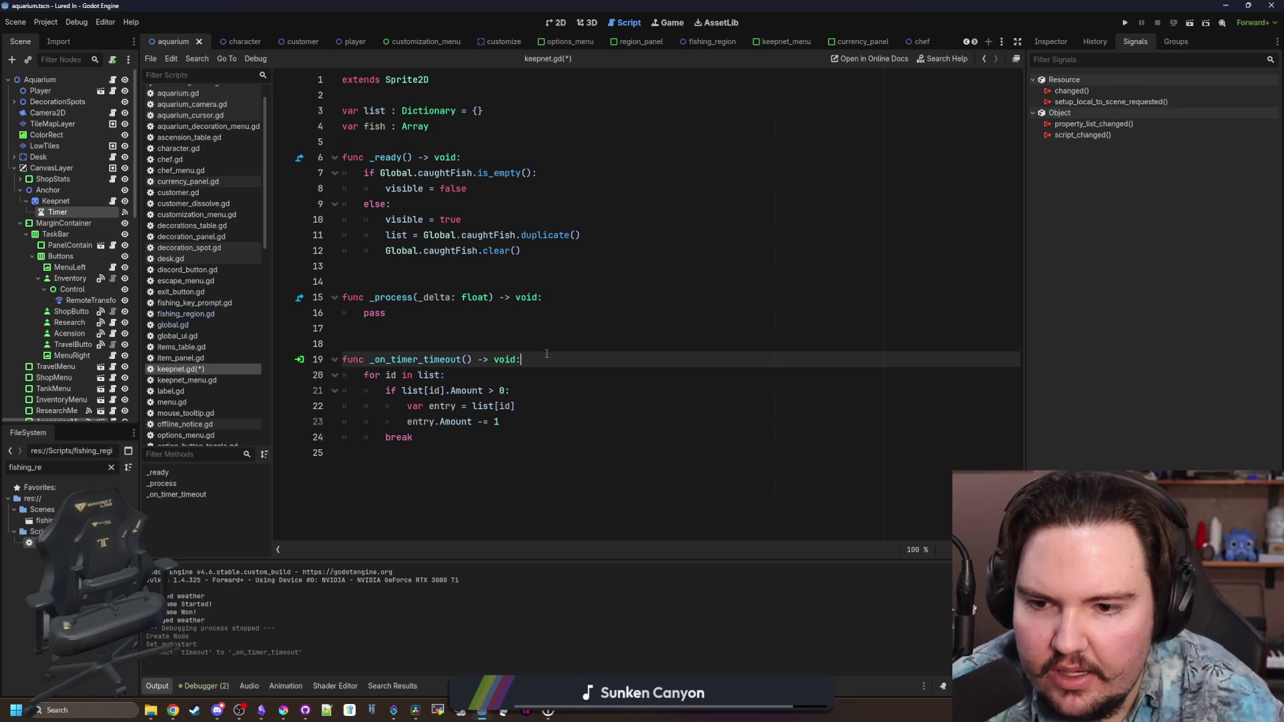
key(Return)
key(Return)
key(Up)
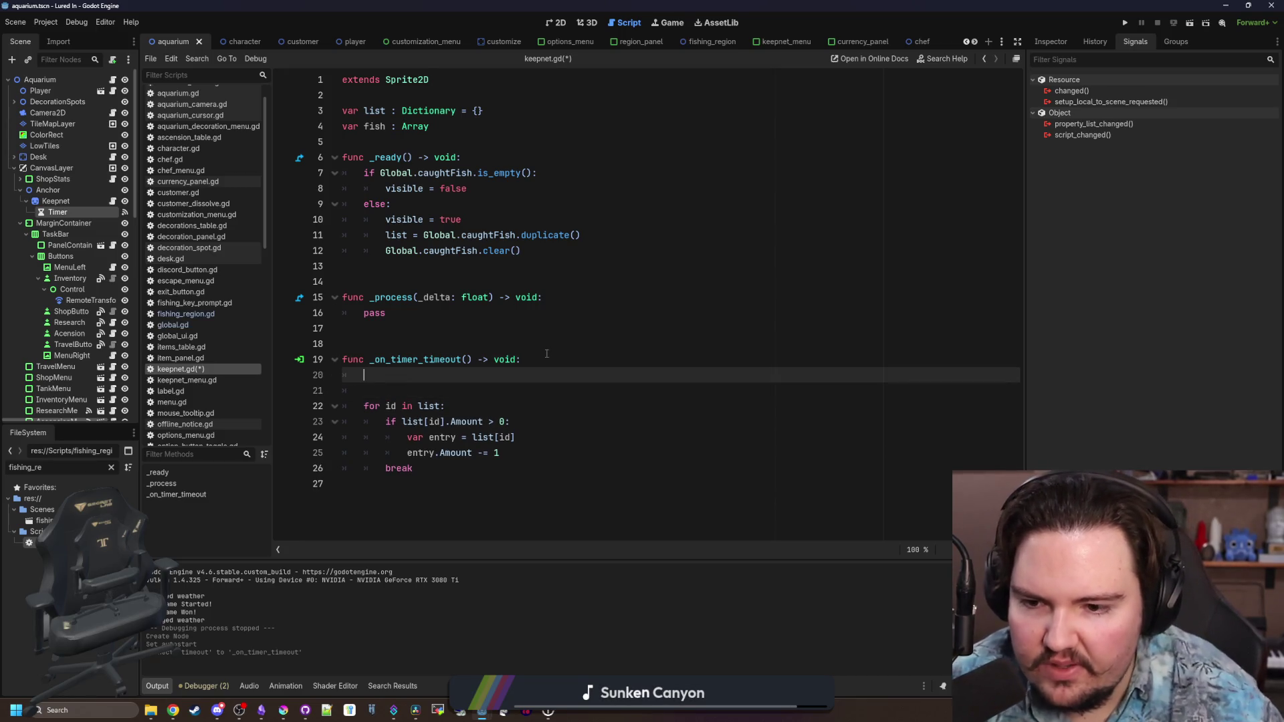
Replace the list duplicate line in _ready with a 'for id in' loop header.
click(564, 249)
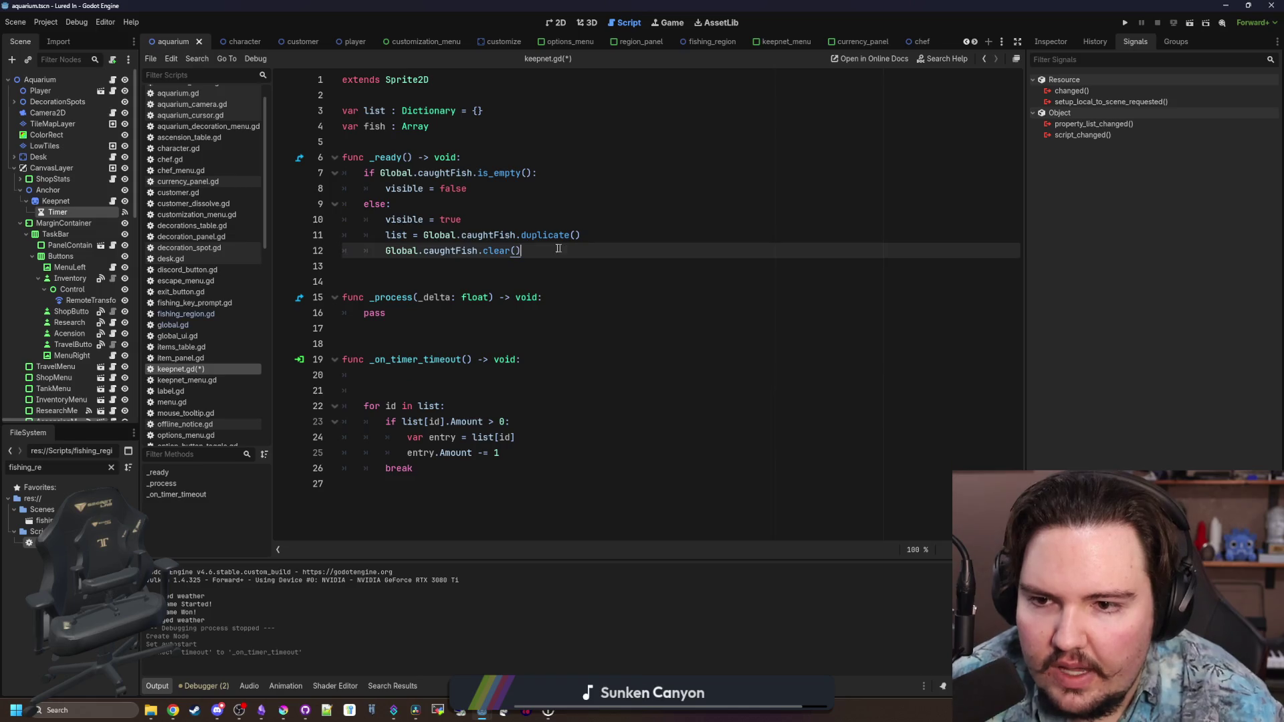
key(Return)
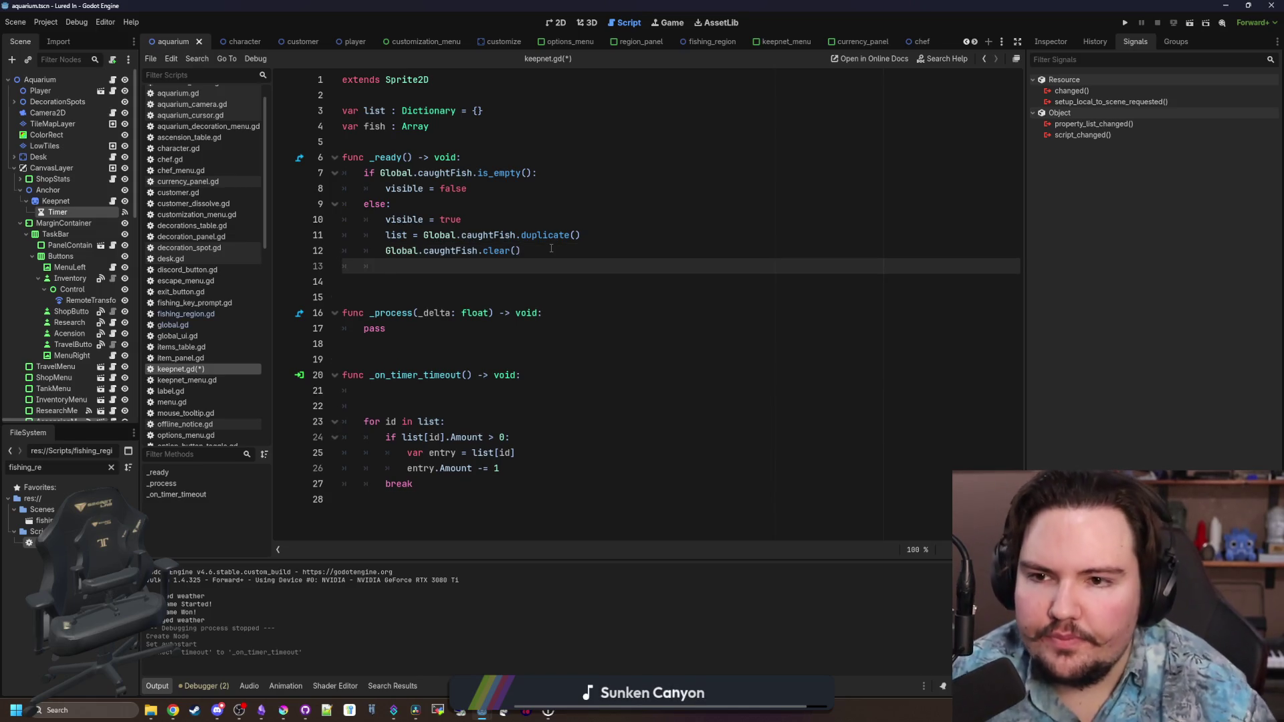
drag(602, 234, 385, 235)
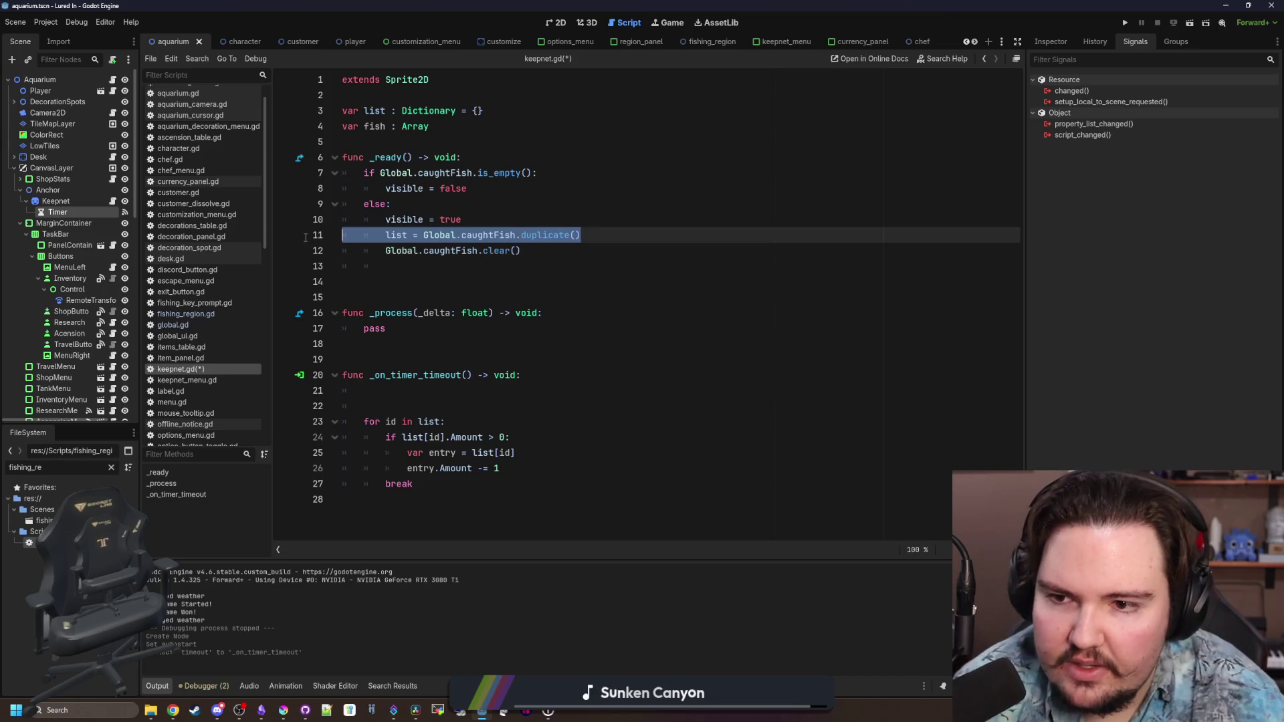
key(BackSpace)
key(Tab)
text(for i in c)
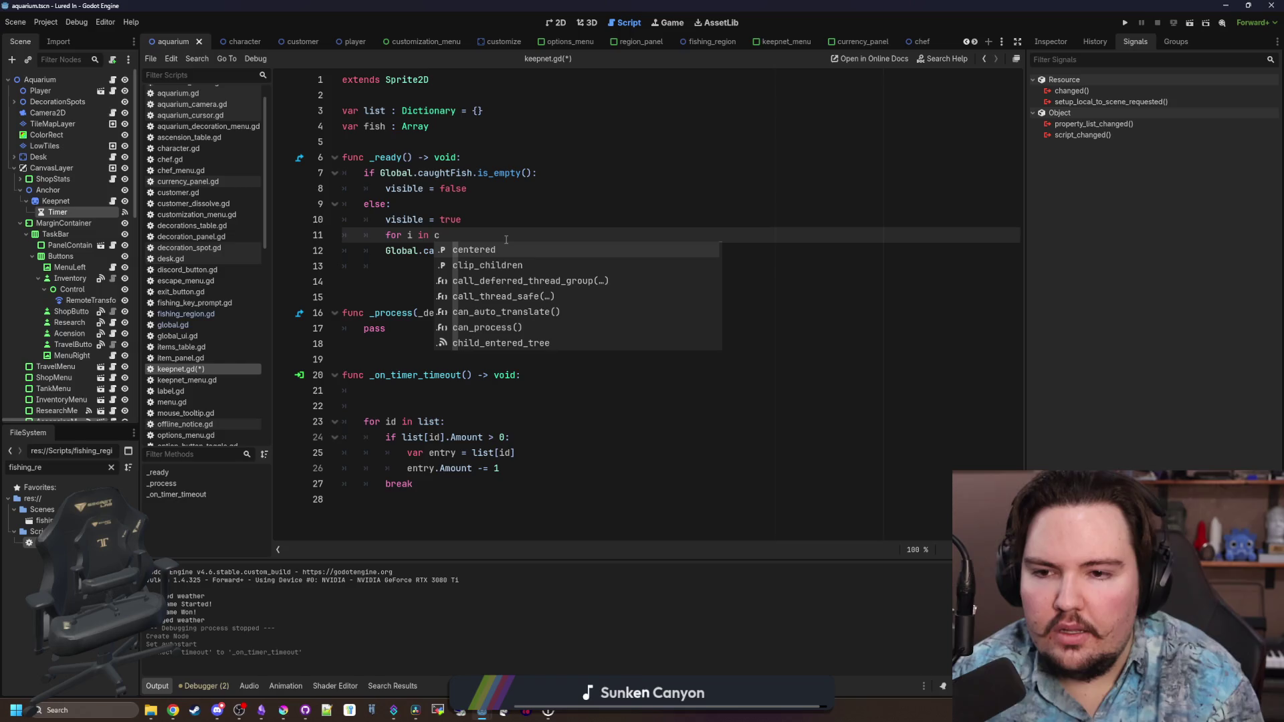
key(BackSpace)
key(BackSpace)
key(BackSpace)
text(d in)
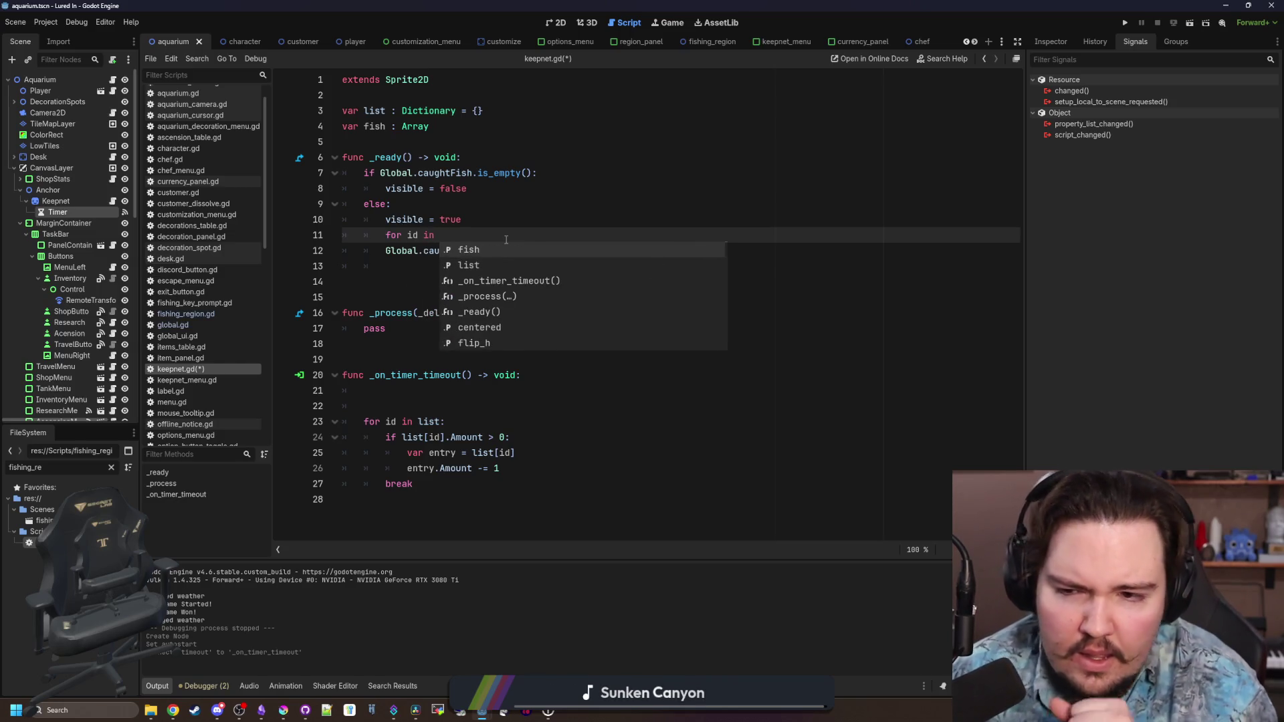
Complete the loop as 'for id in Global.caughtFish:' and start its body.
click(654, 185)
drag(475, 172, 379, 172)
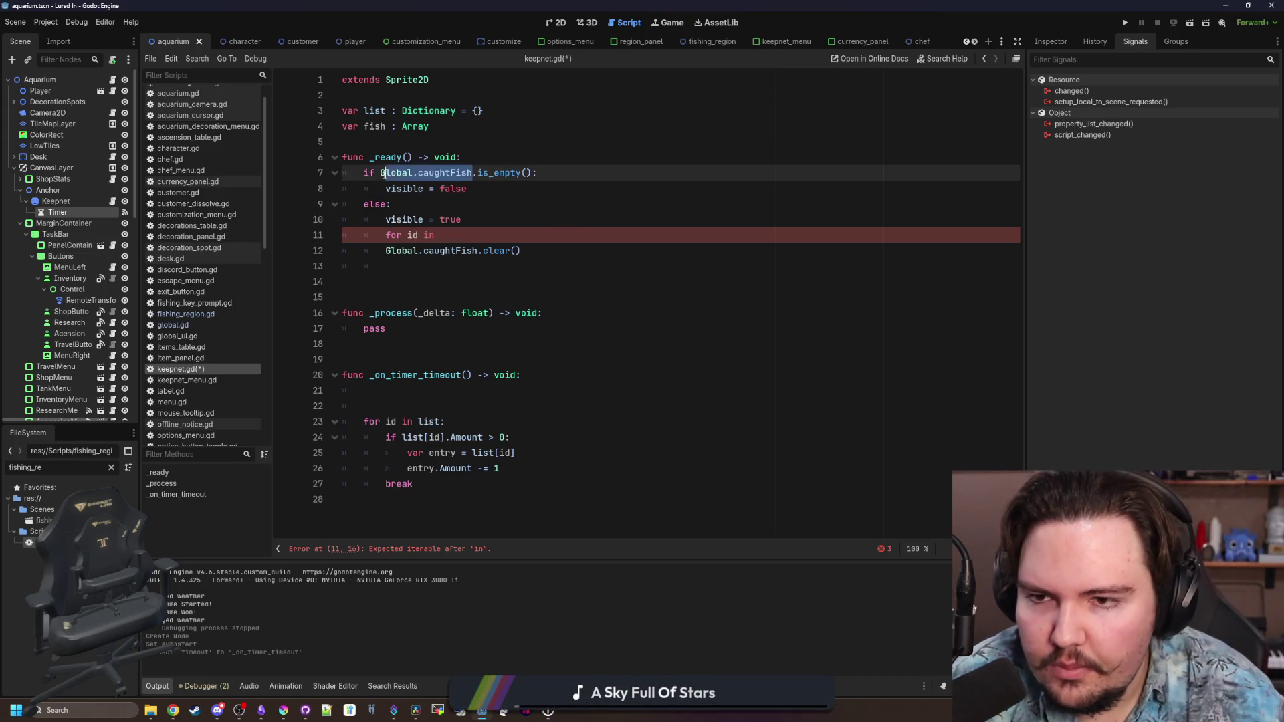
key(ctrl+c)
click(508, 234)
key(ctrl+v)
text(:)
key(Return)
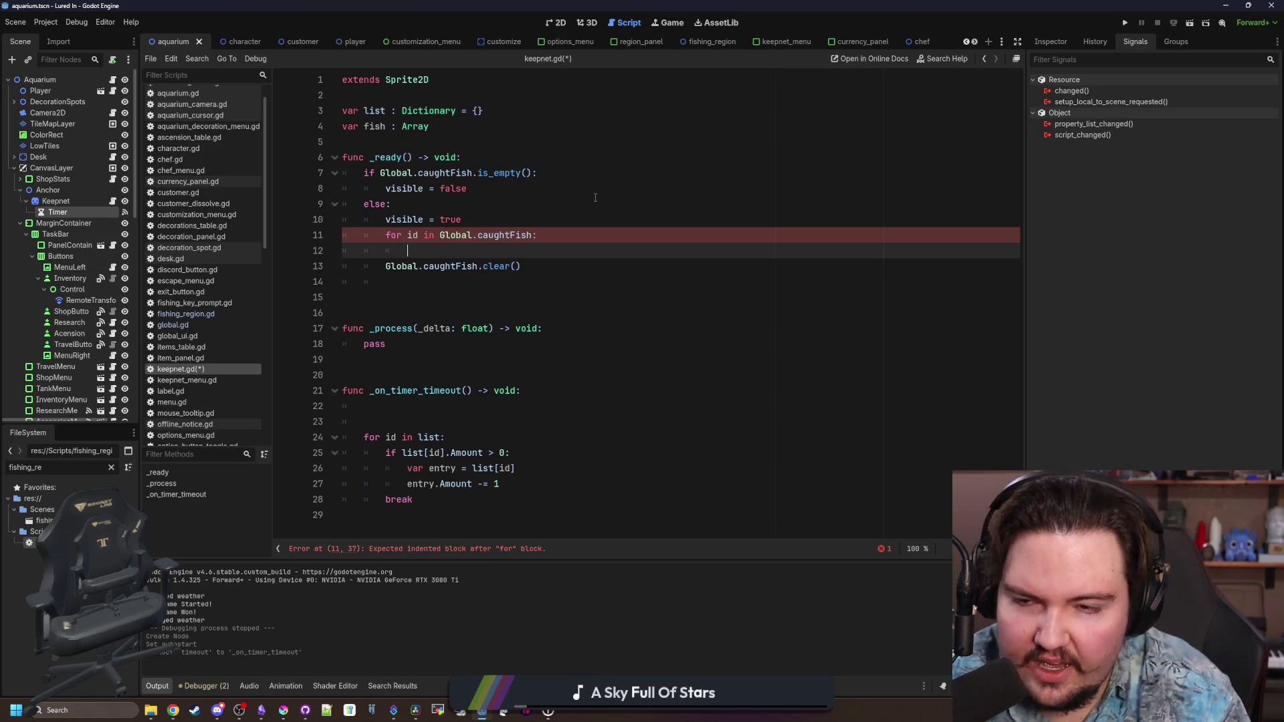
text(fishj)
Initialize fish to [] and write fish.push_back() in the loop body.
click(448, 120)
text(= [])
click(435, 251)
key(BackSpace)
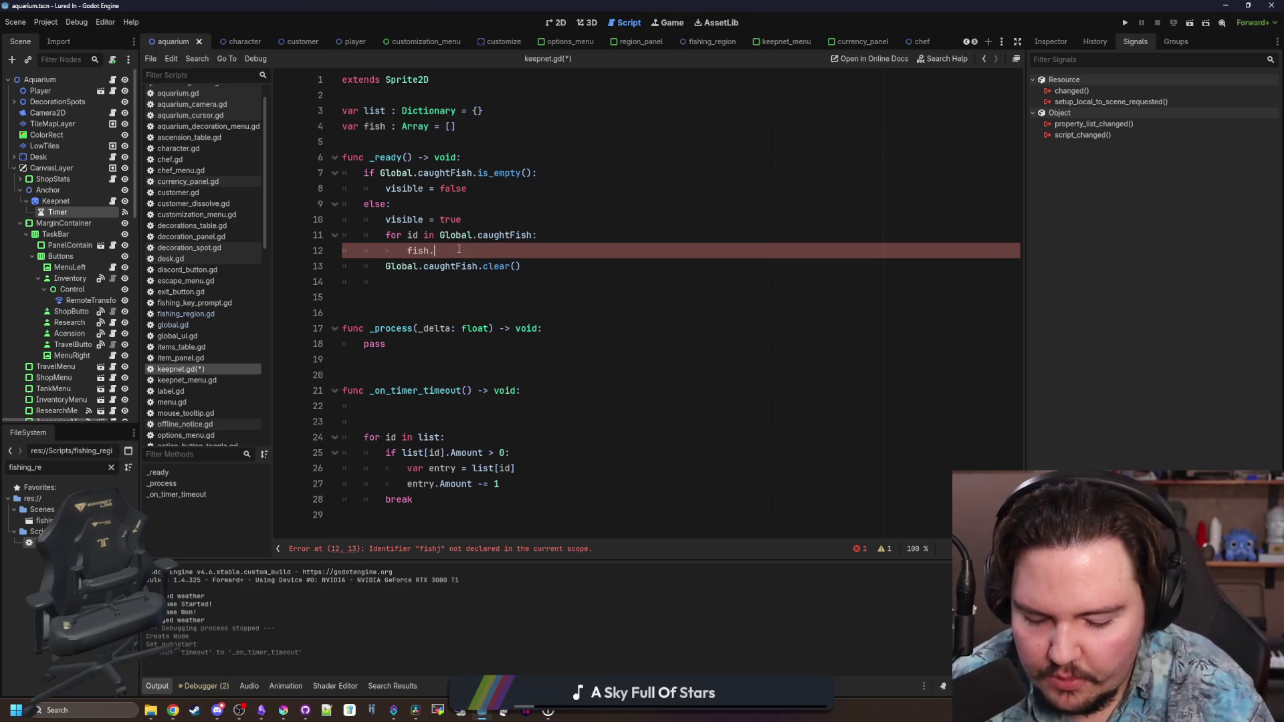
text(.push()
key(BackSpace)
text(_back)
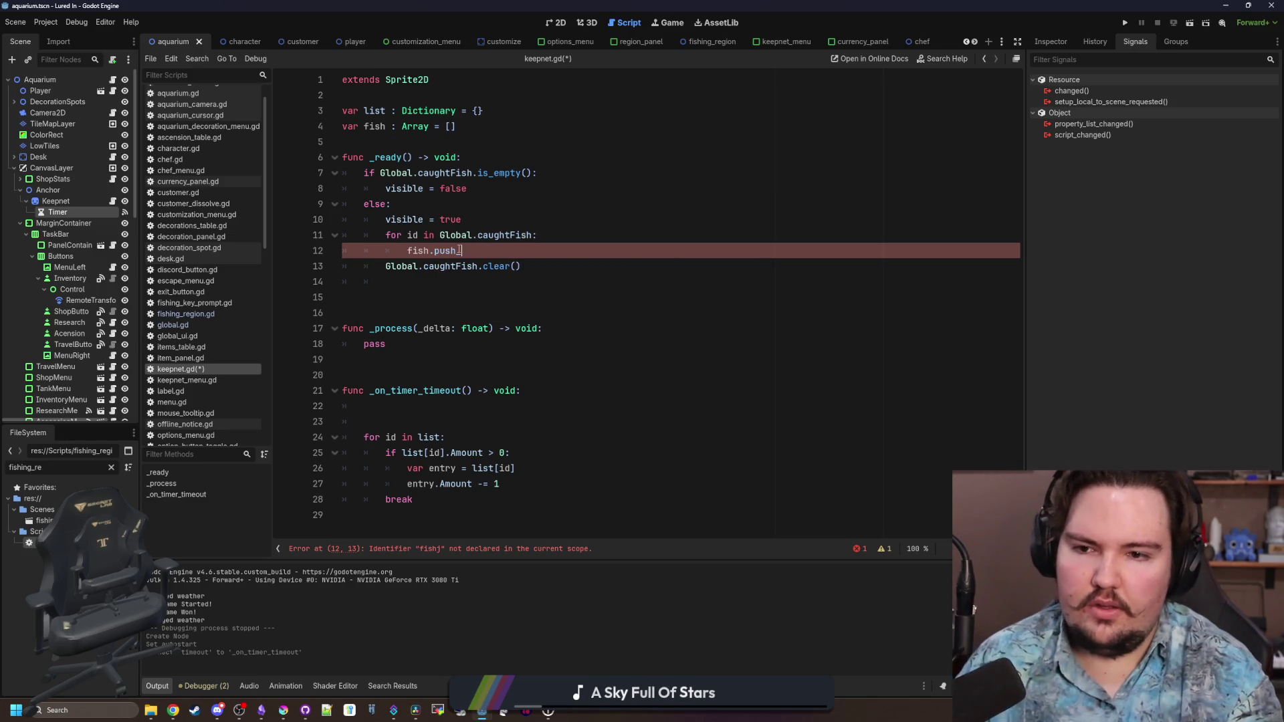
text(())
key(Left)
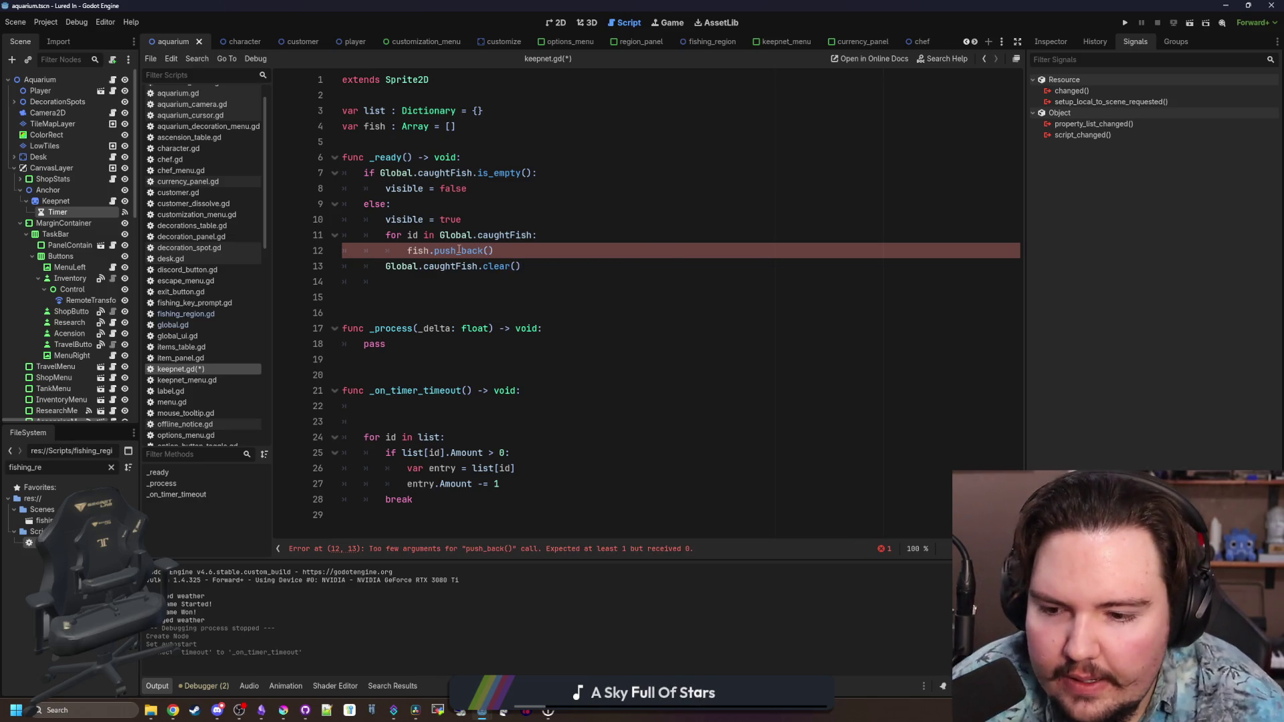
key(Right)
Add 'var entry = Global.caughtFish[id]' and a 'for i in range(entry.Amount):' loop.
click(586, 229)
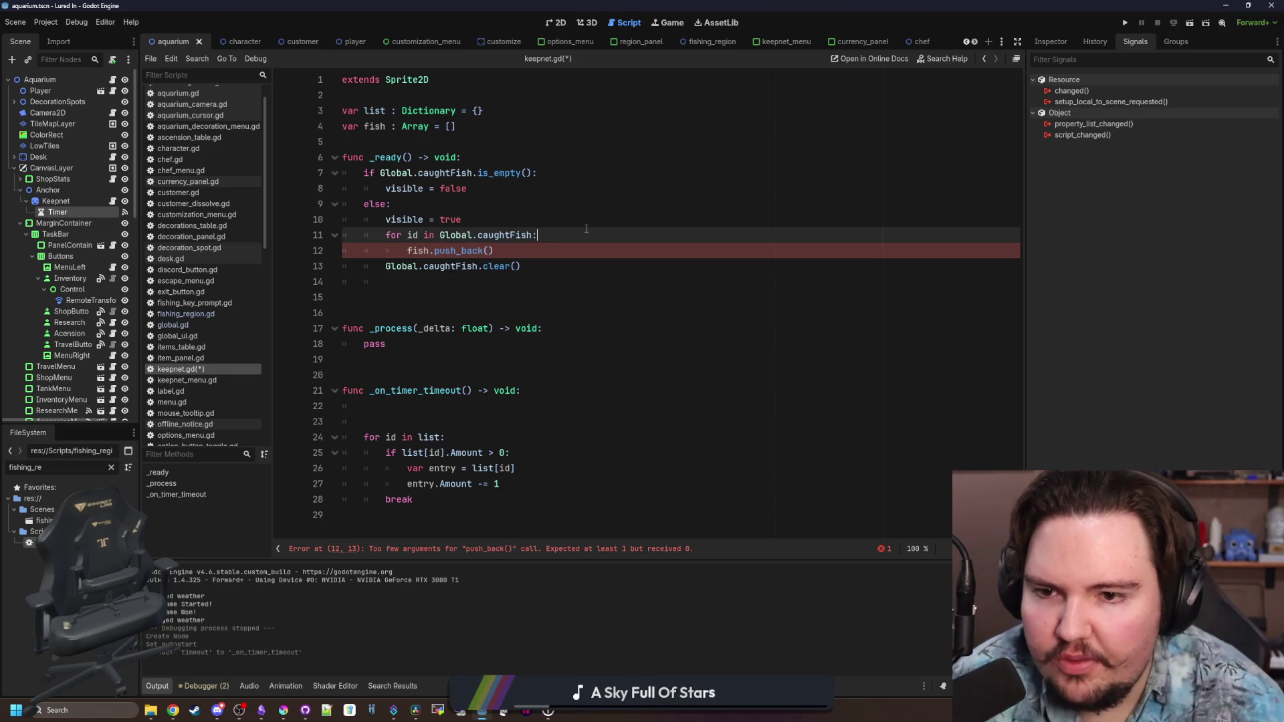
key(Return)
text(ar entry = )
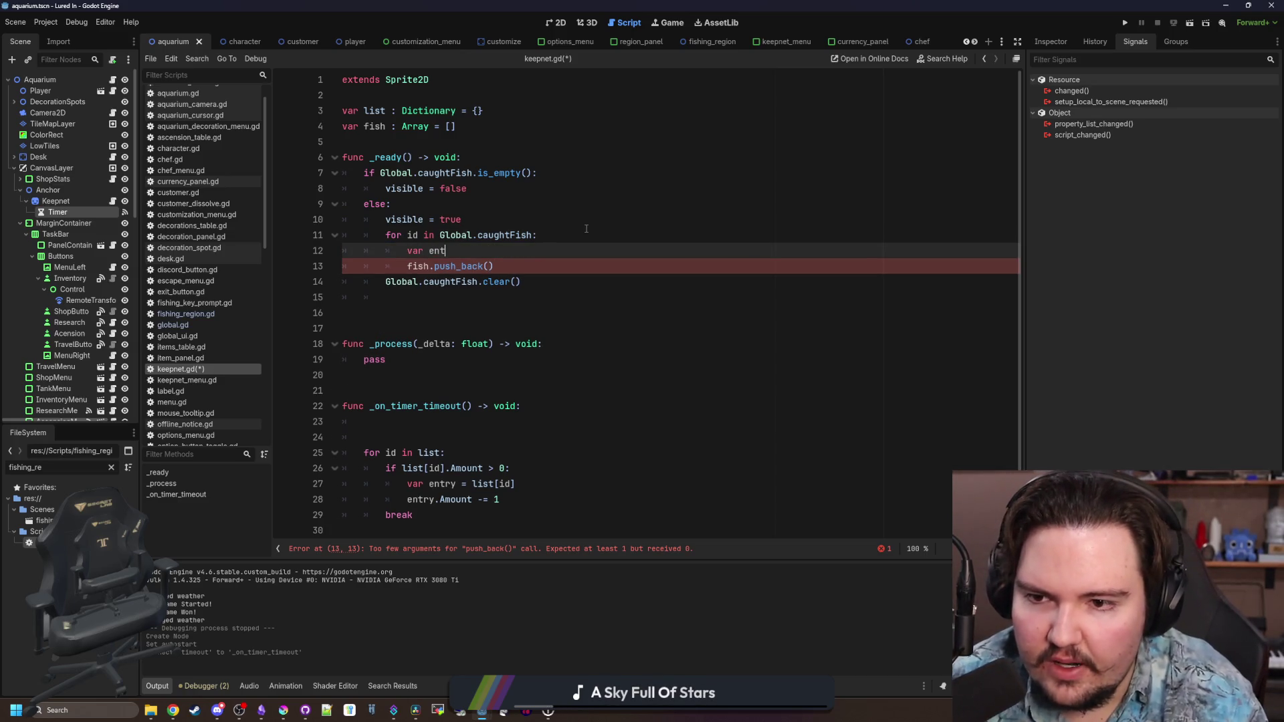
text(Global.caugh)
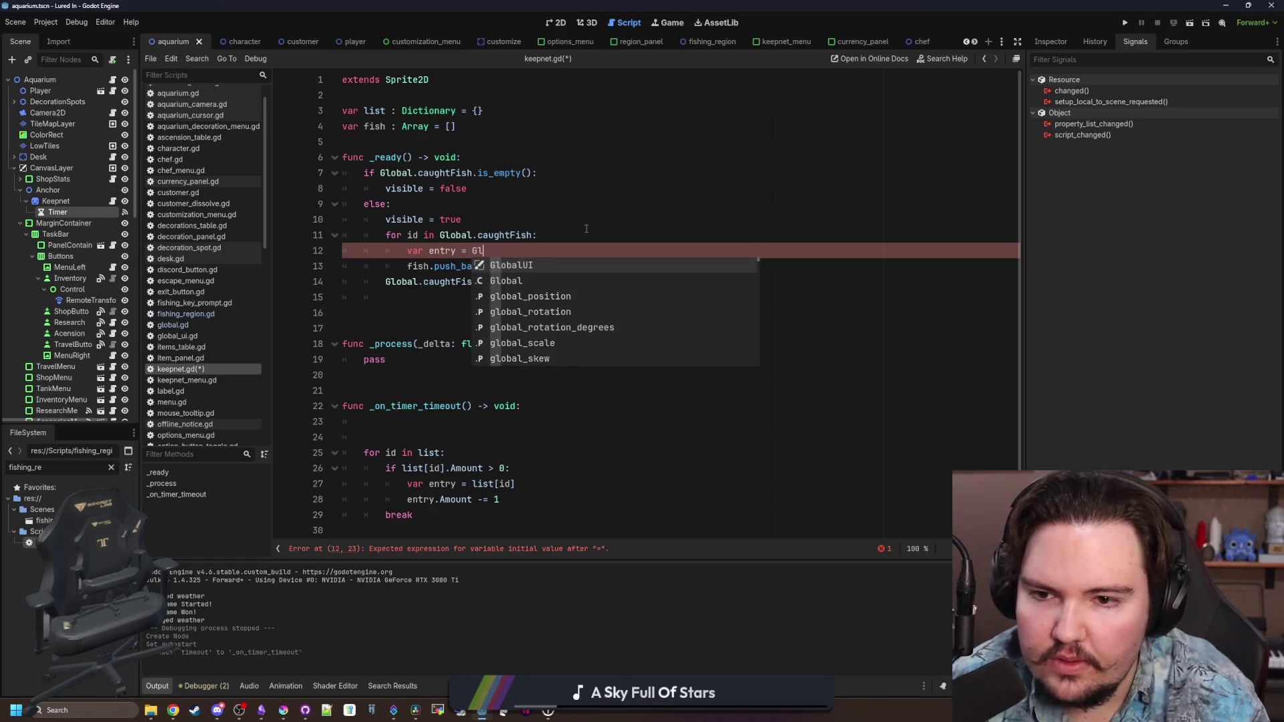
text(tFish[)
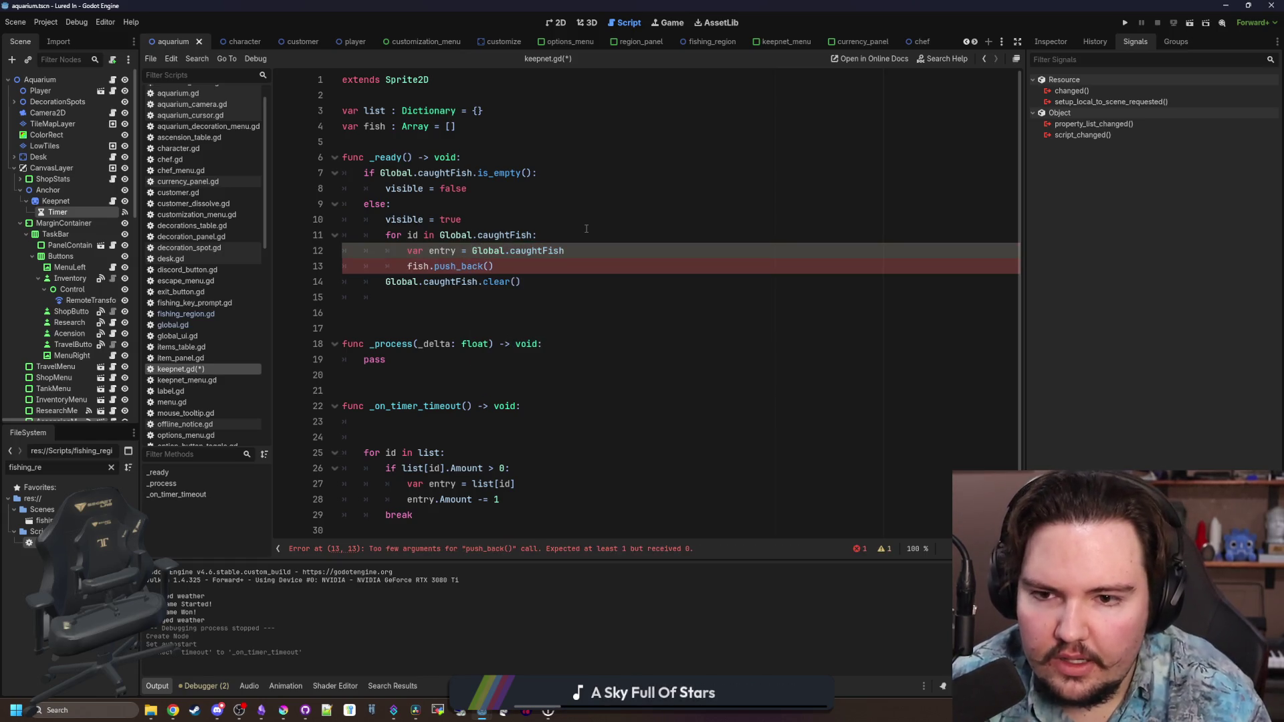
text(id])
key(Return)
text(for i in range(entry)
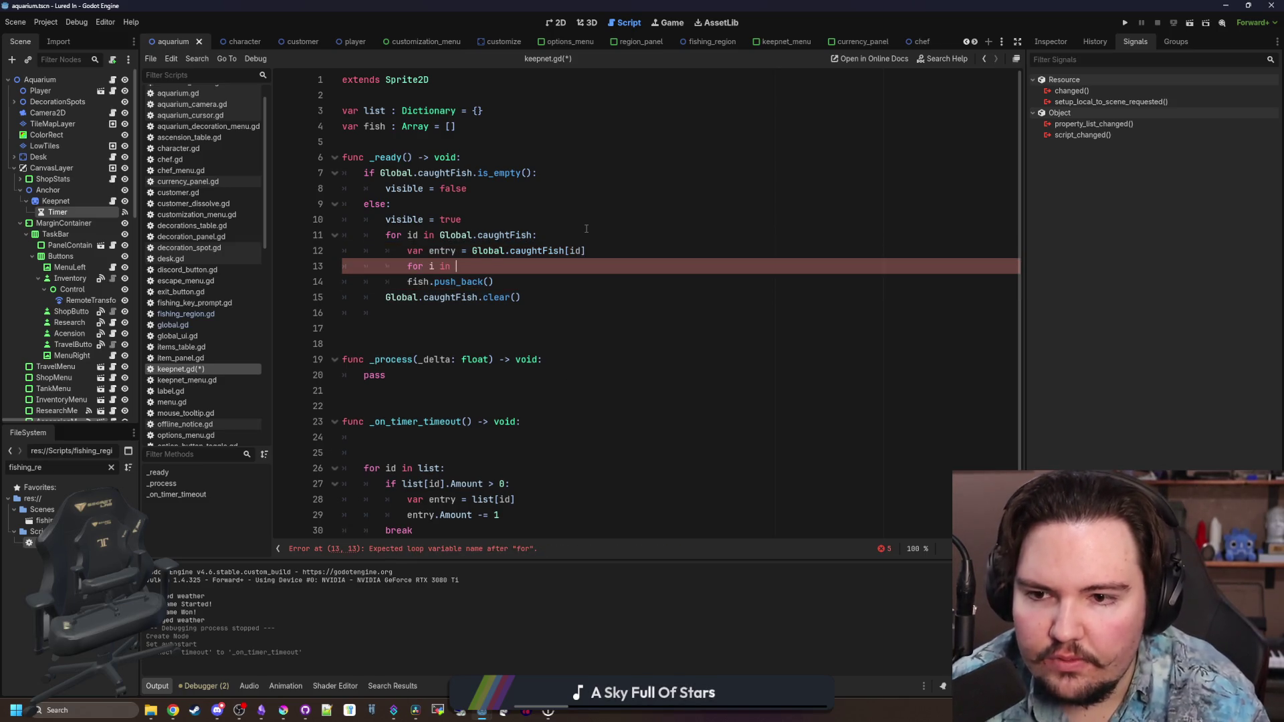
text(.Amount):)
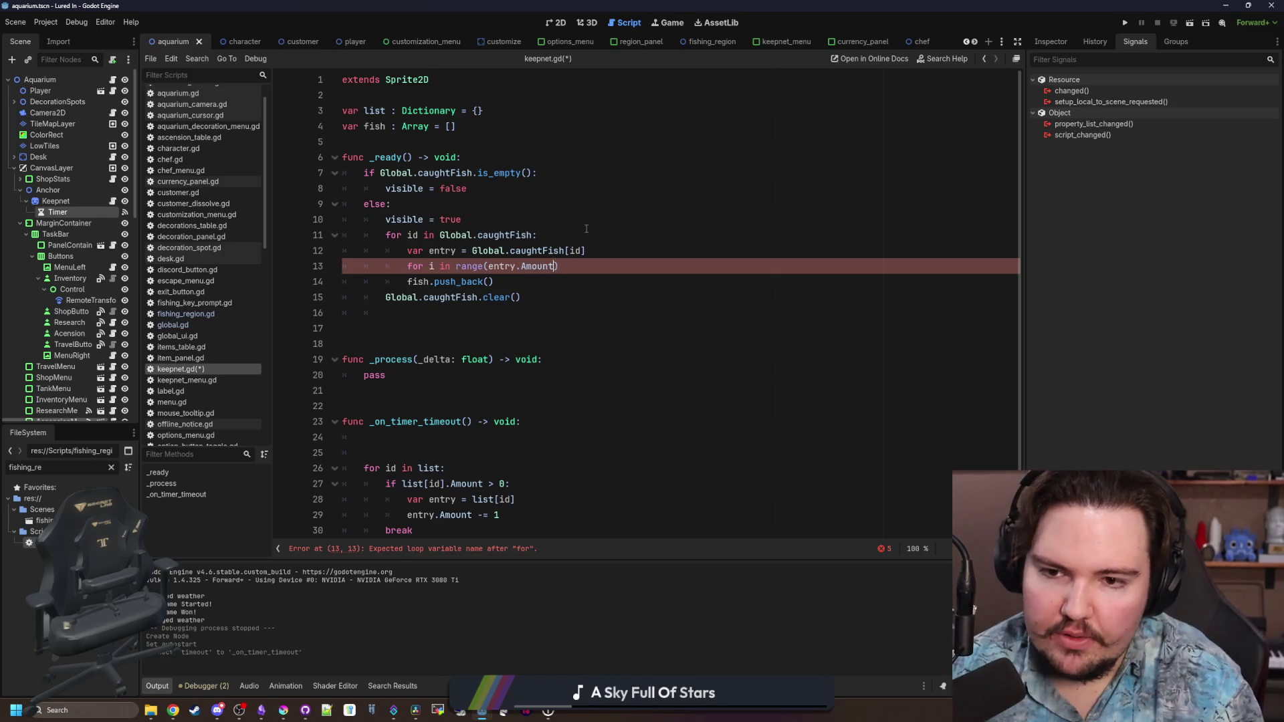
Nest push_back under the range loop as fish.push_back(id) and remove the extra blank line.
click(408, 282)
key(Tab)
click(509, 282)
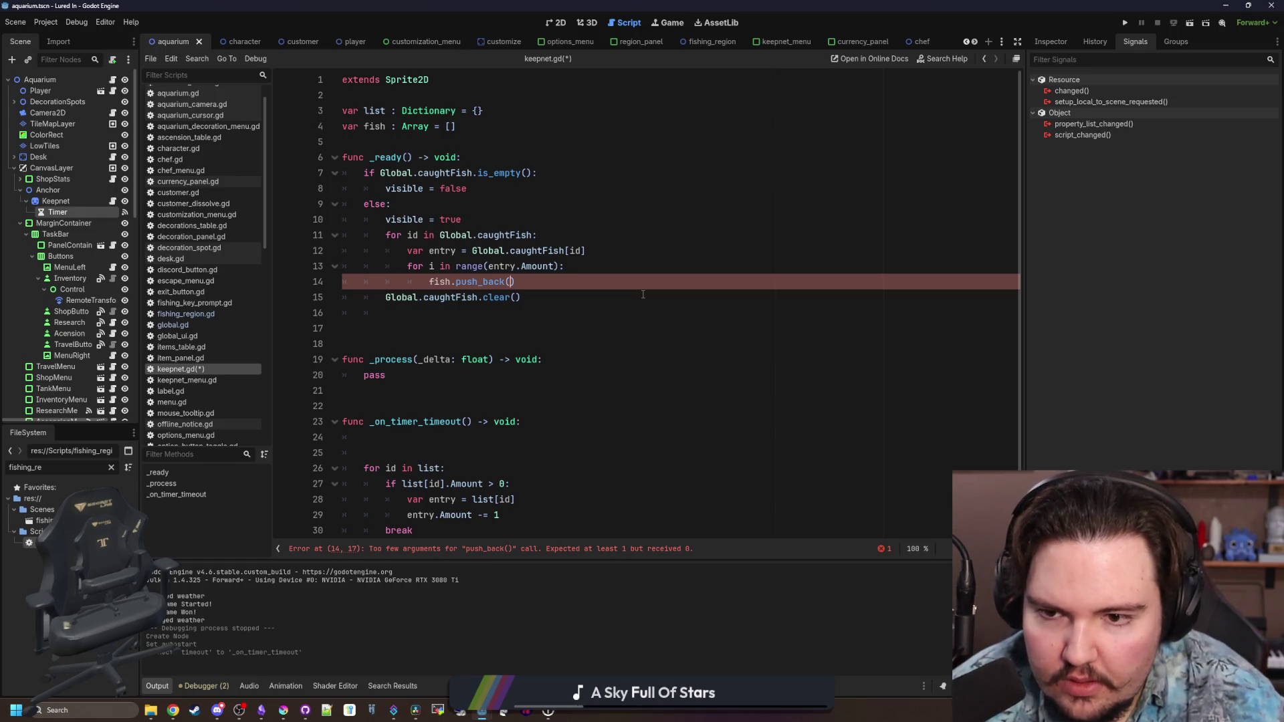
text([)
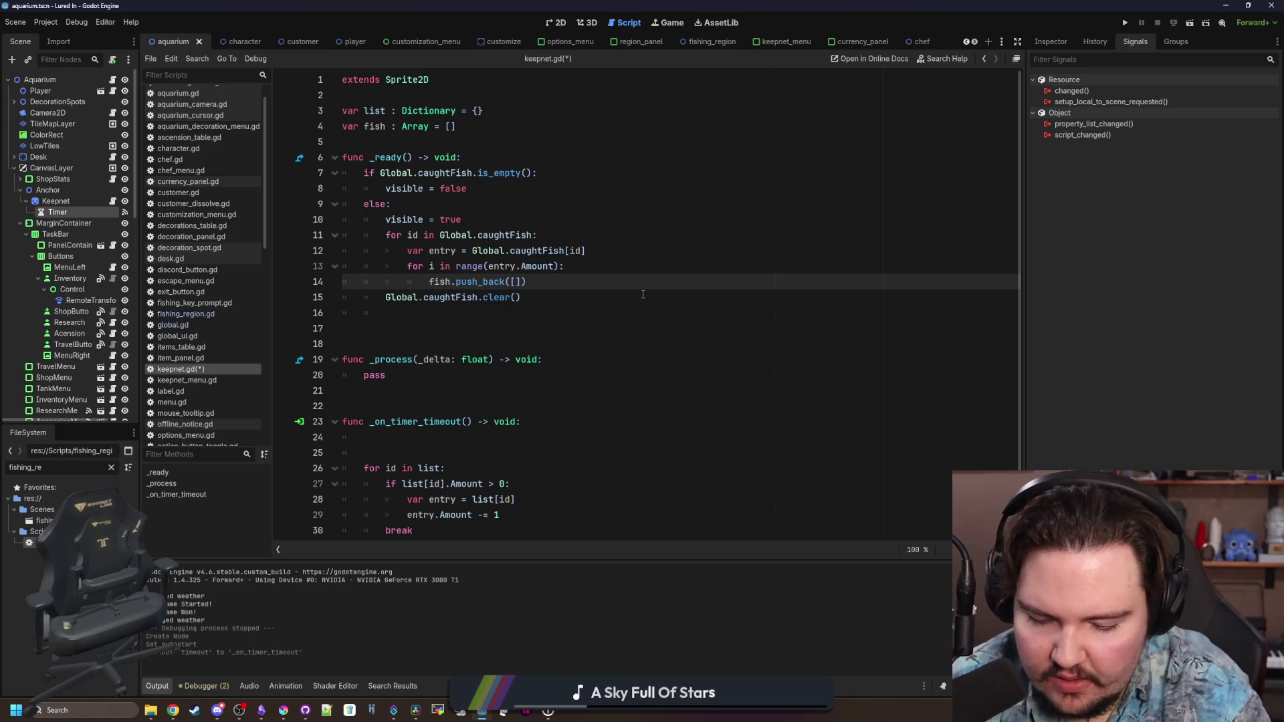
text(id,)
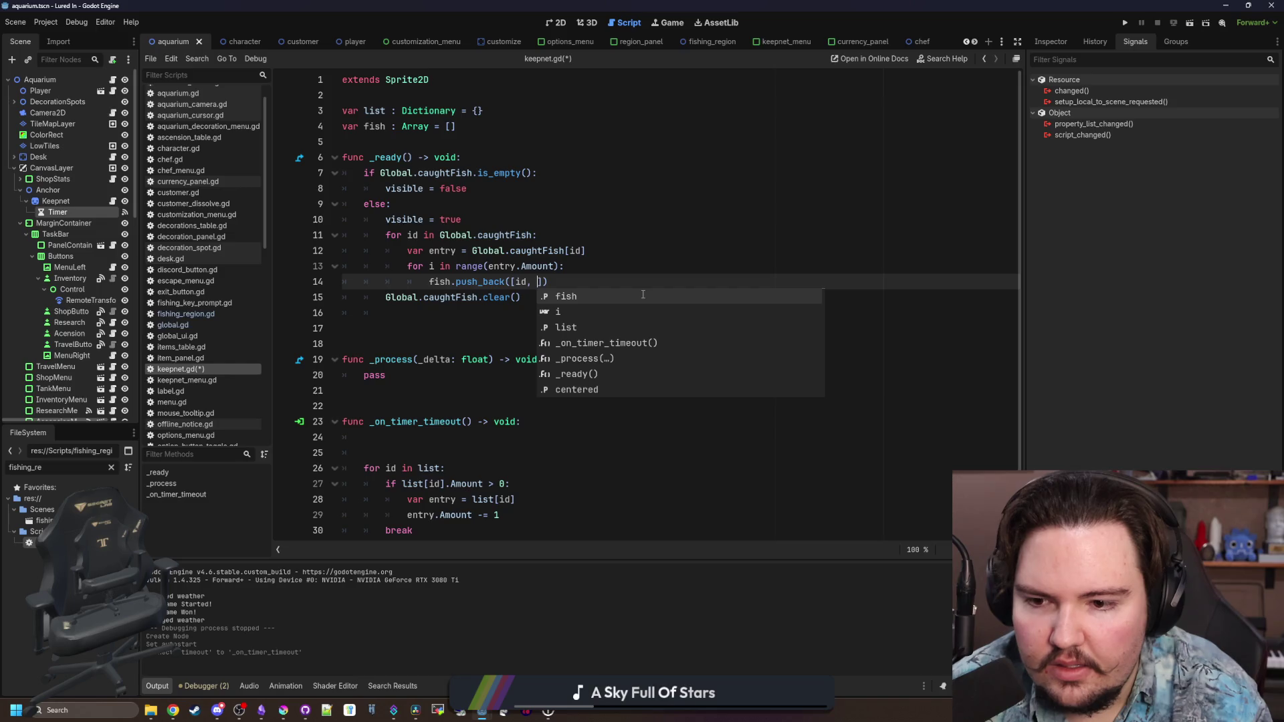
key(BackSpace)
key(BackSpace)
key(BackSpace)
text(id)
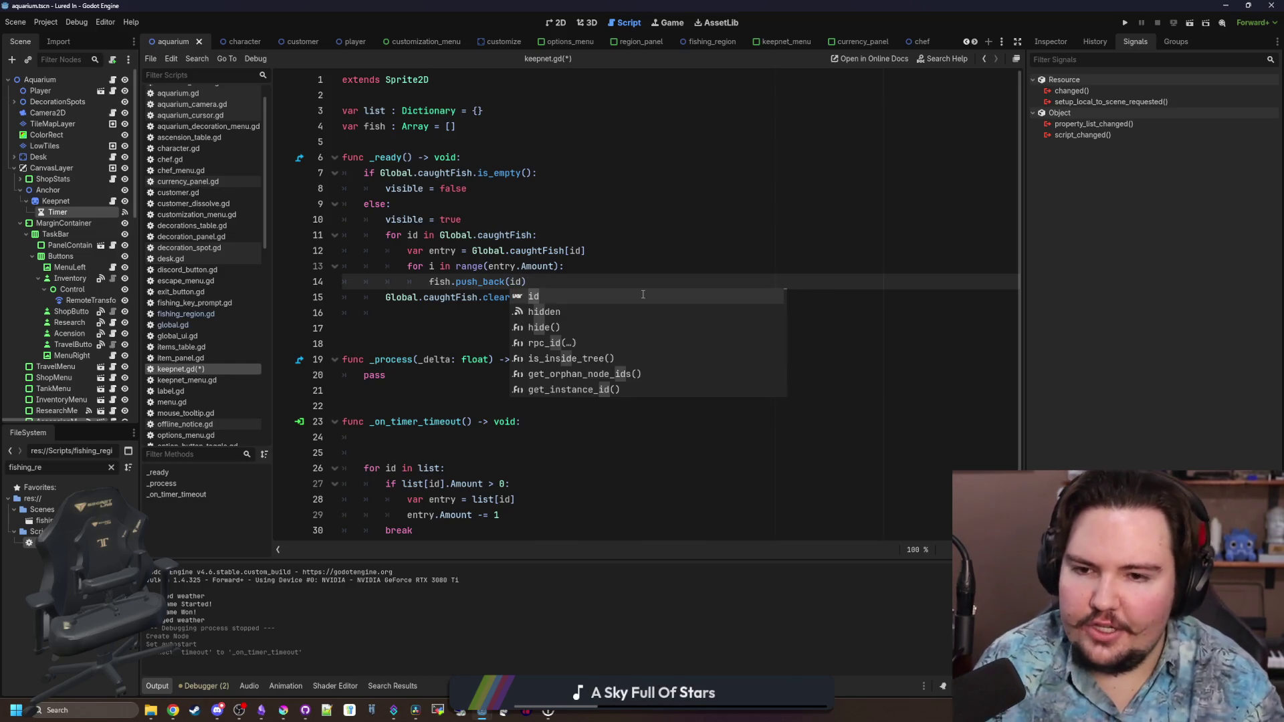
key(Right)
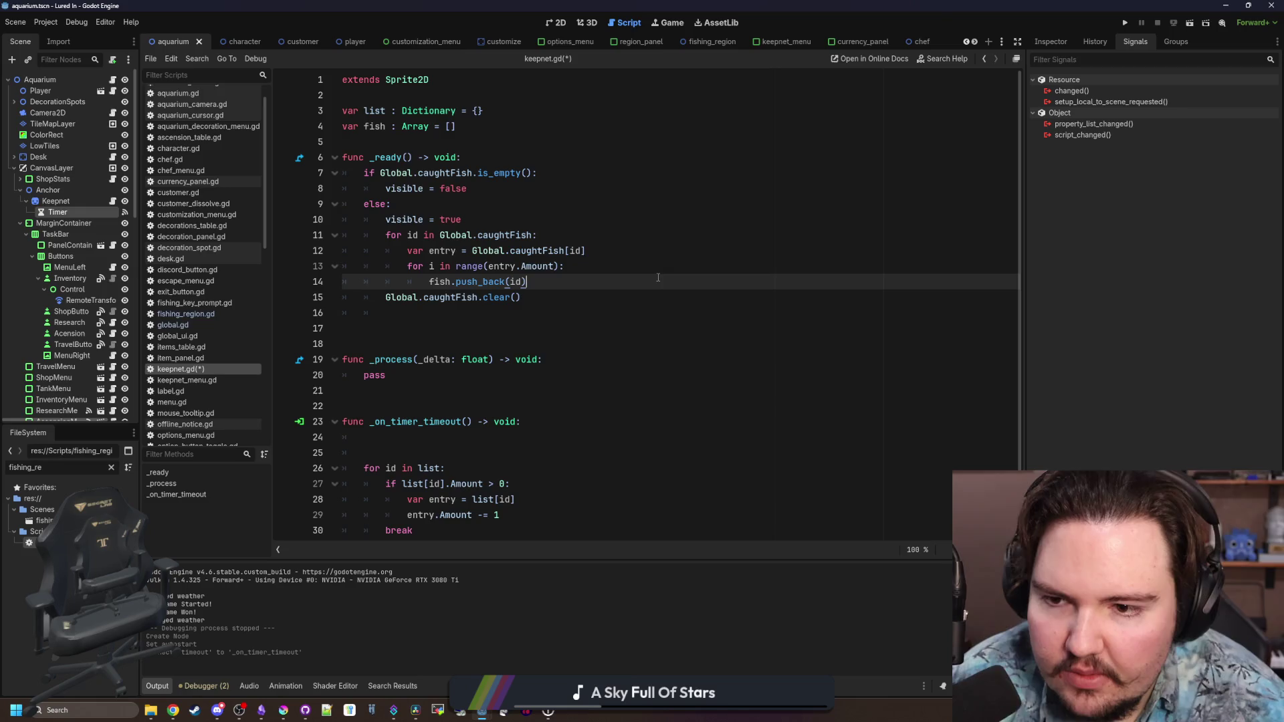
click(474, 316)
key(BackSpace)
key(BackSpace)
key(BackSpace)
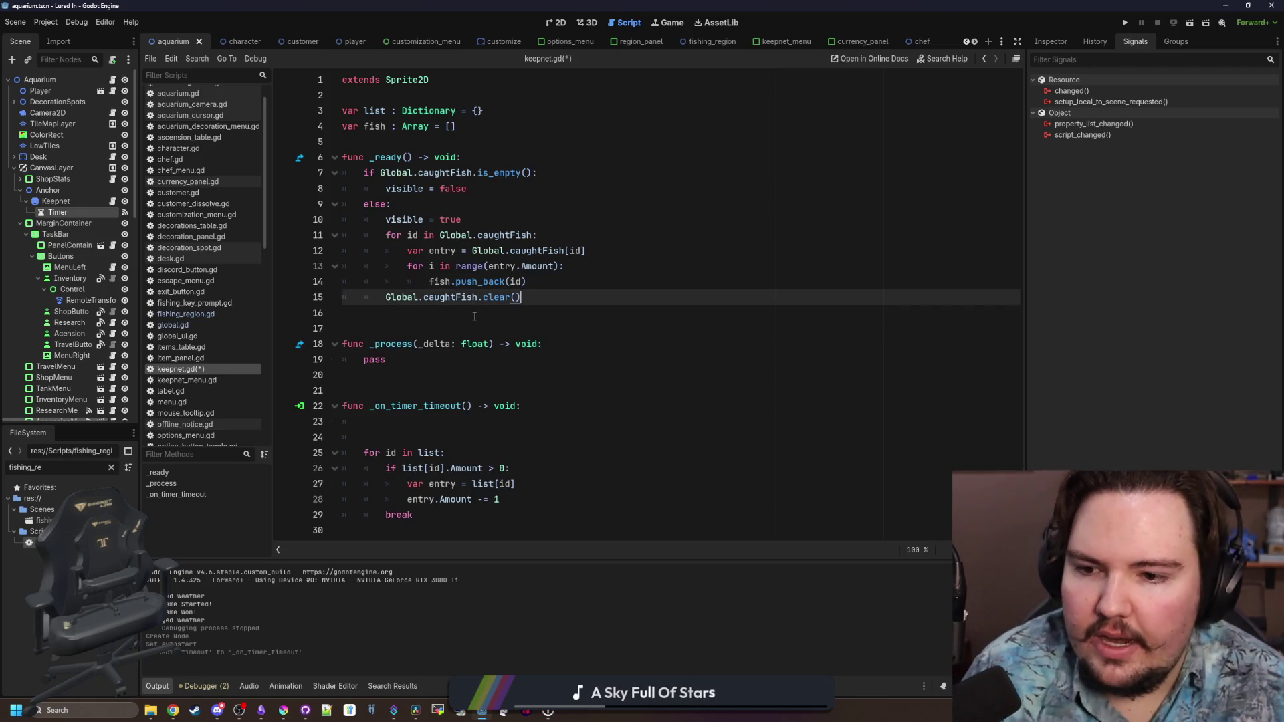
Replace the timeout body with 'var id = fish.pop_front()' and 'var fishNode = preload().instantiate()'.
drag(451, 518, 300, 428)
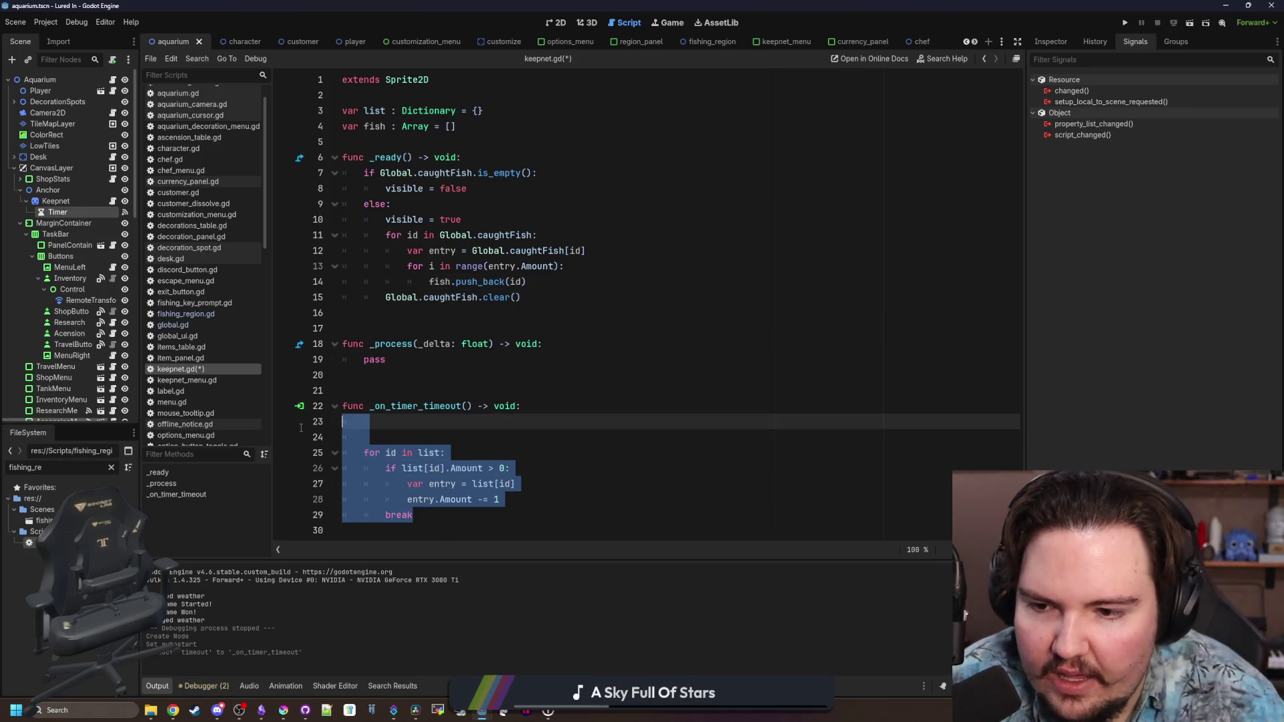
key(BackSpace)
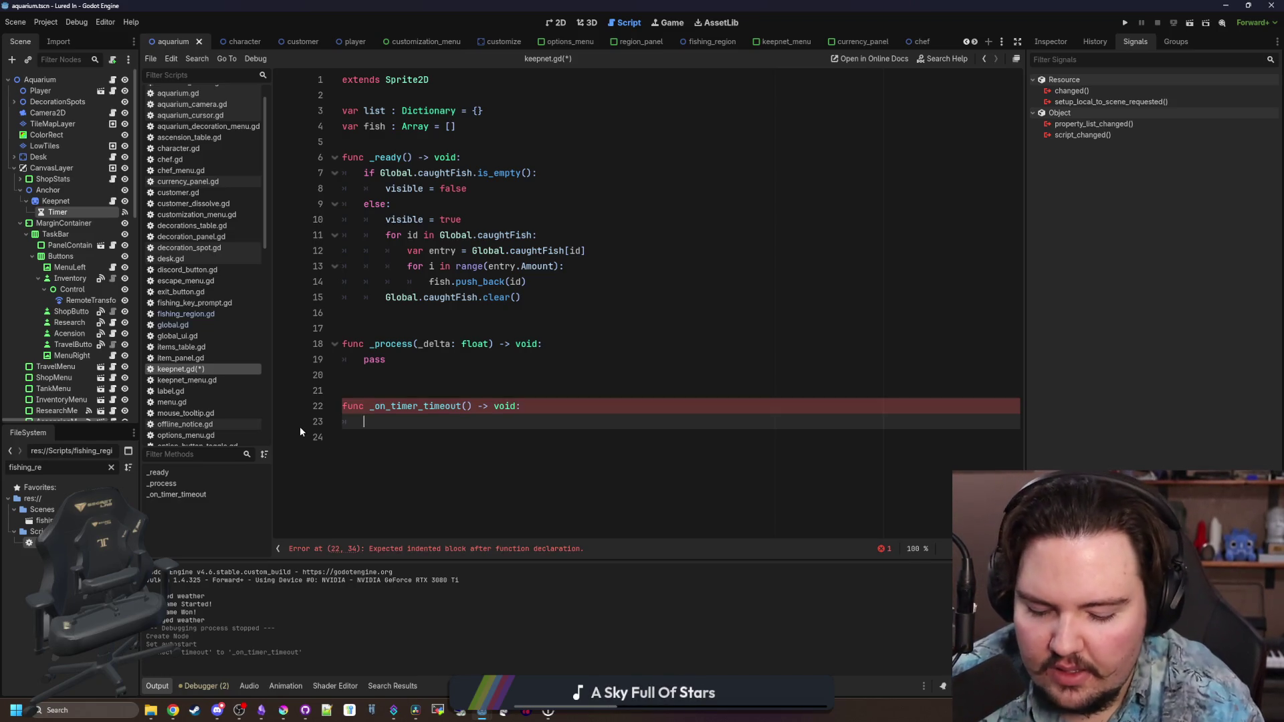
text(var )
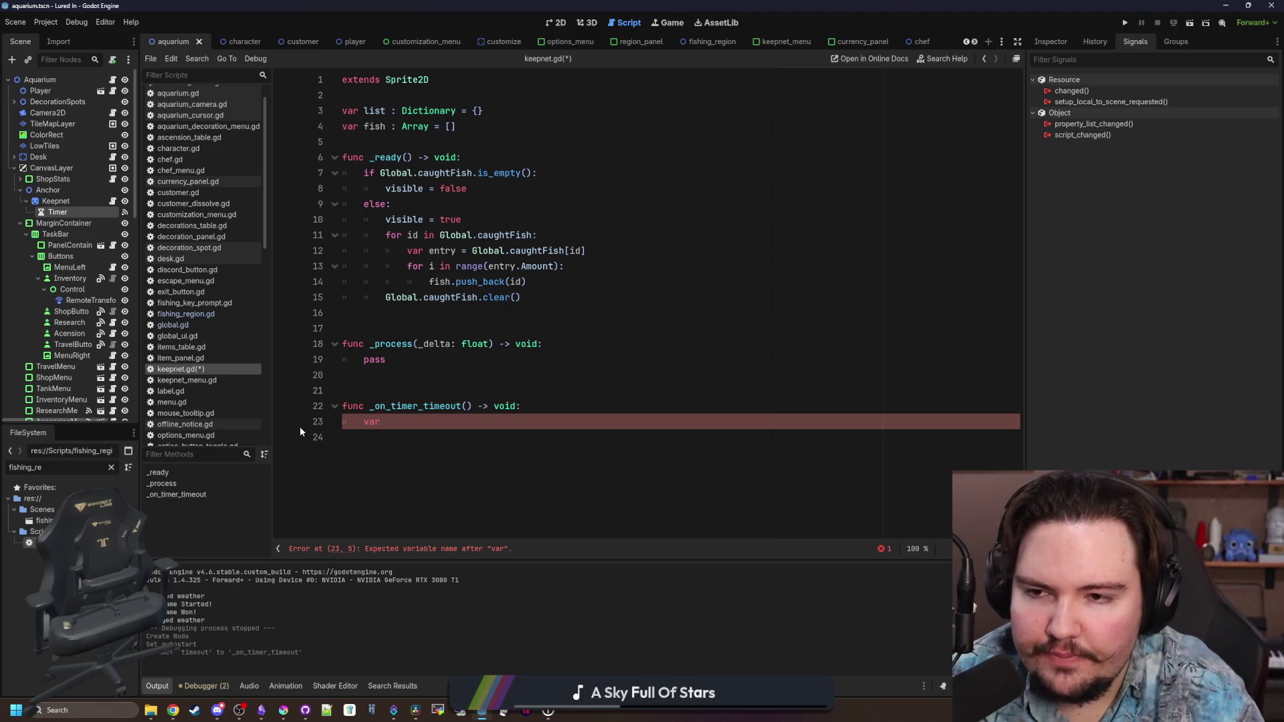
text(entry = fish.)
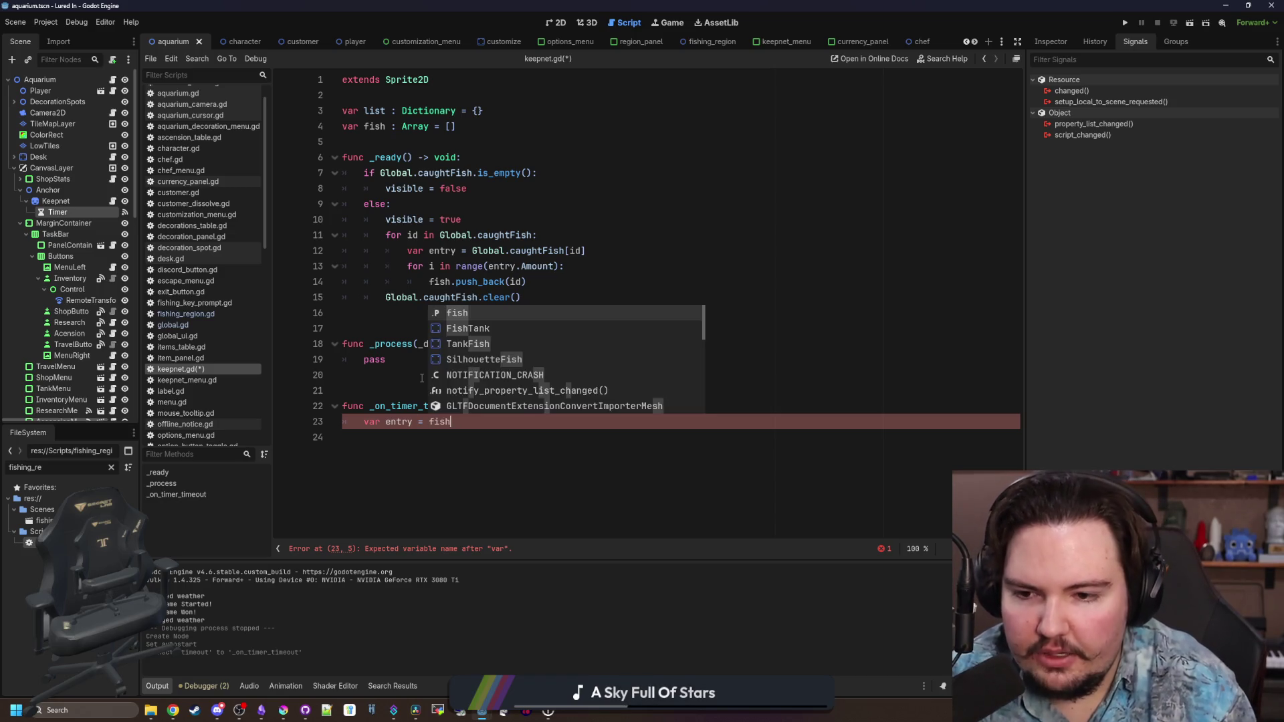
key(BackSpace)
key(BackSpace)
key(BackSpace)
text(id = fish.pop)
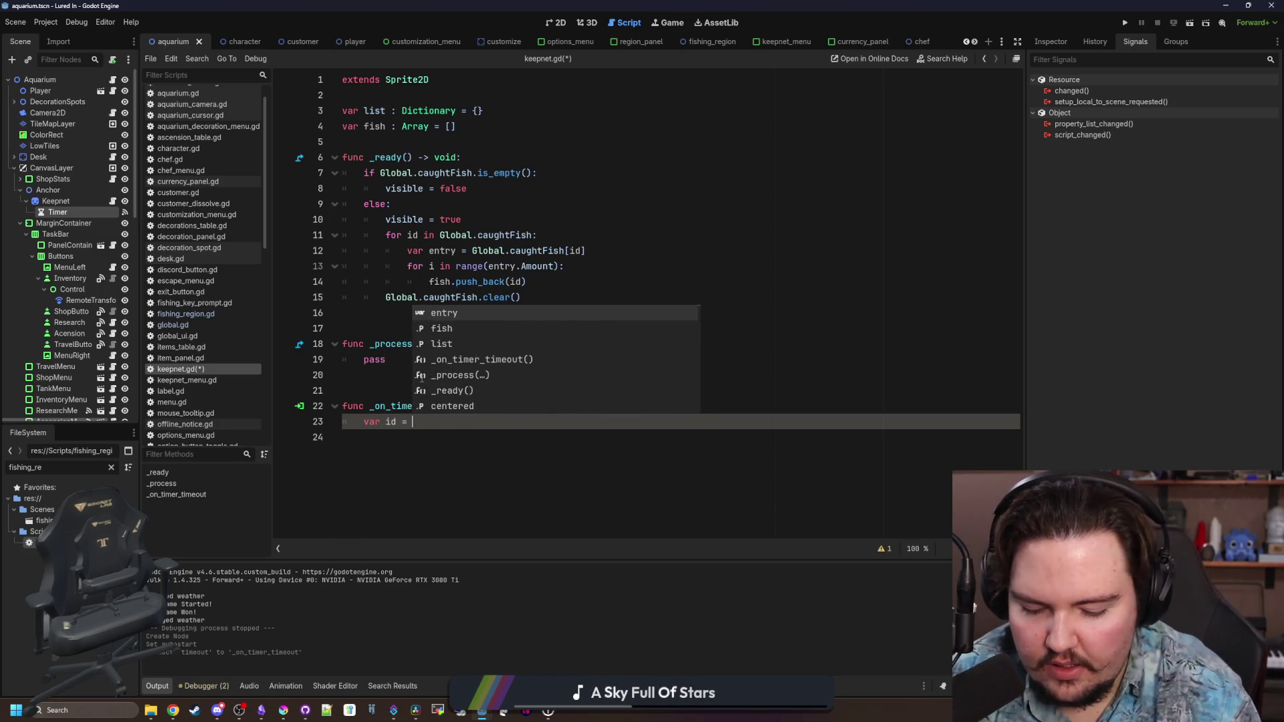
key(Down)
key(Down)
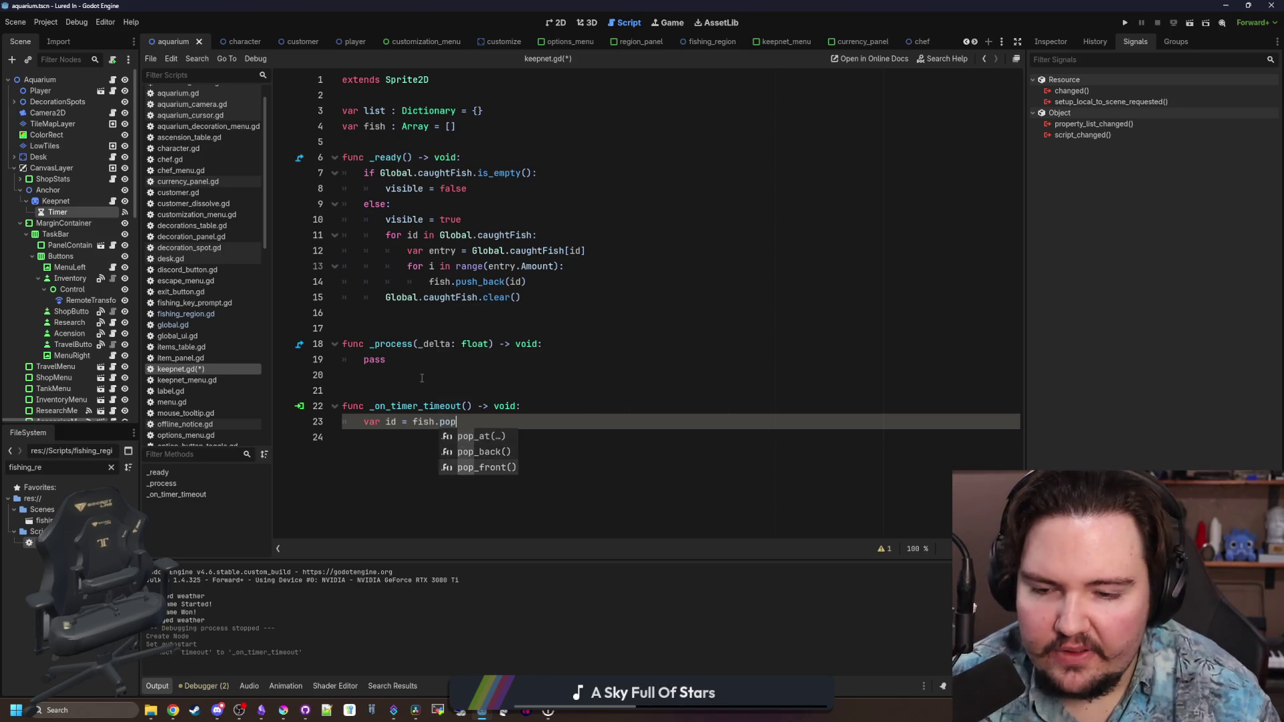
key(Return)
key(Return)
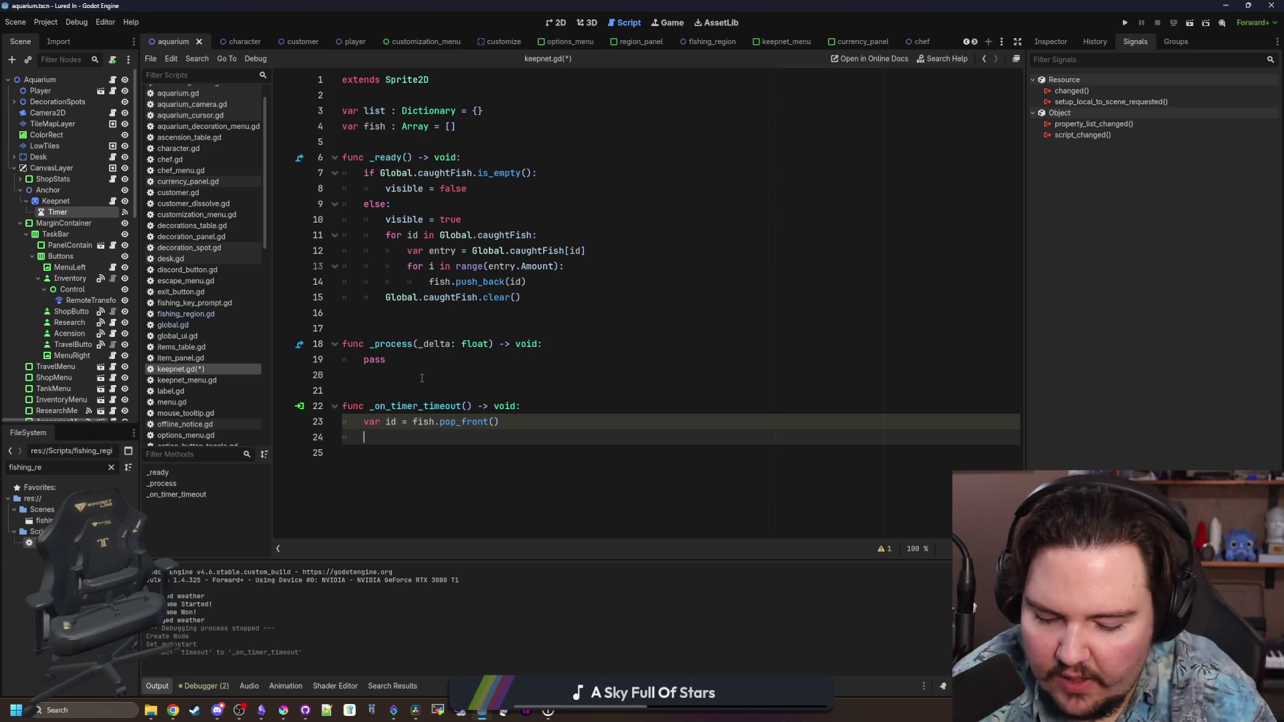
text(var fishNode = p)
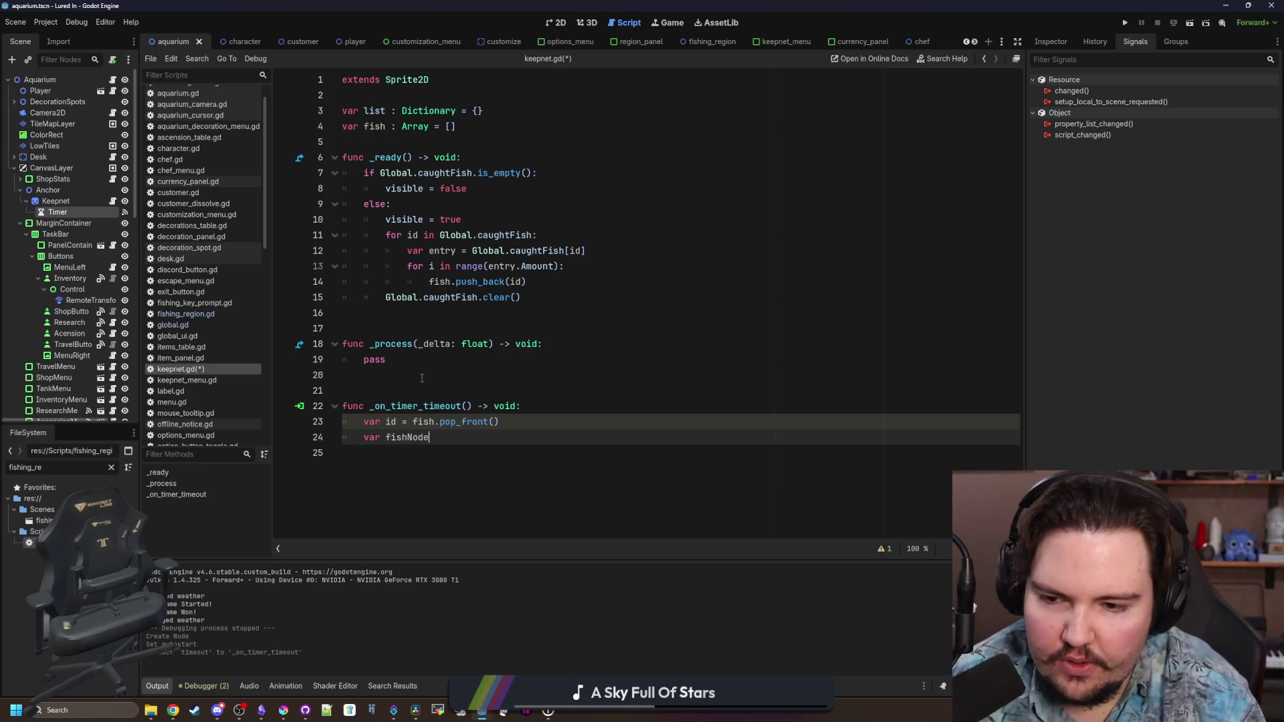
text(reload().instantiate()
key(Left)
key(Left)
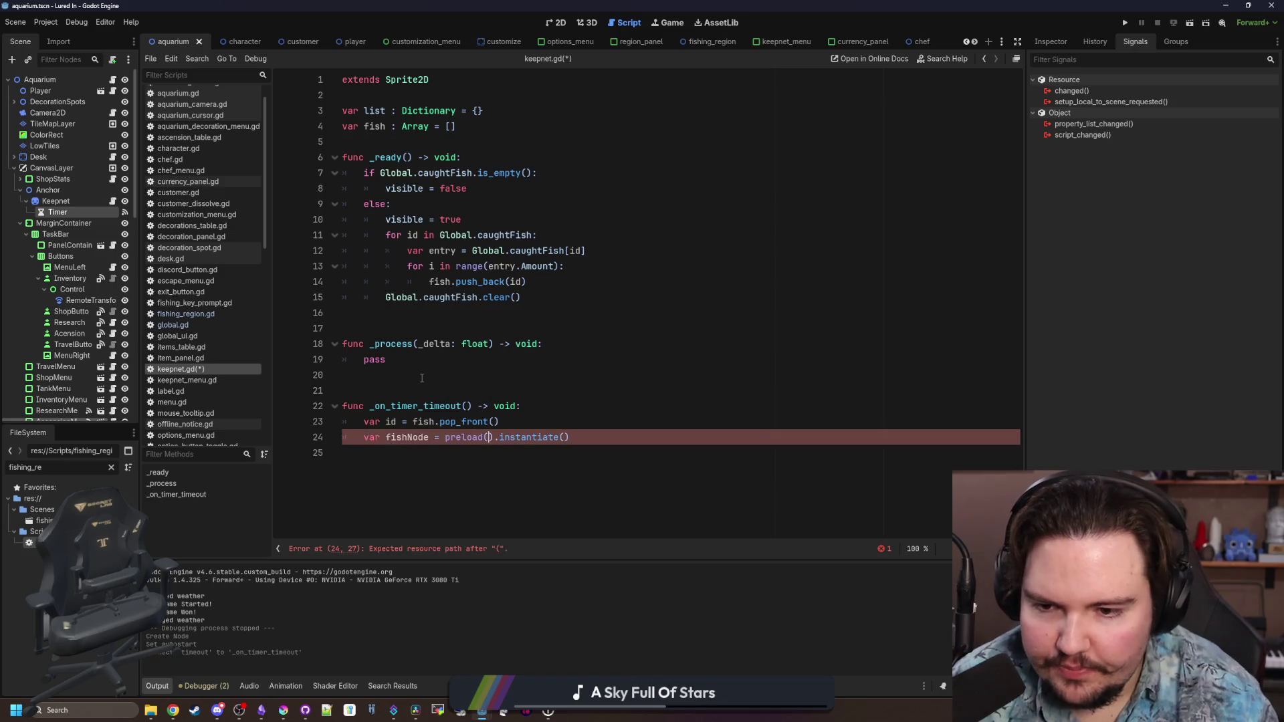
Add a Sprite2D child under Keepnet and name it FishNetNode.
right_click(59, 202)
click(103, 225)
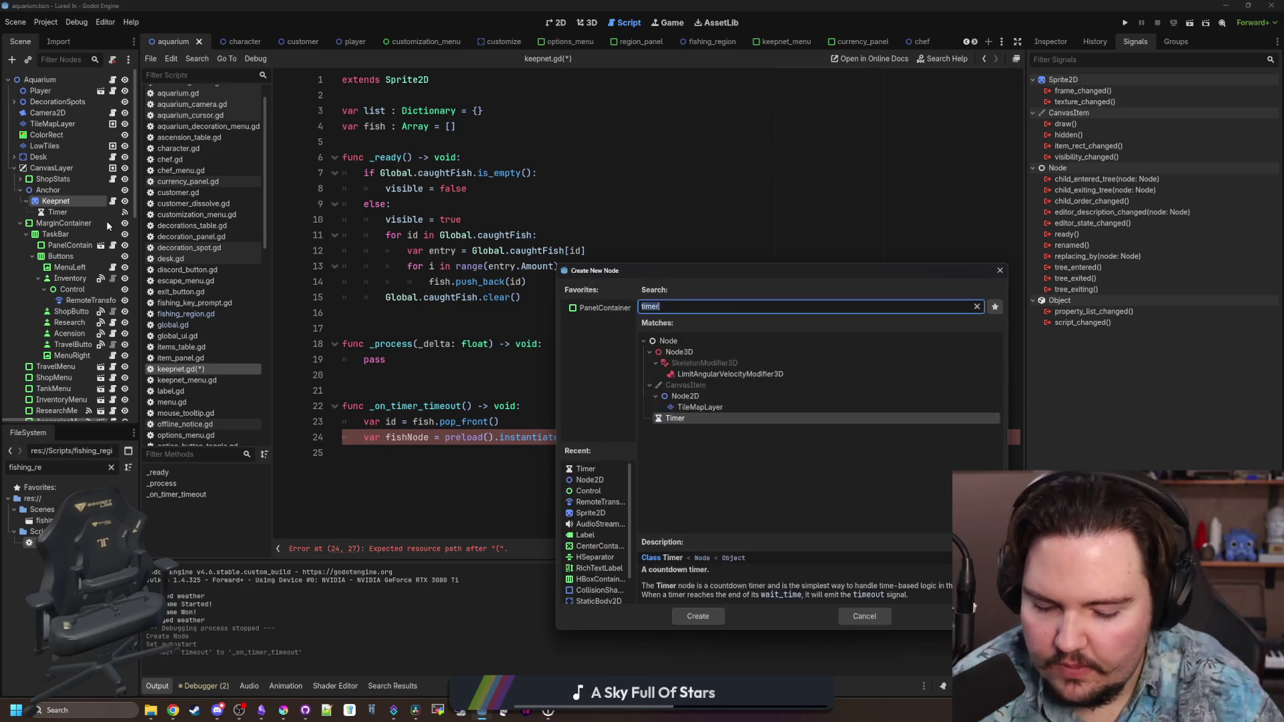
text(sprite)
key(Return)
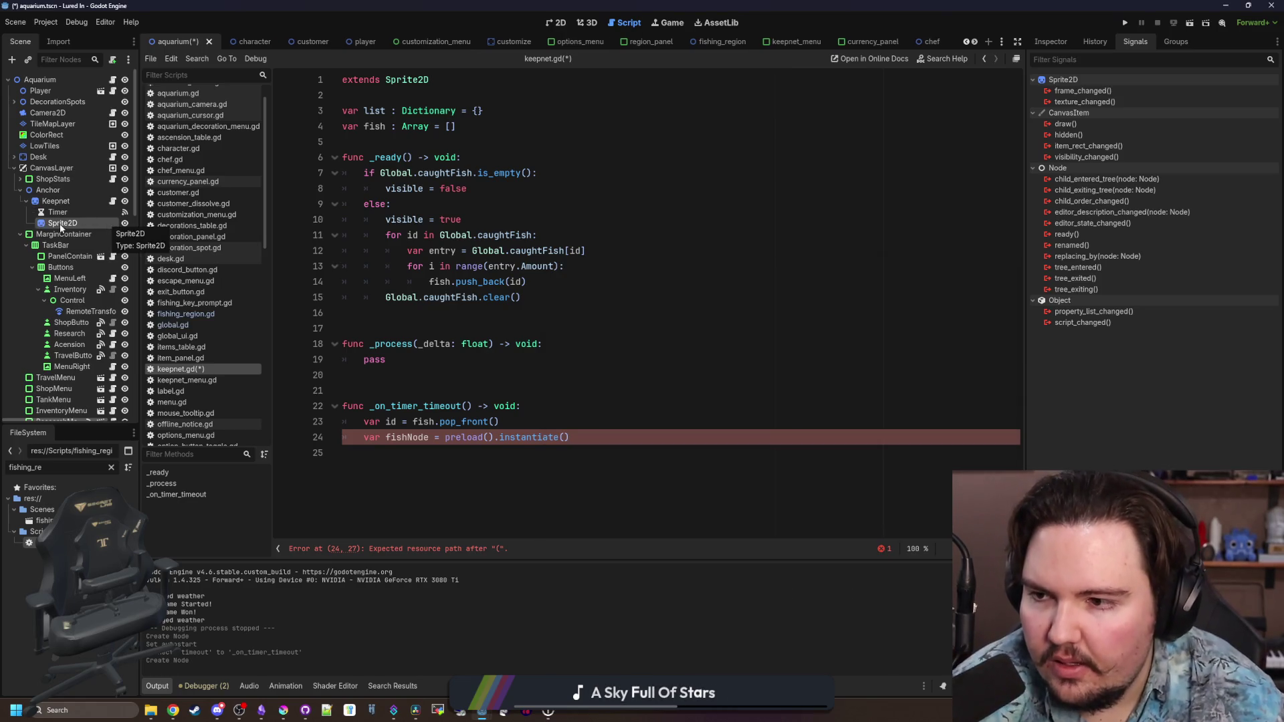
click(107, 220)
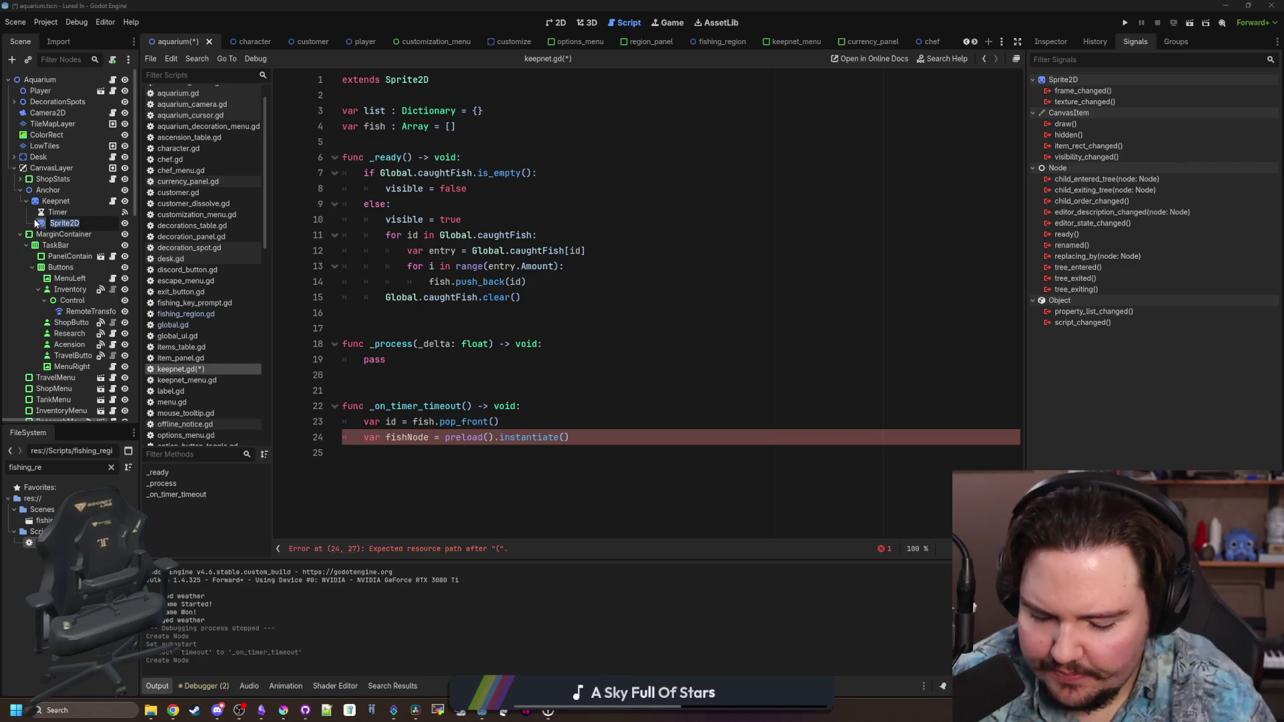
text(Fish)
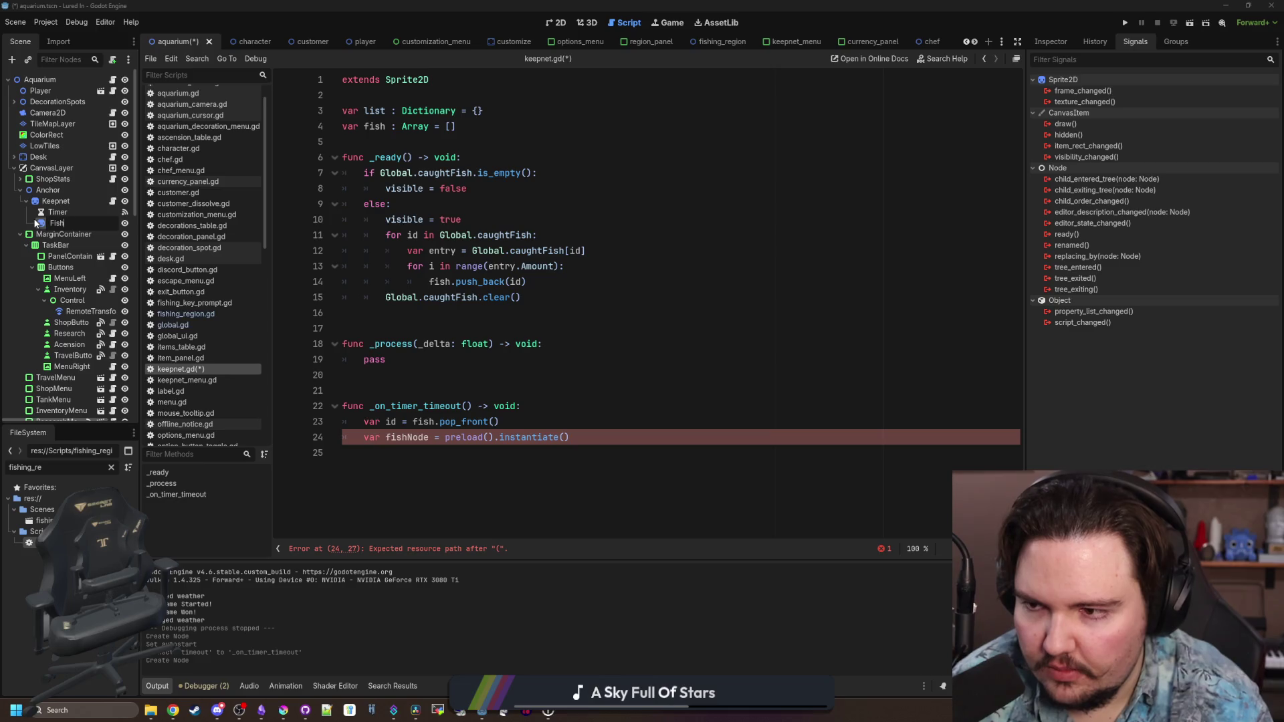
text(NetSprite)
key(BackSpace)
key(BackSpace)
key(BackSpace)
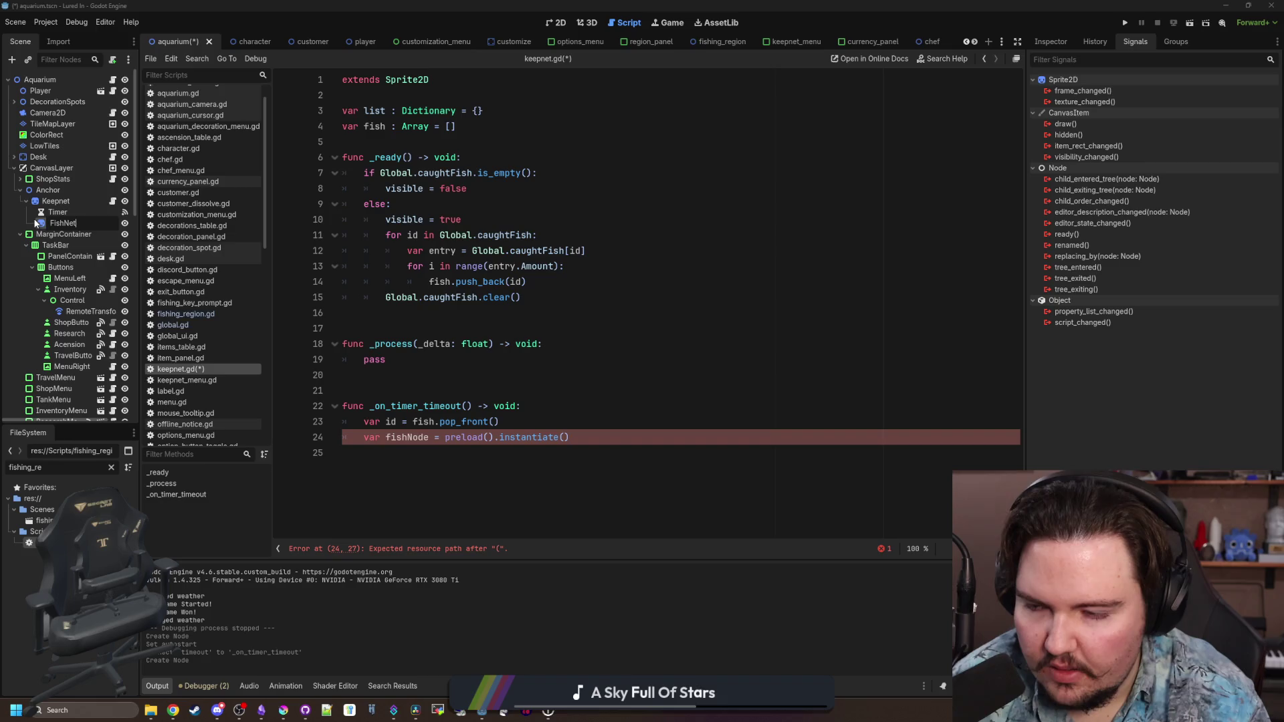
text(Node)
key(Return)
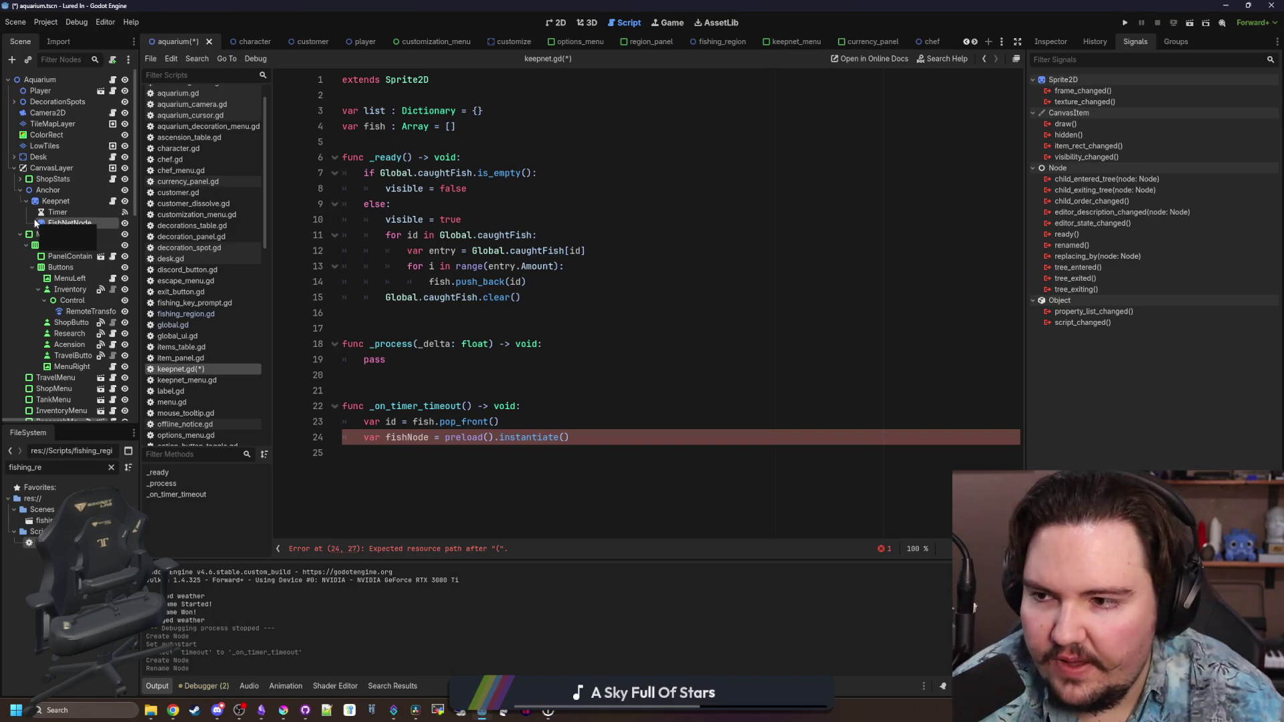
Save the FishNetNode branch as fish_net_node.tscn, then delete it from the tree.
click(67, 223)
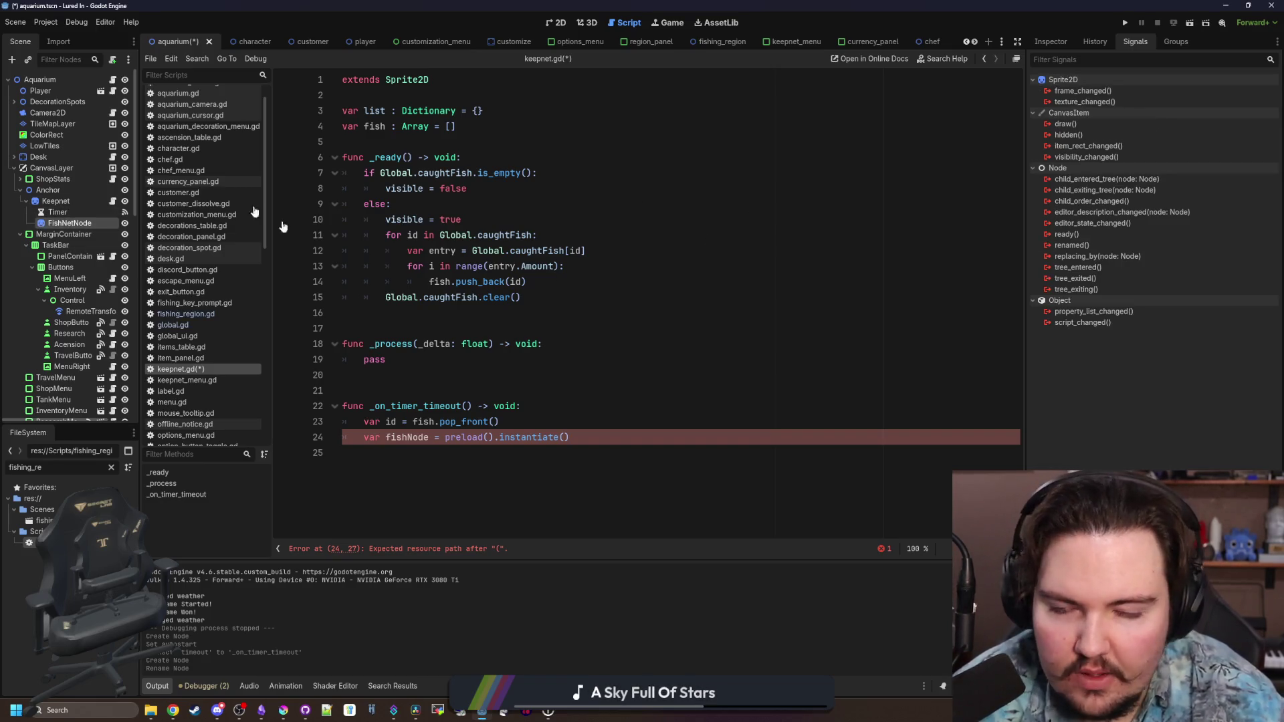
right_click(70, 224)
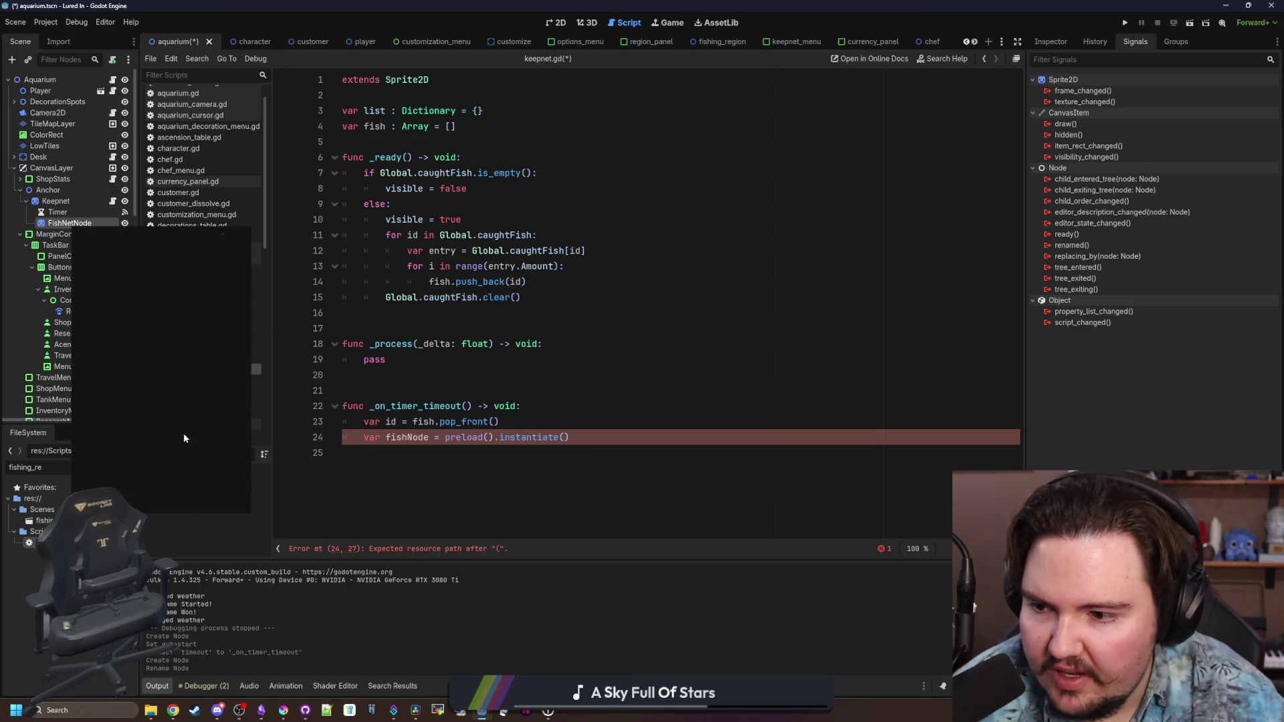
click(177, 443)
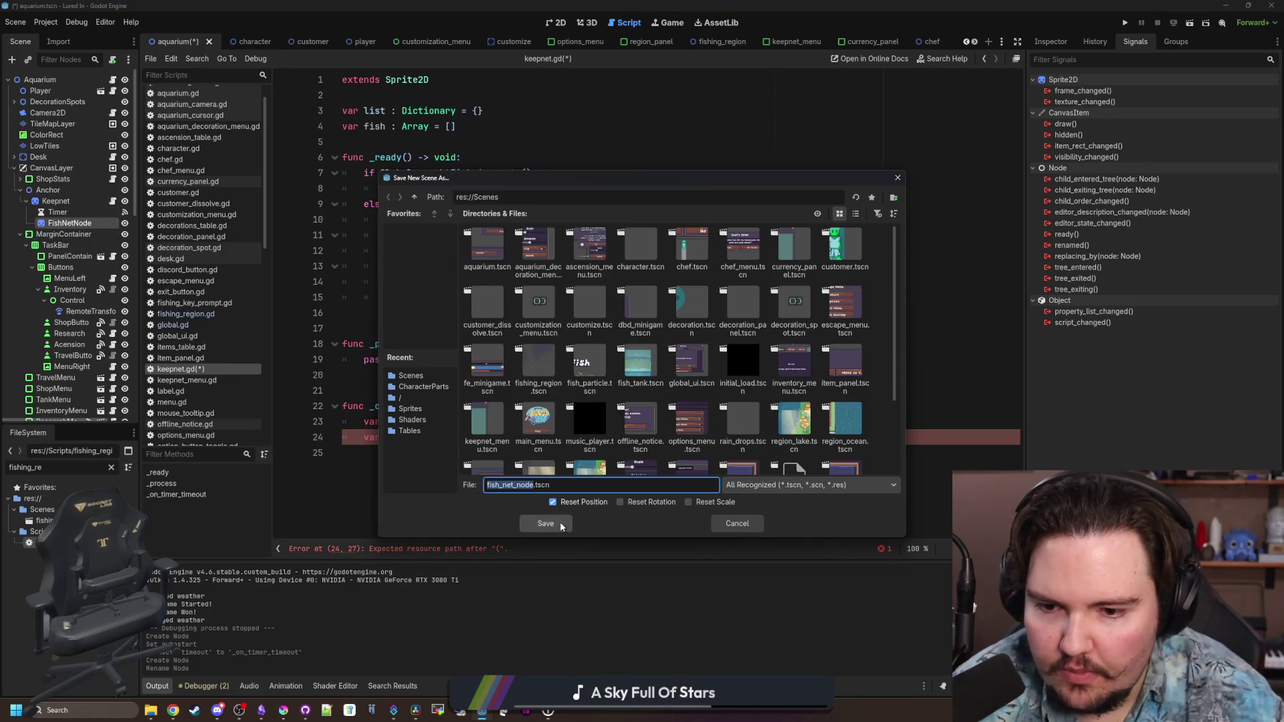
click(559, 523)
right_click(74, 223)
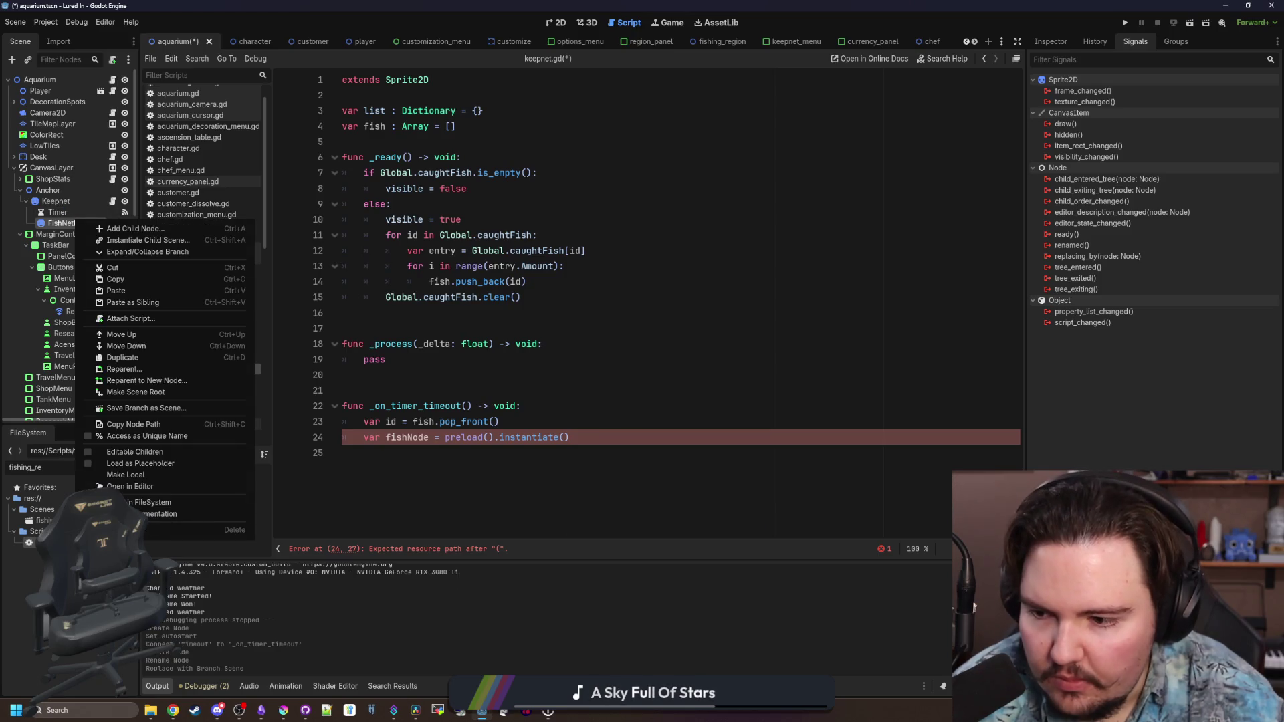
click(235, 529)
click(611, 370)
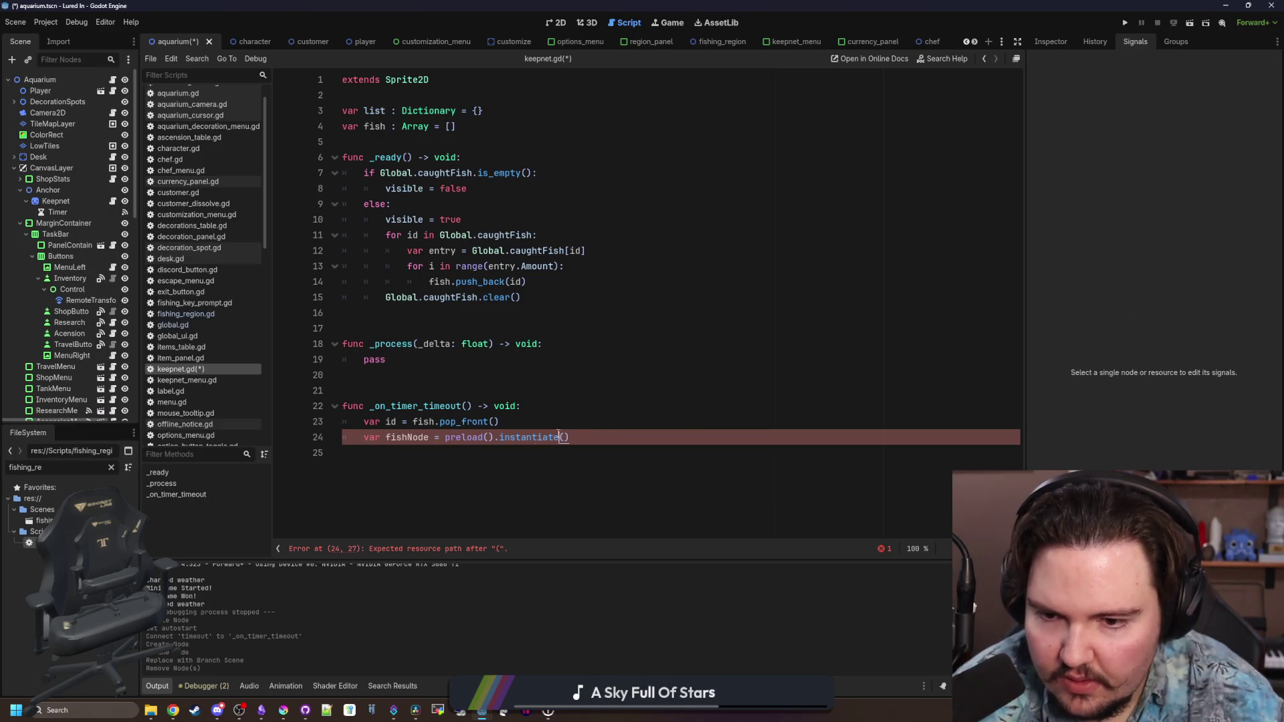
Preload res://Scenes/fish_net_node.tscn, add add_child(fishNode), and type the id variable as String.
text("fish_net)
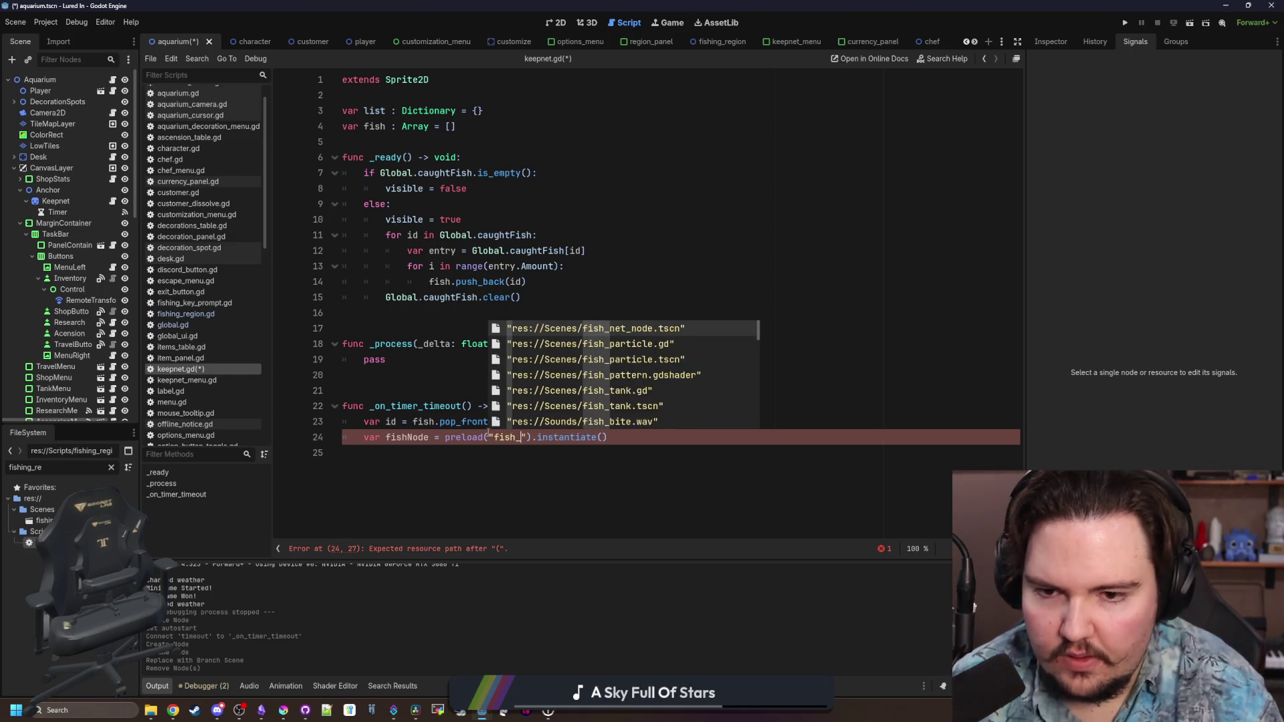
key(Return)
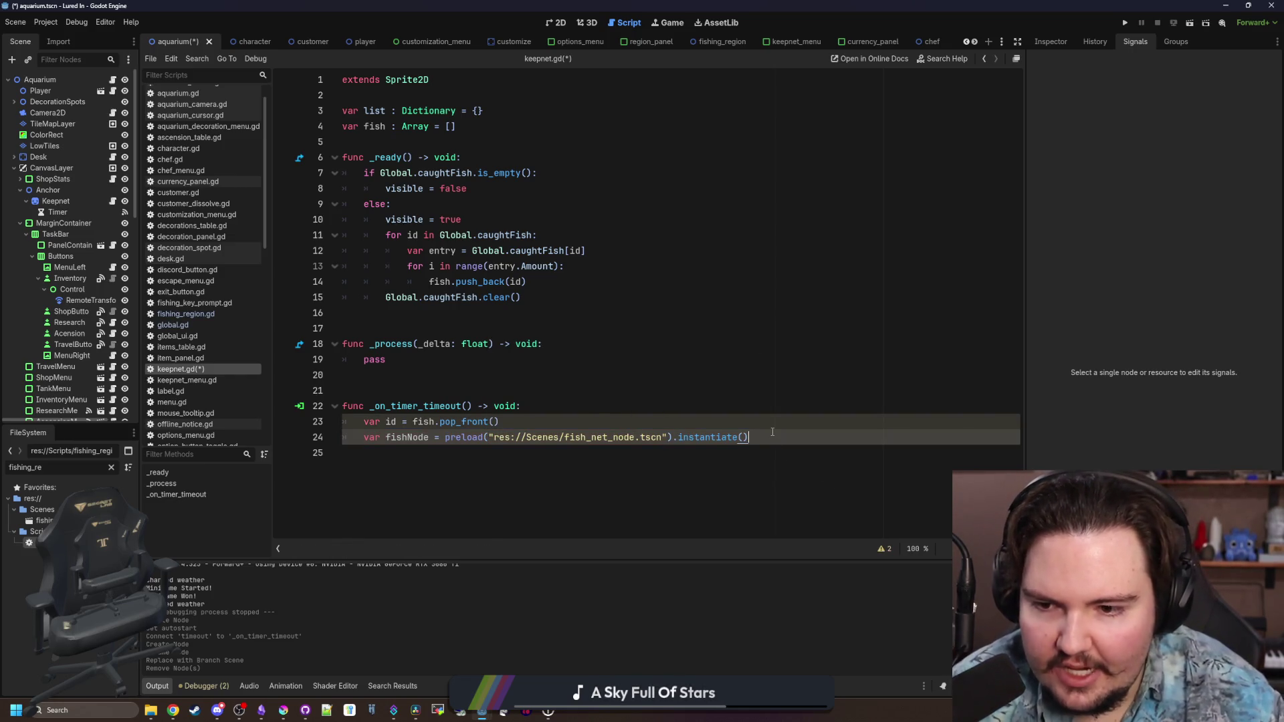
key(Return)
text(add_child()
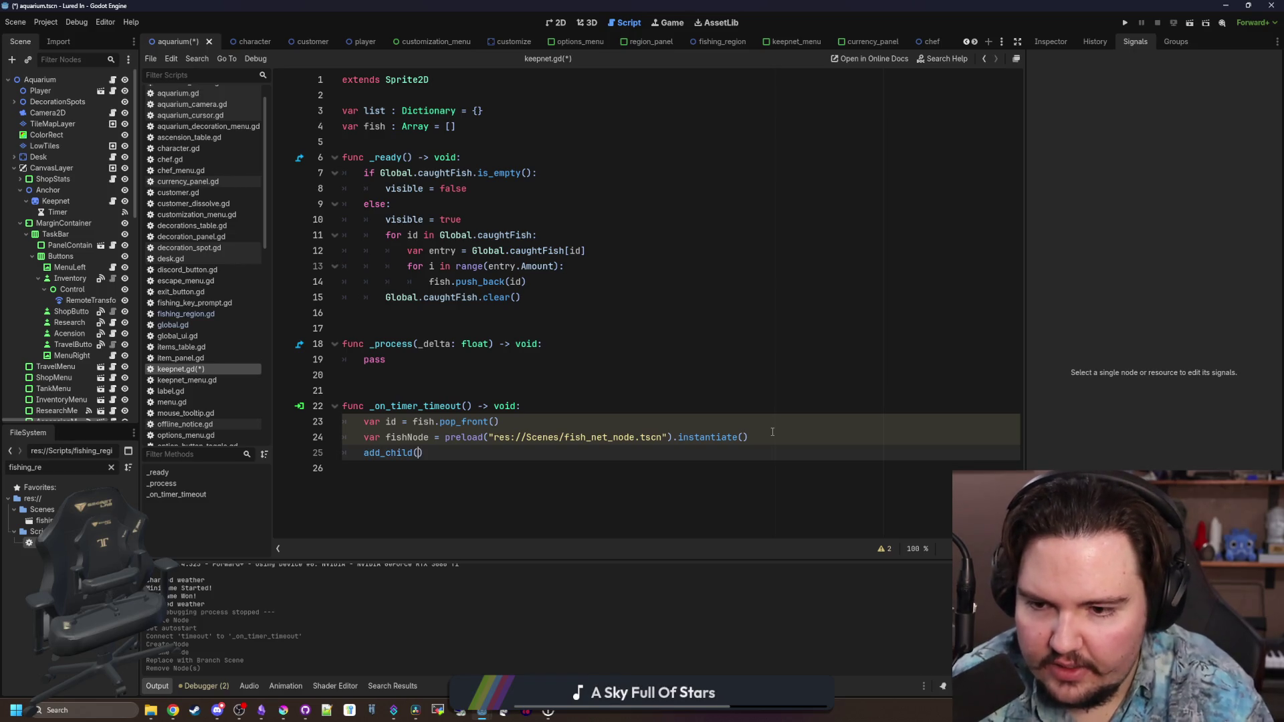
text(fishNode)
click(772, 432)
key(Up)
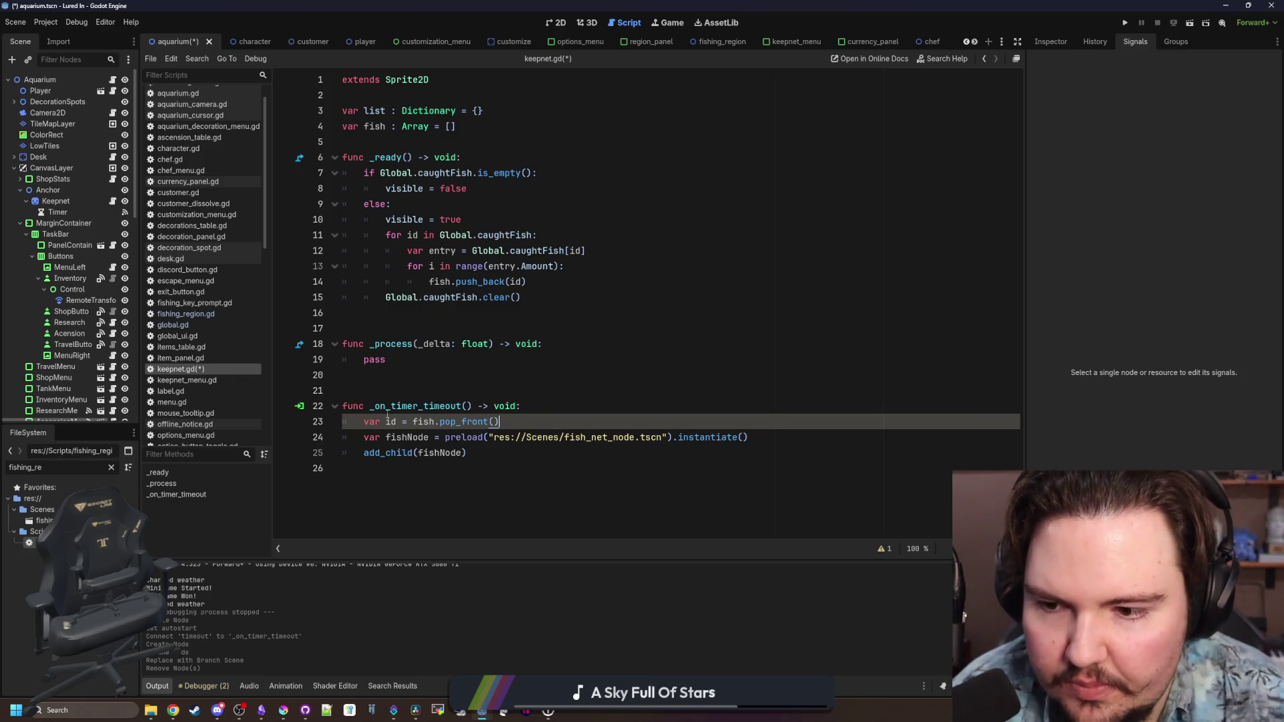
text(: String)
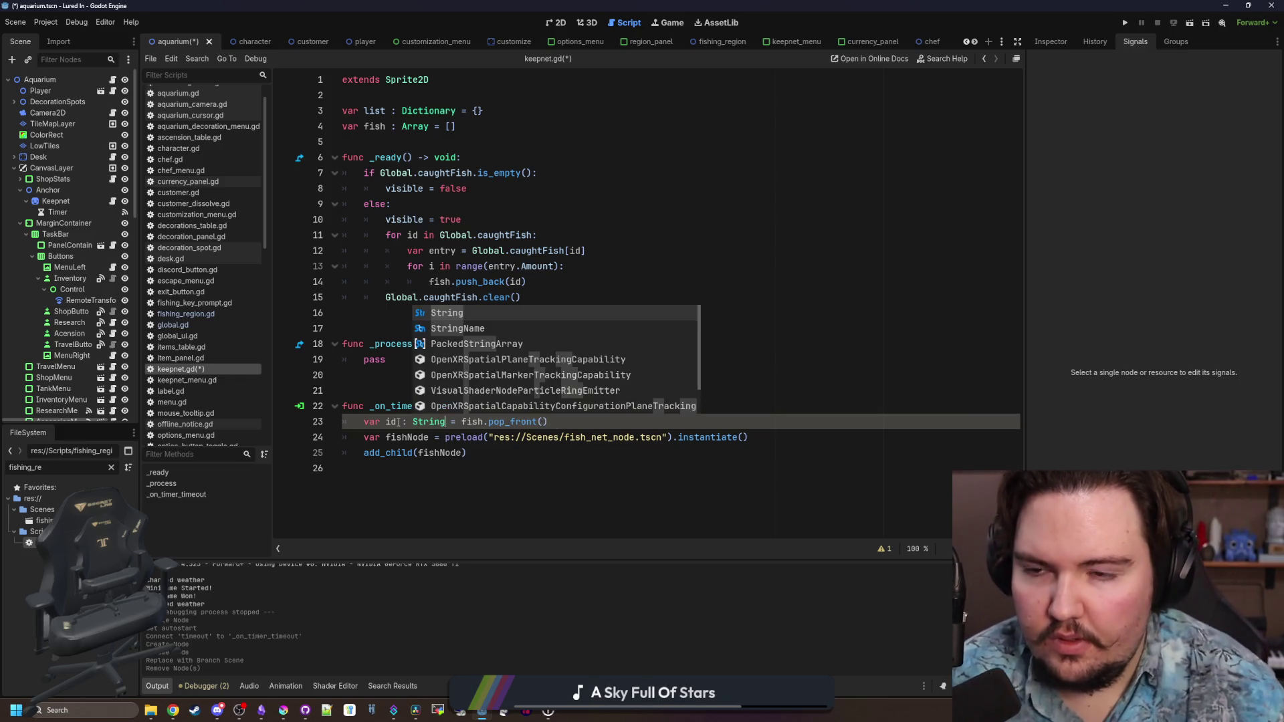
Type the fish array declaration as Array[String].
click(431, 137)
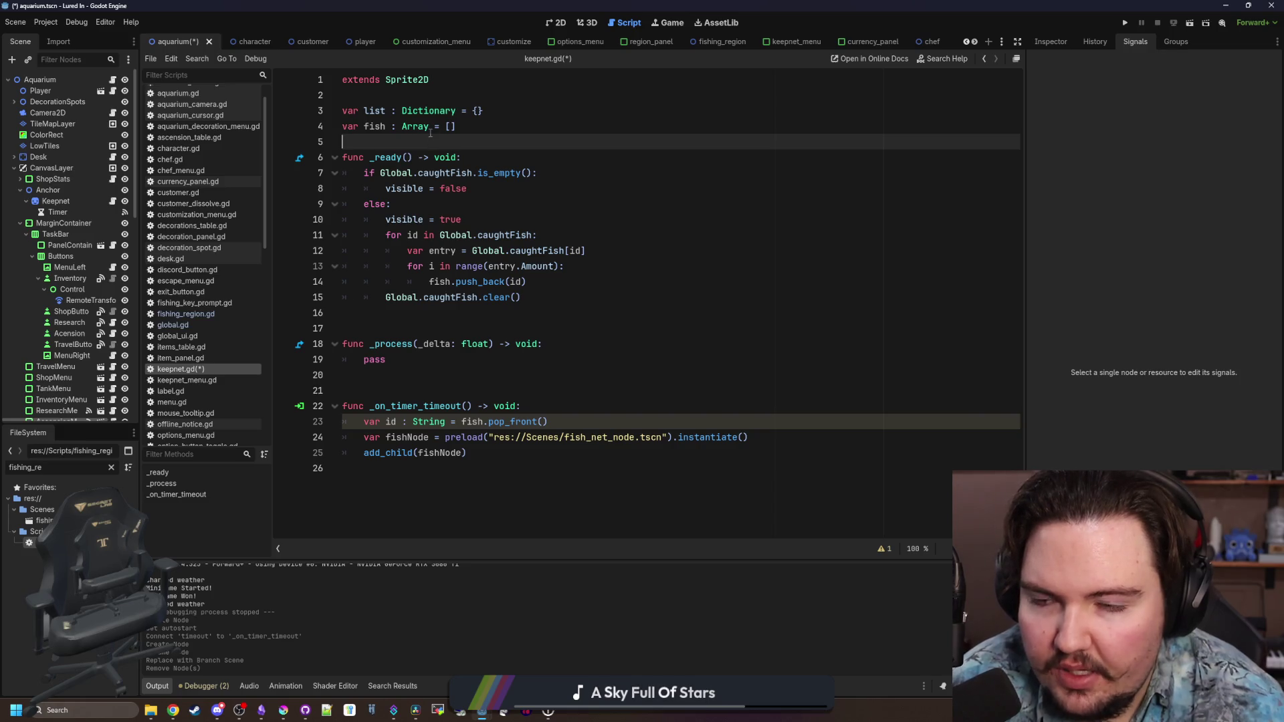
click(447, 132)
text(String)
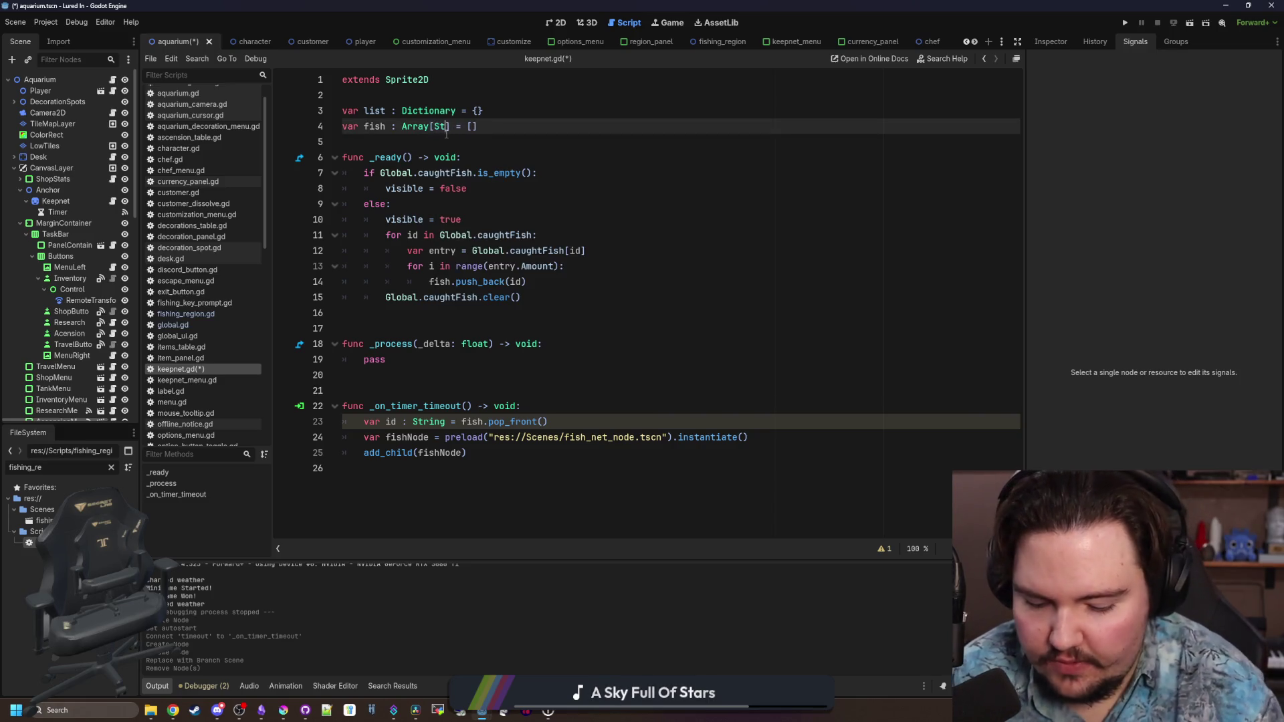
click(644, 115)
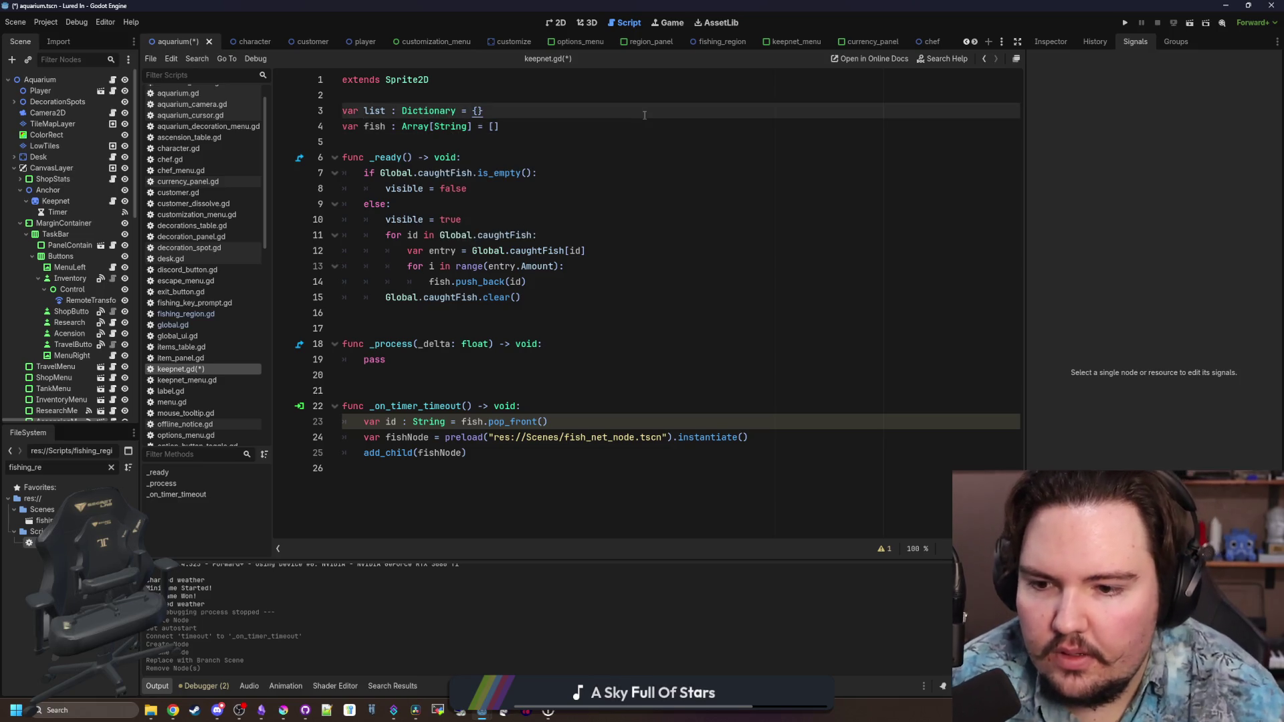
Add fishNode.id = id after the preload line and save the script.
click(414, 390)
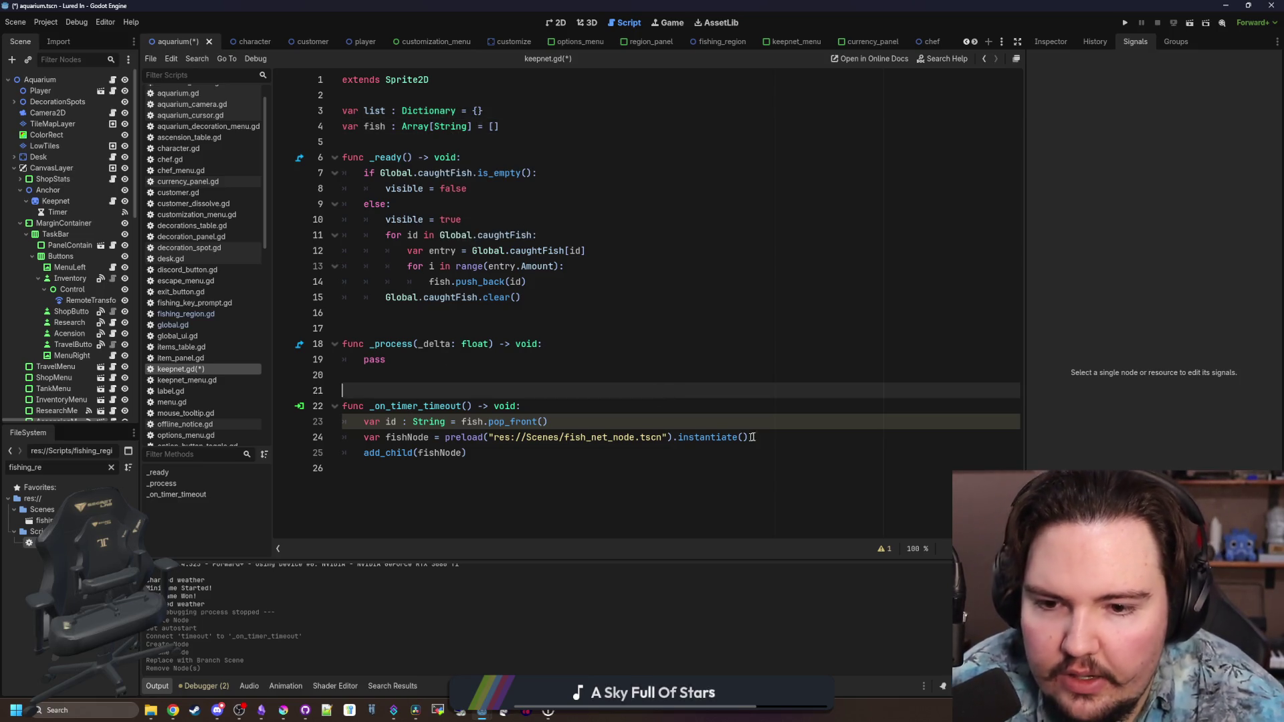
click(771, 436)
key(Return)
text(fishNode.id = id)
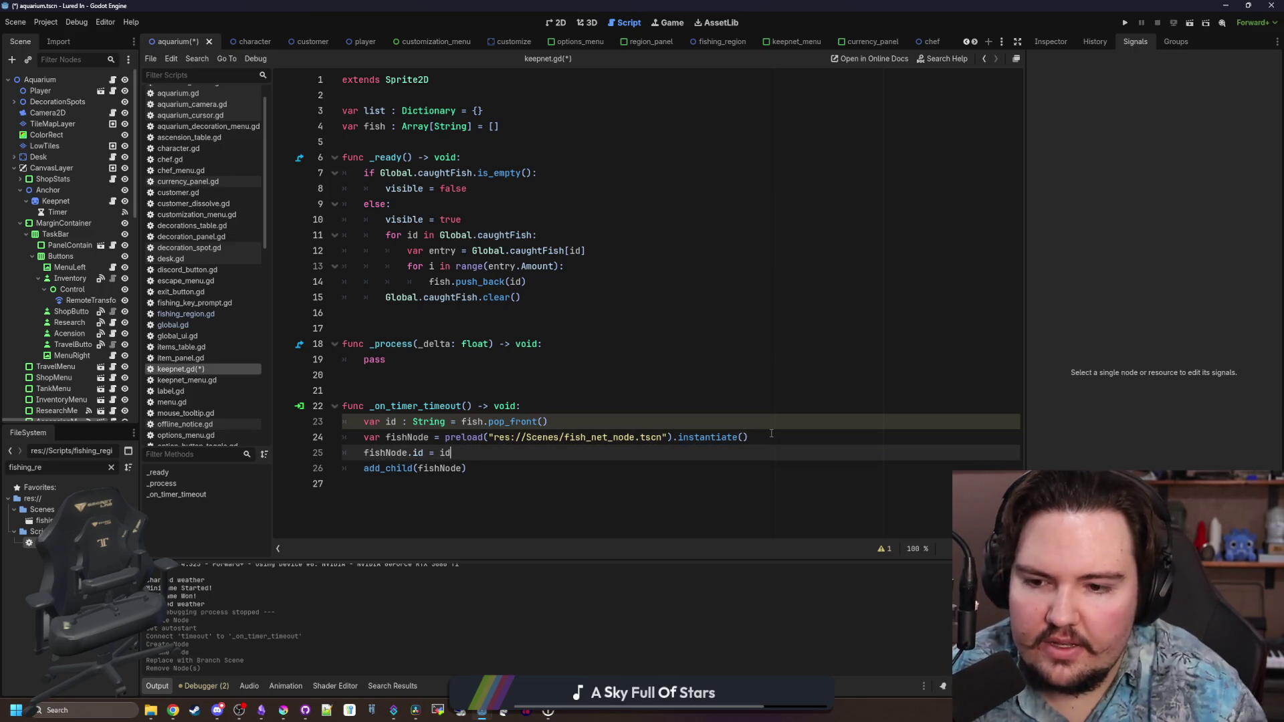
click(377, 375)
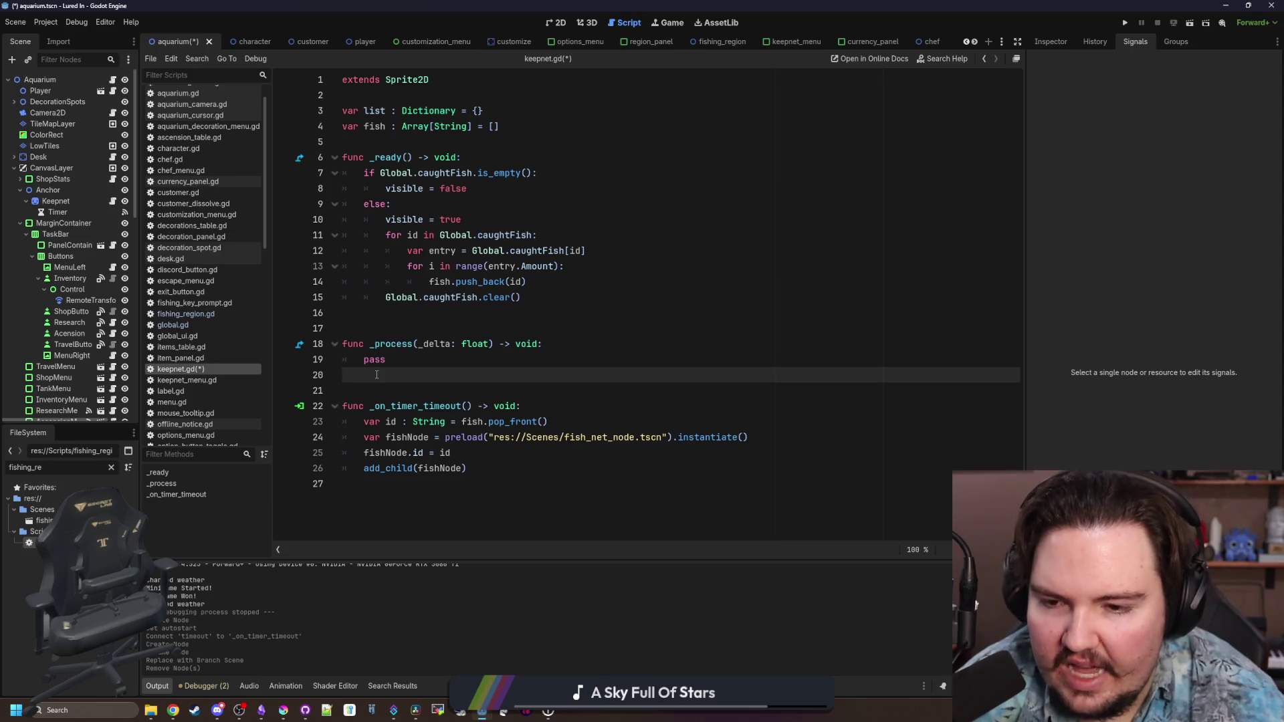
key(ctrl+s)
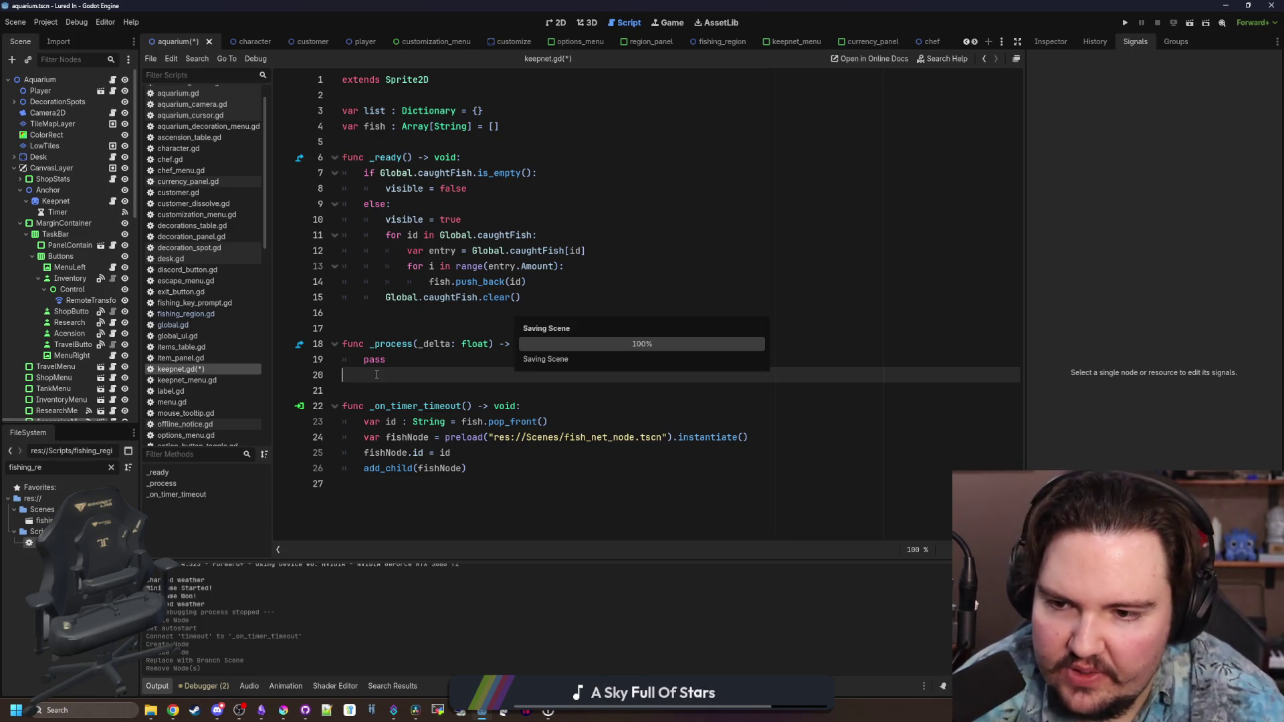
Open fish_net_node.tscn and attach a new script to FishNetNode.
click(602, 439)
ctrl+click(602, 441)
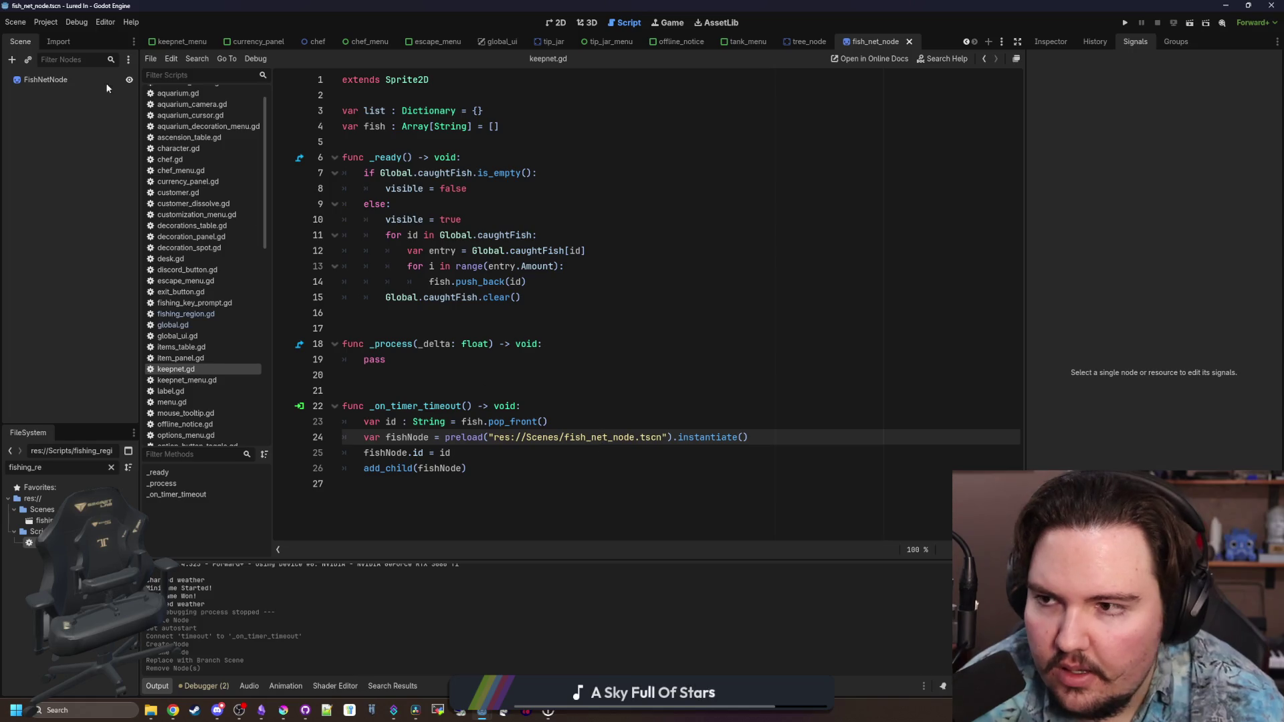
click(108, 59)
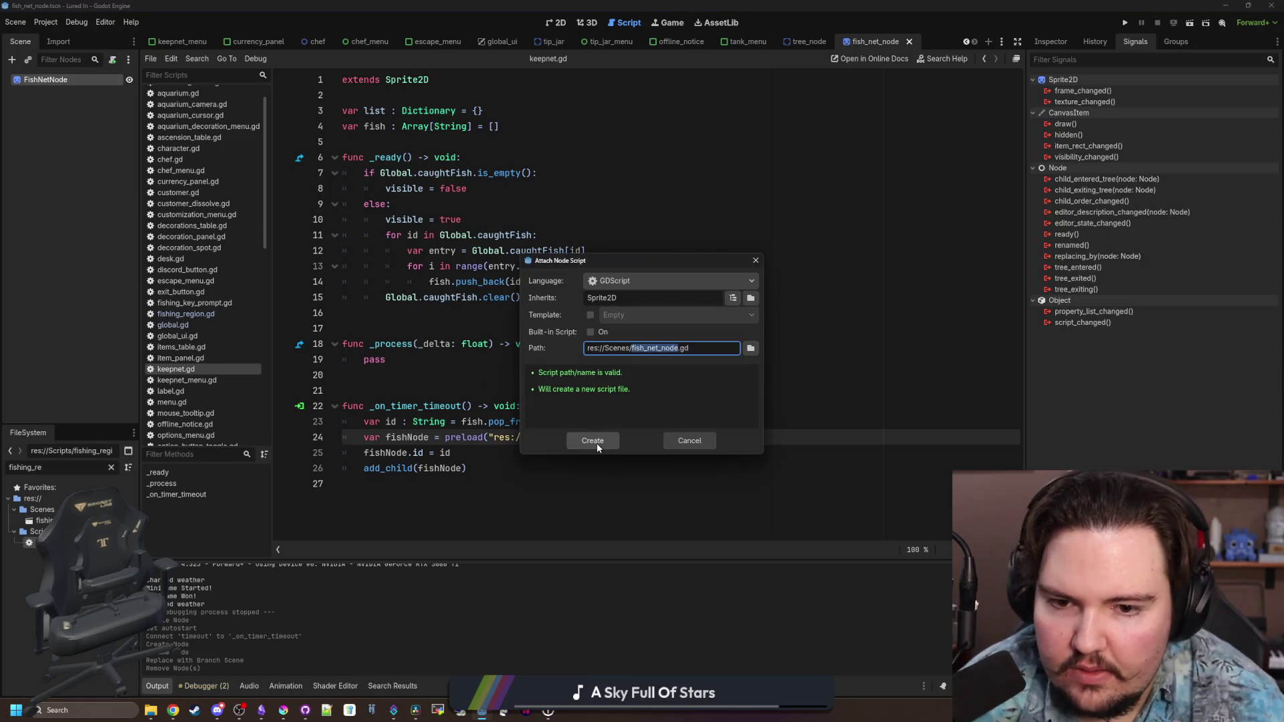
Create fish_net_node.gd and declare var id : String = "".
click(596, 443)
click(602, 281)
key(Return)
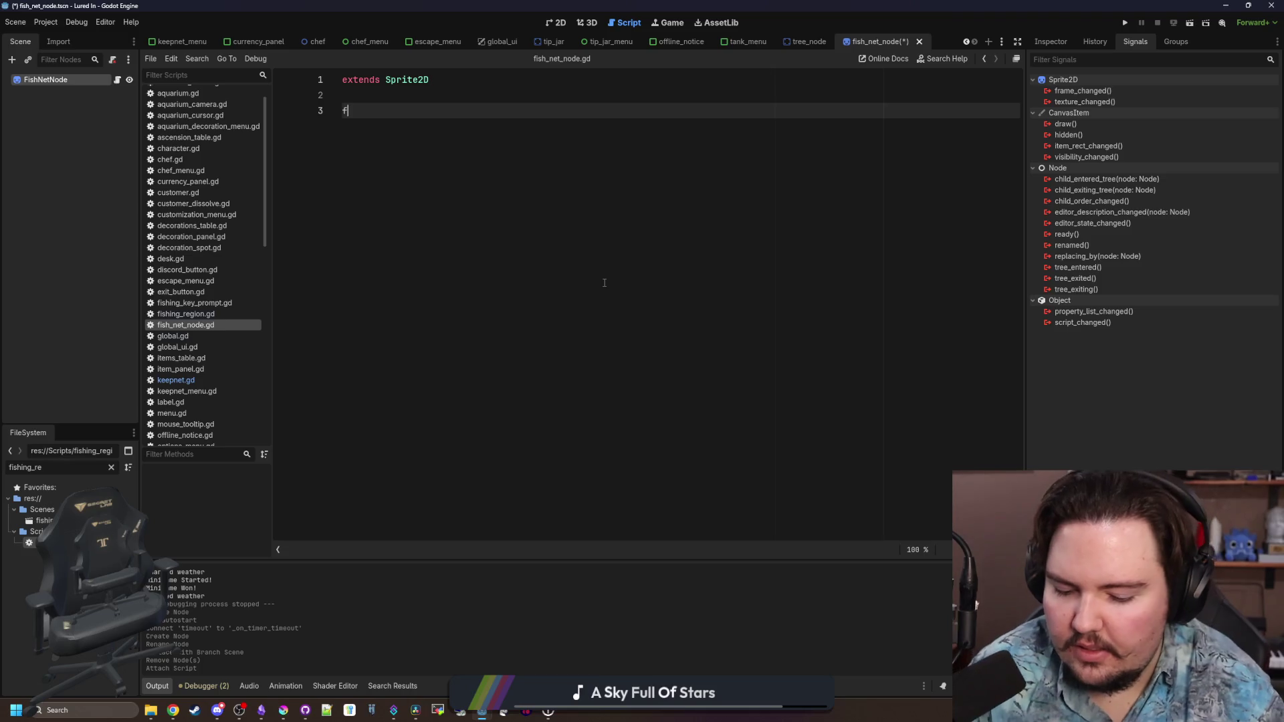
text(ar id : S)
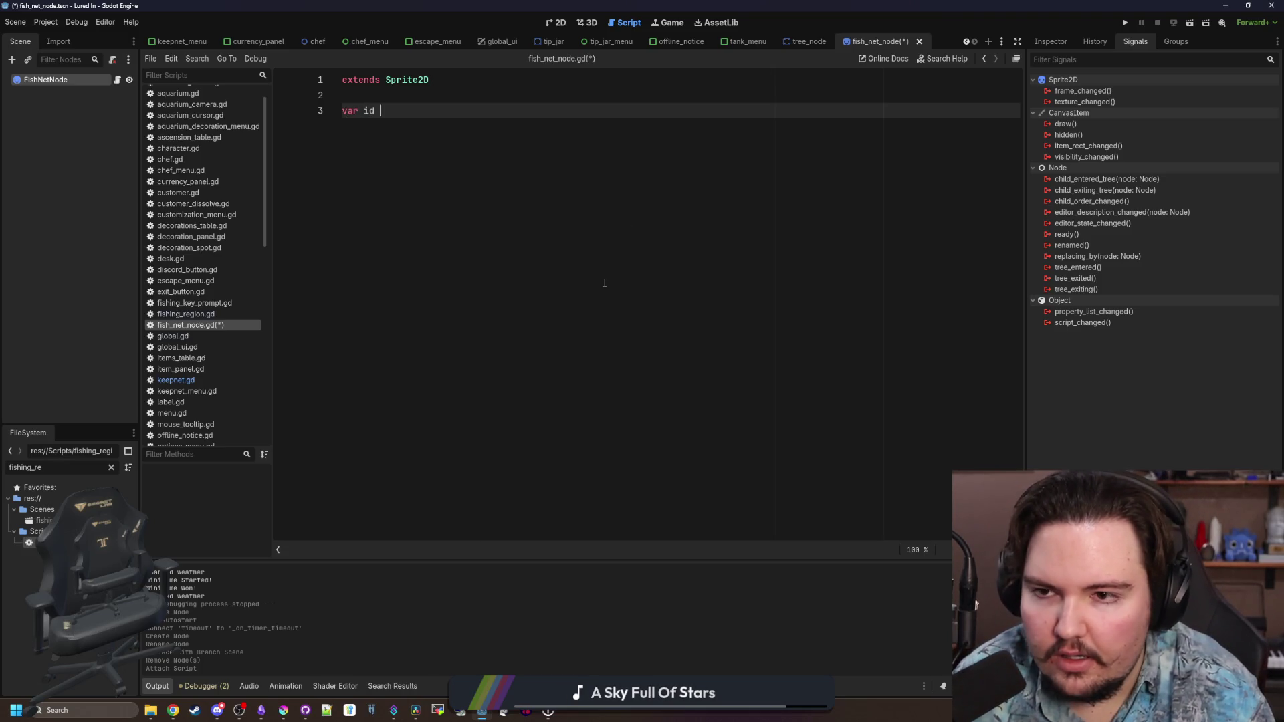
text(tring =)
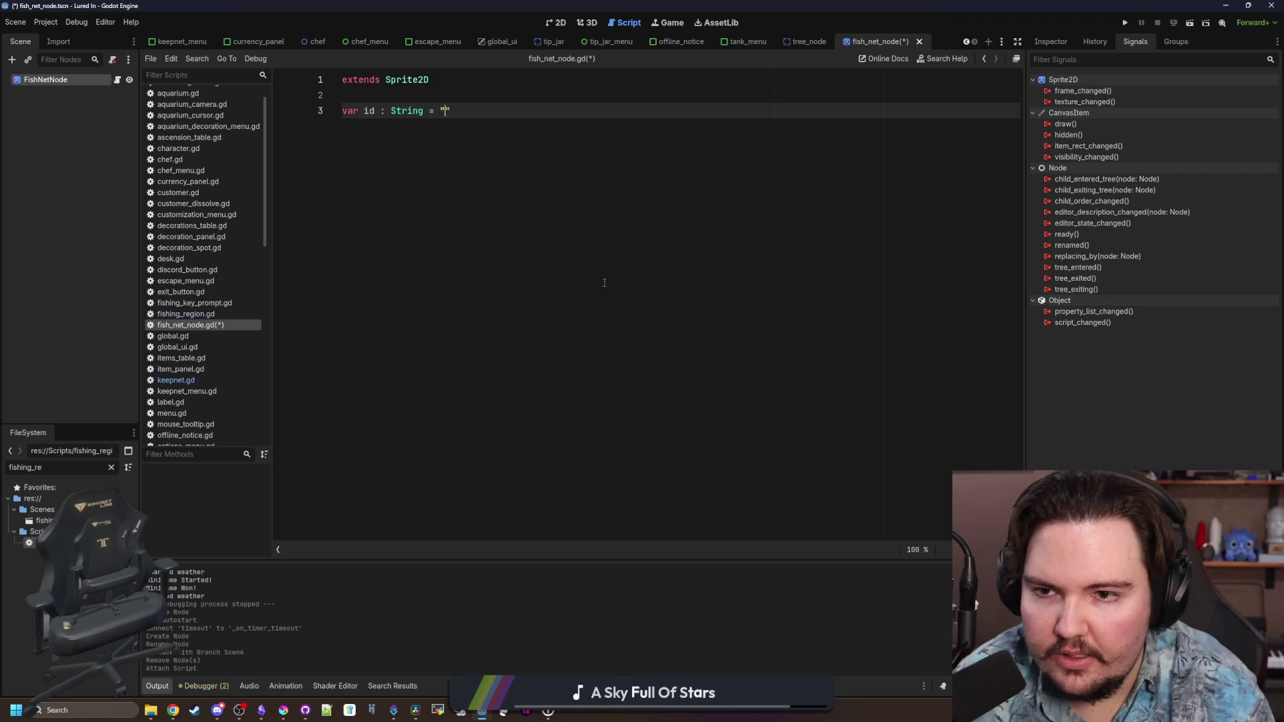
Add _ready and _process functions, each containing just pass.
key(Return)
key(Return)
text(func _ready()
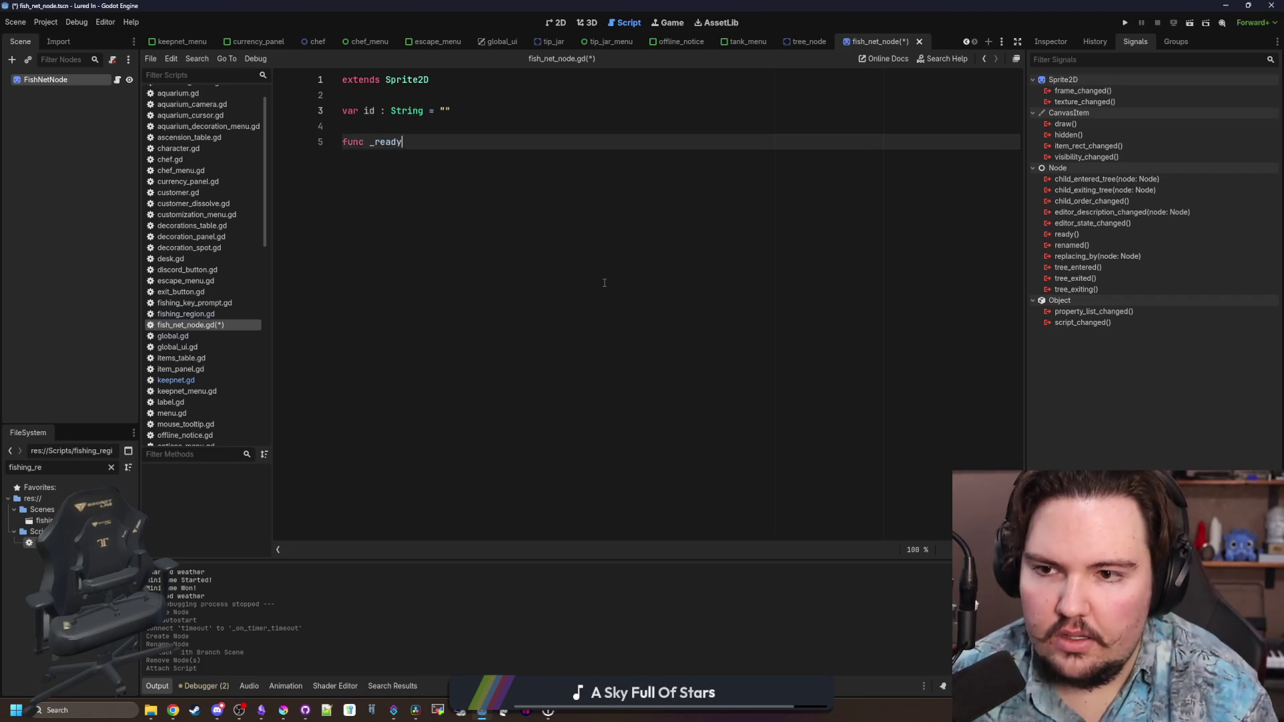
key(BackSpace)
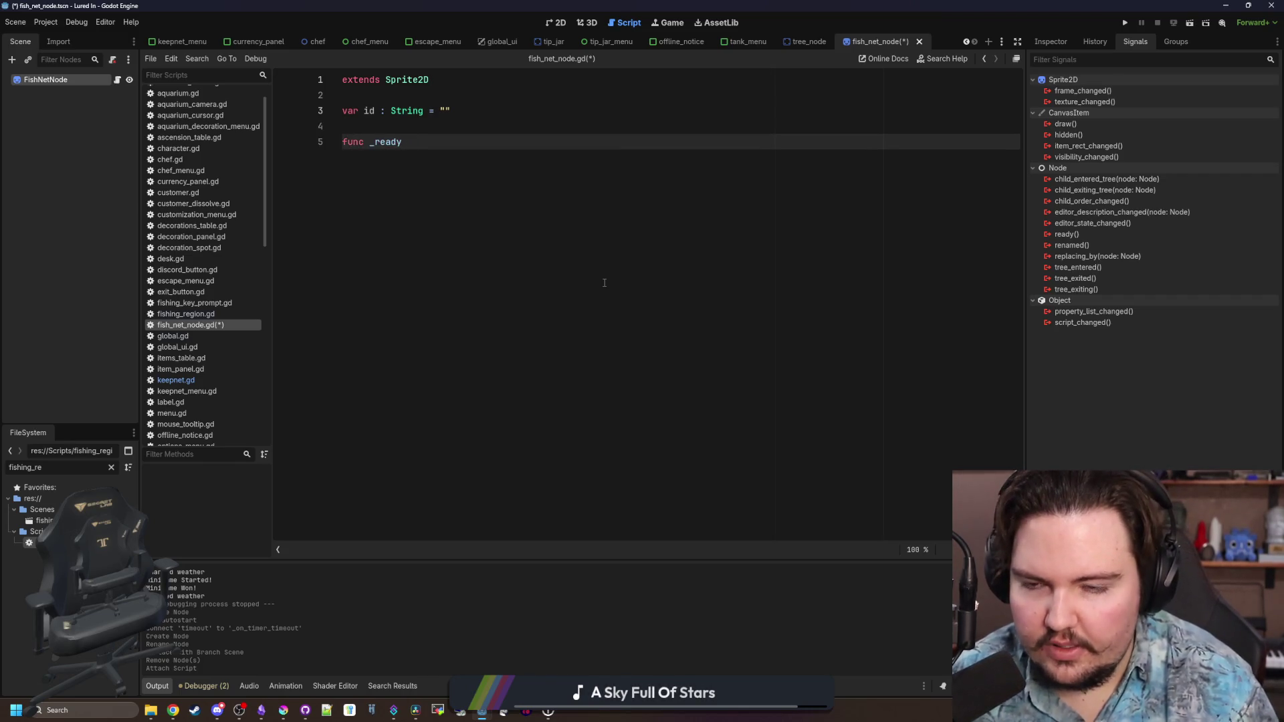
text(y)
key(Return)
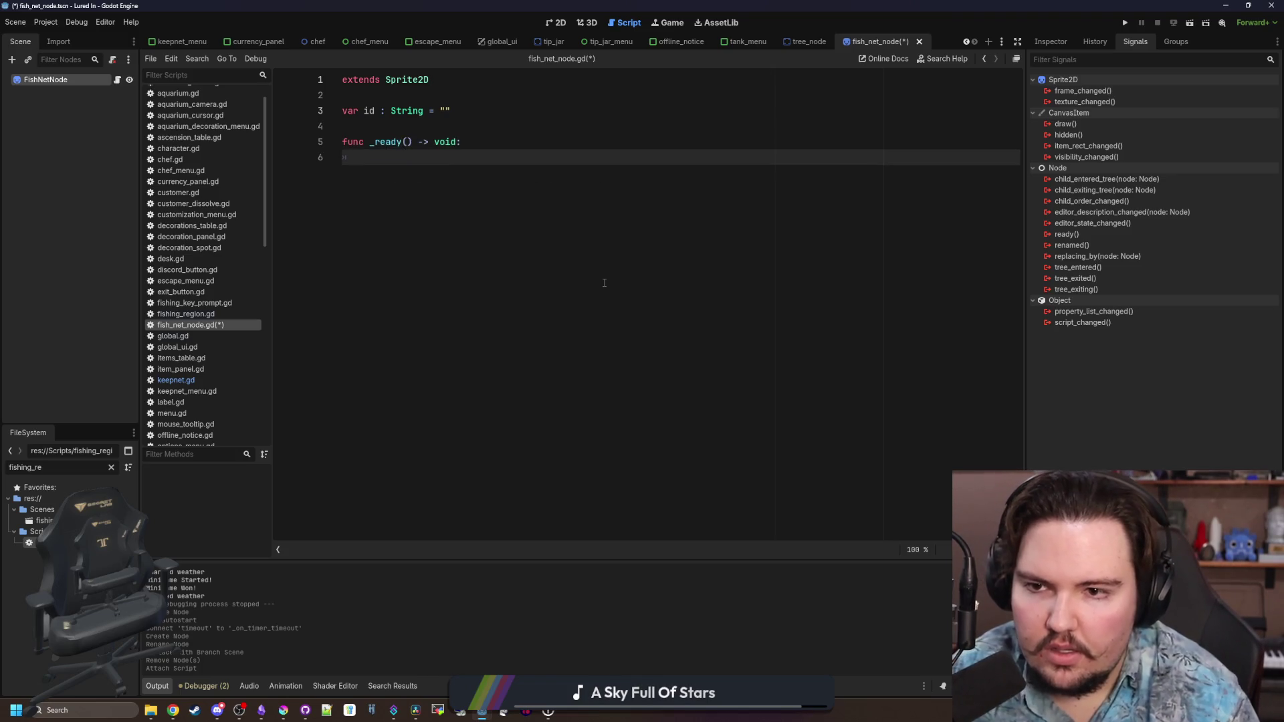
key(Return)
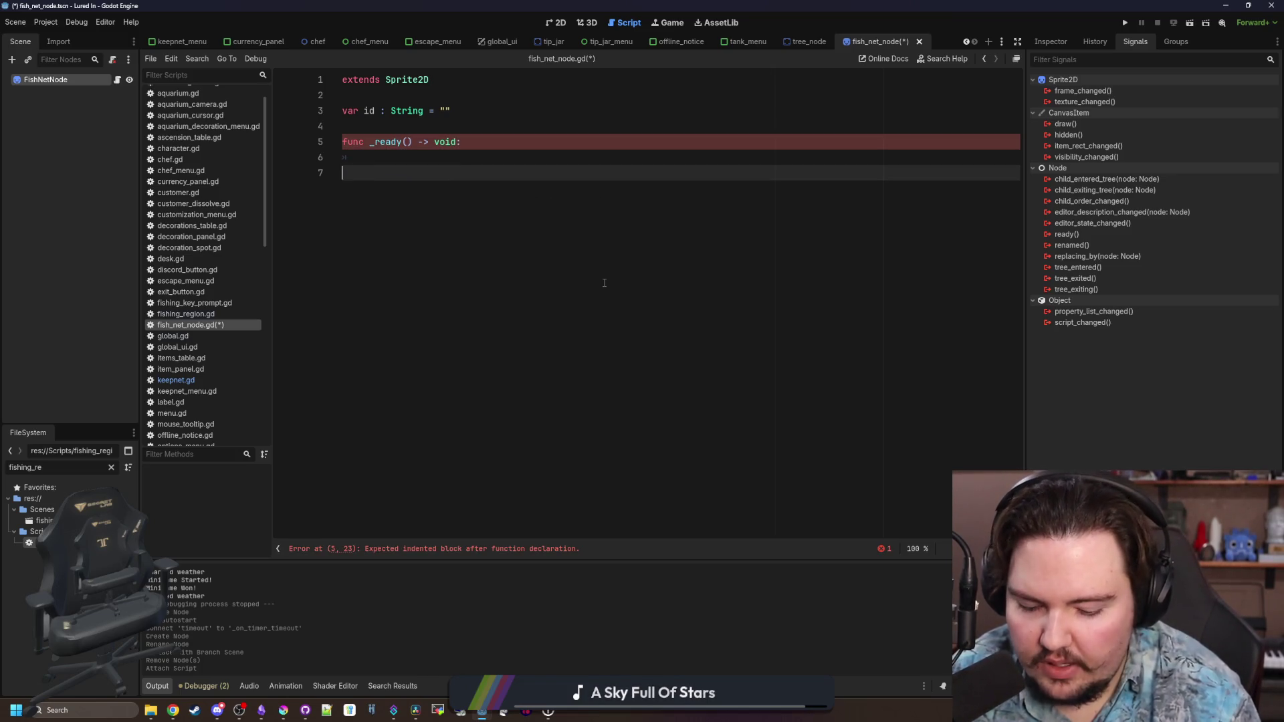
text(func _pr)
key(Return)
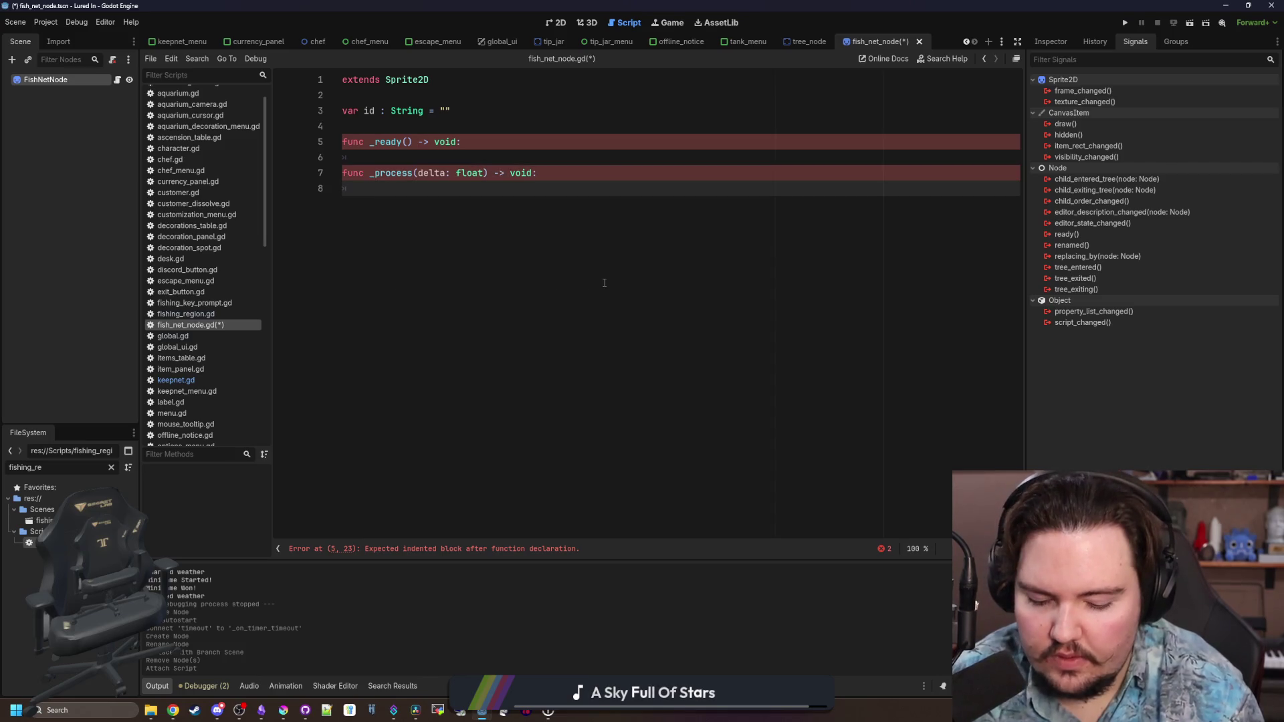
text(pass)
key(Up)
key(Up)
text(pass)
key(Return)
key(Return)
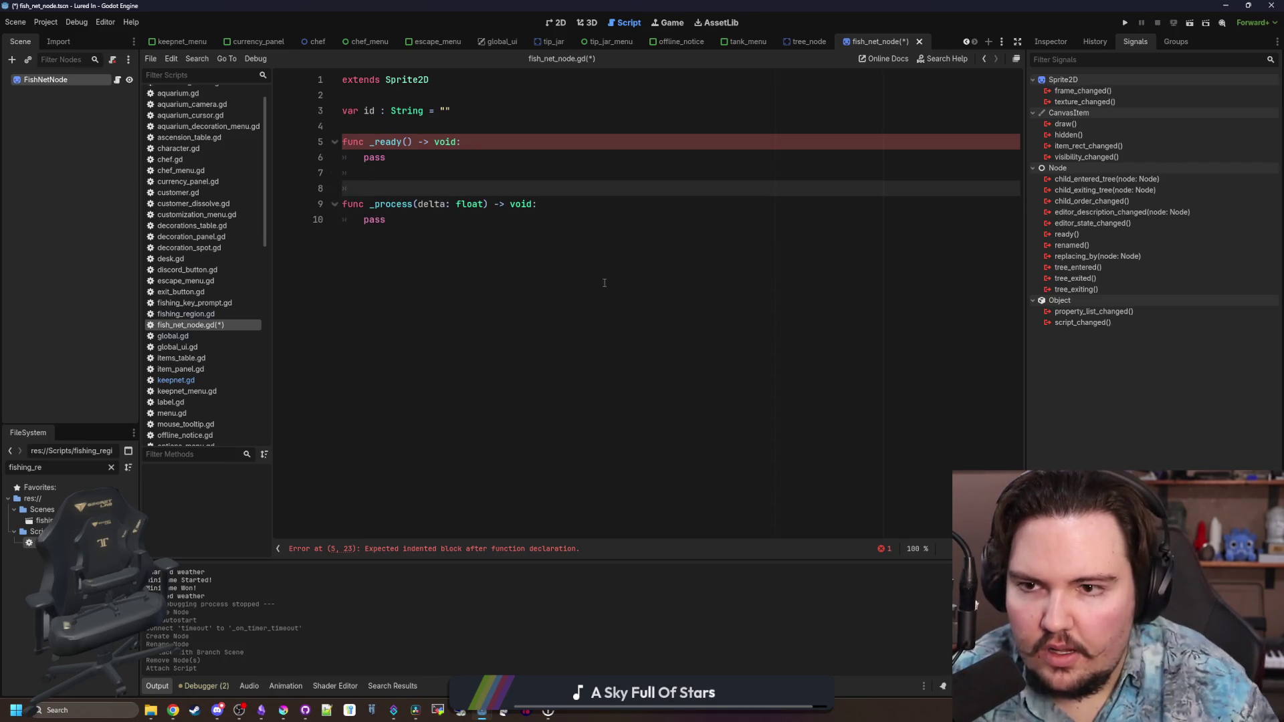
Declare var targetNode : Node below the id variable.
click(460, 97)
click(472, 110)
key(Return)
text(var targe)
key(BackSpace)
key(BackSpace)
key(BackSpace)
text(argetNode : )
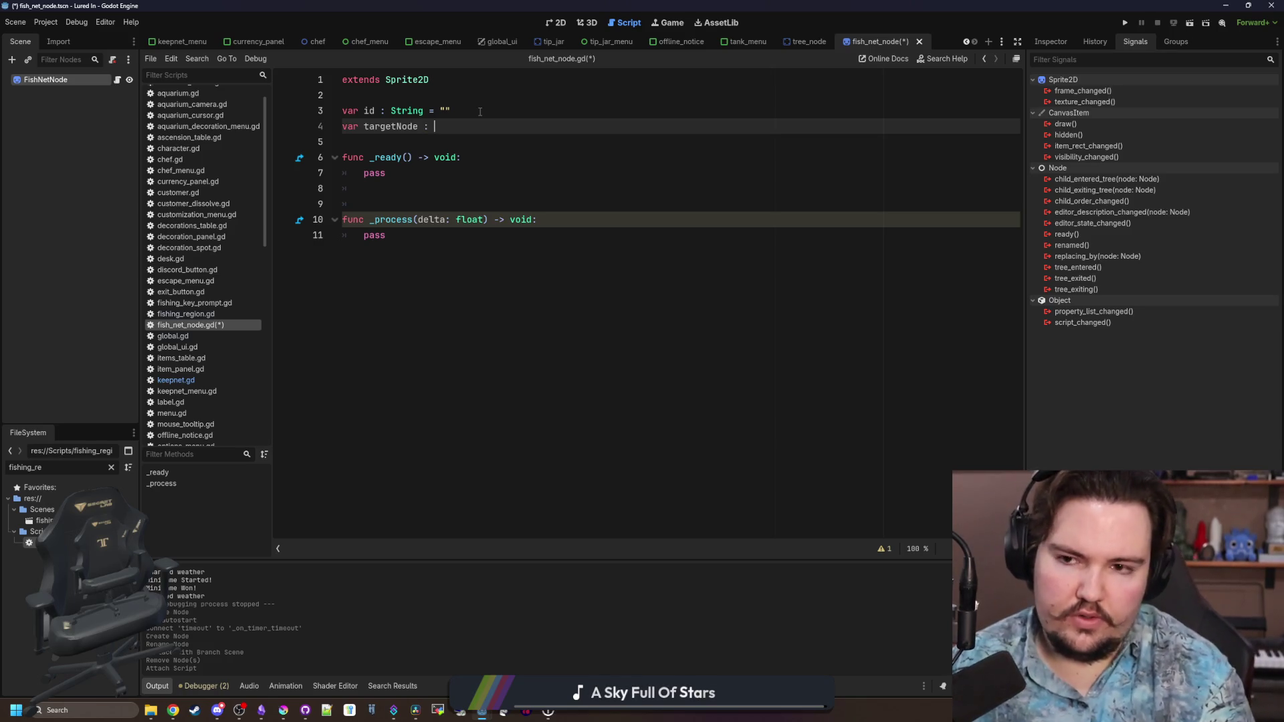
text(Node)
Replace pass in _process with move_toward(global_position, targetNode, and view move_toward's documentation.
click(480, 112)
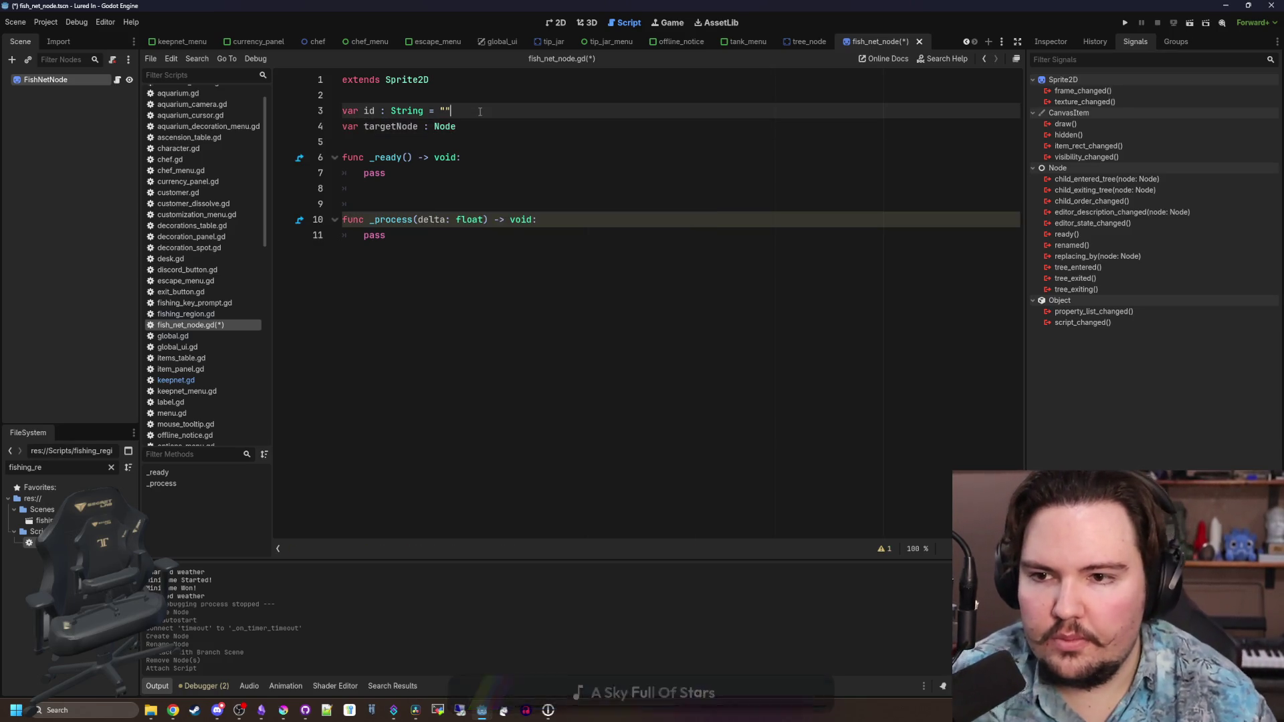
mouse_move(386, 235)
mouse_down()
mouse_move(348, 221)
mouse_move(363, 234)
mouse_up()
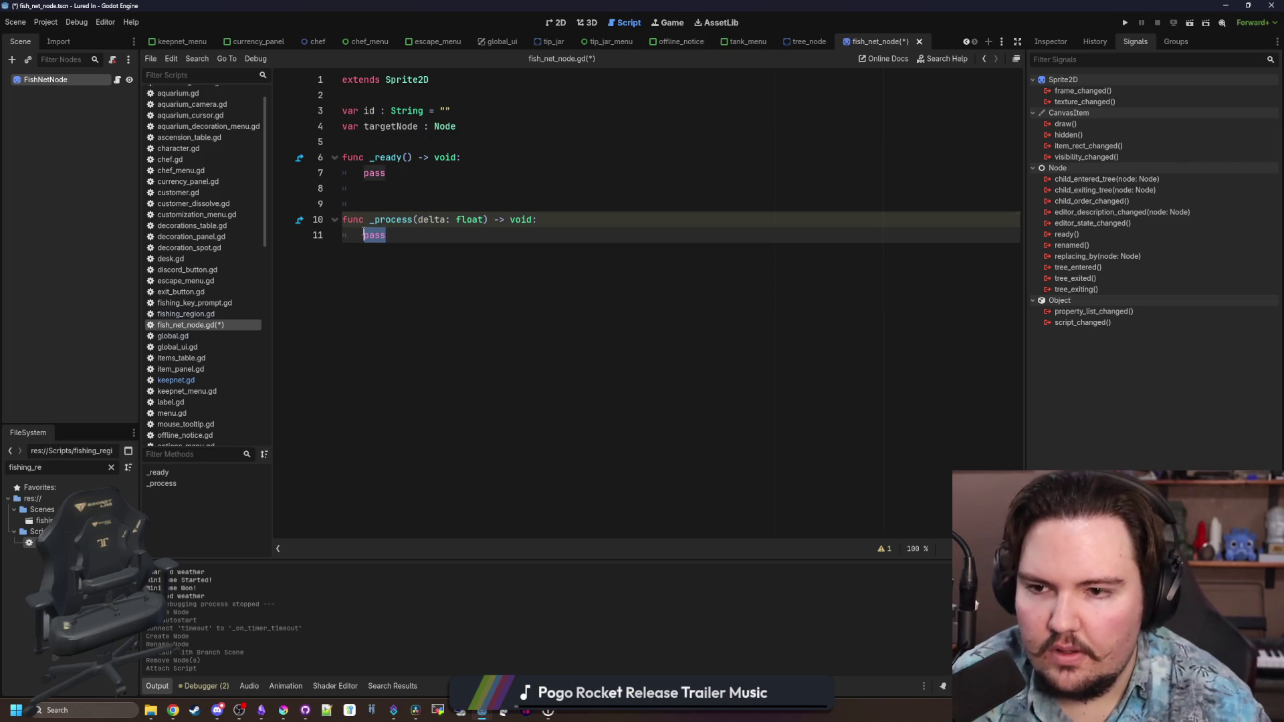
mouse_move(460, 215)
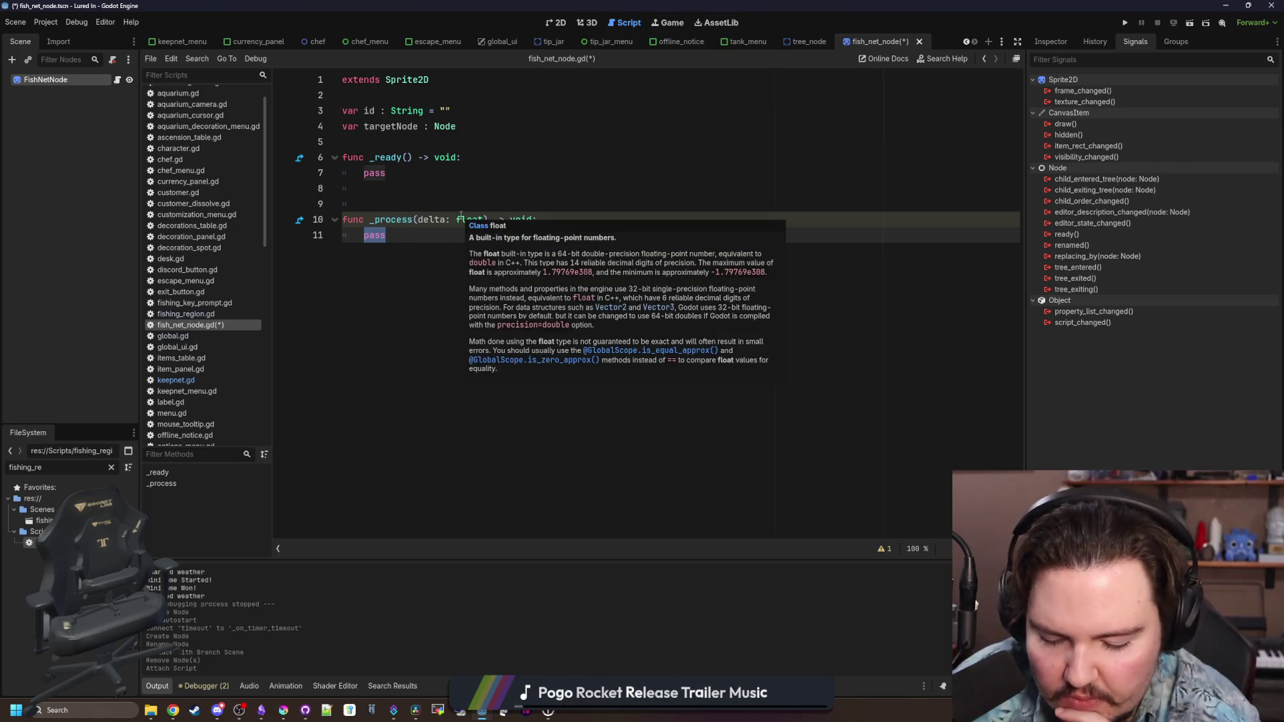
text(global)
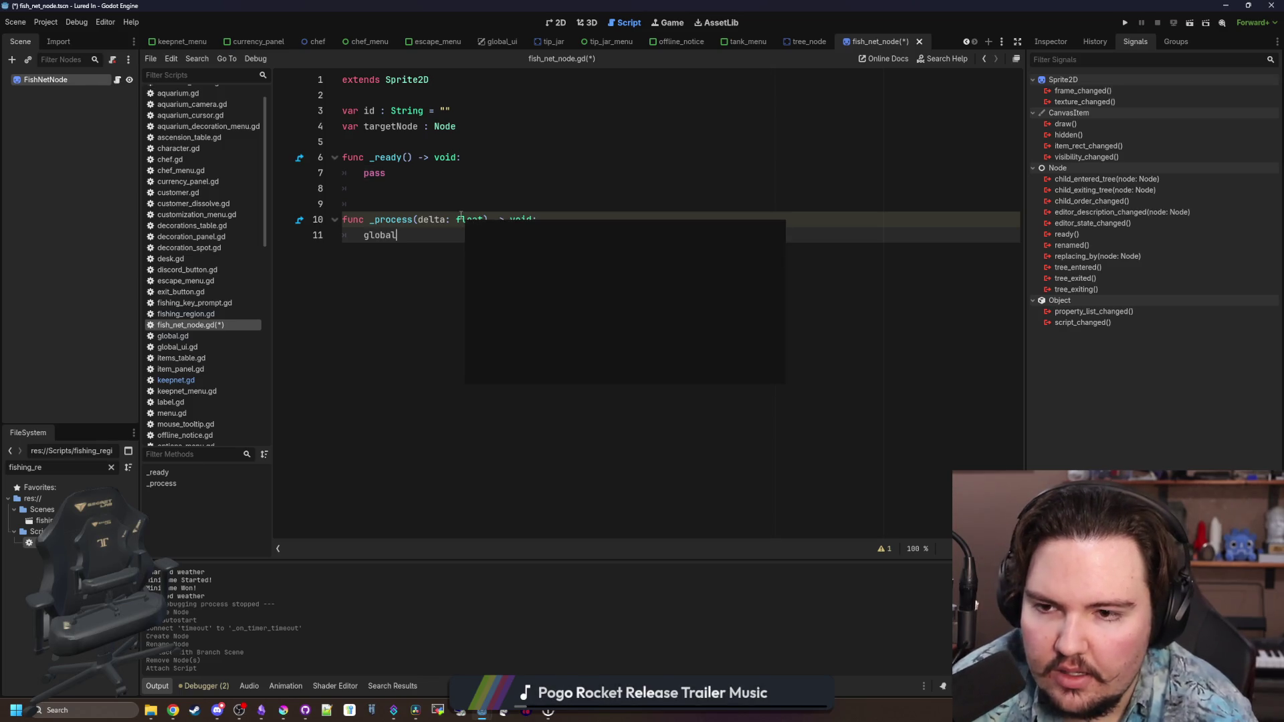
key(BackSpace)
key(BackSpace)
text(move)
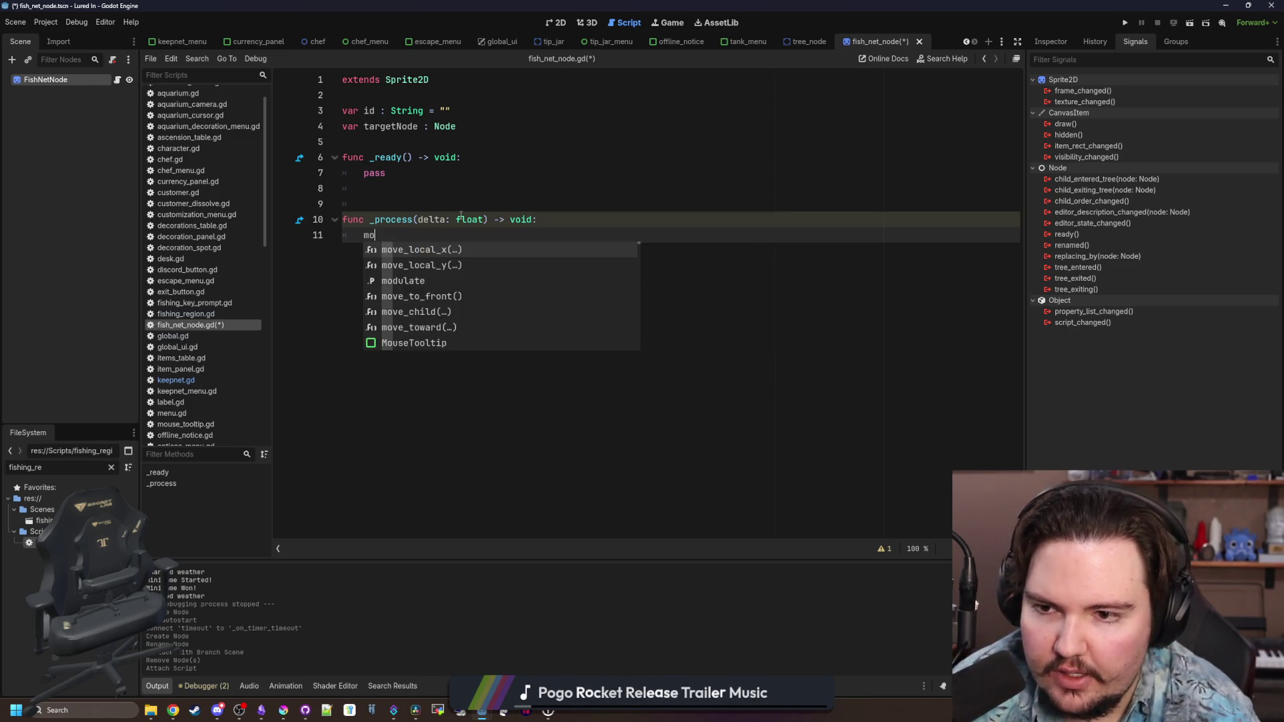
key(Down)
key(Down)
key(Down)
key(Return)
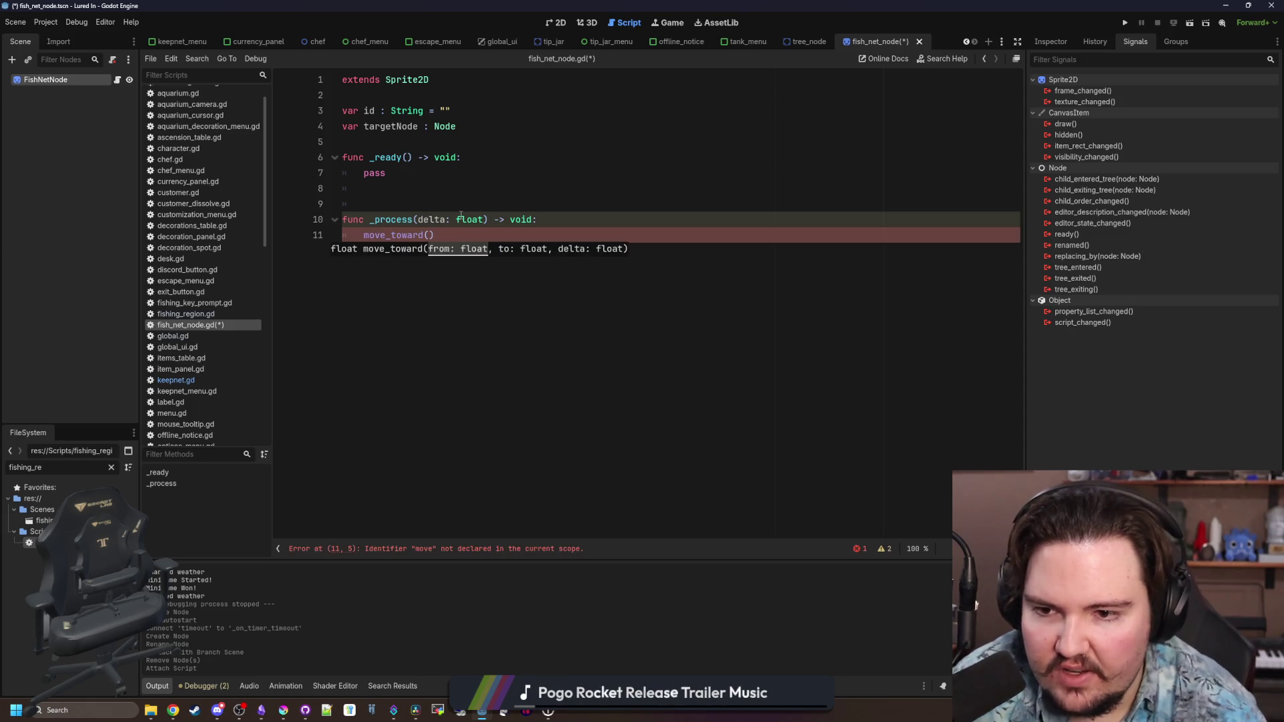
text(targetNode,)
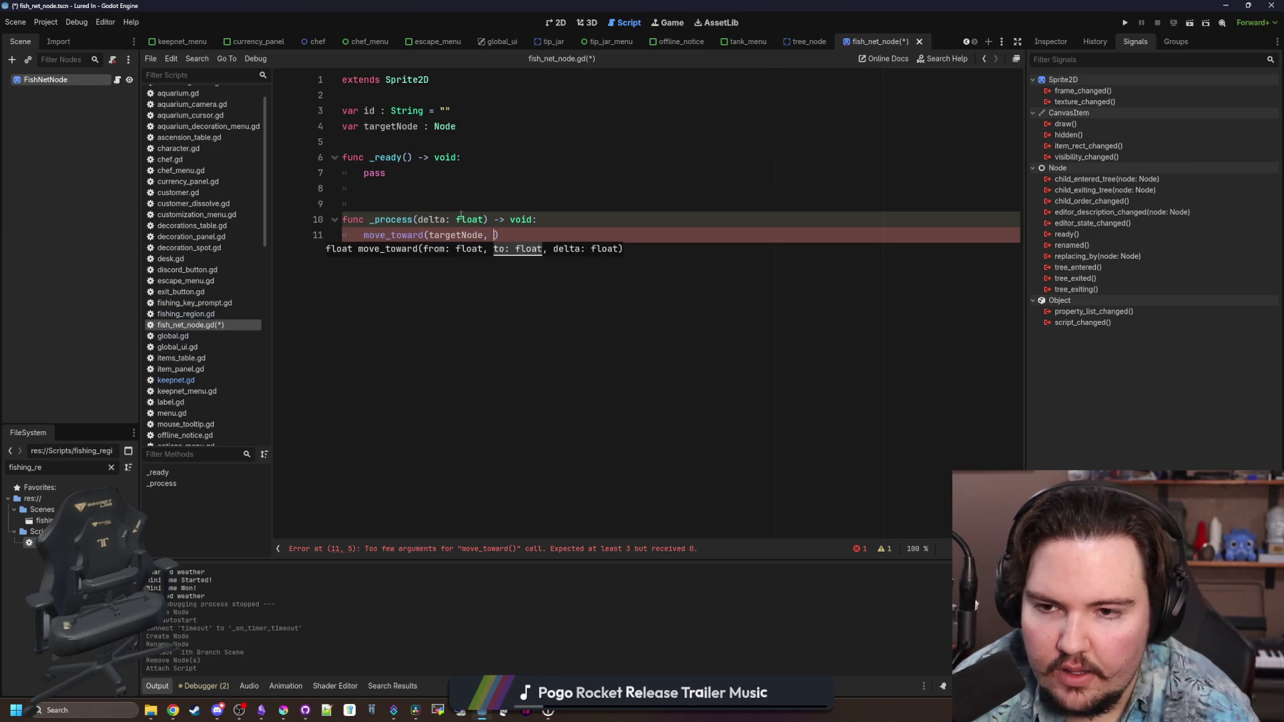
key(BackSpace)
key(BackSpace)
key(BackSpace)
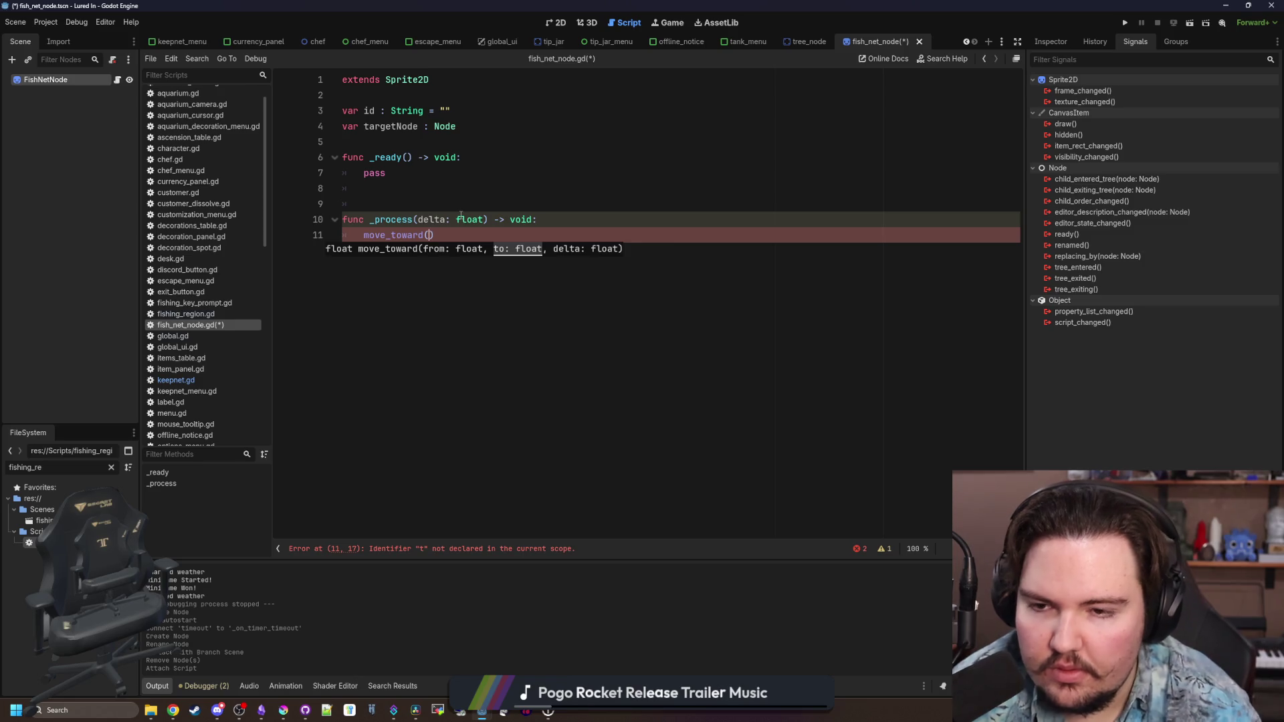
text(global_position, t)
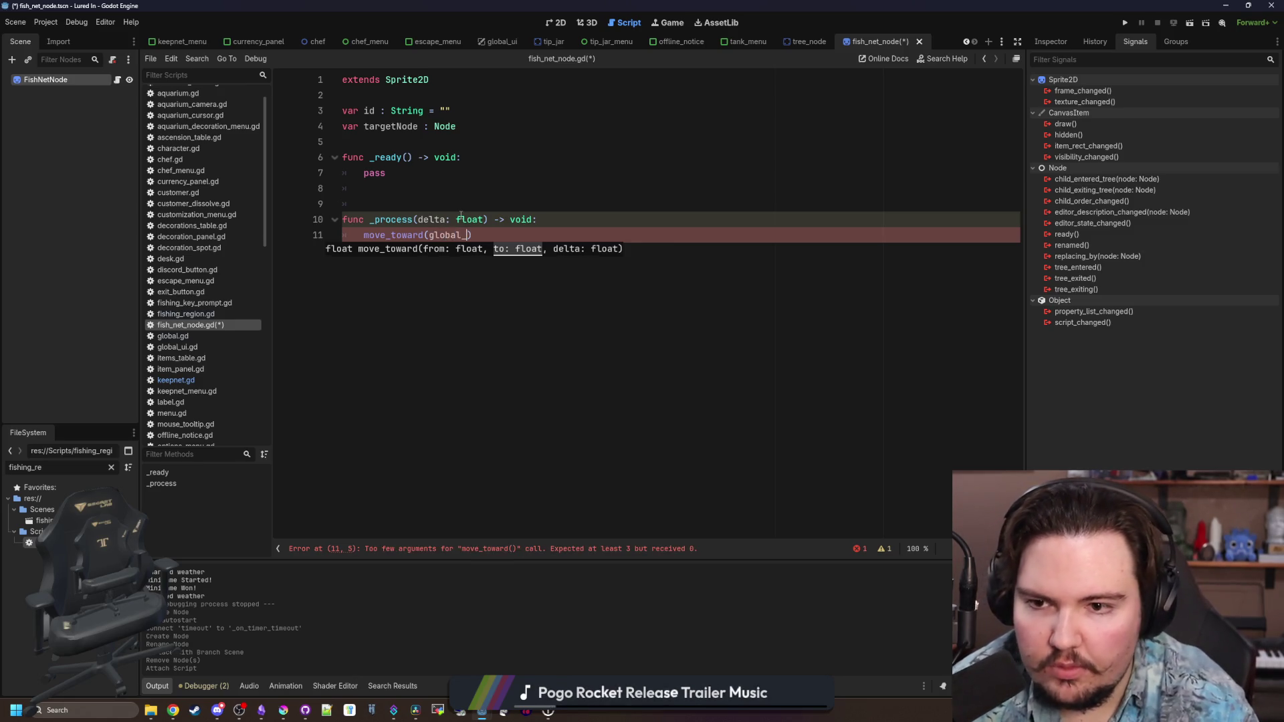
text(argetNode)
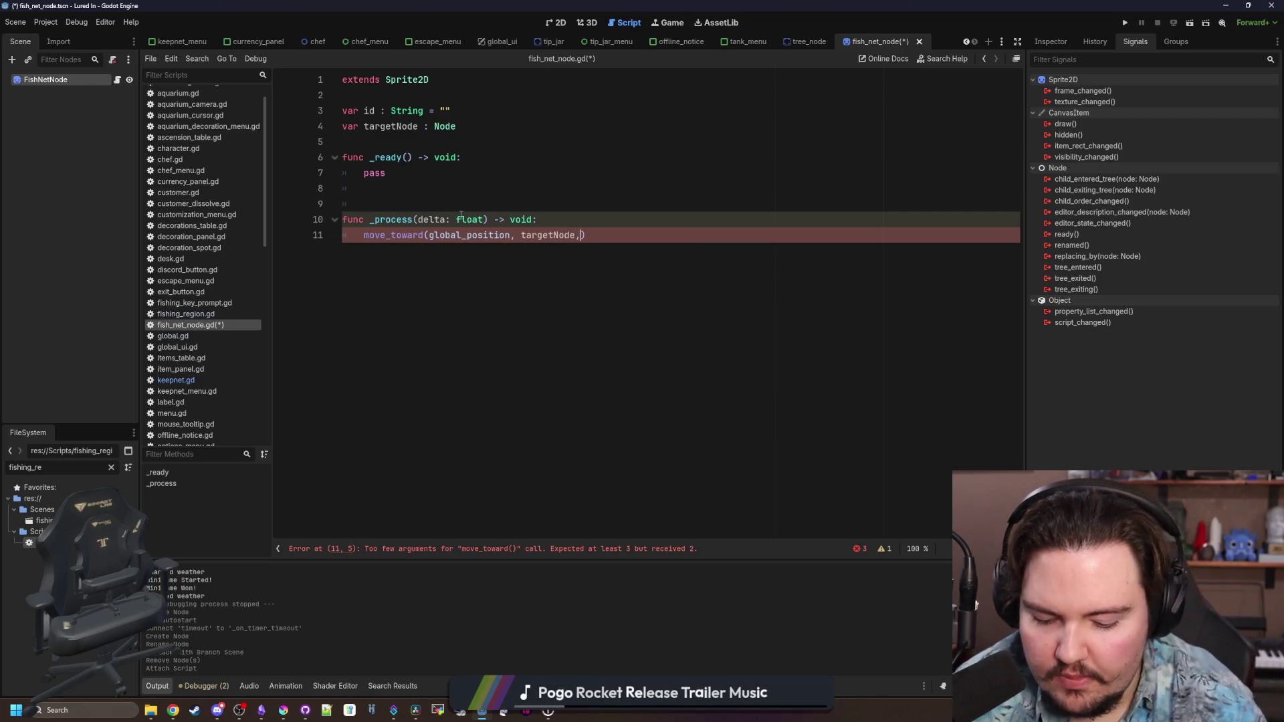
text(,)
ctrl+click(395, 235)
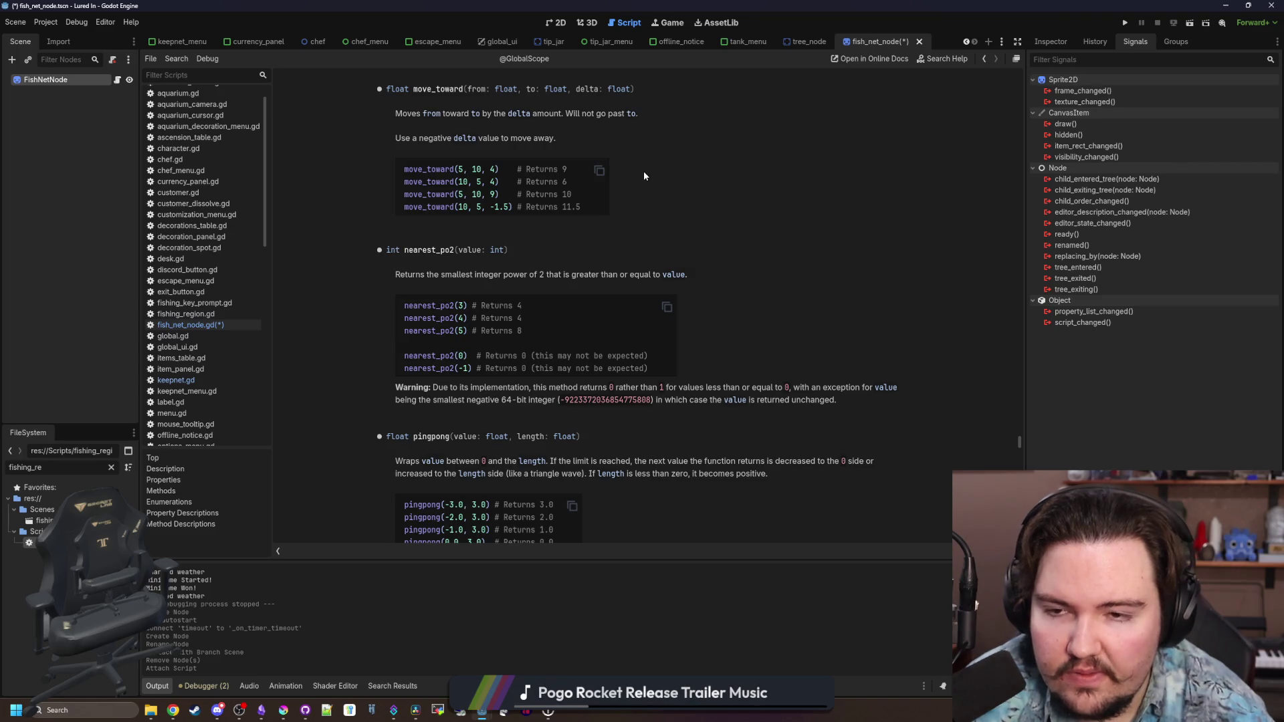
Add 1*delta as move_toward's third argument, recheck its docs, then select the whole call.
key(alt+Left)
text(1*delta)
click(571, 226)
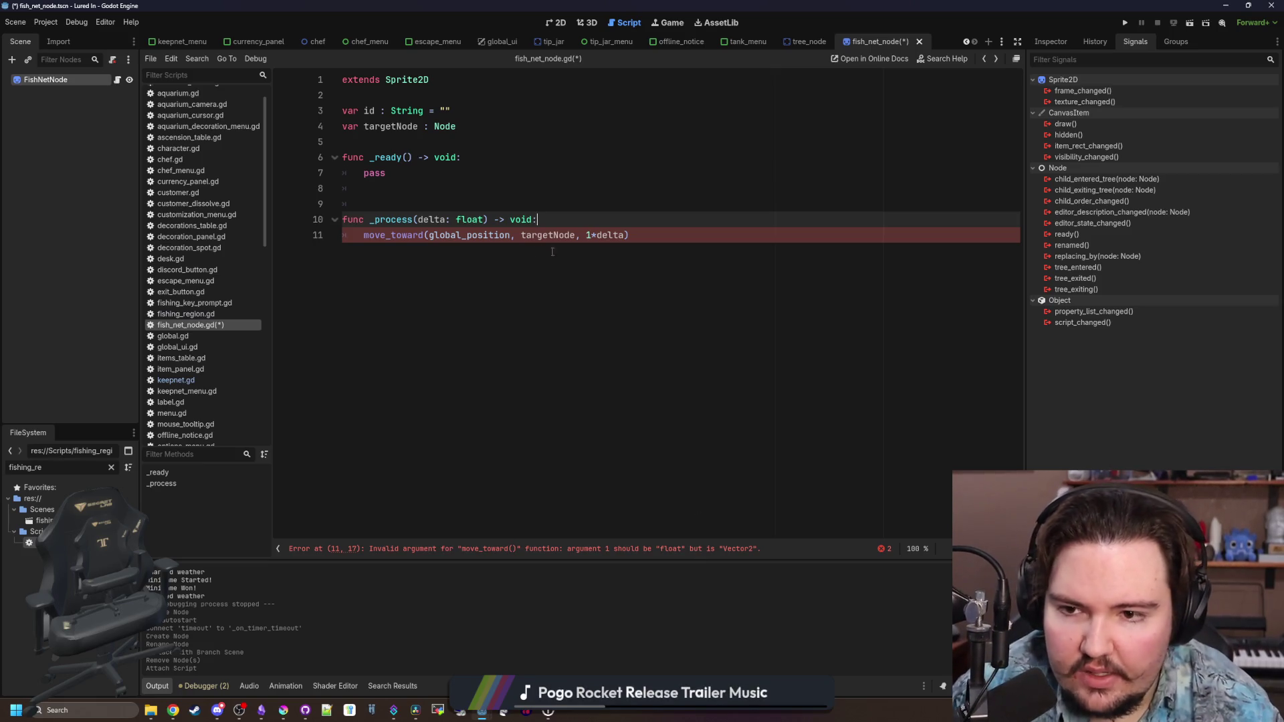
ctrl+click(393, 236)
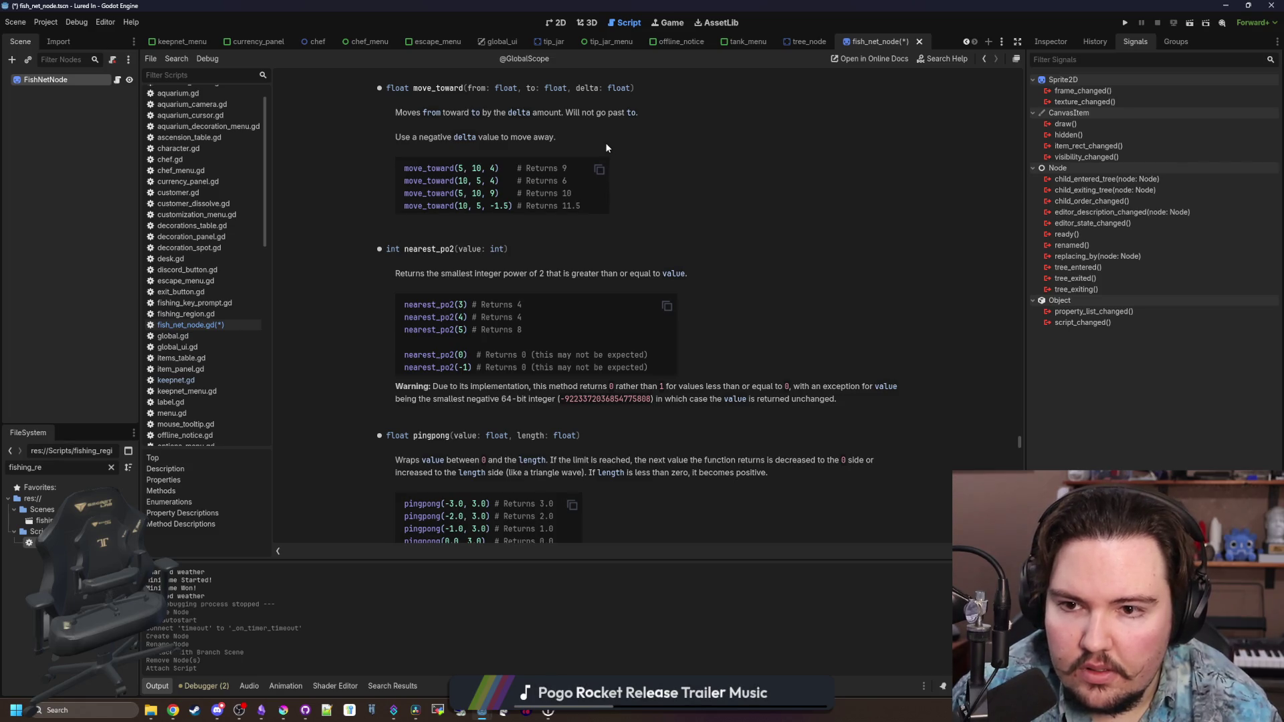
key(alt+Left)
drag(647, 239, 364, 236)
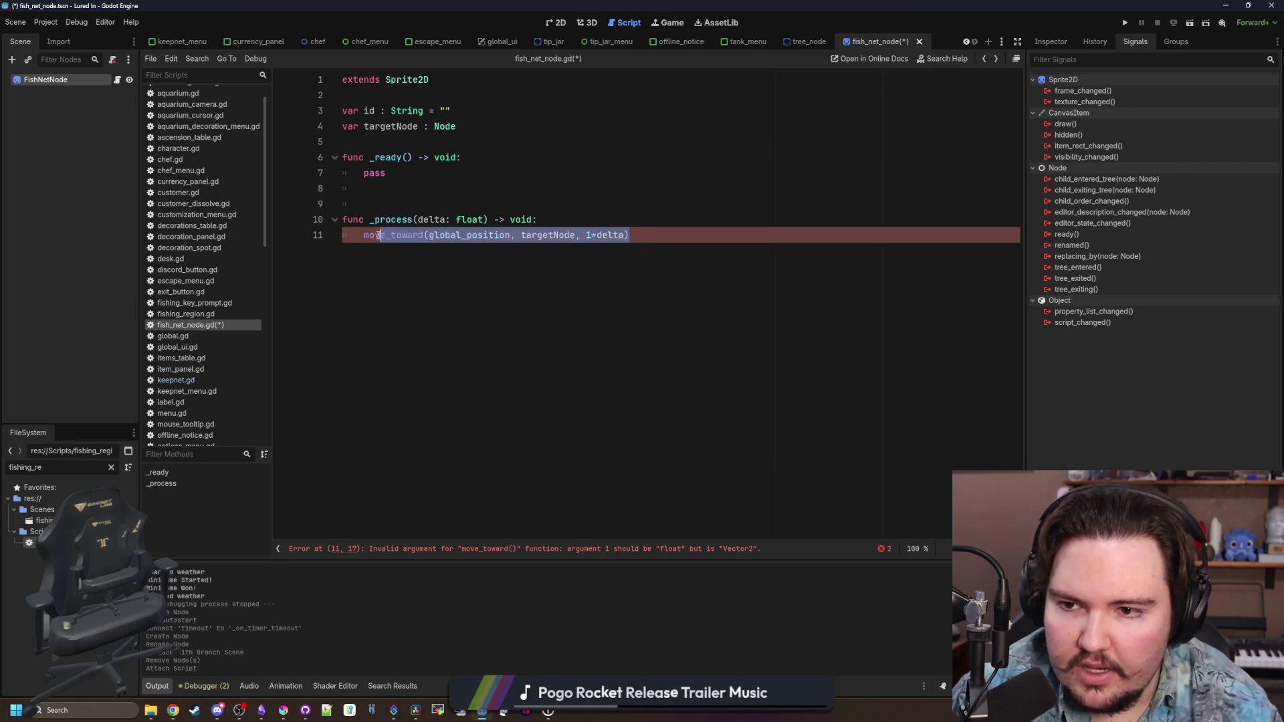
Write global_position += global_position.direction_to(targetNode.global_position) * delta in _process.
text(global_position += )
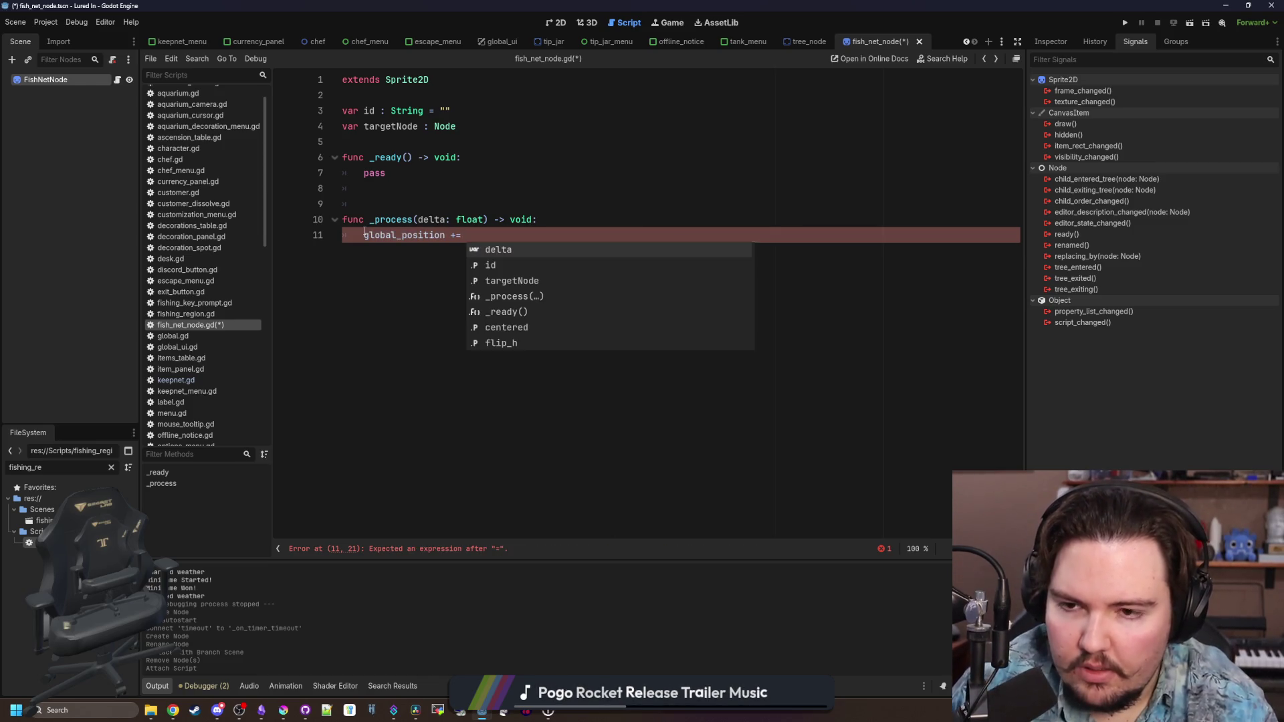
text(global_position.)
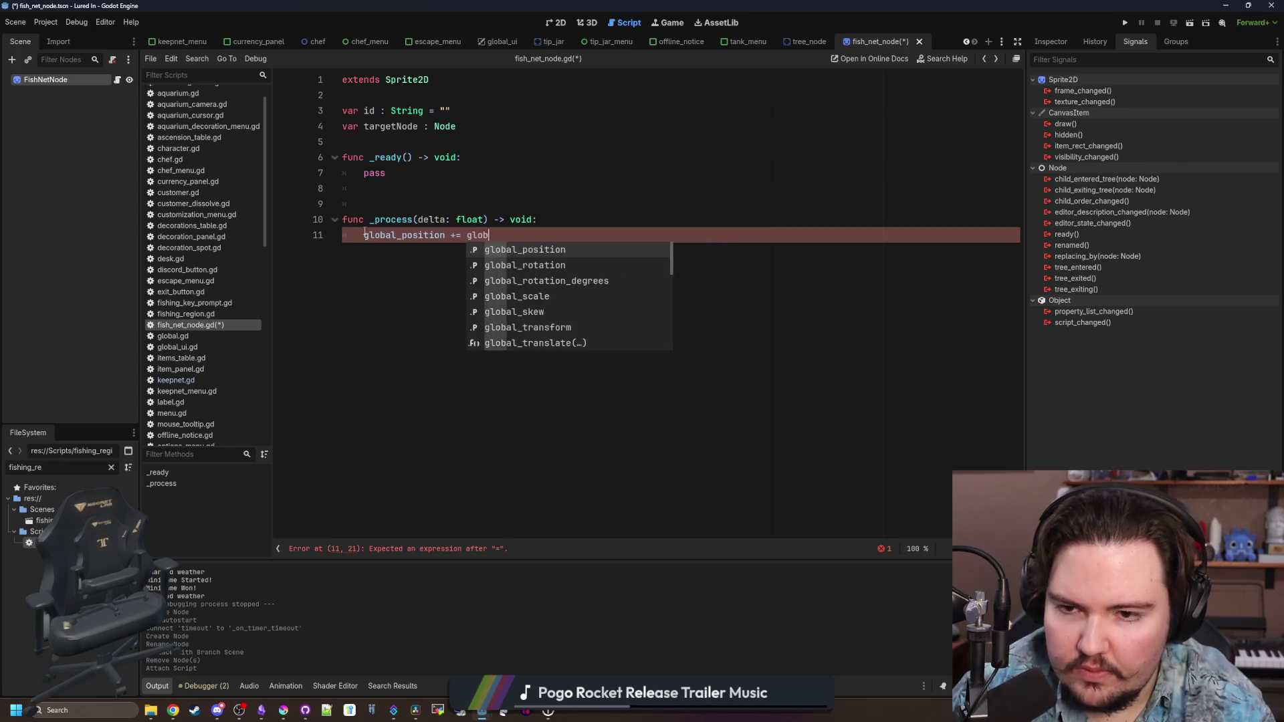
text(get_dir)
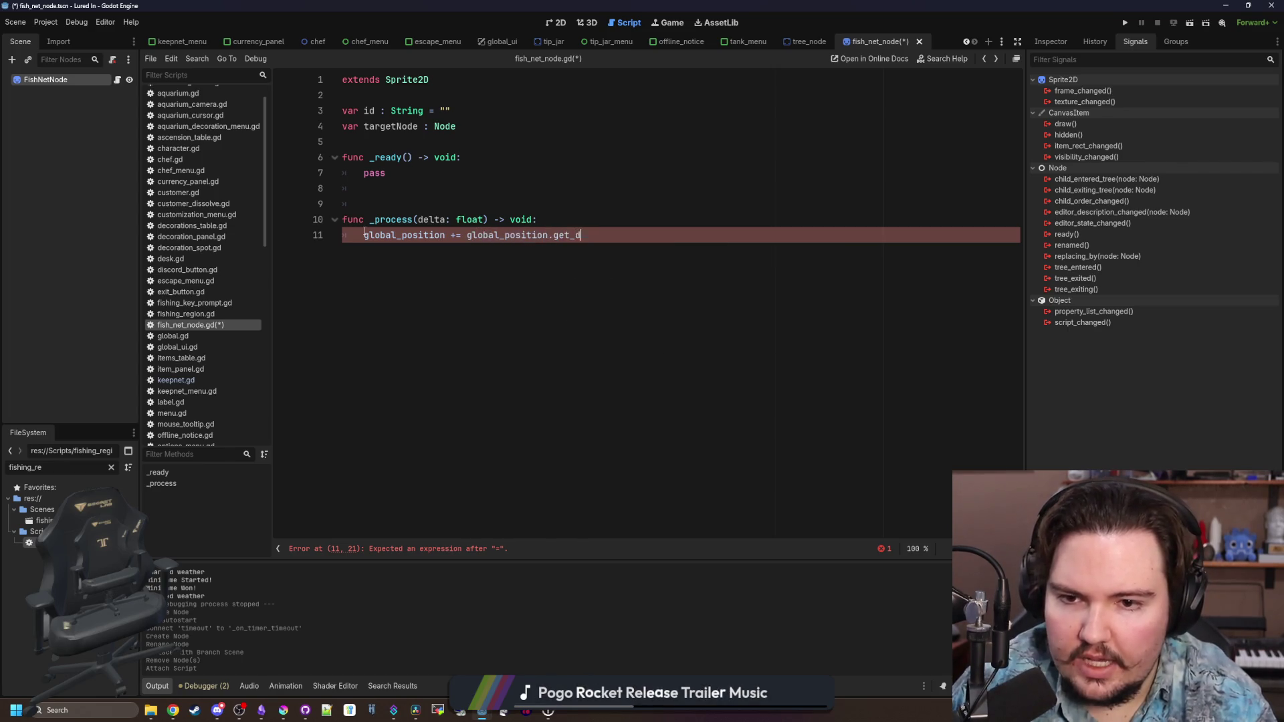
key(BackSpace)
key(BackSpace)
key(BackSpace)
text(dir)
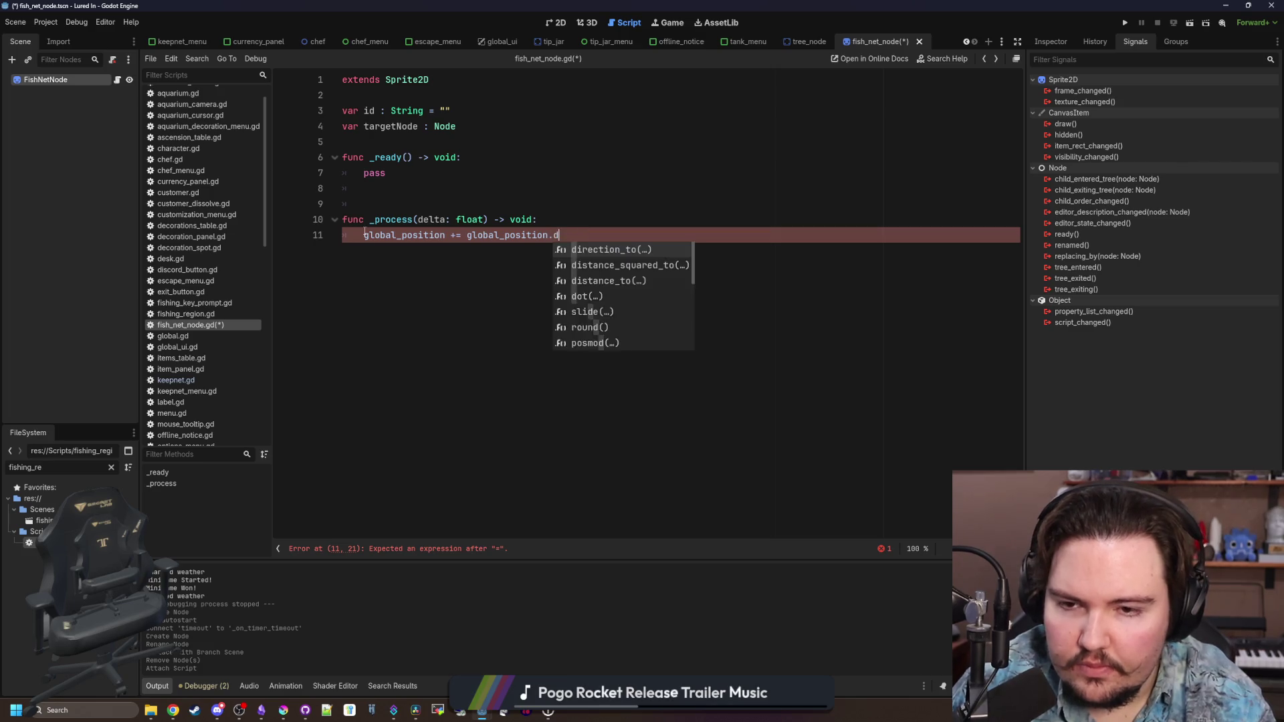
key(Return)
text(targetNode.)
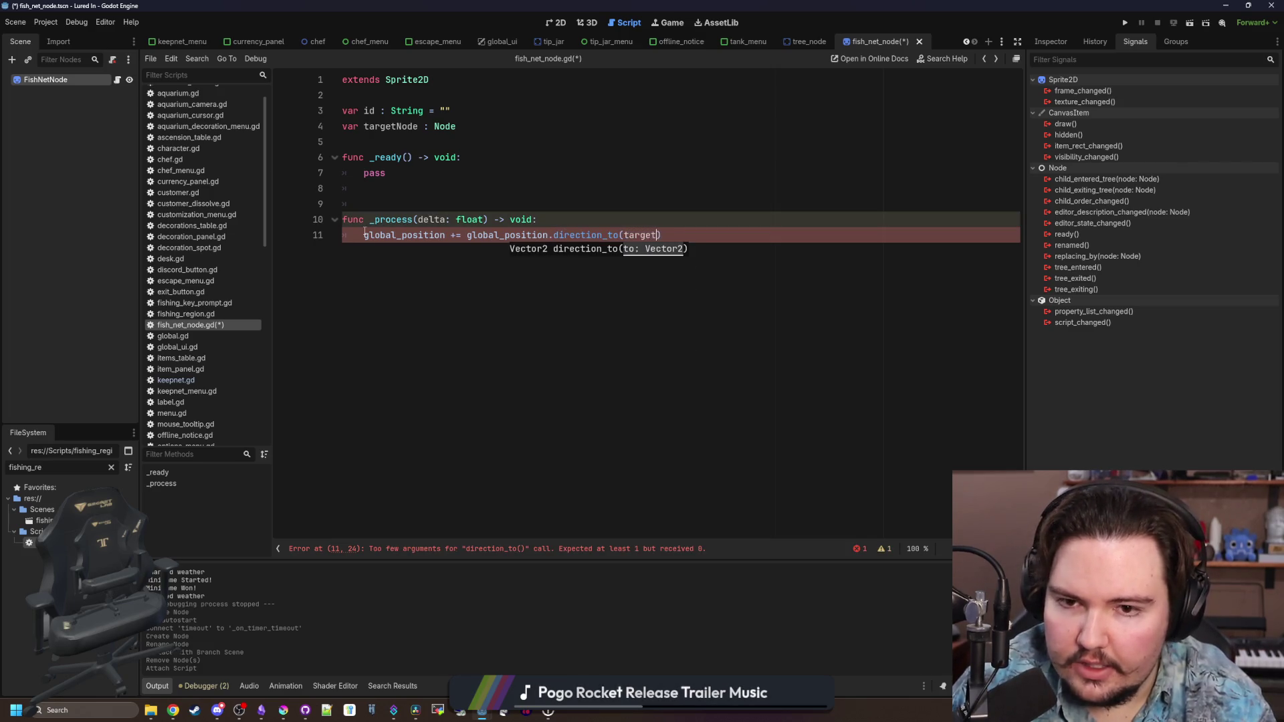
text(global_position))
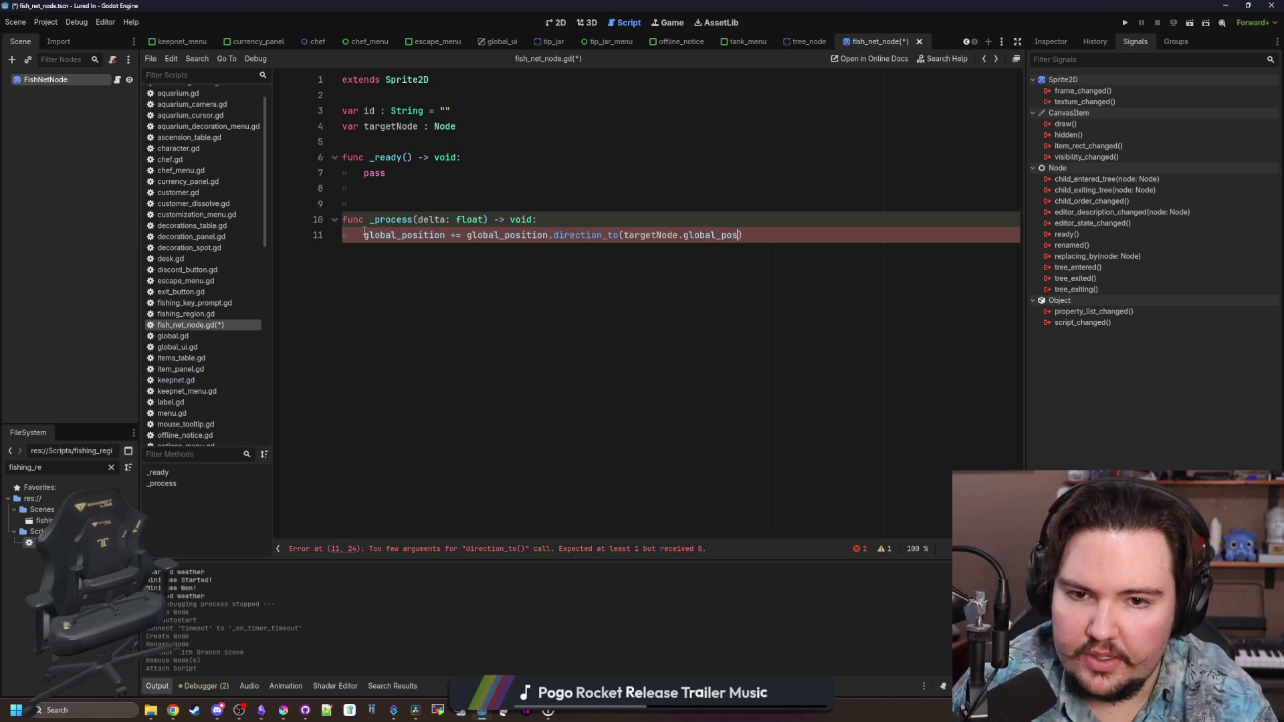
text( * delta)
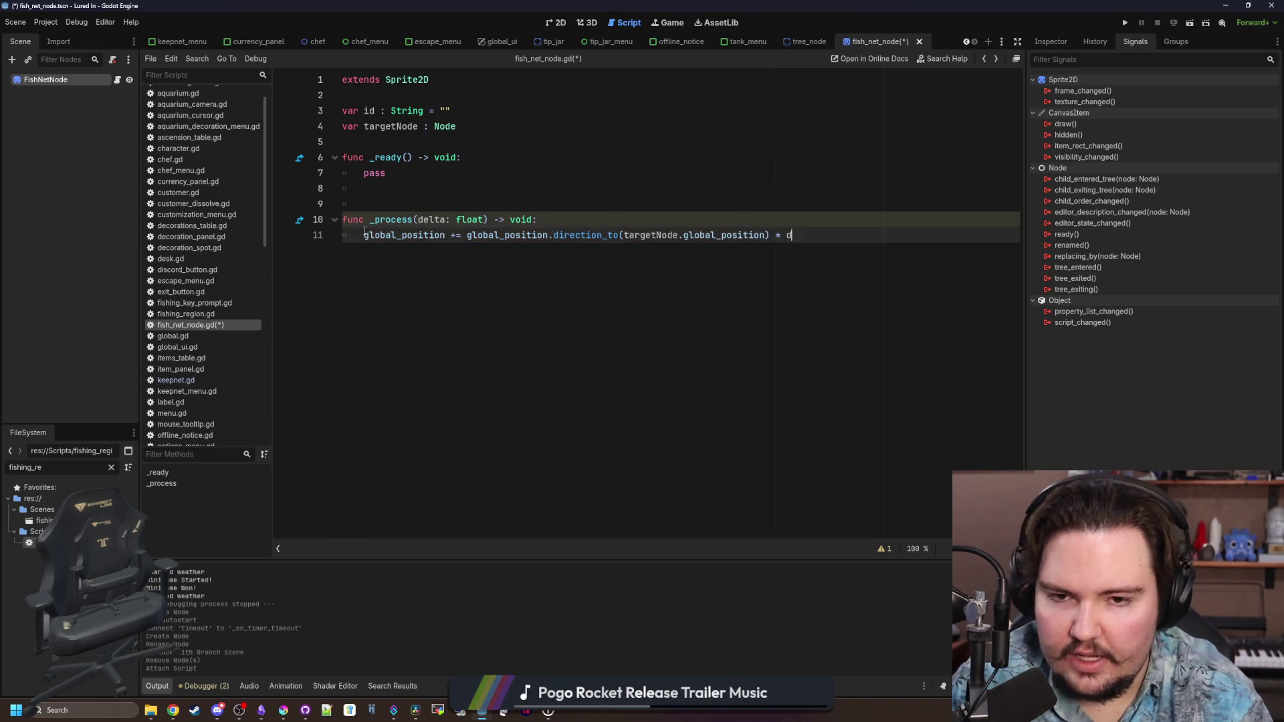
click(440, 215)
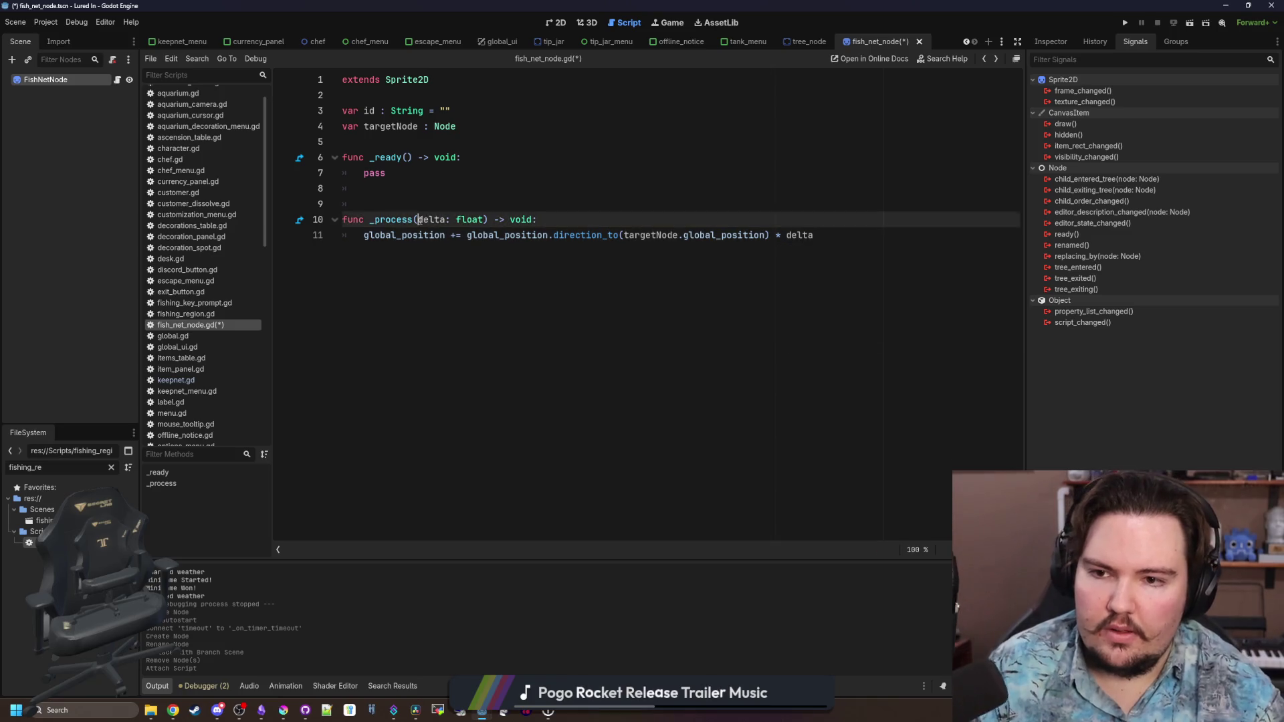
click(439, 204)
double_click(428, 175)
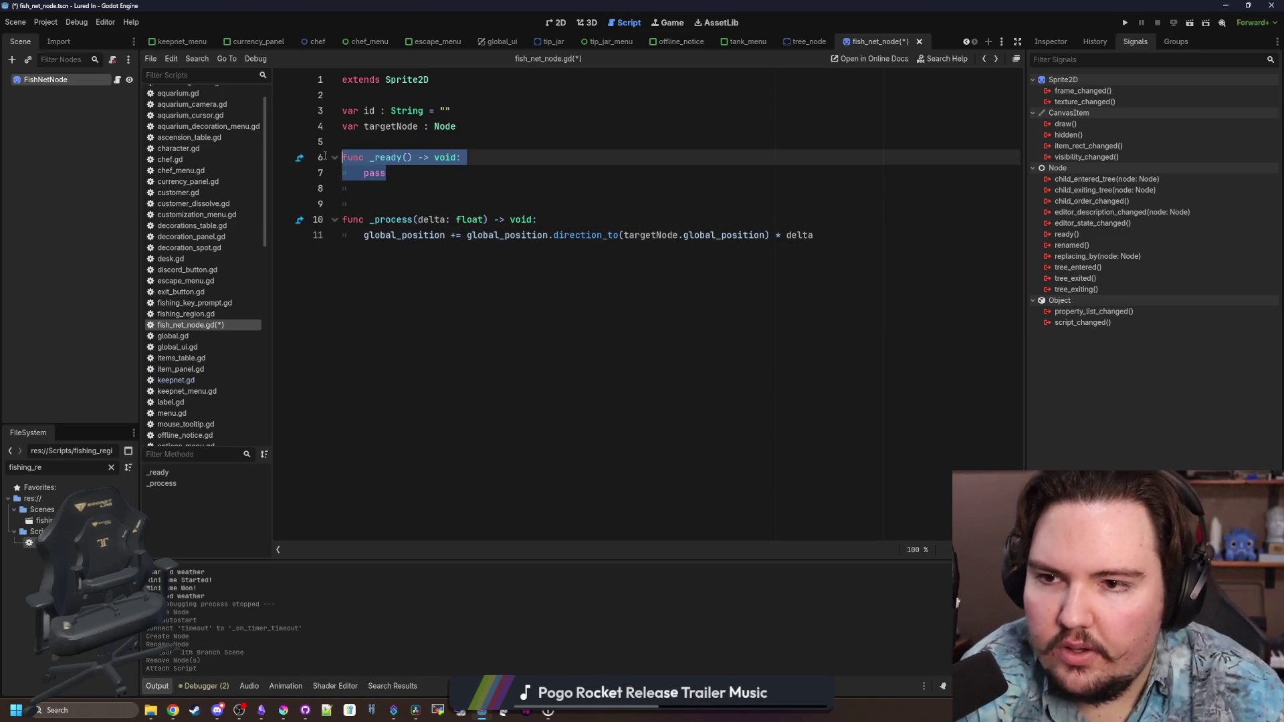
In _ready, set var data = Global.itemsTable.get(id) and texture = data.Sprite, then save.
click(440, 175)
key(BackSpace)
key(BackSpace)
key(BackSpace)
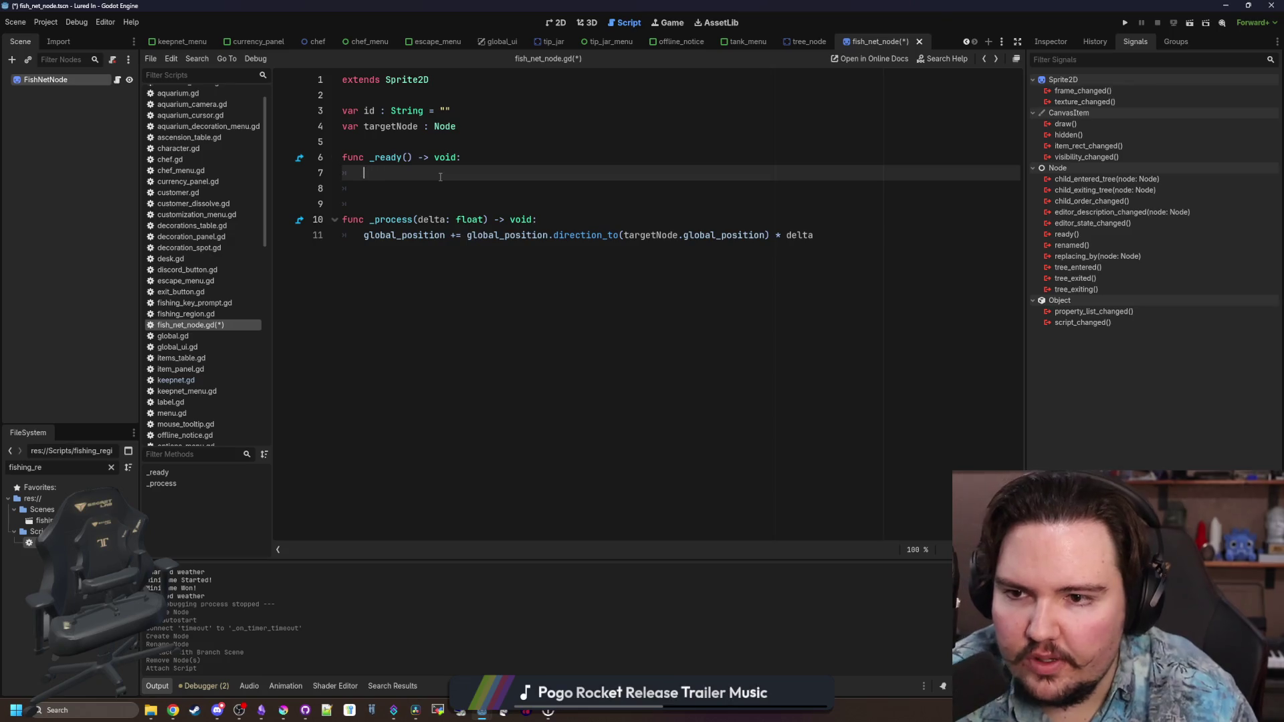
text(r data =)
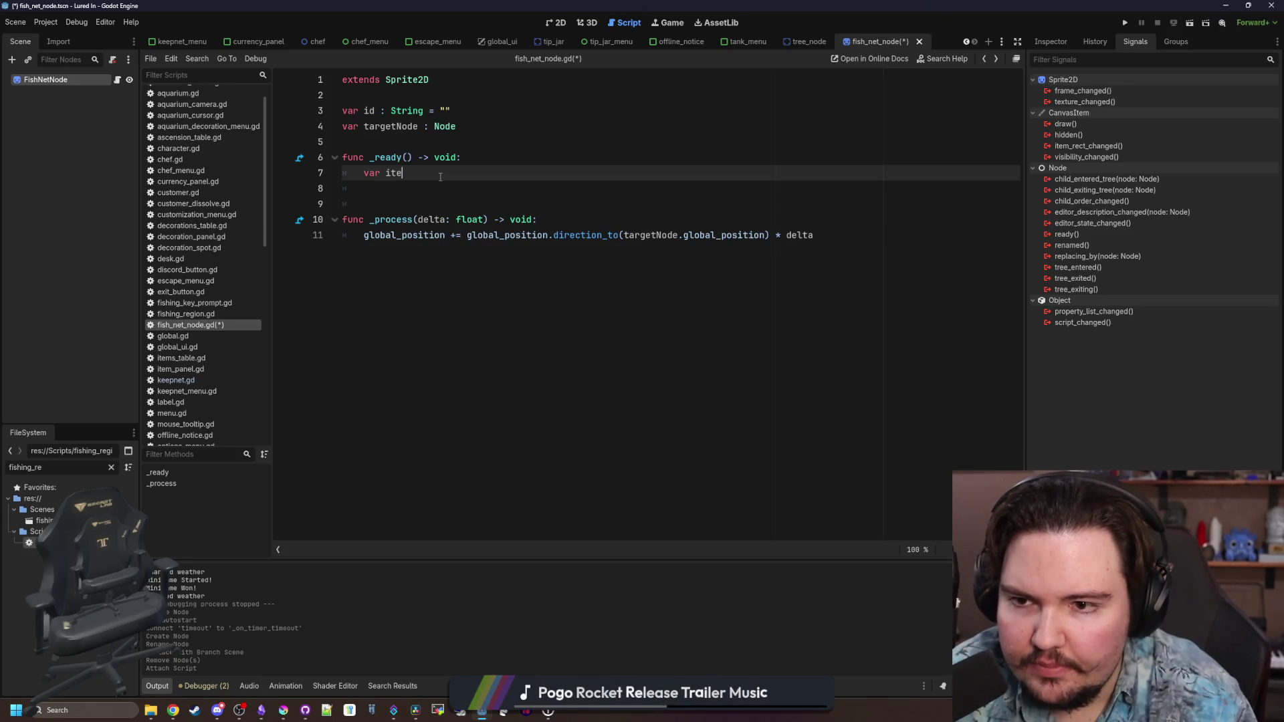
text( Global.i)
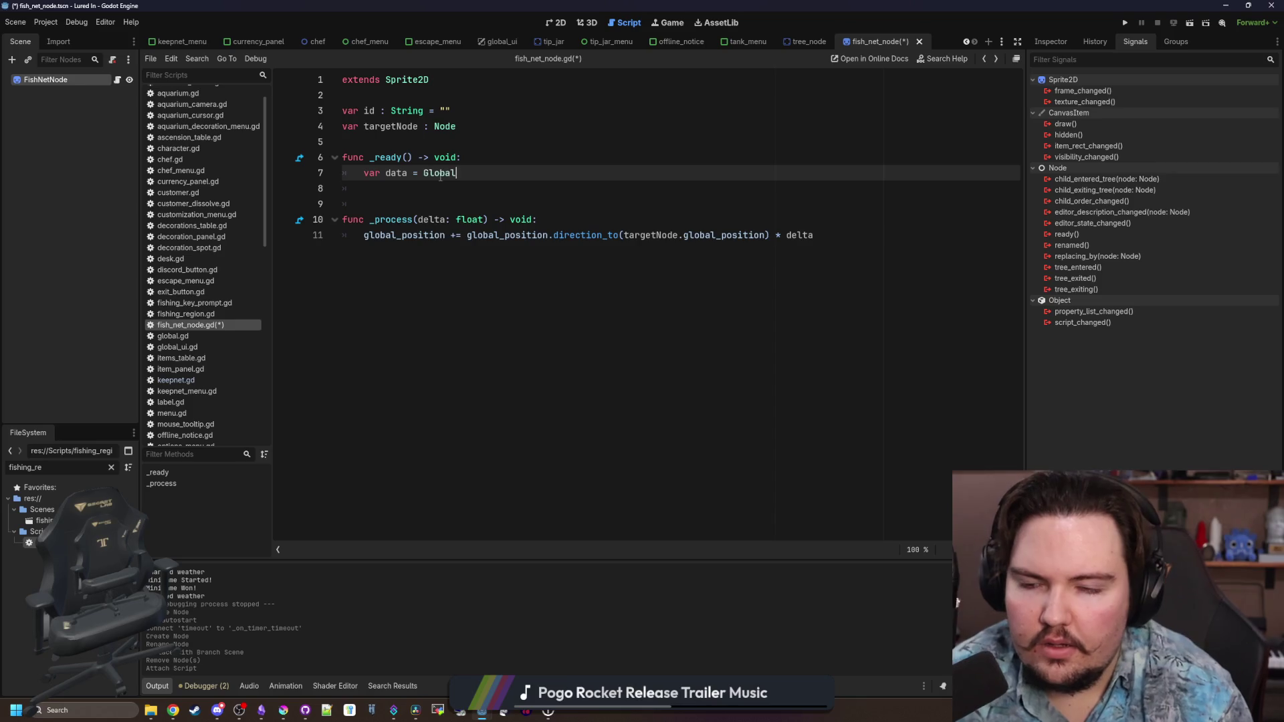
key(Return)
text(.get(id))
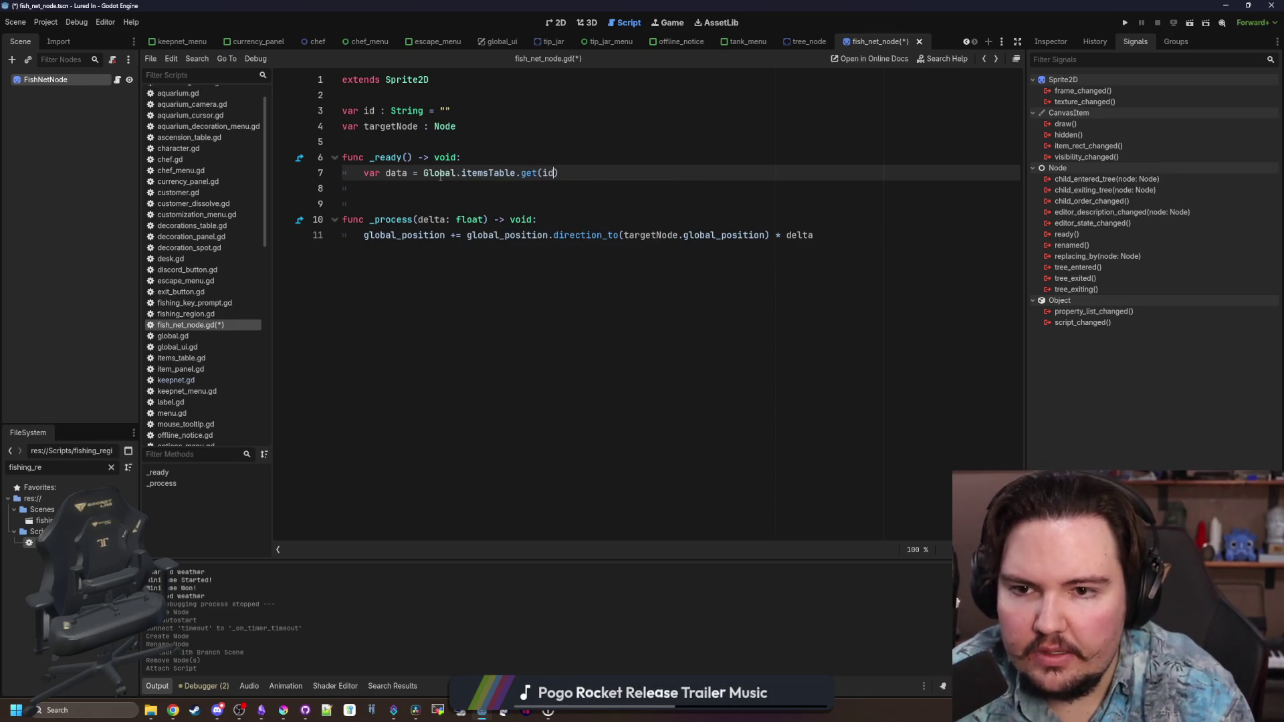
key(Return)
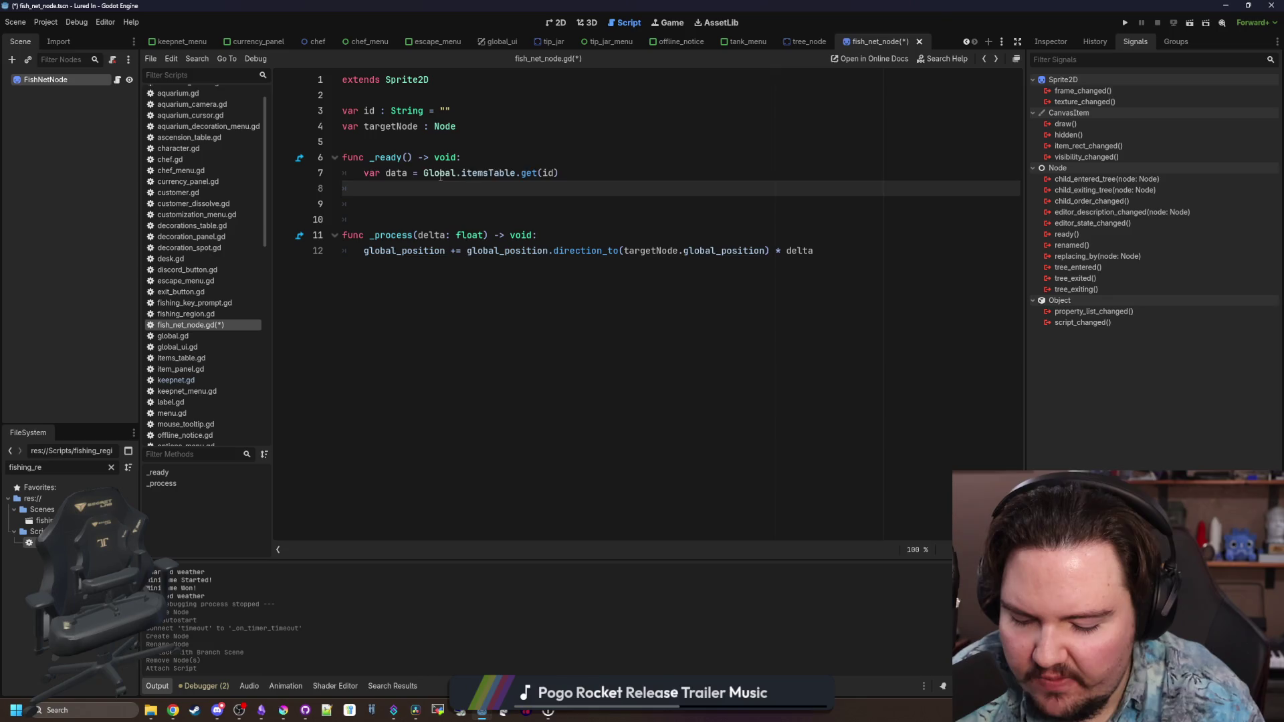
text(texture = data.Sprite)
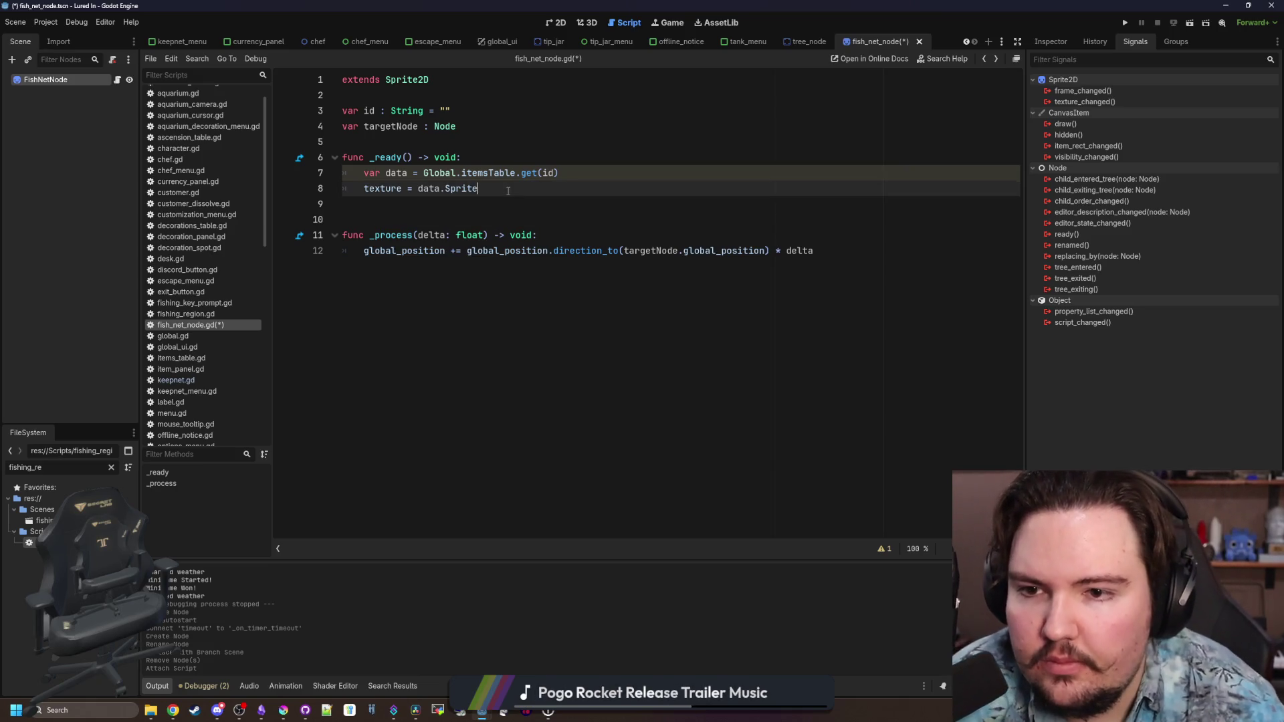
click(504, 155)
click(470, 148)
key(ctrl+s)
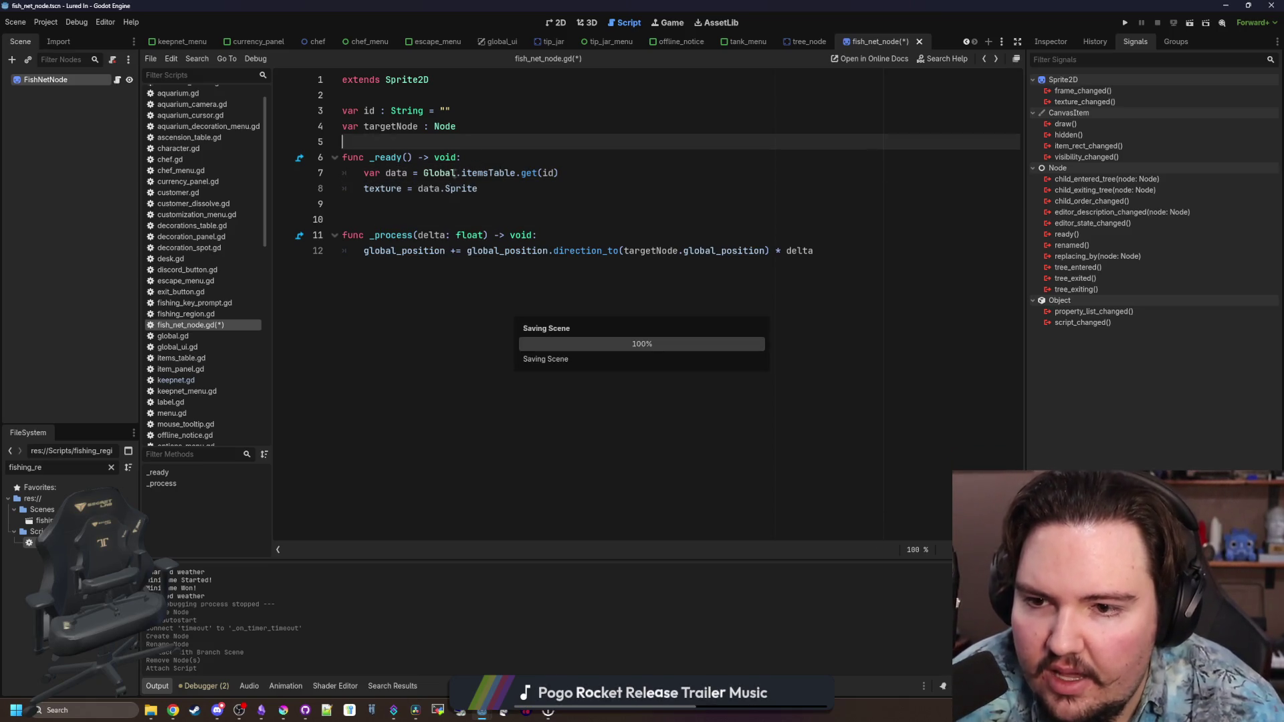
Add a distance_squared_to(targetNode.global_position) < 4 check that calls queue_free().
drag(814, 253, 364, 253)
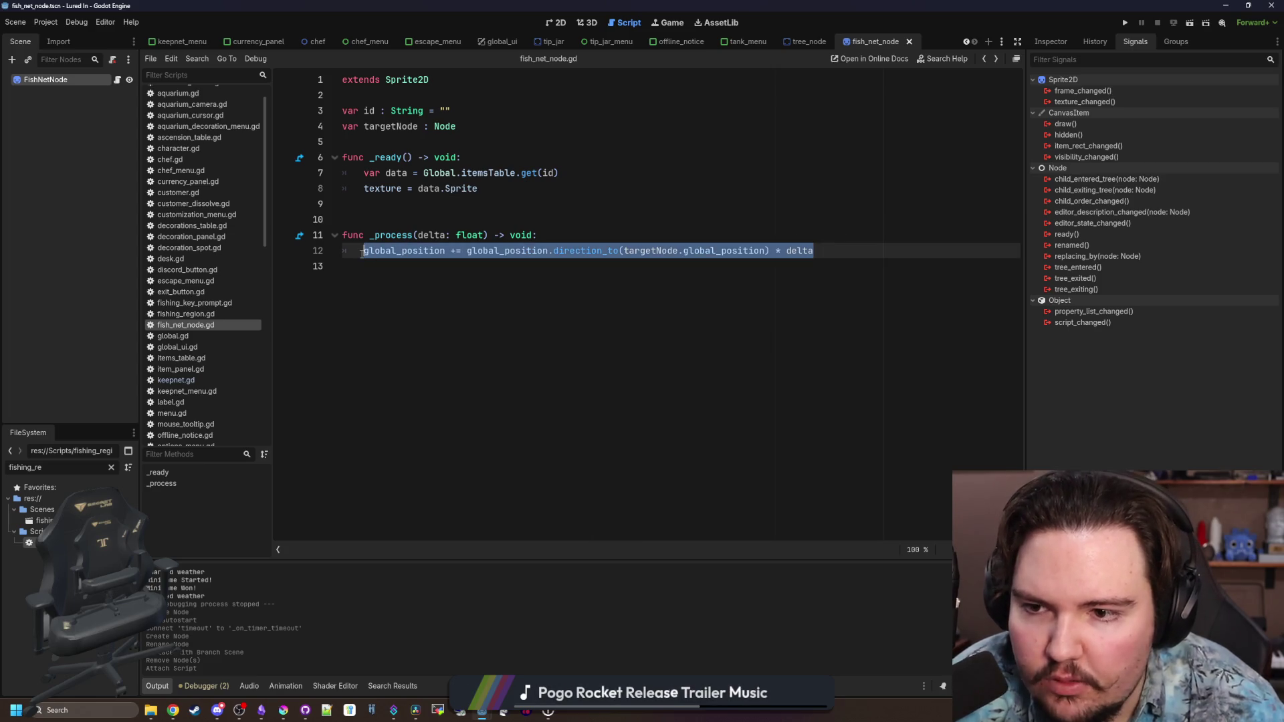
click(606, 239)
key(ctrl+s)
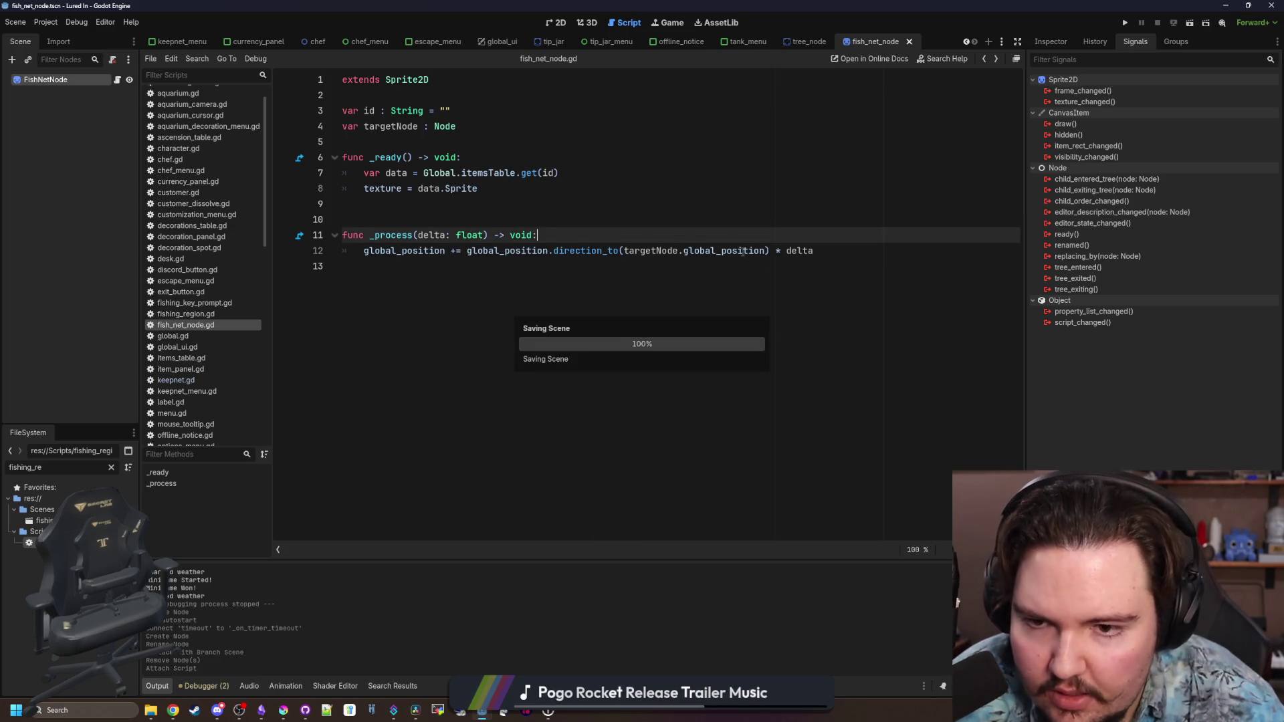
click(823, 250)
key(Return)
key(Return)
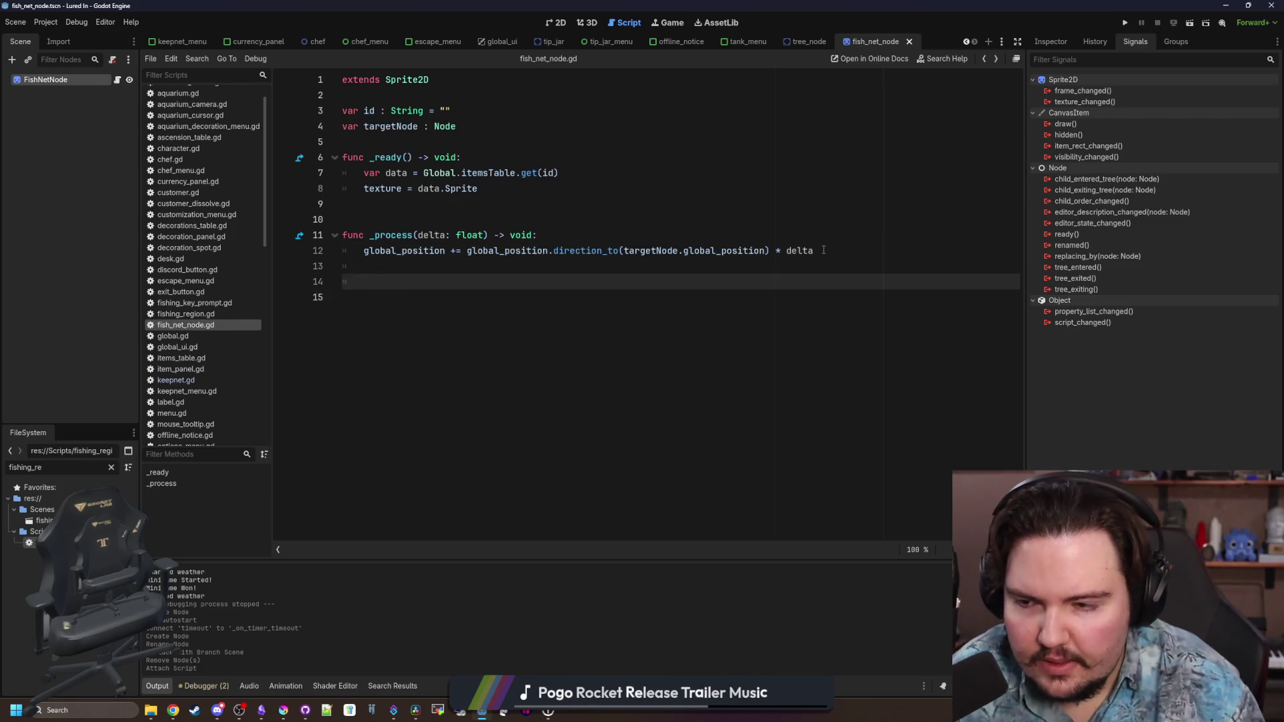
text(f global_position.)
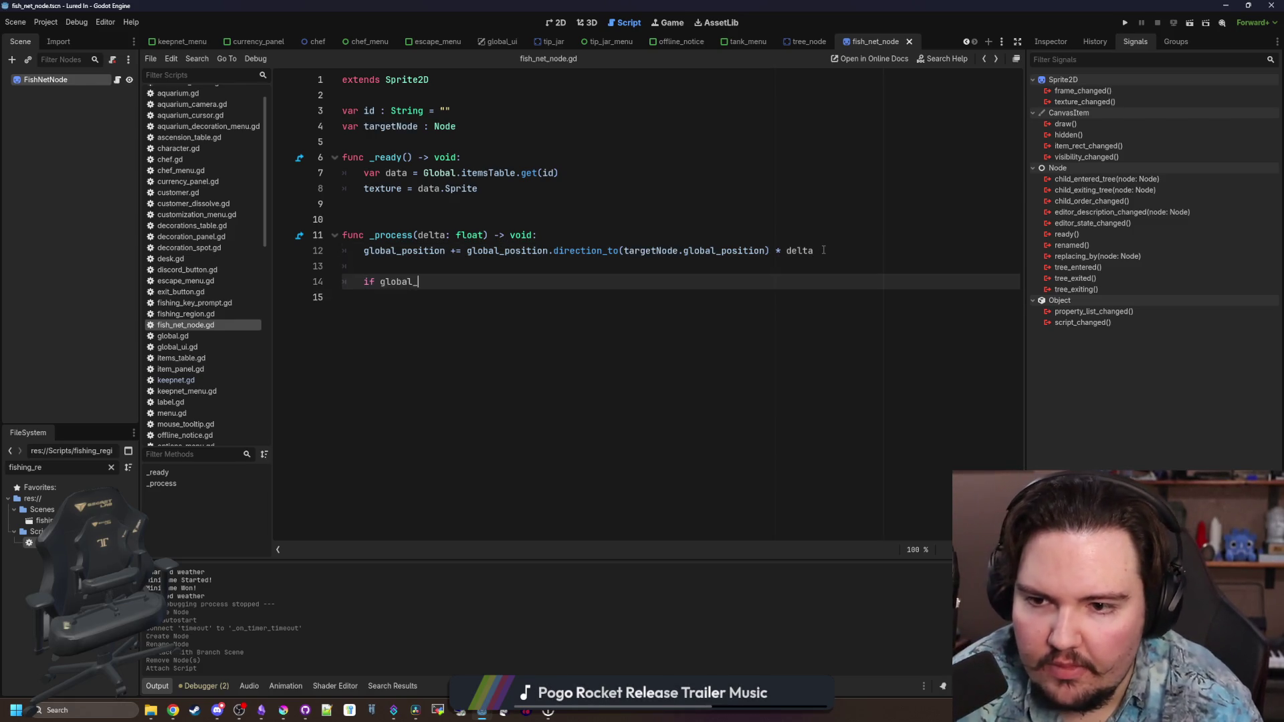
text(distan)
key(Return)
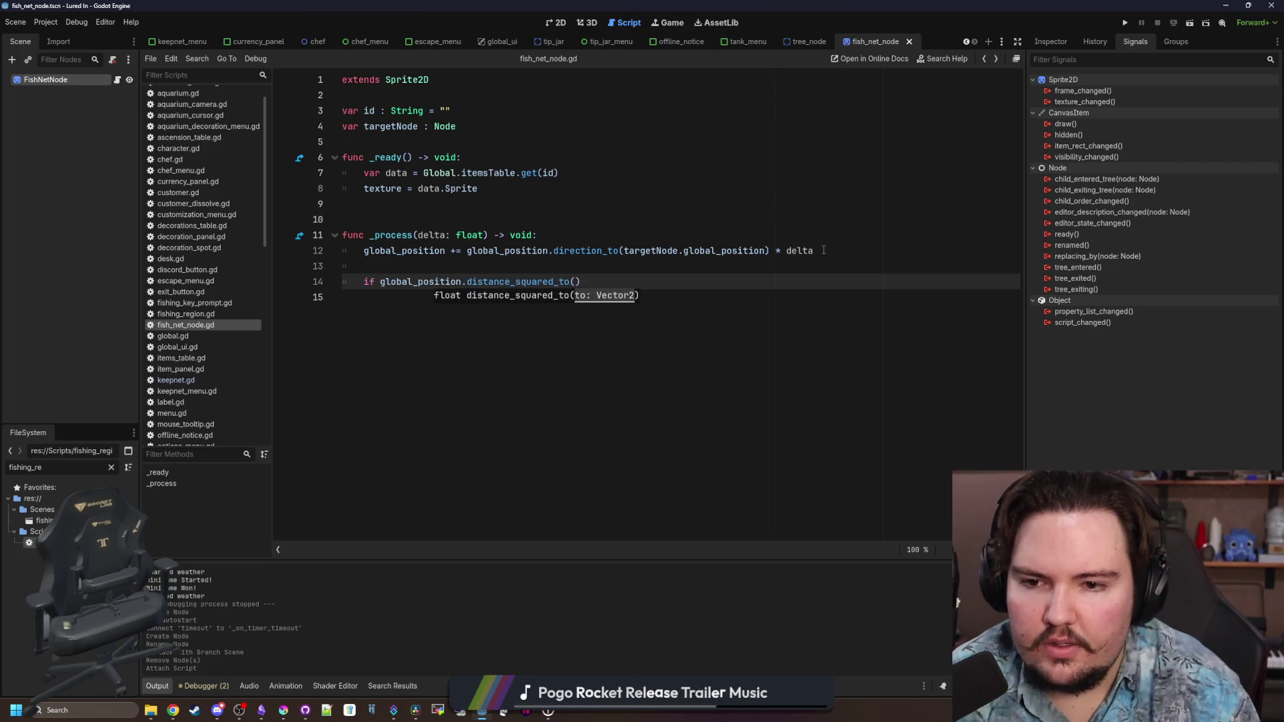
text(()
text(targetNode.global_)
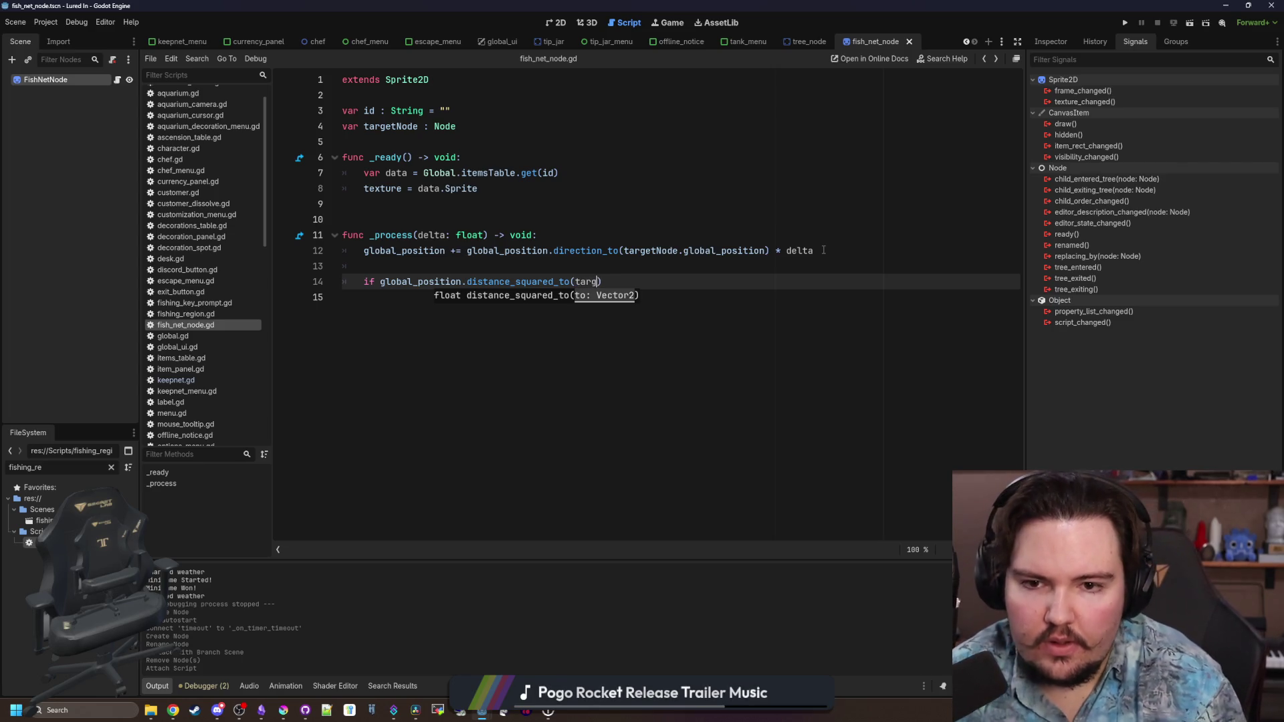
text(position))
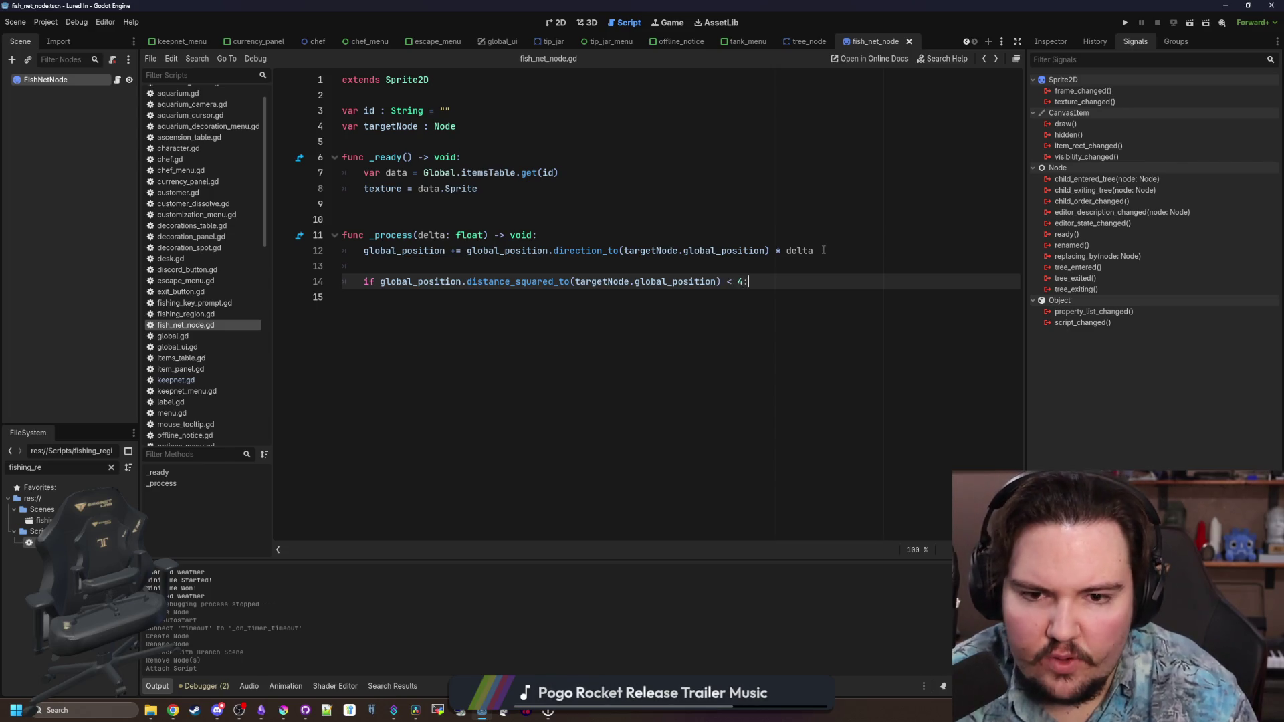
key(Return)
text(queue_fr)
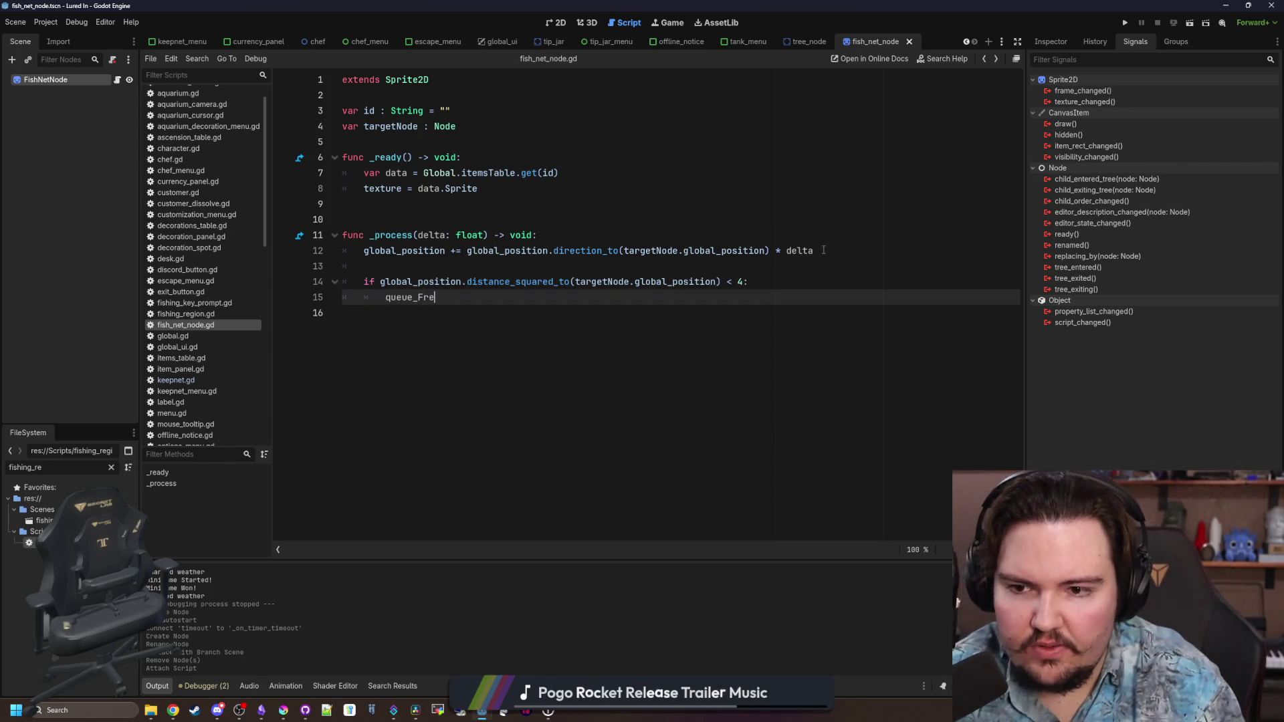
text(e())
text(e)
Rename targetNode to targetButton : AnimatedButton, update its references, and save.
click(443, 231)
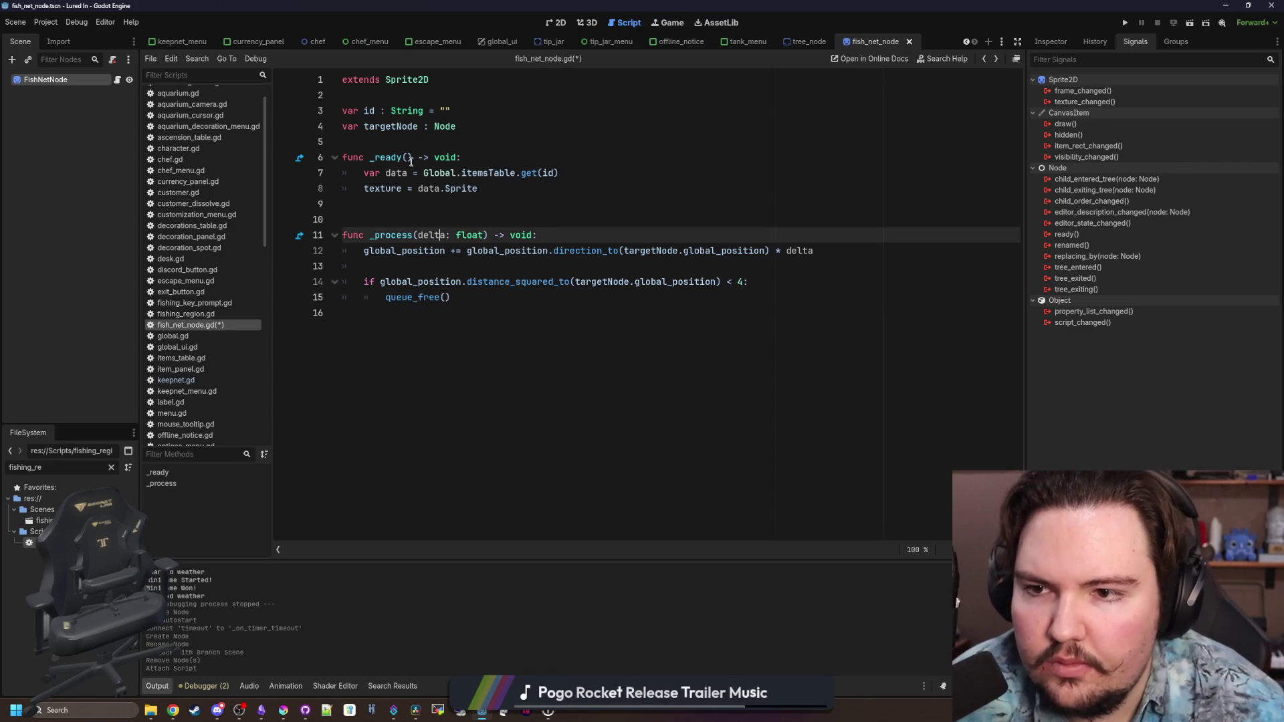
double_click(397, 127)
text(targetButton)
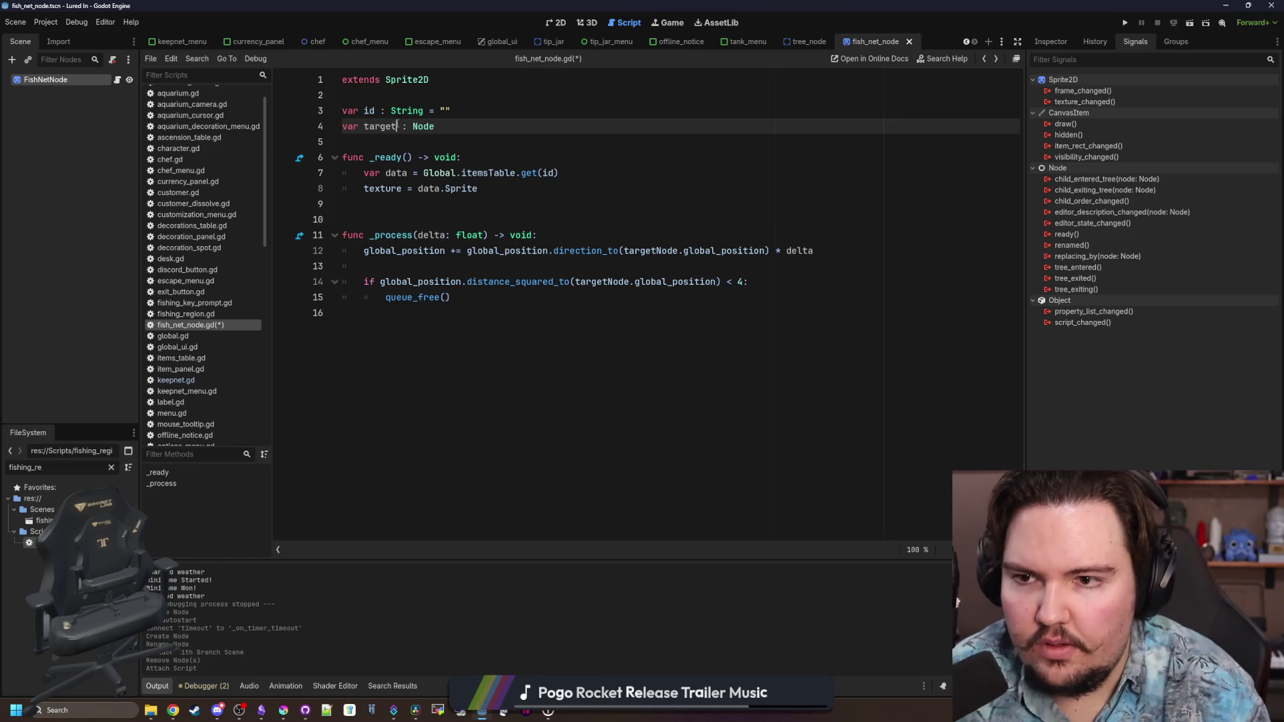
double_click(456, 127)
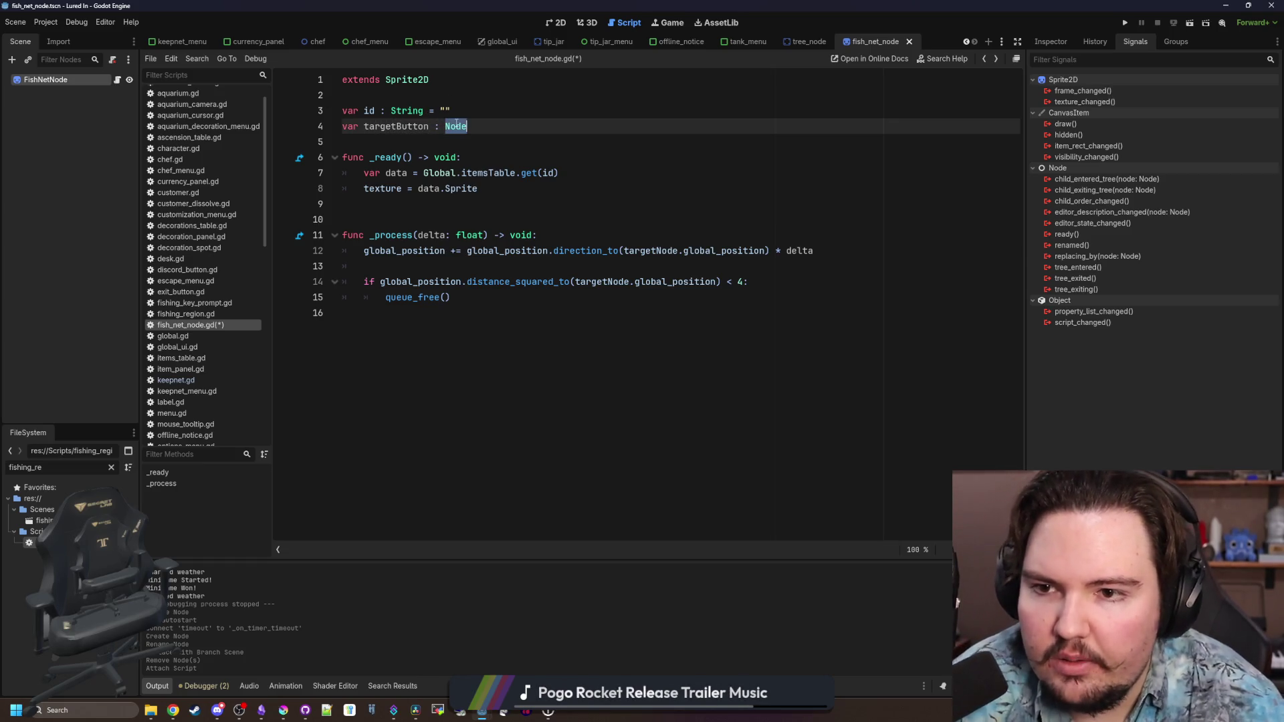
text(Animate)
key(Return)
click(388, 144)
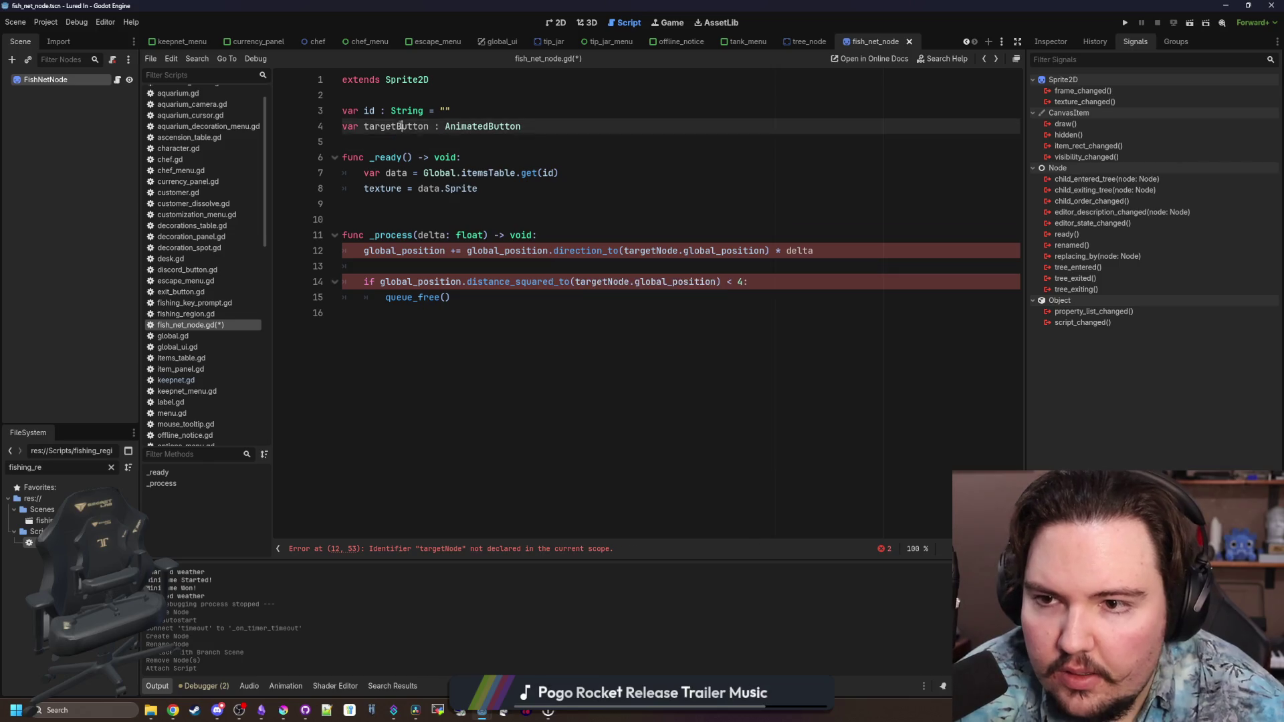
double_click(649, 251)
key(ctrl+d)
text(targetButton)
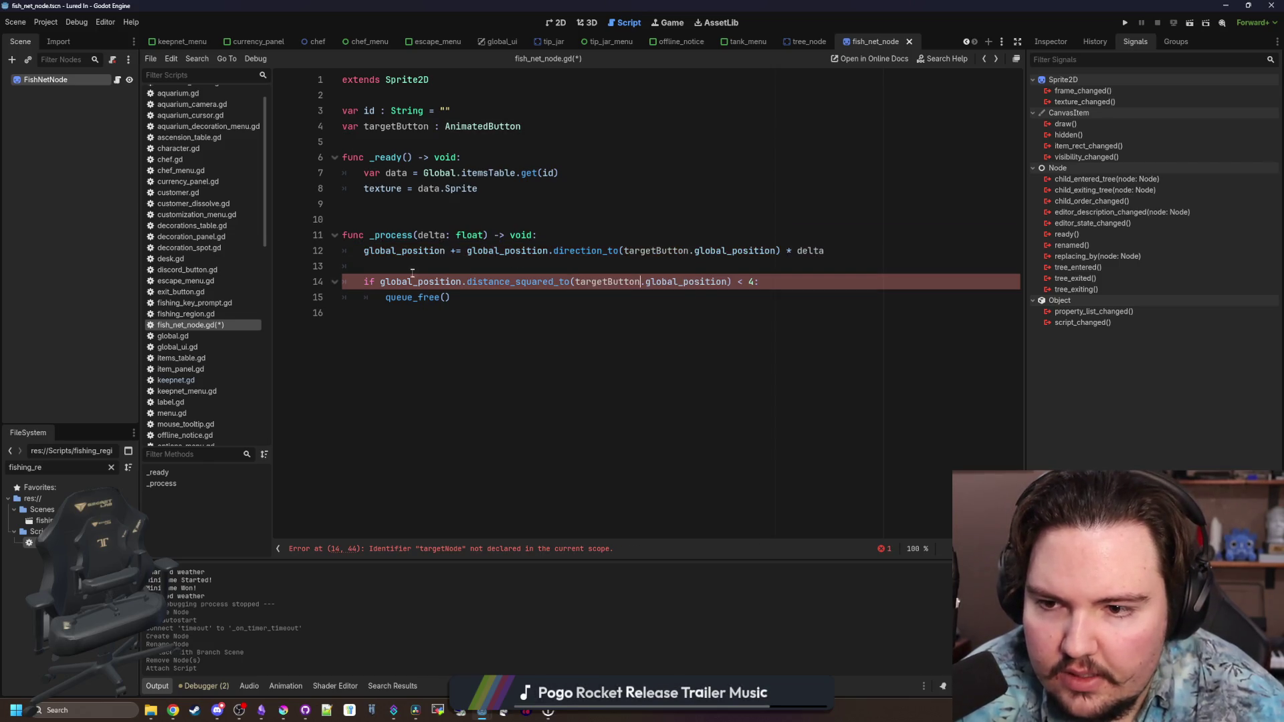
click(418, 270)
click(499, 220)
key(ctrl+s)
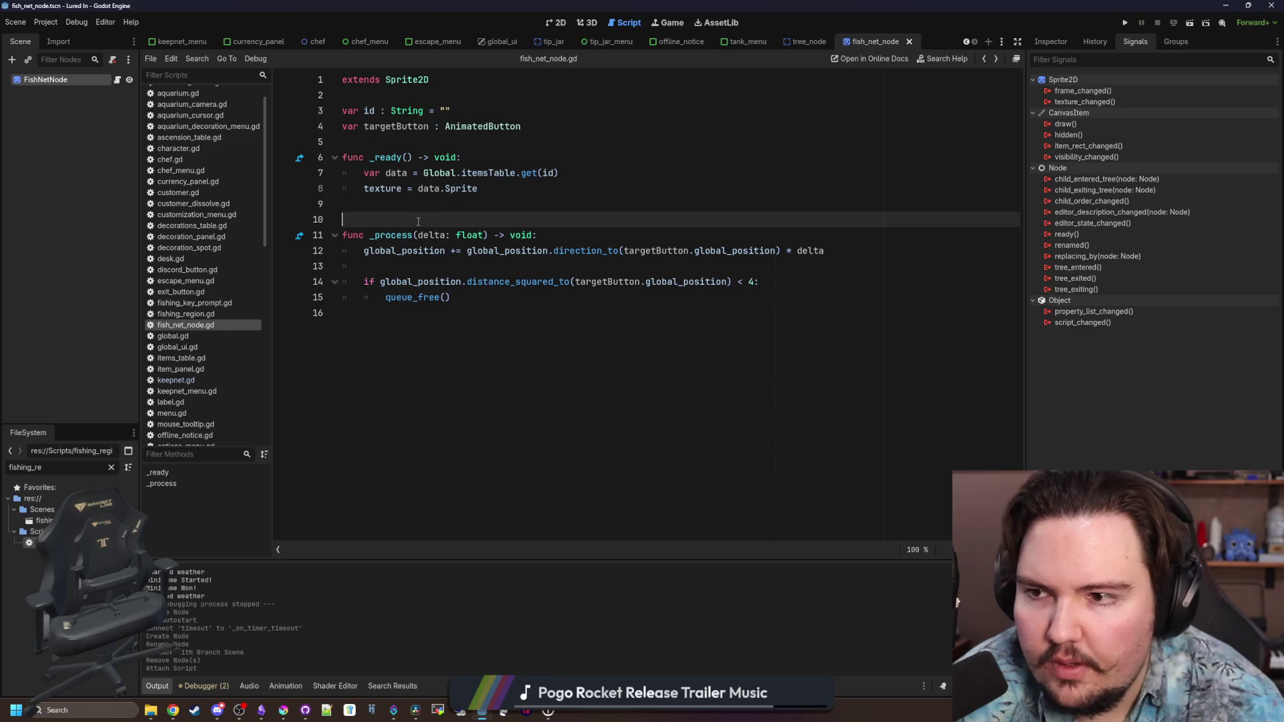
key(Up)
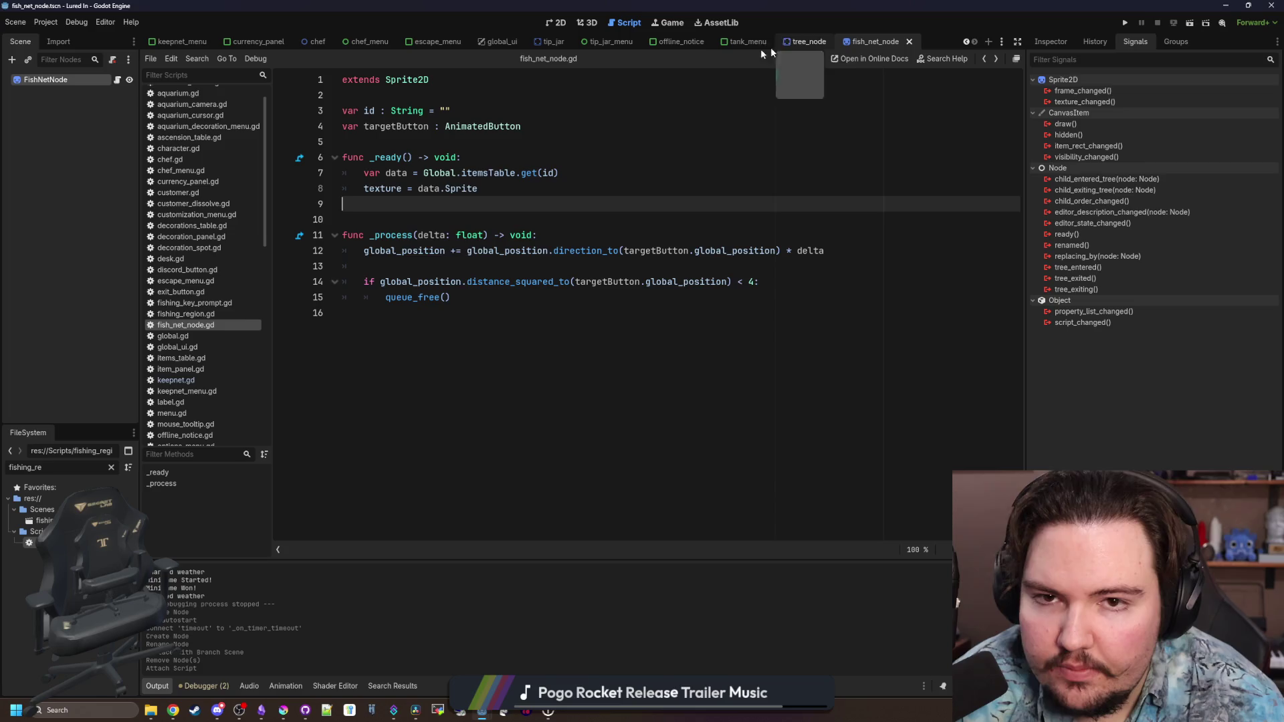
Start a fishNode.targetButton assignment in keepnet.gd and open aquarium.tscn.
click(176, 380)
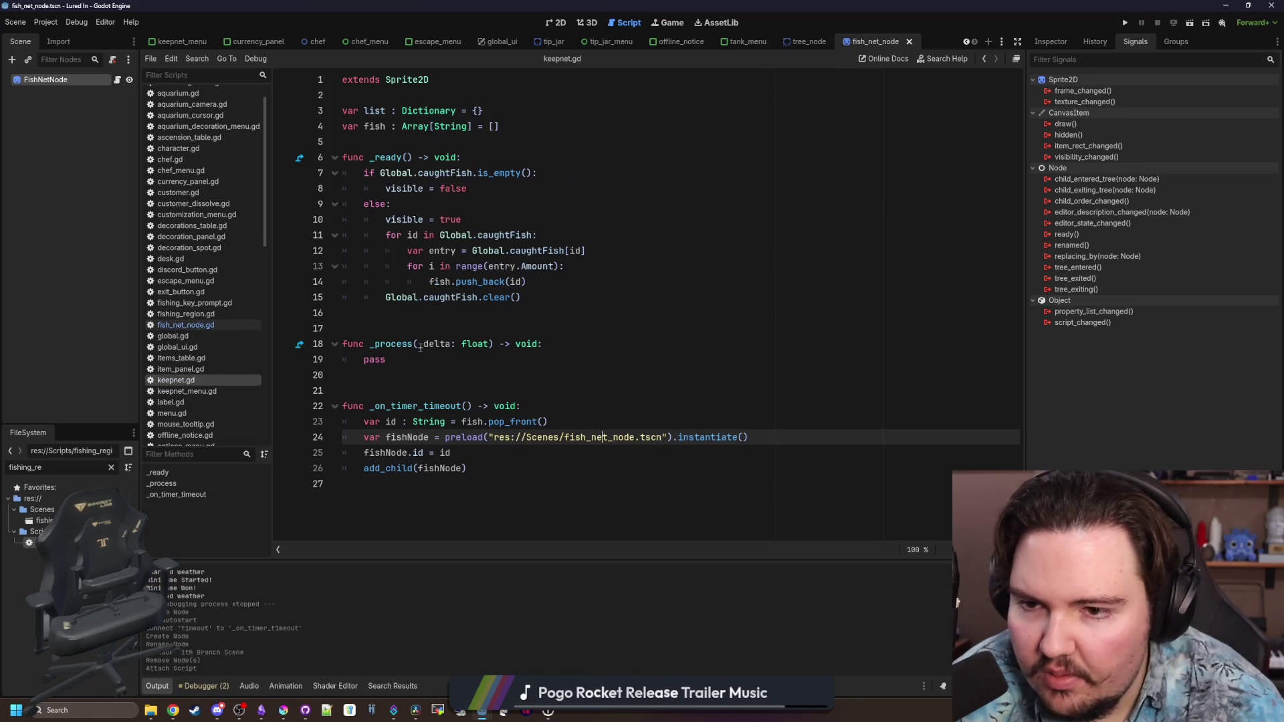
click(468, 455)
key(Return)
text(fishNode.targetButton =)
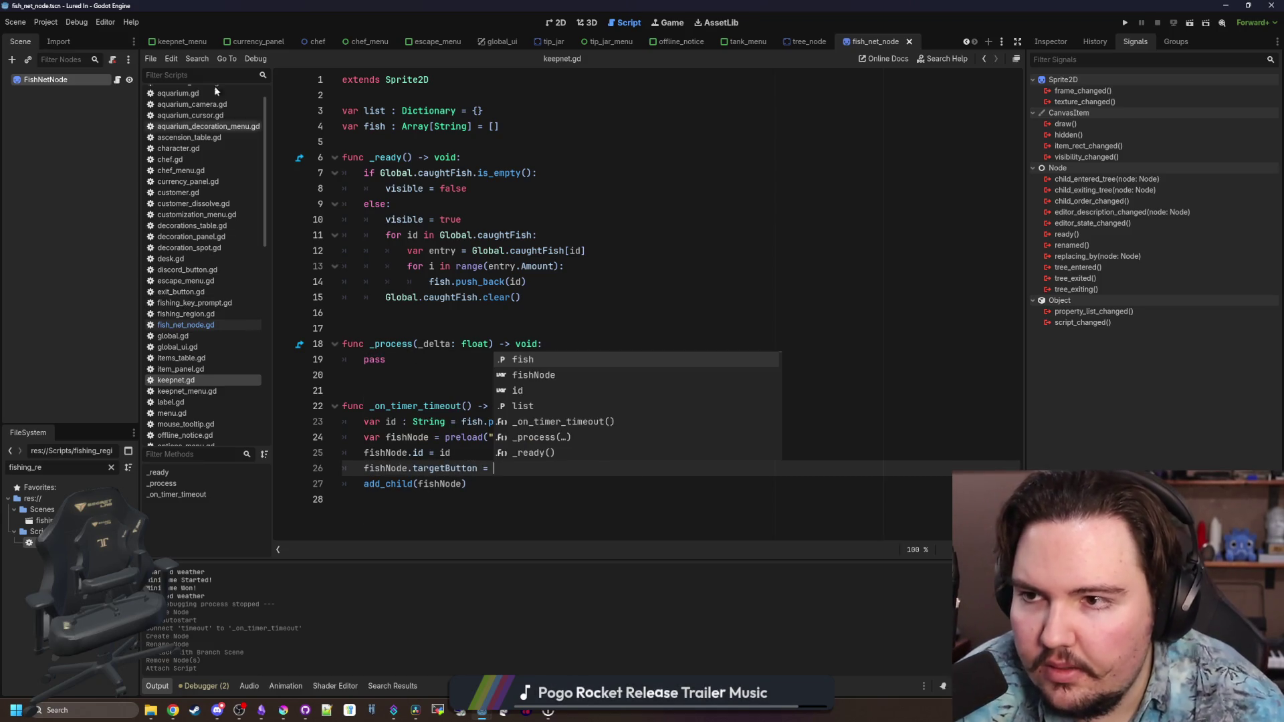
click(111, 468)
text(aq)
double_click(33, 554)
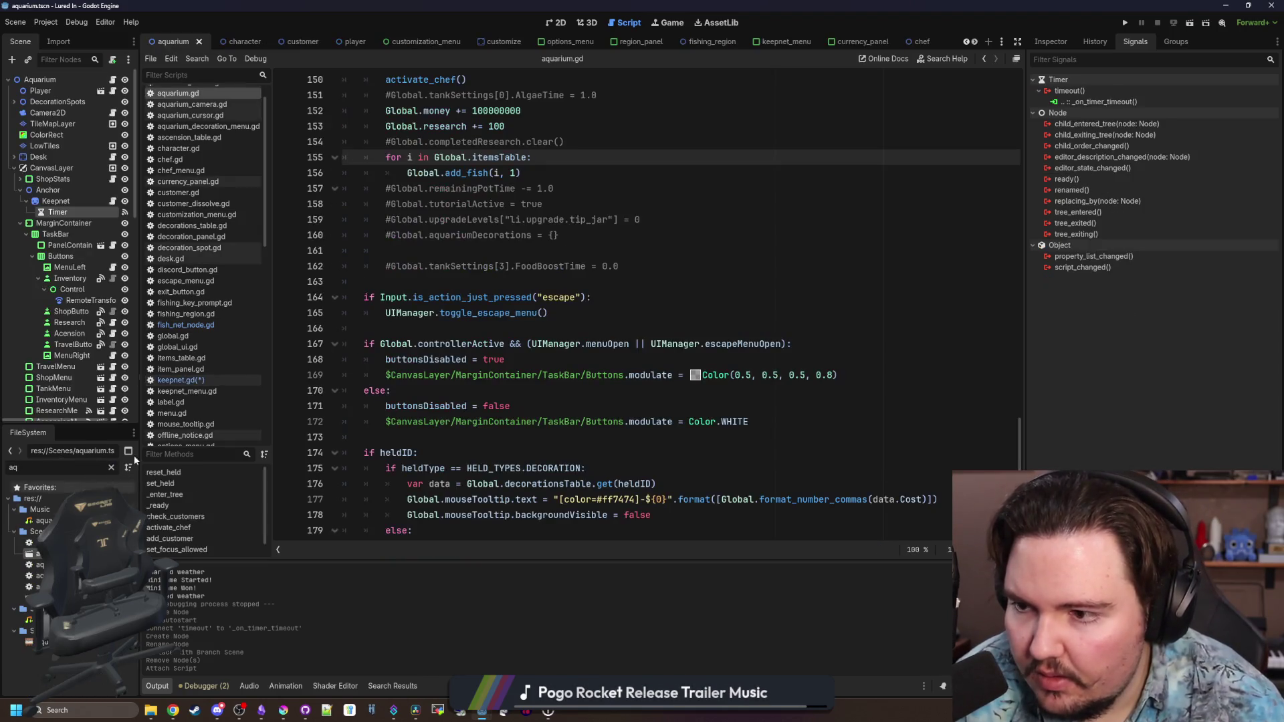
Assign $"../../MarginContainer/TaskBar/Buttons/Inventory" to targetButton and save keepnet.gd.
click(175, 382)
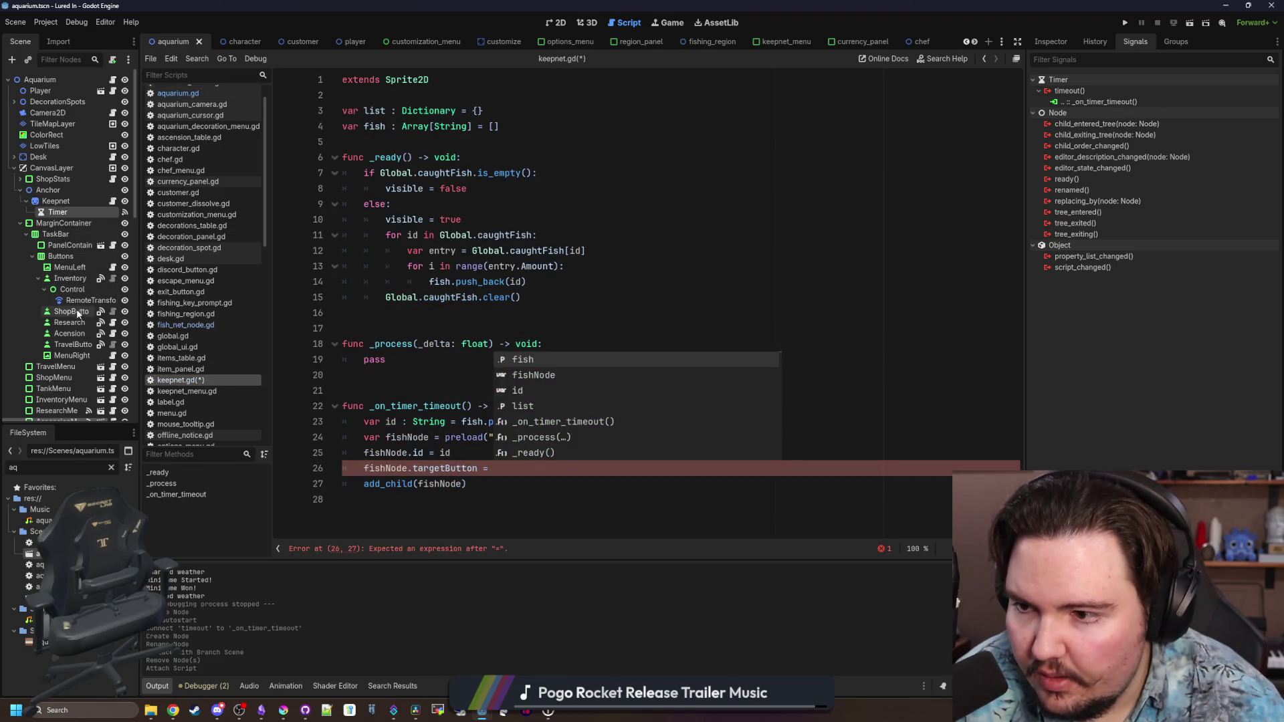
drag(70, 278, 500, 469)
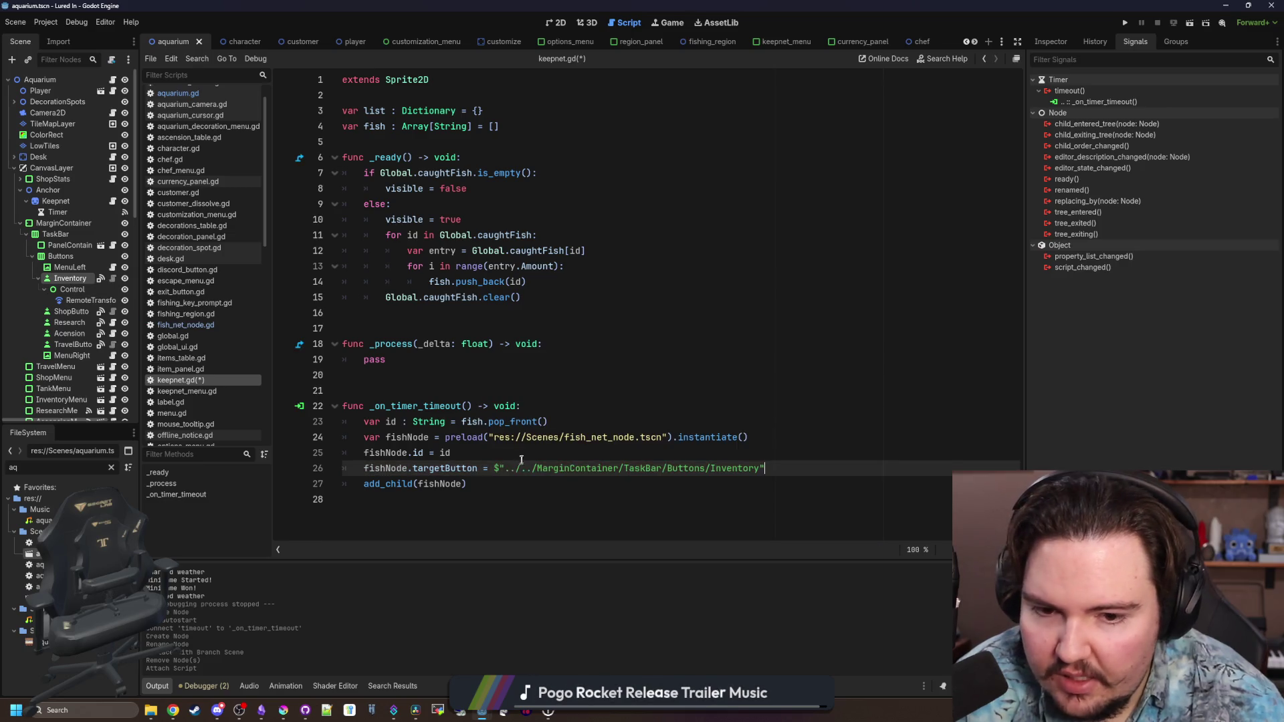
key(Up)
key(ctrl+s)
click(455, 498)
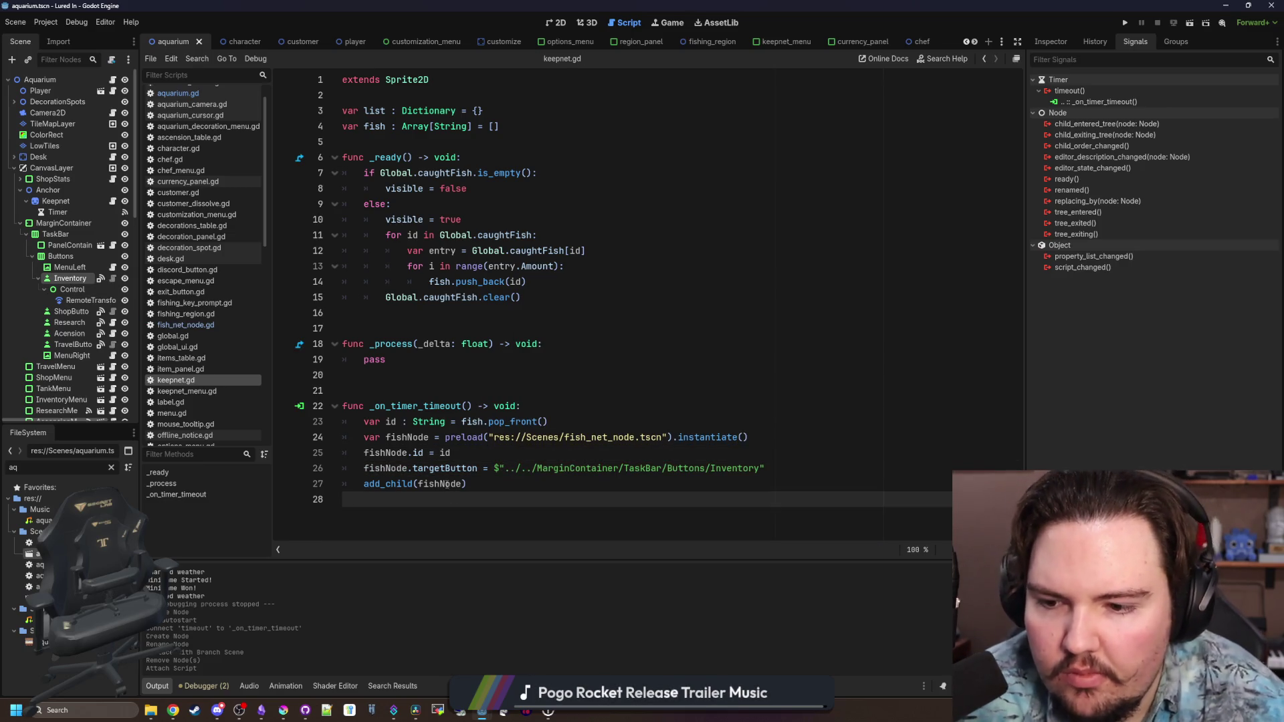
click(447, 483)
click(390, 375)
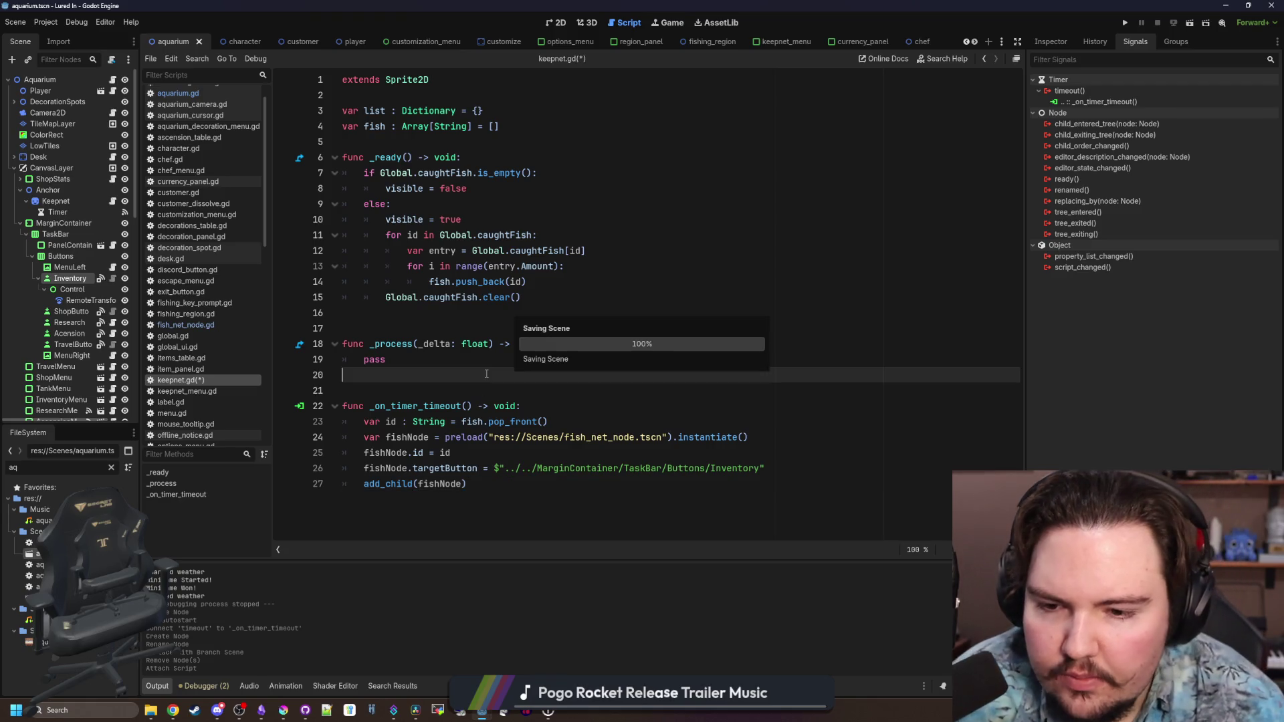
click(391, 394)
drag(466, 189, 386, 189)
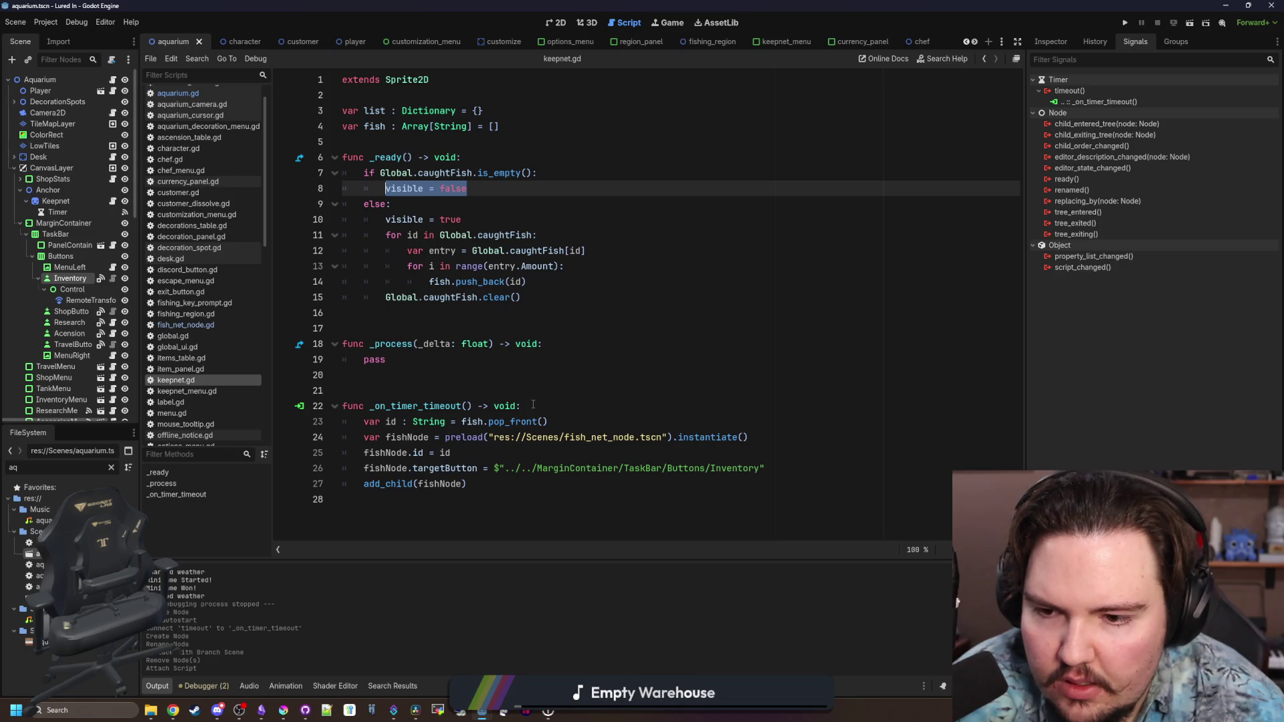
After checking pop_front's docs, remove the String type from the id declaration.
ctrl+click(515, 421)
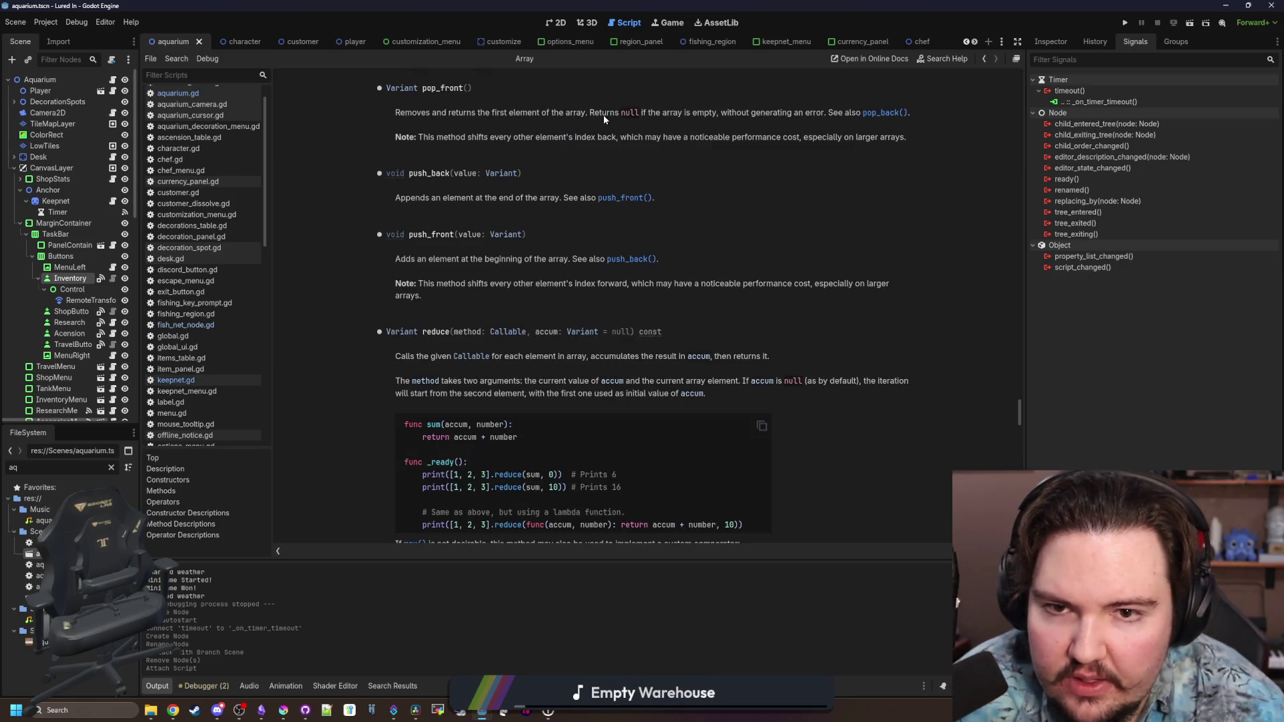
key(alt+Left)
key(Return)
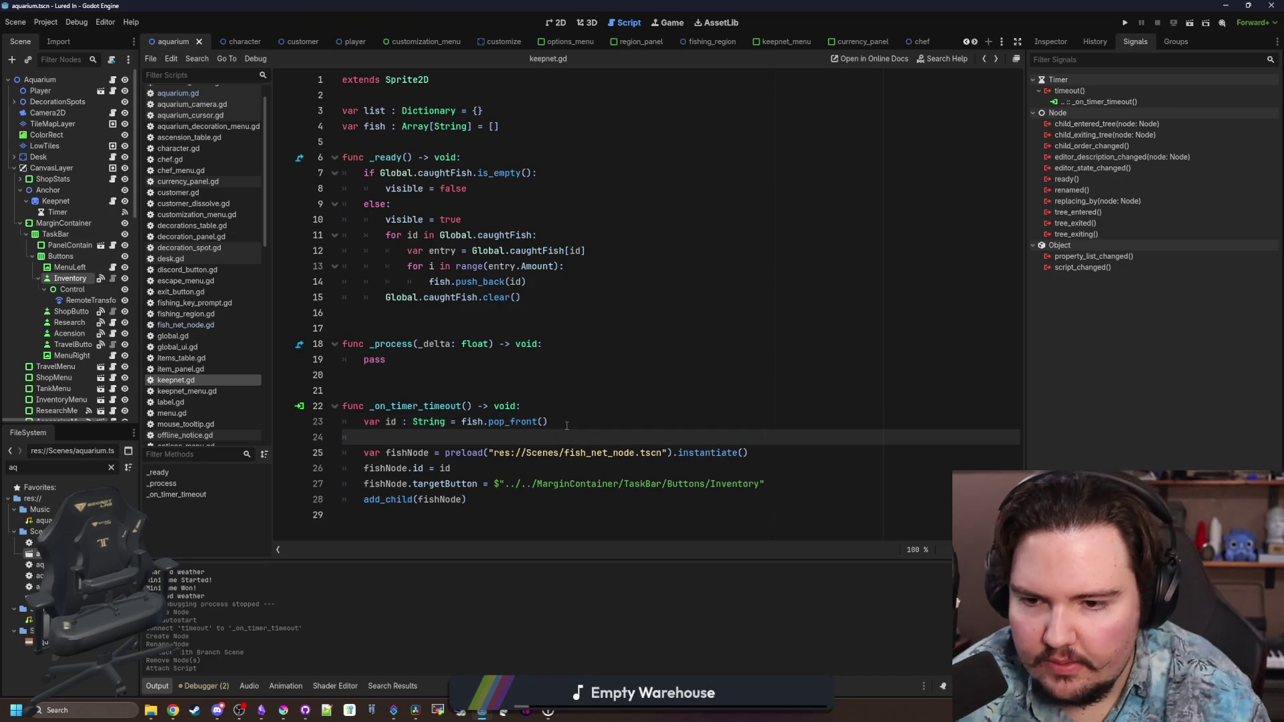
double_click(445, 422)
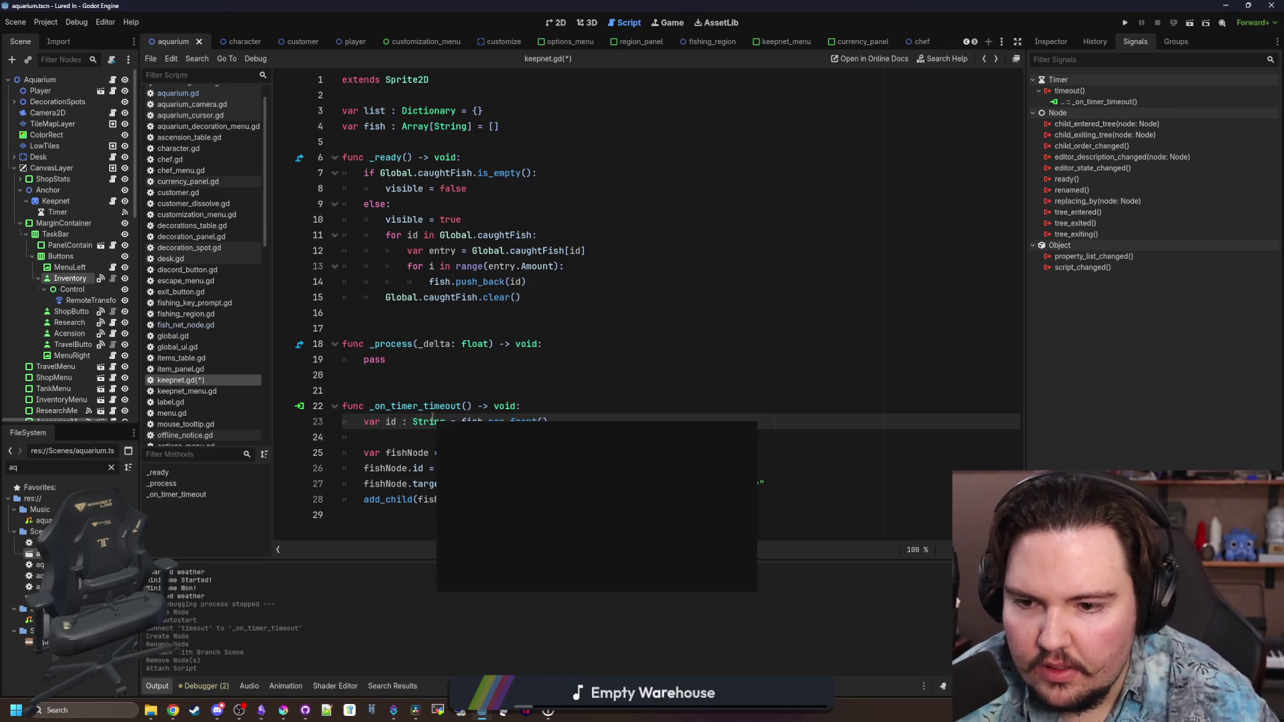
key(BackSpace)
Wrap the spawn code in if id != null:, with else: visible = false.
key(Down)
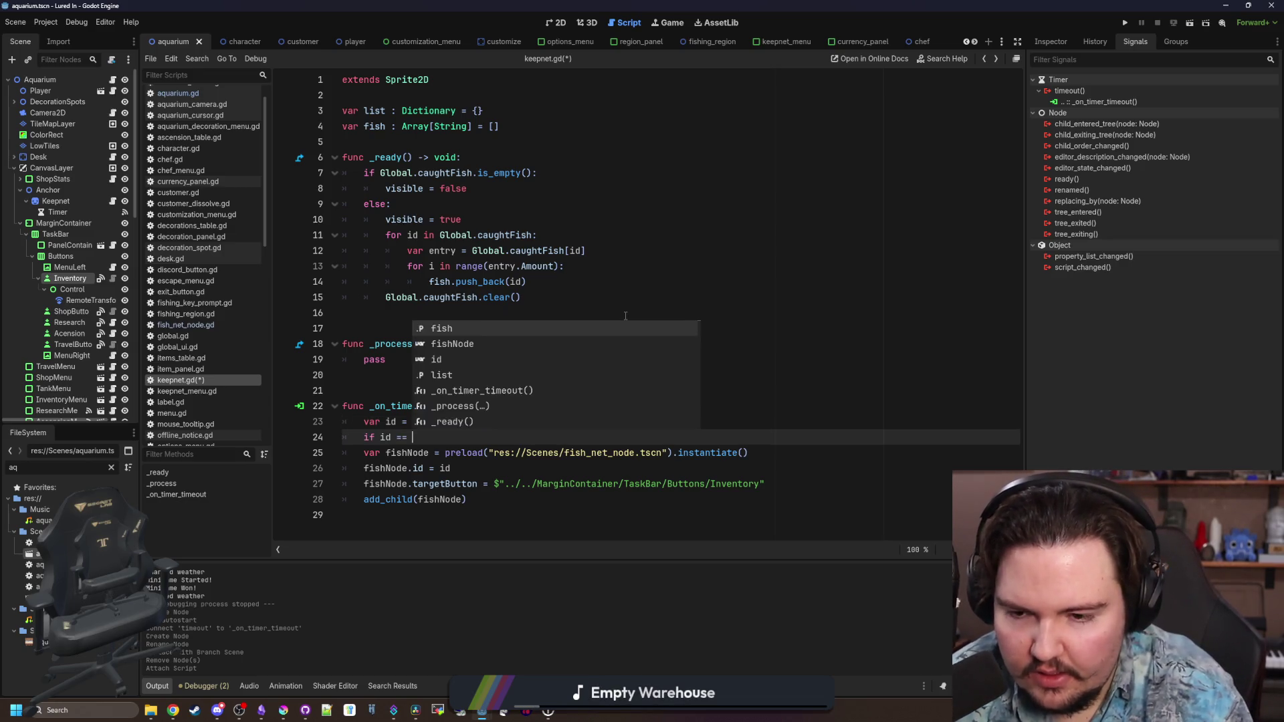
key(BackSpace)
key(BackSpace)
text(!+ n)
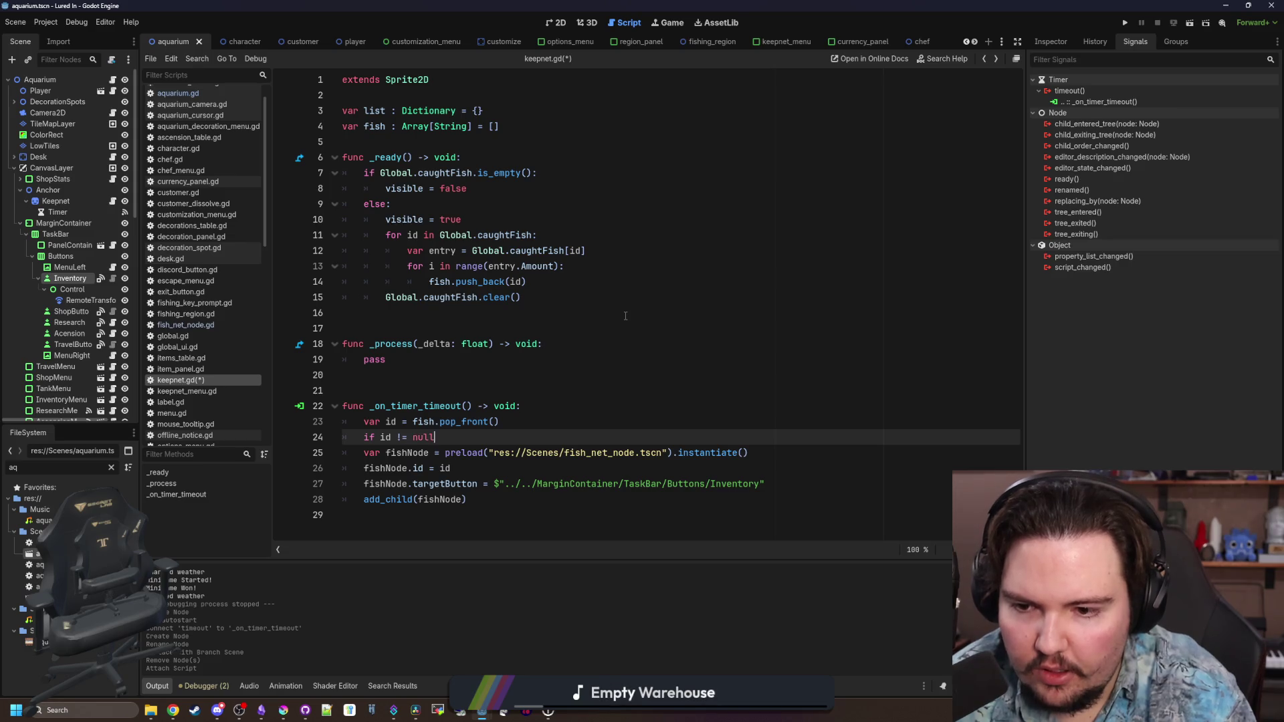
shift+click(471, 499)
key(Tab)
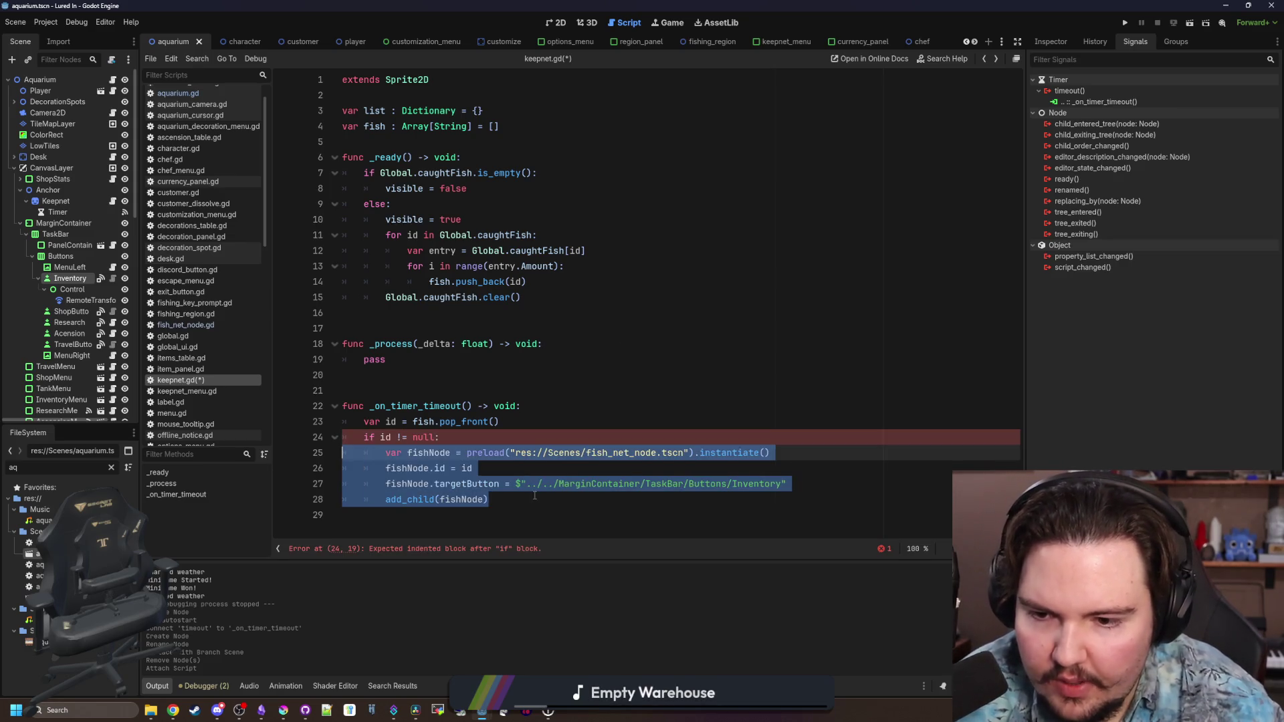
click(534, 496)
text())
key(Return)
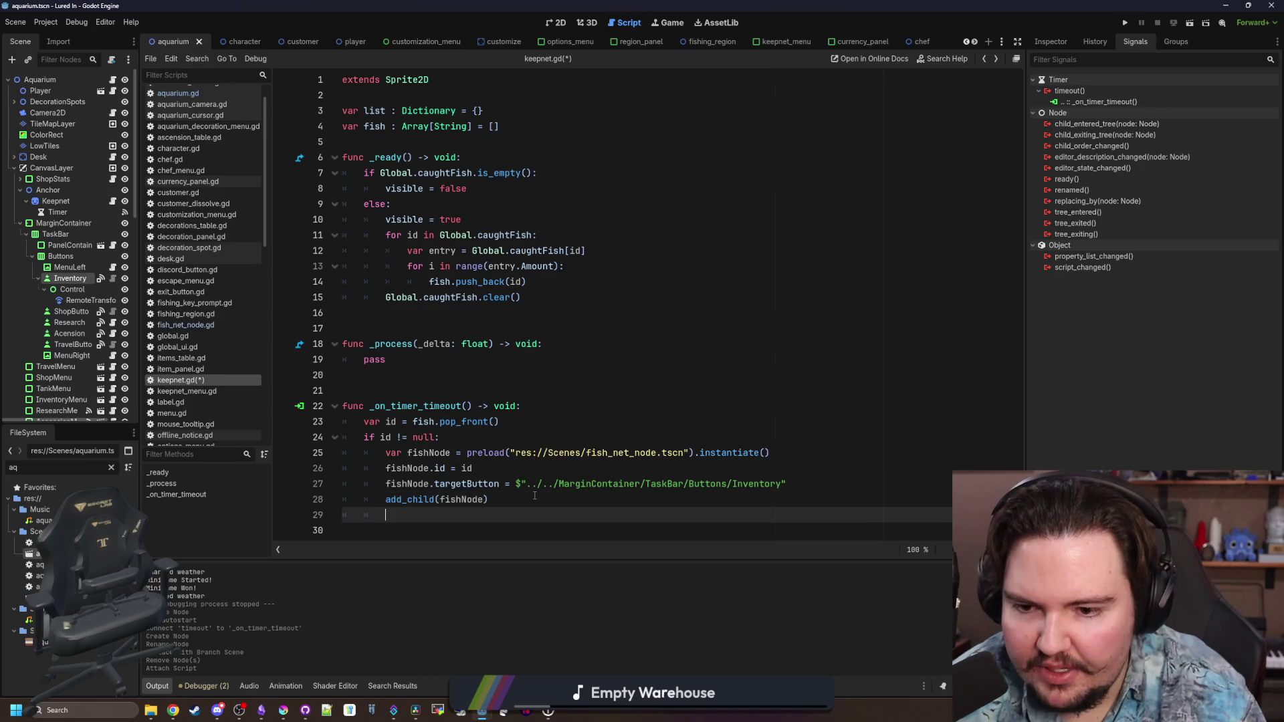
text(e:)
key(Return)
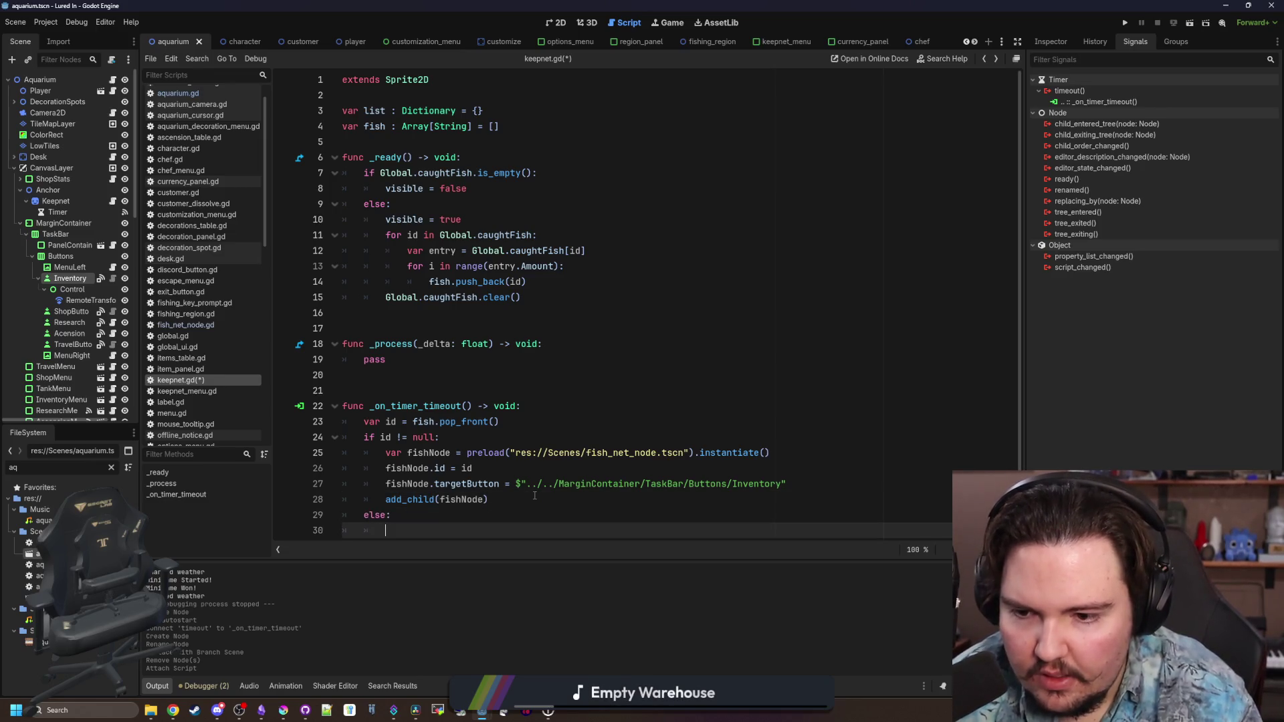
text(vis)
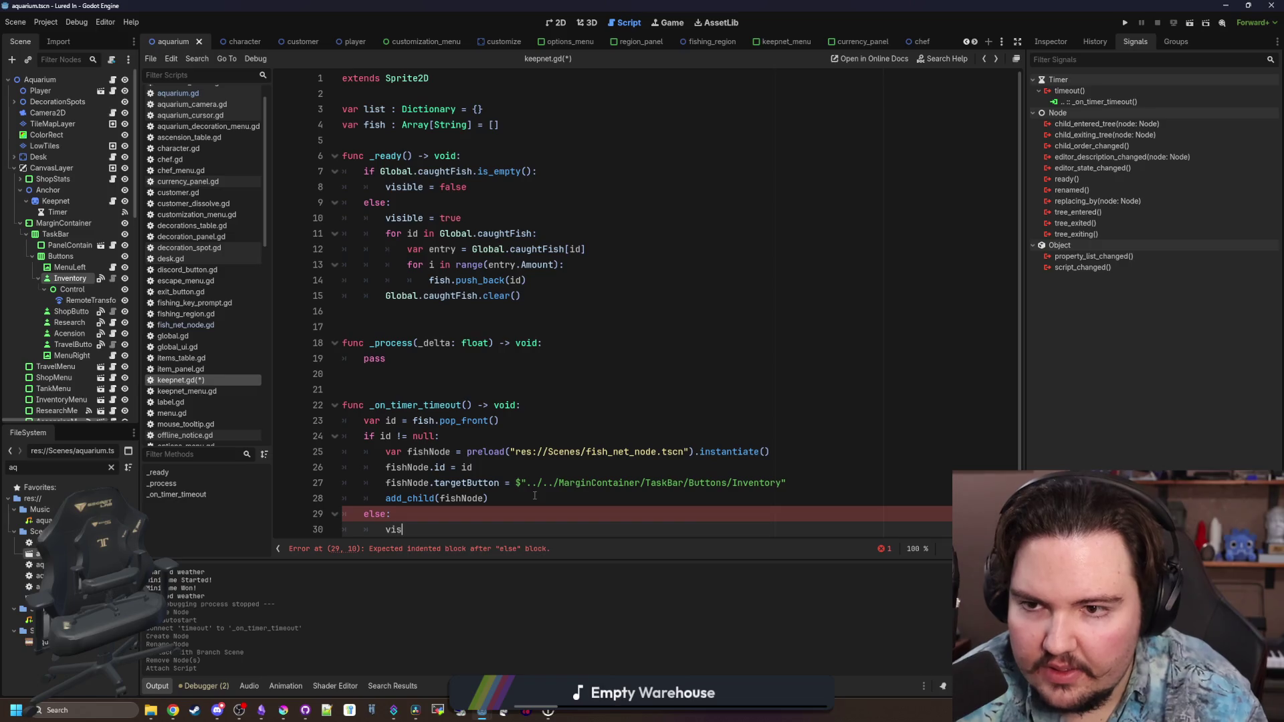
click(534, 496)
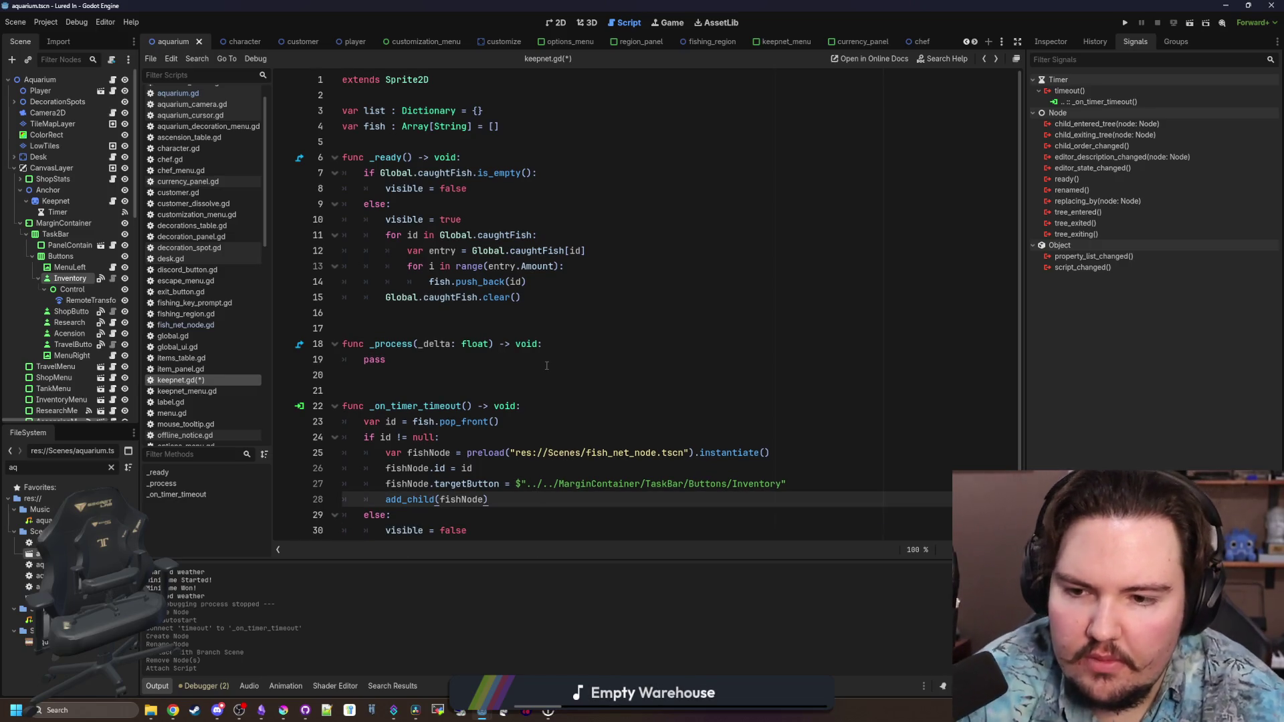
Save keepnet.gd and run the game to test the keepnet.
click(547, 365)
click(546, 373)
key(ctrl+s)
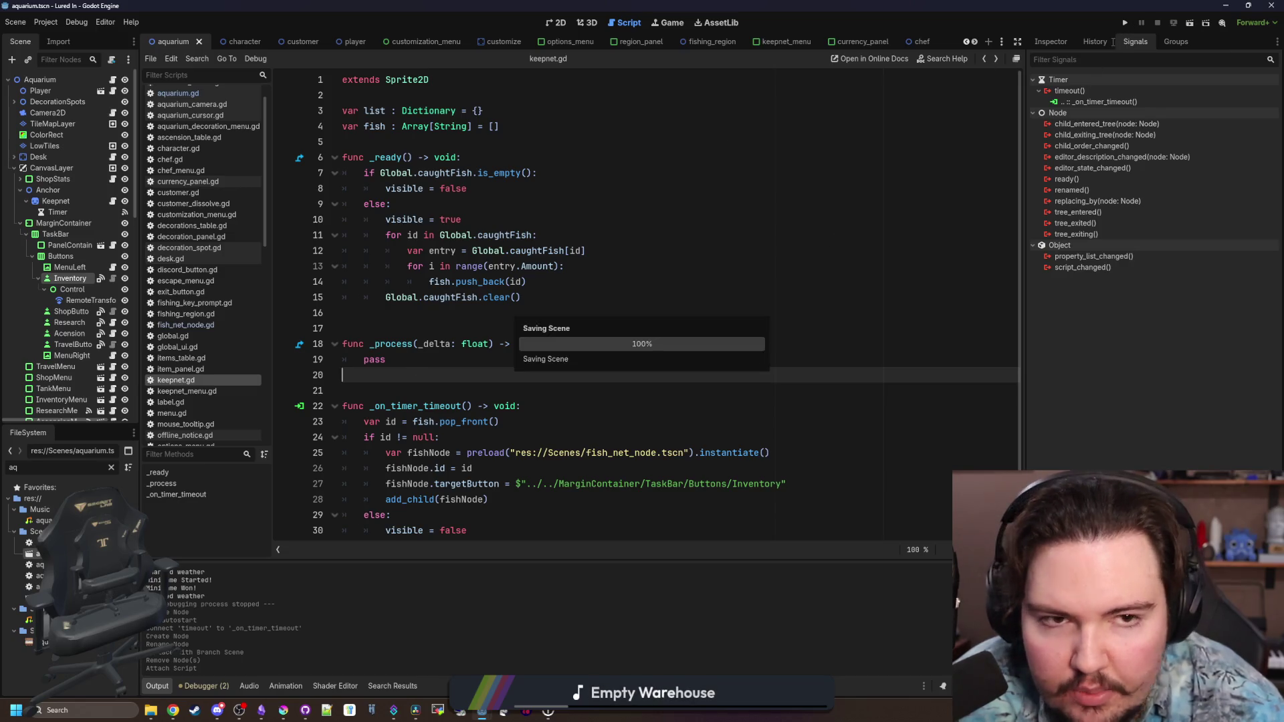
click(434, 322)
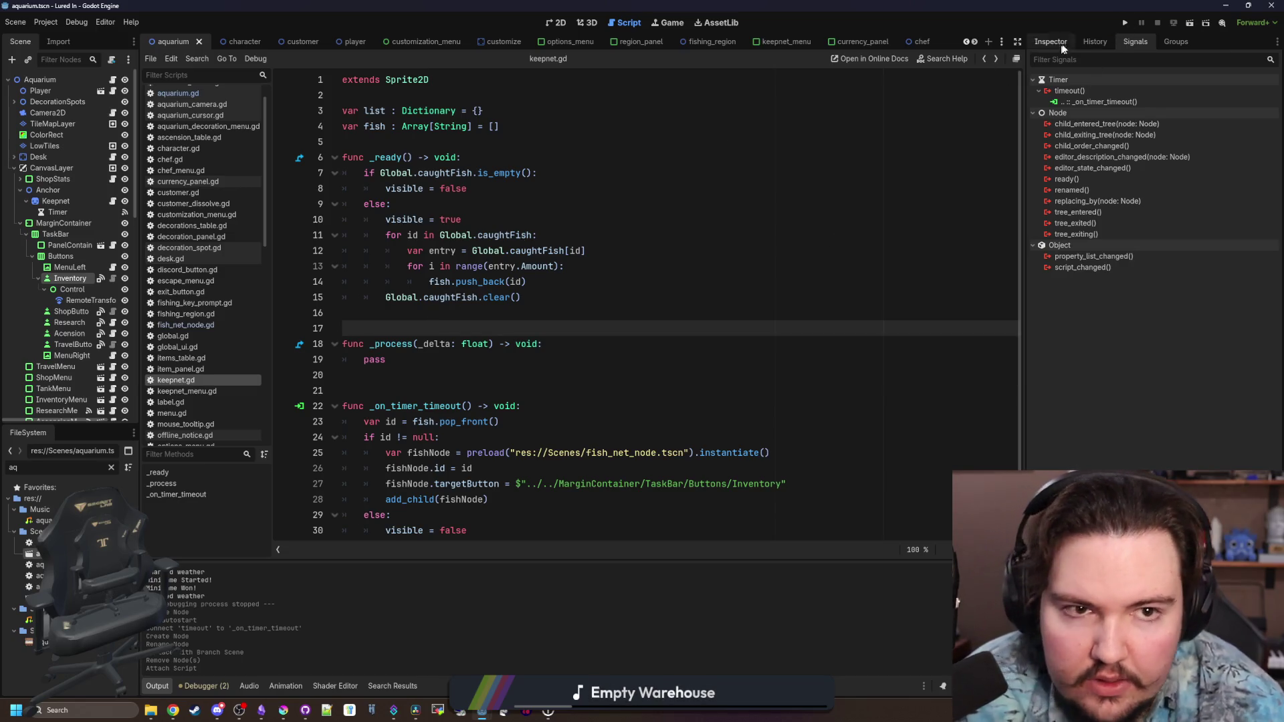
click(1124, 23)
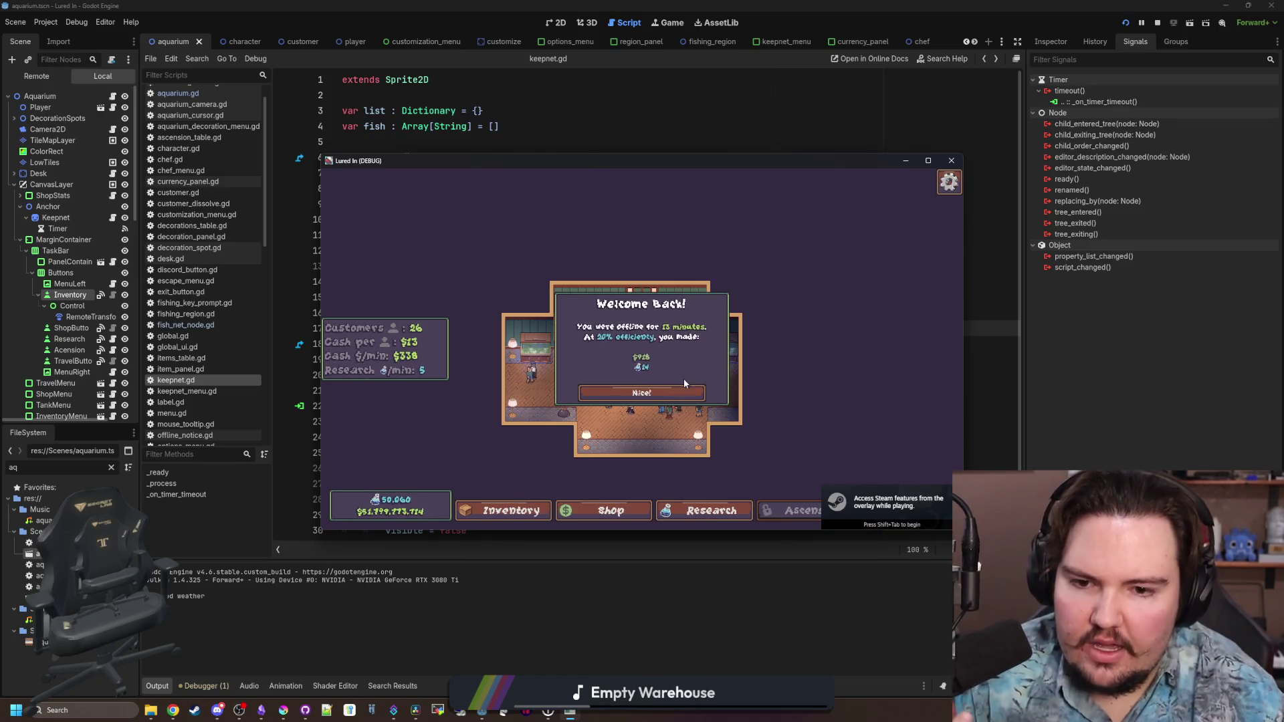
Dismiss the offline earnings popup, catch a fish at the rainy pond, and return to the aquarium.
click(680, 389)
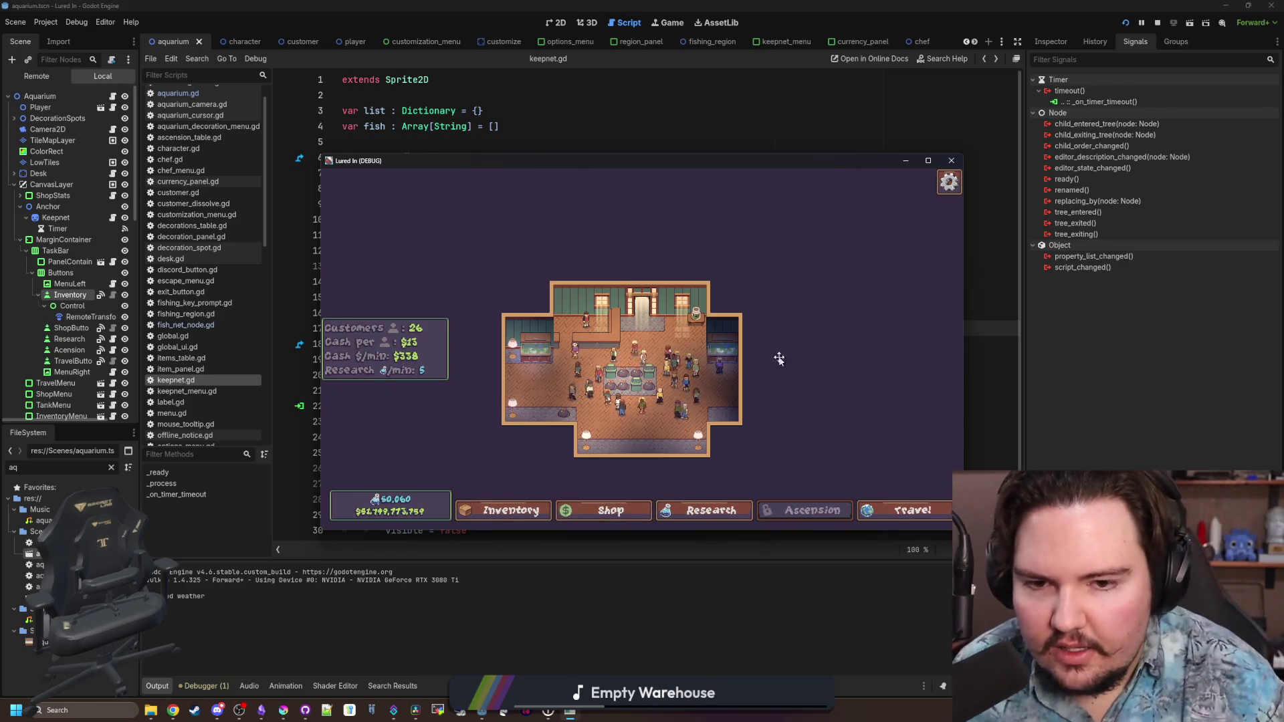
click(910, 510)
click(762, 283)
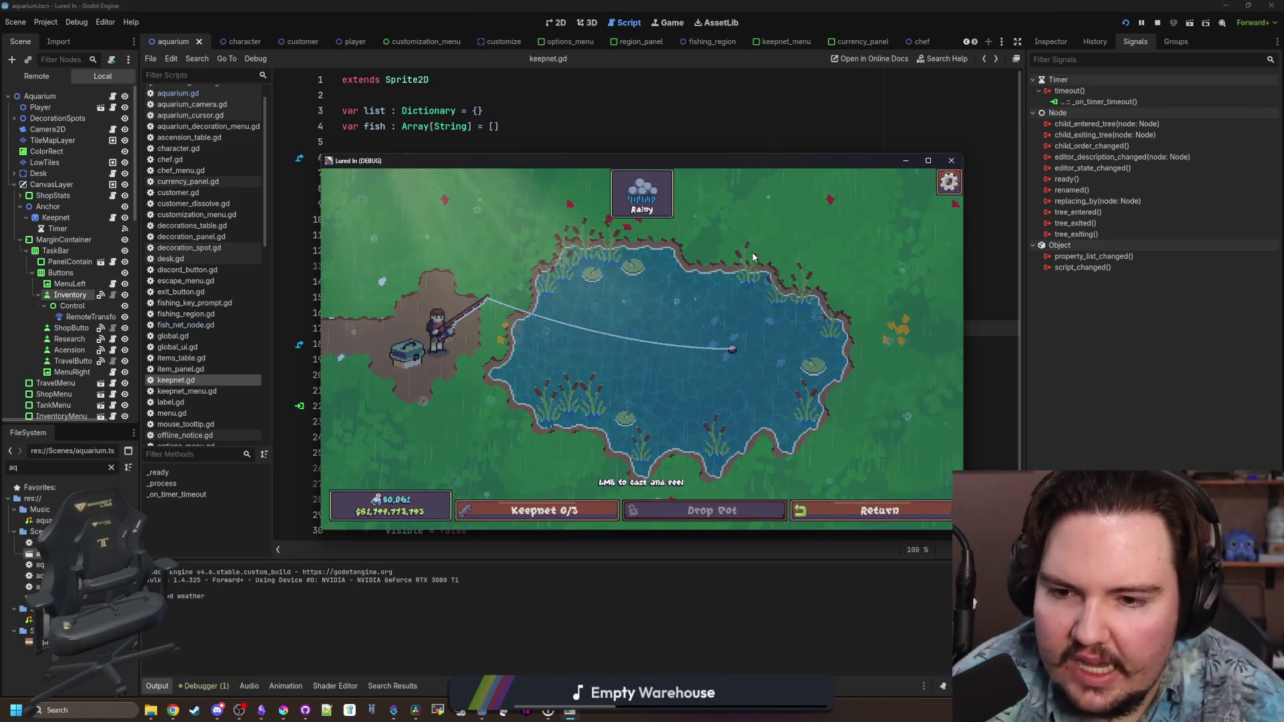
click(735, 284)
drag(721, 311, 717, 296)
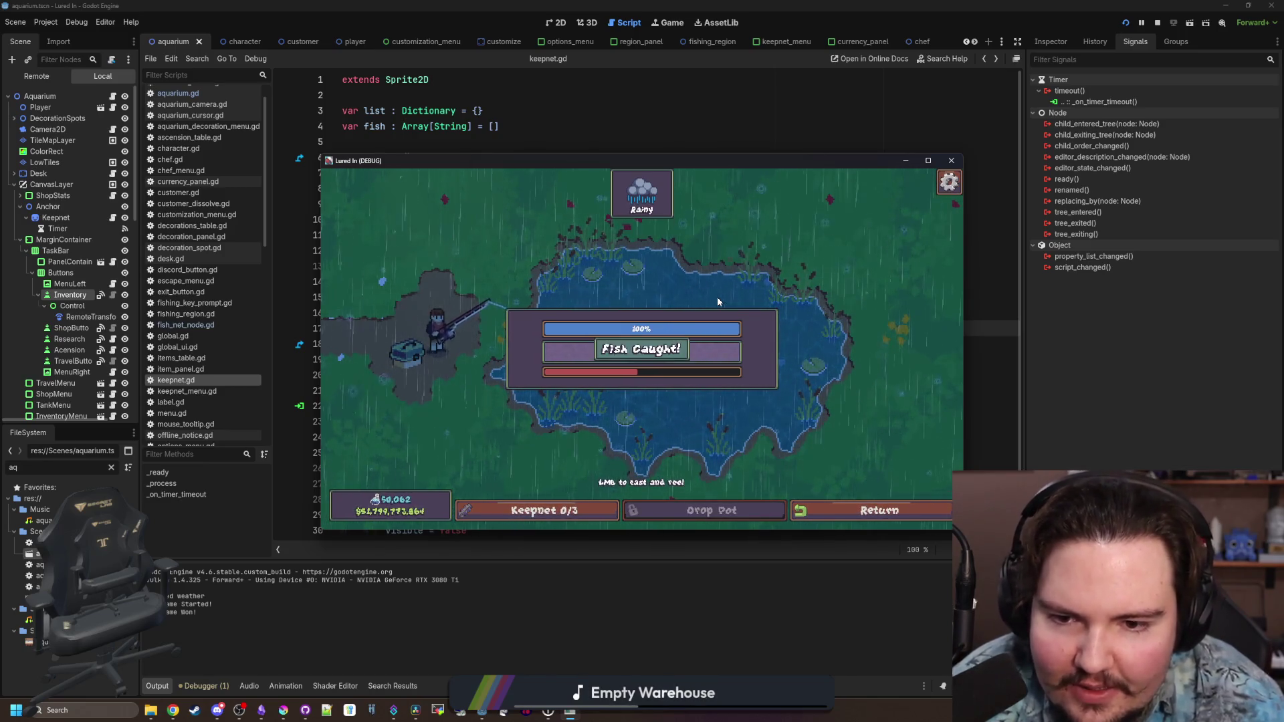
click(879, 511)
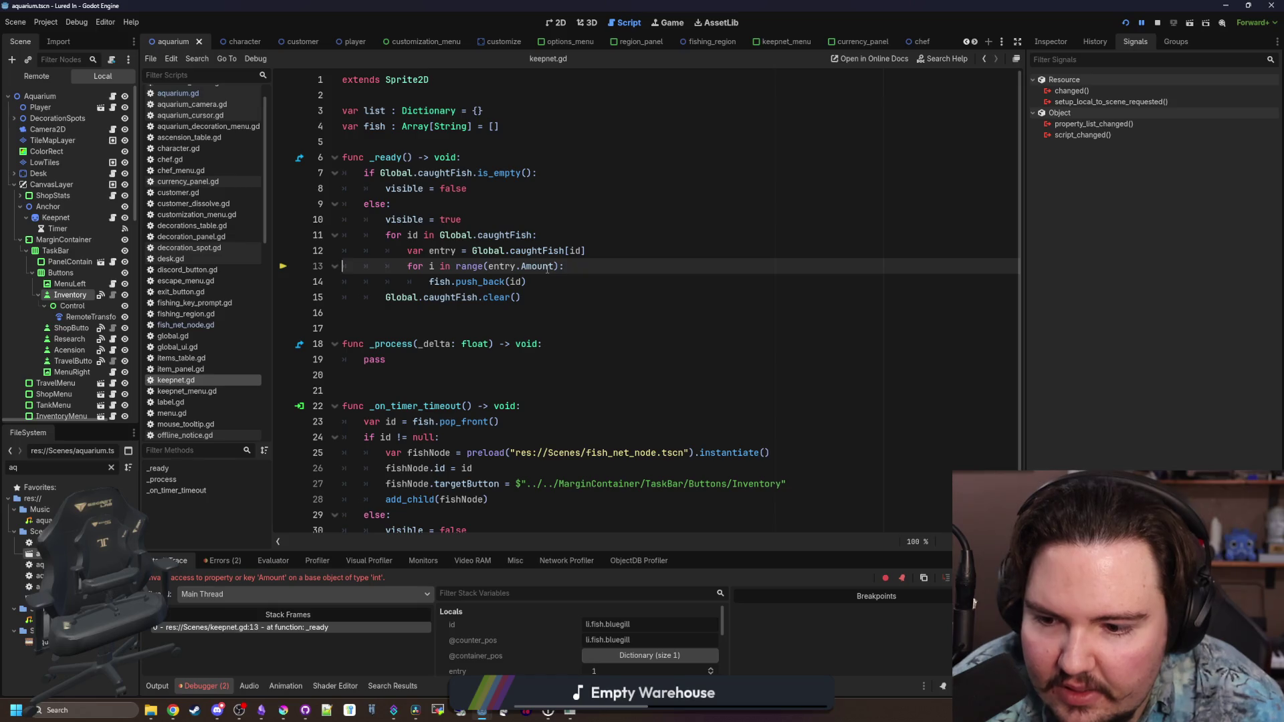
Look up where Global.caughtFish is defined, then go back to keepnet.gd.
mouse_move(507, 267)
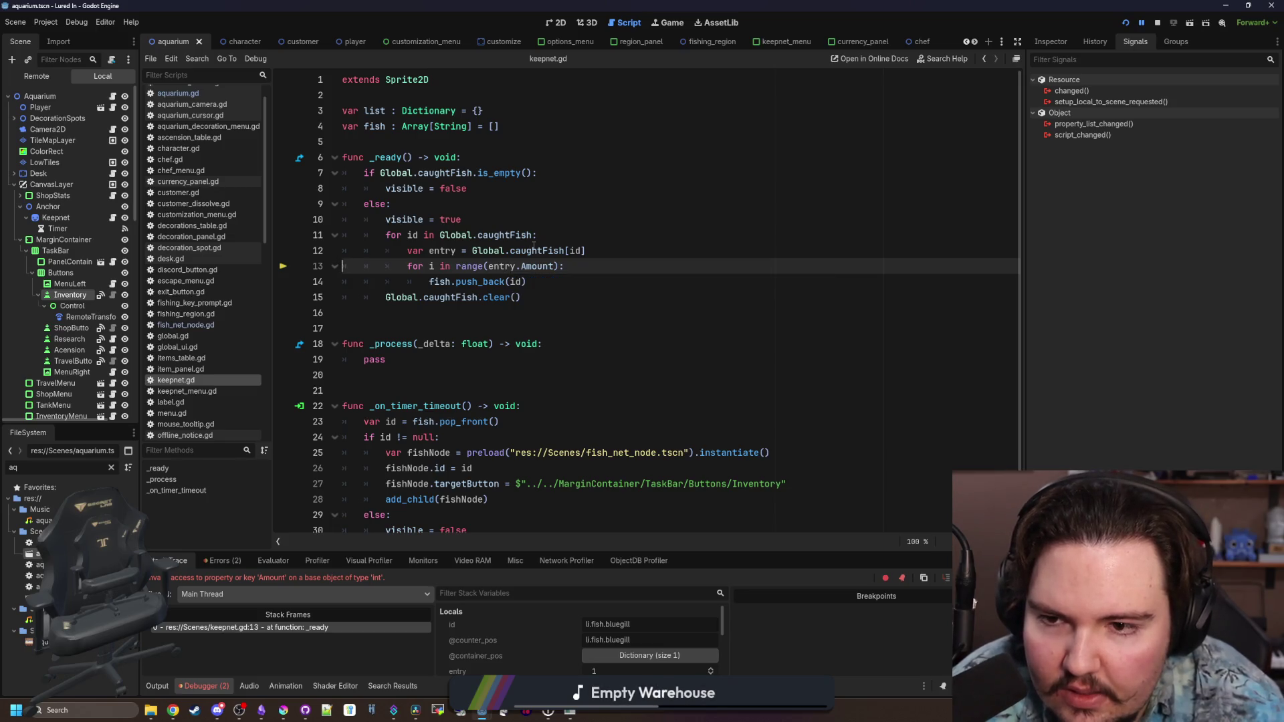
ctrl+click(495, 235)
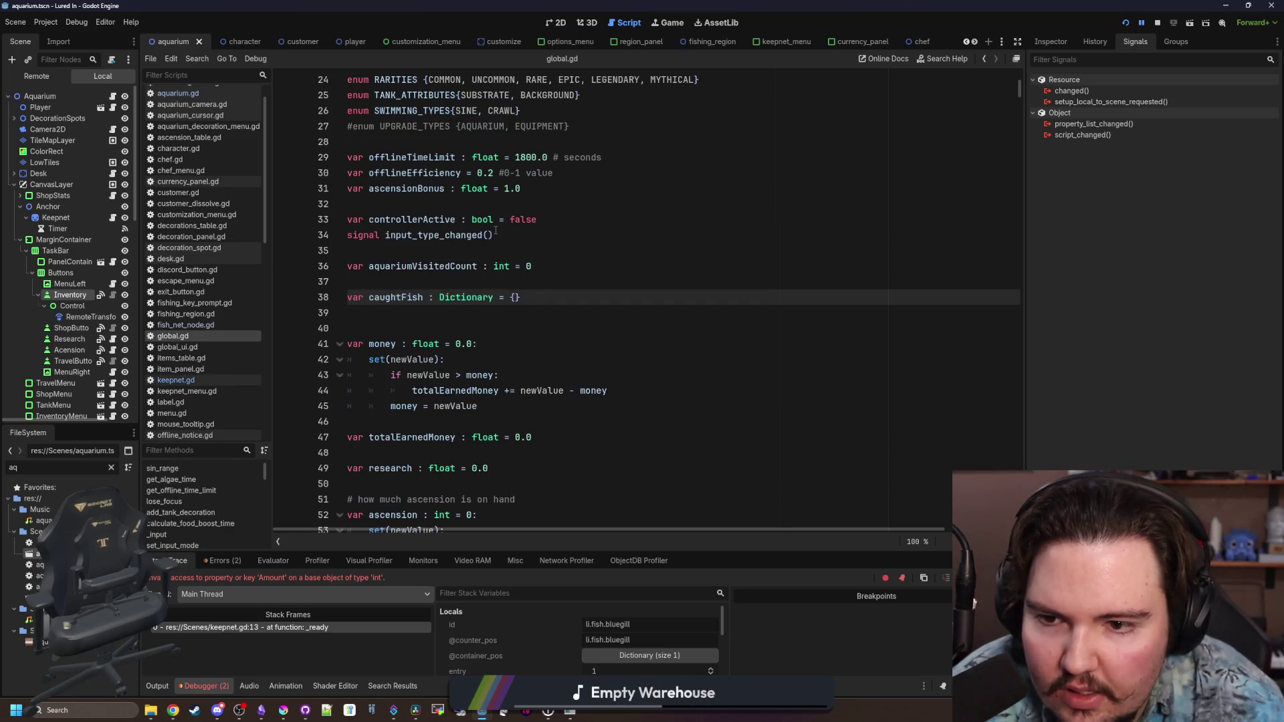
key(alt+Left)
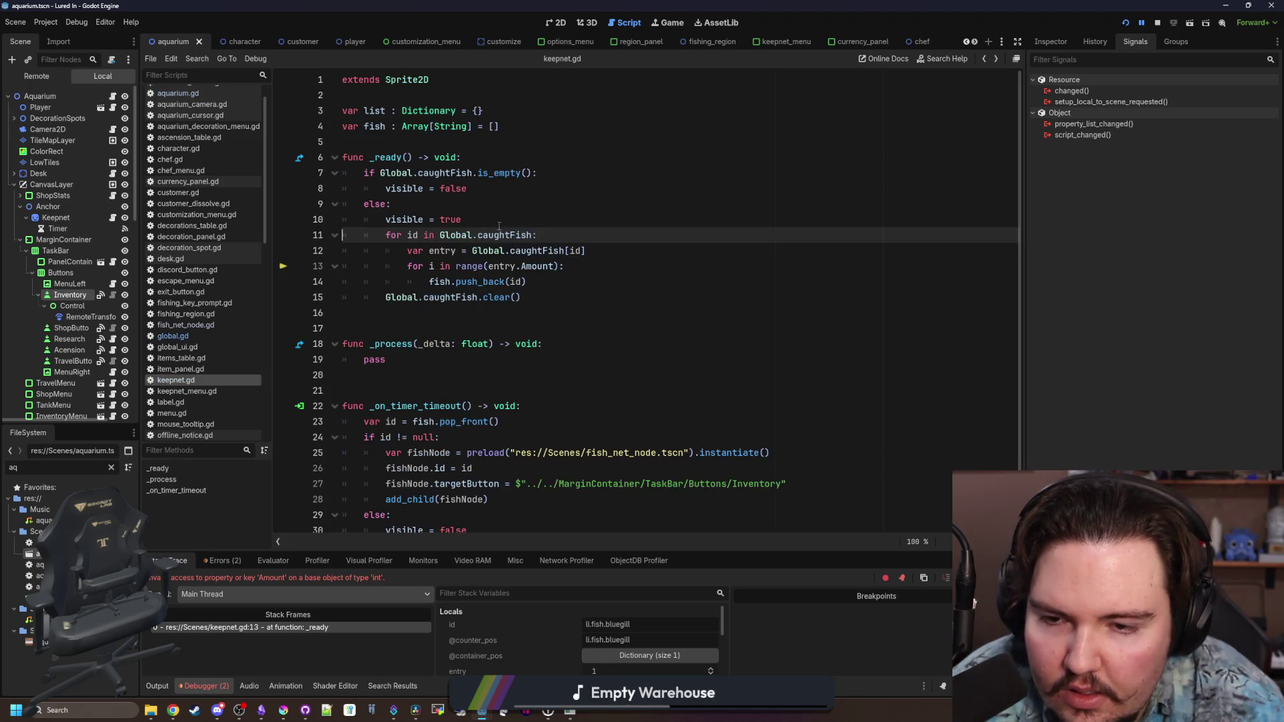
click(534, 222)
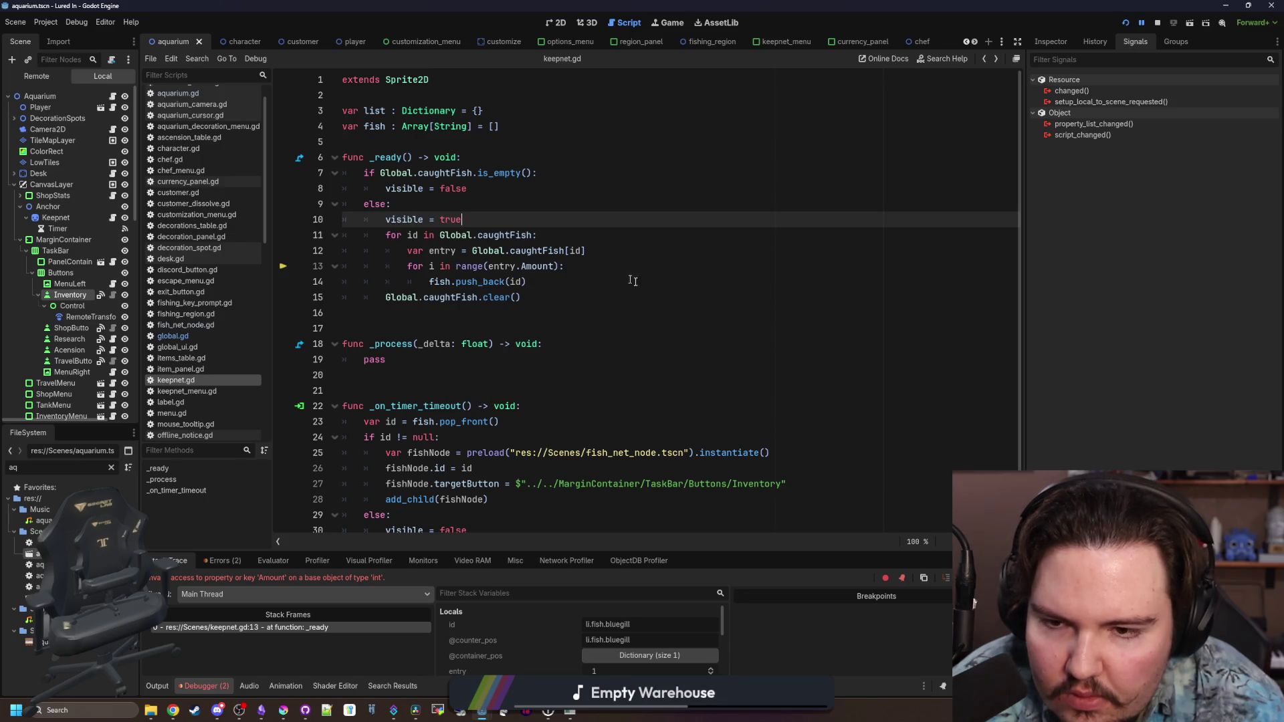
Rename entry to amount on line 12, use range(amount) on line 13, and relaunch with F5.
drag(613, 253, 367, 246)
double_click(442, 251)
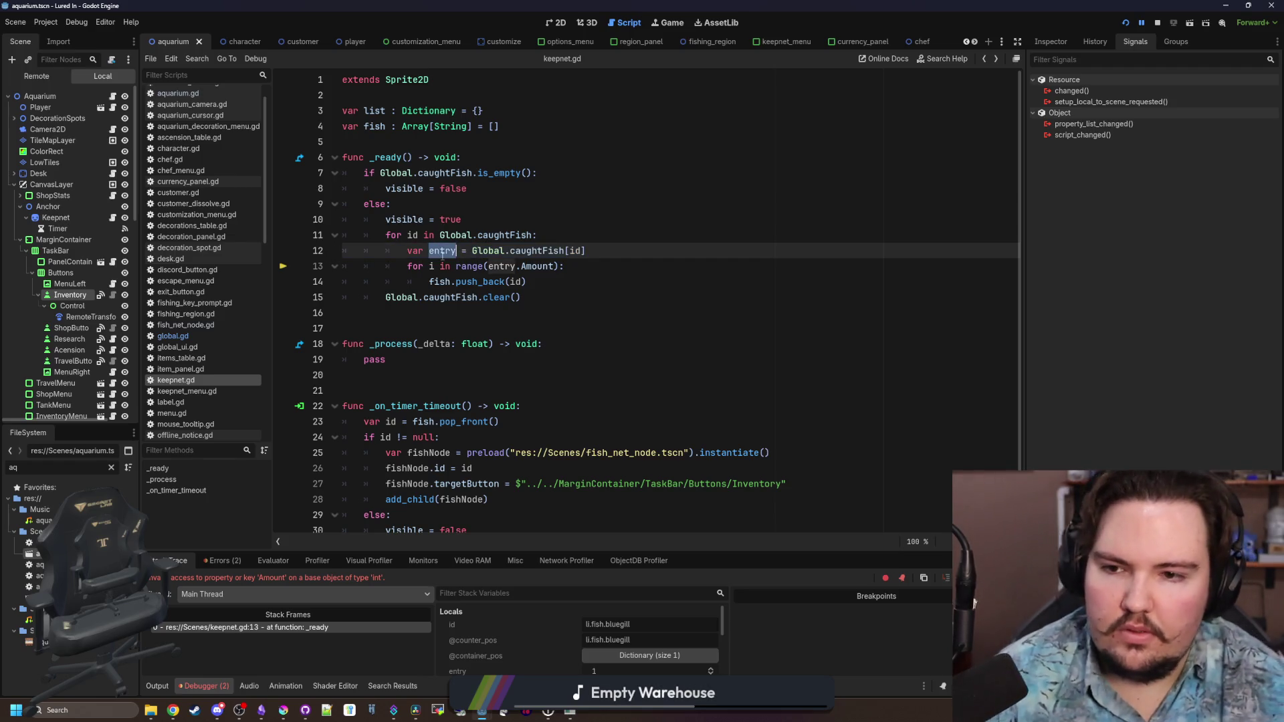
text(amou)
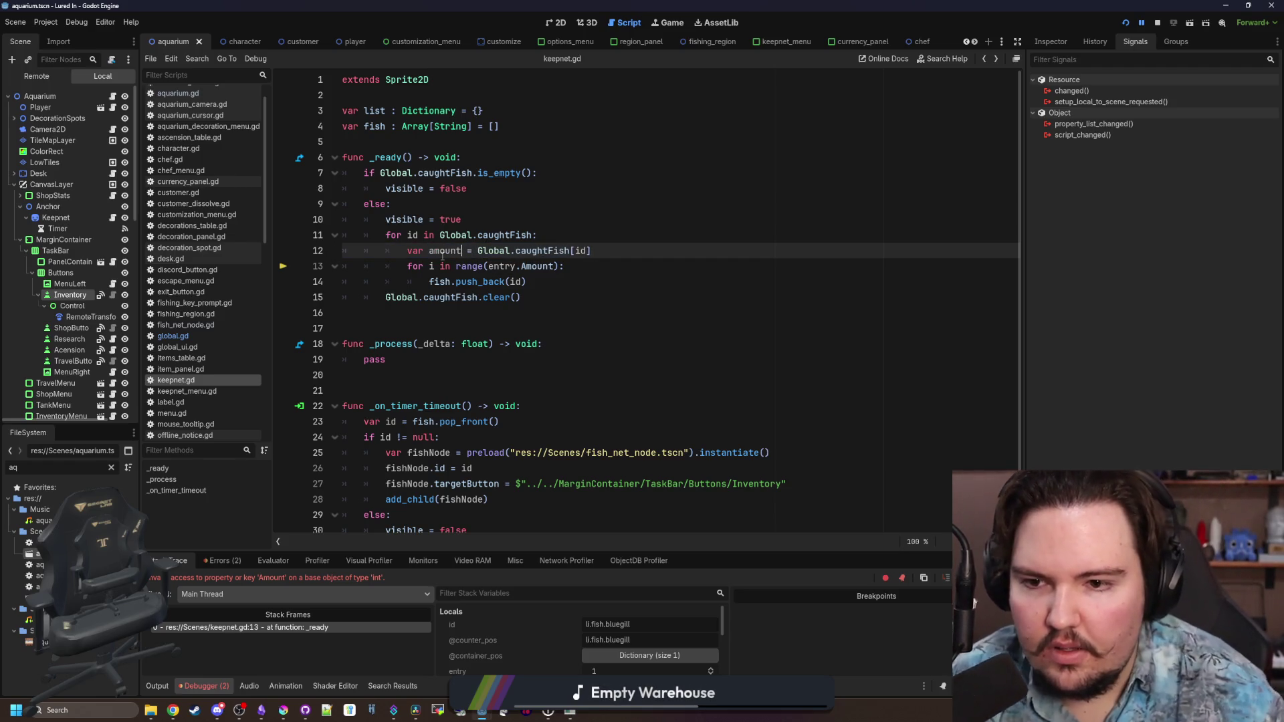
drag(591, 251, 477, 250)
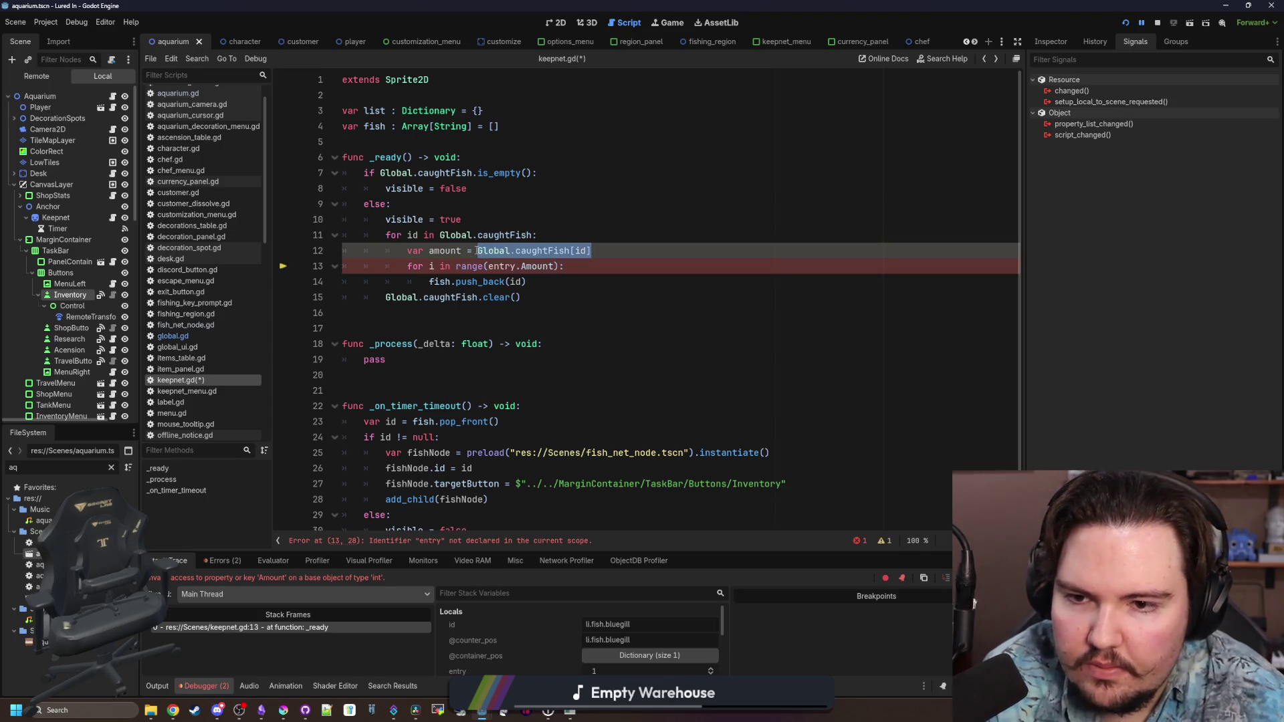
double_click(529, 266)
key(BackSpace)
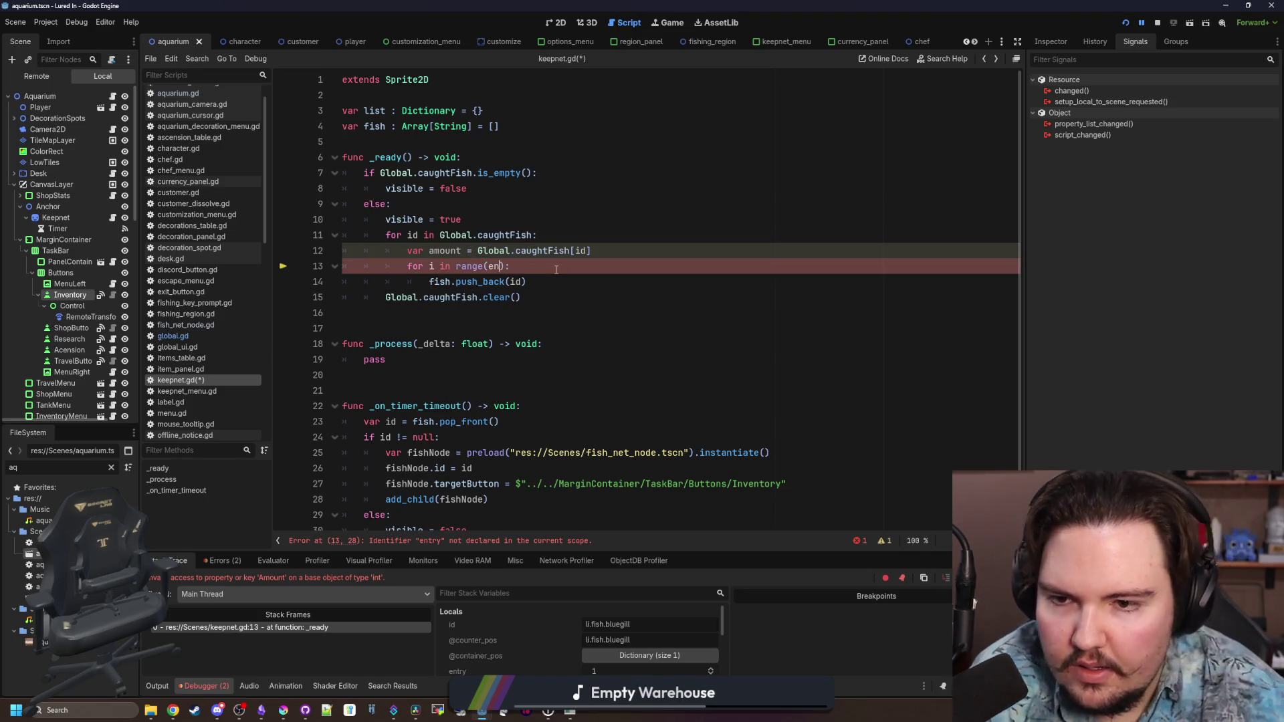
text(amount)
key(F5)
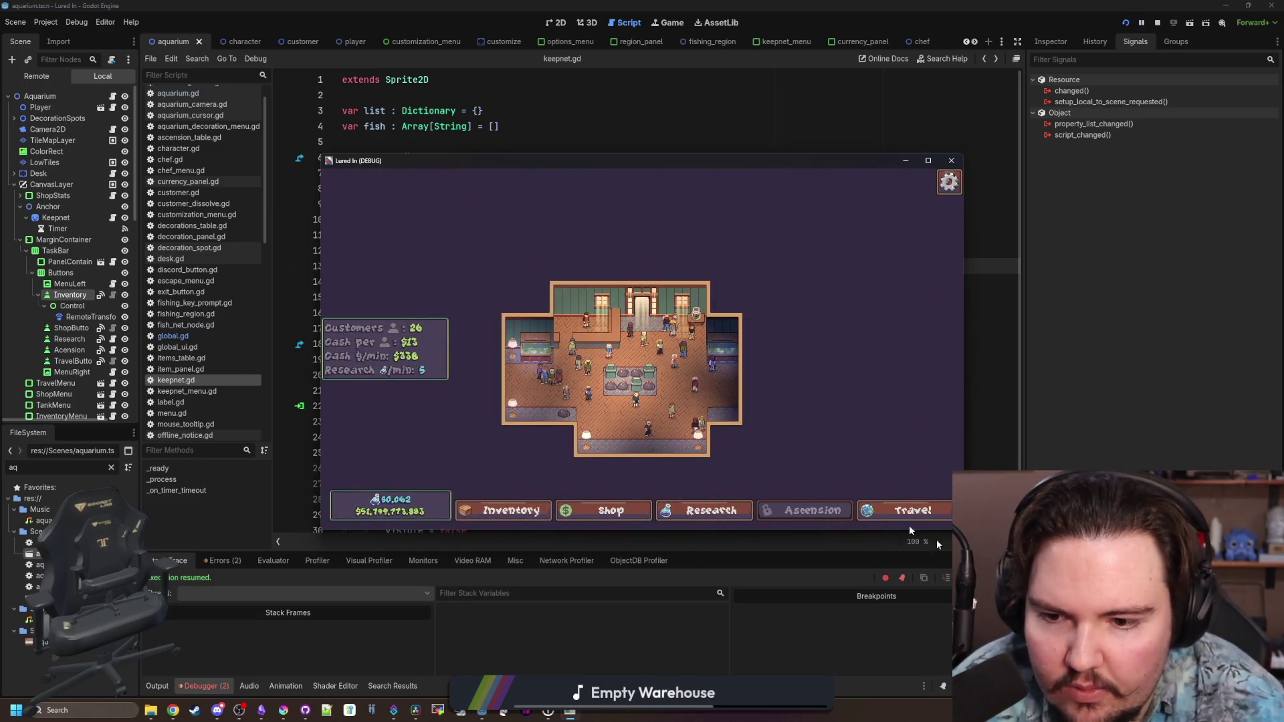
Catch a Minnow at the pond (keepnet 1/3), return error-free to the aquarium, then stop the game.
click(898, 521)
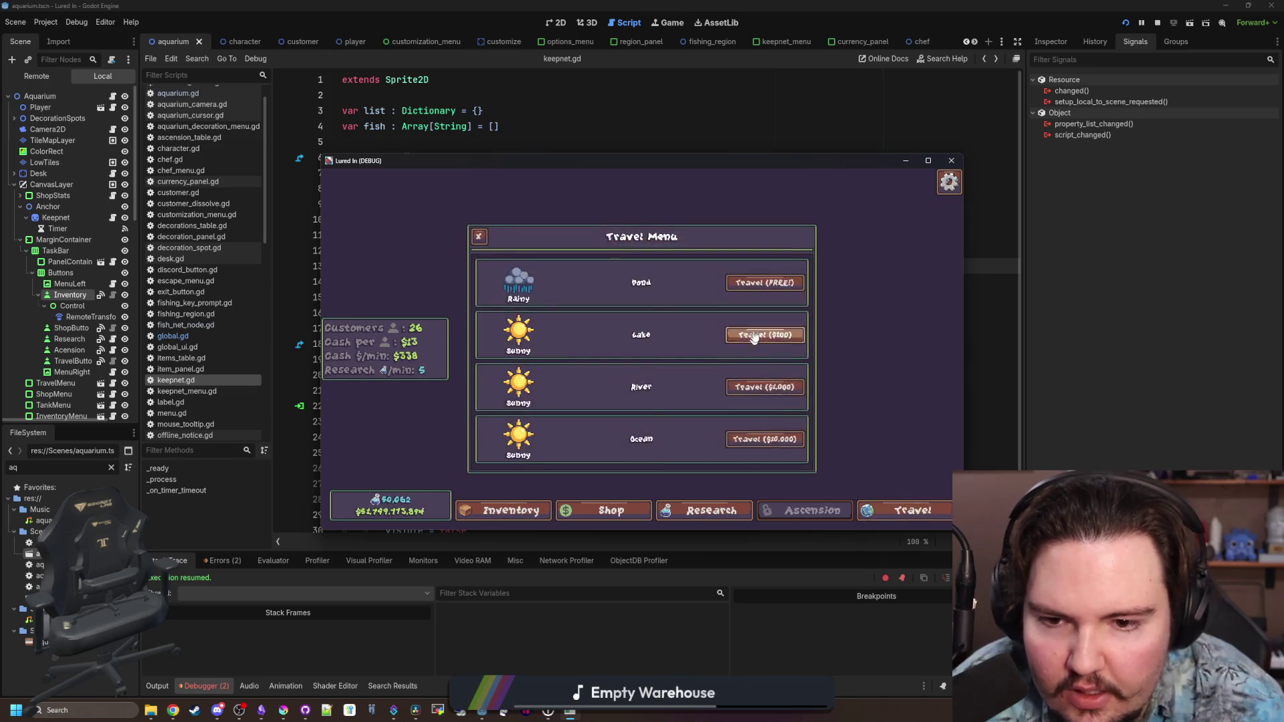
click(767, 284)
click(654, 303)
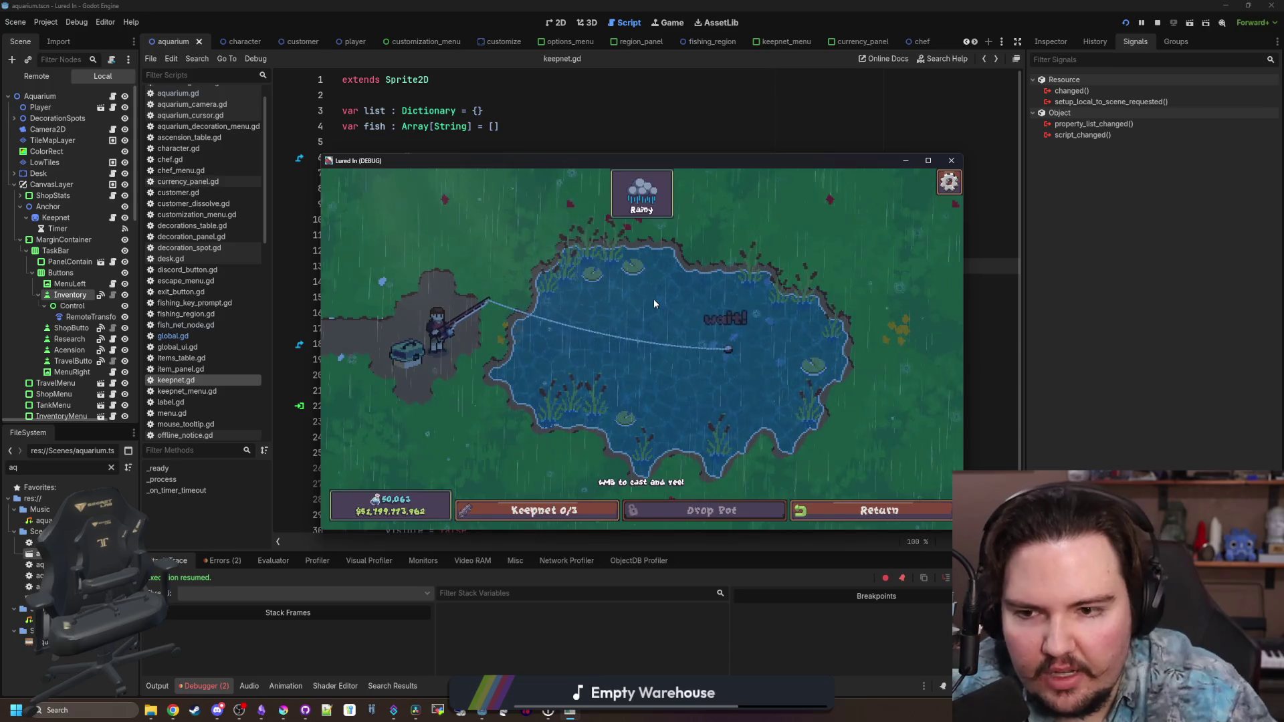
click(669, 310)
click(670, 311)
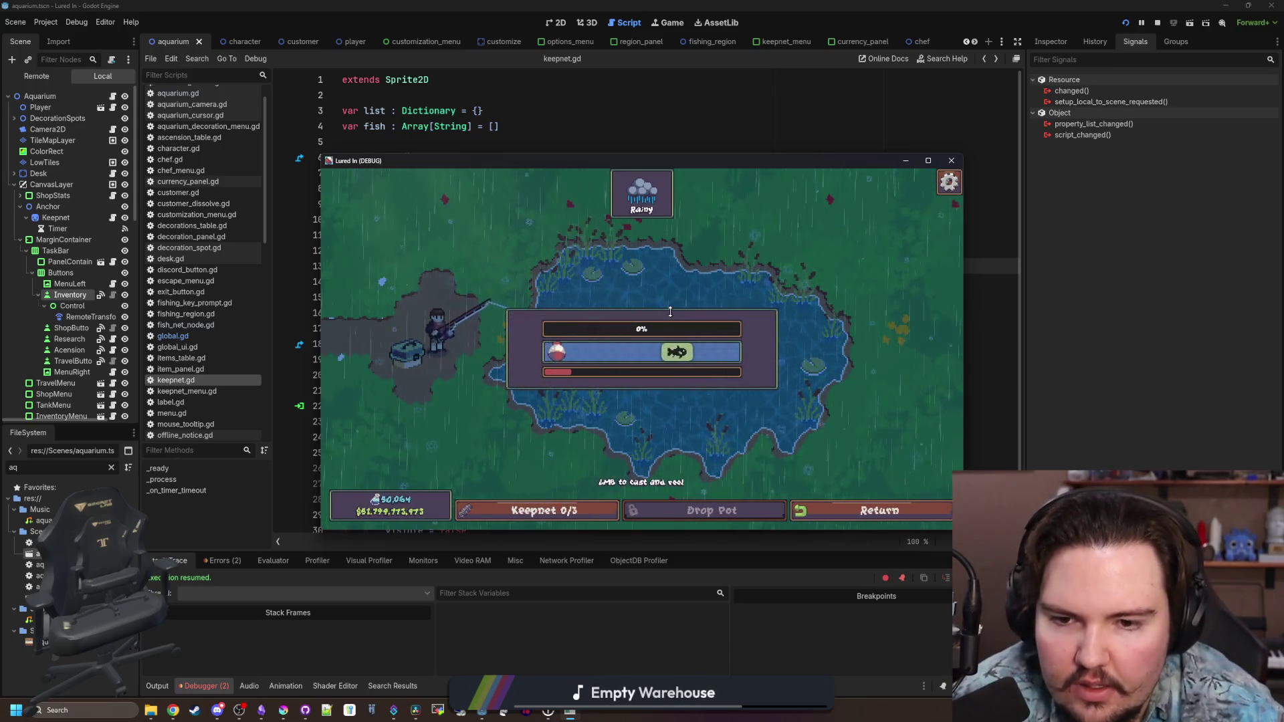
click(711, 321)
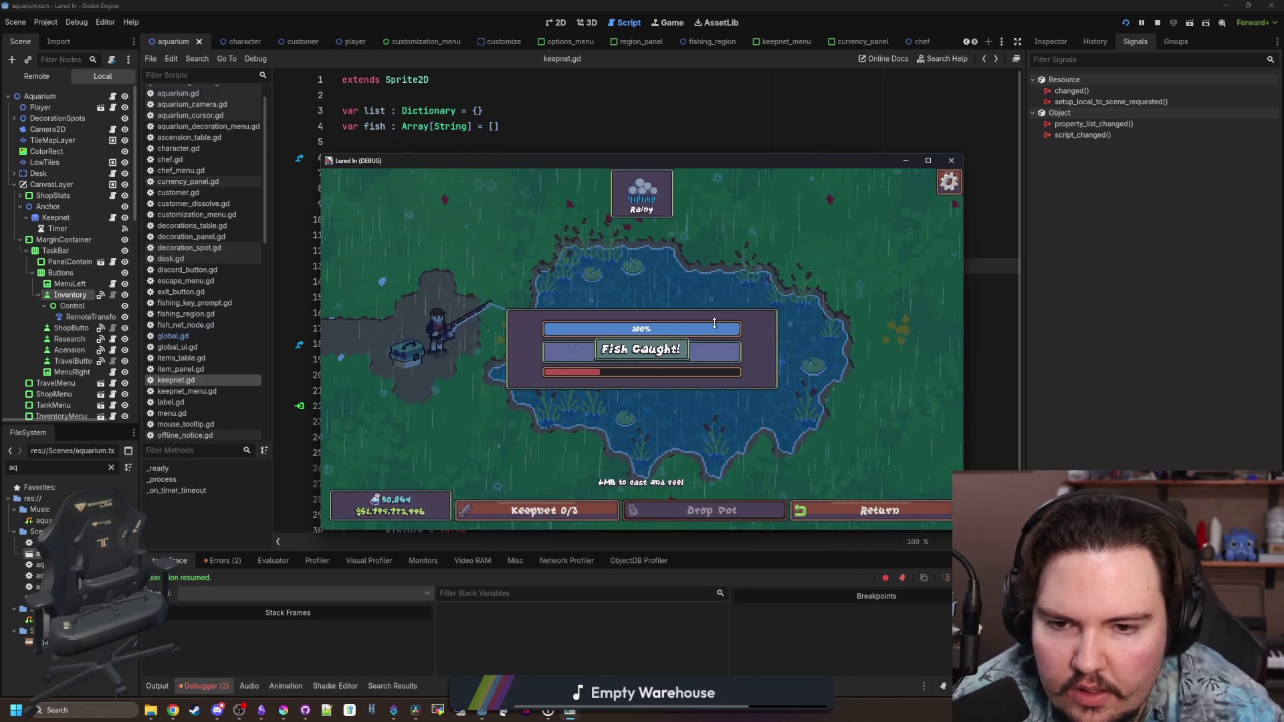
click(789, 428)
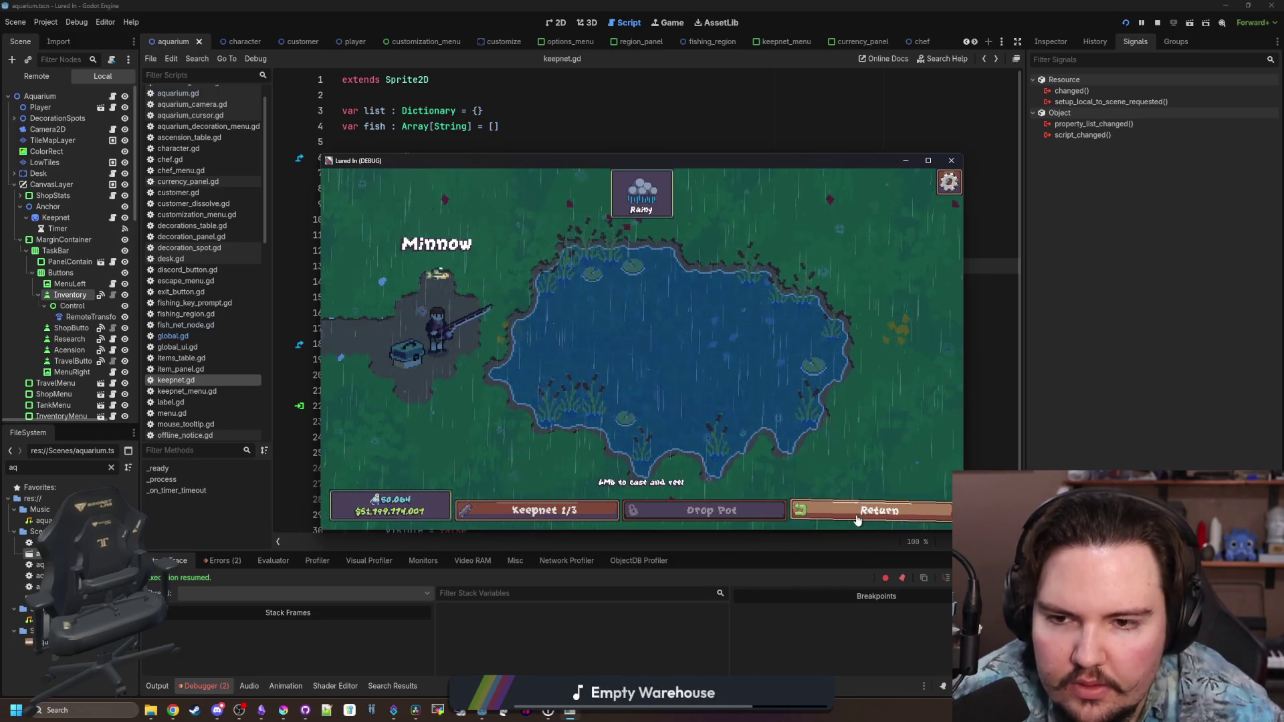
click(857, 514)
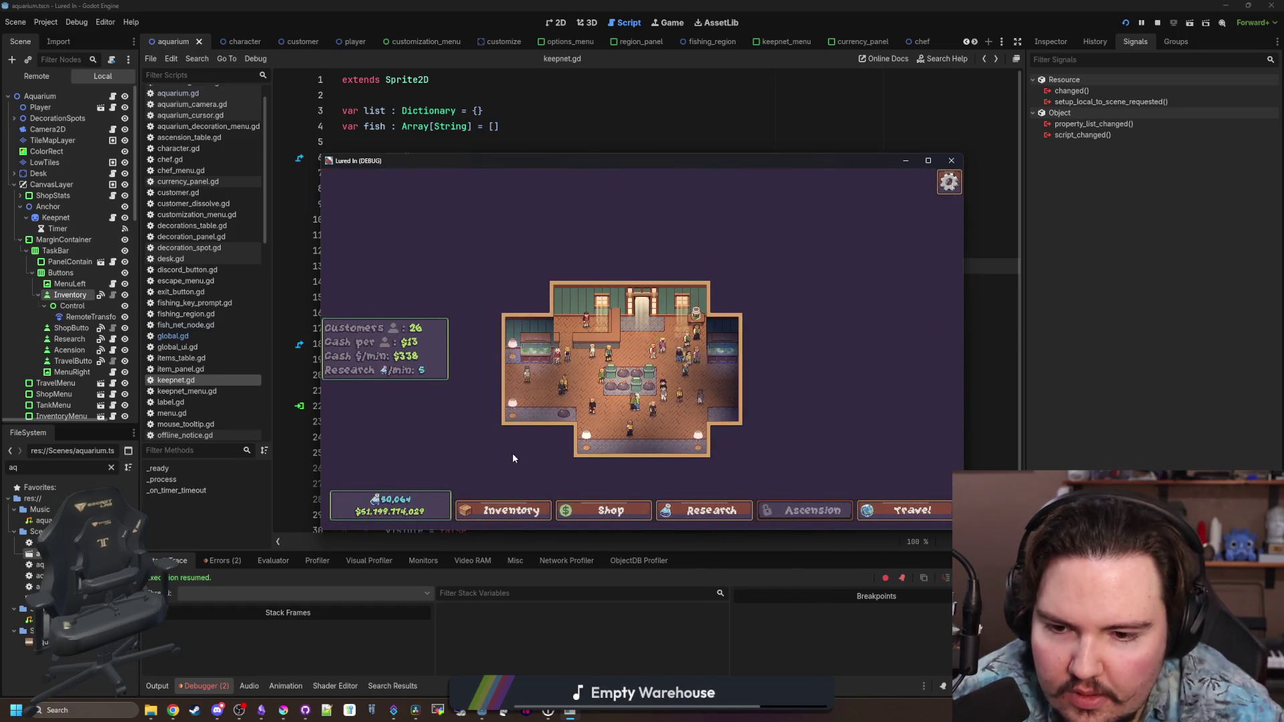
key(F8)
In keepnet.gd, change add_child(fishNode) to get_parent().add_child(fishNode) and save.
click(633, 307)
click(633, 300)
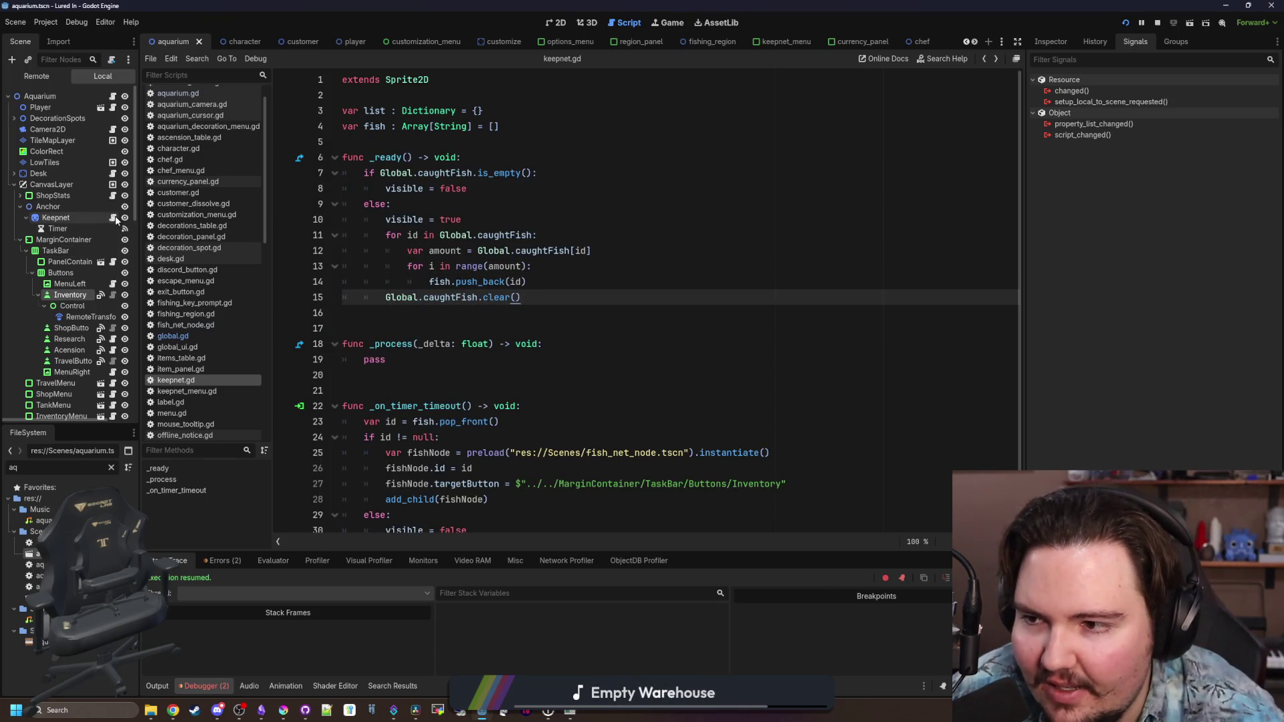
click(462, 328)
scroll(470, 350, down, 1)
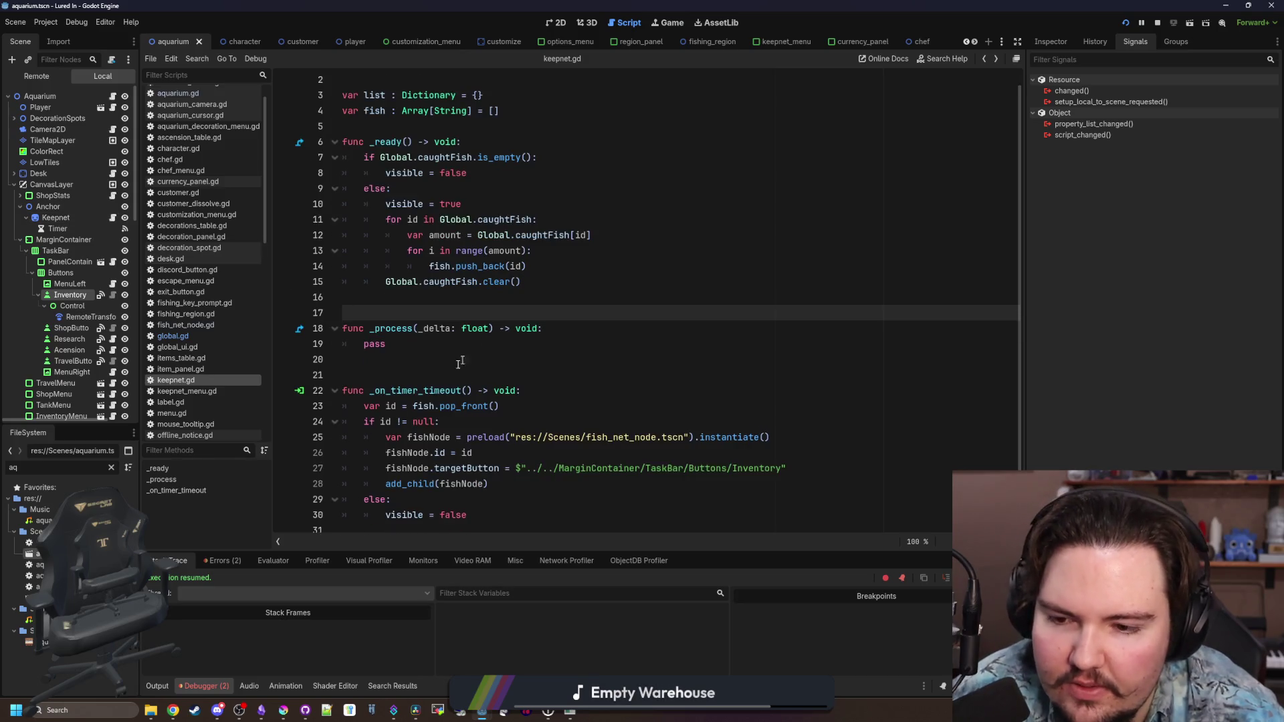
click(379, 486)
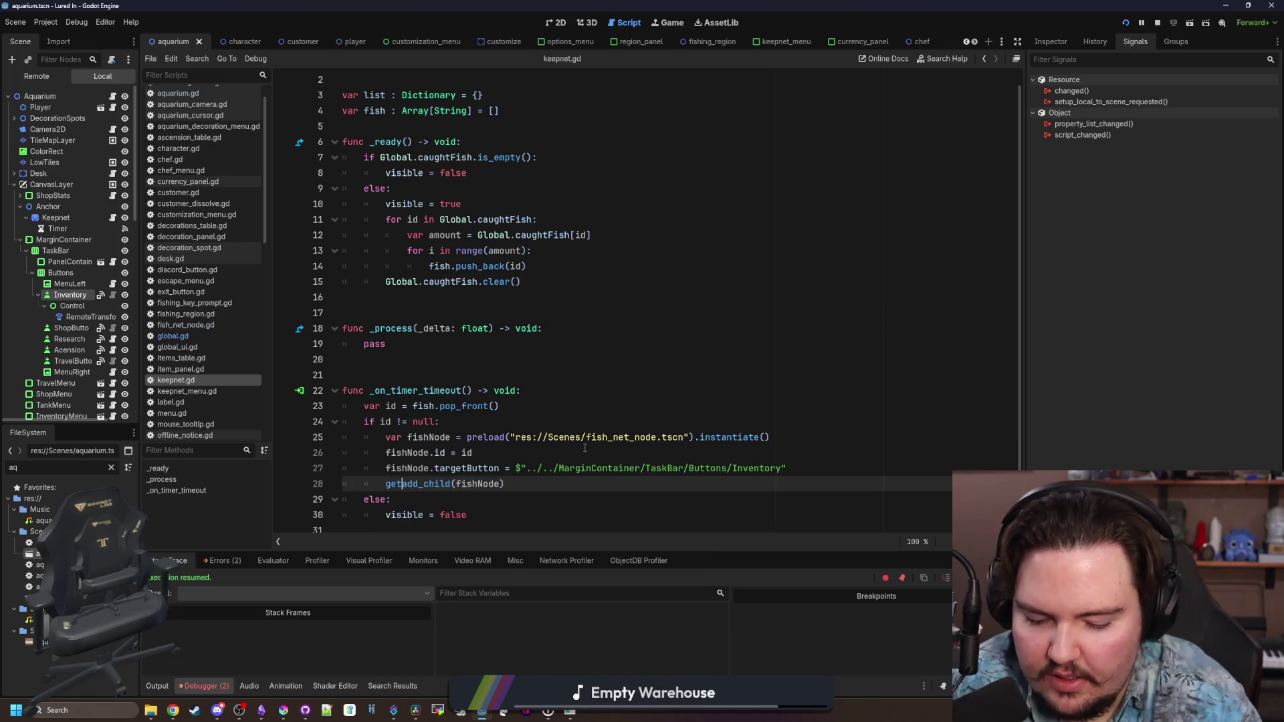
key(ctrl+s)
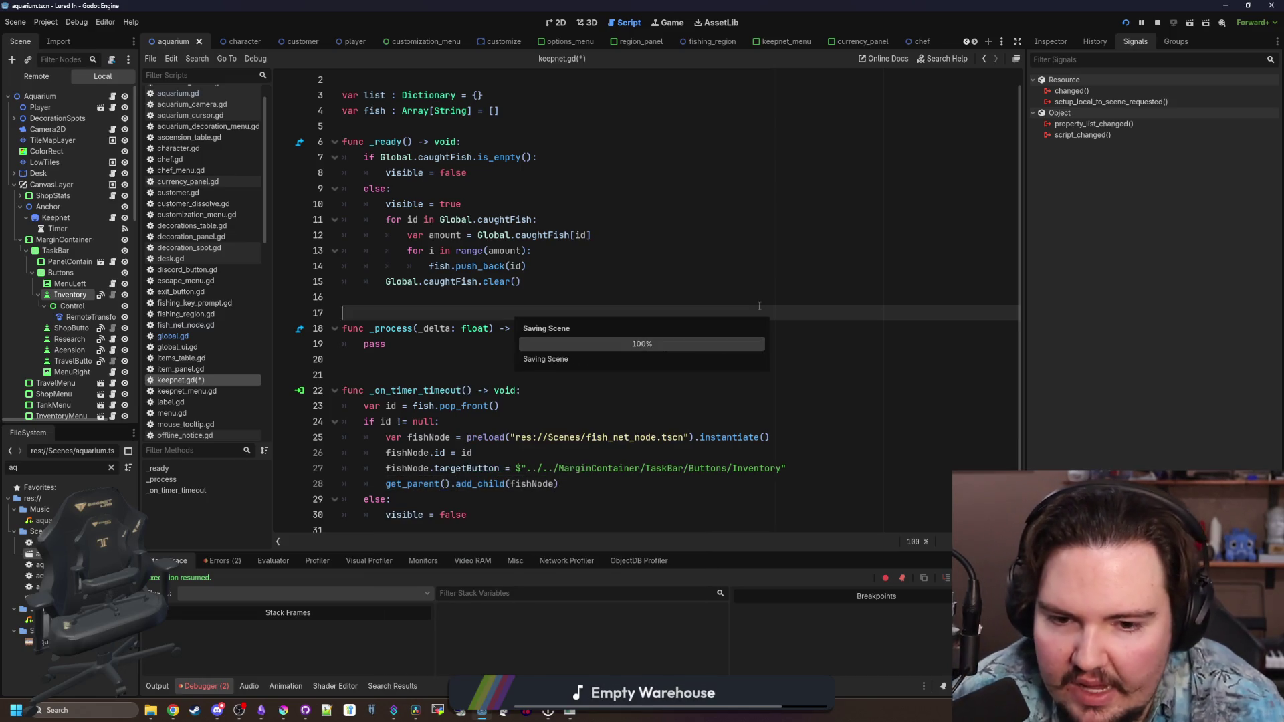
In fish_net_node.gd, multiply the movement delta by 10 and save the script.
click(417, 390)
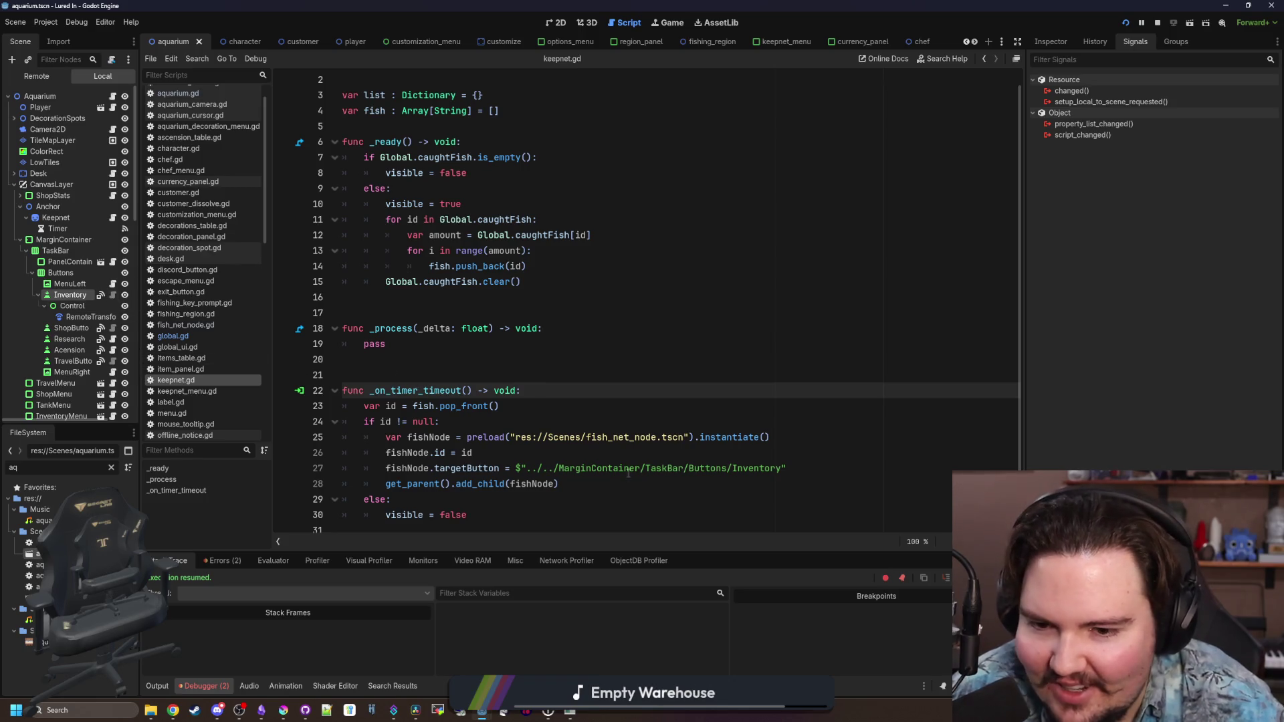
ctrl+click(680, 442)
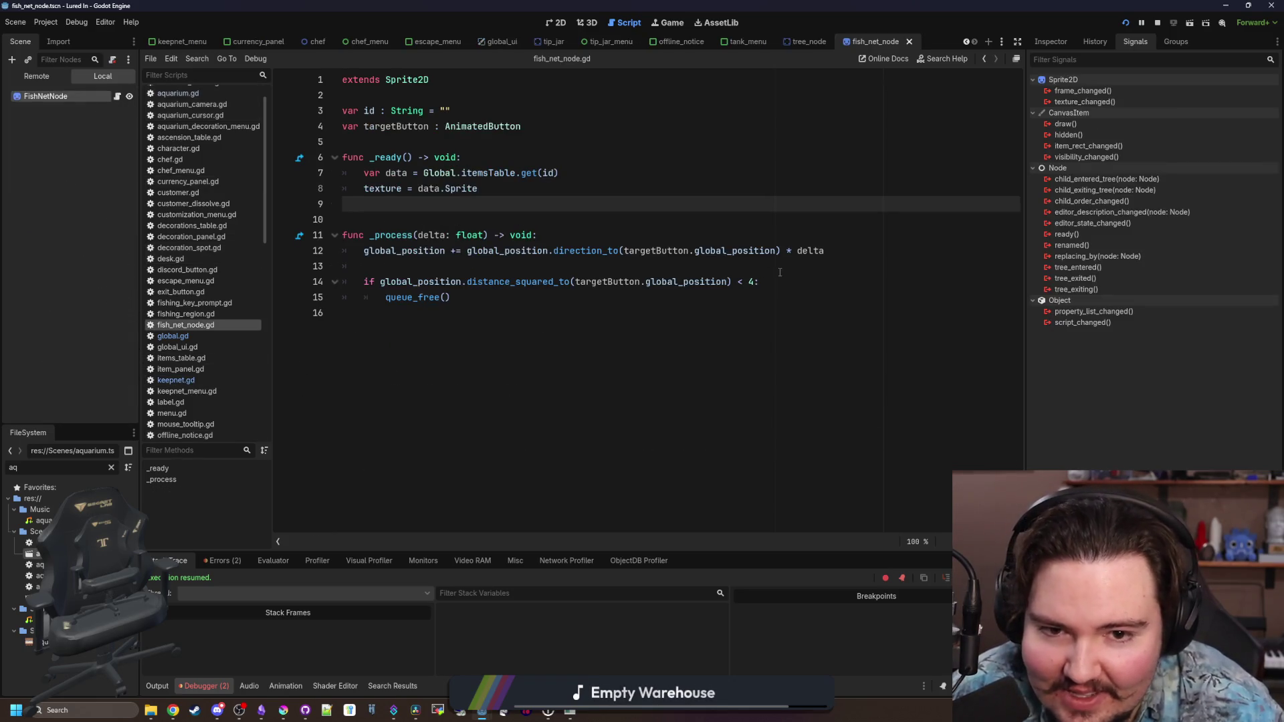
click(843, 250)
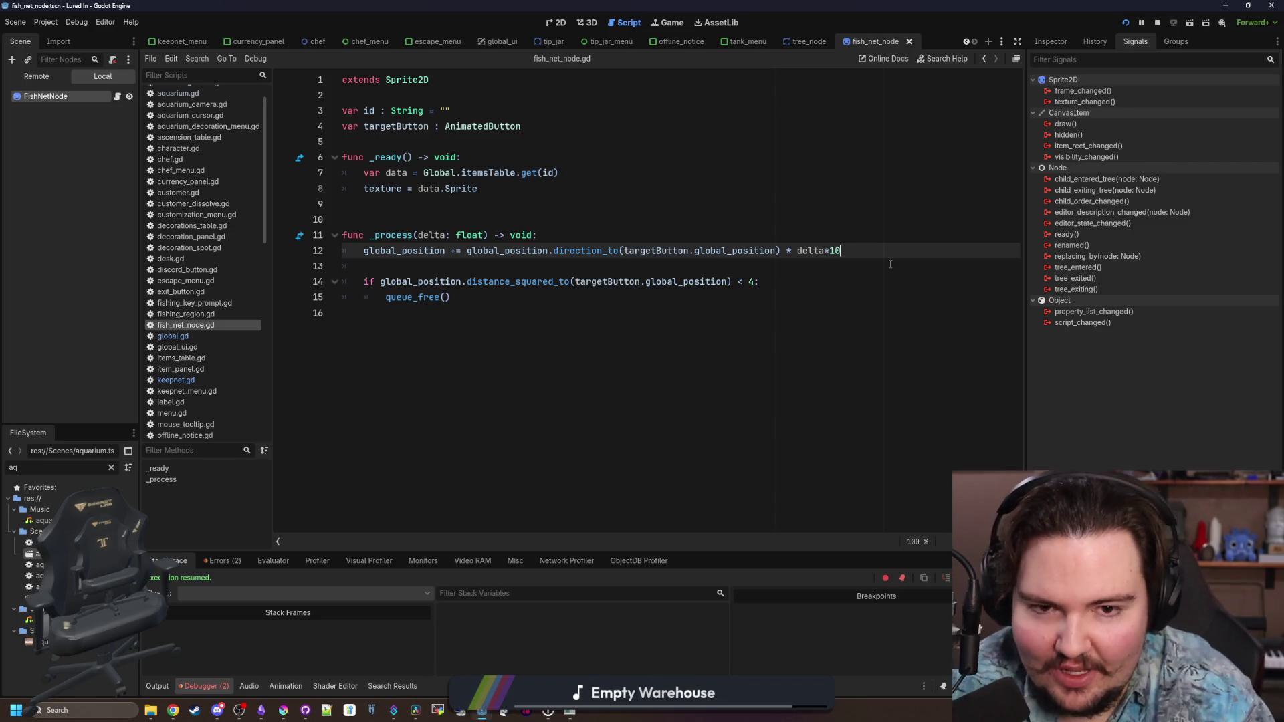
key(Up)
key(Up)
key(ctrl+s)
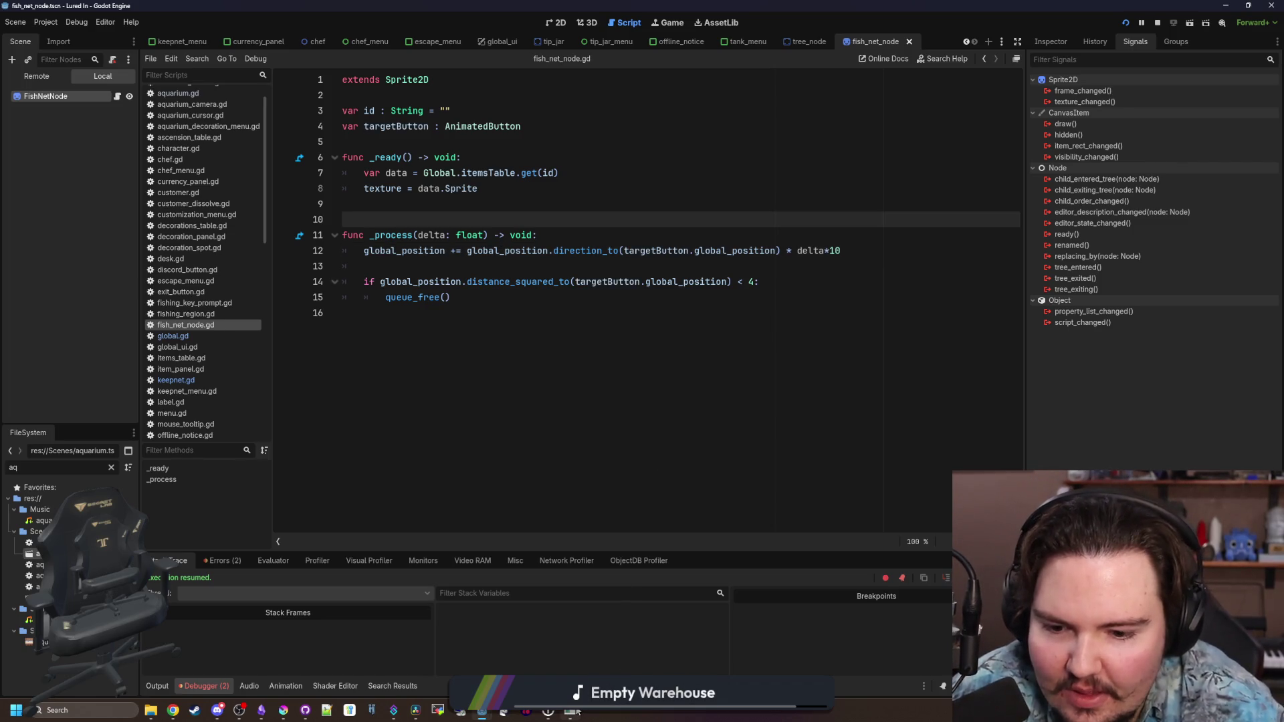
Bring the game window forward and travel to the pond.
click(572, 711)
click(911, 510)
click(754, 290)
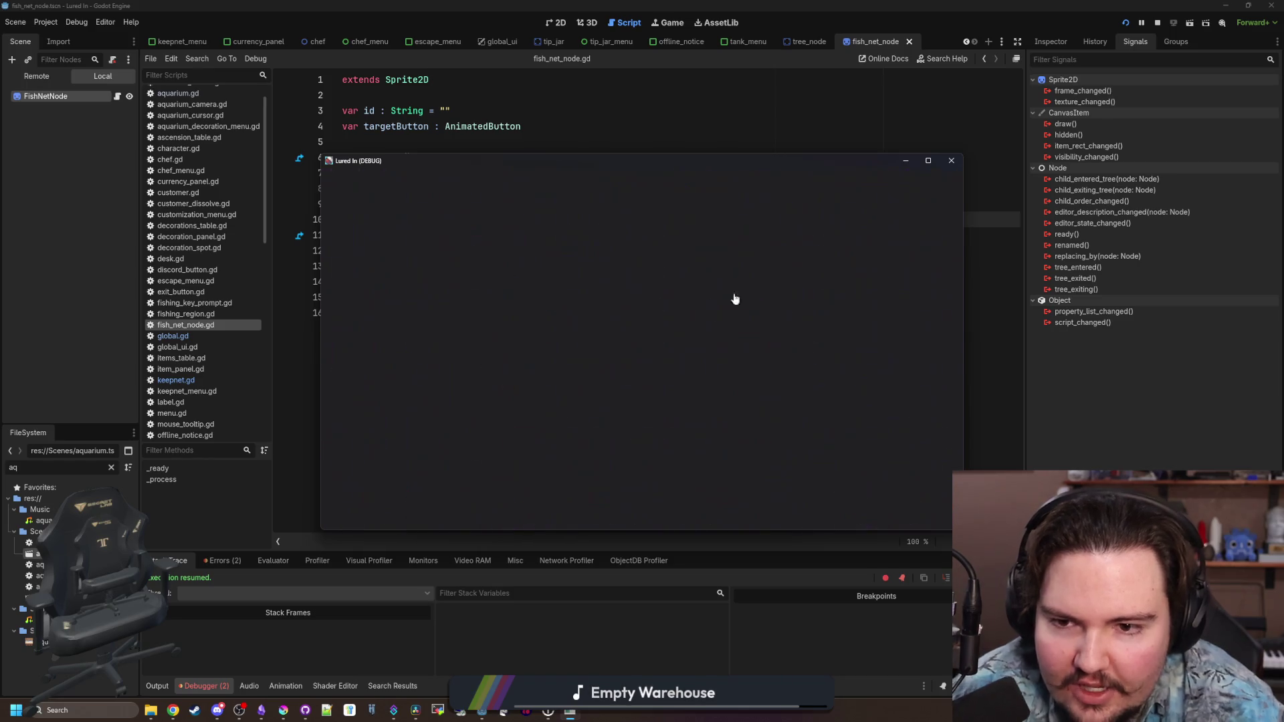
Cast once, return to the aquarium, and buy Improved Bait repeatedly in Shop > Equipment up to level 38.
click(646, 271)
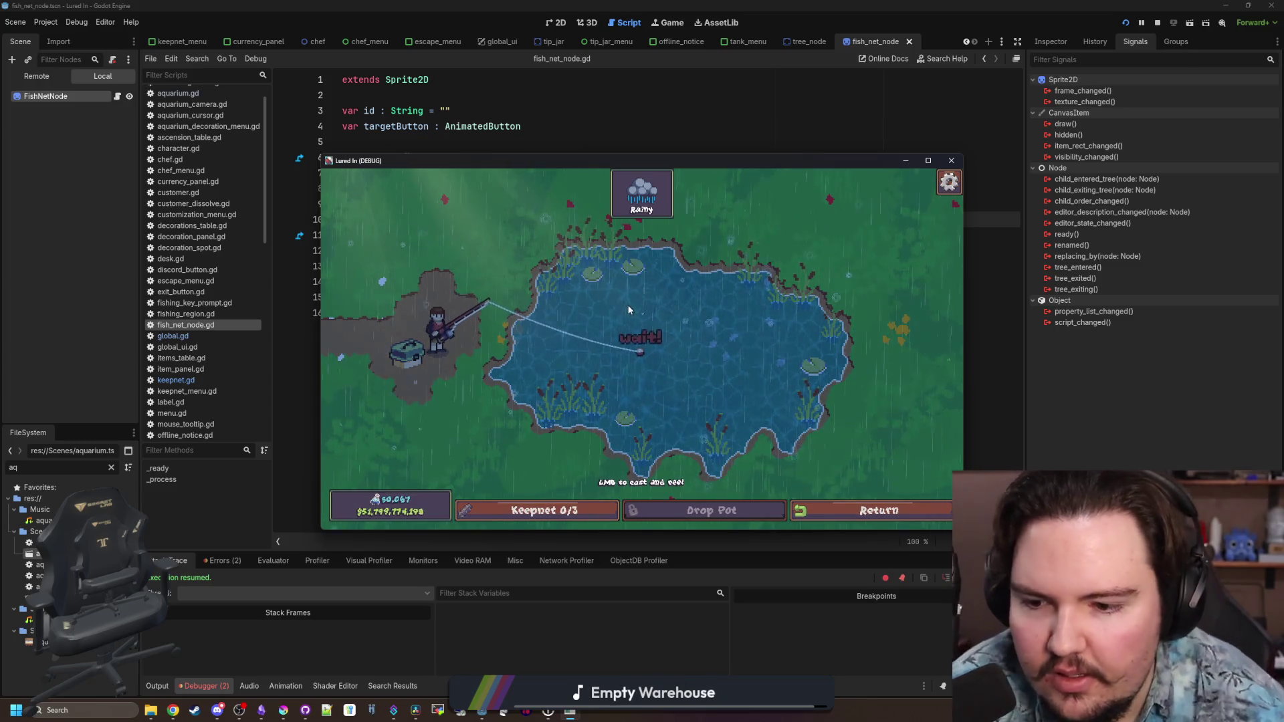
click(869, 511)
click(617, 518)
click(662, 261)
click(753, 291)
click(756, 291)
click(759, 292)
click(764, 291)
click(768, 291)
click(769, 292)
click(769, 292)
click(772, 292)
click(774, 291)
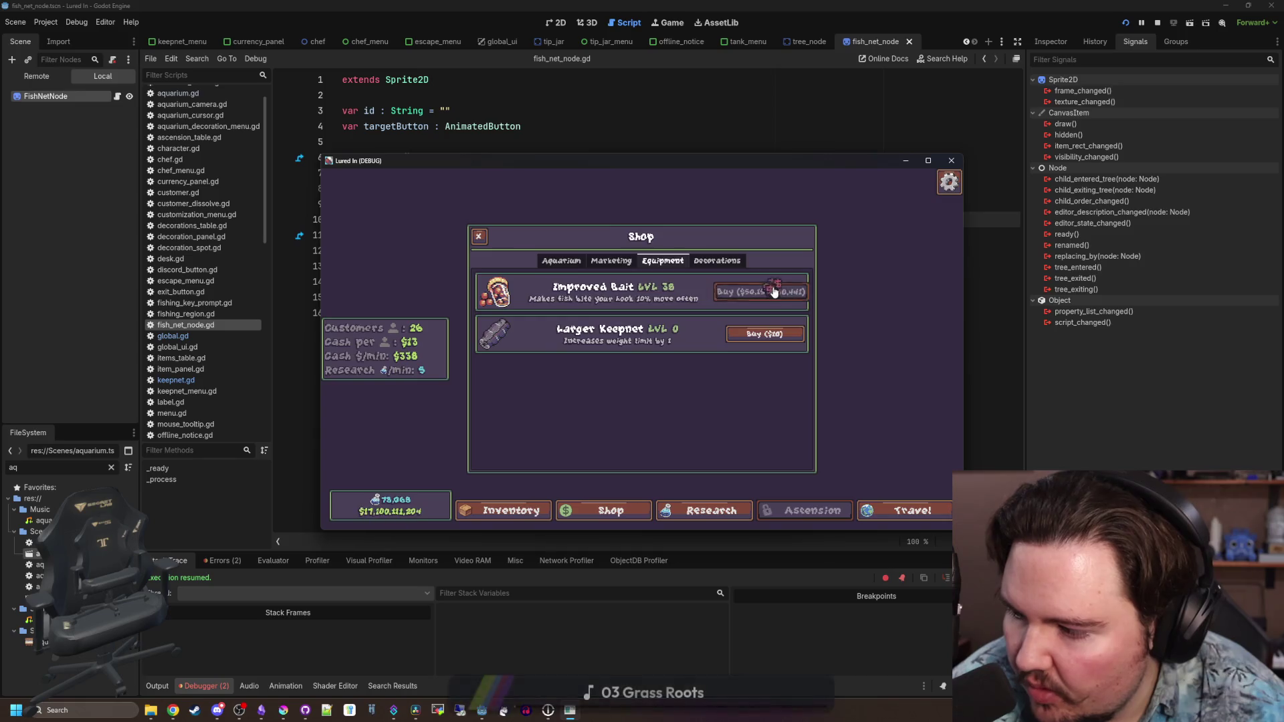
key(t)
Fish at the pond, catching carp and bluegill until the keepnet is full, then return.
click(769, 292)
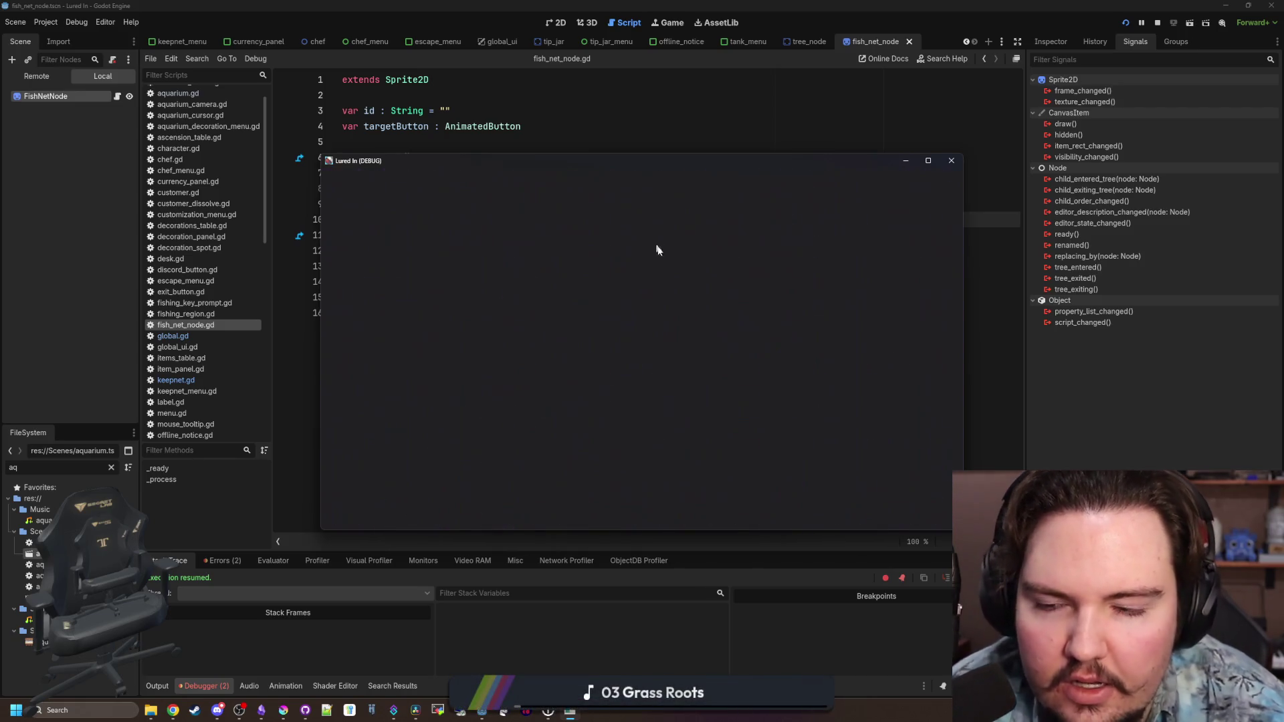
click(669, 266)
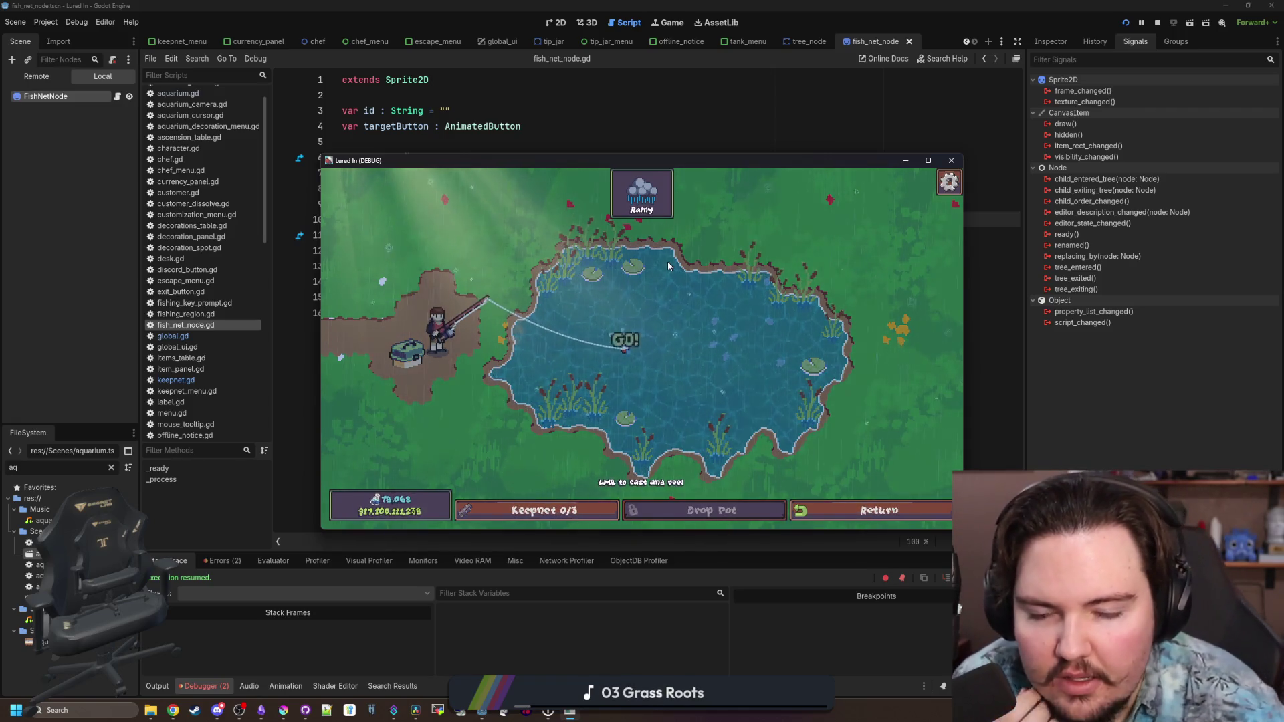
click(664, 272)
click(665, 296)
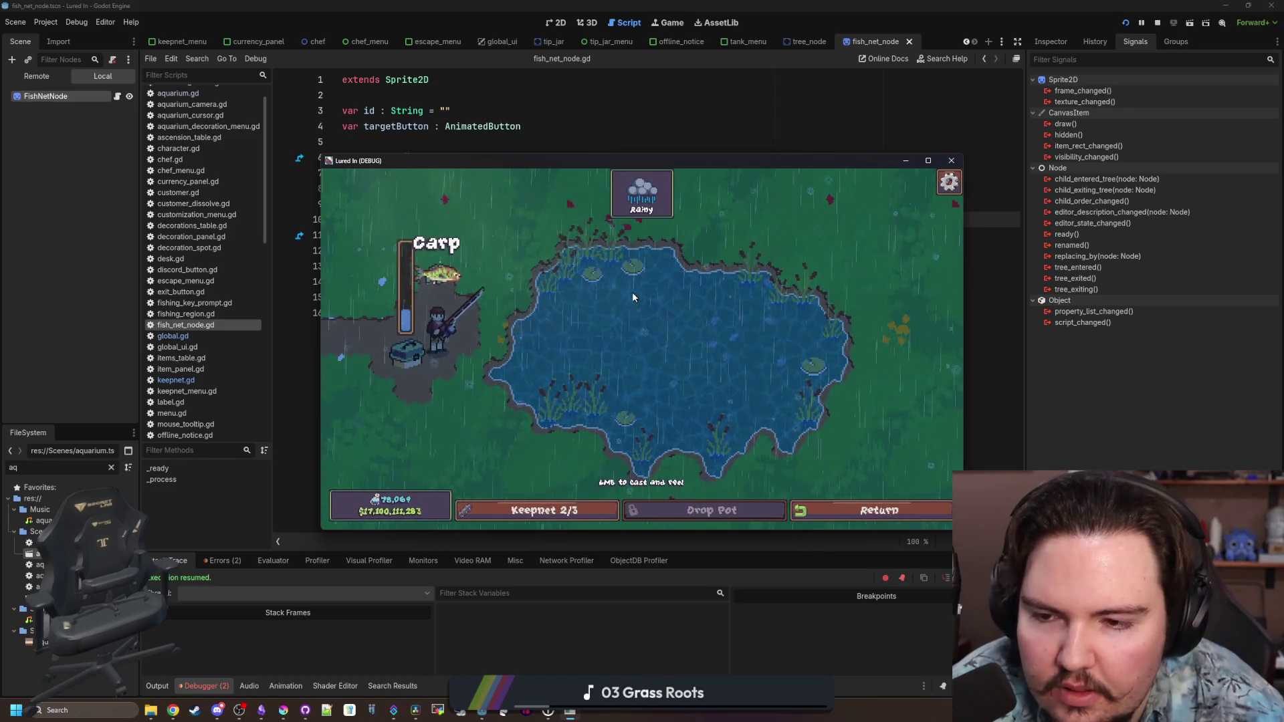
click(628, 303)
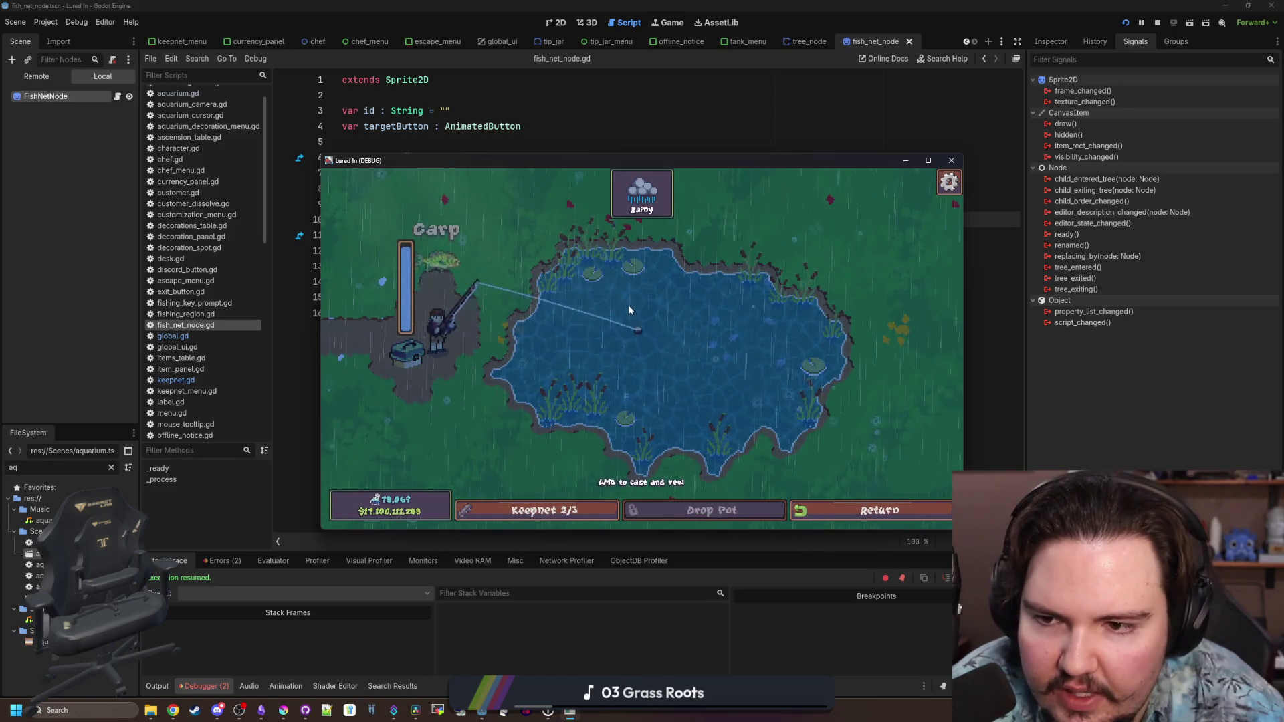
click(674, 292)
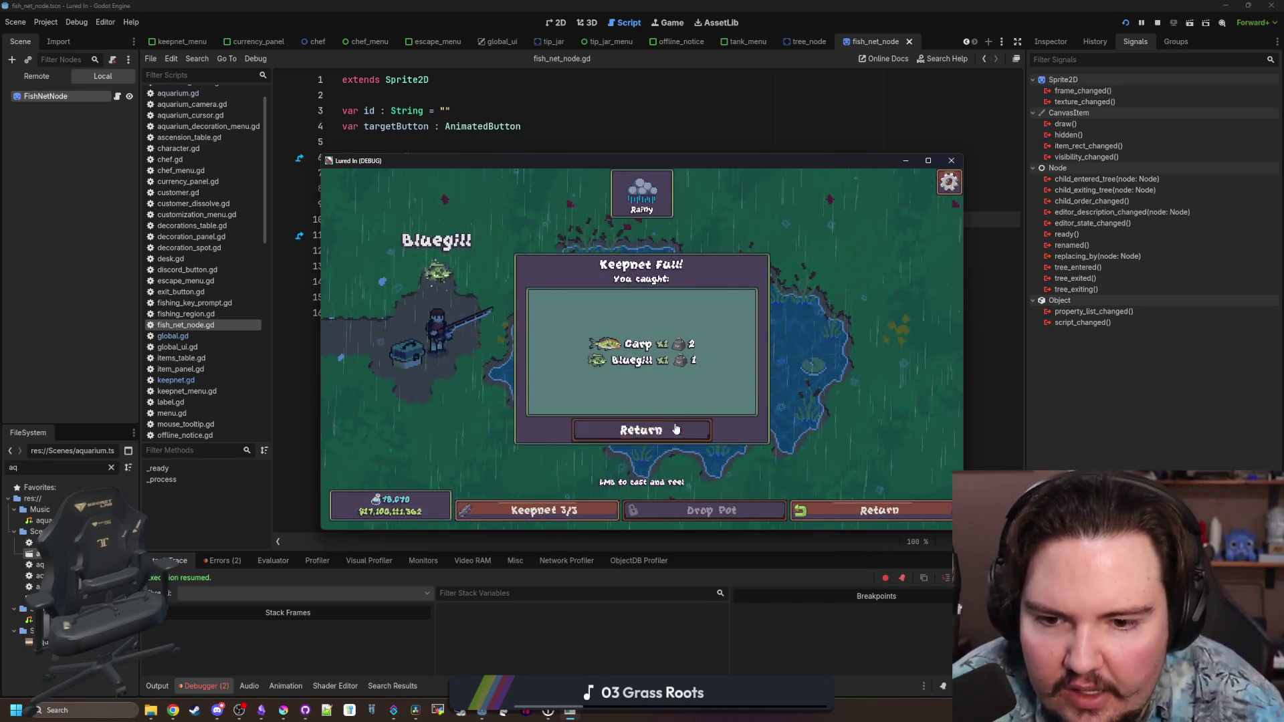
click(675, 429)
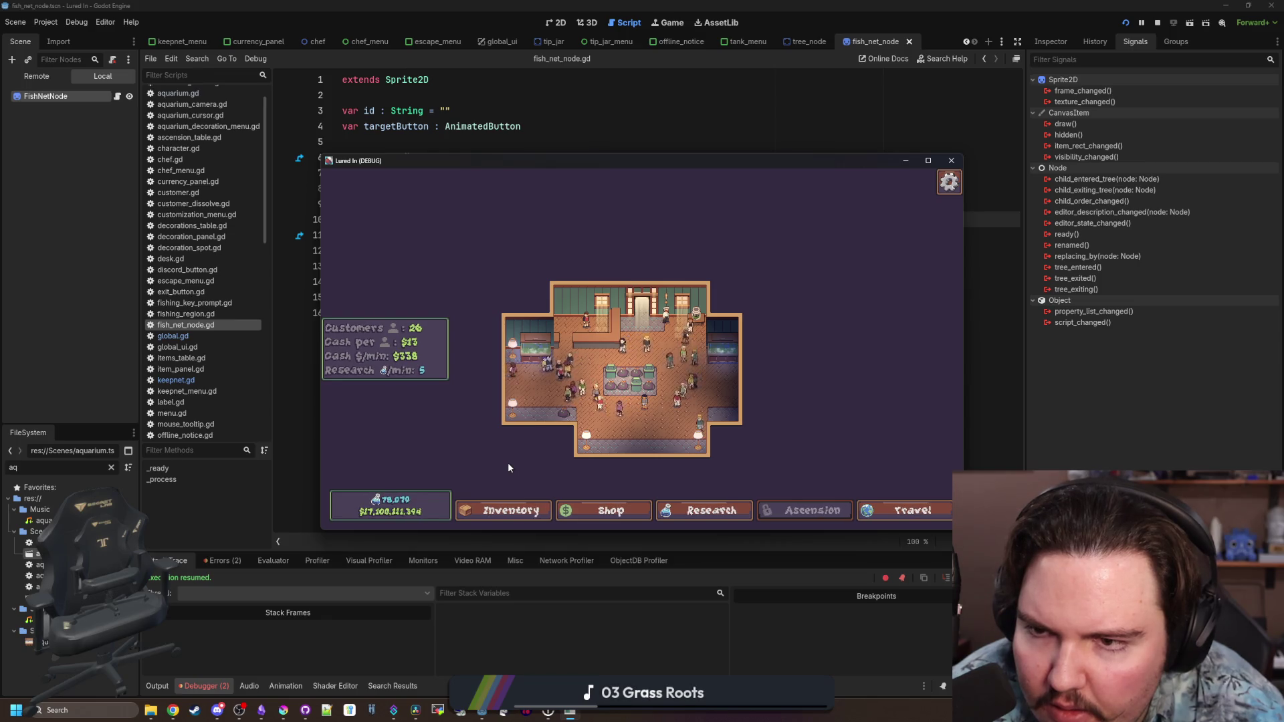
Watch a fish sprite fly to the Inventory button in the aquarium, then close the game window.
drag(503, 470, 517, 459)
scroll(491, 455, up, 4)
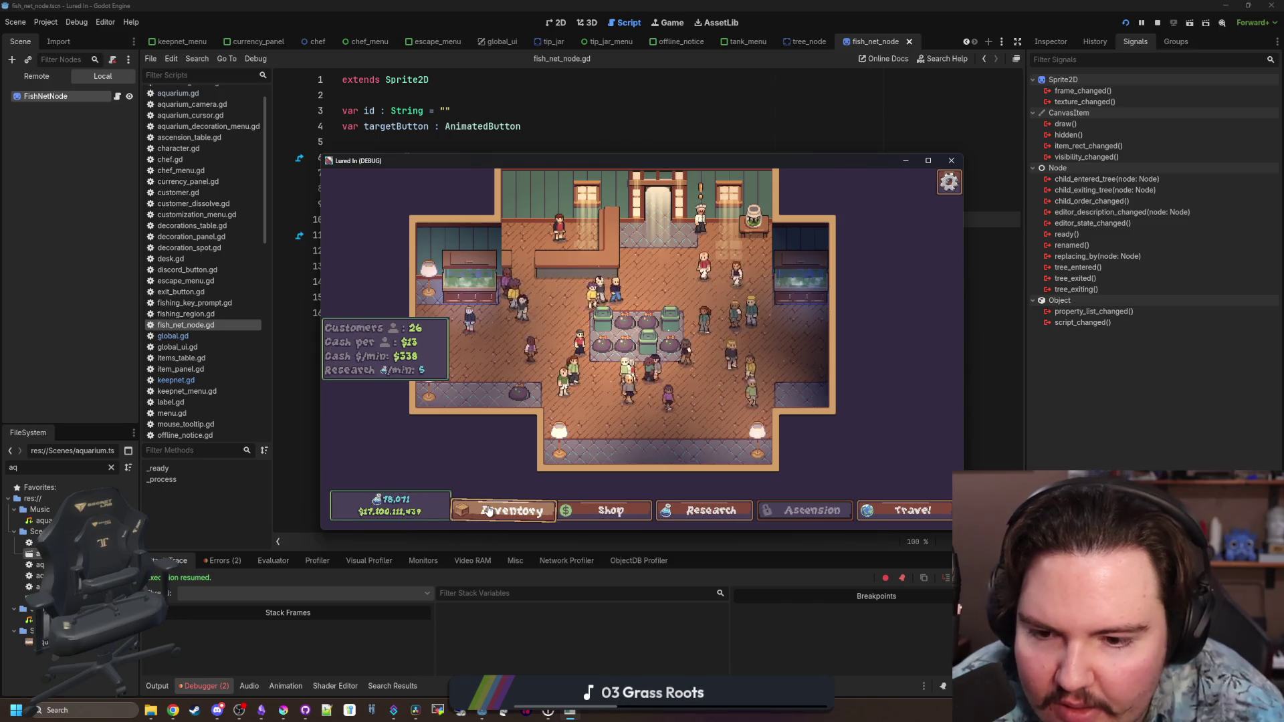
click(951, 160)
Add fishNode.global_position = global_position after the add_child line in keepnet.gd, then run the game.
key(ctrl+s)
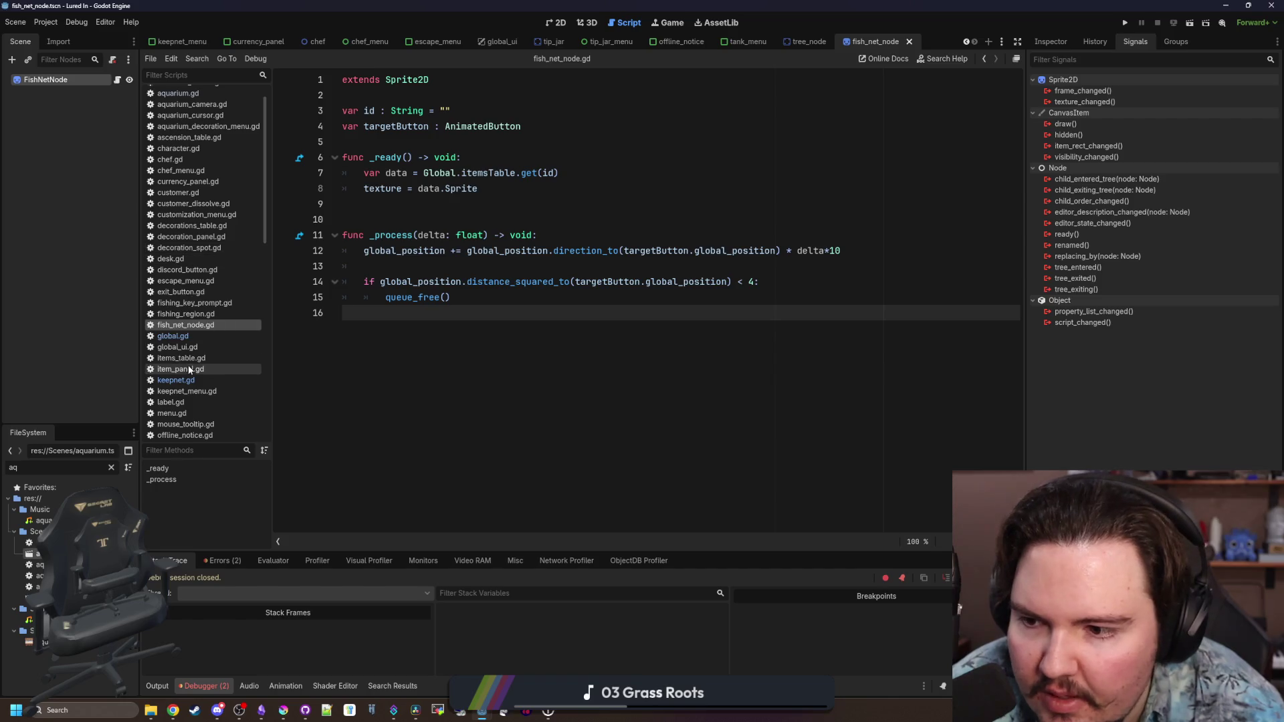
click(197, 378)
click(498, 366)
click(513, 446)
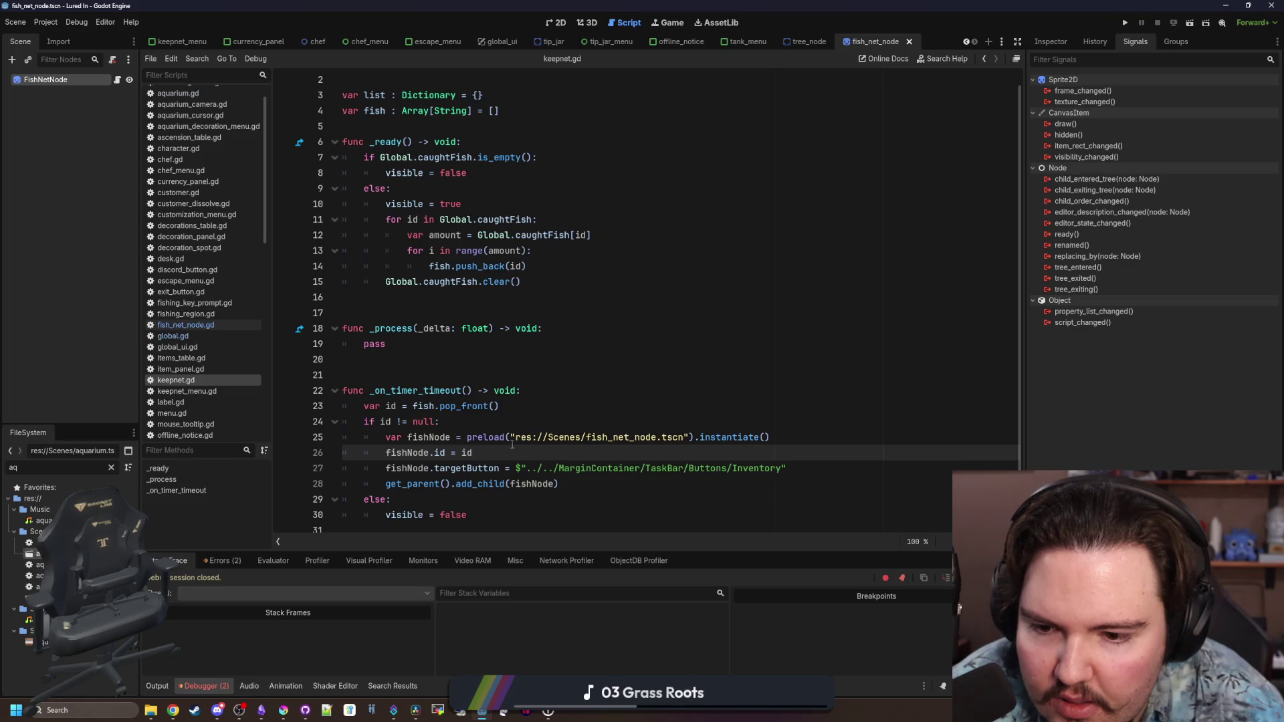
click(590, 482)
key(Return)
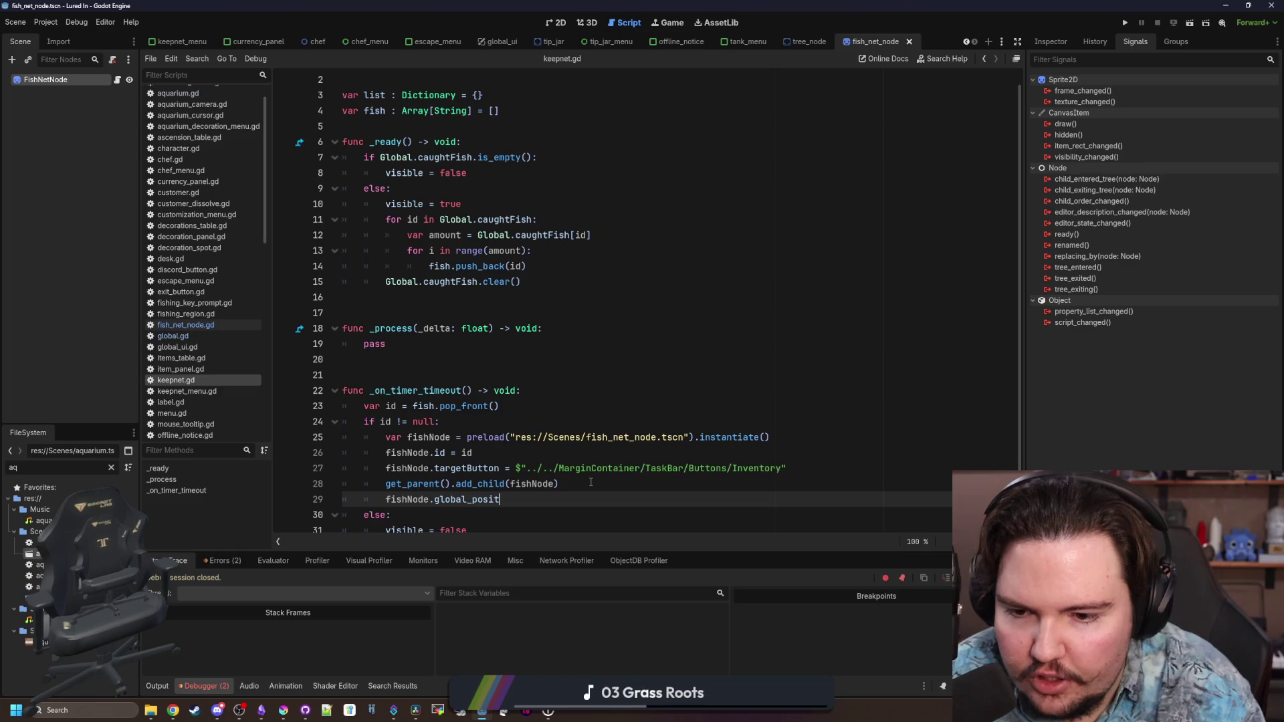
text(l_position)
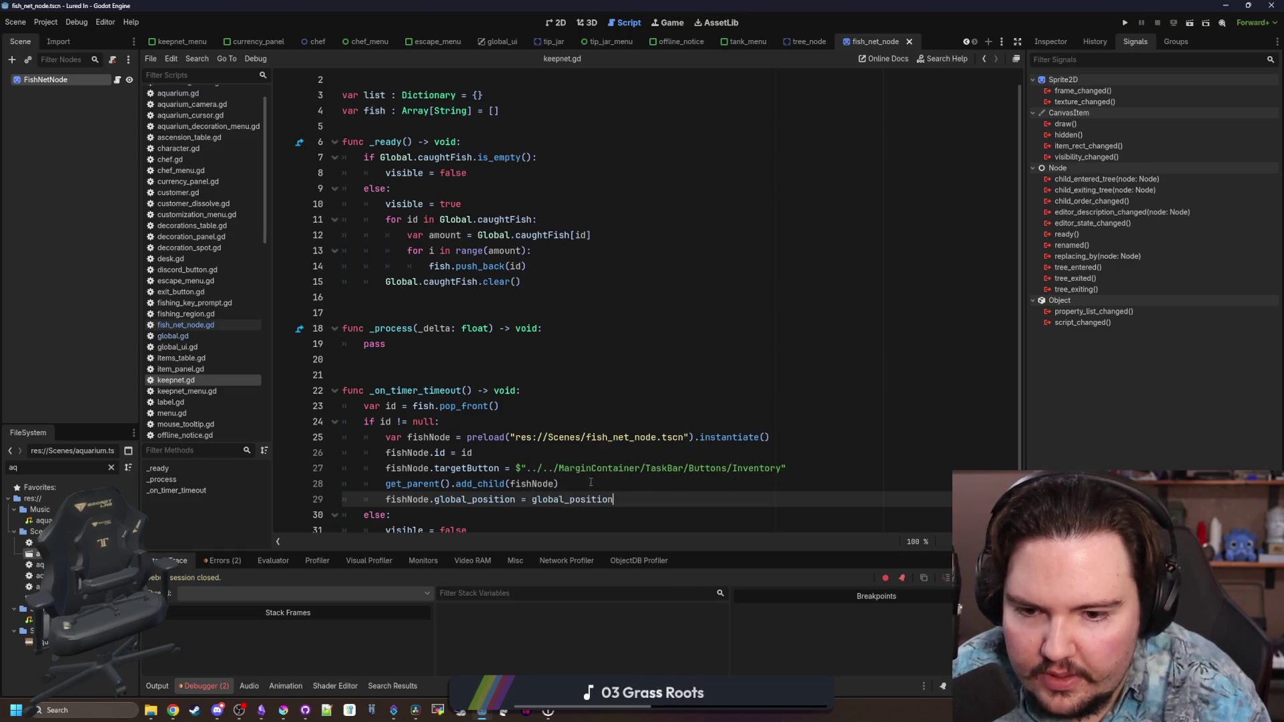
click(662, 374)
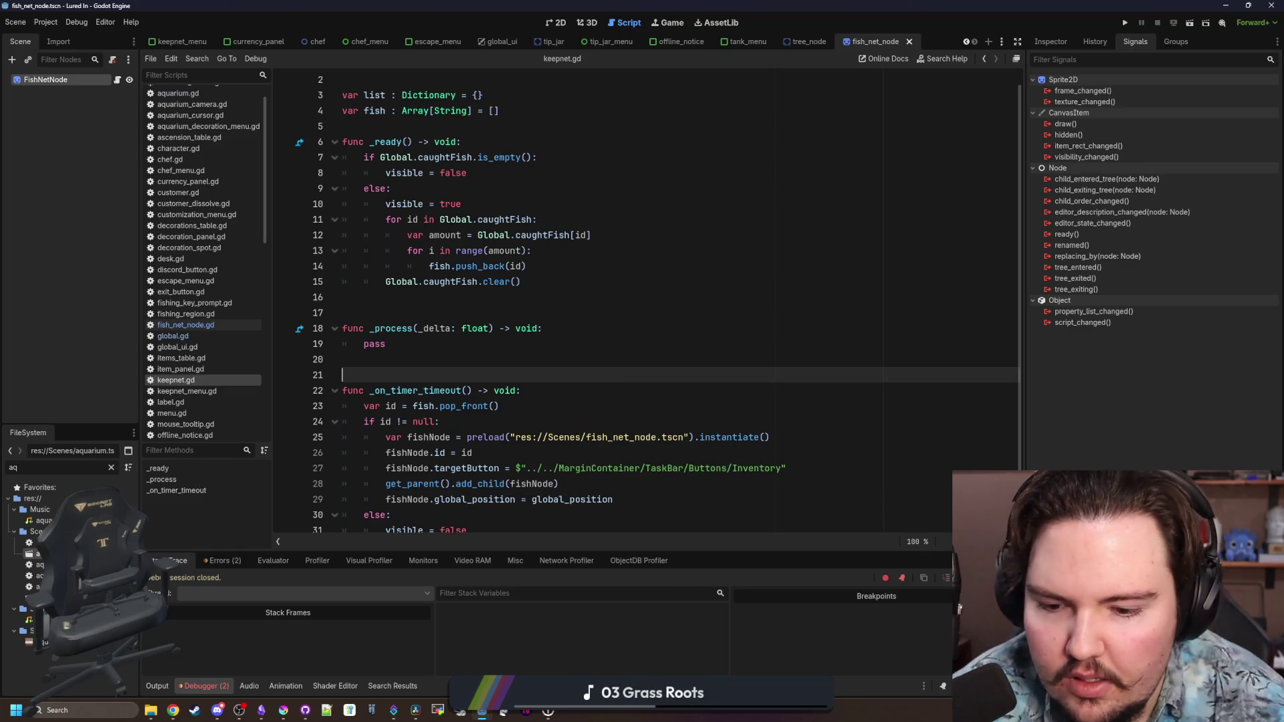
click(1124, 24)
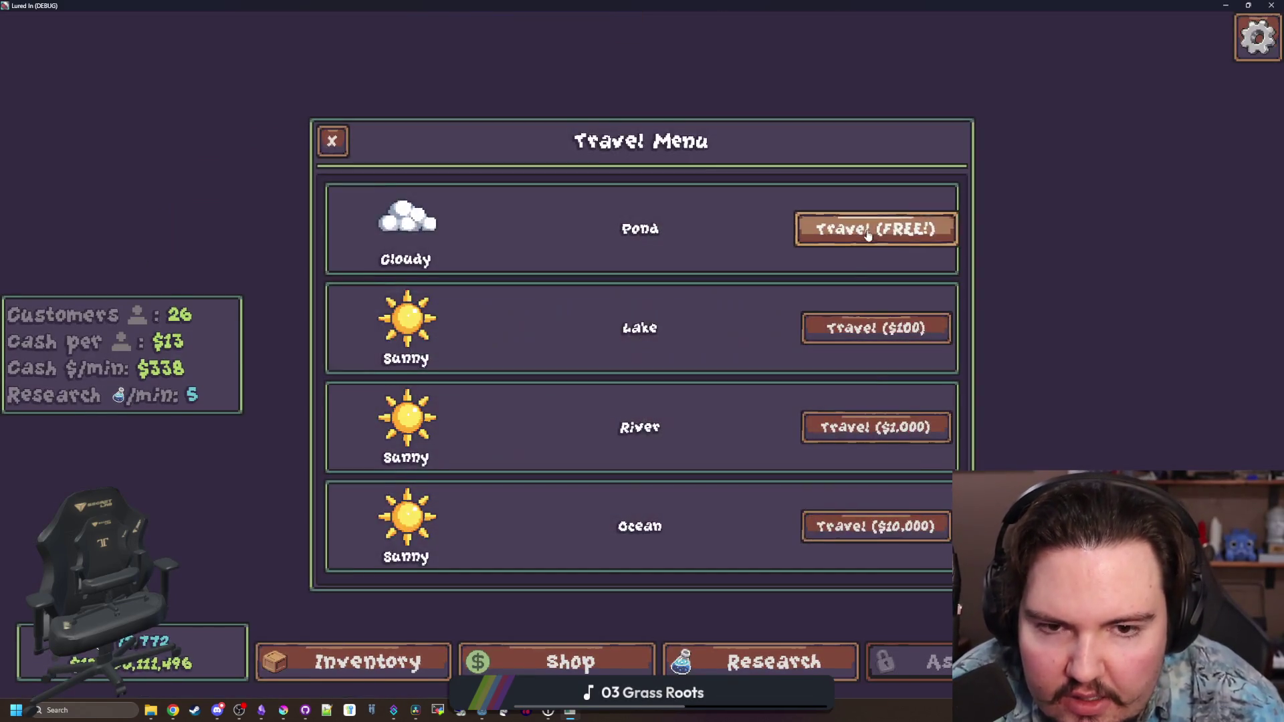
Travel to the pond for free and reel in two fish.
click(869, 229)
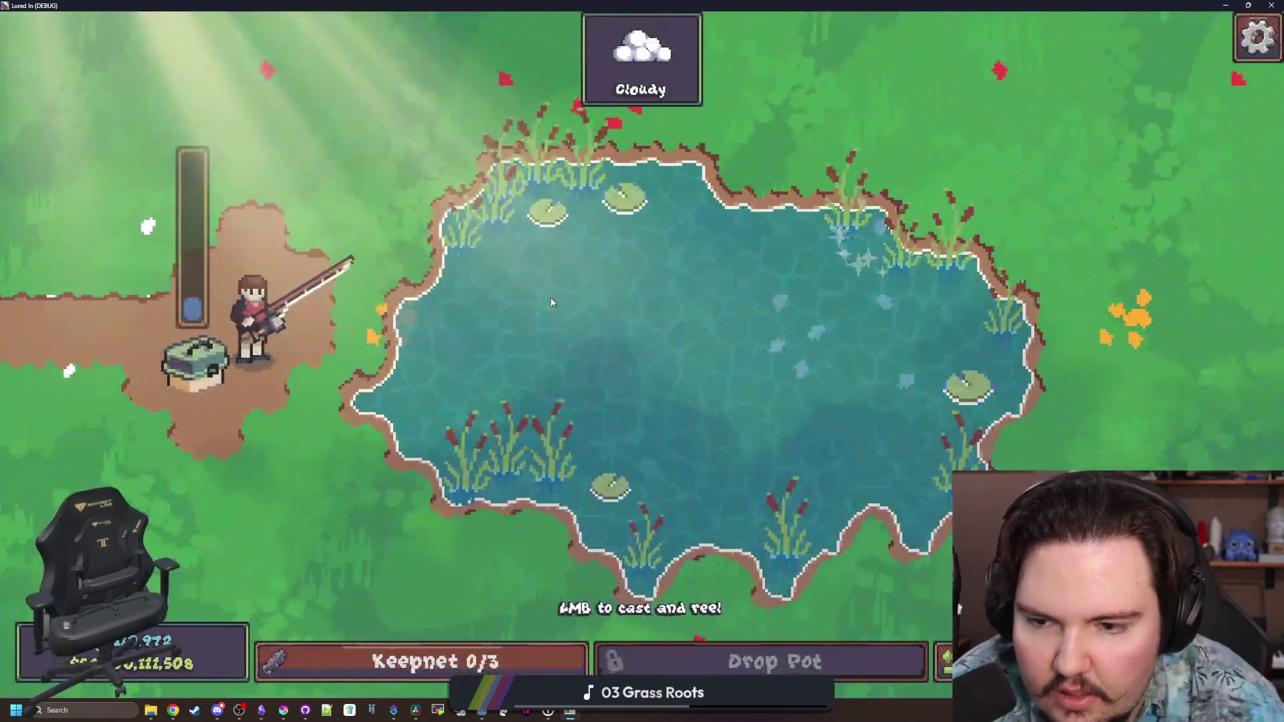
drag(552, 302, 552, 302)
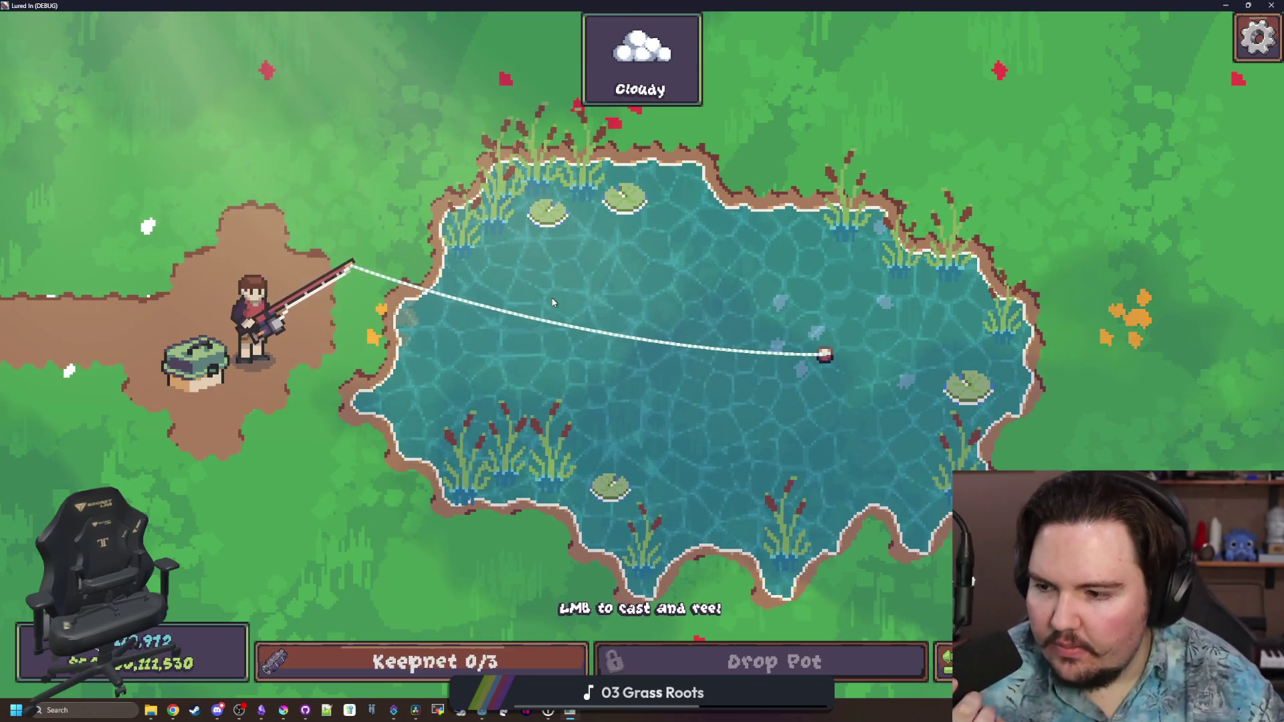
mouse_move(689, 59)
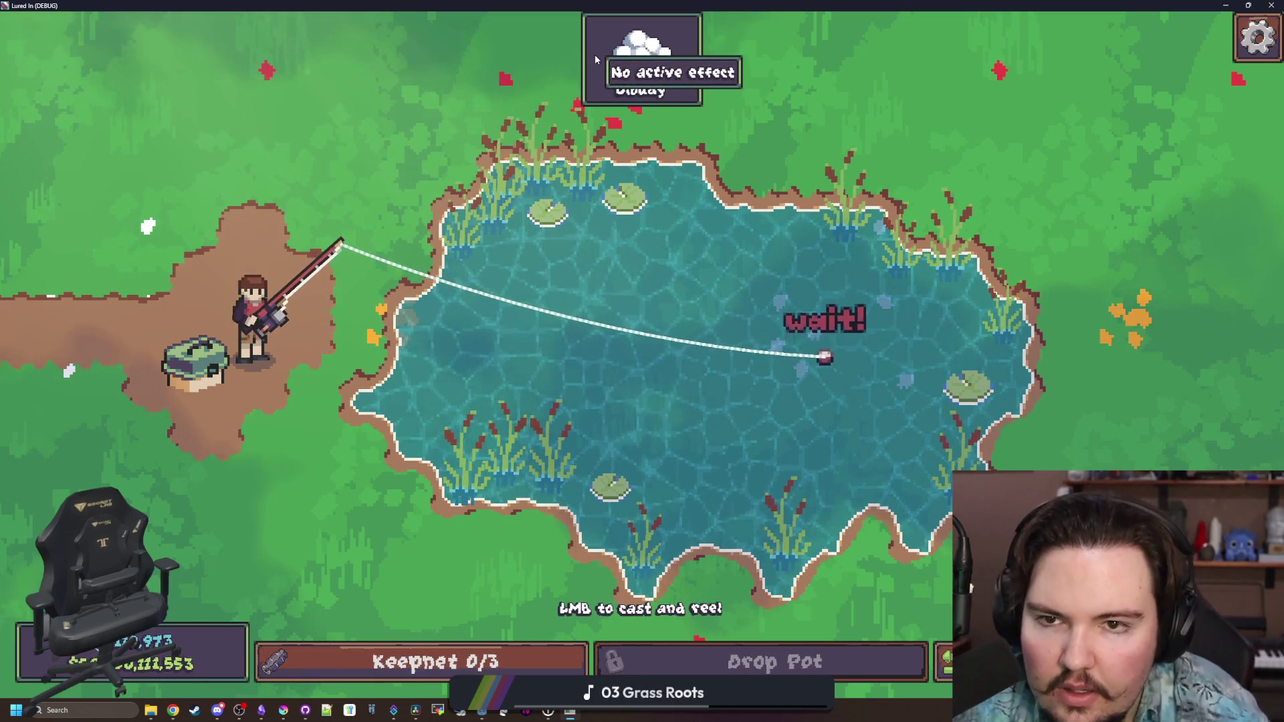
click(748, 250)
mouse_move(749, 250)
mouse_down()
mouse_move(788, 323)
mouse_move(786, 256)
mouse_up()
click(788, 323)
click(787, 324)
click(788, 298)
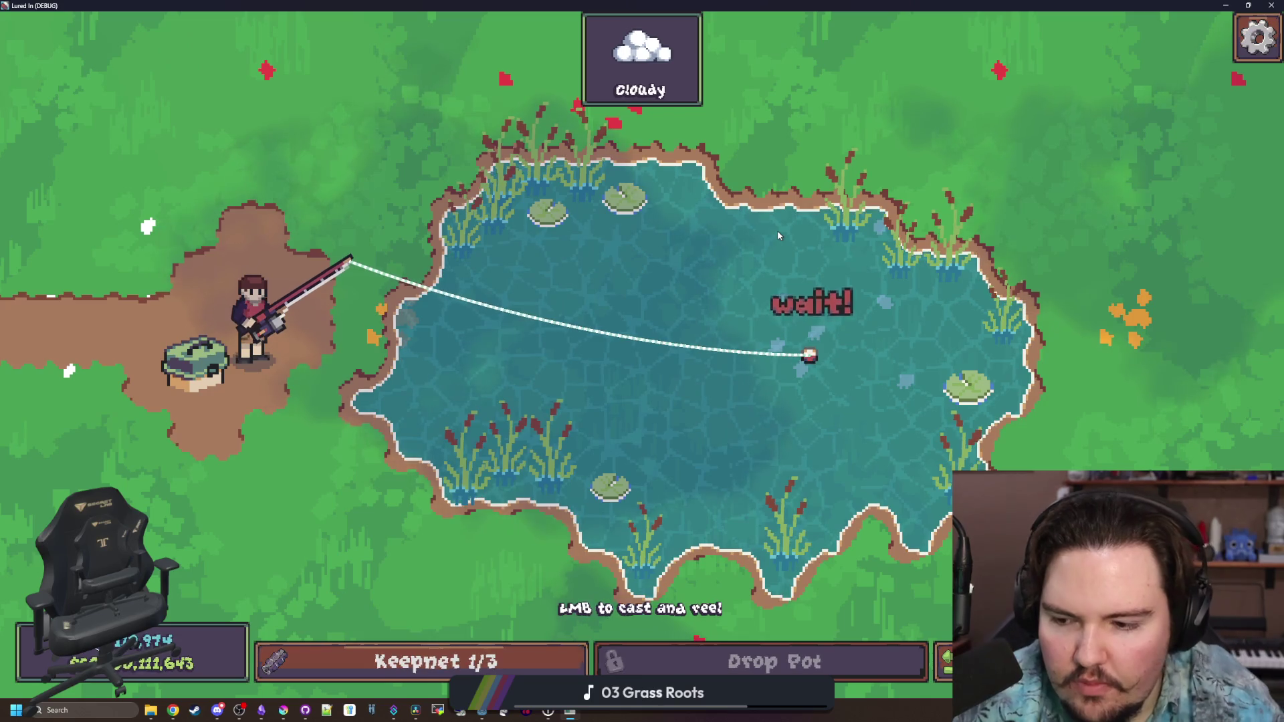
click(808, 343)
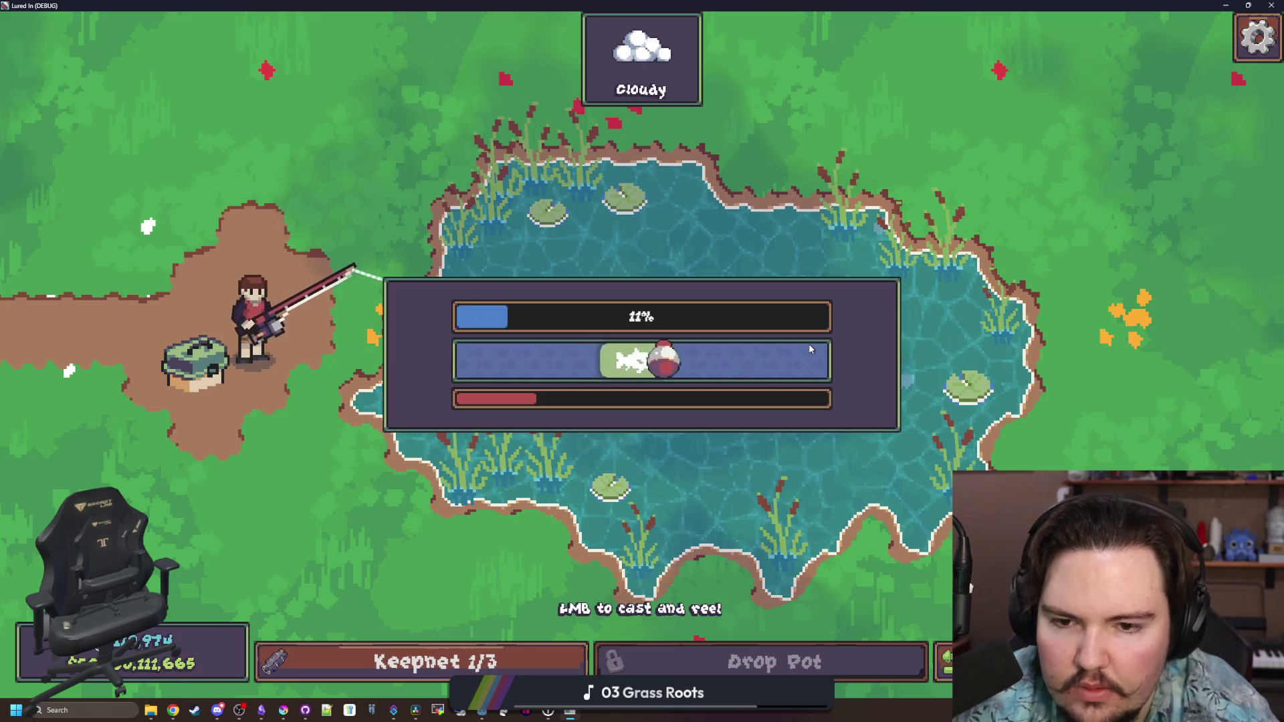
click(810, 349)
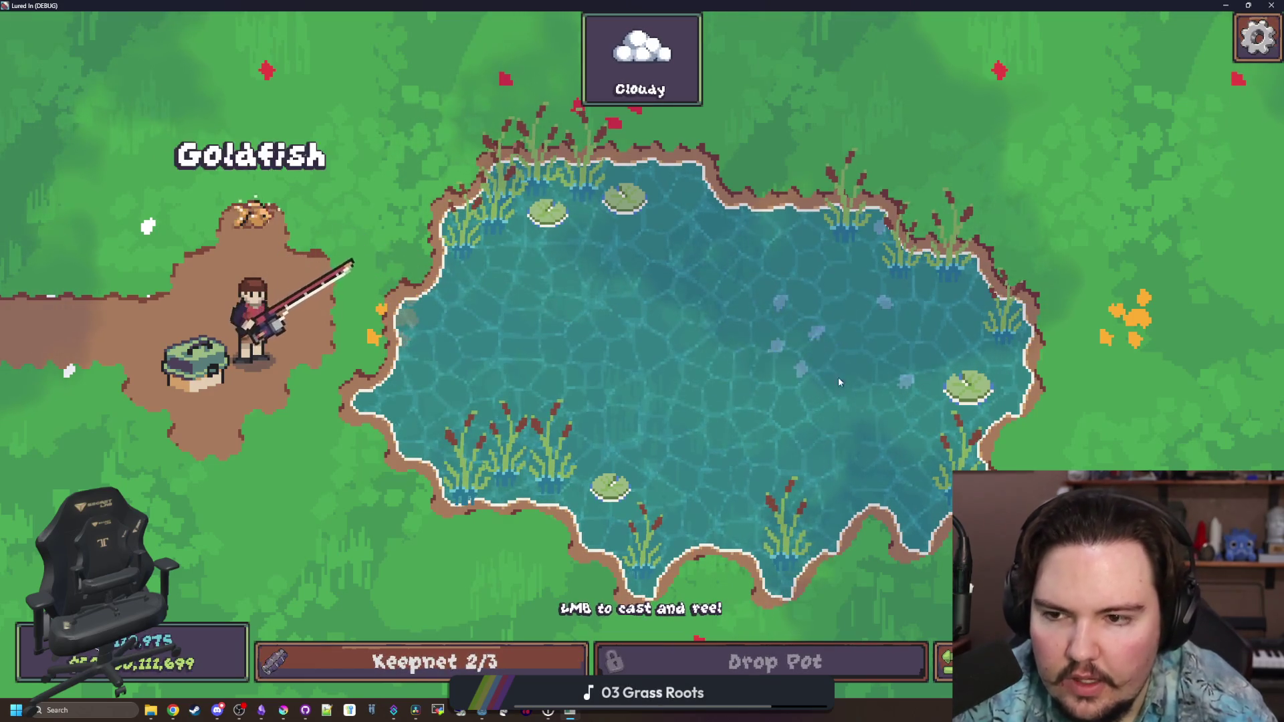
Leave the pond, restore and widen the game window, then close it to stop debugging.
key(Escape)
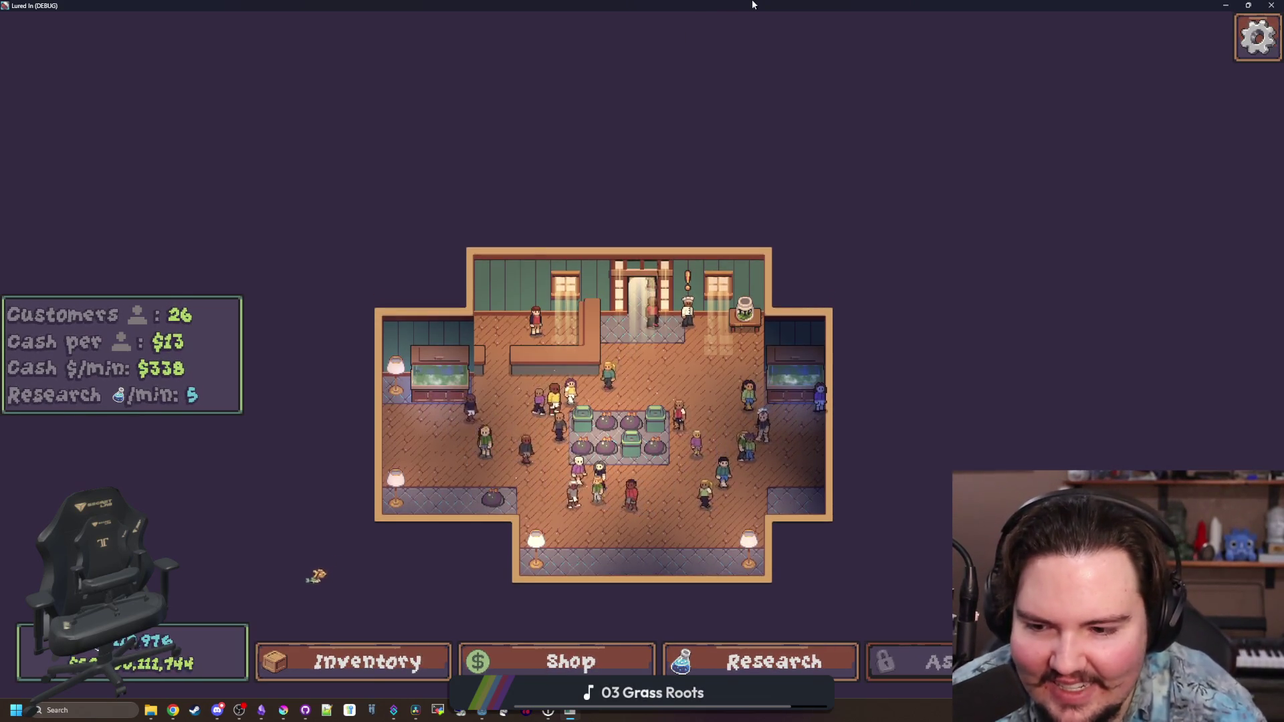
drag(753, 5, 572, 103)
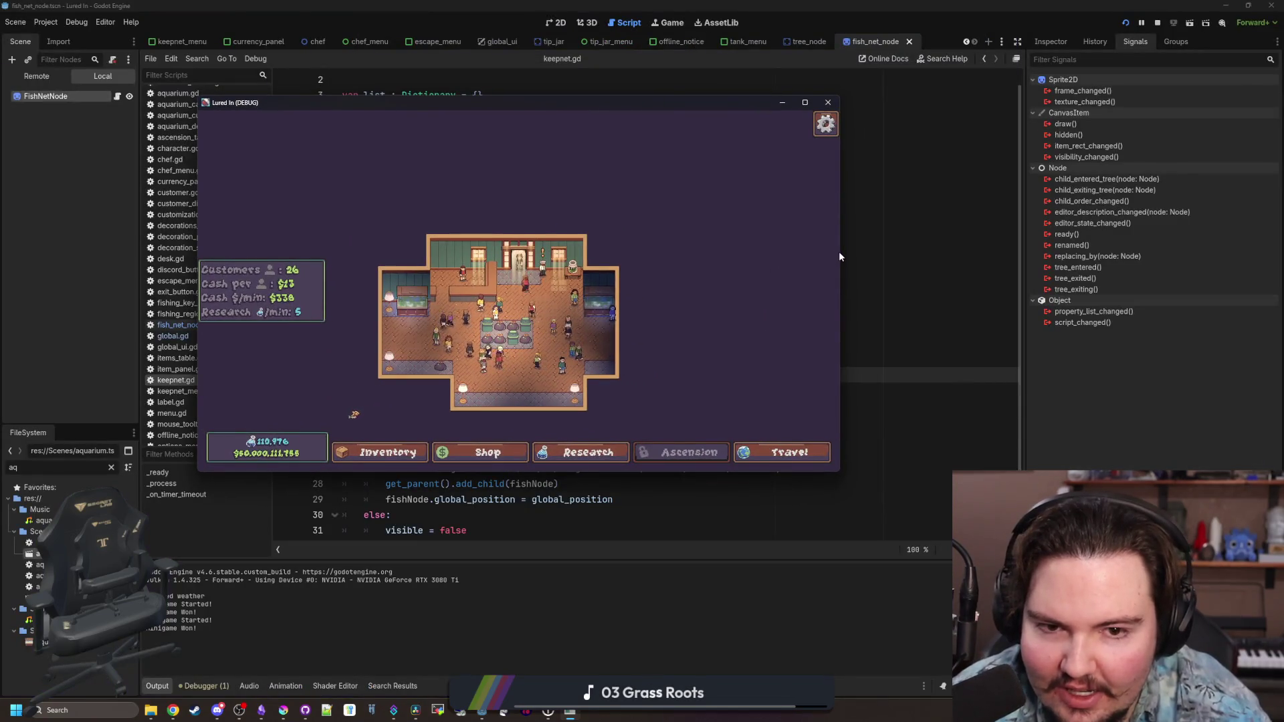
mouse_move(856, 250)
mouse_down()
mouse_move(1264, 248)
mouse_move(361, 227)
mouse_move(1283, 227)
mouse_move(963, 200)
mouse_up()
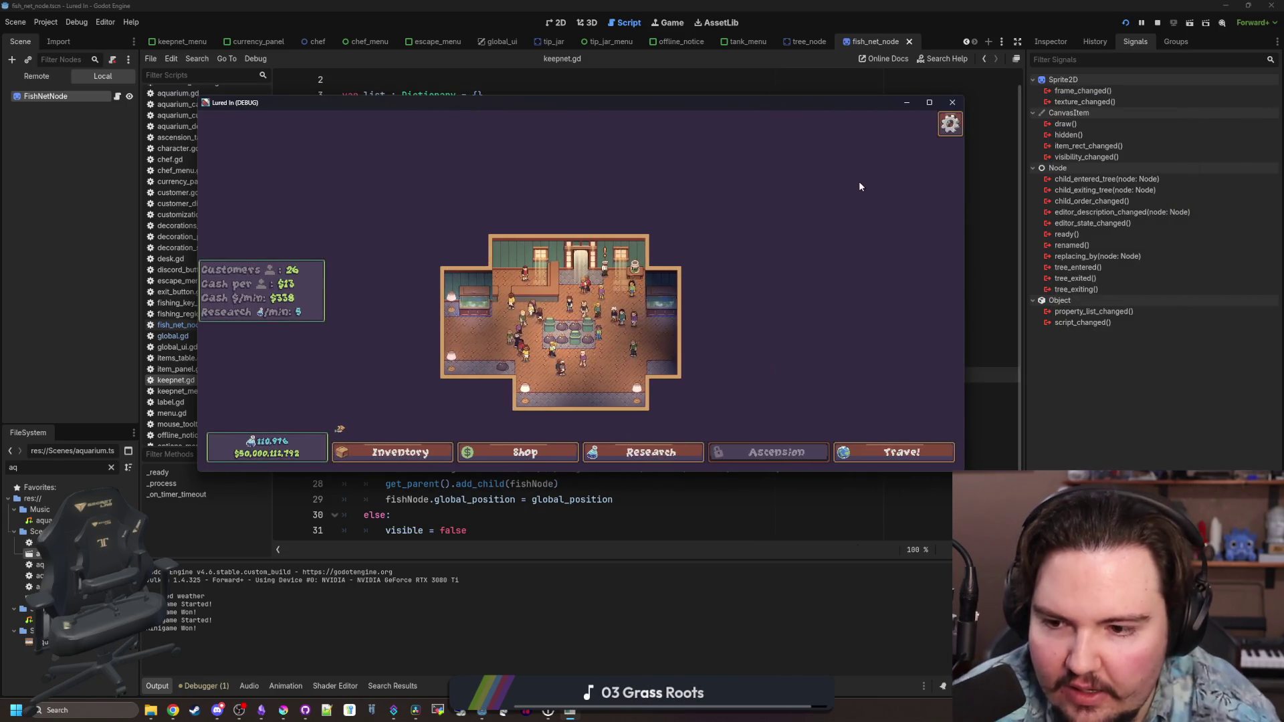
click(950, 101)
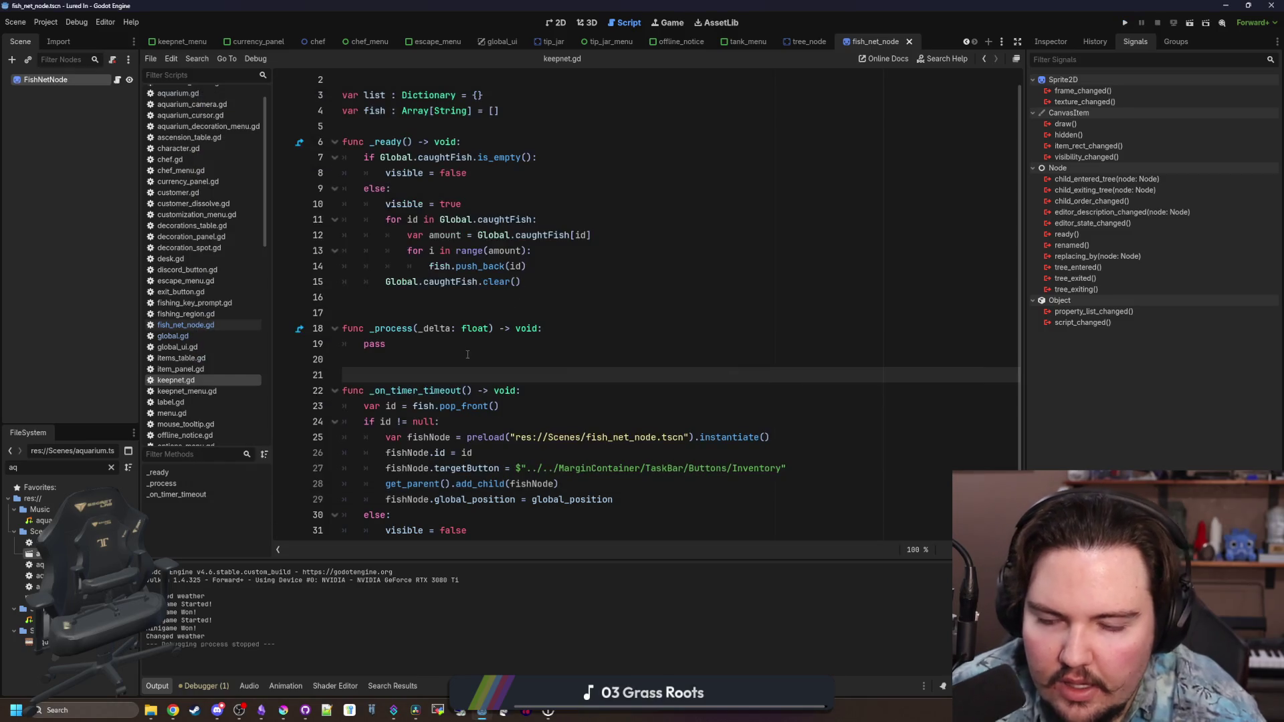
In fish_net_node.gd, add var speed: float = 10.0 below the targetButton declaration.
click(460, 352)
click(396, 309)
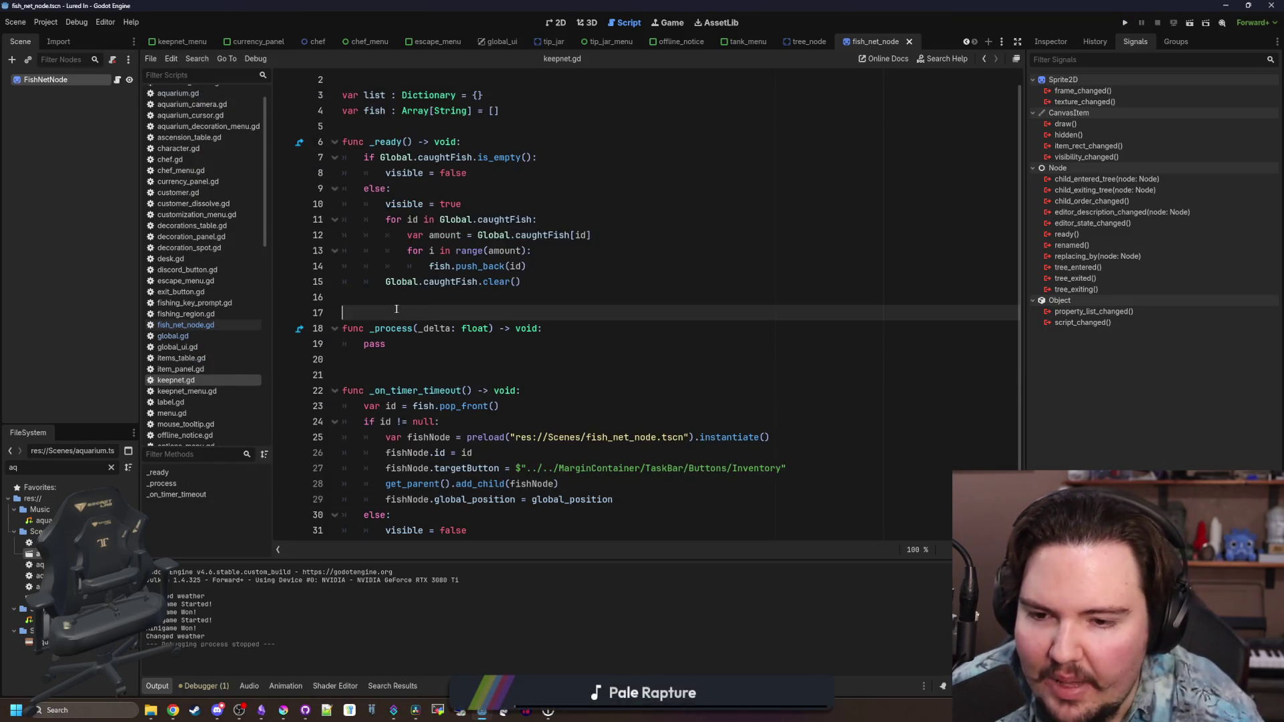
click(409, 374)
key(Up)
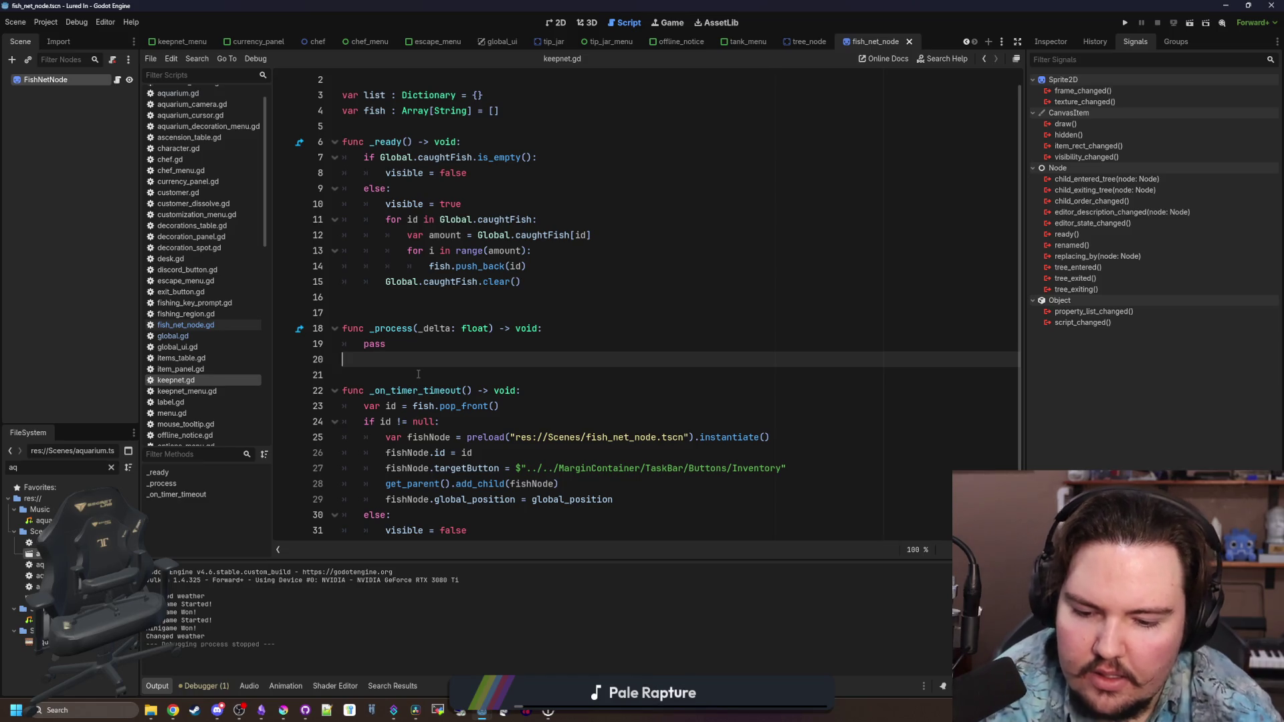
click(418, 374)
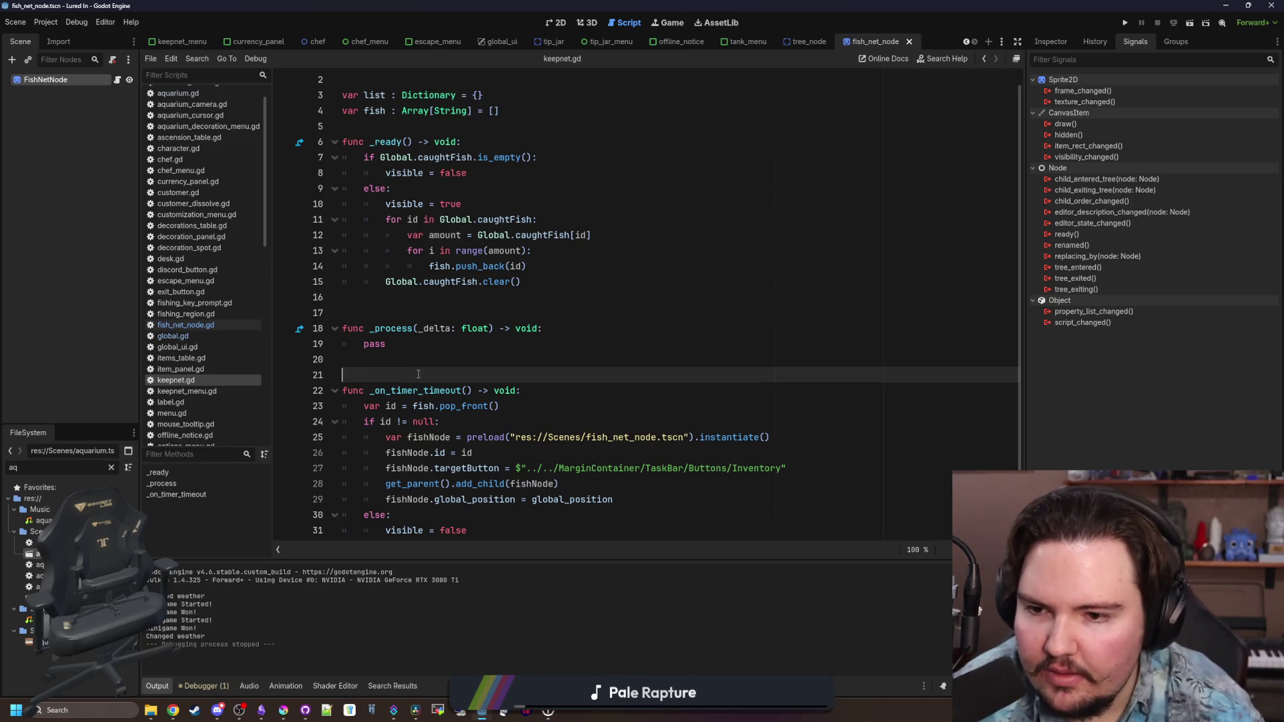
click(205, 324)
click(613, 315)
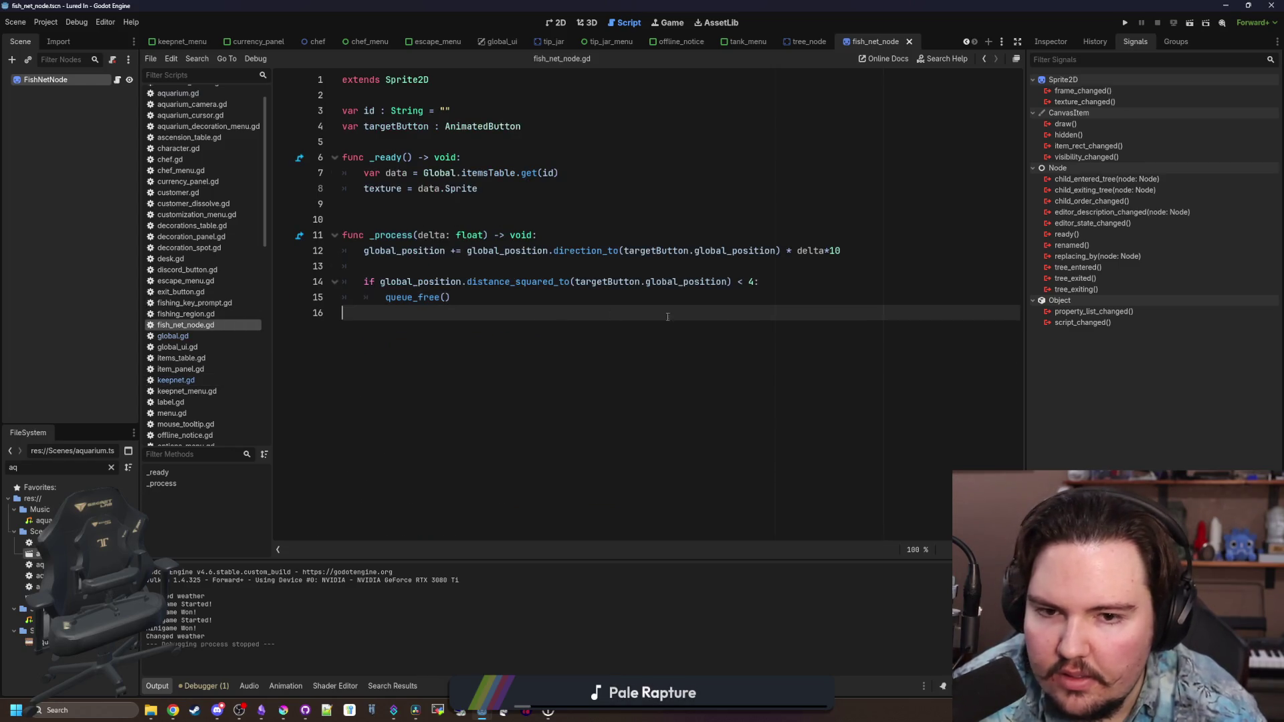
click(748, 266)
key(Down)
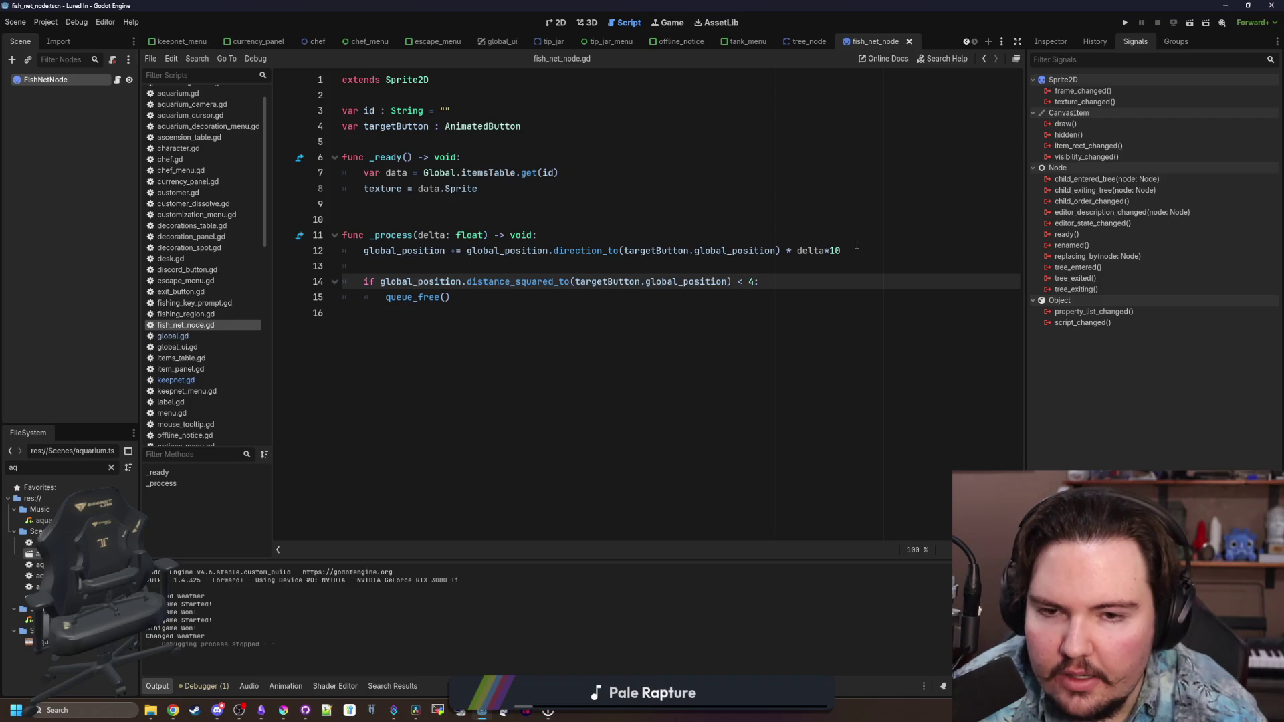
click(422, 141)
key(Return)
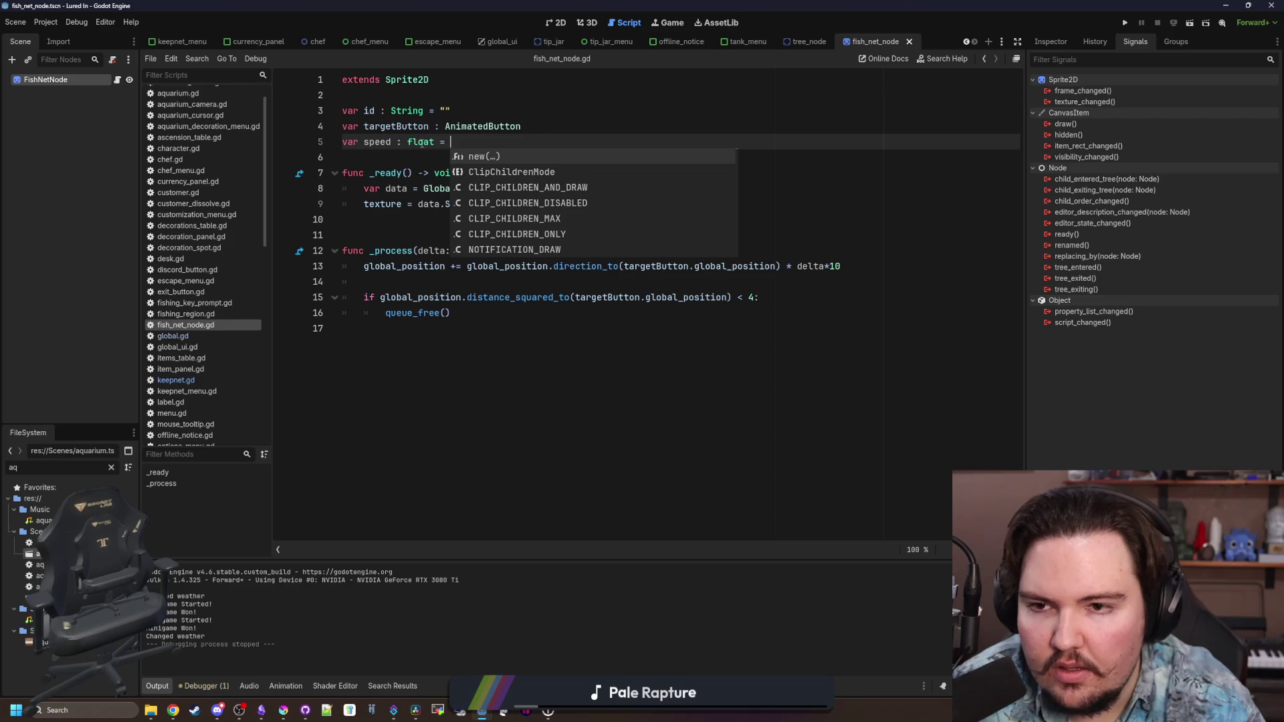
text(10.0)
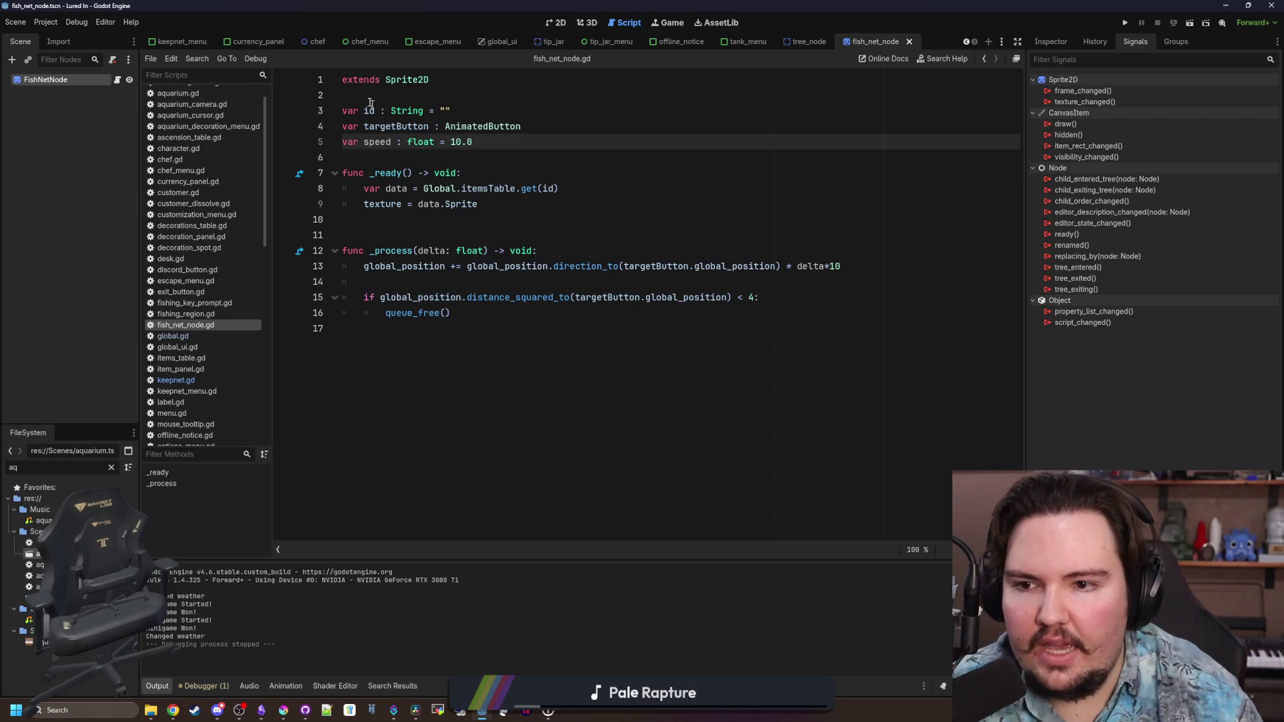
Add speed += 10*delta and replace the fixed *10 multiplier with delta * speed.
click(541, 250)
click(468, 281)
key(Return)
key(Return)
key(Up)
text(s)
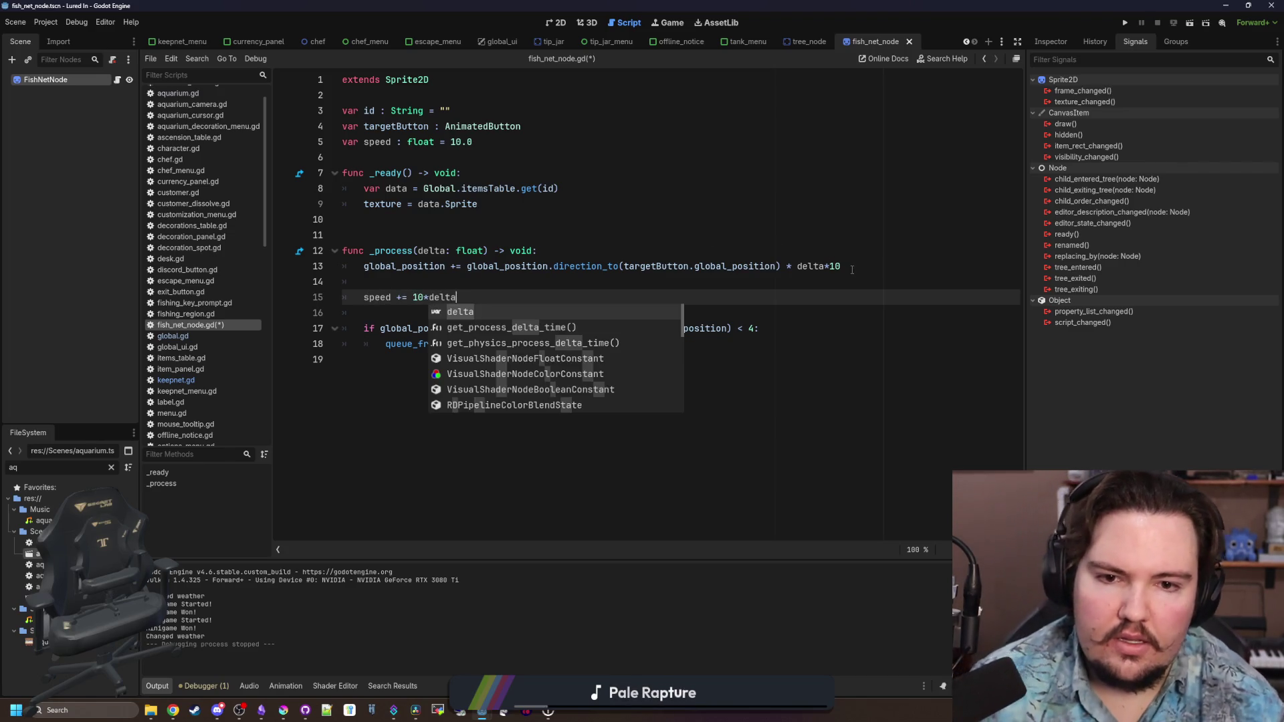
drag(853, 271, 825, 267)
text(d)
click(822, 266)
Set scale = Vector2.ONE * 4.0 on a new line after the texture assignment.
click(829, 251)
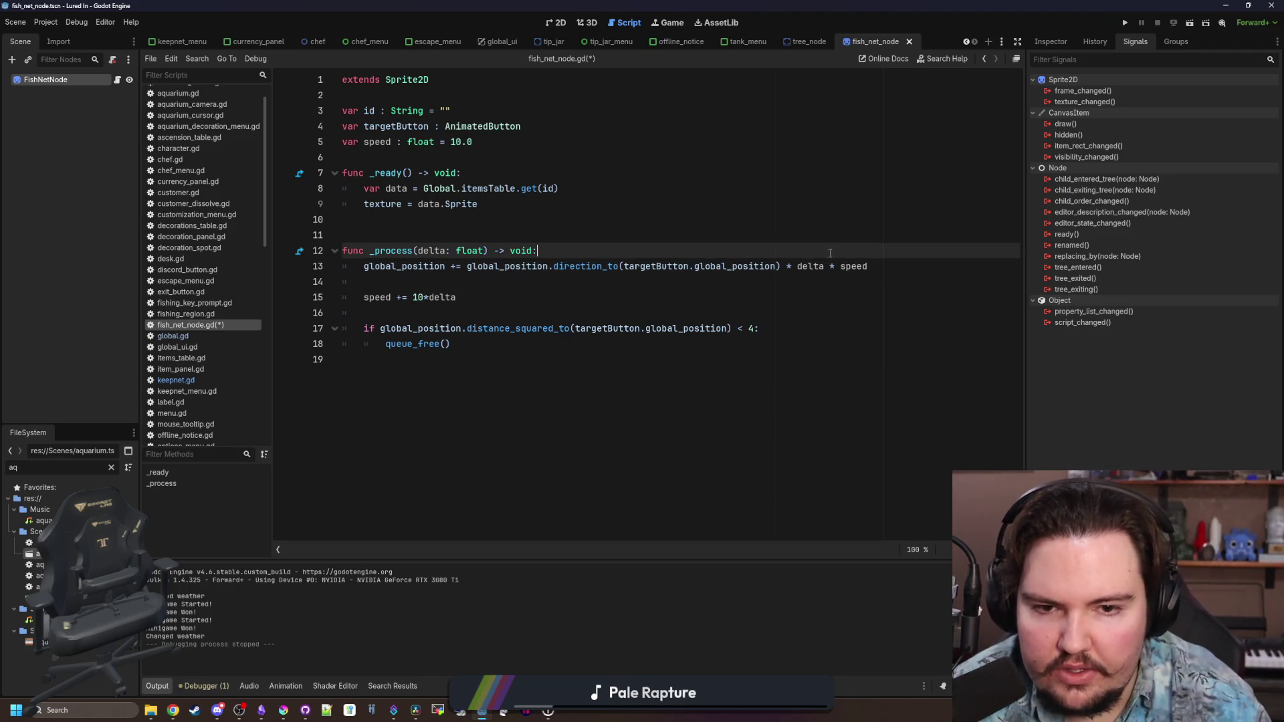
click(568, 295)
click(508, 220)
click(504, 202)
key(ctrl+s)
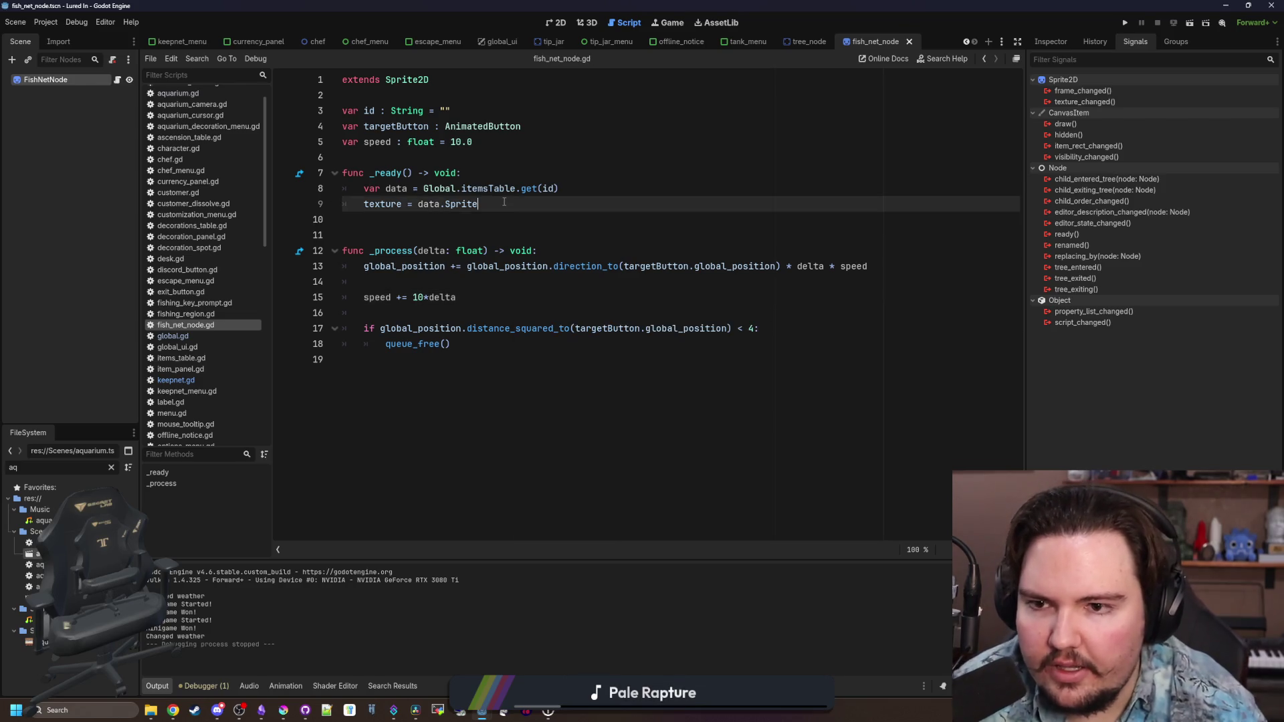
key(Return)
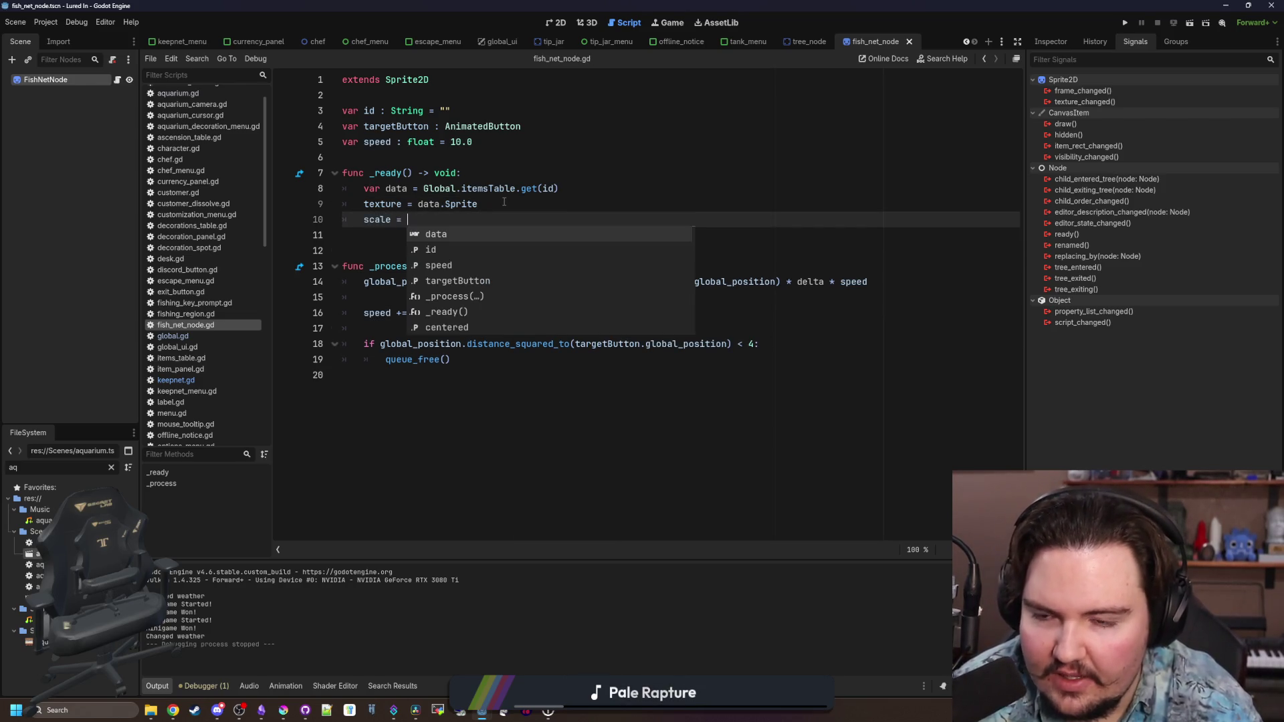
text(Vector2.ONE * 4.0)
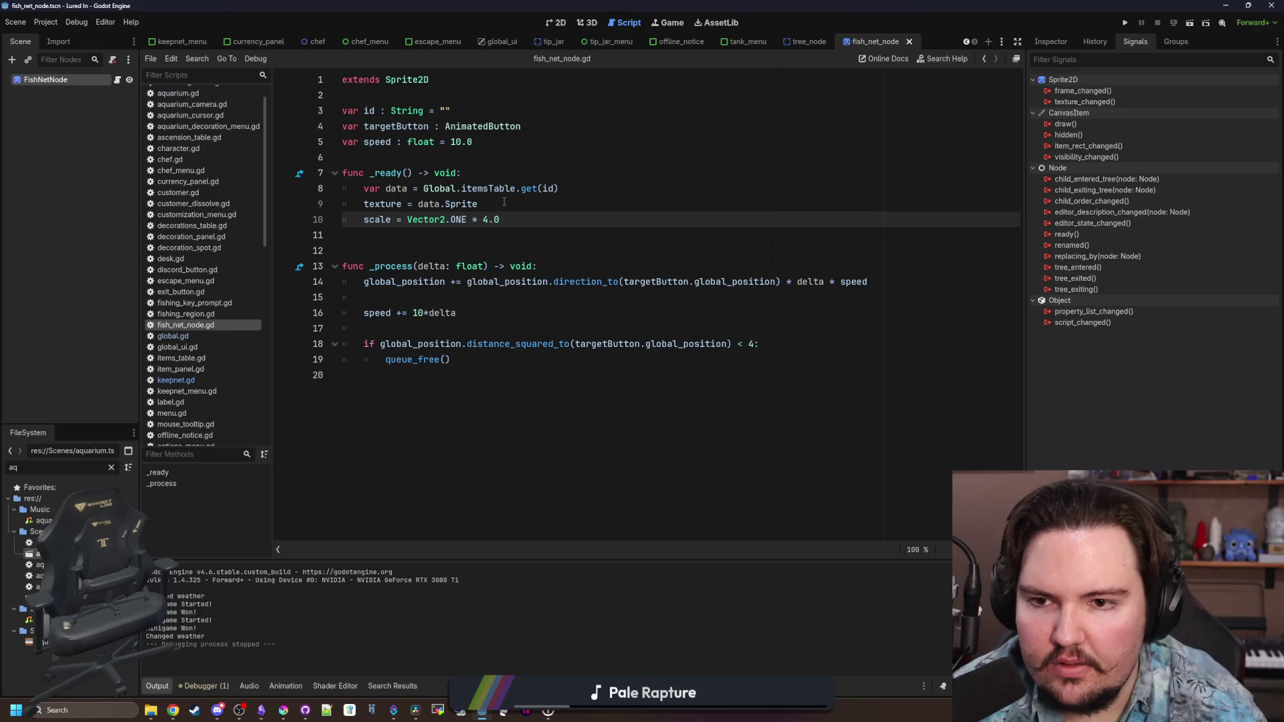
Add z_index = 500 below the scale line and run the game.
click(504, 201)
click(421, 237)
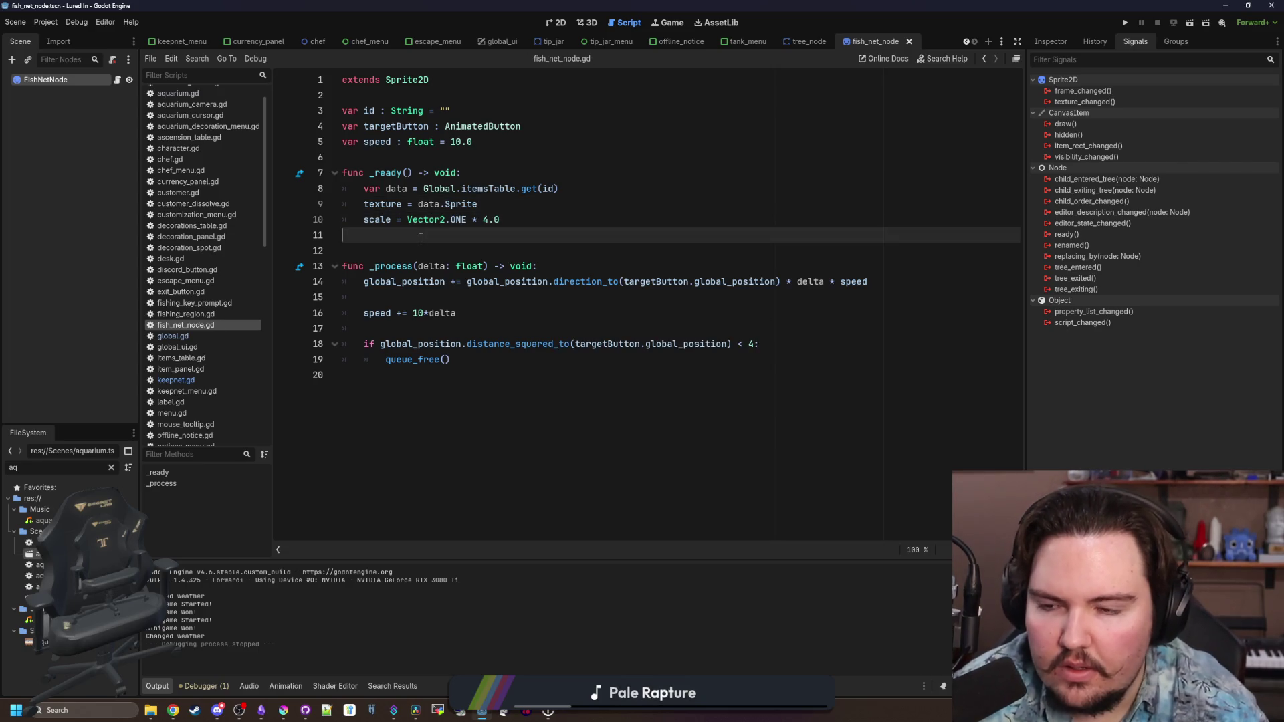
click(517, 219)
key(Return)
text(z_index = 500)
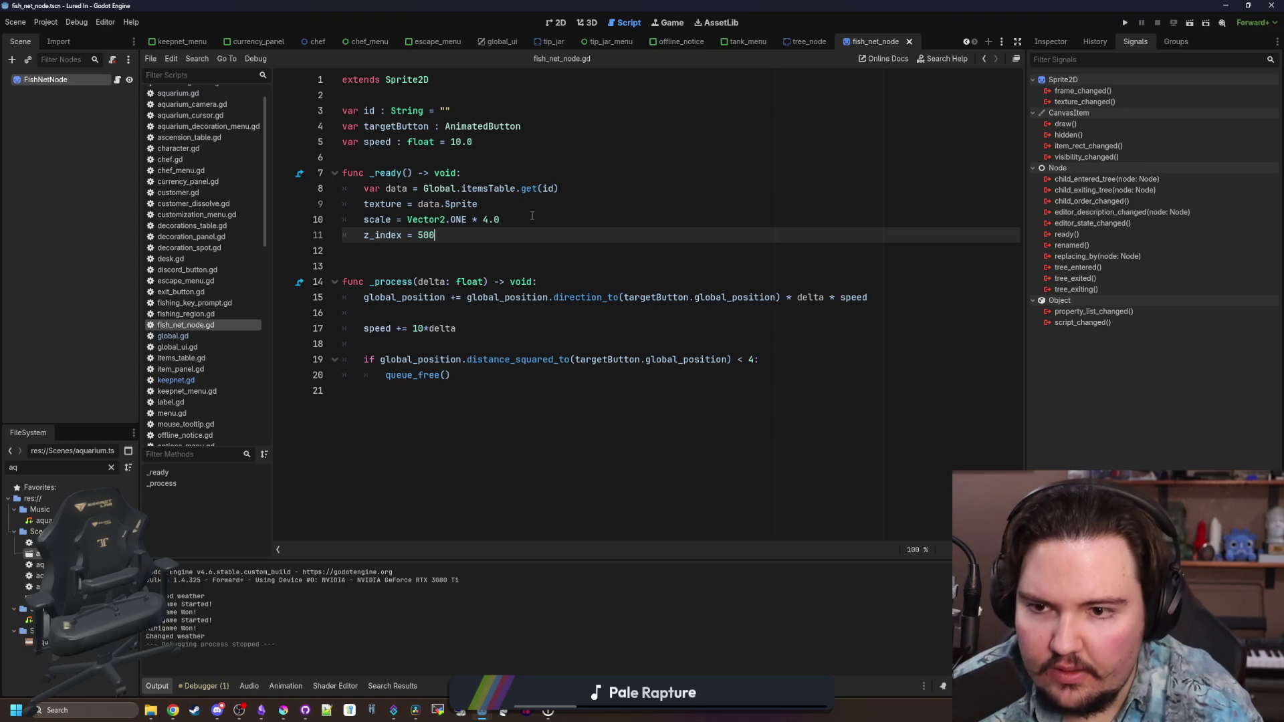
key(Down)
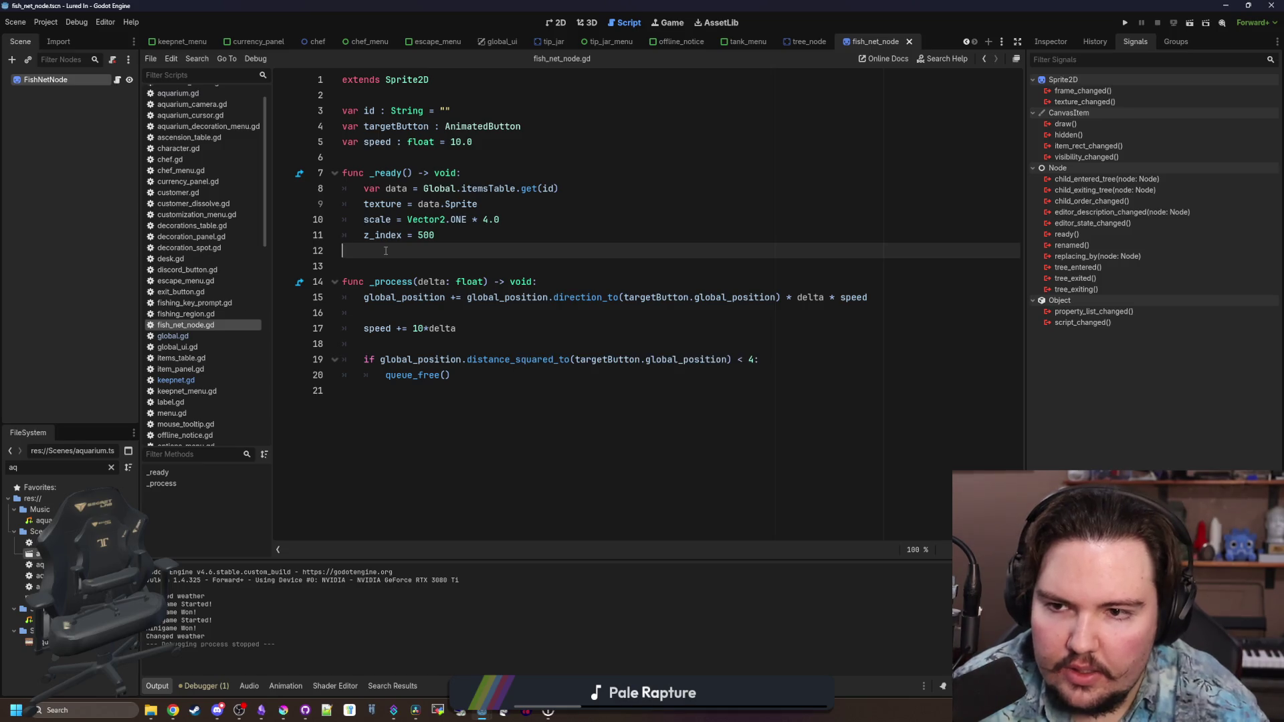
click(1125, 23)
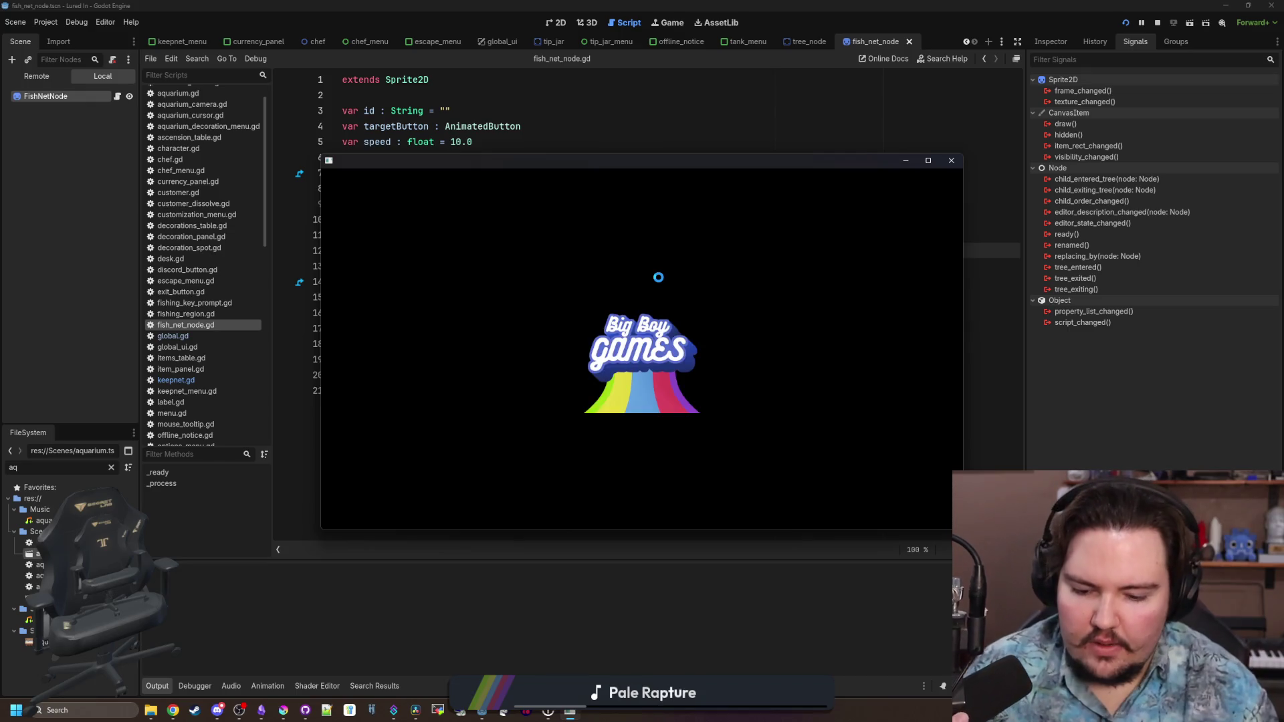
Stop the game, grab the caughtFish variable name from global.gd, and open aquarium.gd.
click(1159, 25)
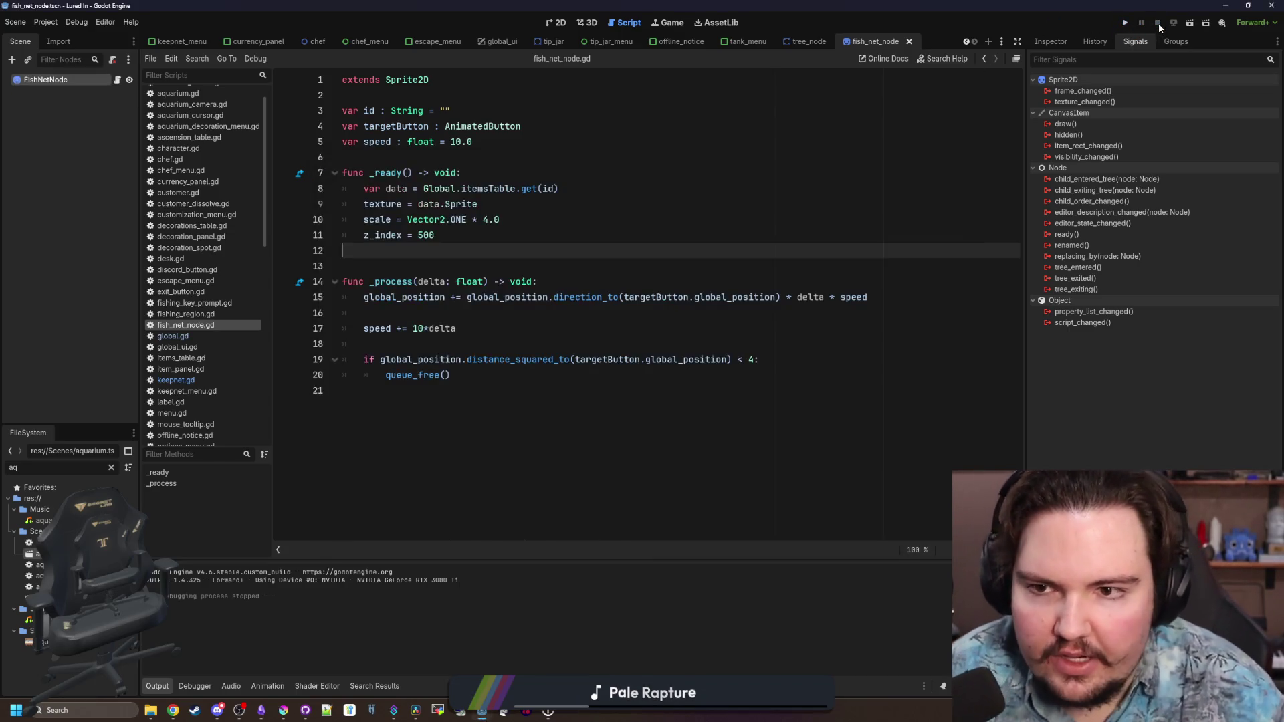
click(203, 337)
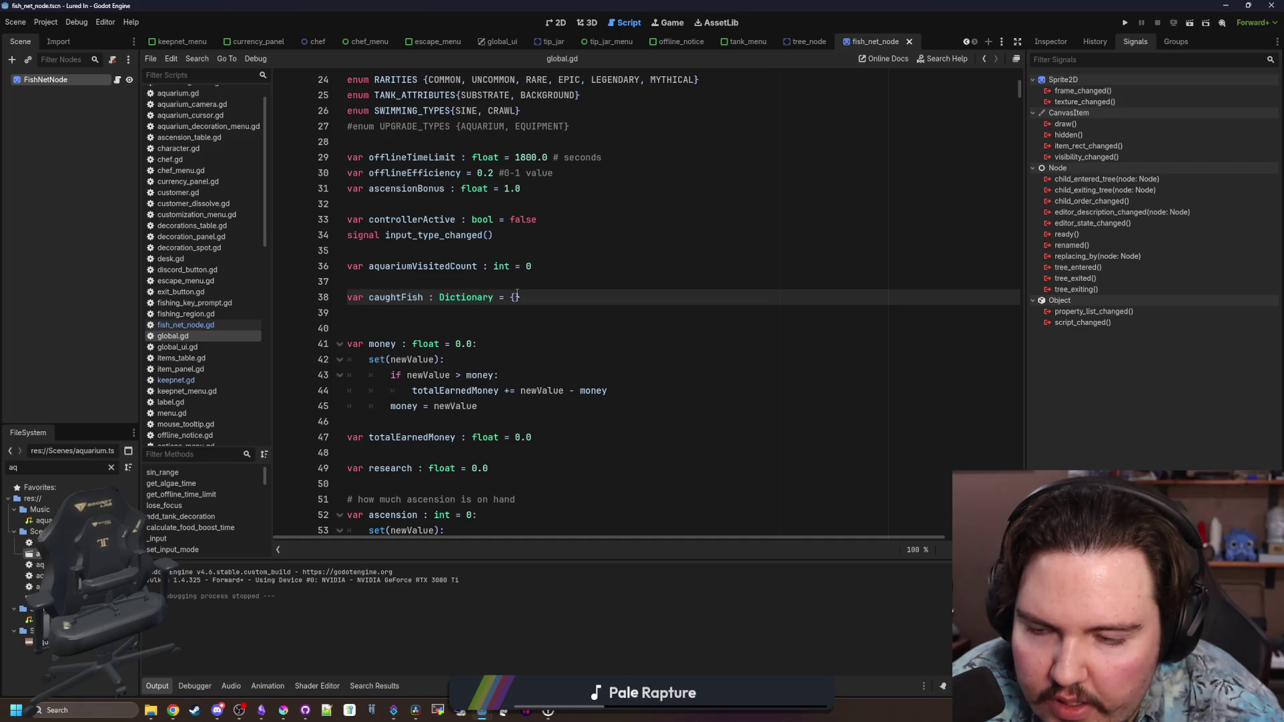
double_click(388, 297)
click(111, 468)
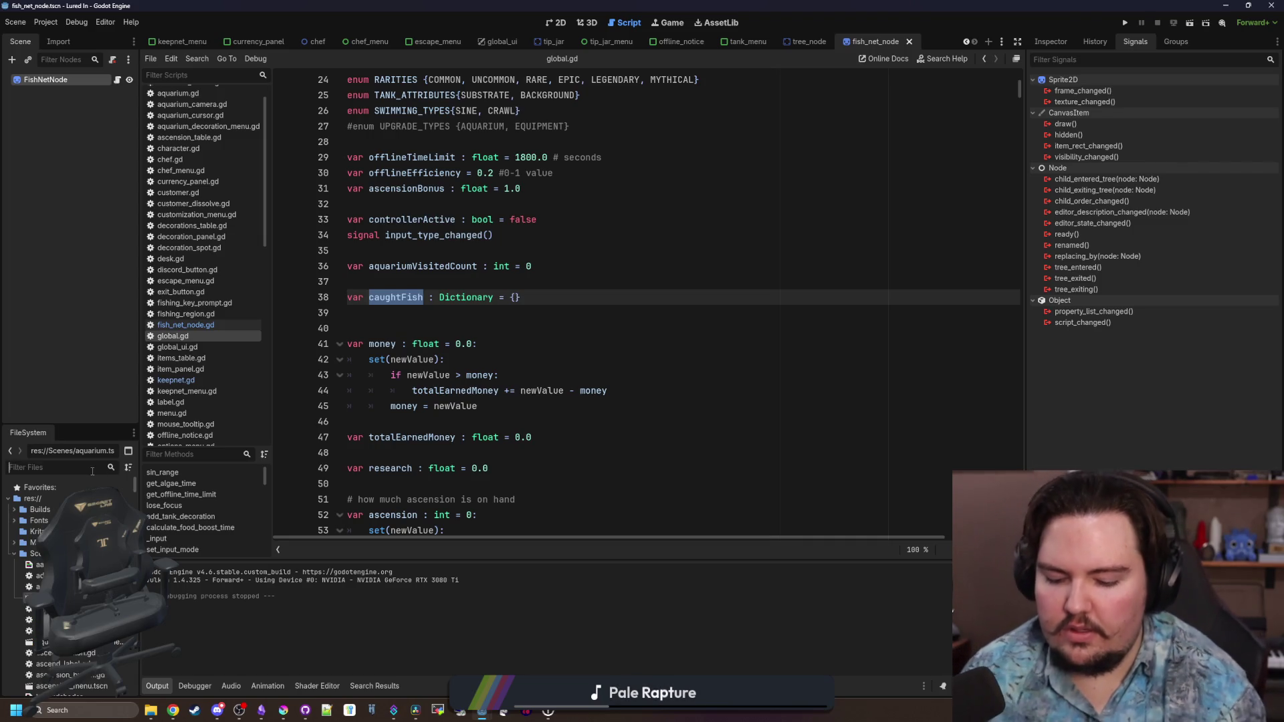
text(aquar)
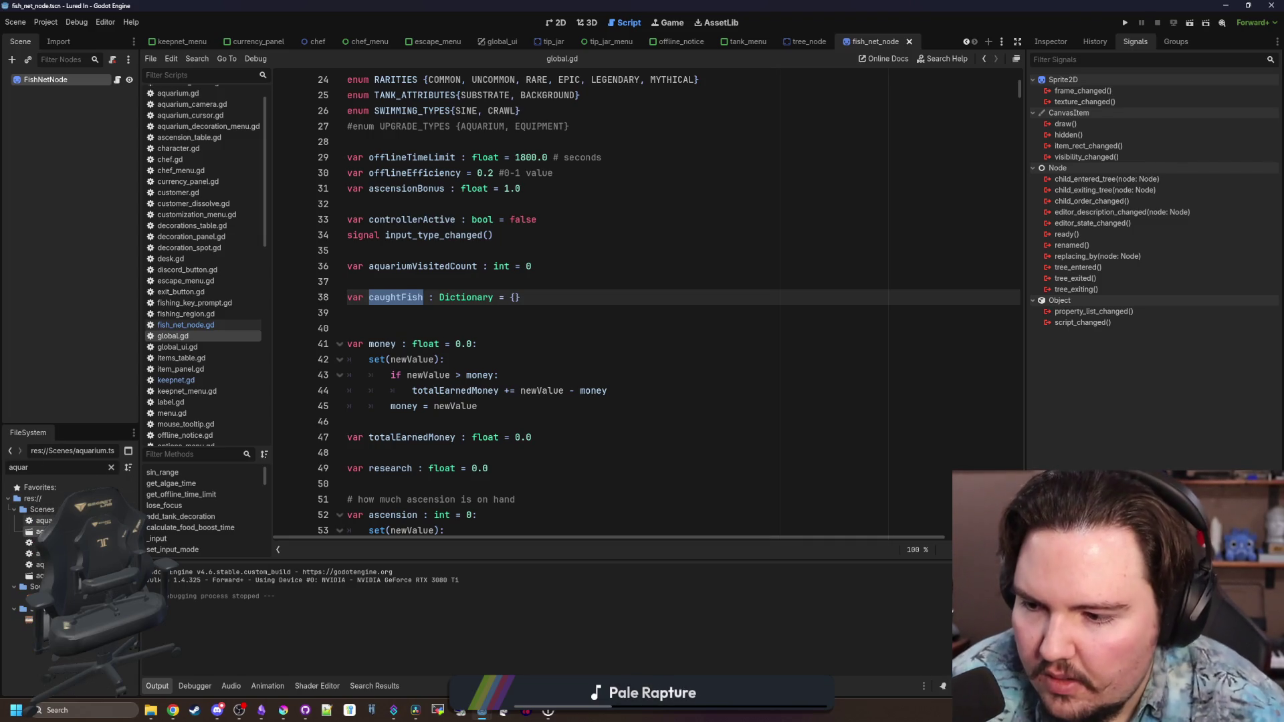
double_click(44, 520)
Start a caughtFish test entry in aquarium.gd, checking items_table.gd for the item ID.
key(ctrl+f)
scroll(572, 306, up, 3)
key(ctrl+v)
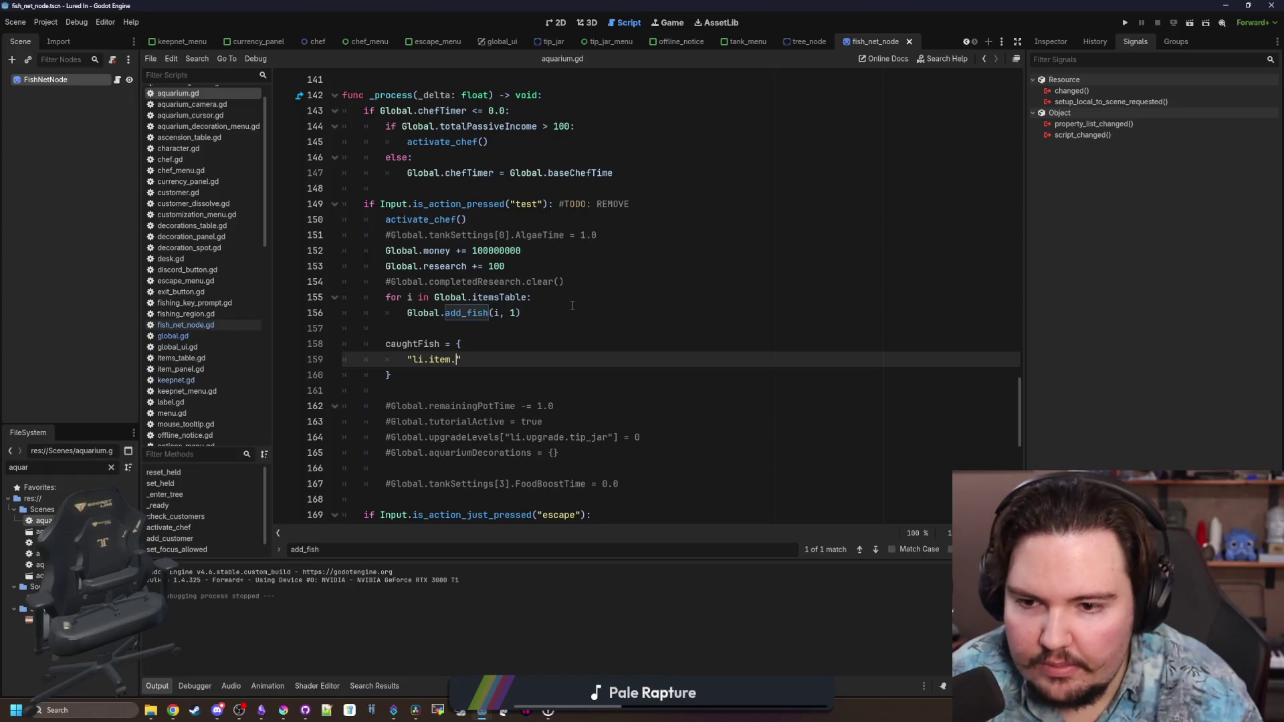
key(BackSpace)
key(BackSpace)
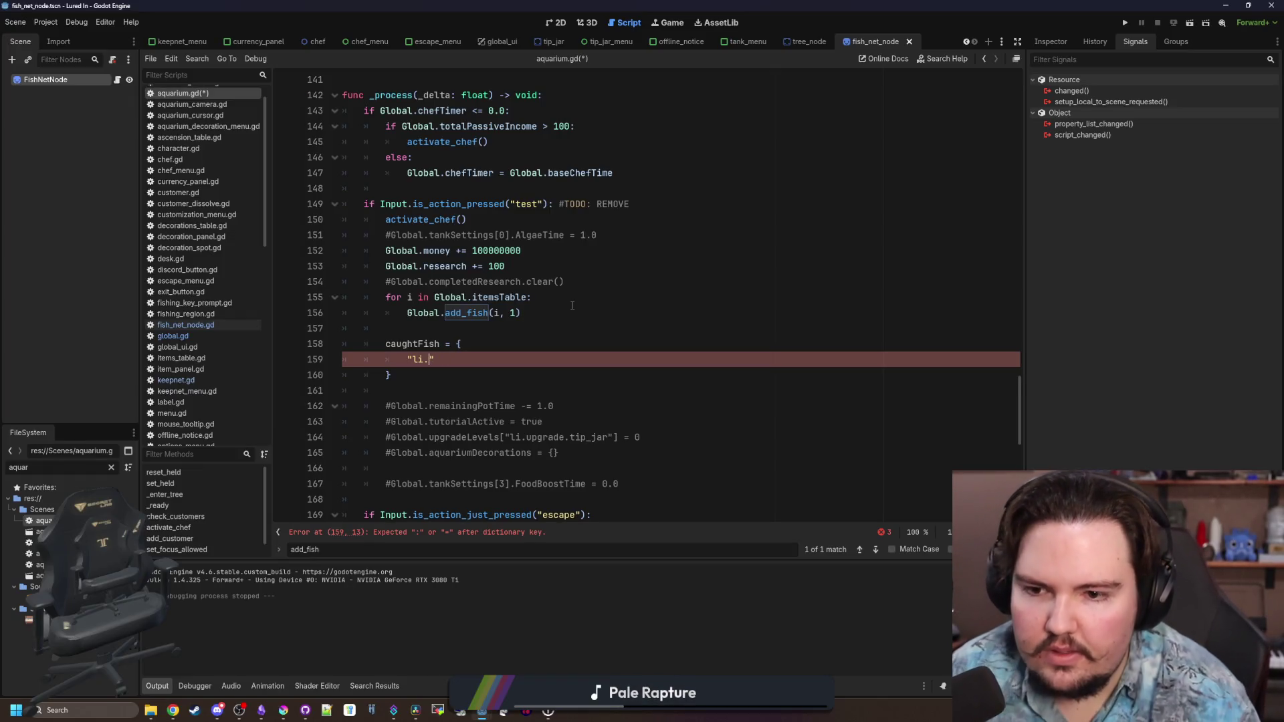
click(111, 468)
text(items)
double_click(43, 521)
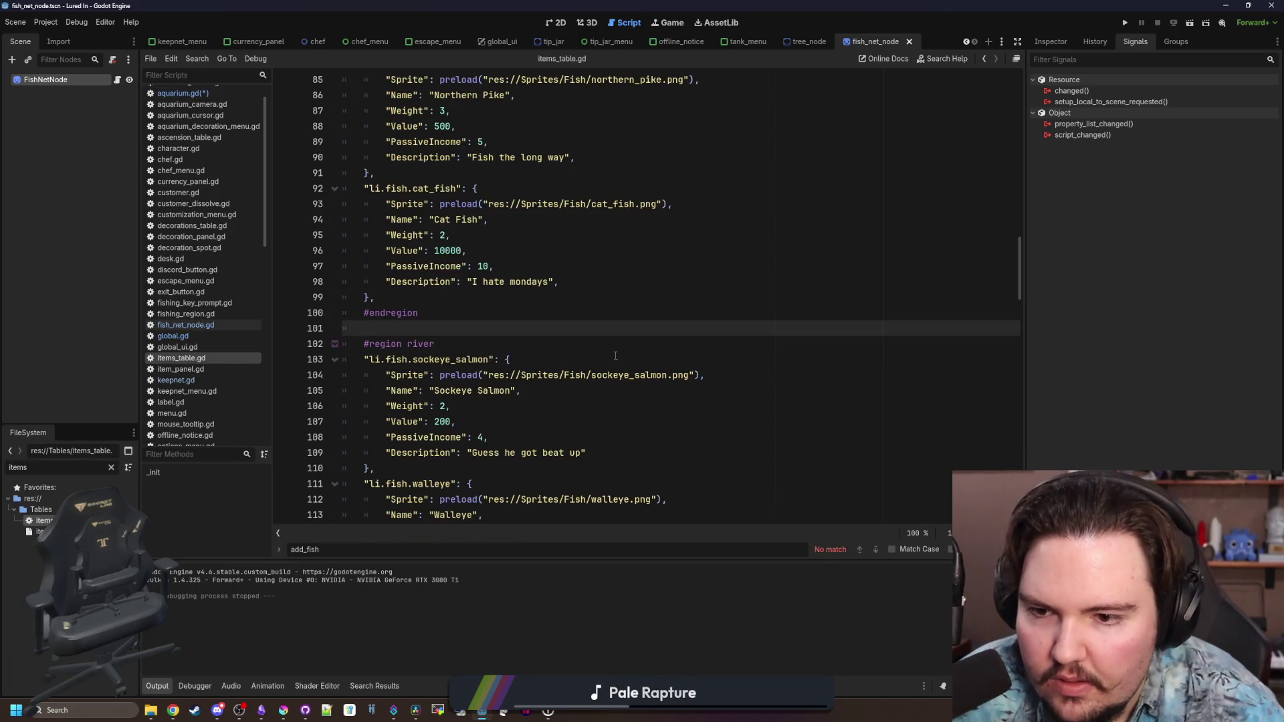
key(alt+Left)
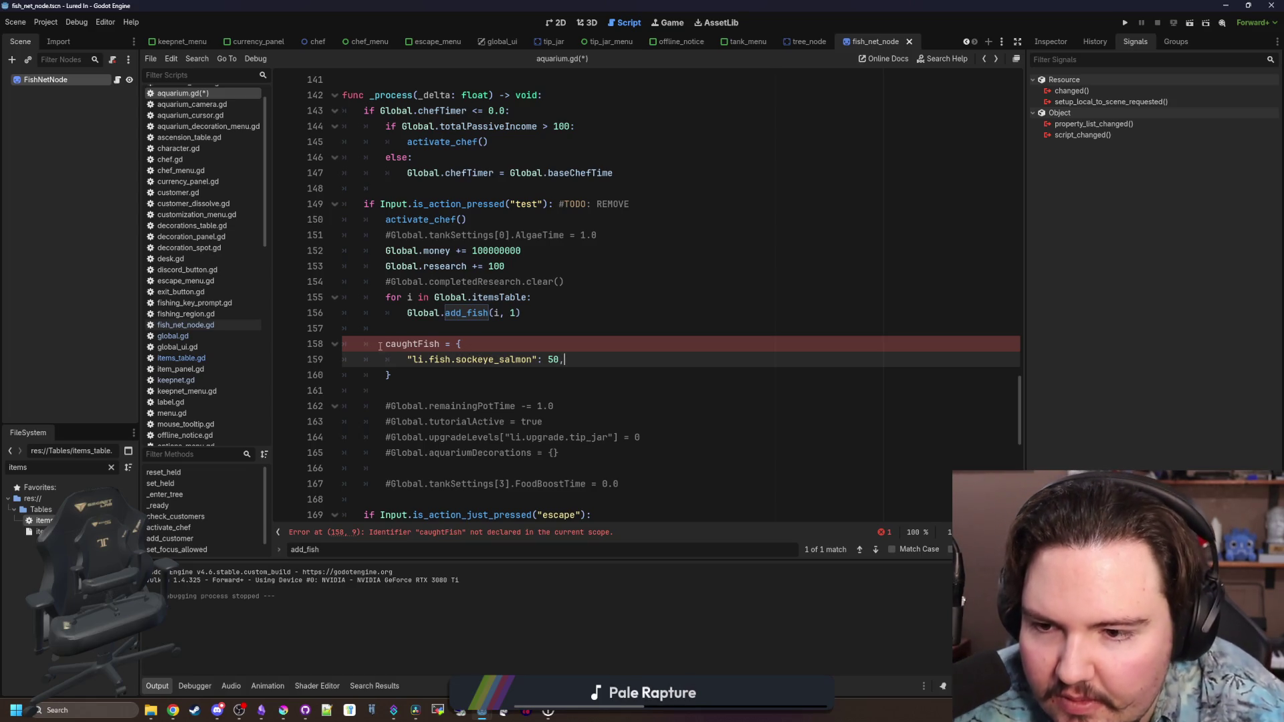
Finish the line as Global.caughtFish = {"li.fish.sockeye_salmon": 10} and save aquarium.gd.
click(379, 346)
text(al.)
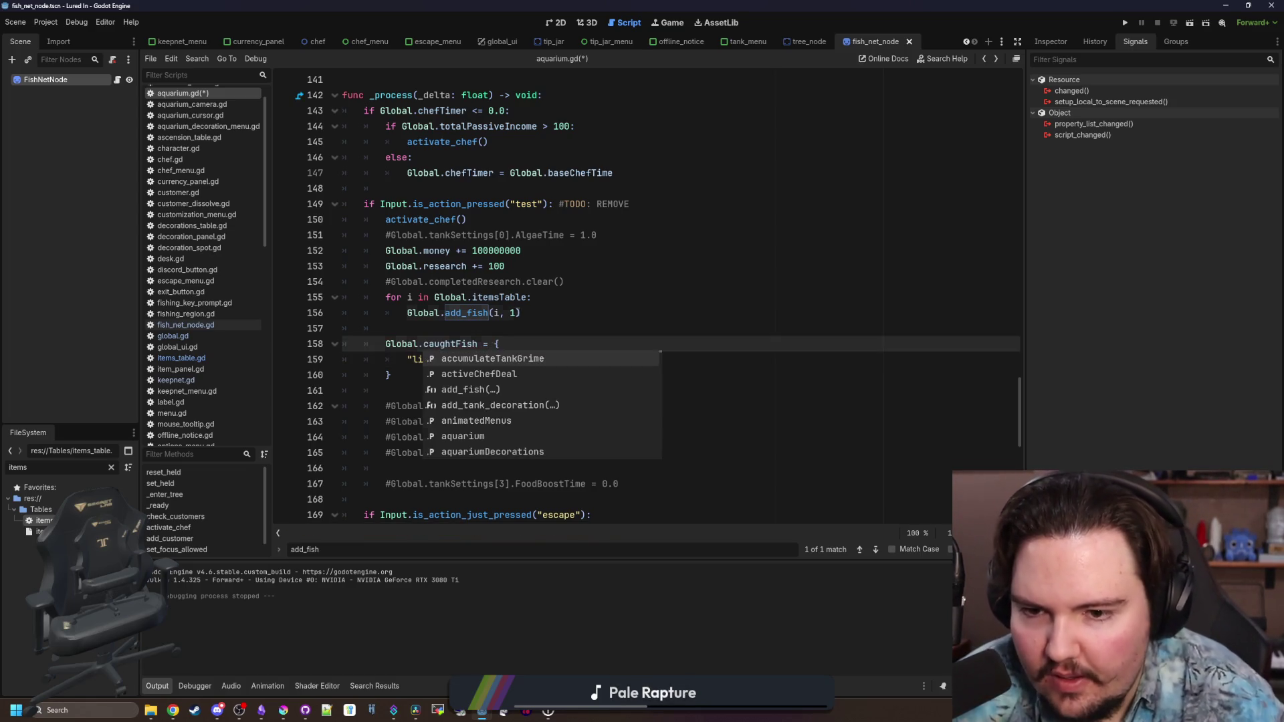
click(677, 359)
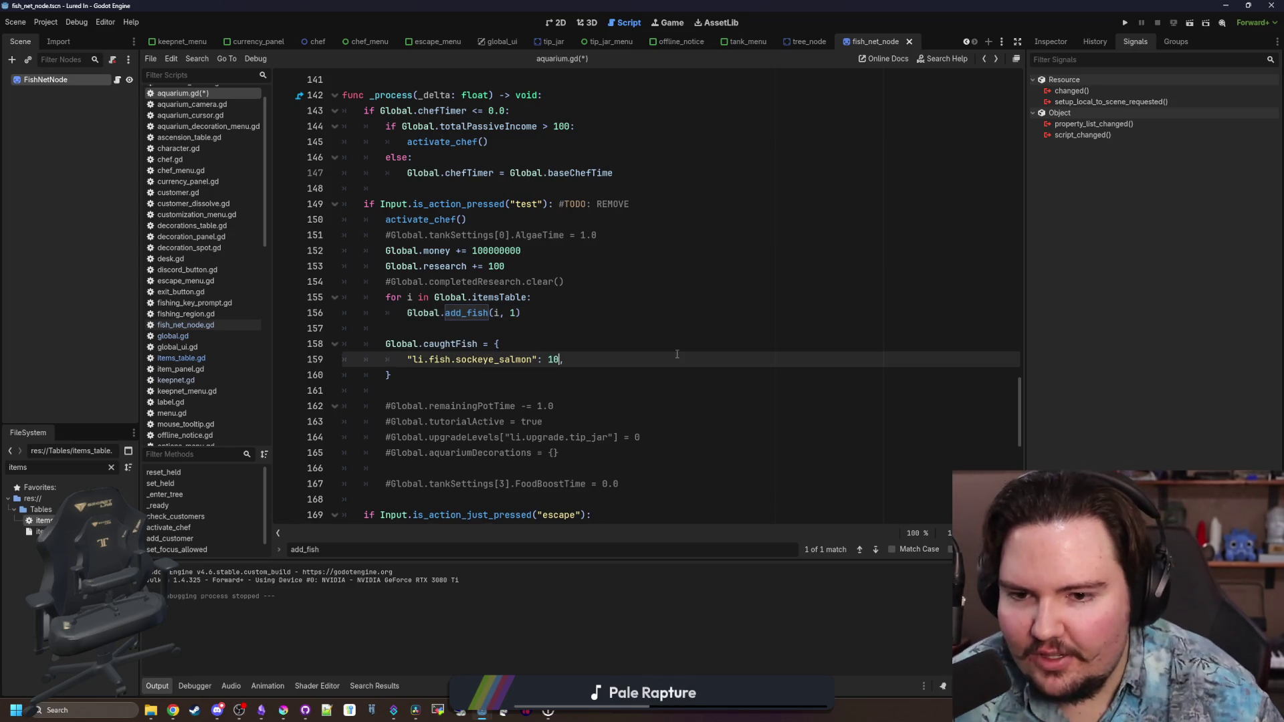
key(ctrl+s)
click(556, 284)
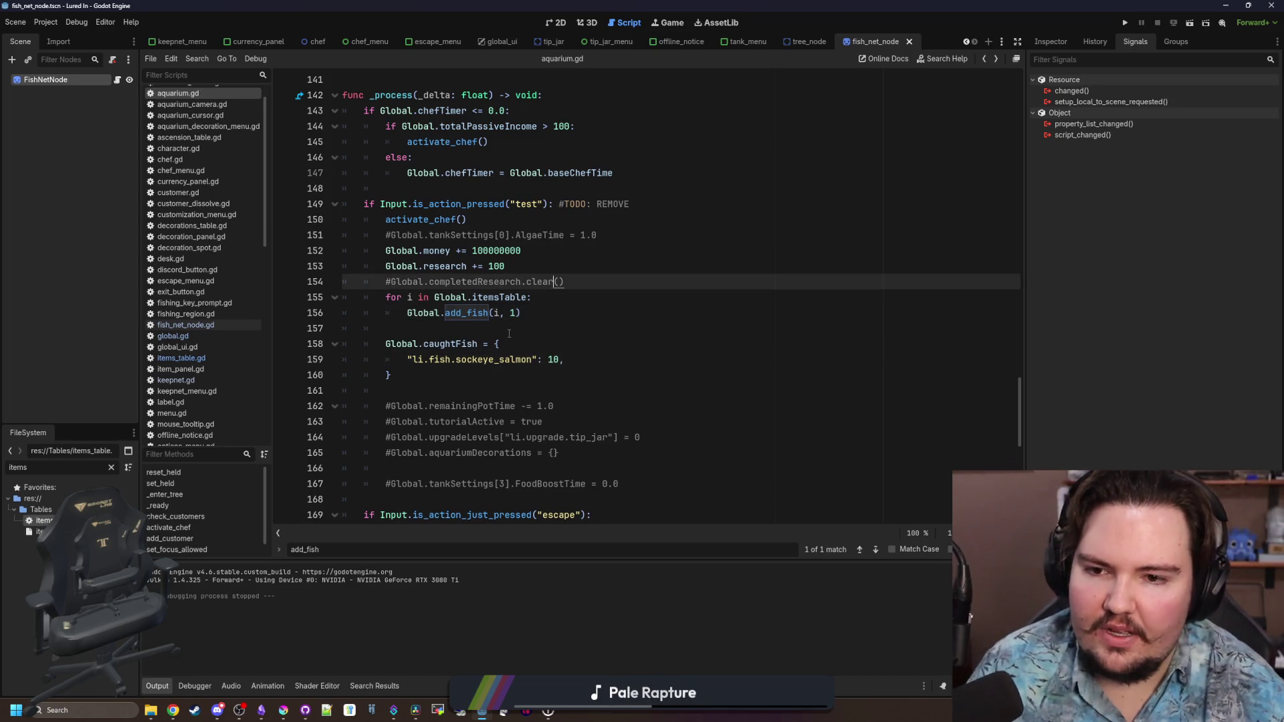
click(509, 332)
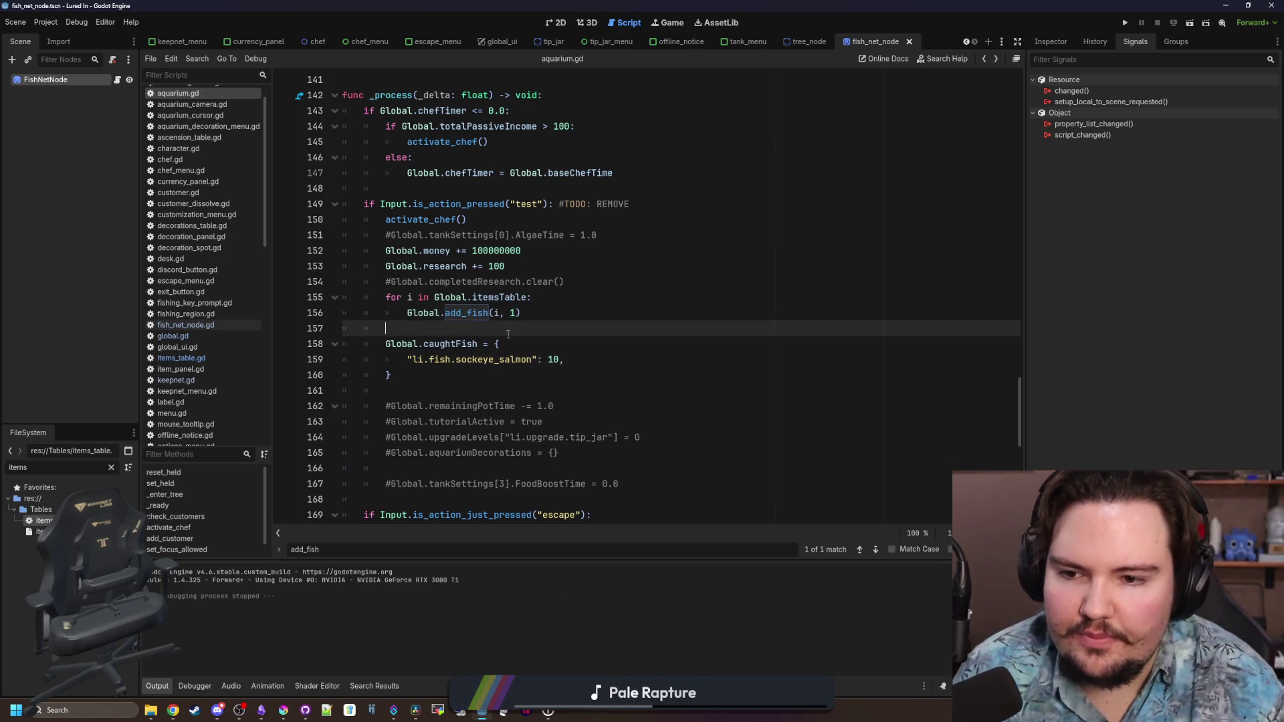
Run the game, dismiss Welcome Back, and travel to the pond and back to watch salmon fly to Inventory.
click(1124, 24)
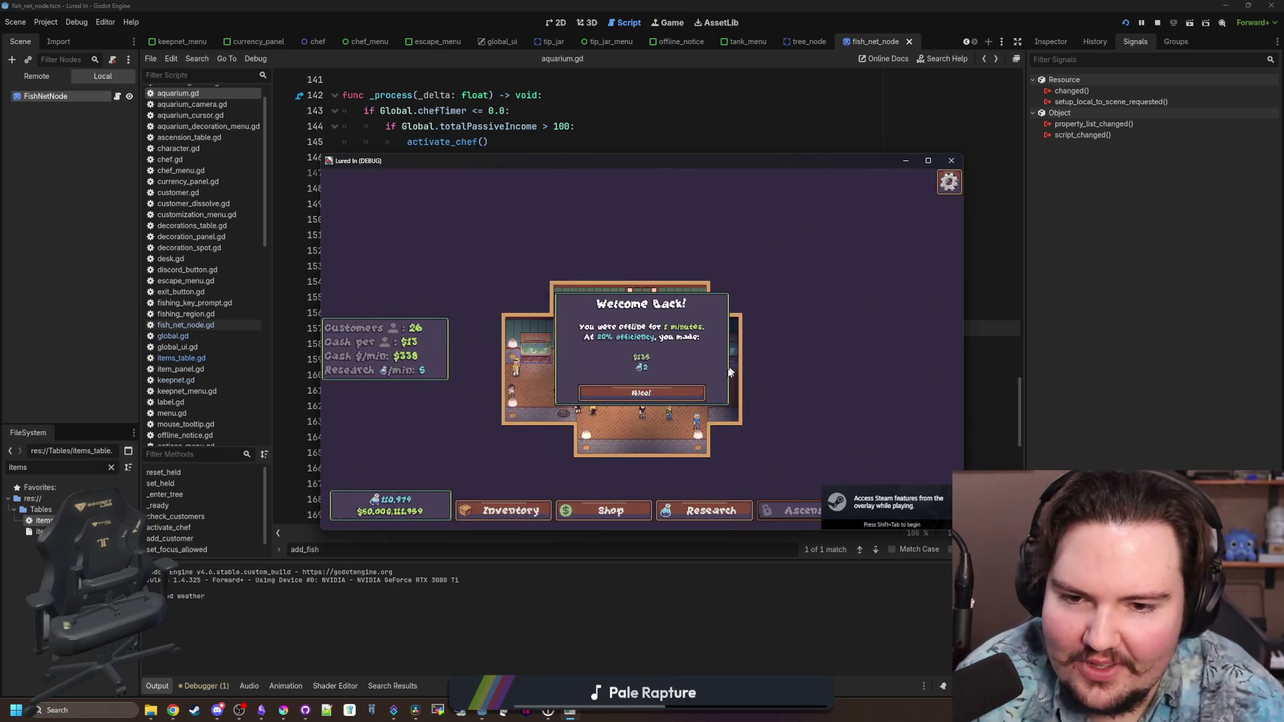
click(642, 393)
click(929, 161)
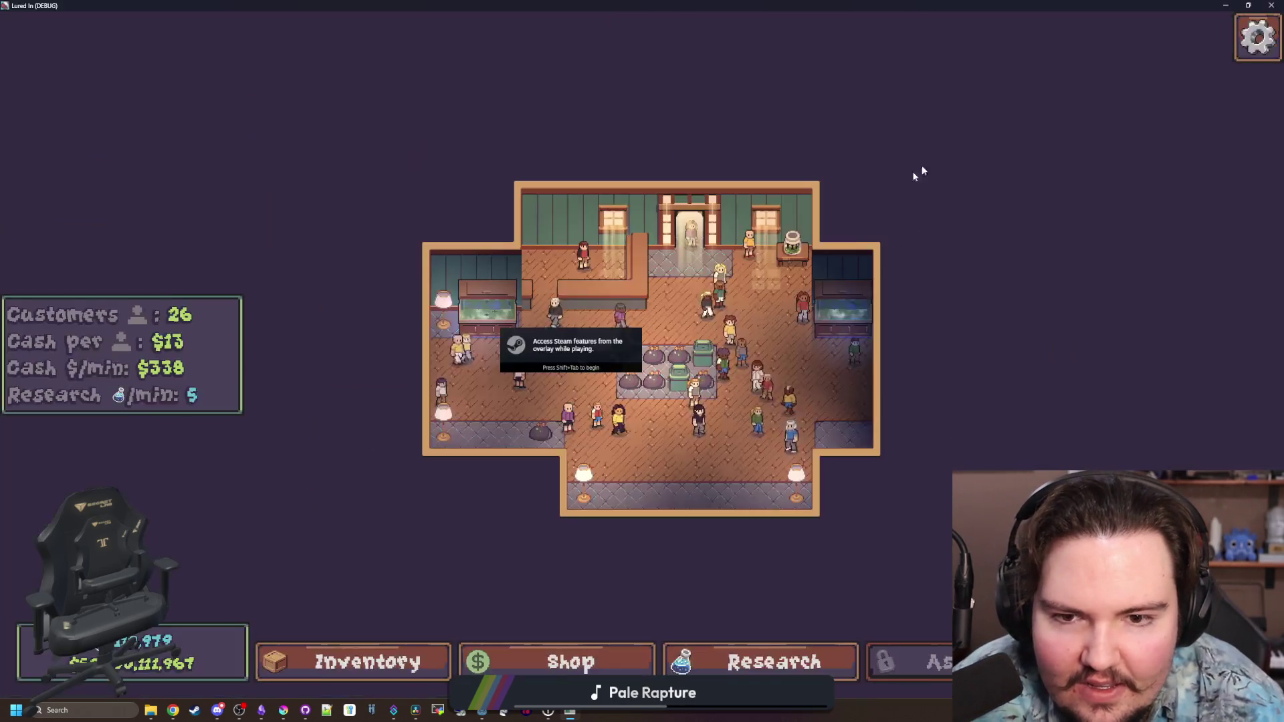
click(803, 387)
click(889, 229)
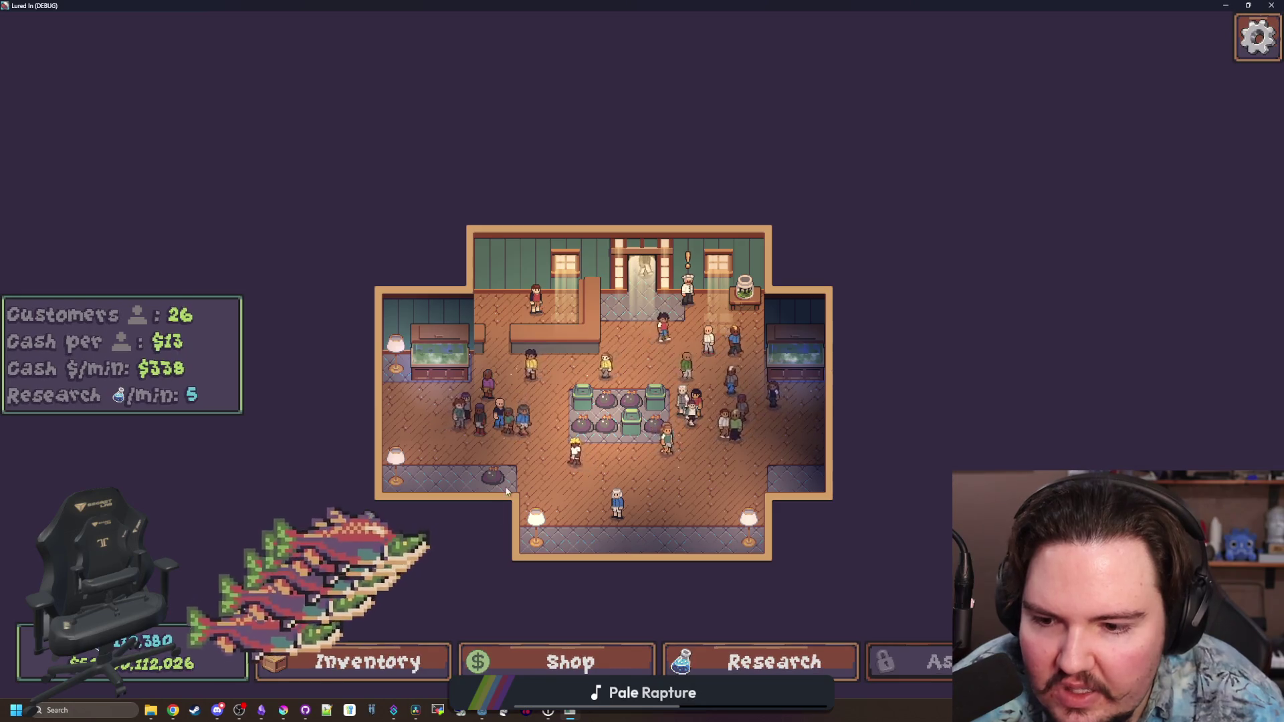
drag(668, 6, 82, 179)
click(532, 297)
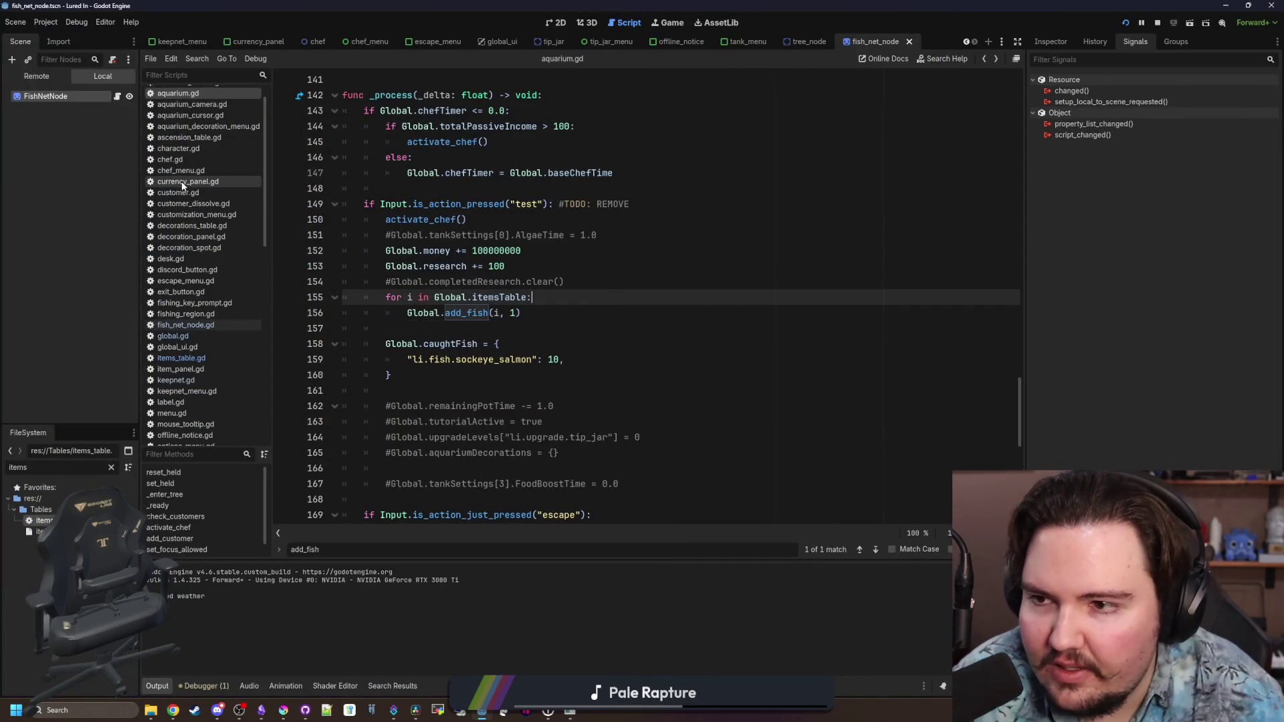
Change the fish sprite scale in fish_net_node.gd to Vector2.ONE * 3.0, then save and run.
click(208, 326)
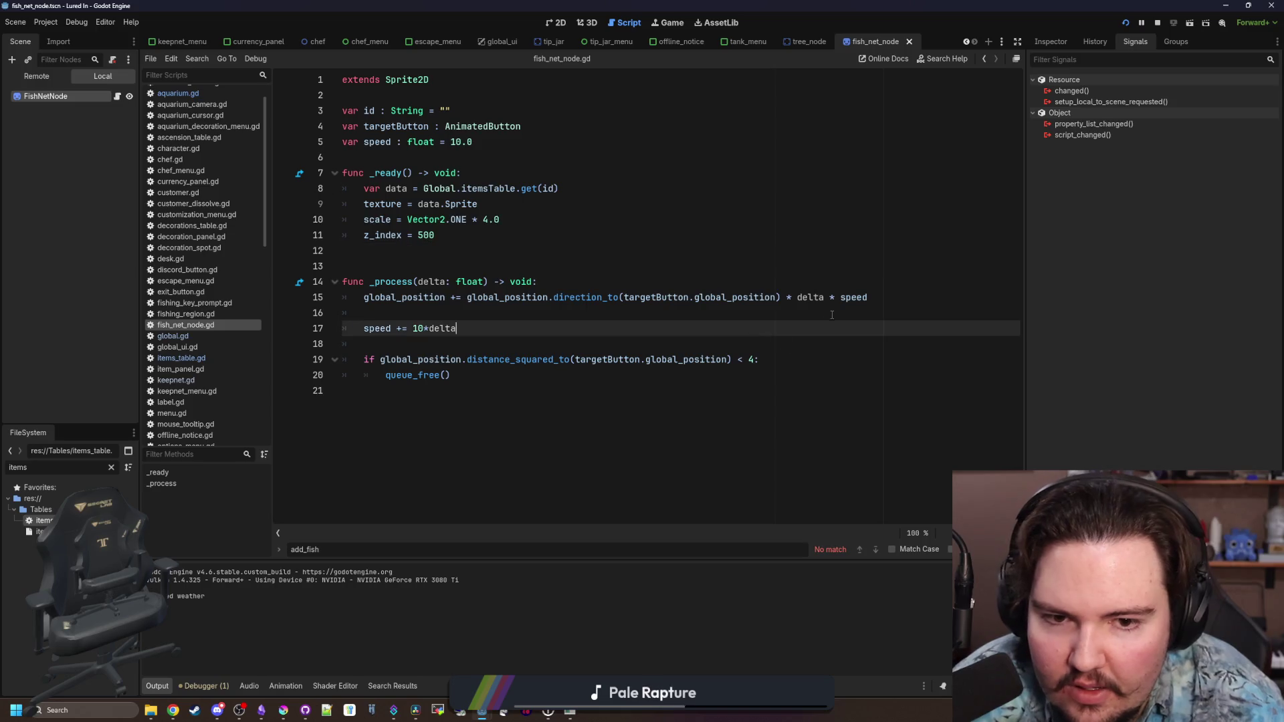
click(451, 314)
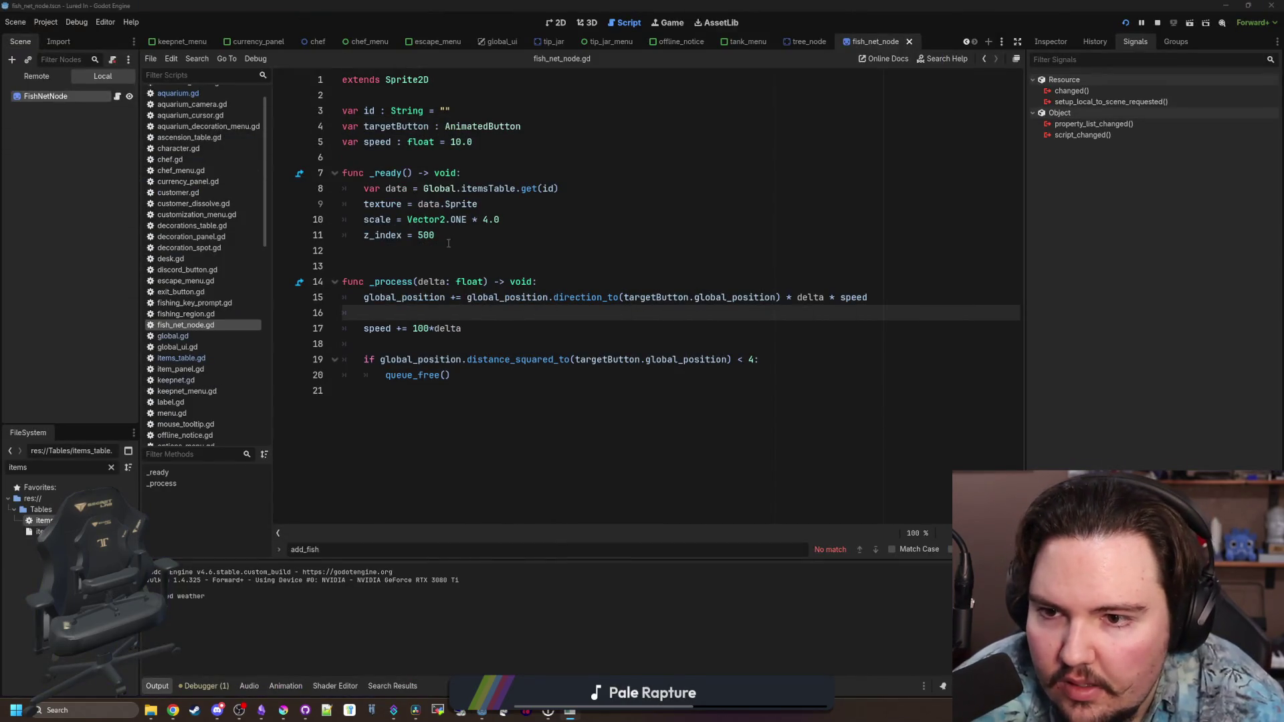
click(487, 219)
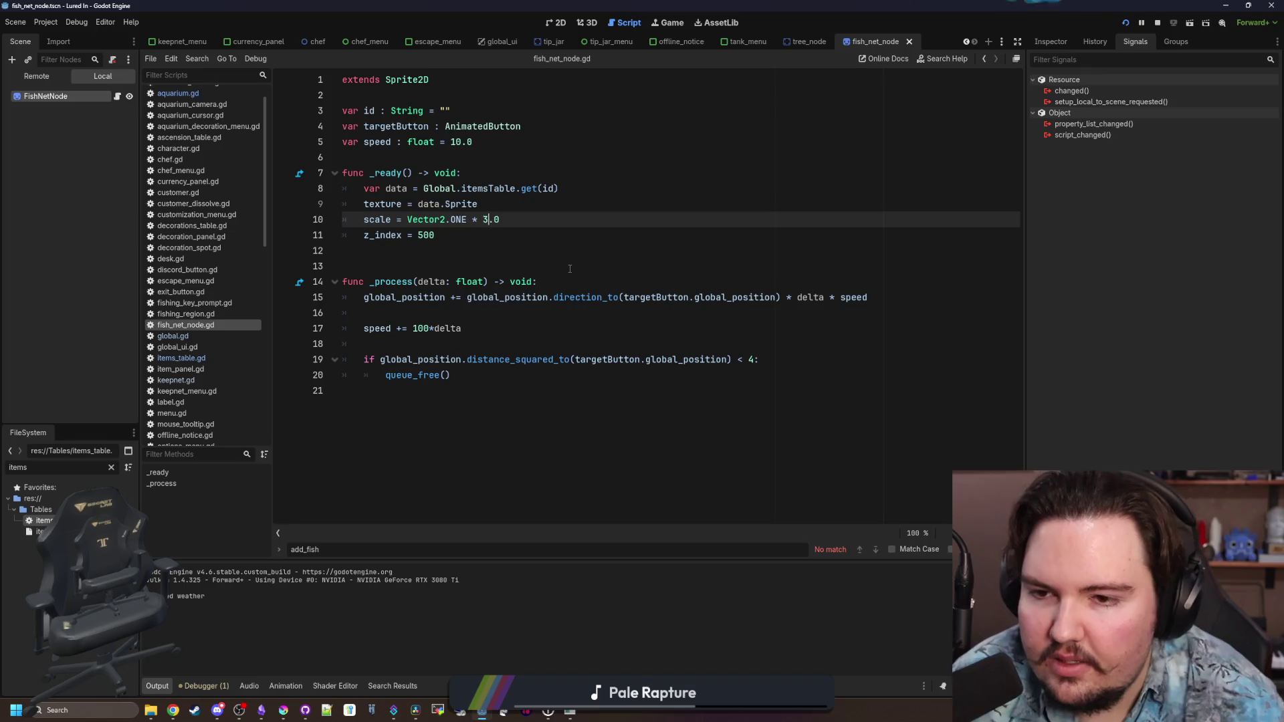
key(F5)
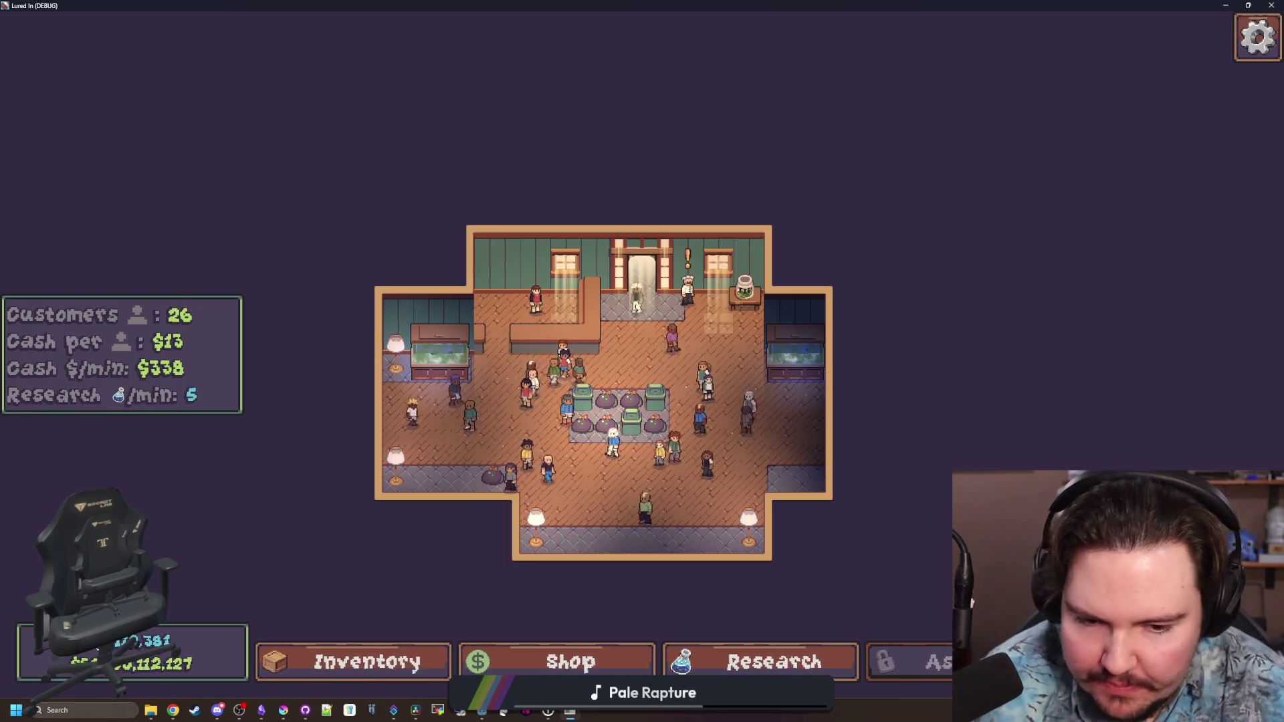
Travel to the pond, cast and reel in, and return to the shop to watch the smaller fish fly.
click(1168, 662)
click(869, 231)
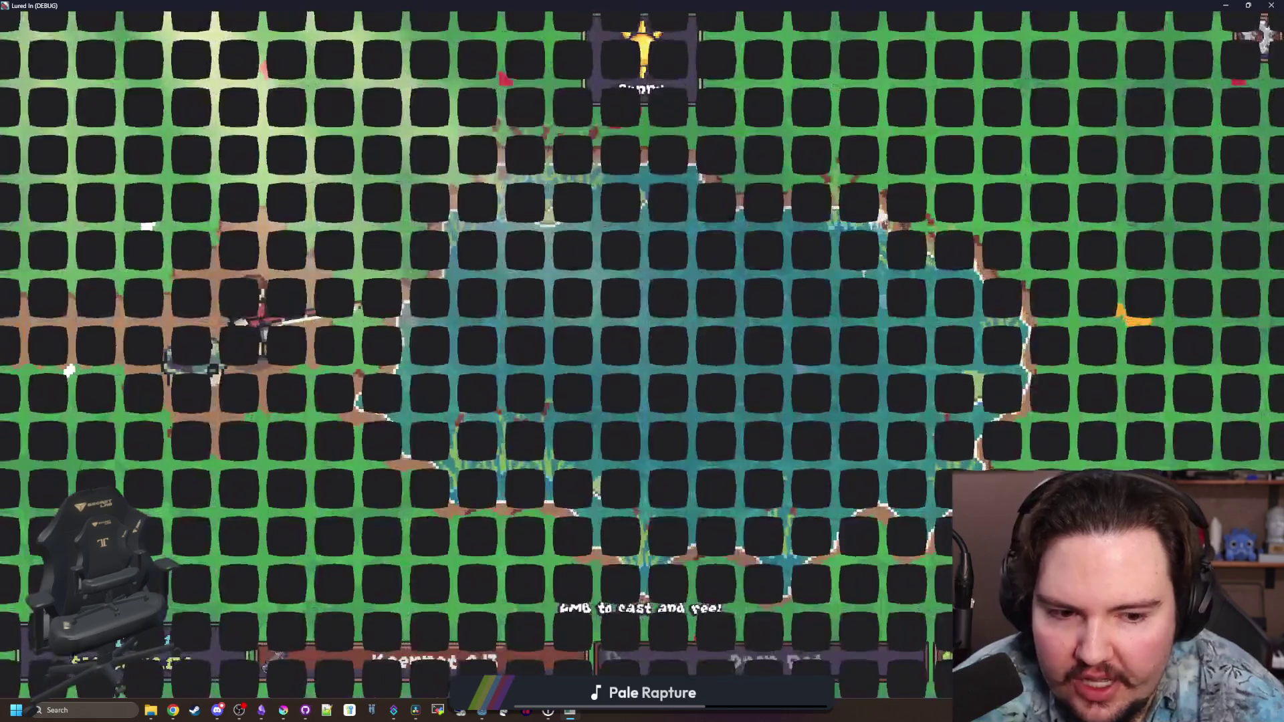
key(Escape)
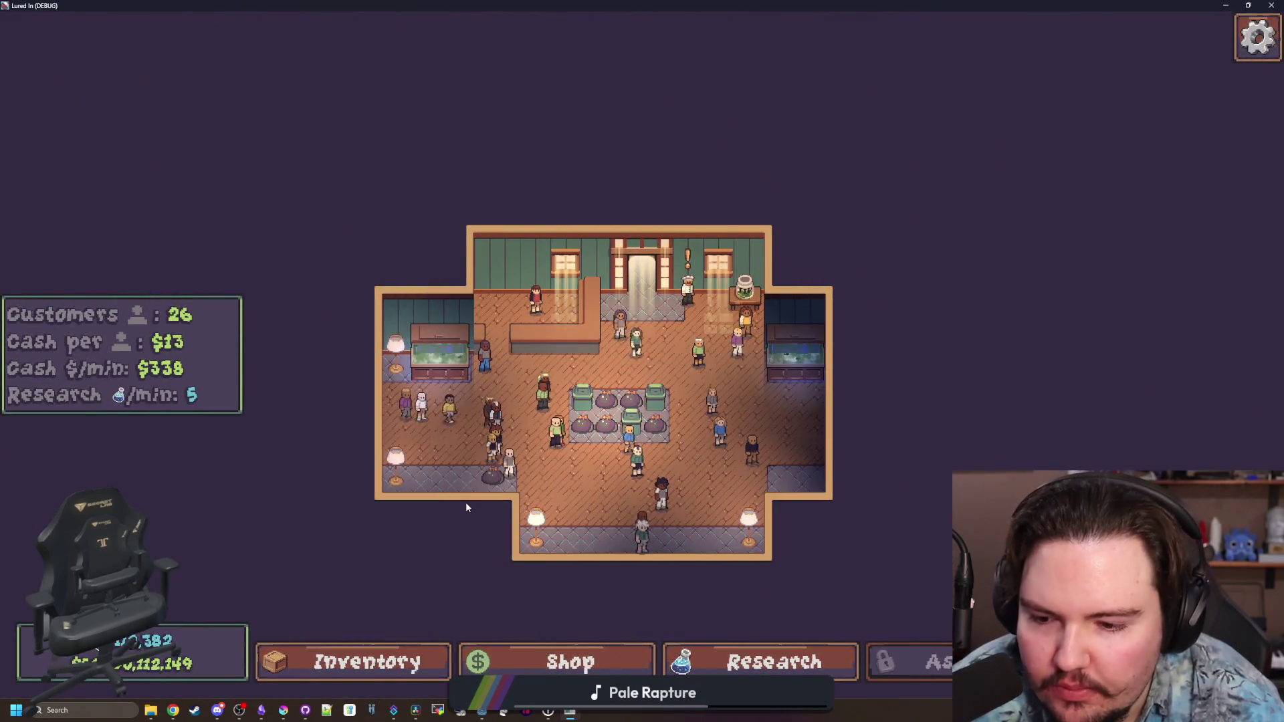
click(1168, 662)
click(808, 242)
click(756, 391)
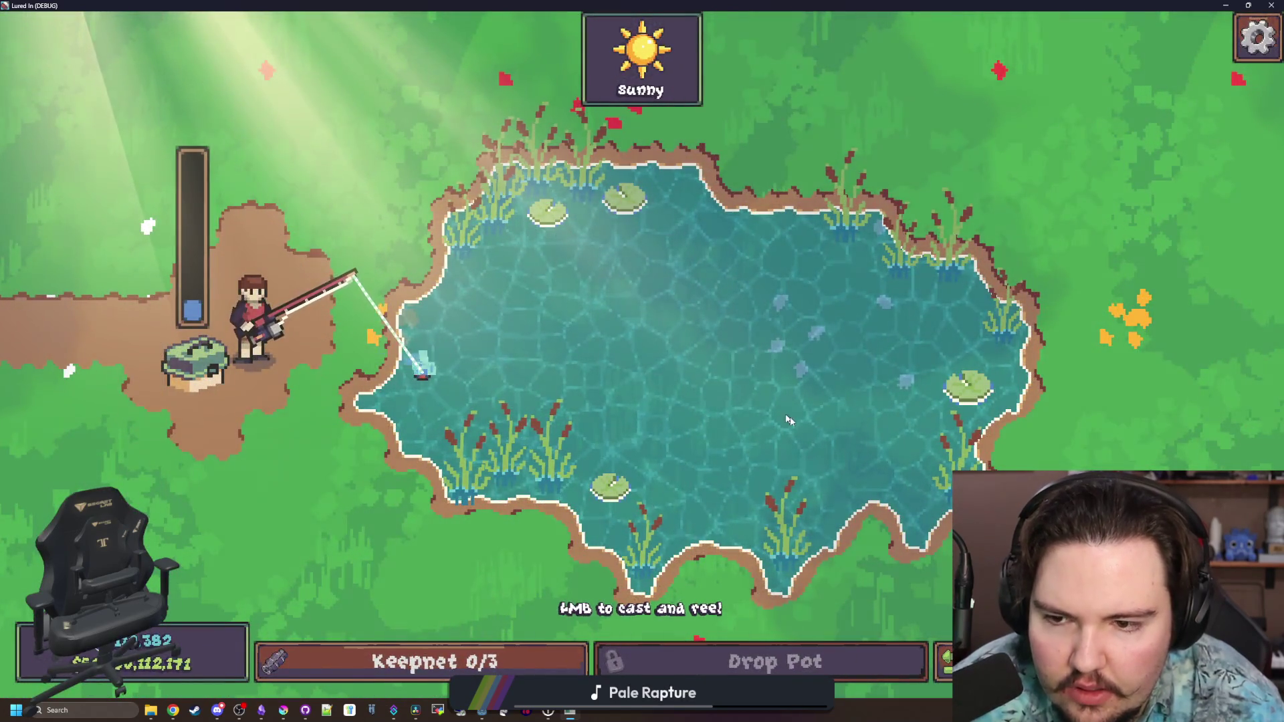
click(757, 391)
key(Escape)
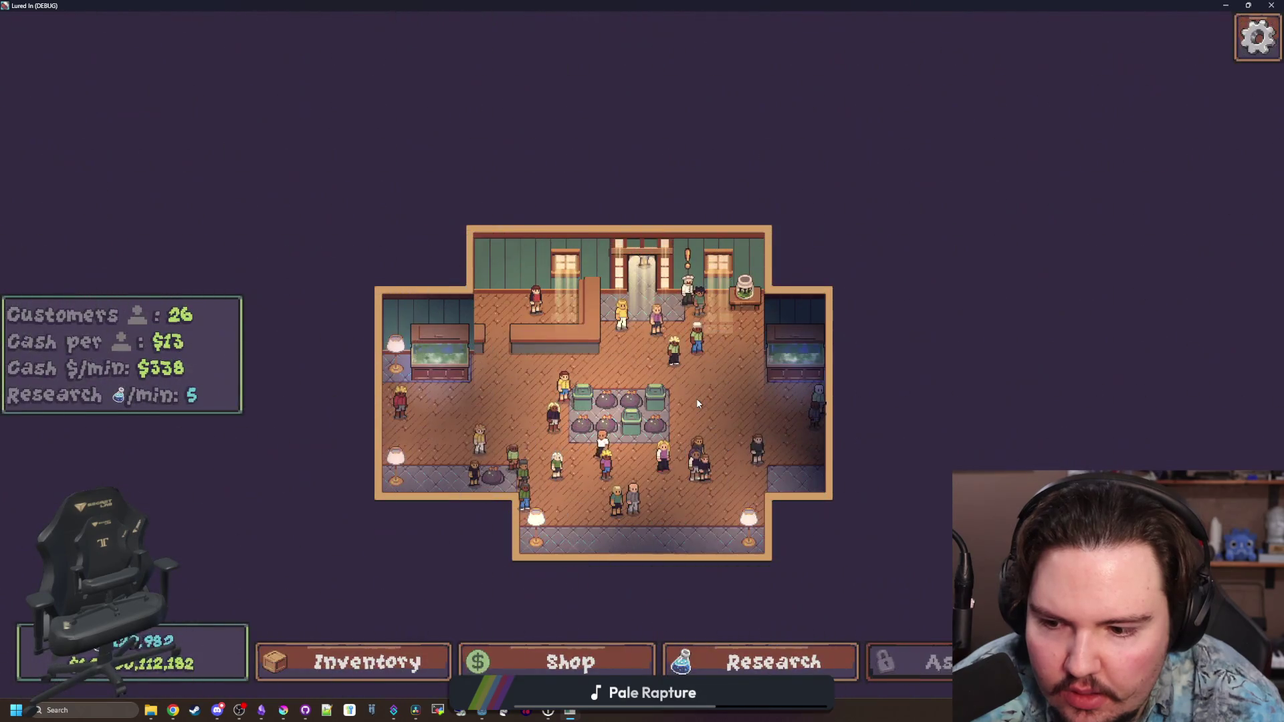
Restore the game to a smaller window, go back to aquarium.gd in the editor, and save.
key(super+Down)
key(super+Down)
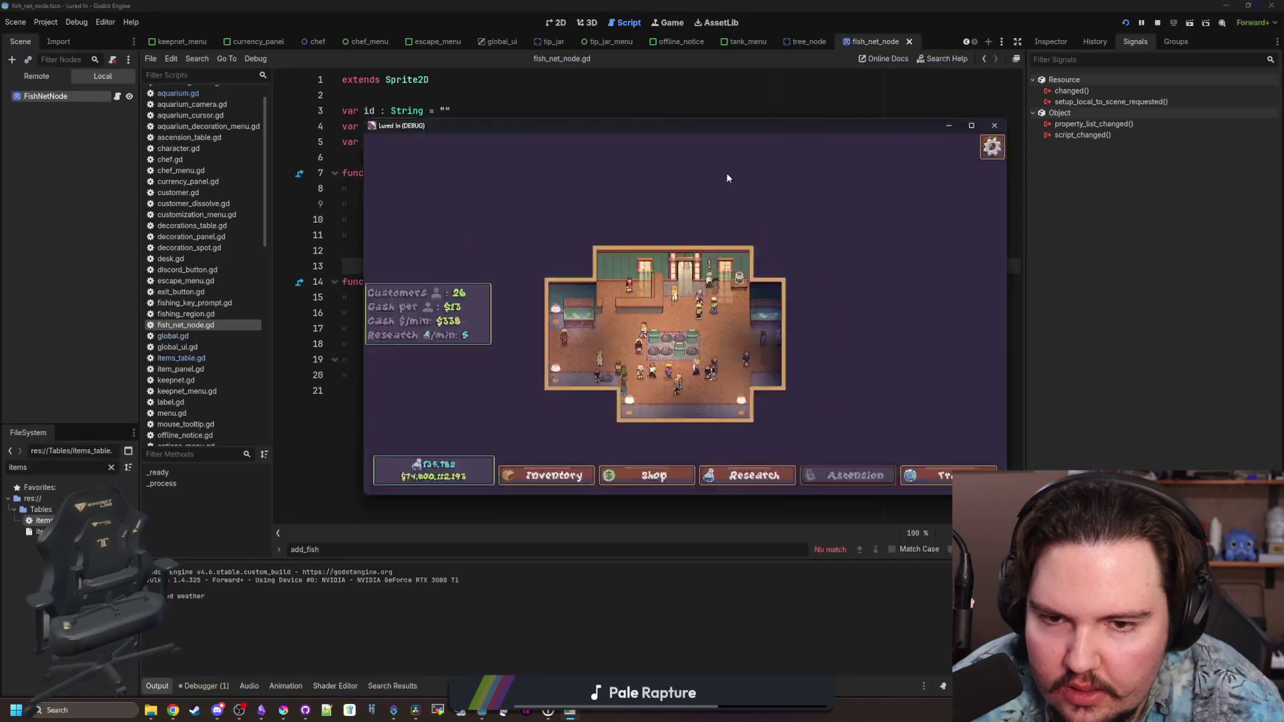
mouse_move(728, 587)
mouse_down()
mouse_move(691, 471)
mouse_move(657, 428)
mouse_up()
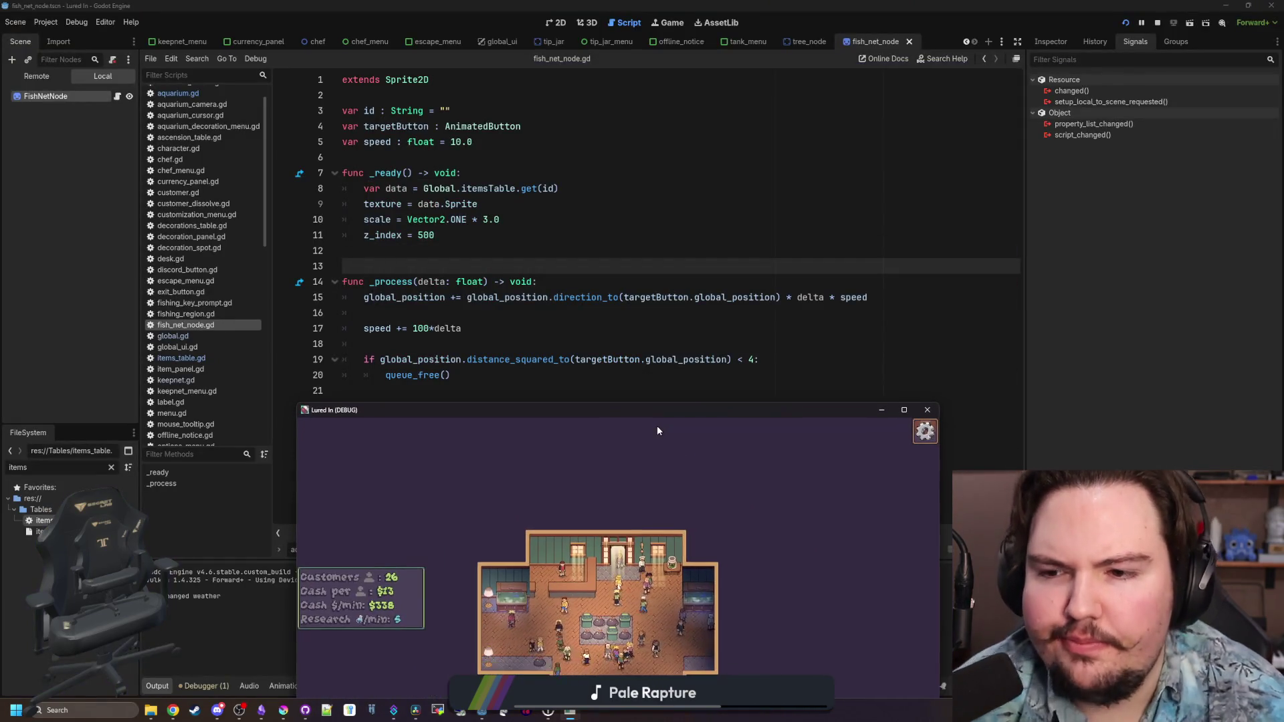
key(alt+Tab)
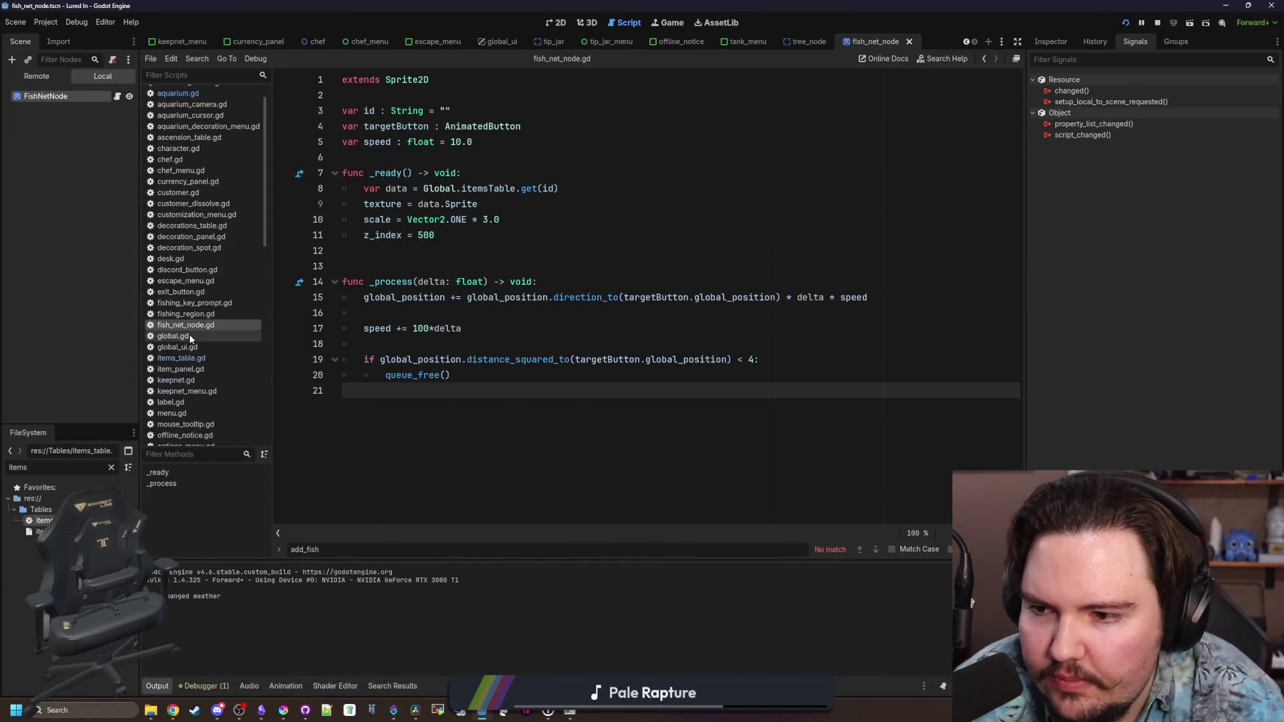
click(190, 336)
scroll(467, 326, down, 5)
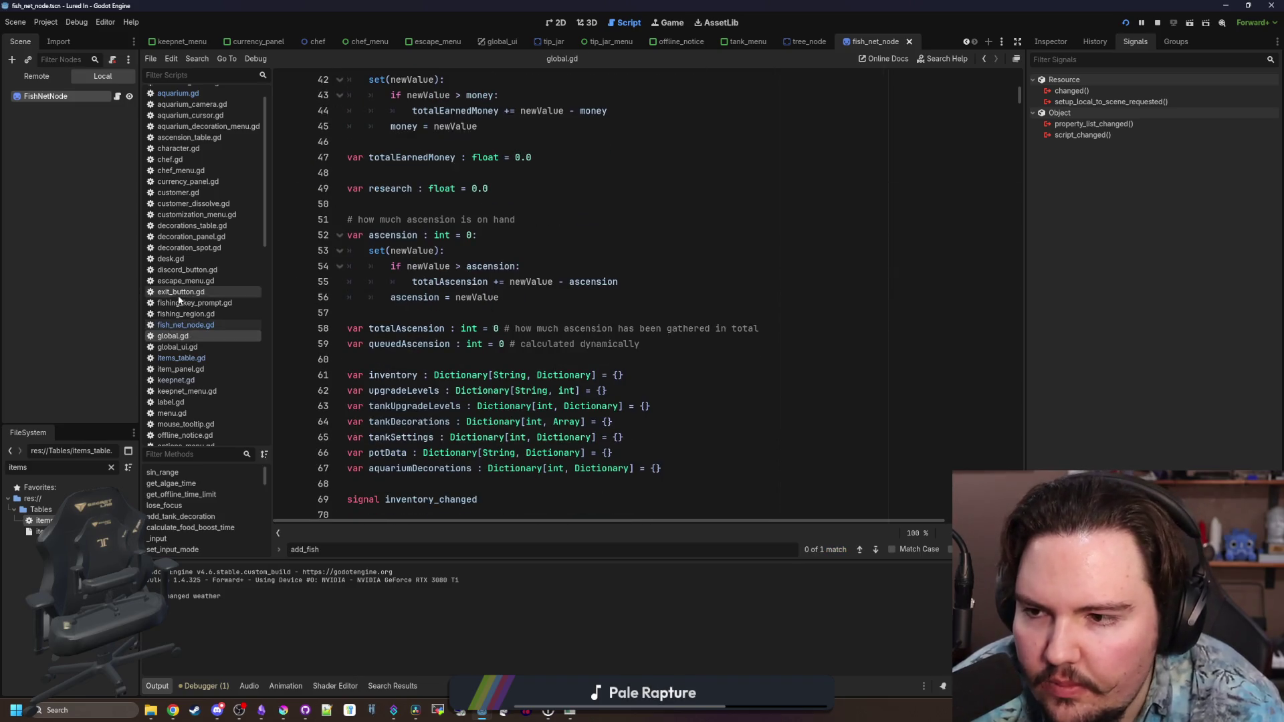
click(177, 94)
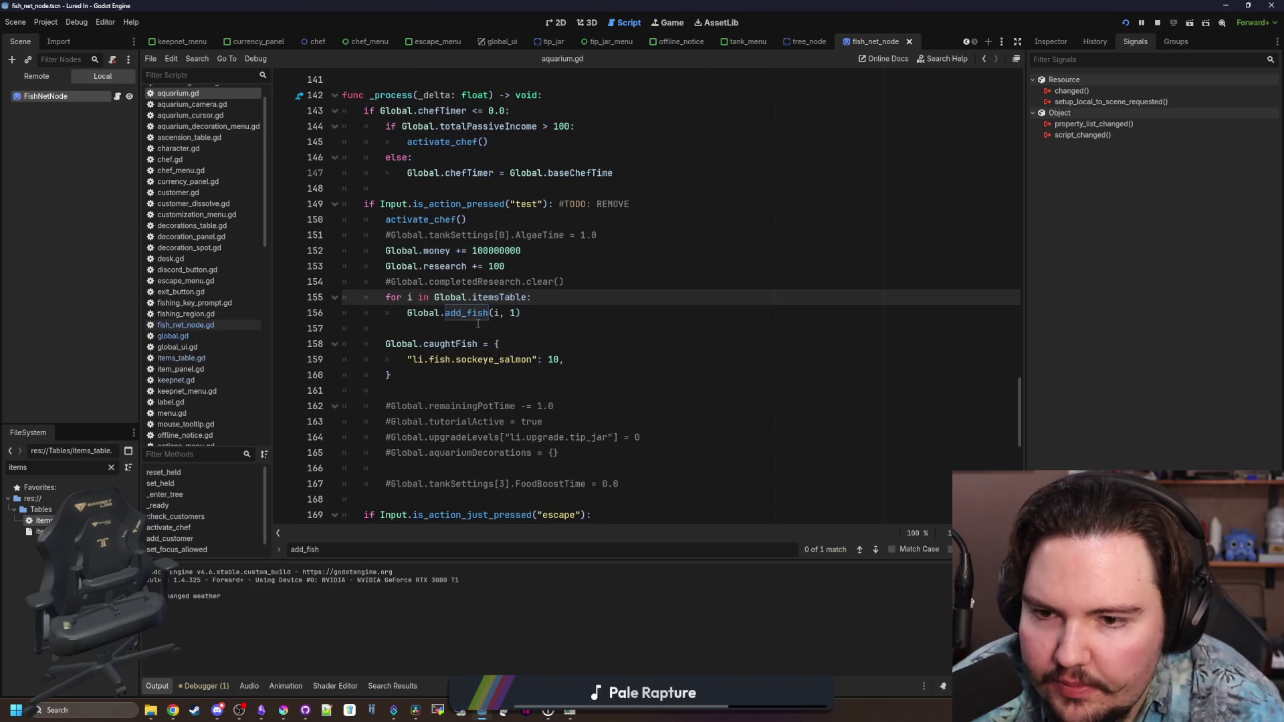
click(477, 325)
key(ctrl+s)
click(433, 371)
key(ctrl+s)
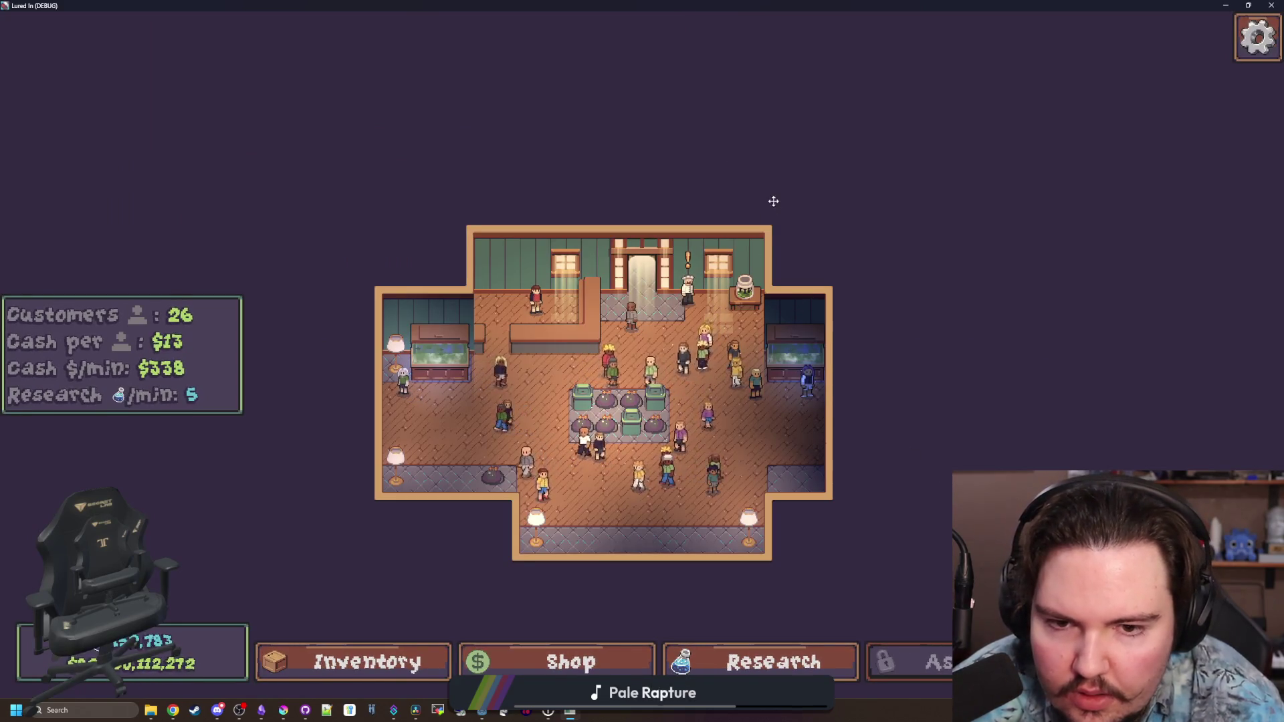
Close the game, change the fish acceleration line to speed += 1000*delta, and travel to the pond.
click(1167, 661)
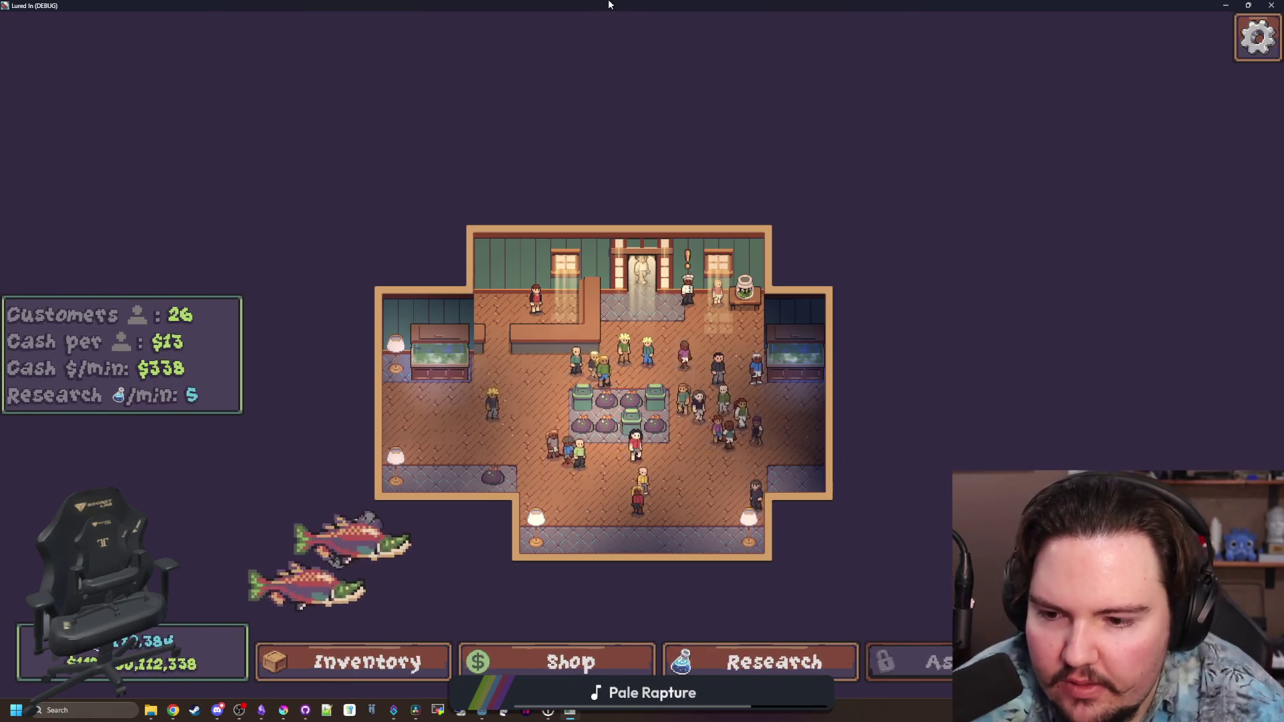
key(alt+F4)
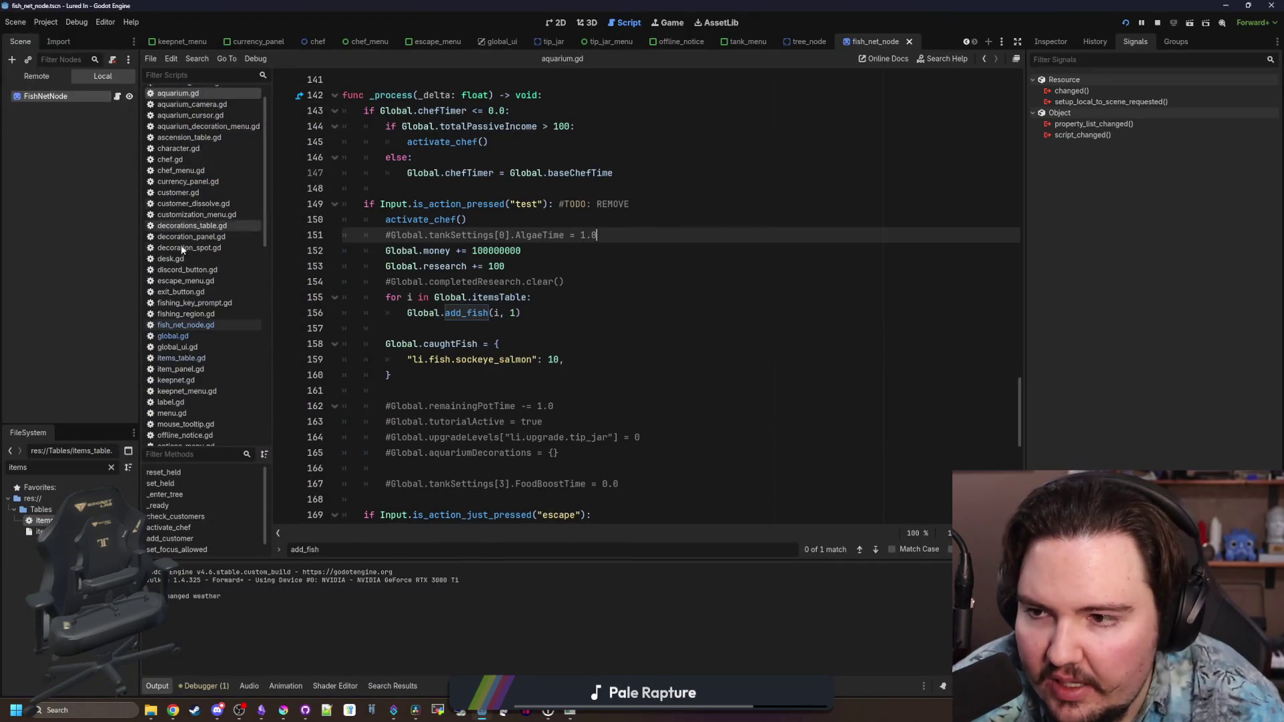
click(208, 325)
click(431, 328)
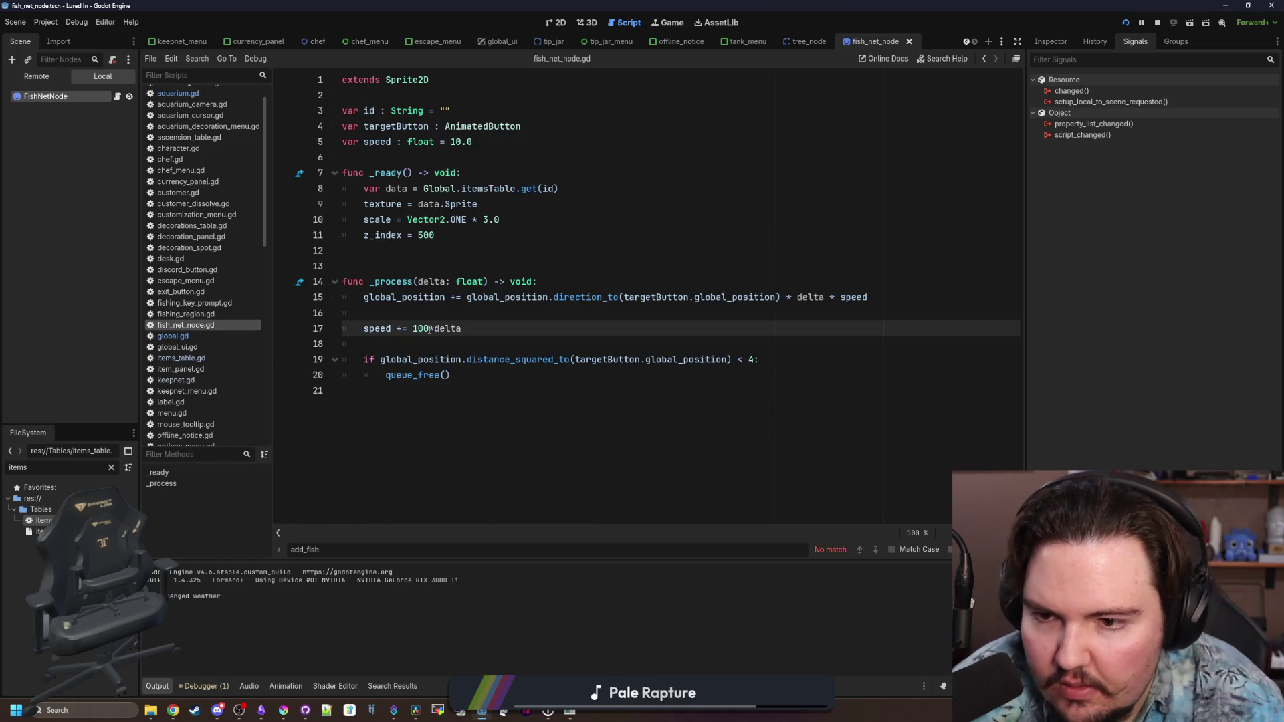
click(455, 312)
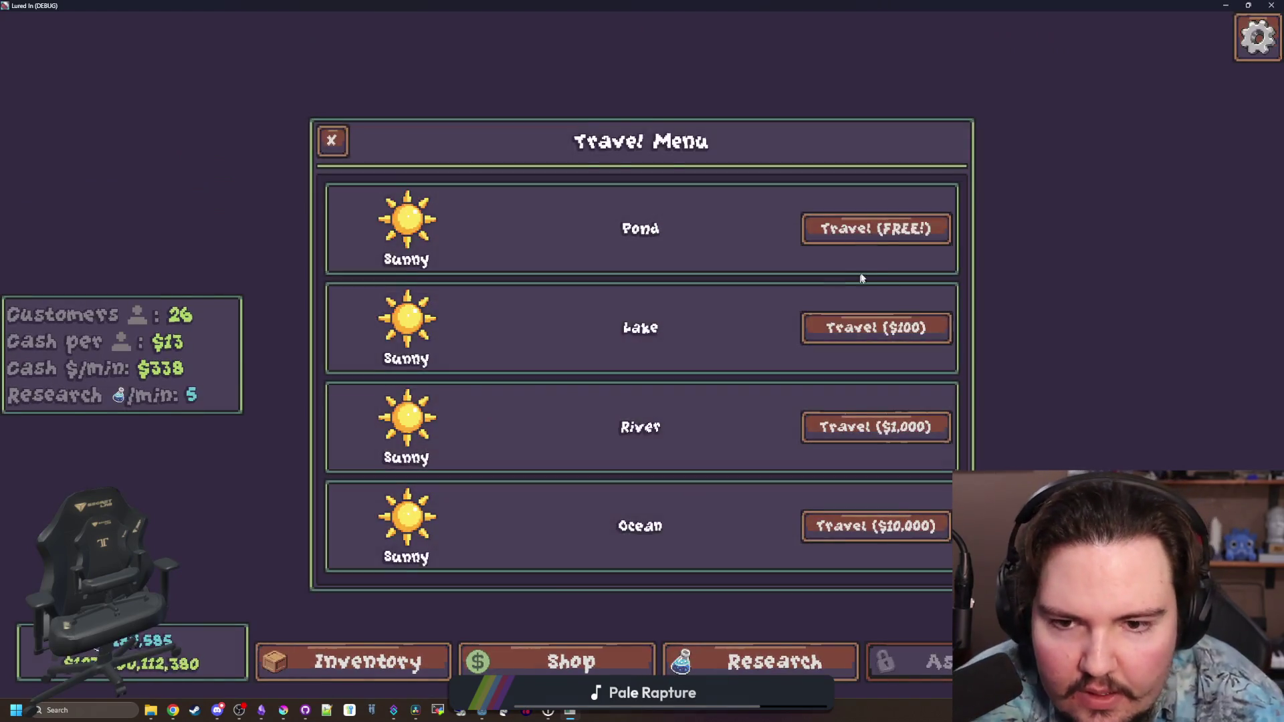
click(881, 230)
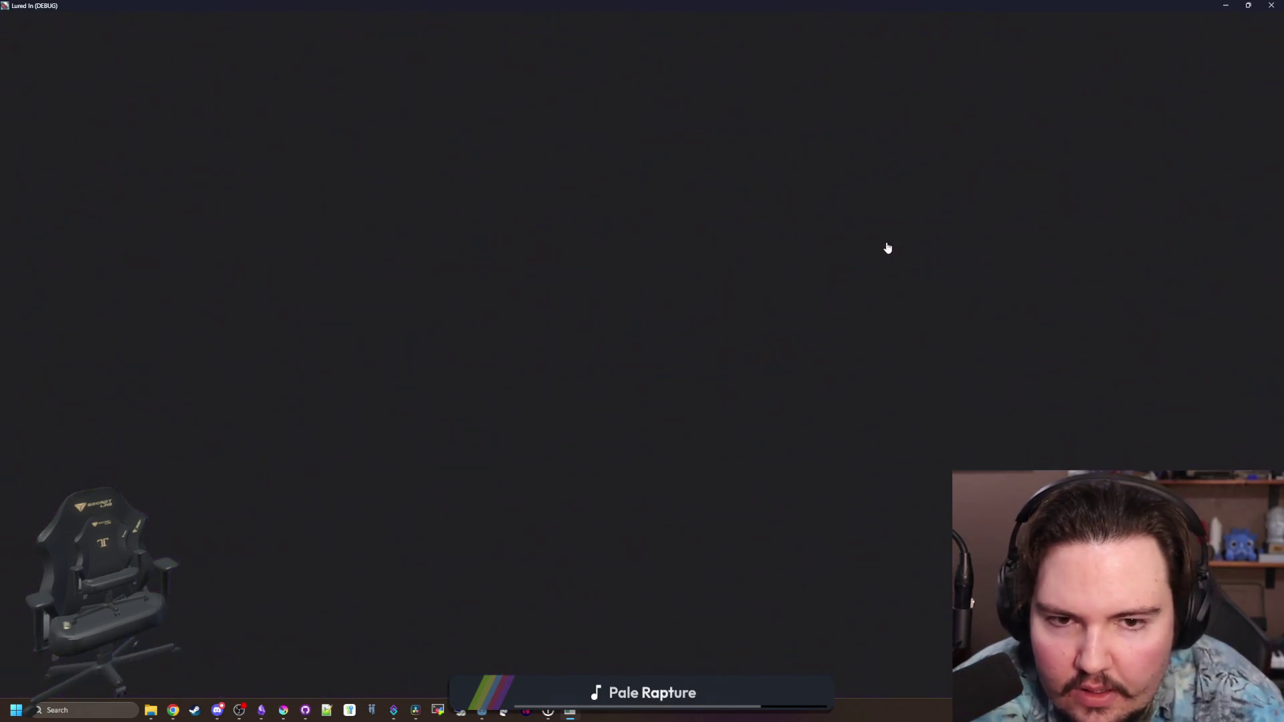
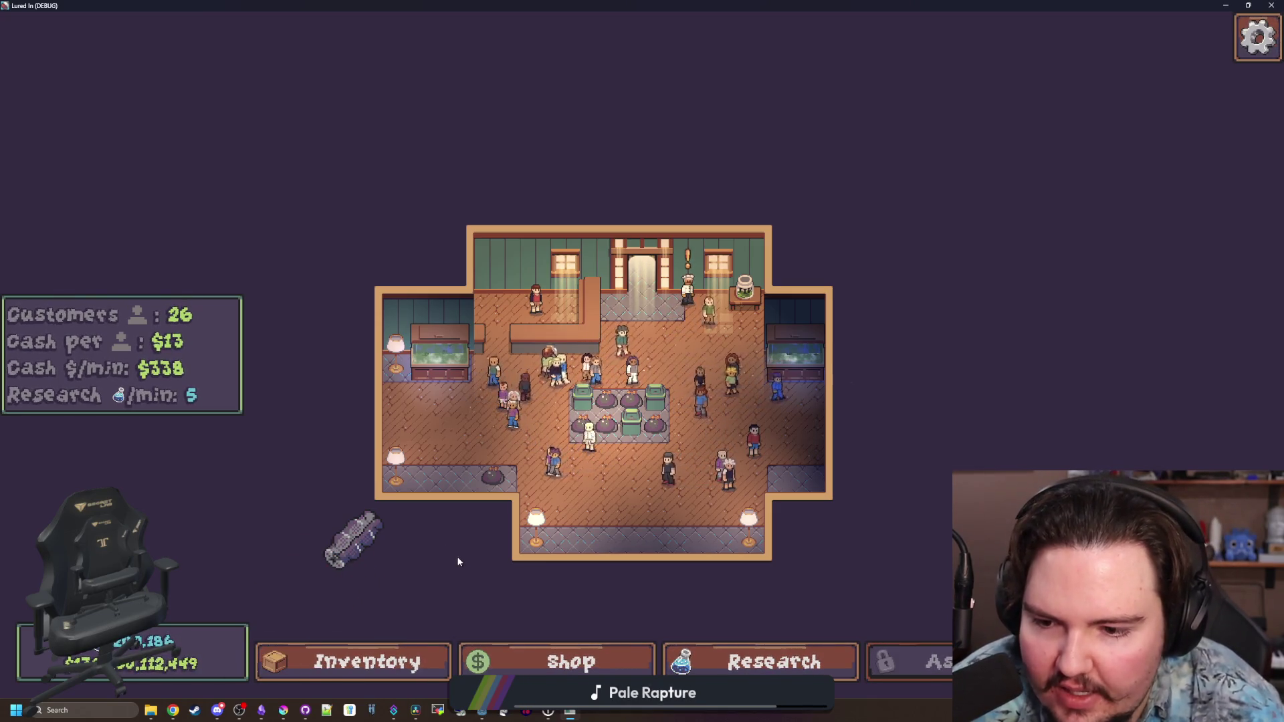
Aim the fish at targetButton.global_position + (targetButton.size/2.0) on line 15, save, and relaunch.
key(F8)
key(ctrl+s)
click(425, 255)
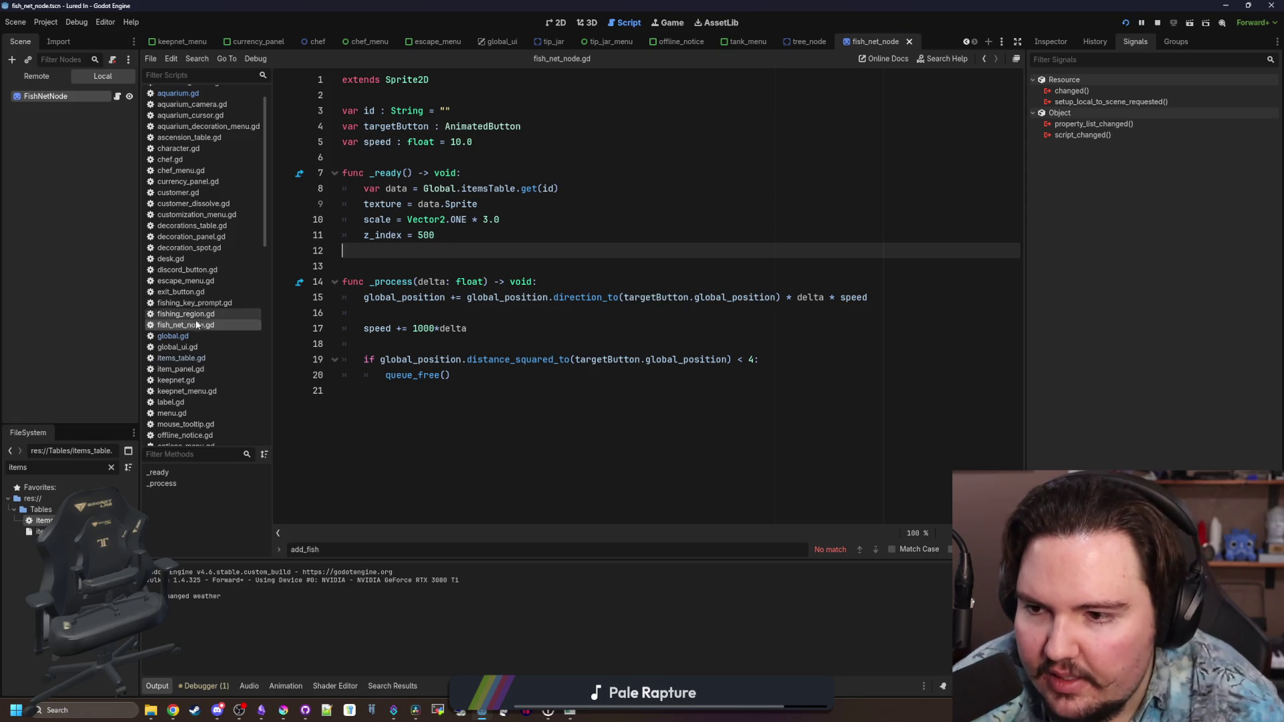
click(509, 270)
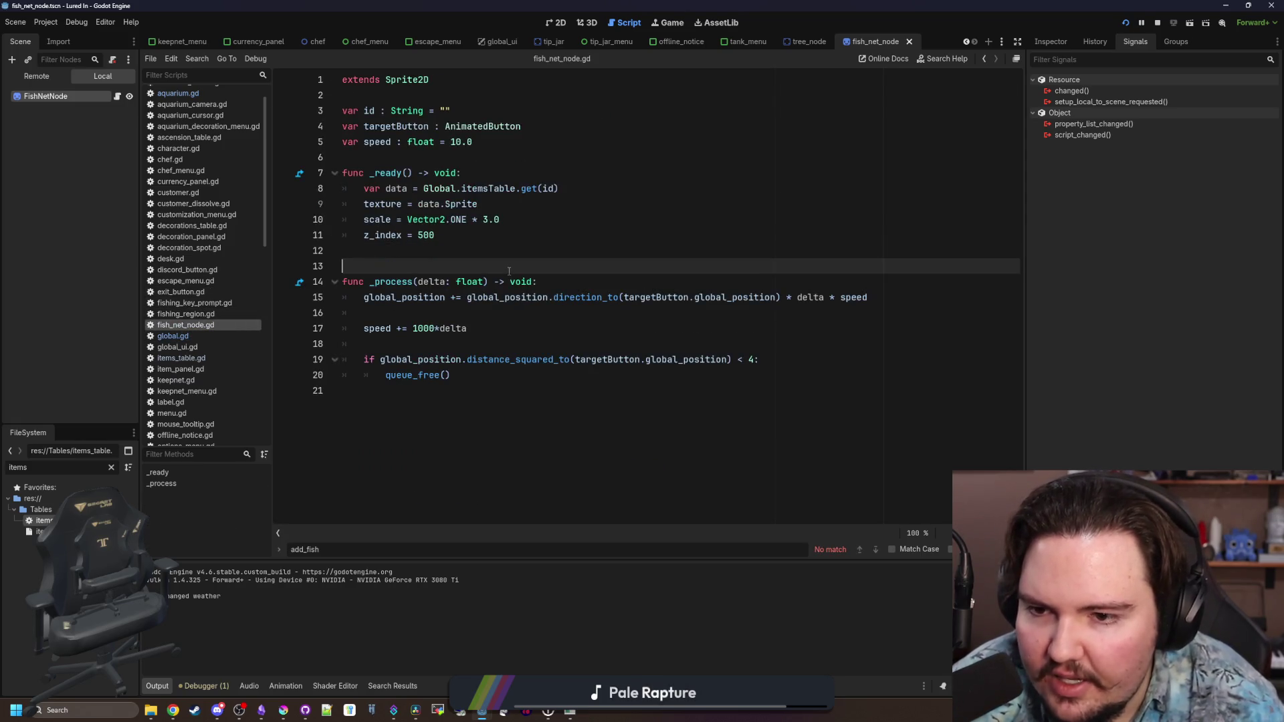
click(733, 333)
click(779, 298)
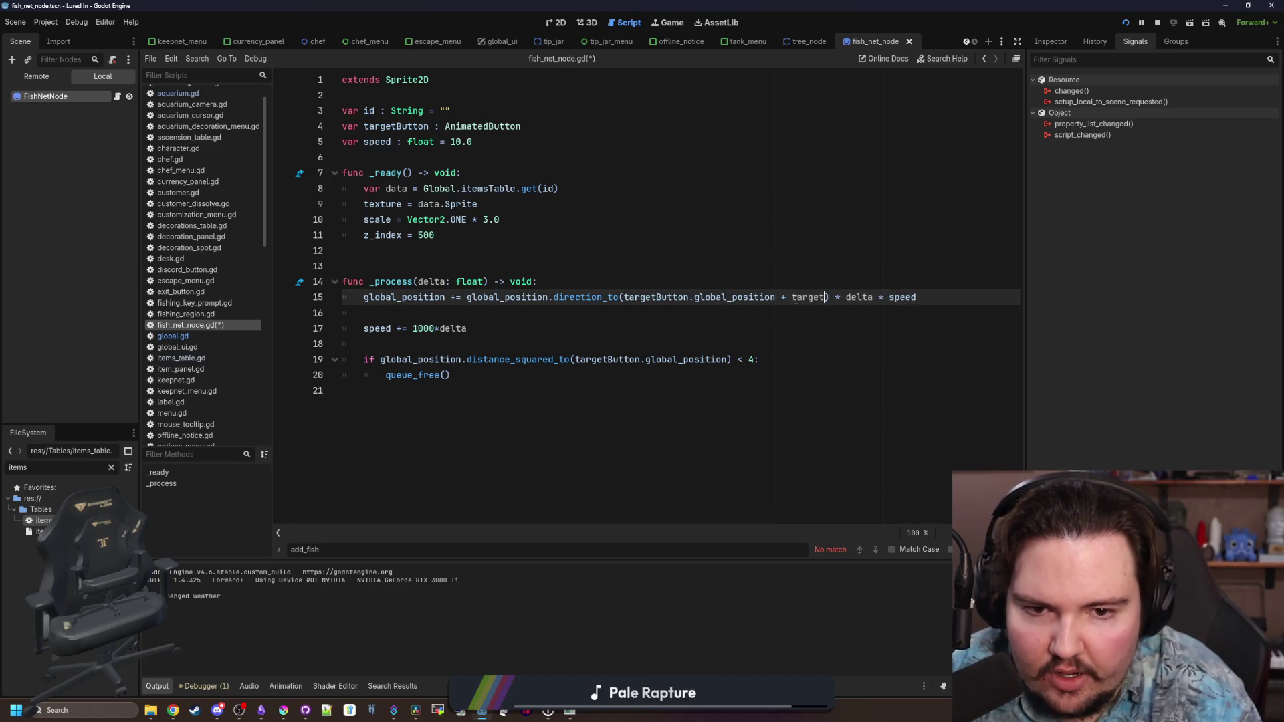
text(ize)
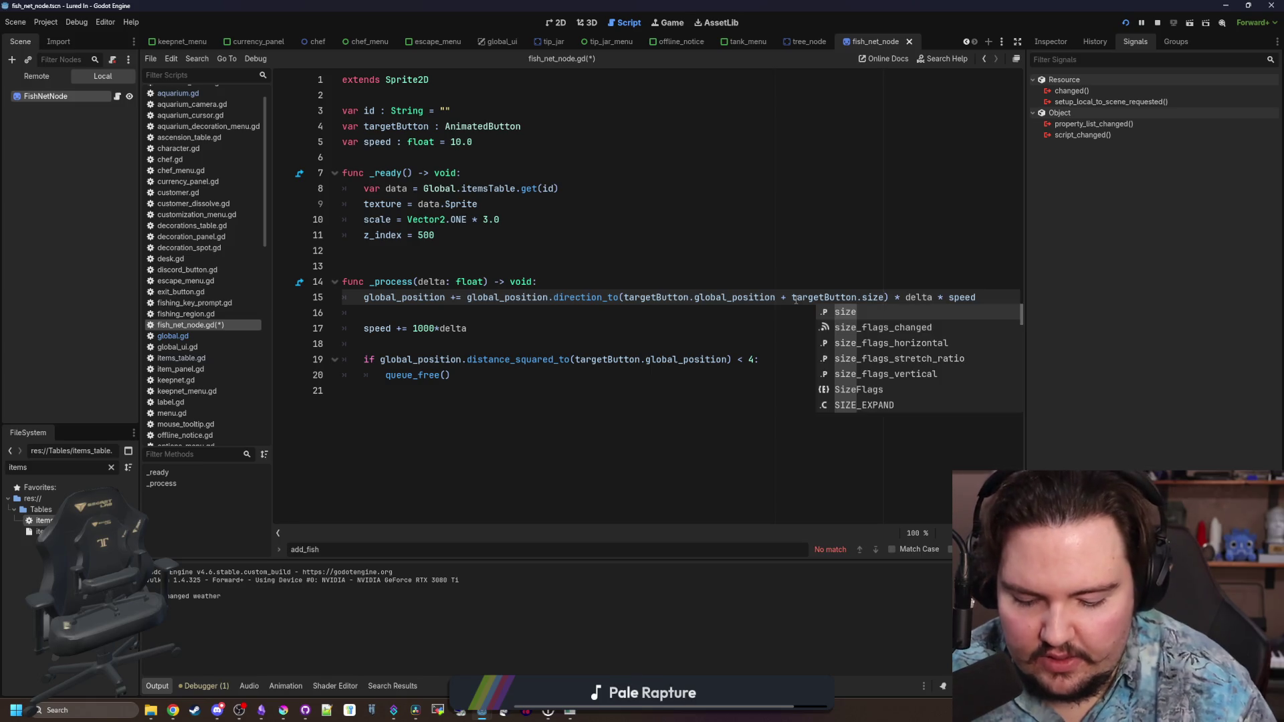
text(/2.0)
key(Up)
key(Up)
key(Up)
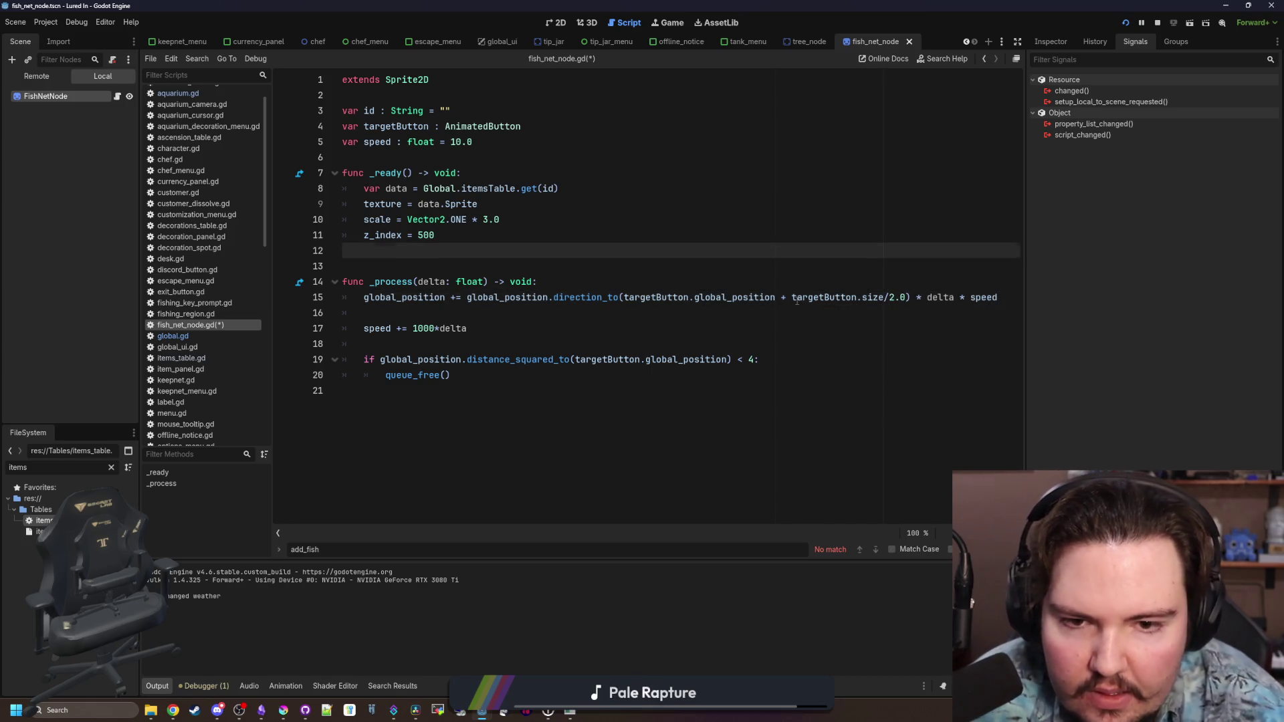
click(795, 297)
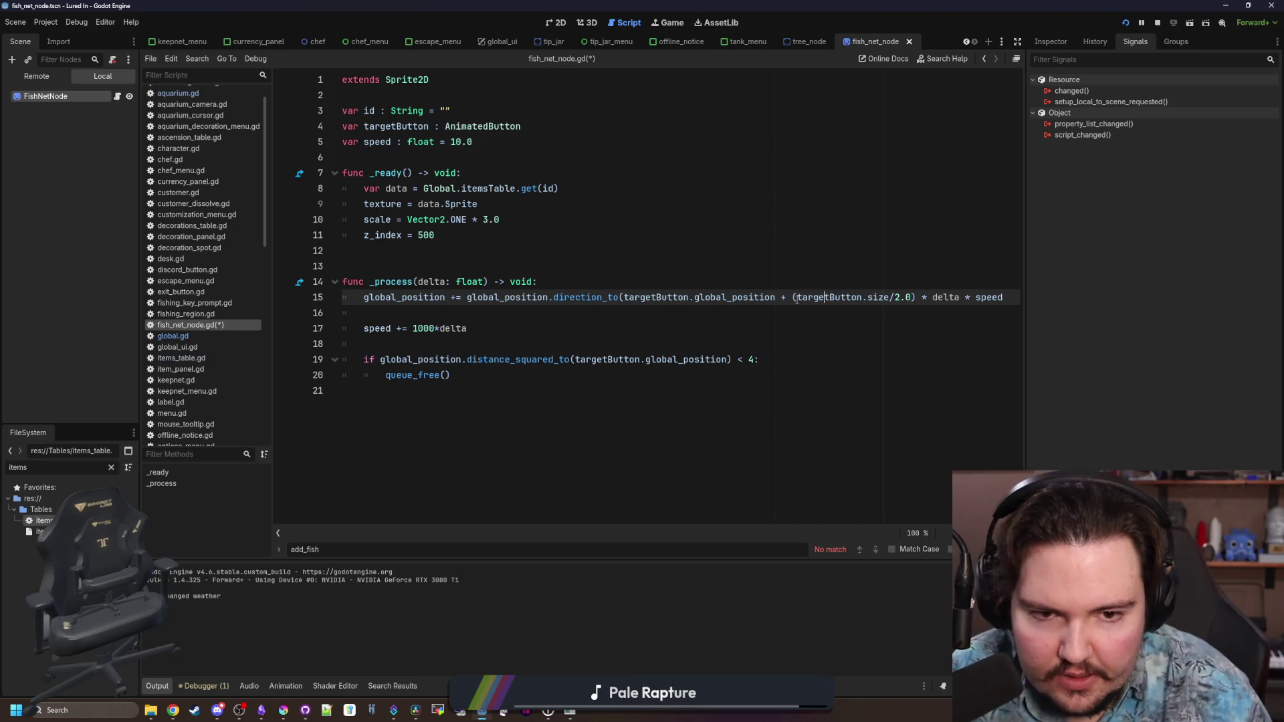
key(Right)
key(Right)
key(Right)
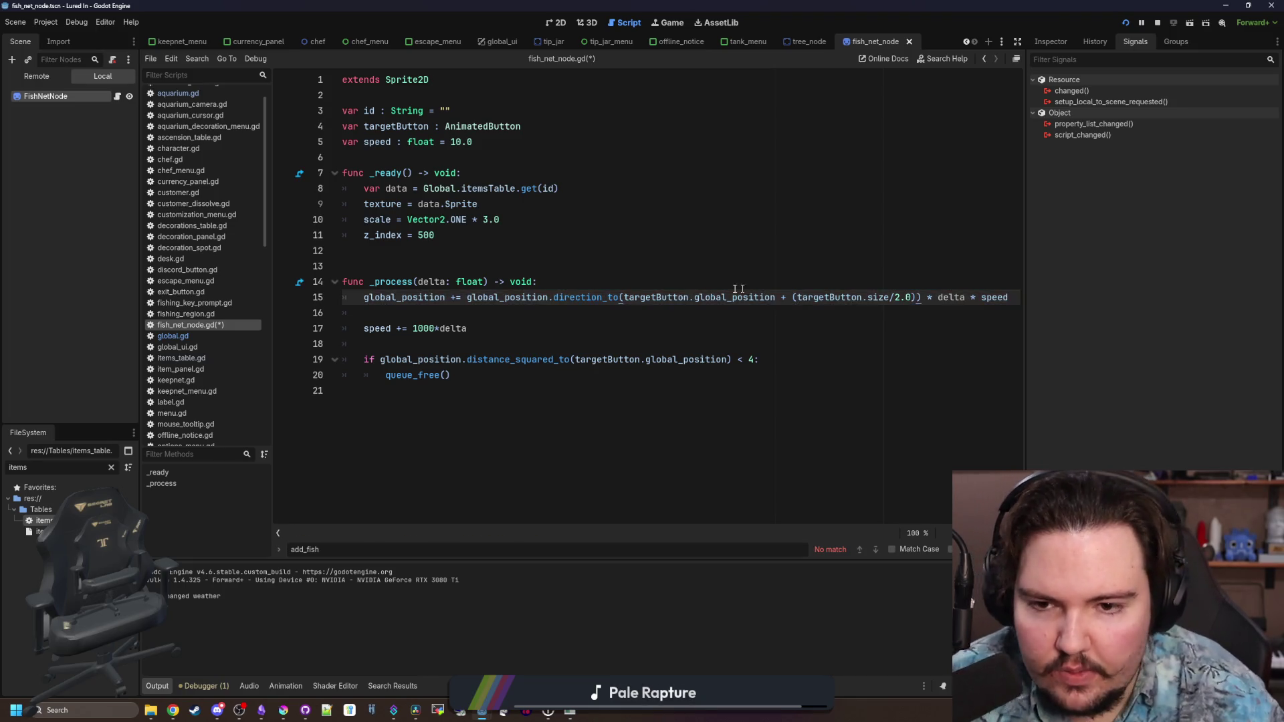
key(Up)
key(Up)
key(Up)
key(ctrl+s)
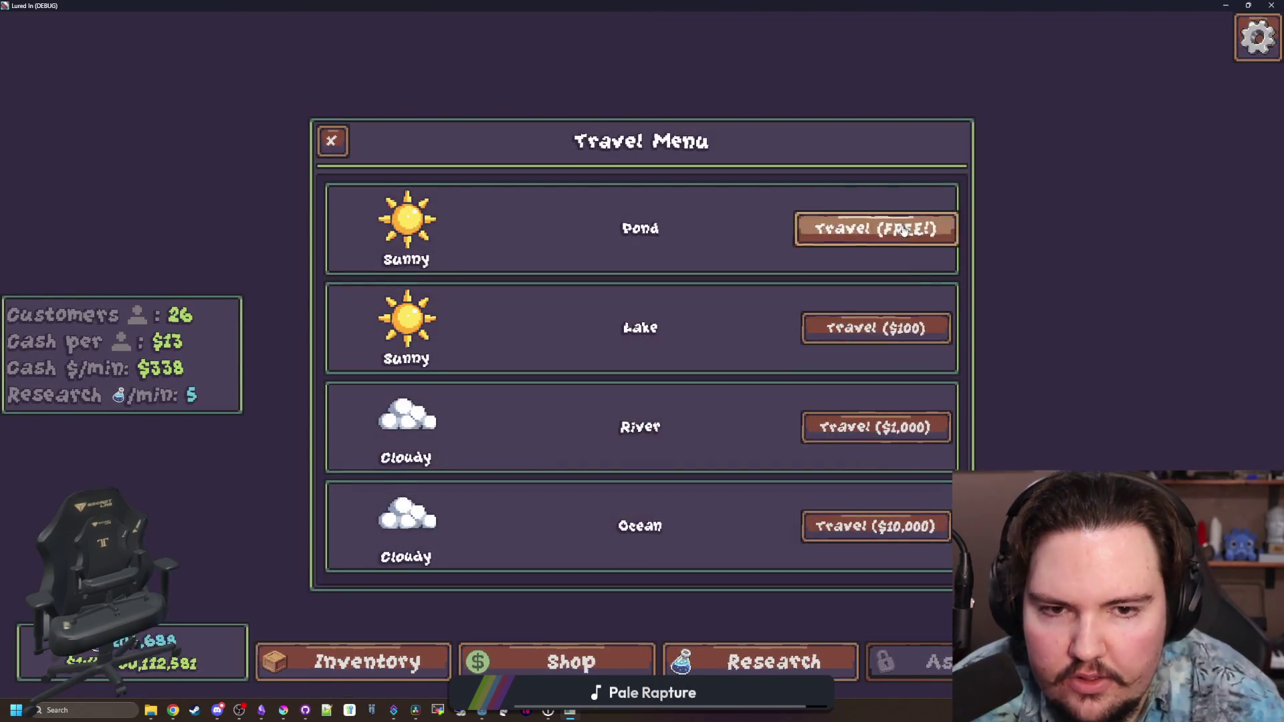
Close the Travel Menu, watch caught fish fly onto the Inventory button, then quit the game.
click(903, 230)
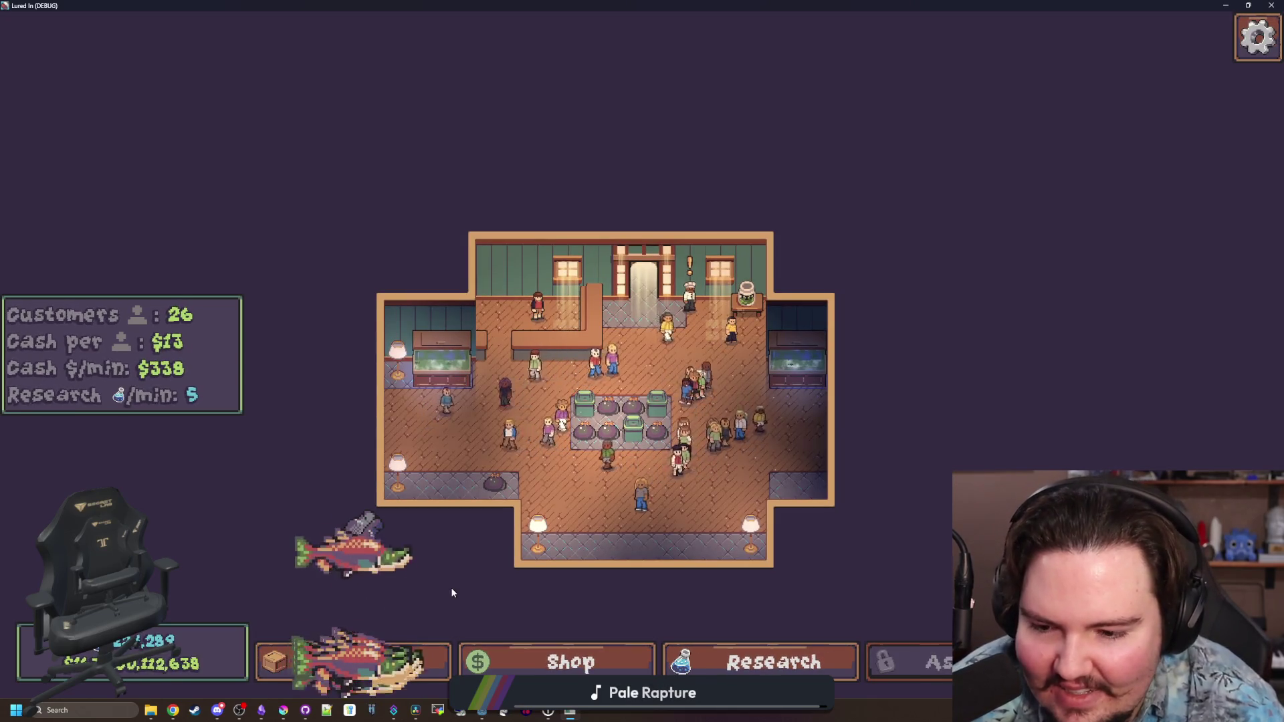
key(alt+F4)
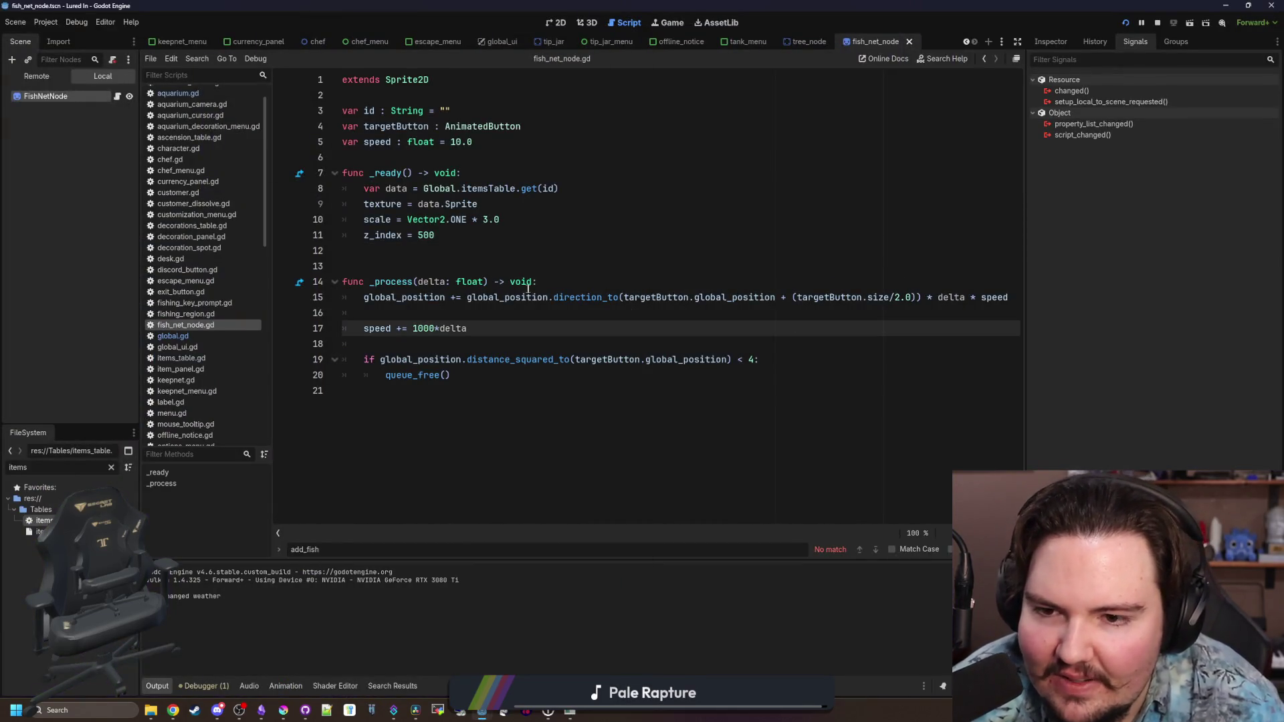
Cut the button-centre expression out of direction_to into a new 'var targetPos' line above.
click(546, 284)
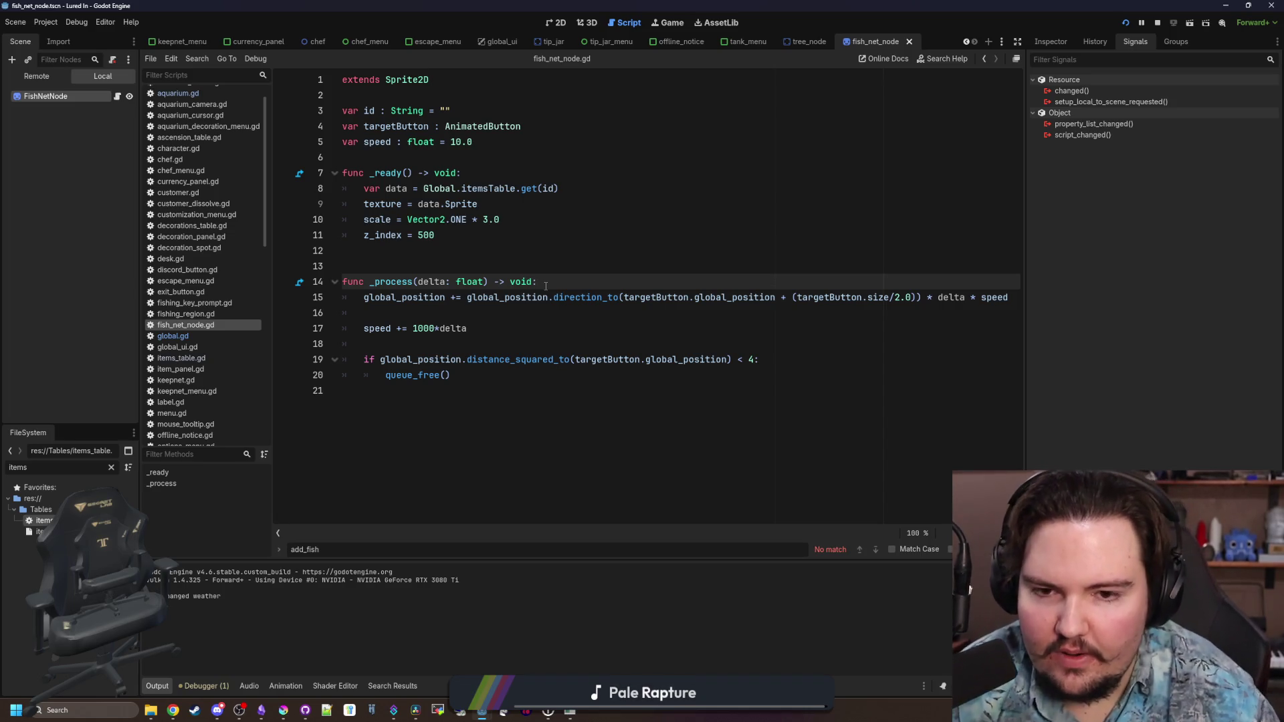
drag(1027, 362, 1161, 349)
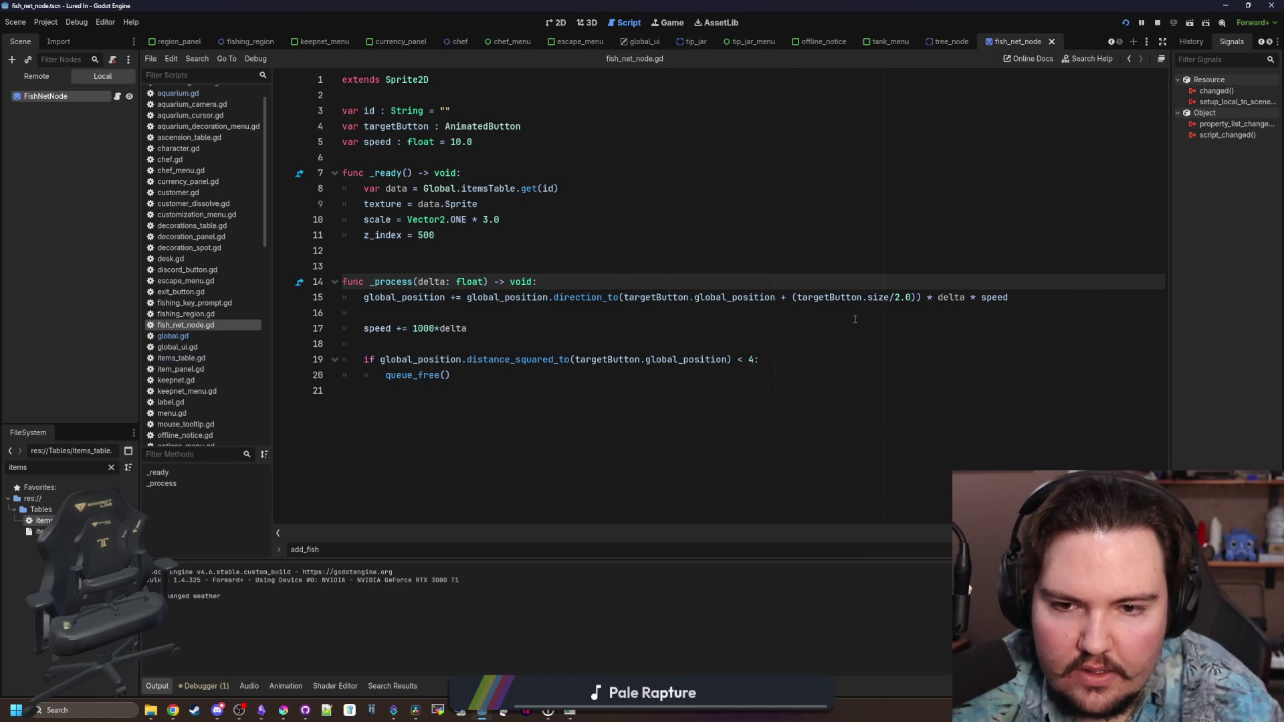
key(Down)
key(Down)
key(Down)
click(914, 298)
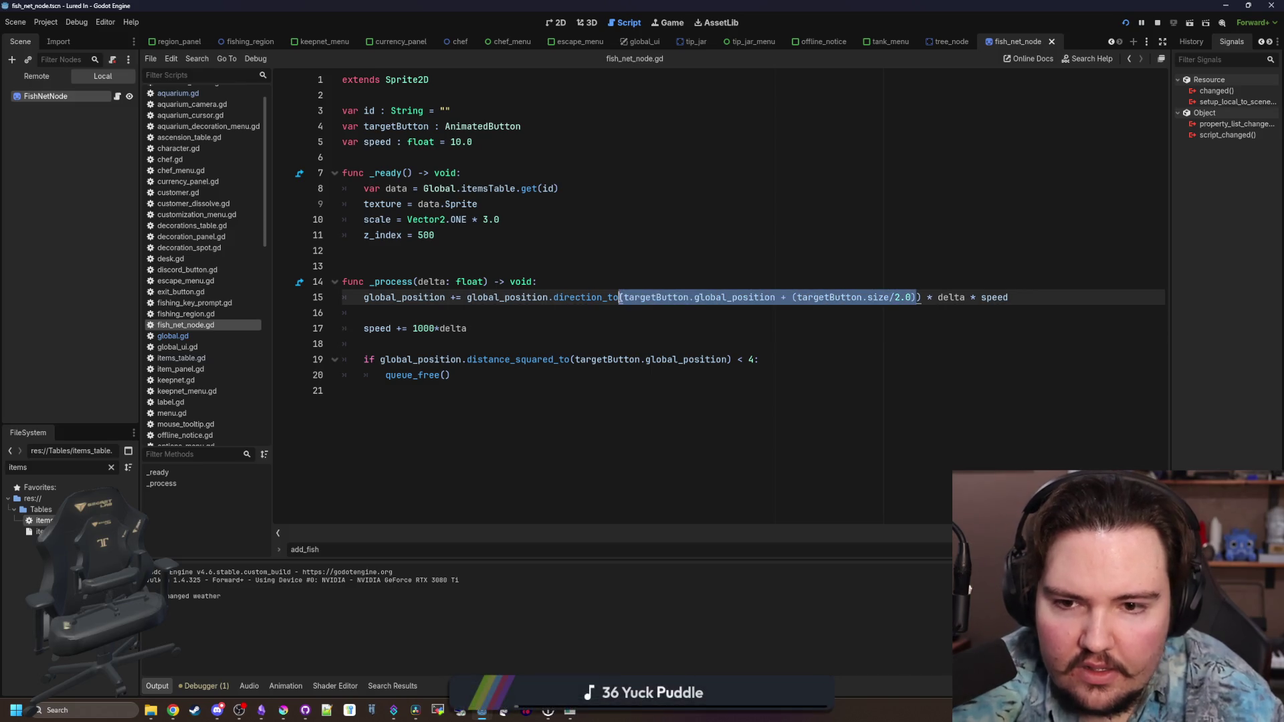
key(ctrl+x)
key(ctrl+shift+Return)
text(va)
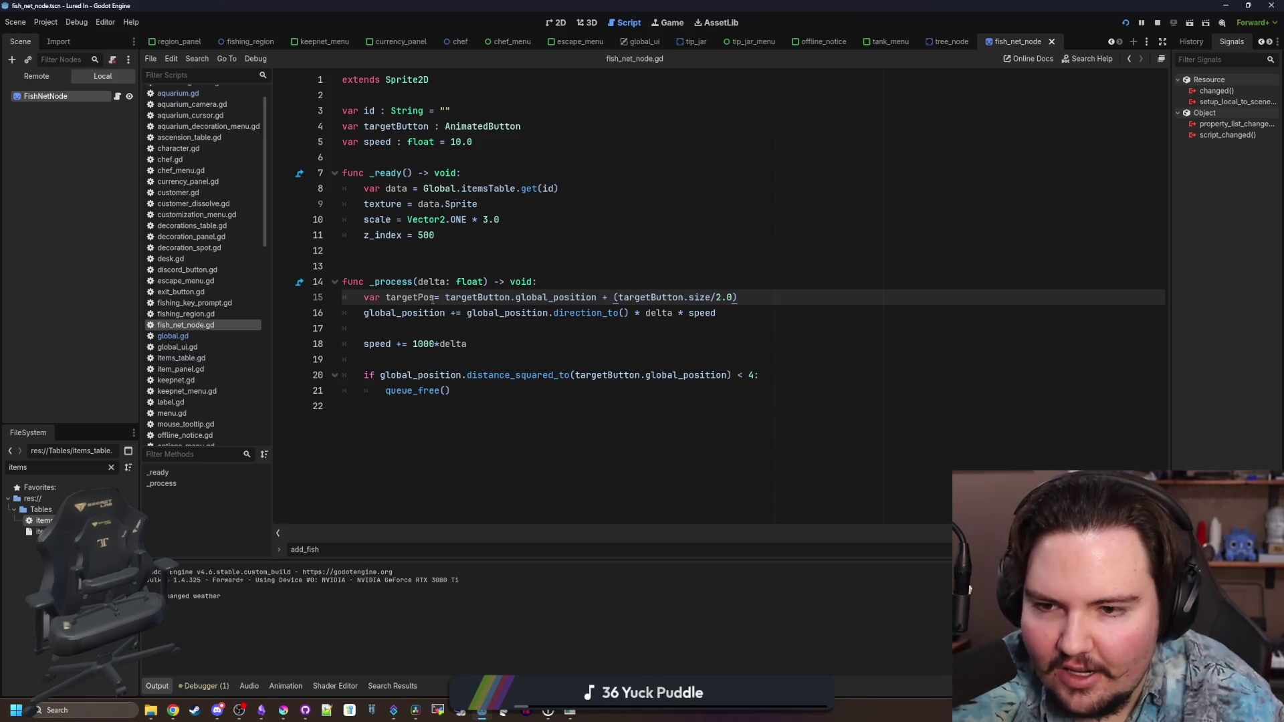
key(Return)
Use targetPos in direction_to and the distance_squared_to check, save, and run the game.
double_click(403, 297)
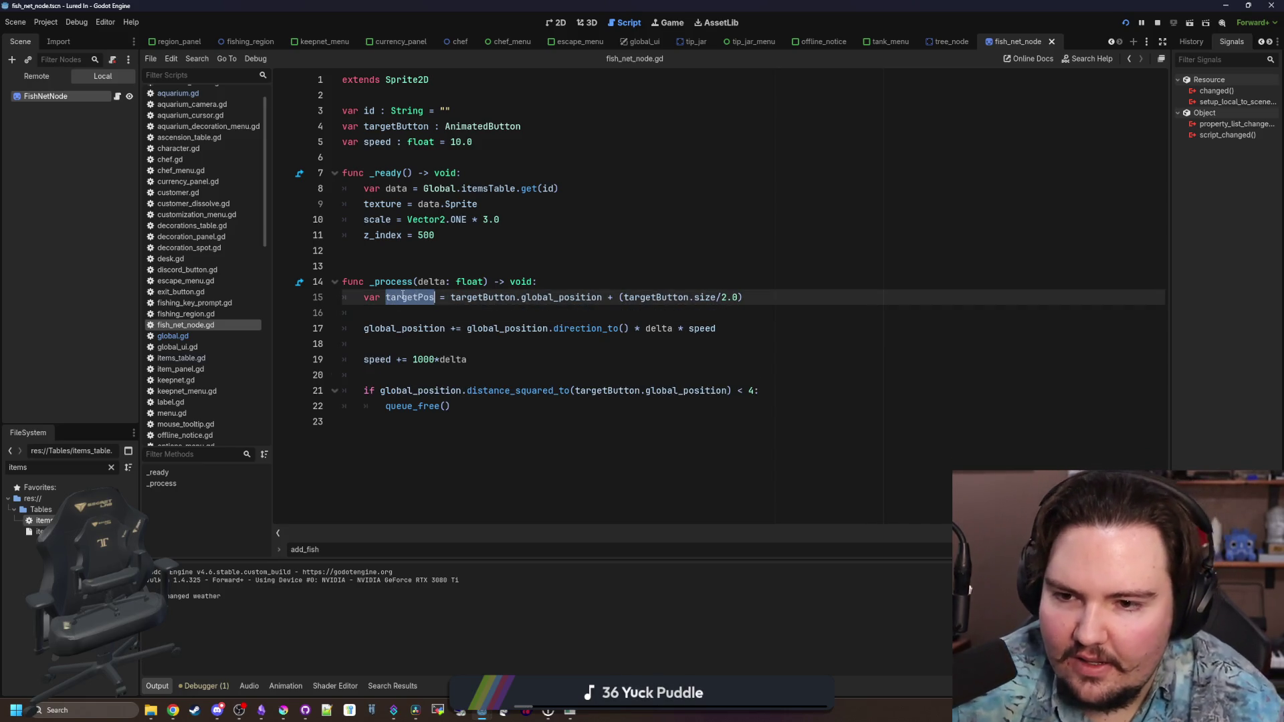
key(ctrl+c)
click(623, 328)
key(ctrl+v)
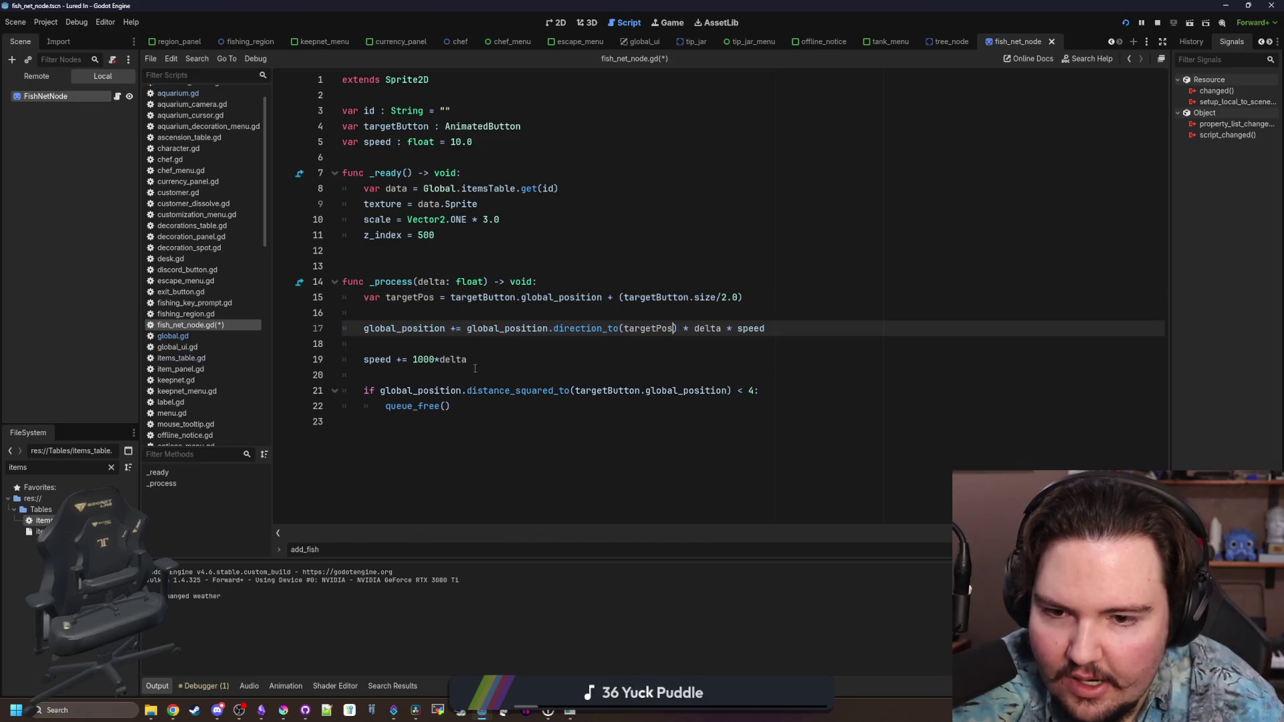
click(475, 371)
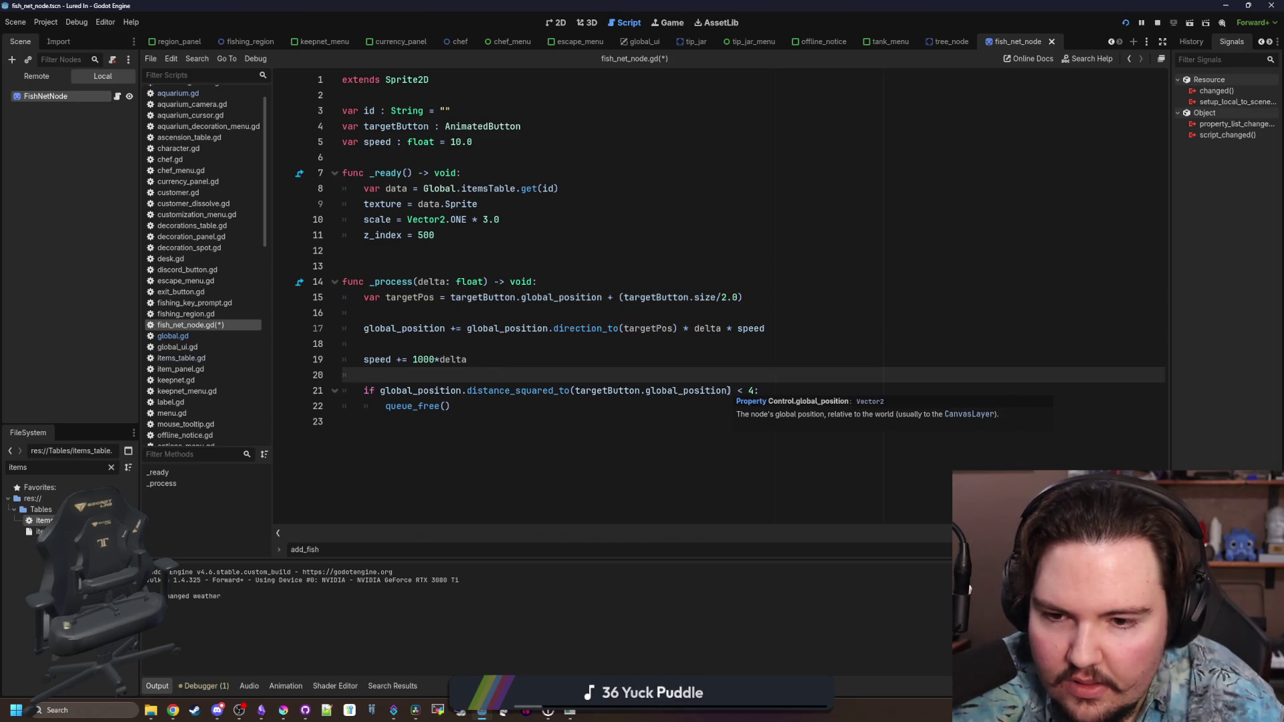
click(728, 391)
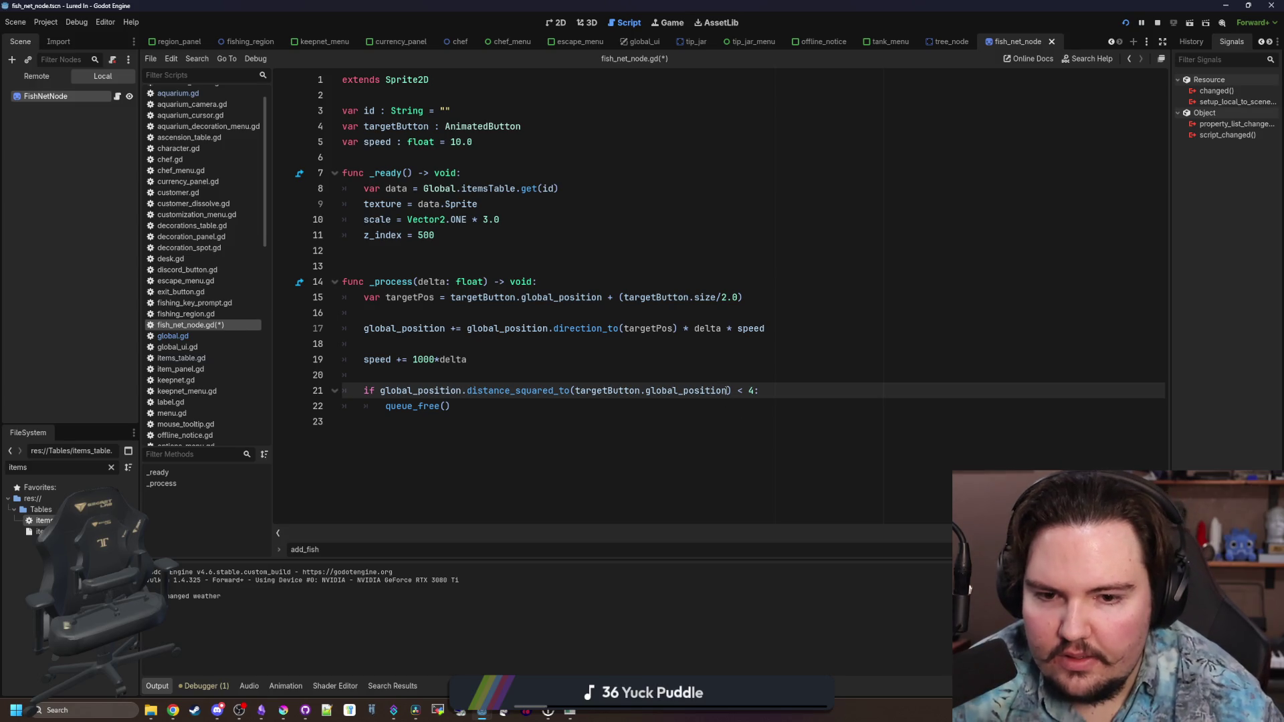
click(572, 379)
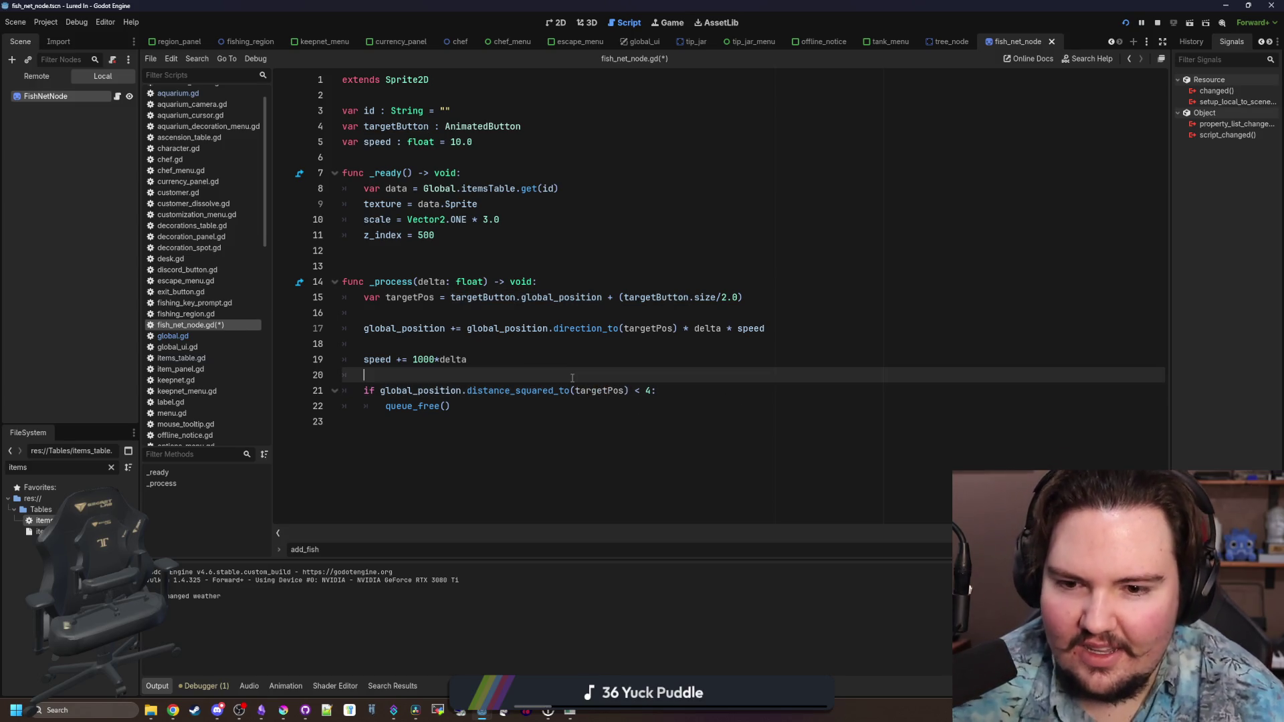
key(ctrl+s)
key(F5)
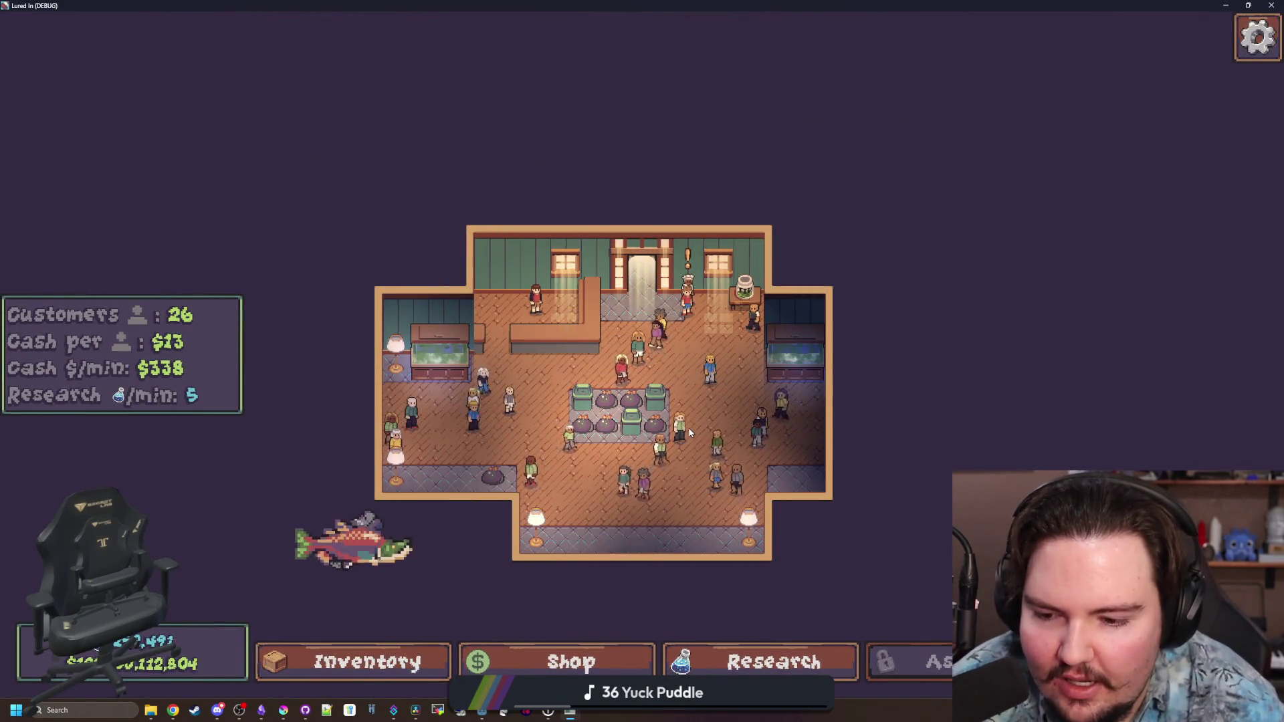
Set the game's FPS Limit to 10 in Options and close the pause menu.
key(Escape)
click(652, 355)
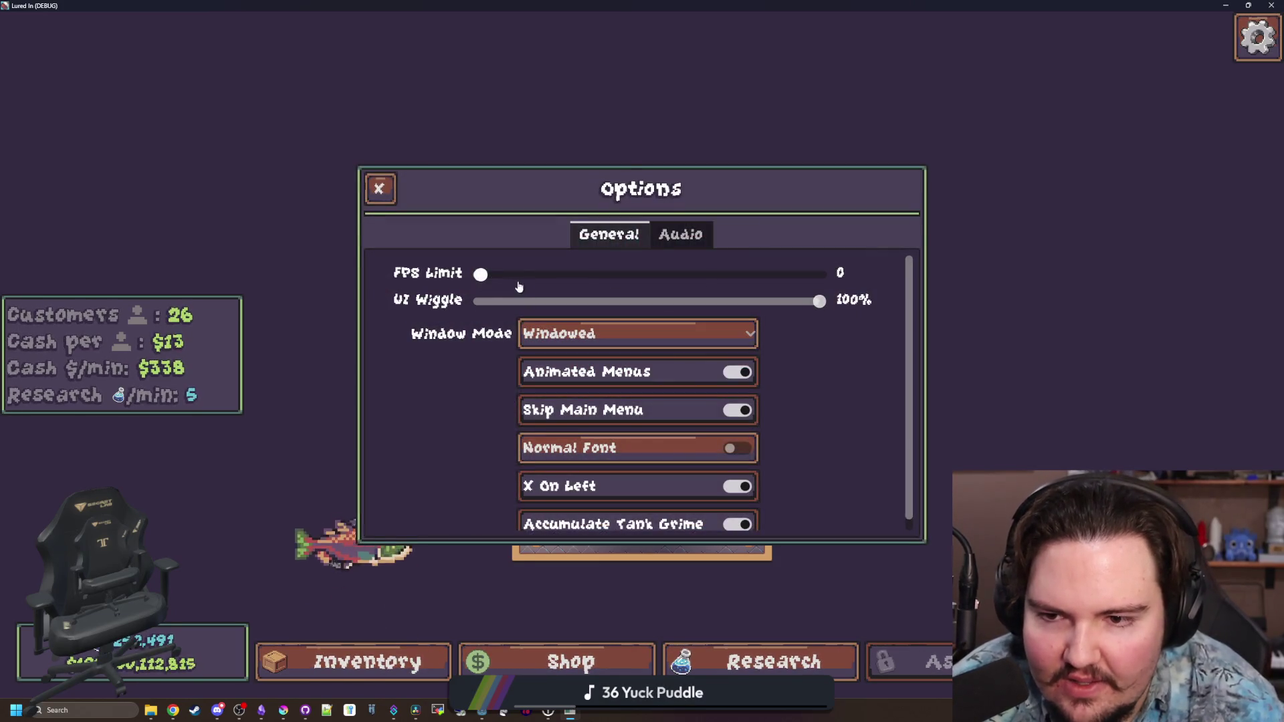
drag(481, 275, 493, 274)
key(Escape)
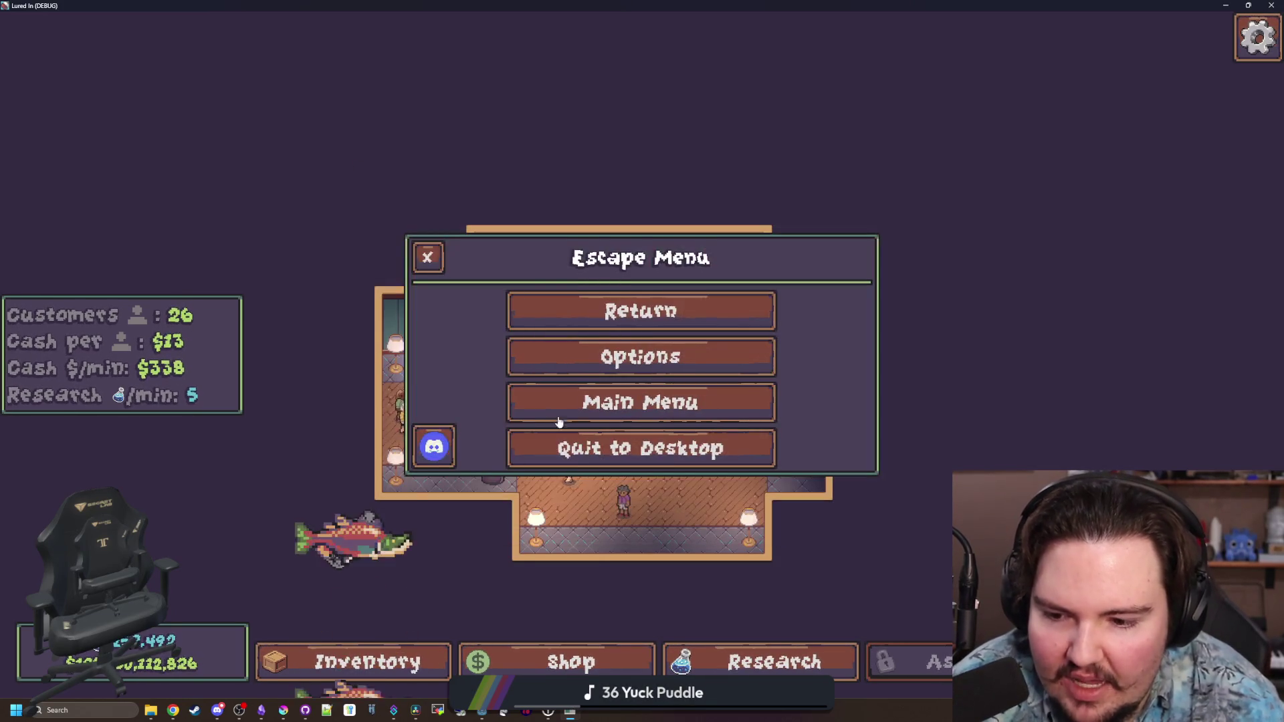
key(Escape)
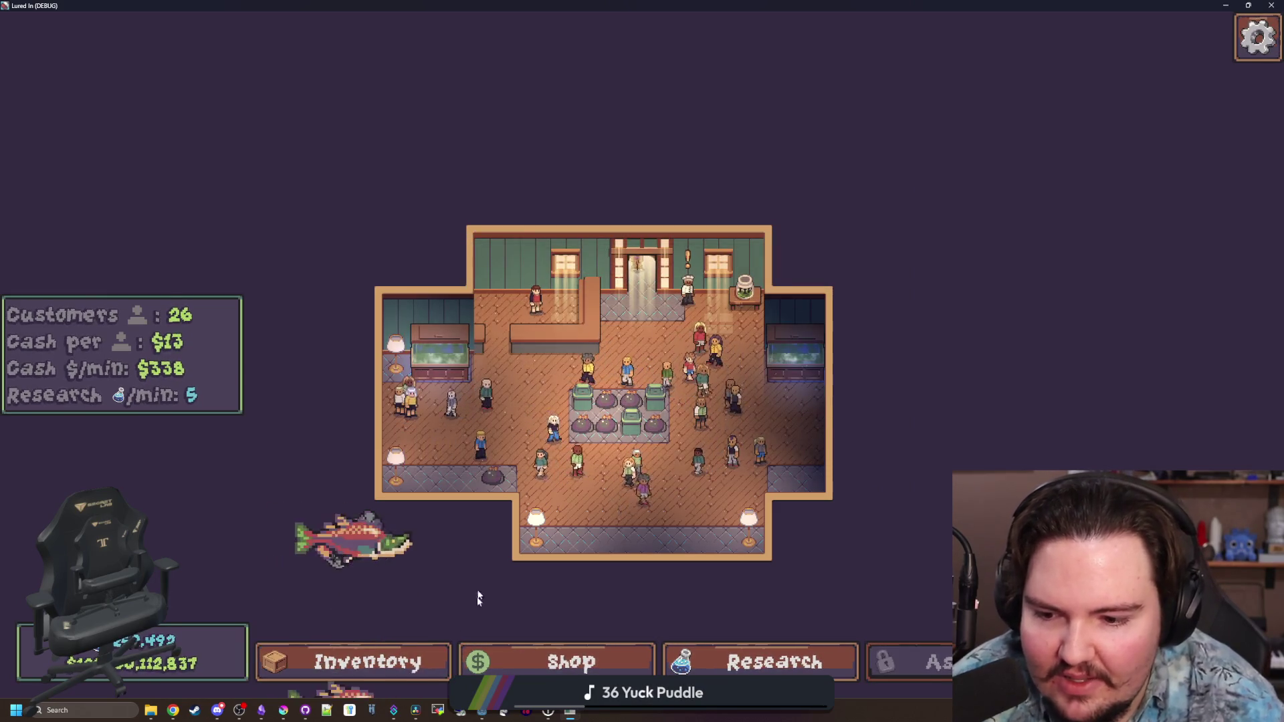
Restore the game window to a smaller size and return to the fish_net_node.gd script.
double_click(714, 5)
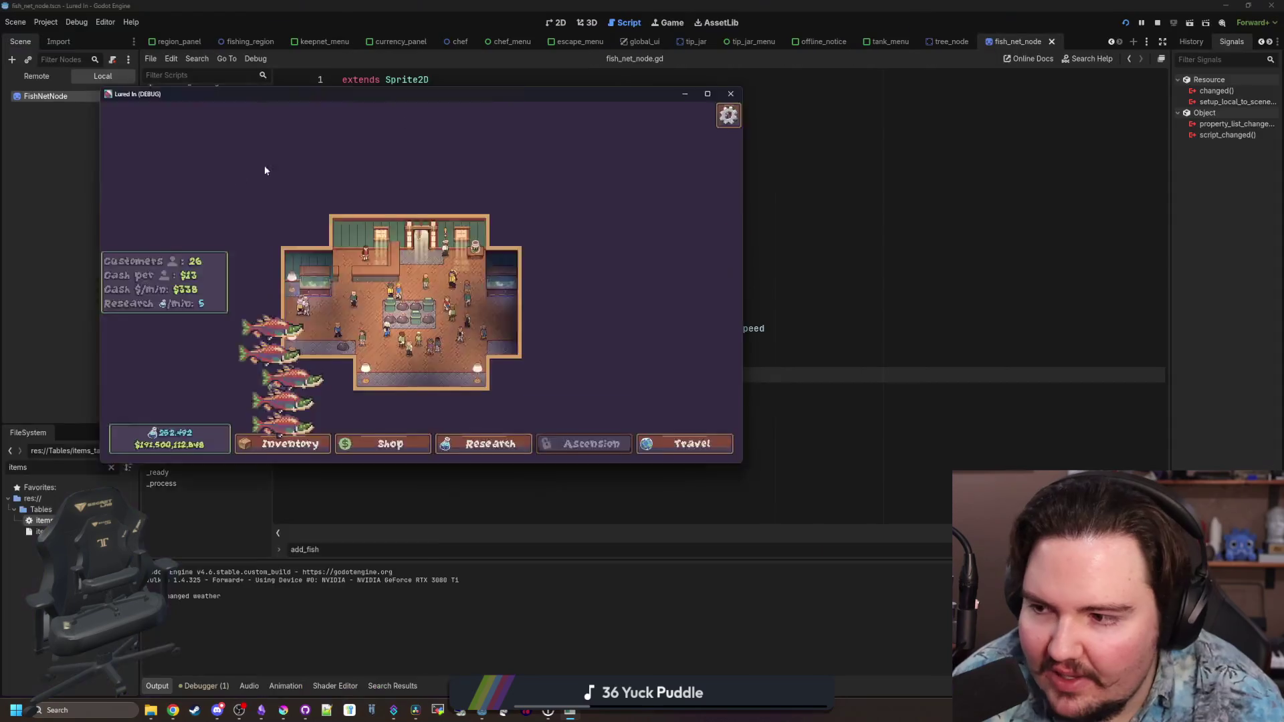
key(F8)
click(435, 314)
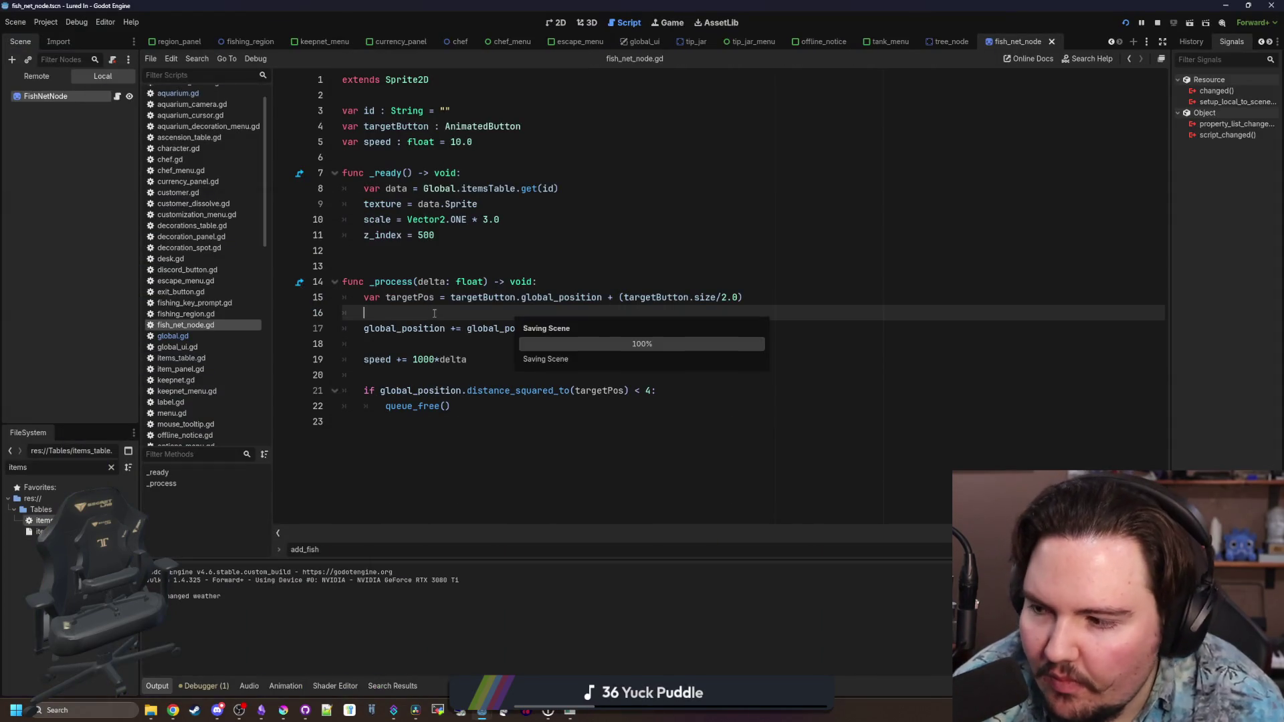
Rerun and stop the game, save, and tidy the blank lines below the targetPos line.
click(435, 342)
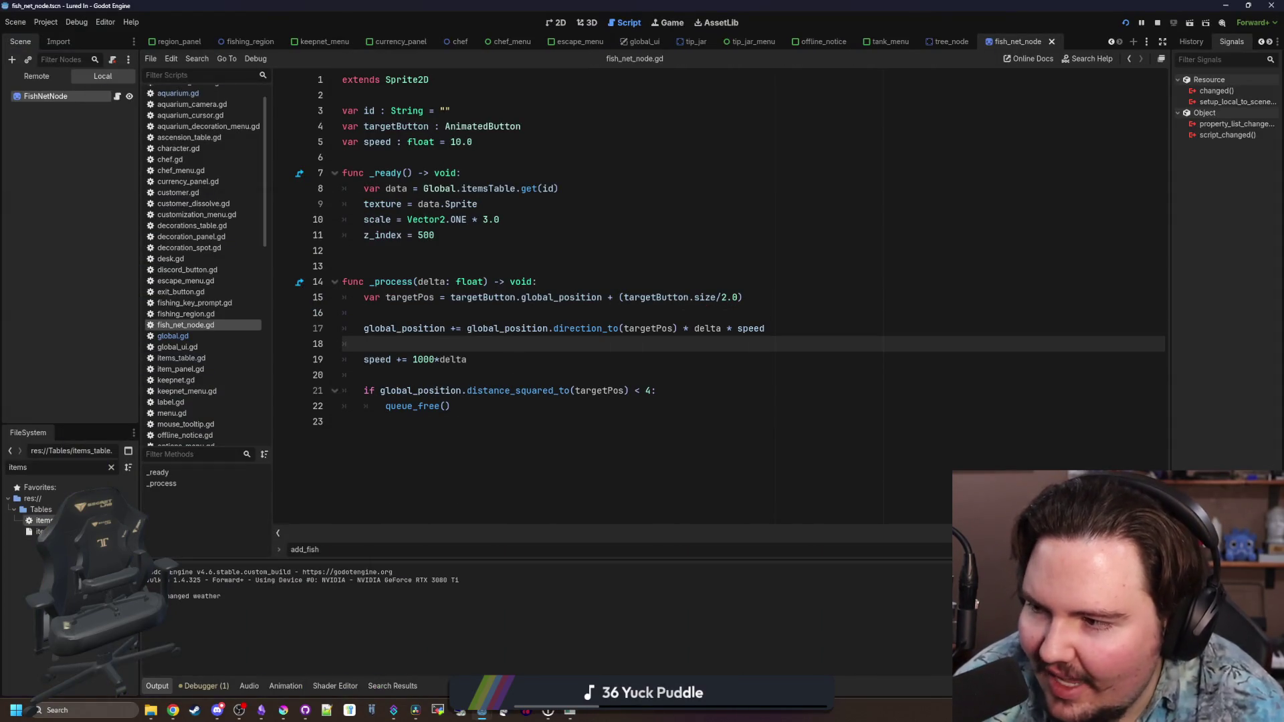
key(F5)
key(F8)
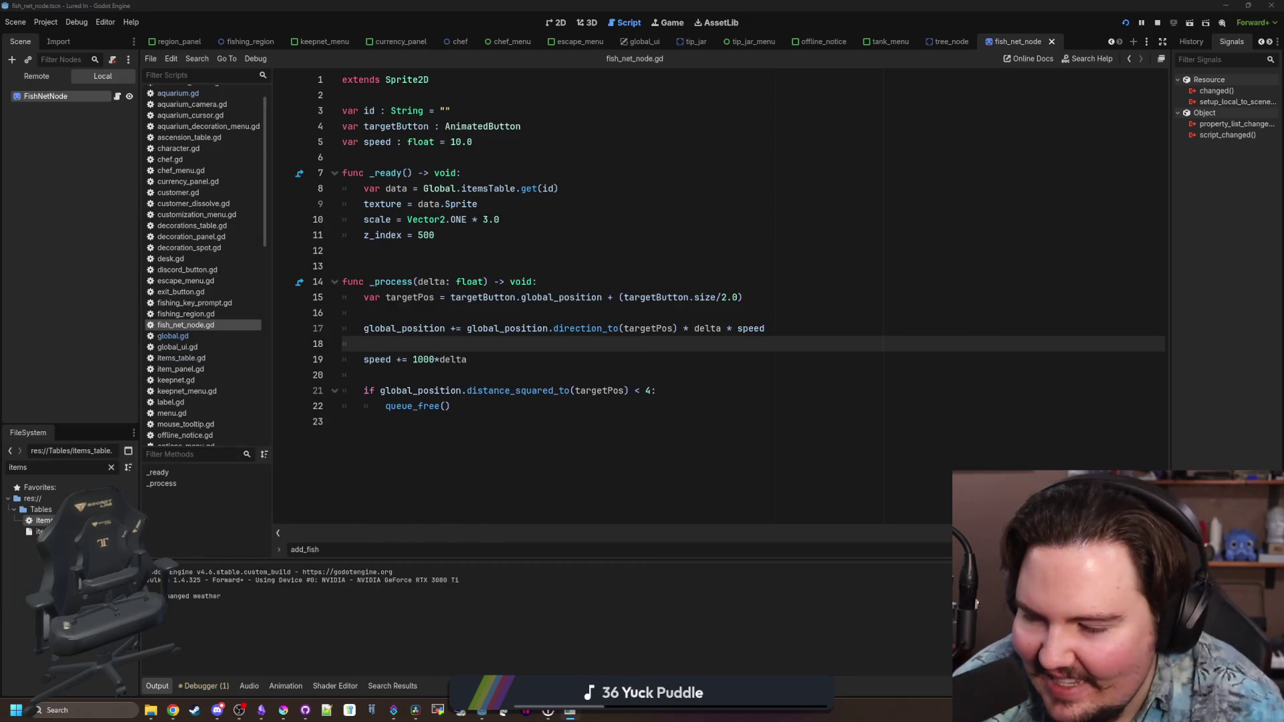
click(588, 313)
key(ctrl+s)
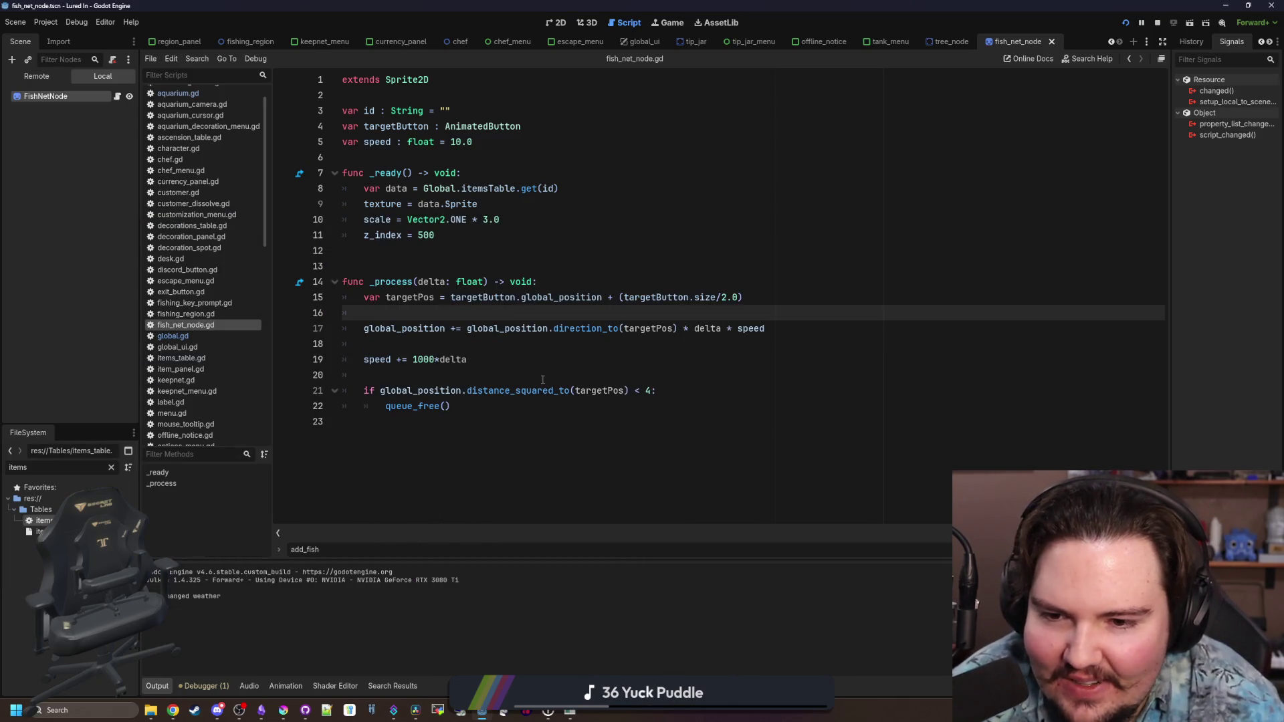
click(542, 375)
key(ctrl+s)
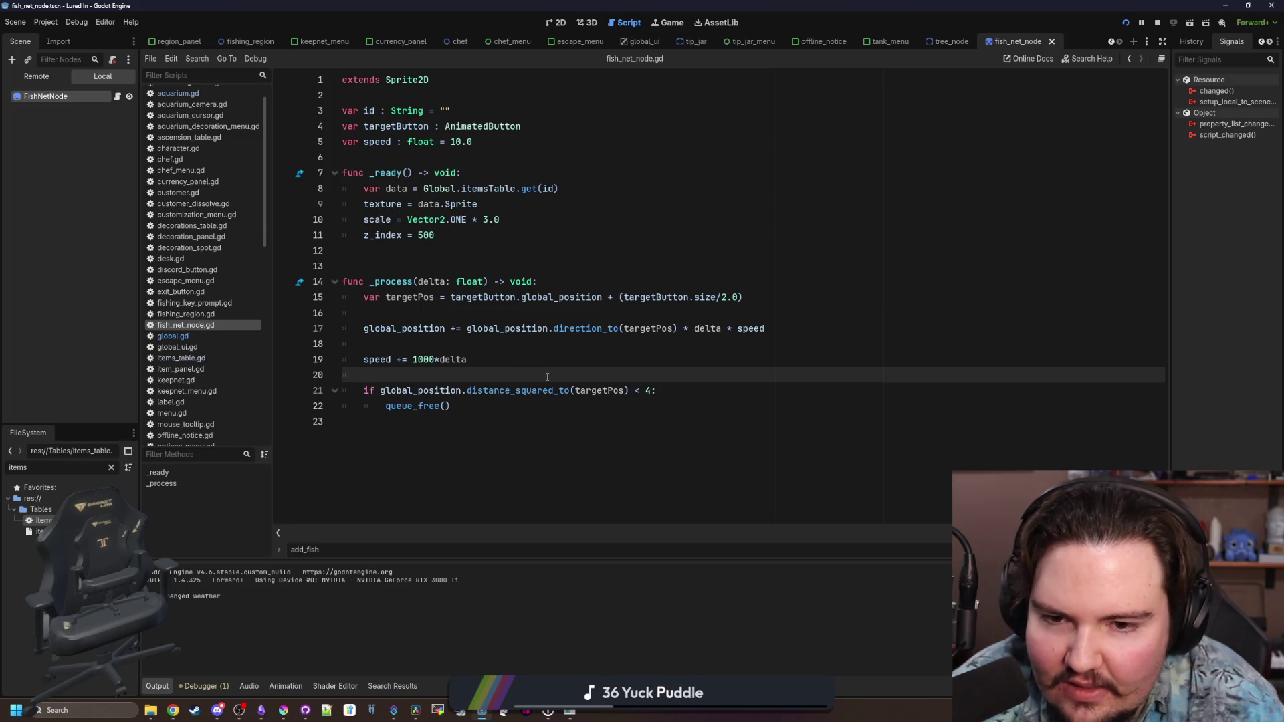
click(607, 352)
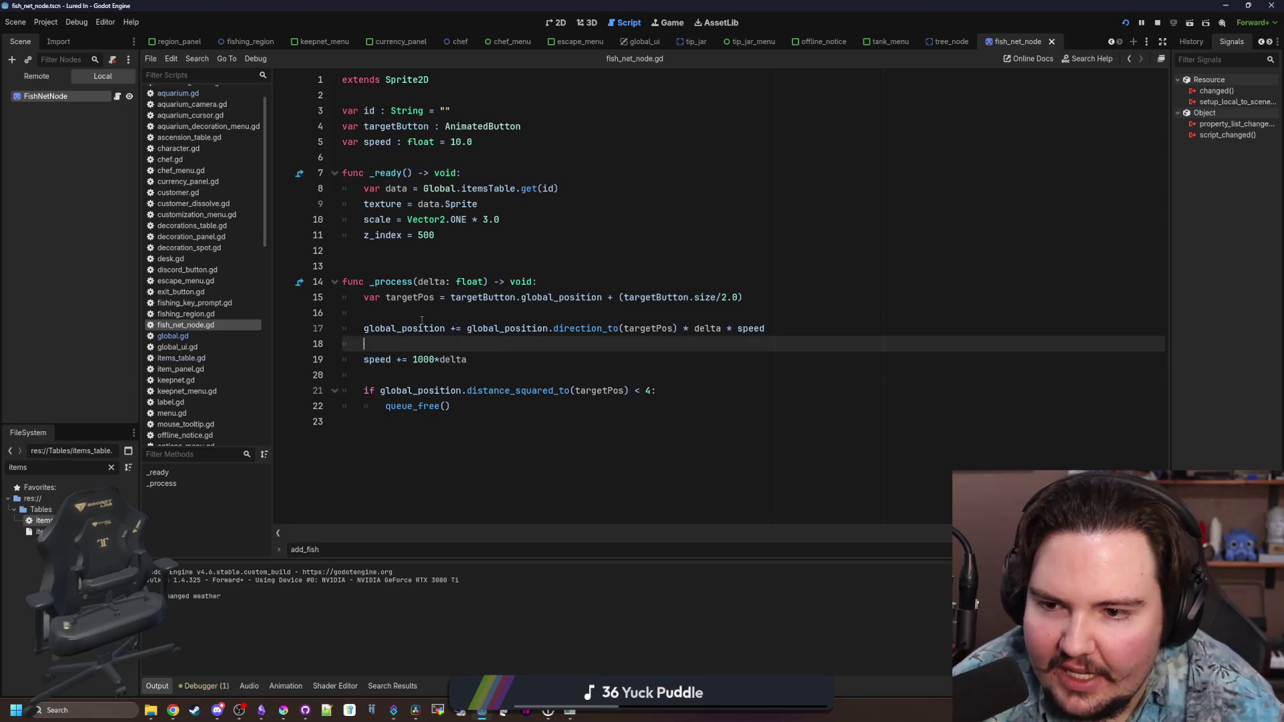
key(Up)
key(Up)
key(Up)
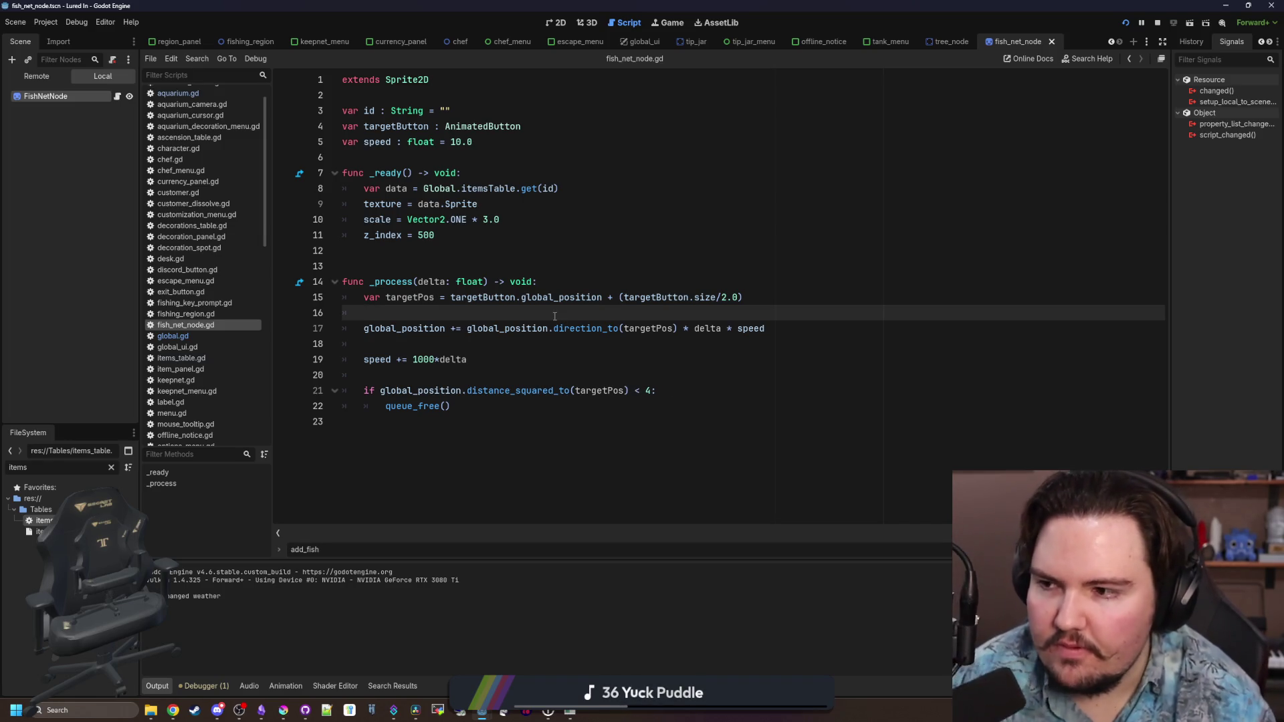
key(Return)
key(Return)
key(Up)
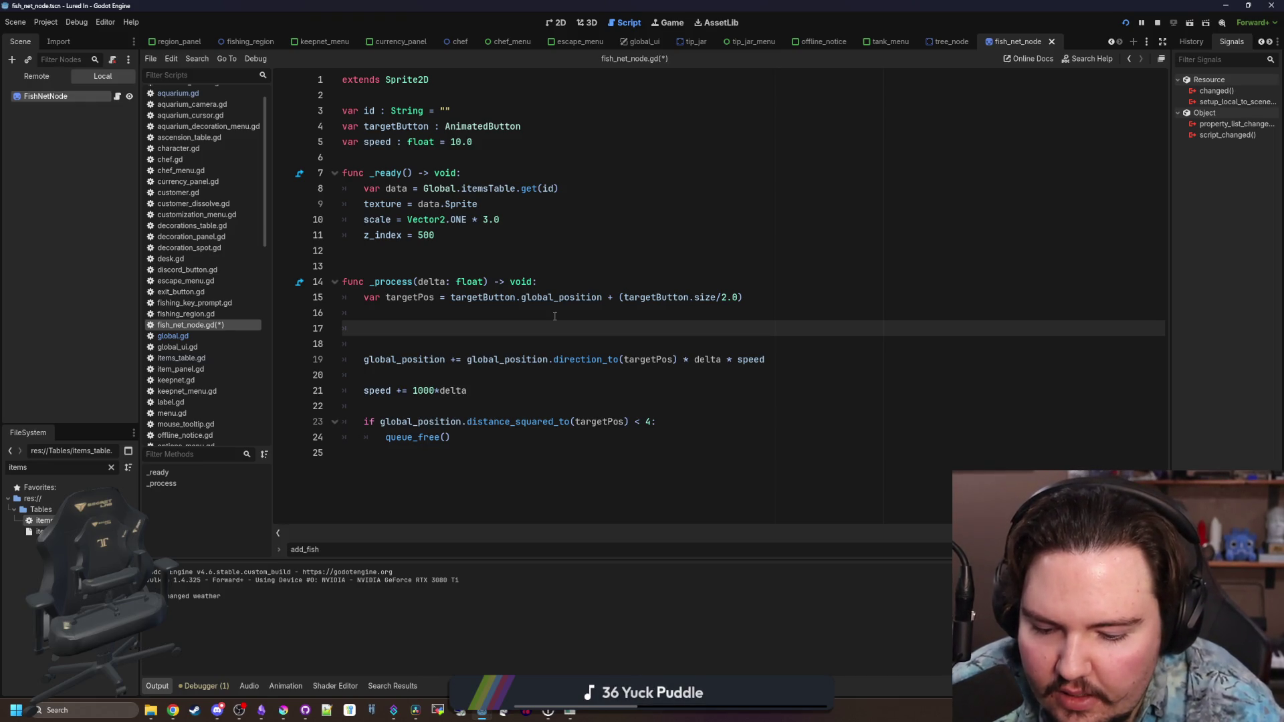
click(375, 340)
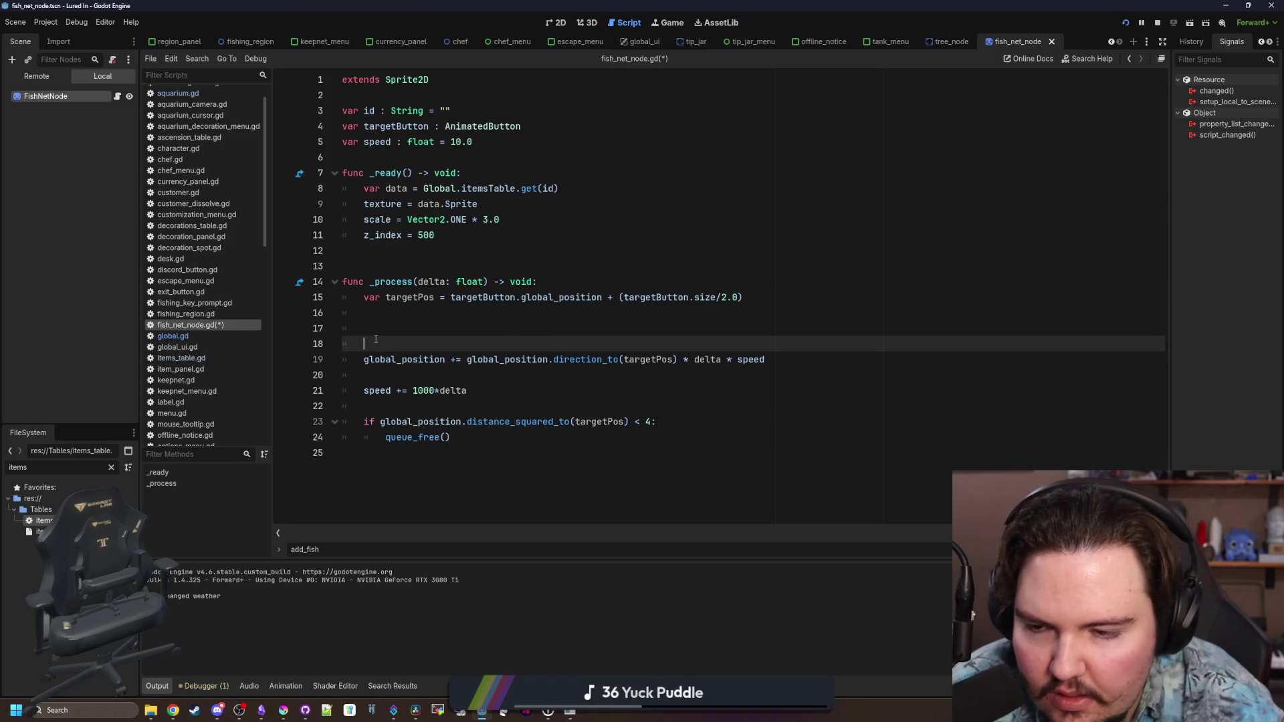
key(BackSpace)
key(BackSpace)
key(Down)
key(Down)
key(Down)
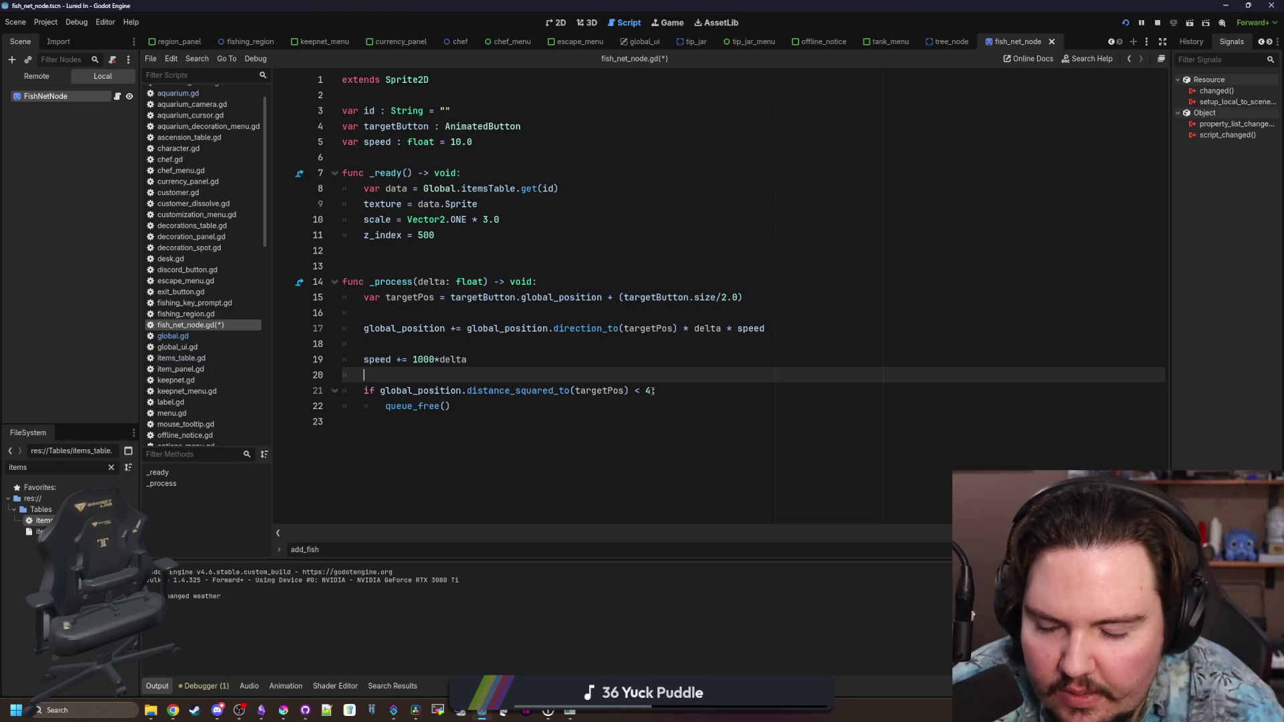
Replace the line 21 distance check with global_position.y < targetPos.y, save, and run.
drag(630, 390, 376, 387)
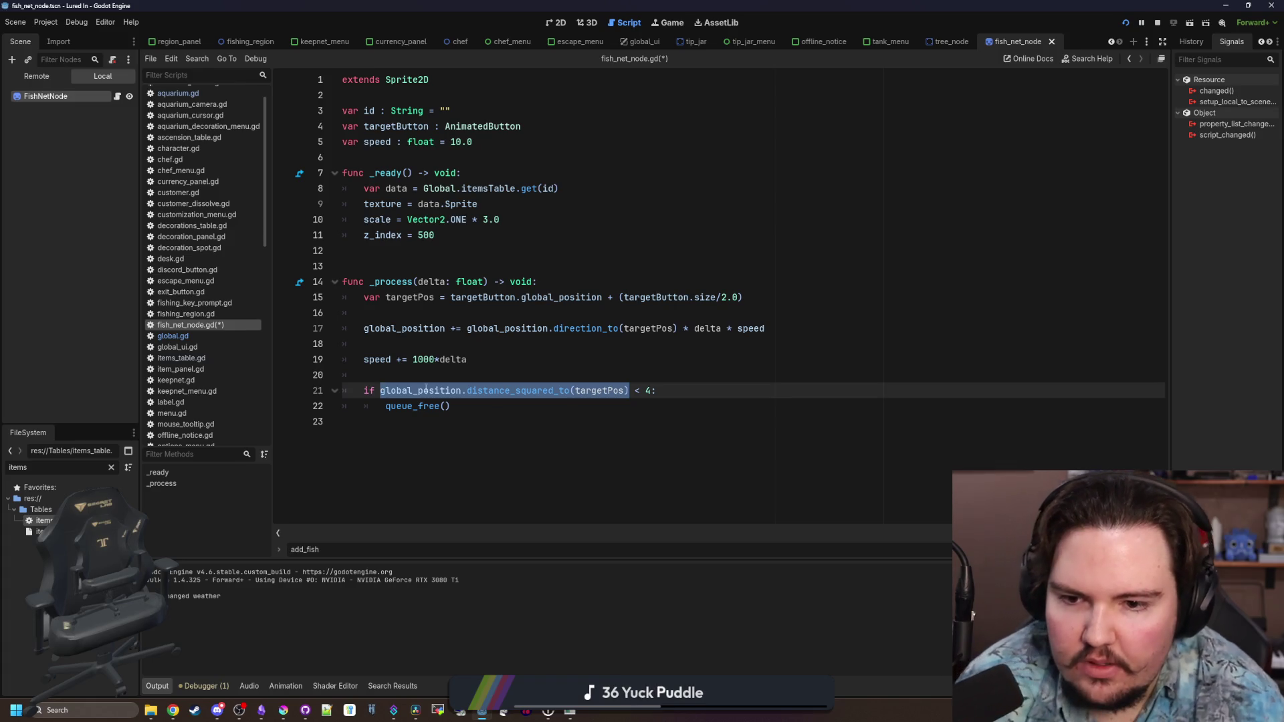
click(499, 390)
drag(632, 390, 379, 391)
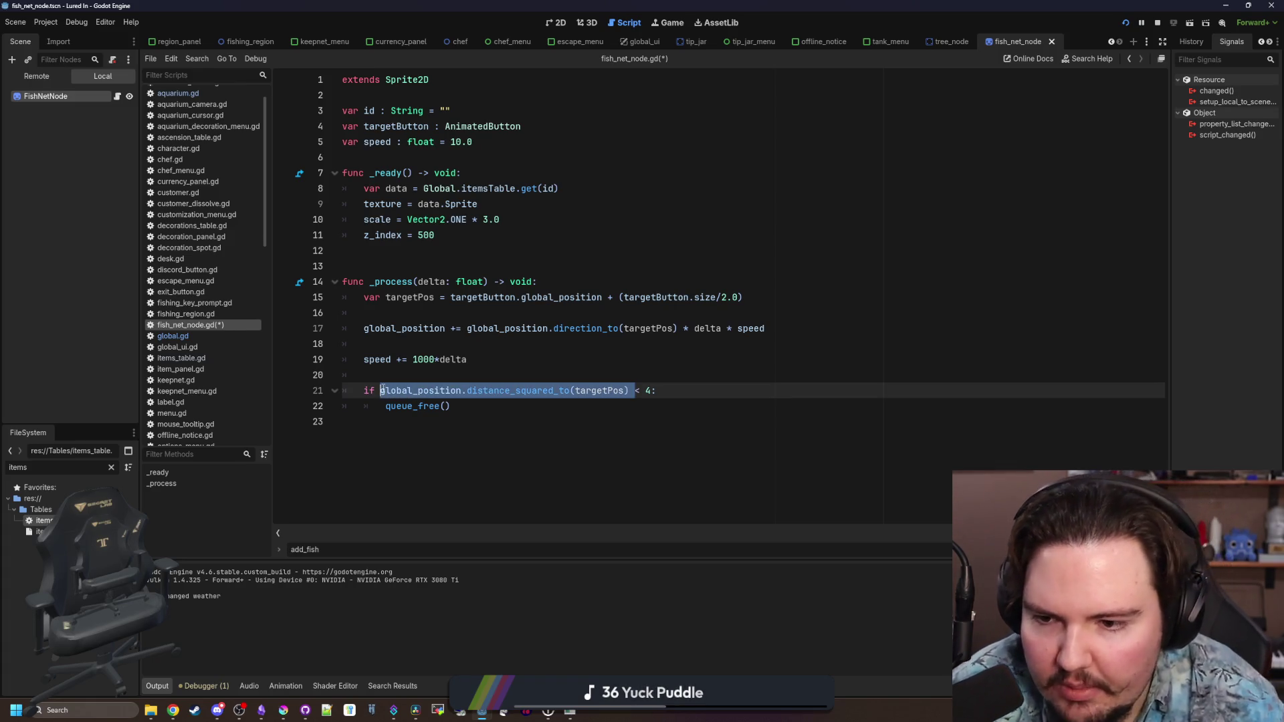
text(global_position.y)
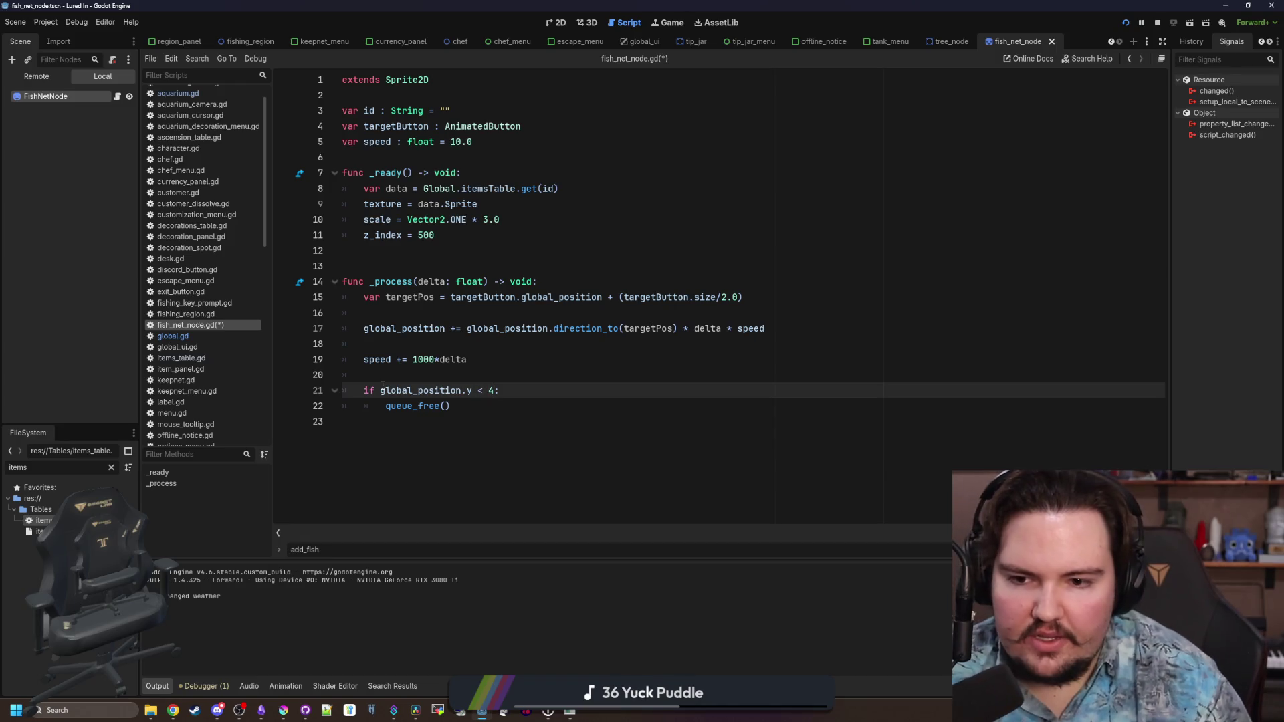
text(Pos.y)
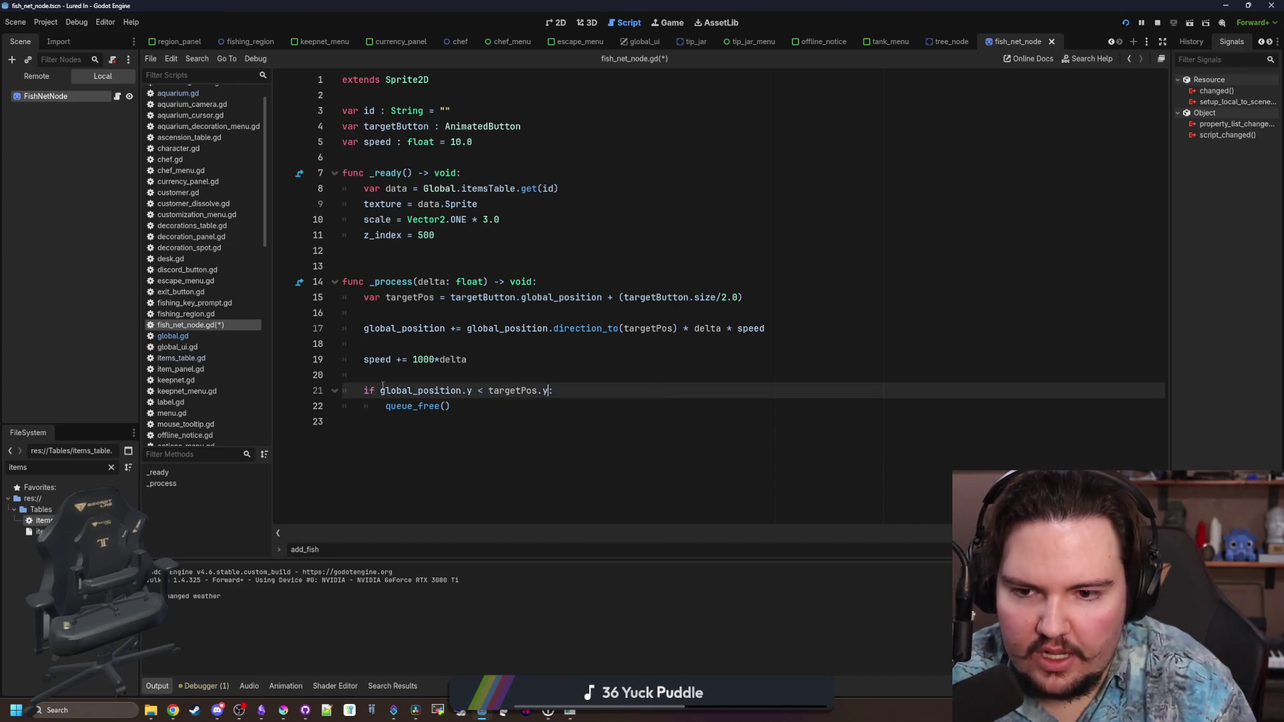
key(ctrl+s)
click(377, 374)
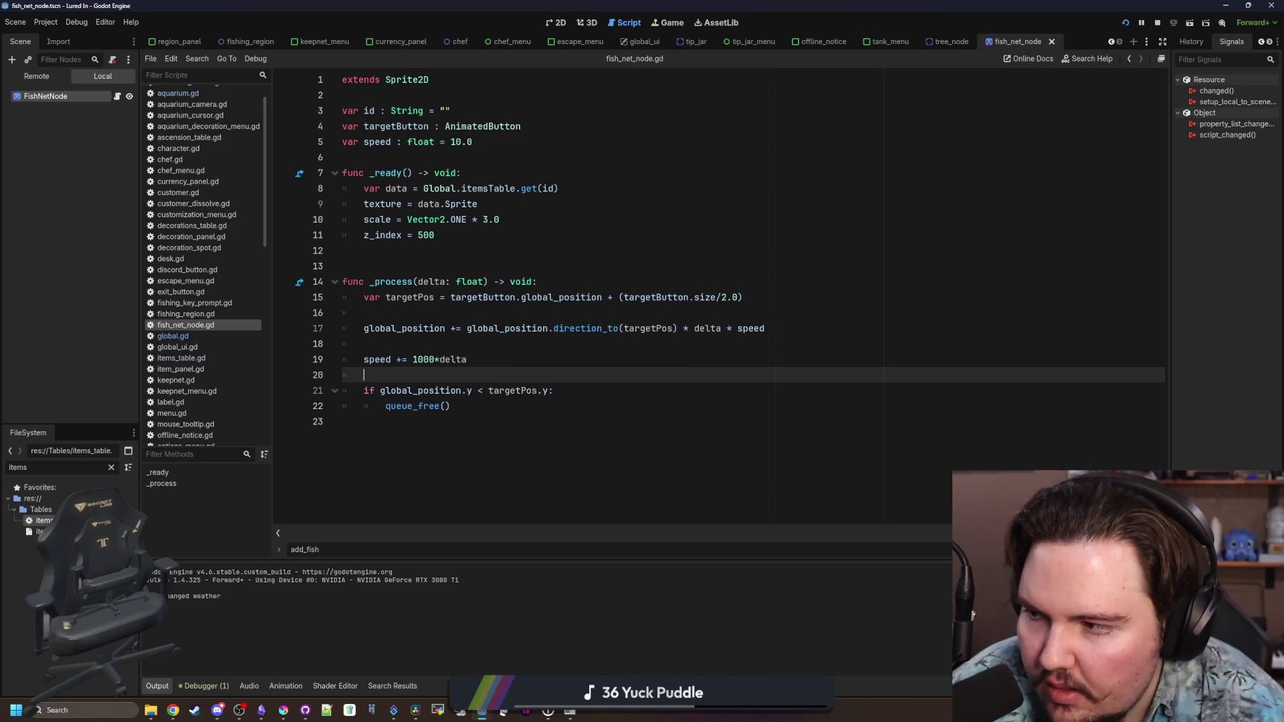
key(F5)
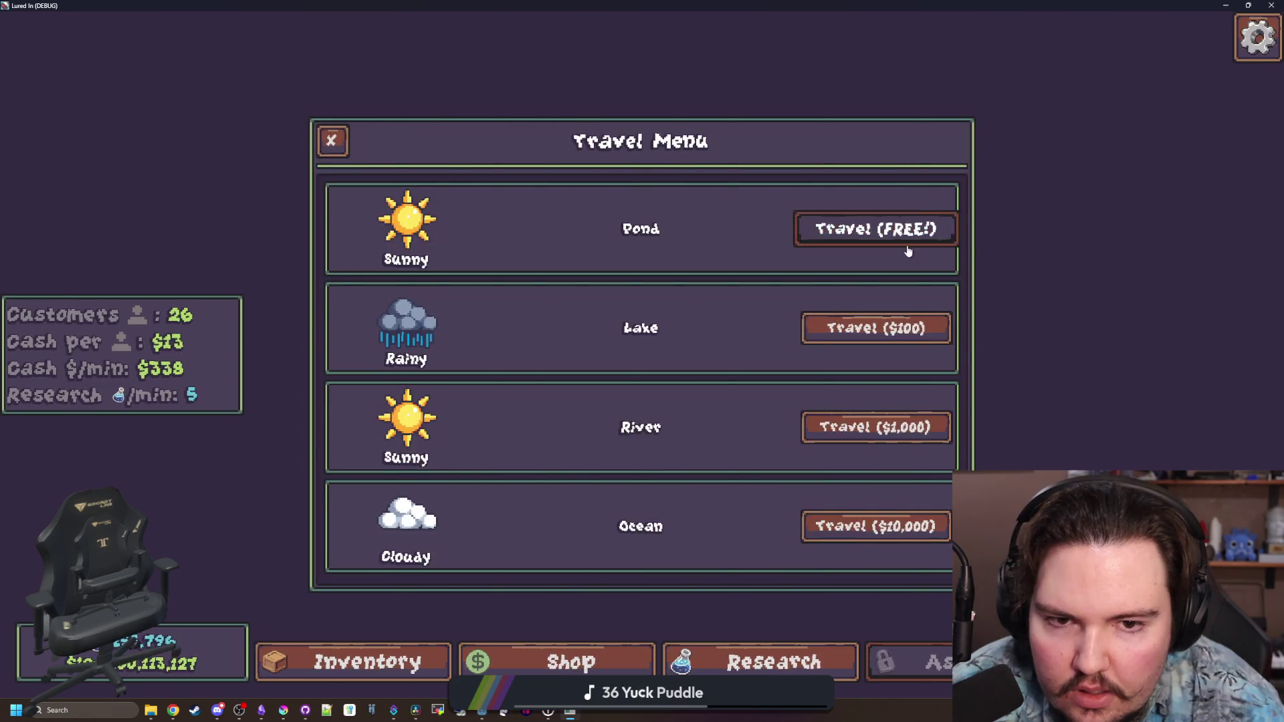
Travel to the Pond, flip the line 21 check to global_position.y > targetPos.y, and retest.
click(906, 252)
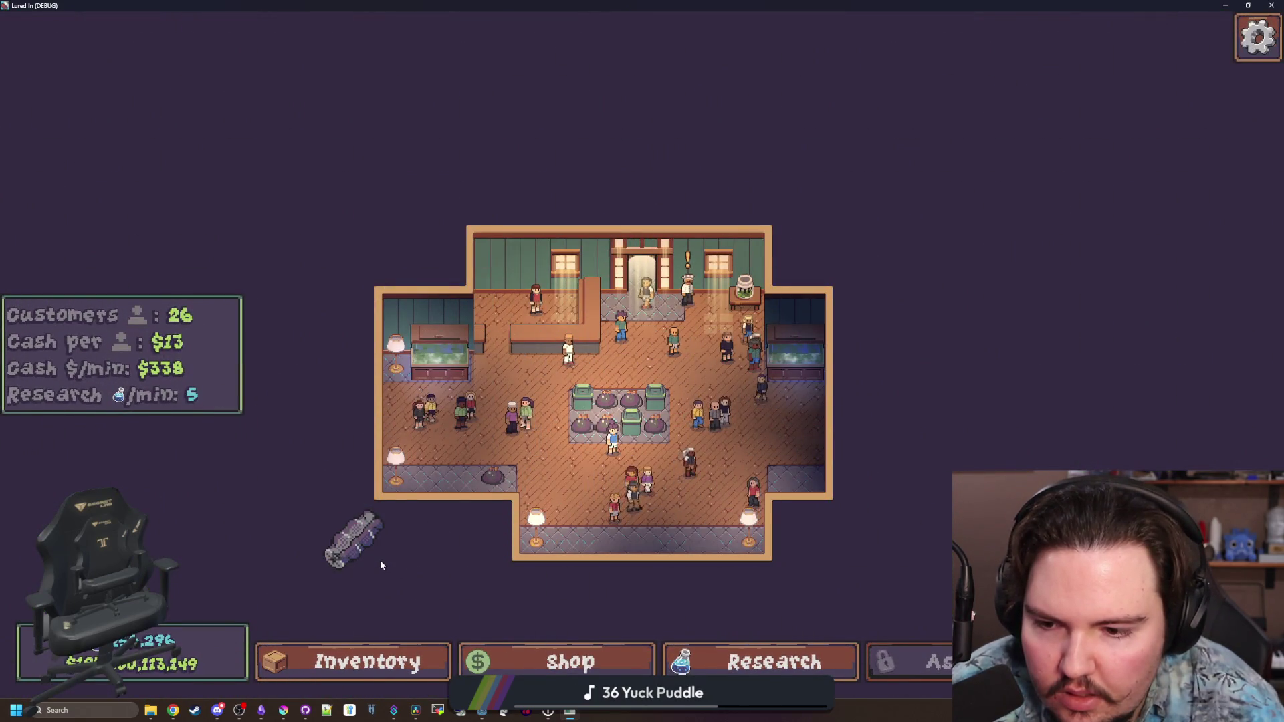
key(alt+Tab)
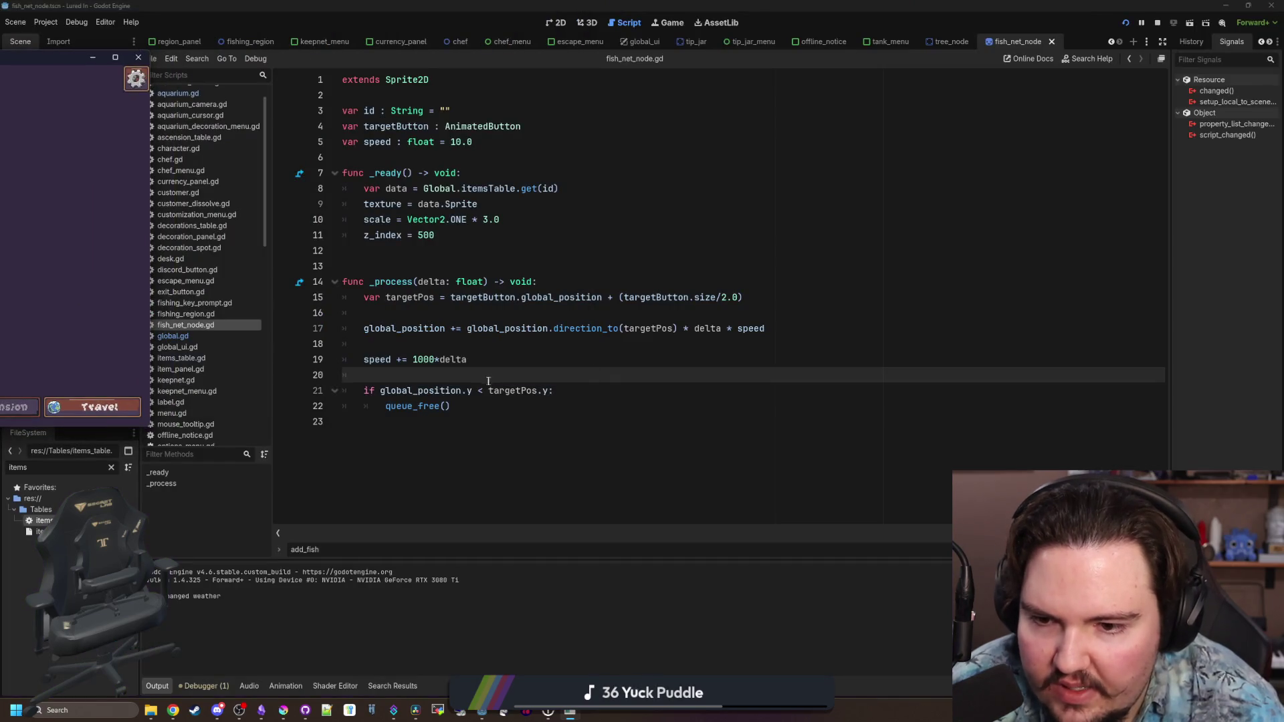
click(485, 386)
click(509, 374)
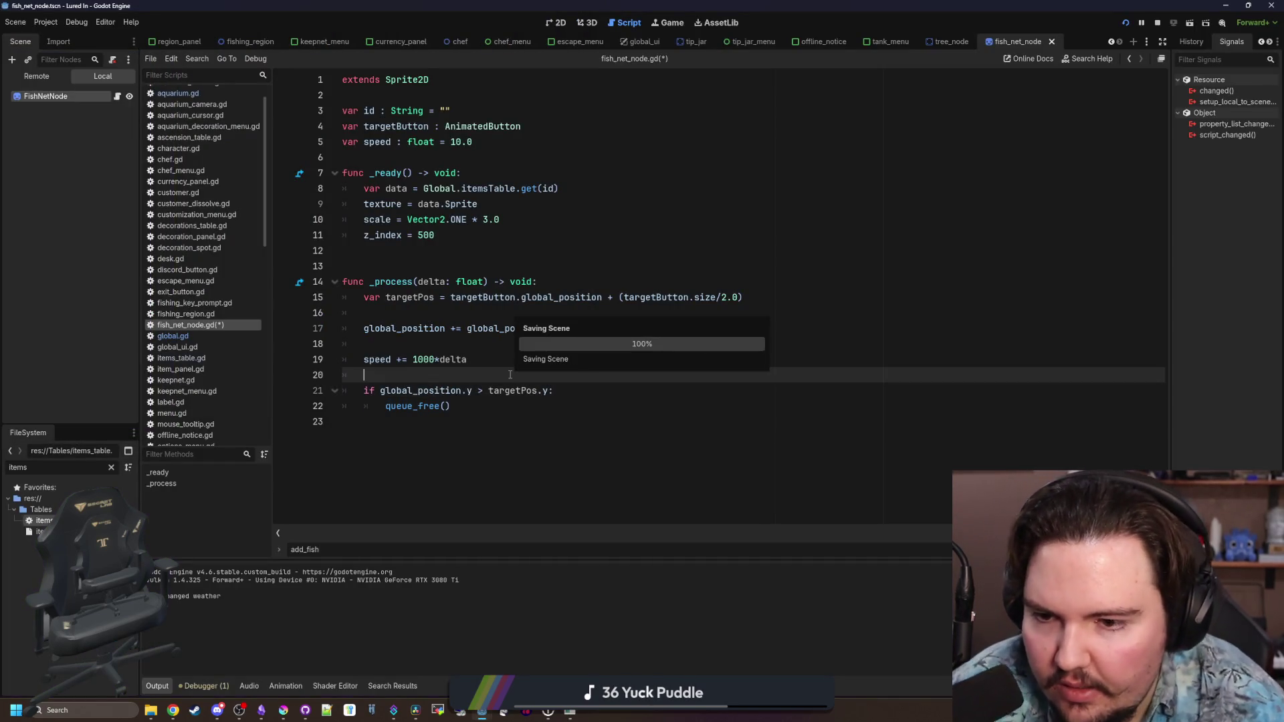
key(F5)
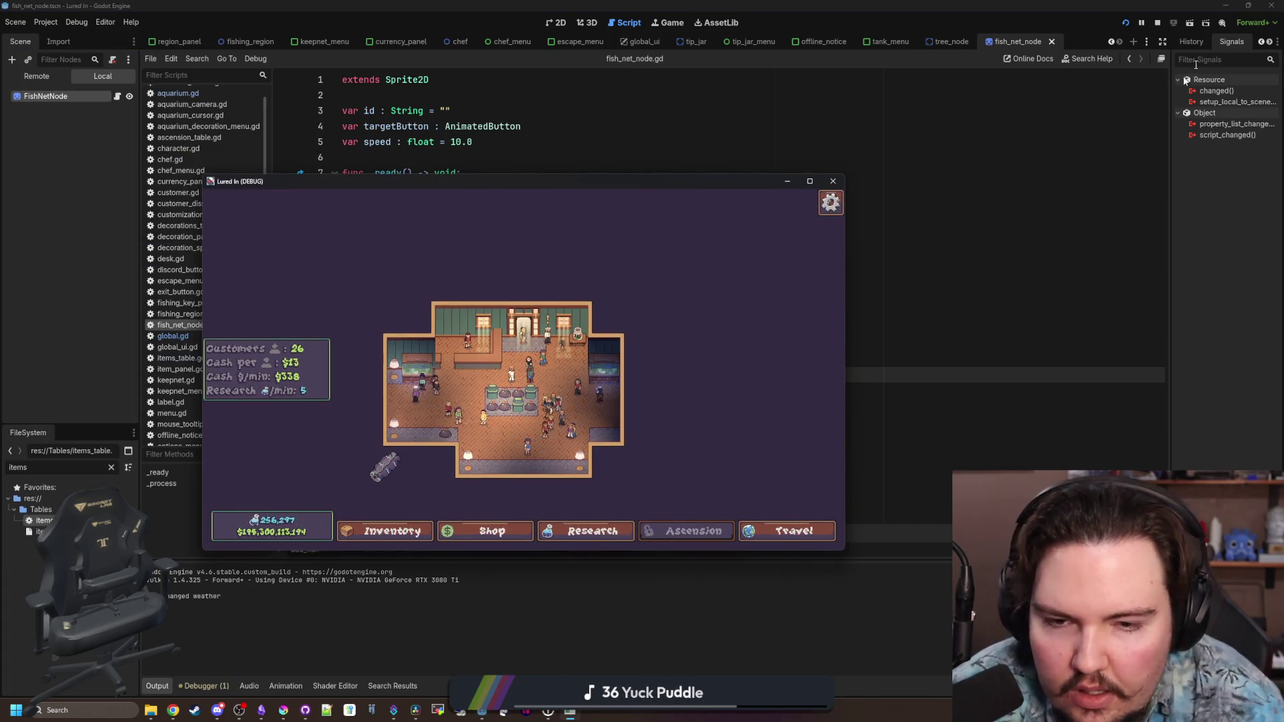
key(F8)
click(720, 244)
Relaunch the game maximized, dismiss the Welcome Back notice and edit panel, then quit.
key(Down)
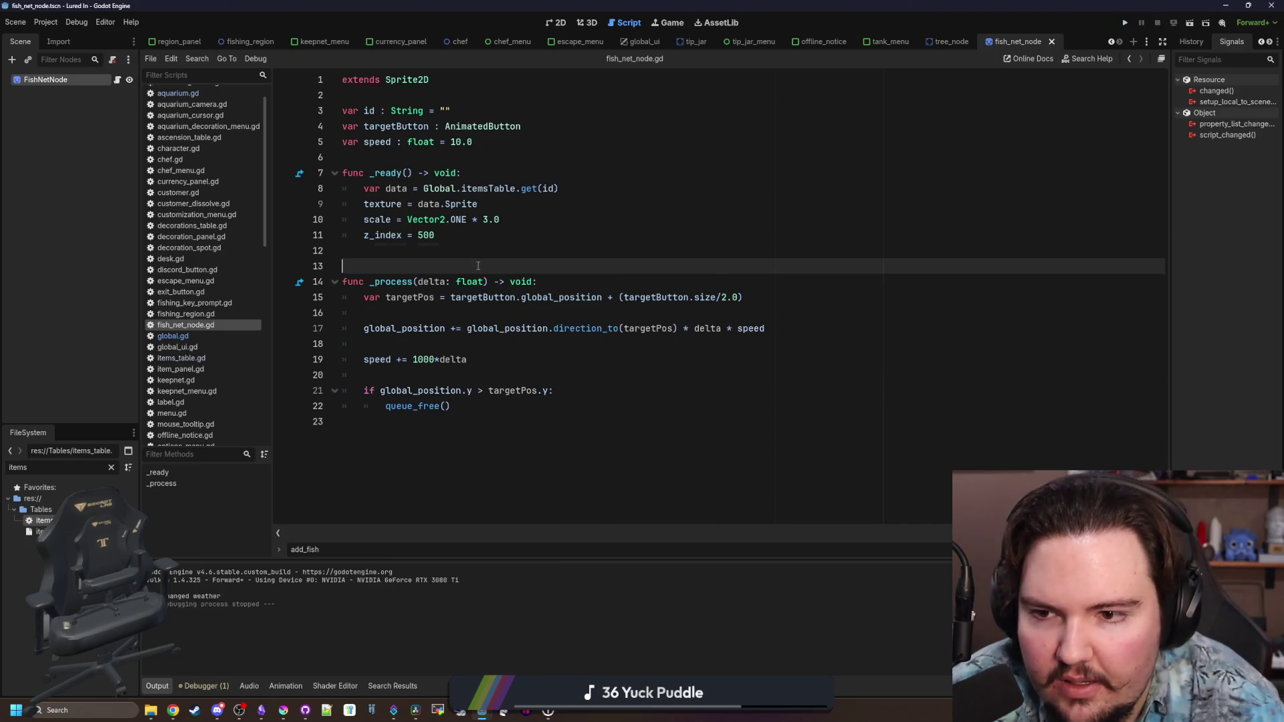
click(1125, 24)
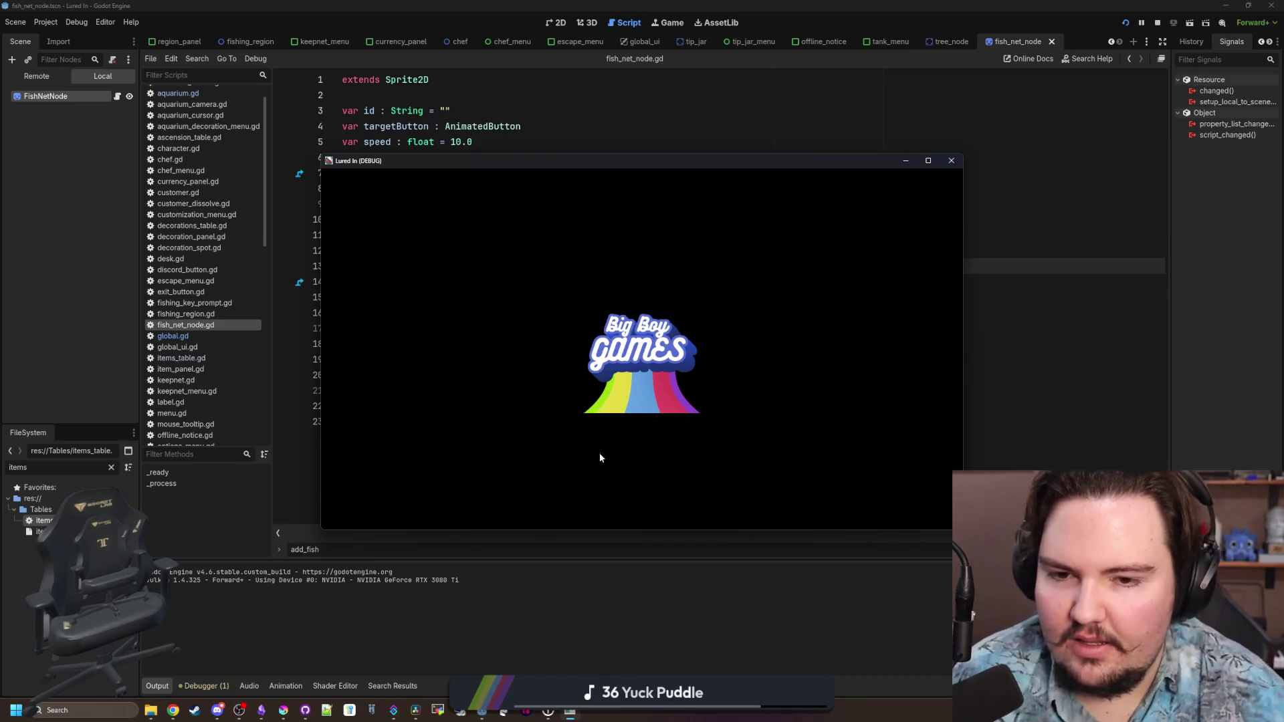
click(928, 161)
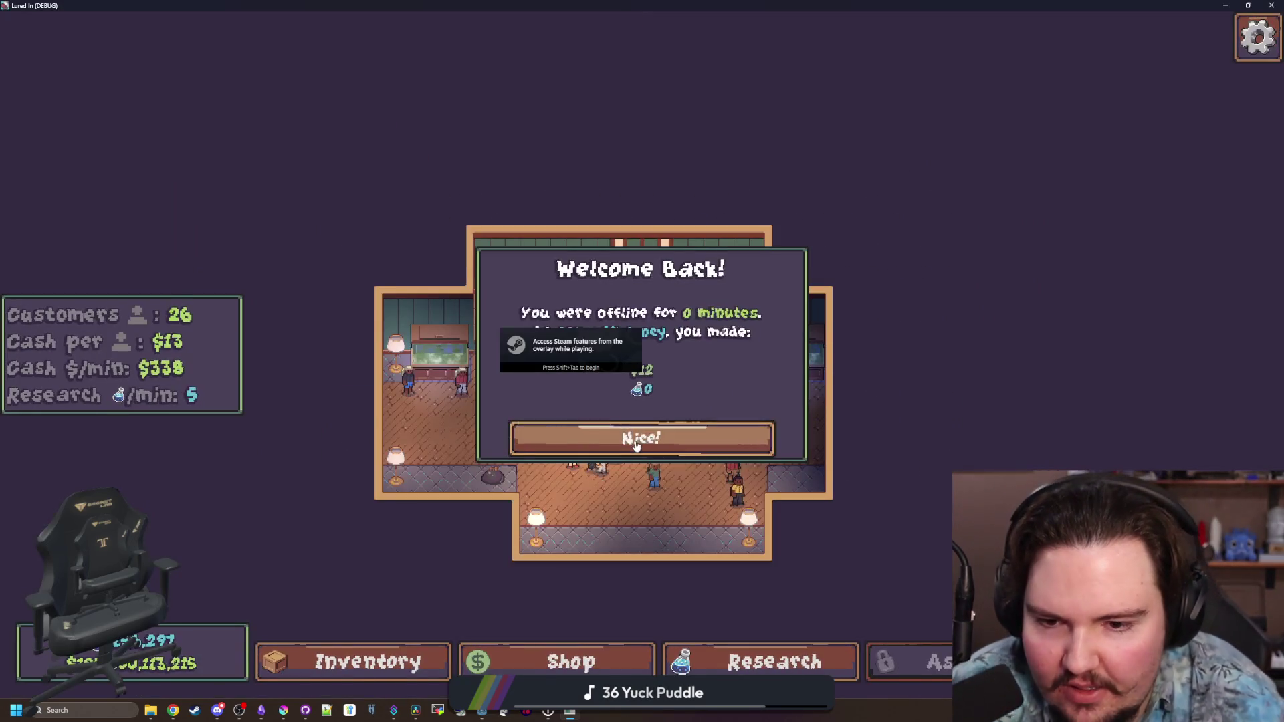
click(643, 436)
click(696, 259)
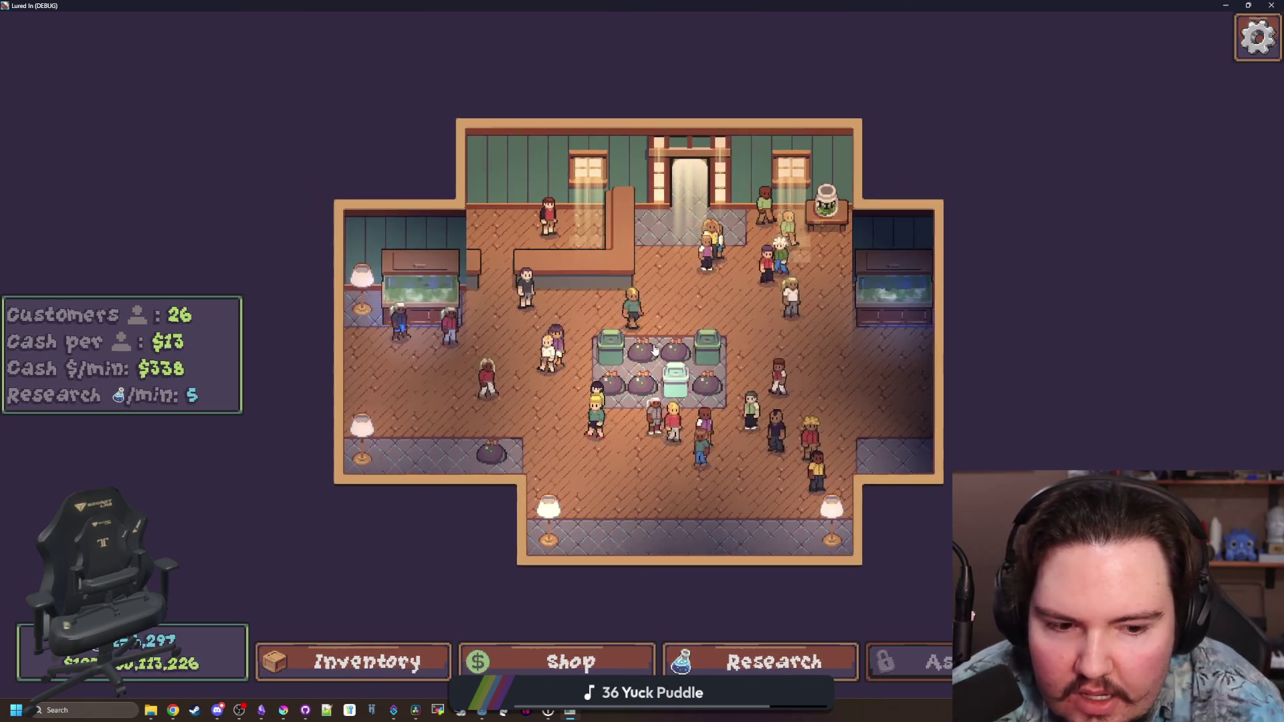
key(alt+F4)
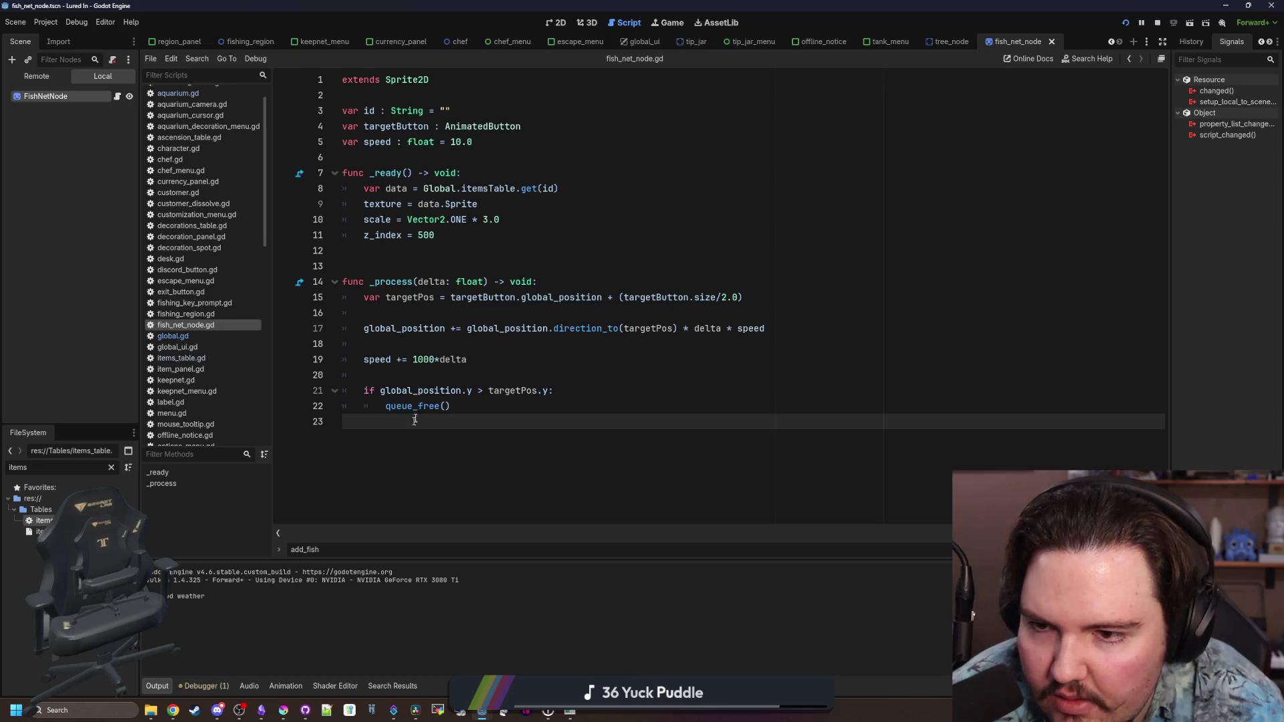
Enlarge the Debugger's Profiler panel upward, then bring Lured In forward with its Escape Menu open.
click(212, 685)
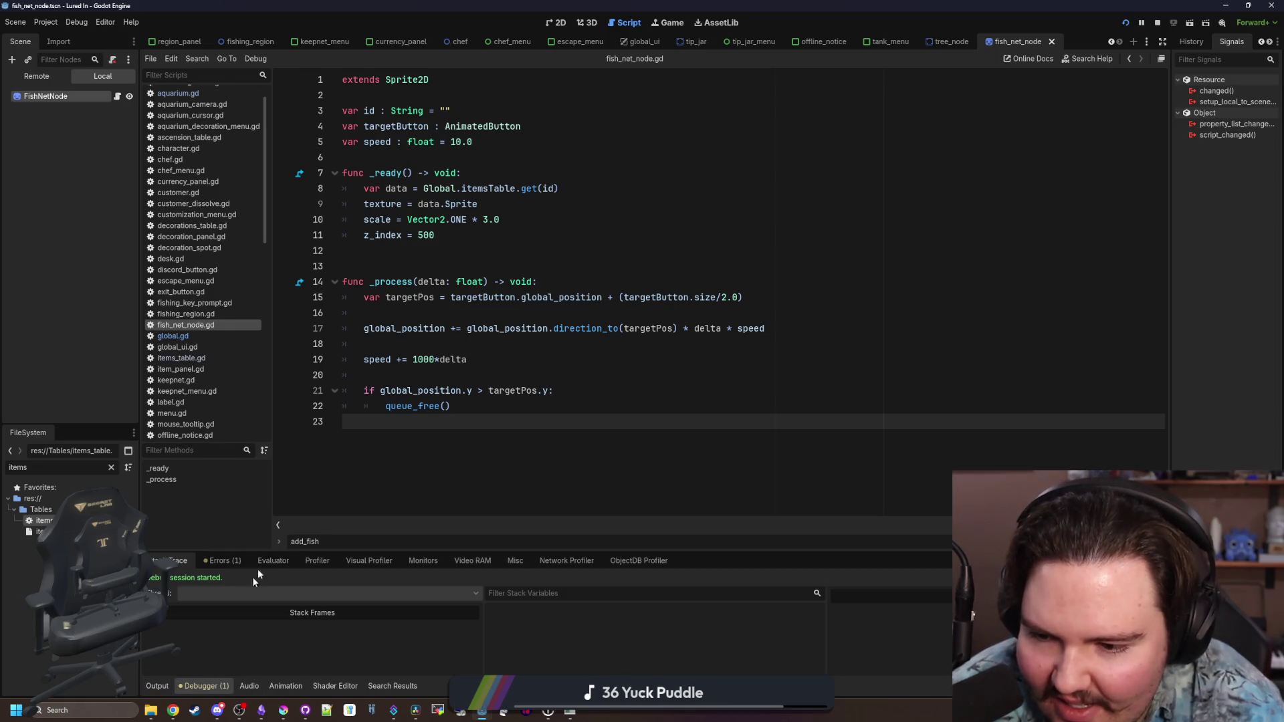
click(317, 560)
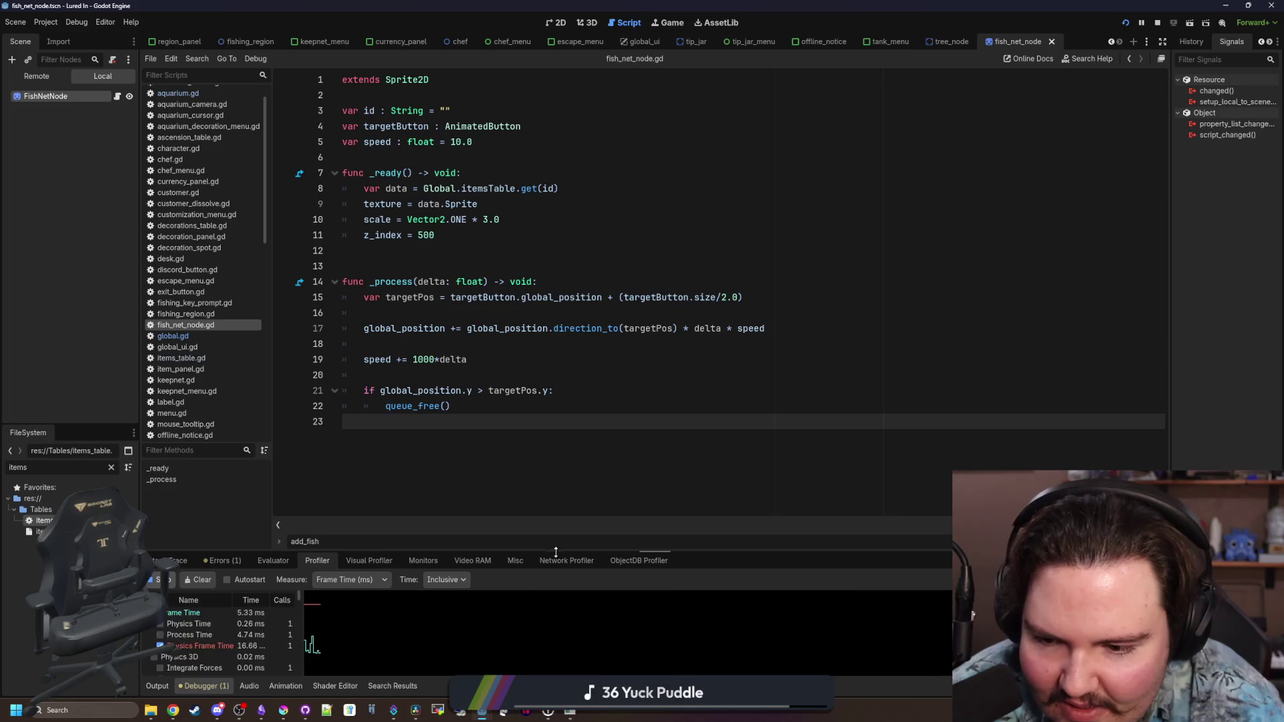
drag(556, 552, 577, 428)
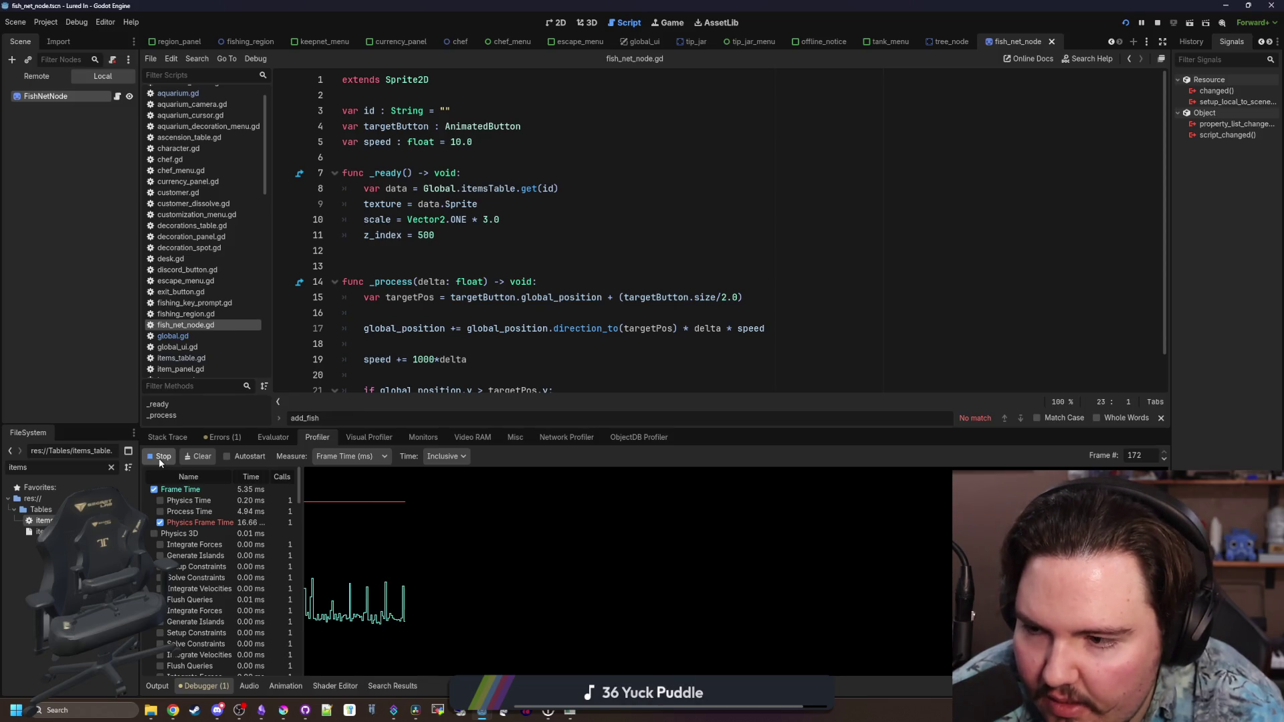
key(alt+Tab)
key(Escape)
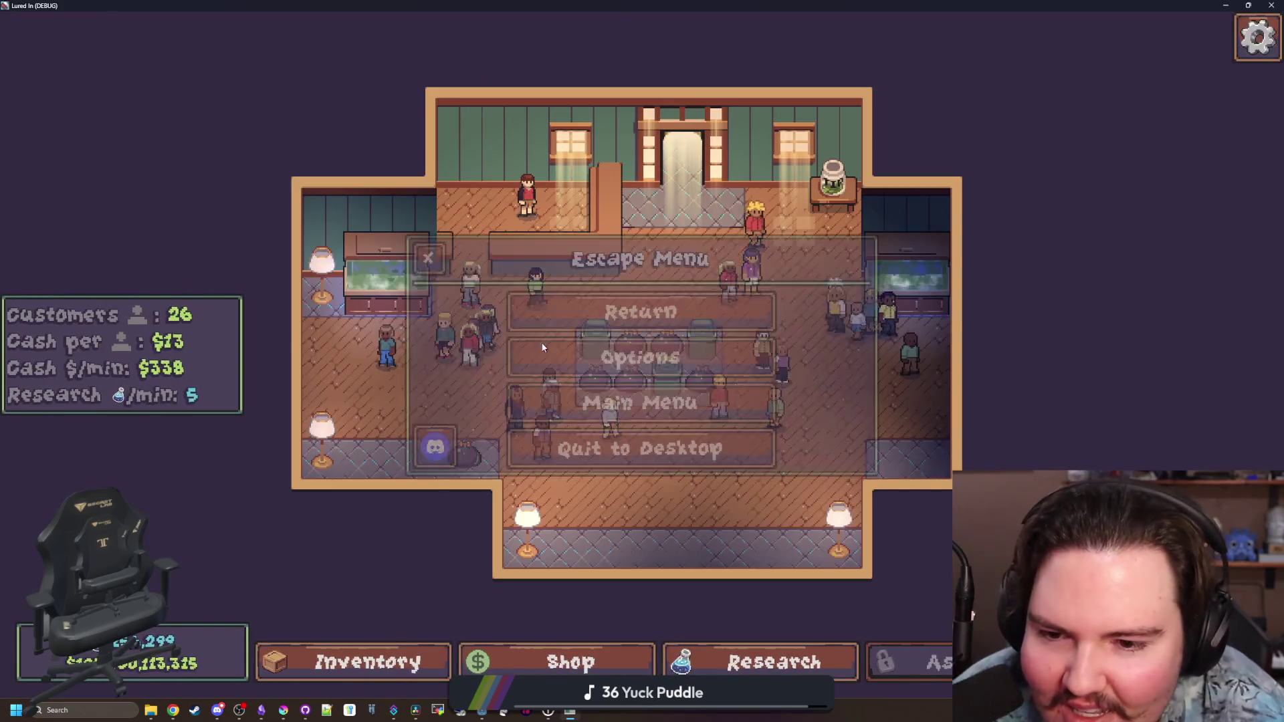
Close the game's Options and Escape Menu, then travel to the Pond for free.
click(542, 348)
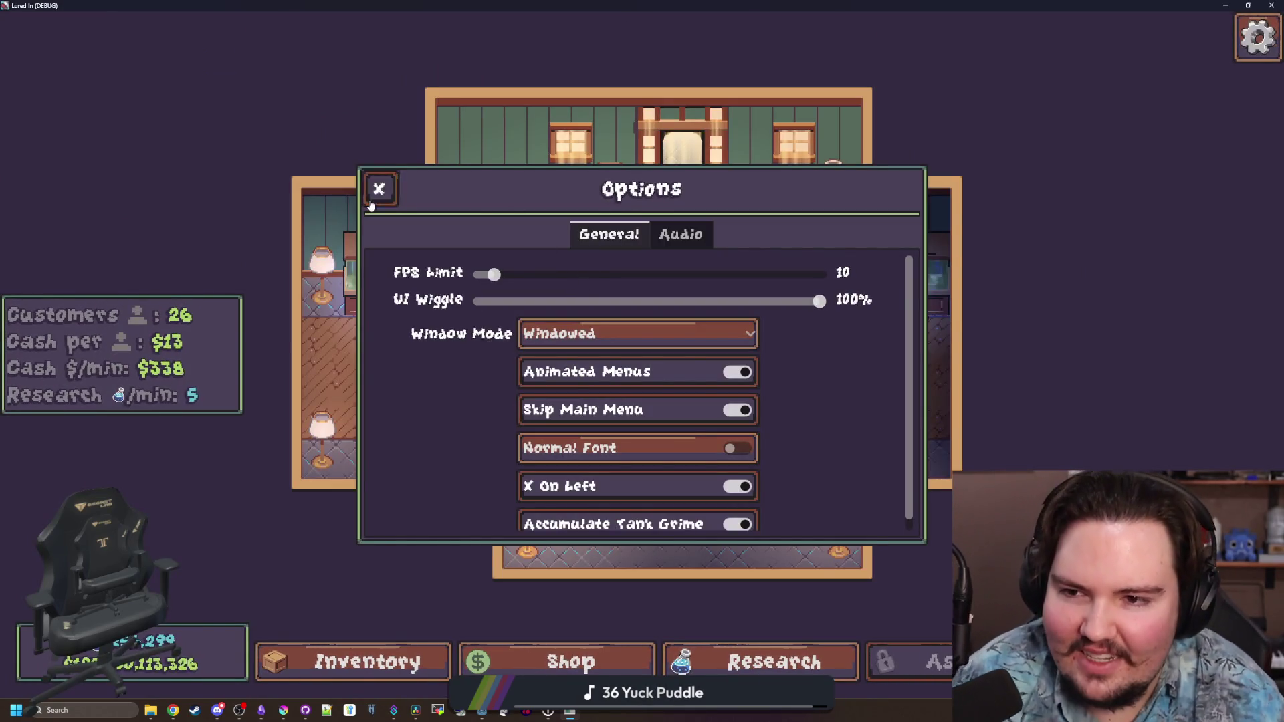
click(371, 200)
click(602, 310)
key(t)
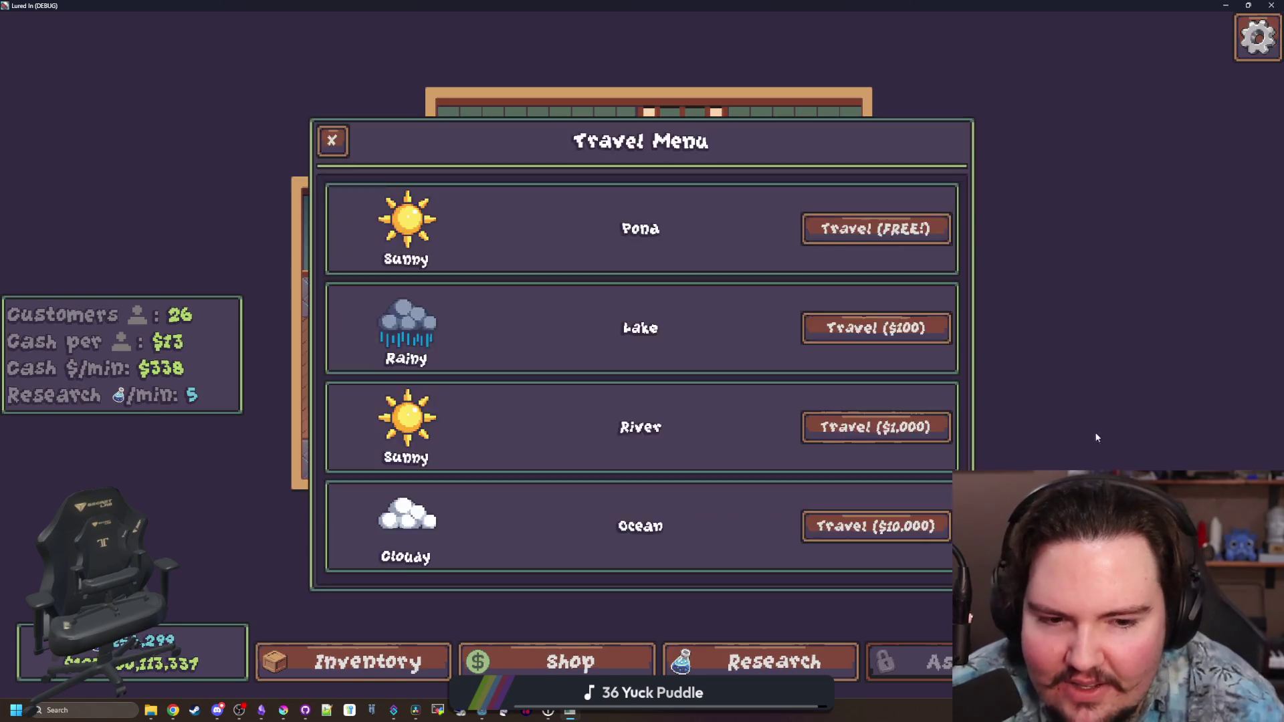
click(911, 238)
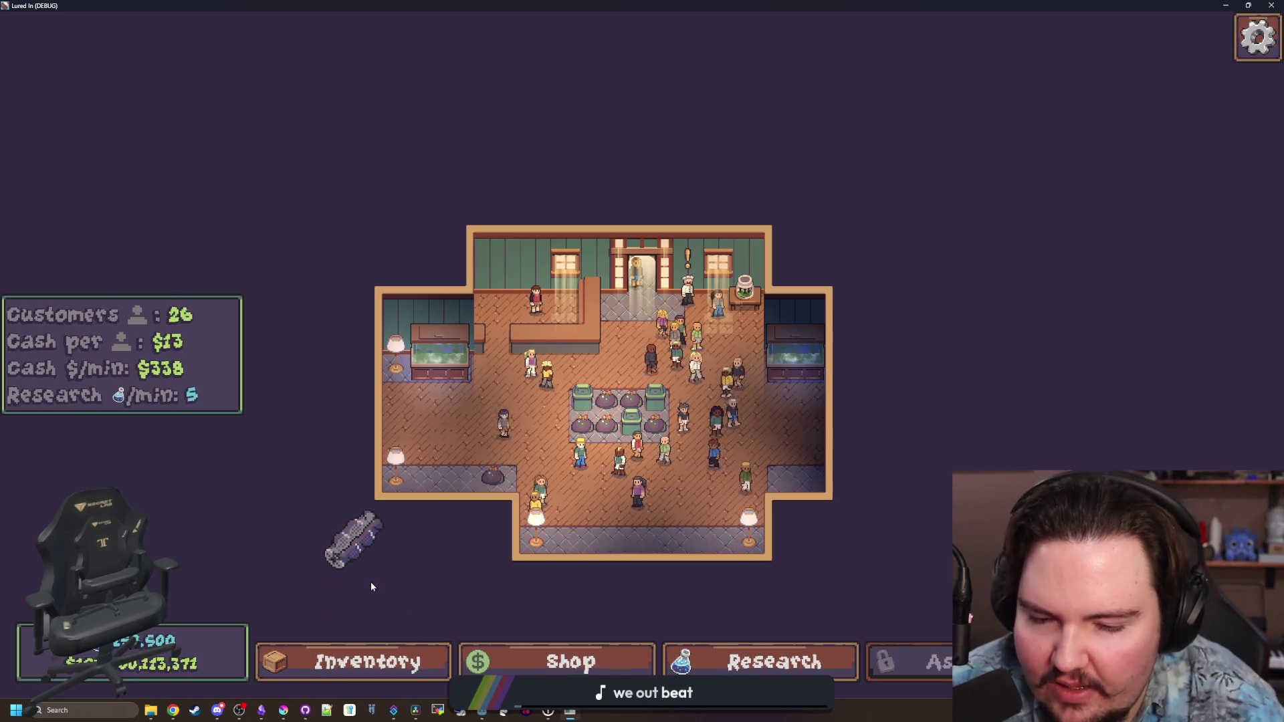
Push the FPS Limit to 240 and then 0, close the menus, and return to the editor.
key(Escape)
click(598, 355)
mouse_move(504, 286)
mouse_down()
mouse_move(826, 276)
mouse_move(338, 241)
mouse_up()
key(Escape)
key(Escape)
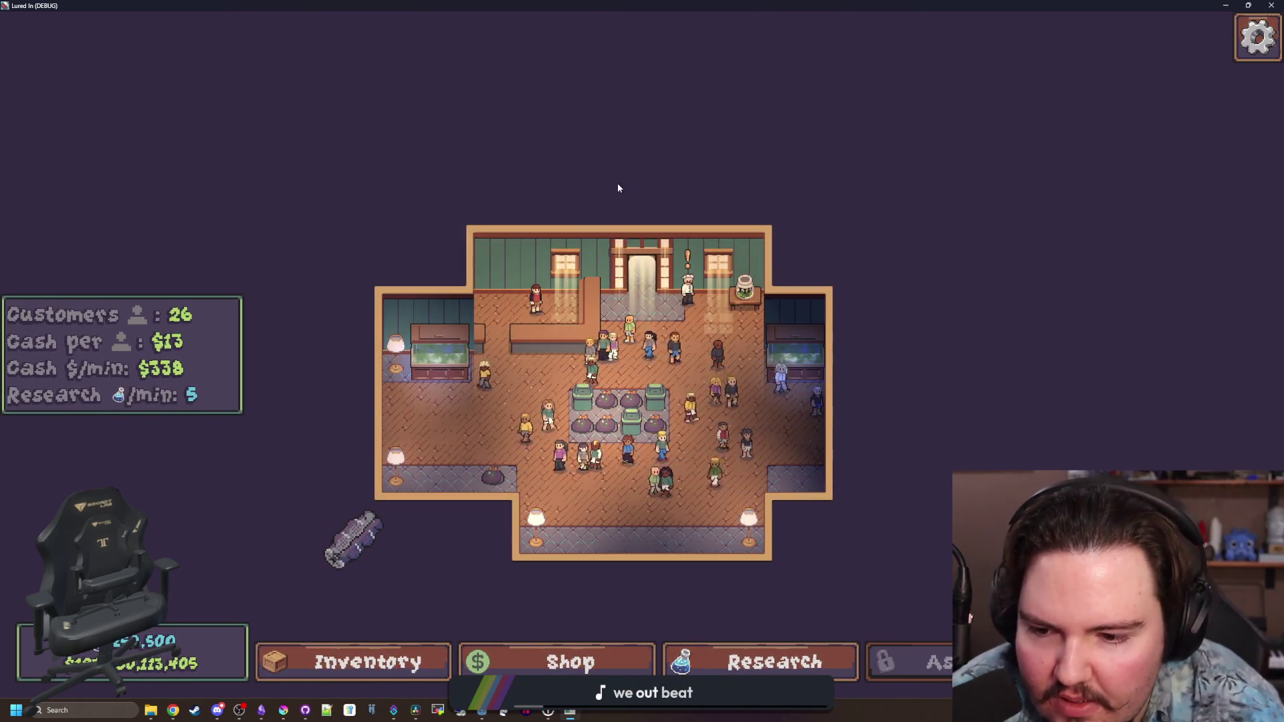
key(super+Down)
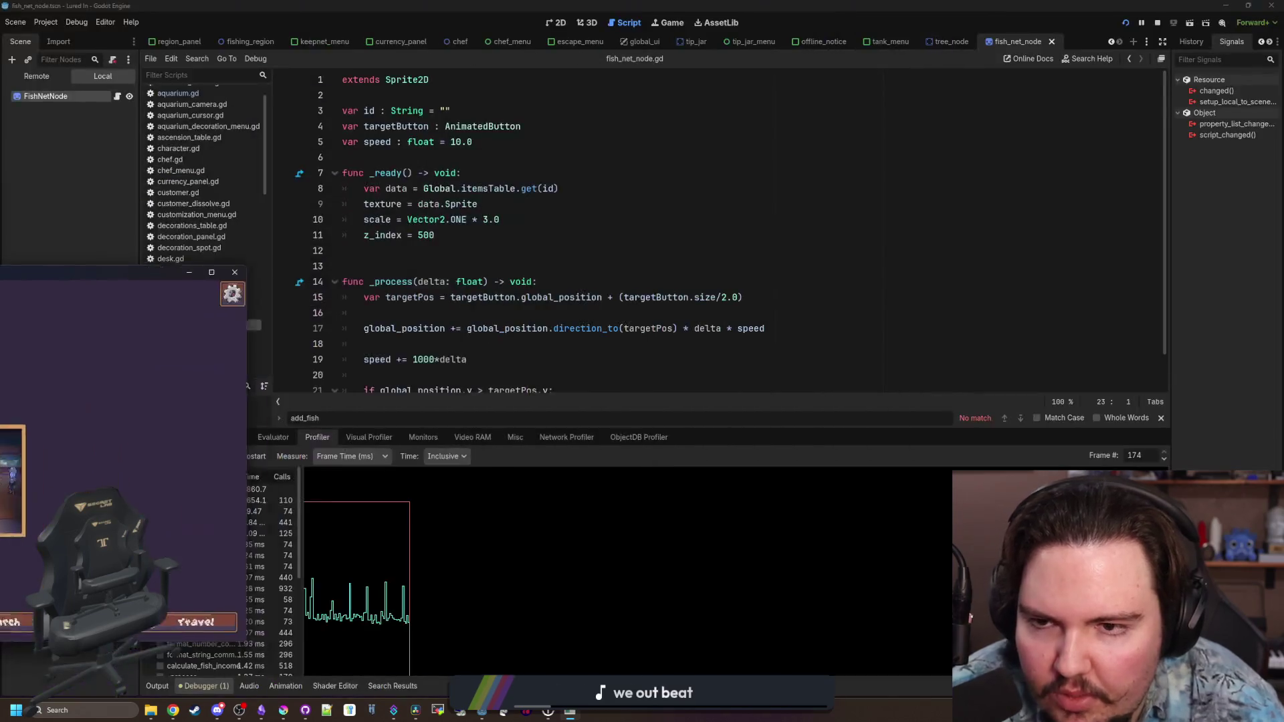
Open keepnet.gd by filtering the script list for 'keep'.
click(235, 272)
click(436, 235)
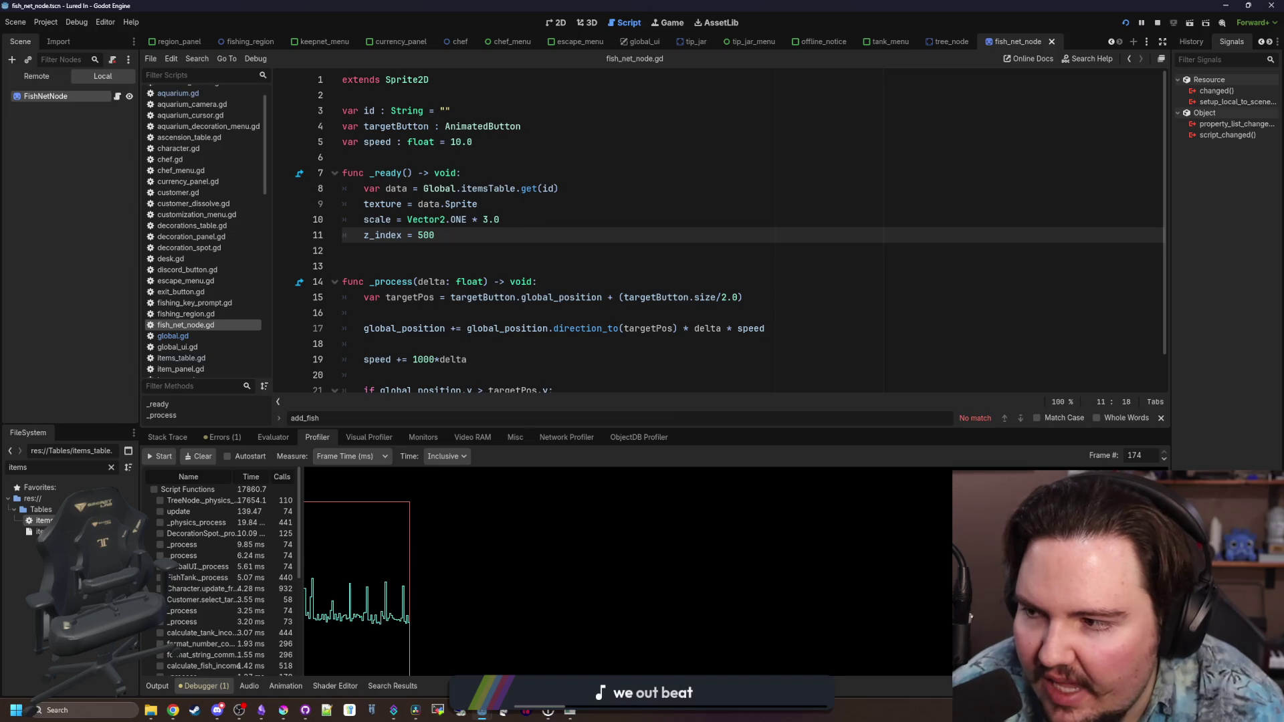
click(629, 219)
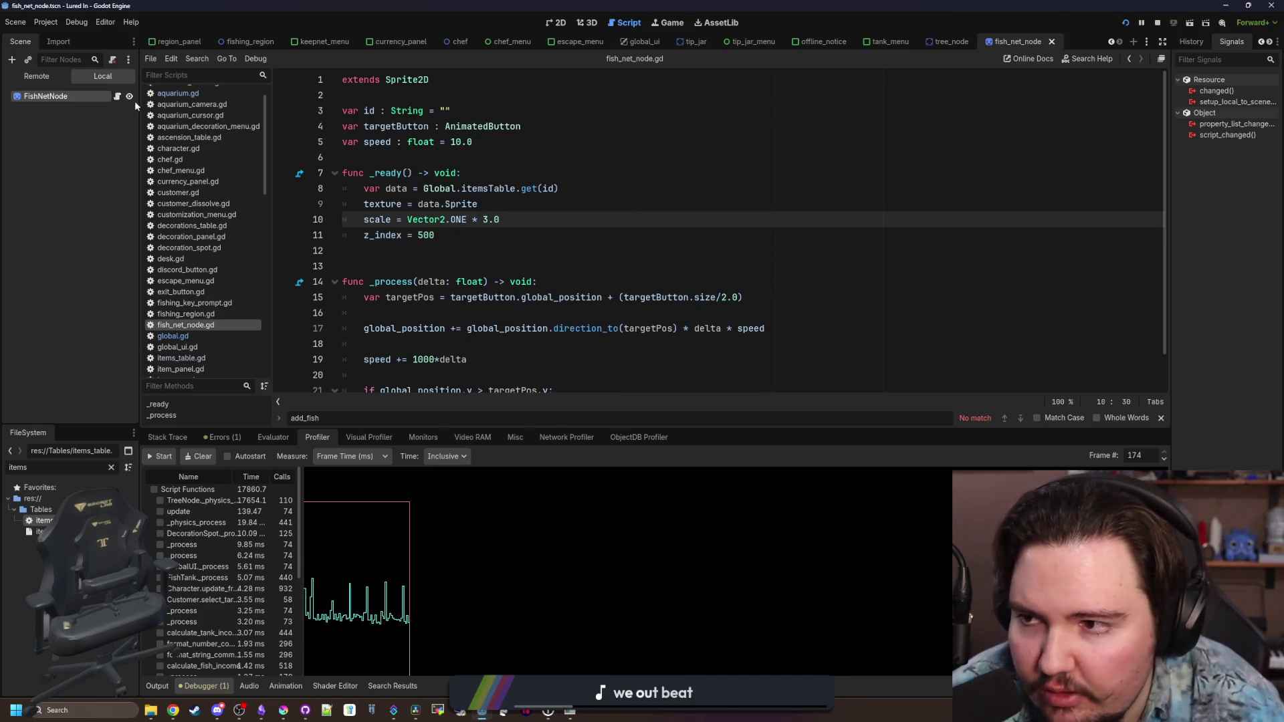
click(111, 468)
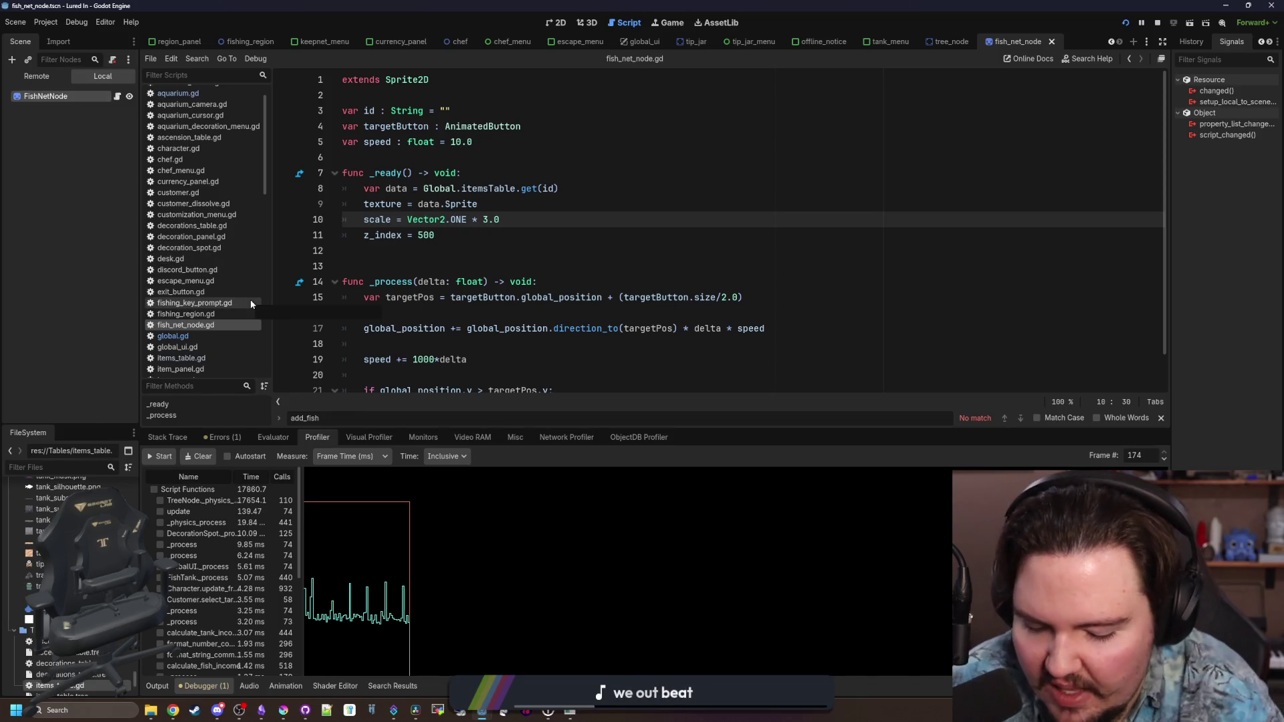
text(keep)
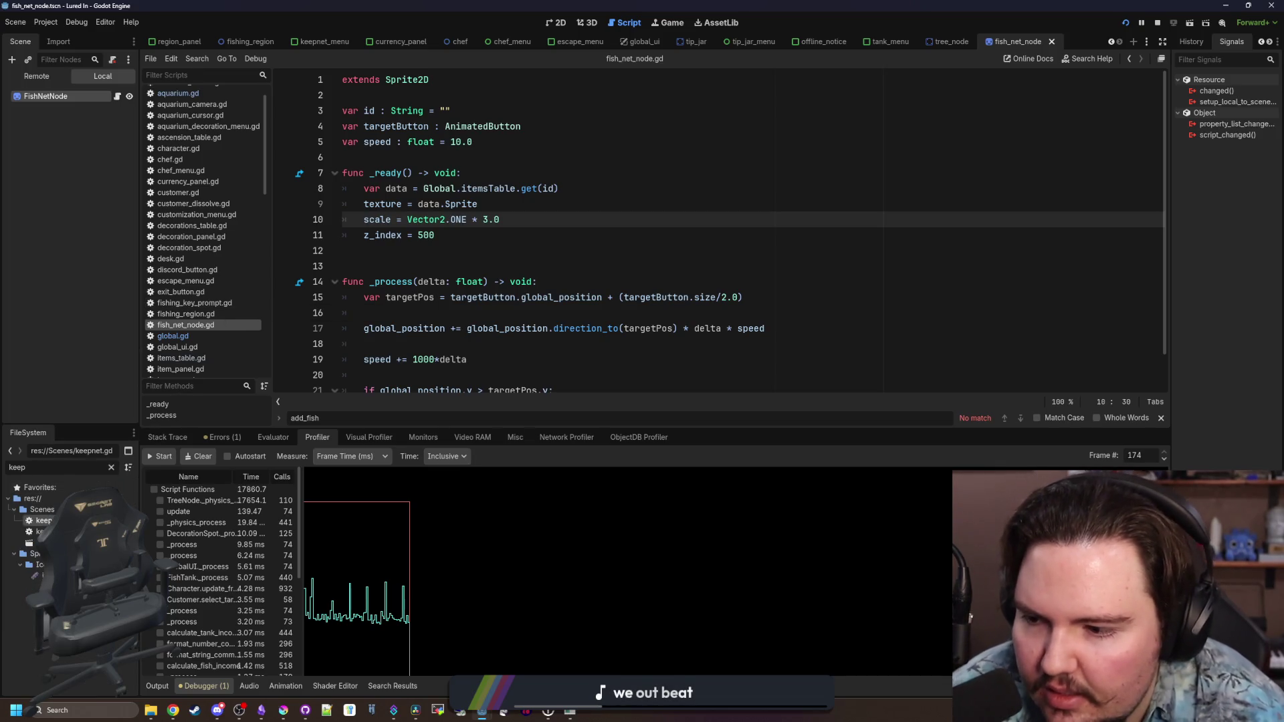
key(Return)
Add var time = 5.0 after the push_back loop in keepnet's _ready.
click(487, 160)
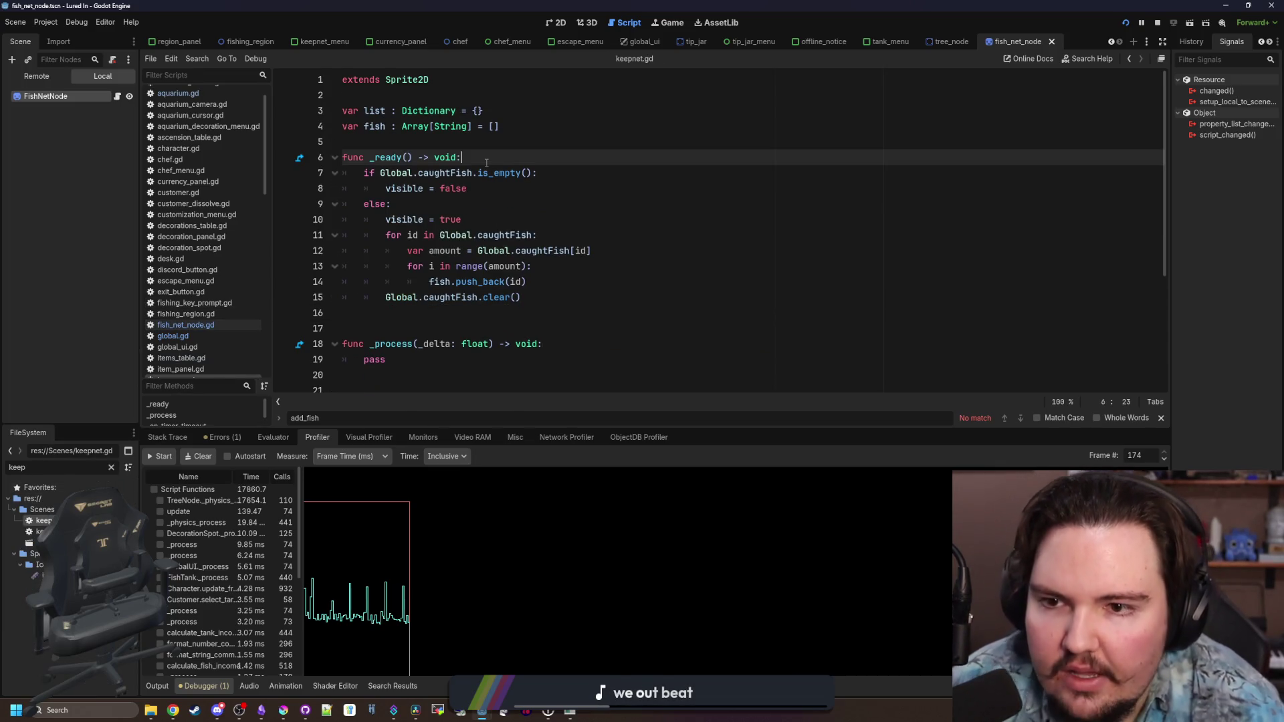
click(492, 204)
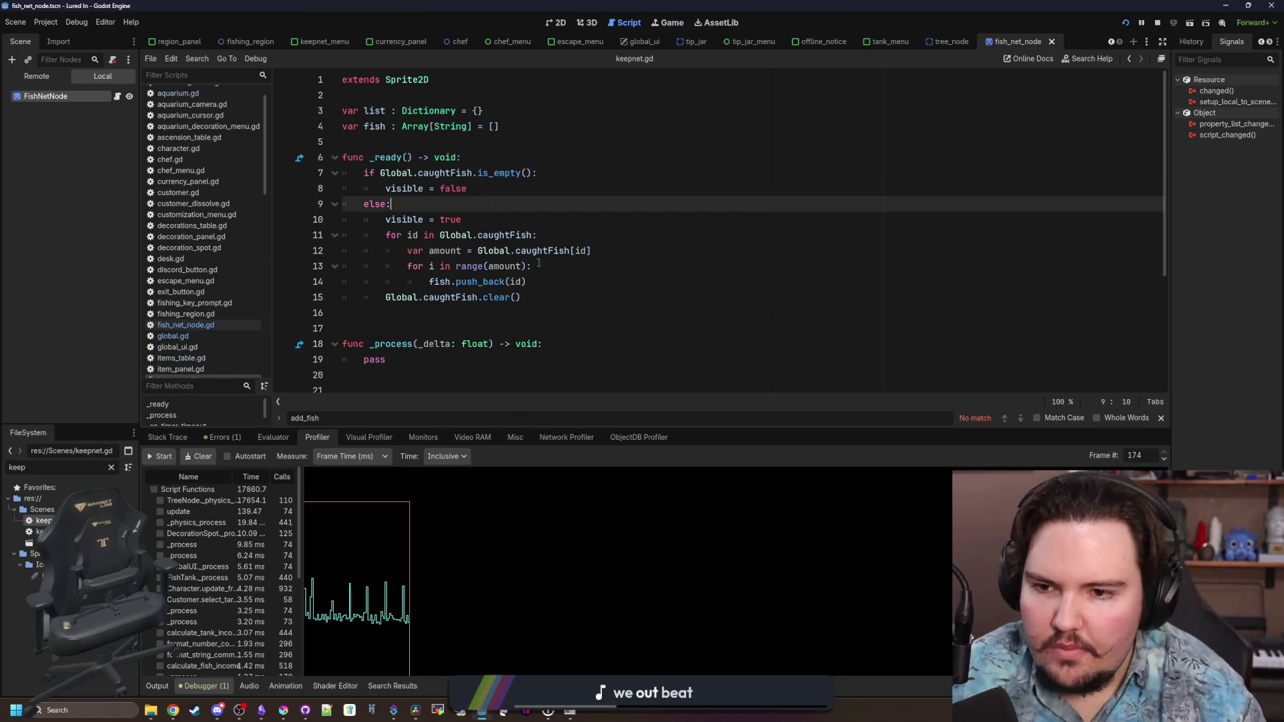
click(558, 285)
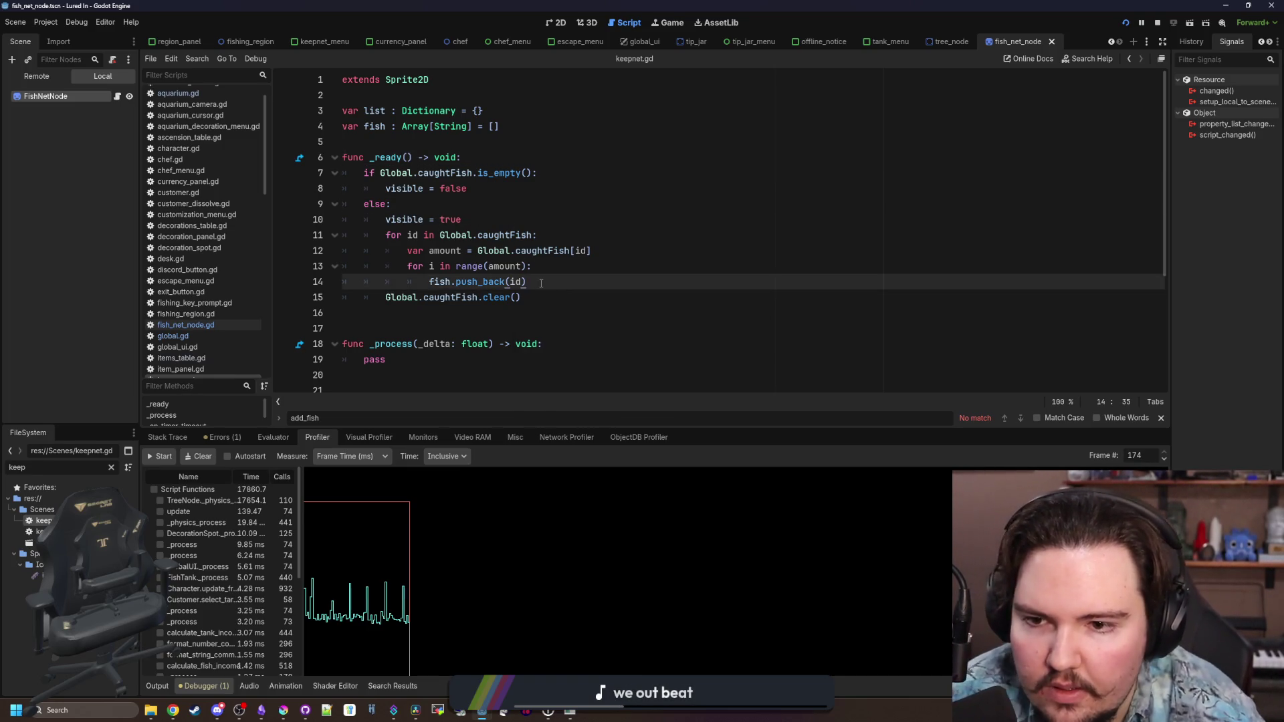
key(Return)
key(Return)
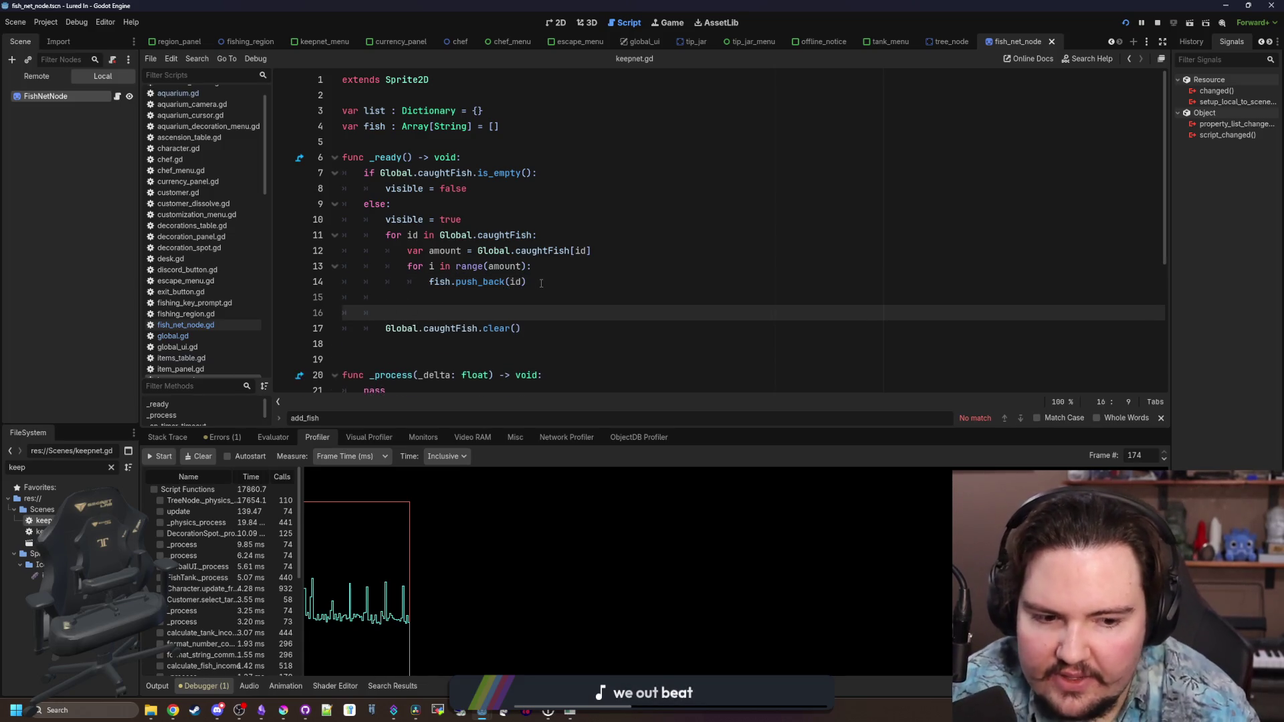
key(Return)
key(Up)
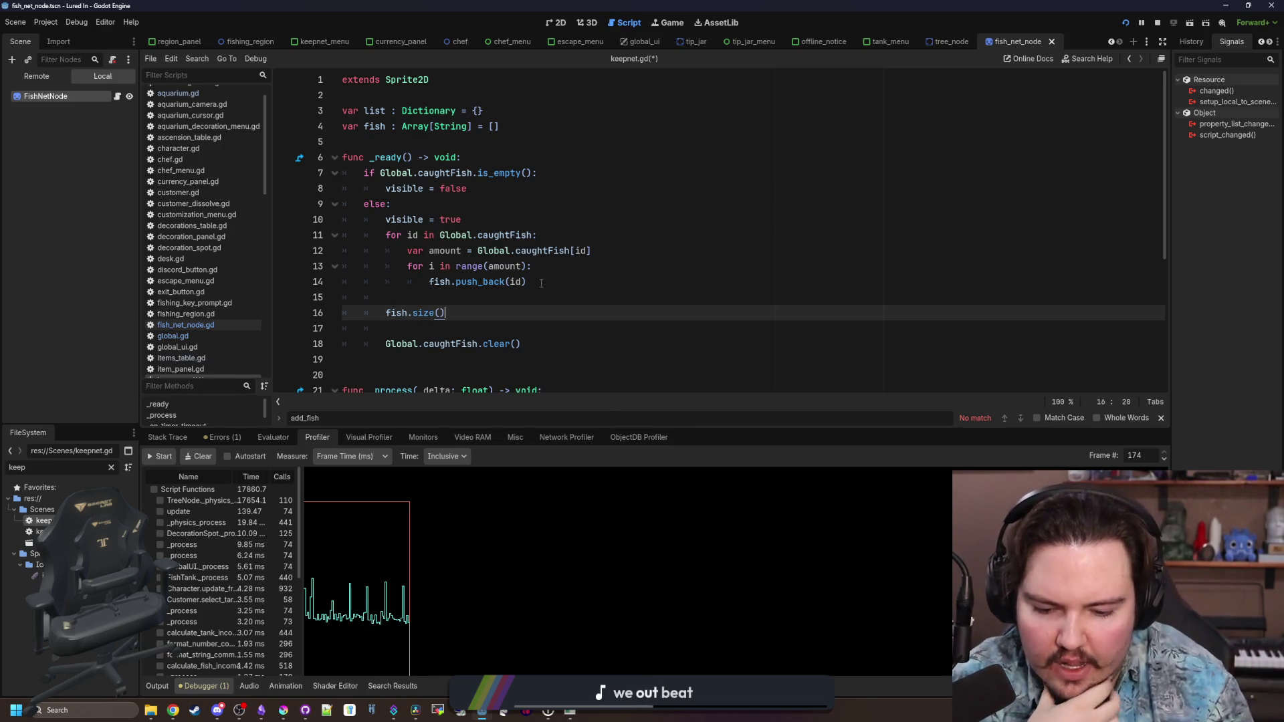
key(Up)
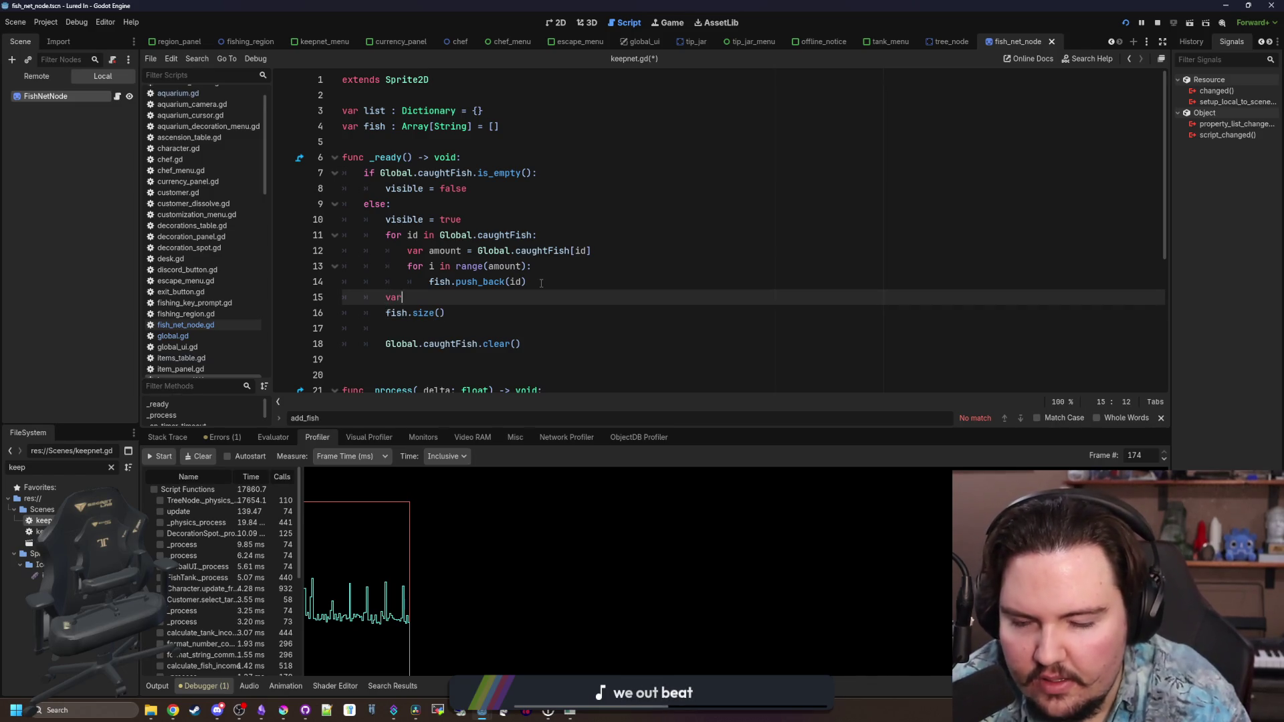
text(5.0)
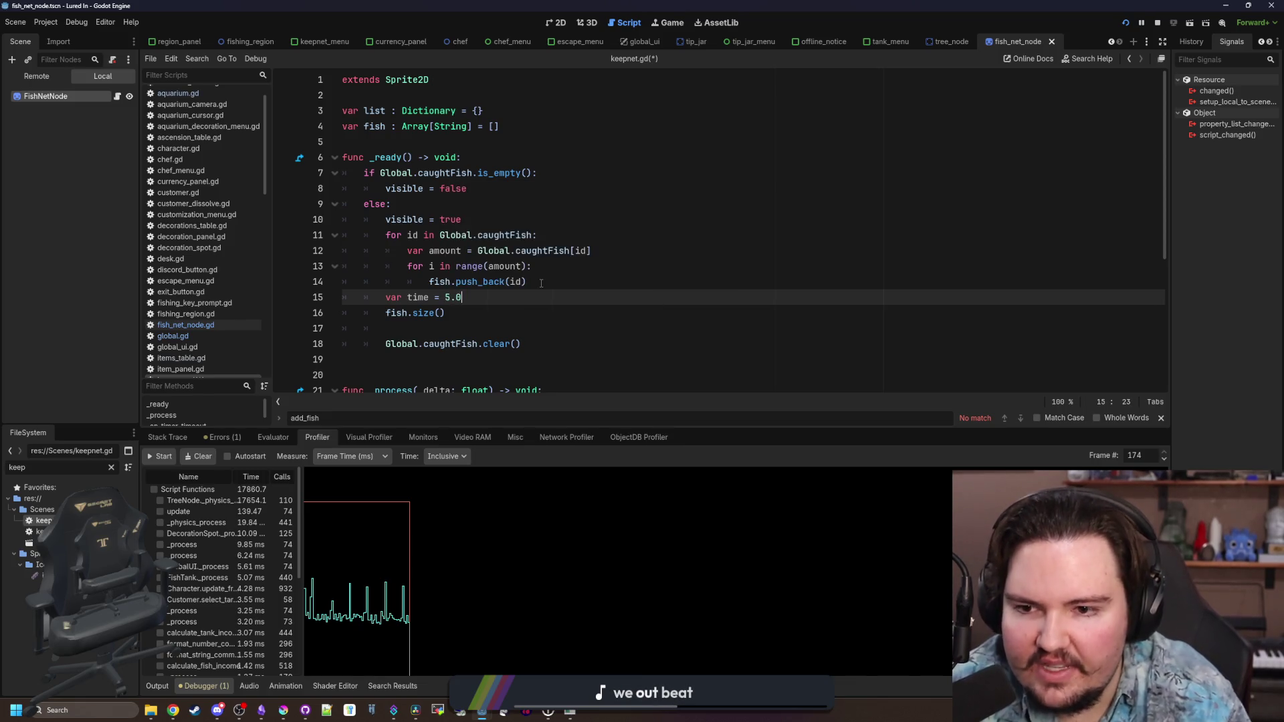
Set $Timer.wait_time = time/fish.size(), save keepnet.gd, and run the game.
key(Down)
key(Left)
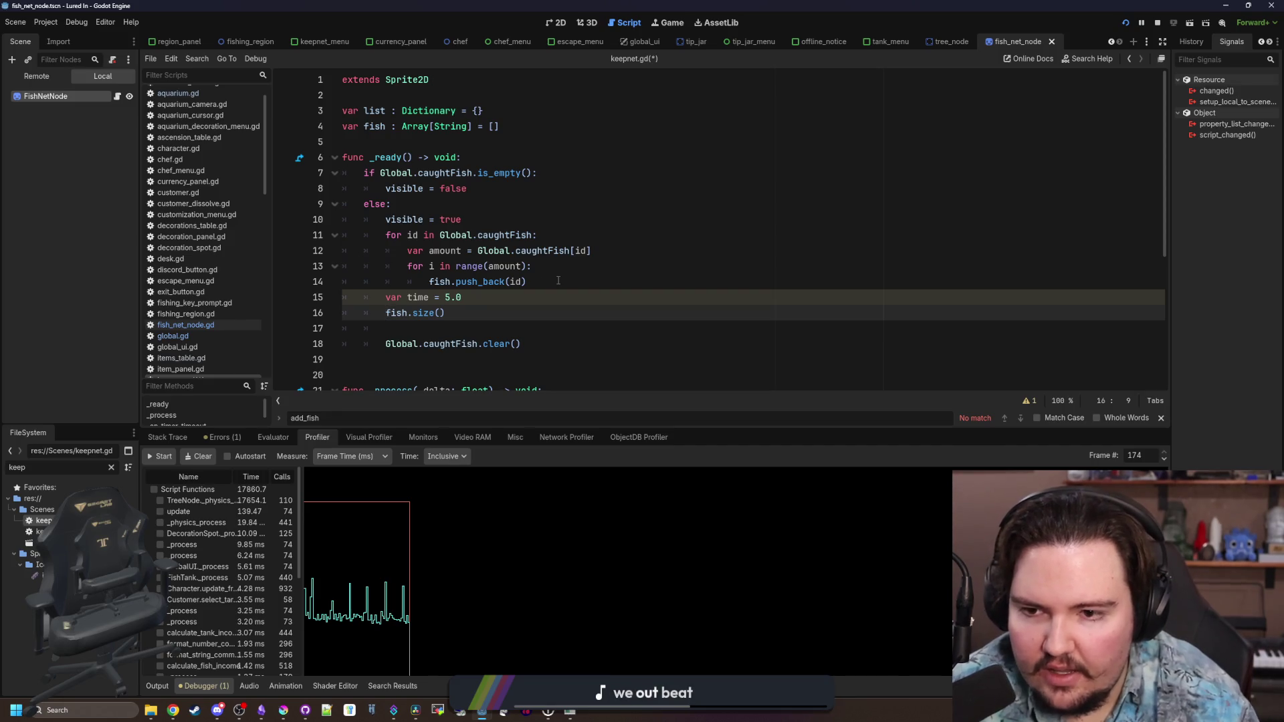
text(.wait_time)
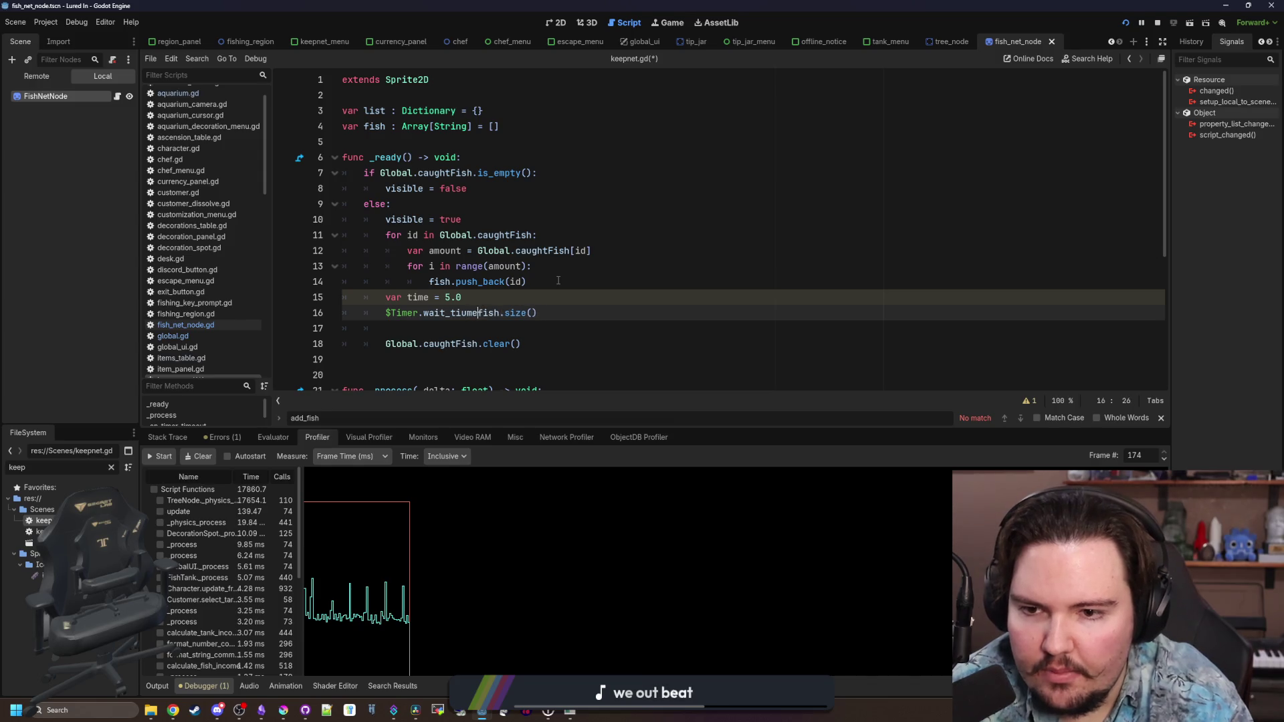
text( = time/)
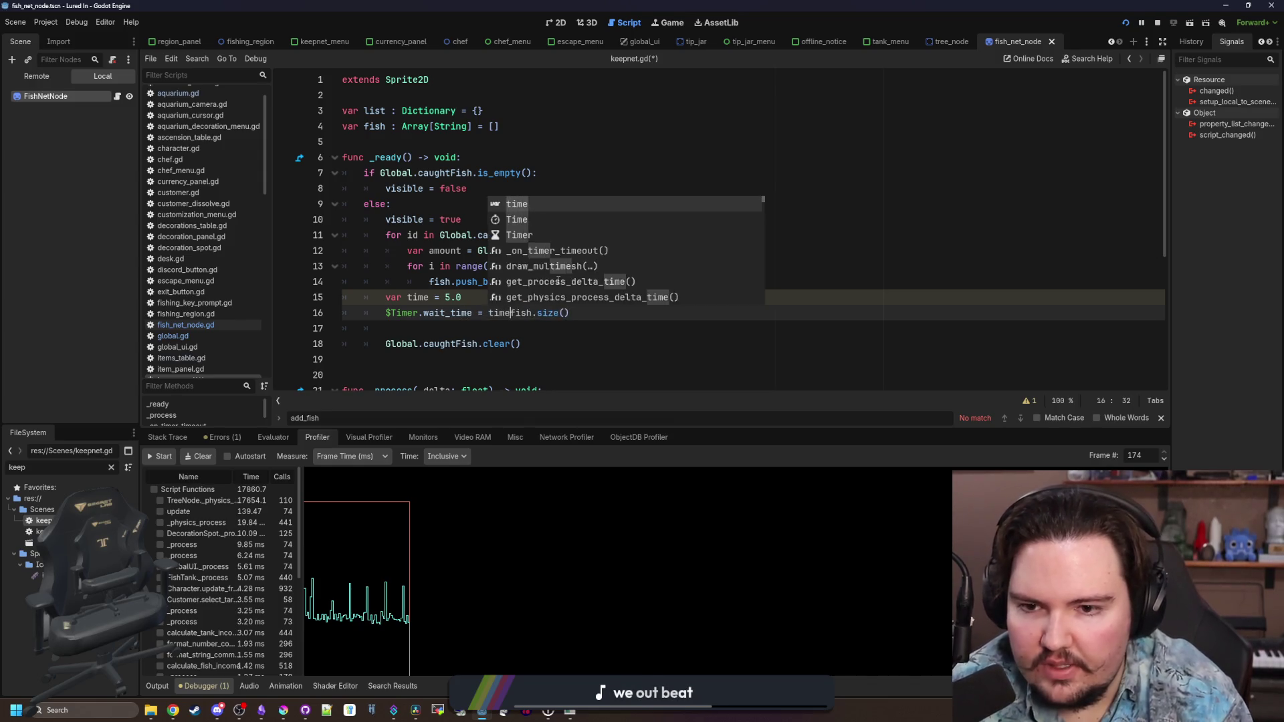
scroll(558, 281, down, 1)
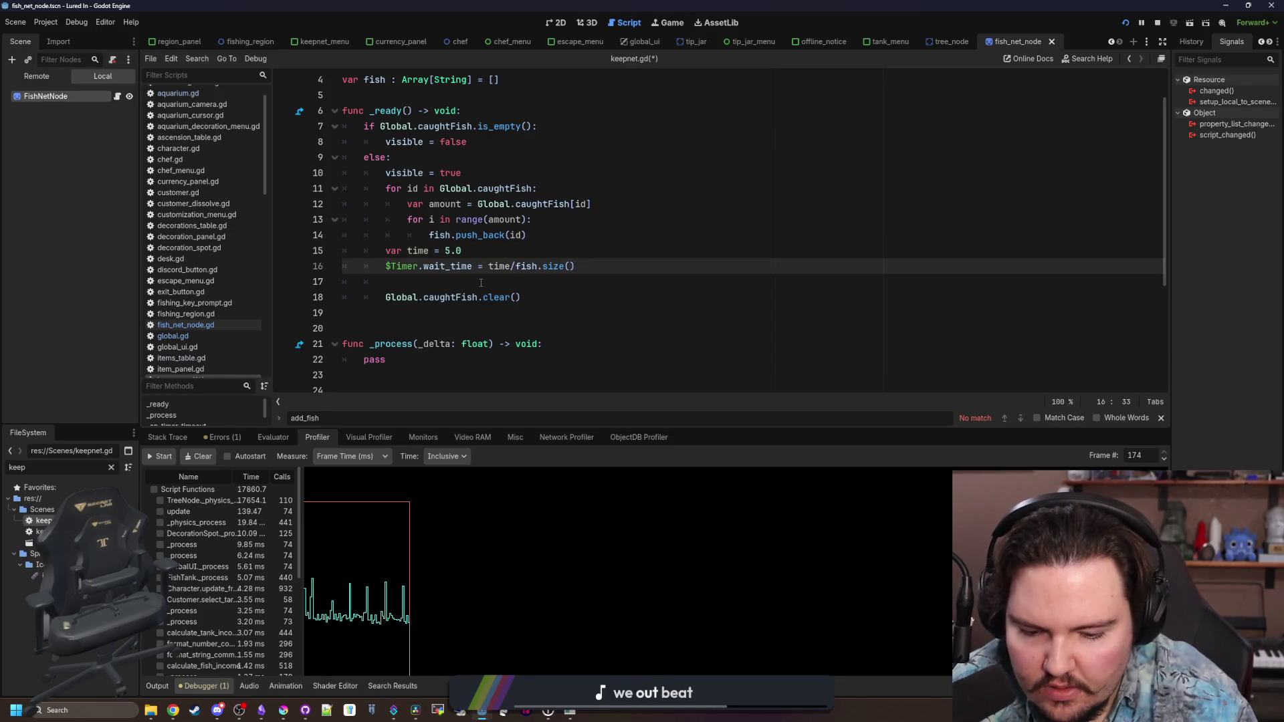
scroll(481, 283, down, 1)
key(Down)
key(ctrl+s)
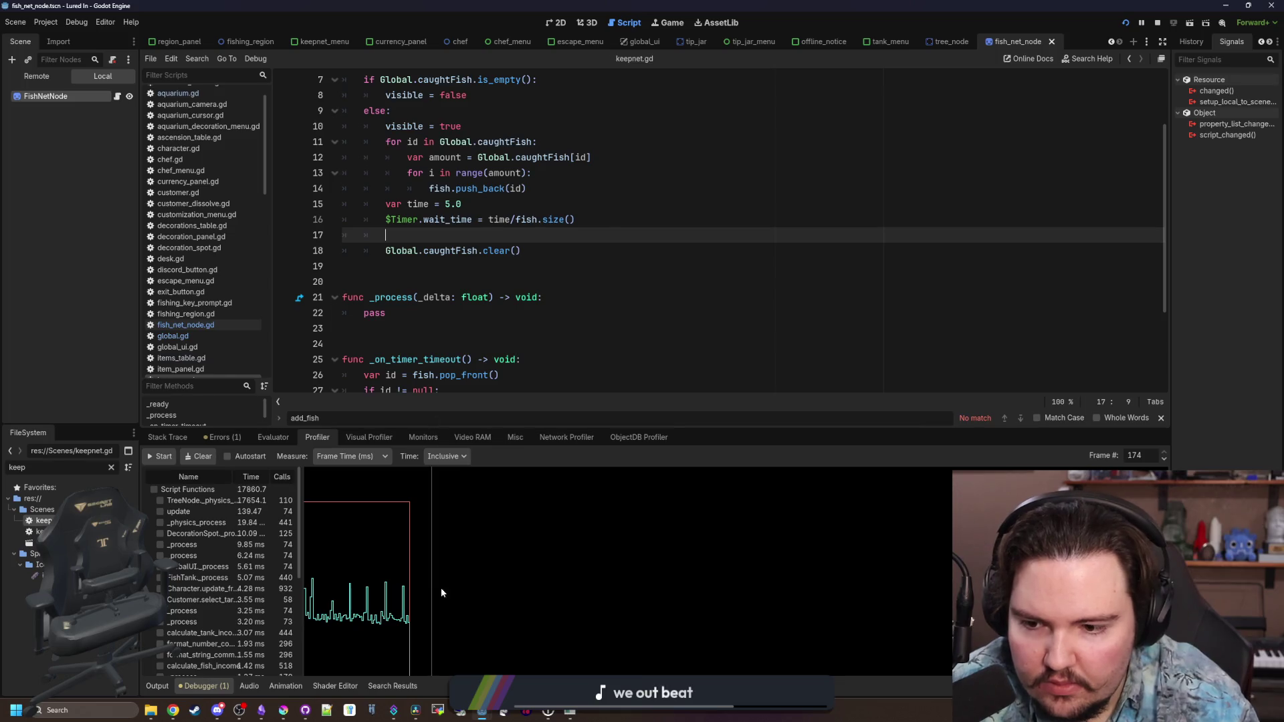
key(F5)
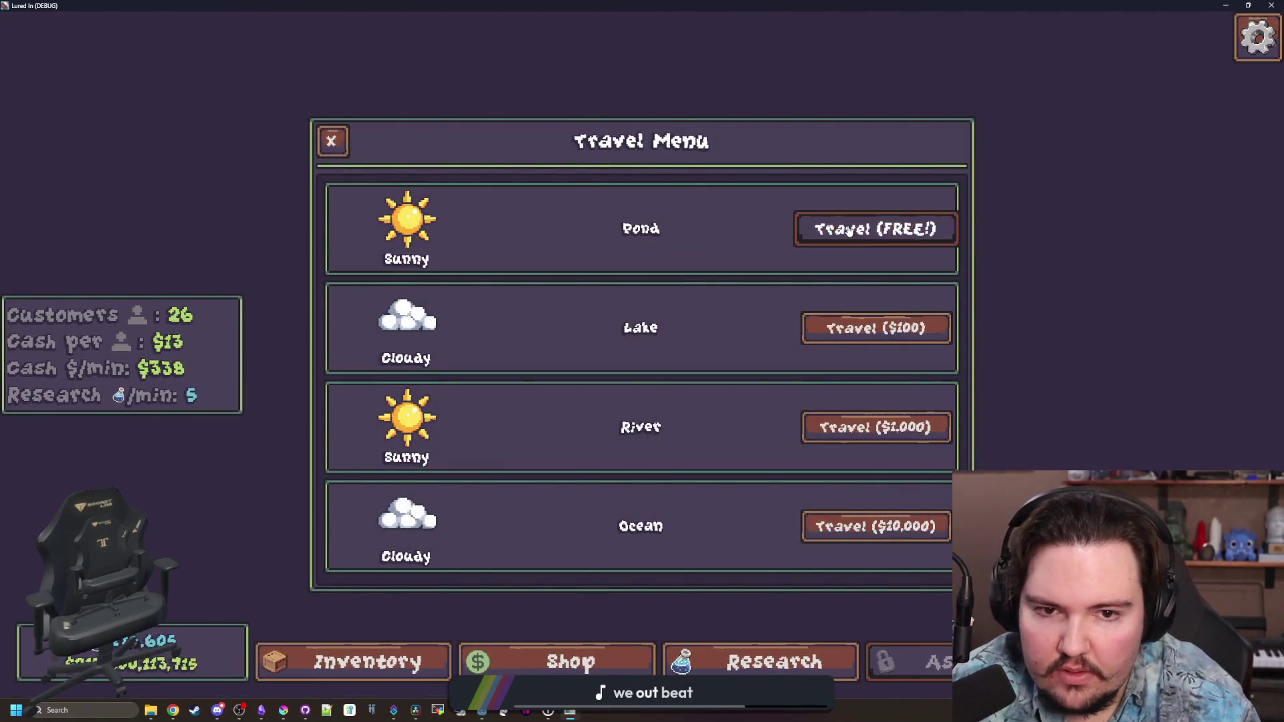
Travel to the Pond and back to the shop to watch the keepnet release fish, then stop.
click(848, 230)
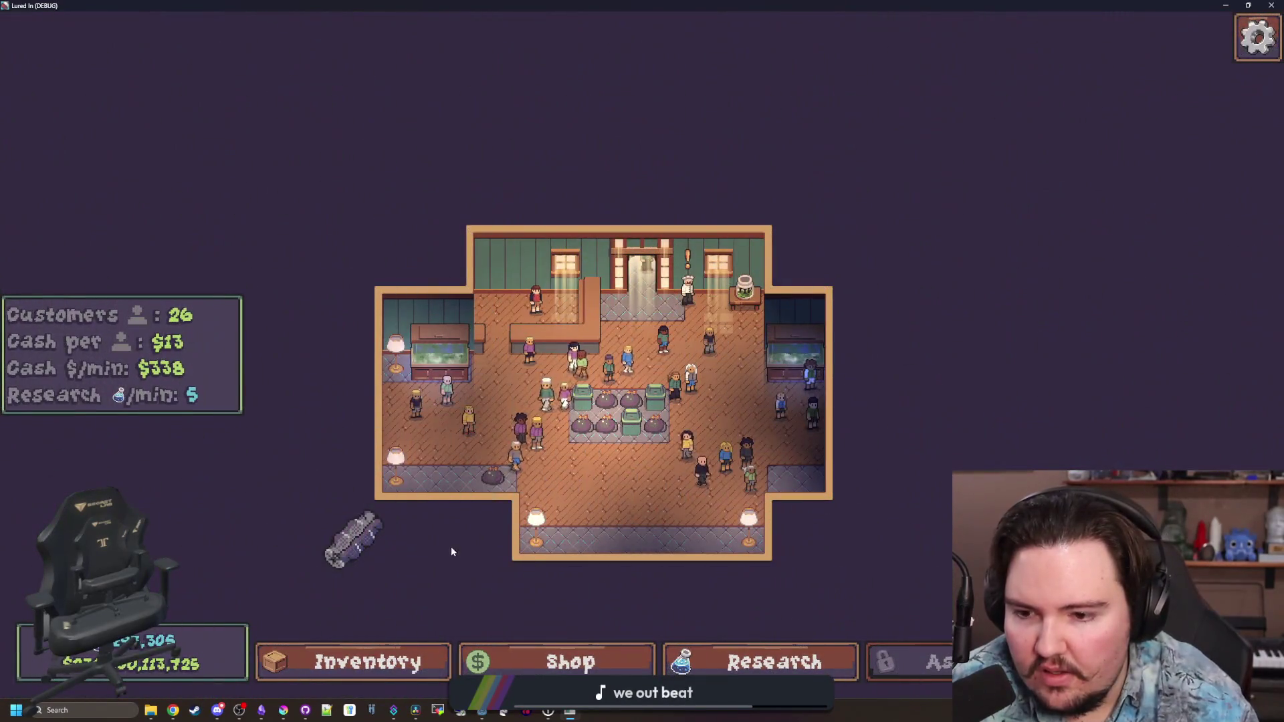
click(382, 576)
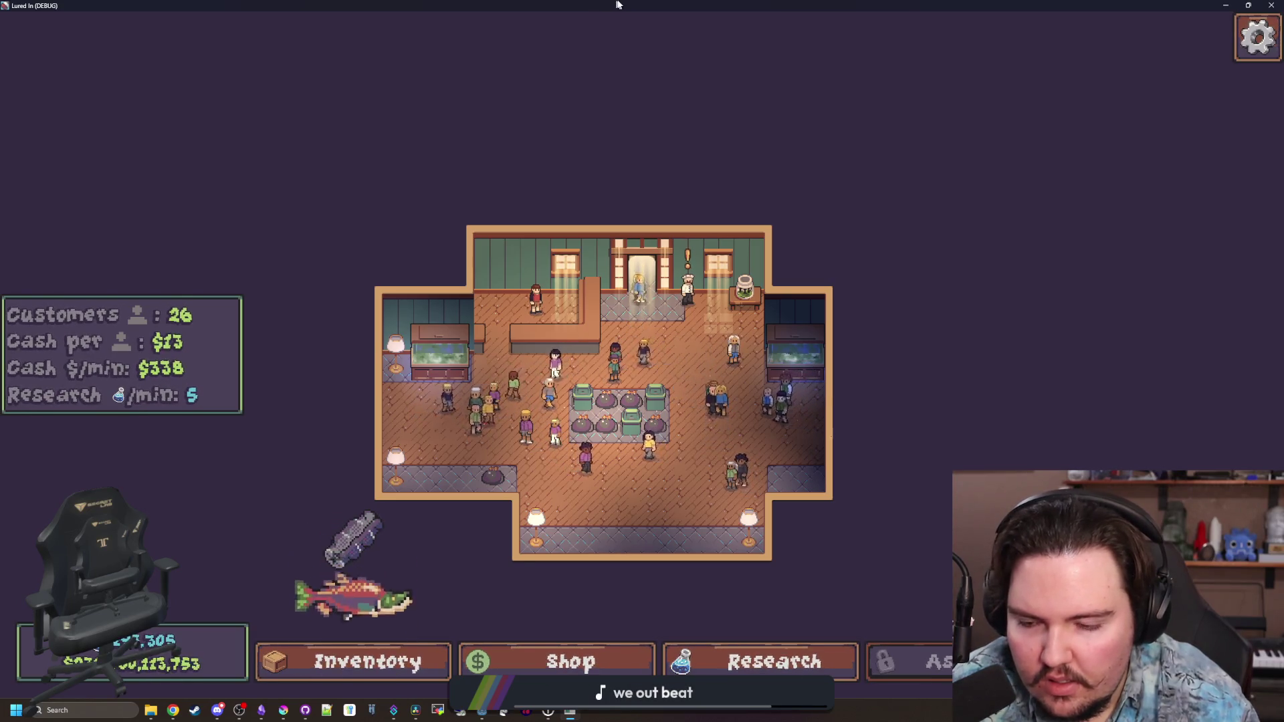
key(F8)
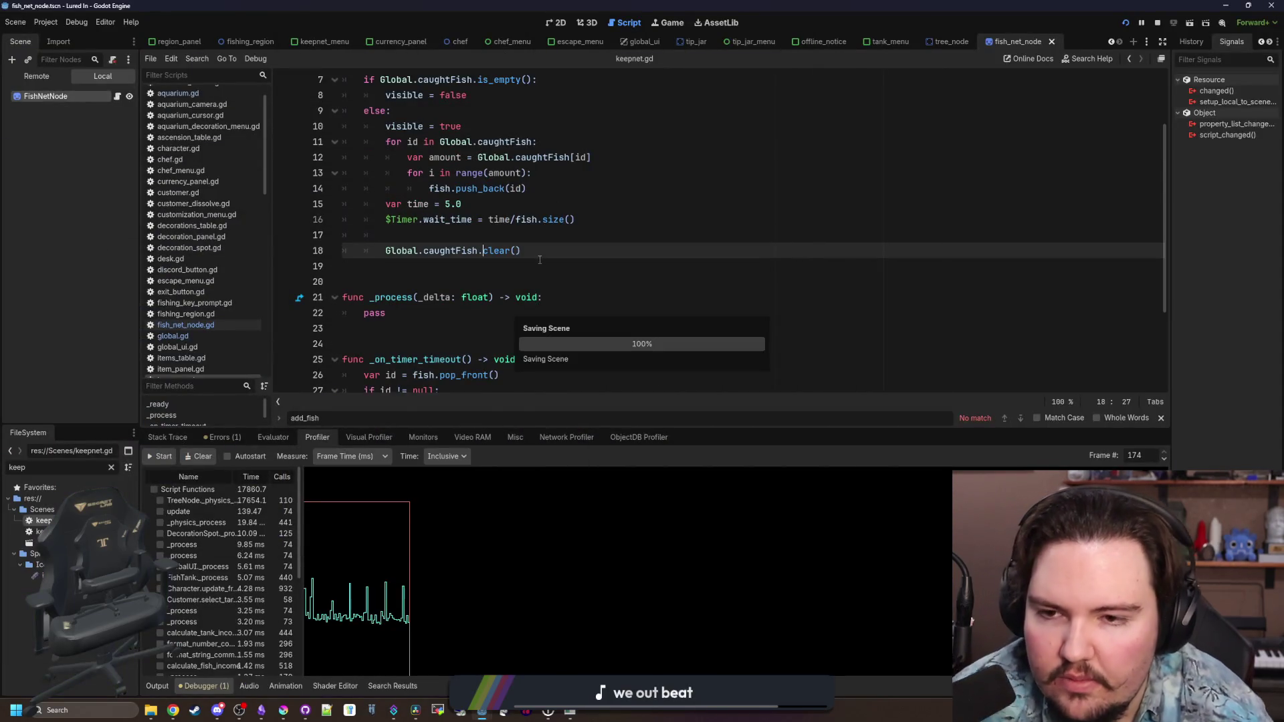
Change keepnet's time to 3.0, retest the Pond trip, save, and open aquarium.gd.
scroll(495, 271, up, 2)
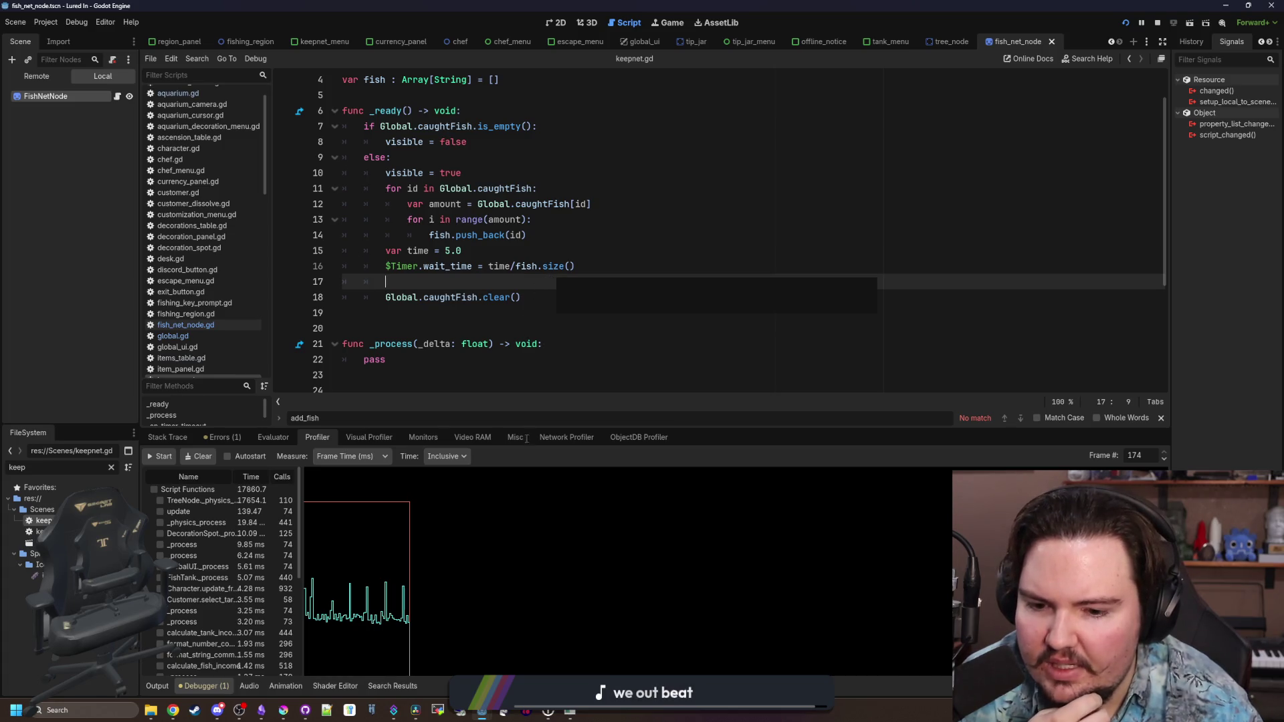
click(452, 250)
text(3)
key(F5)
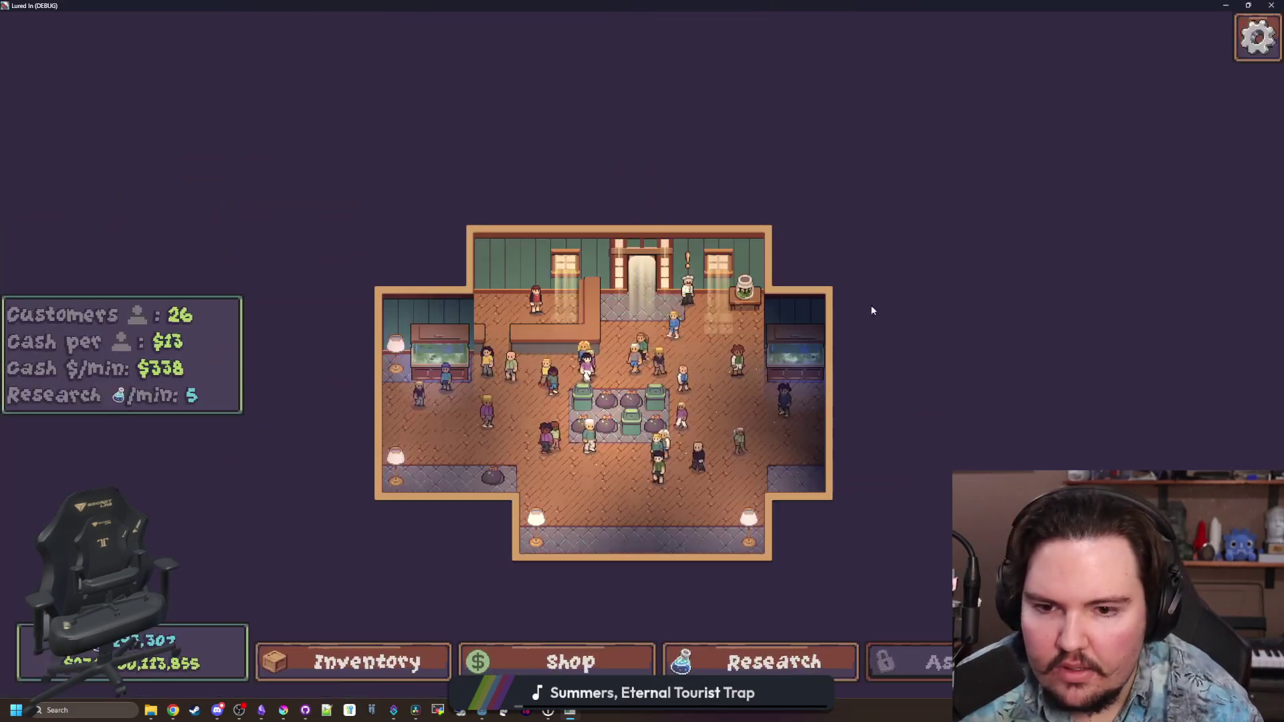
click(863, 231)
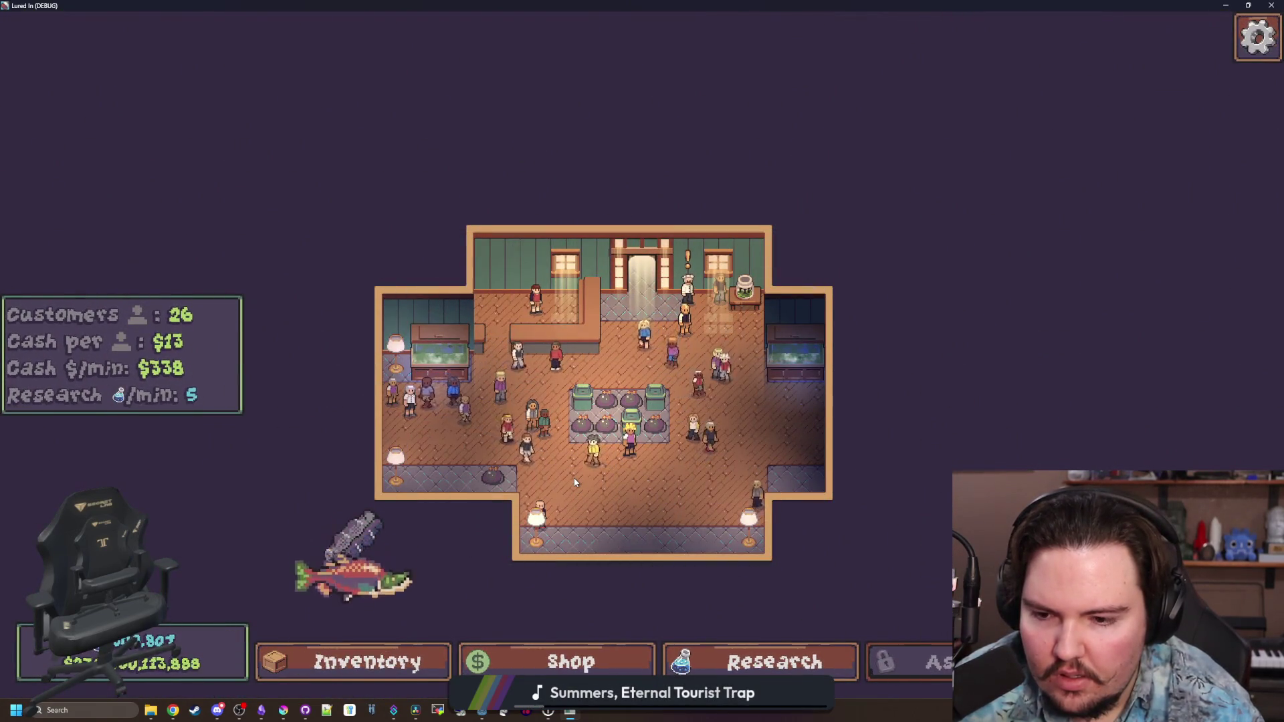
key(F8)
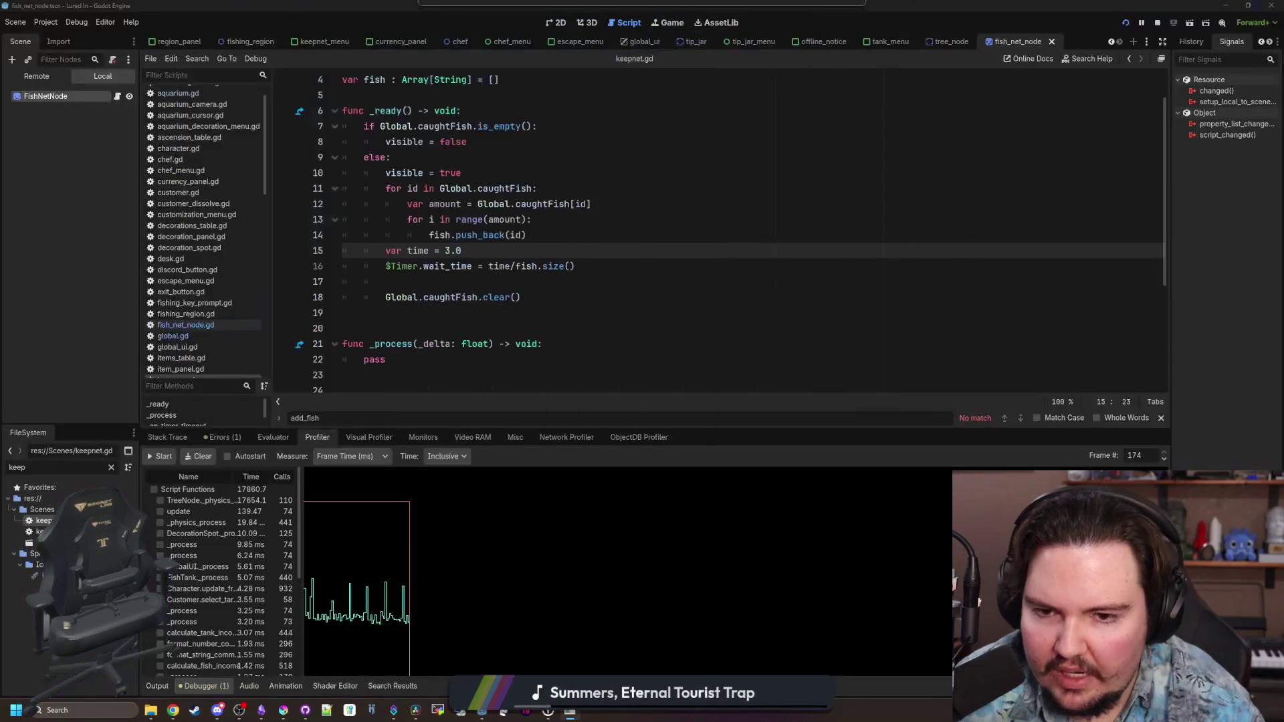
key(ctrl+s)
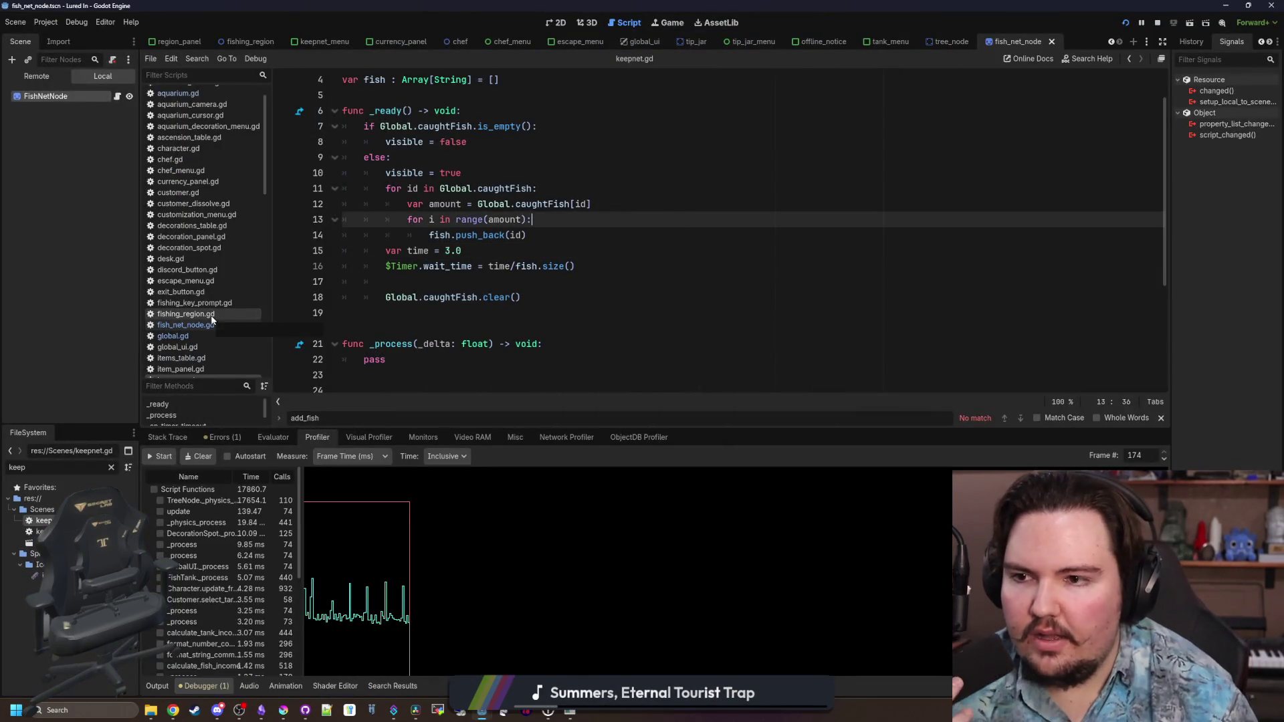
click(204, 94)
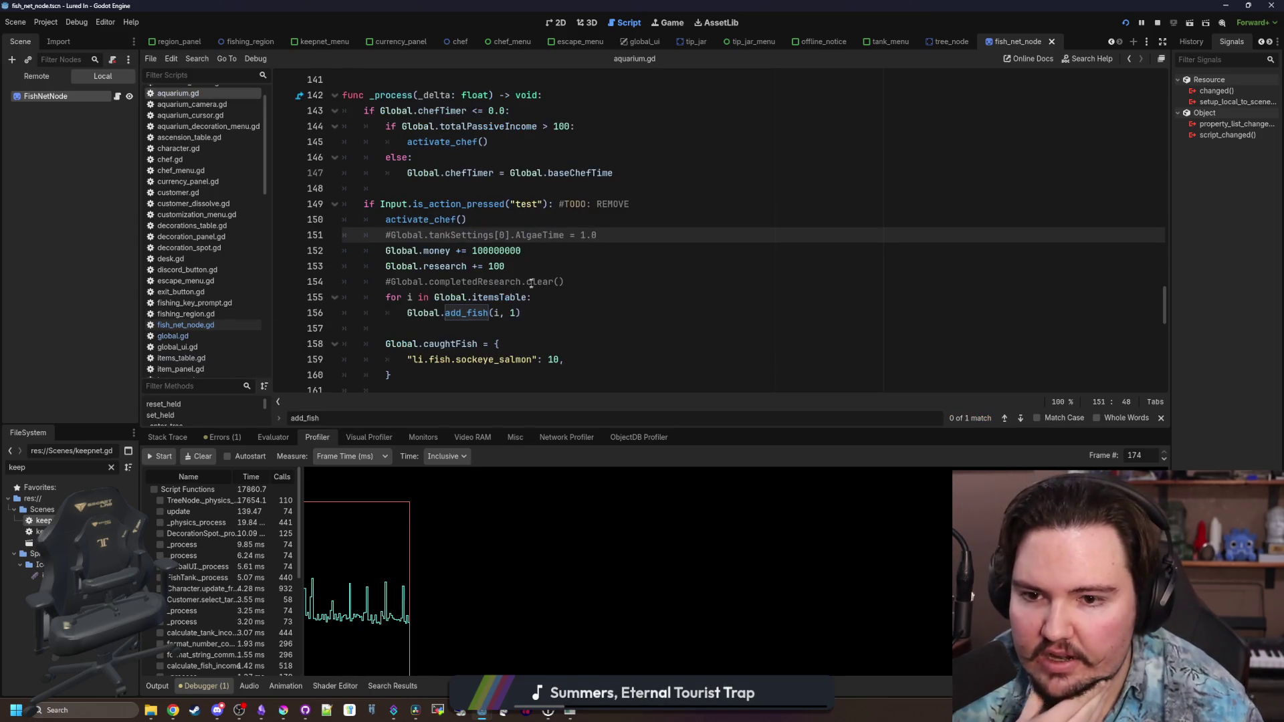
Rerun Lured In, travel to the Pond and back, then reopen fish_net_node.gd in the editor.
click(582, 260)
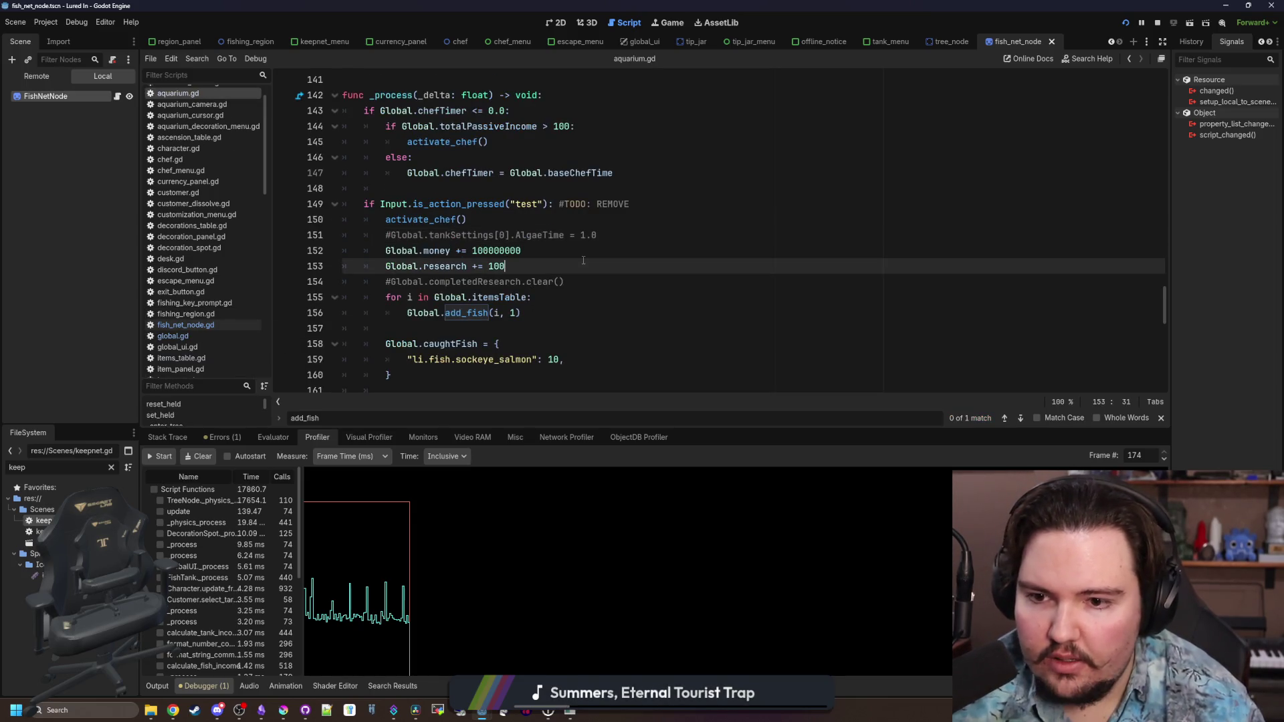
click(555, 359)
click(511, 328)
key(ctrl+s)
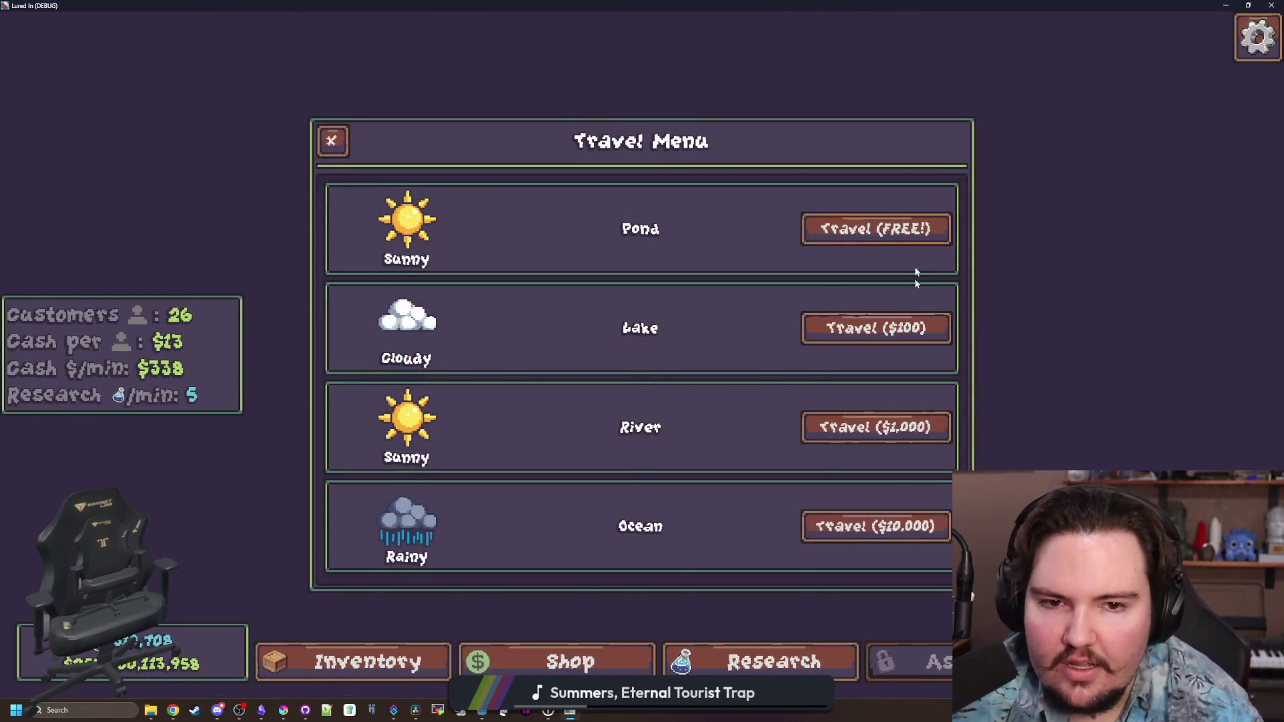
click(913, 234)
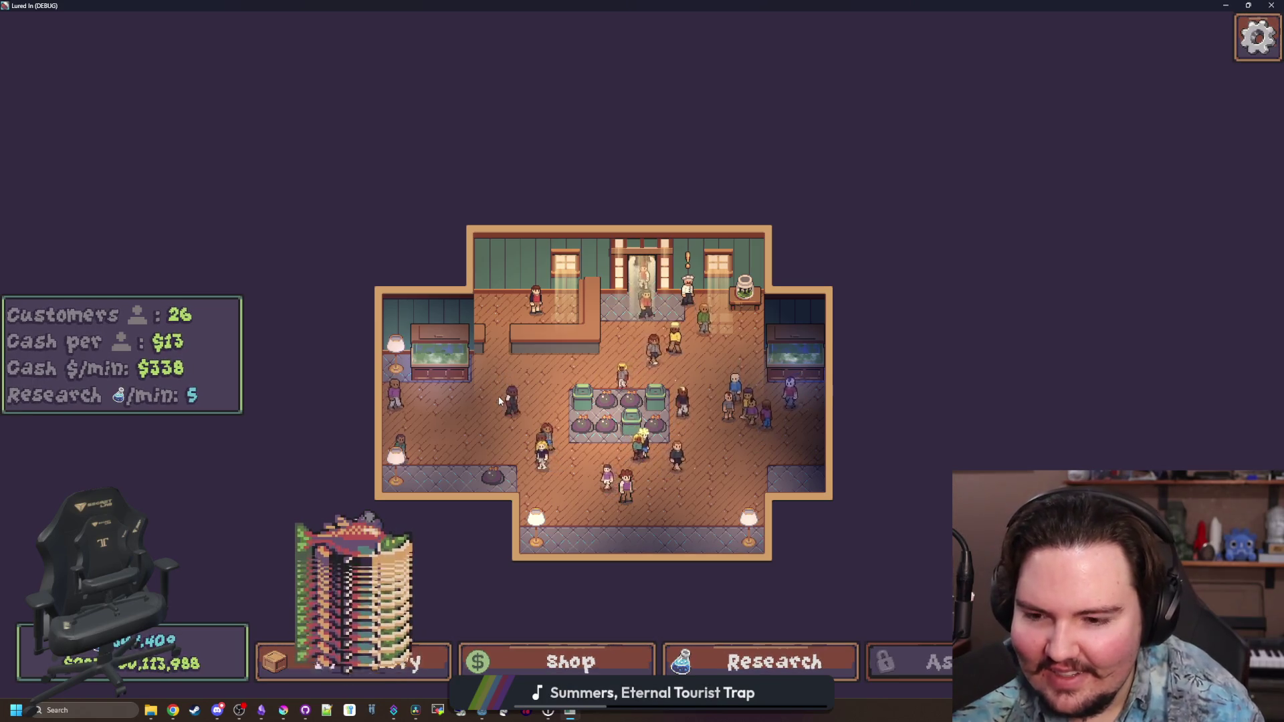
key(alt+Tab)
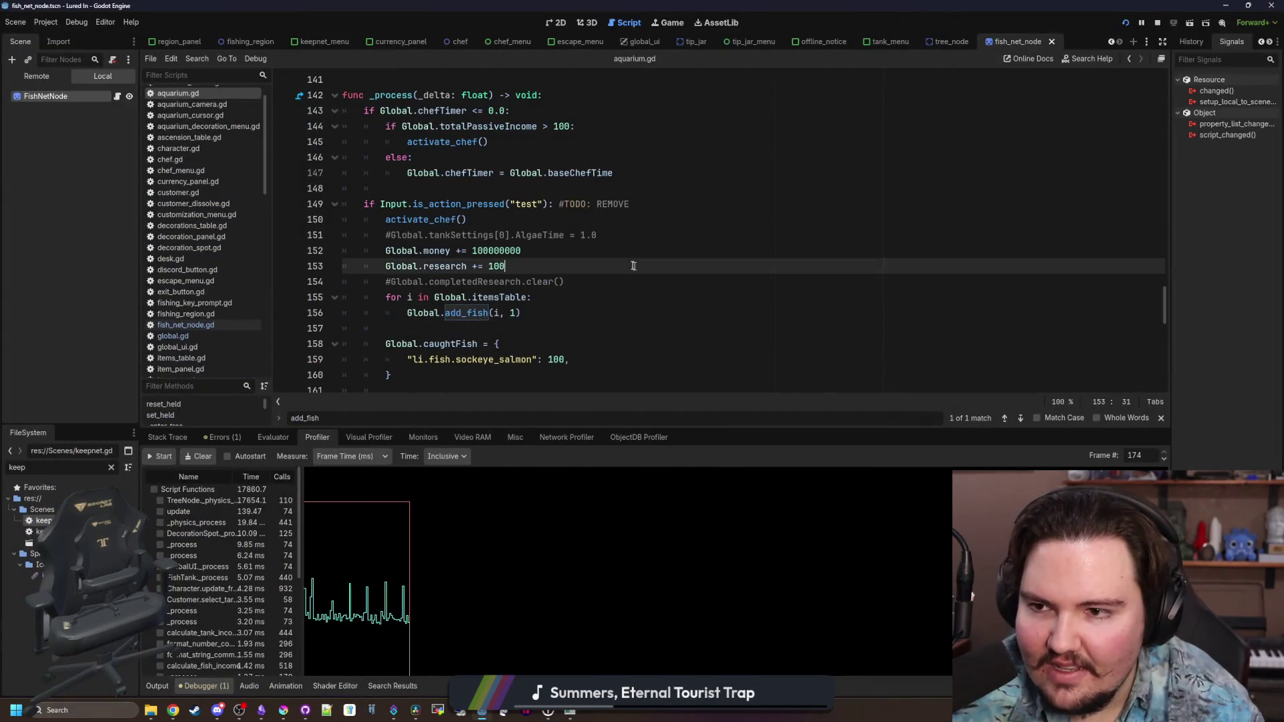
click(215, 325)
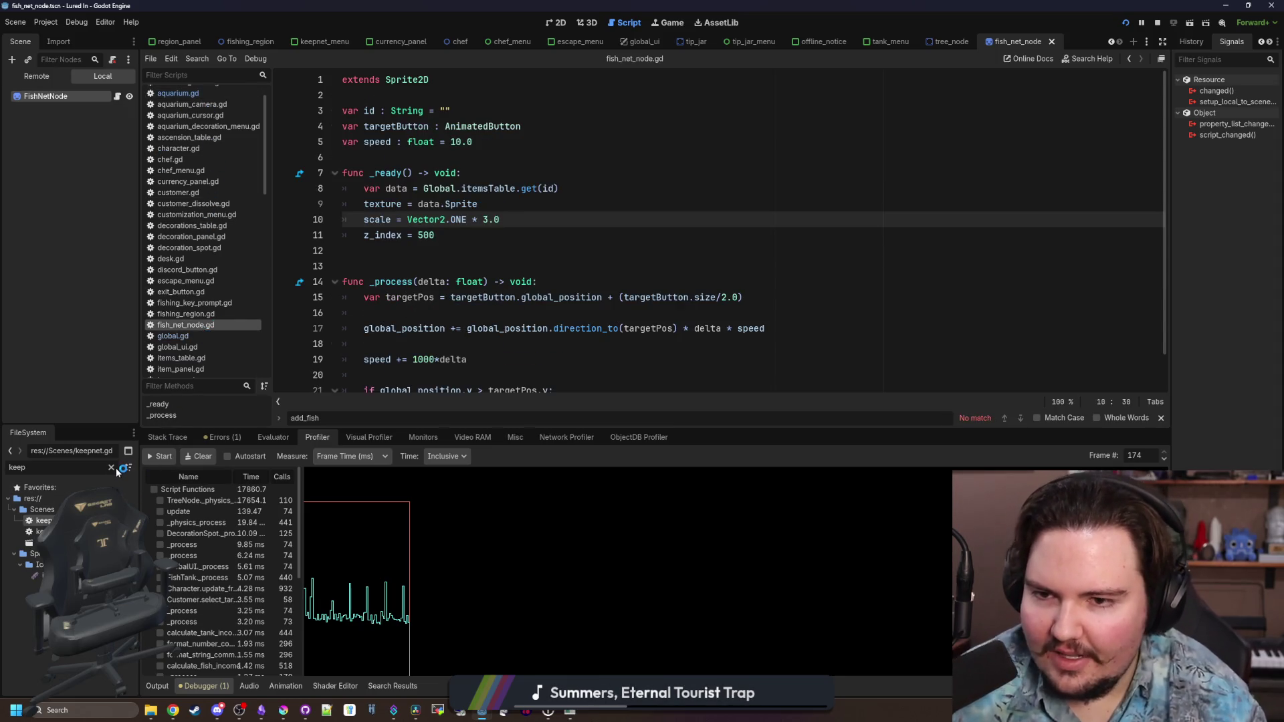
In keepnet.gd, change line 16 to $Timer.start(time/fish.size()), then save and run the game.
double_click(43, 520)
scroll(533, 295, up, 1)
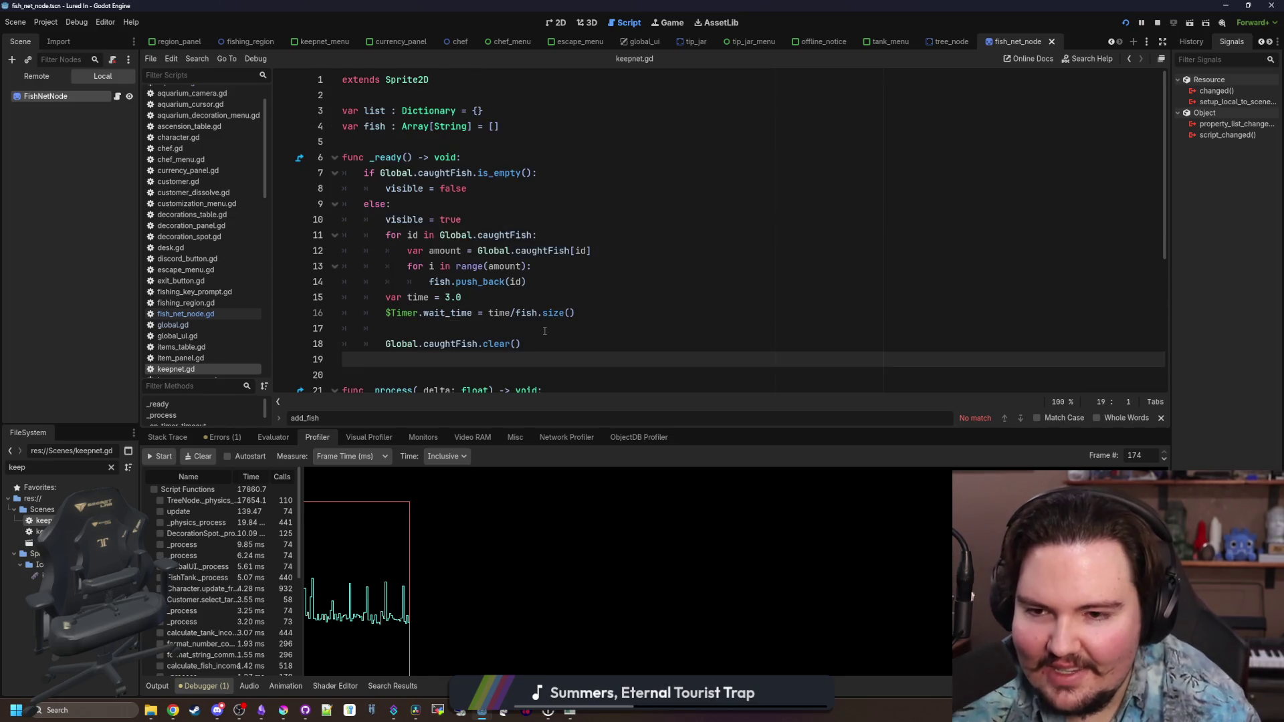
click(534, 295)
drag(603, 312, 287, 296)
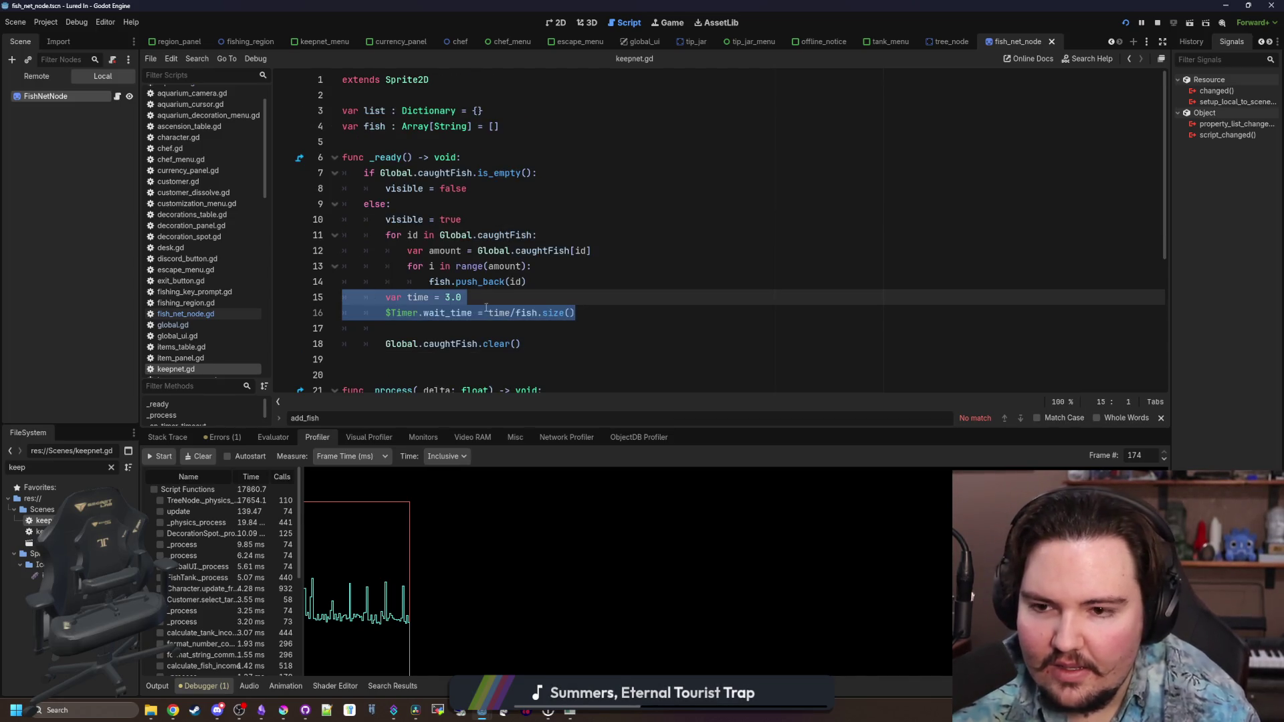
click(485, 306)
double_click(437, 309)
text(star)
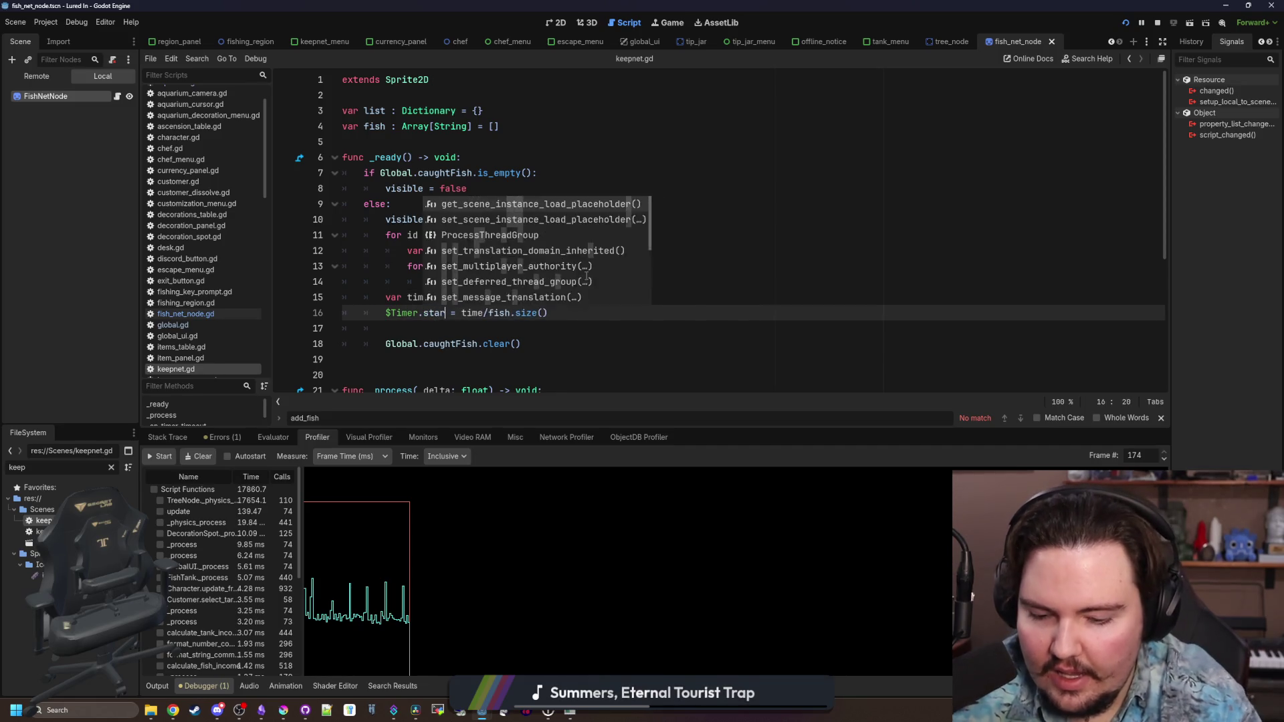
key(Return)
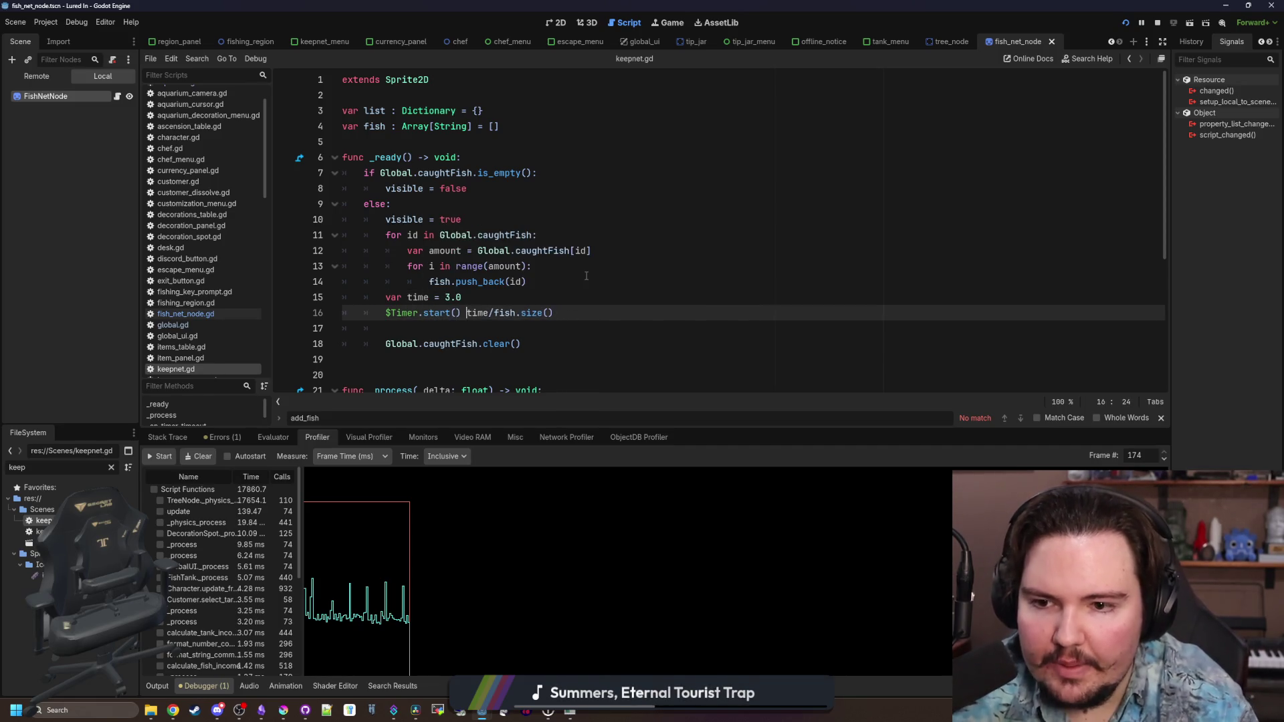
text())
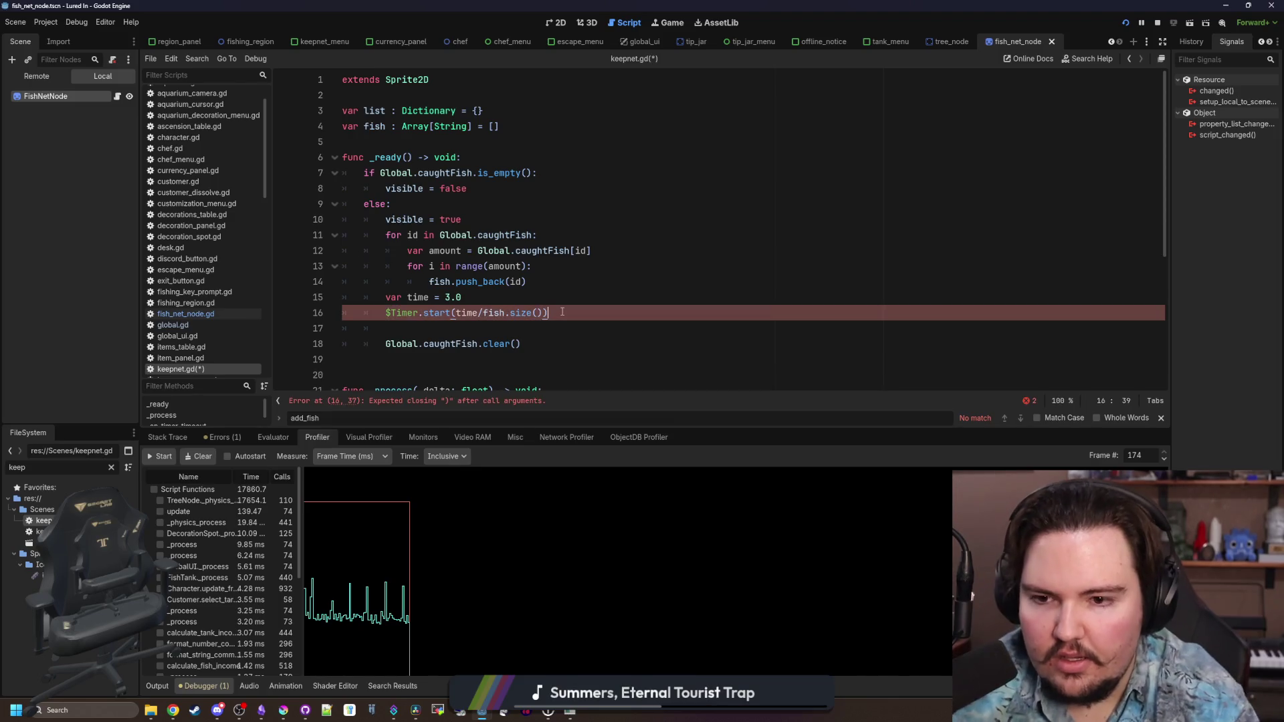
key(ctrl+s)
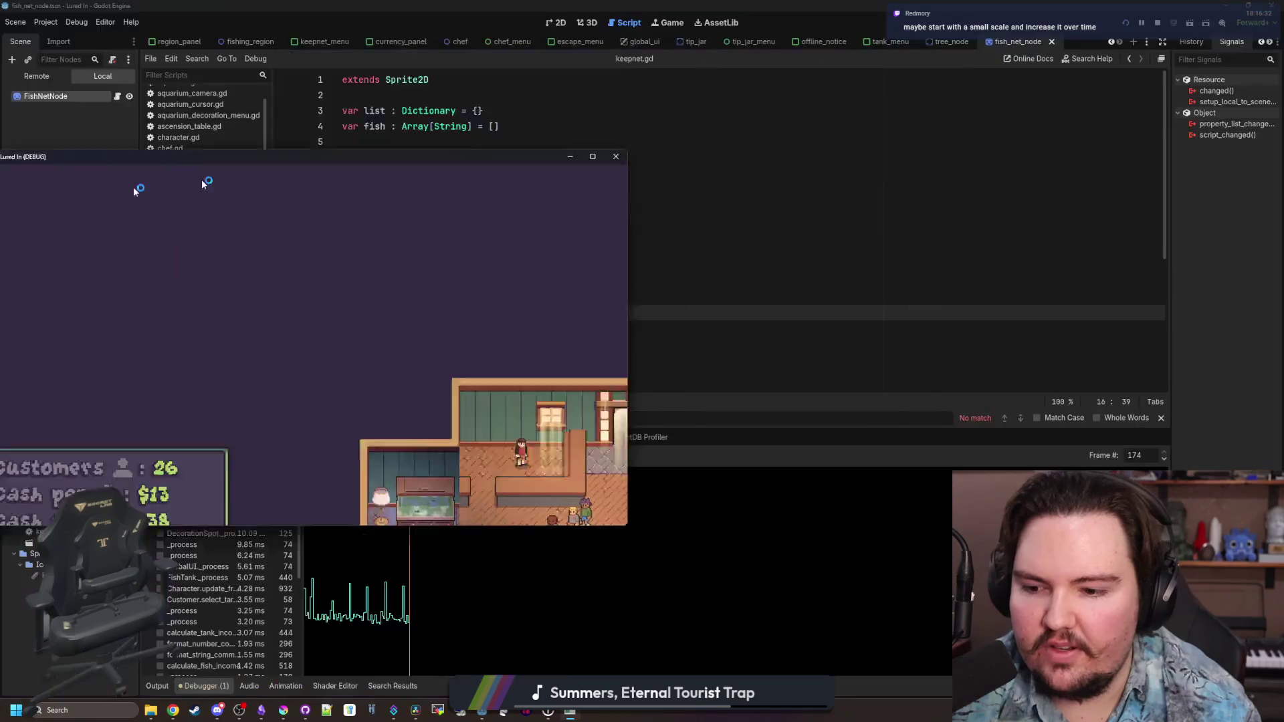
Close the hung game, resave keepnet.gd, and switch back to fish_net_node.gd.
click(580, 300)
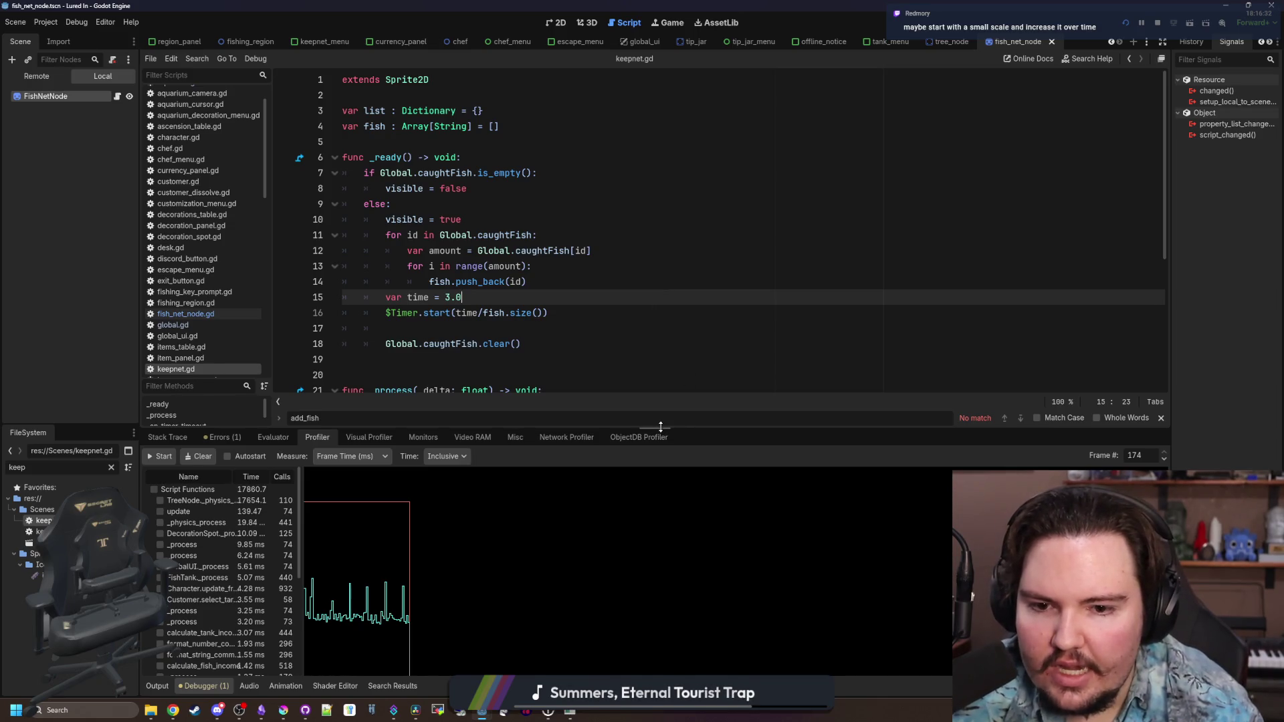
drag(661, 427, 661, 550)
click(581, 422)
scroll(582, 351, down, 2)
scroll(582, 351, up, 2)
click(575, 328)
scroll(535, 321, down, 2)
click(476, 307)
key(ctrl+s)
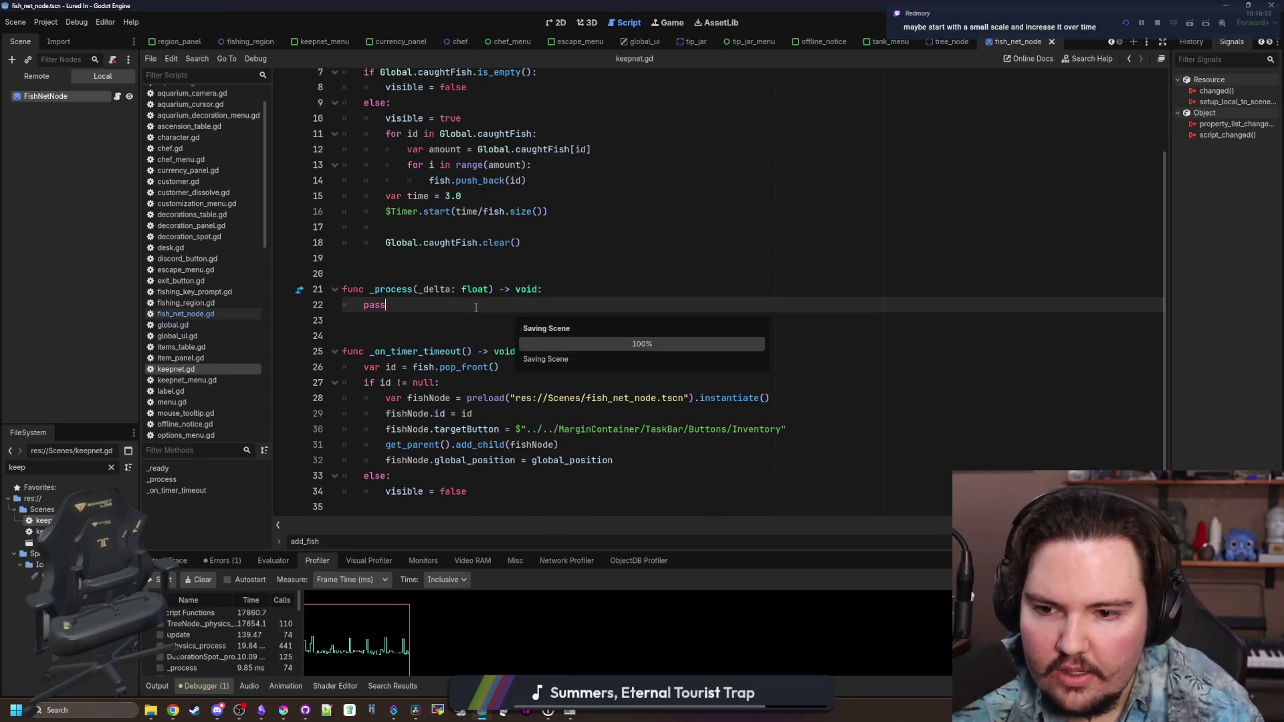
scroll(476, 307, up, 2)
click(226, 315)
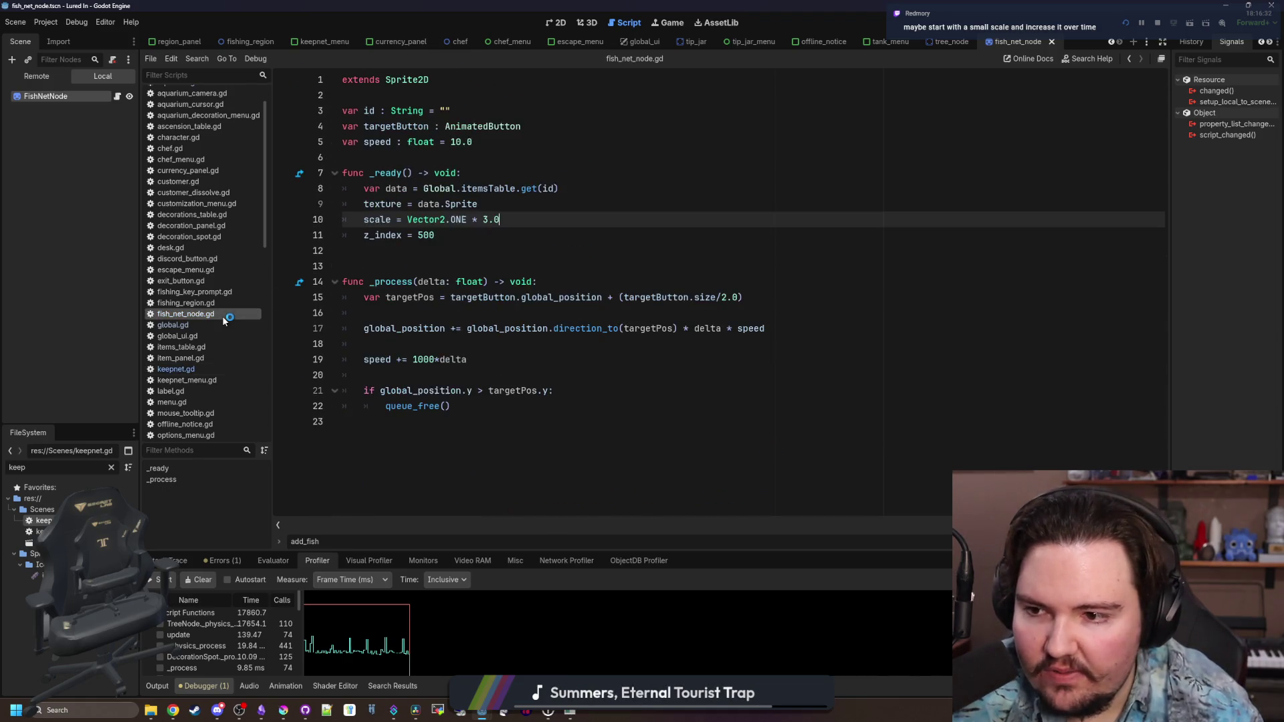
Declare var xOffset : float = 0.0 below the speed variable.
click(674, 329)
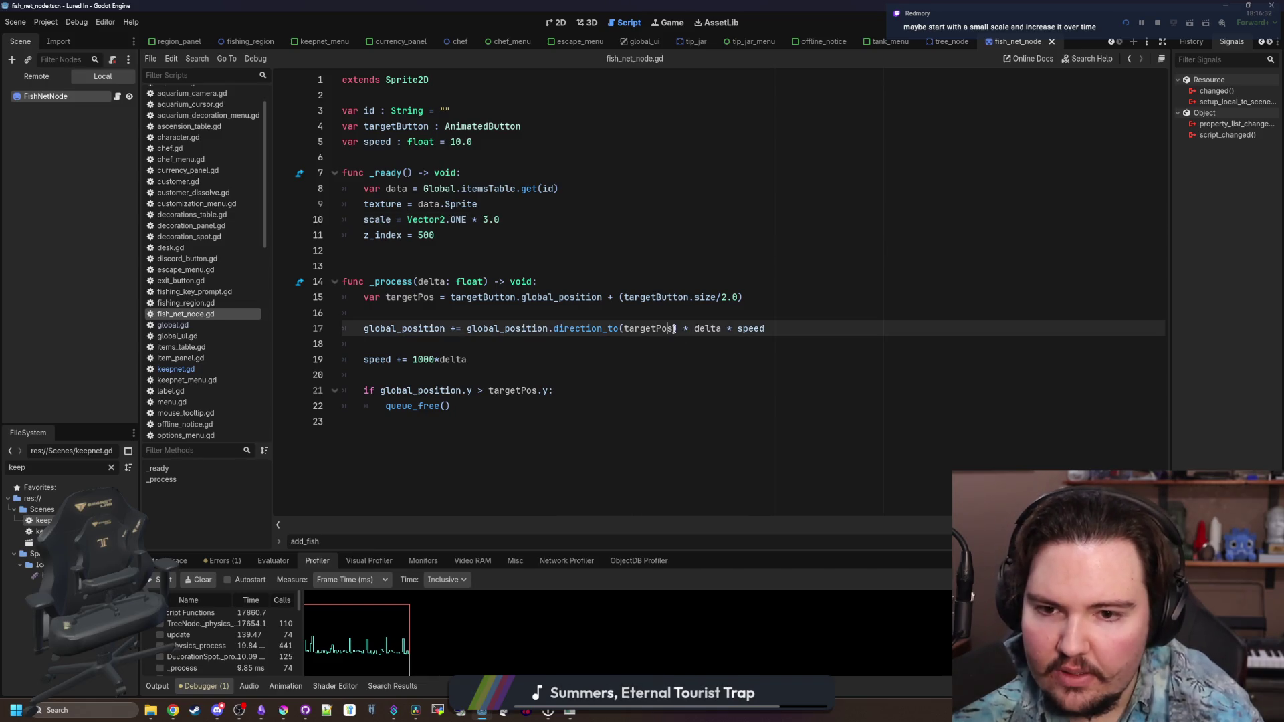
click(764, 295)
key(Down)
click(783, 292)
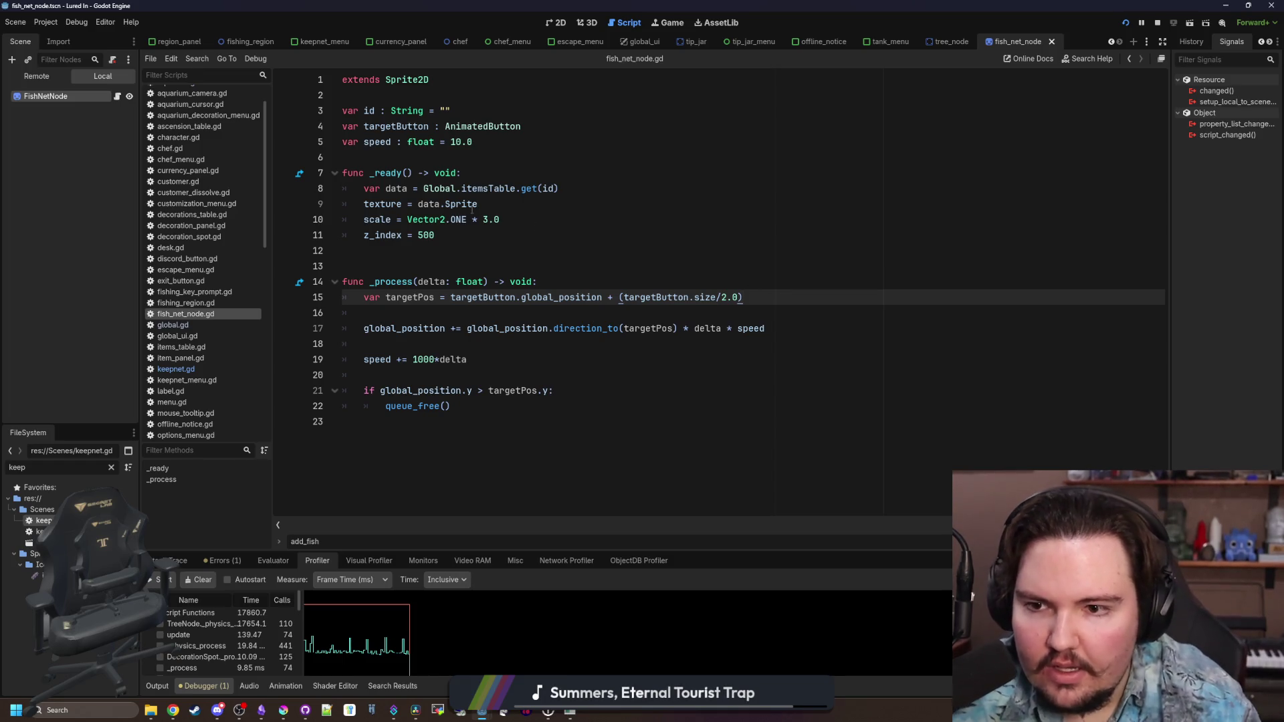
click(461, 158)
key(Return)
key(Up)
text(v)
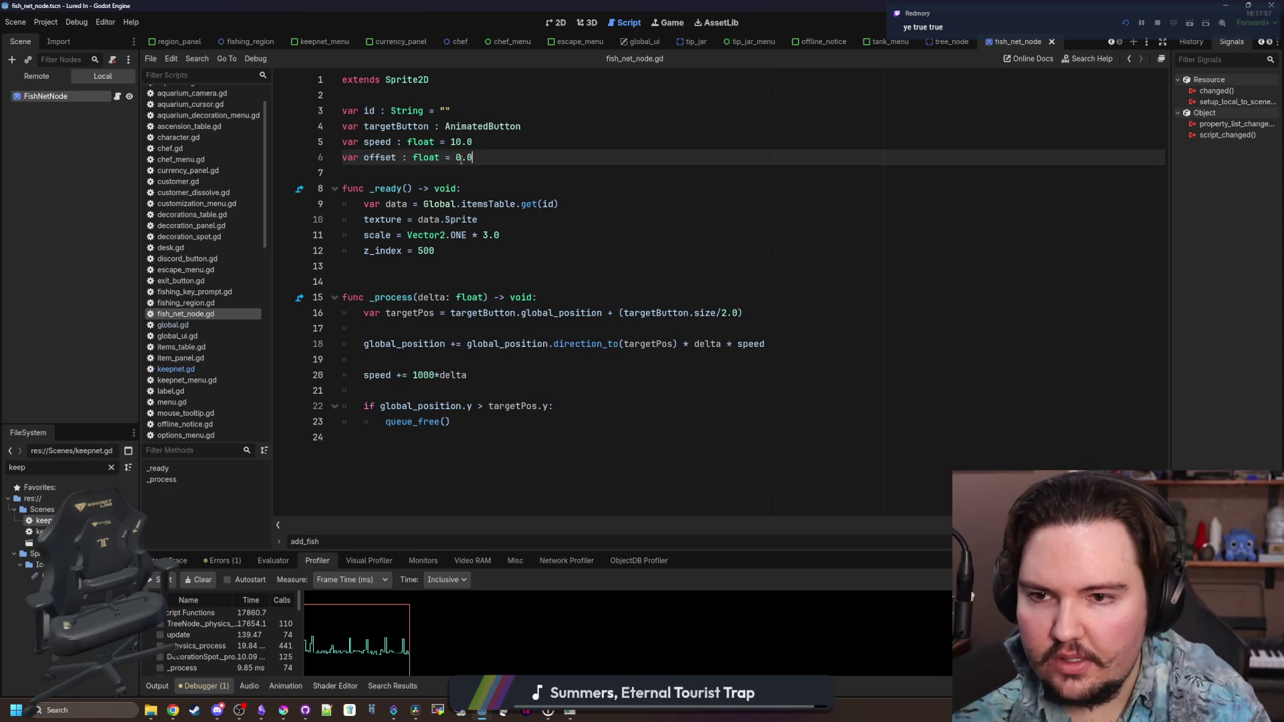
Set xOffset = randf_range(-10, 10) in _ready, renaming the offset variable to xOffset.
click(484, 248)
key(Return)
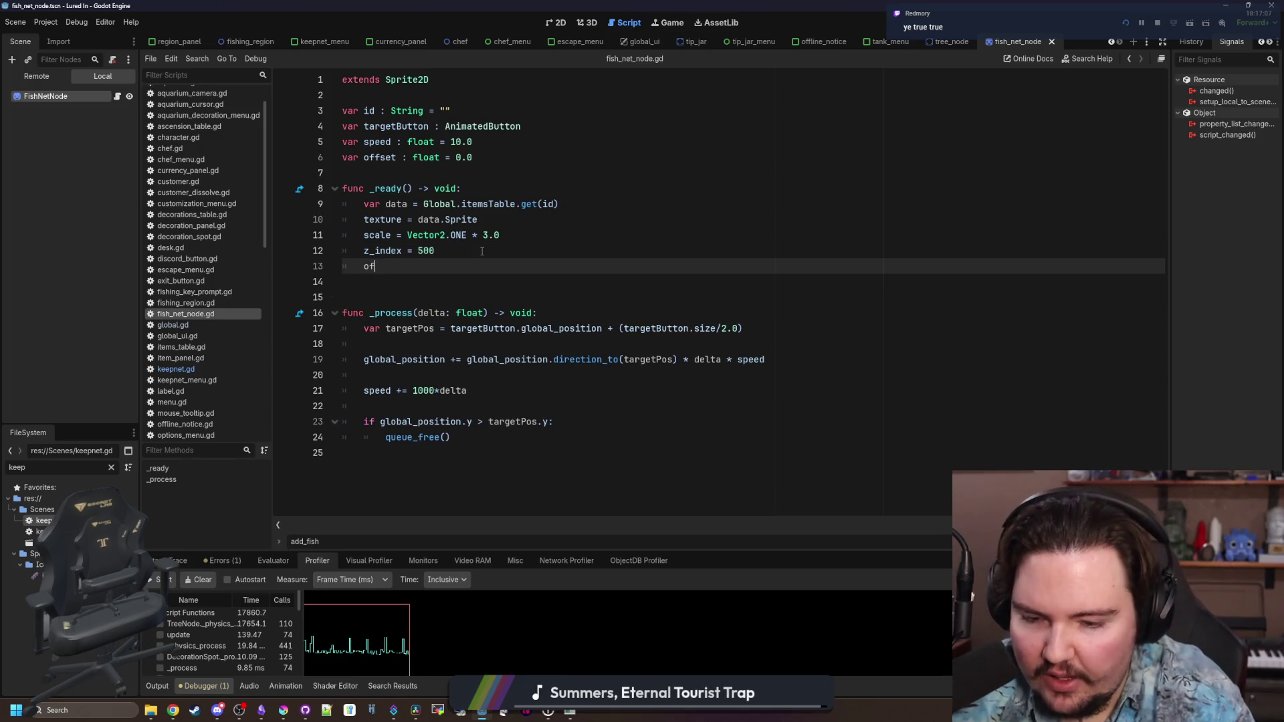
text(range(-10)
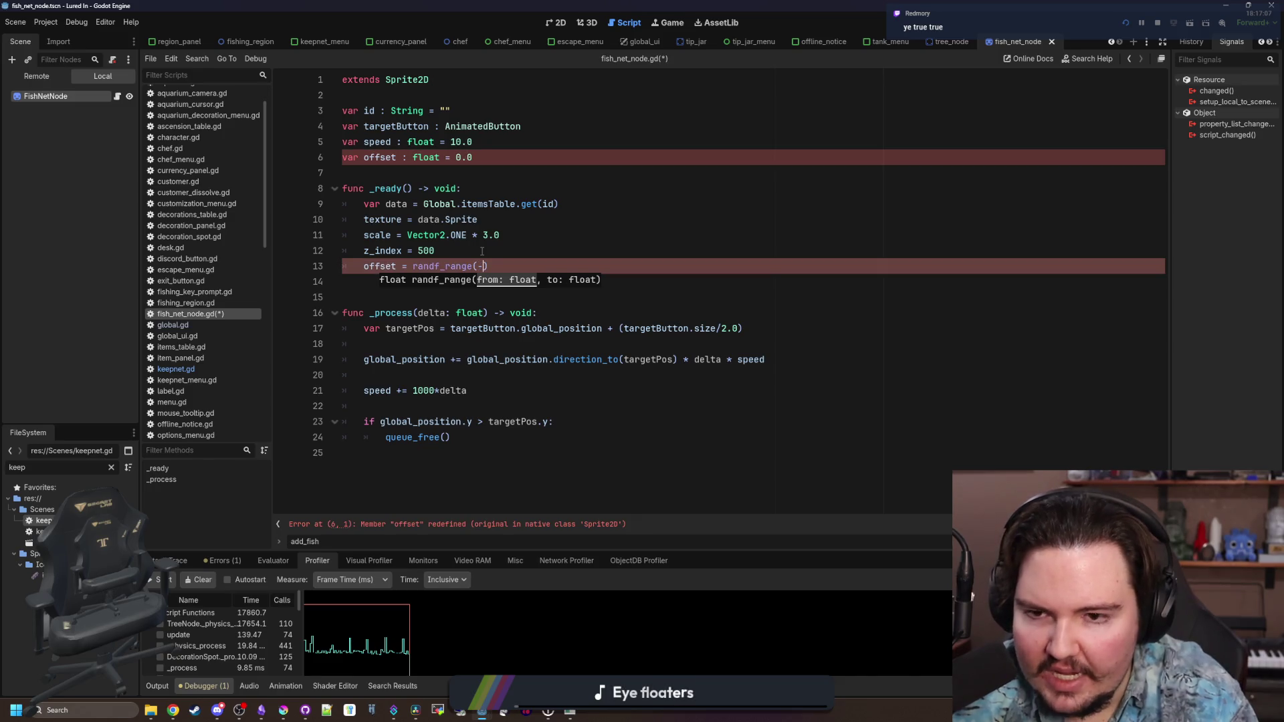
text(, 10)
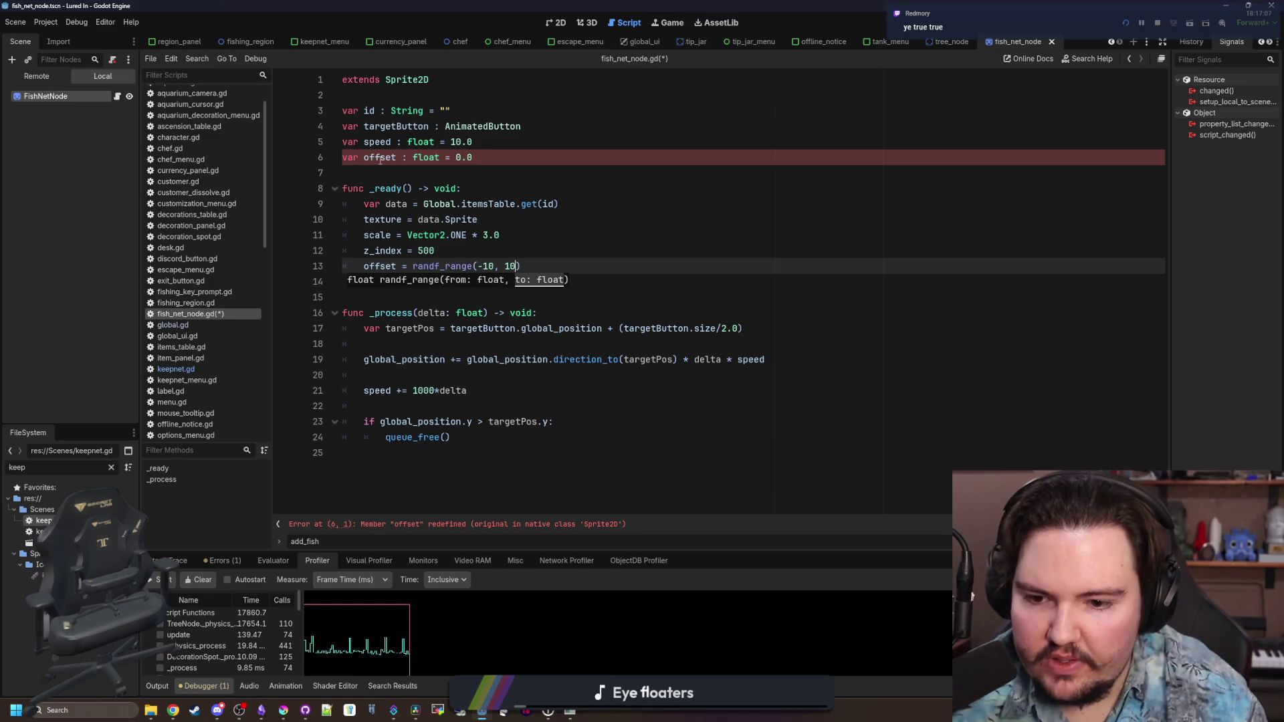
double_click(380, 159)
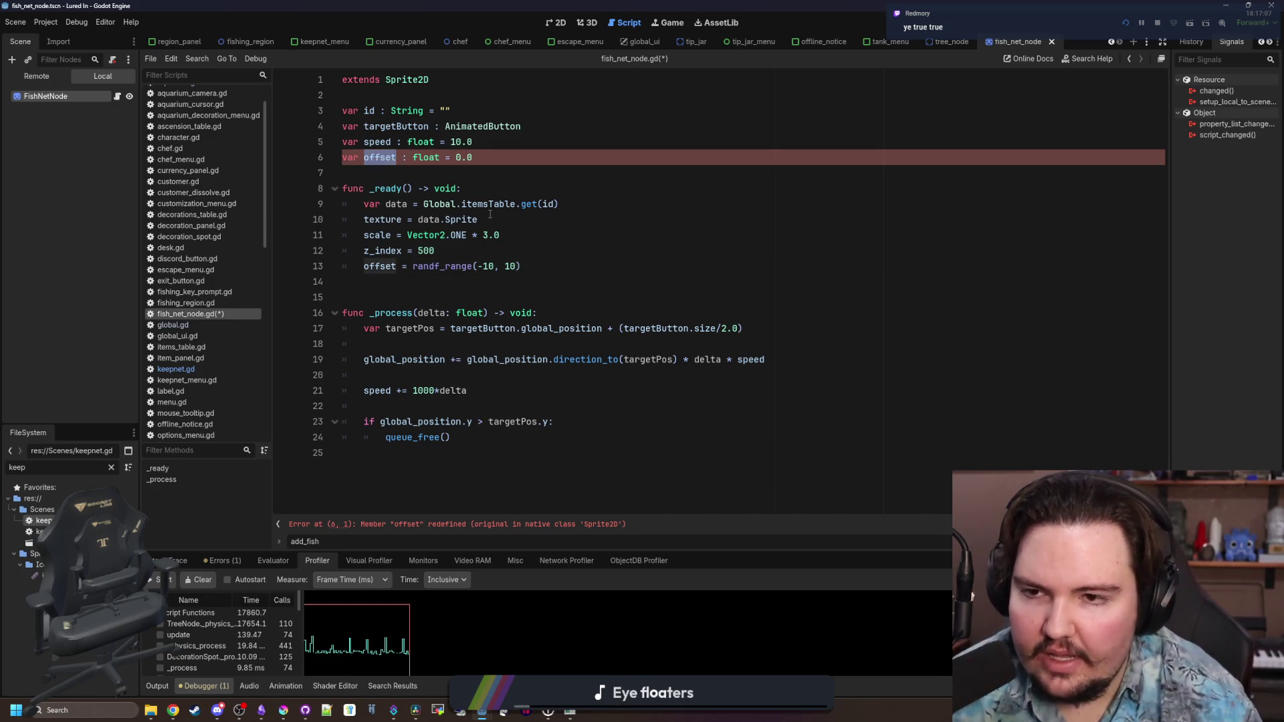
text(xOf)
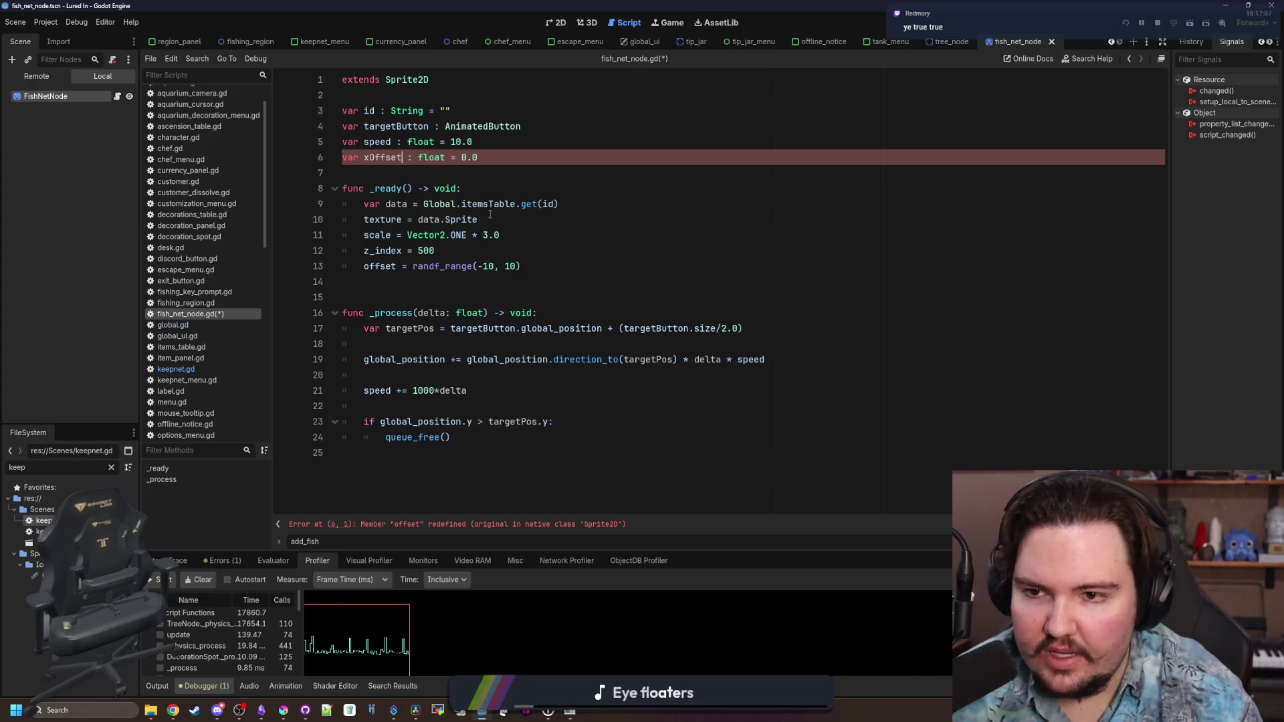
key(ctrl+shift+Left)
key(ctrl+c)
double_click(379, 266)
key(ctrl+v)
Append + xOffset to targetPos and run the game with F5.
click(709, 313)
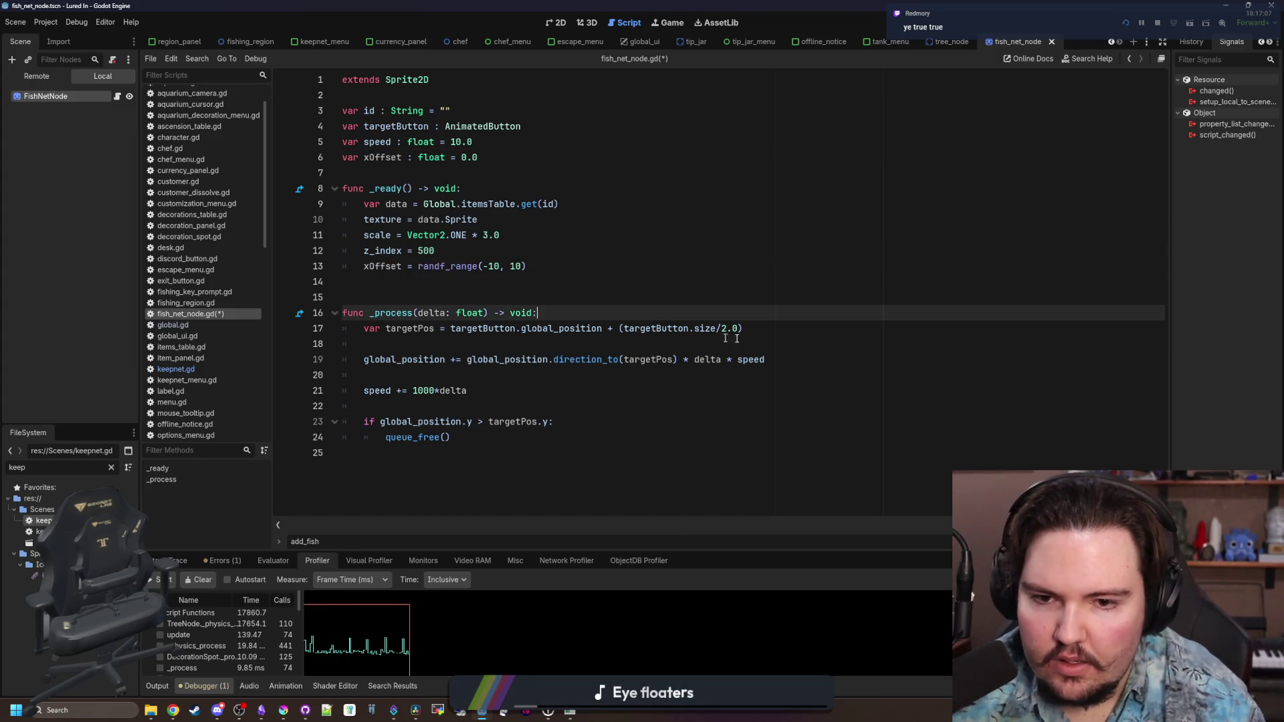
click(805, 331)
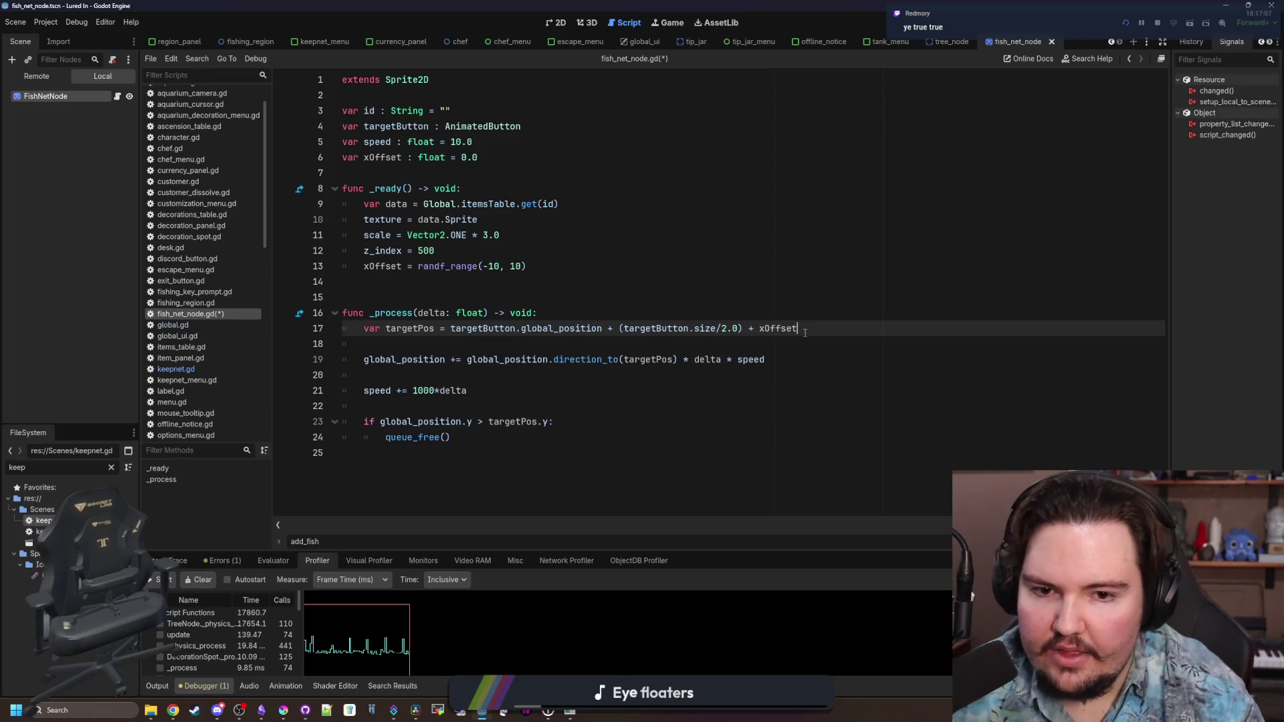
key(F5)
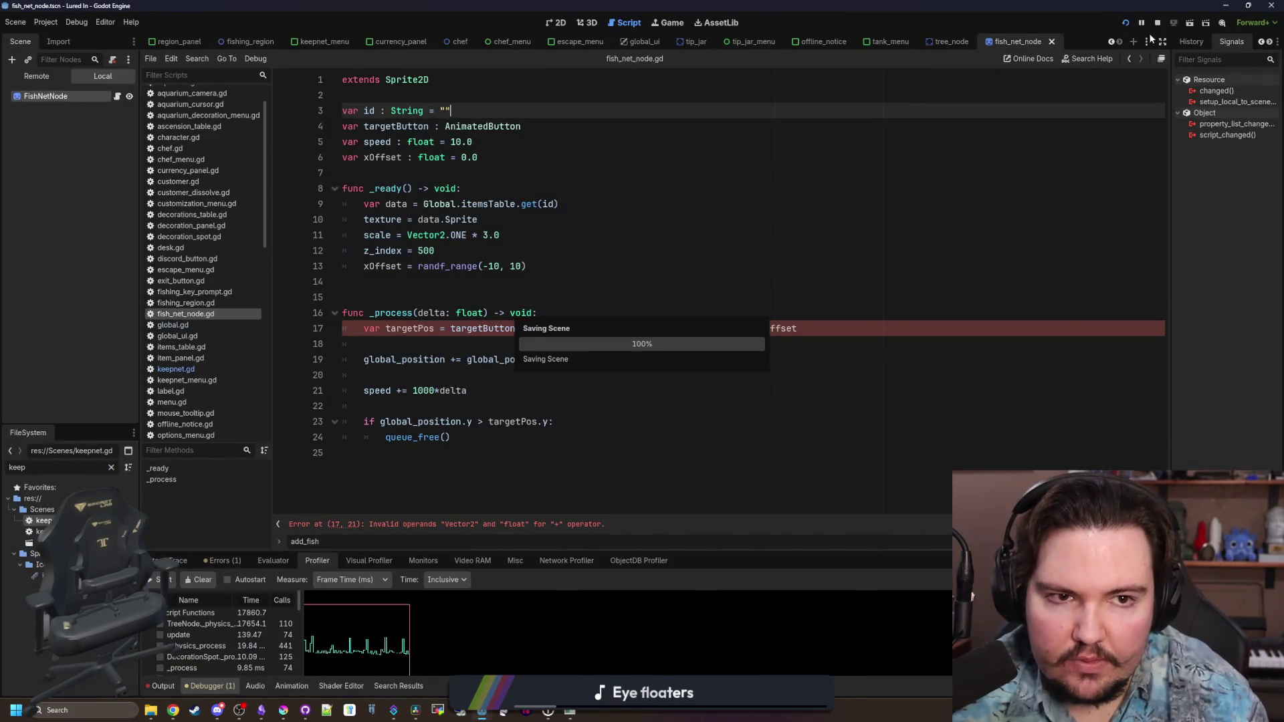
Stop the game and change the targetPos addition to + Vector2(xOffset, 0), then save.
click(1156, 25)
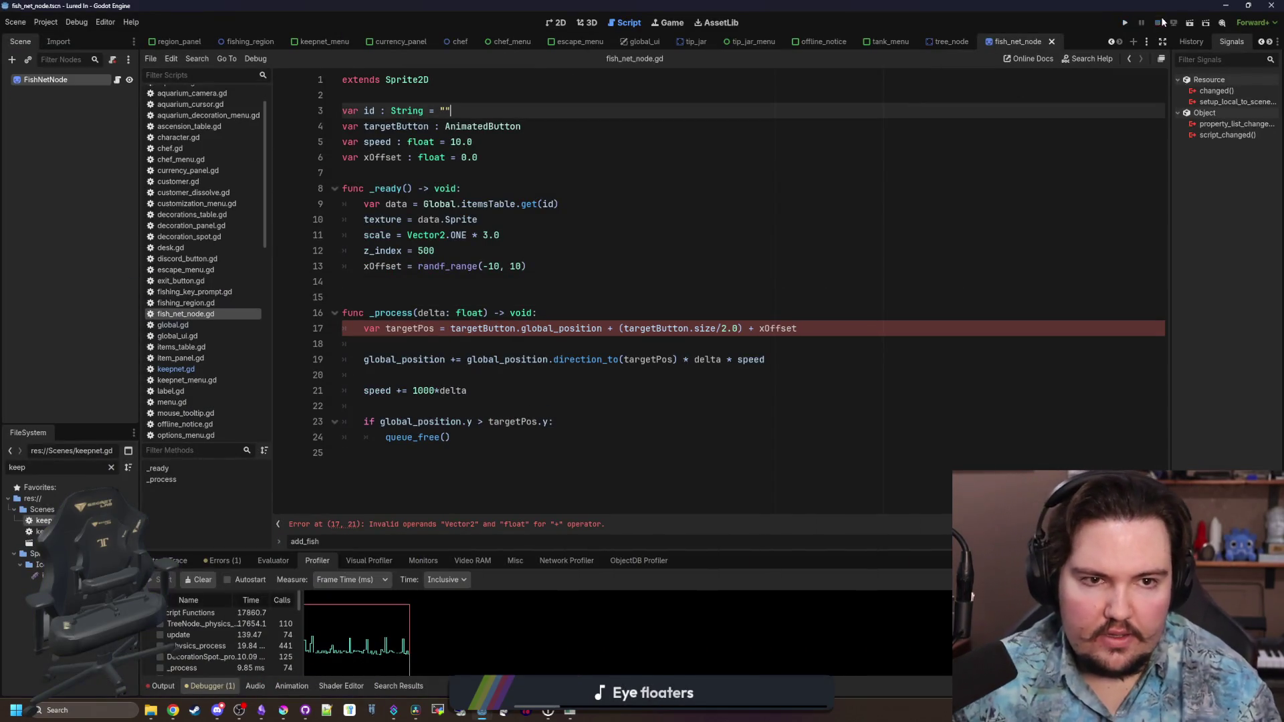
click(1124, 23)
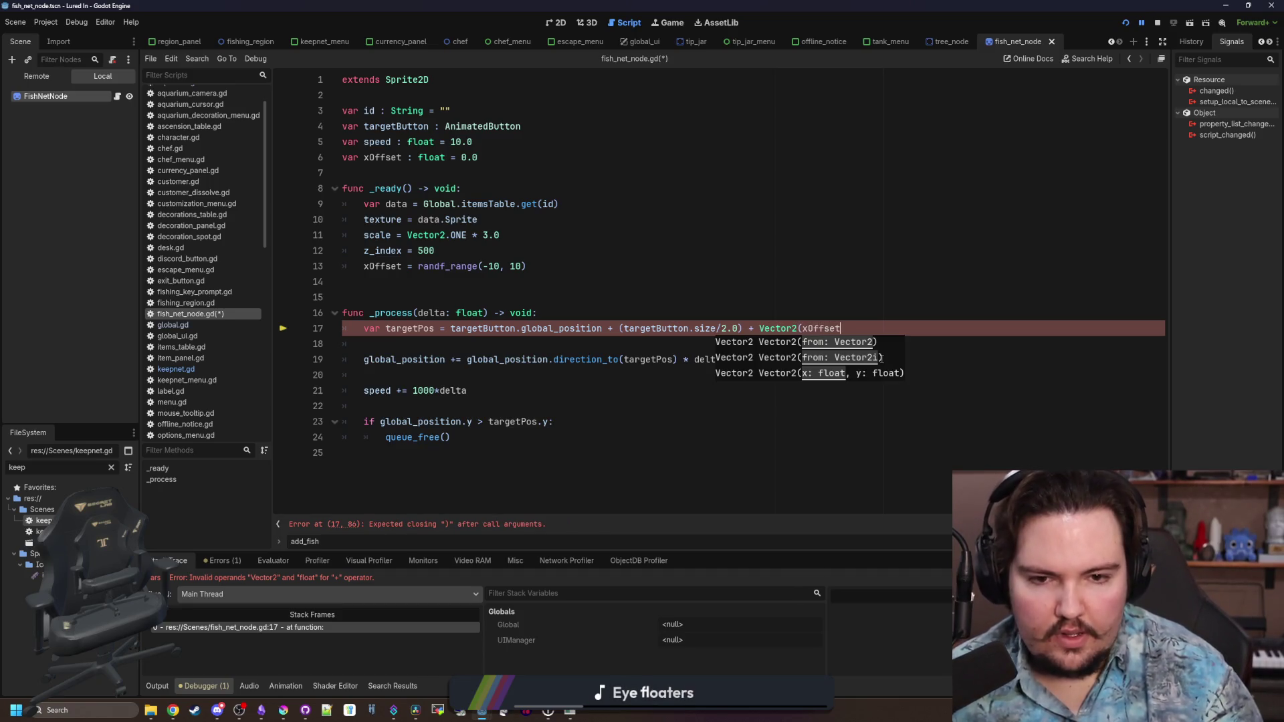
text(0))
click(853, 281)
key(ctrl+s)
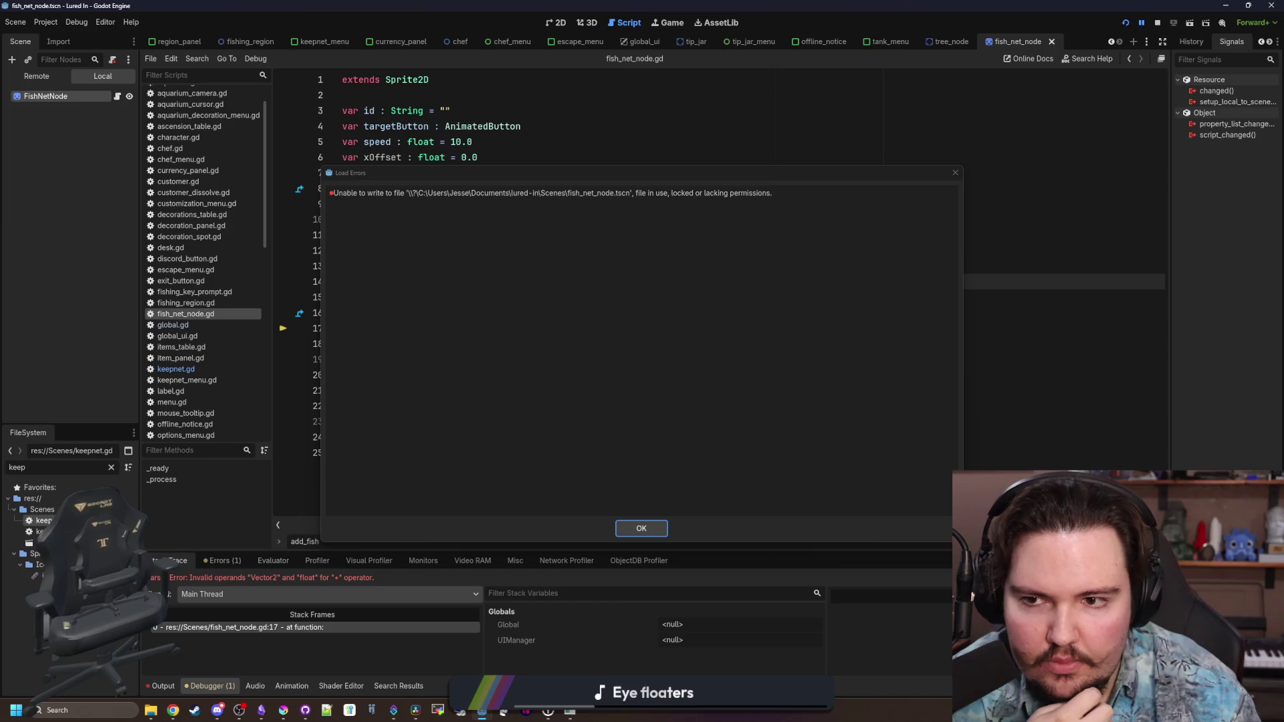
Dismiss the Load Errors message, stop the game, and relaunch it with F5.
click(640, 529)
click(1087, 155)
click(1158, 24)
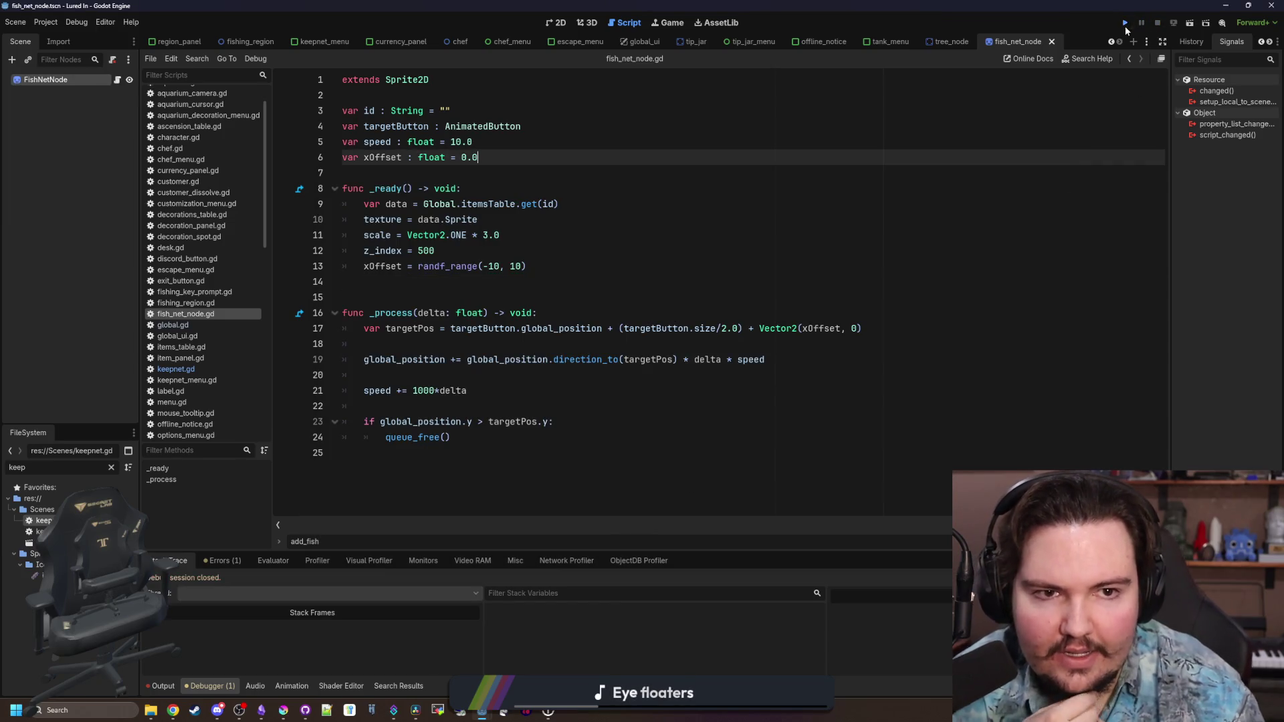
key(F5)
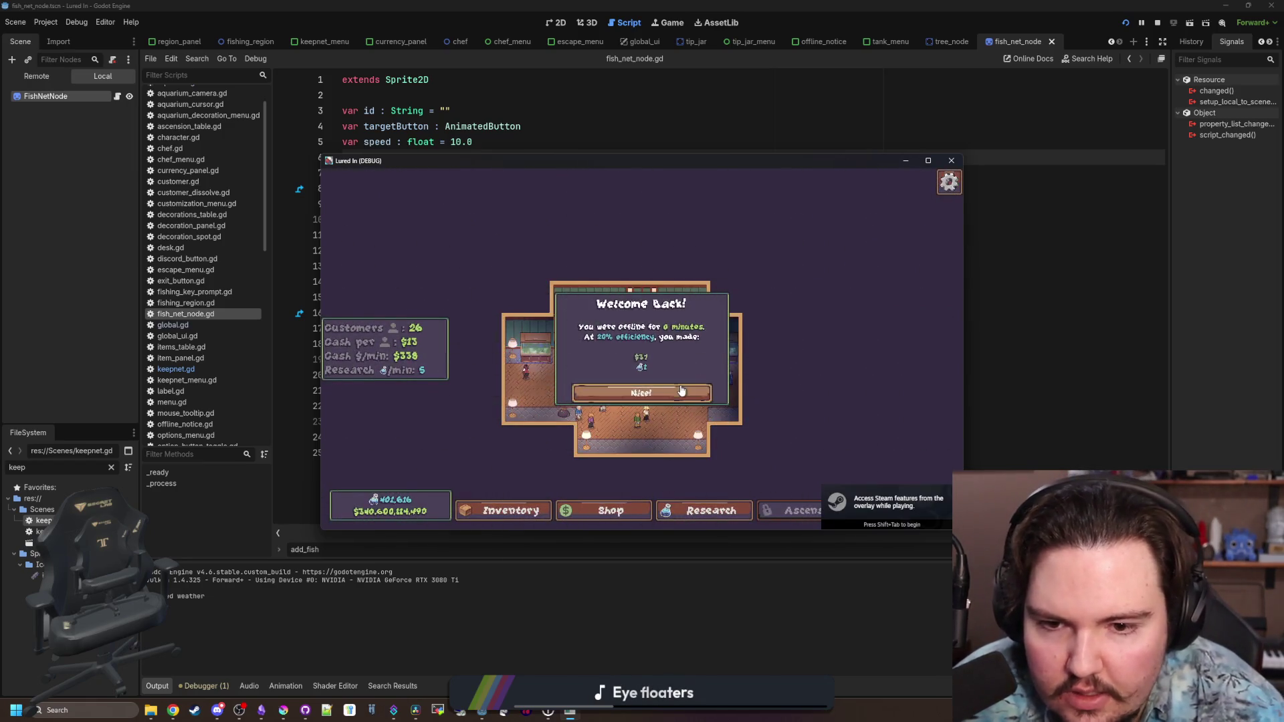
Test the game fullscreen by traveling to the Pond and back, then close it.
click(642, 428)
click(928, 161)
key(t)
click(874, 227)
key(Escape)
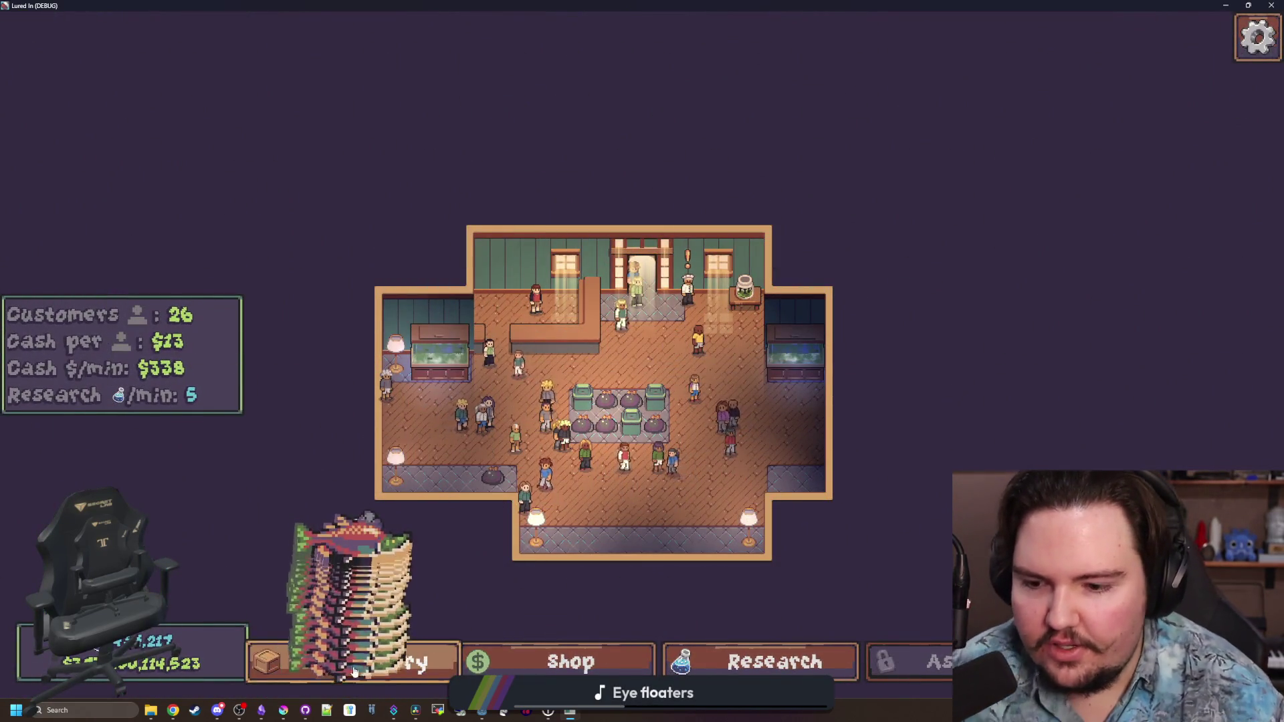
key(F8)
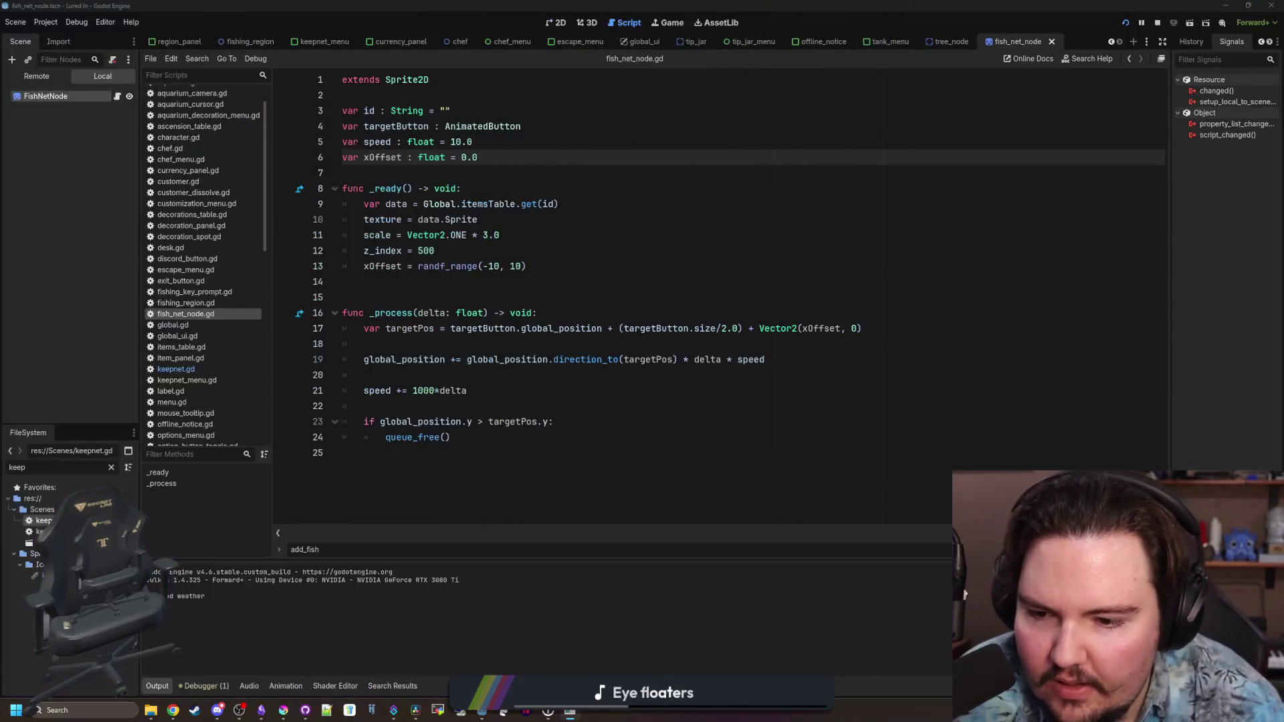
click(630, 283)
Widen the lower bound of randf_range on line 13 and retest the fish spread at the Pond.
click(490, 266)
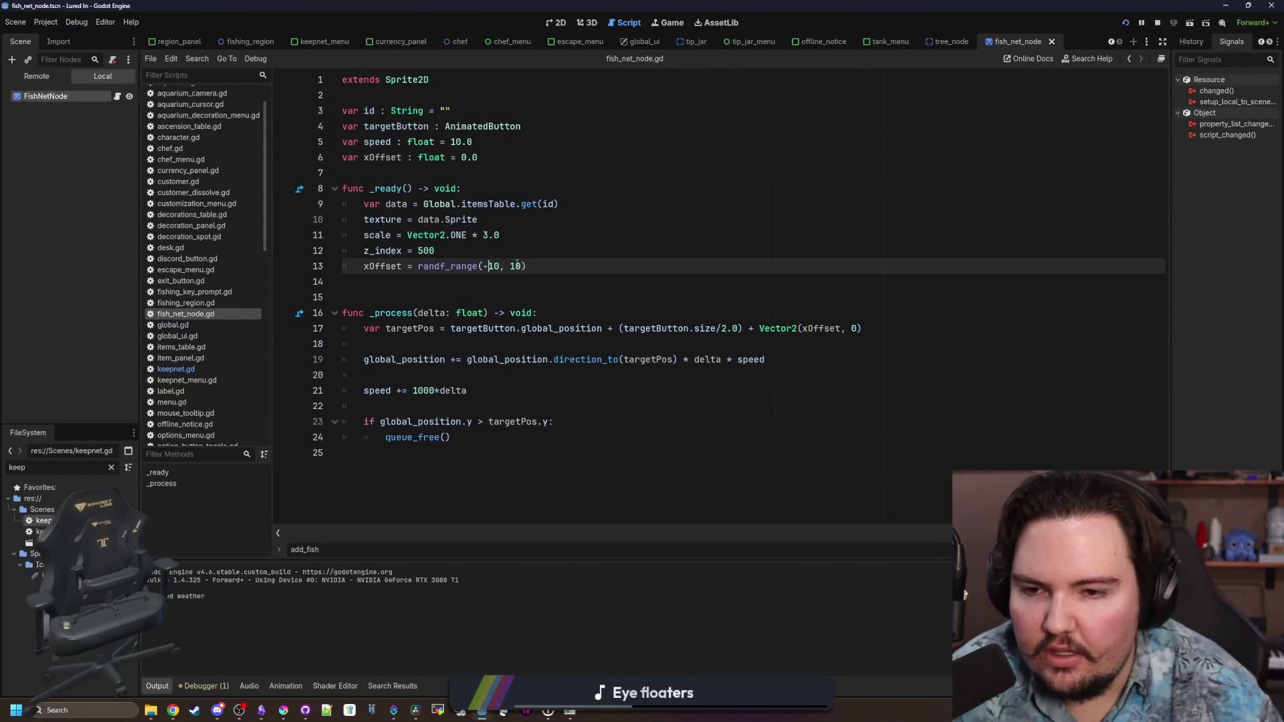
text(2)
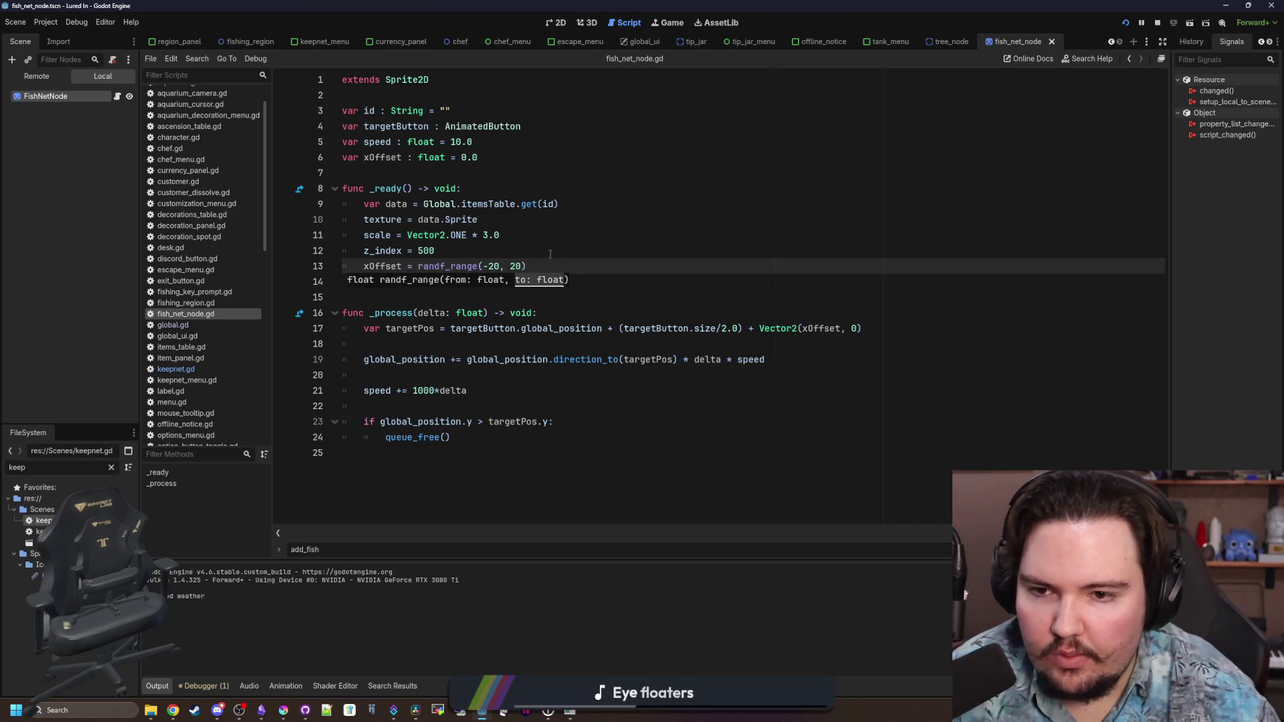
key(Up)
key(Up)
key(alt+Tab)
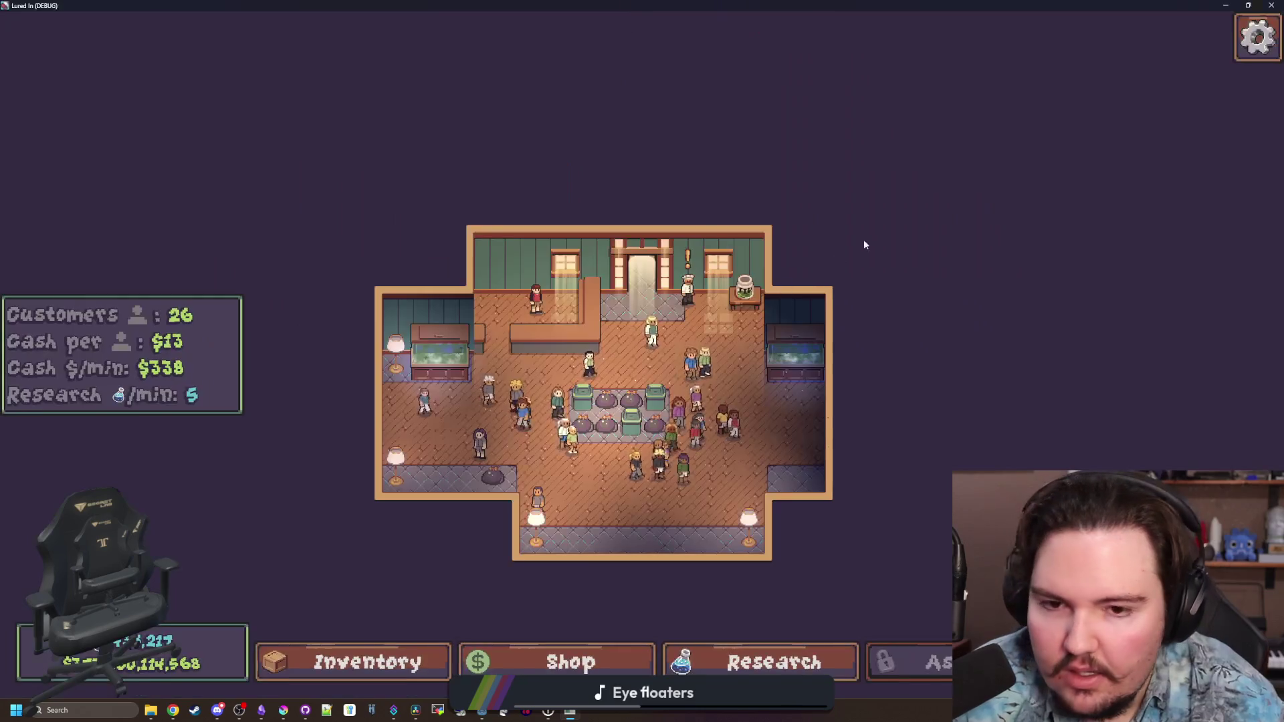
key(t)
click(875, 226)
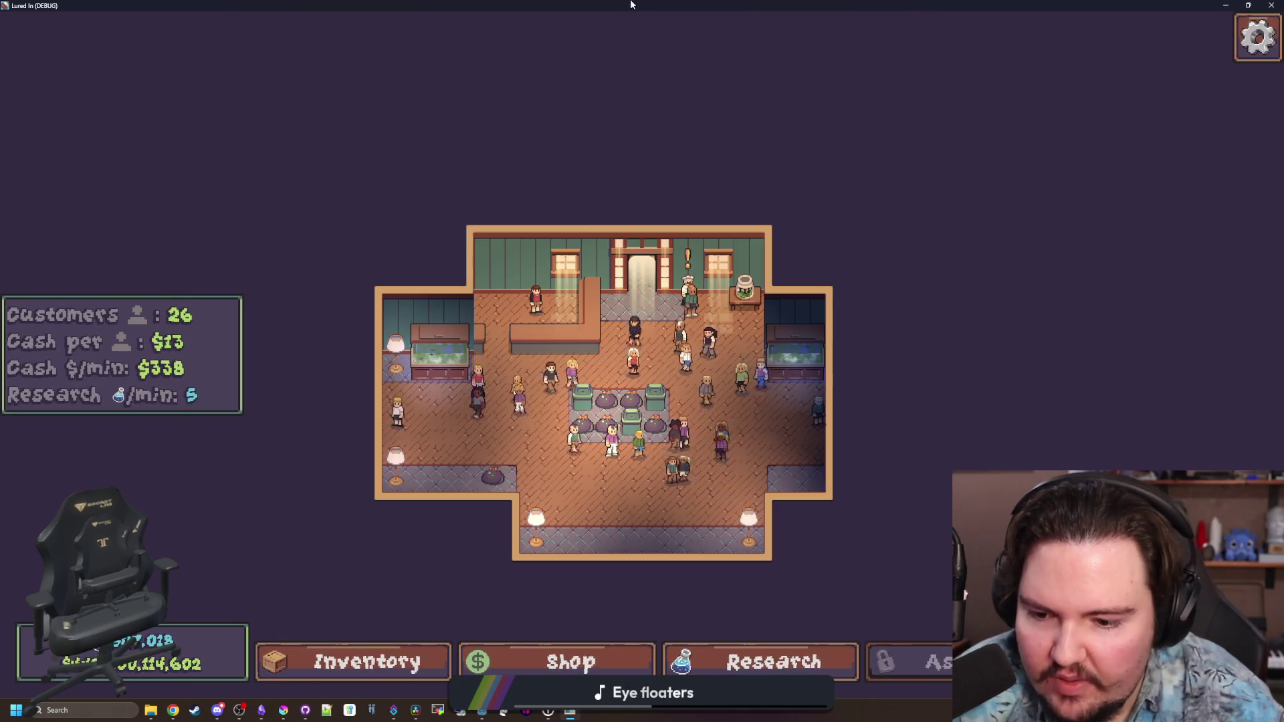
key(alt+Tab)
Change the upper bound so line 13 reads randf_range(-30, 30).
click(501, 266)
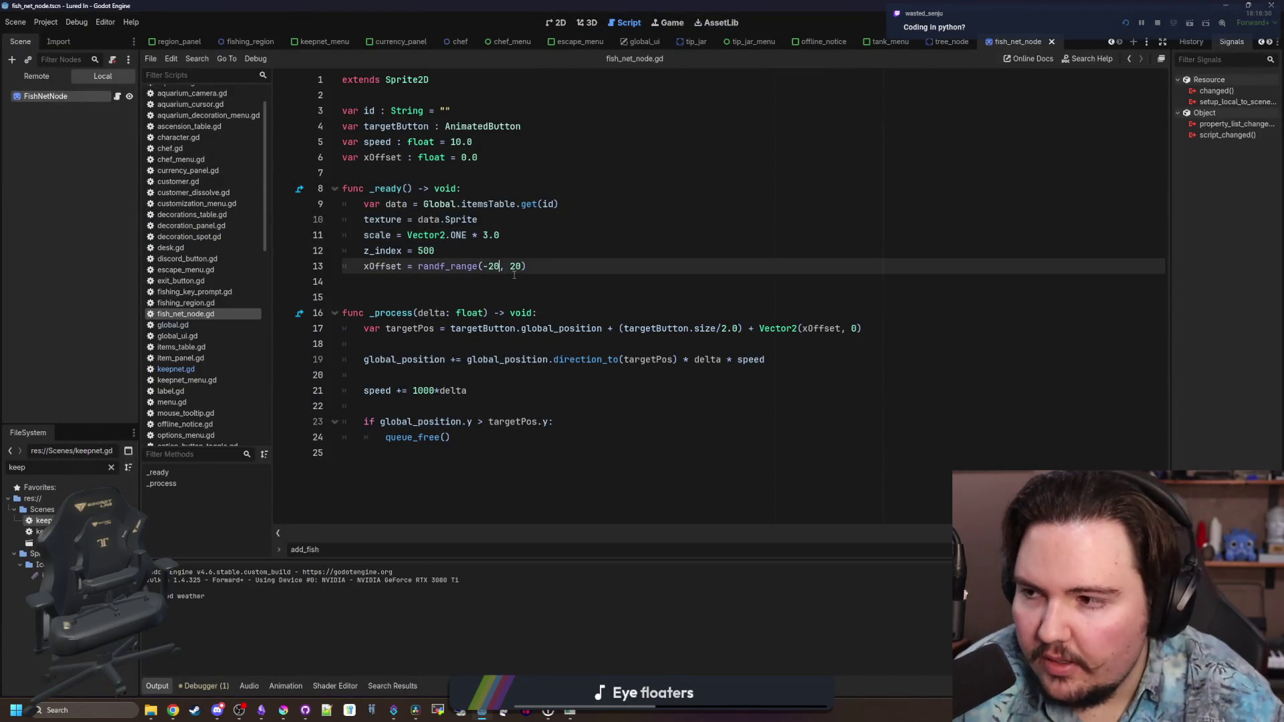
key(Right)
key(Right)
text(3)
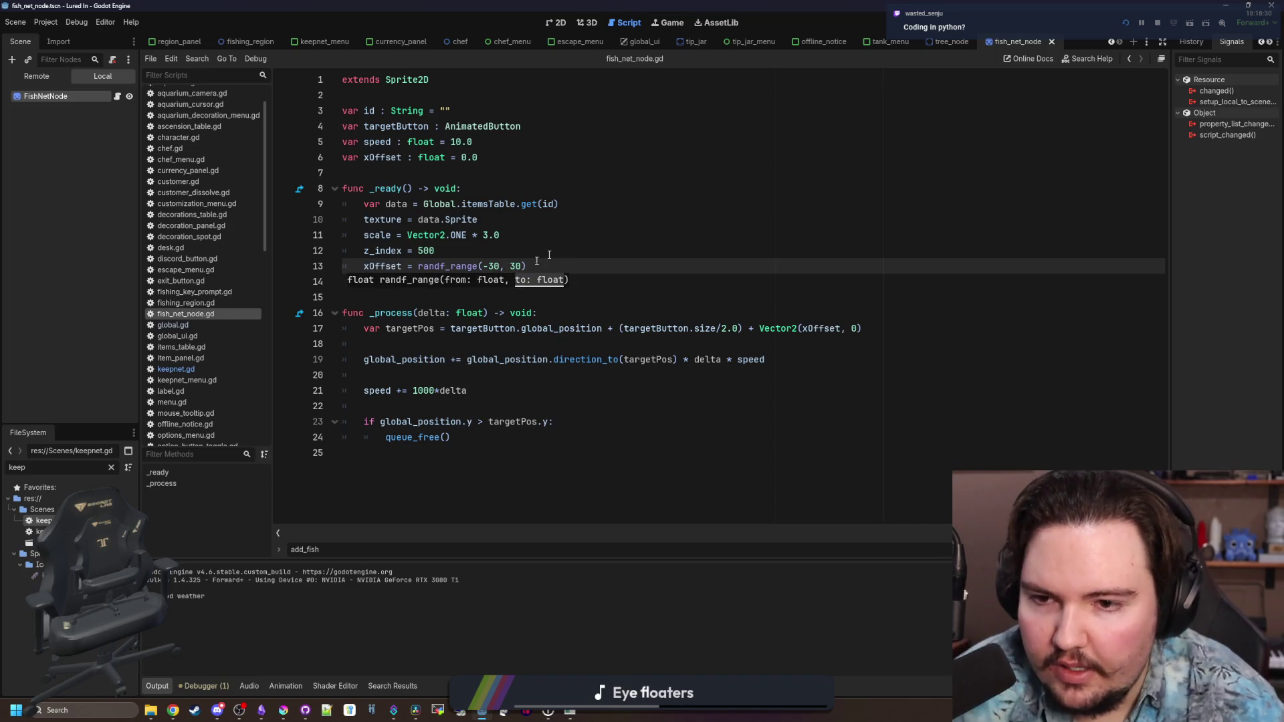
key(Up)
key(Up)
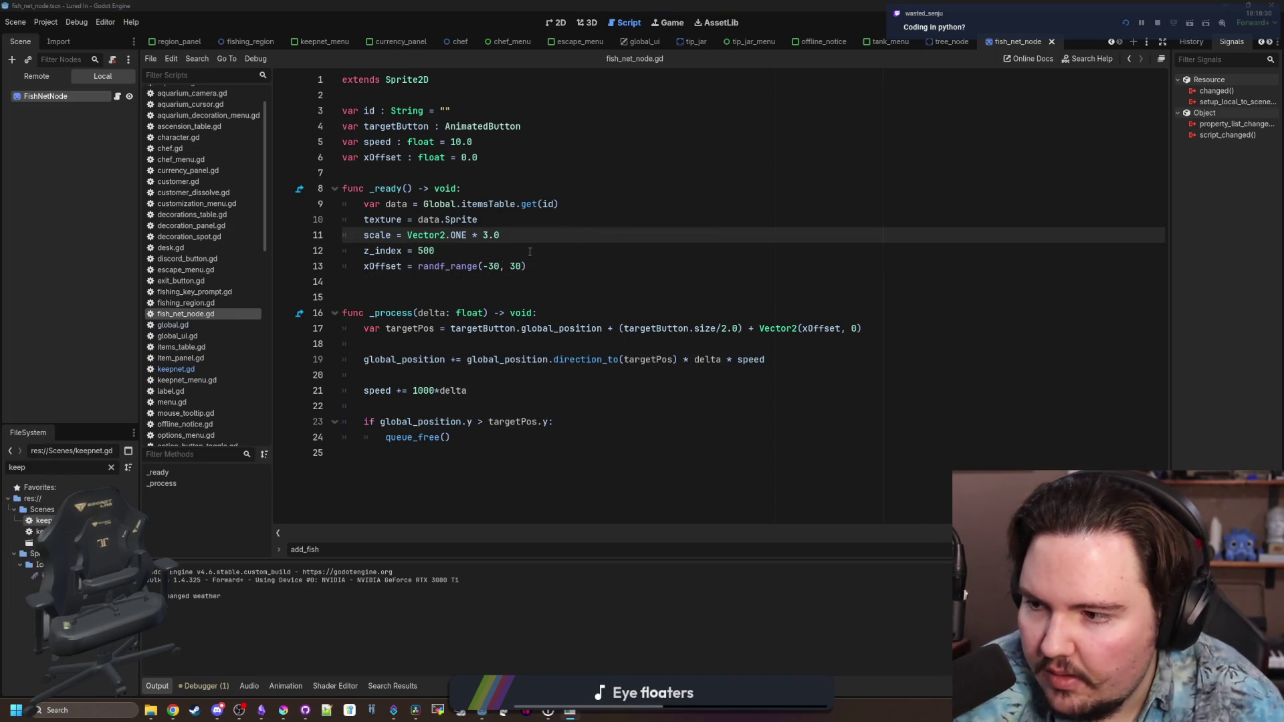
key(Down)
key(Down)
key(Down)
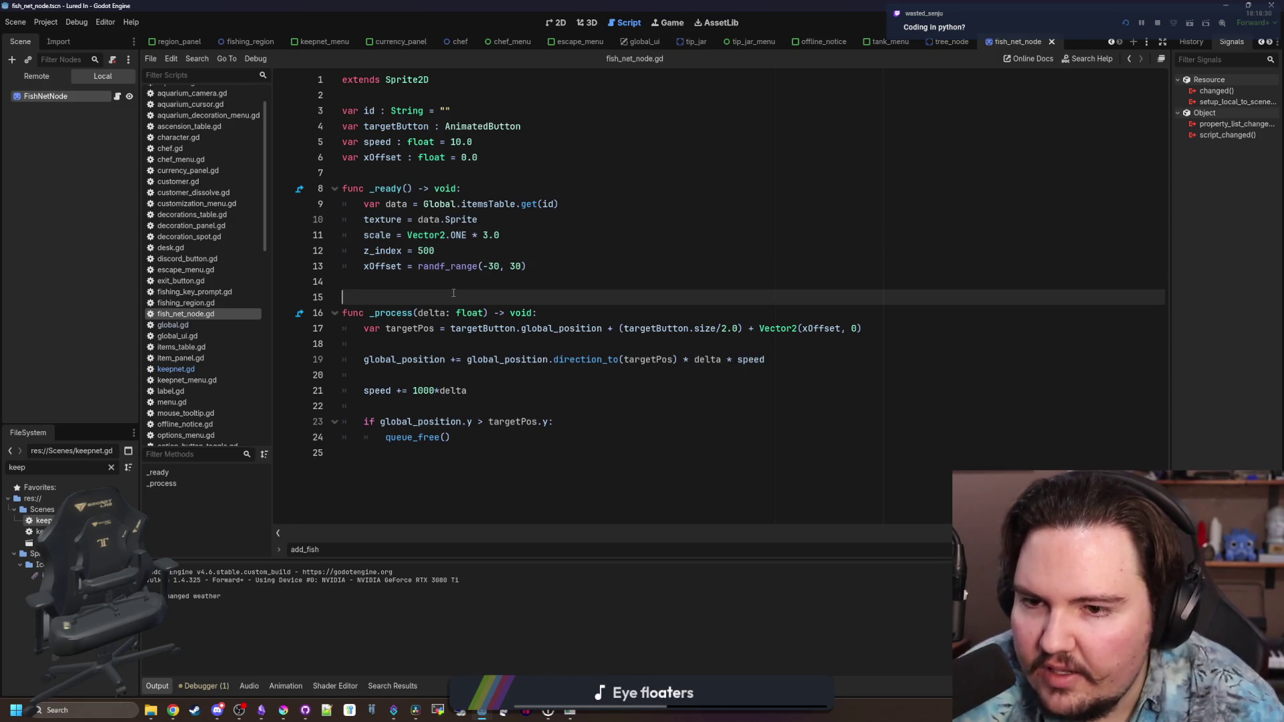
click(172, 710)
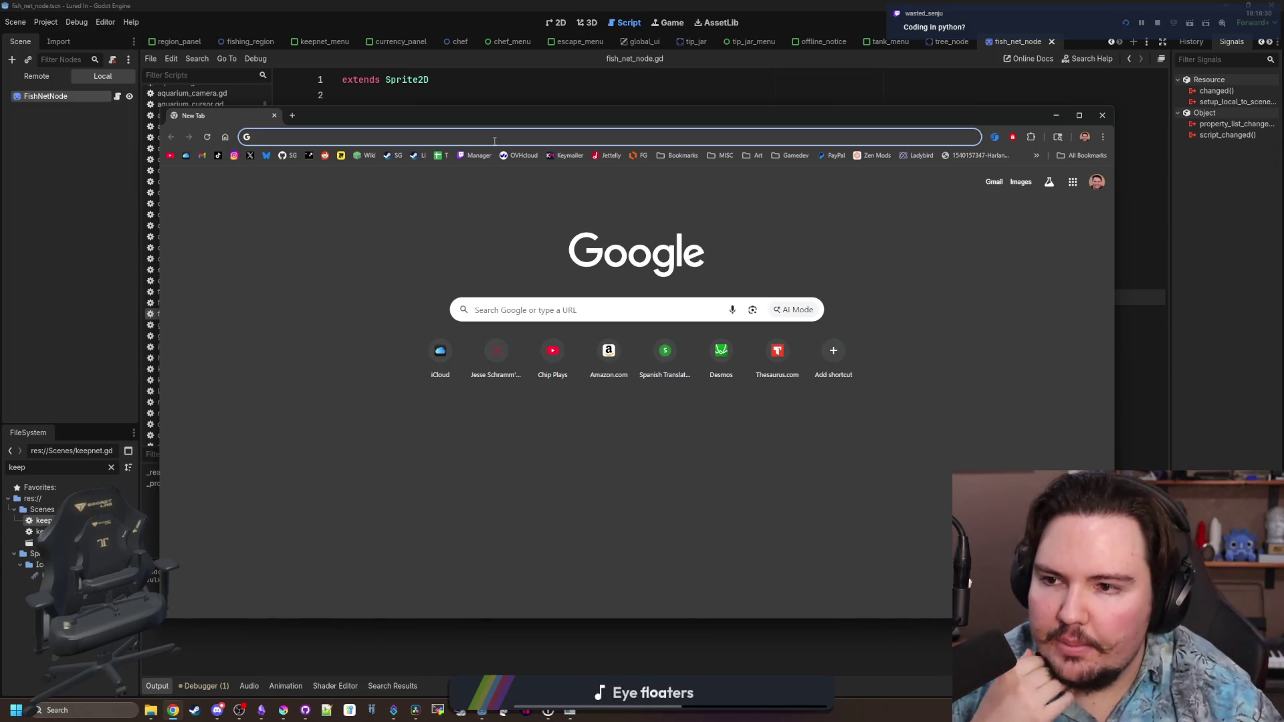
key(alt+Tab)
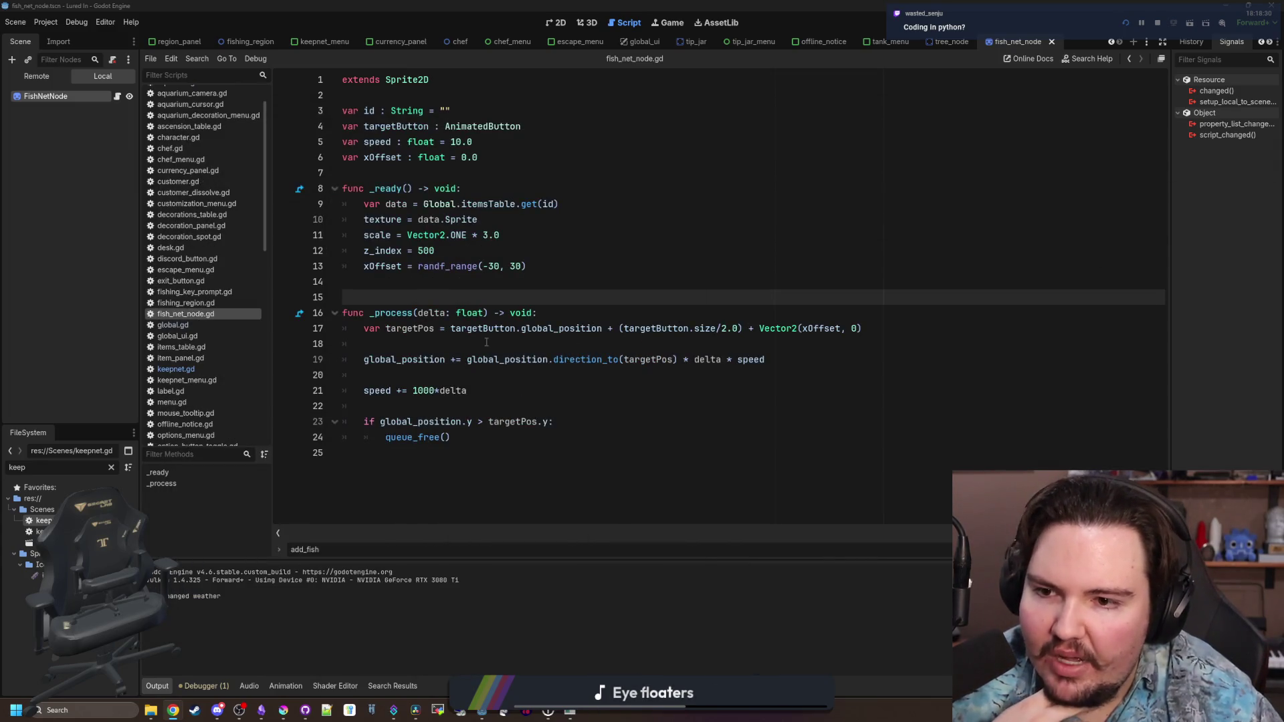
click(406, 268)
Run the game and travel to the Pond to watch fish fly to Inventory.
mouse_move(364, 204)
mouse_down()
mouse_move(391, 188)
mouse_move(321, 177)
mouse_move(351, 230)
mouse_up()
click(403, 176)
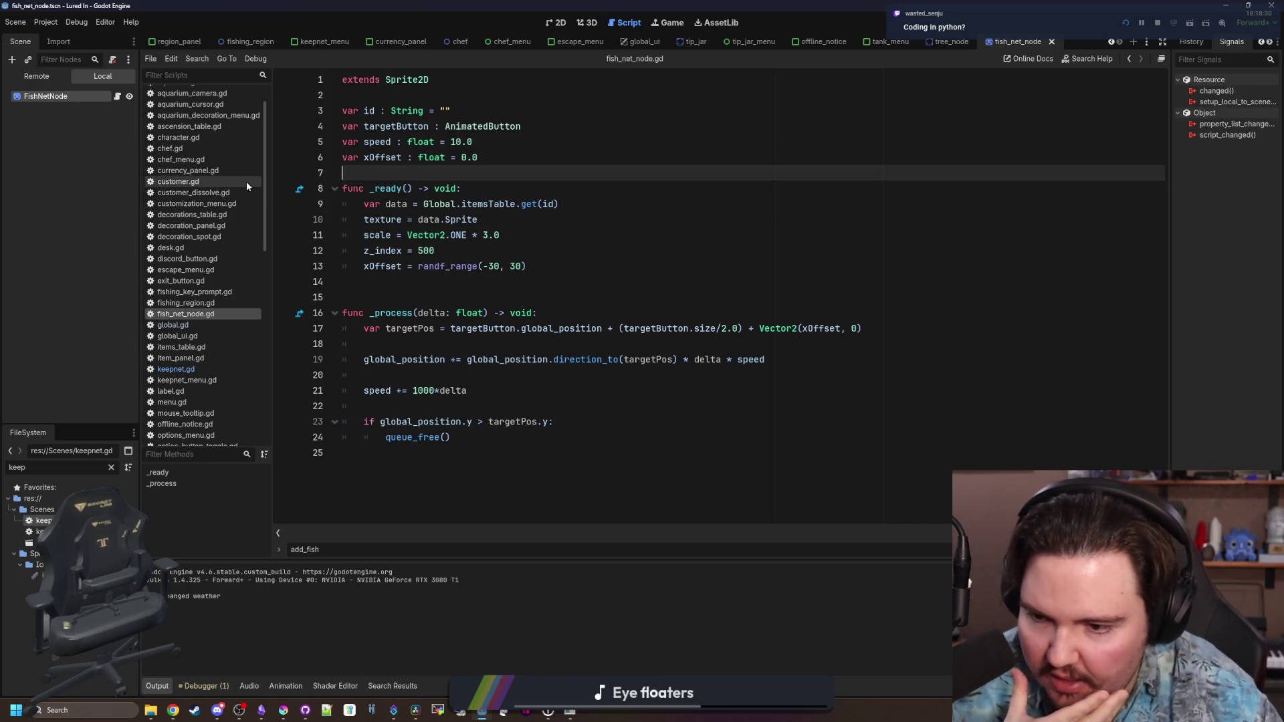
click(513, 376)
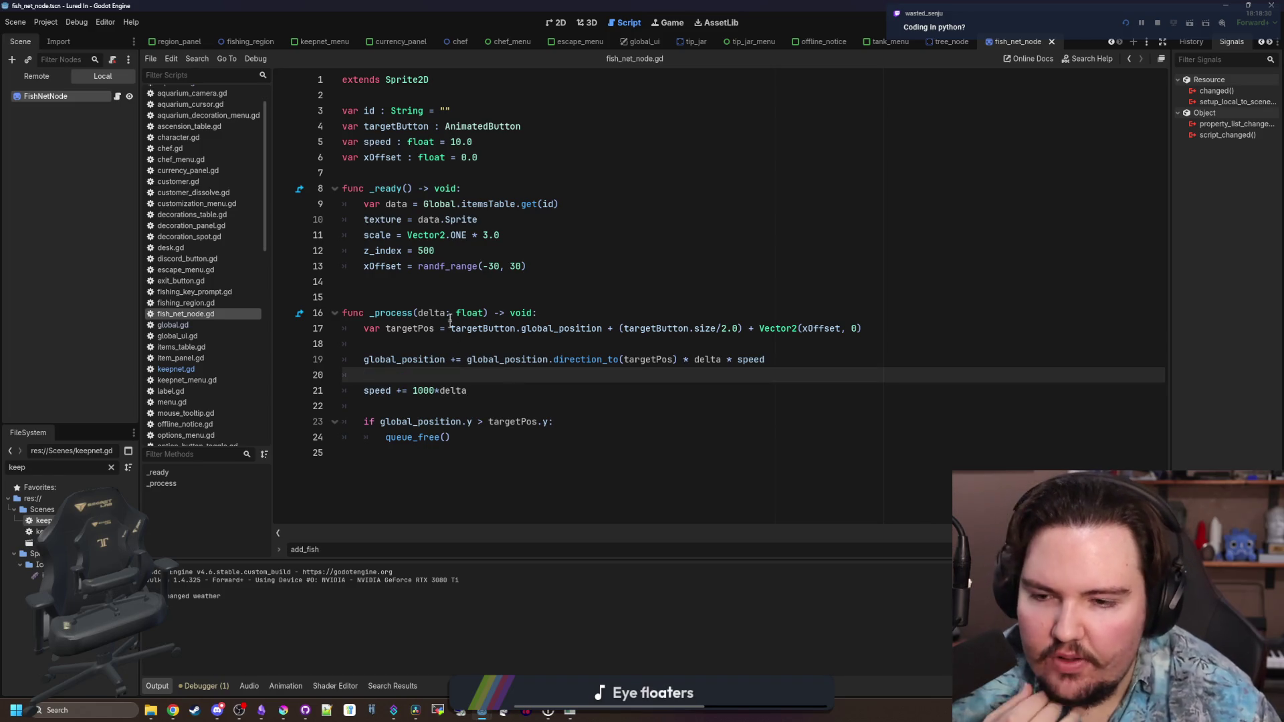
click(448, 296)
key(F5)
mouse_move(845, 290)
mouse_down()
mouse_move(655, 171)
mouse_move(771, 167)
mouse_up()
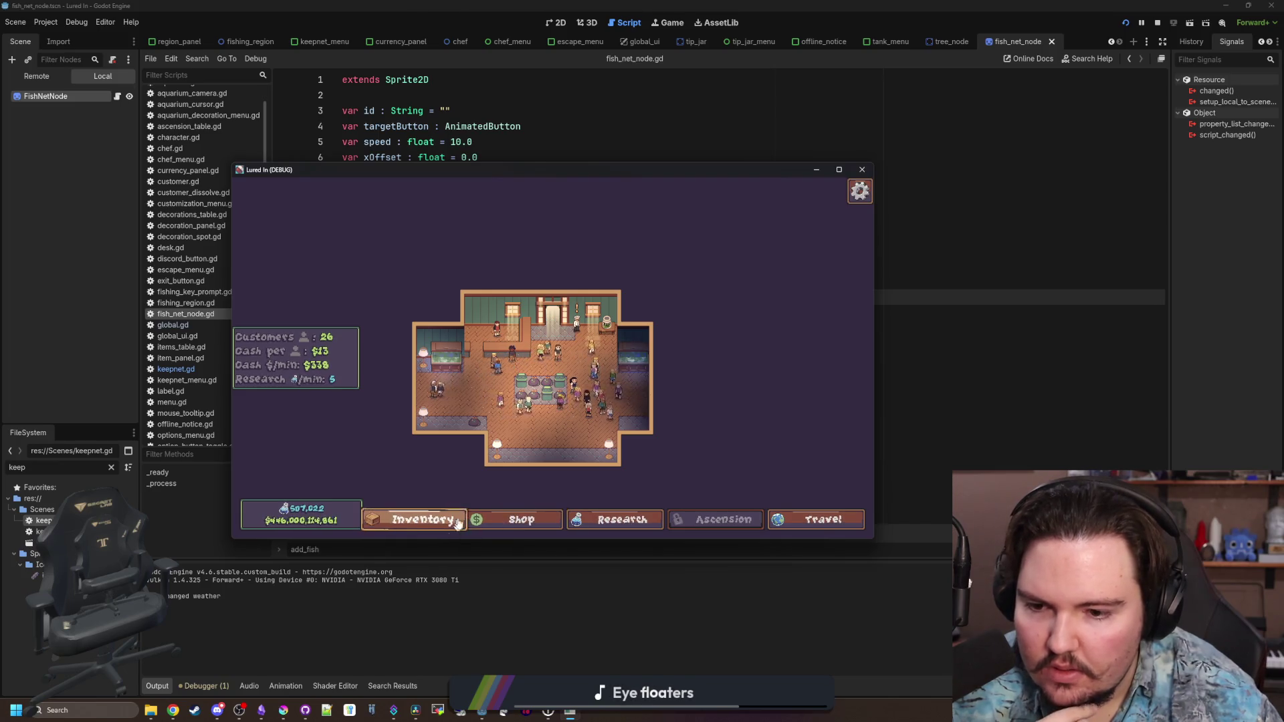
click(822, 519)
click(708, 294)
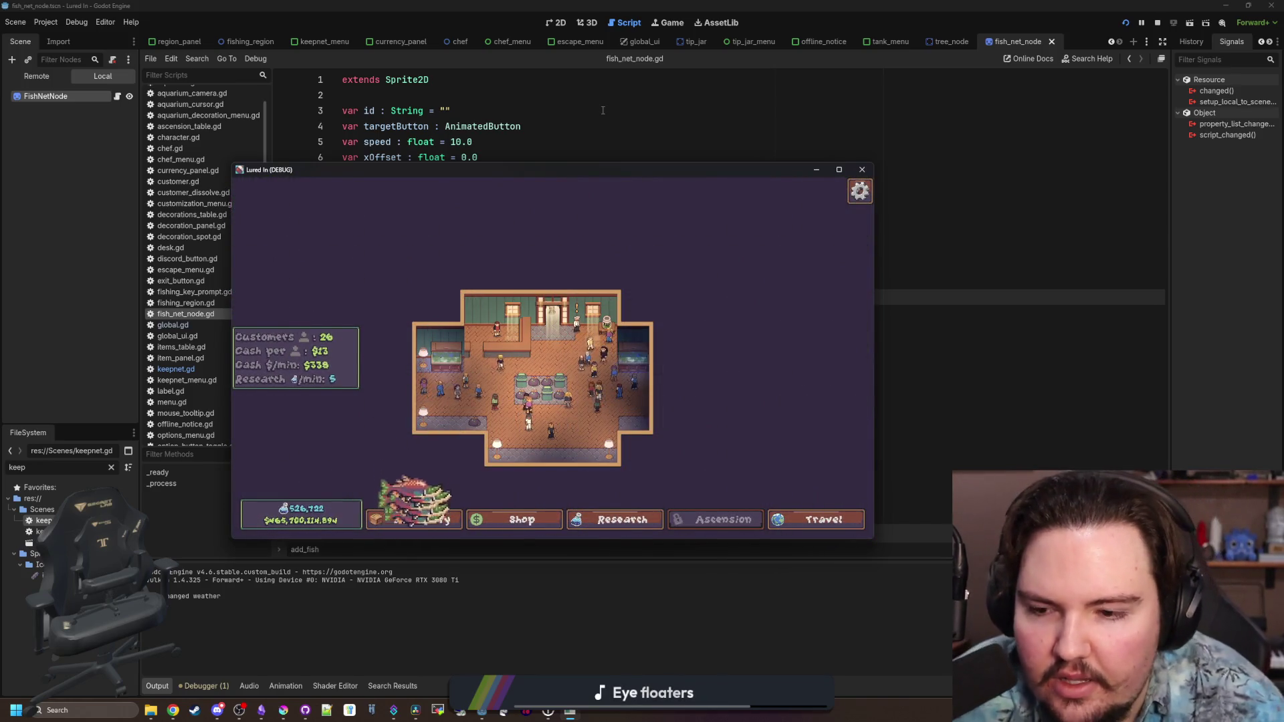
Close the game and add an empty line after the xOffset assignment.
key(F8)
click(550, 267)
key(Return)
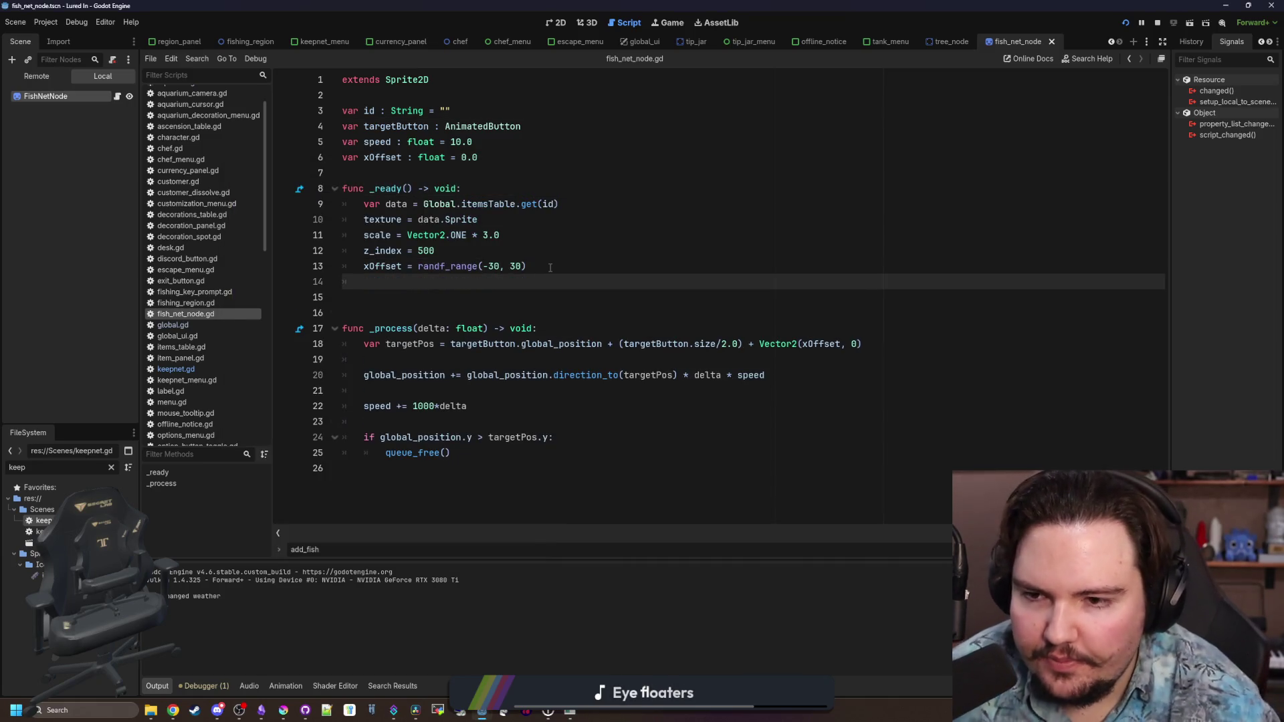
Cut the Vector2.ONE * 3.0 scale value so the fish starts at Vector2.ZERO.
key(BackSpace)
drag(517, 237, 402, 236)
key(BackSpace)
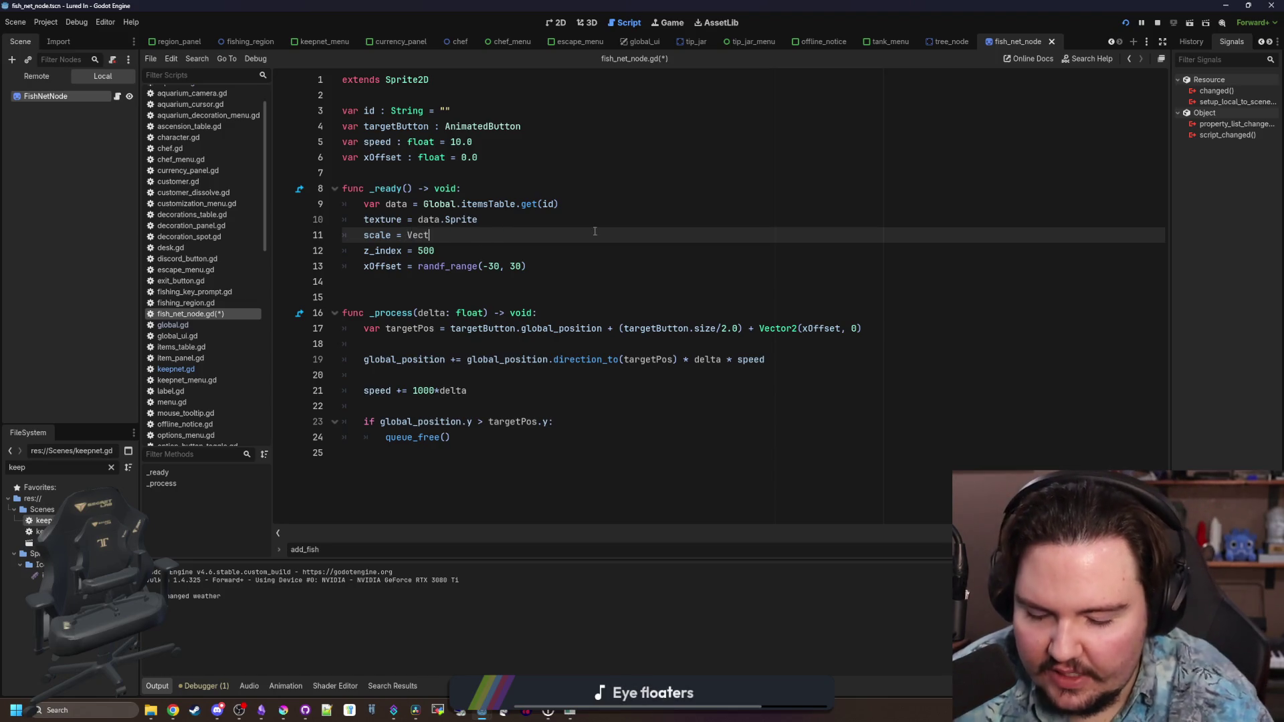
key(BackSpace)
key(BackSpace)
key(BackSpace)
text(ZERO)
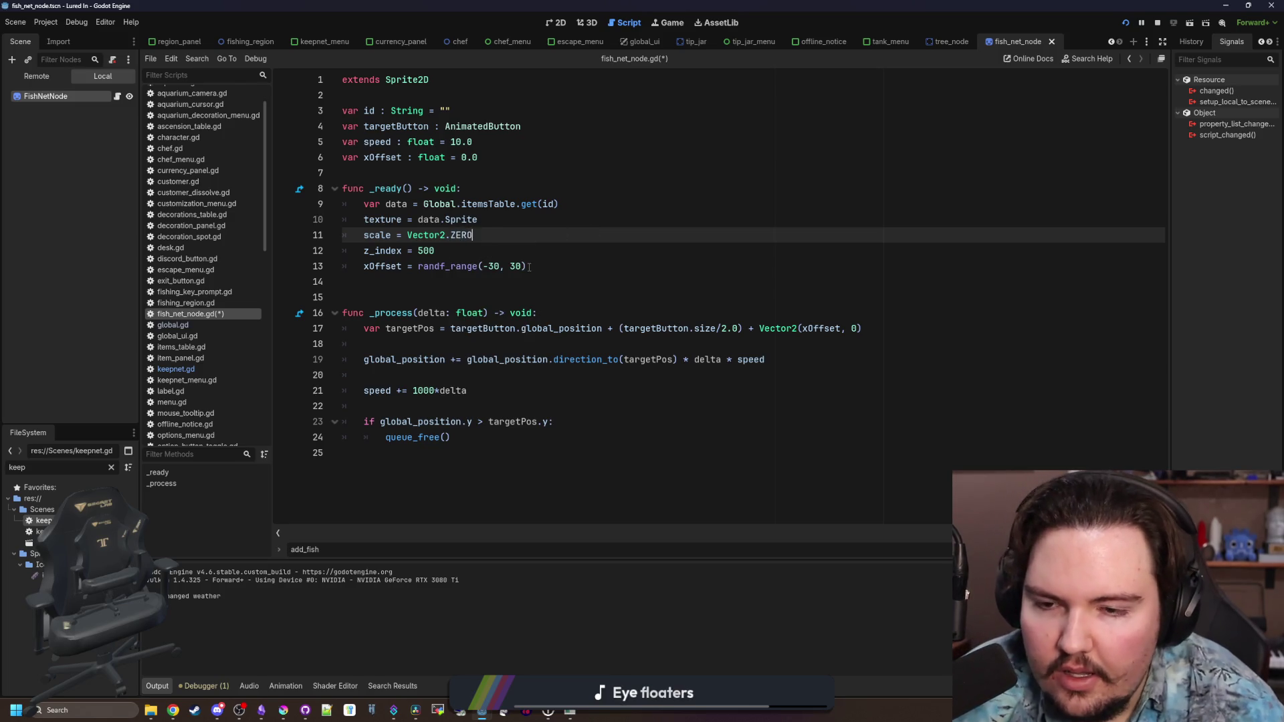
Create a tween with create_tween() and begin a tween_property call on "scale".
click(540, 268)
key(Return)
key(Return)
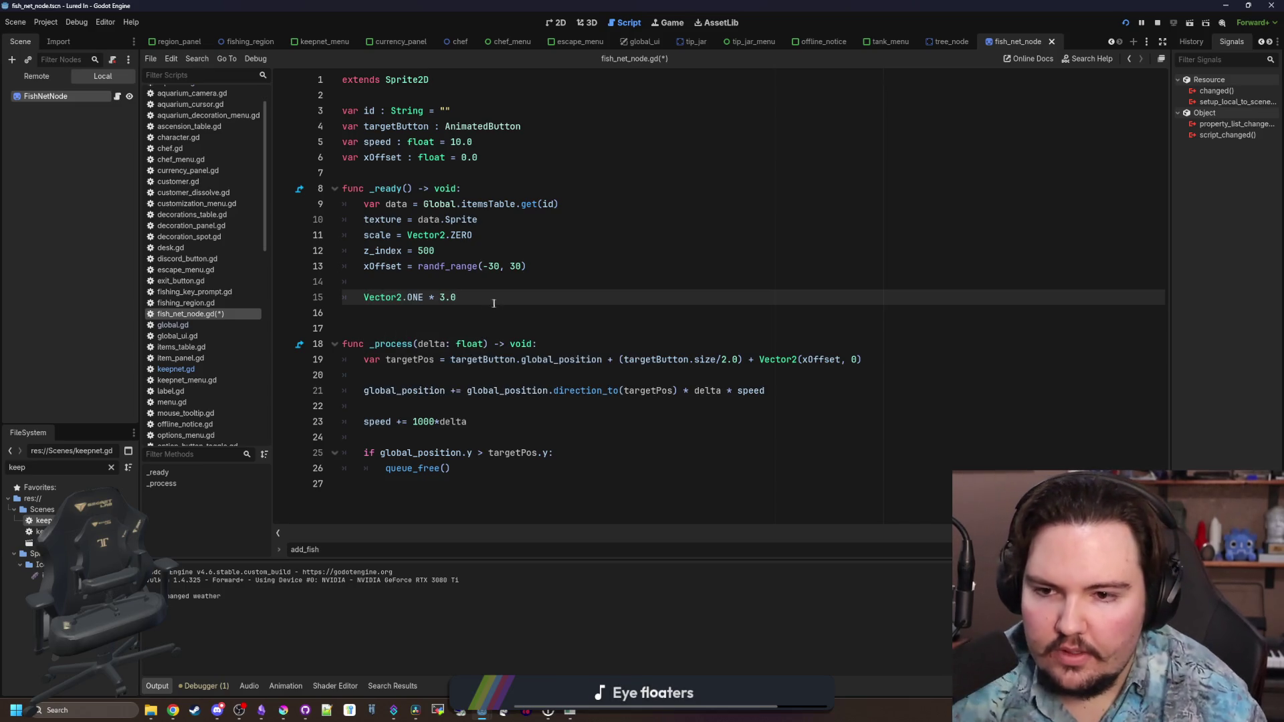
click(464, 286)
key(Return)
key(Return)
key(Up)
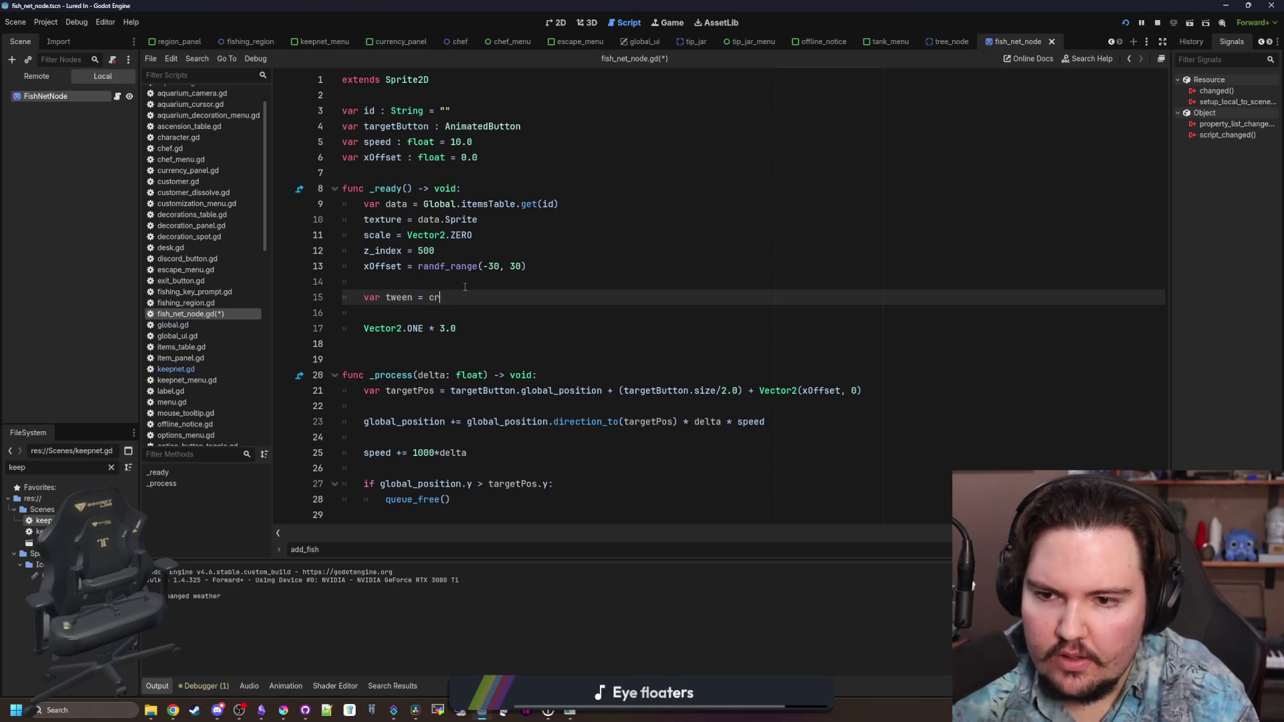
text(t)
key(Return)
key(Return)
text(tween)
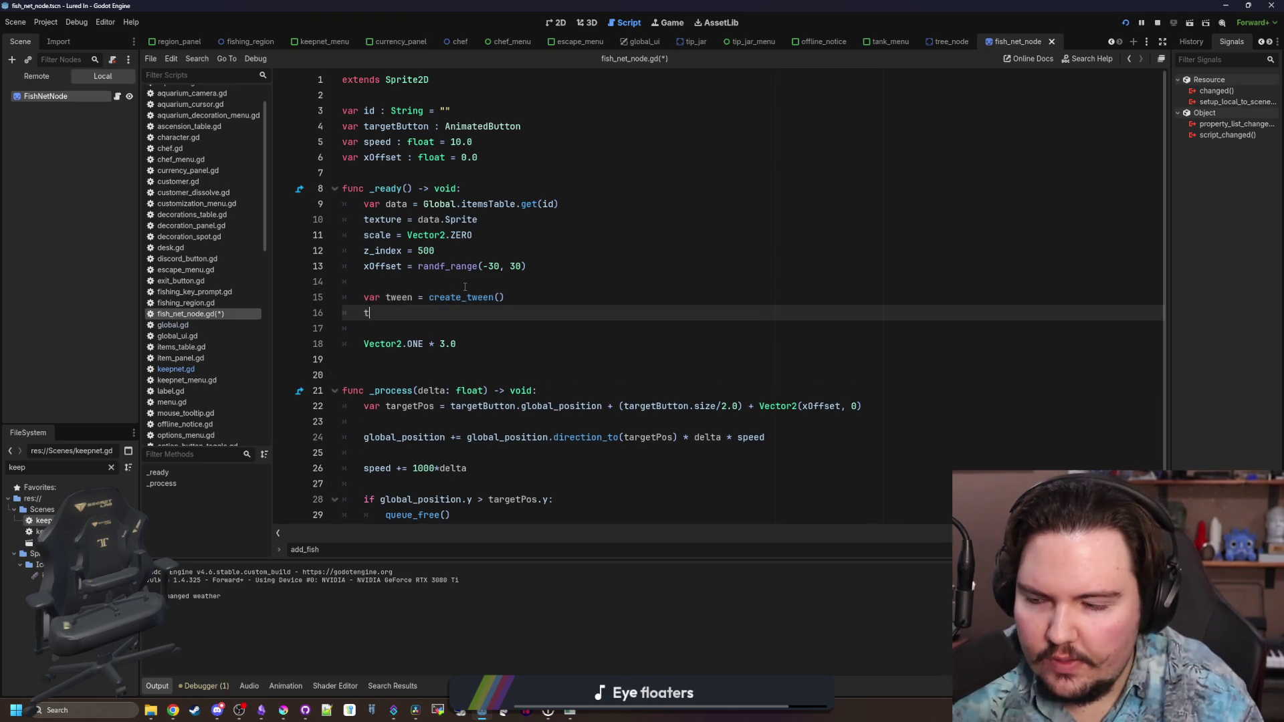
text(.twee)
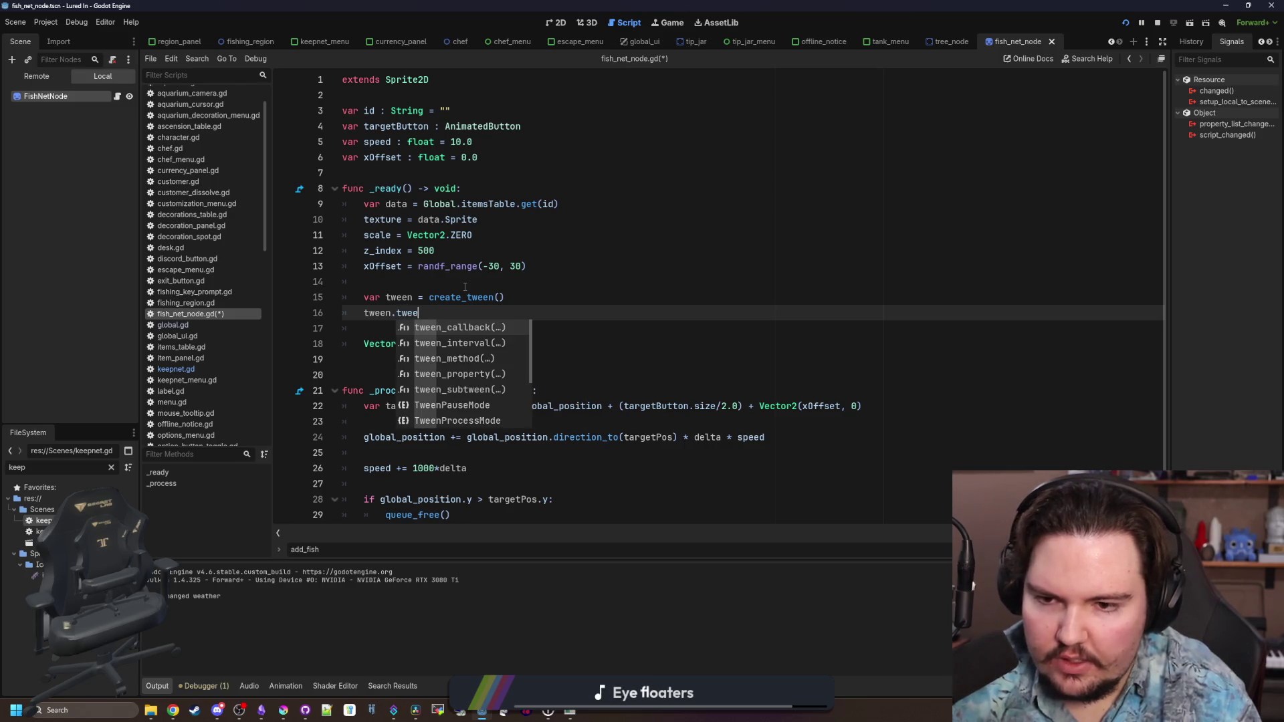
key(Down)
key(Down)
key(Return)
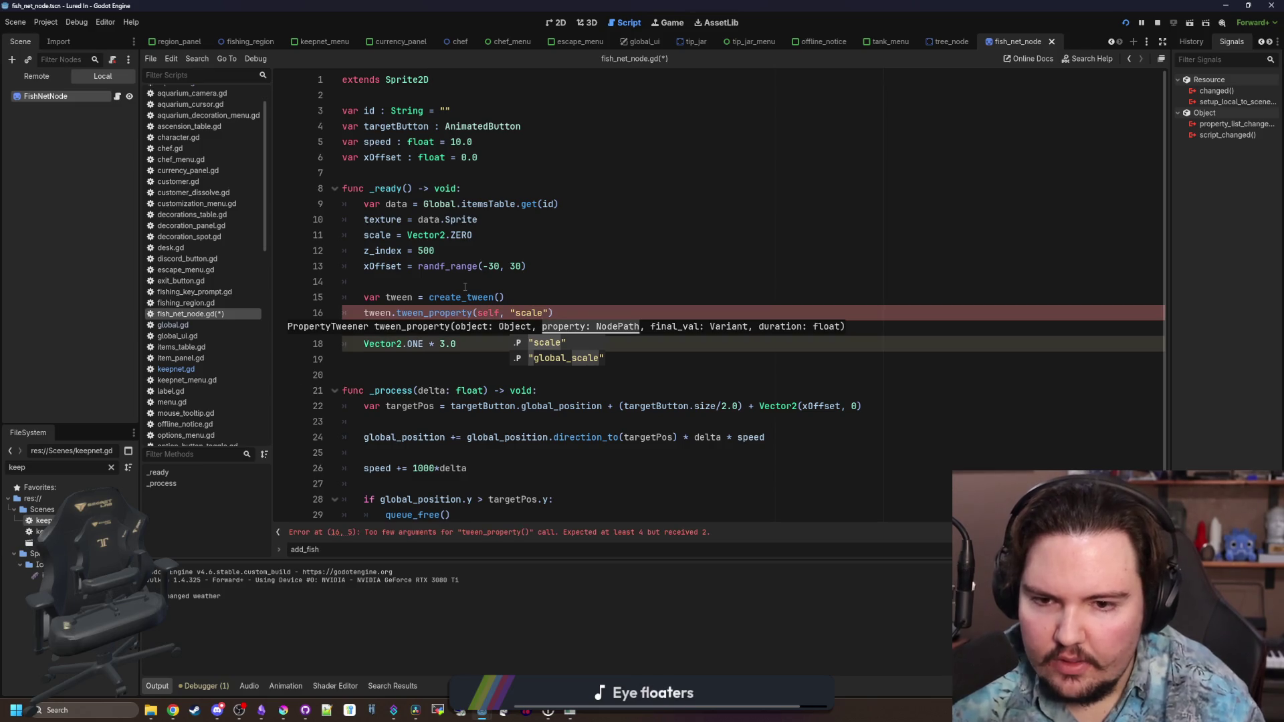
key(Return)
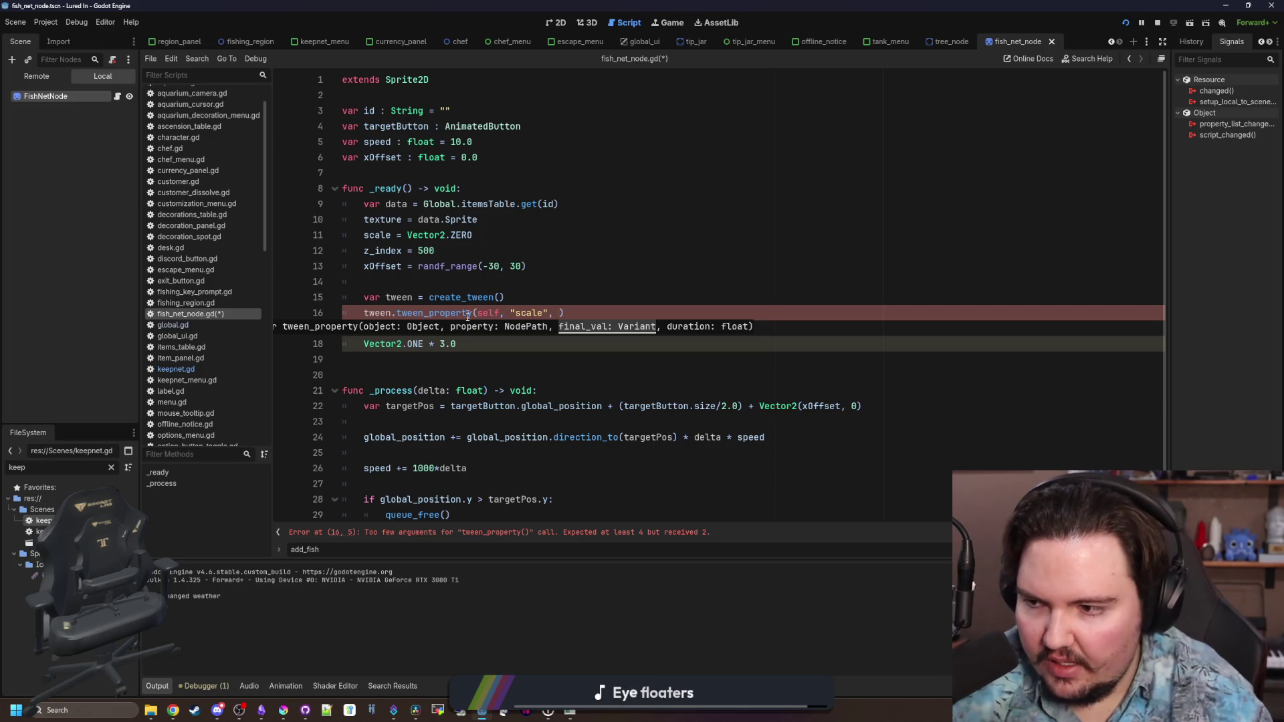
Make Vector2.ONE * 3.0 the scale tween's target over 0.5 seconds, remove blank lines, and save.
drag(364, 344, 457, 344)
key(ctrl+x)
click(559, 313)
key(ctrl+v)
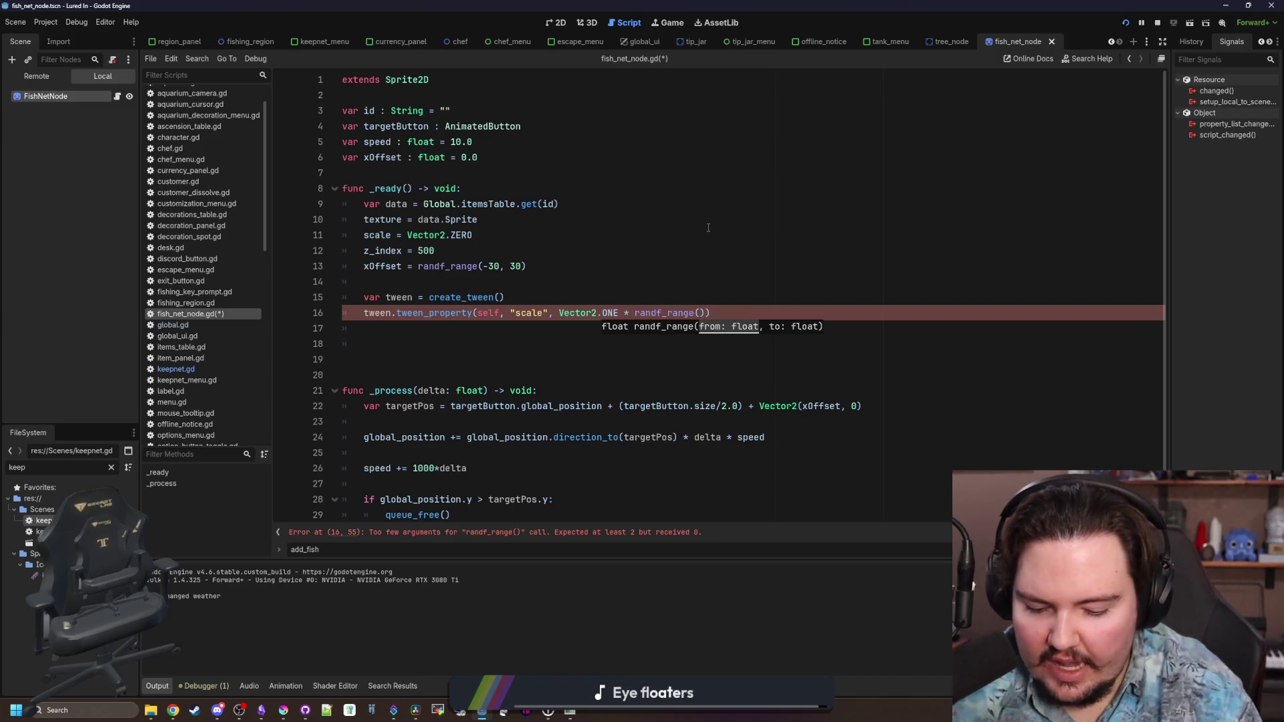
text(3.0)
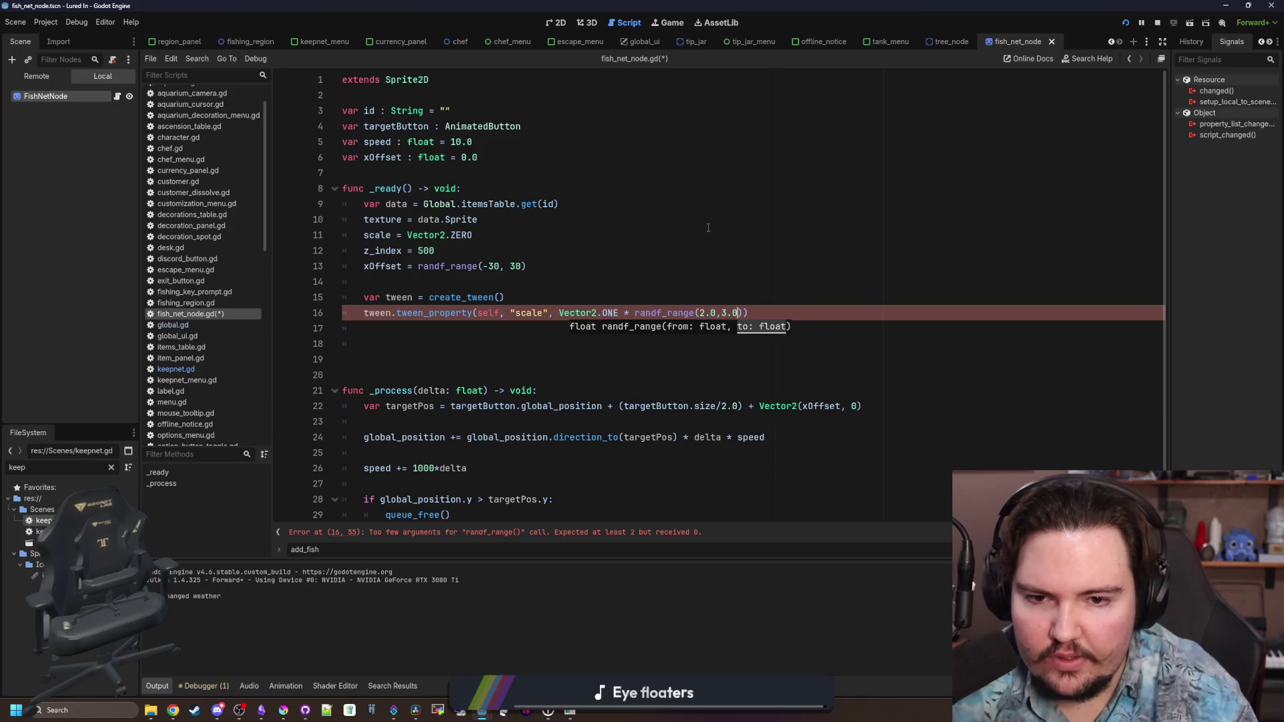
click(725, 282)
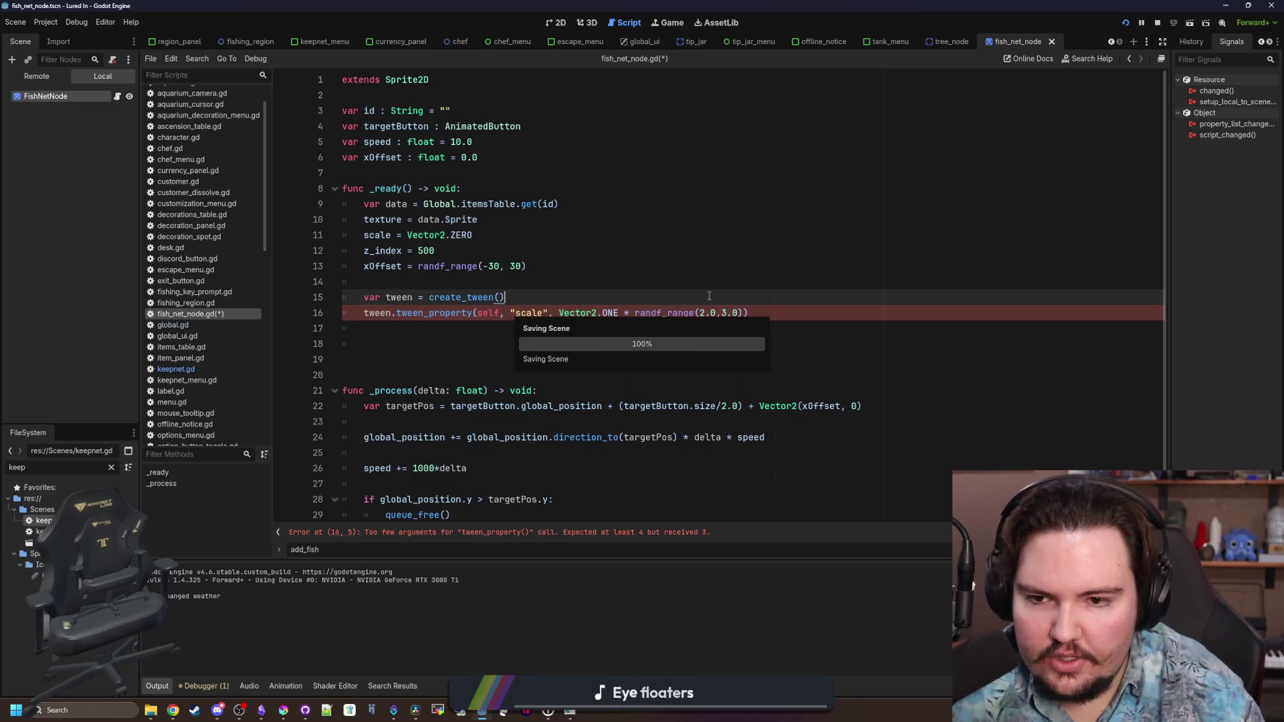
key(ctrl+s)
click(462, 341)
key(BackSpace)
key(BackSpace)
key(BackSpace)
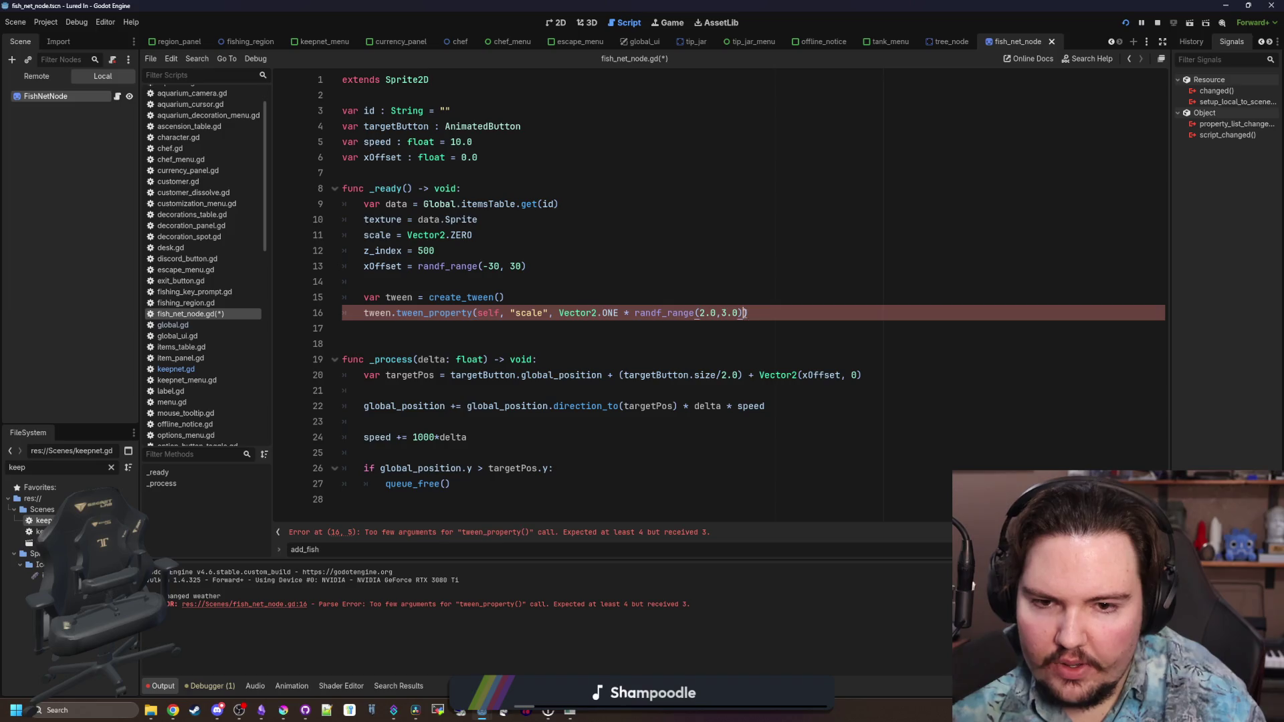
text(0.5)
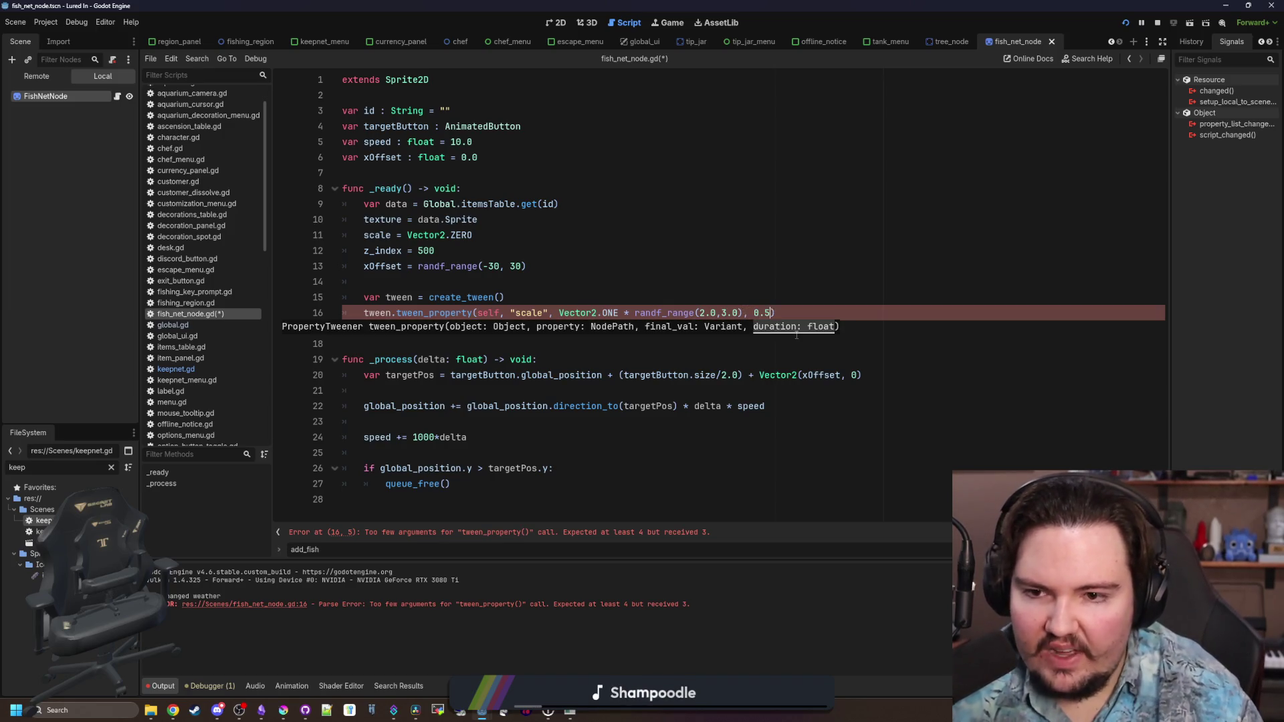
key(Up)
key(Up)
key(ctrl+s)
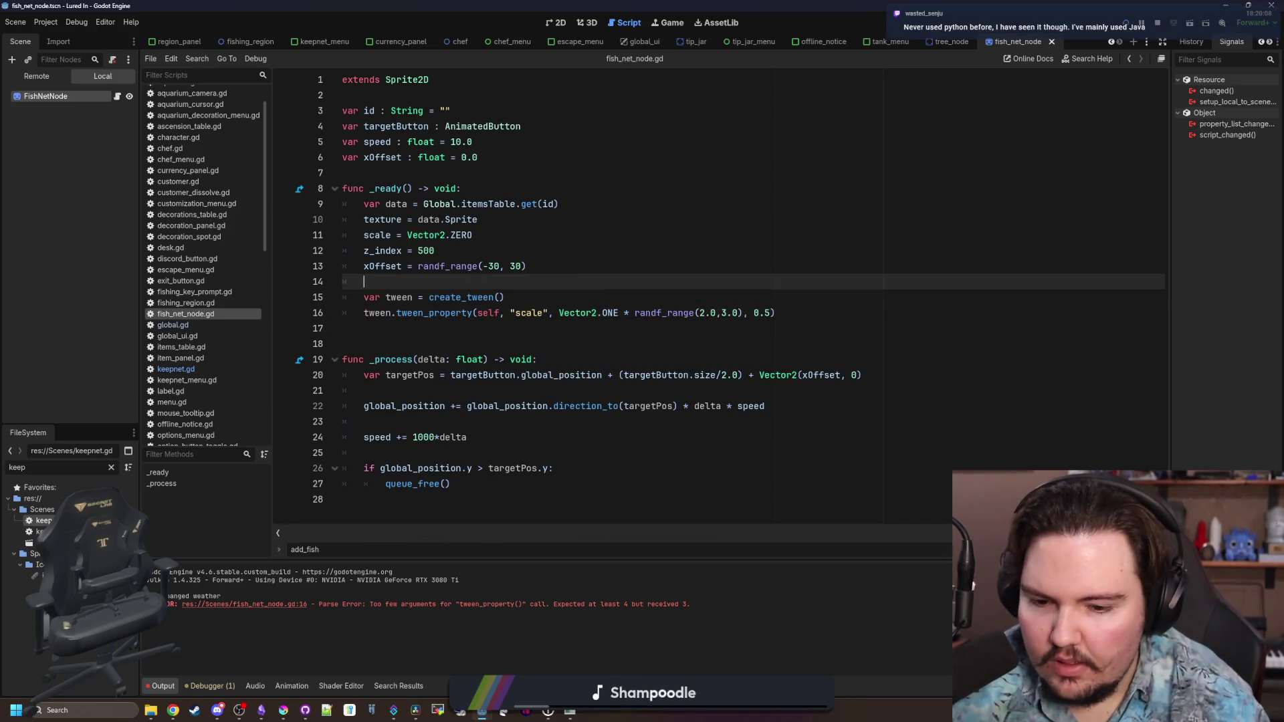
Test-run the game, stop it, and save before returning to the scale assignment.
key(F5)
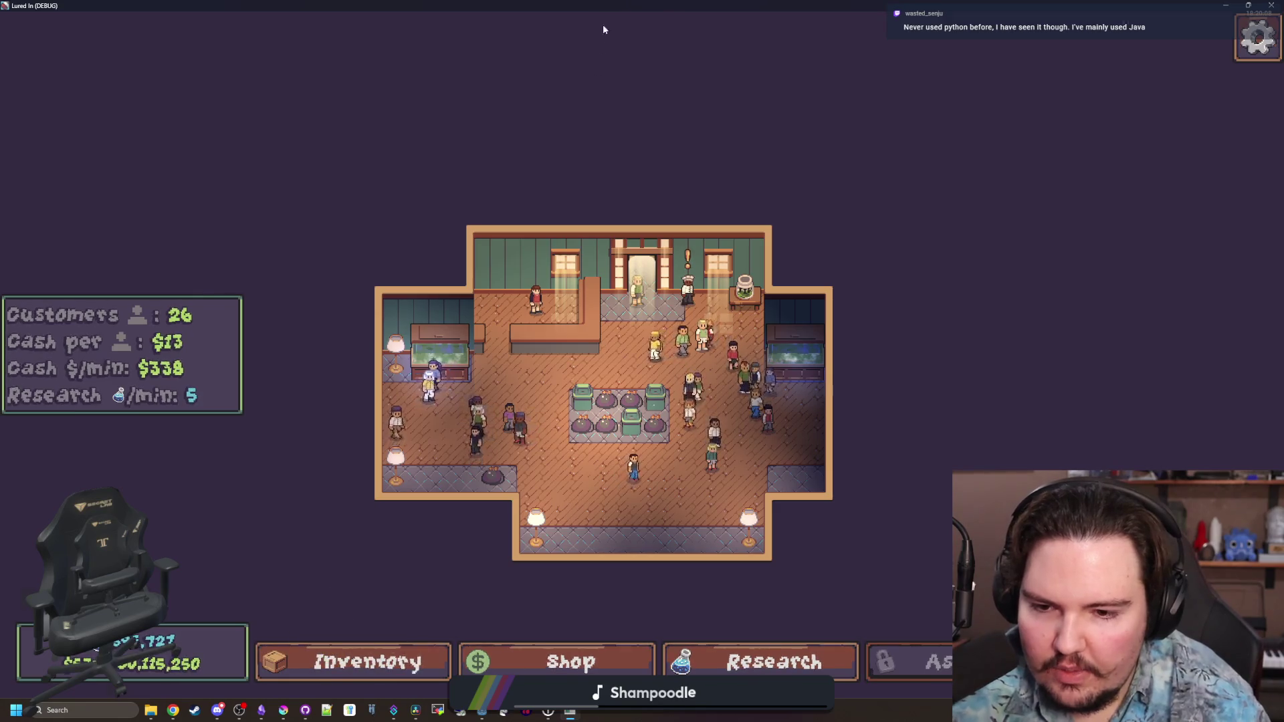
key(F8)
key(ctrl+s)
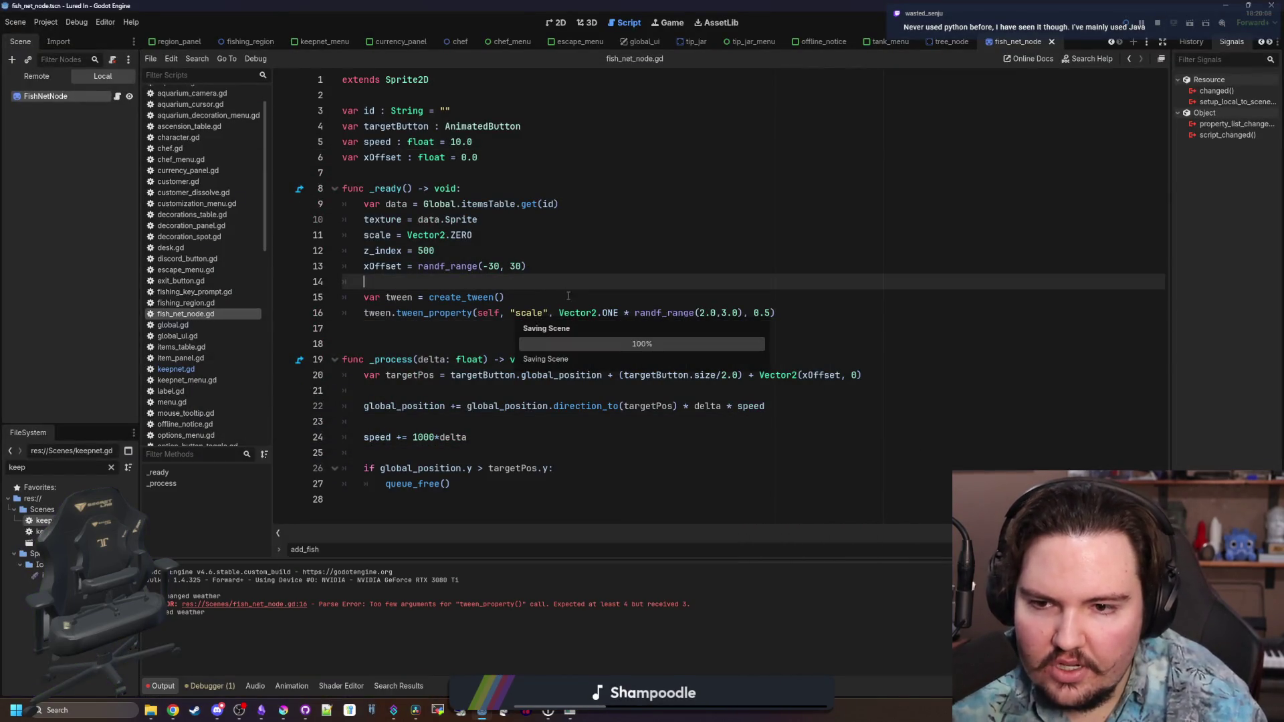
click(569, 296)
click(479, 234)
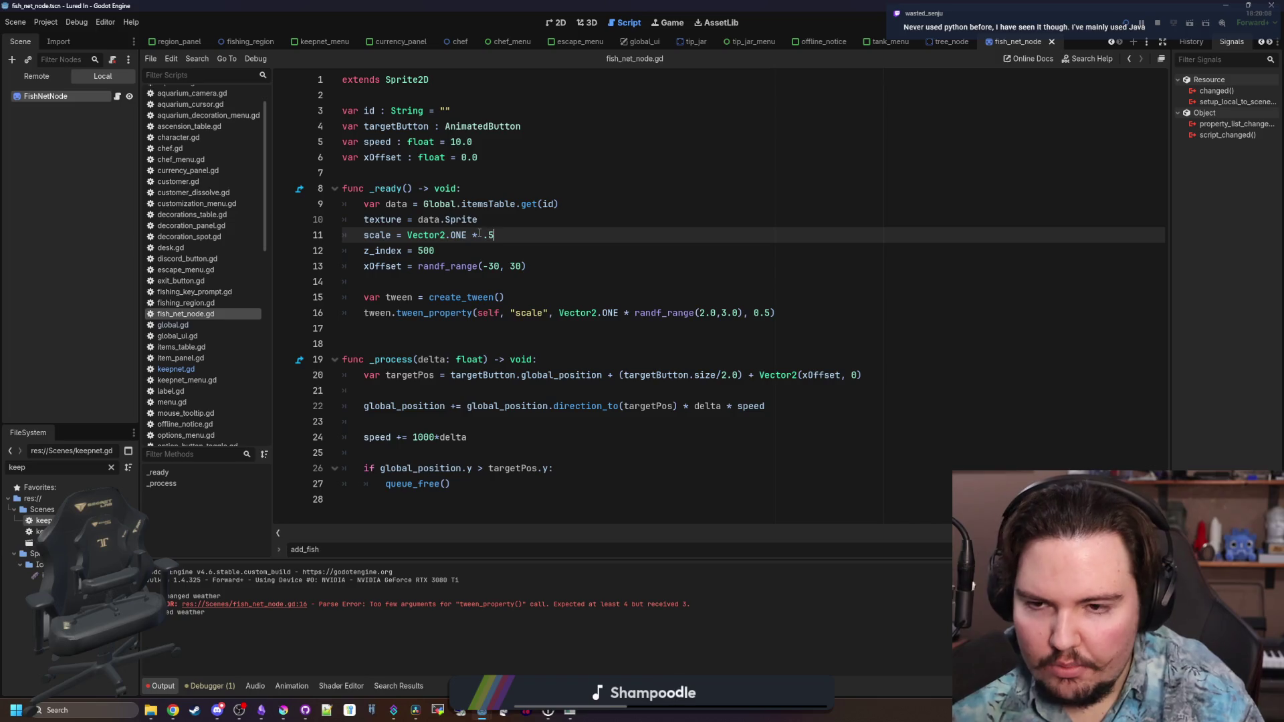
Add modulate.a = 0.0 after the xOffset line so fish start transparent.
key(Down)
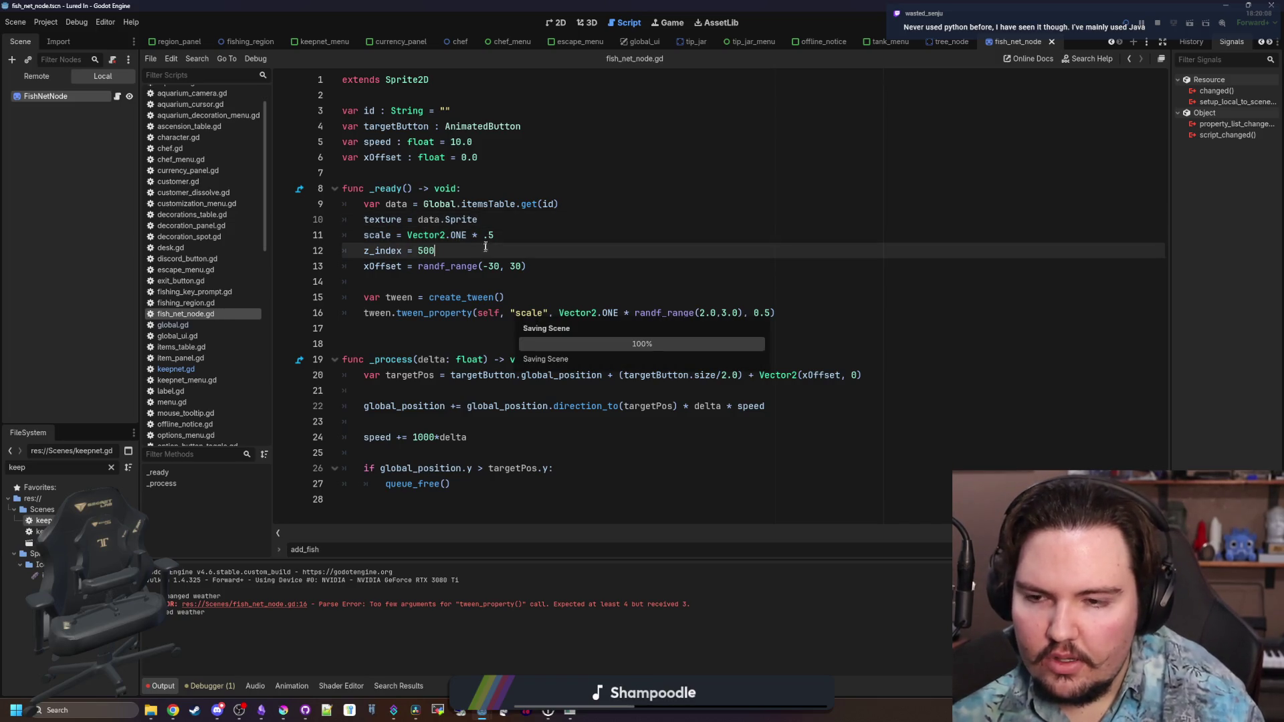
click(527, 266)
key(Return)
key(Return)
text(ulate:a)
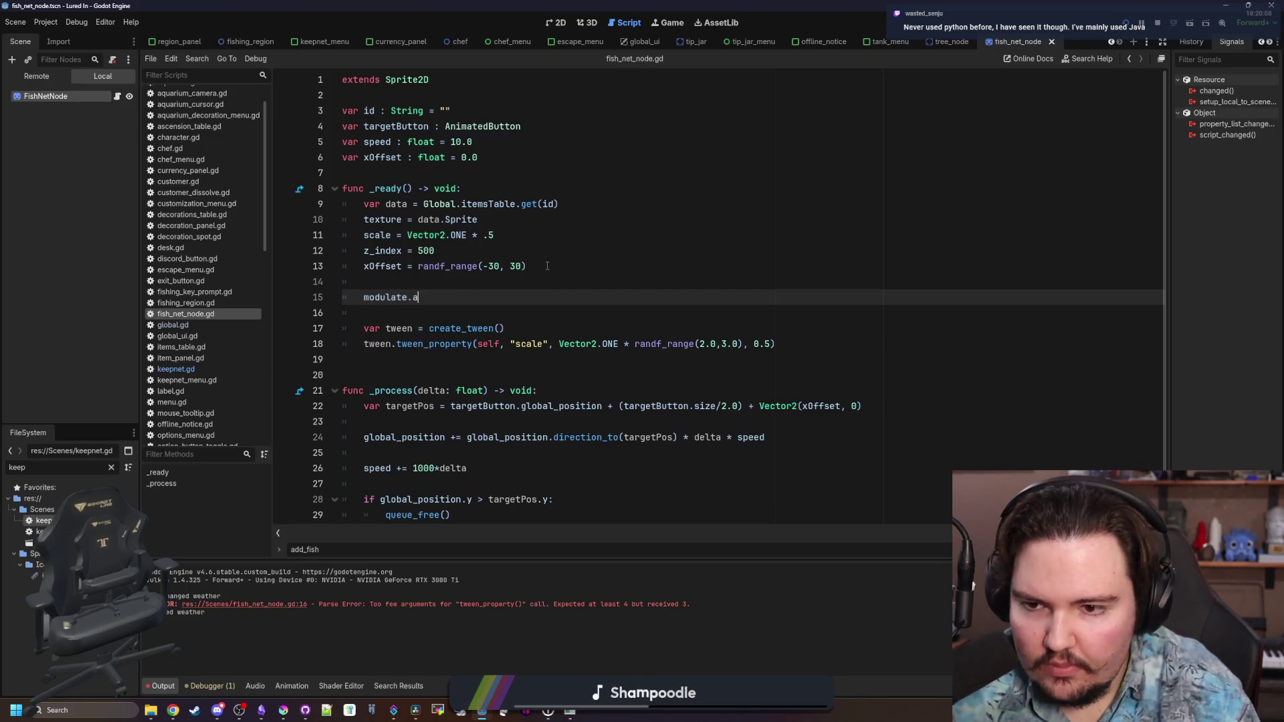
text( = 0.0)
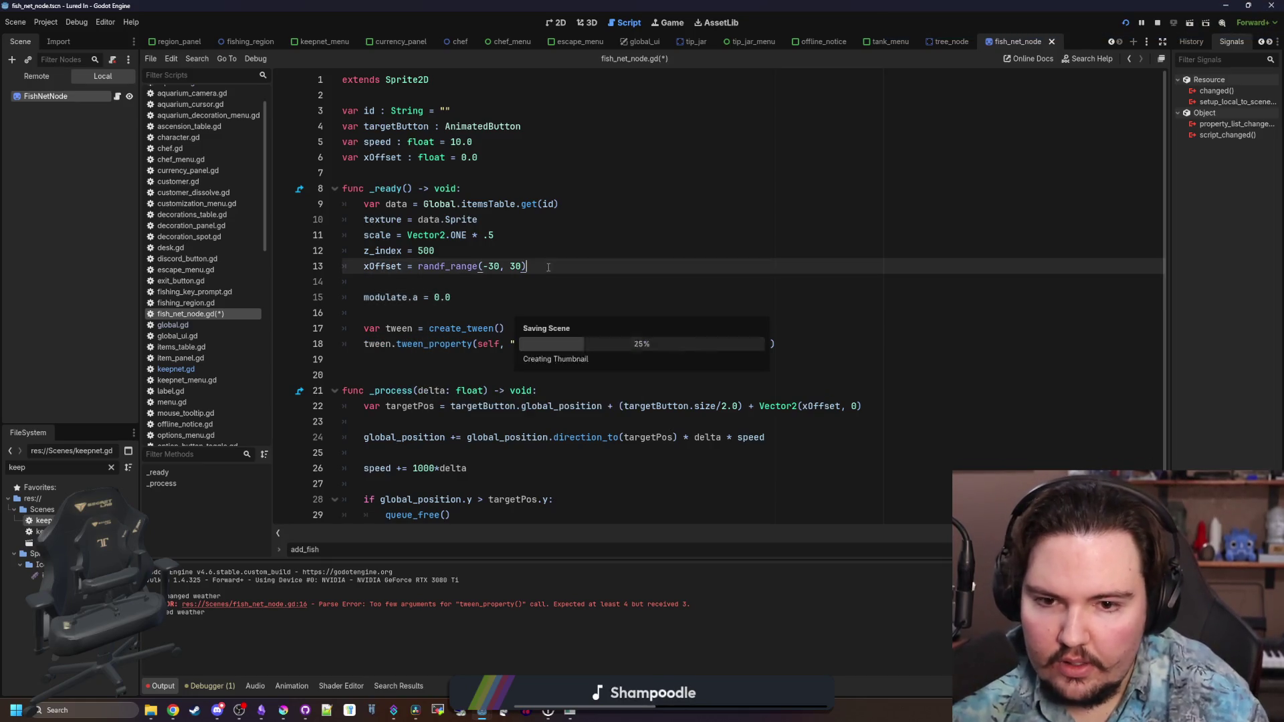
Add tween.set_parallel(true) below create_tween().
click(529, 329)
click(762, 344)
click(723, 330)
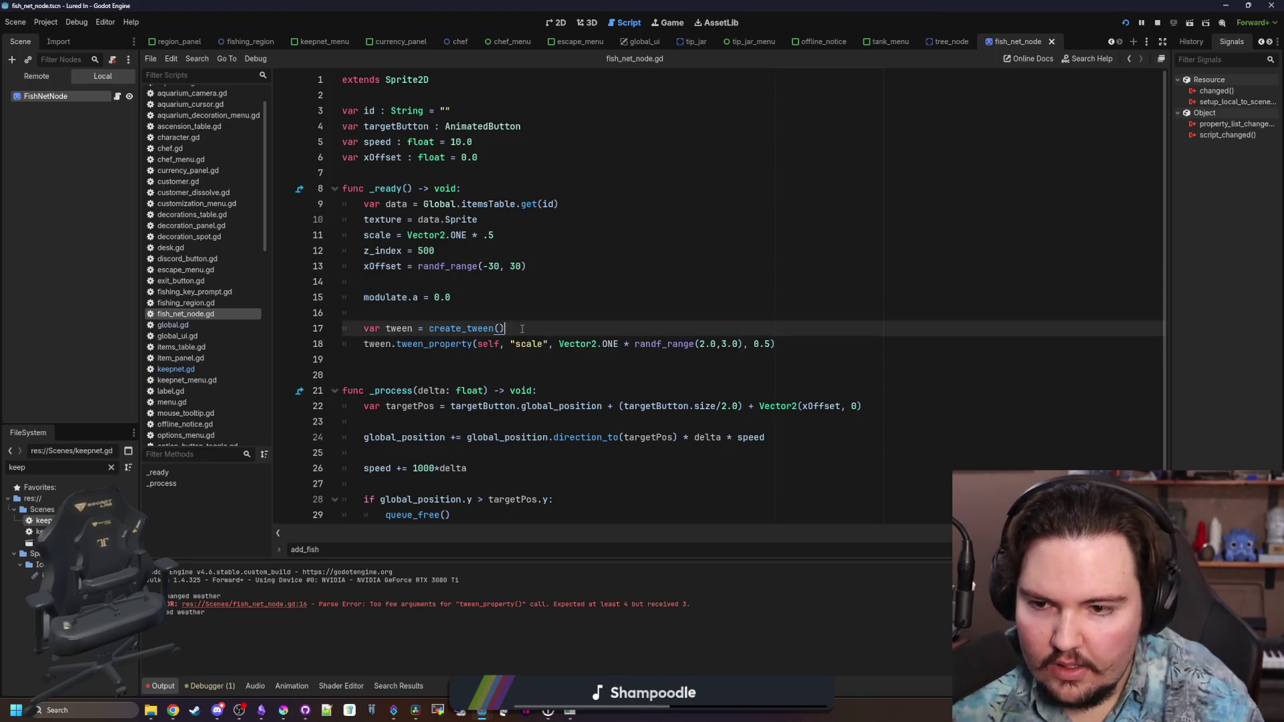
key(Return)
text(tween.set_par)
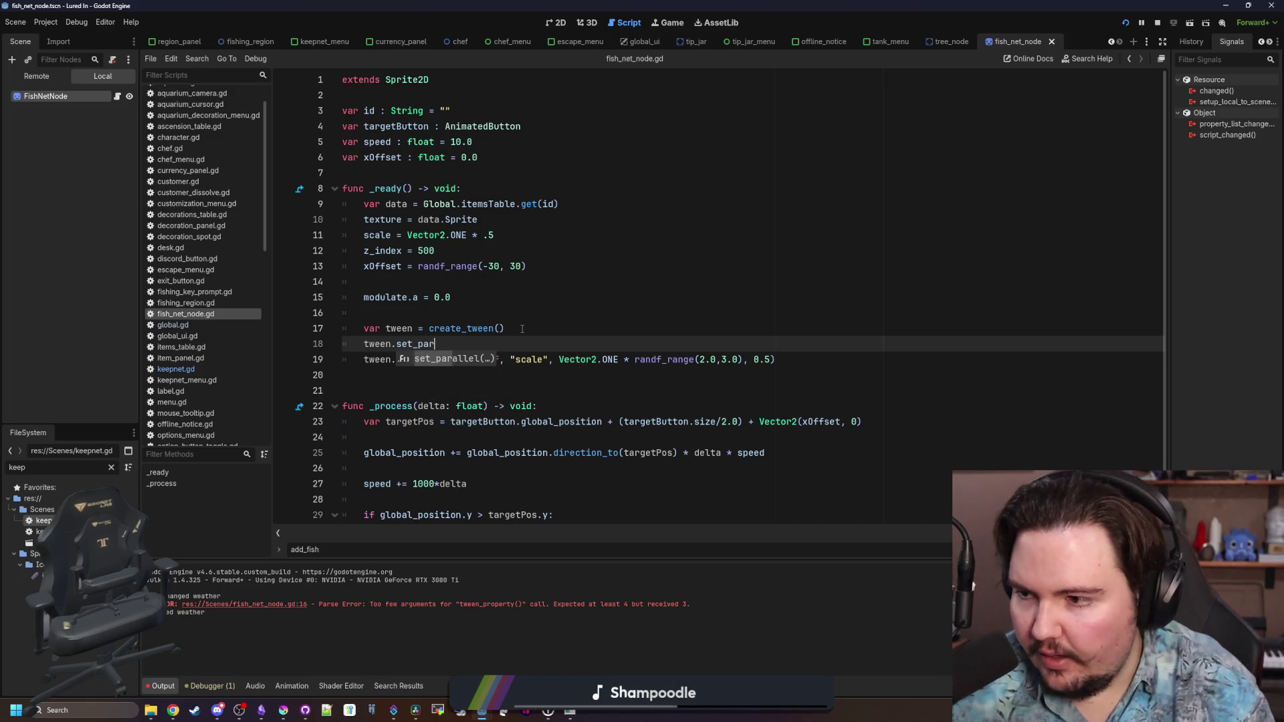
key(Return)
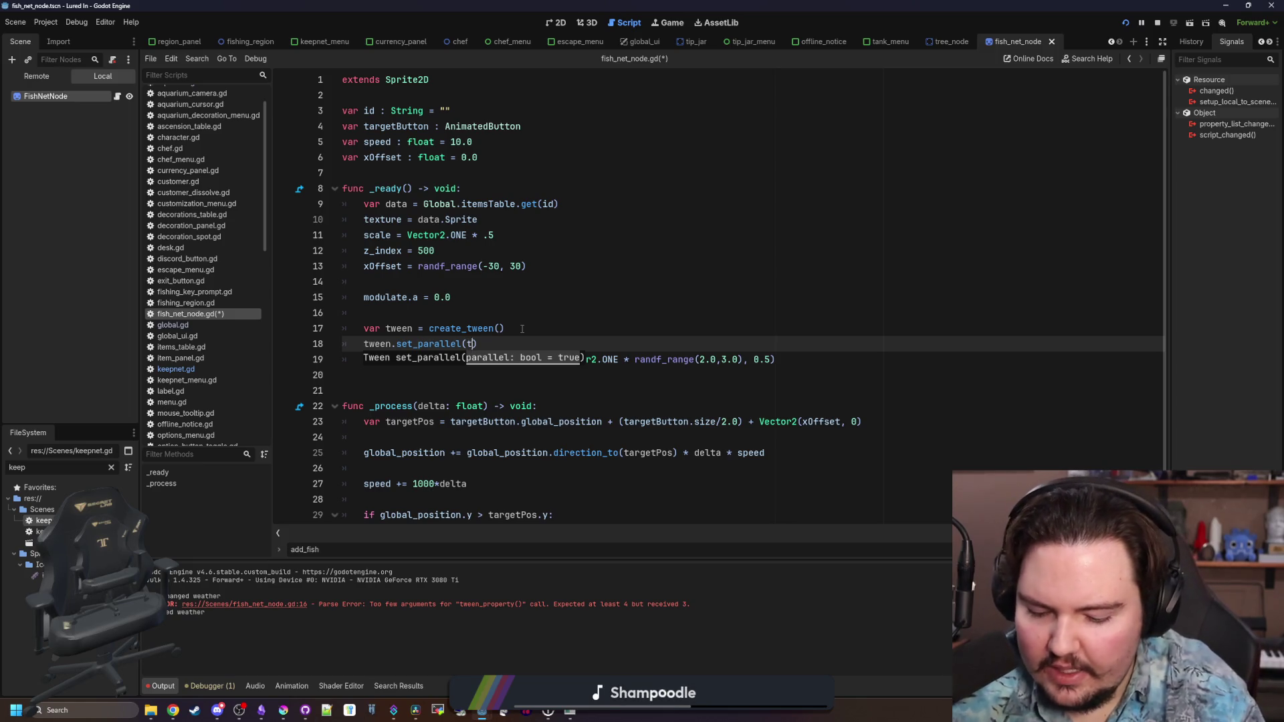
key(Return)
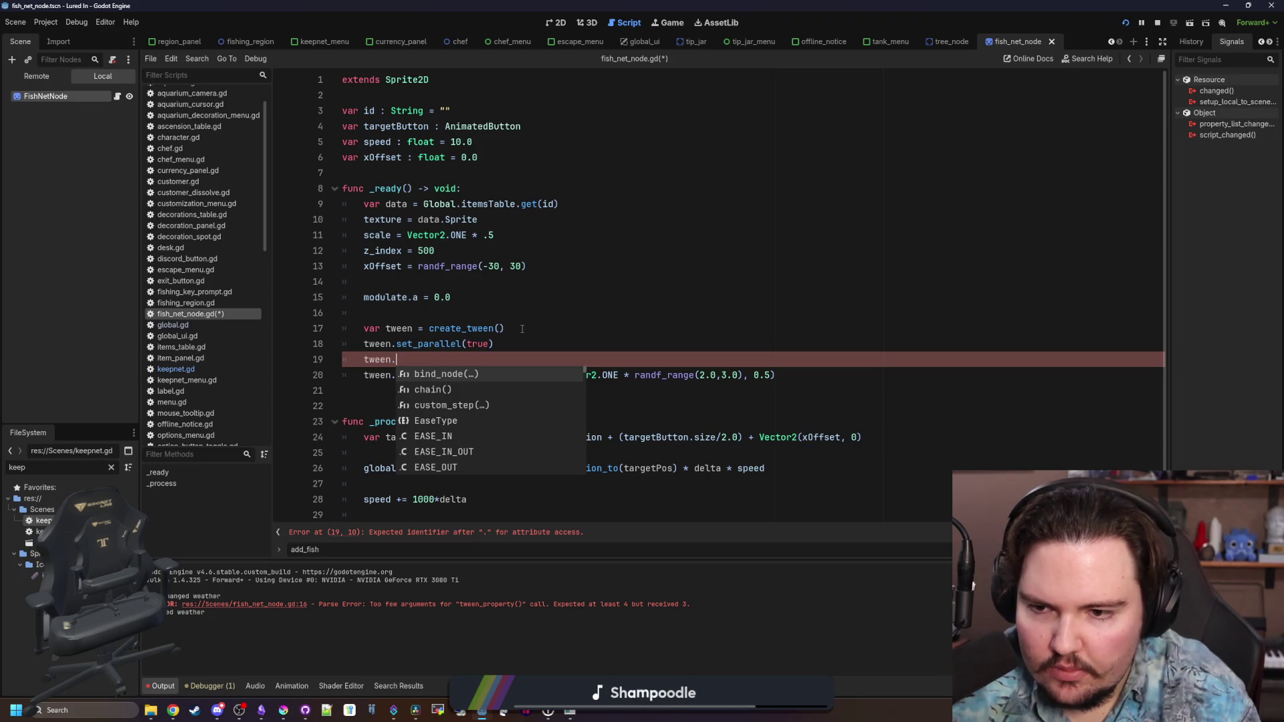
Add tween.tween_property(self, "modulate:a", 1.0, 0.1) to fade the fish in.
text(tween_p)
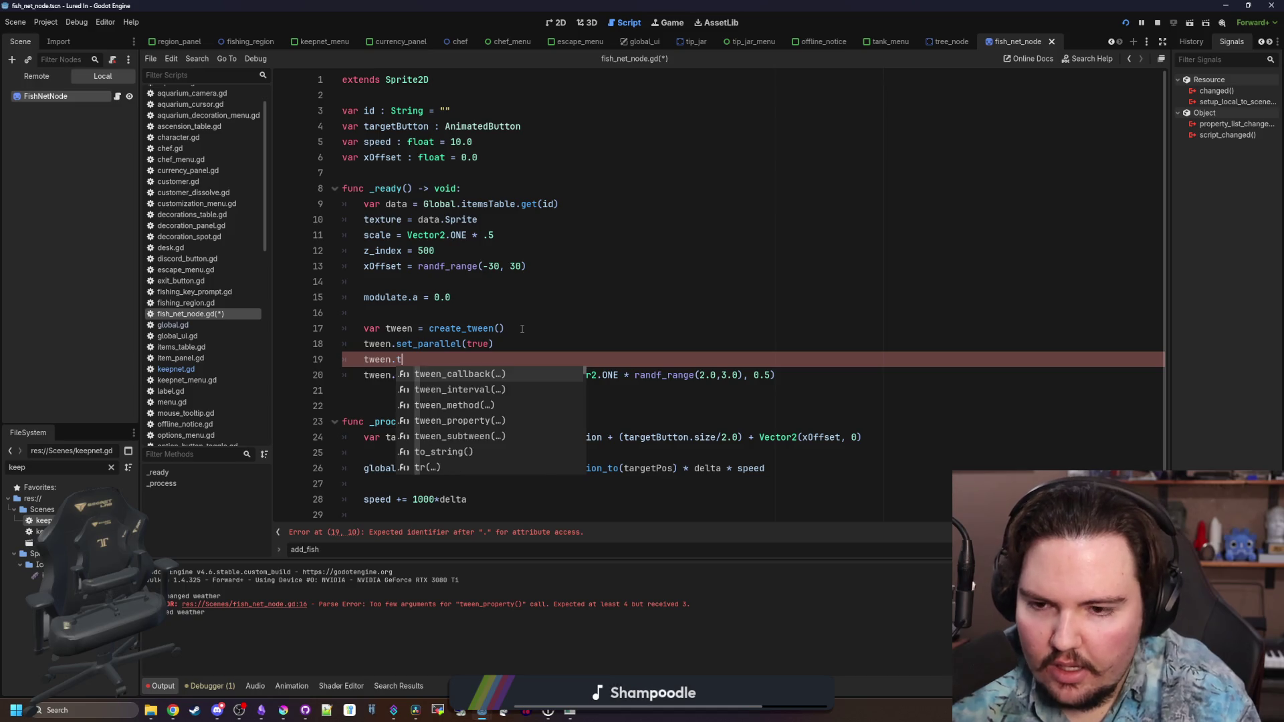
key(Return)
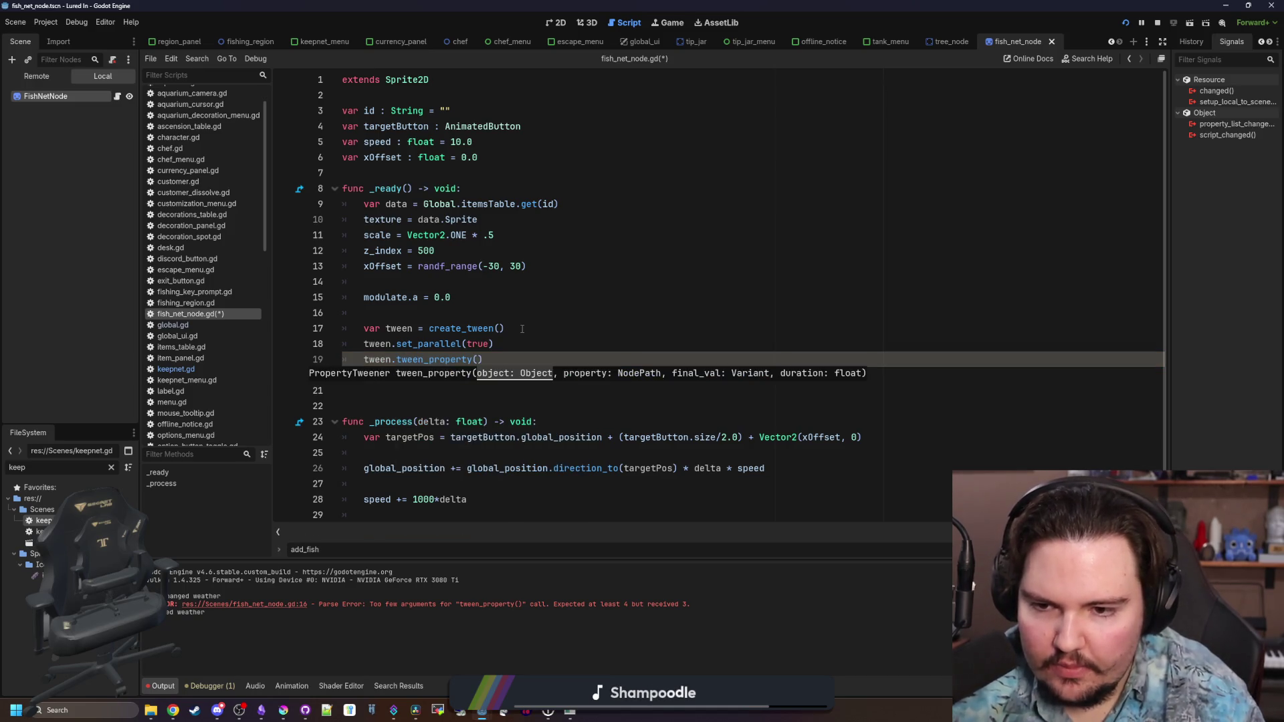
text(modulate:a", 1.0)
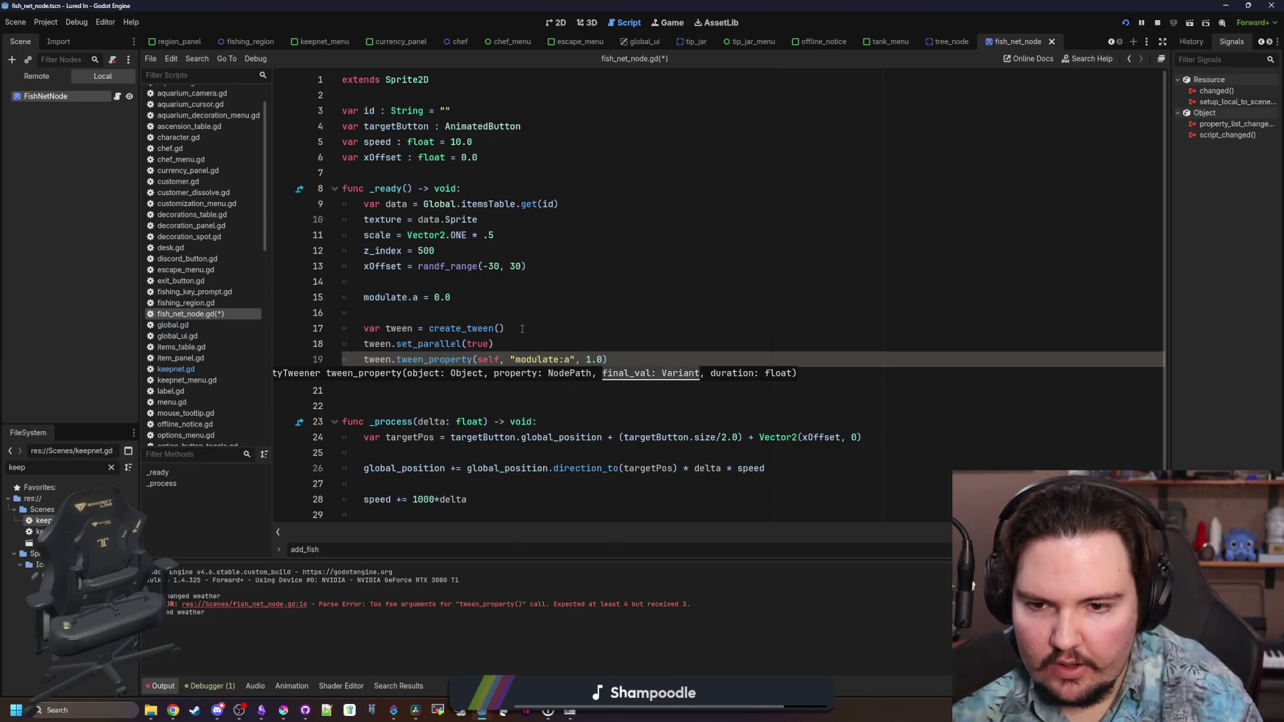
text(, 0.1)
click(535, 331)
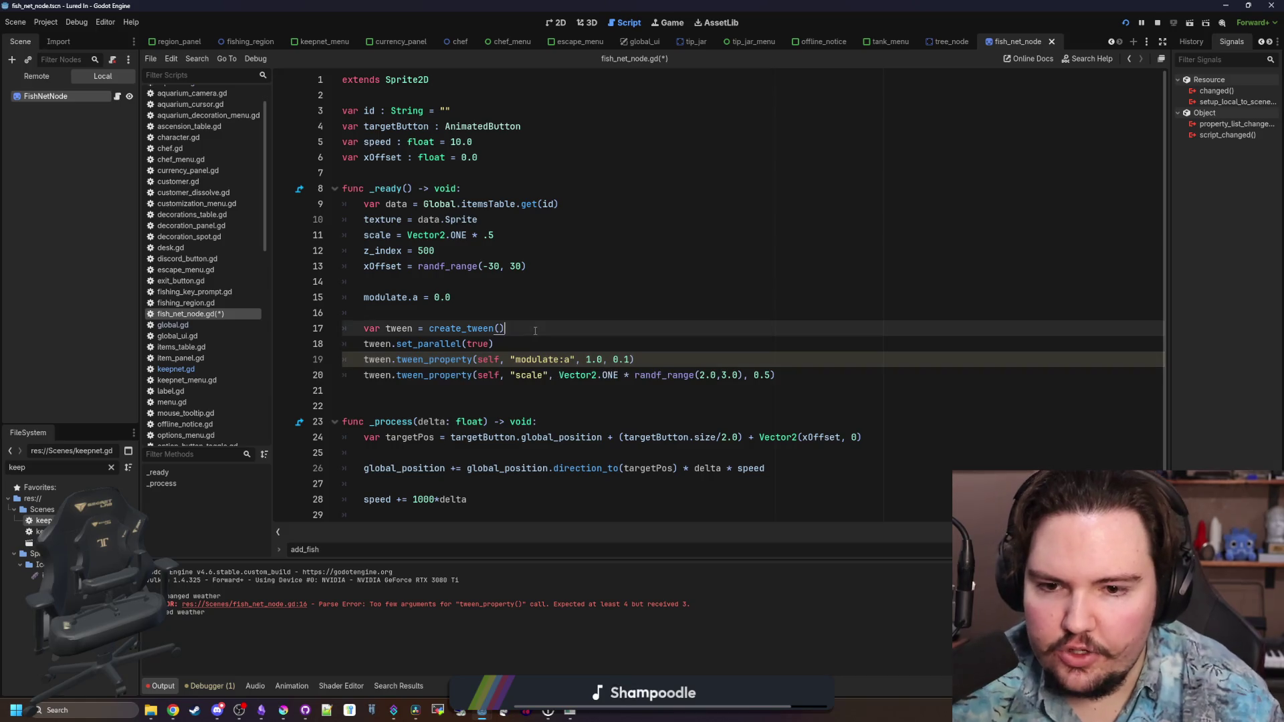
click(492, 343)
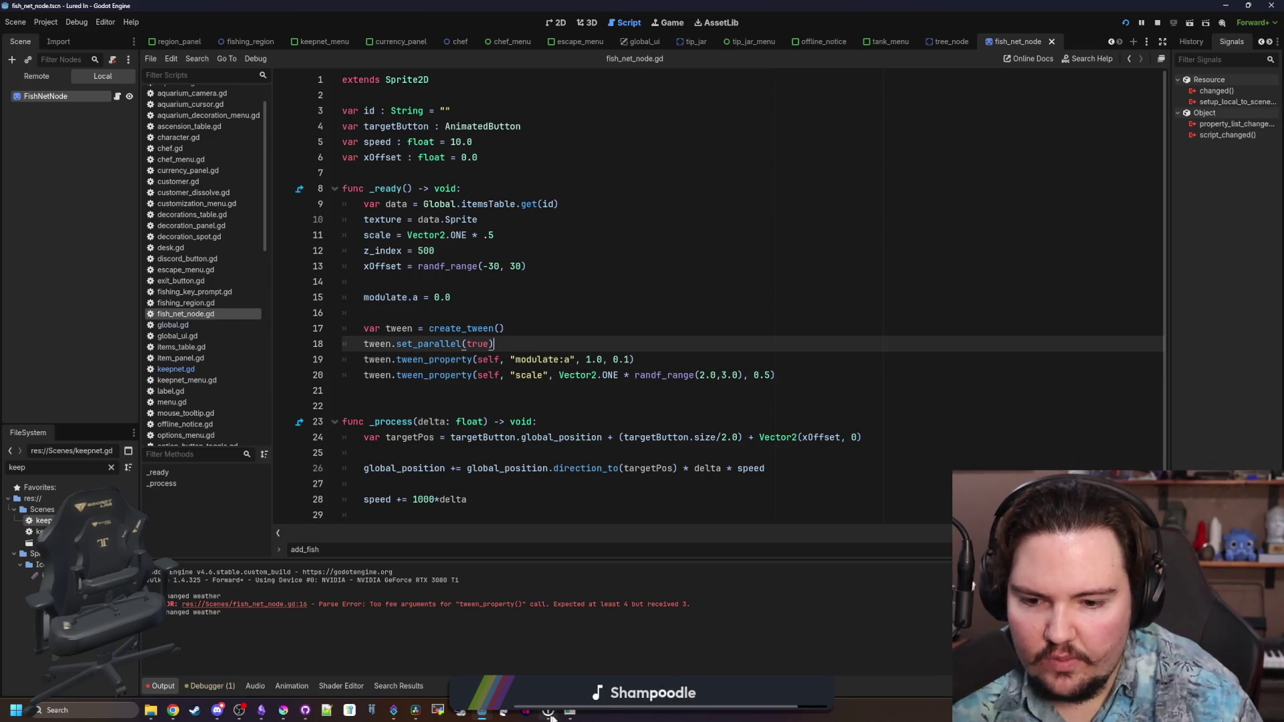
Test-run the game with a trip to the Lake, close it, and return to the script's scale line.
key(F5)
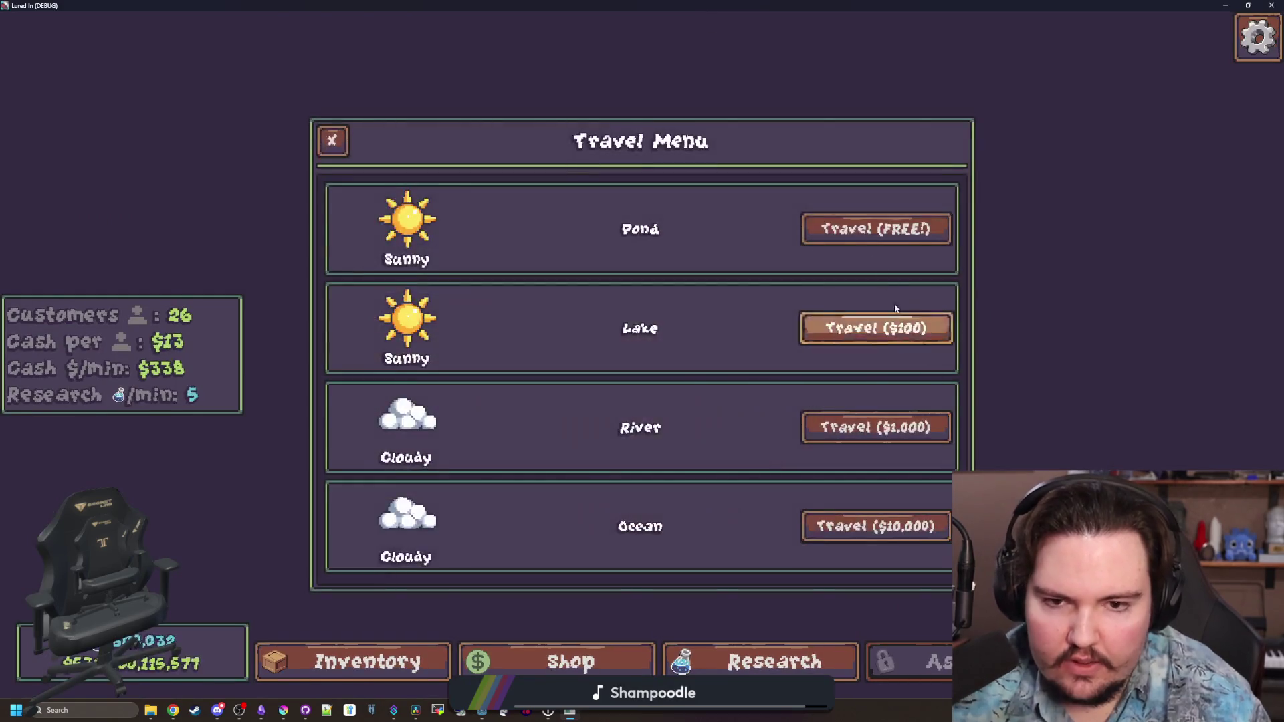
click(896, 325)
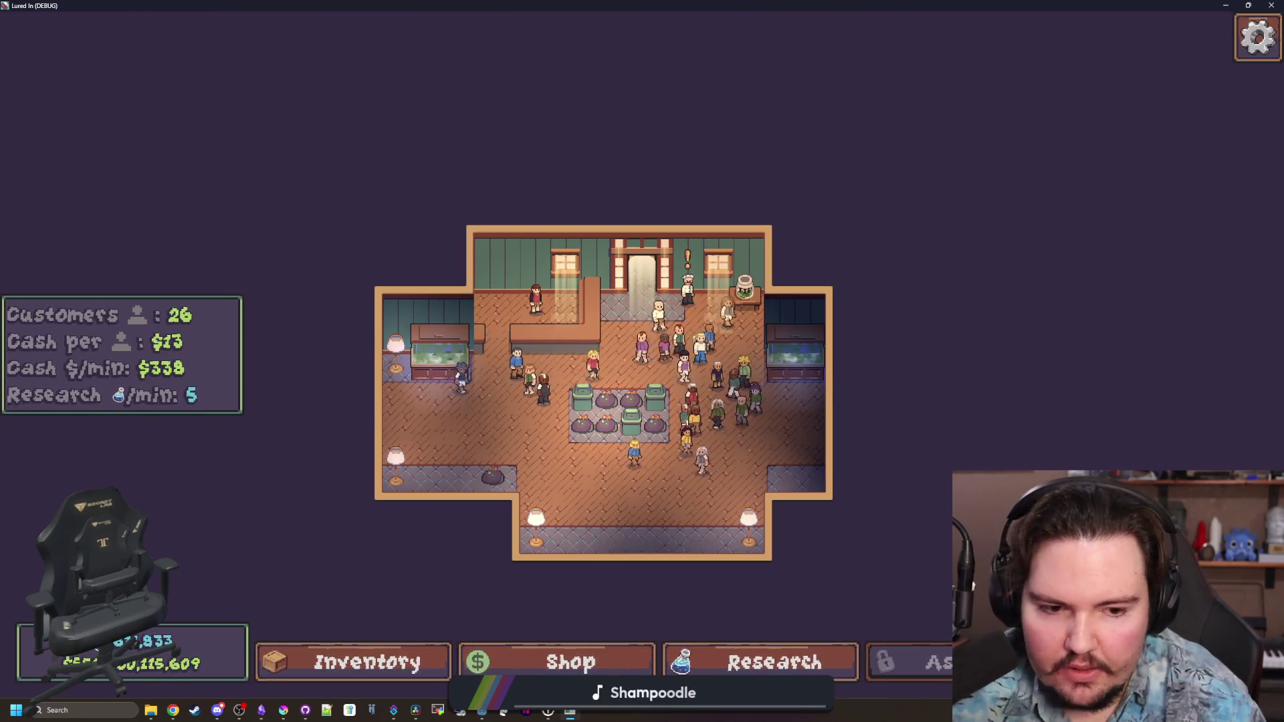
key(F11)
key(F8)
click(536, 241)
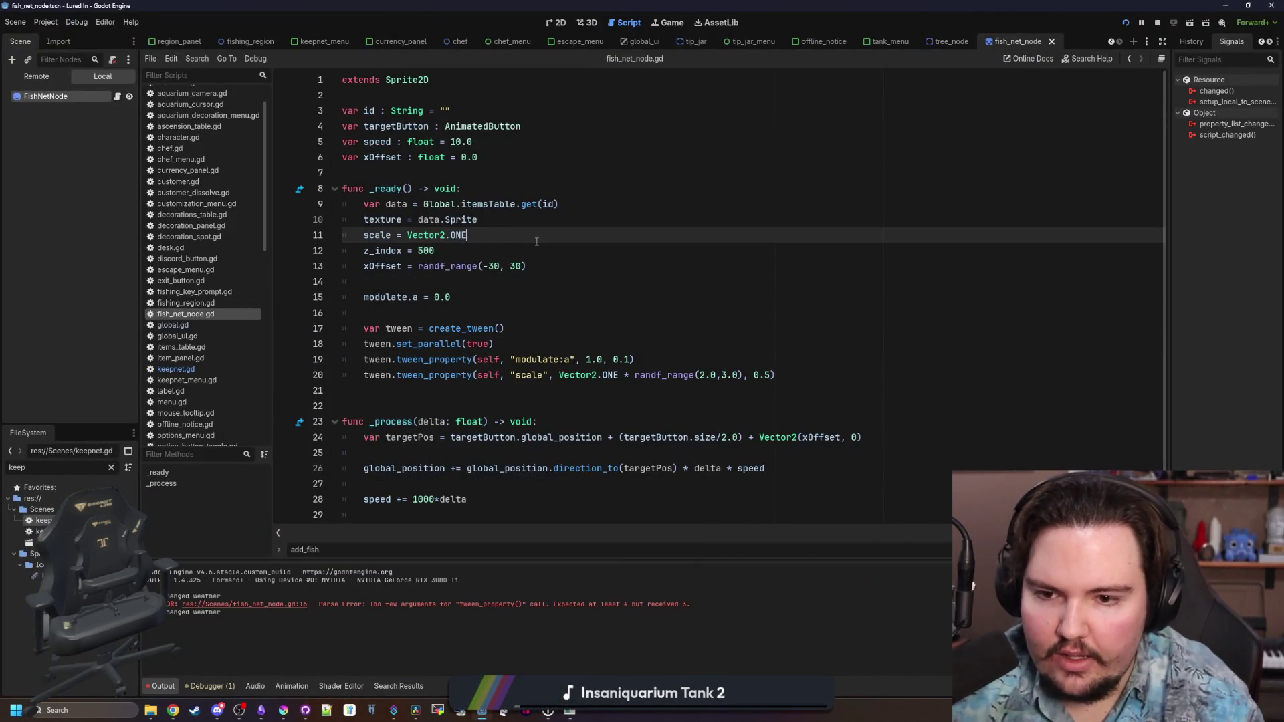
Open keepnet.gd and locate the fish spawn position code.
click(635, 359)
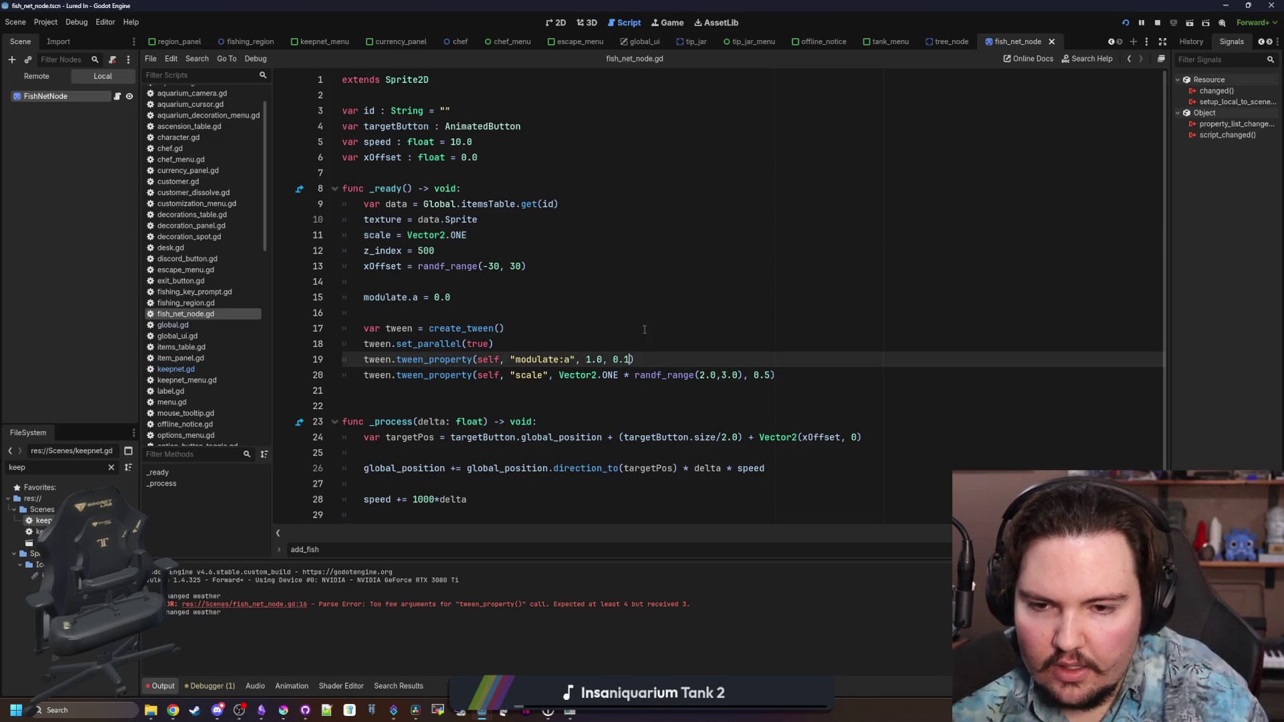
click(644, 329)
click(617, 311)
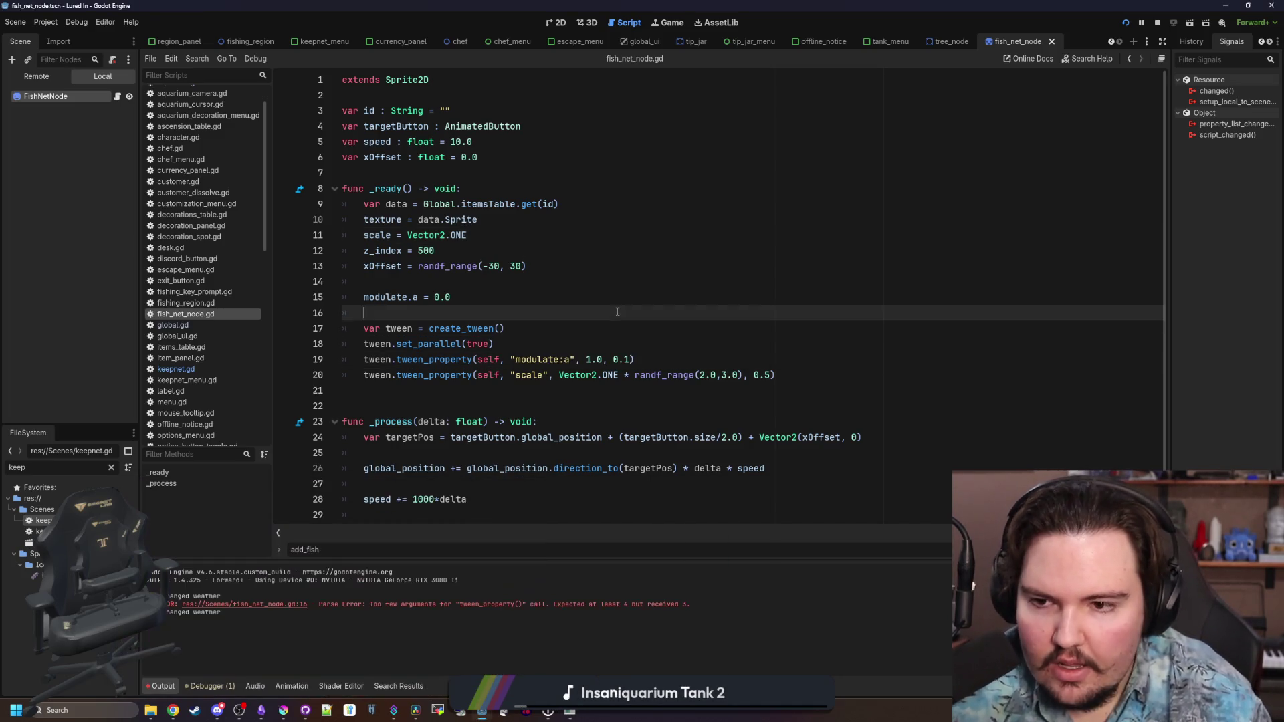
click(202, 369)
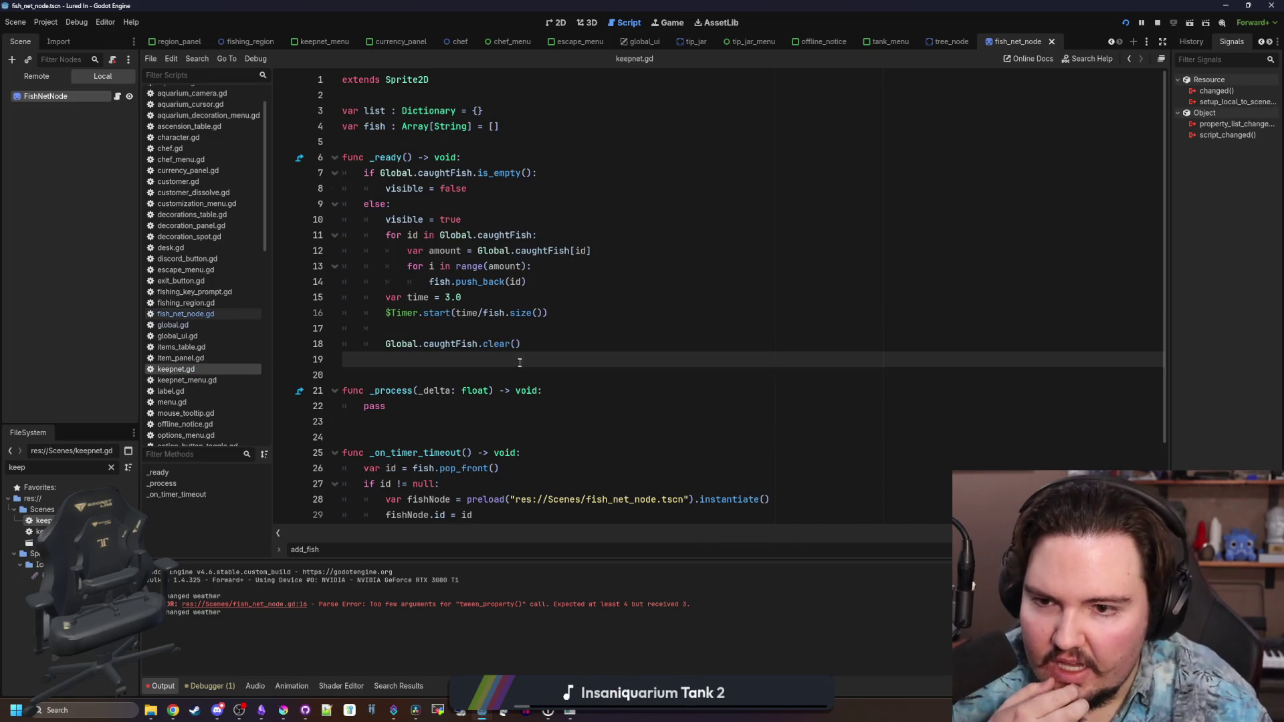
scroll(498, 359, down, 2)
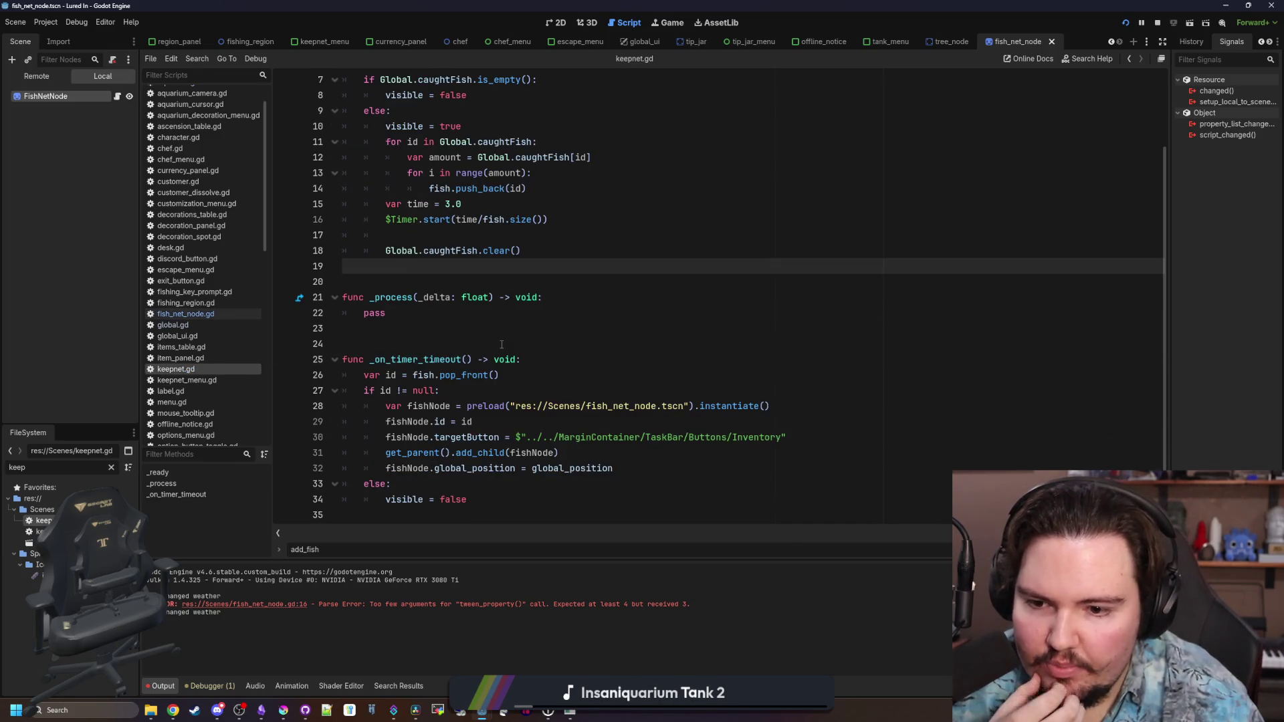
click(426, 319)
scroll(414, 327, up, 2)
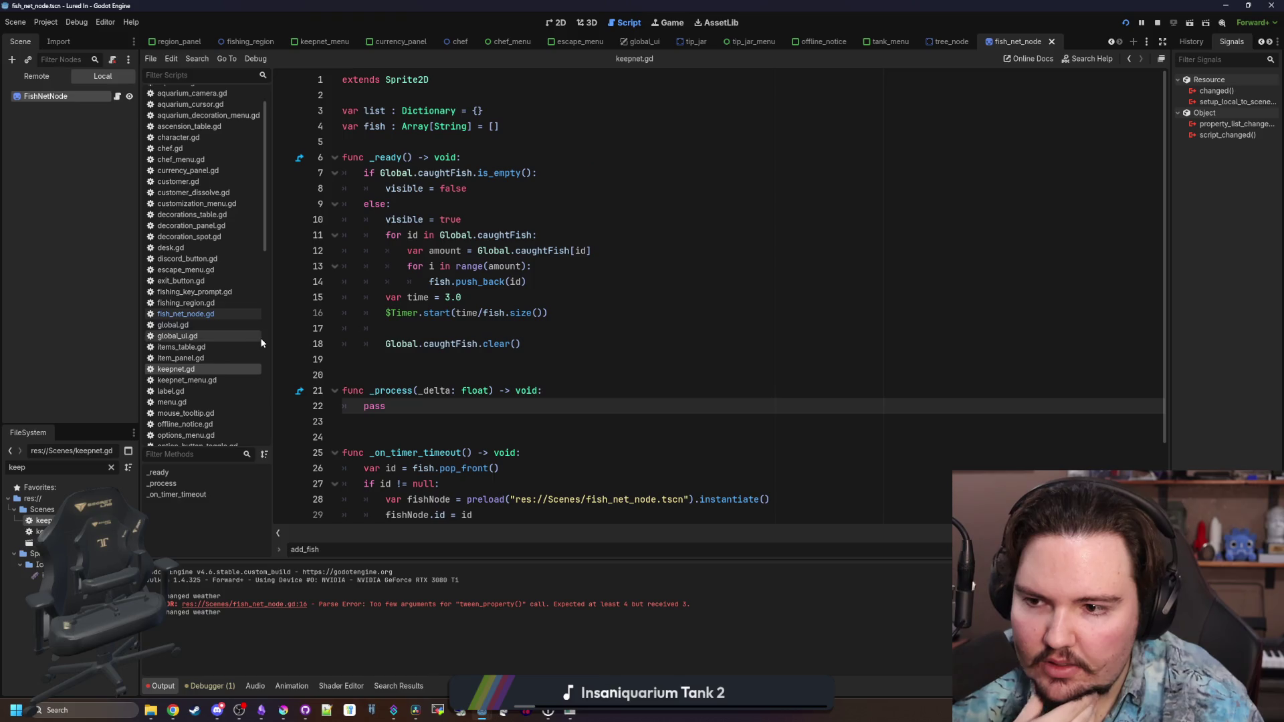
click(383, 373)
scroll(414, 388, down, 2)
Append a randf_range random offset to the fish spawn position line.
click(626, 470)
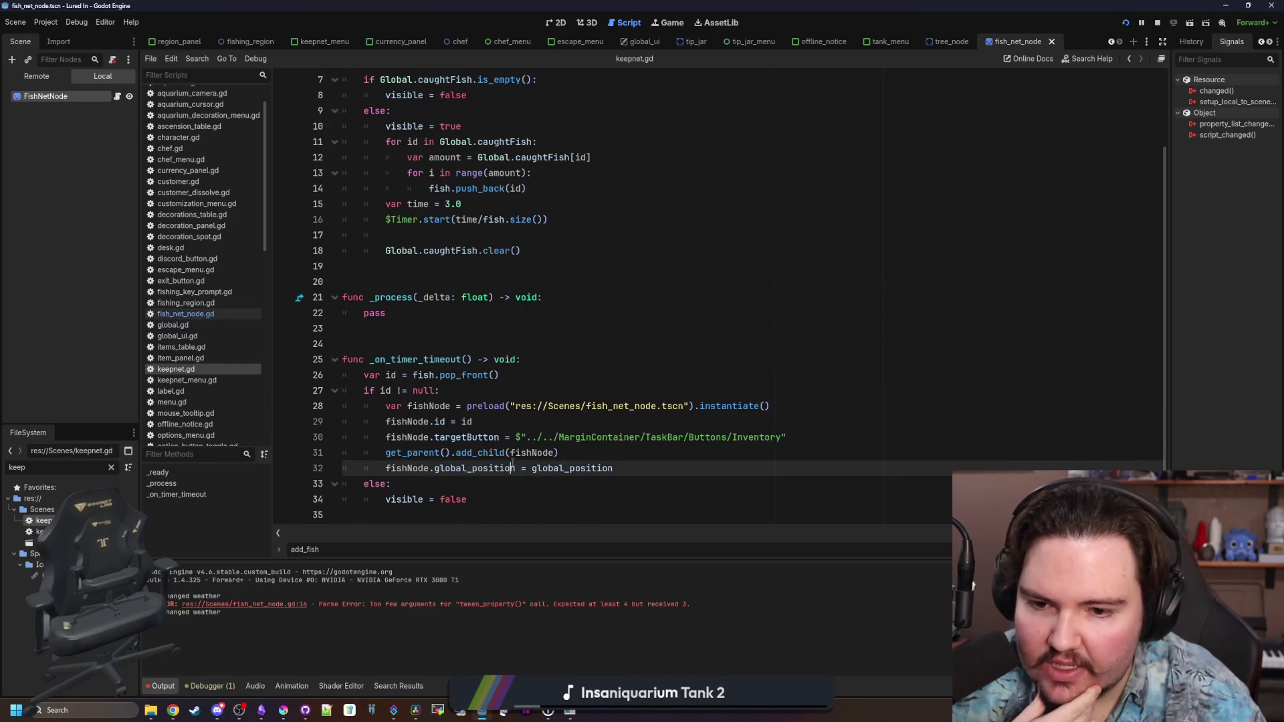
click(652, 461)
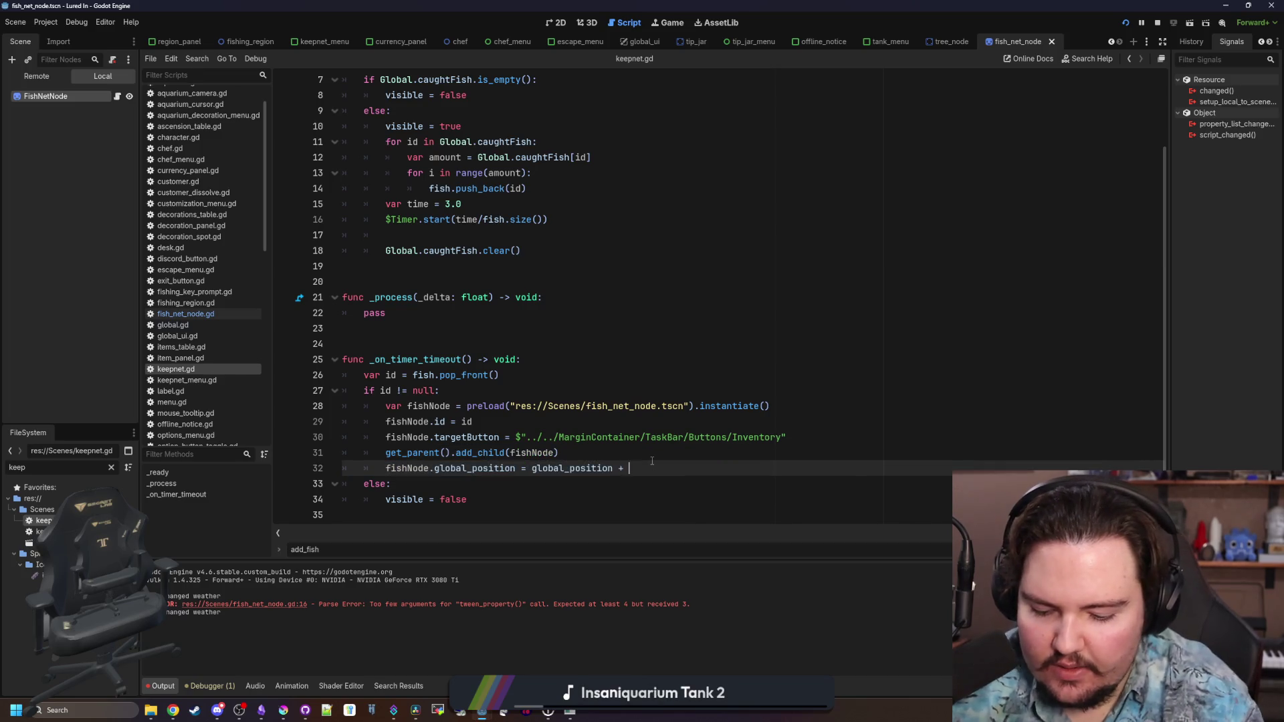
text((ran)
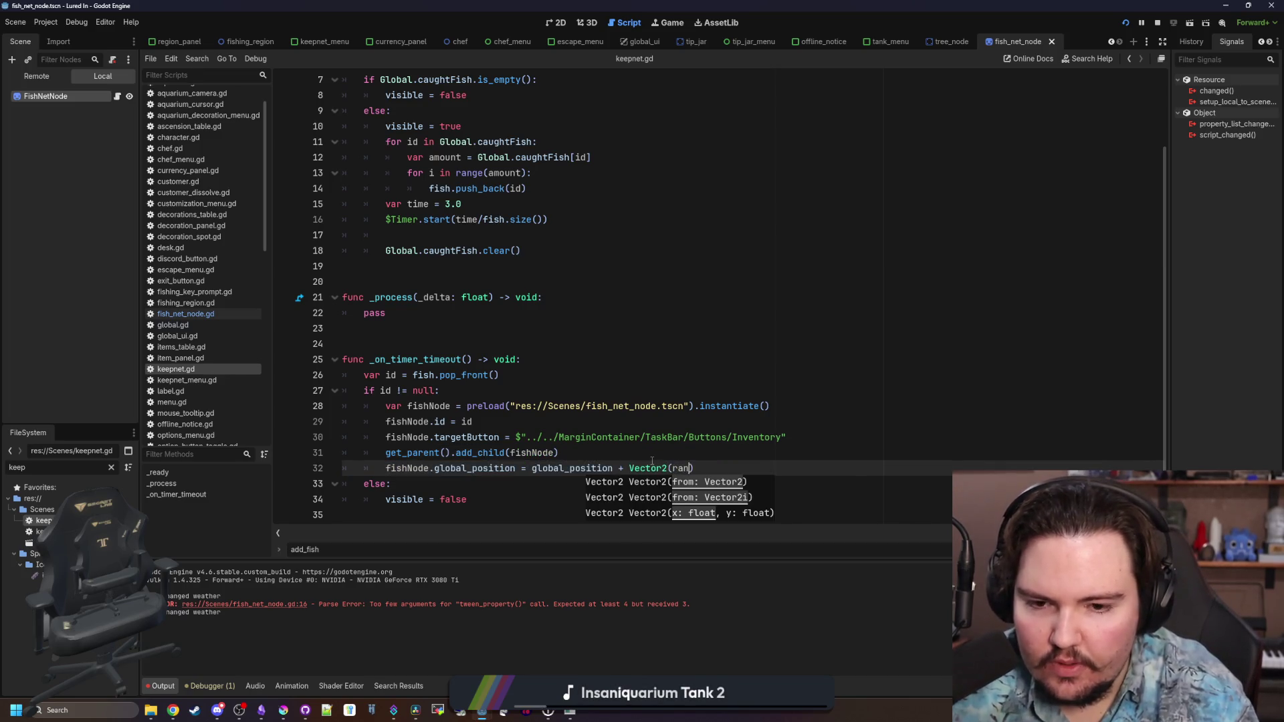
text(df_r)
key(Return)
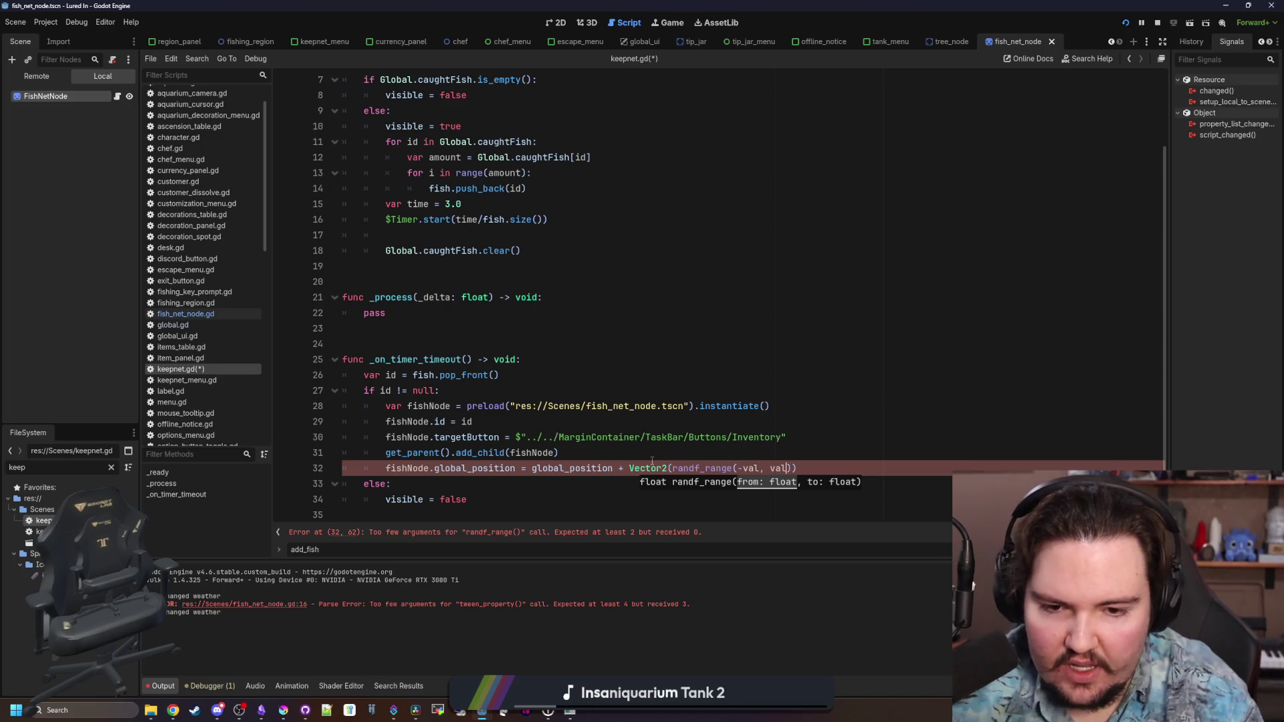
text())
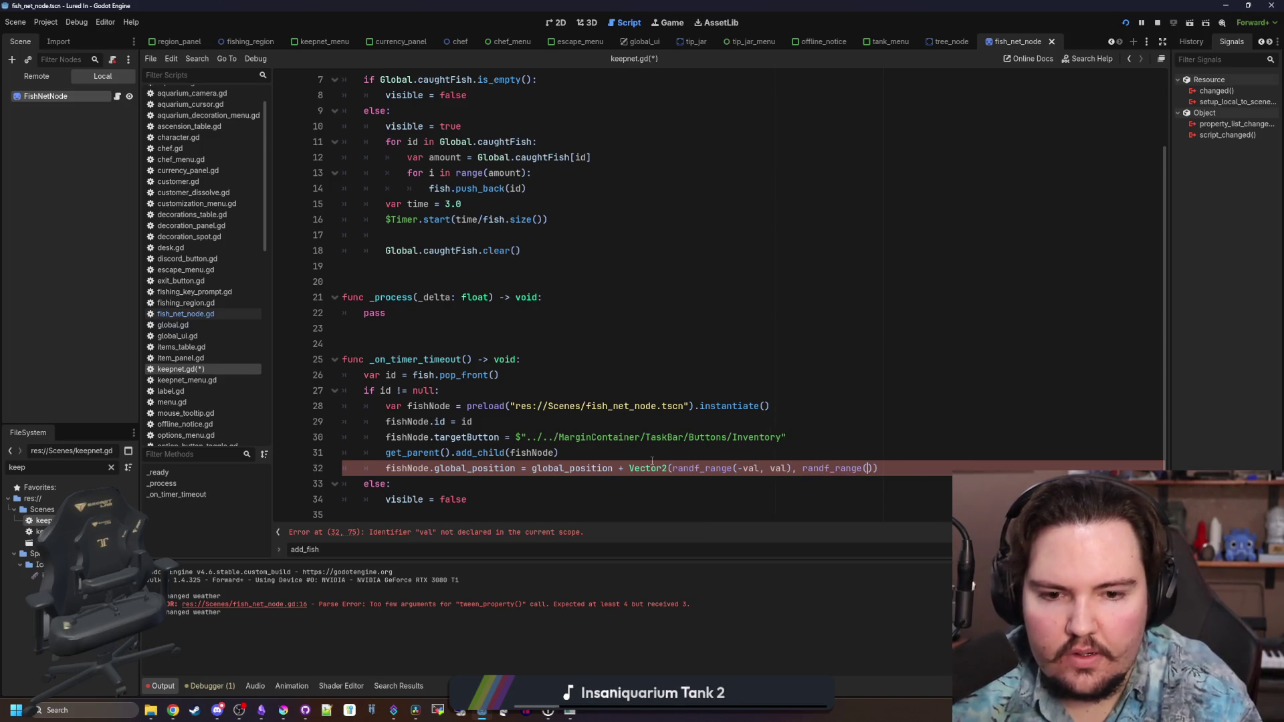
text(-val, val)
Insert 'var val = 10.0' above the position line, then save, run and maximize the game.
click(652, 462)
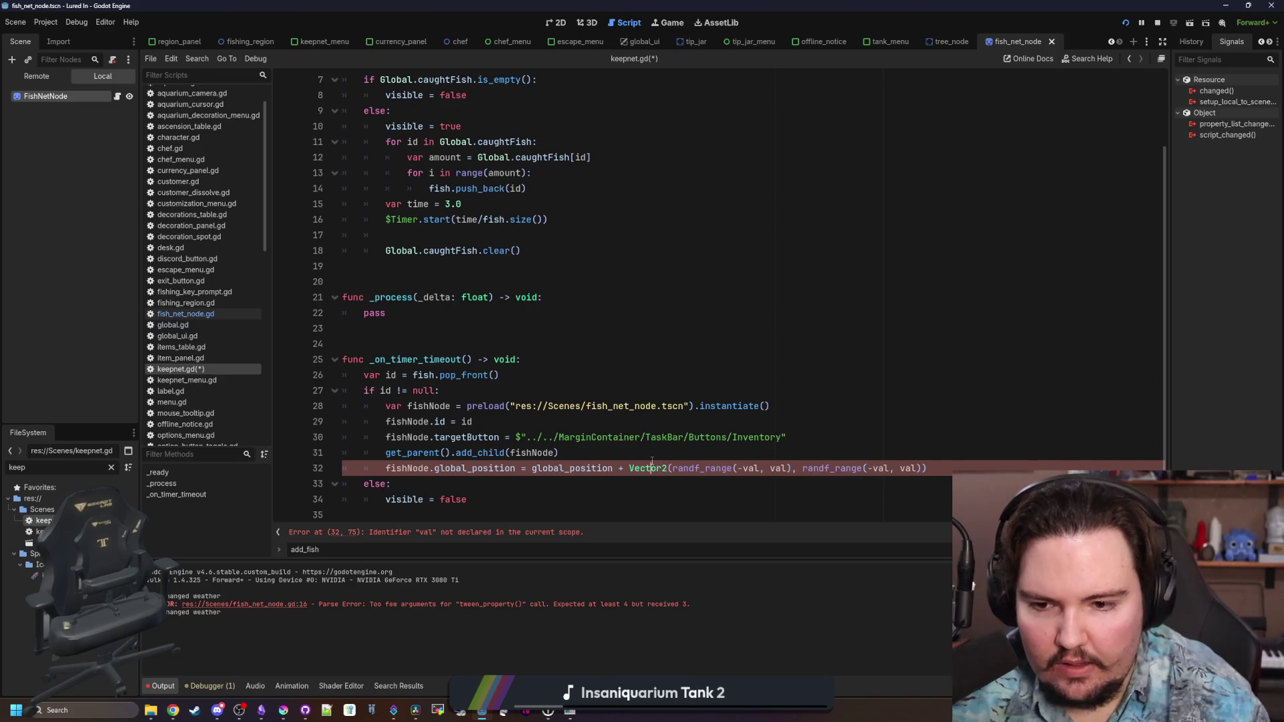
key(ctrl+shift+Return)
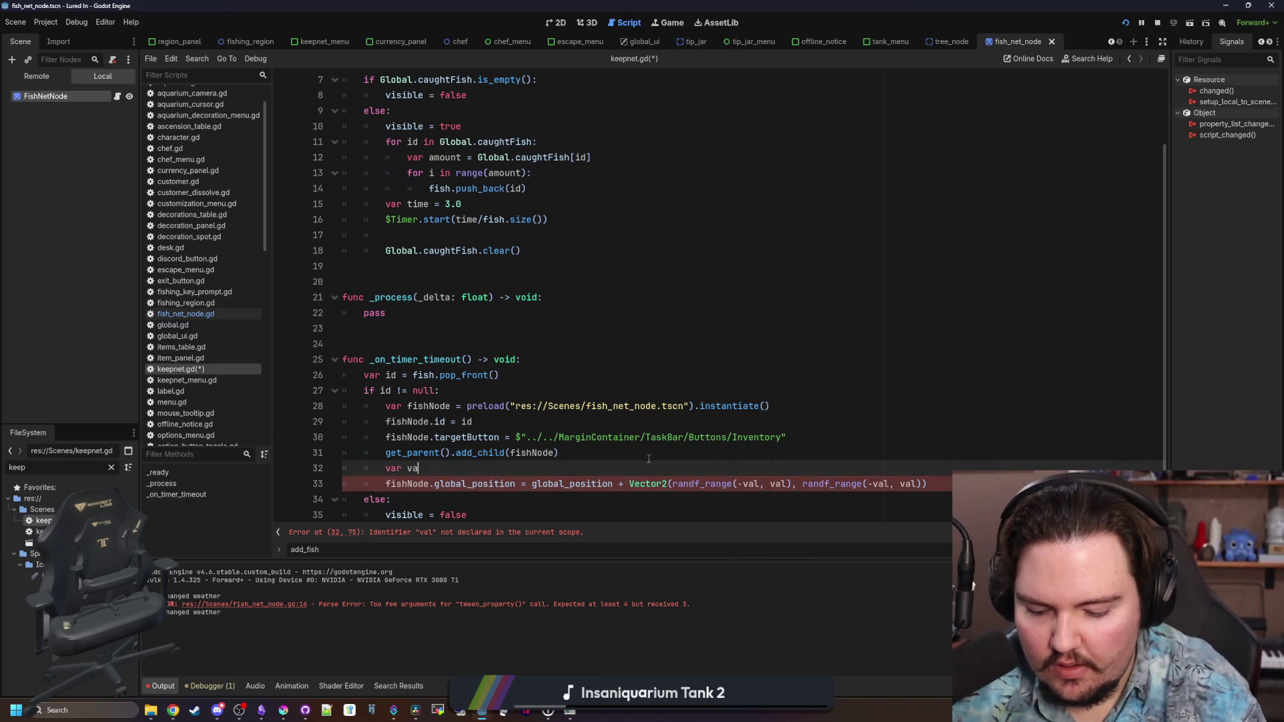
text(10.0)
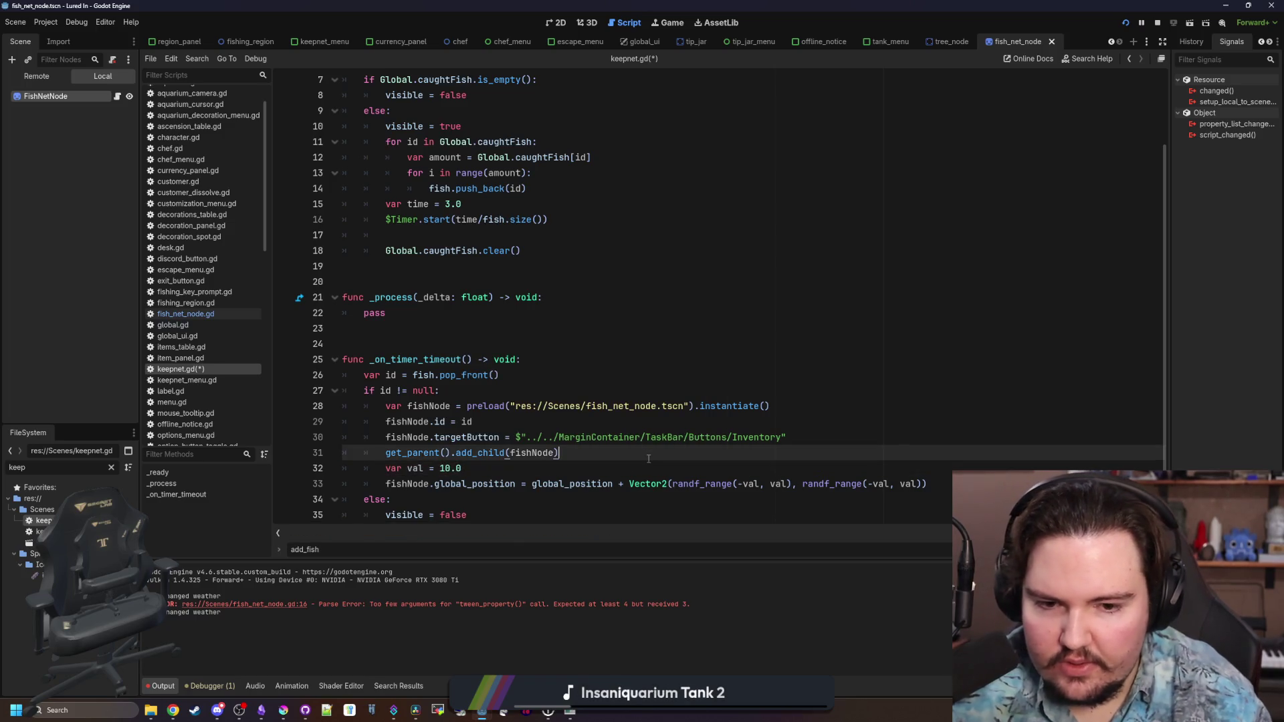
key(F5)
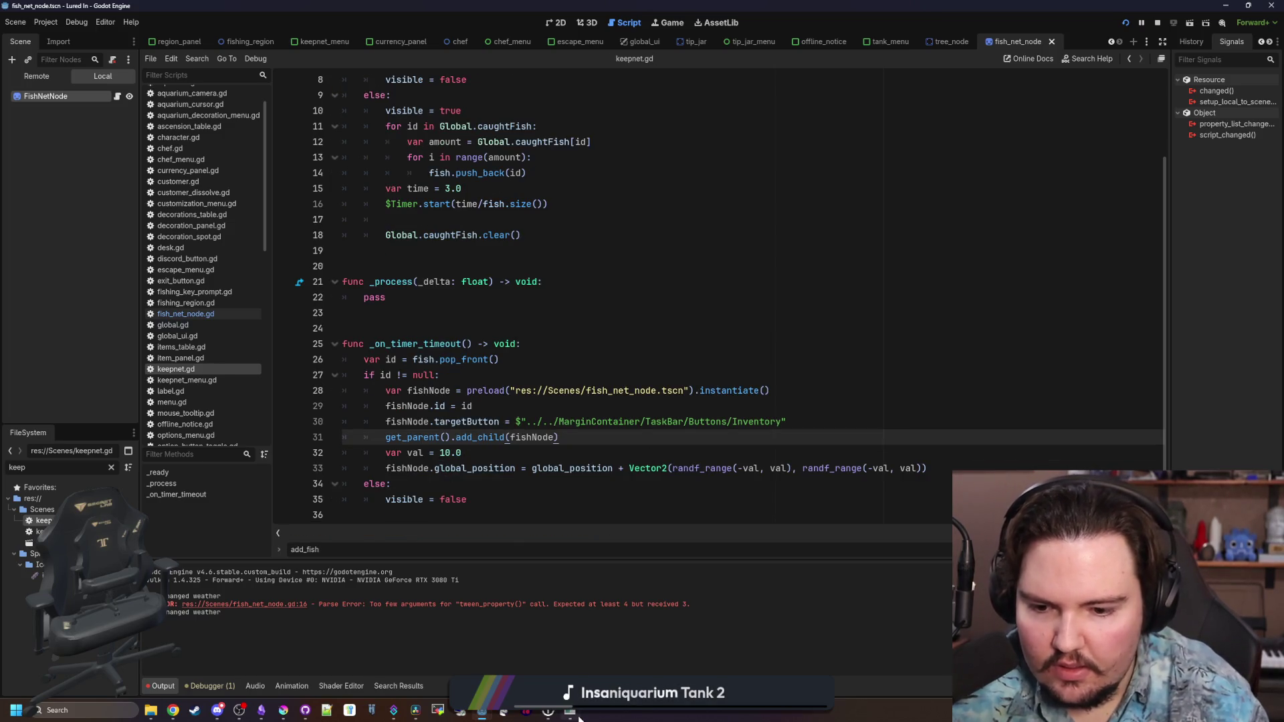
double_click(521, 486)
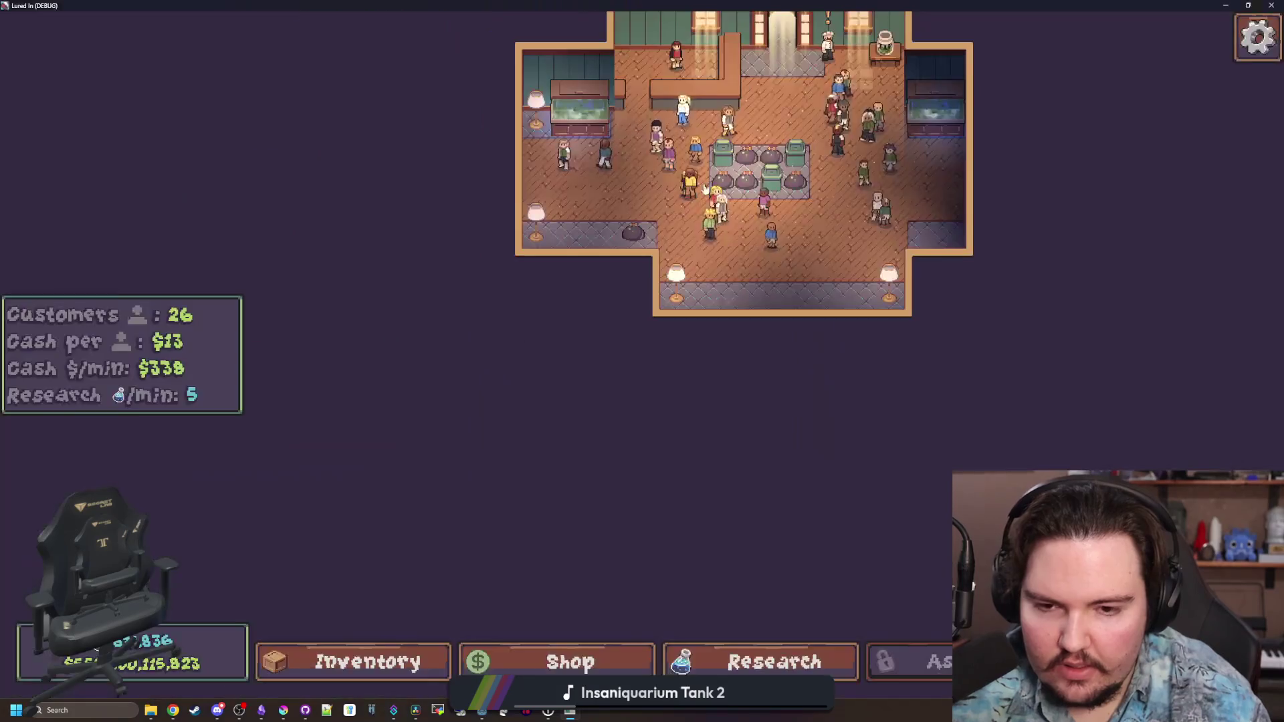
Travel to the Pond for free, return to the restaurant, travel to the Pond again, then stop the game.
key(t)
click(917, 229)
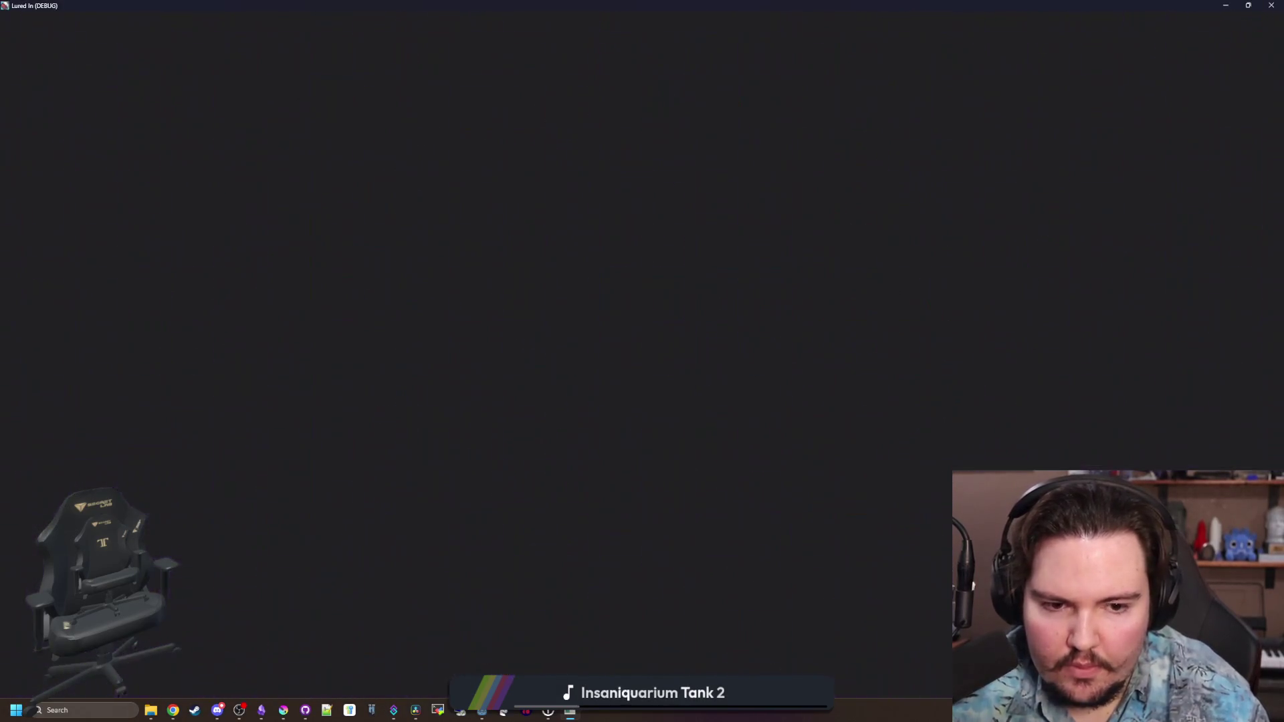
key(Escape)
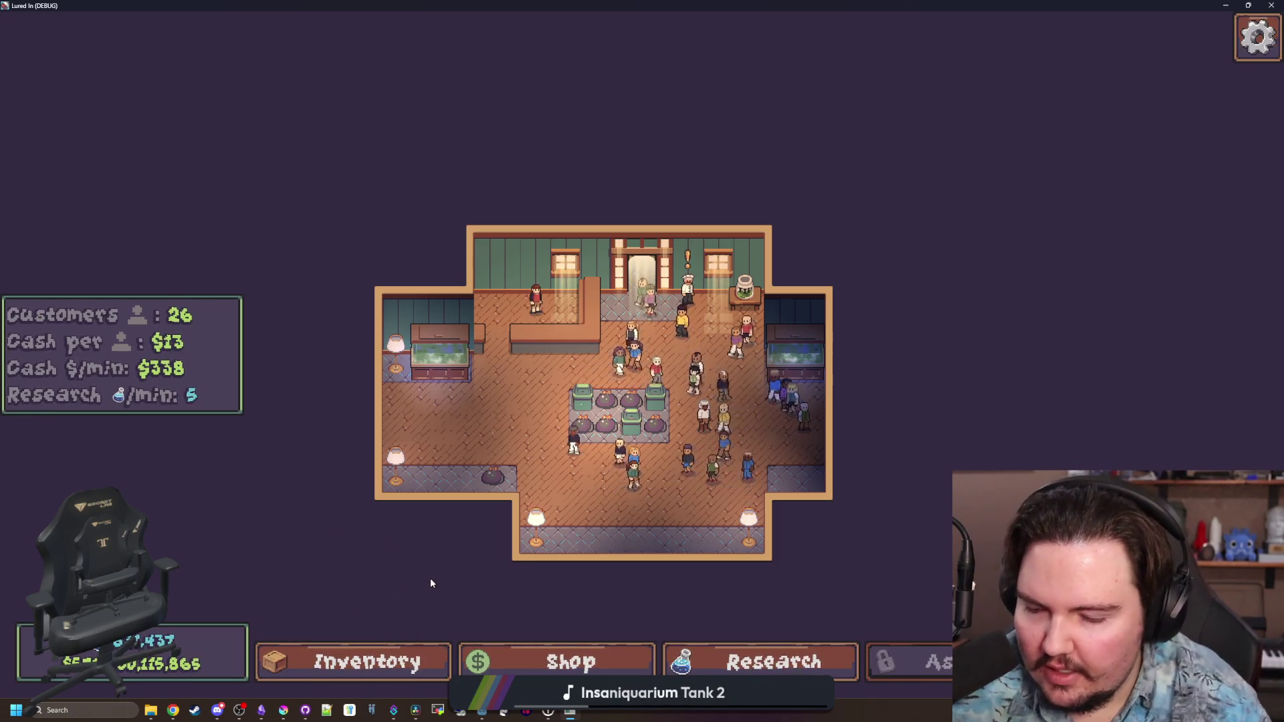
scroll(666, 411, up, 3)
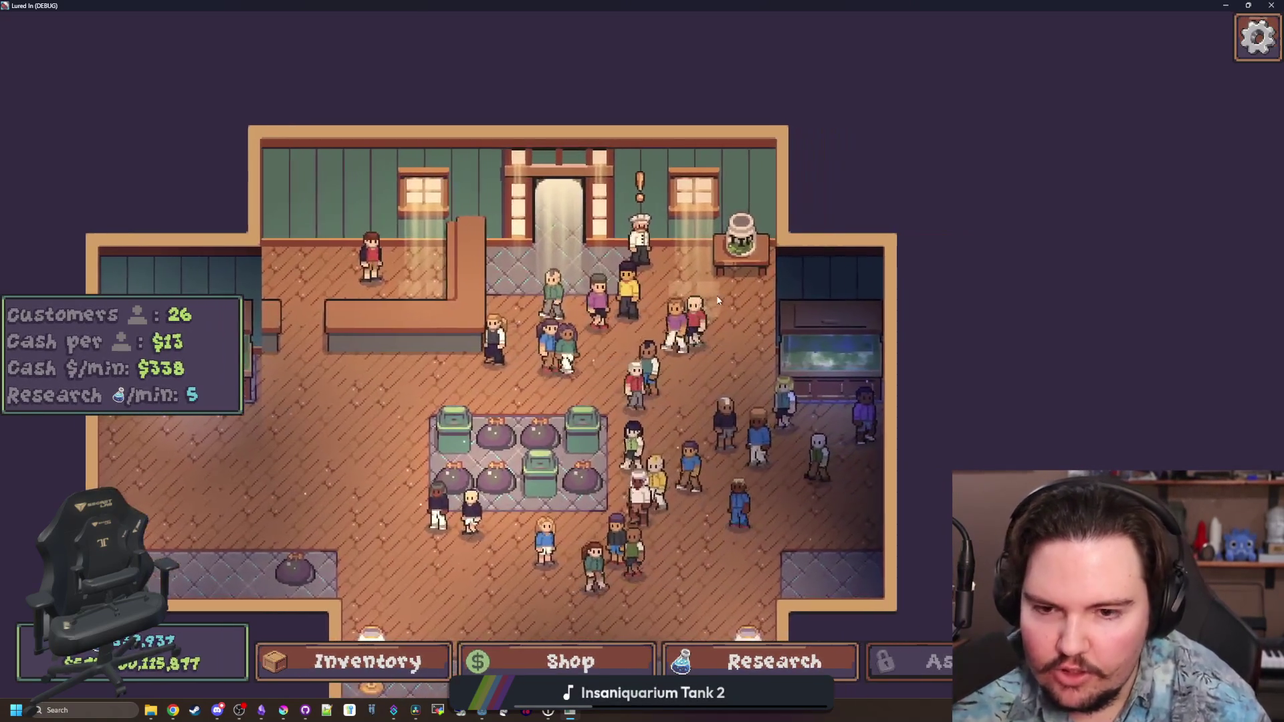
scroll(669, 378, down, 3)
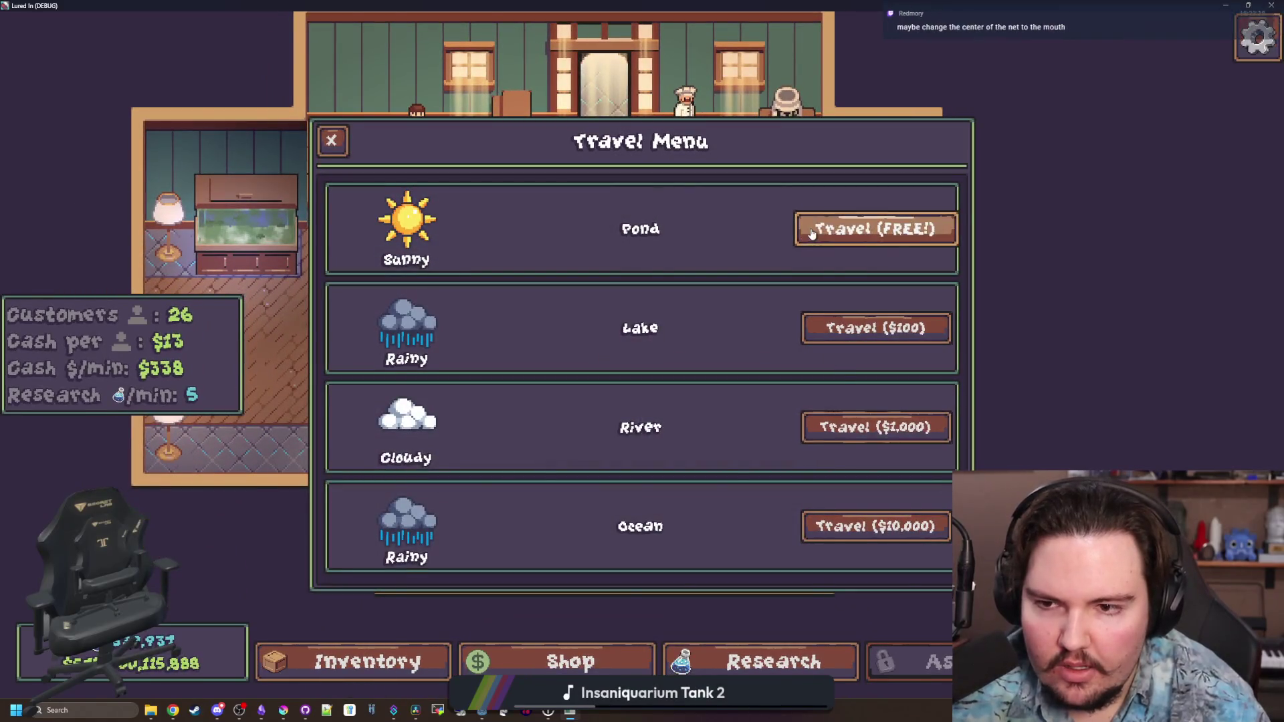
click(811, 234)
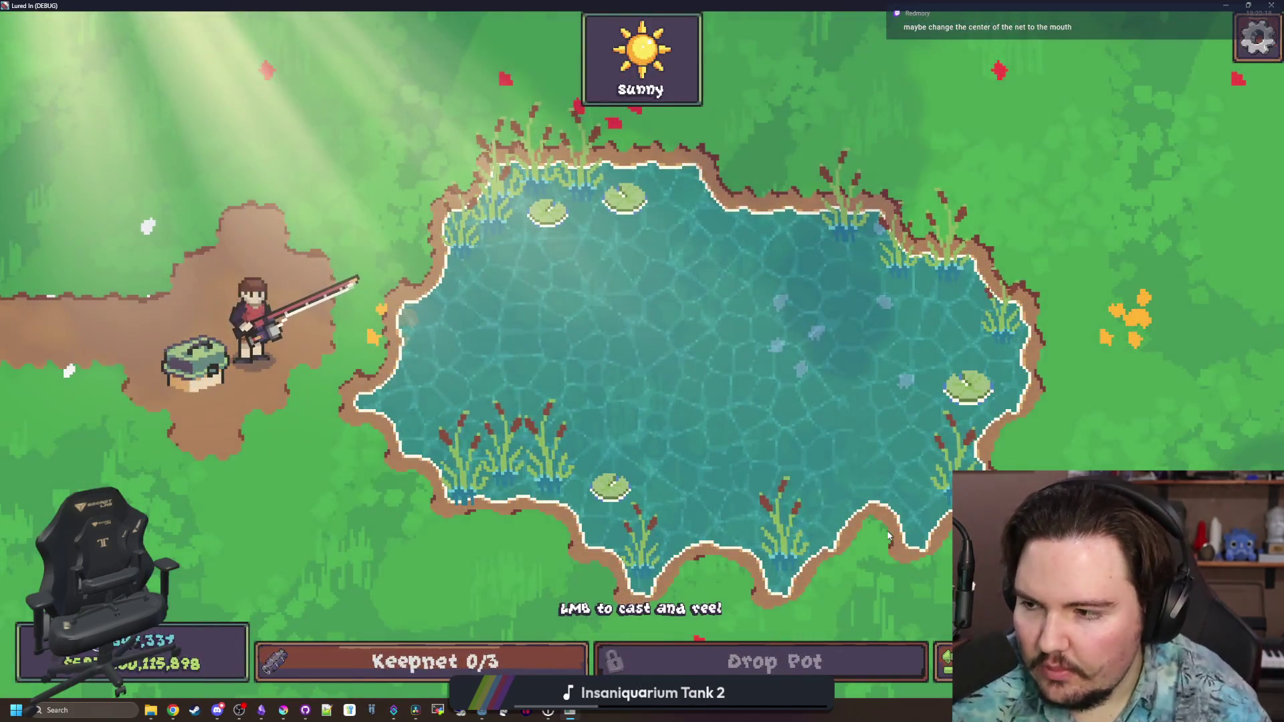
key(F8)
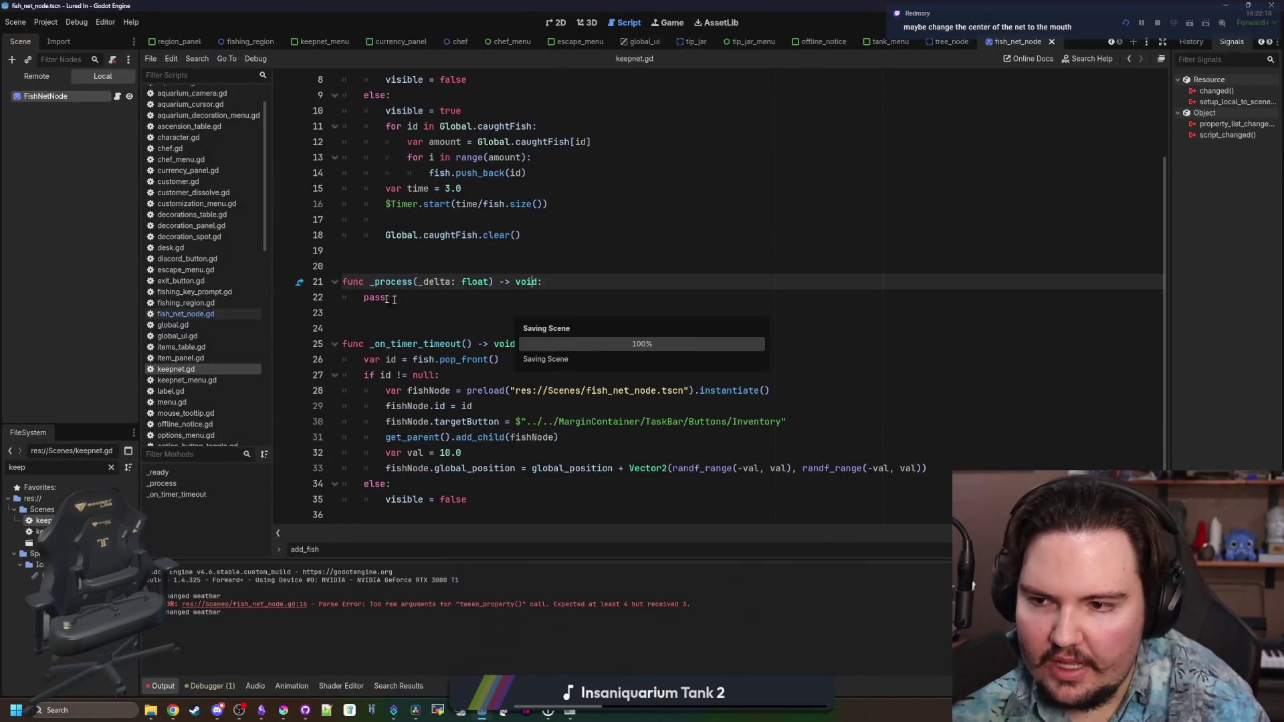
Switch to the 2D view and open aquarium.tscn by filtering FileSystem for 'aquar'.
click(358, 318)
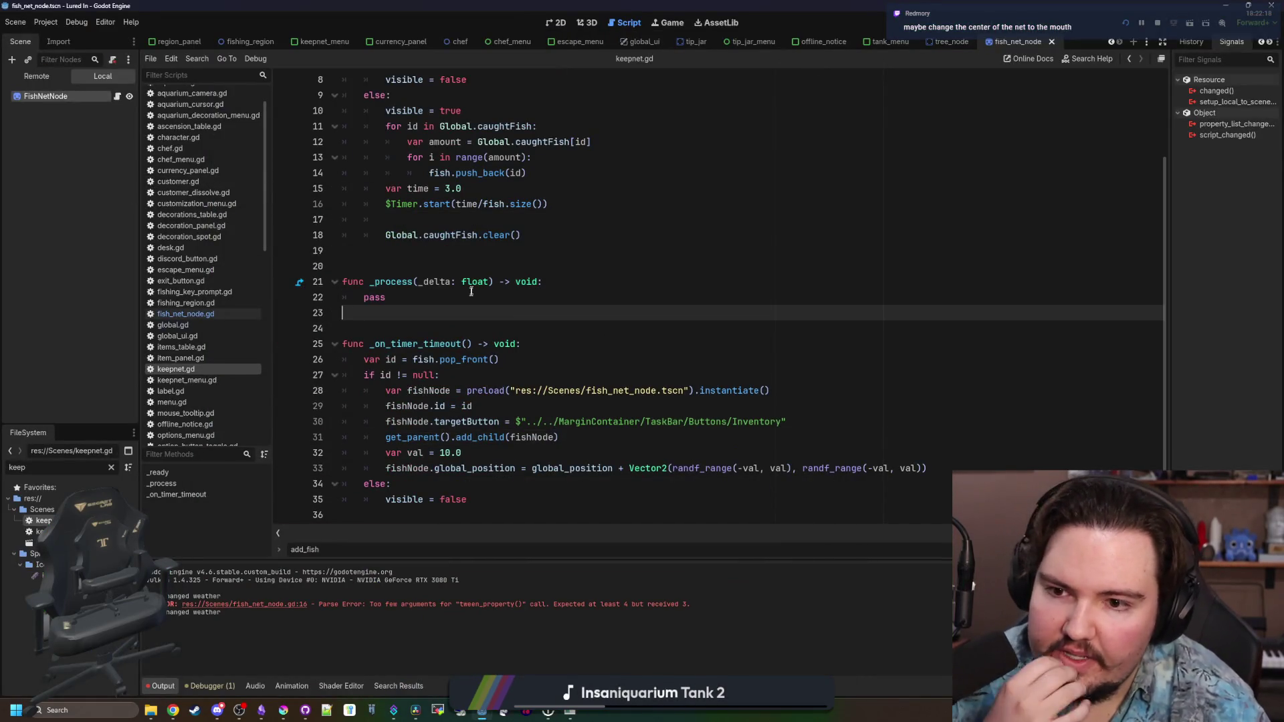
click(560, 23)
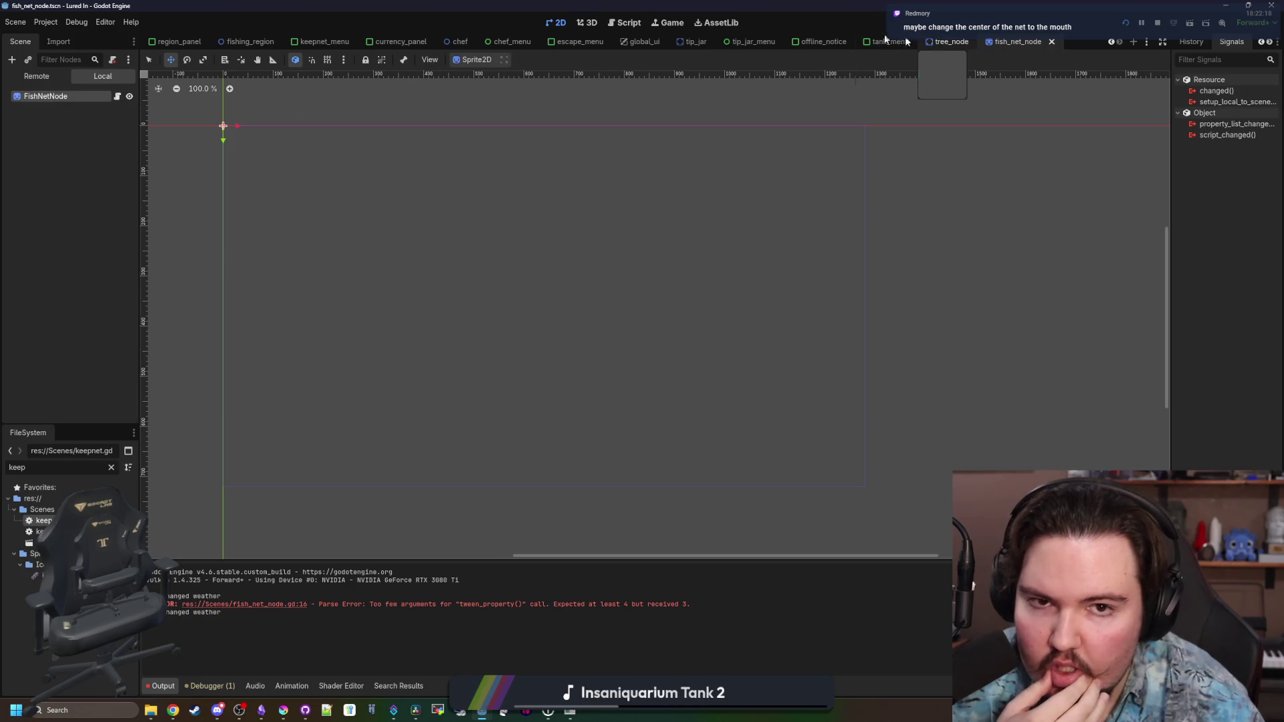
click(112, 466)
text(aquar)
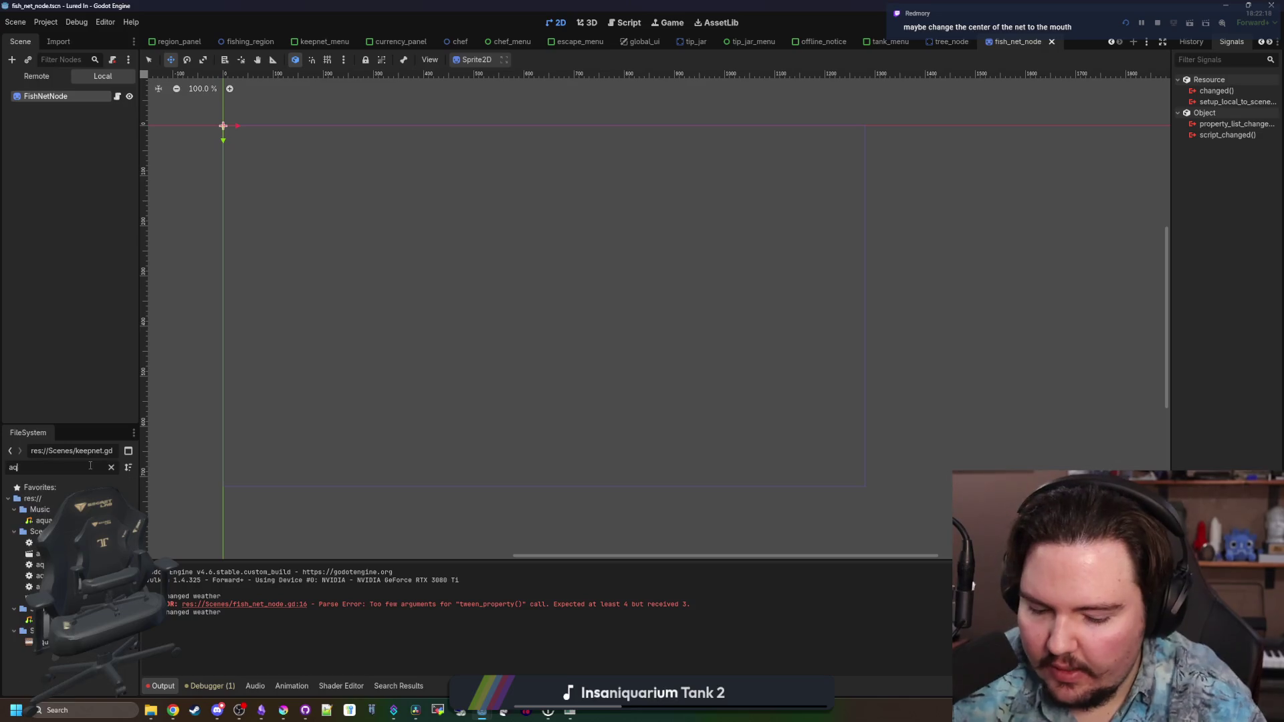
double_click(44, 520)
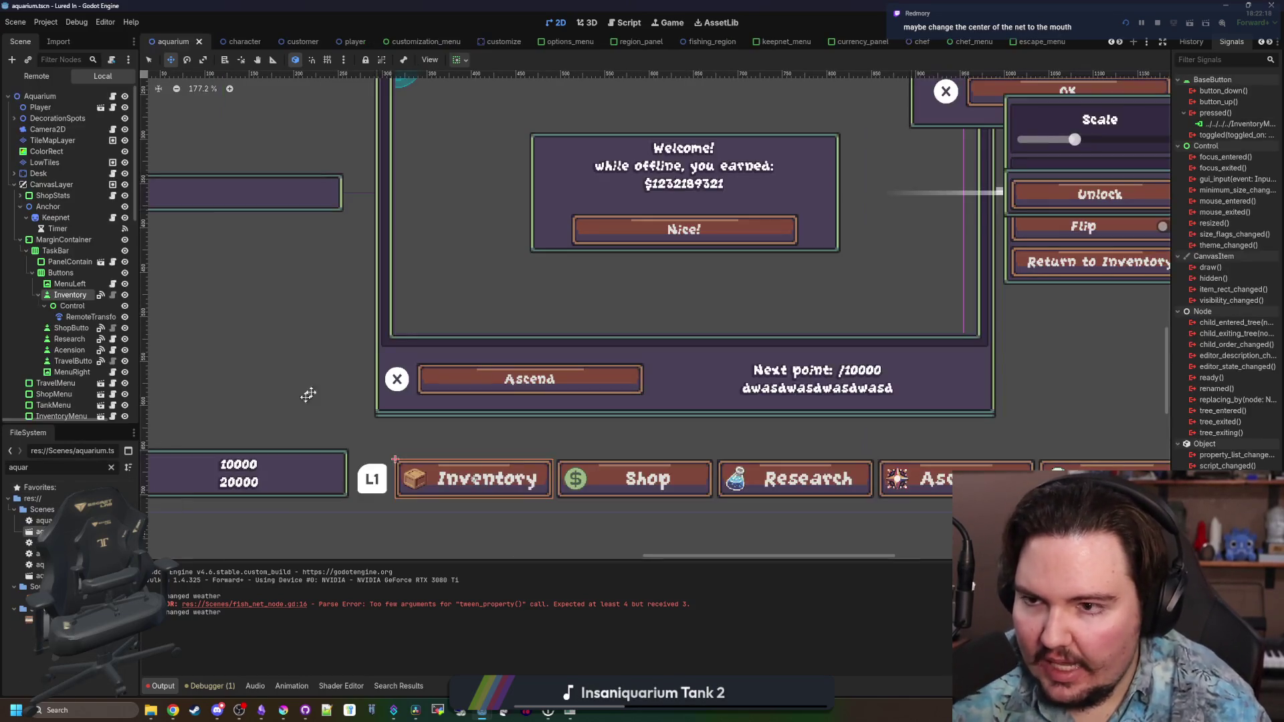
Select the Keepnet sprite node and widen the Inspector to show its properties.
scroll(400, 414, down, 1)
scroll(400, 413, up, 5)
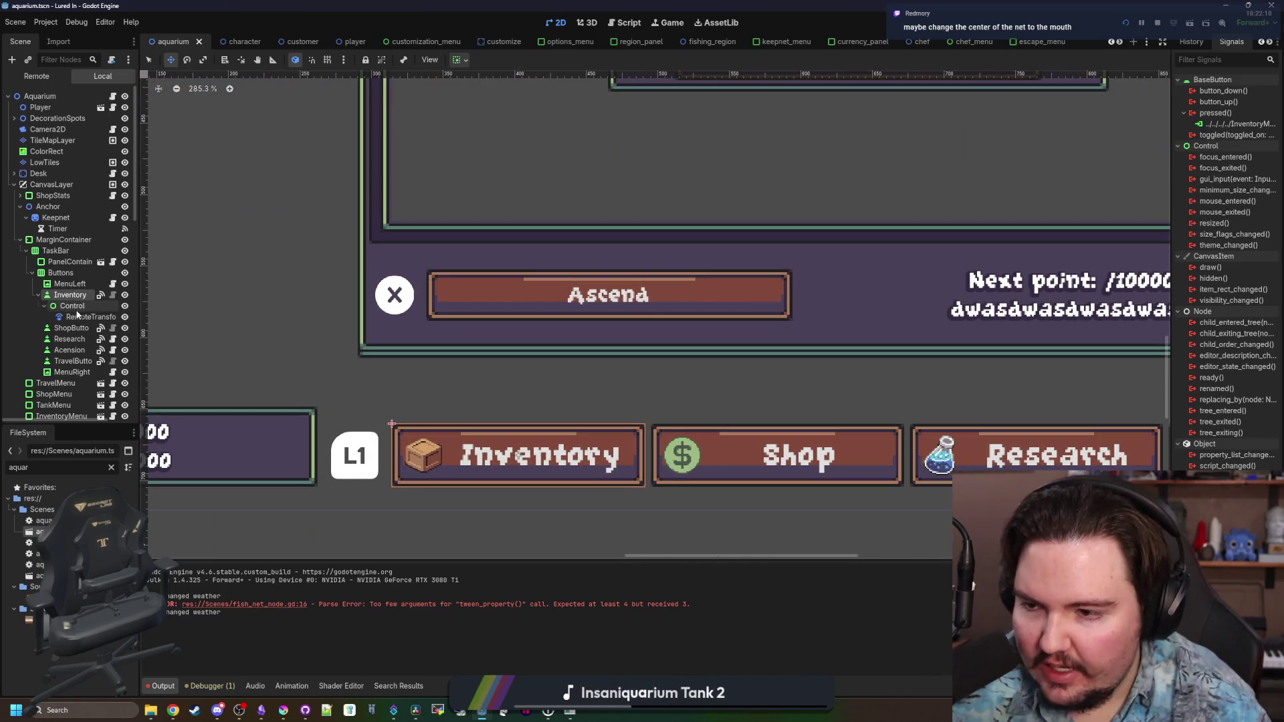
click(56, 218)
scroll(533, 288, down, 5)
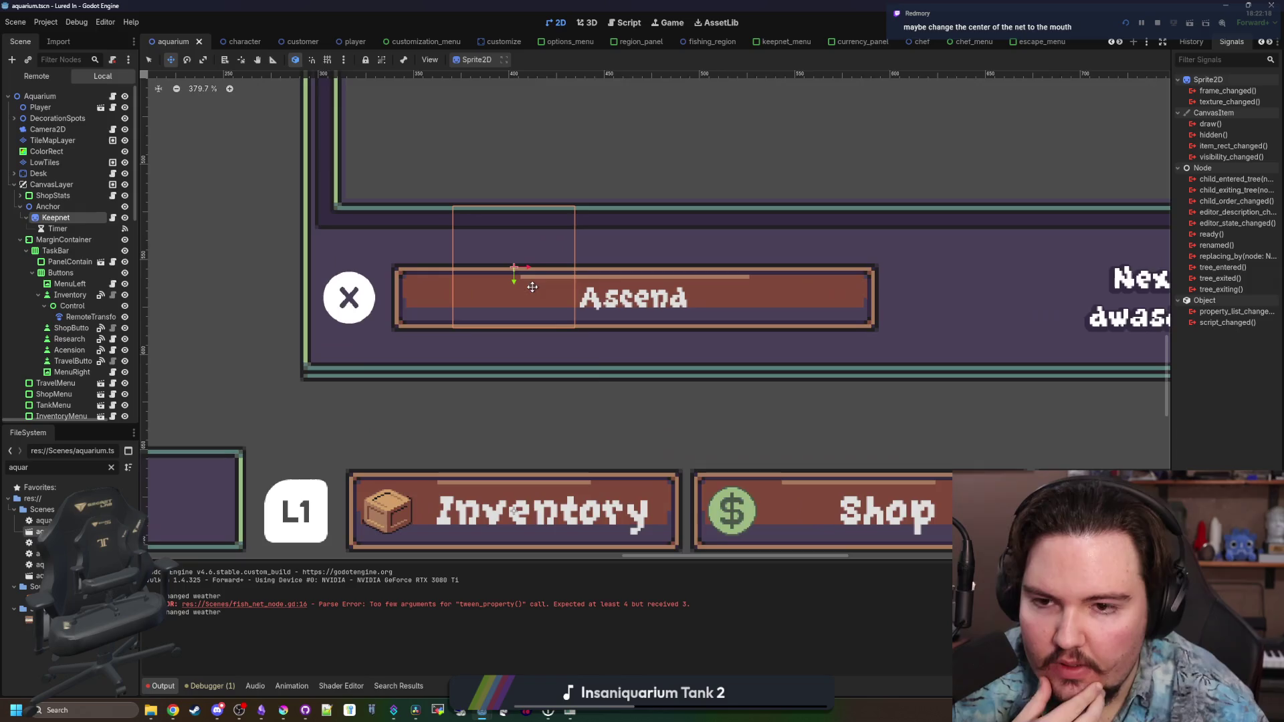
scroll(502, 404, up, 5)
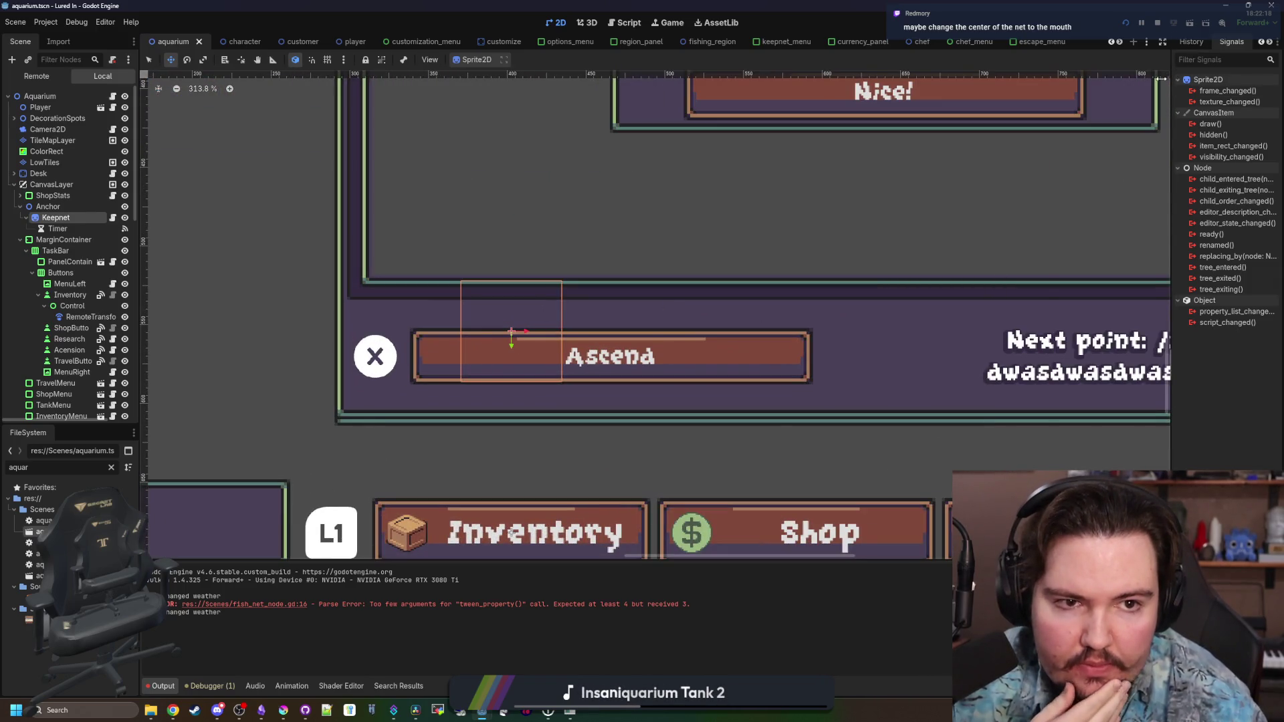
drag(1172, 53, 1061, 54)
click(1084, 41)
scroll(600, 426, up, 2)
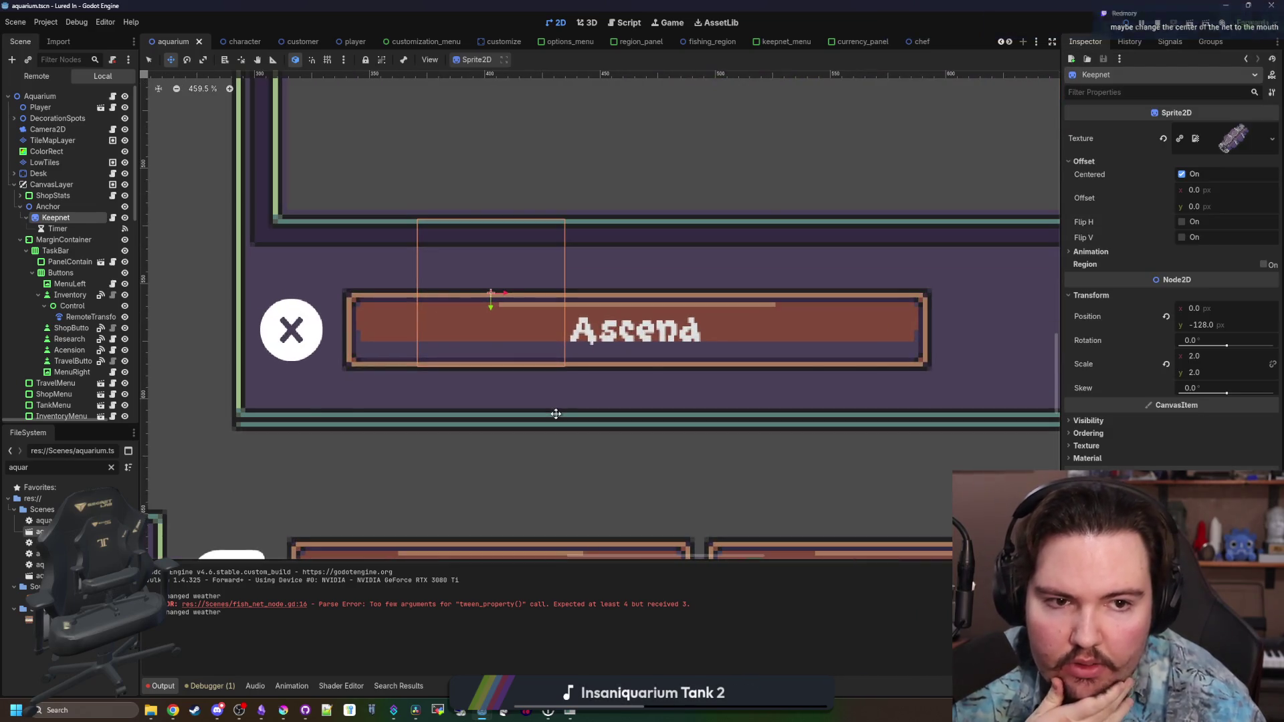
Set Keepnet's offset to (10.655, -10.89) and Z Index to 100, then run the game.
click(1087, 433)
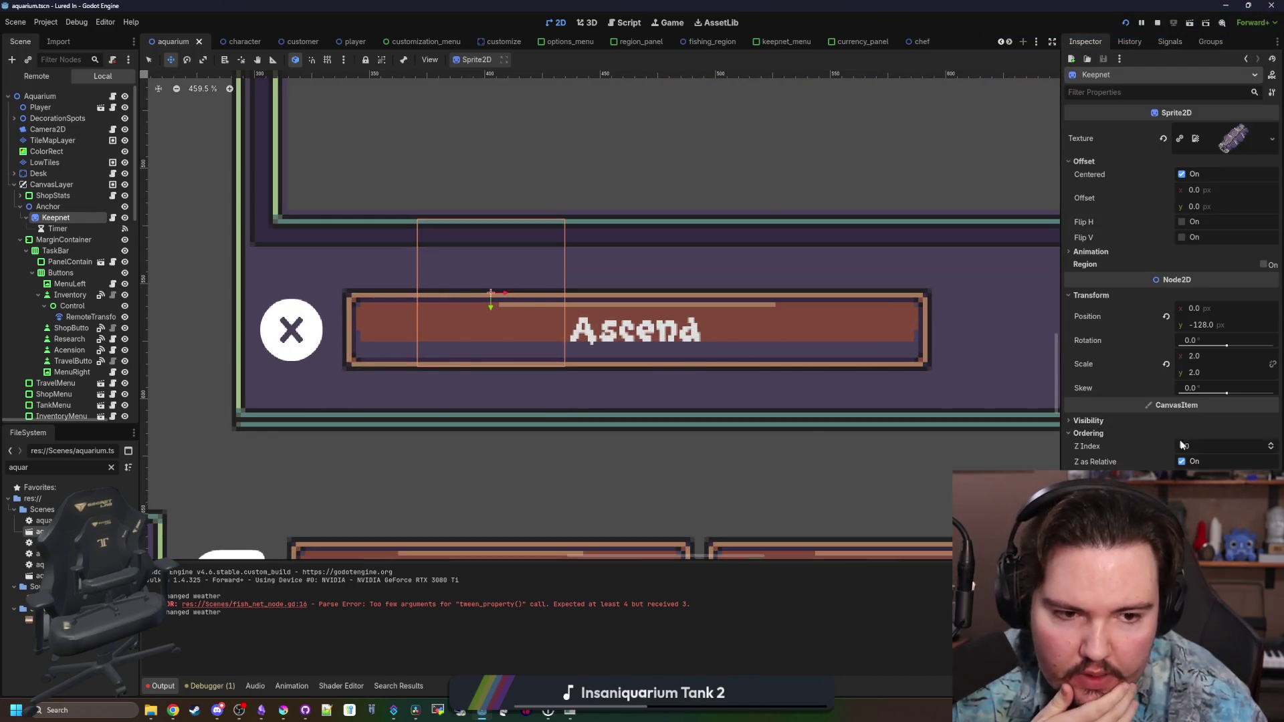
drag(1203, 446, 1179, 386)
mouse_move(1206, 191)
mouse_down()
mouse_move(1223, 191)
mouse_move(1193, 204)
mouse_move(1221, 191)
mouse_up()
scroll(700, 278, down, 4)
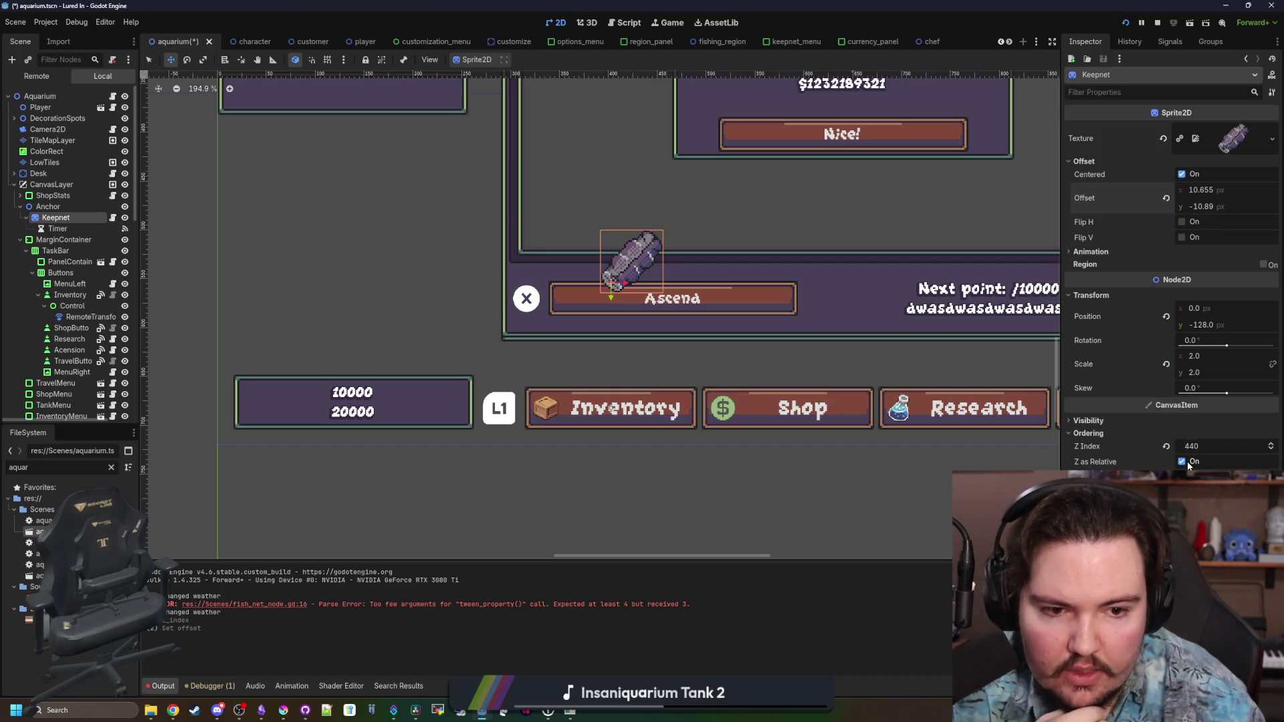
click(1217, 206)
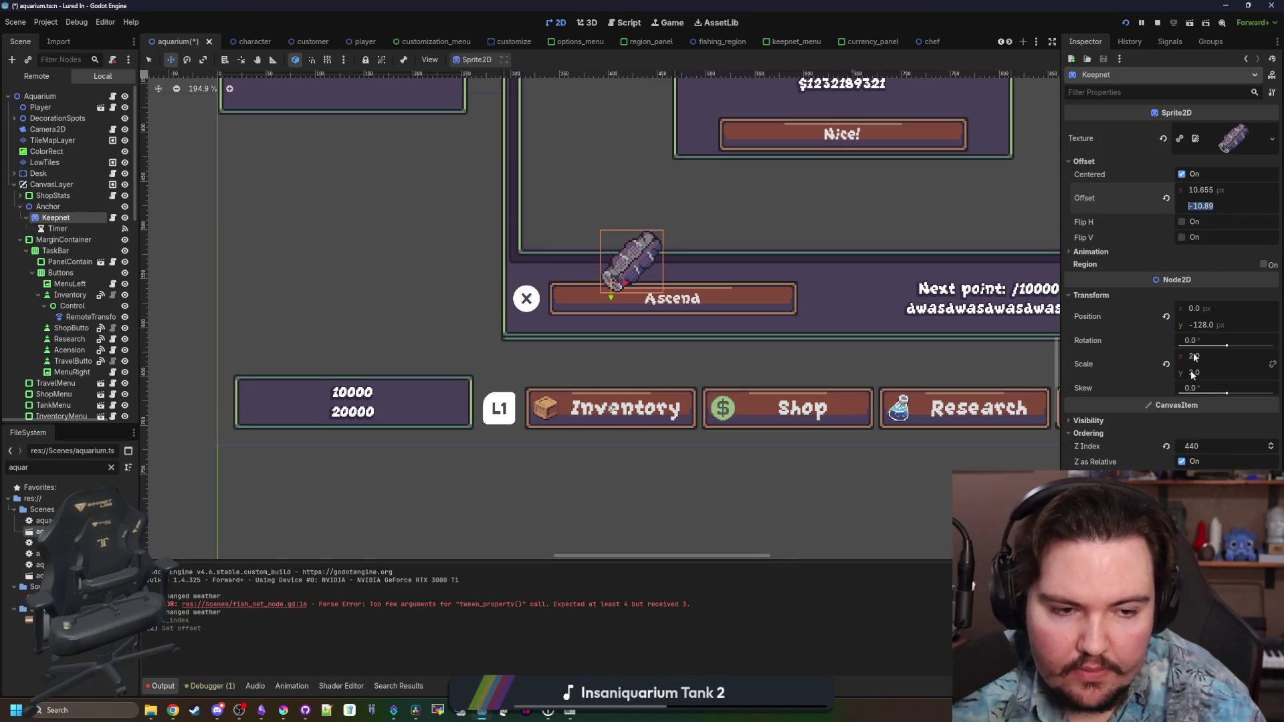
click(1203, 446)
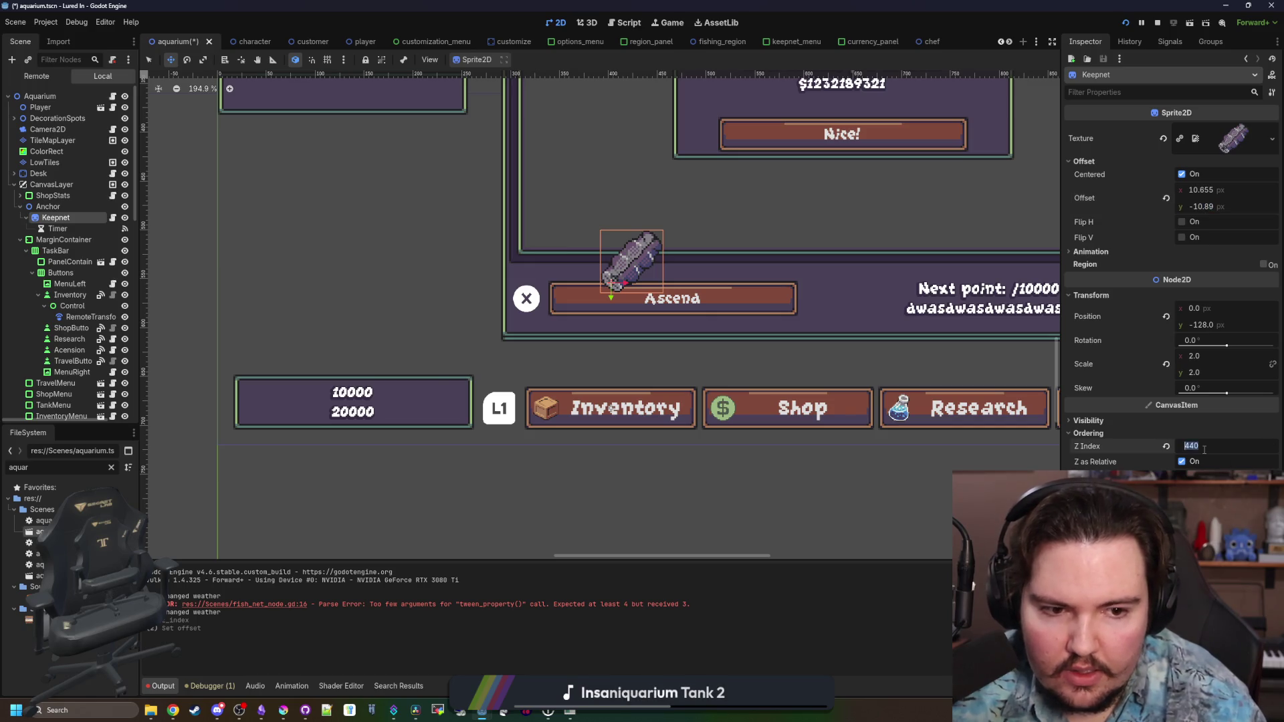
text(100)
key(Return)
key(F5)
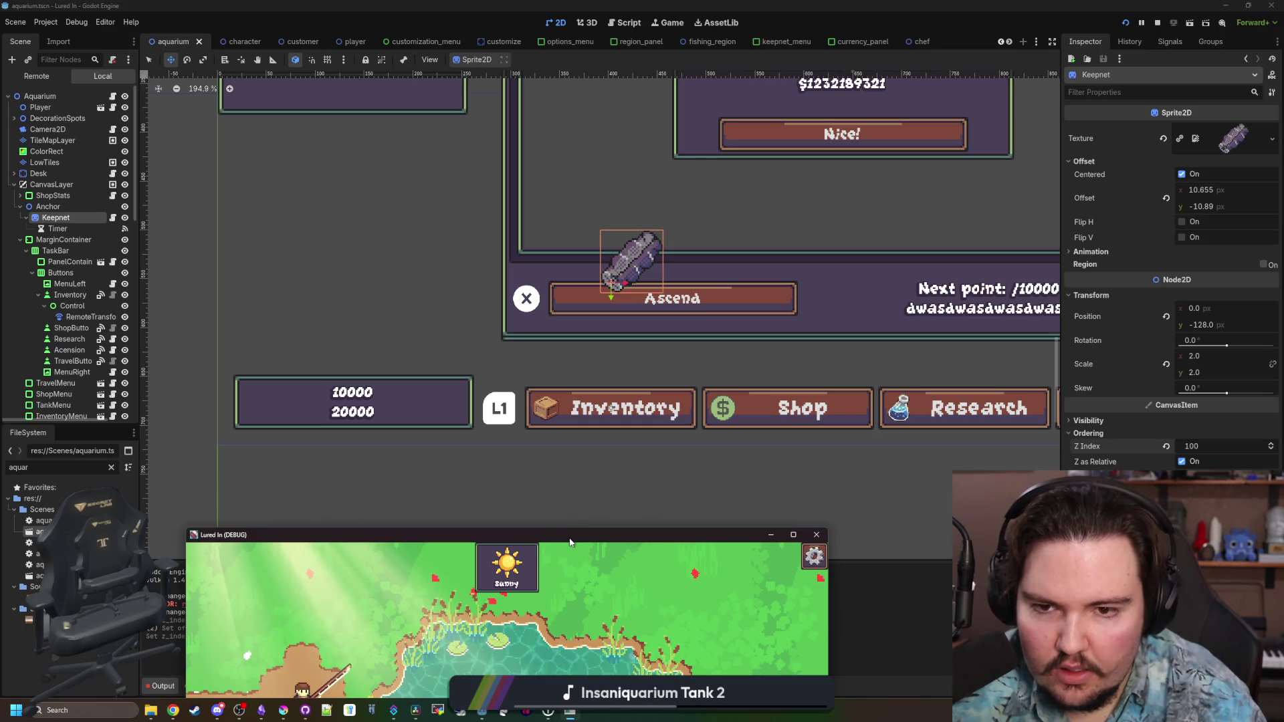
Playtest and stop the game, undo an accidental Keepnet resize, and save the aquarium scene.
double_click(573, 535)
key(Escape)
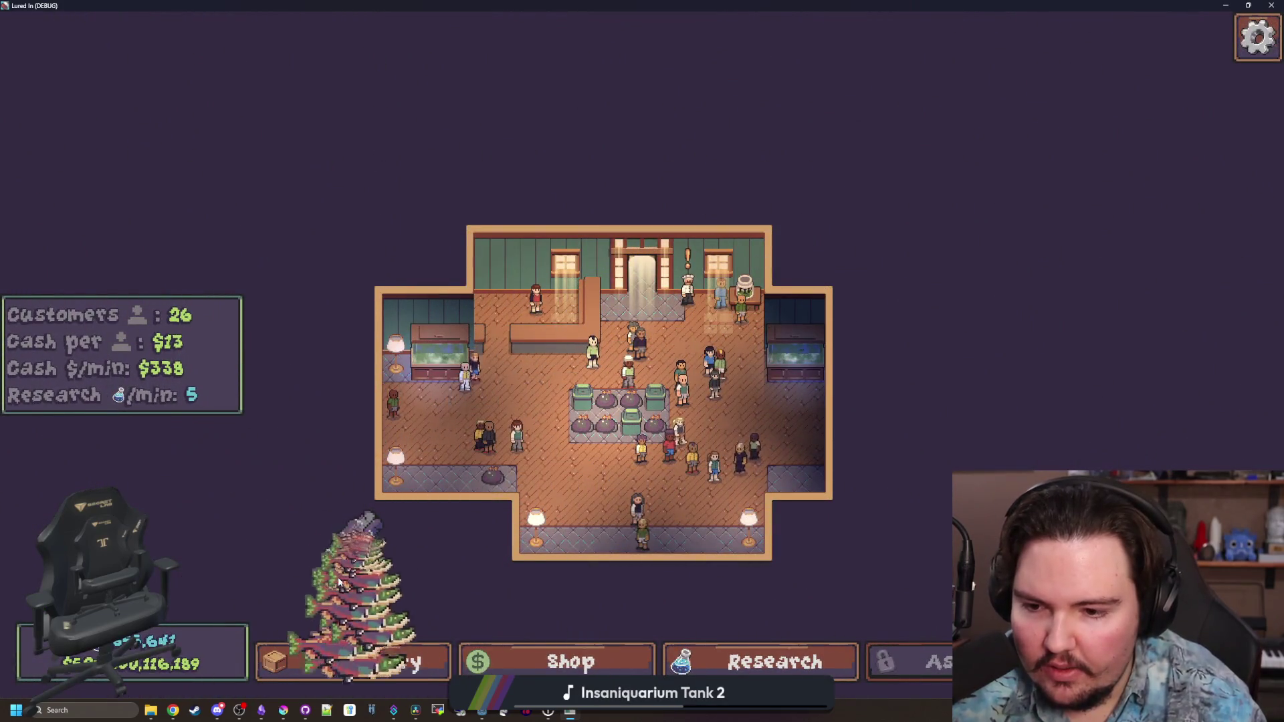
key(F11)
click(1157, 24)
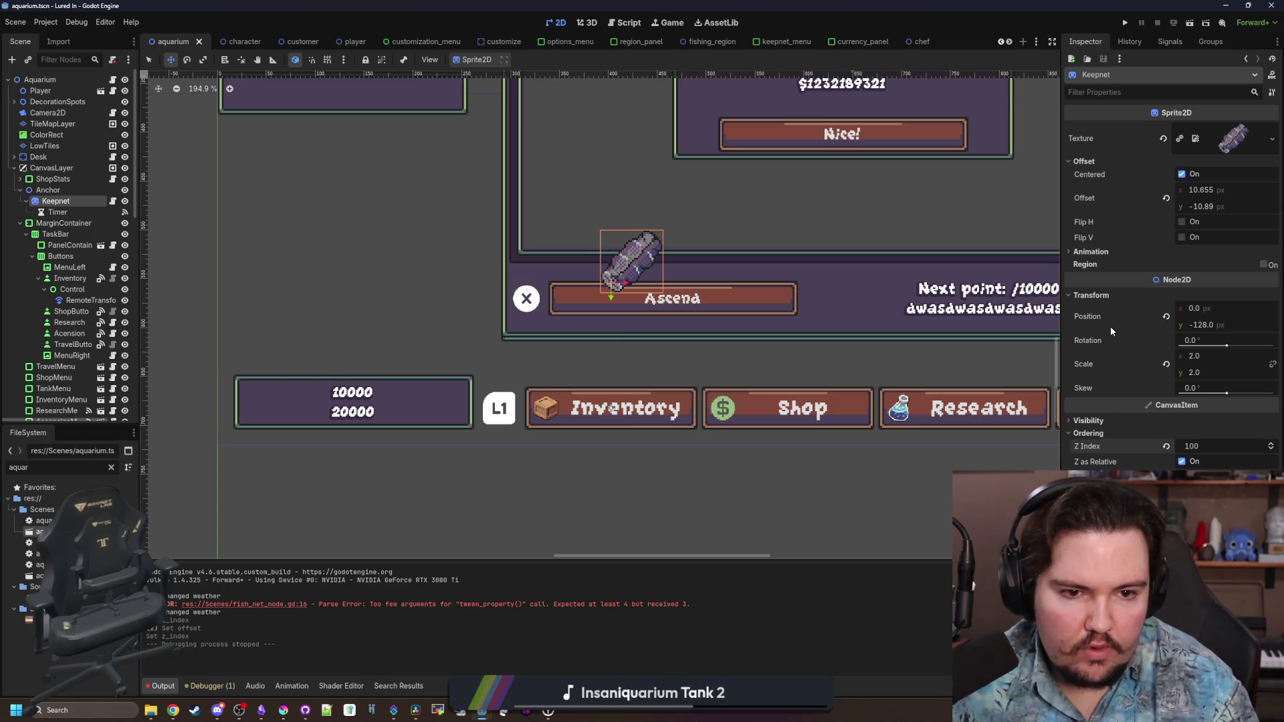
drag(1184, 368, 1224, 369)
key(ctrl+z)
key(ctrl+s)
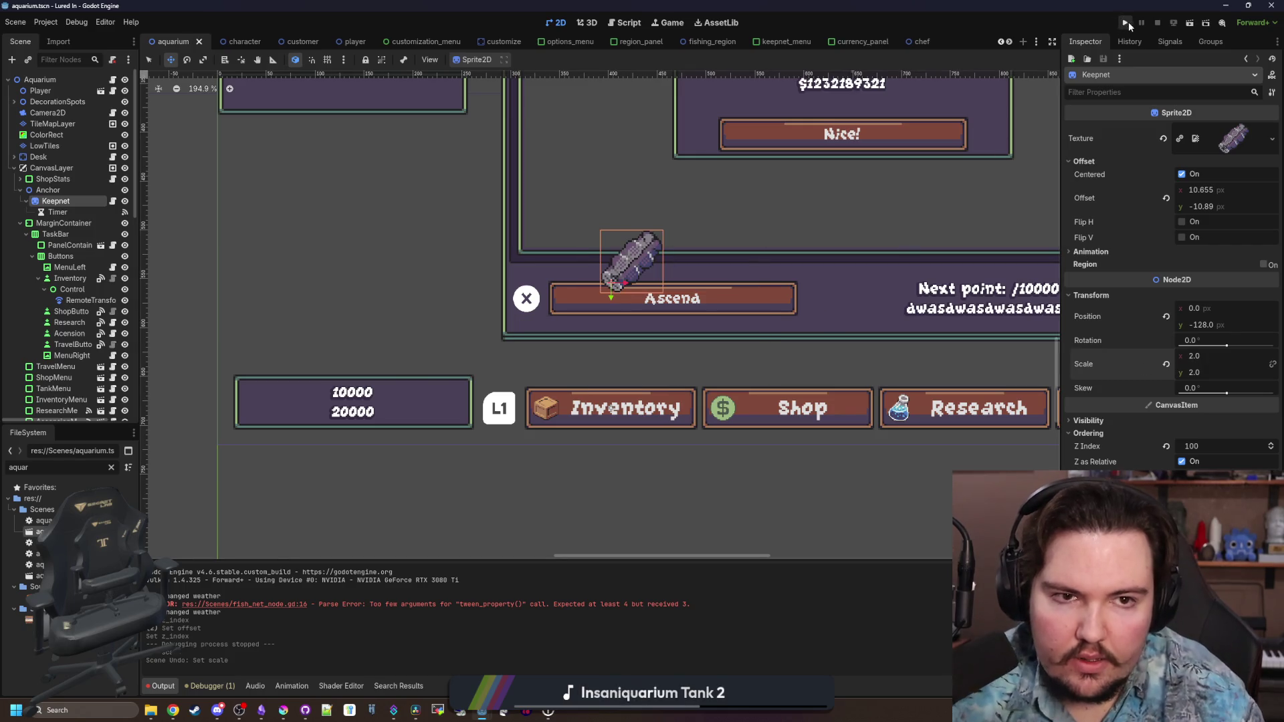
Rerun the game with a free Pond trip, close it, and open the Keepnet script.
key(F5)
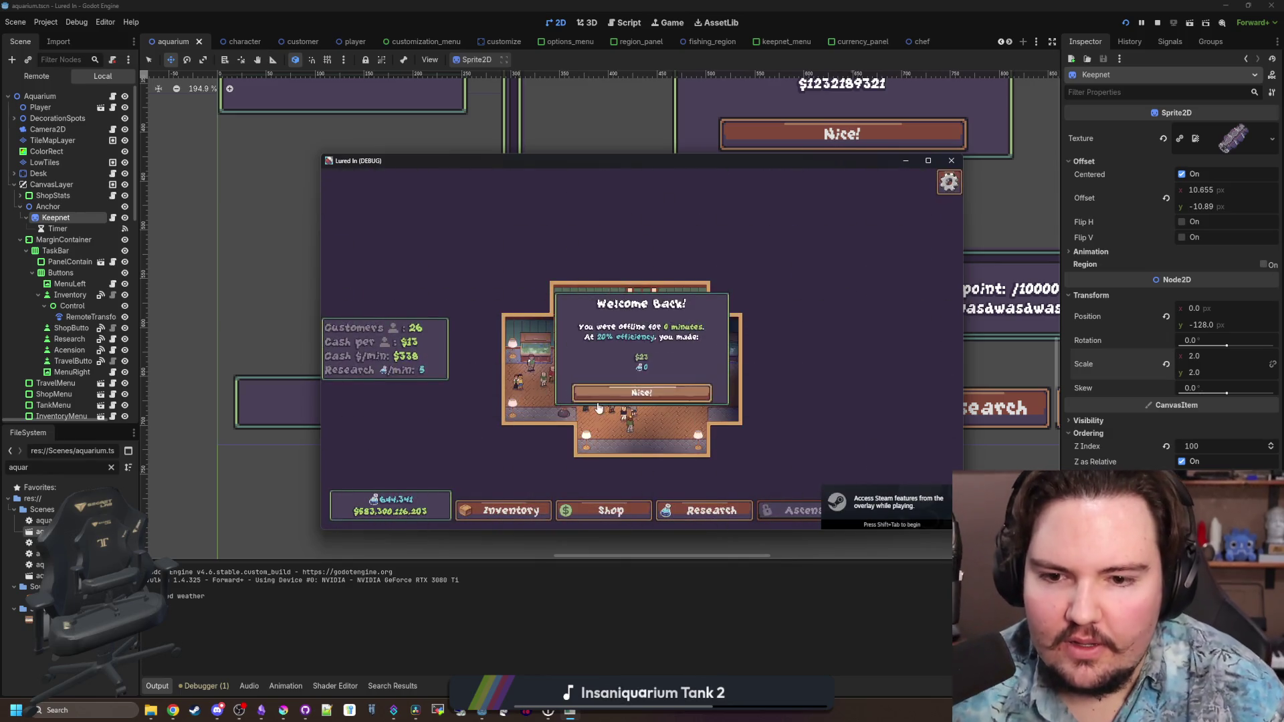
click(641, 392)
click(766, 284)
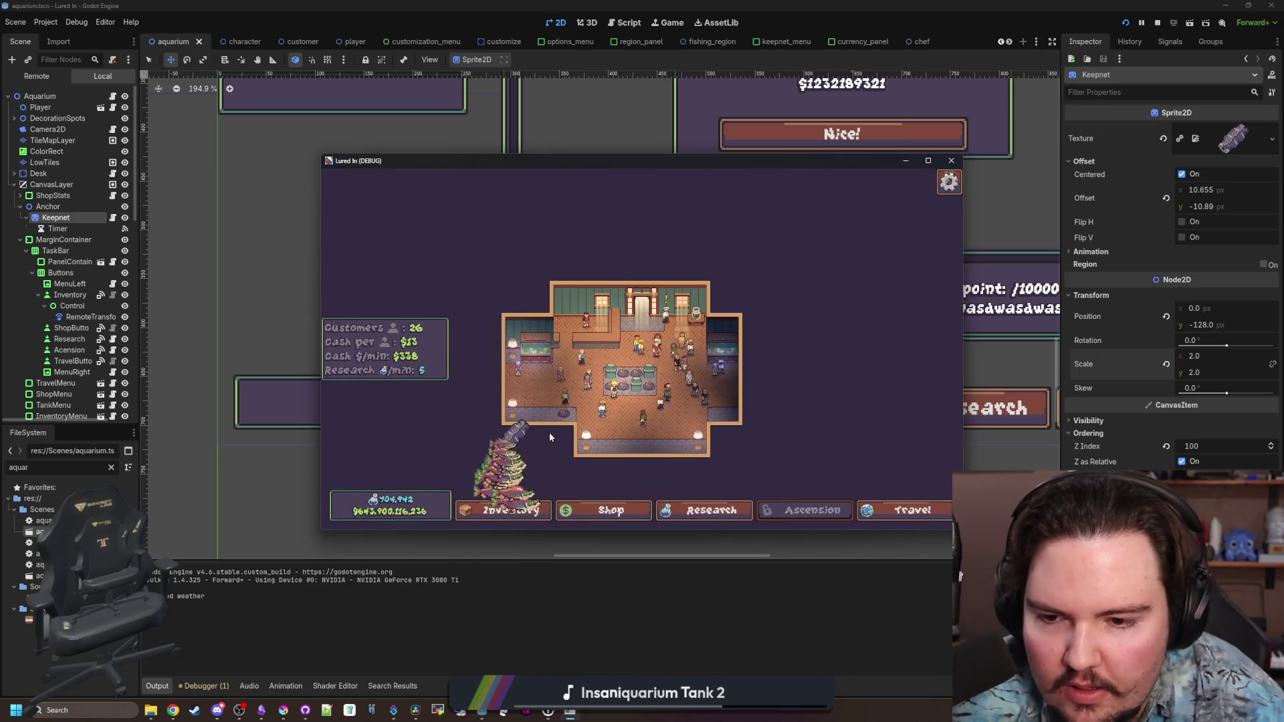
key(F8)
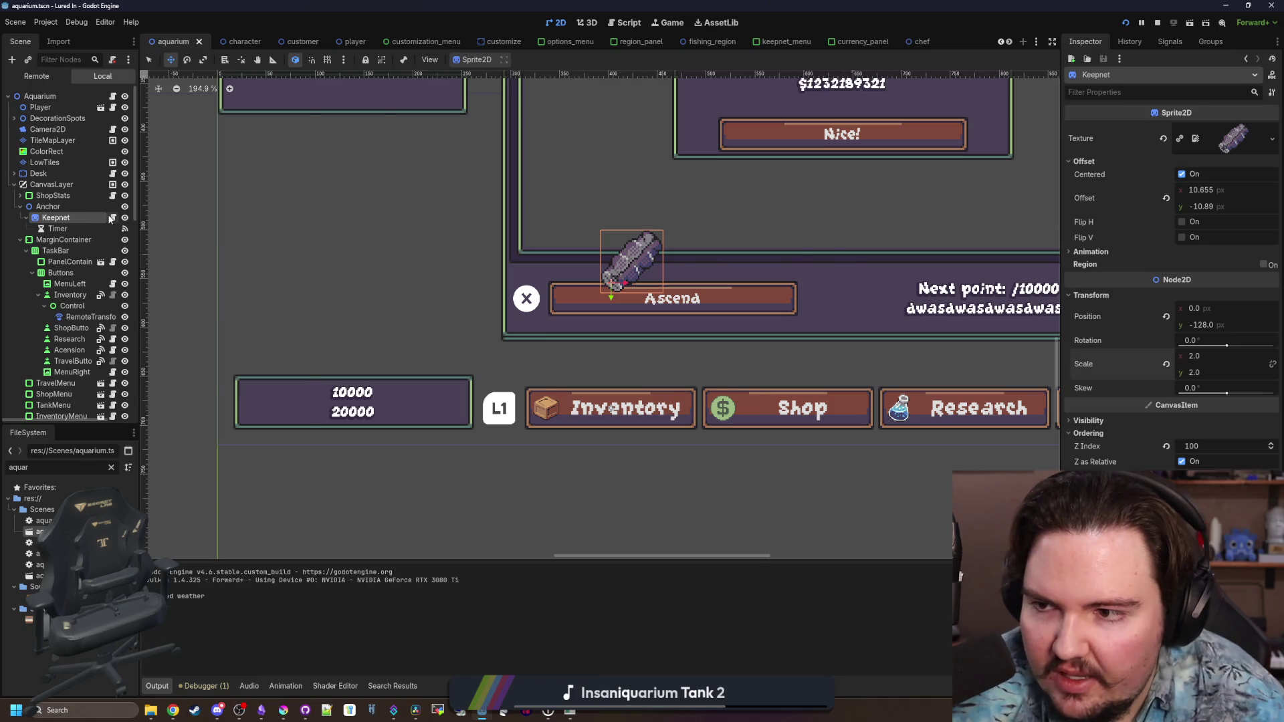
click(112, 217)
double_click(367, 297)
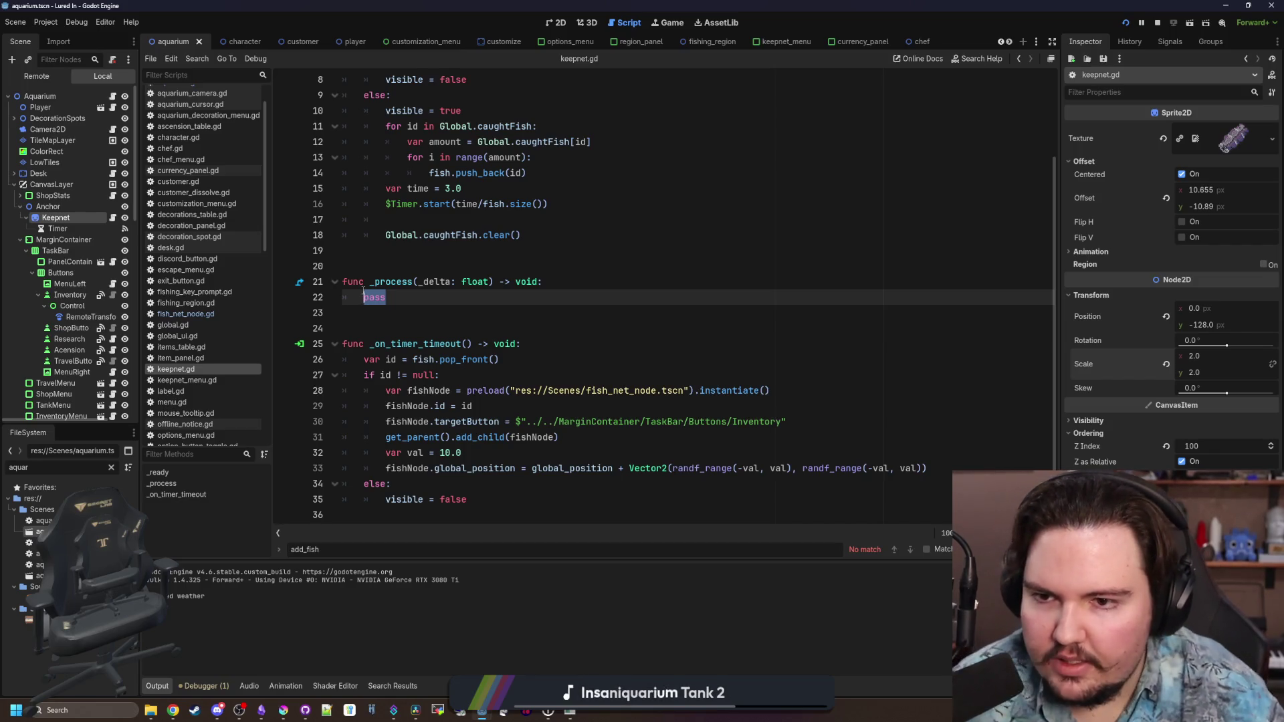
scroll(374, 285, up, 3)
scroll(387, 278, down, 2)
click(394, 275)
scroll(394, 275, up, 2)
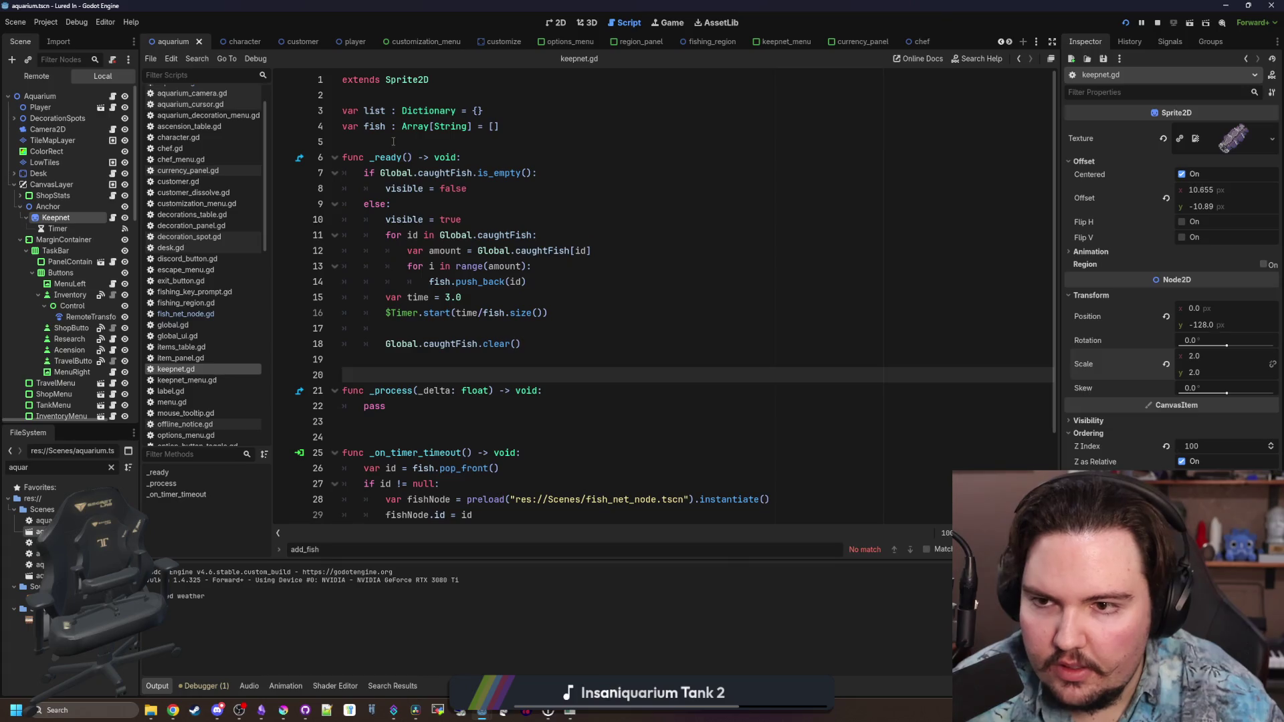
click(393, 141)
text(@onready var startP)
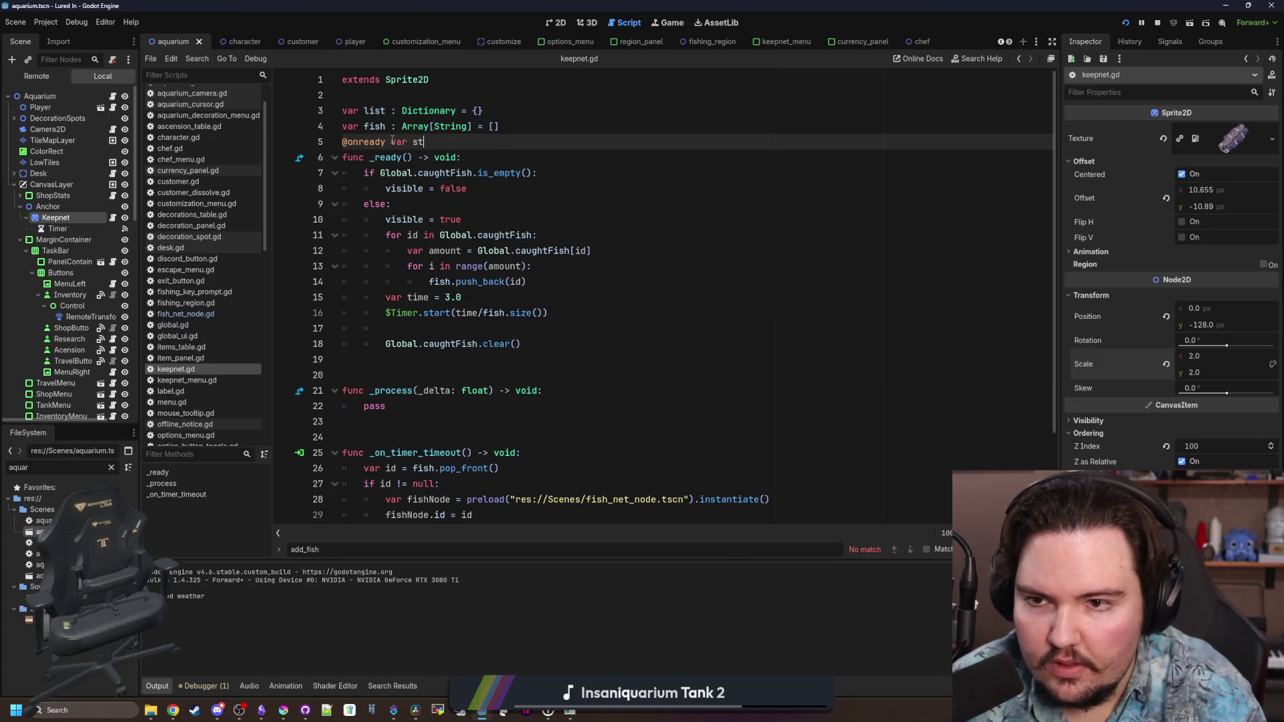
text(os)
key(Return)
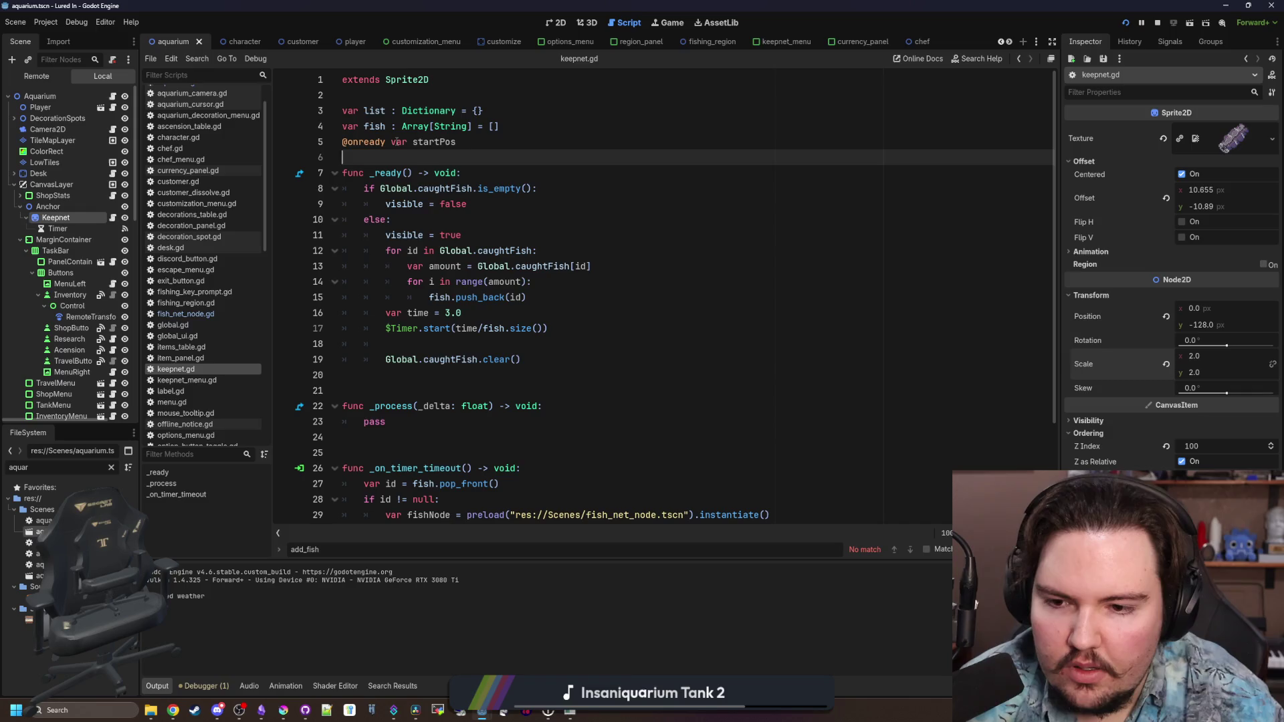
double_click(466, 140)
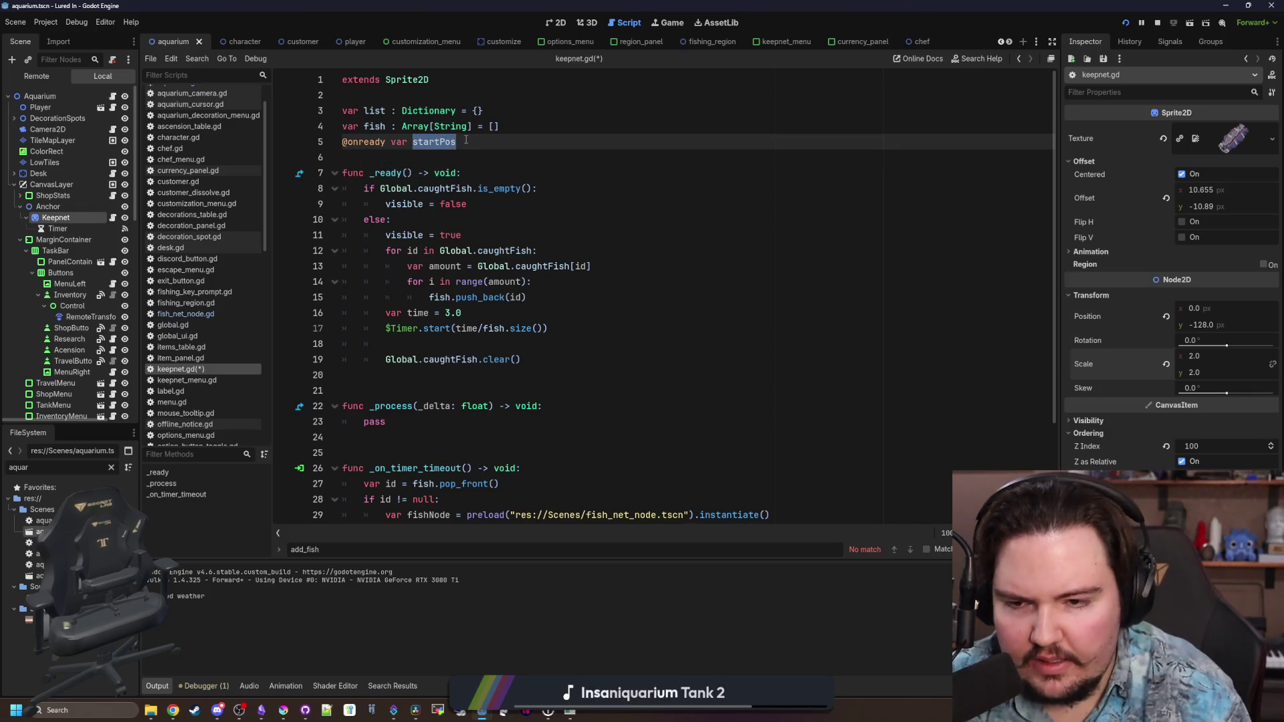
text(startOffset ; ve)
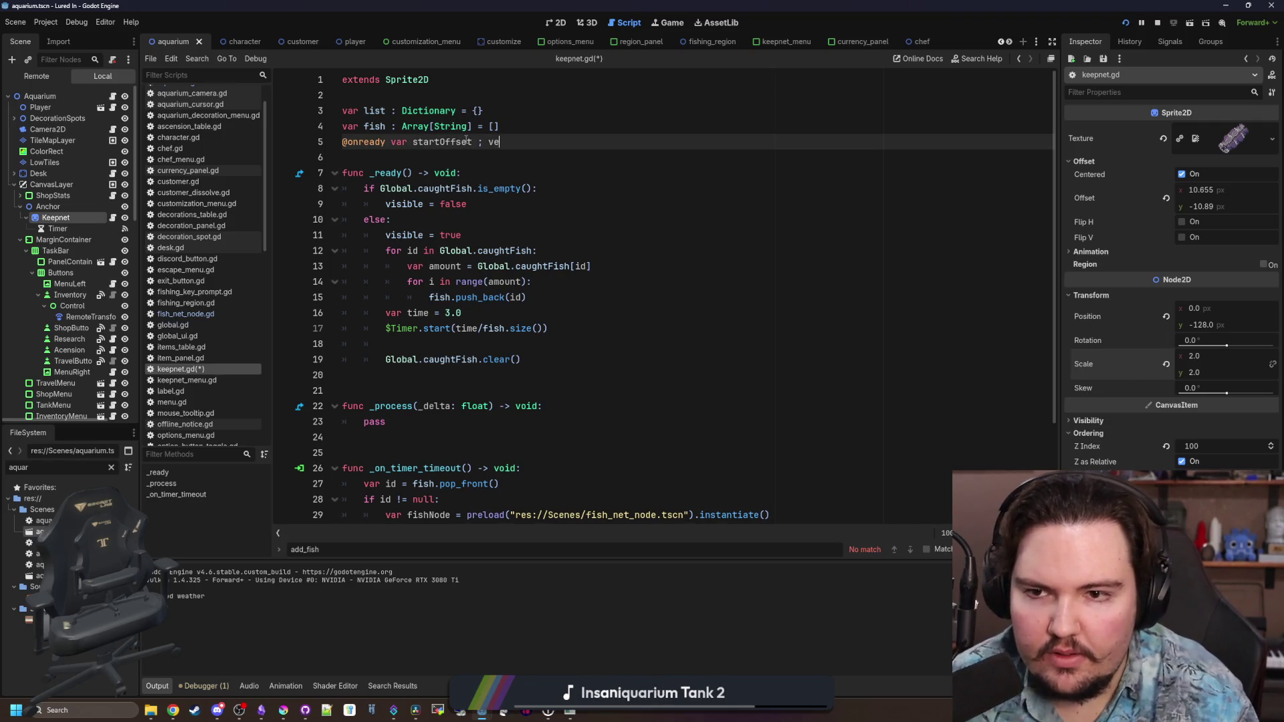
text(t : Vector2)
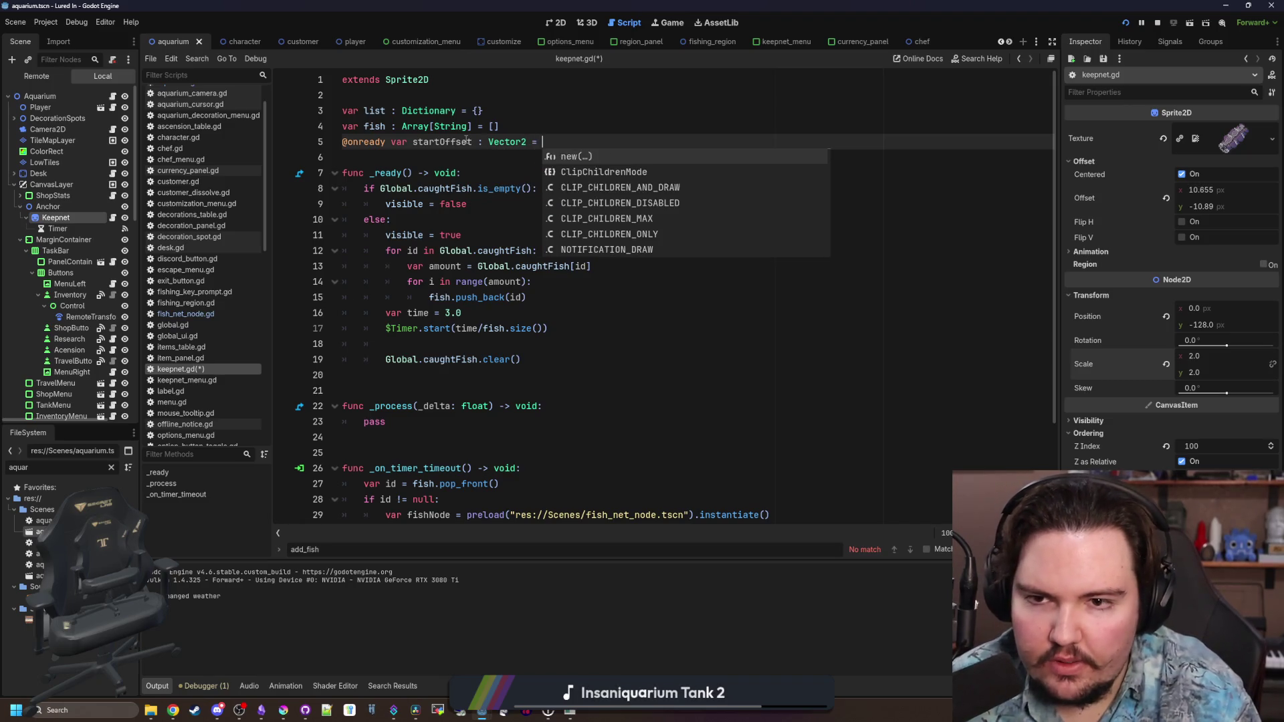
text( = )
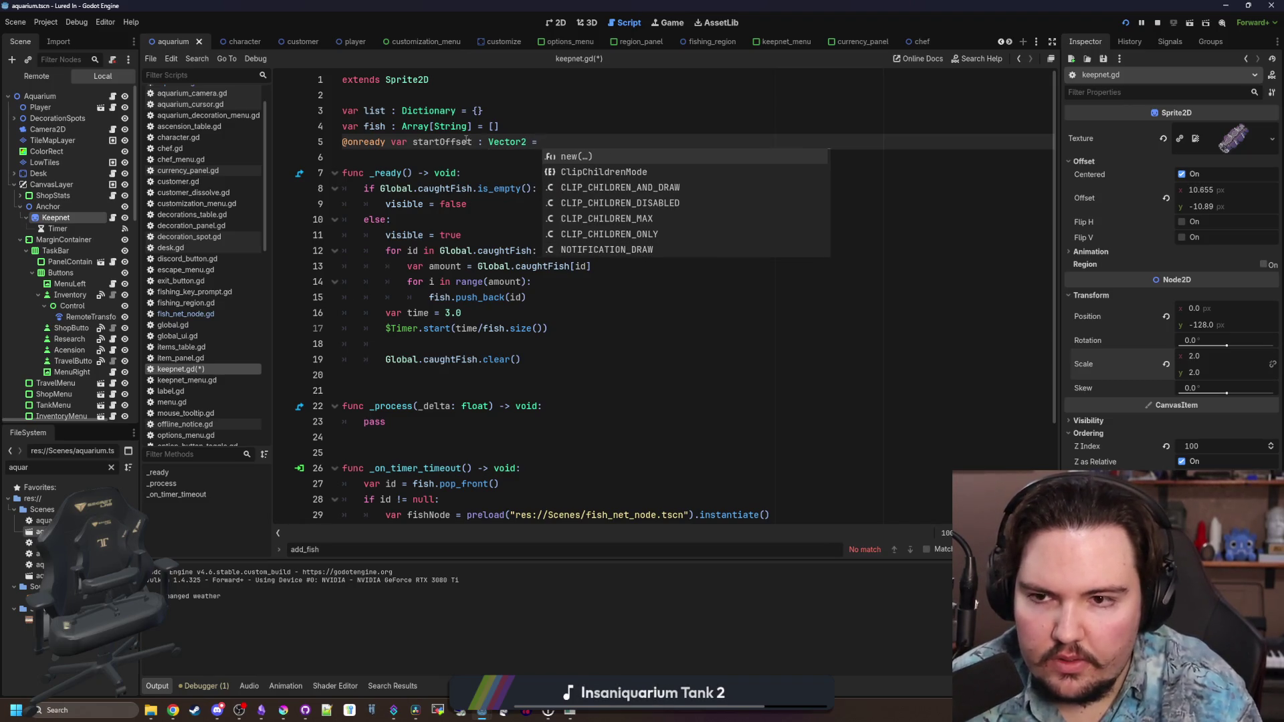
text(OFFSET)
key(BackSpace)
key(BackSpace)
key(BackSpace)
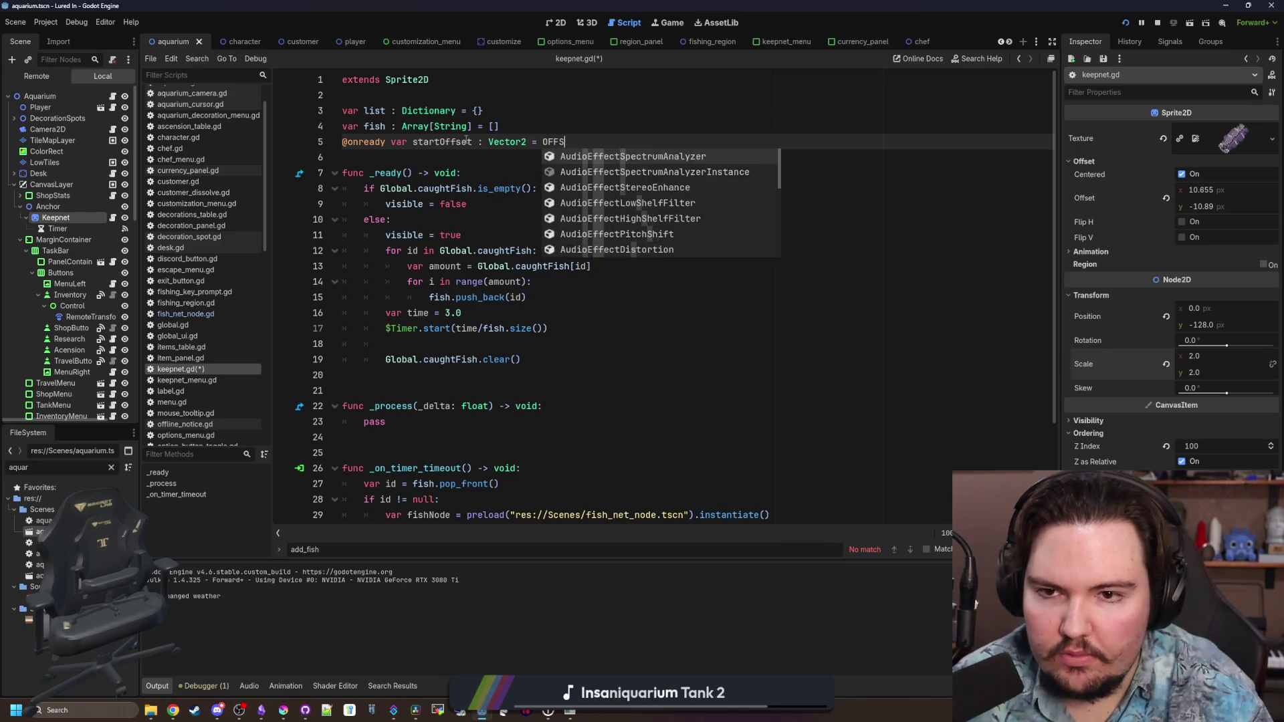
text(offset)
click(507, 128)
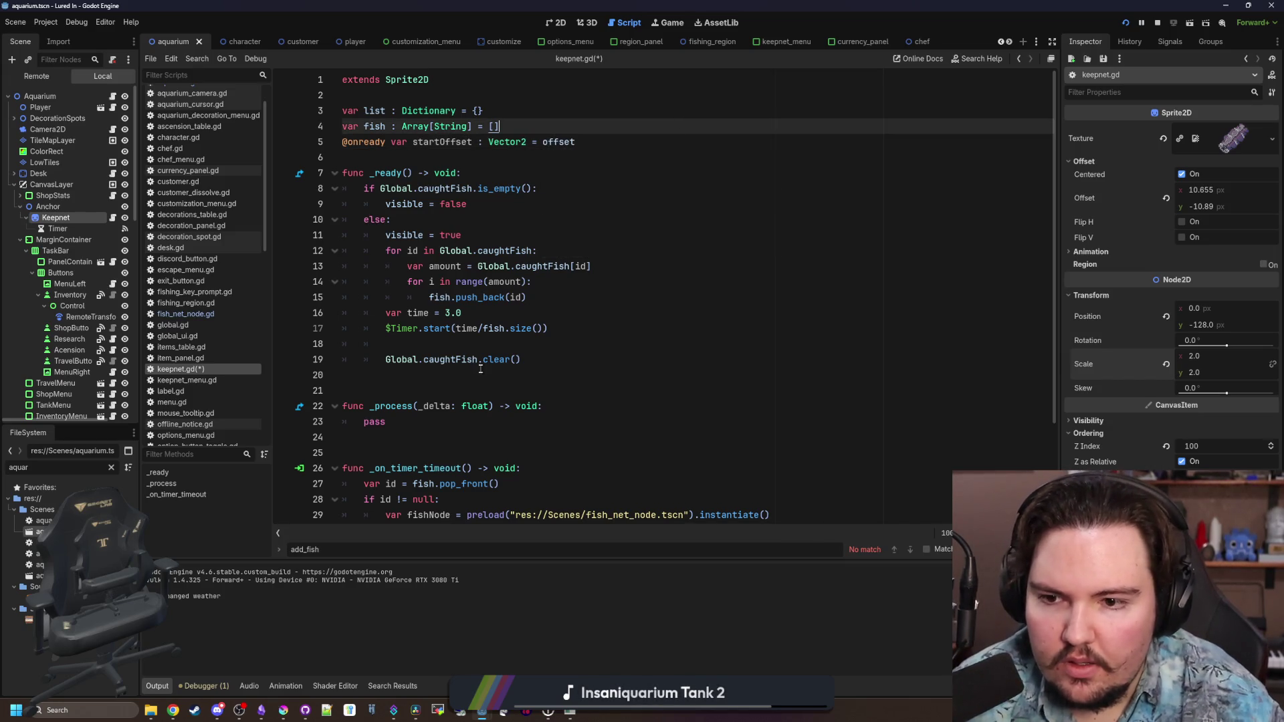
Replace pass in _process with a random Vector2 jitter of randf_range(-5, 5) and an offset.lerp line.
click(413, 423)
double_click(365, 420)
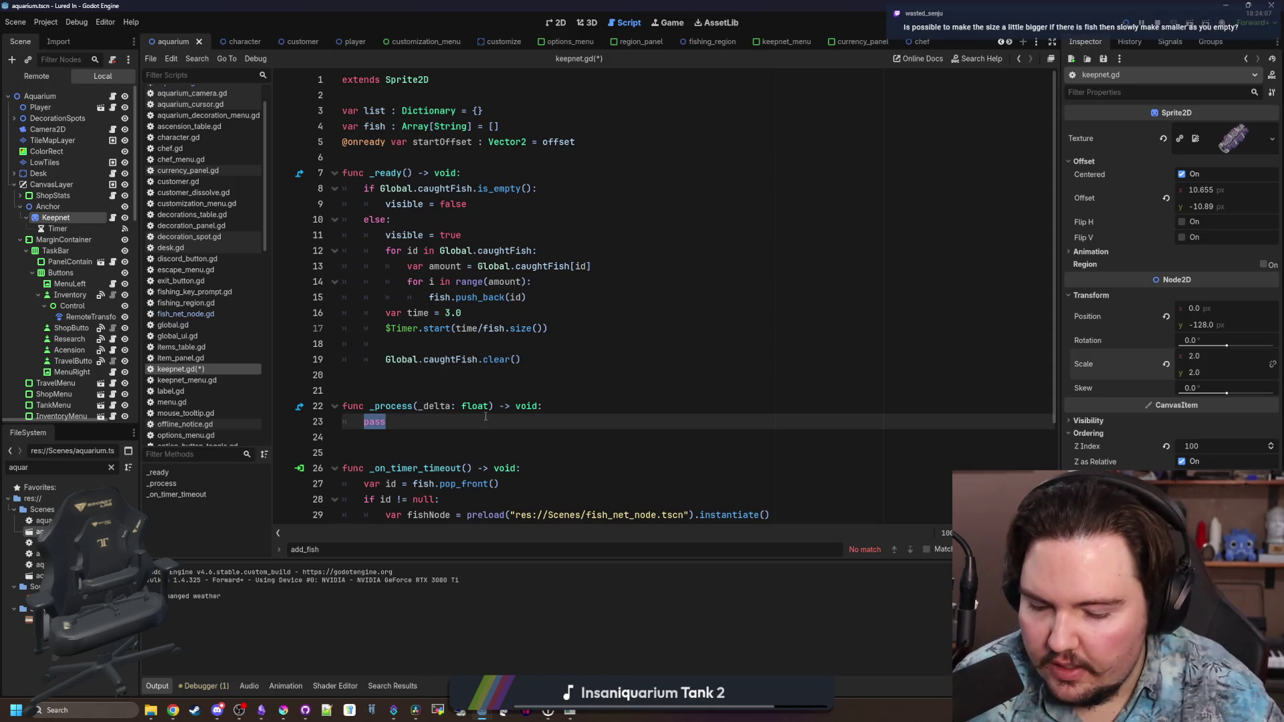
text(Vec)
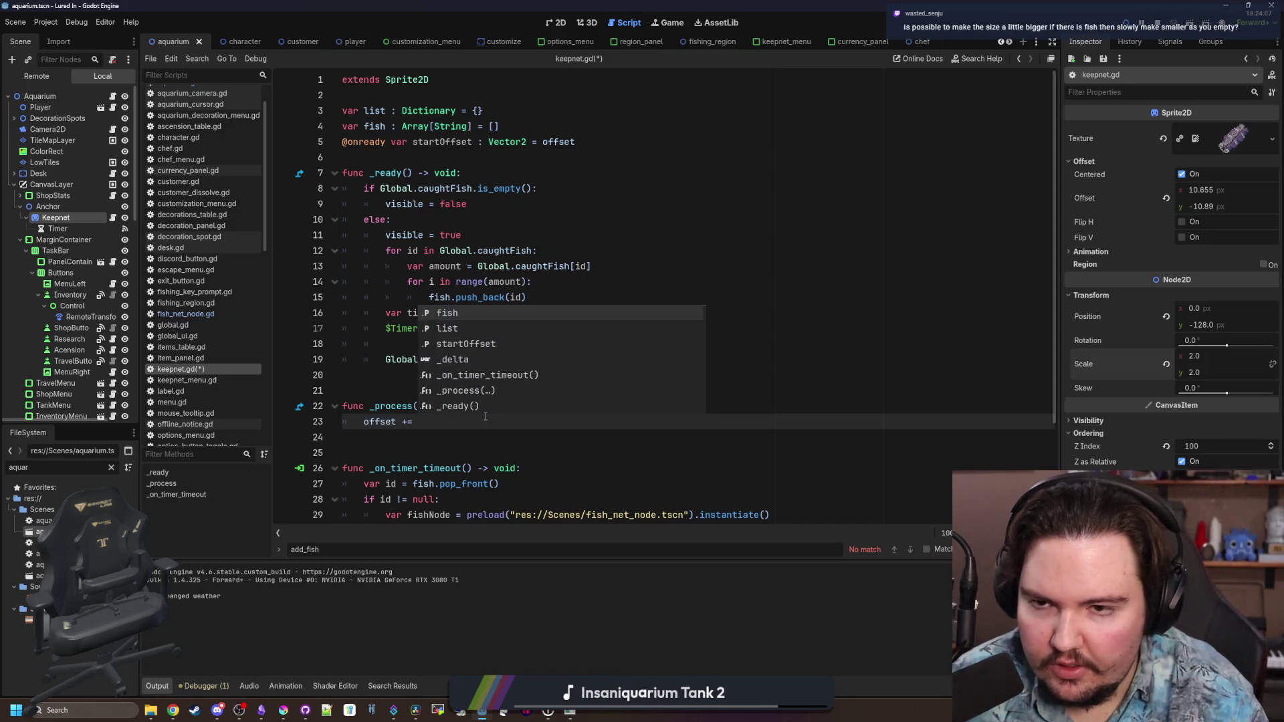
key(Return)
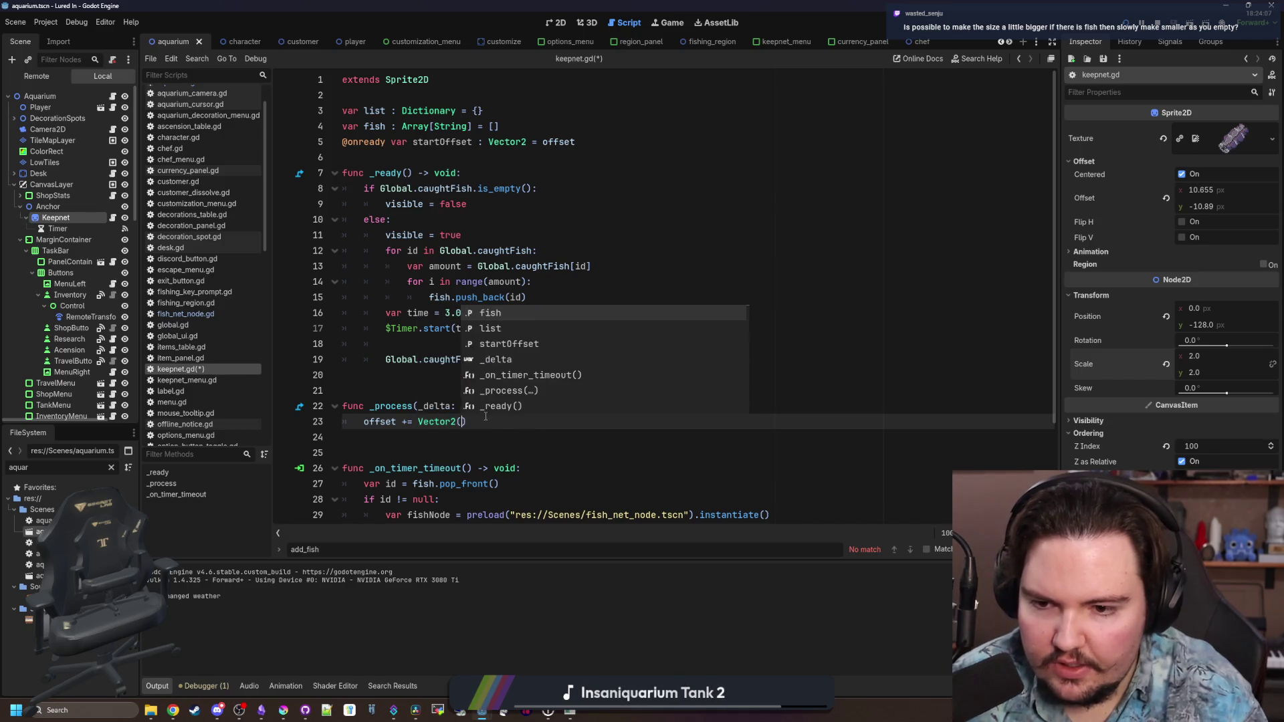
text(randf_ra)
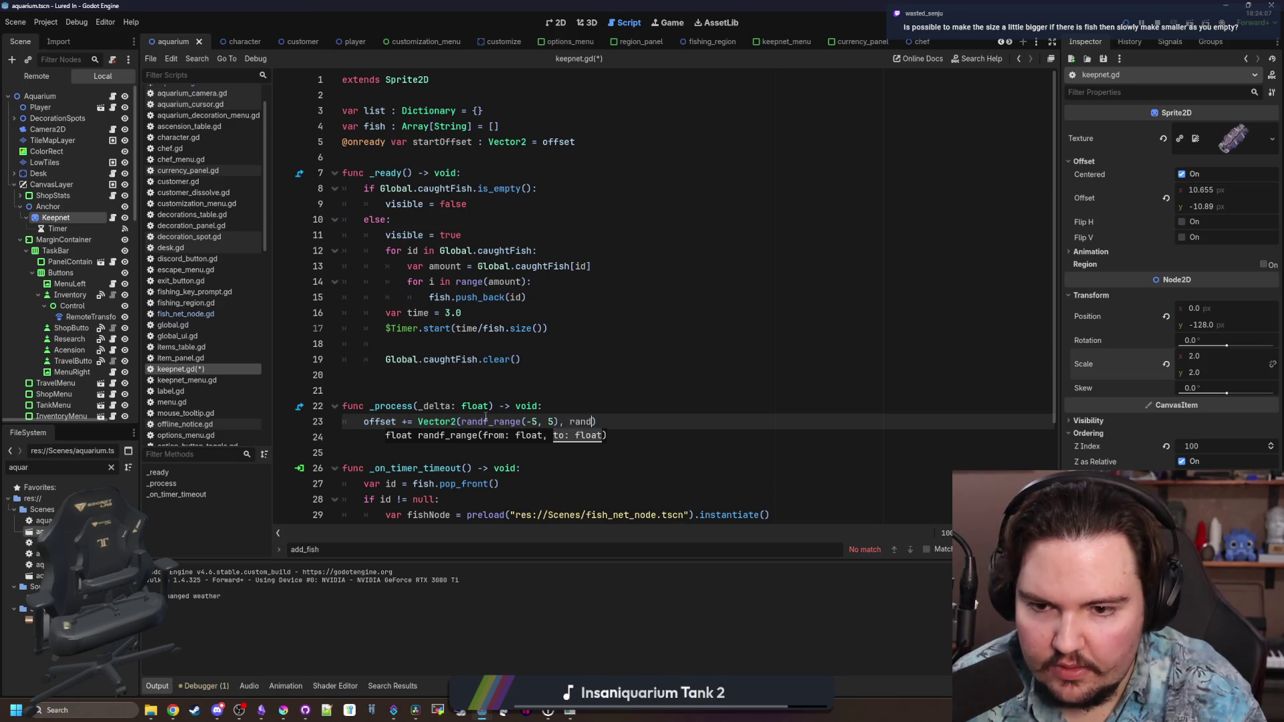
text(nge(-5, 5)
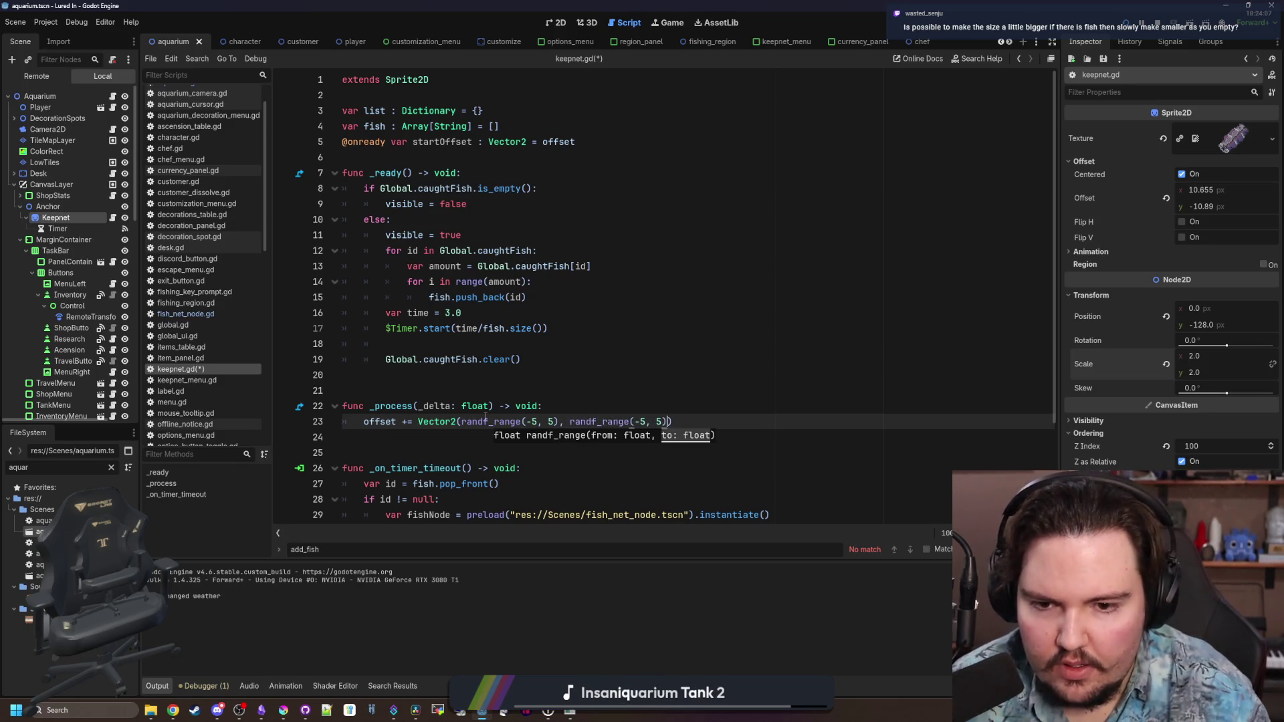
key(ctrl+Return)
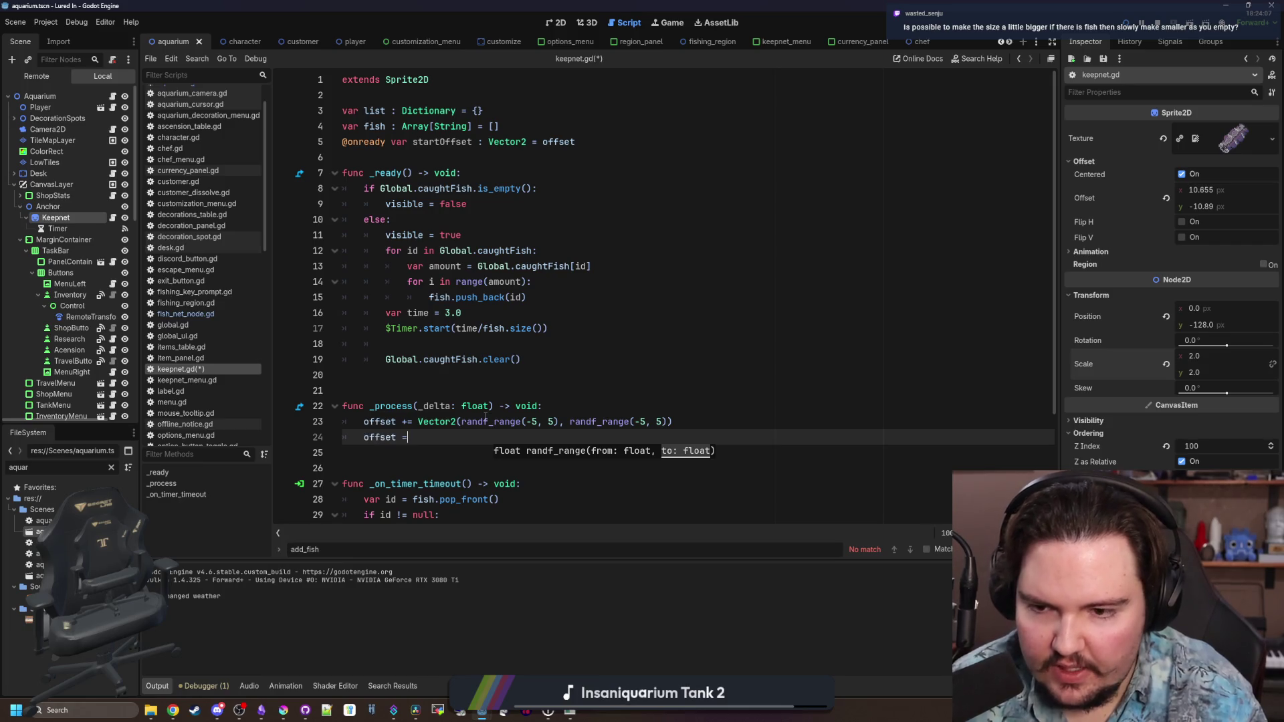
text(offset.lerp(startOffset, 5*delta)
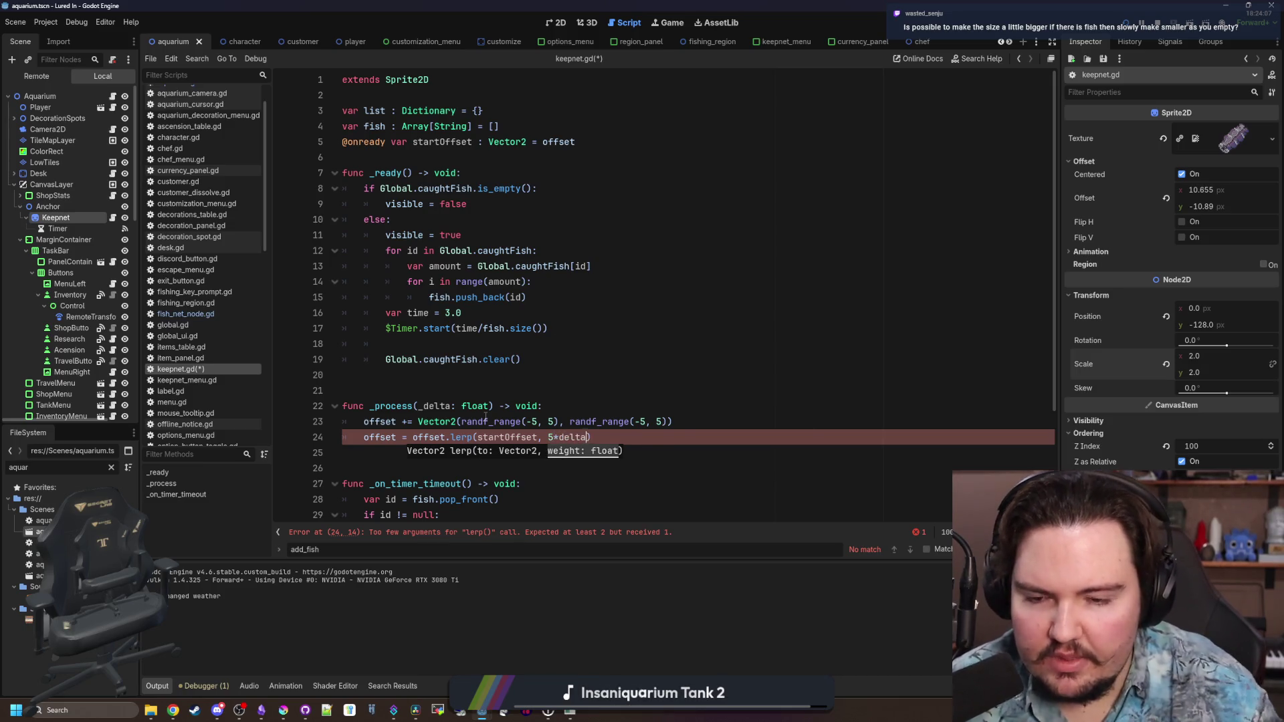
Rename the _delta parameter to delta, save keepnet.gd, and run the game.
scroll(570, 394, down, 1)
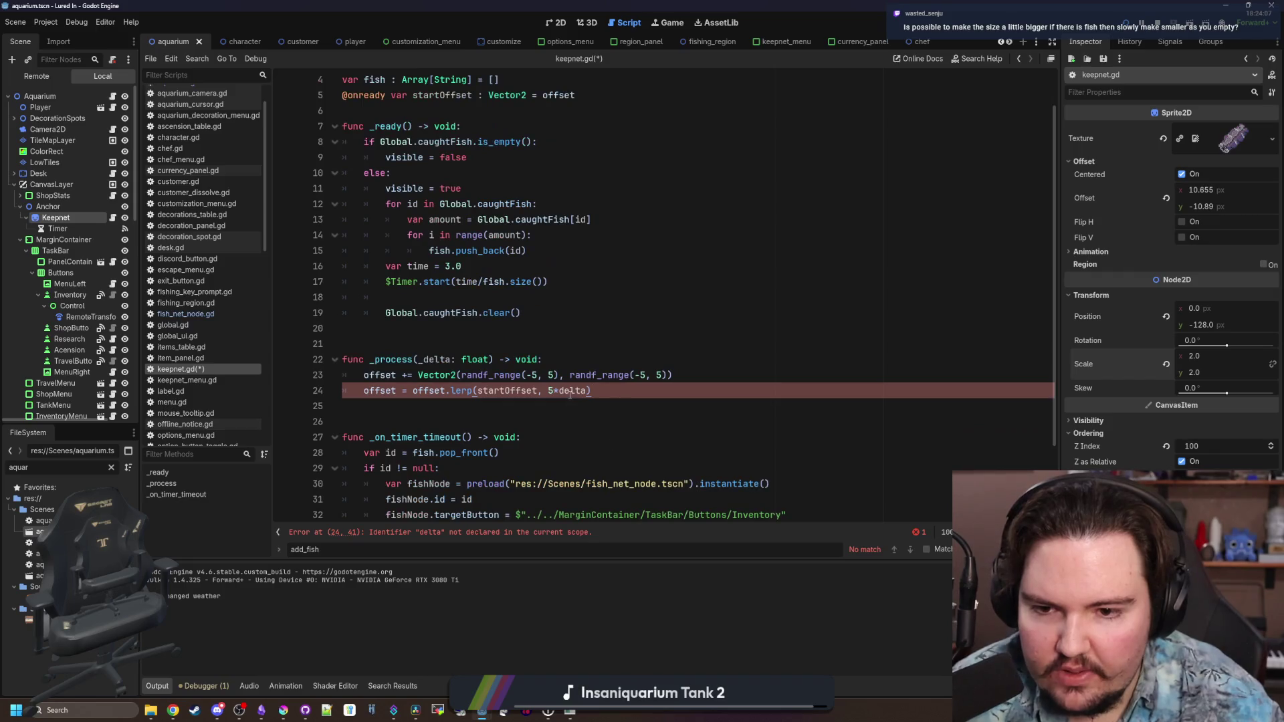
click(421, 360)
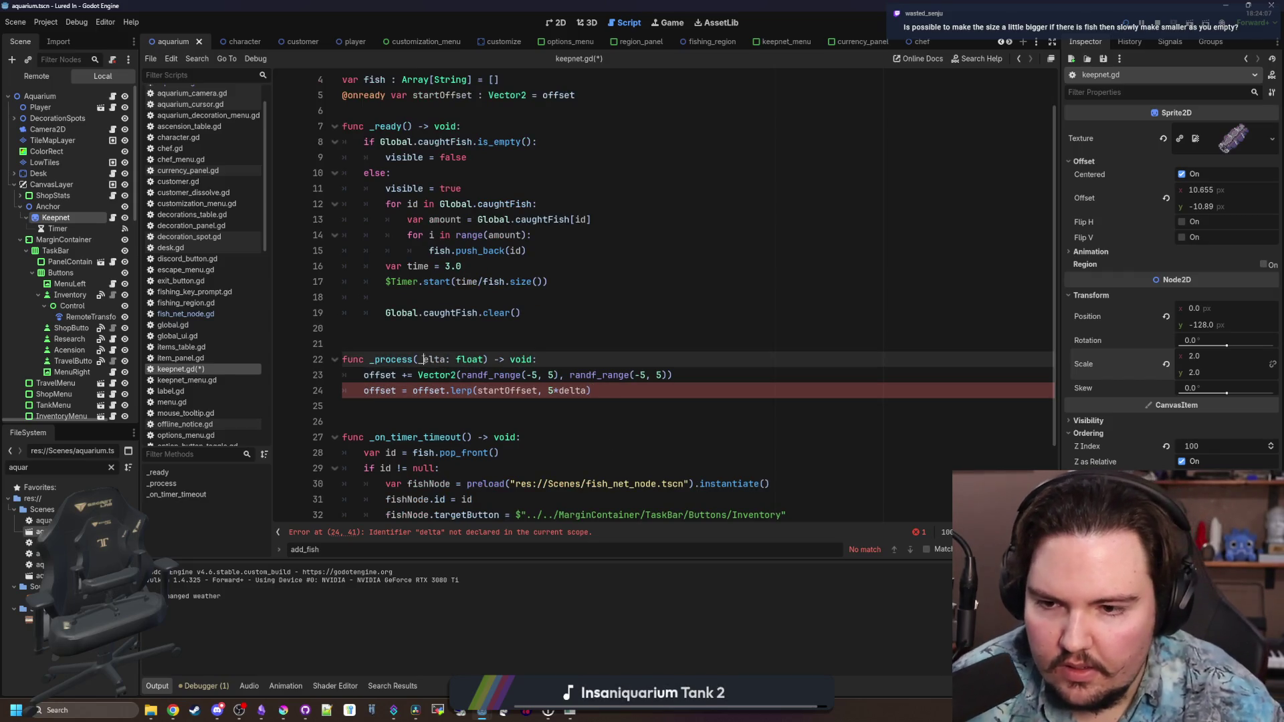
key(ctrl+s)
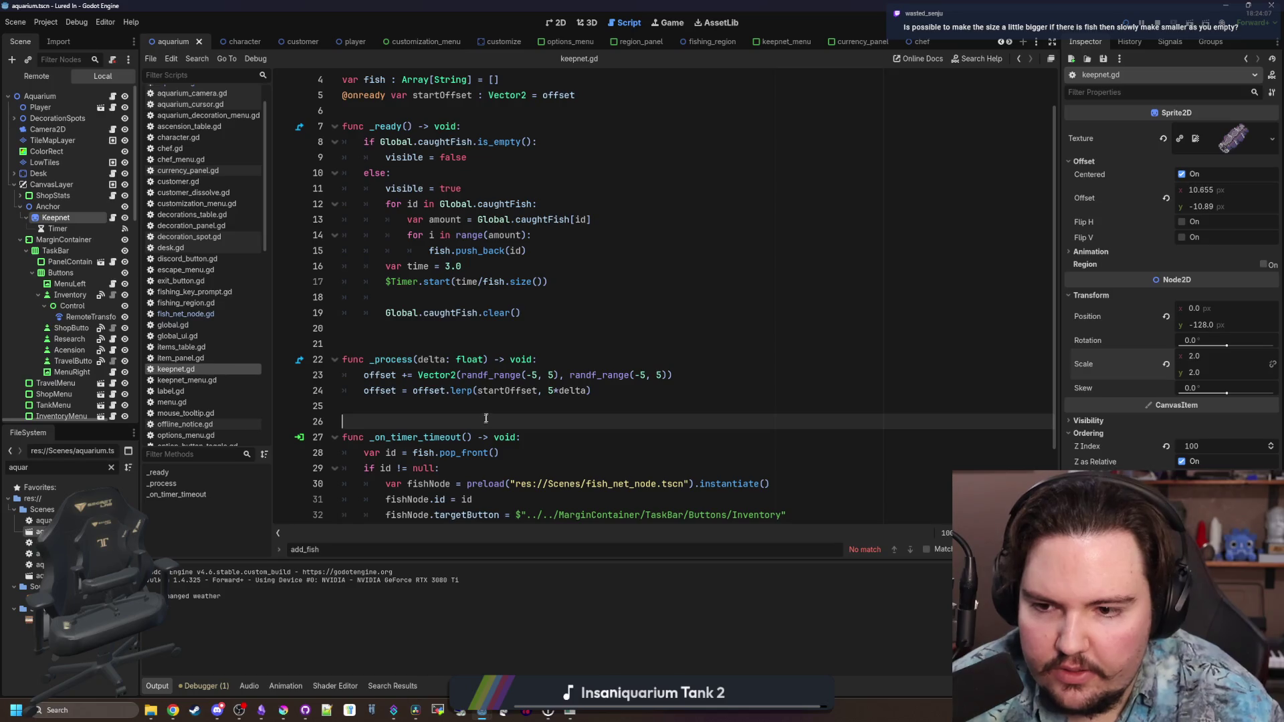
click(538, 410)
click(1124, 25)
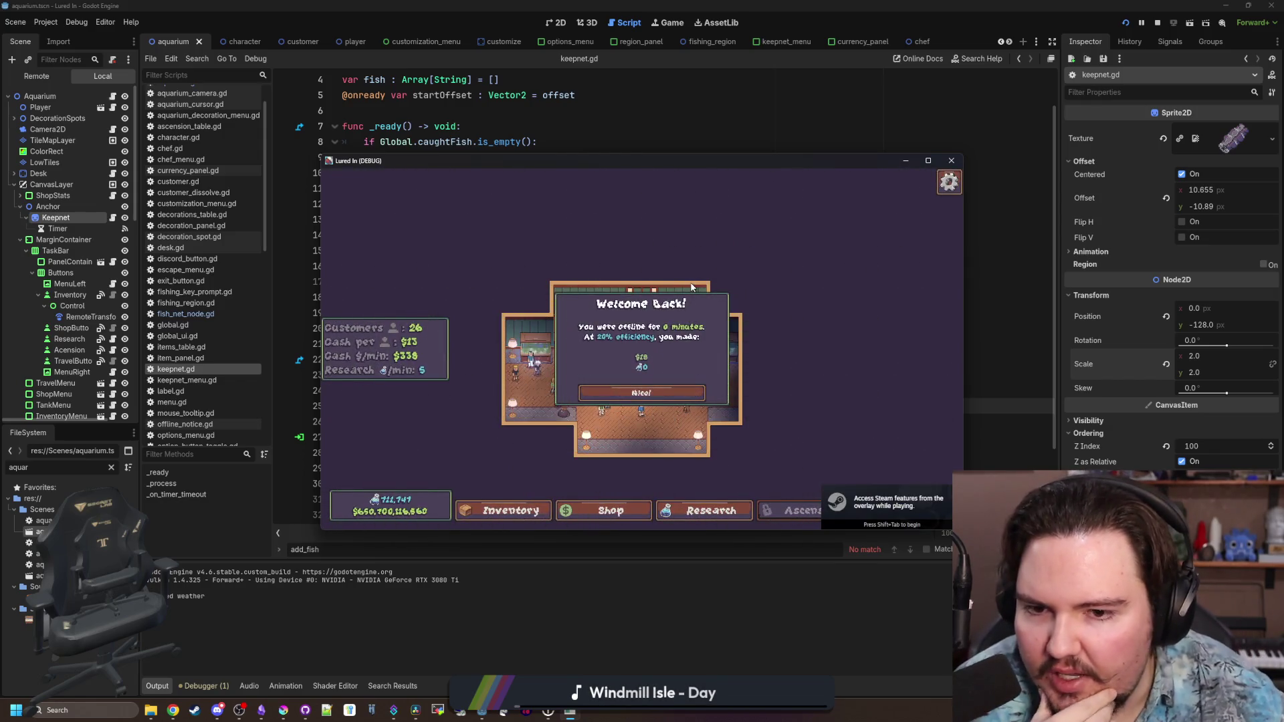
Dismiss Welcome Back, maximize the game, travel to the Pond and back, then stop it.
click(682, 393)
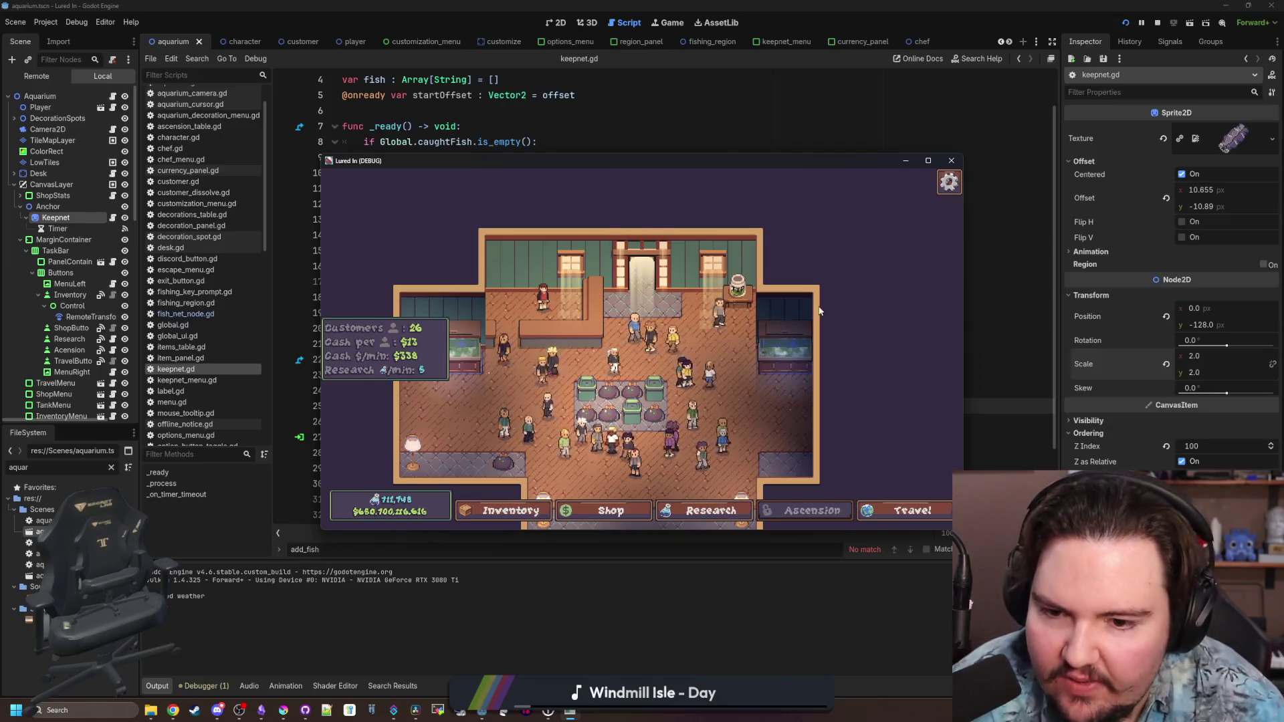
click(927, 161)
click(946, 660)
click(874, 227)
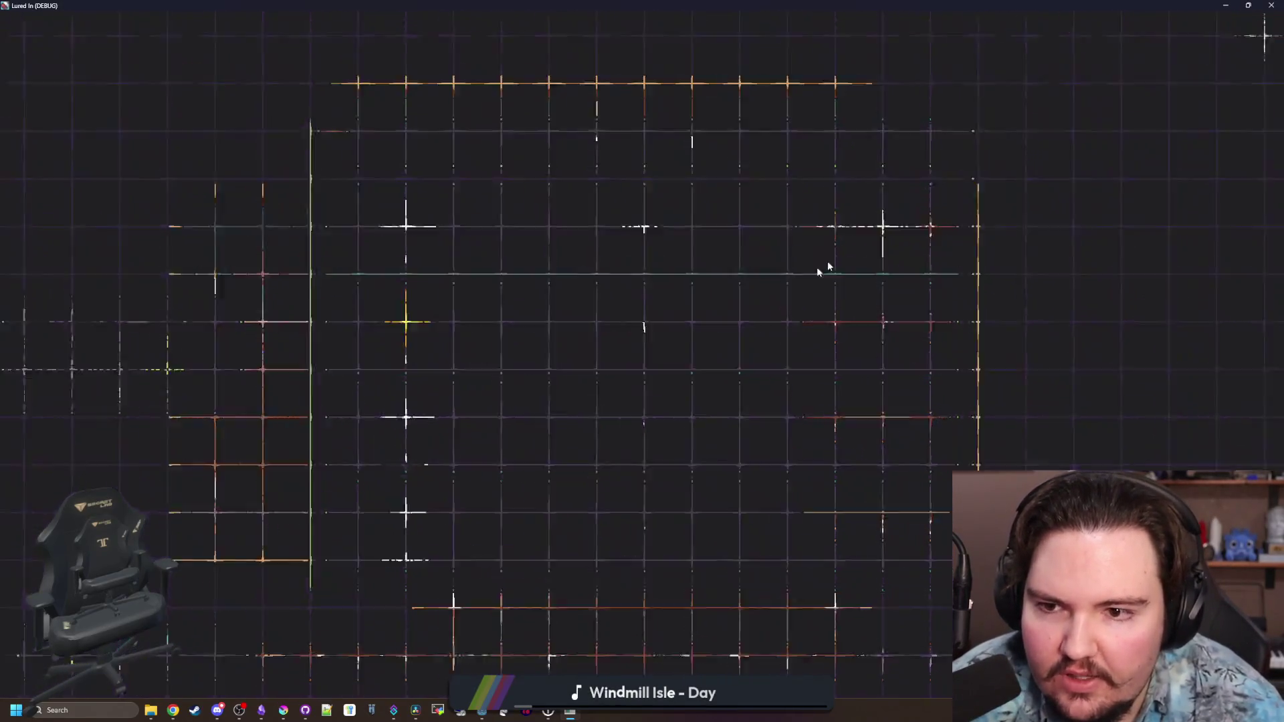
key(Escape)
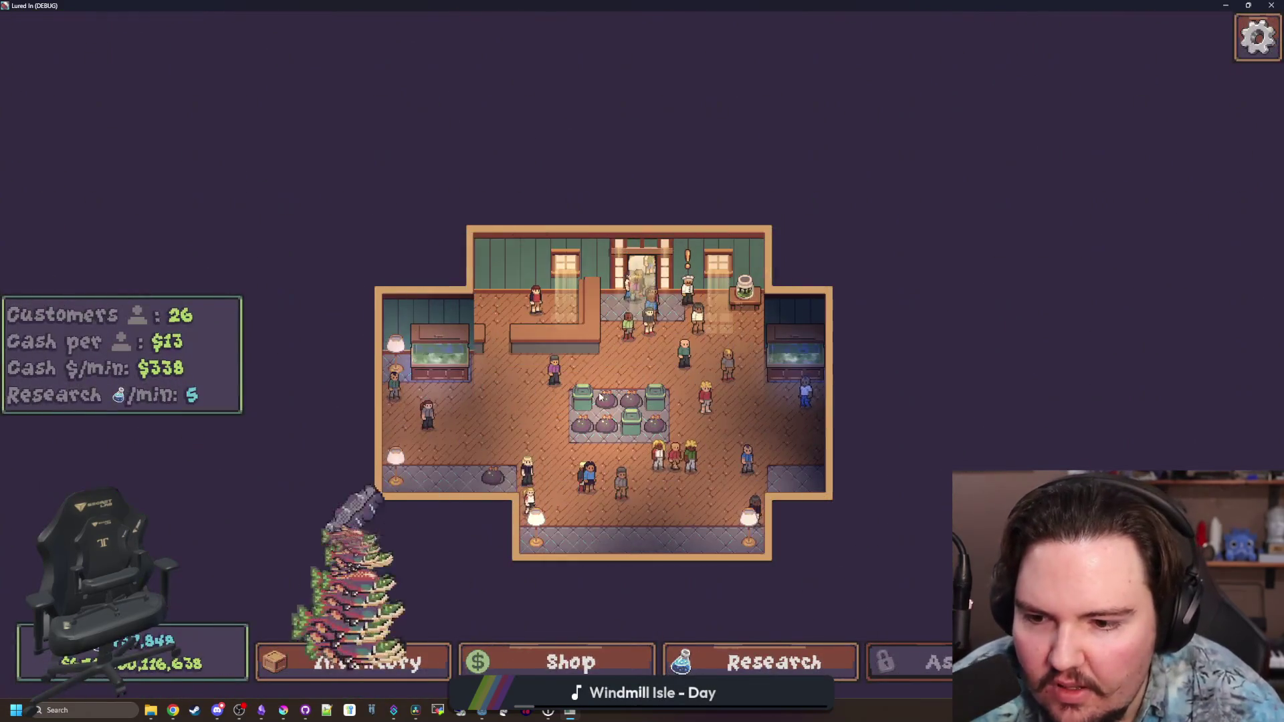
key(F8)
Add a new line above the jitter code and start declaring the val variable.
click(548, 375)
key(ctrl+shift+Return)
text(var val = 1.0)
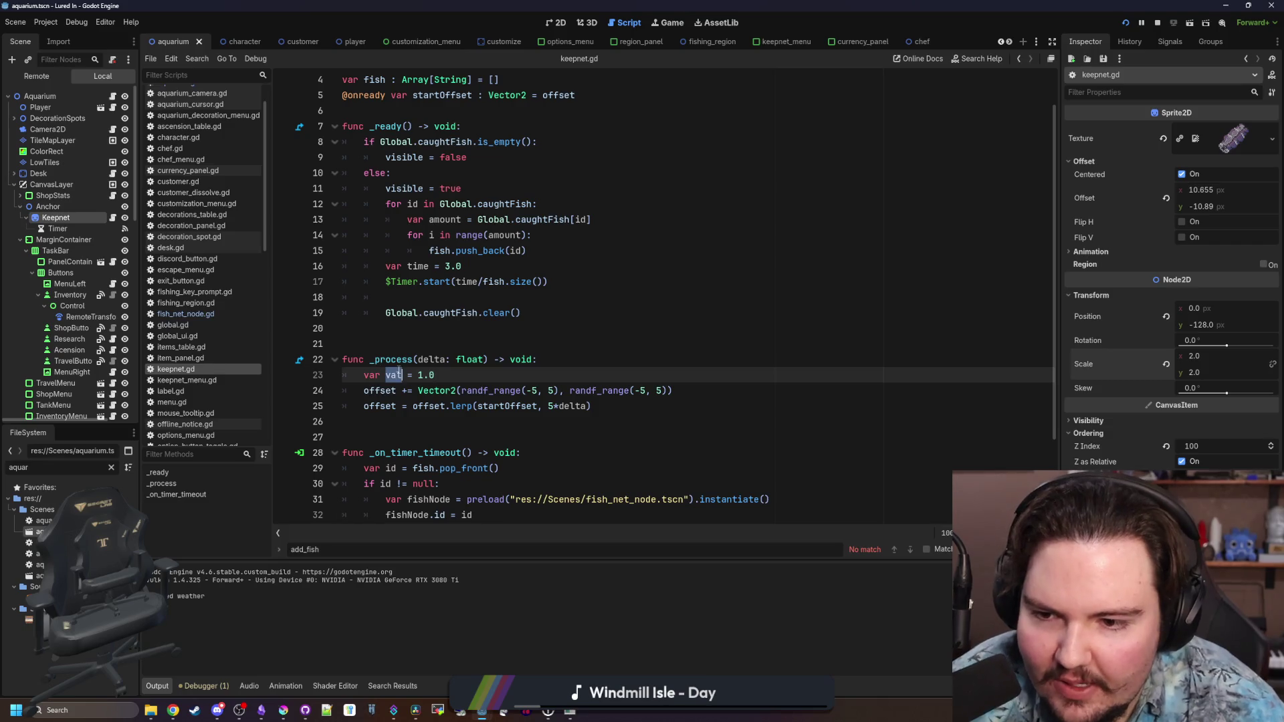
Change both randf_range calls from ±5 to (-val, val), save, and rerun the game.
click(542, 391)
key(BackSpace)
key(BackSpace)
text(val)
key(BackSpace)
text(val)
key(Right)
key(Delete)
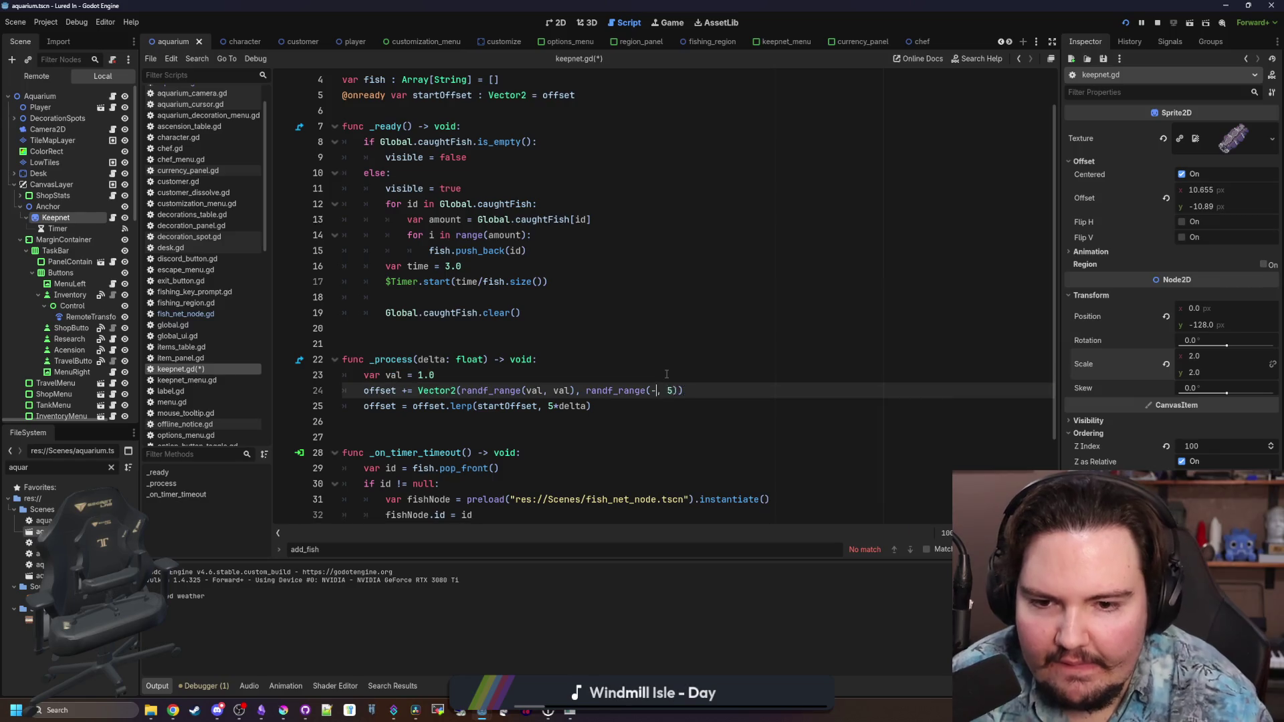
text(val)
key(Right)
key(Right)
key(Right)
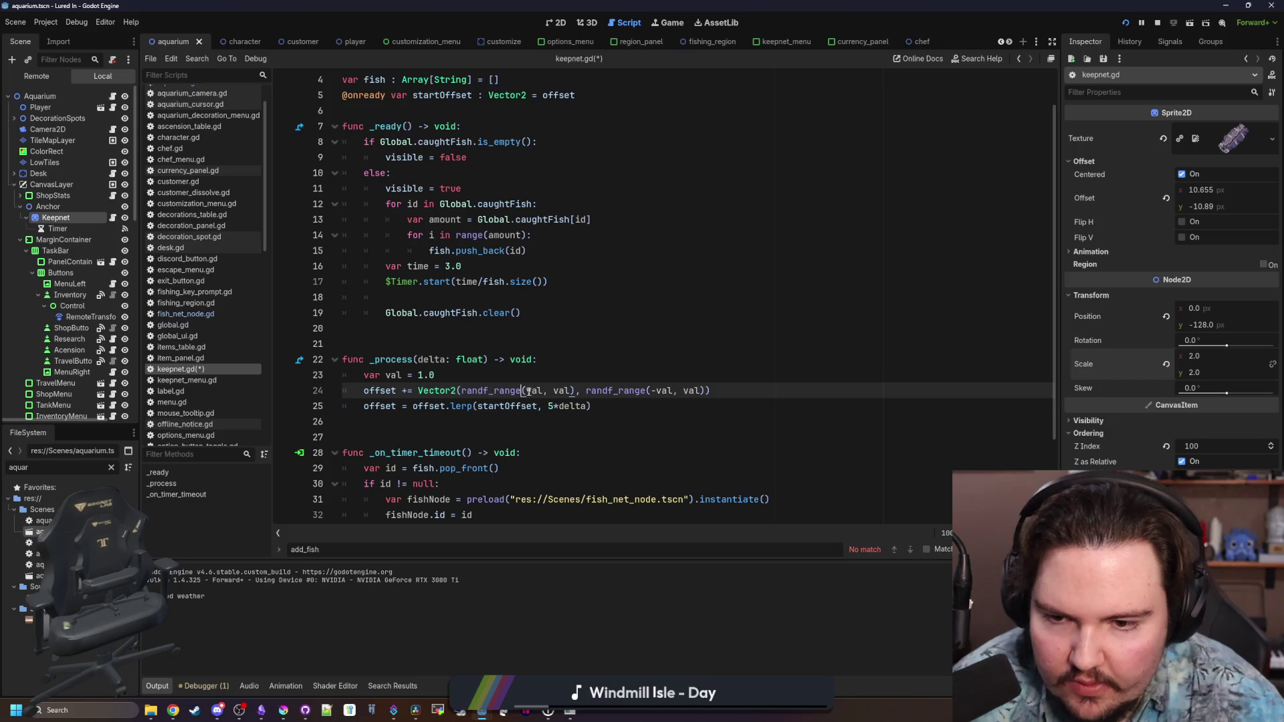
text(-)
key(Up)
key(F5)
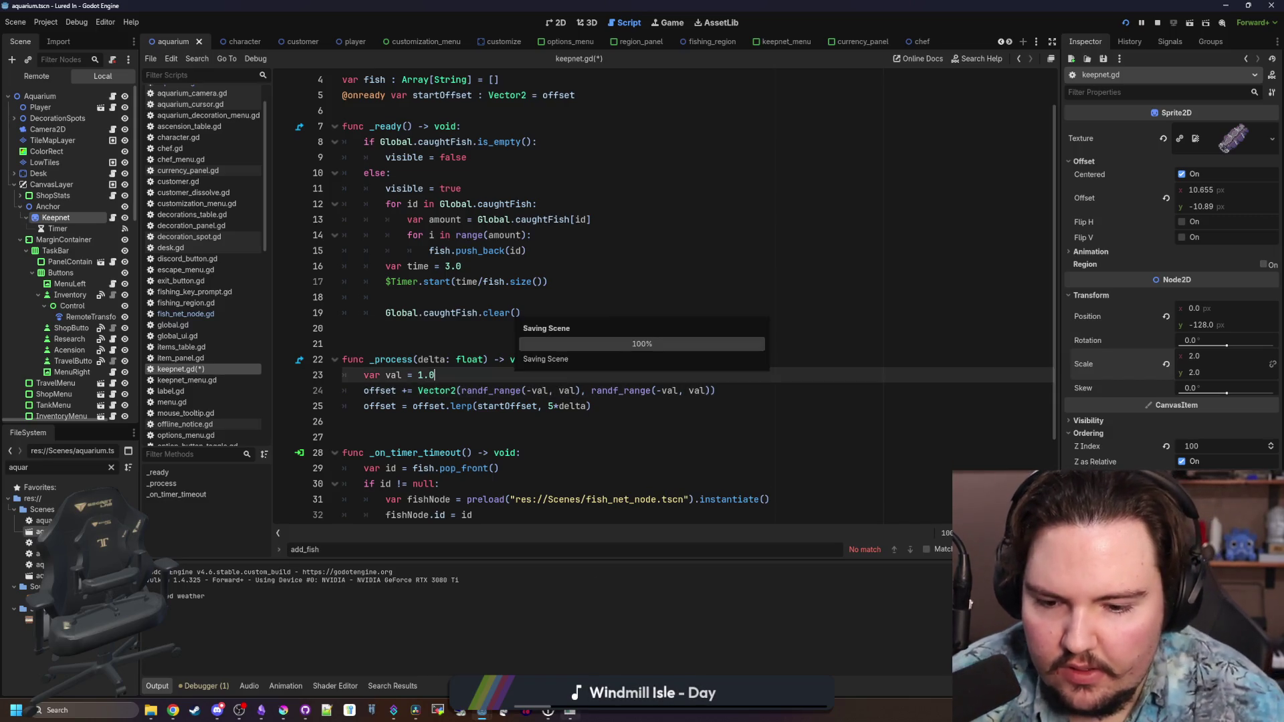
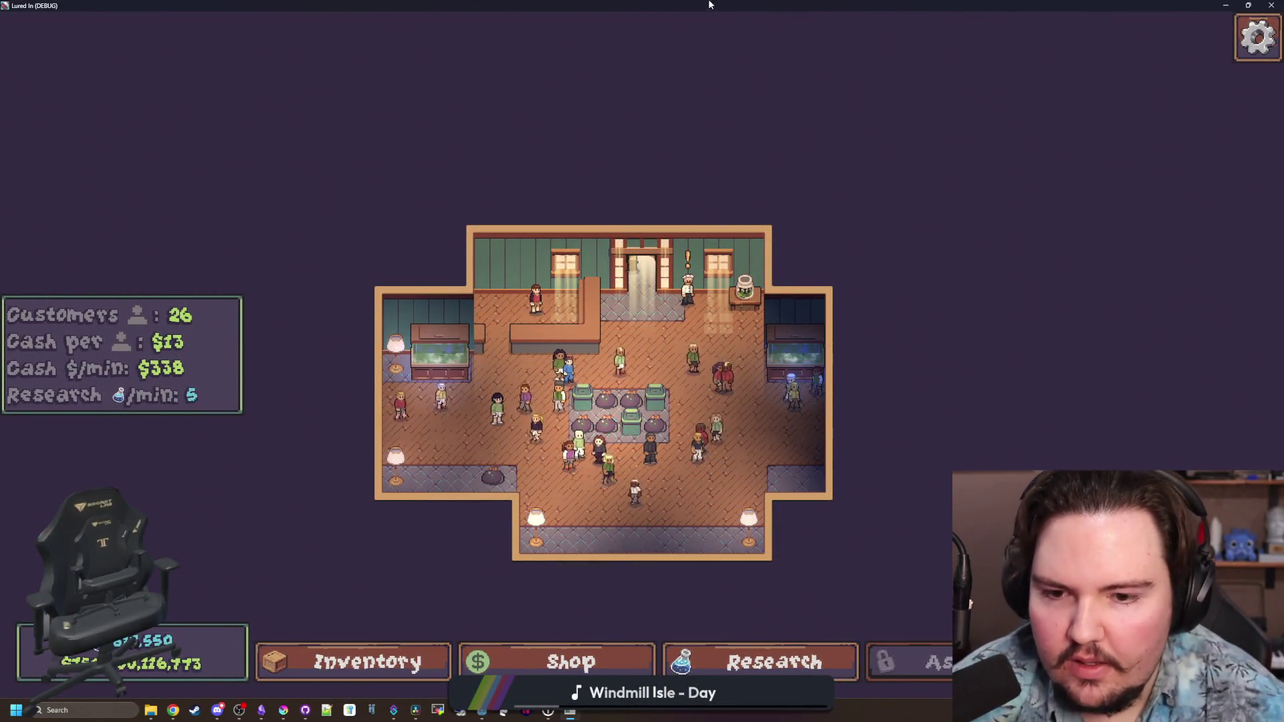
Close the running game and start the keepnet at scale Vector2.ONE * 3.0 in _ready.
key(alt+F4)
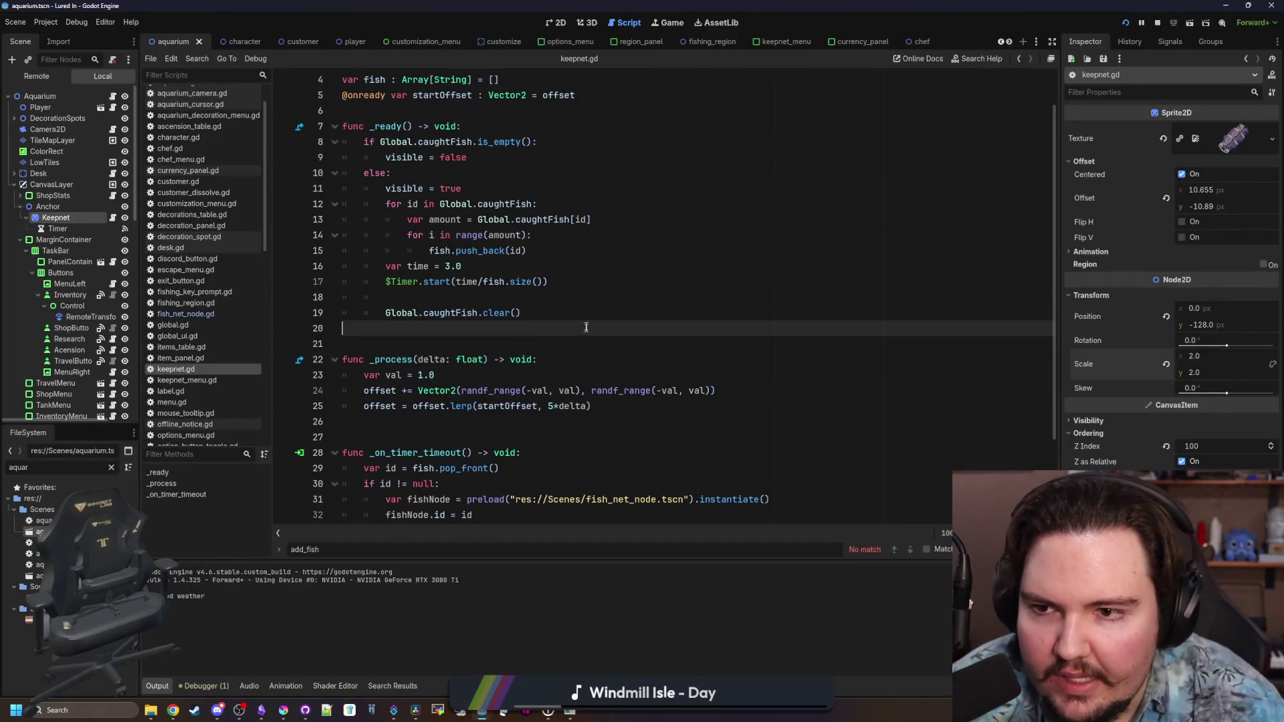
click(477, 301)
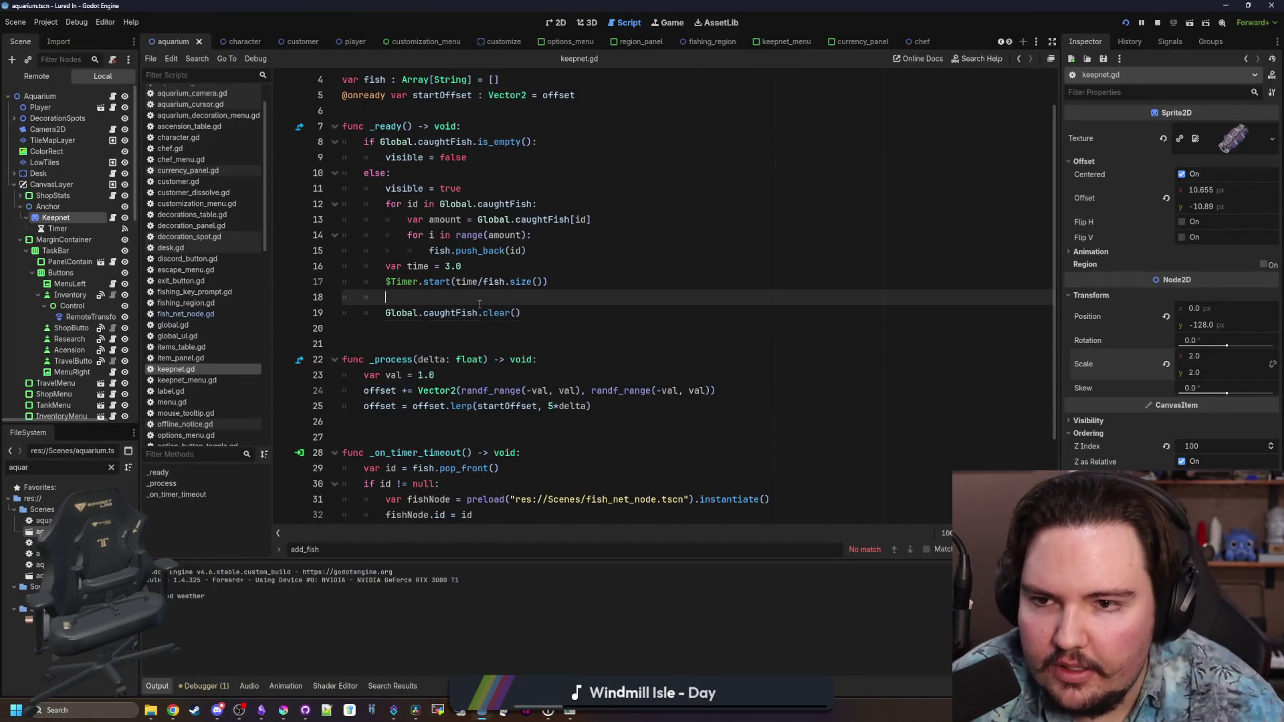
scroll(477, 302, up, 1)
click(491, 235)
click(510, 176)
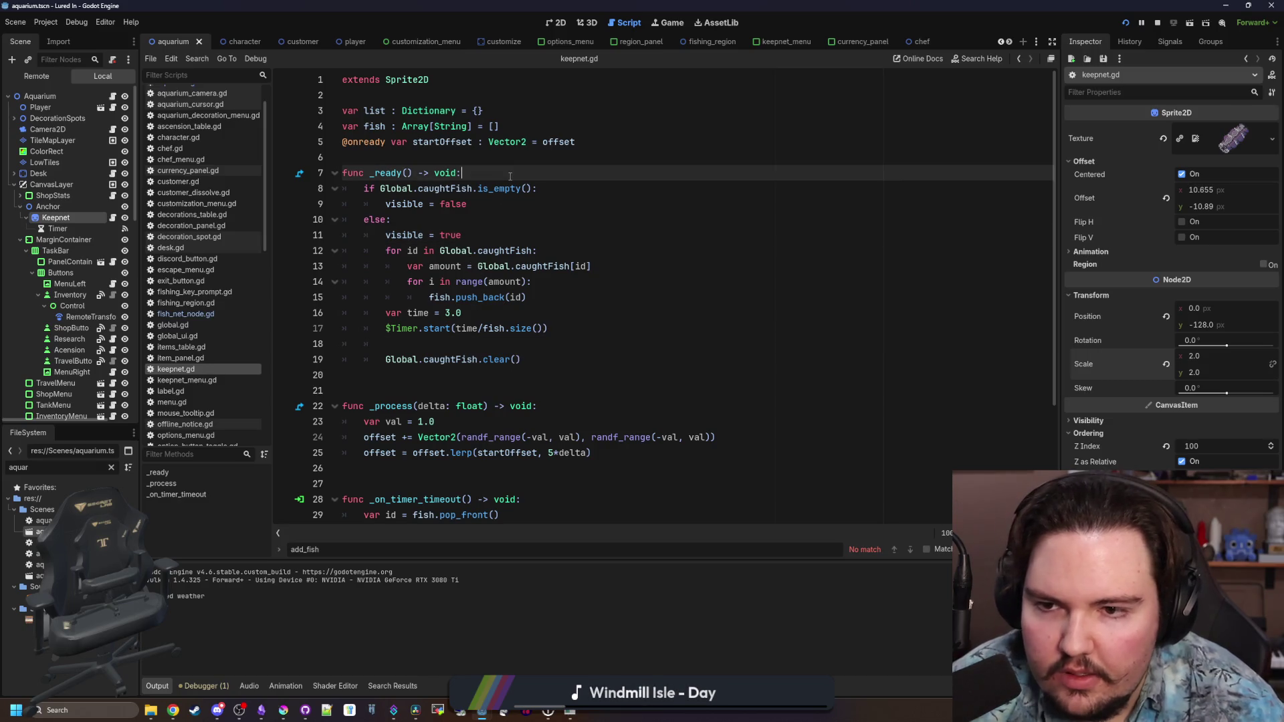
click(538, 359)
key(Return)
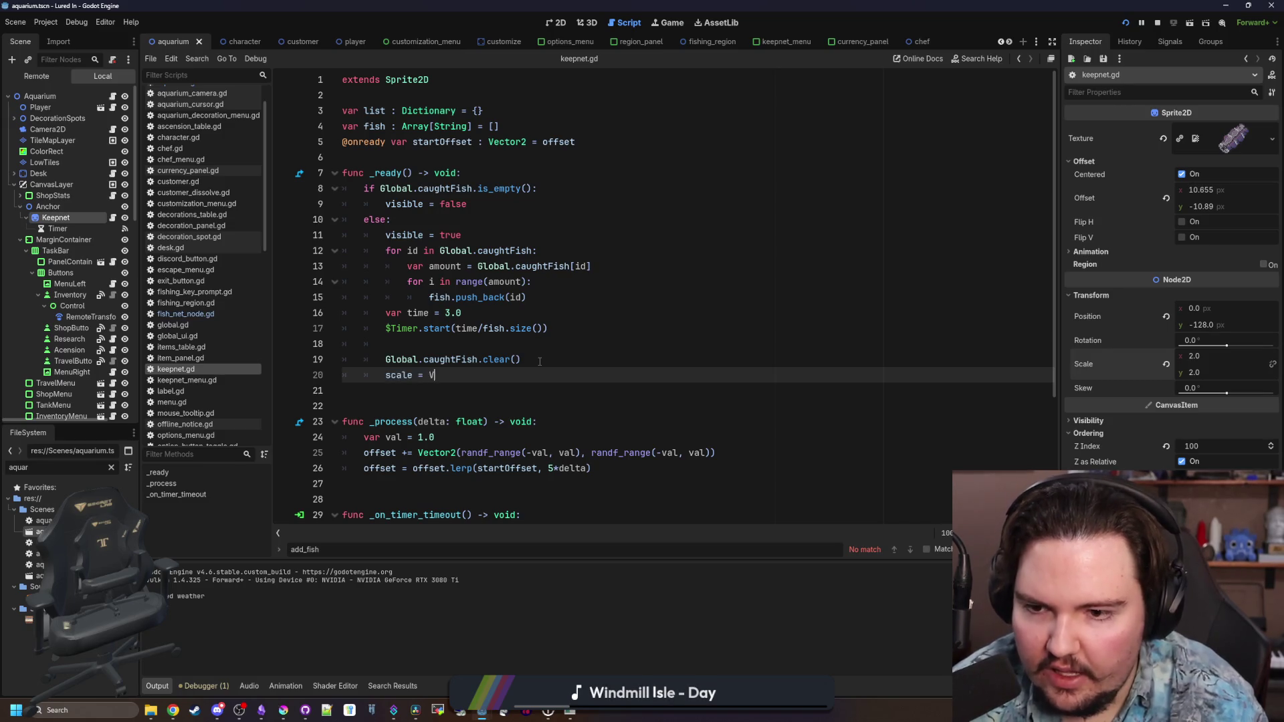
text(2.)
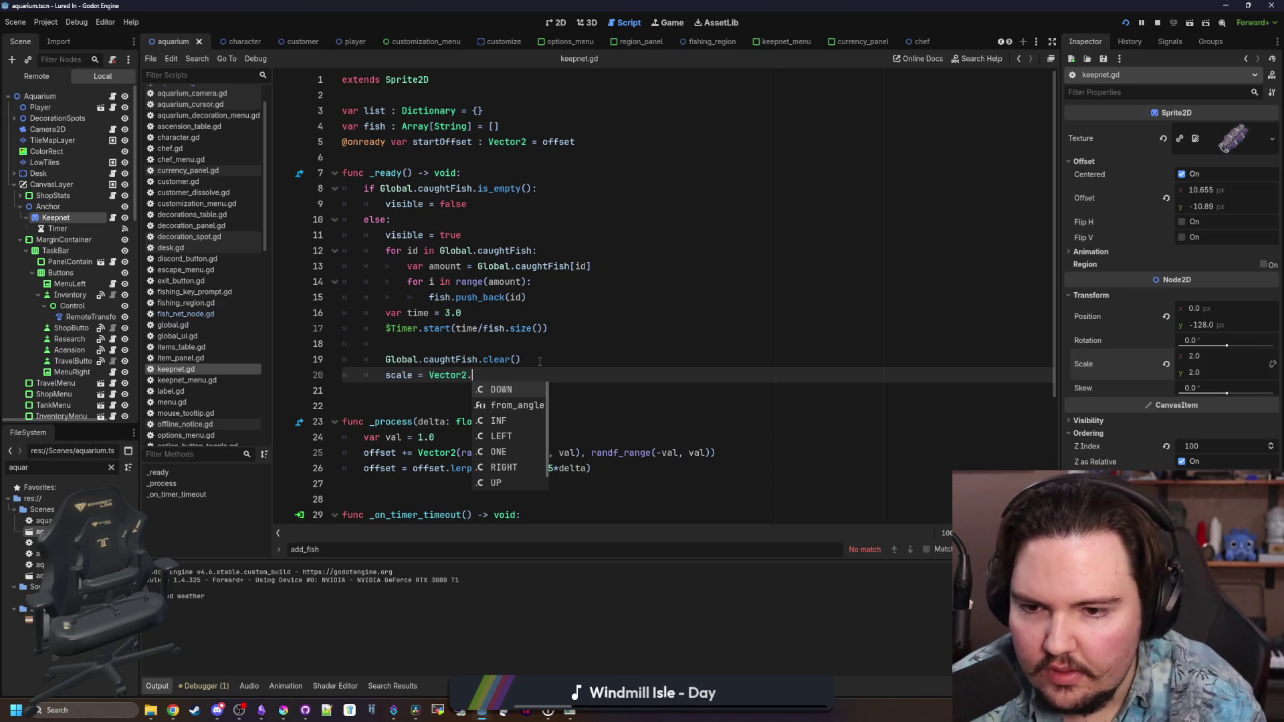
text(ONE * 3.0)
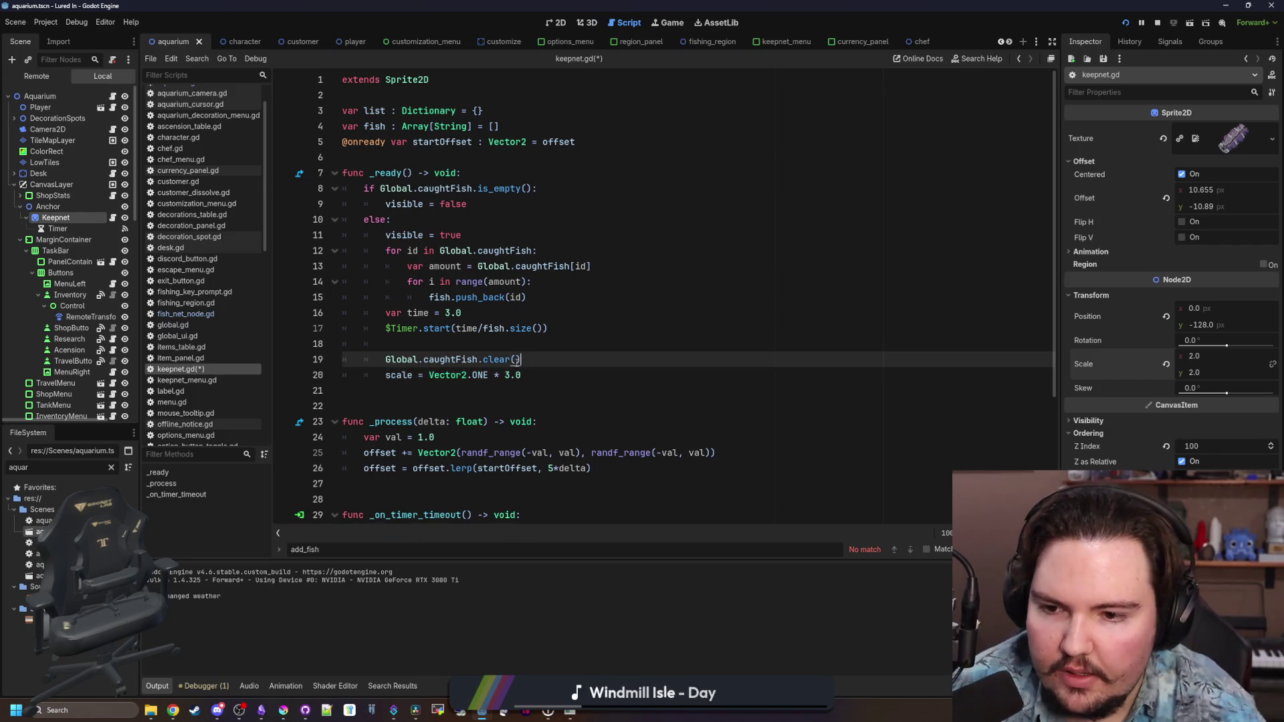
scroll(545, 331, down, 1)
Add var tween = create_tween() below the scale line, fixing the misspelled variable name.
key(Return)
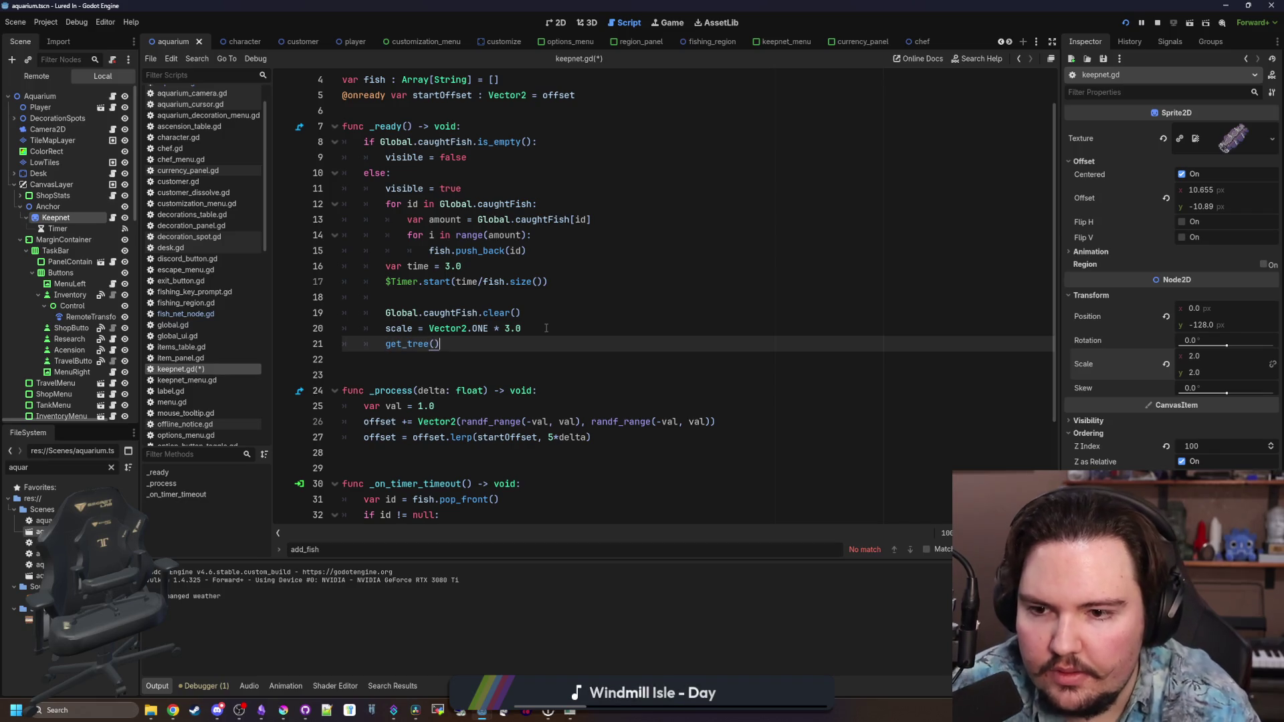
text(.create)
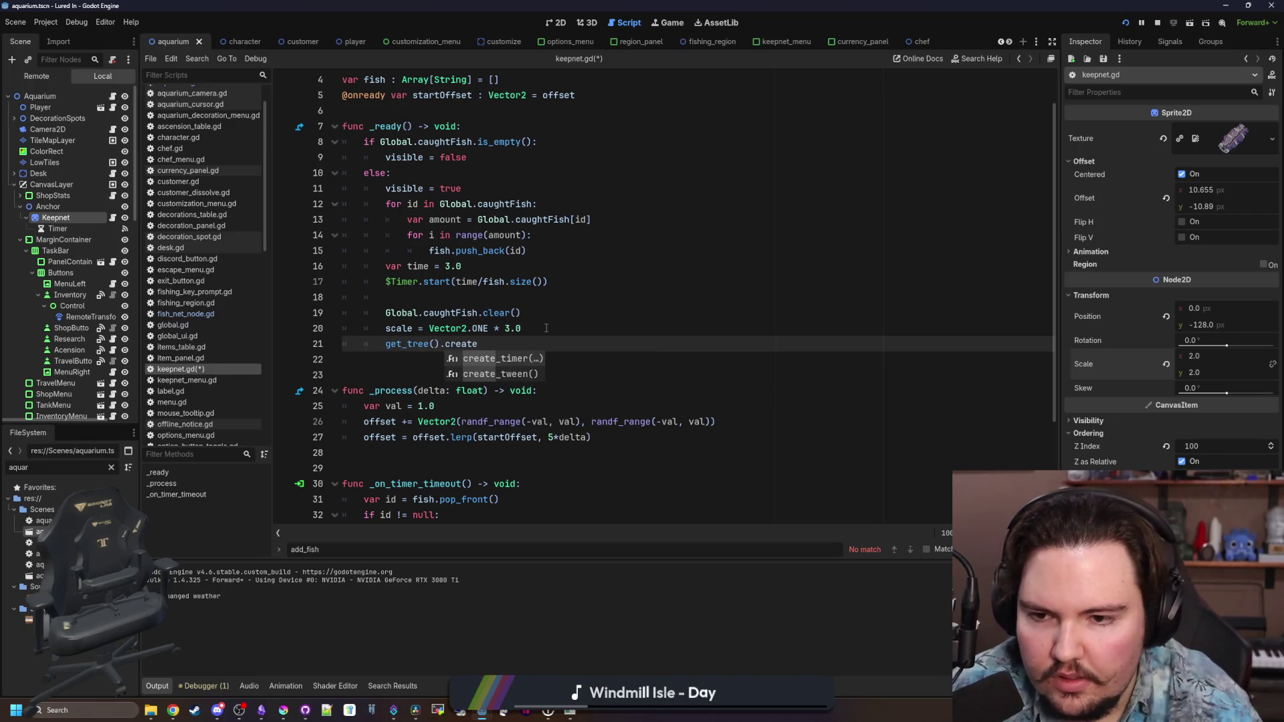
key(Down)
key(Return)
key(Return)
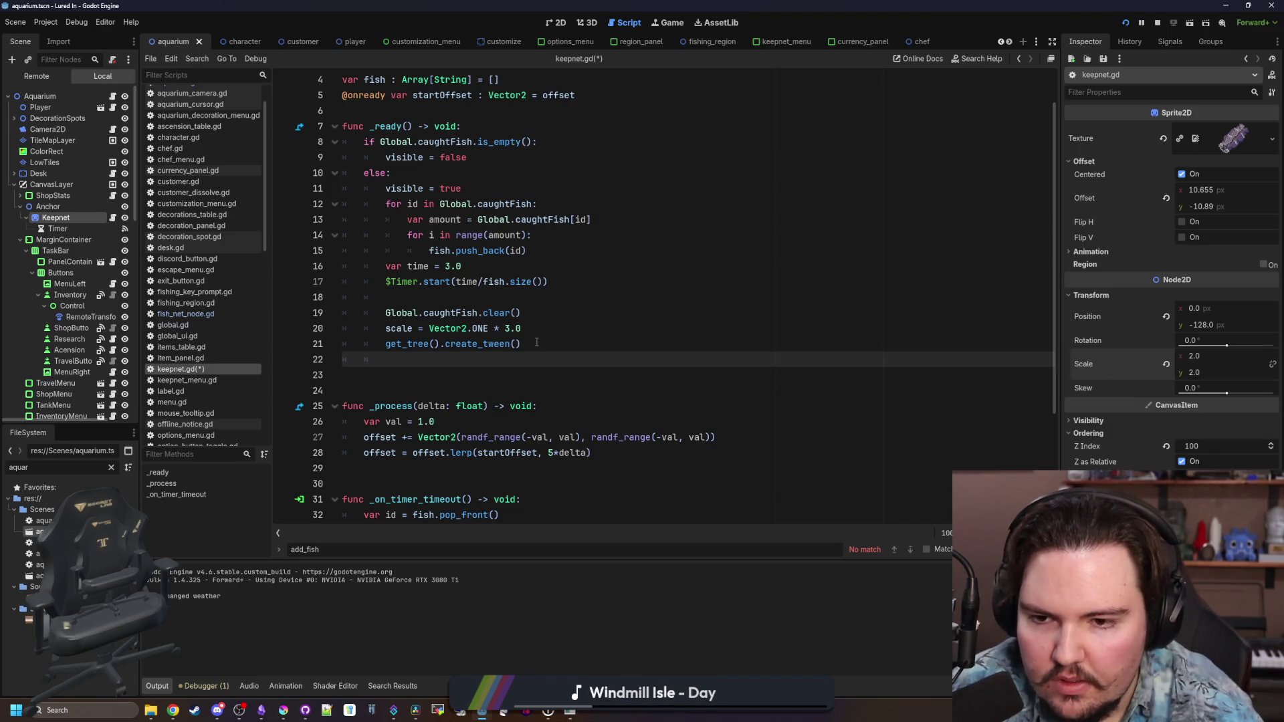
click(536, 342)
drag(446, 345, 385, 345)
key(BackSpace)
text(var twene =)
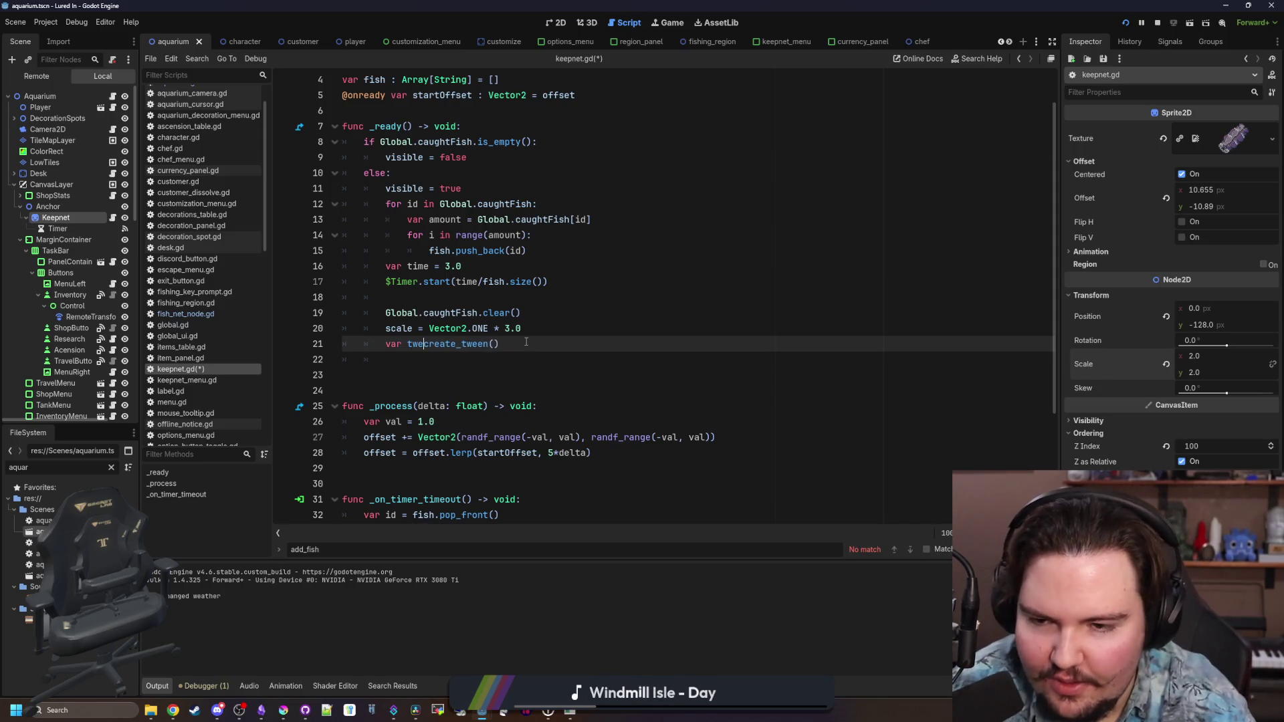
click(437, 364)
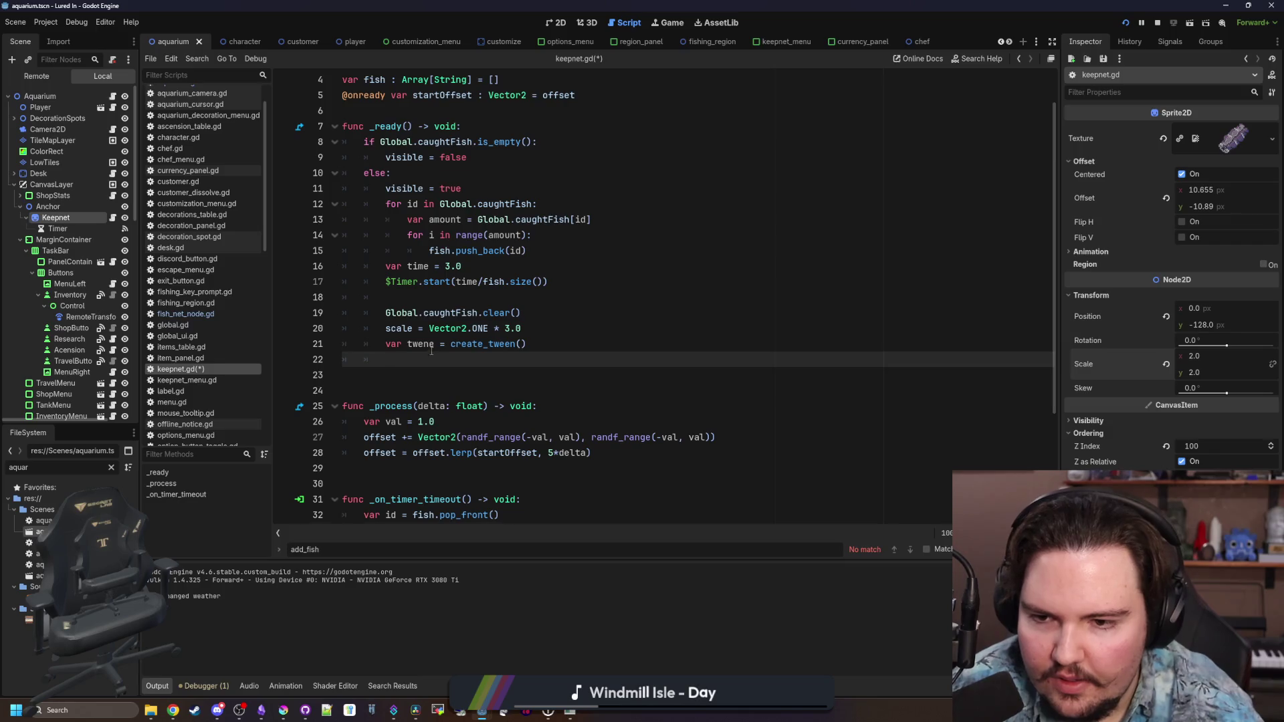
click(431, 346)
key(Delete)
key(BackSpace)
text(en)
key(Down)
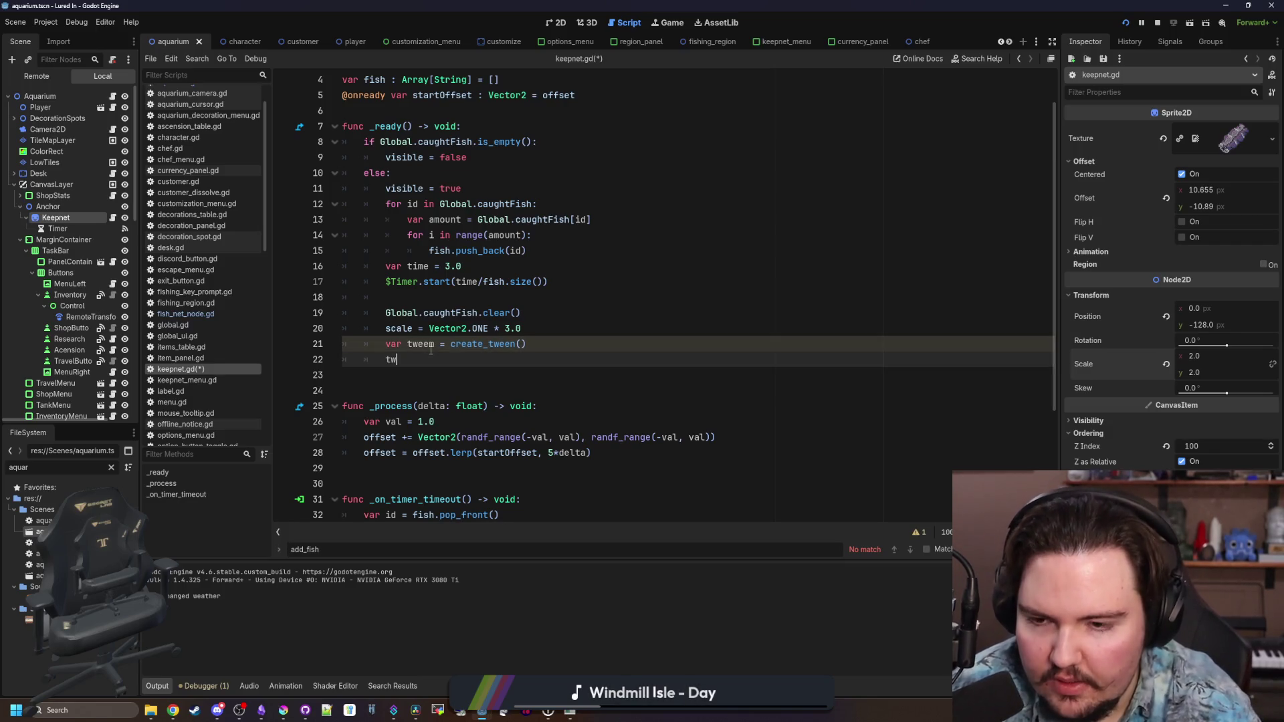
text(een)
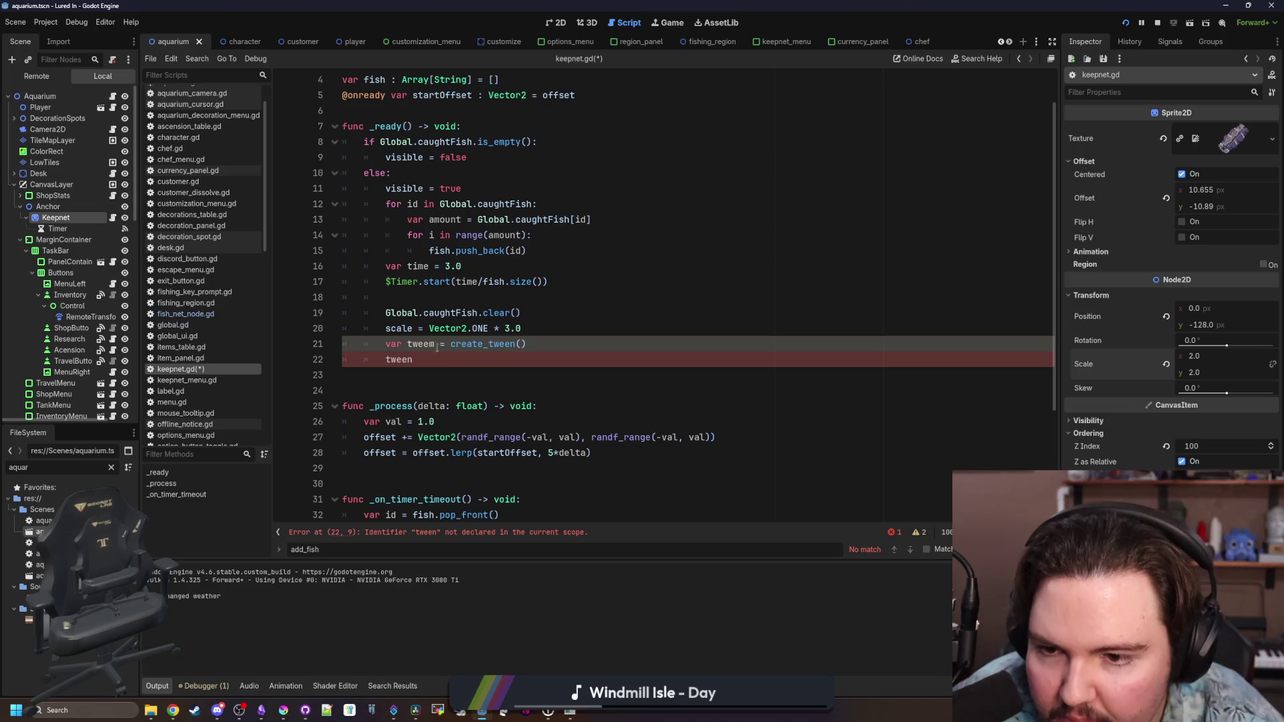
Tween the keepnet's scale to Vector2(1.5, 1.5) over time, then save and run the game.
click(427, 363)
text(.)
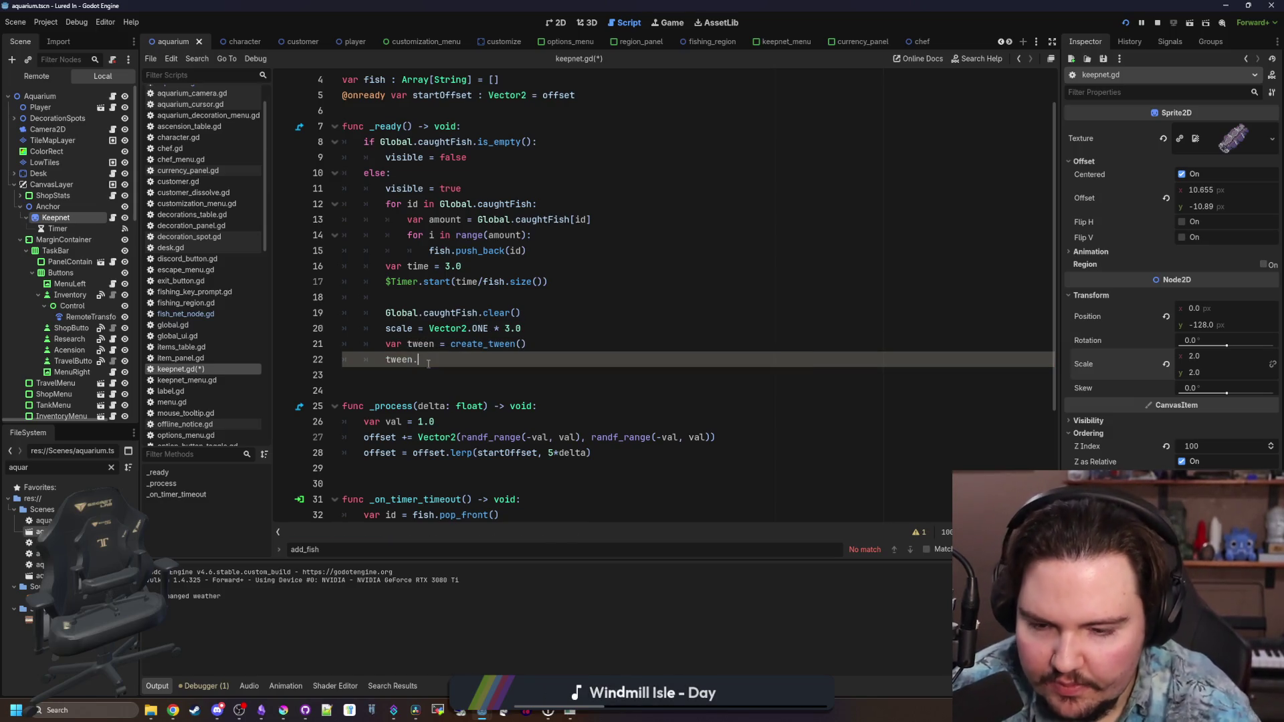
text(_p)
key(Return)
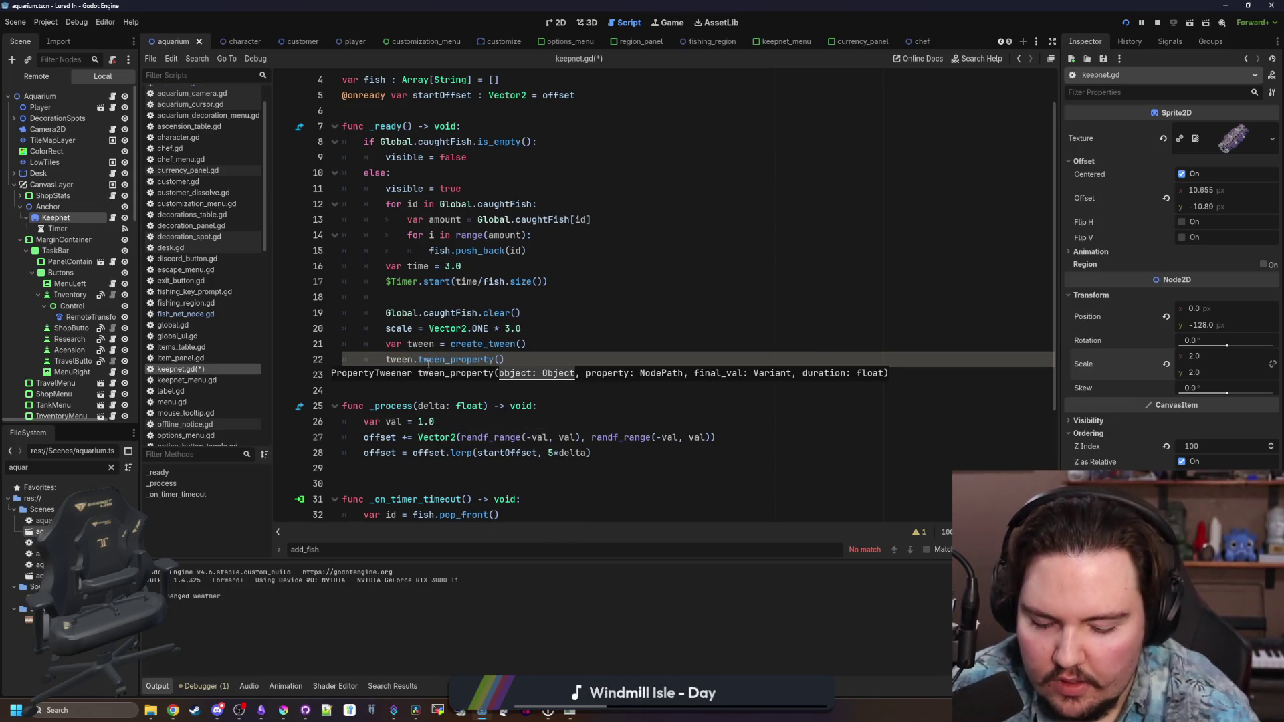
text(, )
text("scale)
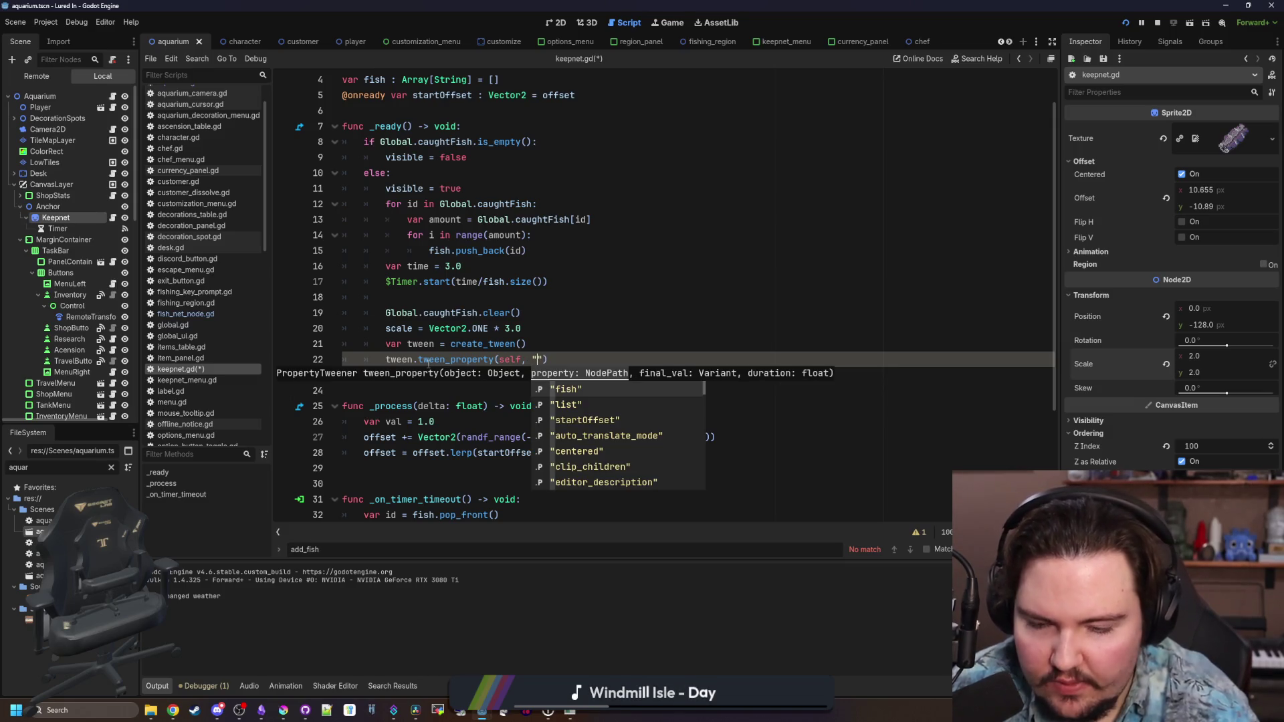
key(Return)
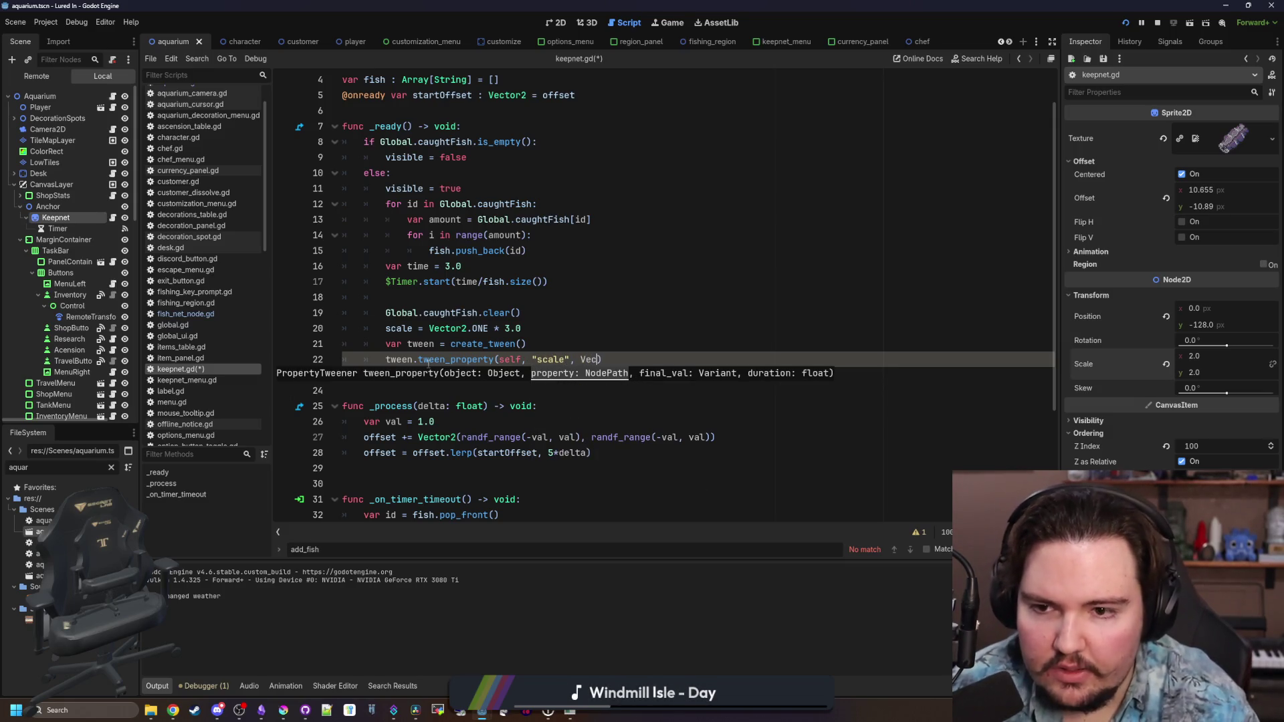
text(()
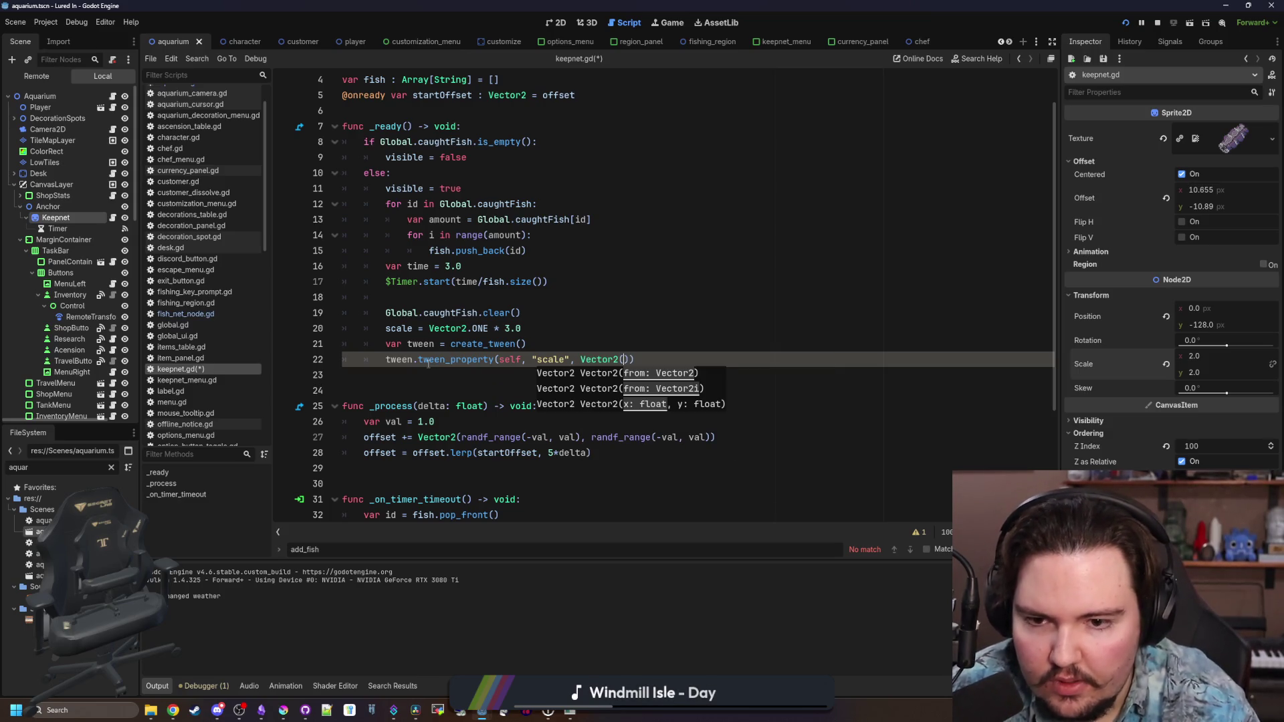
text(1.5, 1.5)
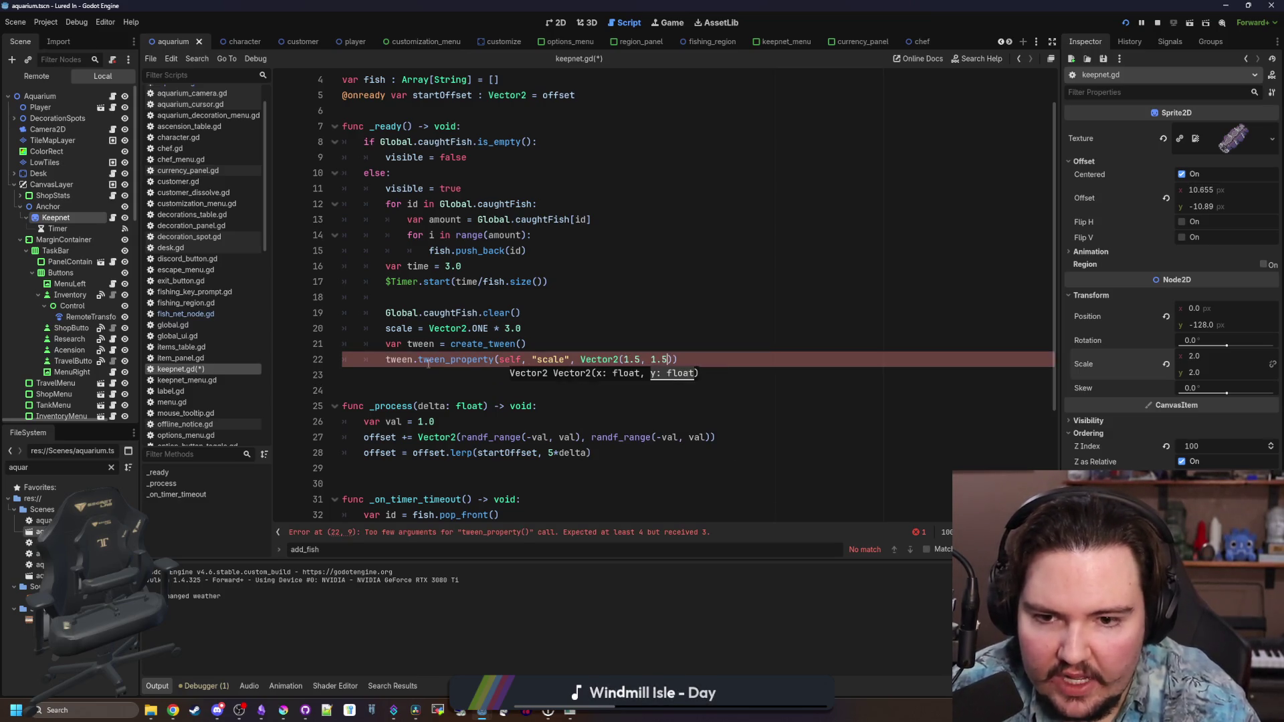
text(), t)
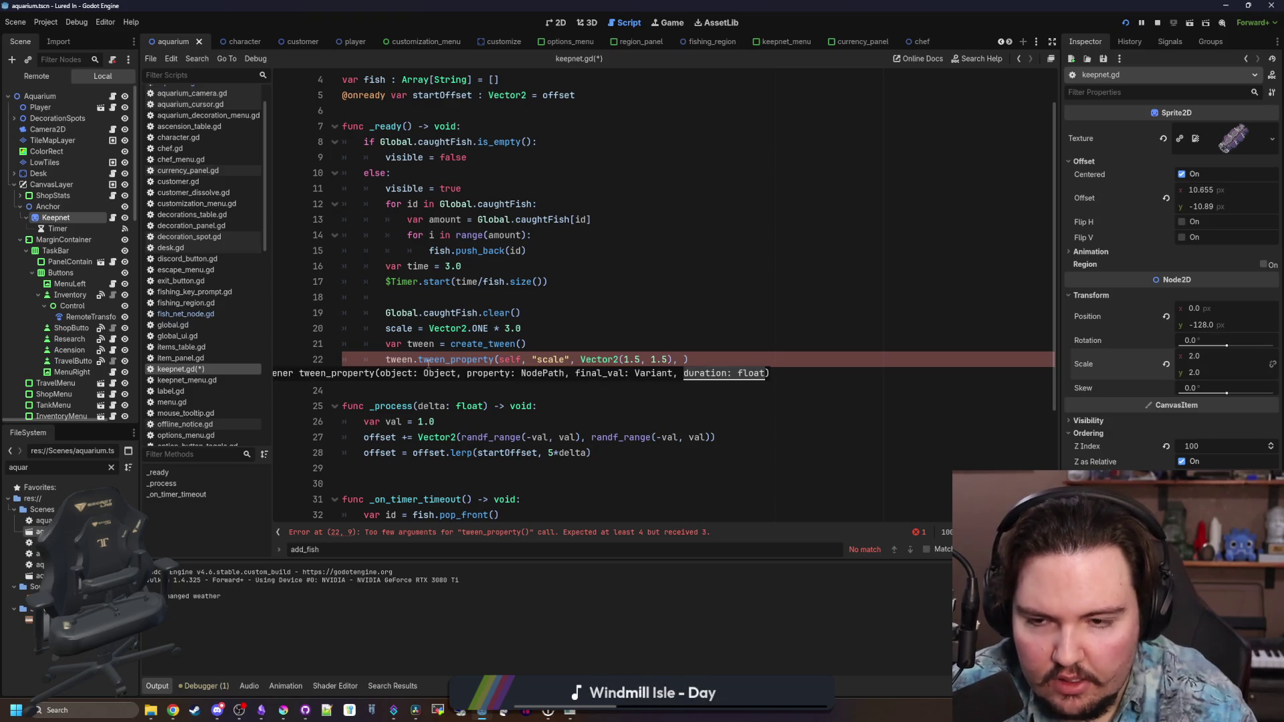
text(ime)
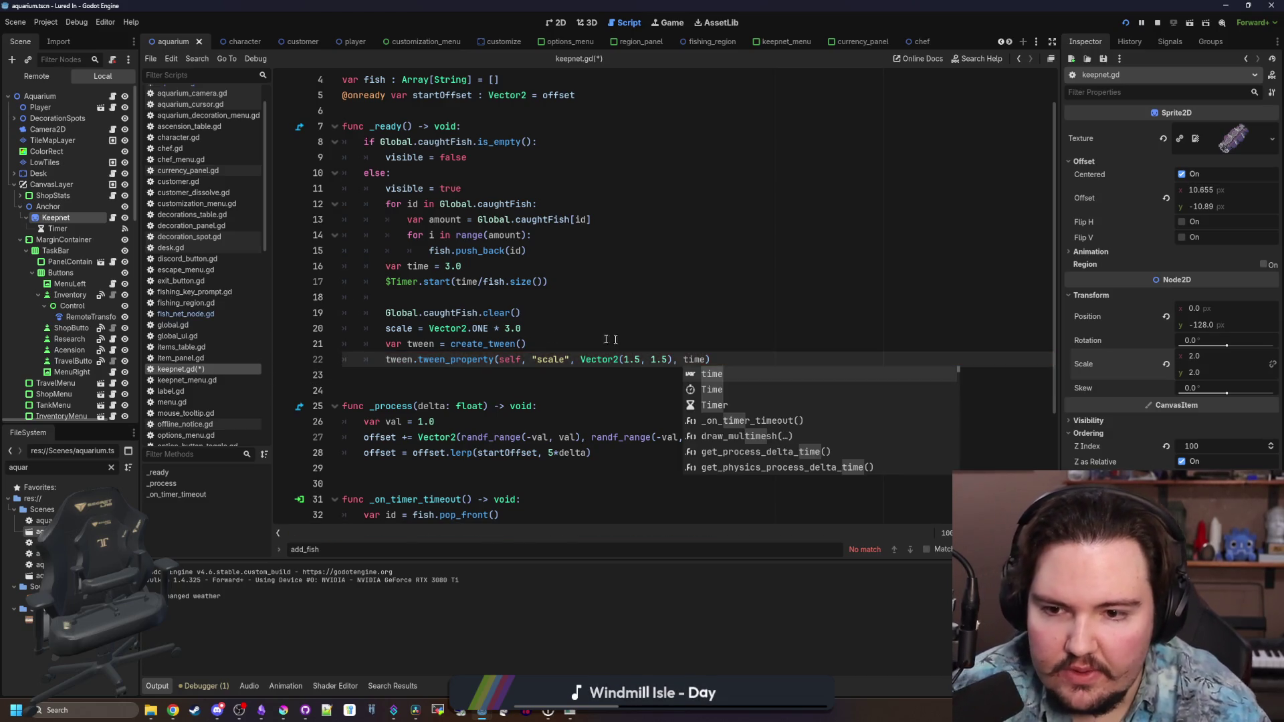
key(Up)
key(ctrl+s)
key(F5)
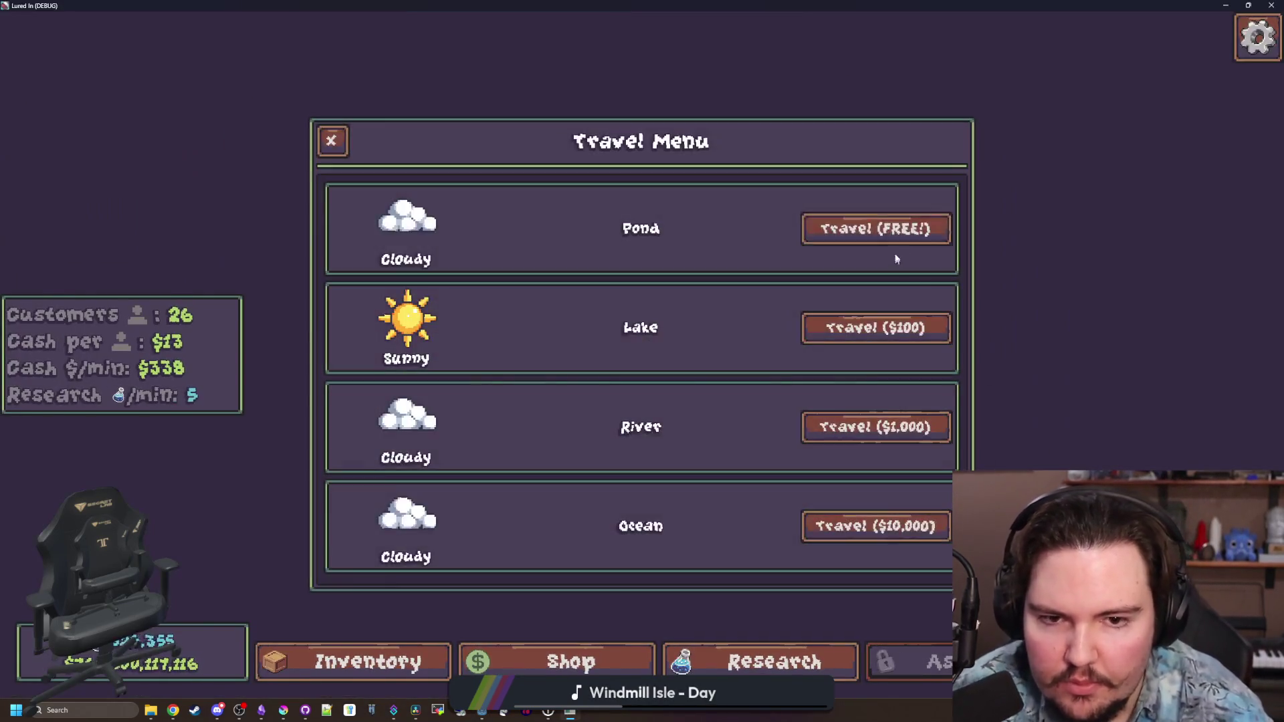
Travel to the Pond in the game, then switch back to the editor and save.
click(893, 234)
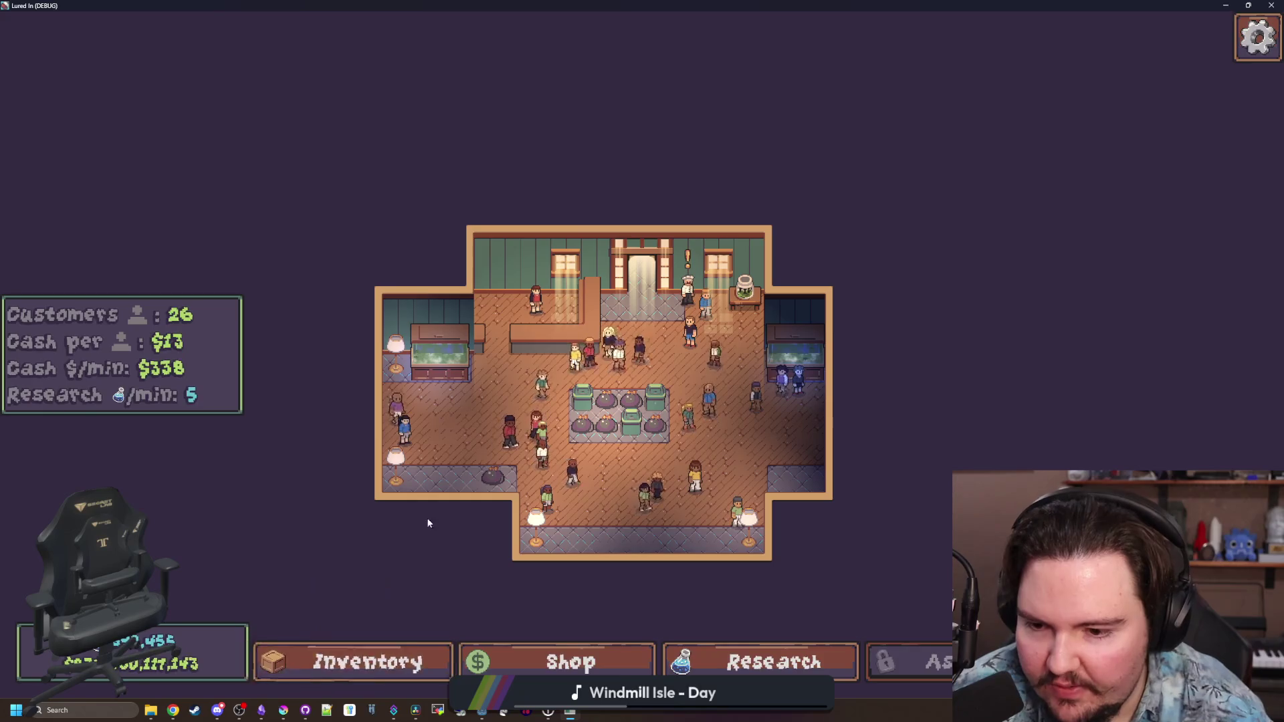
key(alt+Tab)
key(ctrl+s)
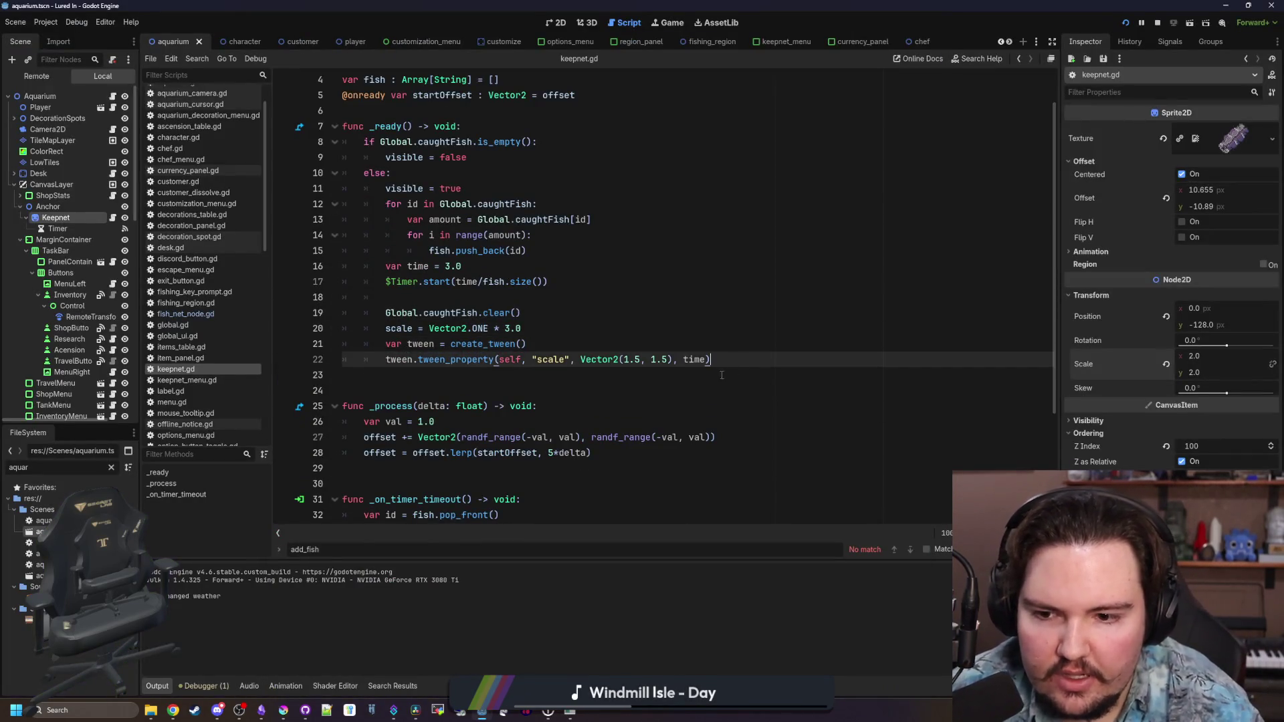
Add a modulate tween lasting 1.0 second after the scale tween.
scroll(742, 333, down, 4)
scroll(743, 333, up, 2)
key(Return)
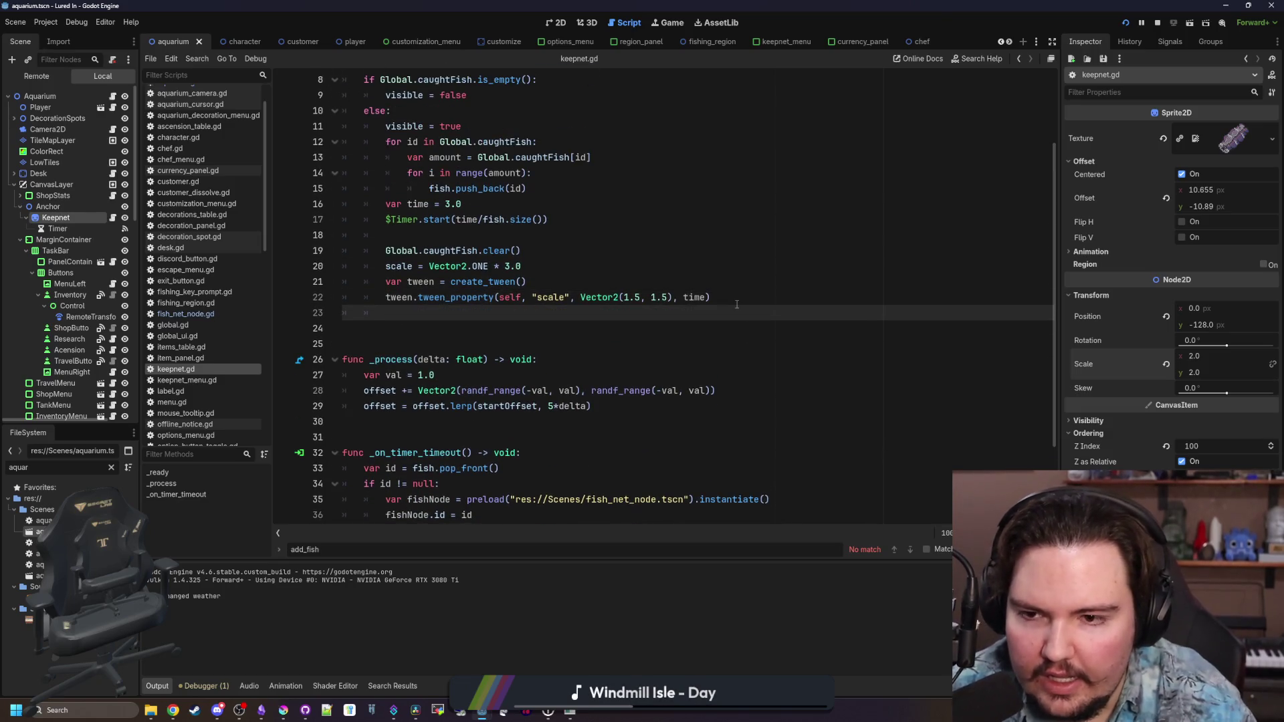
text(.tween_p)
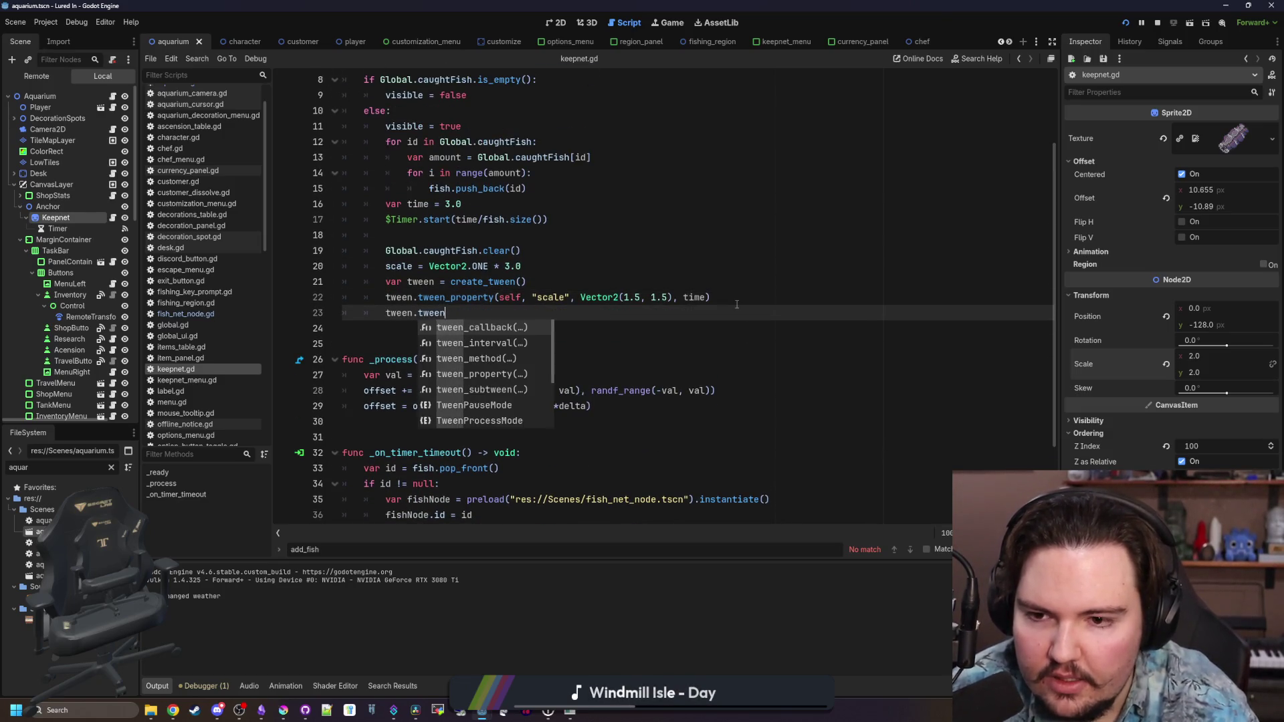
key(Return)
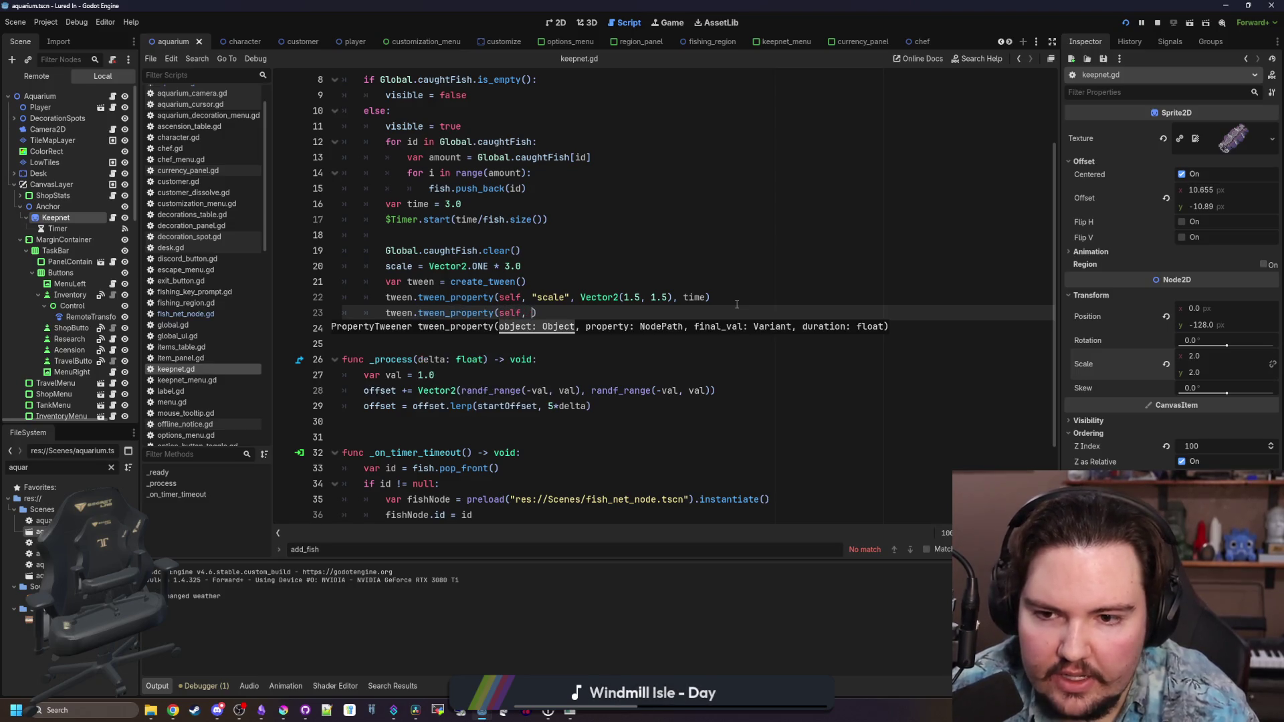
text("mo)
key(Return)
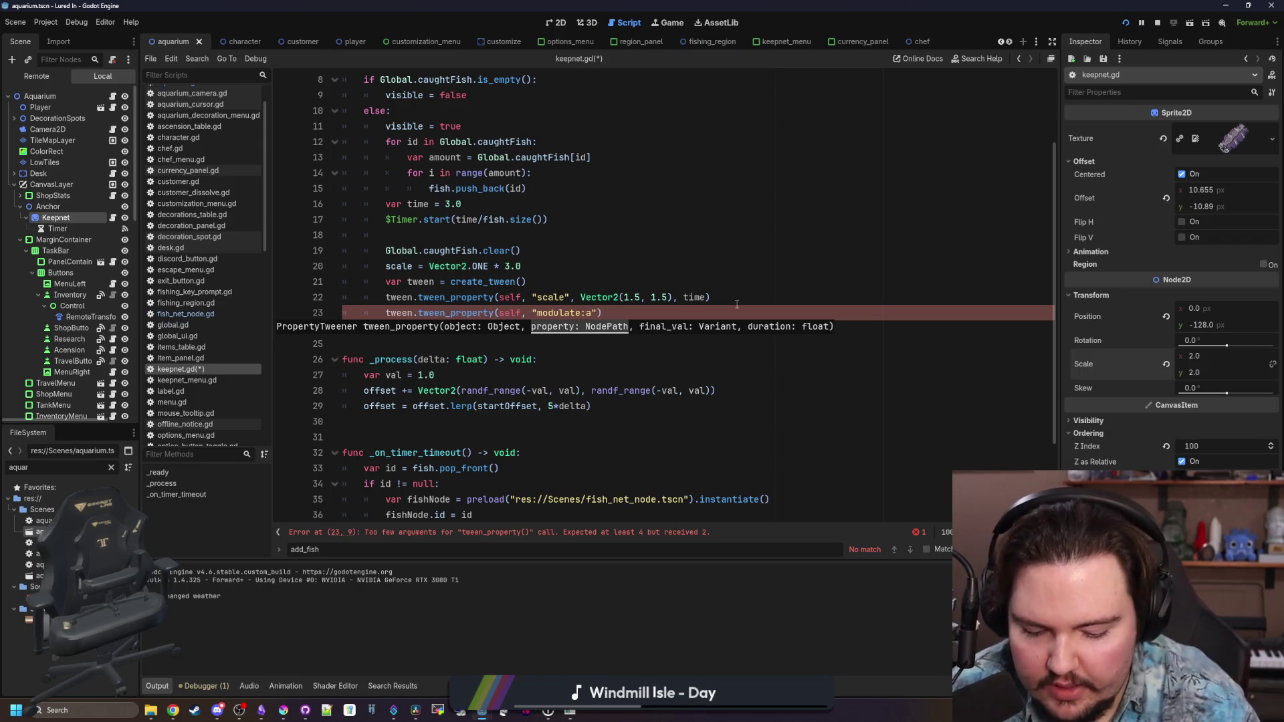
text(.0, 1.0)
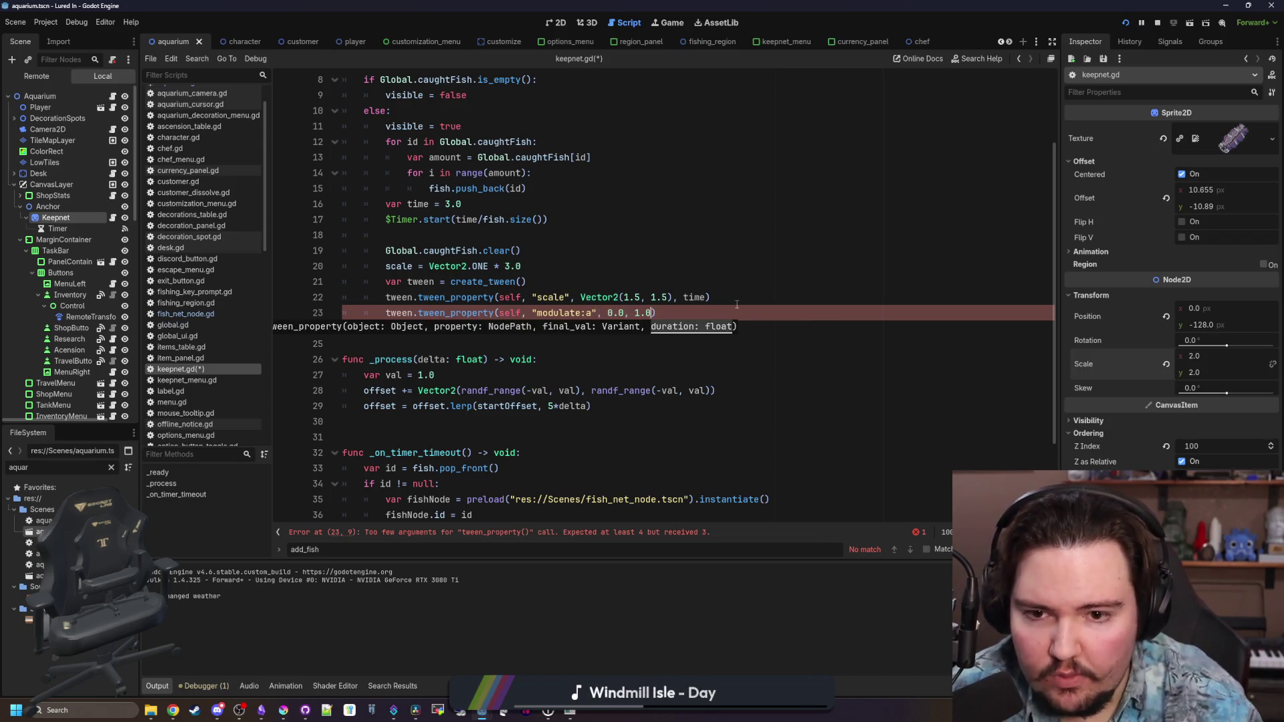
Delete the else branch that hides the keepnet in the timer timeout code, and save.
scroll(602, 301, down, 2)
click(461, 375)
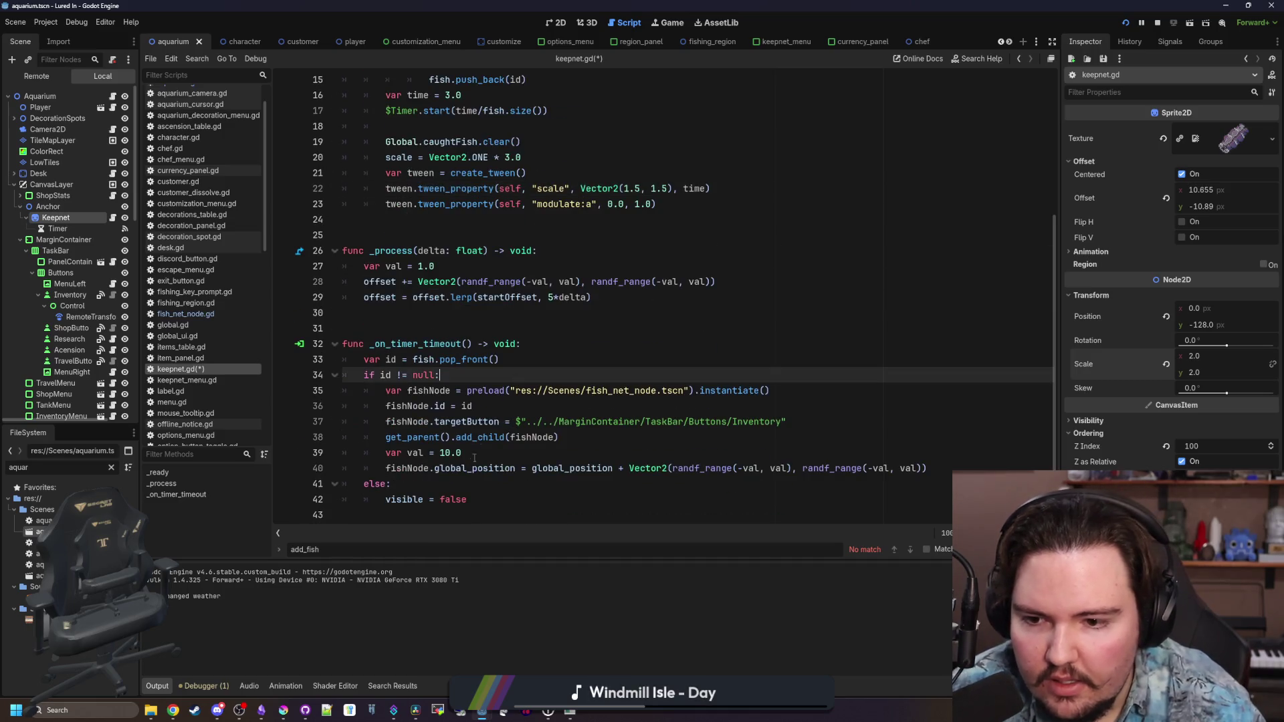
click(477, 500)
drag(484, 503, 300, 485)
key(BackSpace)
click(446, 323)
scroll(446, 323, up, 3)
click(468, 343)
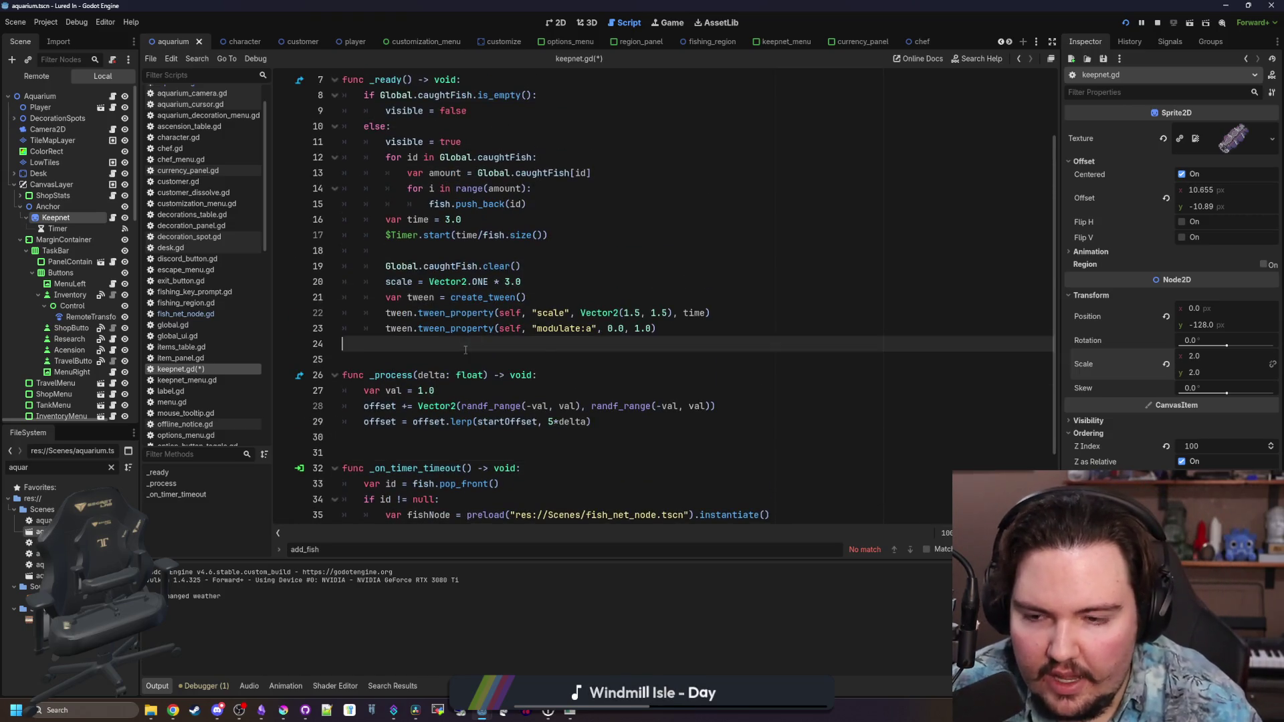
scroll(468, 343, down, 2)
key(ctrl+s)
Wrap the _process shake in if fish.size() > 0:, save, and run the game maximized.
click(541, 288)
key(Return)
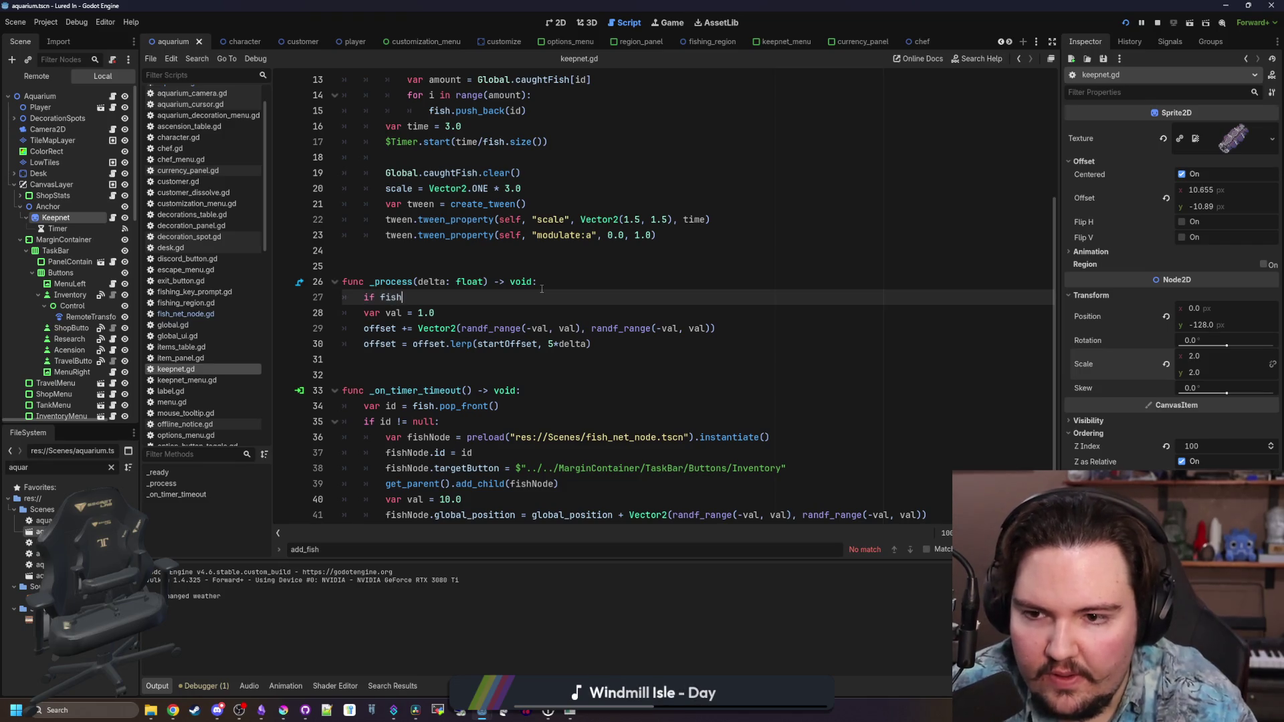
text(.size())
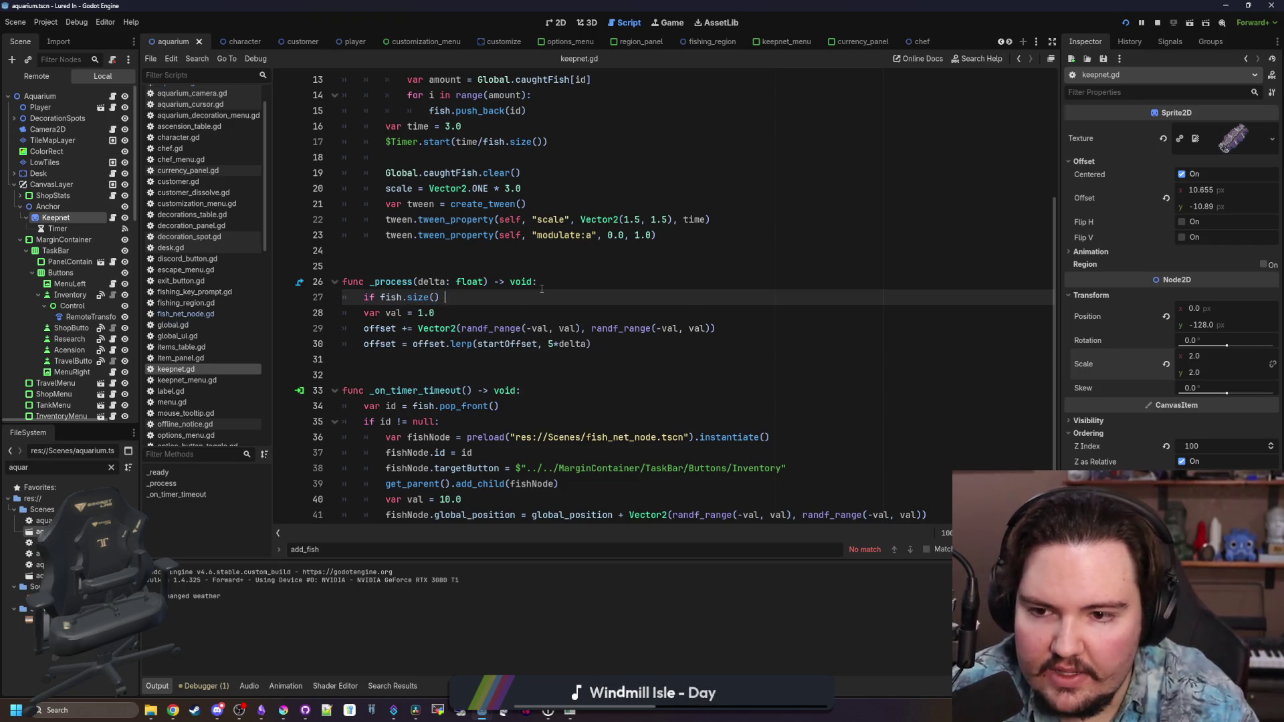
drag(591, 343, 364, 313)
key(Tab)
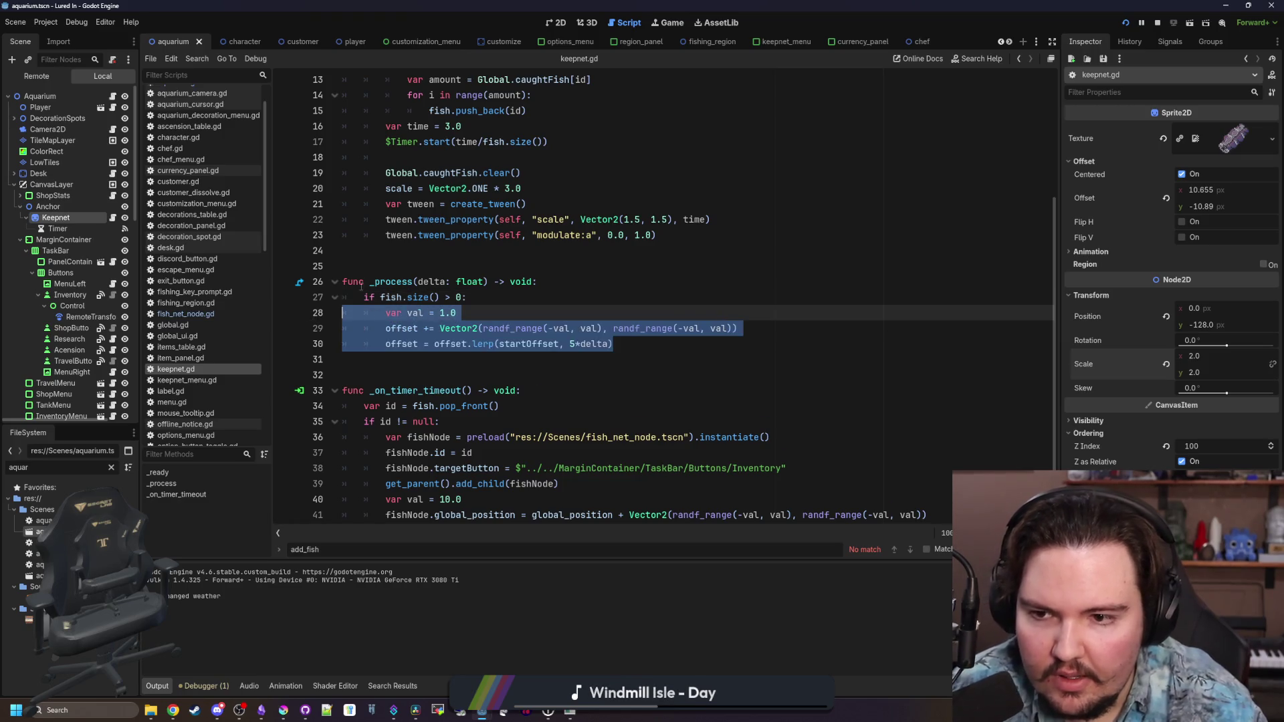
click(401, 266)
key(ctrl+s)
key(F5)
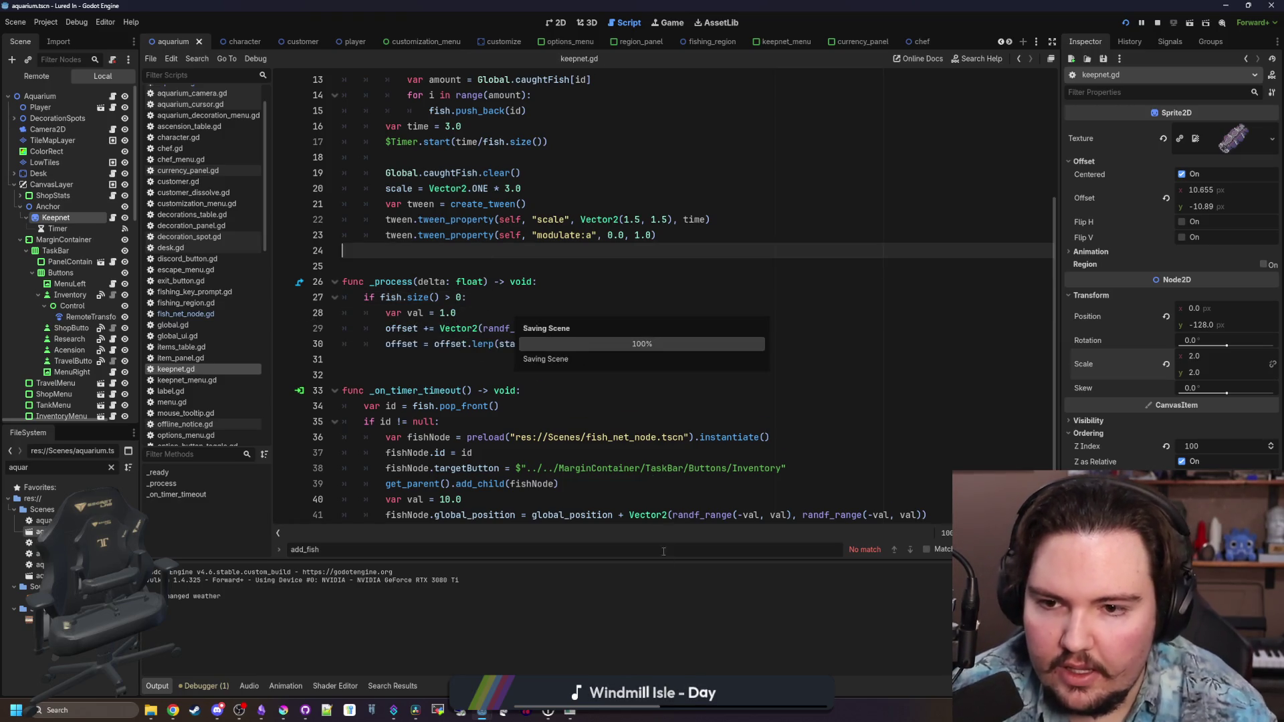
drag(590, 403, 635, 2)
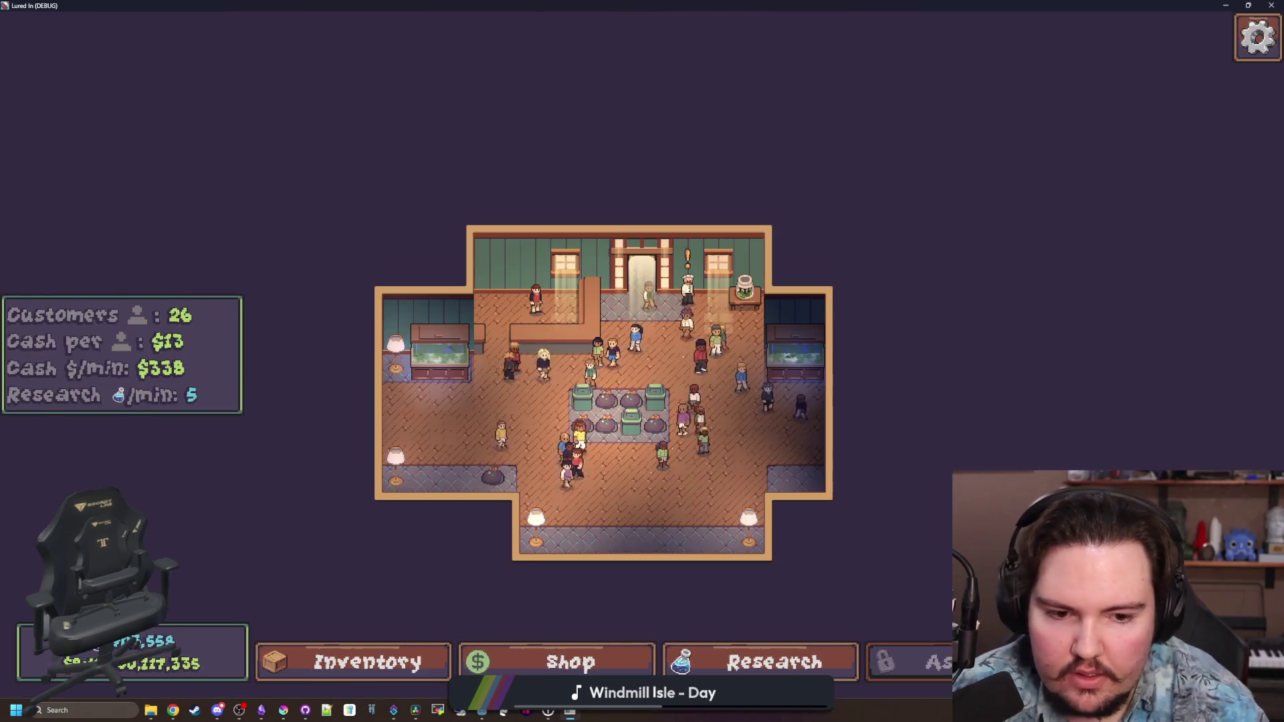
Watch the keepnet fade after travelling to the pond, then go to the fade duration in the script.
click(1043, 659)
click(876, 227)
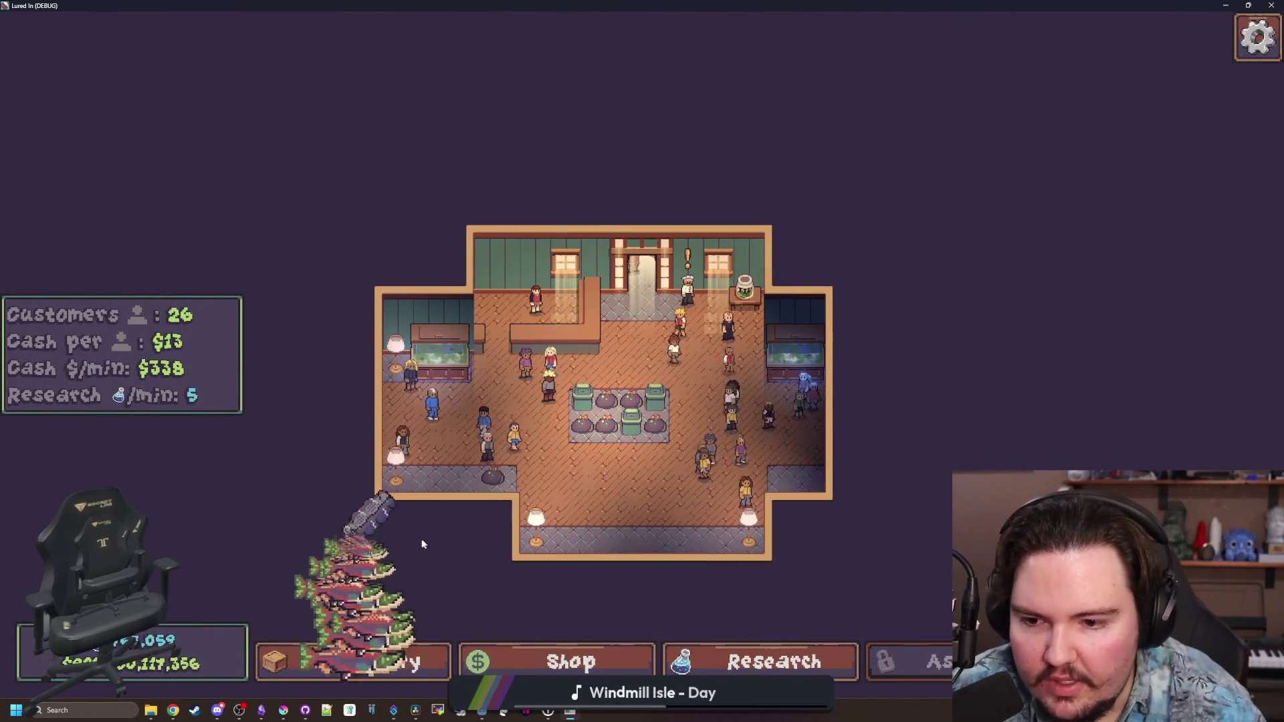
key(super+Down)
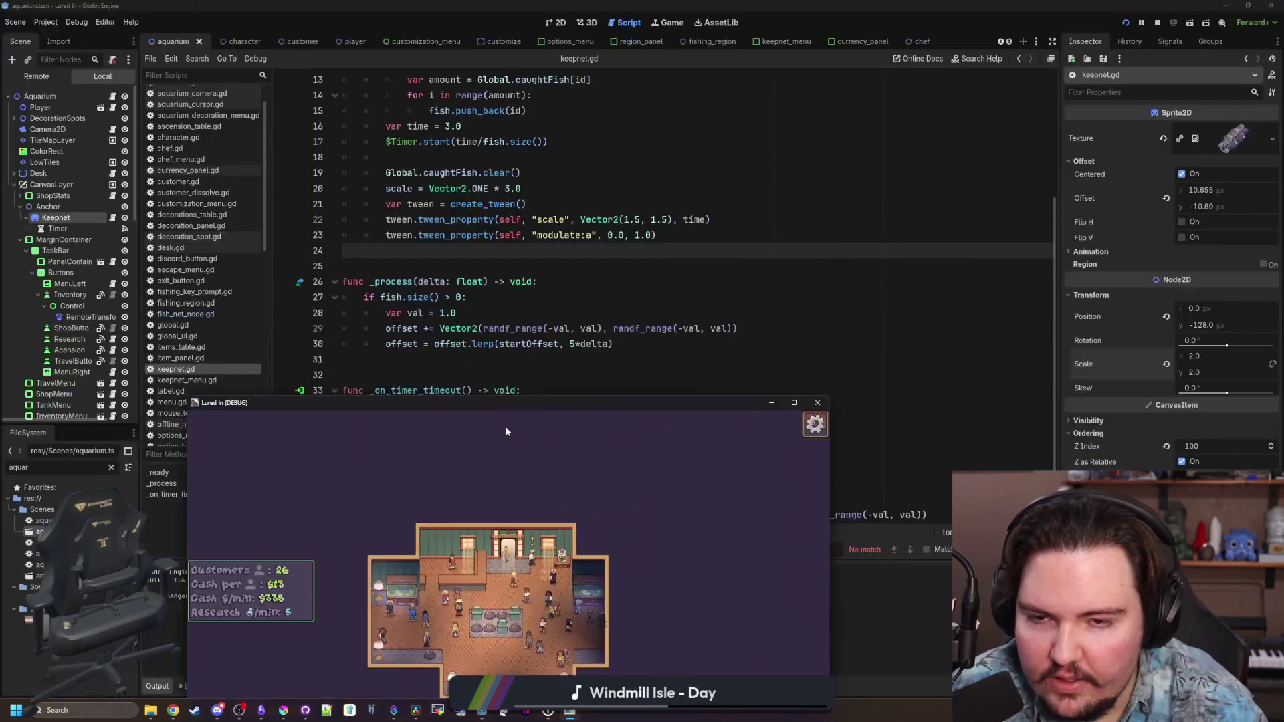
click(656, 235)
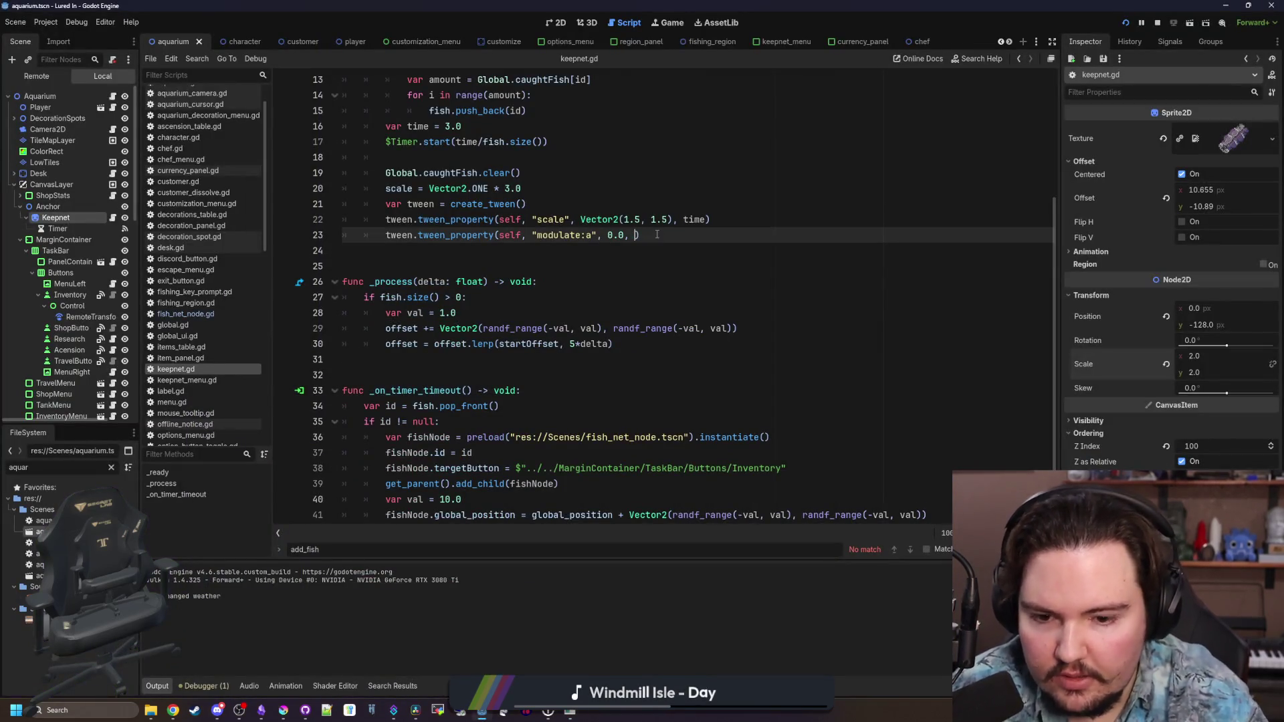
Retest the 0.5 second fade by travelling to the pond and back, then return to keepnet.gd.
key(alt+Tab)
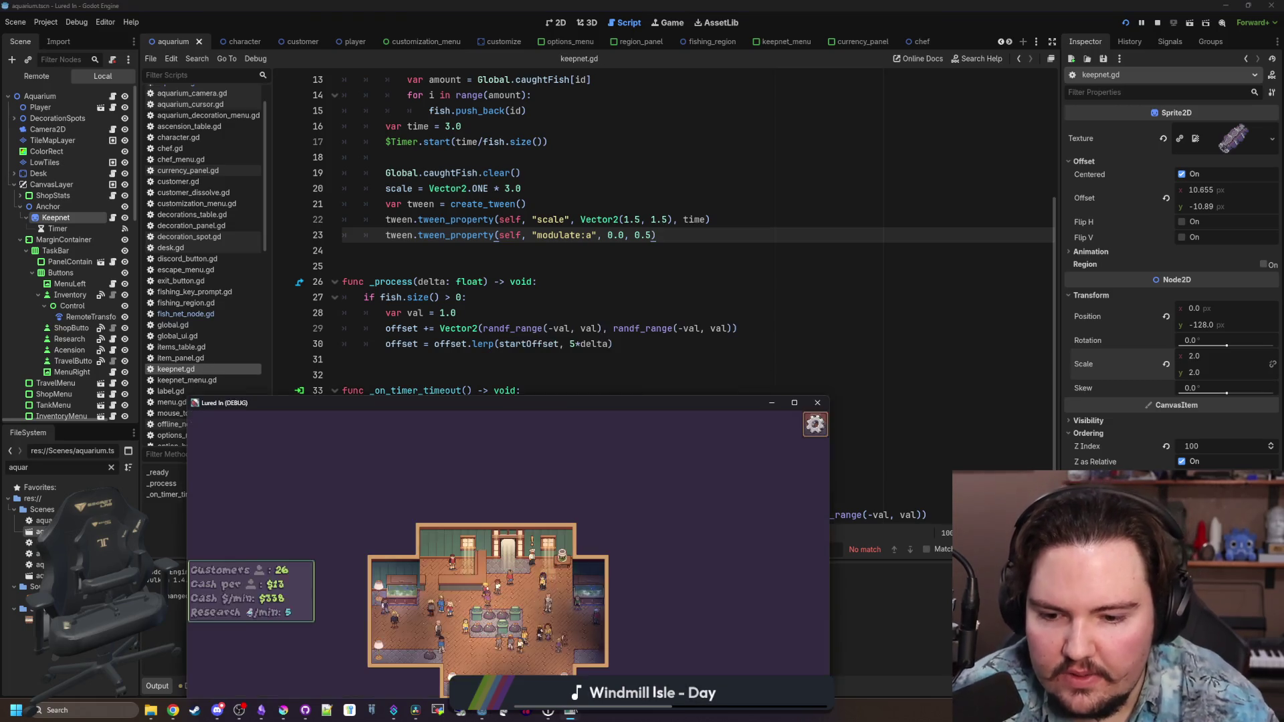
key(super+Up)
key(t)
key(Return)
key(Escape)
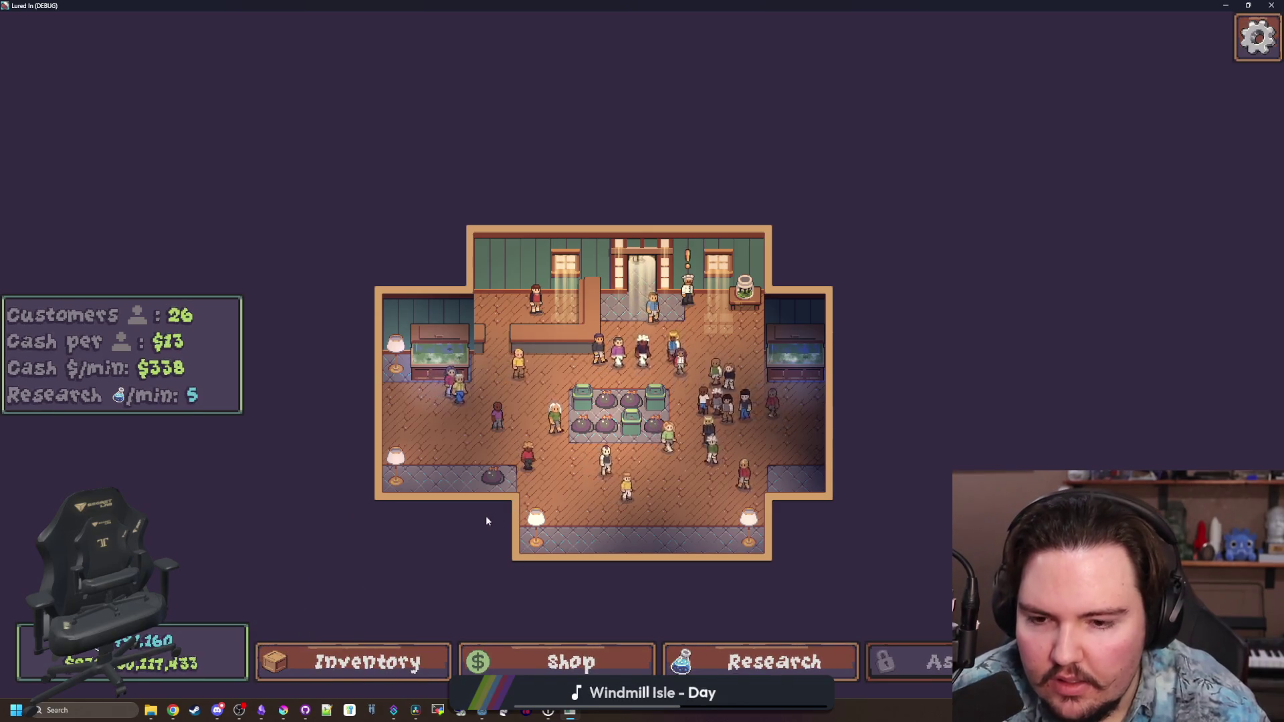
key(super+Down)
click(418, 266)
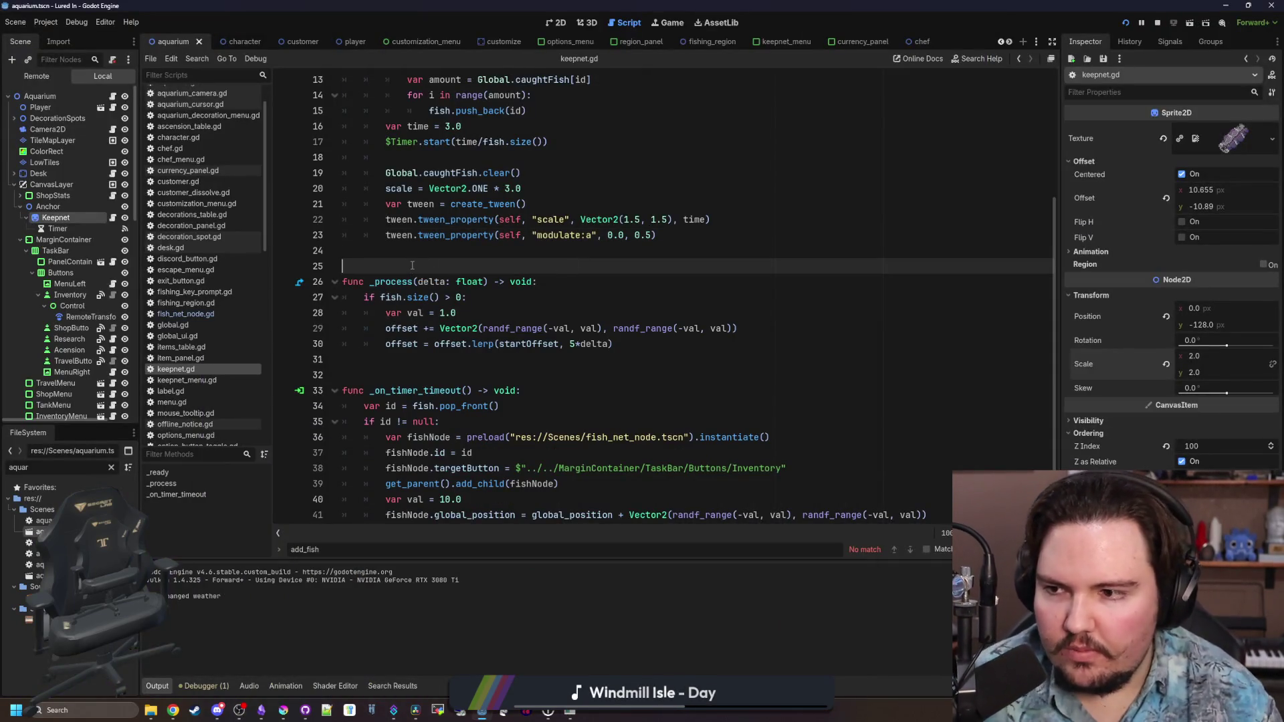
scroll(466, 304, up, 4)
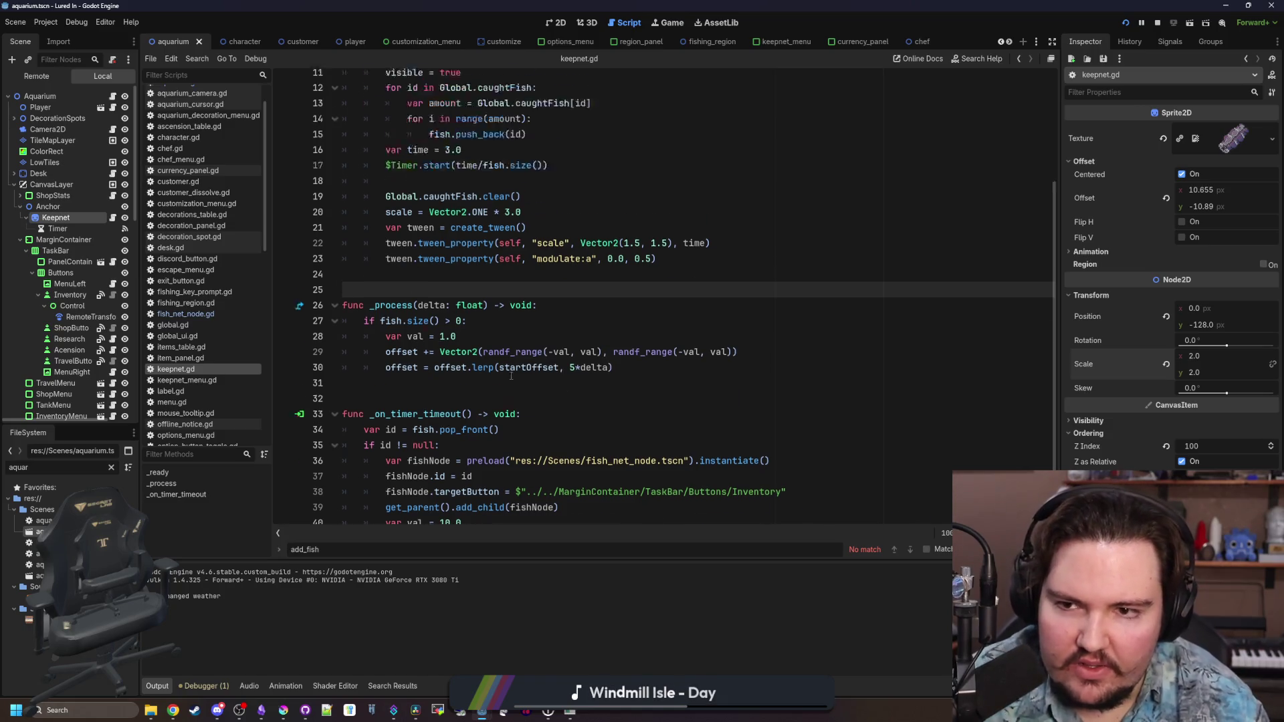
Open fish_net_node.gd and look over its movement code.
click(416, 329)
click(415, 340)
click(416, 453)
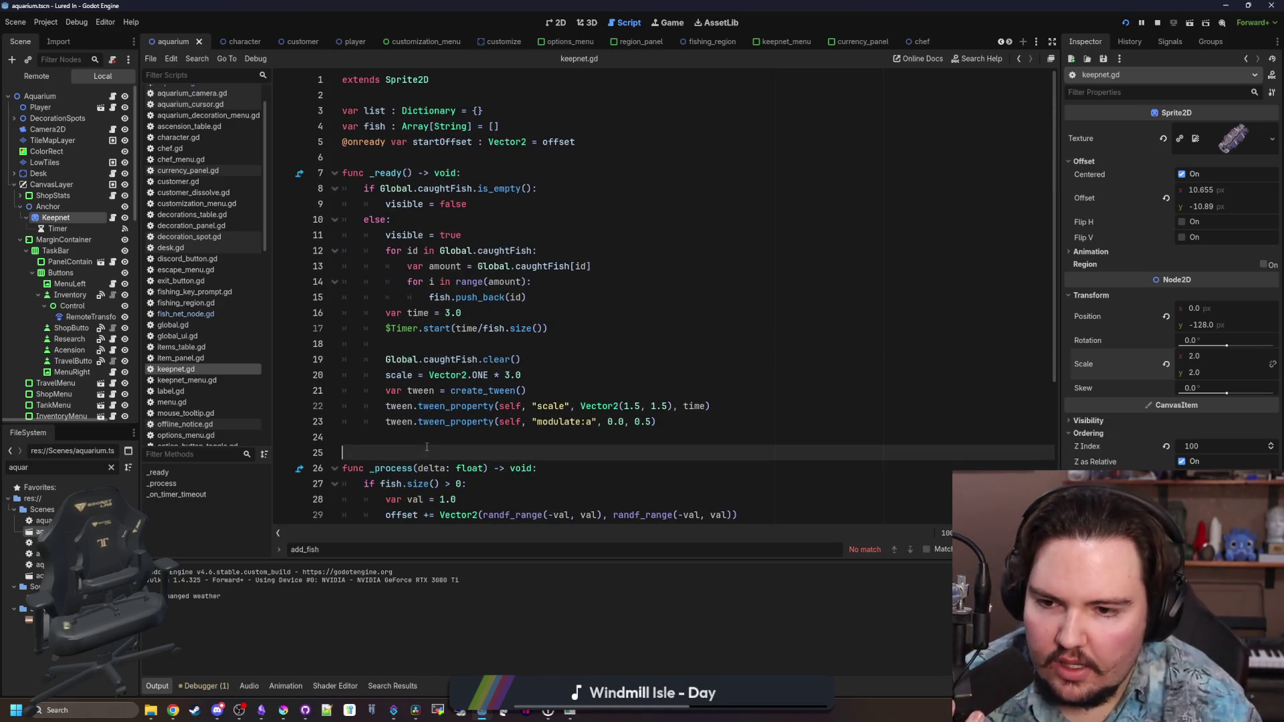
click(416, 437)
click(176, 314)
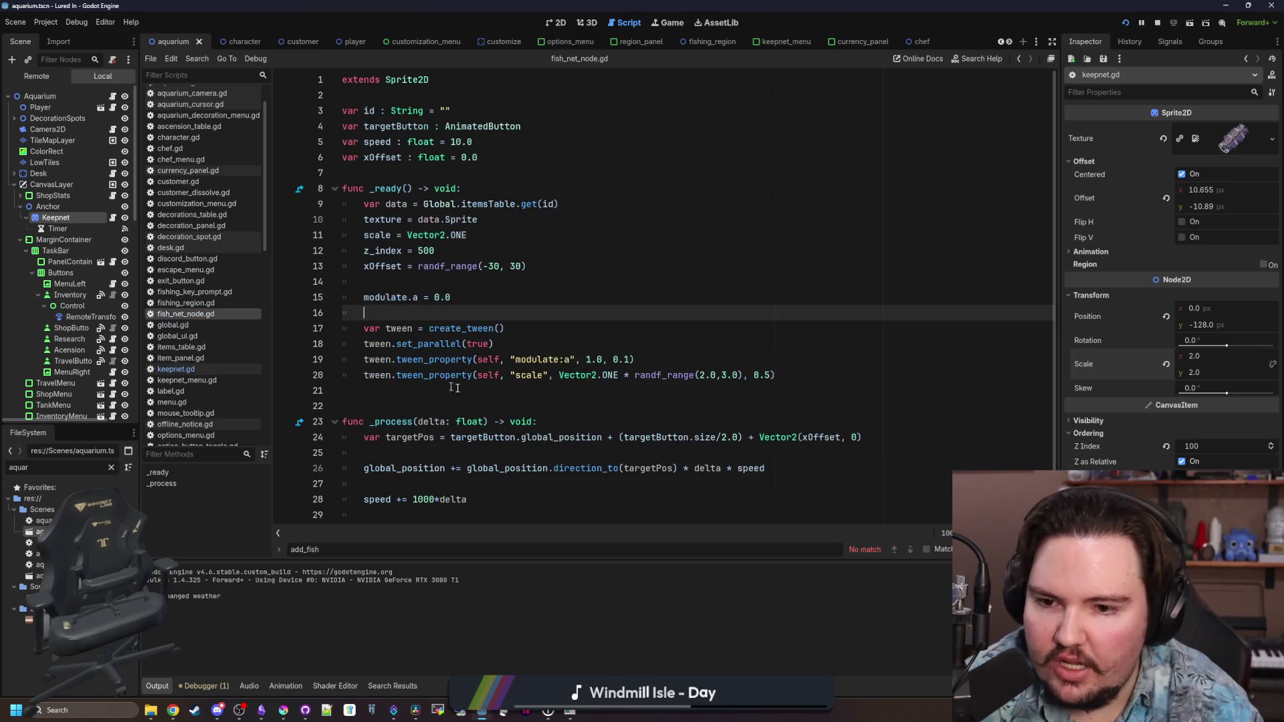
click(466, 390)
scroll(461, 390, down, 1)
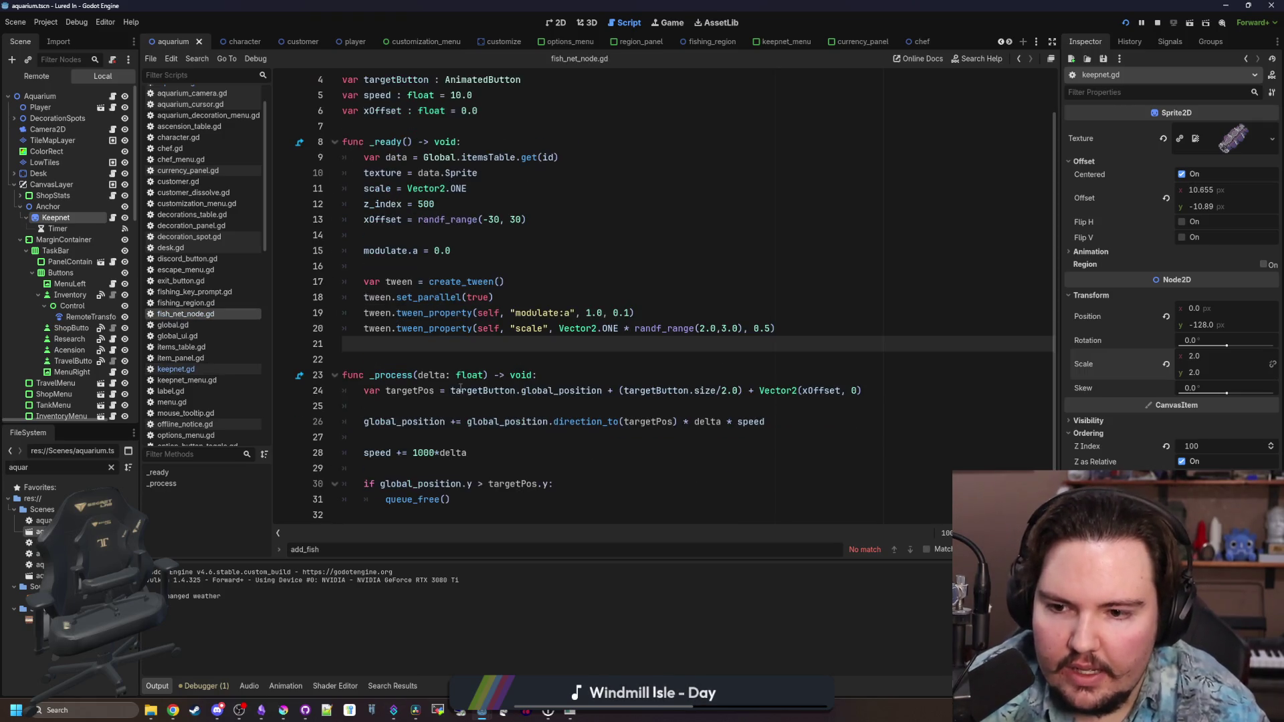
click(539, 449)
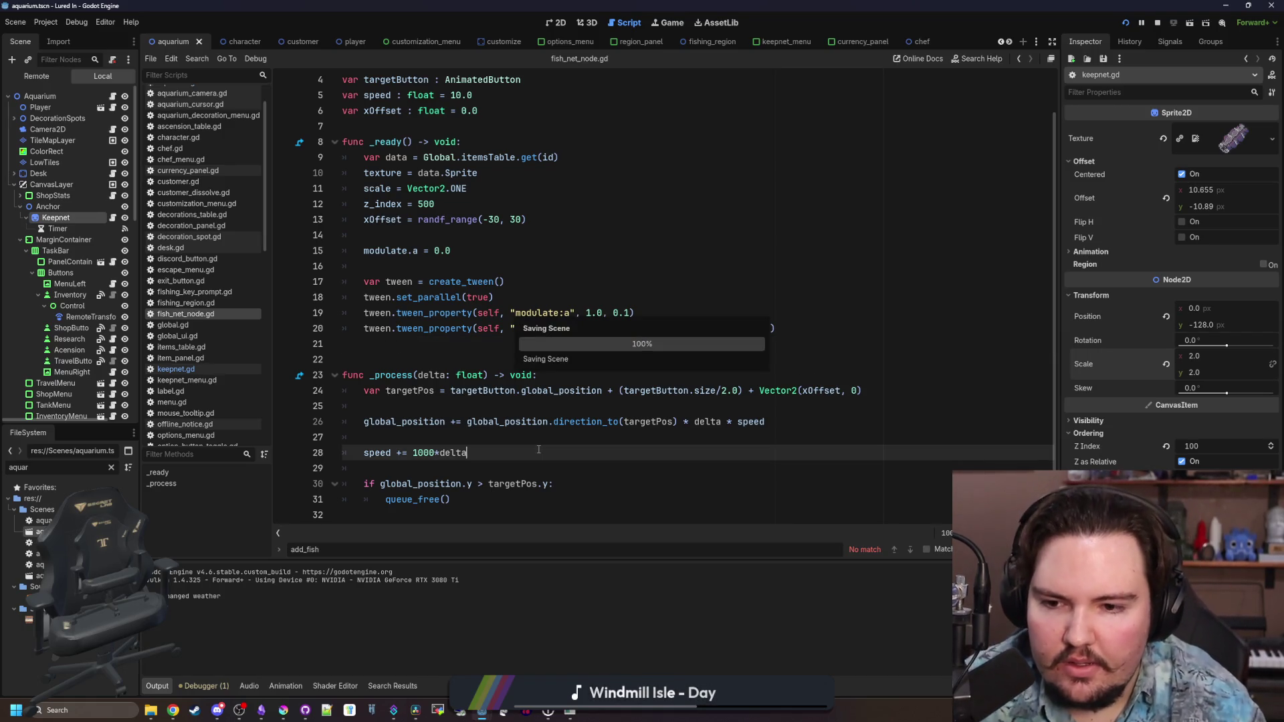
click(441, 348)
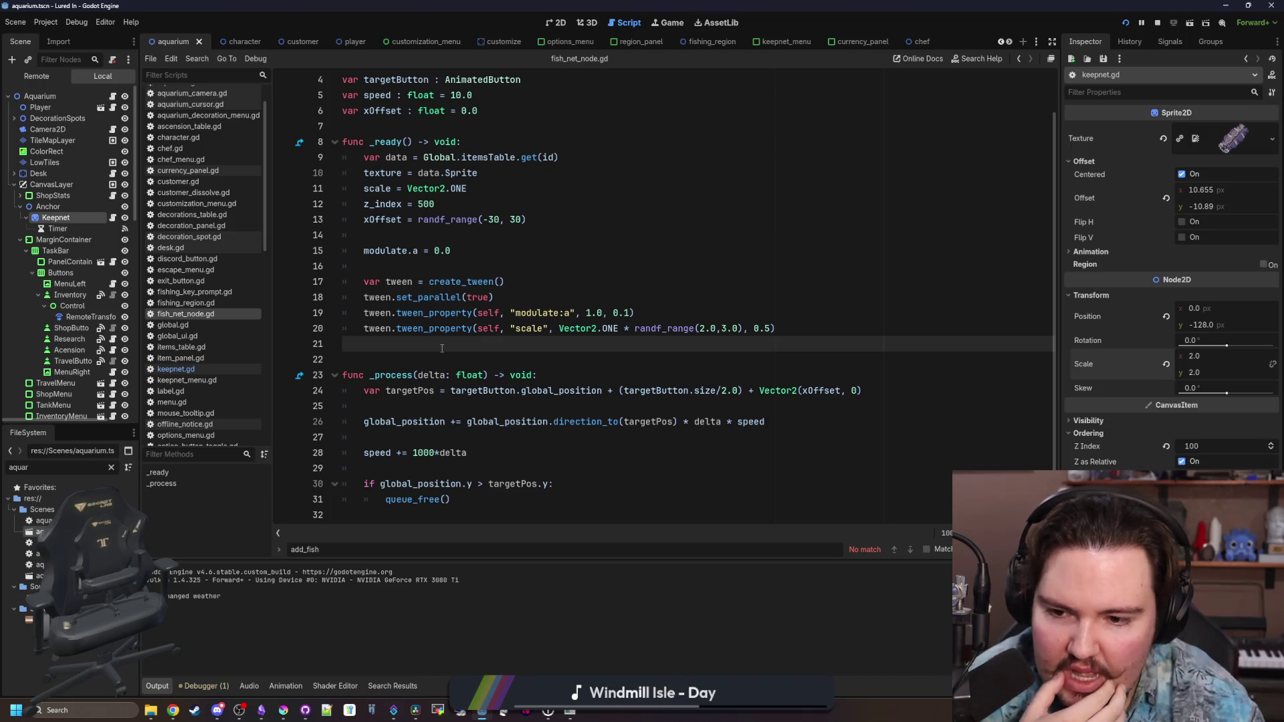
Add targetButton.set_state() before queue_free() and jump to the set_state definition.
click(573, 484)
key(Return)
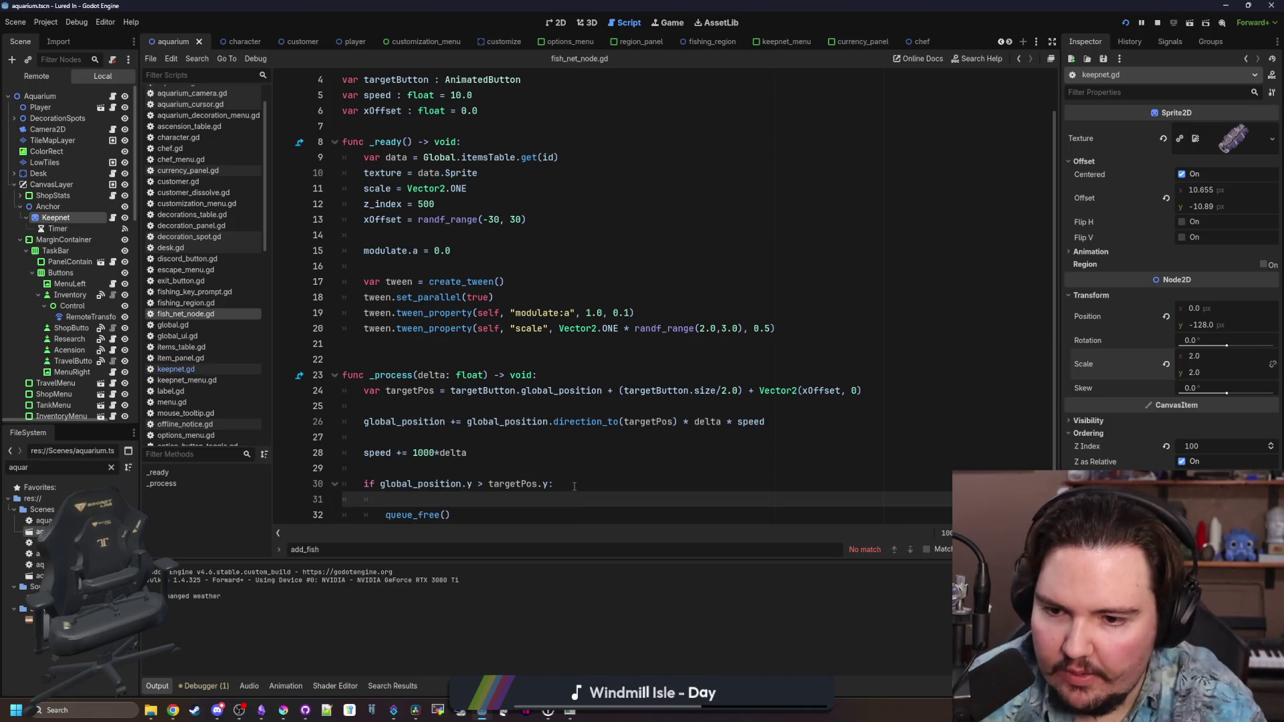
text(Button.)
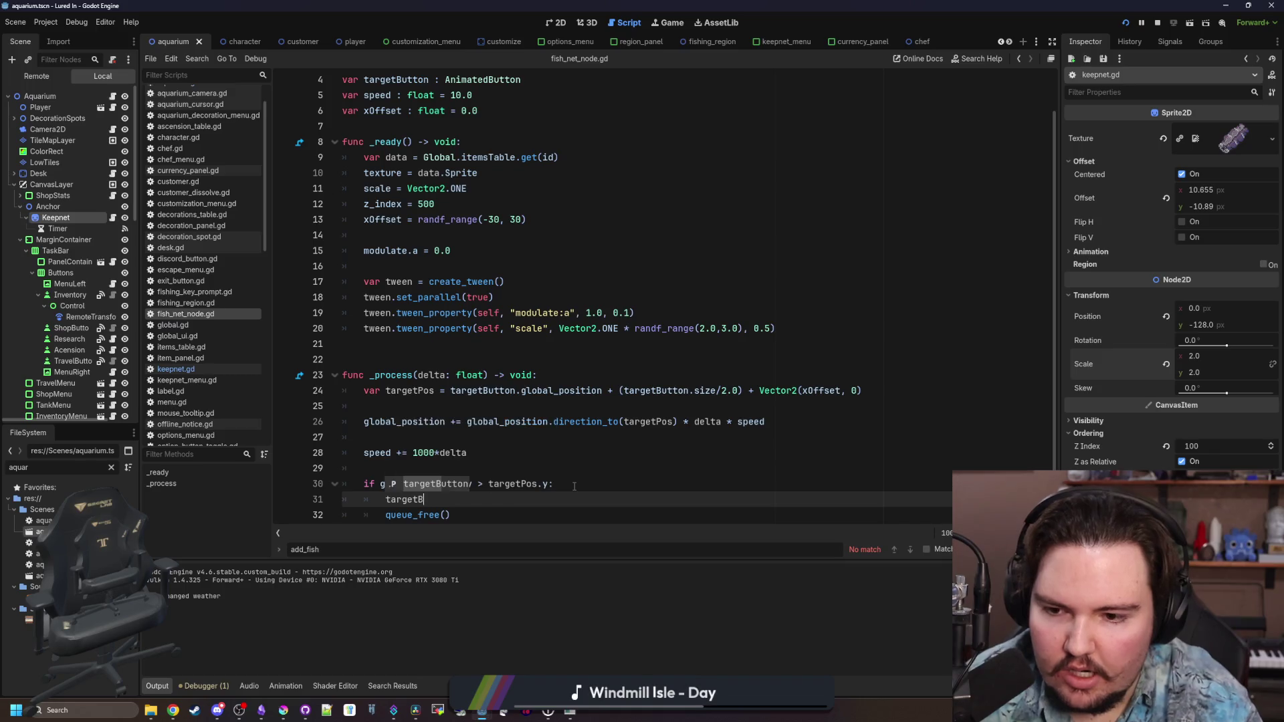
text(set_s)
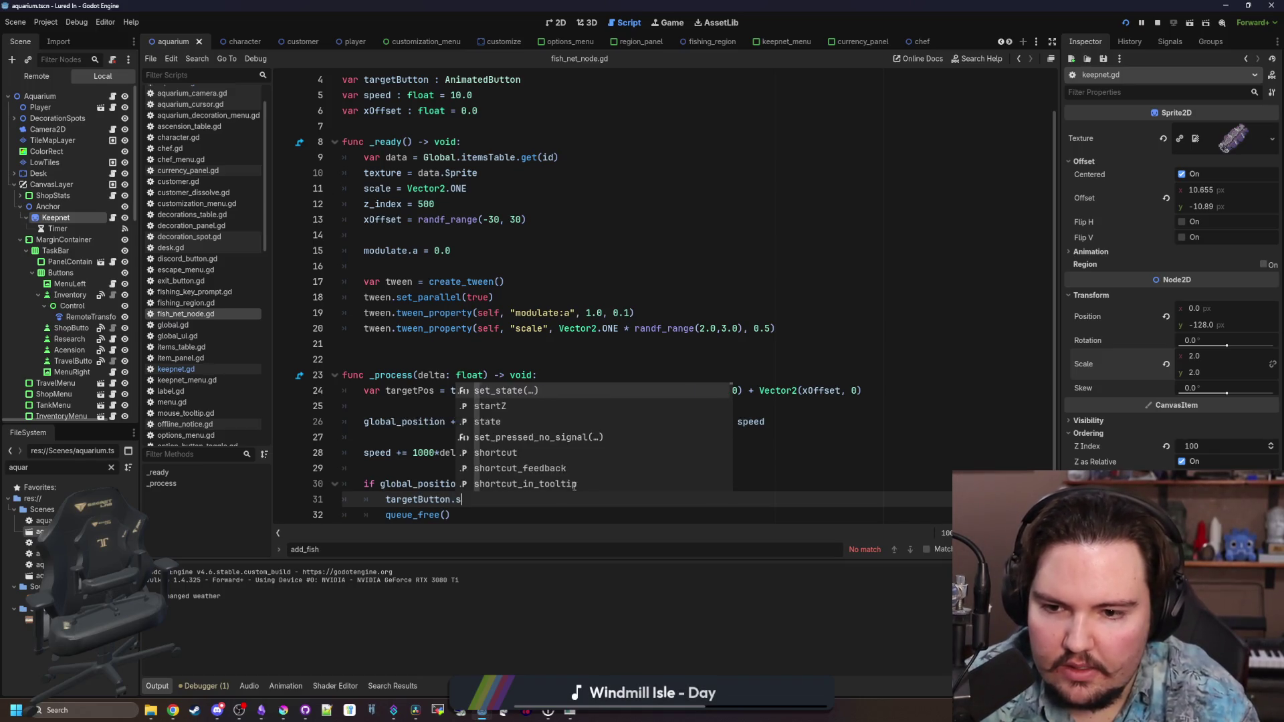
key(Return)
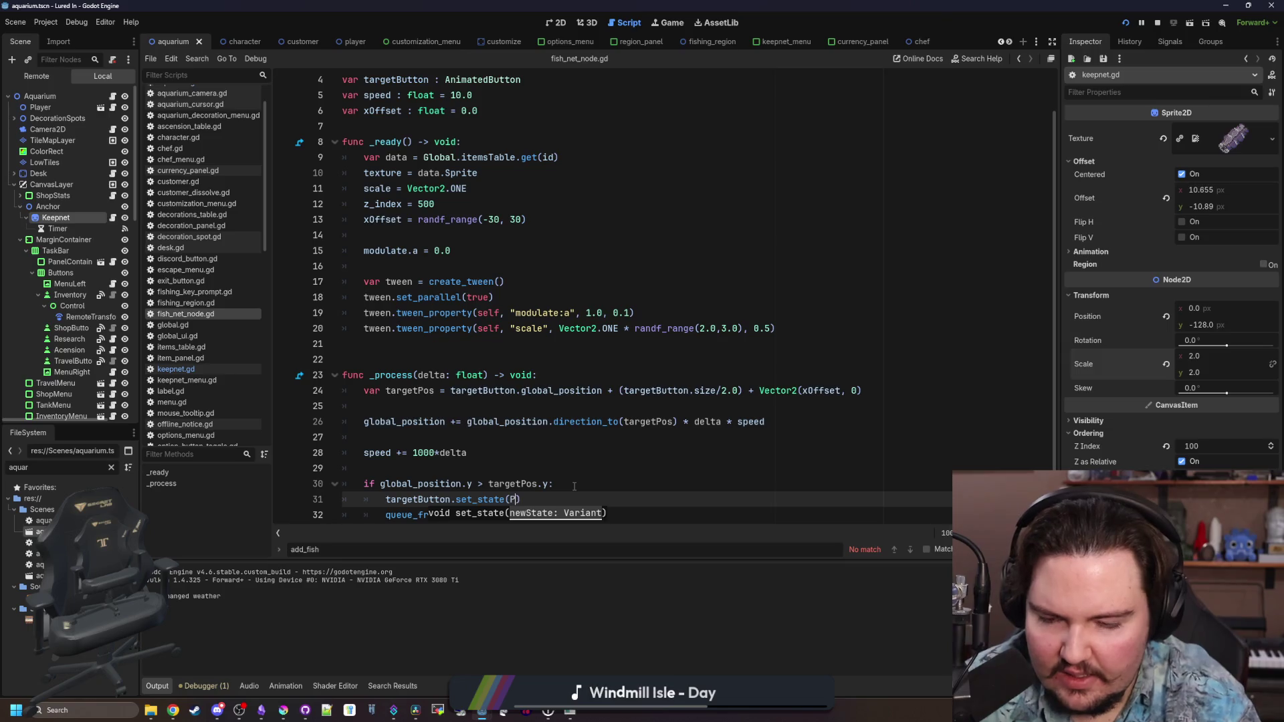
key(BackSpace)
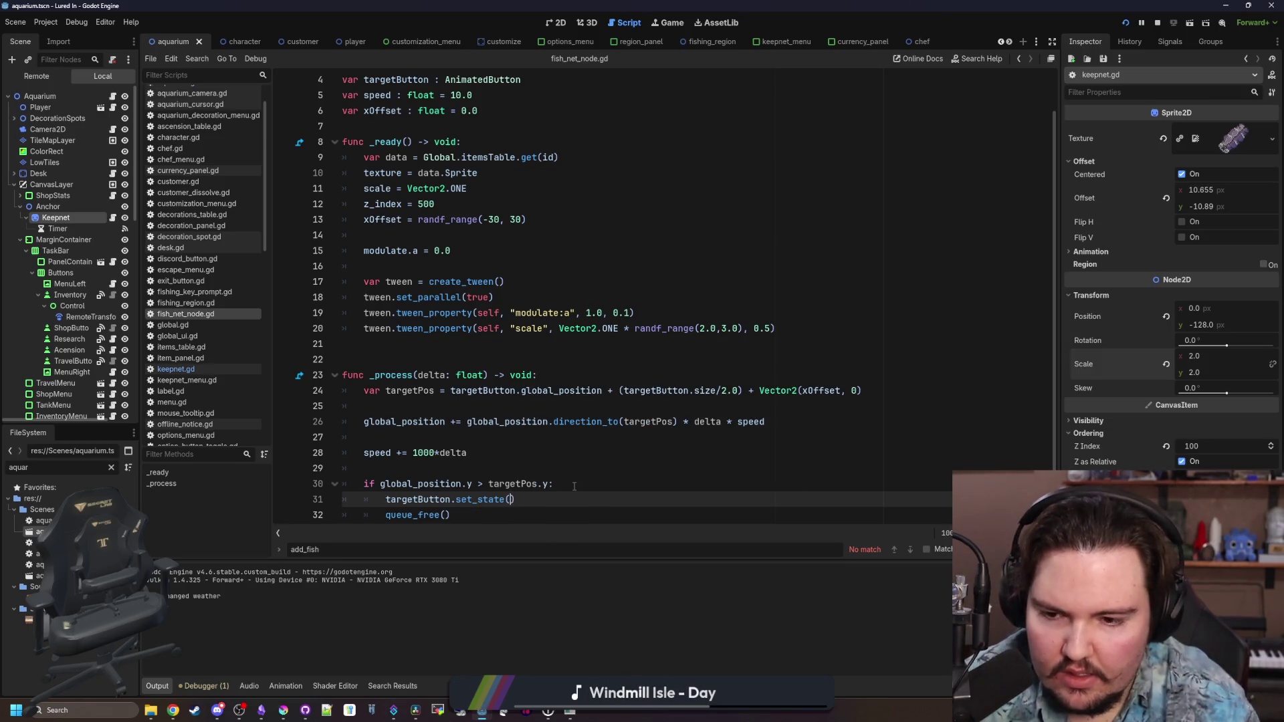
ctrl+click(472, 485)
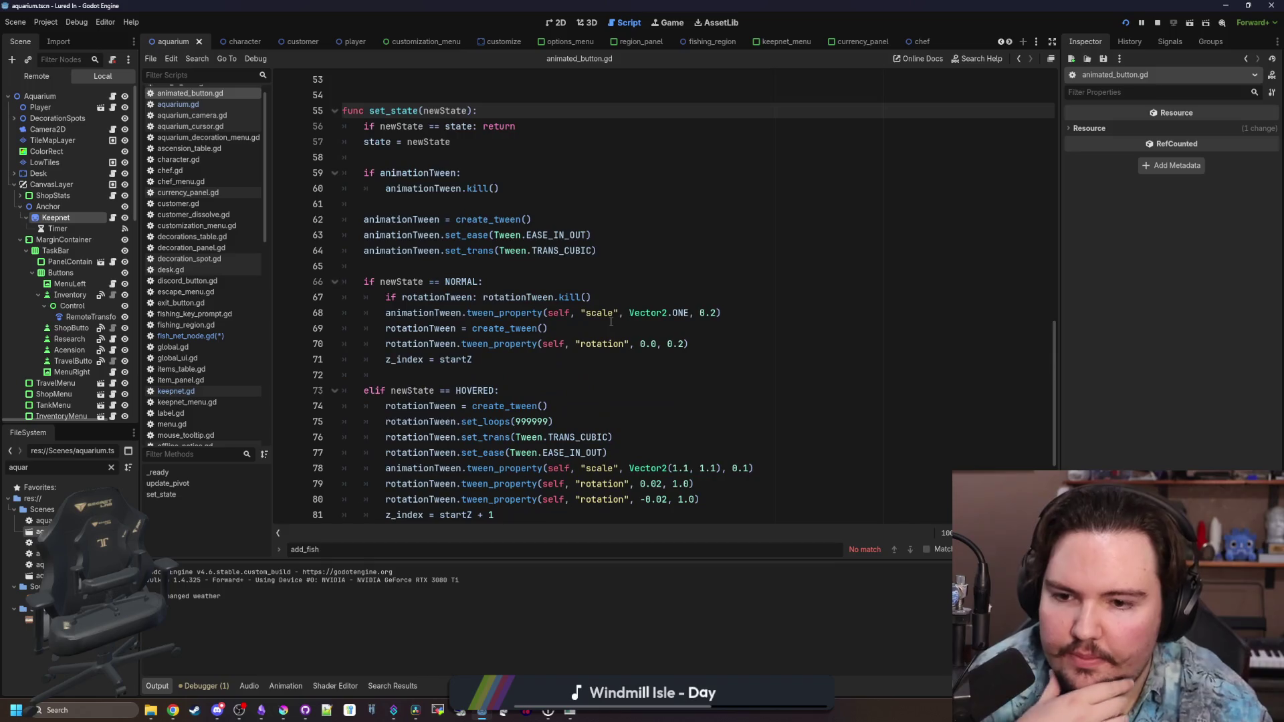
Read through set_state in animated_button.gd, then go back to fish_net_node.gd.
scroll(610, 321, down, 4)
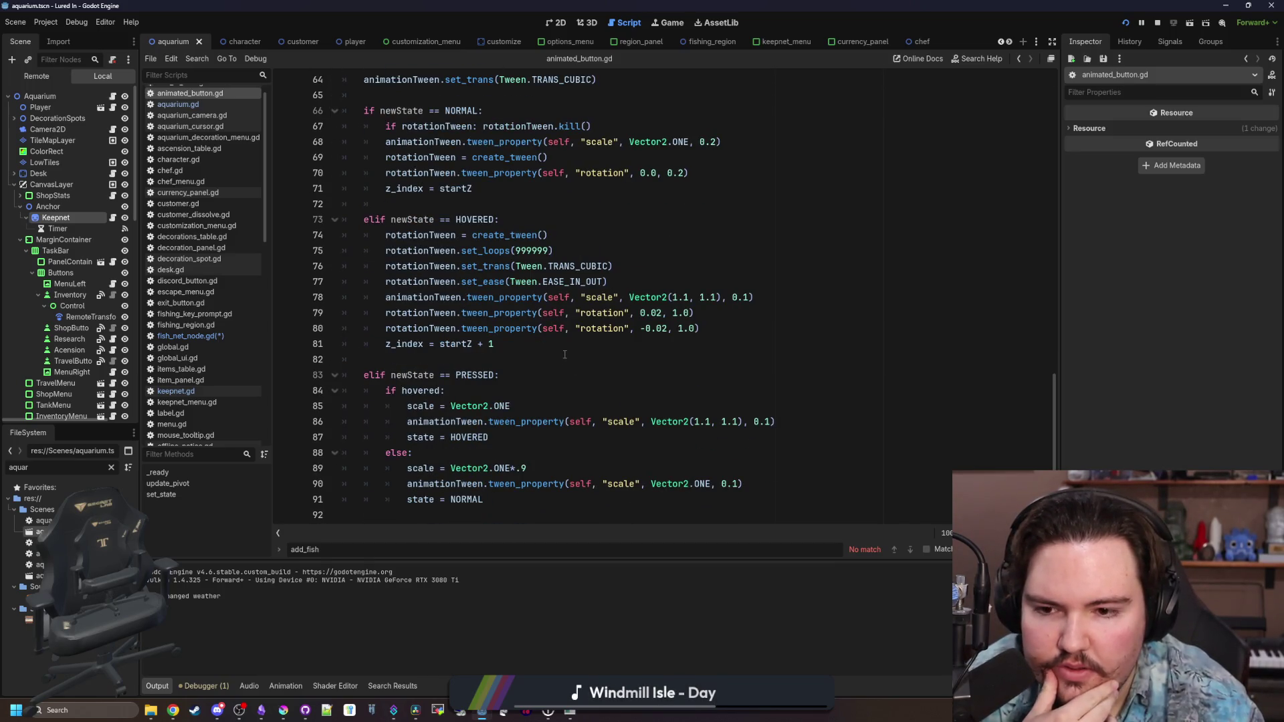
scroll(565, 354, up, 7)
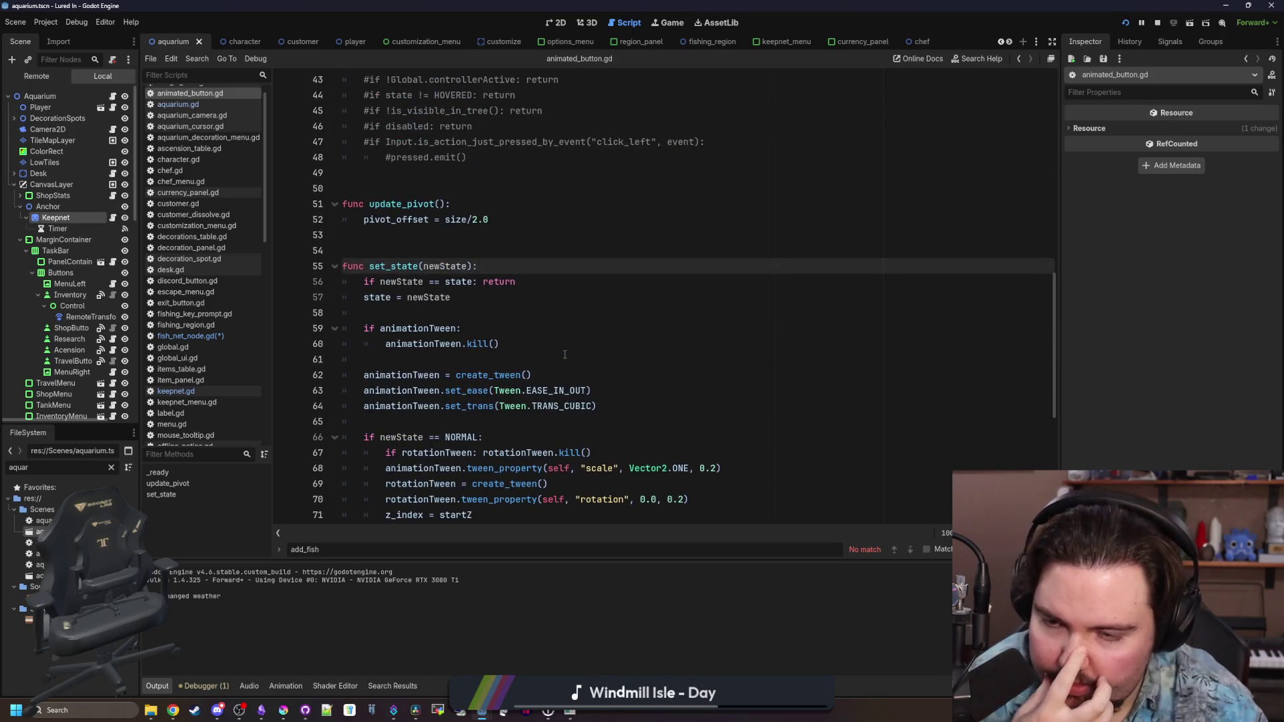
scroll(565, 355, up, 6)
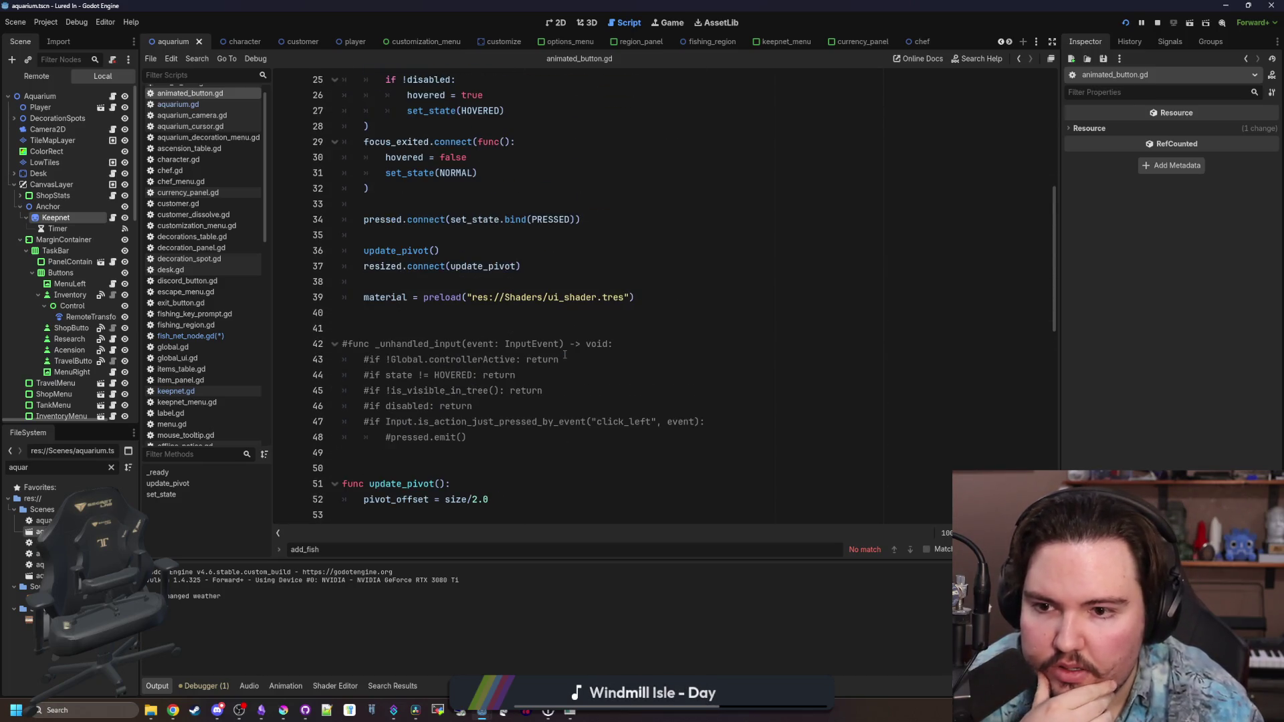
scroll(565, 354, down, 13)
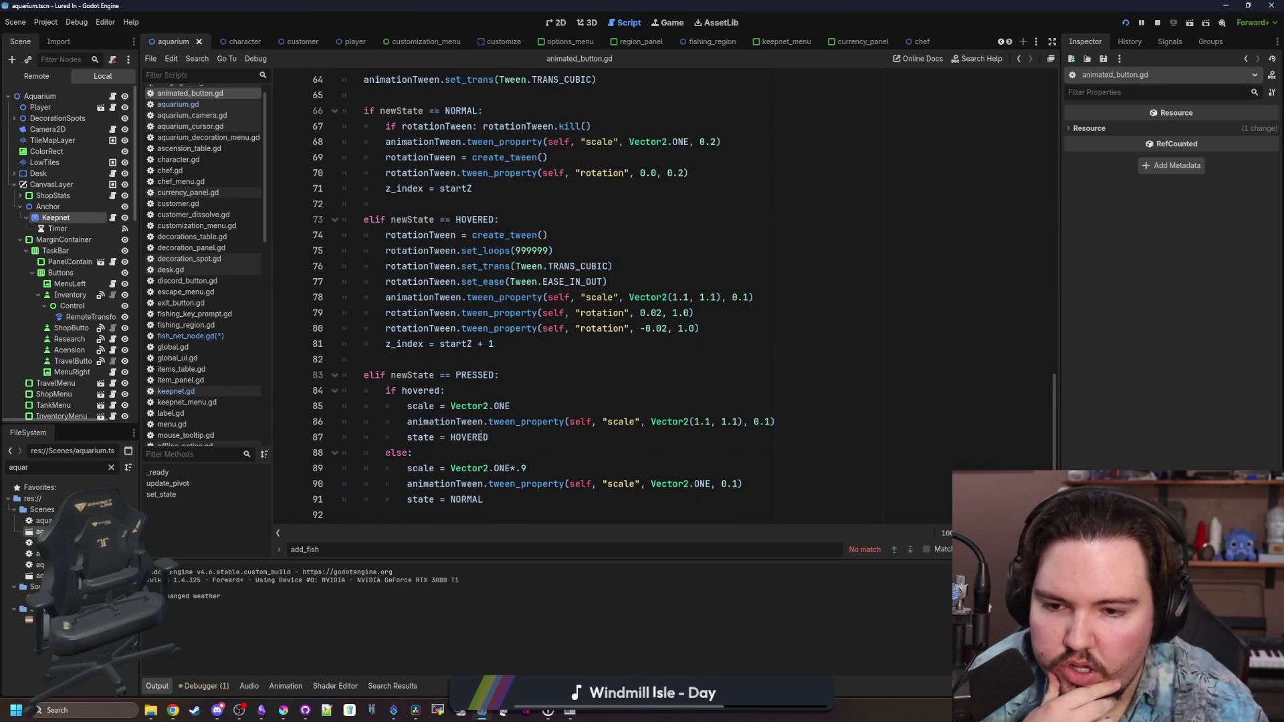
scroll(514, 373, up, 2)
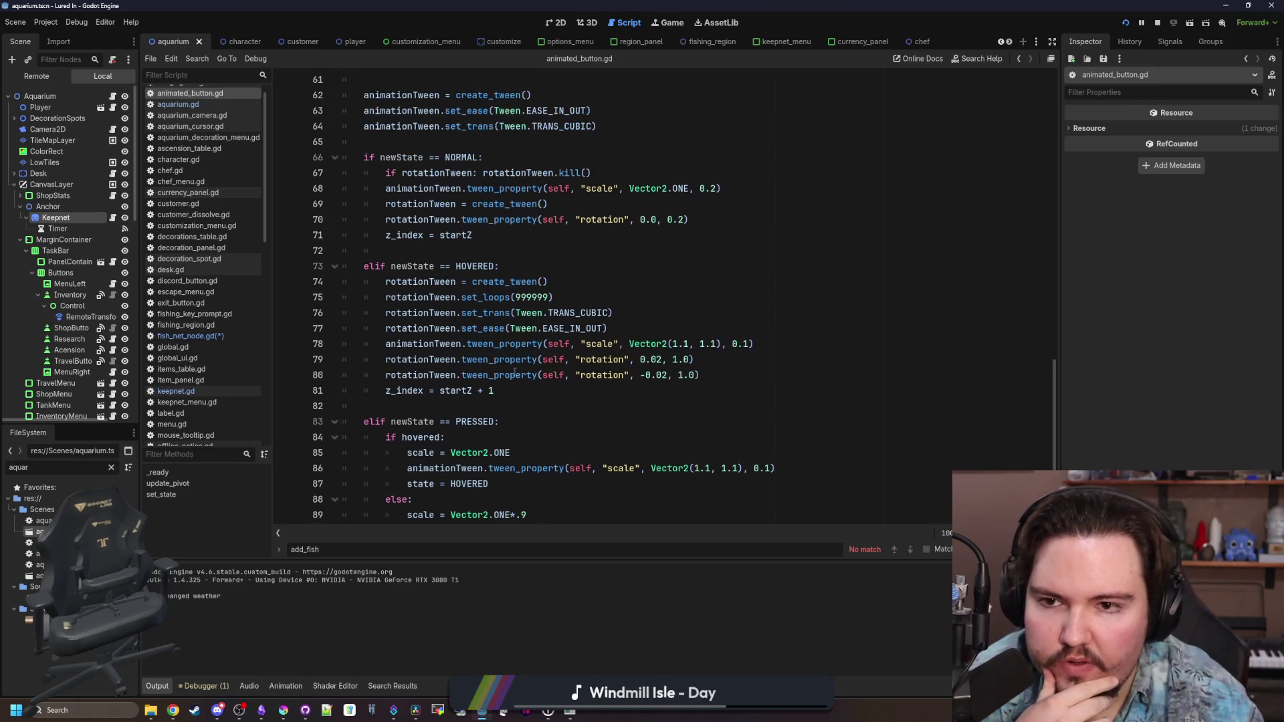
scroll(557, 207, up, 1)
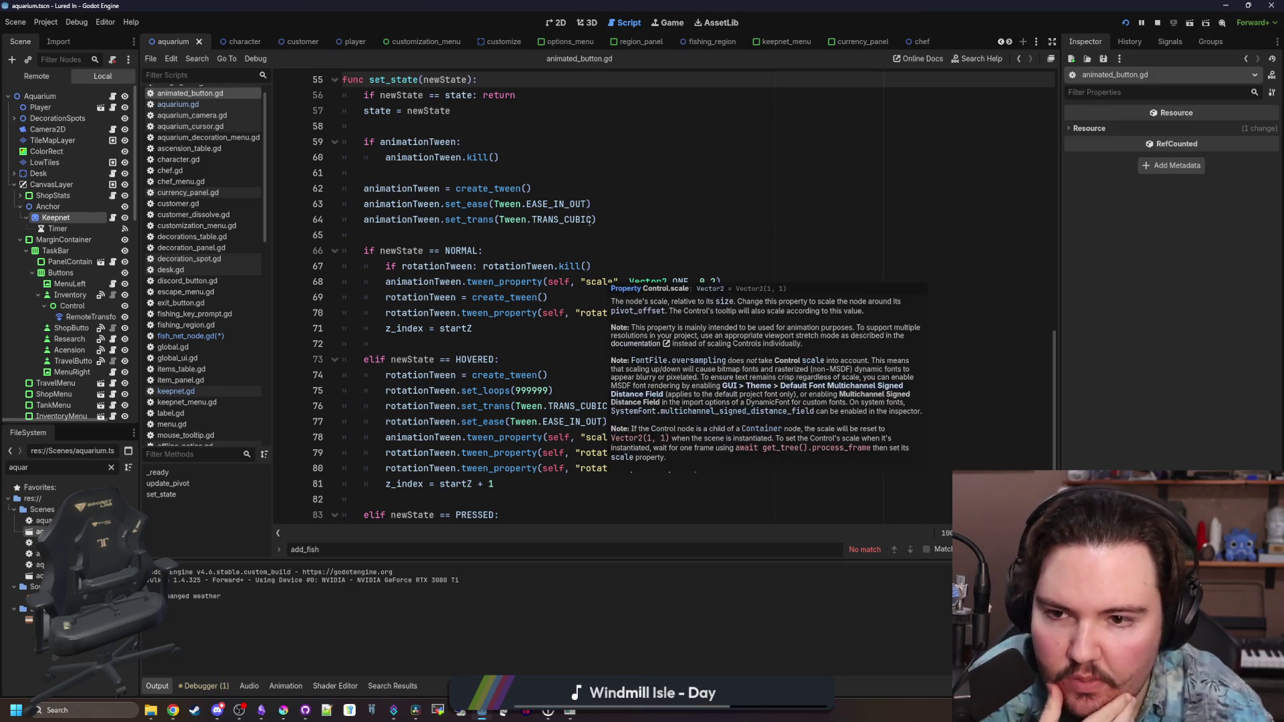
scroll(587, 207, up, 11)
scroll(564, 228, down, 2)
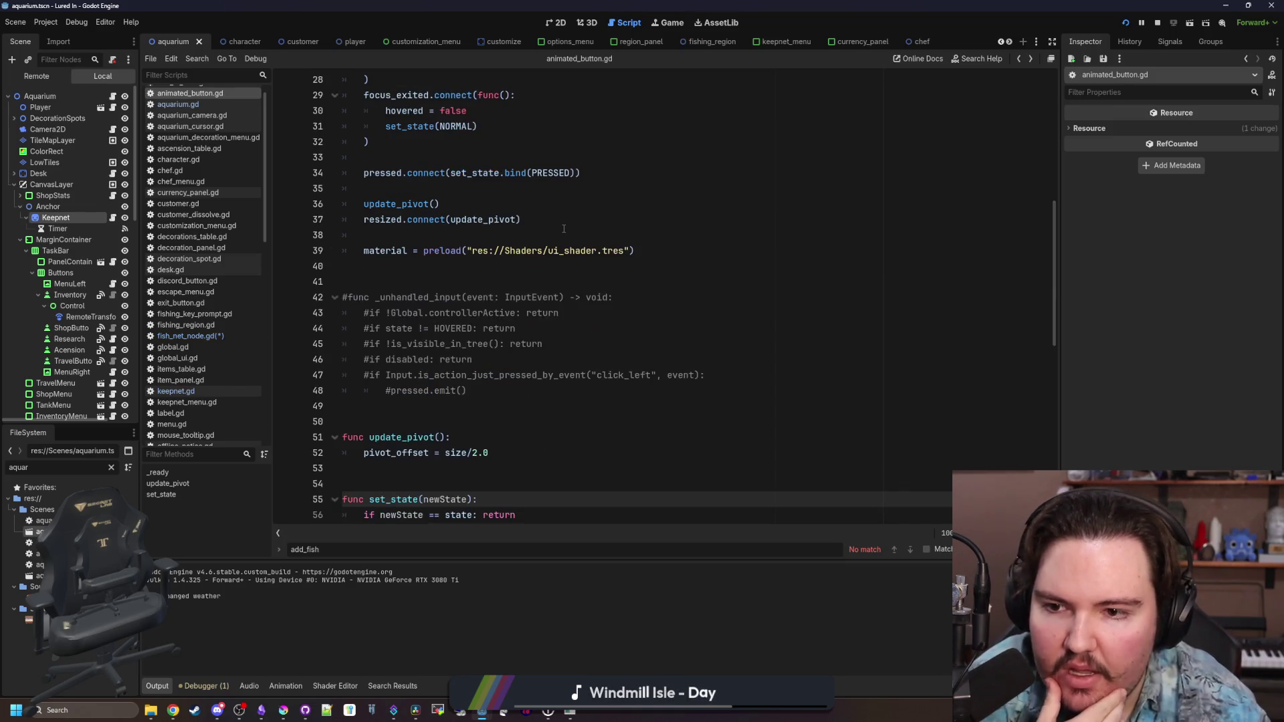
scroll(533, 305, down, 6)
key(alt+Left)
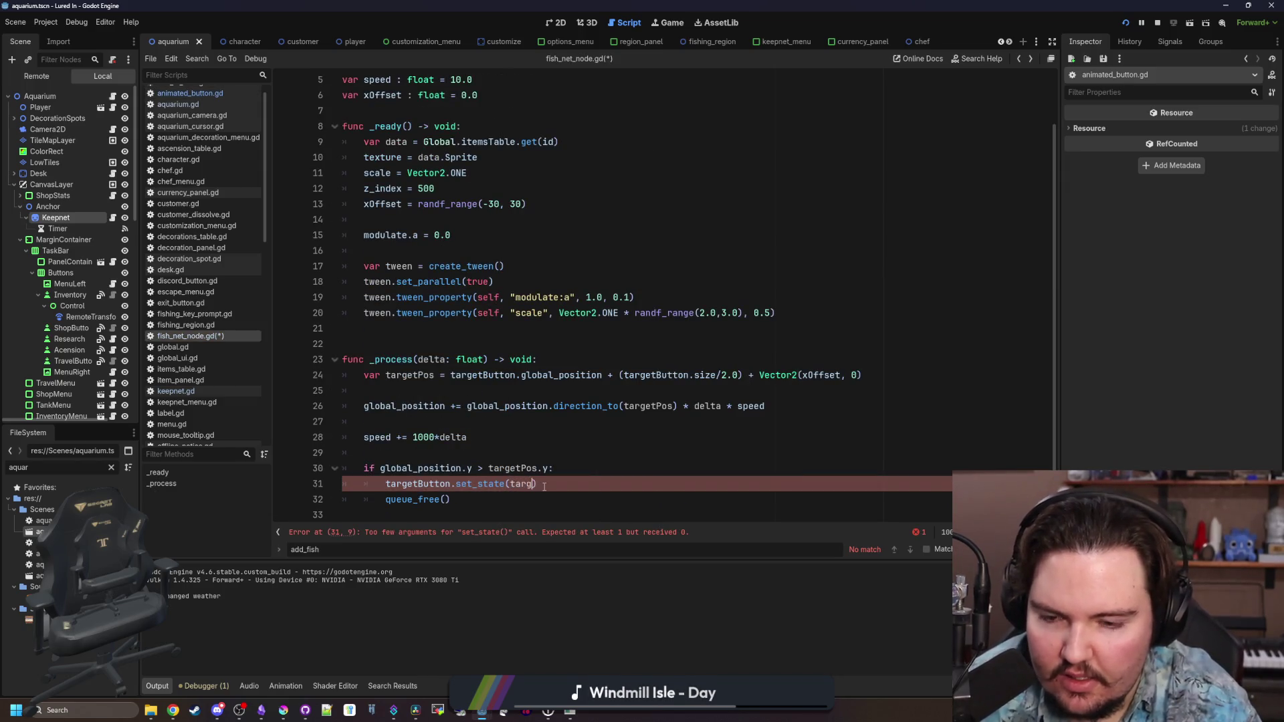
Call set_state(targetButton.NORMAL) and set targetButton.scale = Vector2.ONE * 1.2 above it, then save.
text(.STAT)
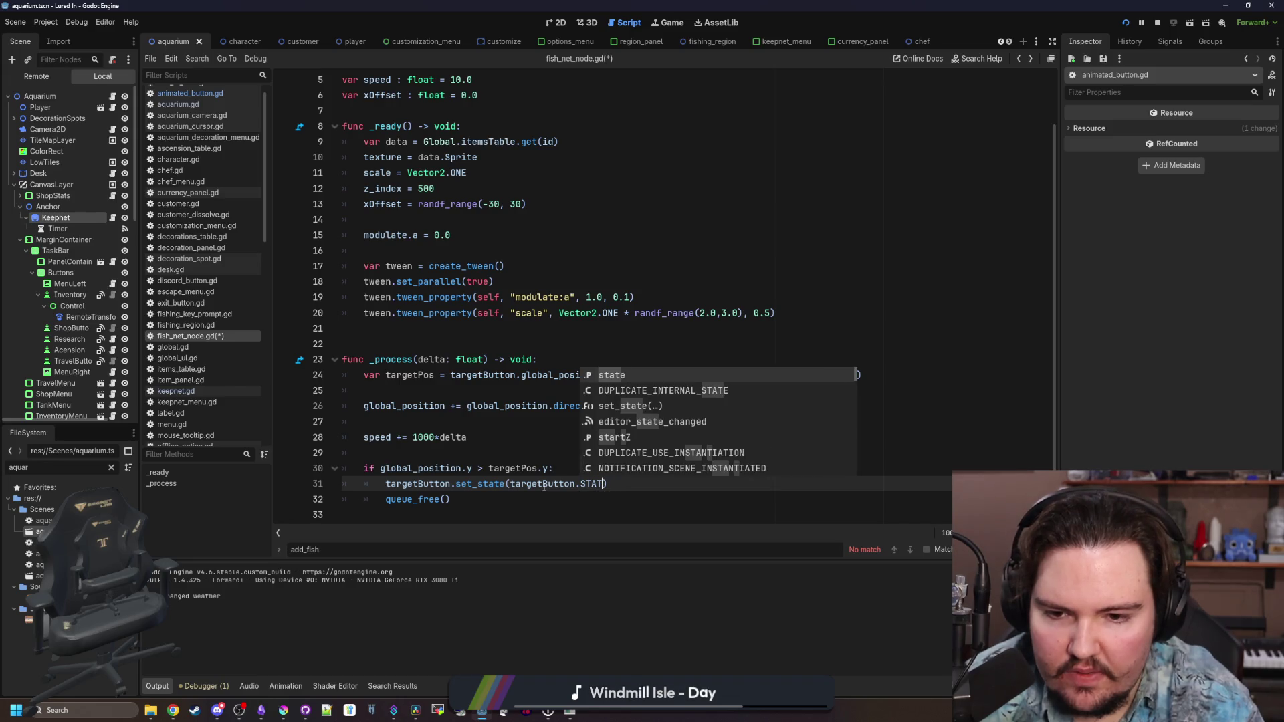
key(Return)
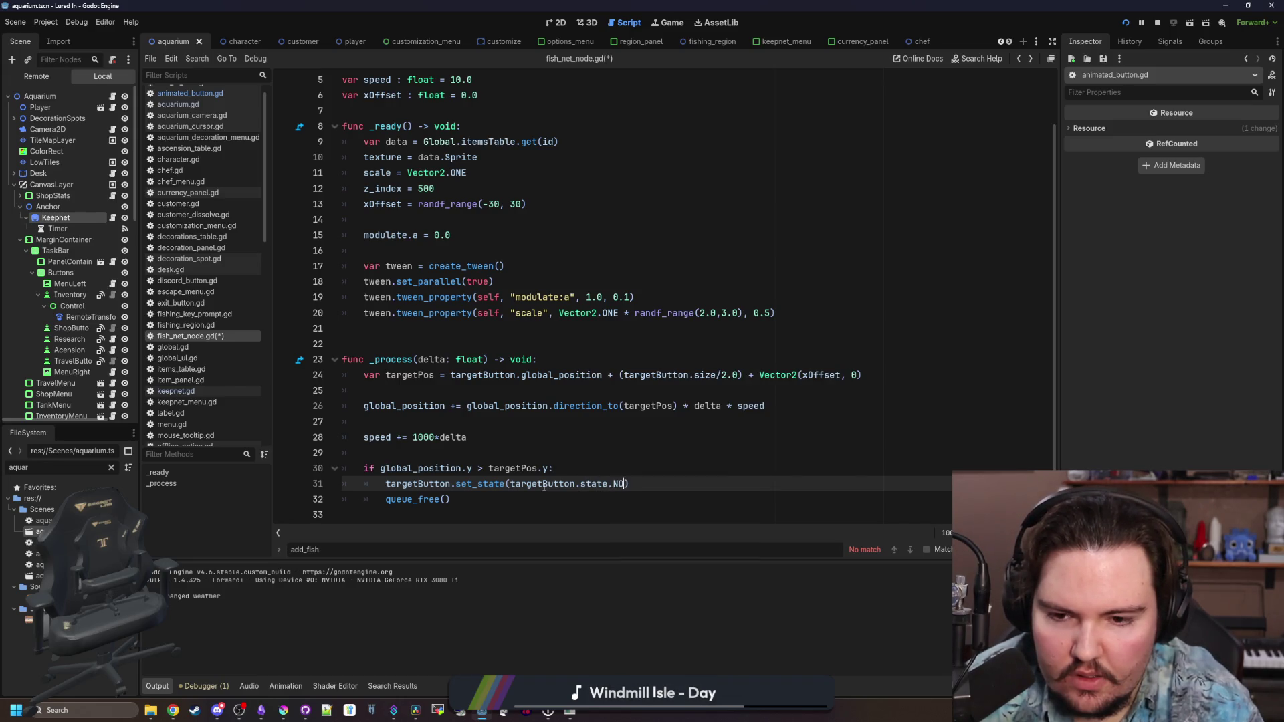
key(Return)
key(ctrl+shift+Return)
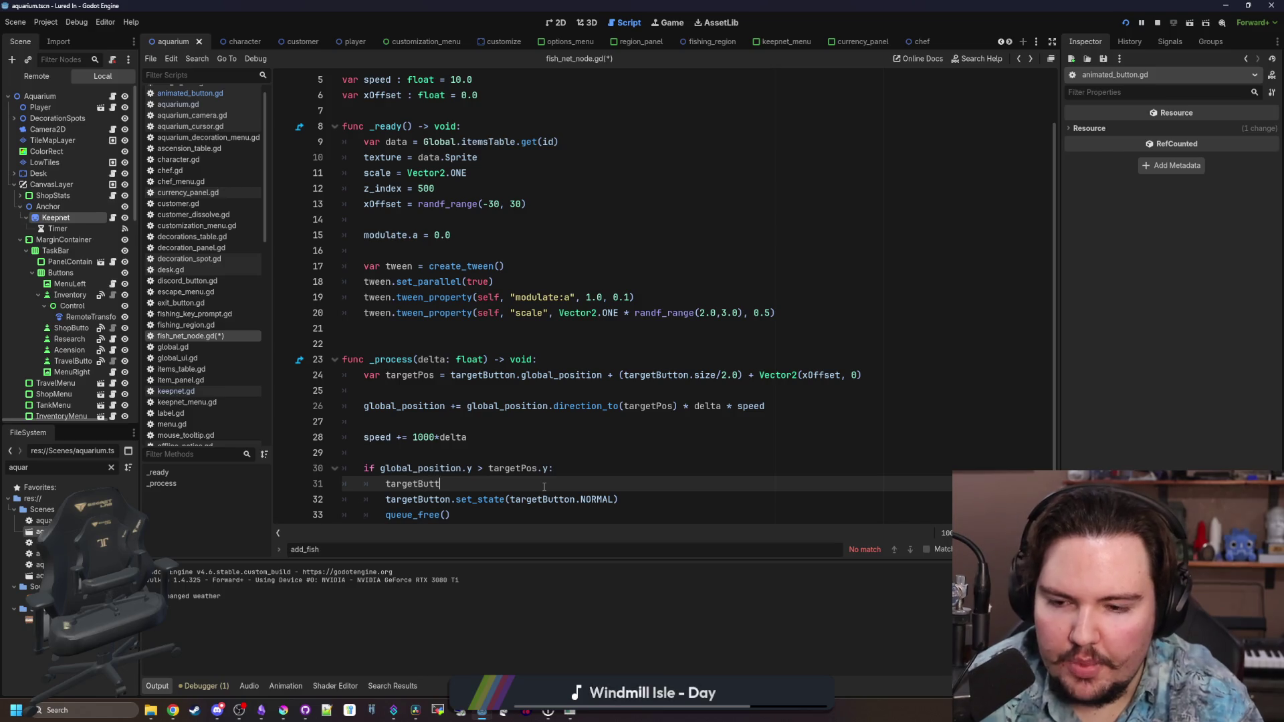
text(= Vector2)
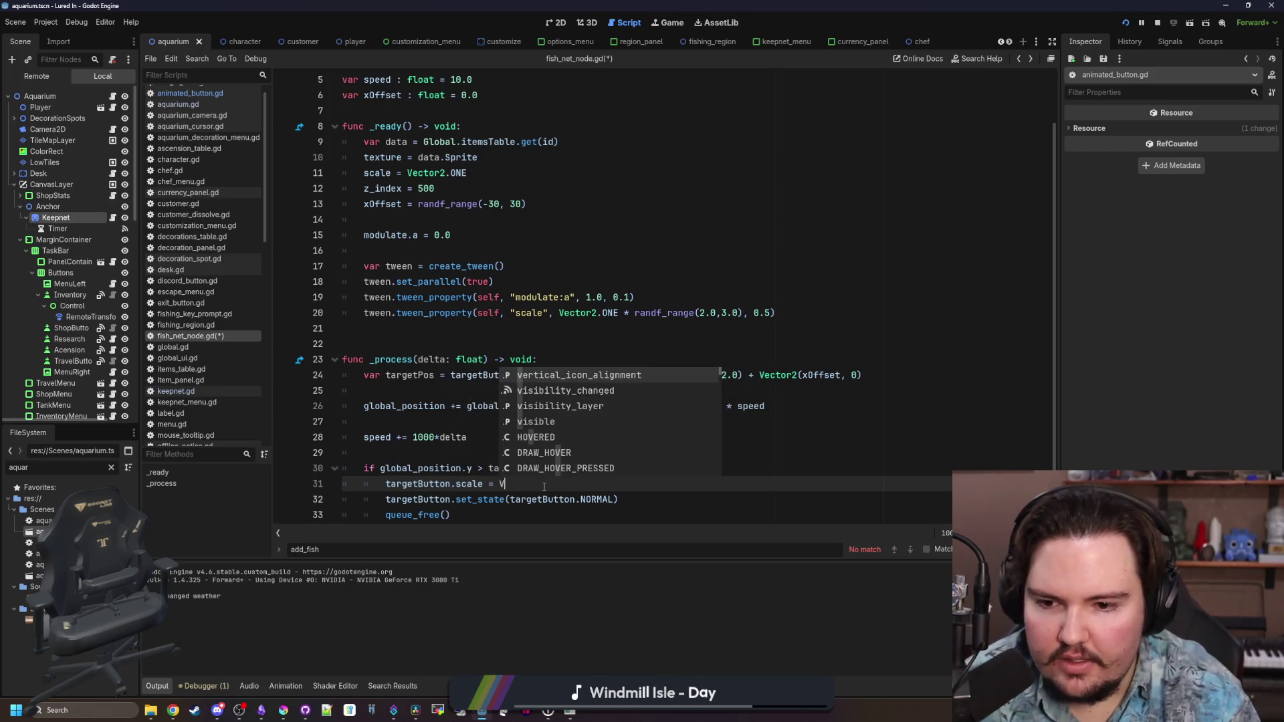
text(()
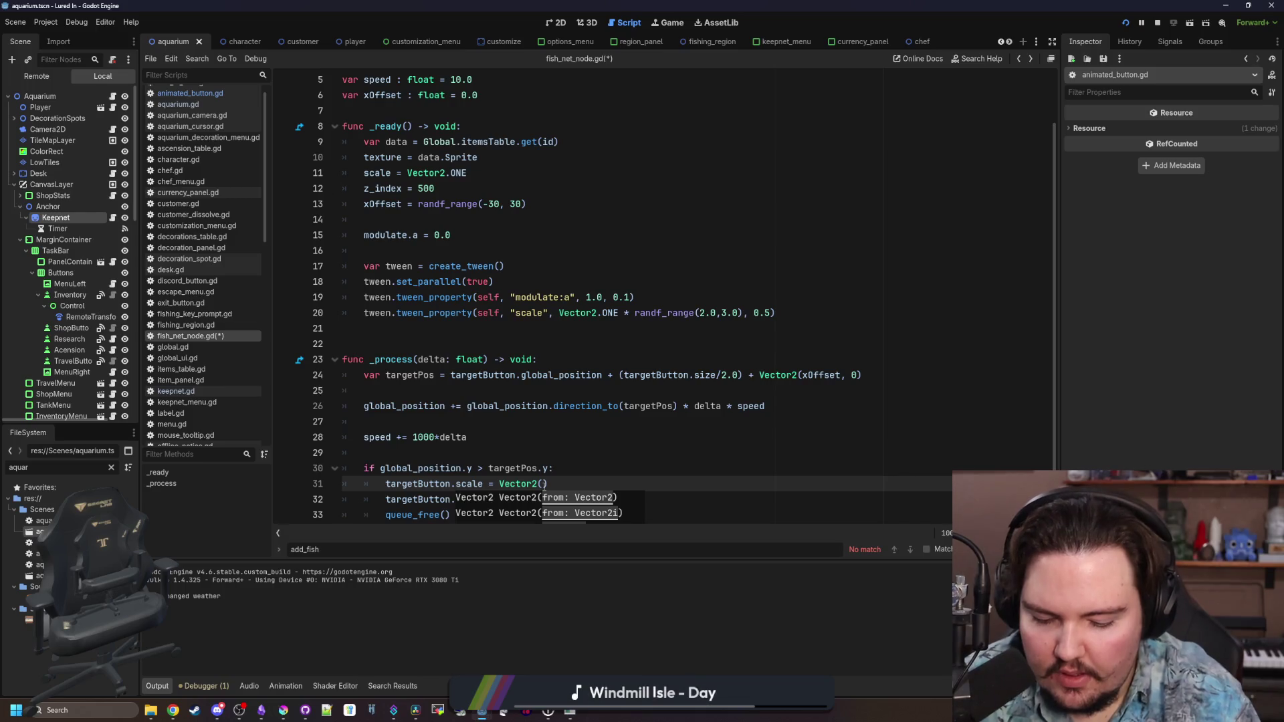
text(ONE * 2.)
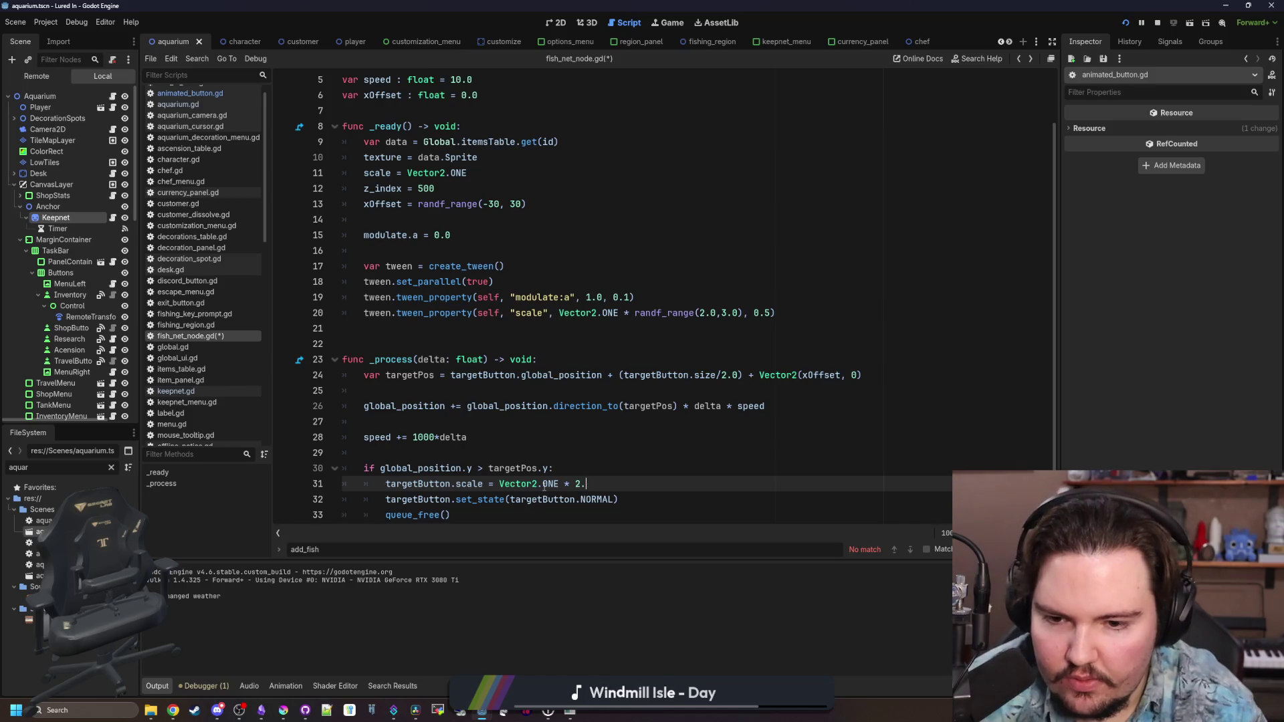
scroll(543, 486, down, 1)
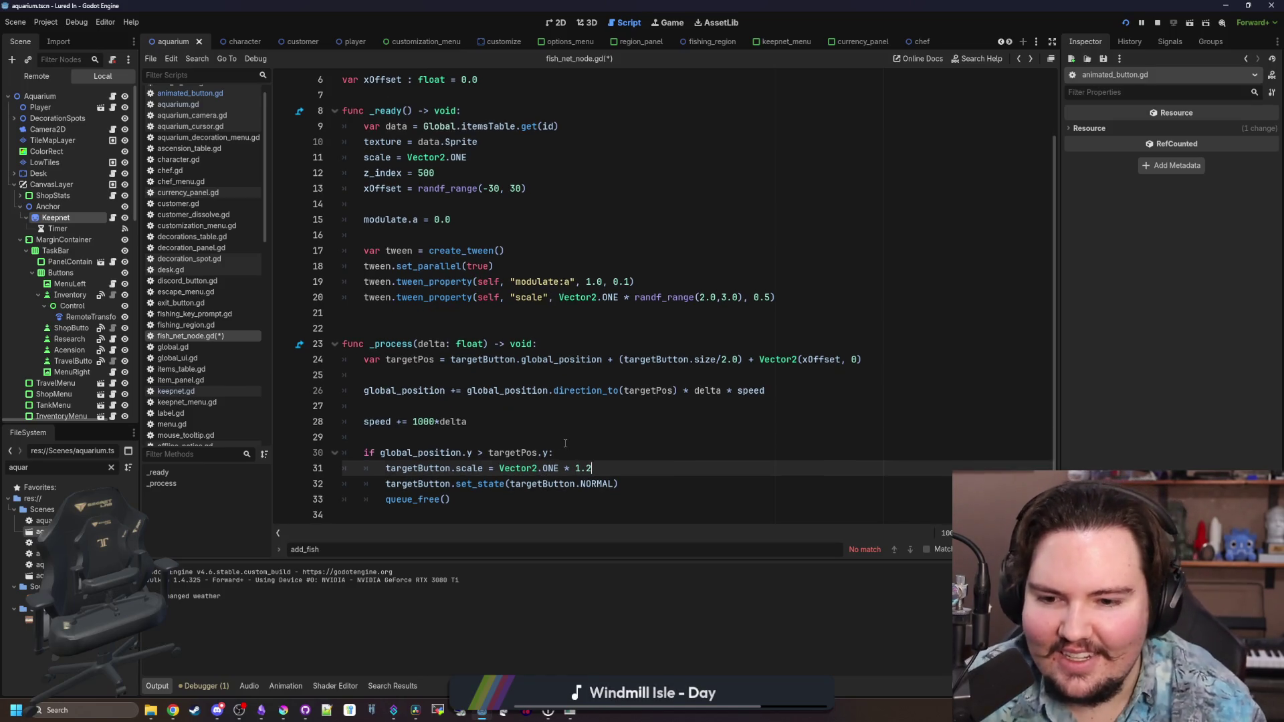
click(543, 437)
key(ctrl+s)
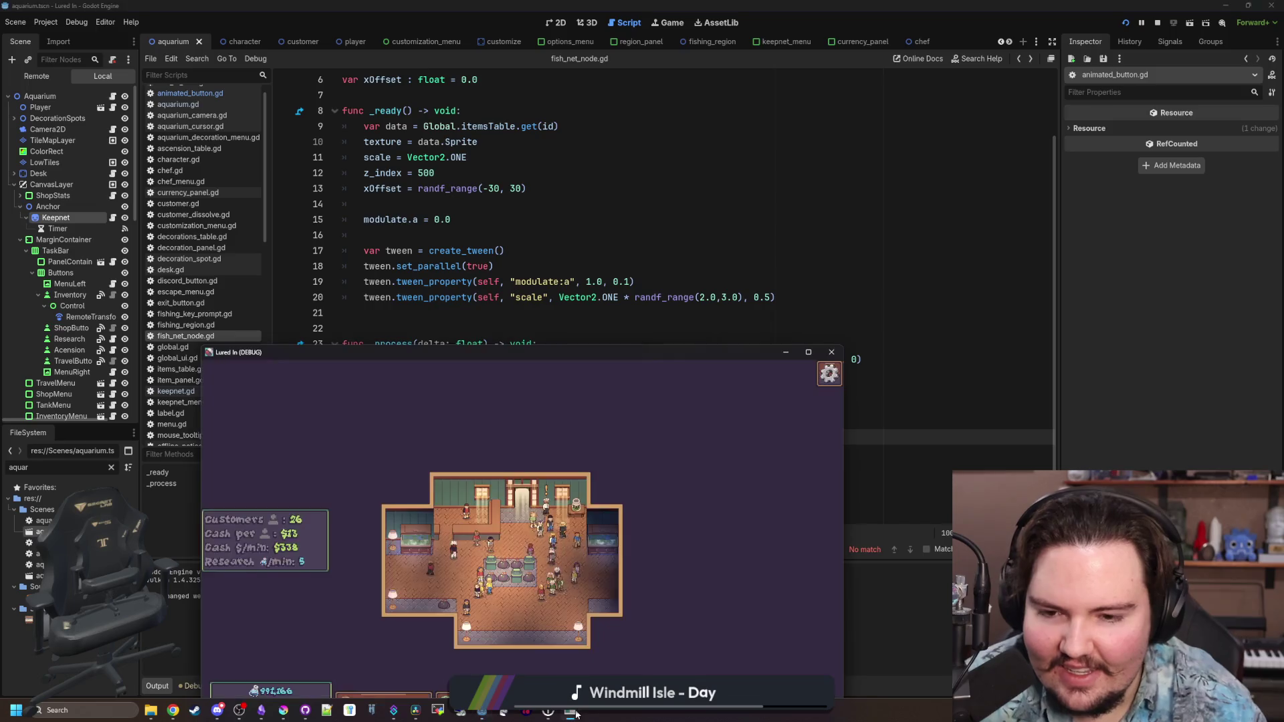
Travel to the Pond for free in the running game, then bring the script editor back.
key(t)
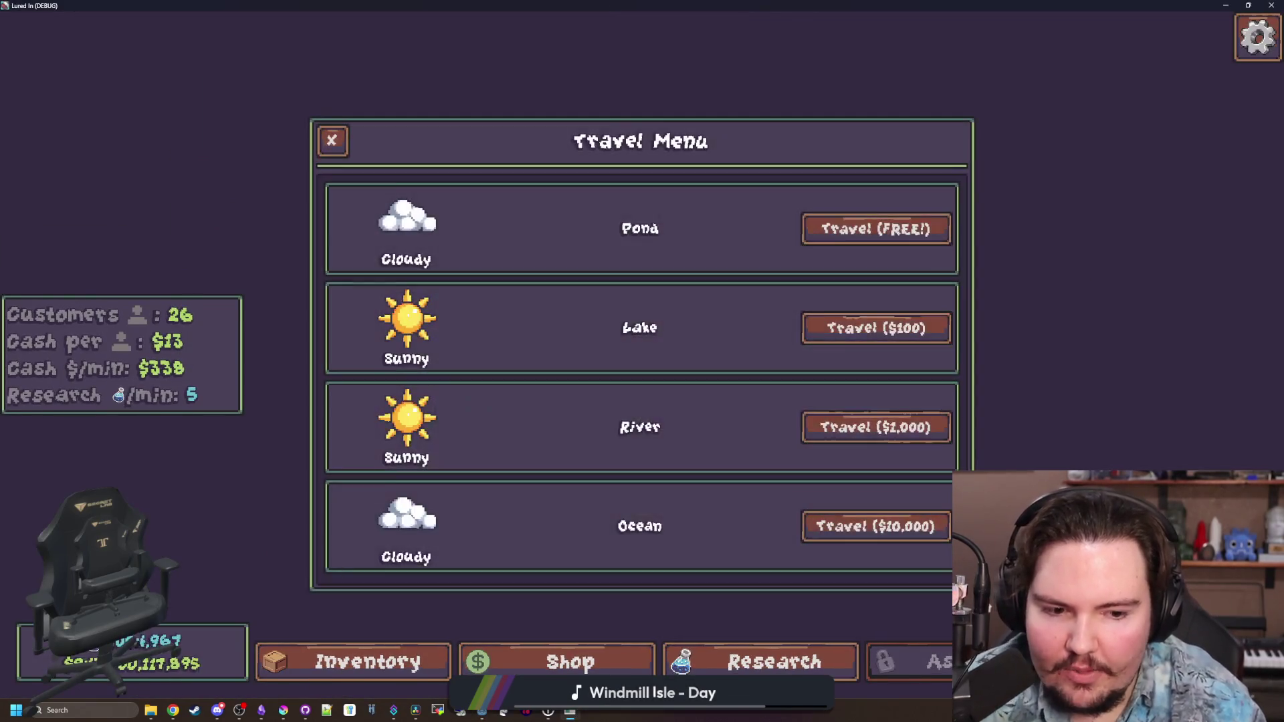
click(880, 227)
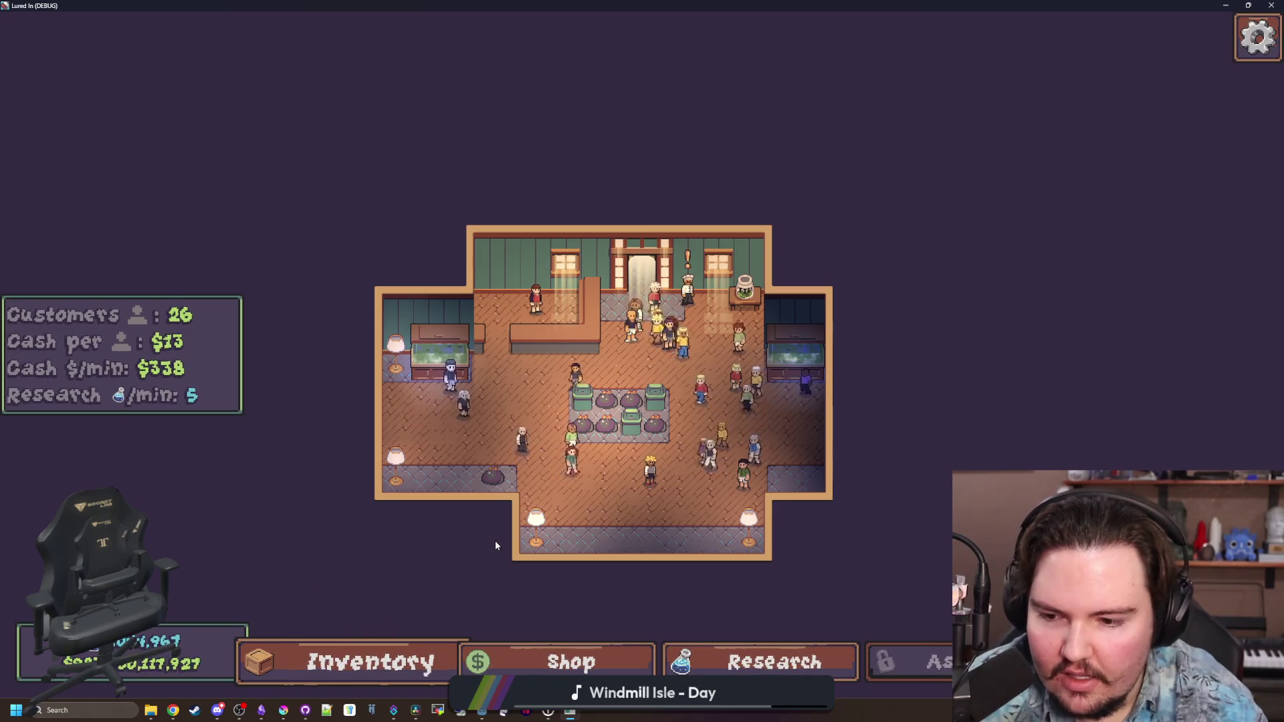
key(super+Down)
click(572, 416)
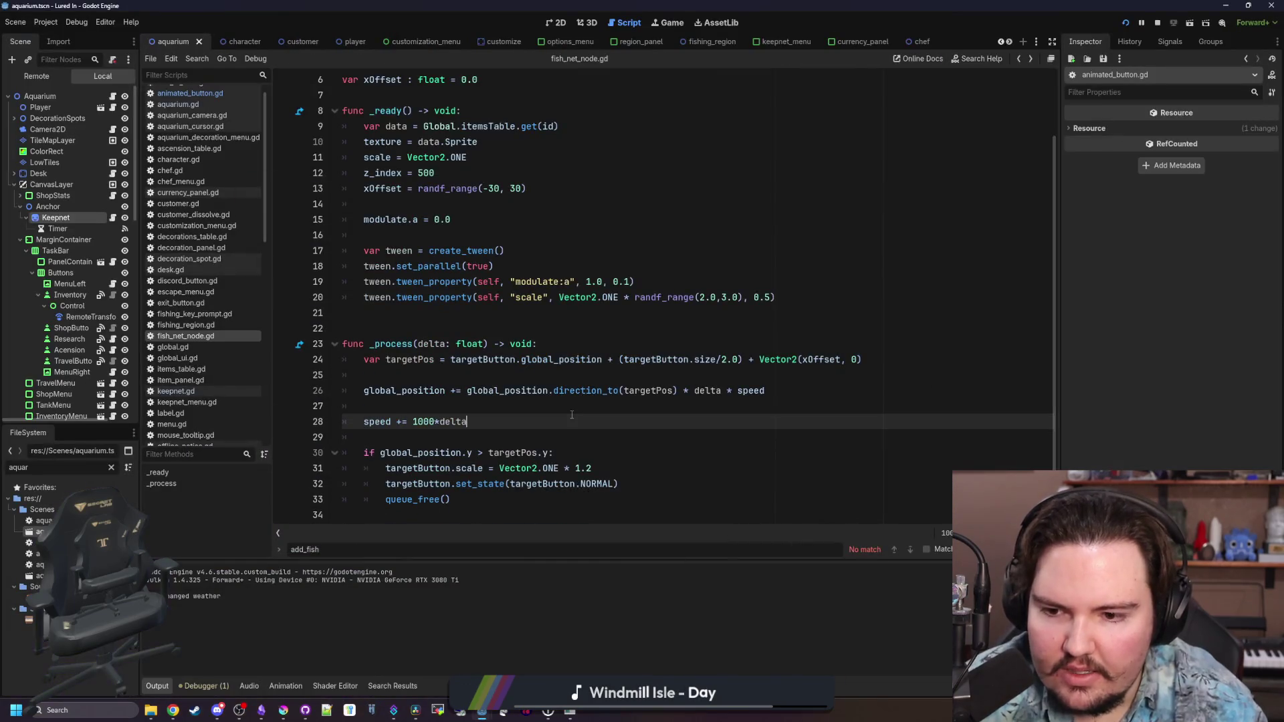
Inspect the tween code in animated_button.gd's set_state, then run the game again.
click(515, 486)
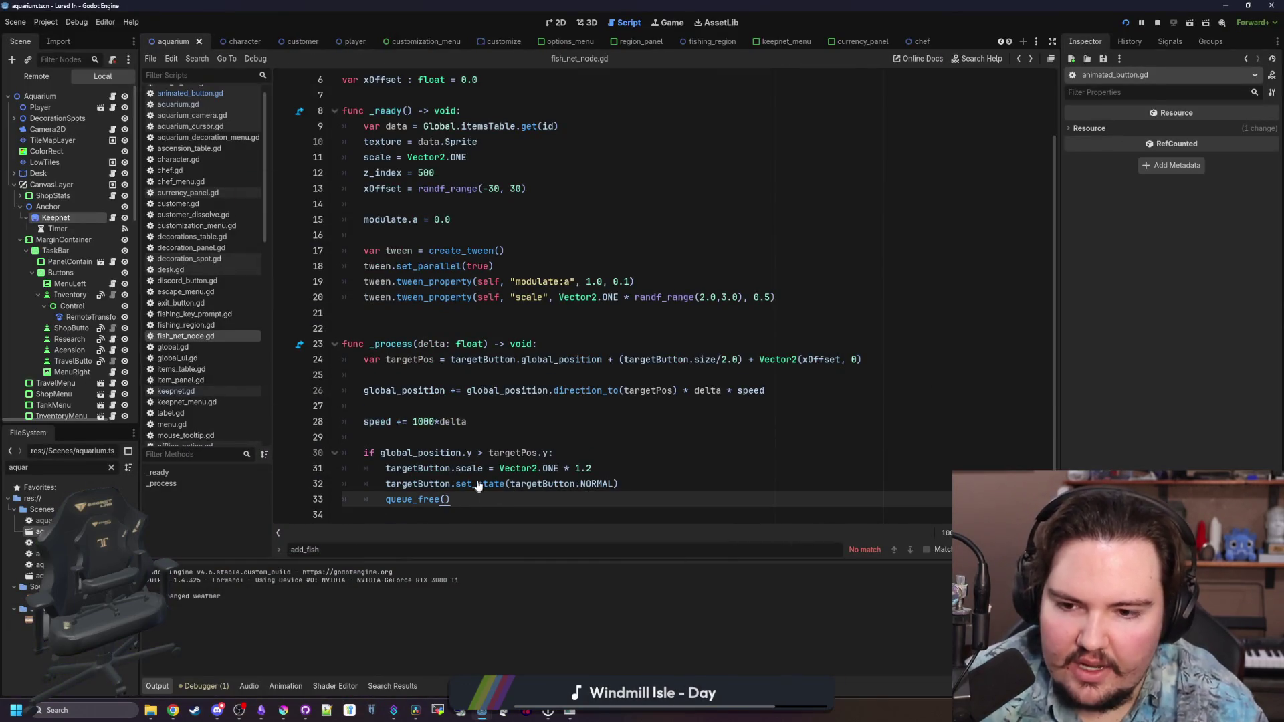
ctrl+click(480, 483)
scroll(504, 421, down, 1)
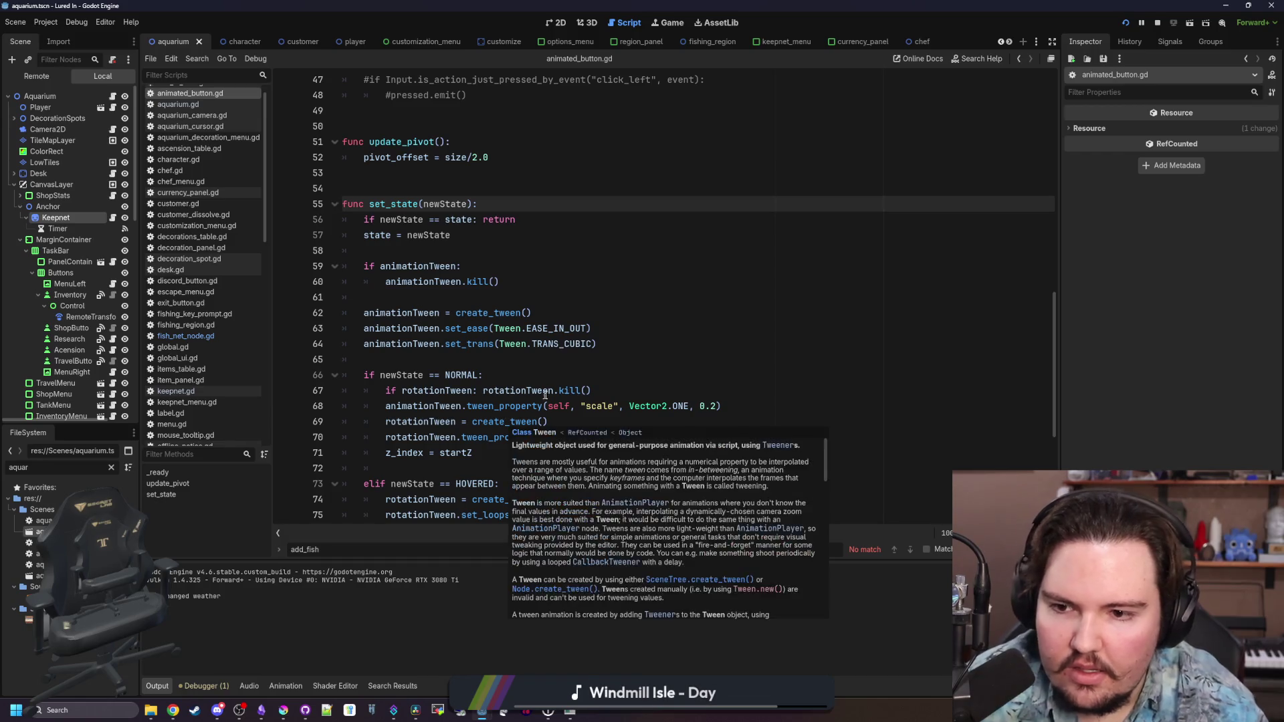
scroll(523, 363, down, 1)
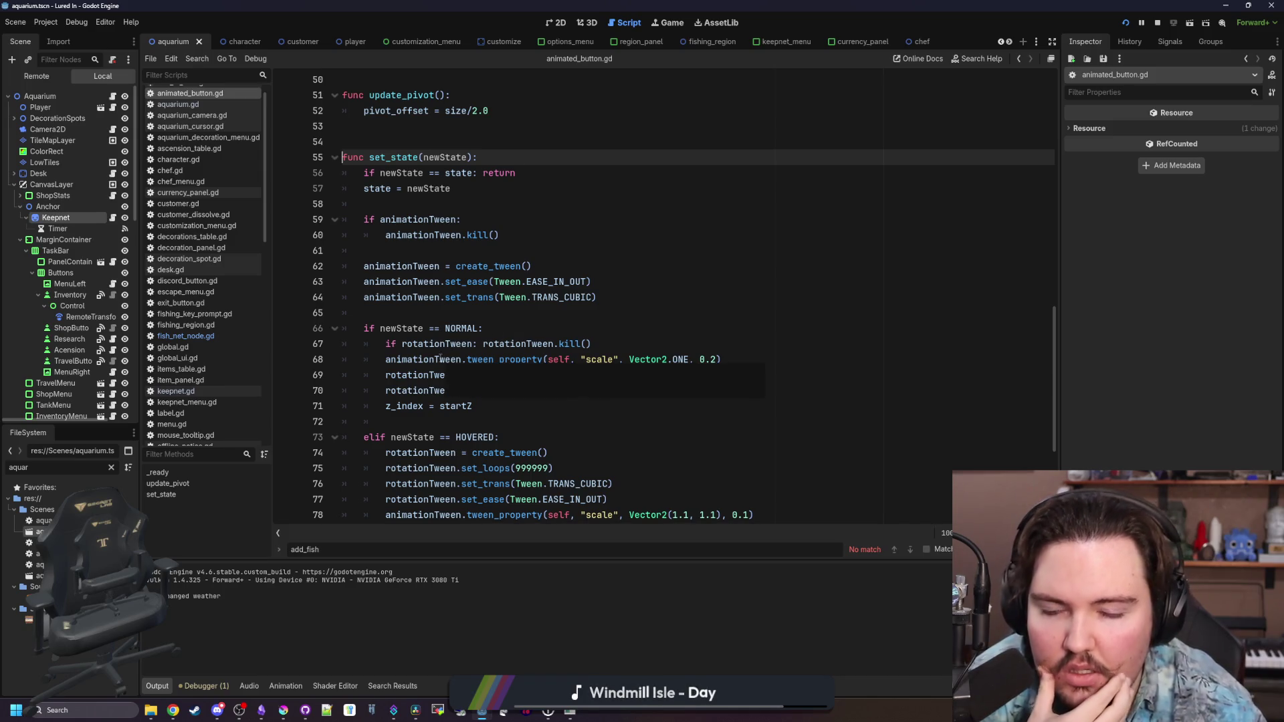
click(423, 309)
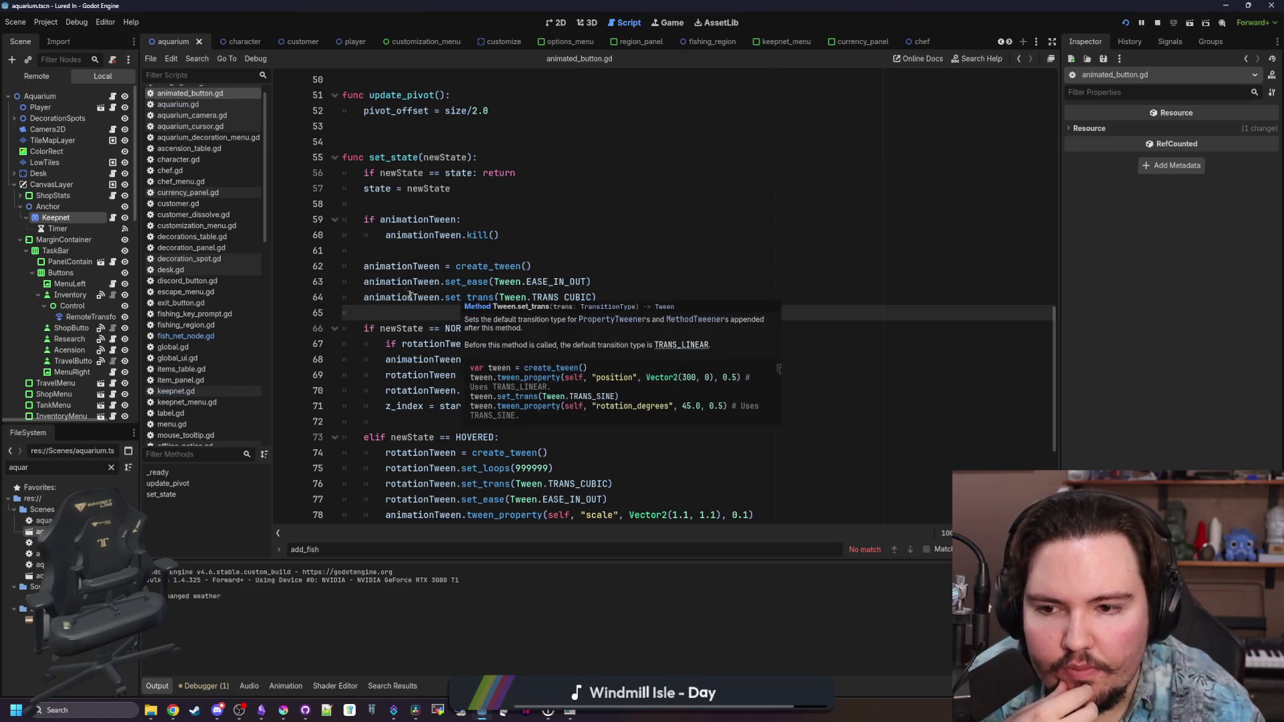
key(Up)
key(Up)
key(Up)
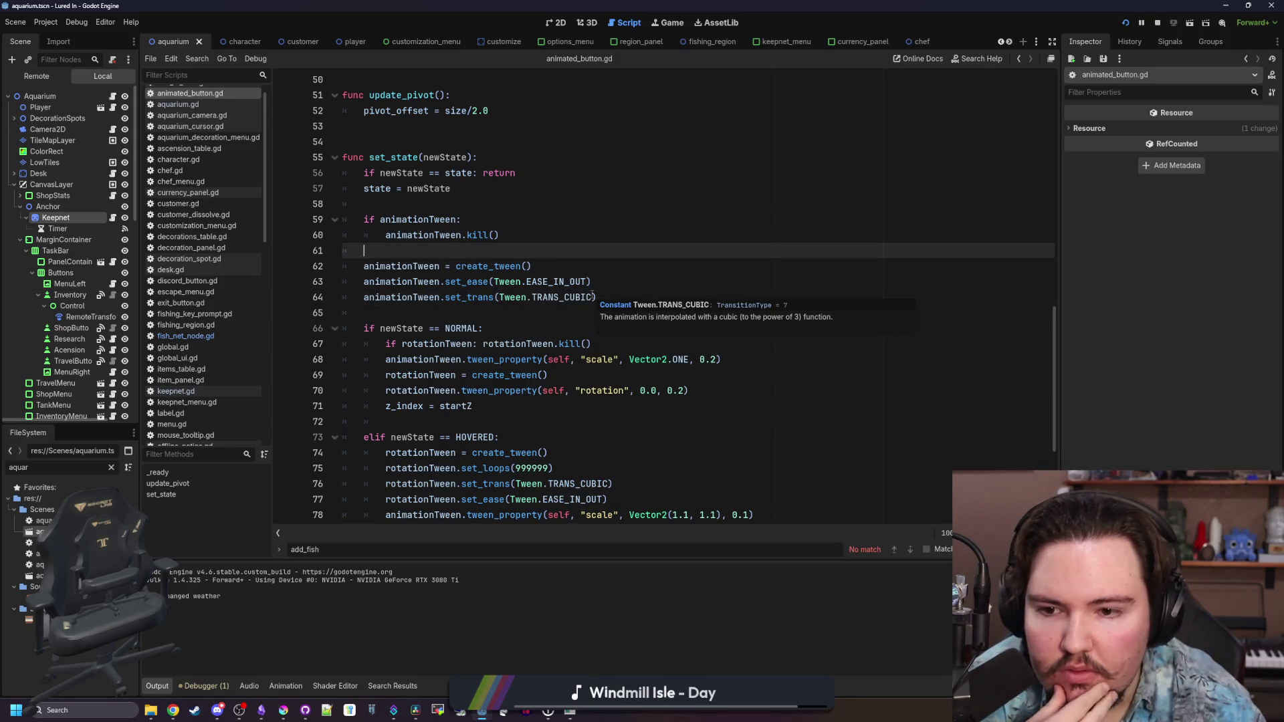
click(439, 309)
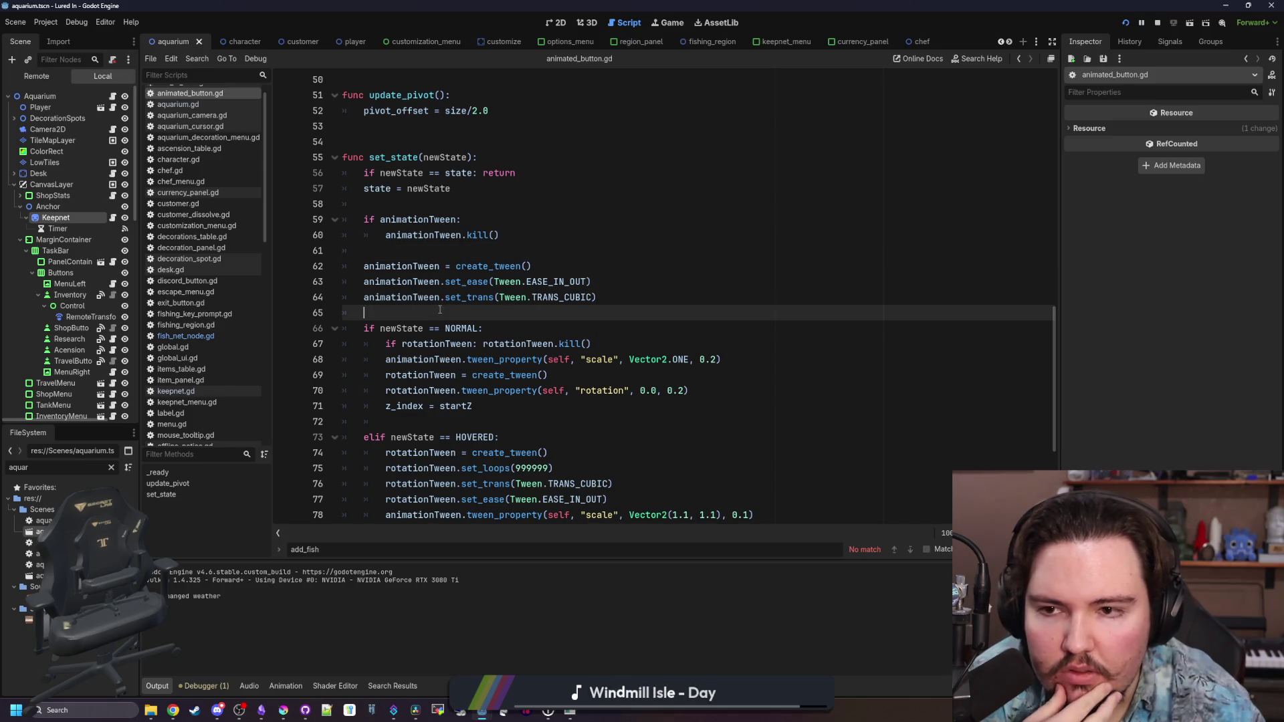
scroll(508, 468, up, 4)
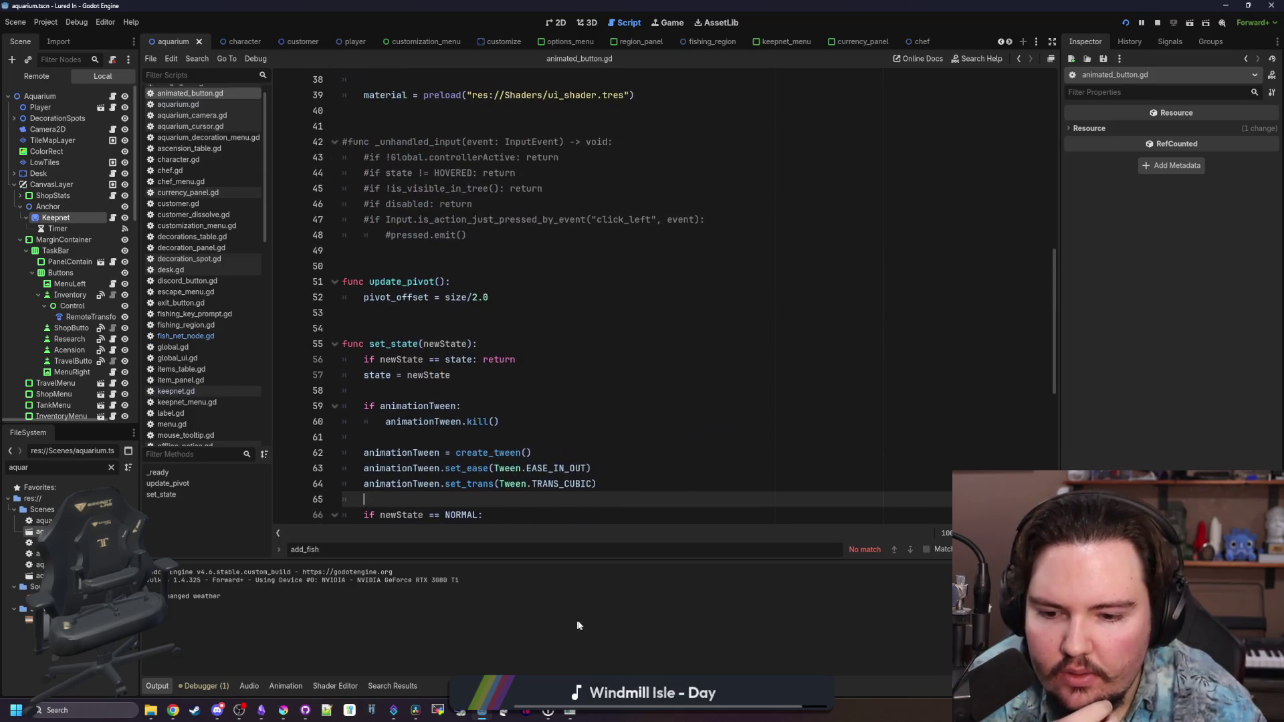
scroll(475, 298, down, 1)
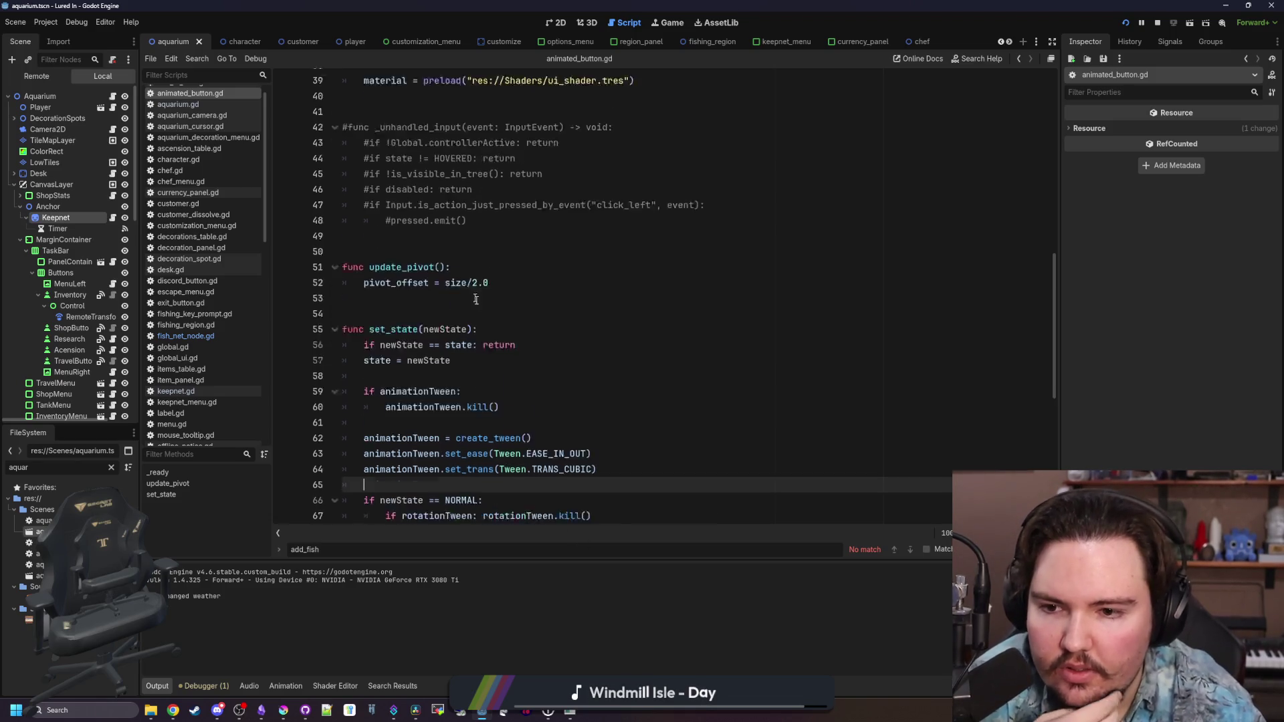
scroll(475, 299, down, 4)
key(F5)
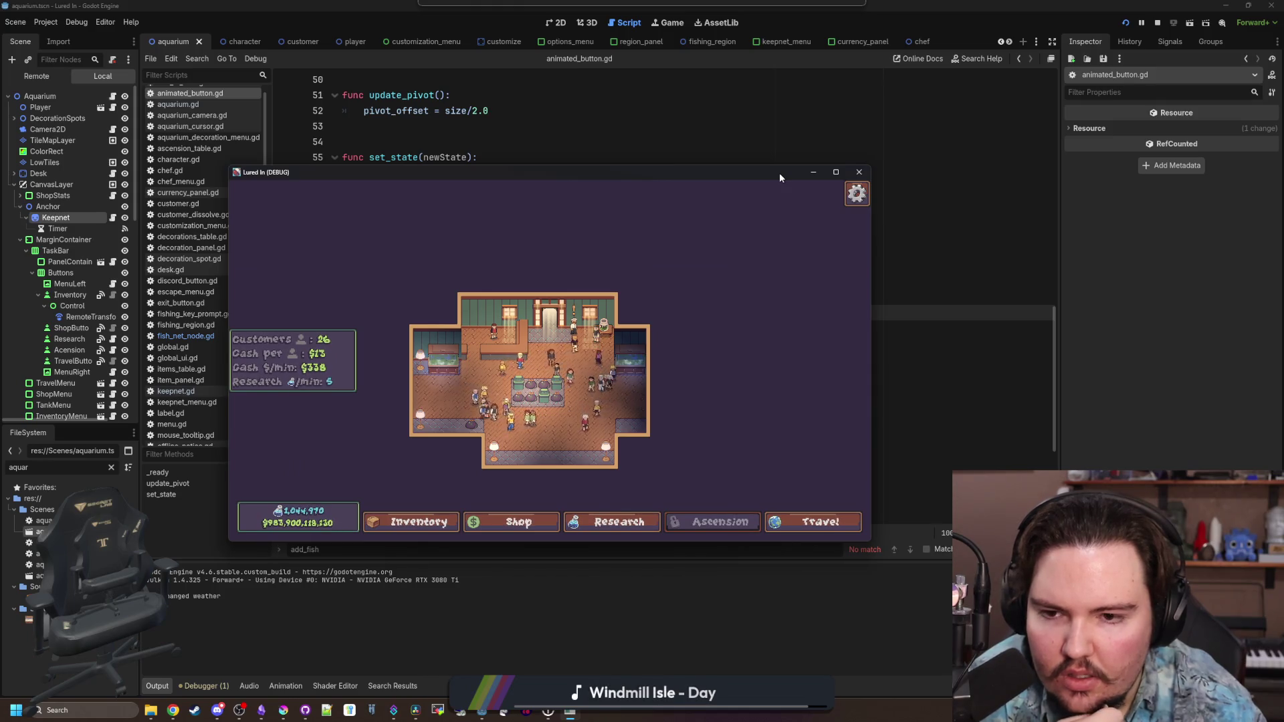
Maximize the game, travel to the Pond, close it, and return to fish_net_node.gd.
double_click(780, 173)
key(t)
click(874, 228)
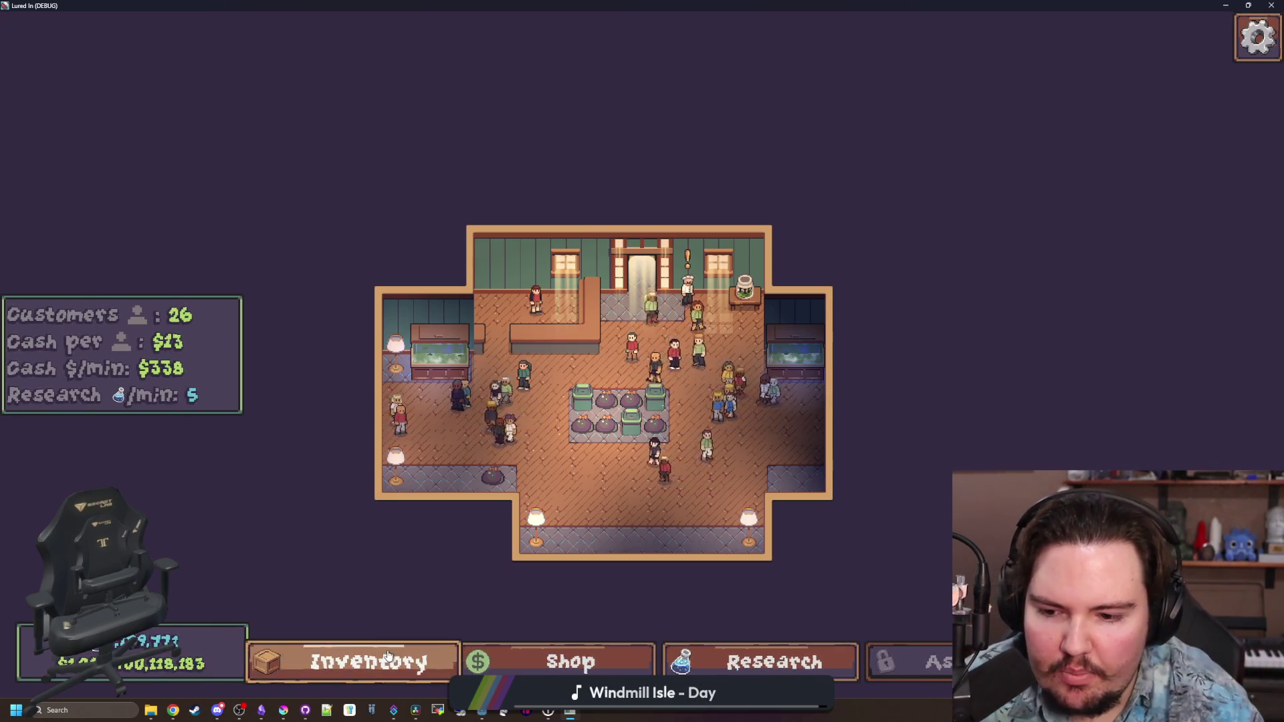
key(alt+F4)
key(ctrl+s)
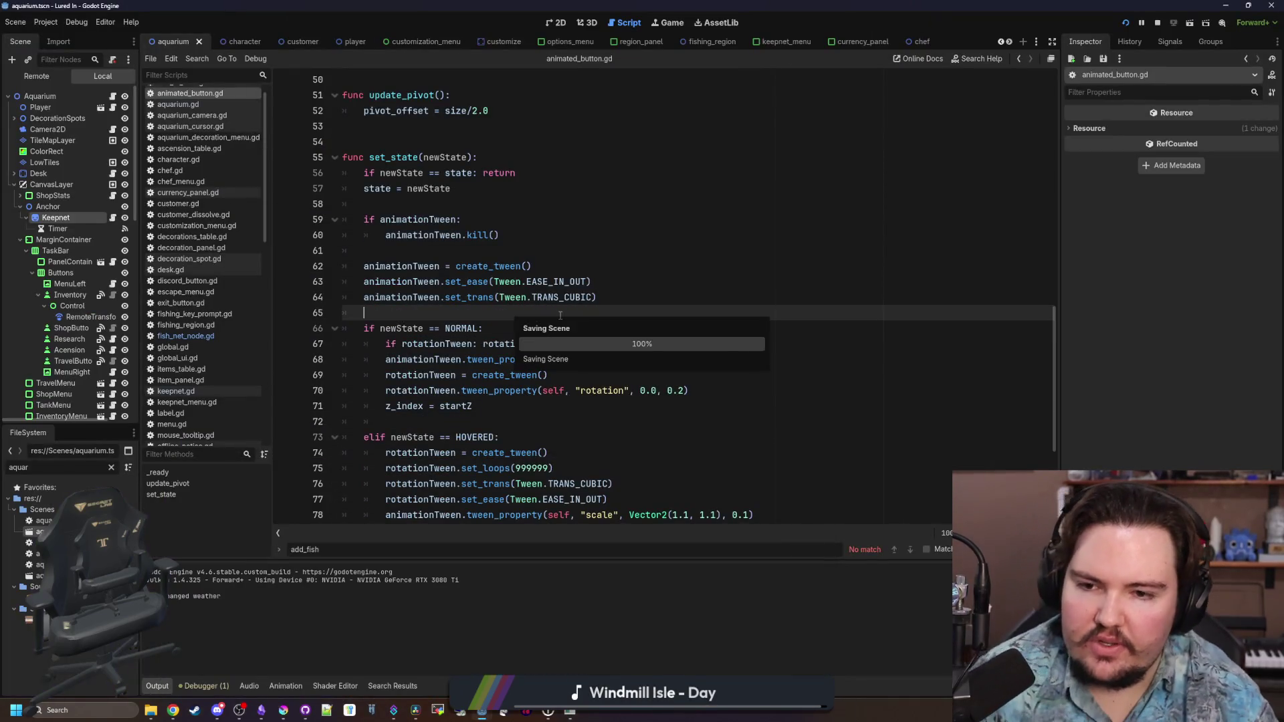
click(231, 335)
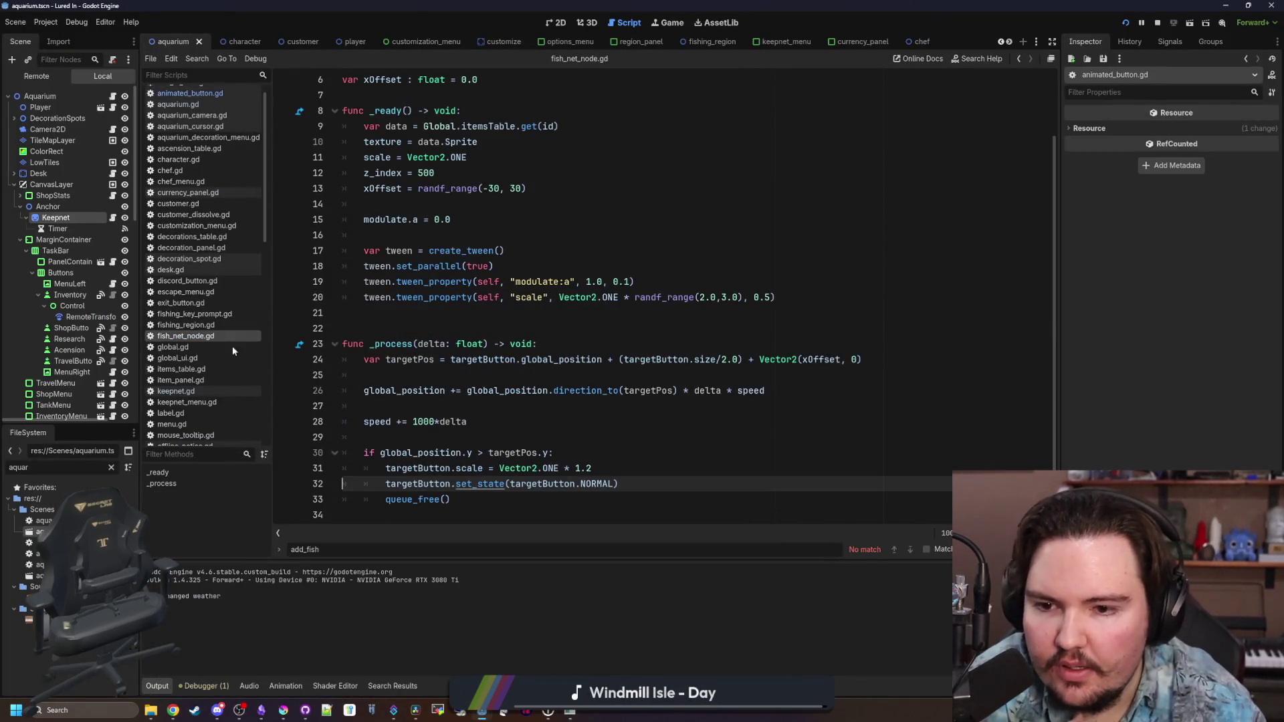
click(508, 421)
click(551, 499)
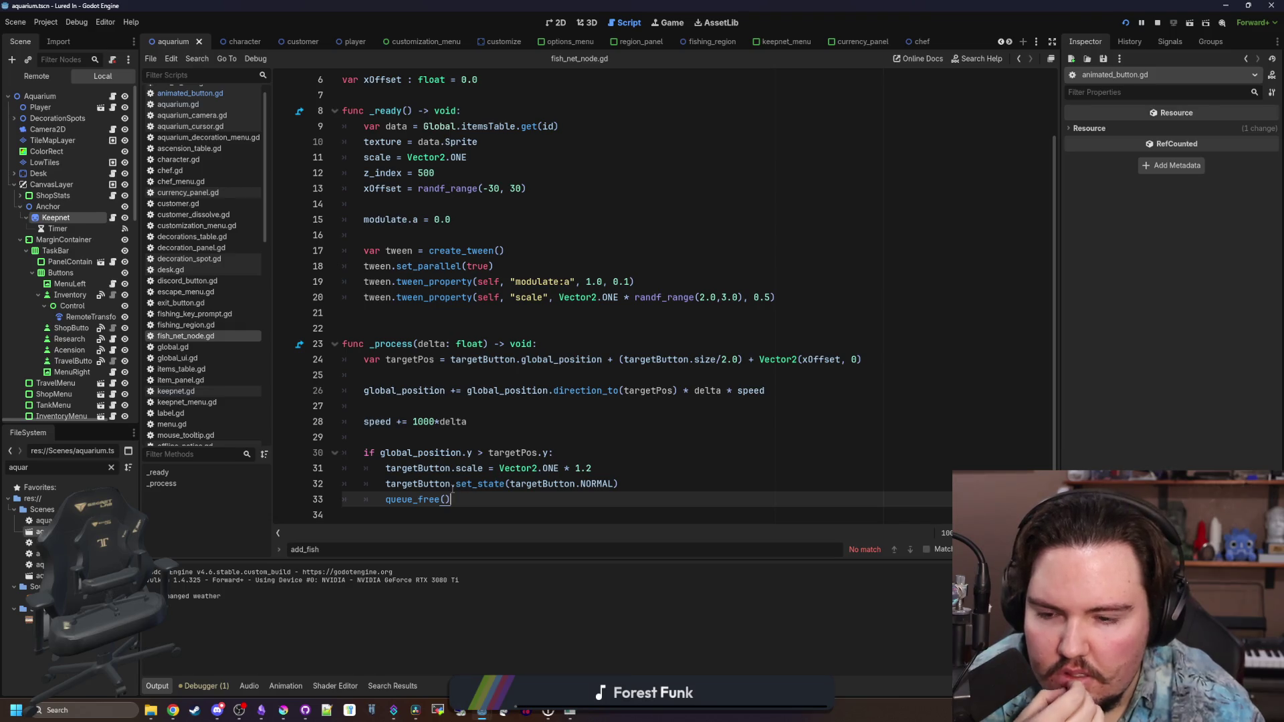
Replace the set_state(NORMAL) line with targetButton.animationTween = create_tween().
mouse_move(618, 484)
mouse_down()
mouse_move(401, 468)
mouse_move(343, 483)
mouse_up()
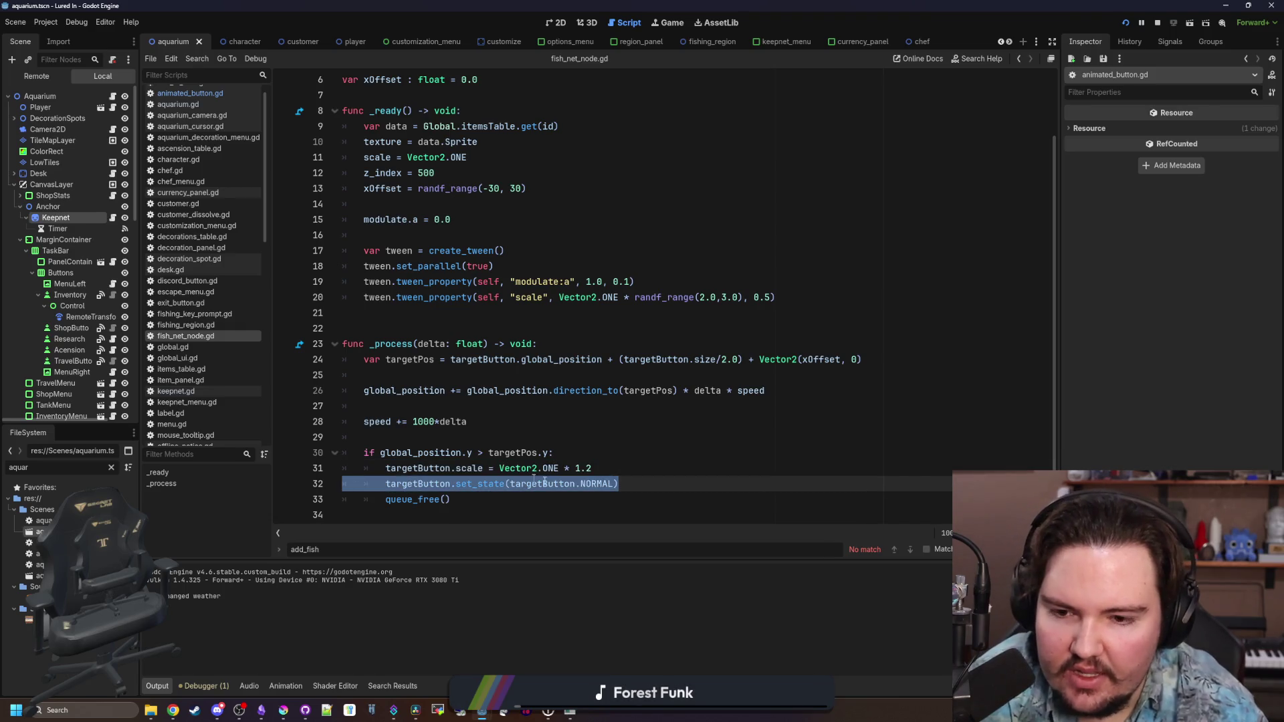
key(BackSpace)
key(BackSpace)
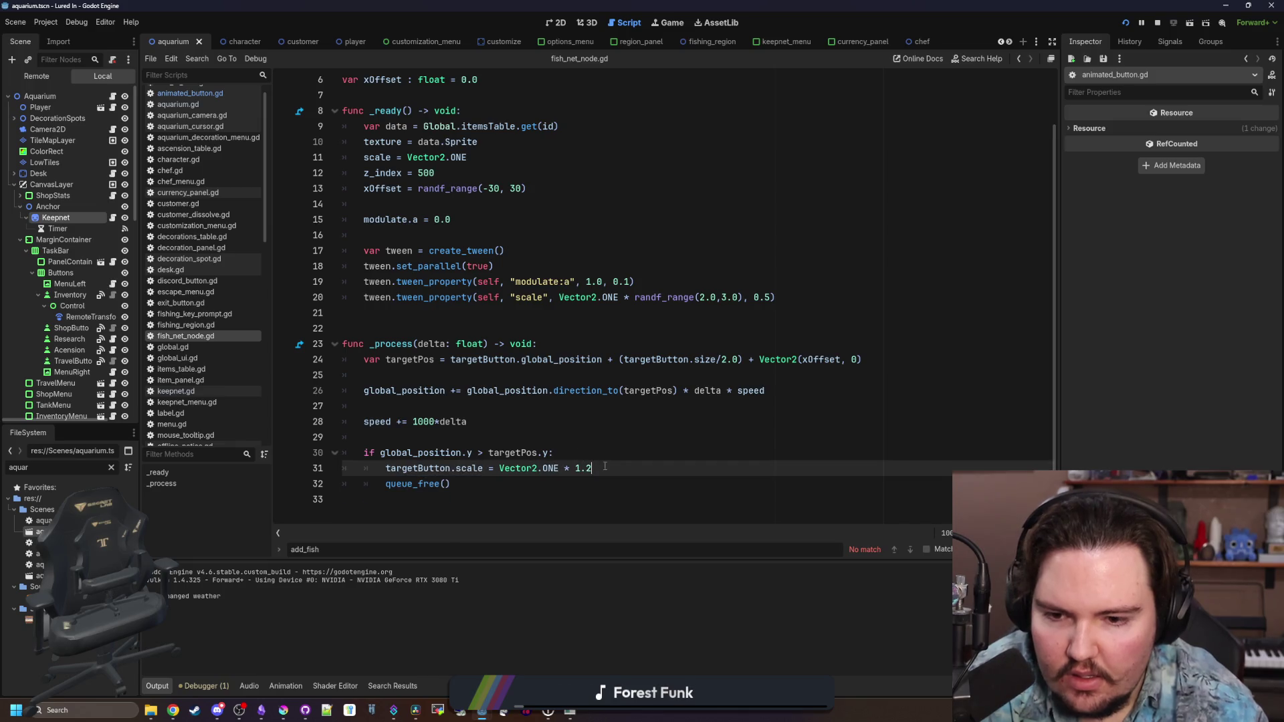
key(Return)
text(targetButton.)
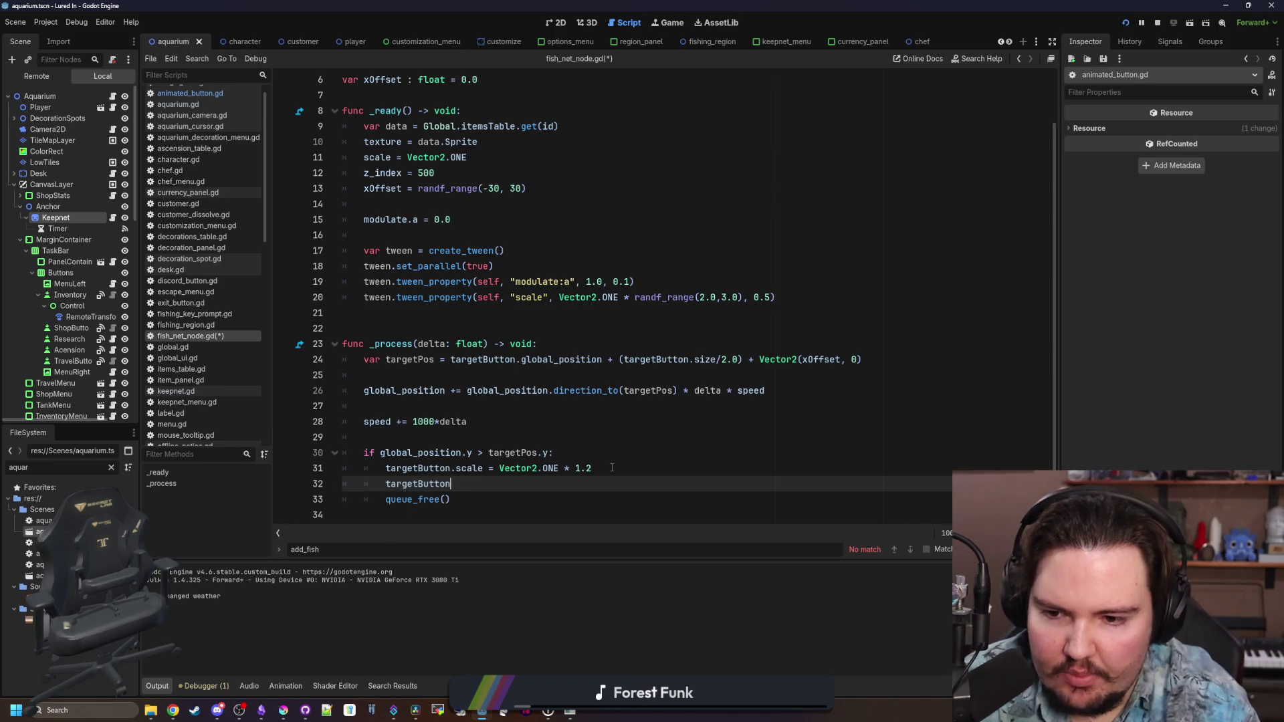
scroll(612, 467, down, 5)
scroll(612, 467, up, 5)
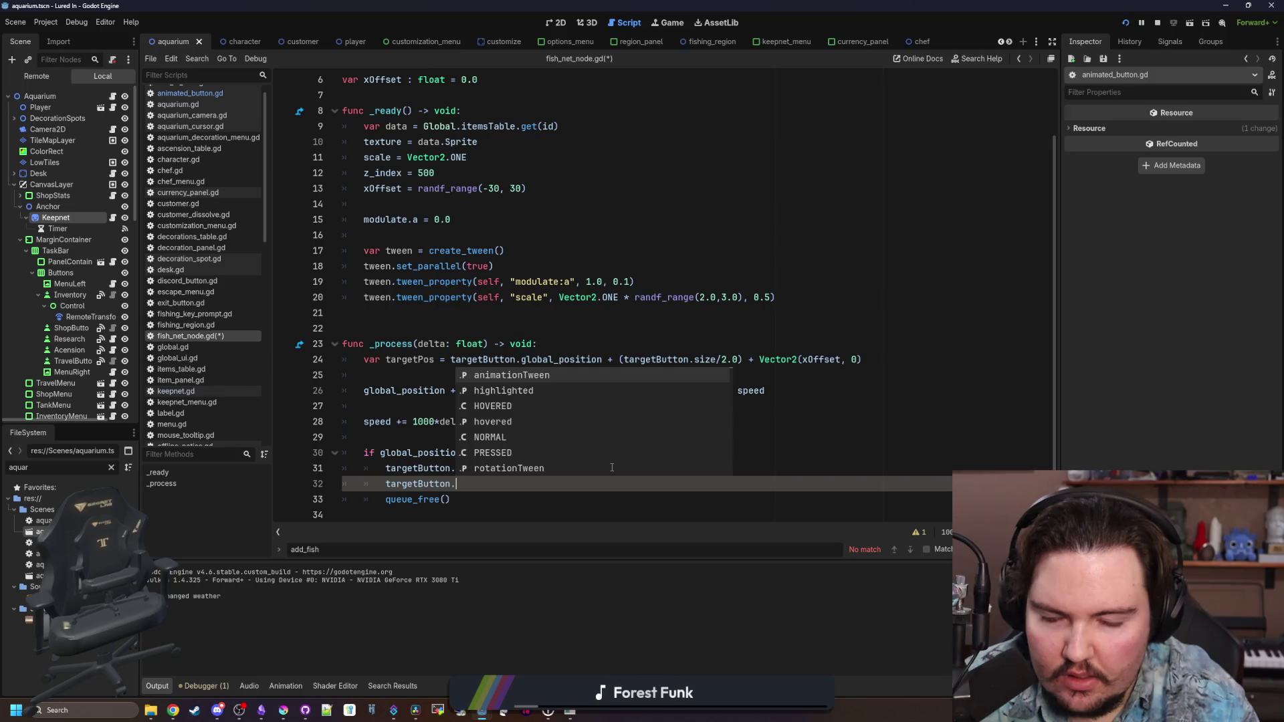
key(Return)
text(.)
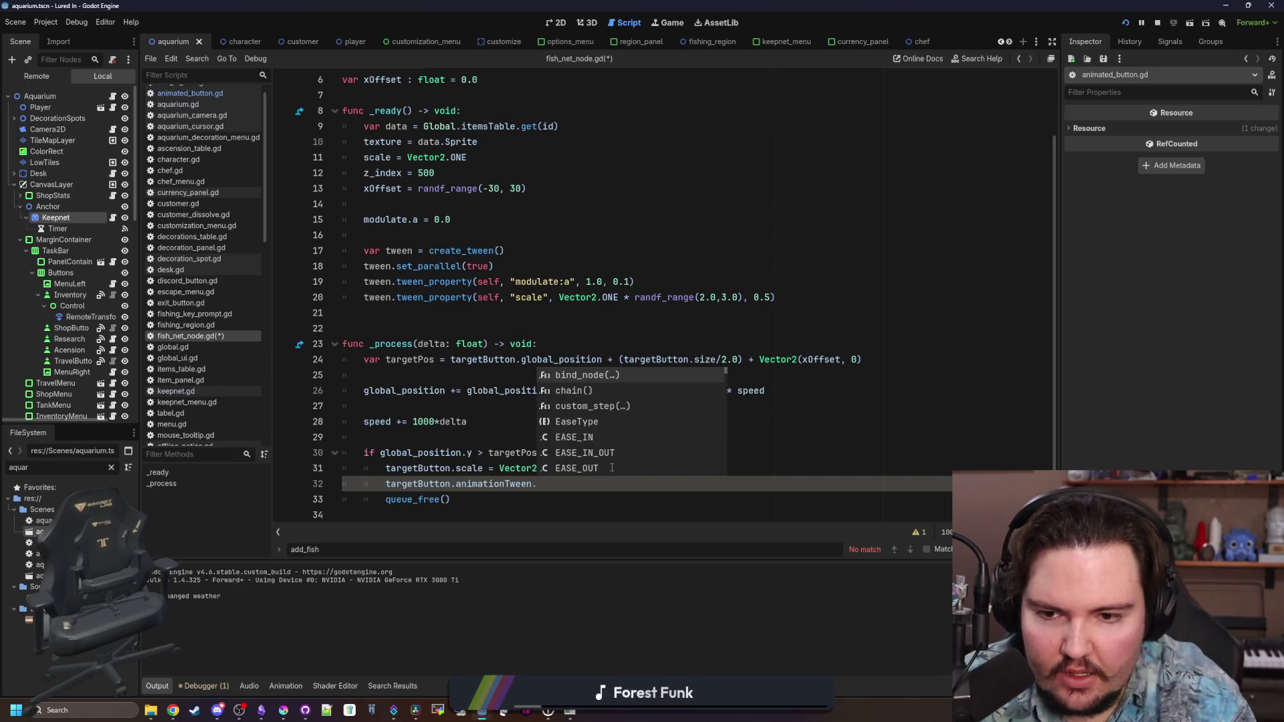
key(BackSpace)
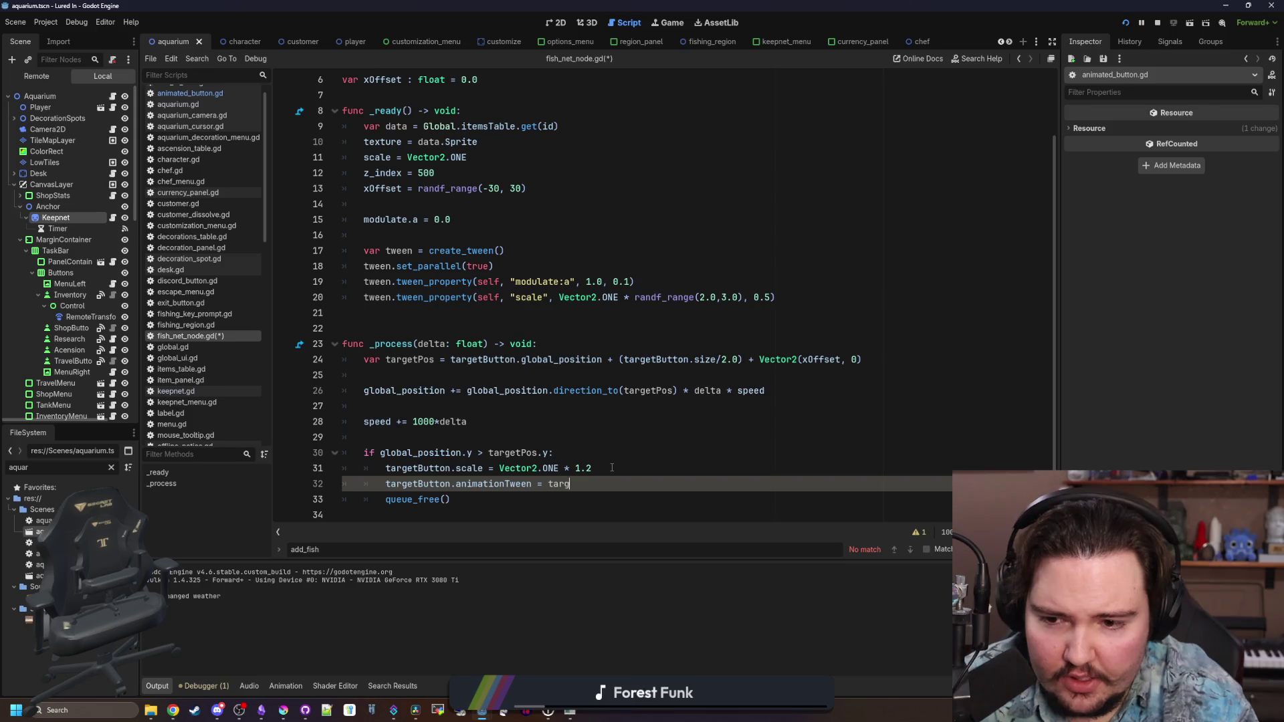
text(.crea)
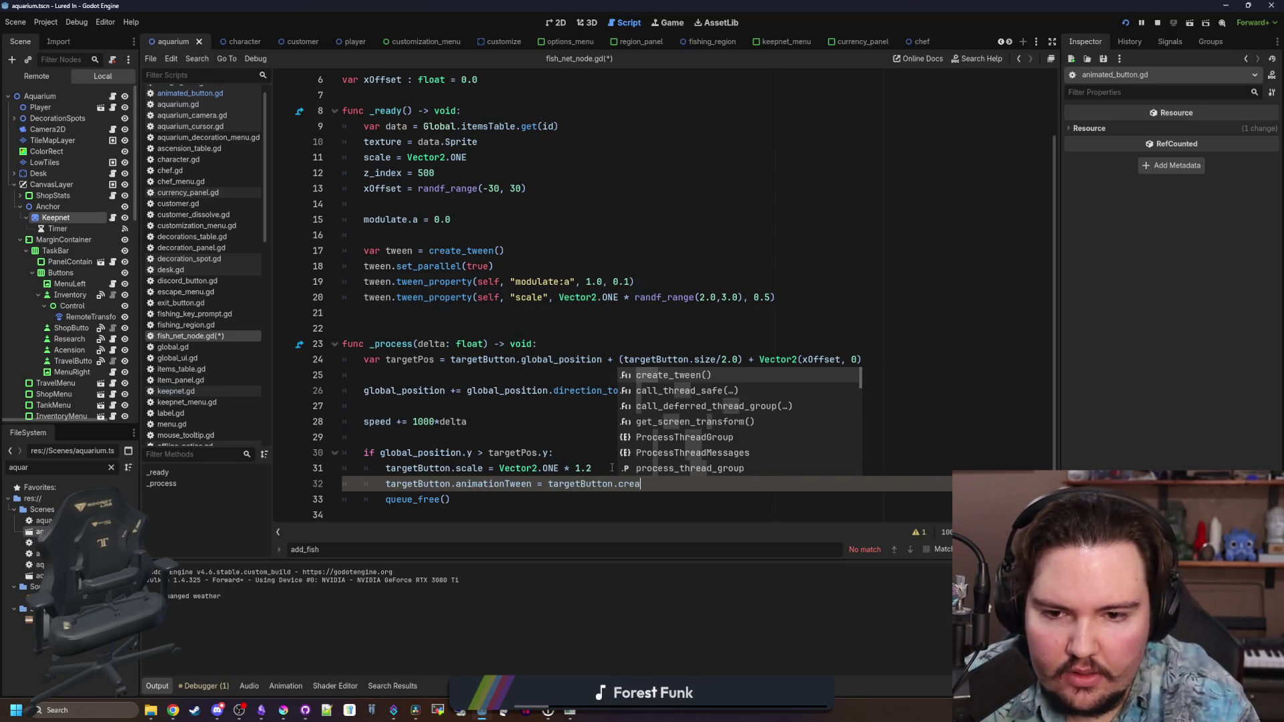
key(Return)
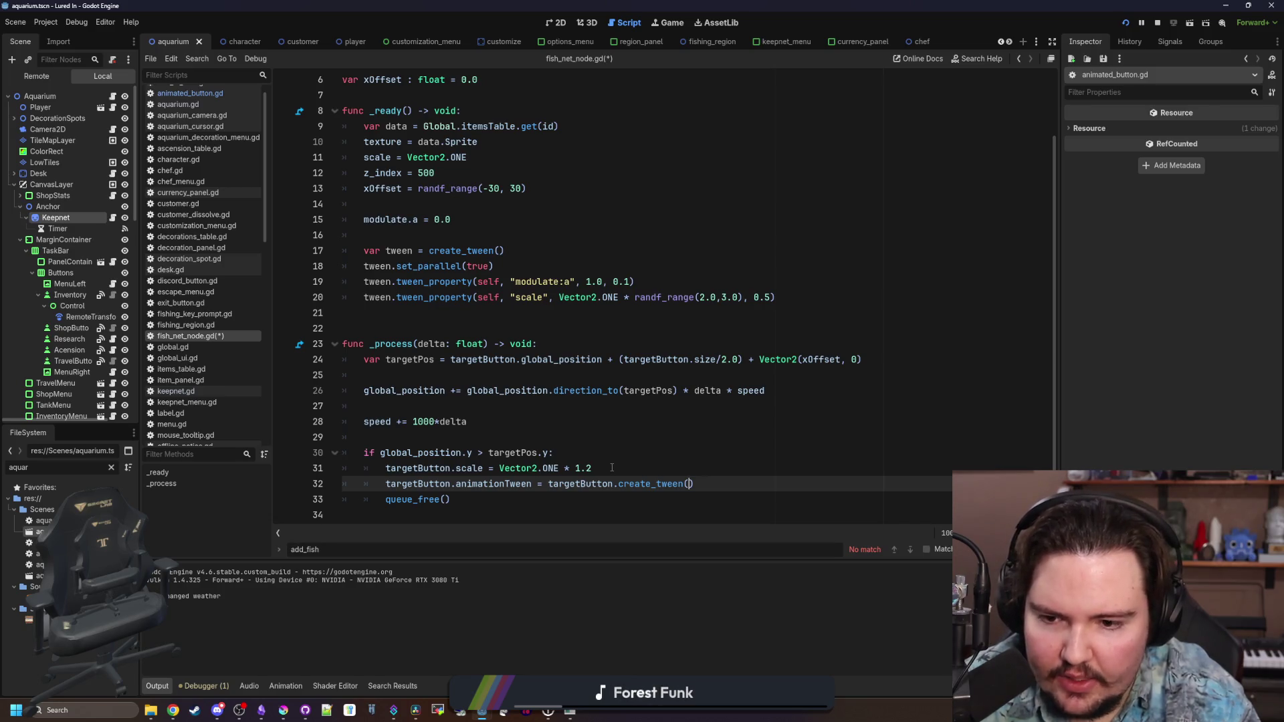
text(targetButton)
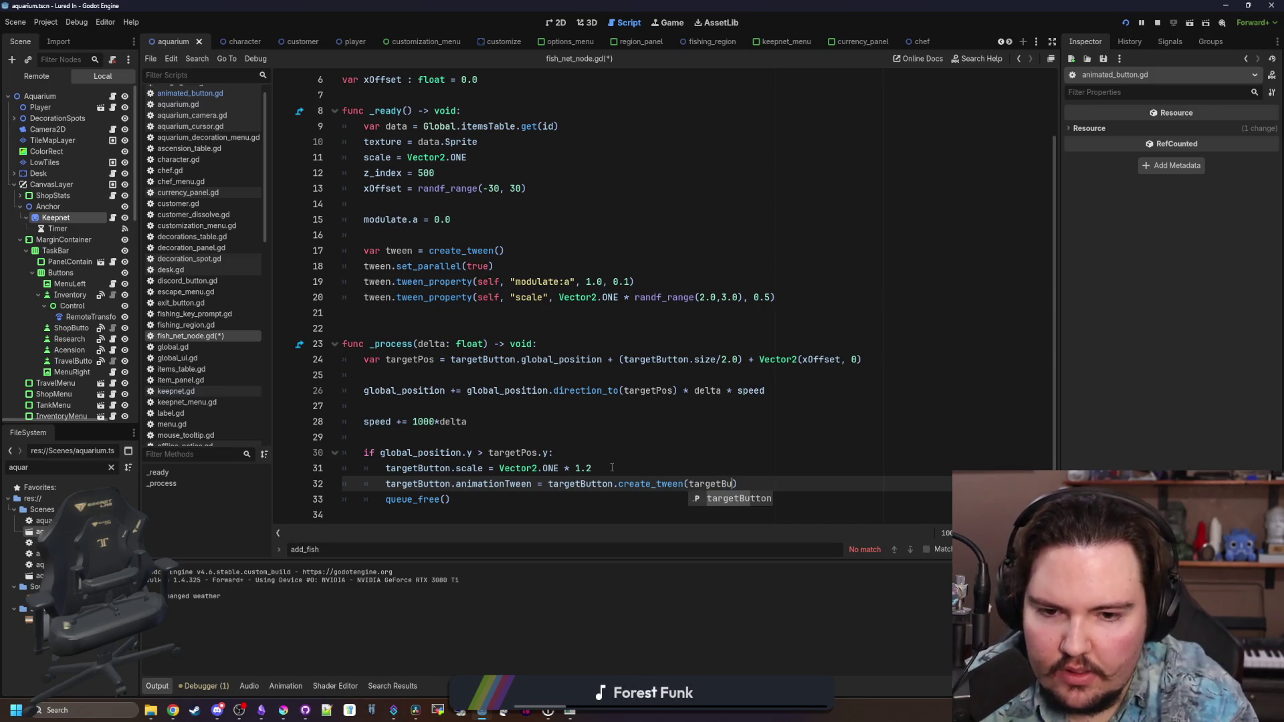
text(,)
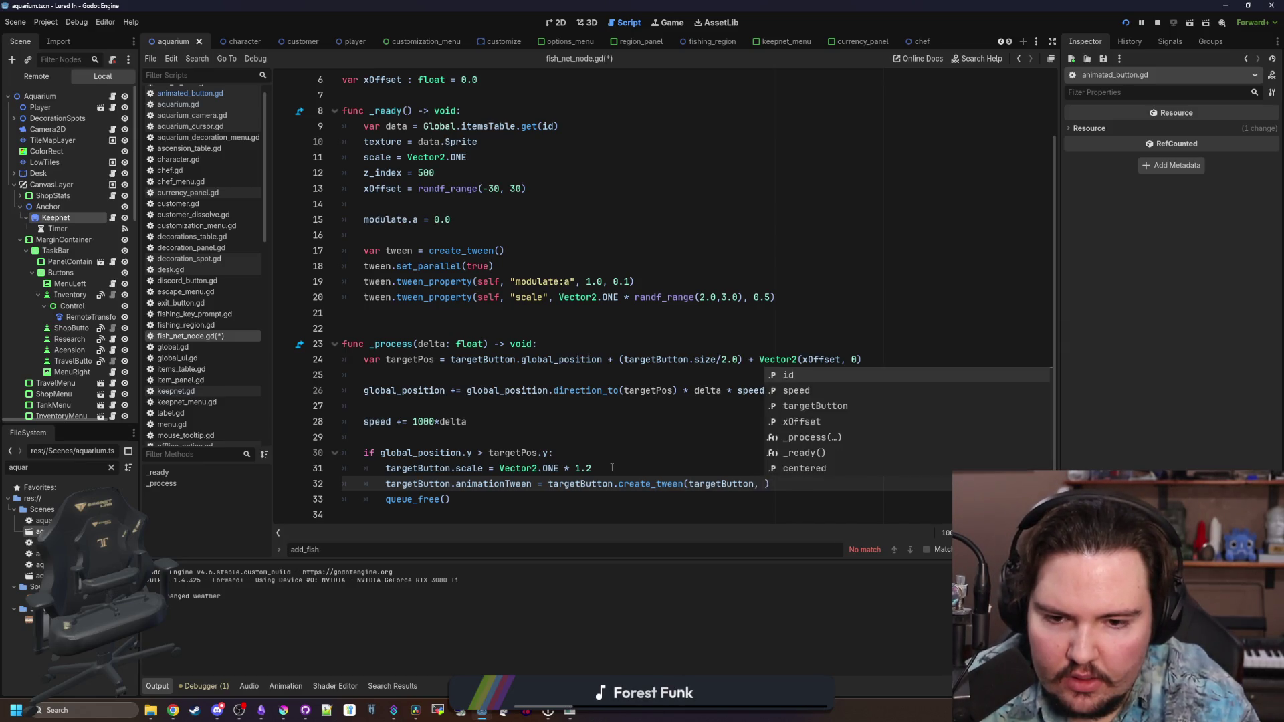
key(BackSpace)
key(BackSpace)
key(BackSpace)
Add tween_property(targetButton, "scale", Vector2.ONE, 0.1) on the tween, save, and run the game.
key(Return)
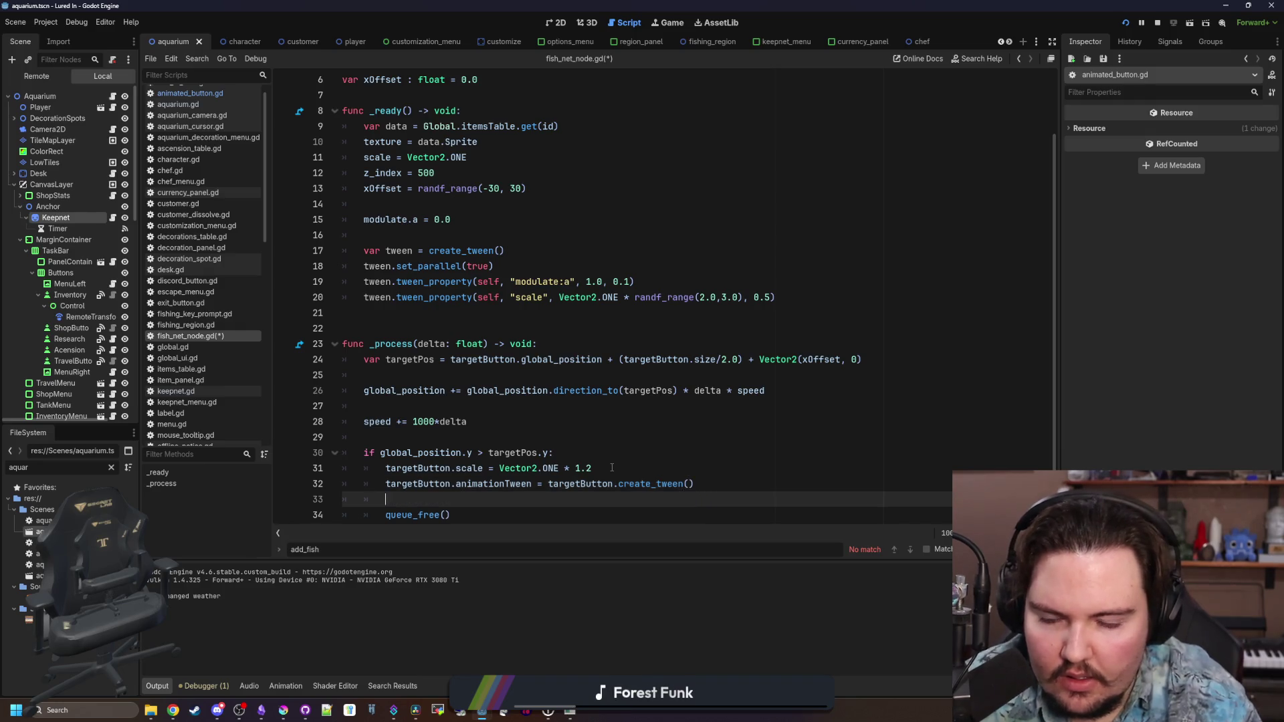
text(.animationTween.)
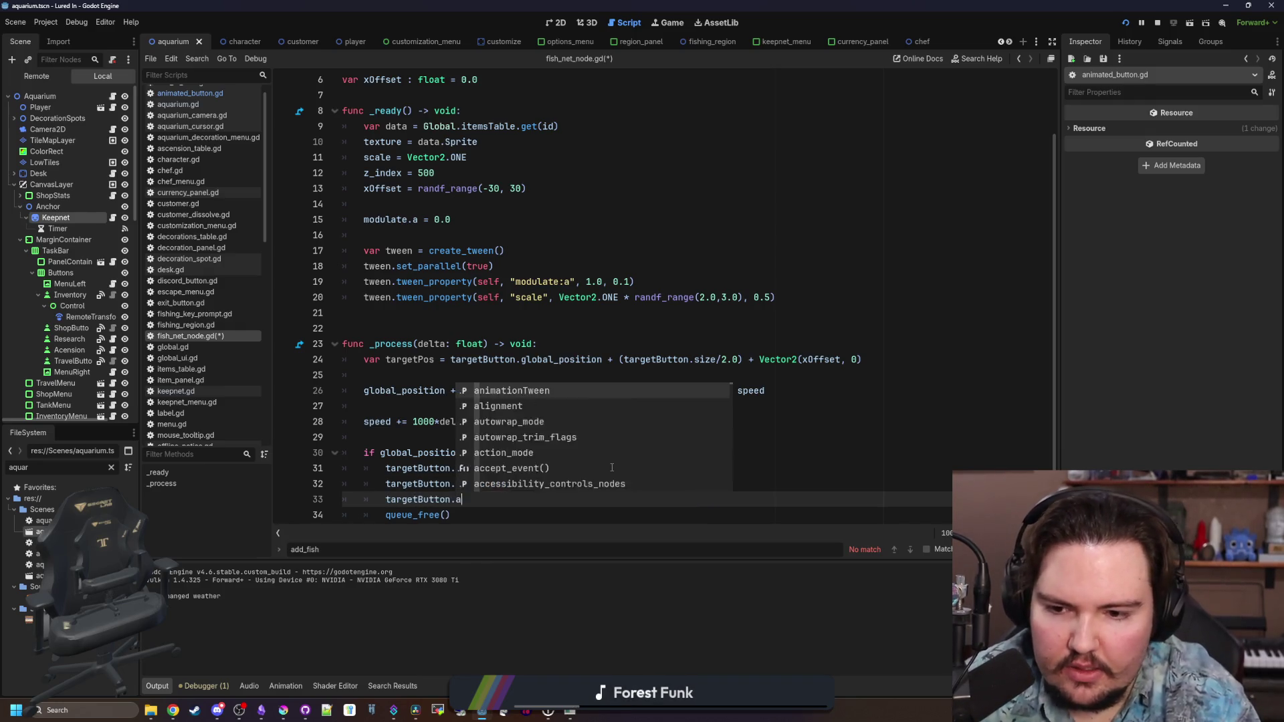
text(TWEEN)
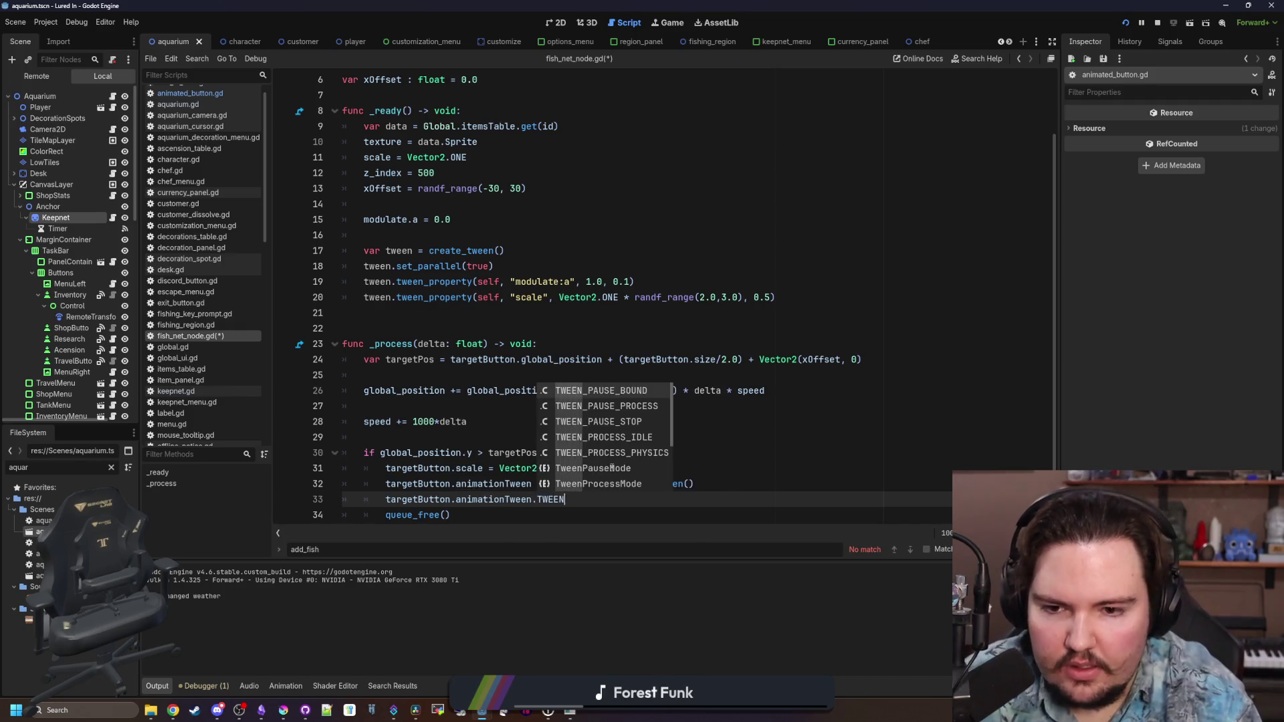
key(BackSpace)
key(BackSpace)
key(BackSpace)
text(tween_pr)
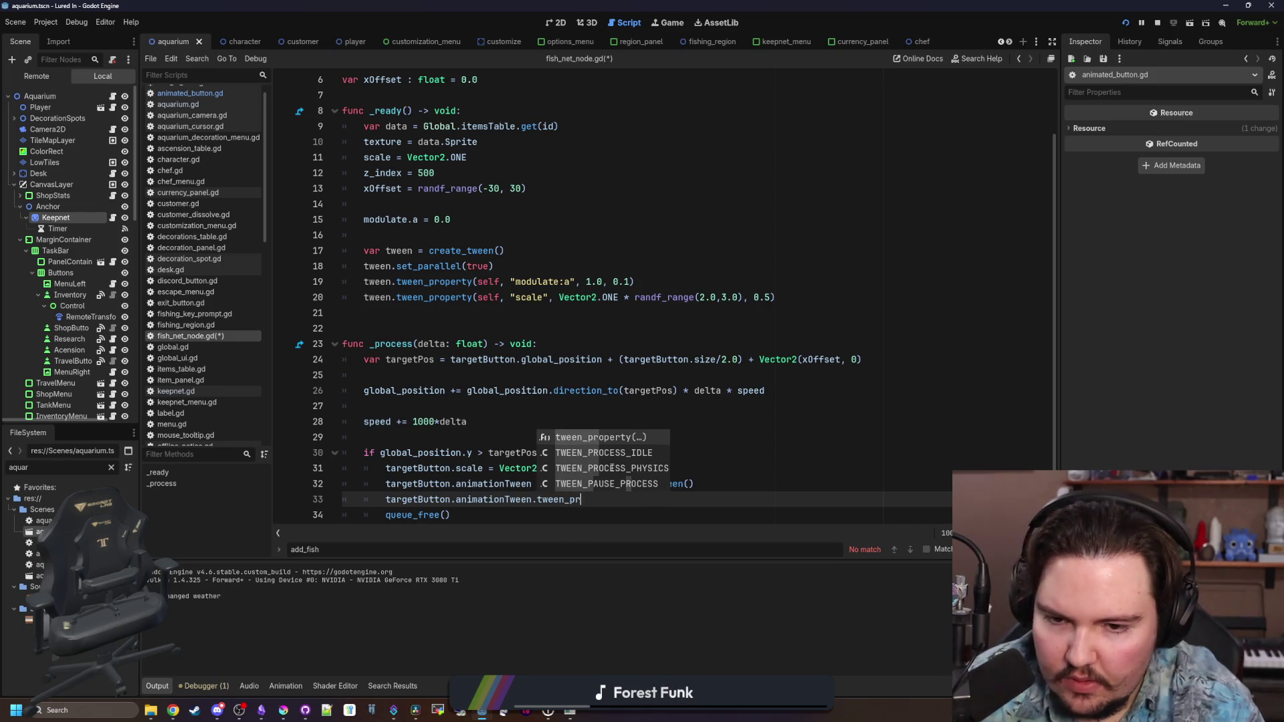
key(Return)
text(argetBu)
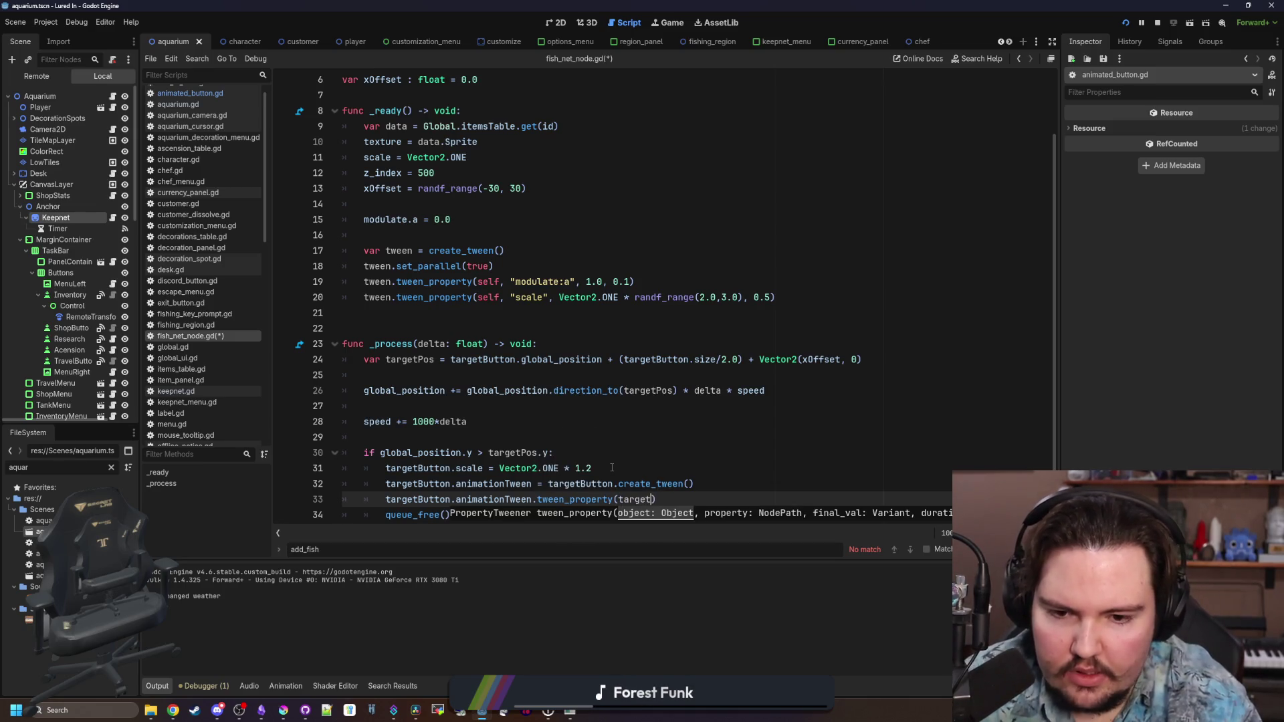
text(tton, "scale)
key(Return)
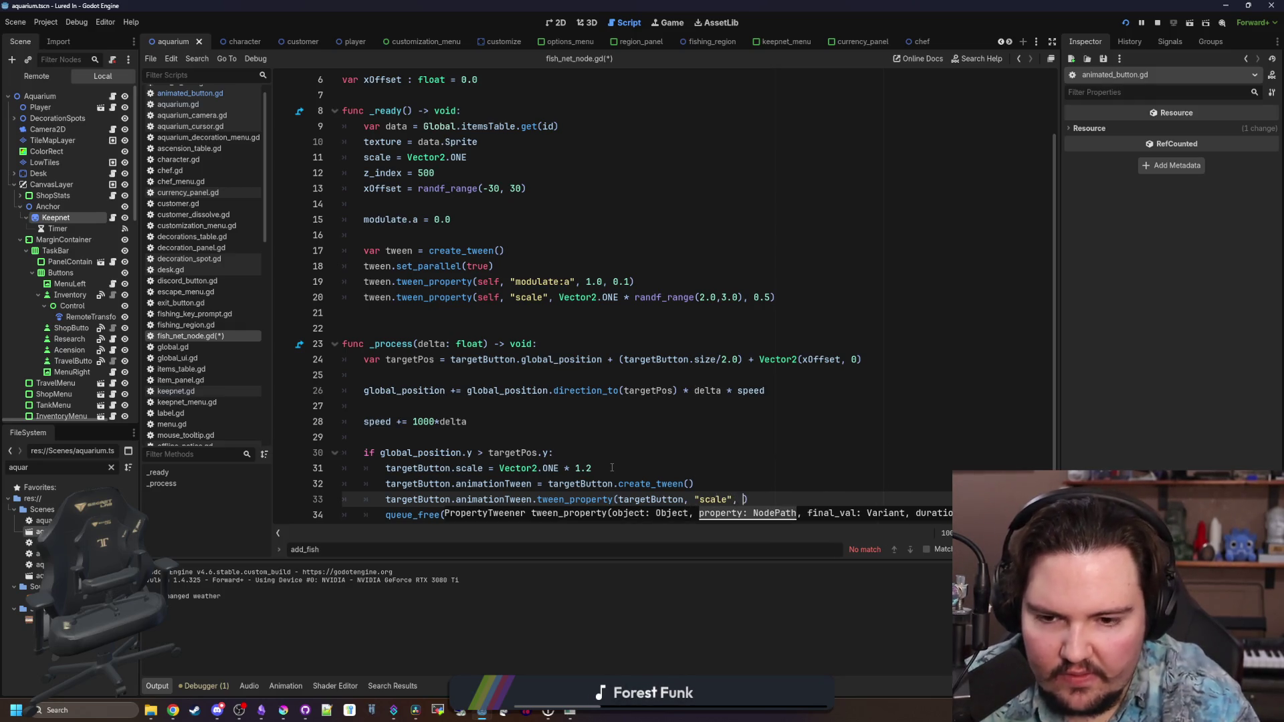
text(Vector2.ONE)
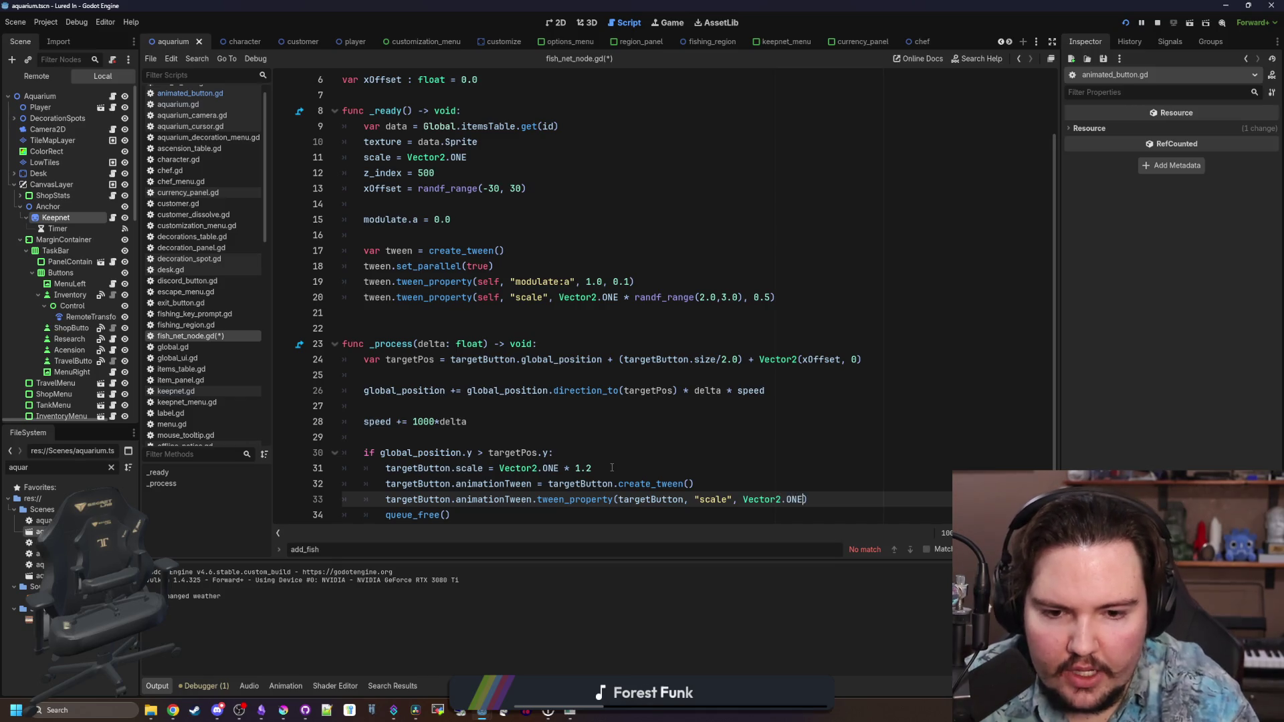
text(, 0.1)
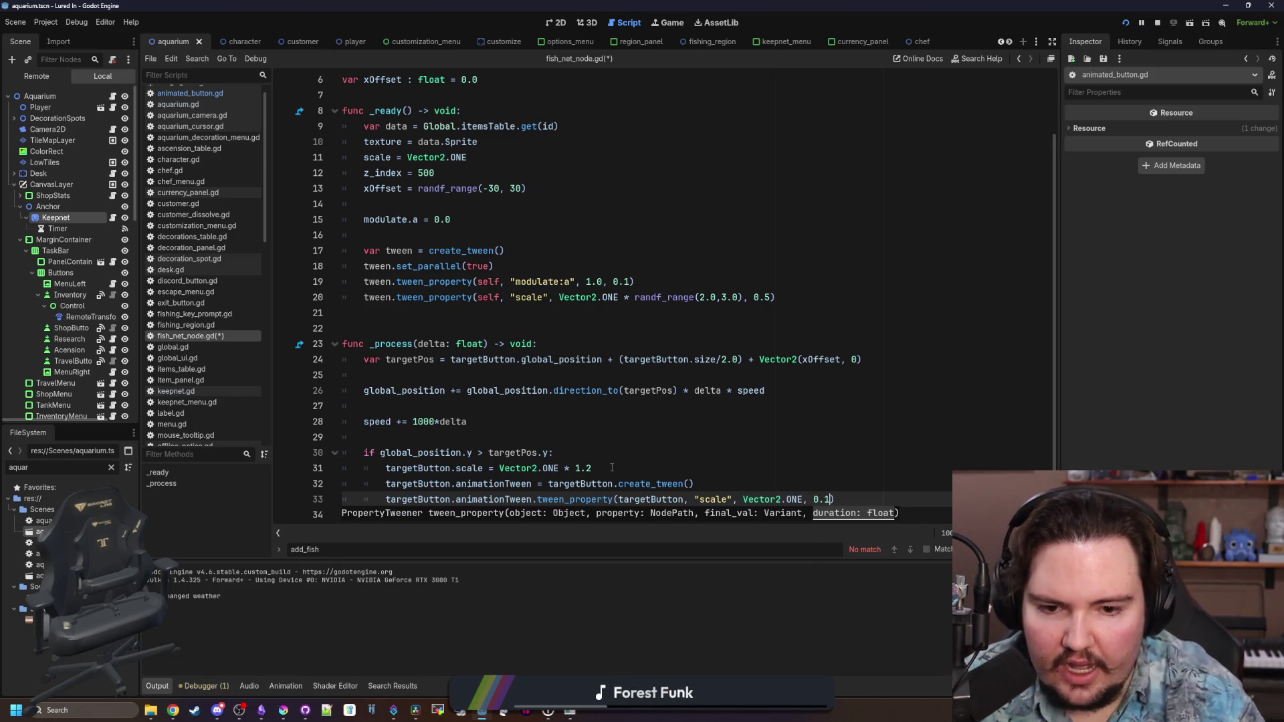
key(F5)
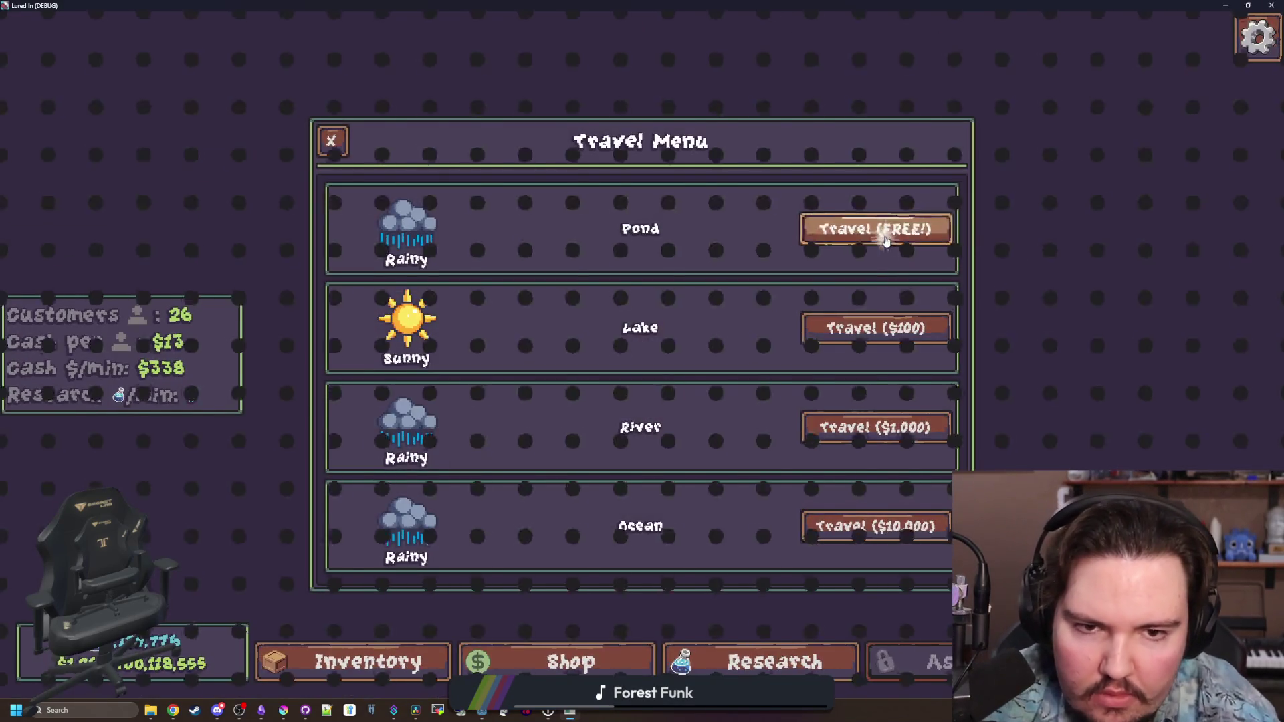
Travel to the pond and back in the Lured In window, then close it and refocus the script.
click(886, 241)
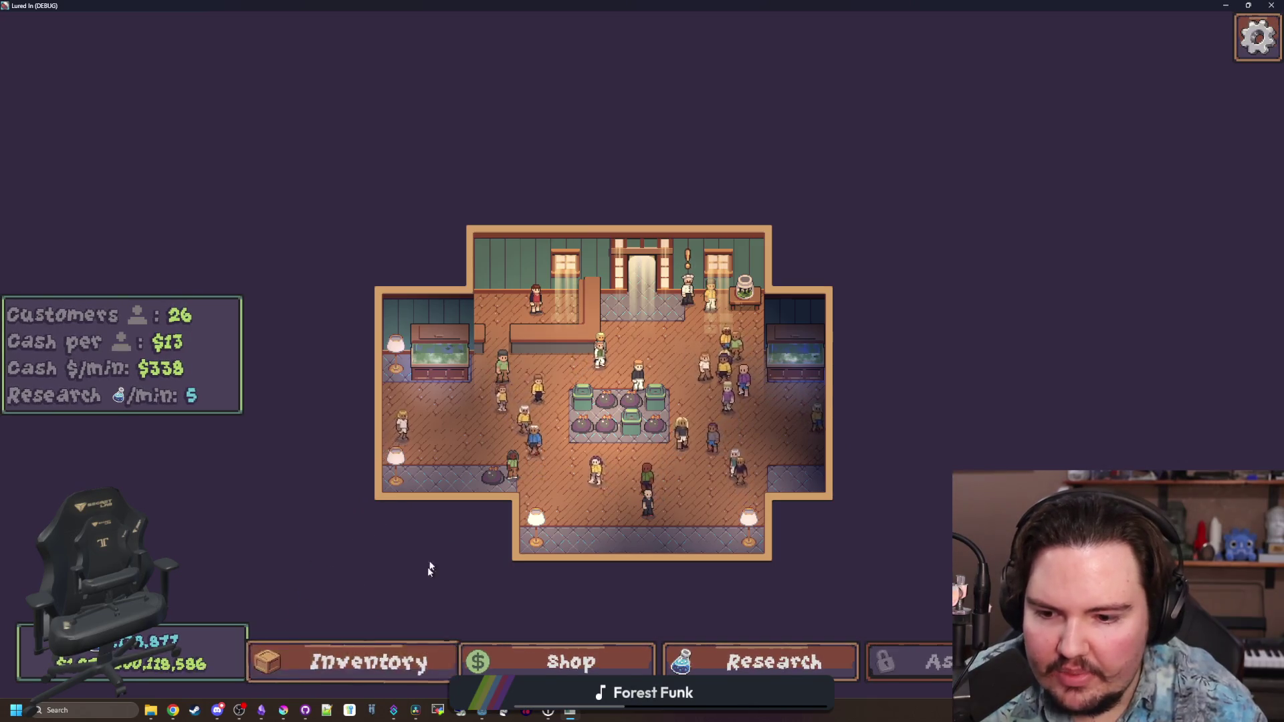
key(F8)
click(453, 421)
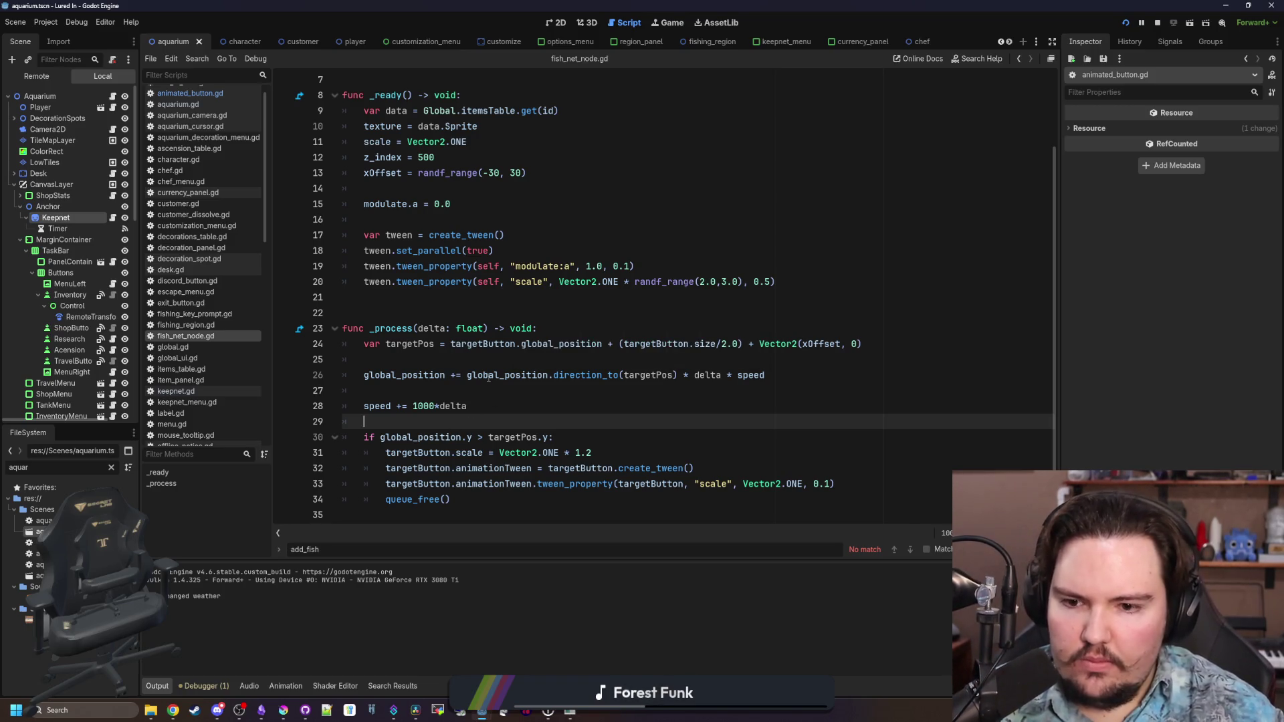
Insert 'if targetButton.animationTween: targetButton.animationTween.kill()' below the scale line.
click(633, 459)
key(Return)
text(if targetButton.animationTween: t)
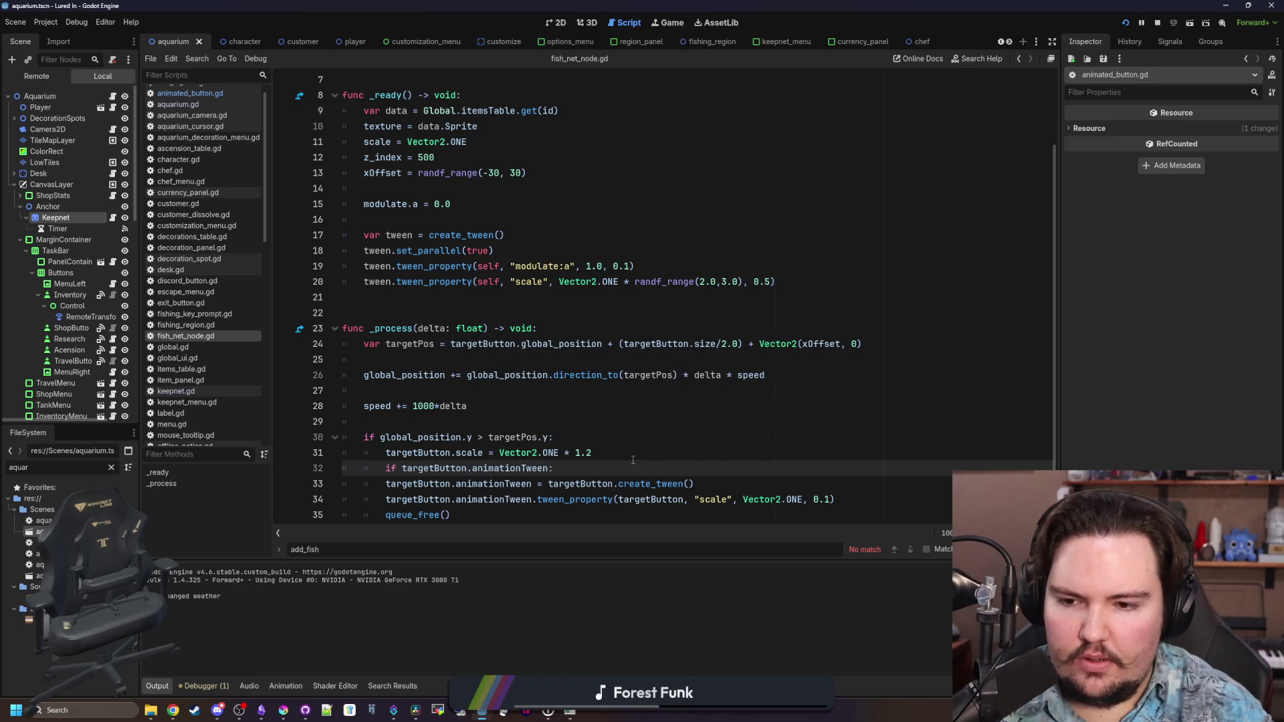
text(argetButton.)
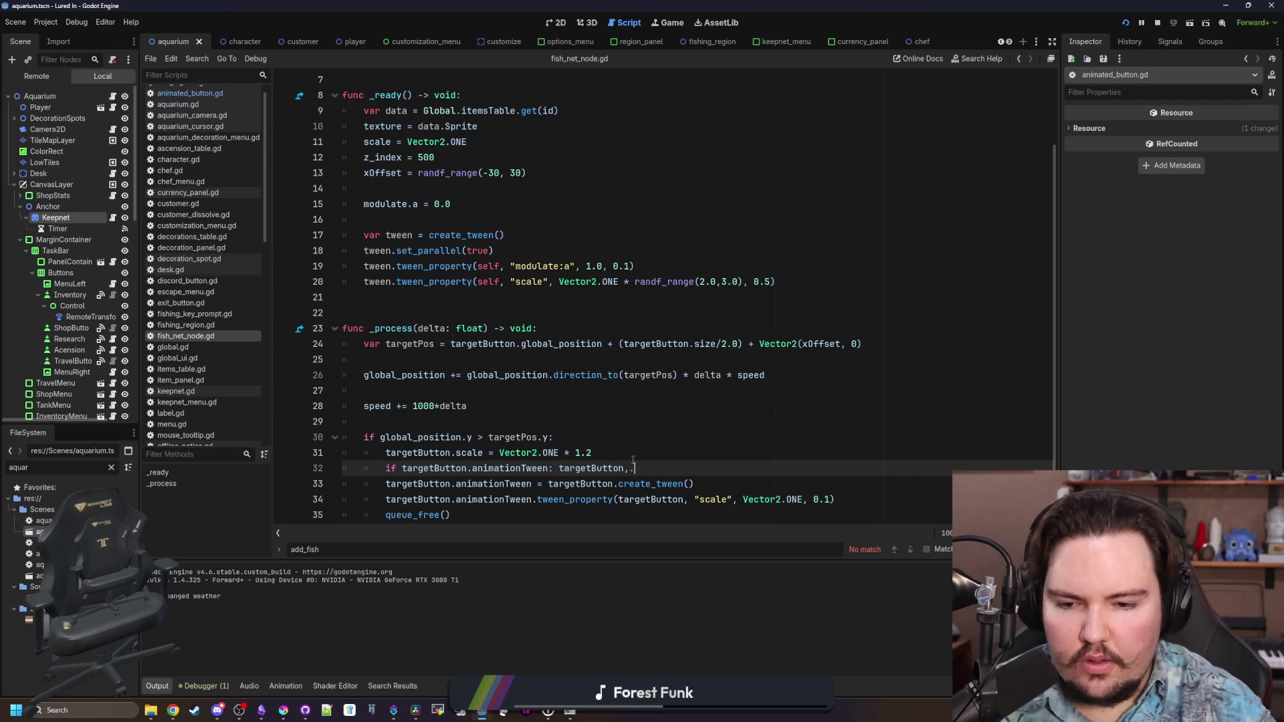
text(animationTween.k)
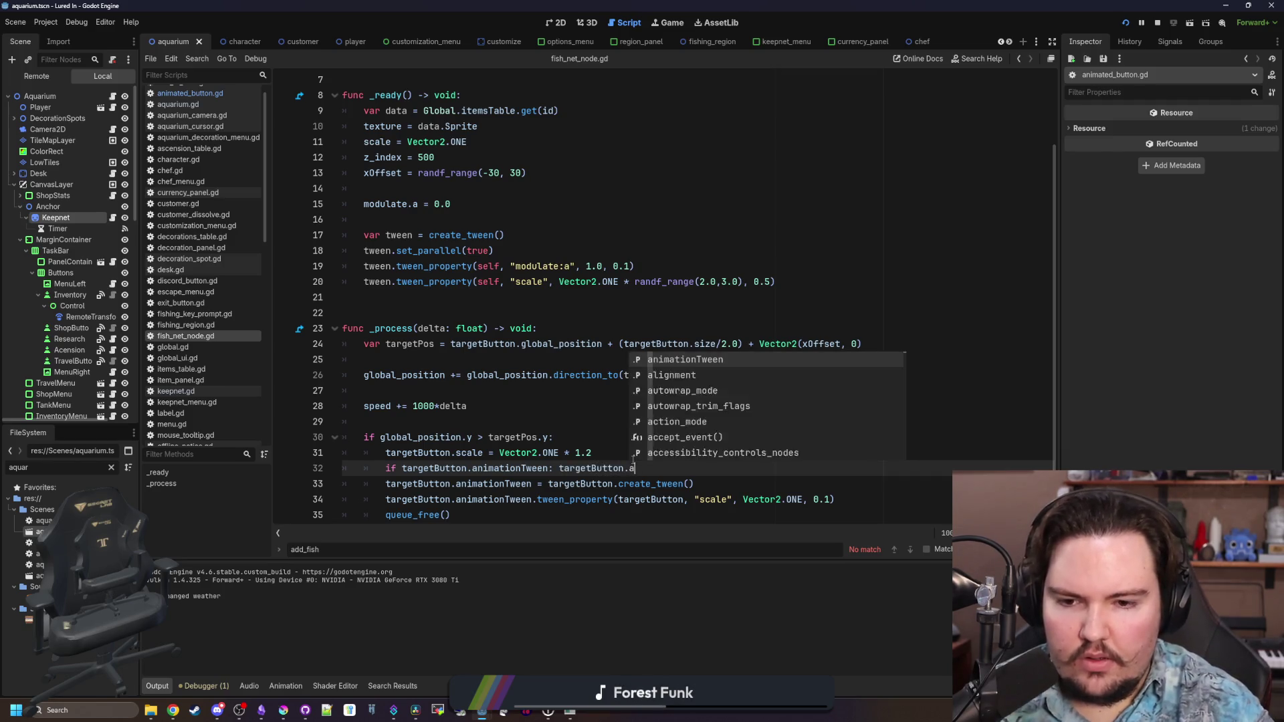
key(Return)
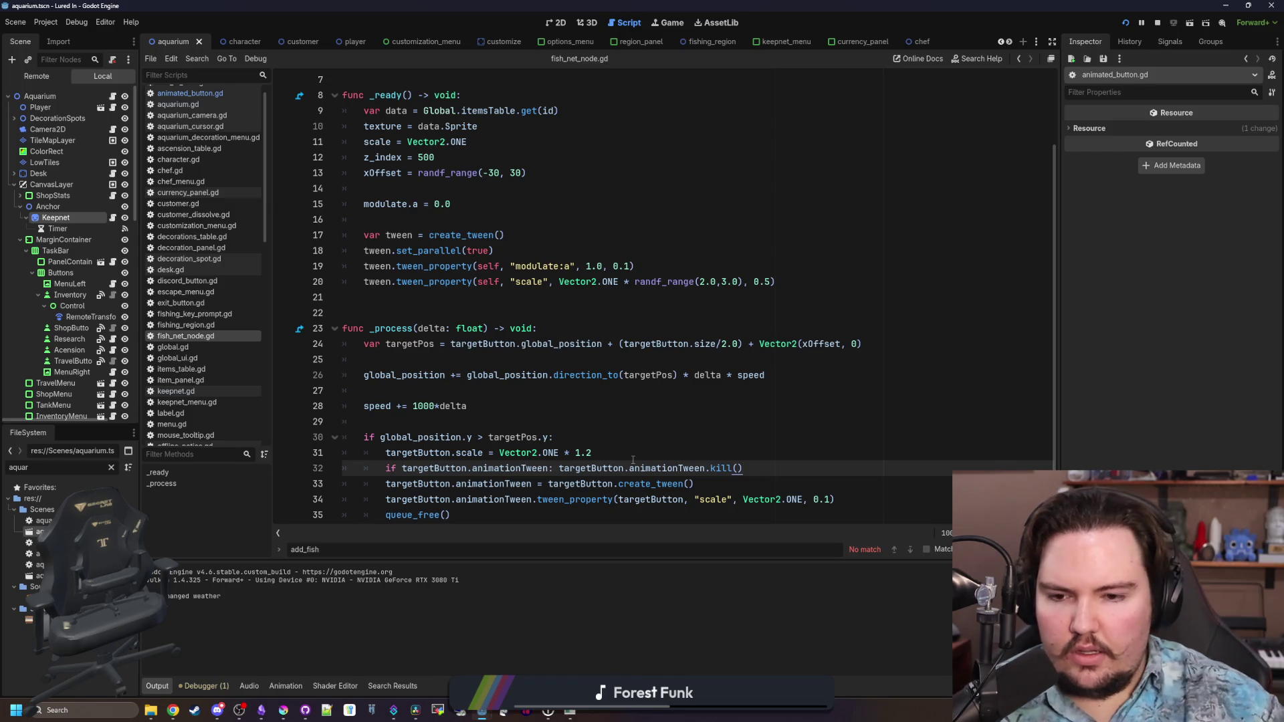
Run the game, maximize its window, travel to the pond and back, then close it.
key(F5)
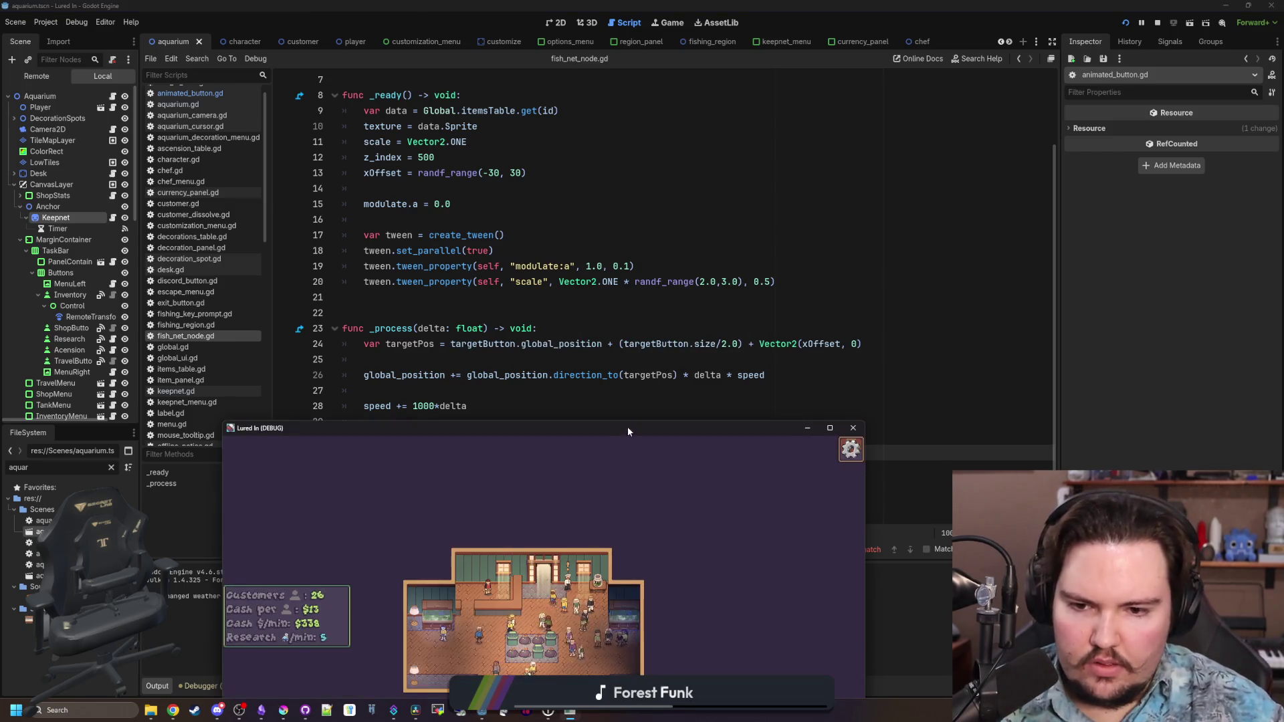
double_click(627, 432)
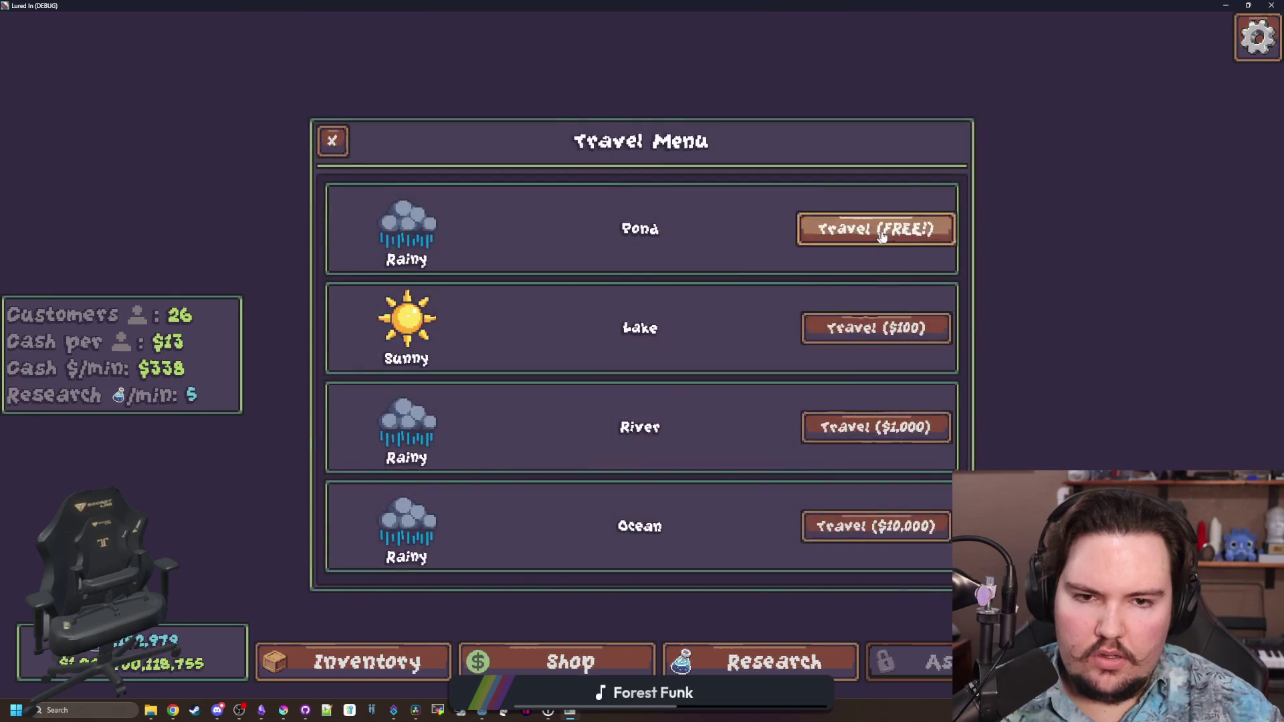
click(881, 235)
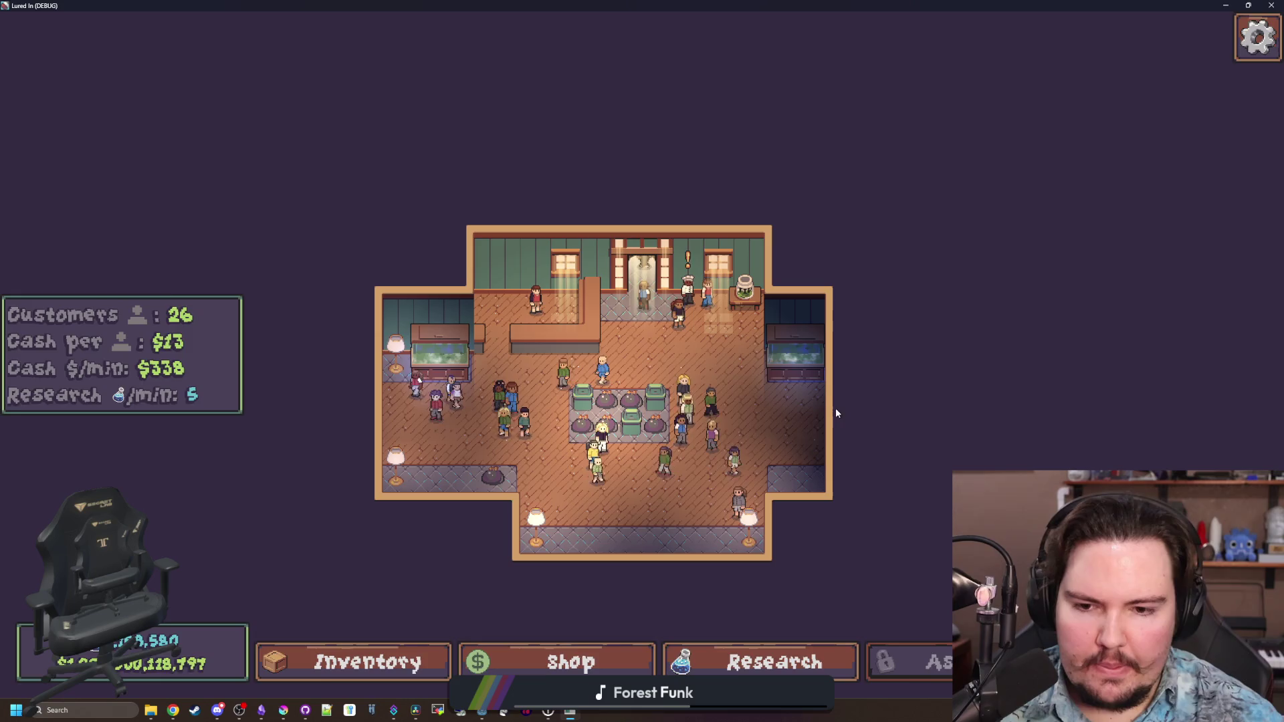
key(F8)
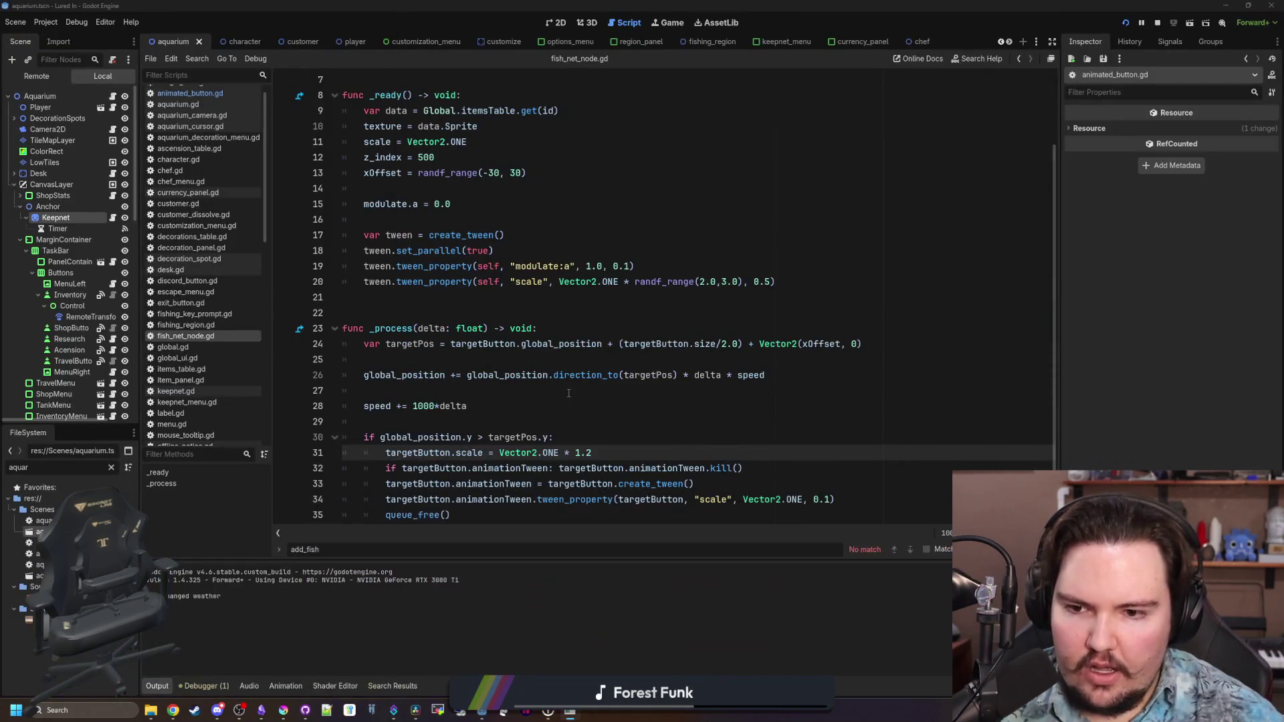
click(568, 393)
scroll(568, 393, down, 1)
key(ctrl+s)
click(452, 500)
key(ctrl+s)
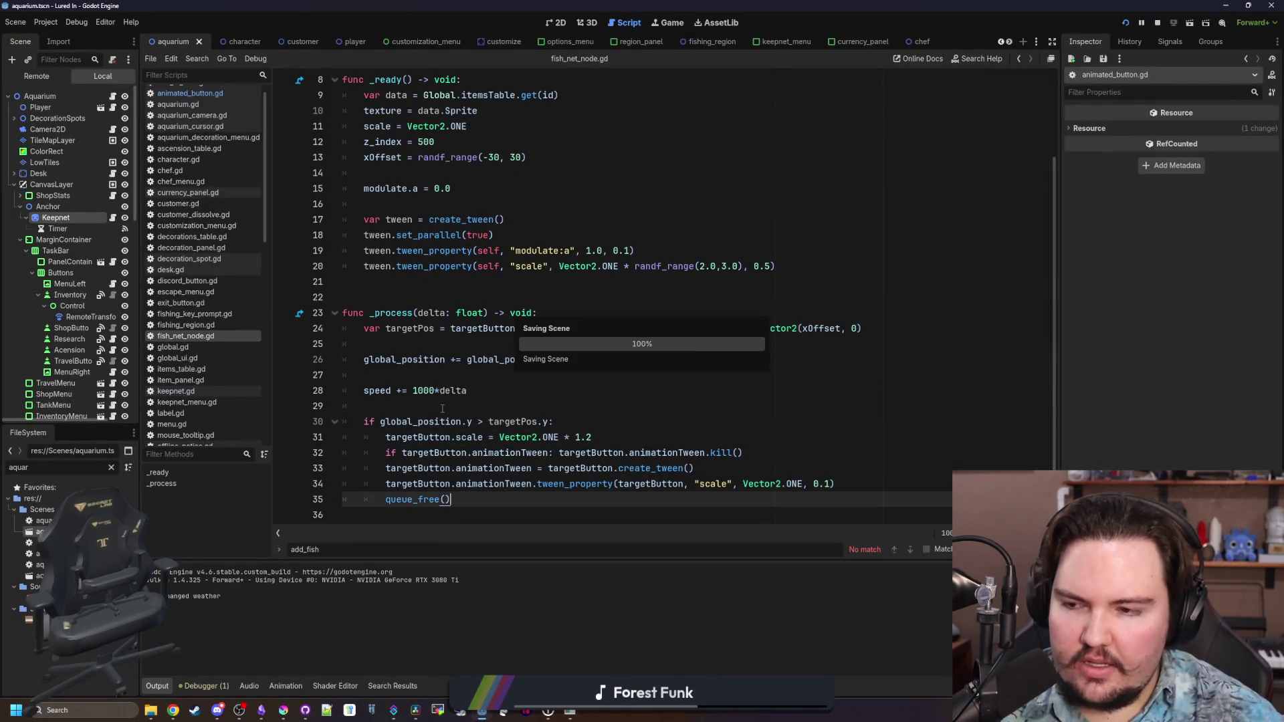
click(251, 95)
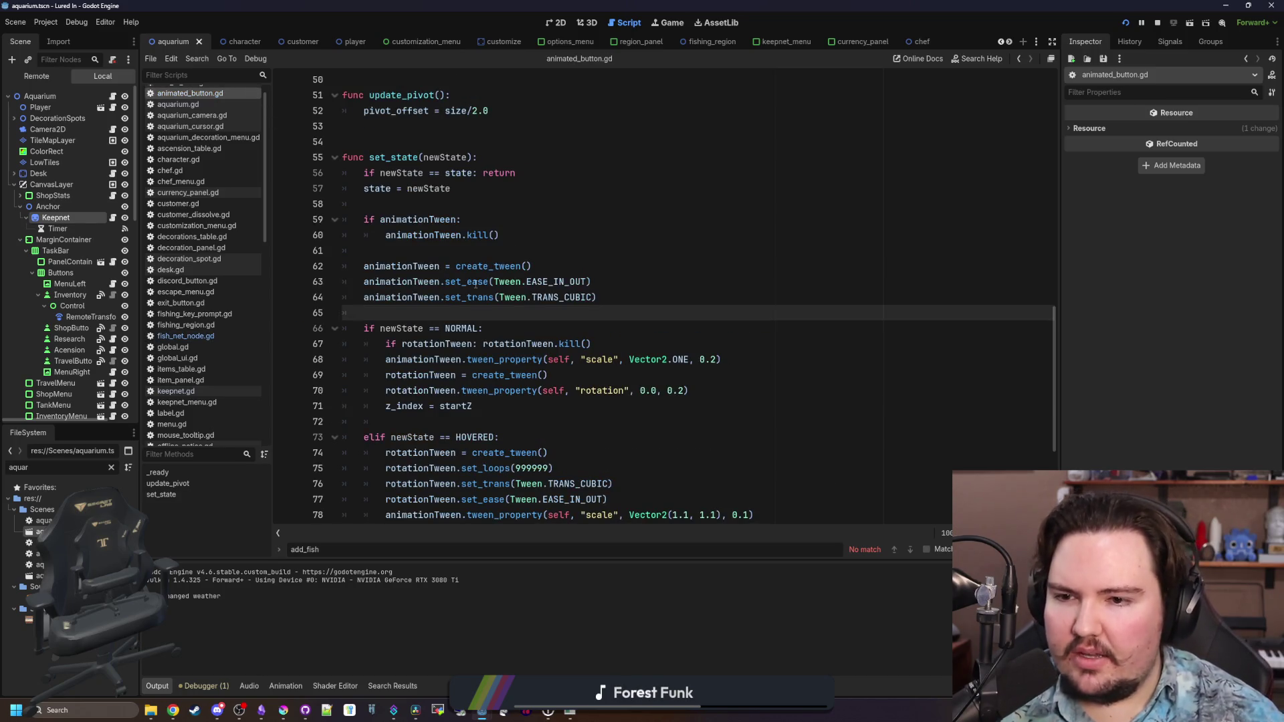
drag(482, 160, 341, 171)
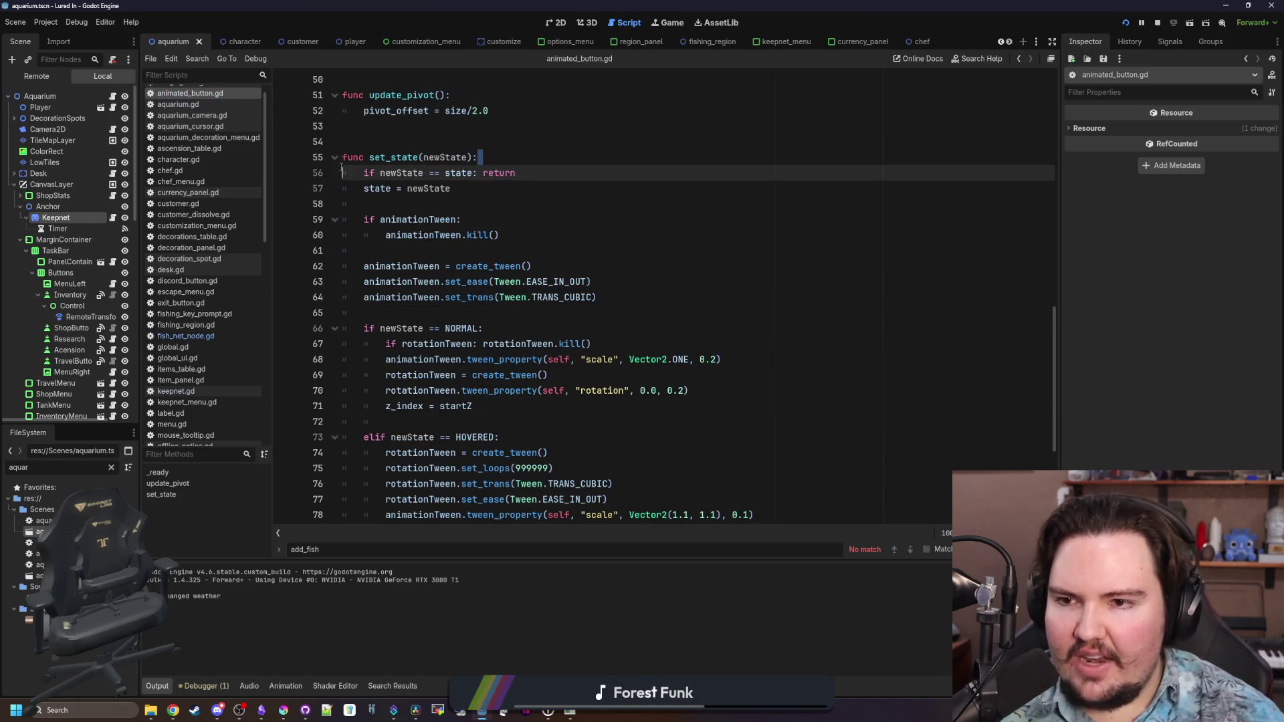
click(351, 127)
scroll(401, 201, up, 3)
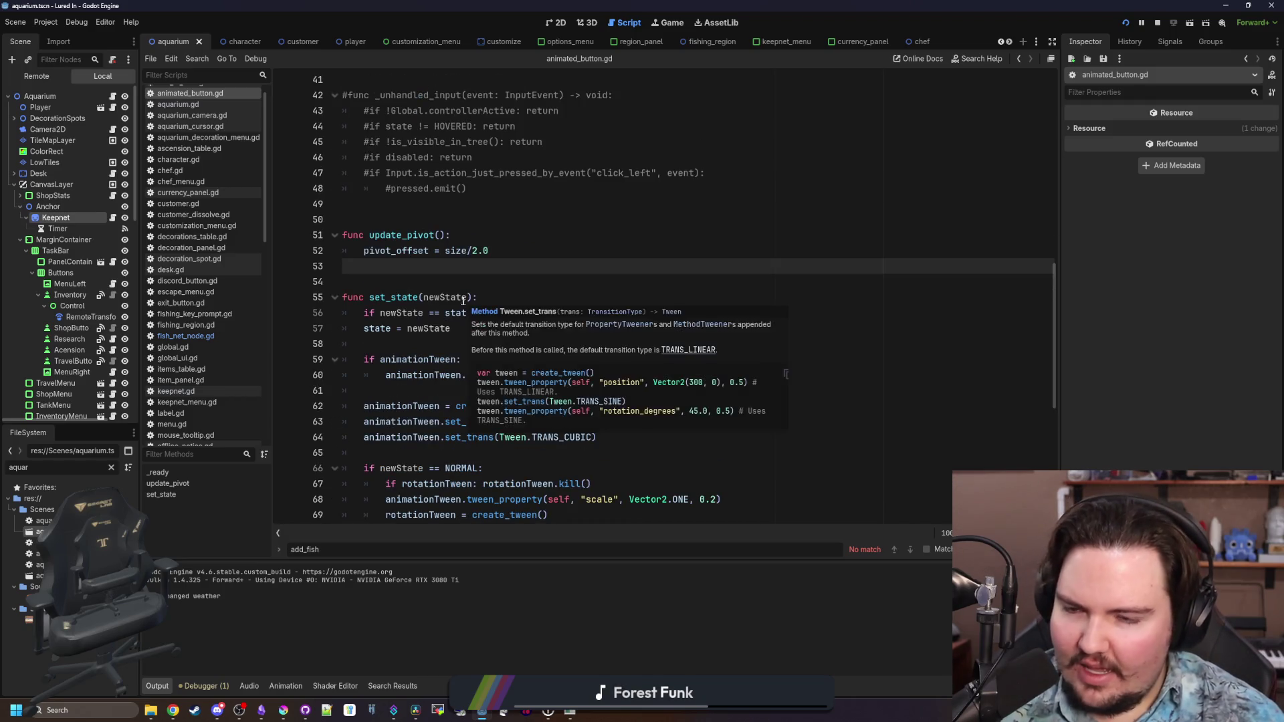
click(415, 279)
click(420, 267)
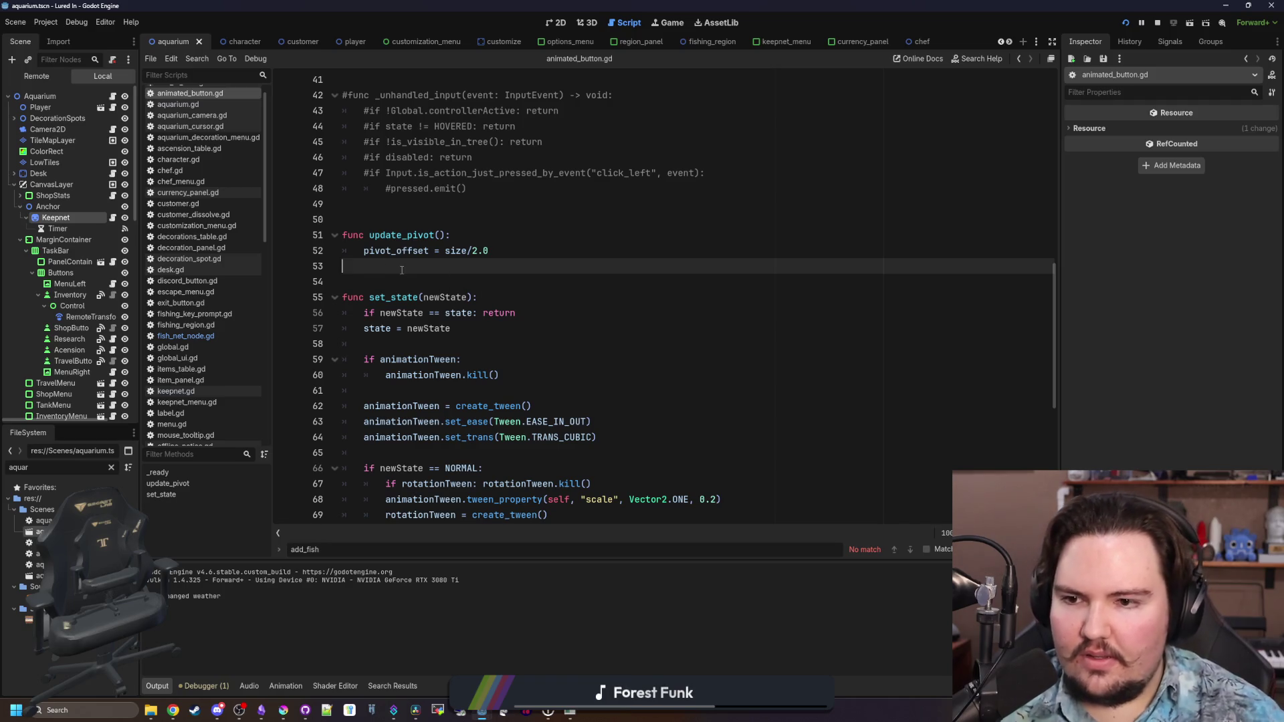
click(202, 336)
click(506, 393)
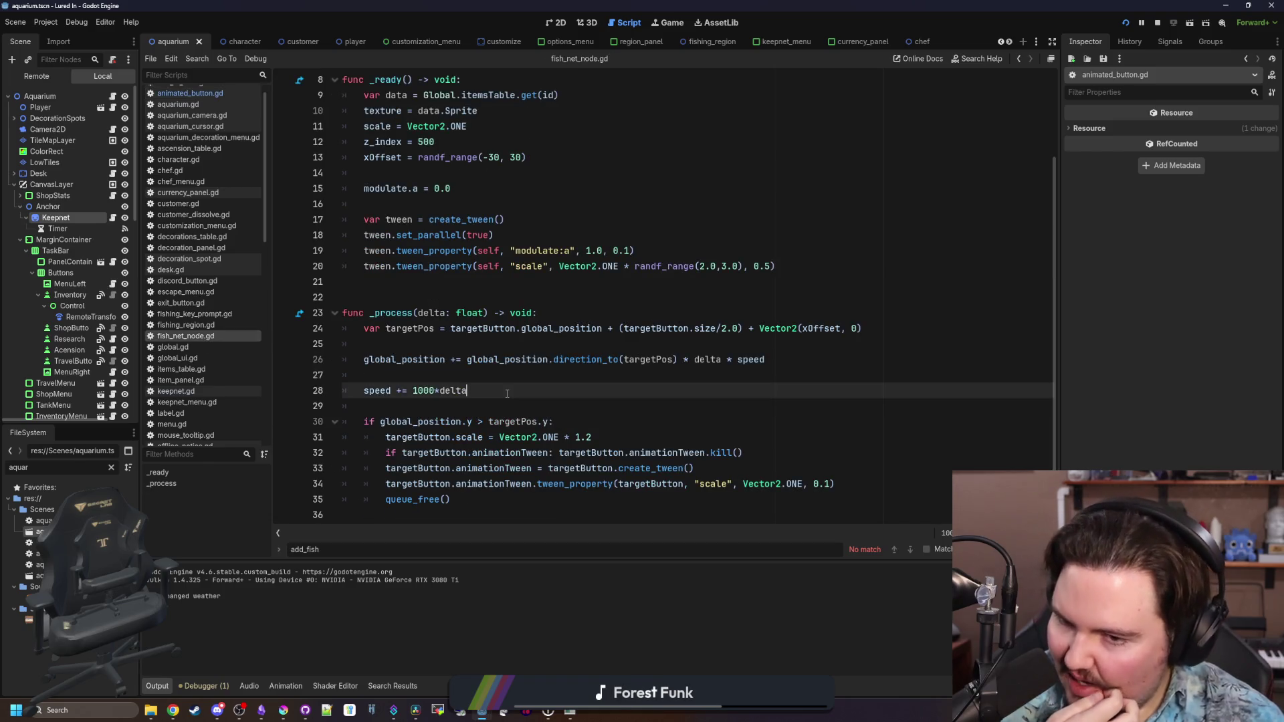
click(489, 399)
key(ctrl+s)
key(ctrl+s)
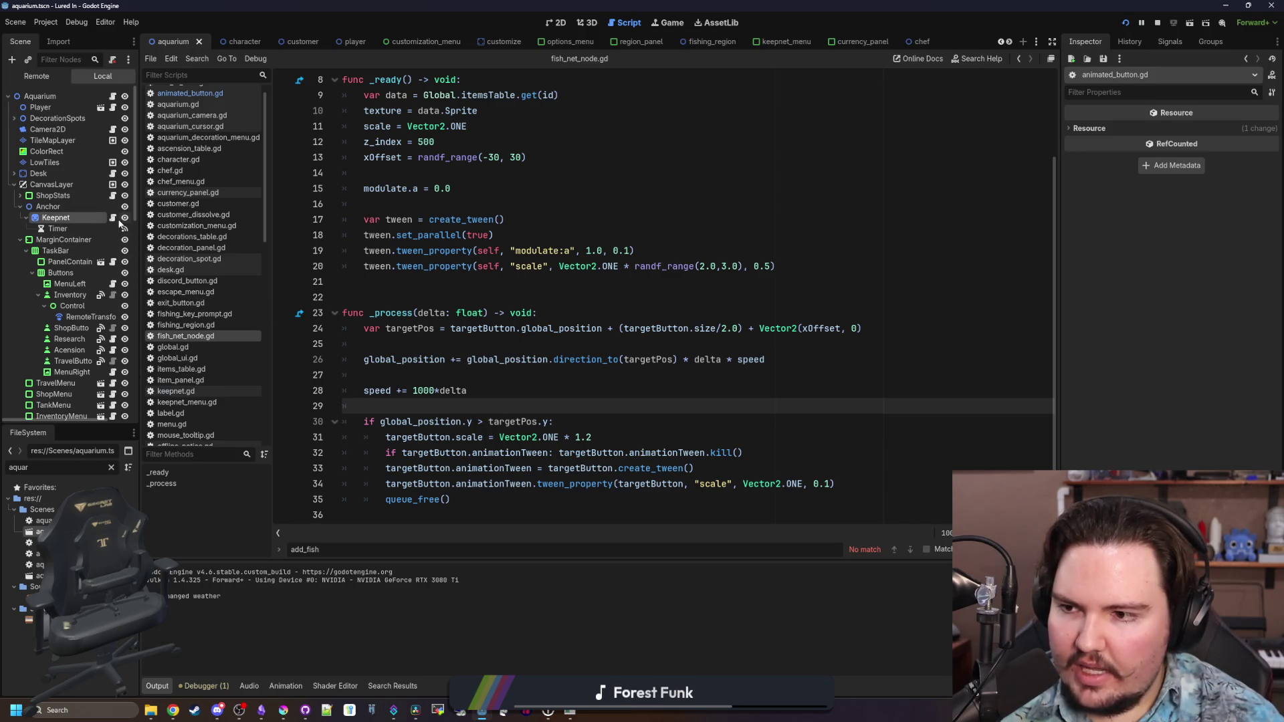
Add an AudioStreamPlayer child node under Inventory.
right_click(70, 295)
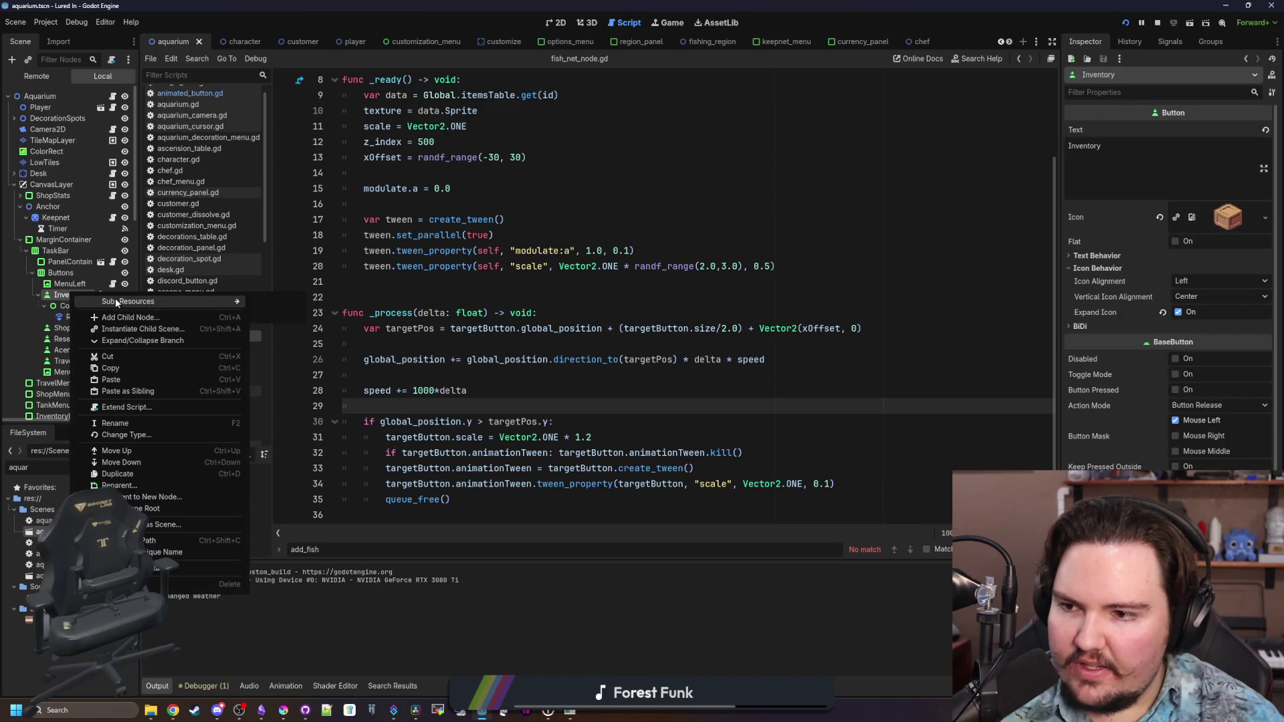
click(127, 318)
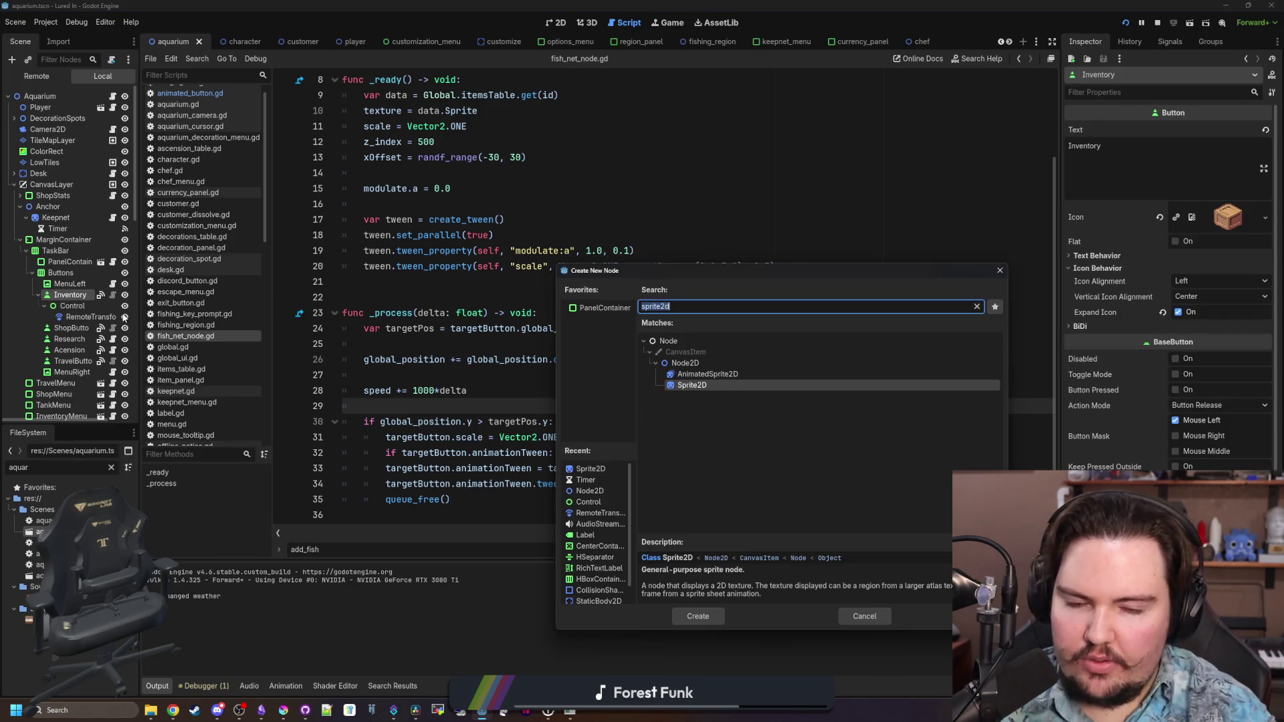
text(audio)
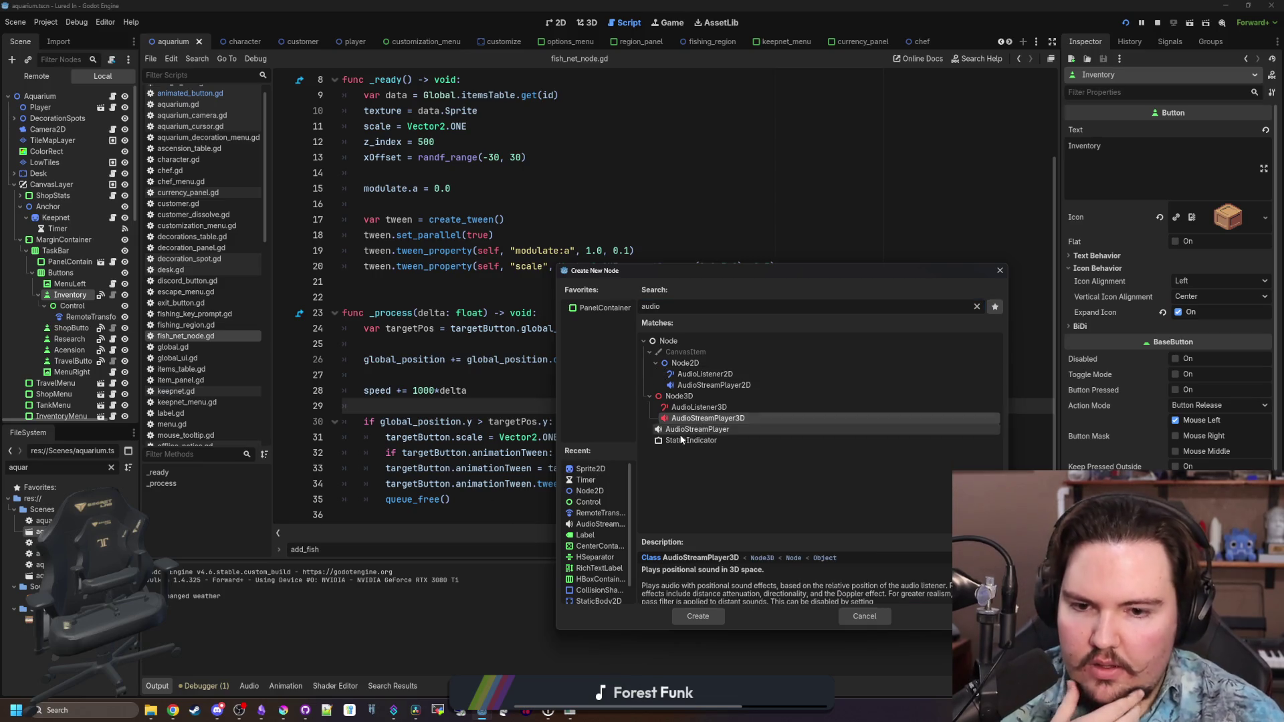
double_click(686, 429)
Quick-load single_pop.wav into the player's Stream property.
click(1272, 131)
click(1201, 283)
text(pop)
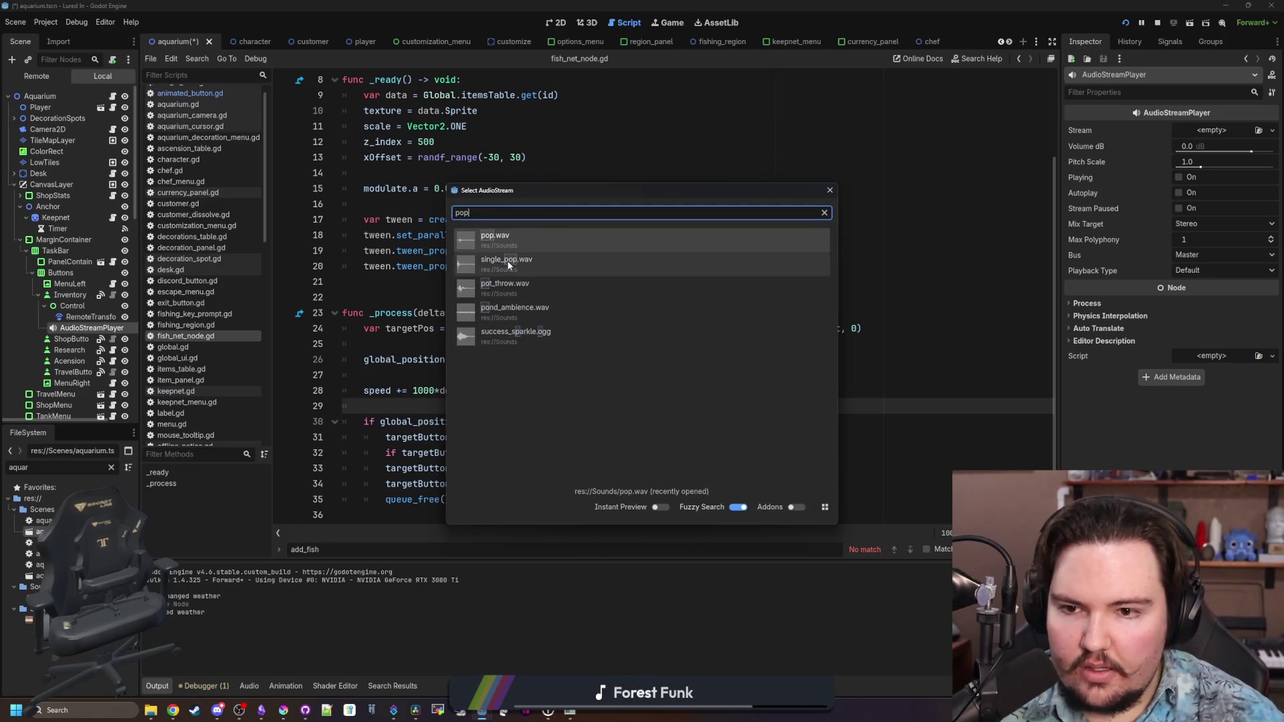
click(559, 261)
click(1215, 145)
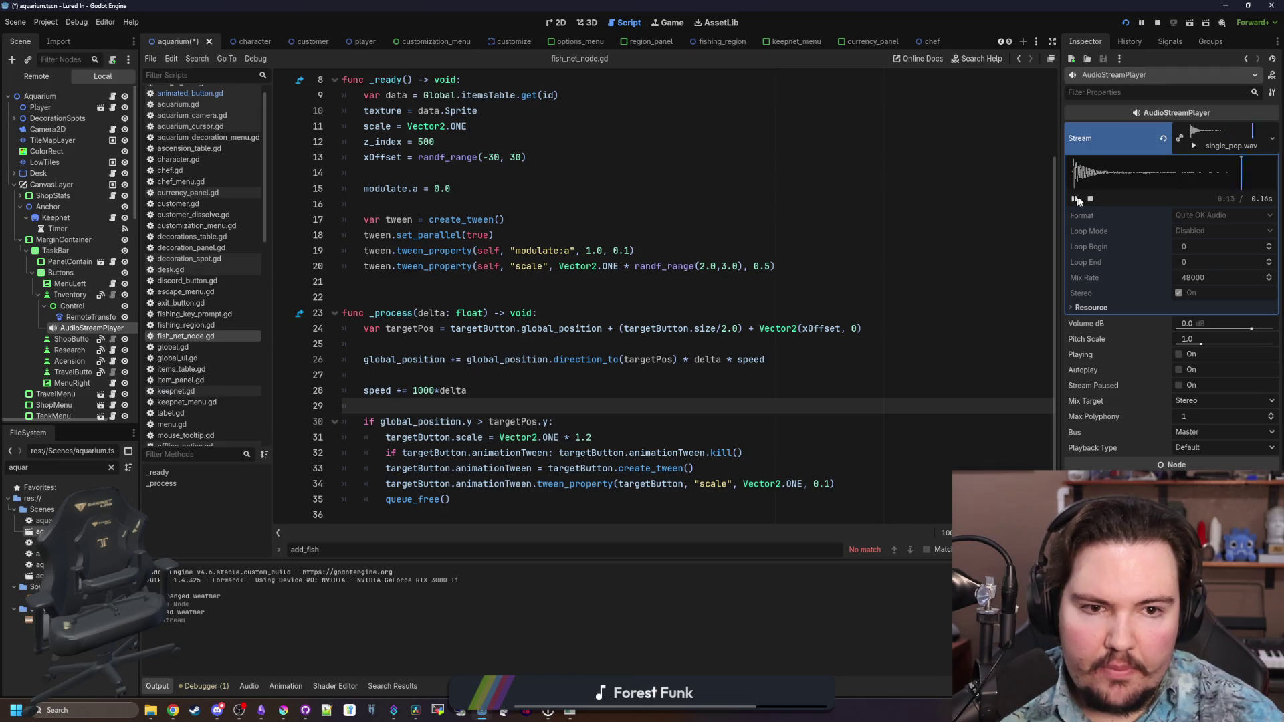
click(1206, 137)
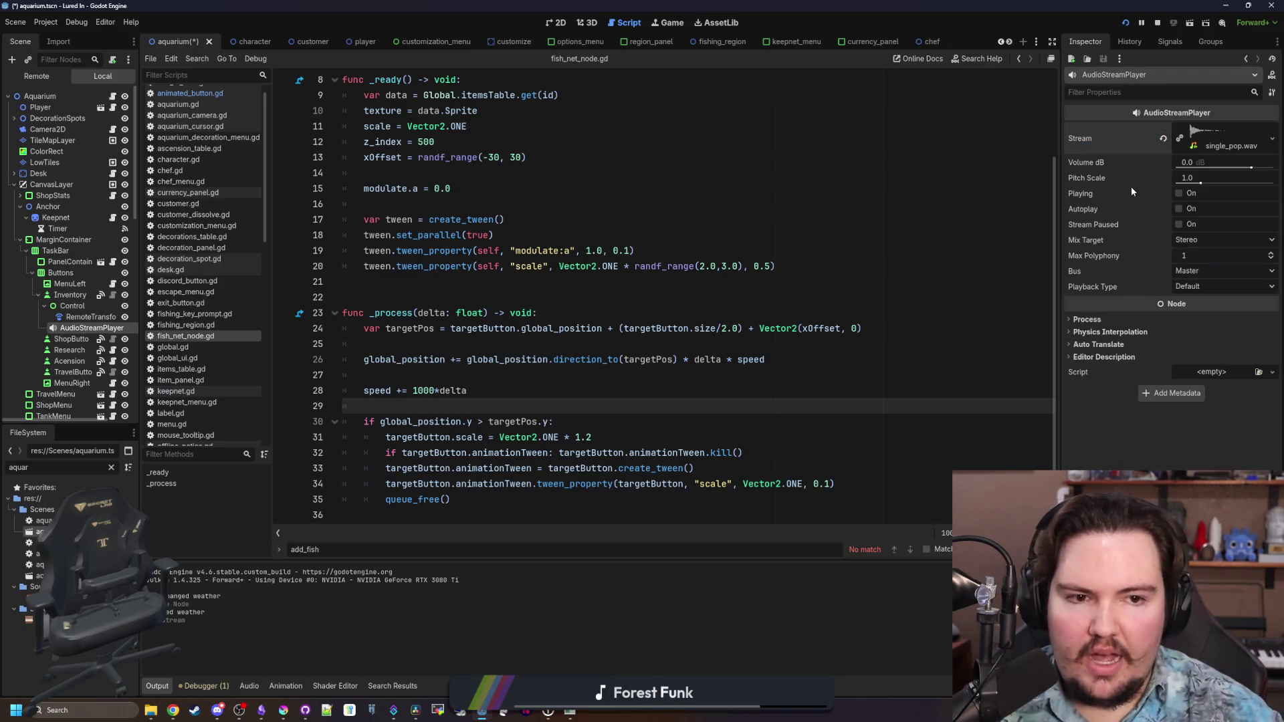
Route the audio player to the SFX bus and save the scene.
click(1182, 274)
click(1202, 310)
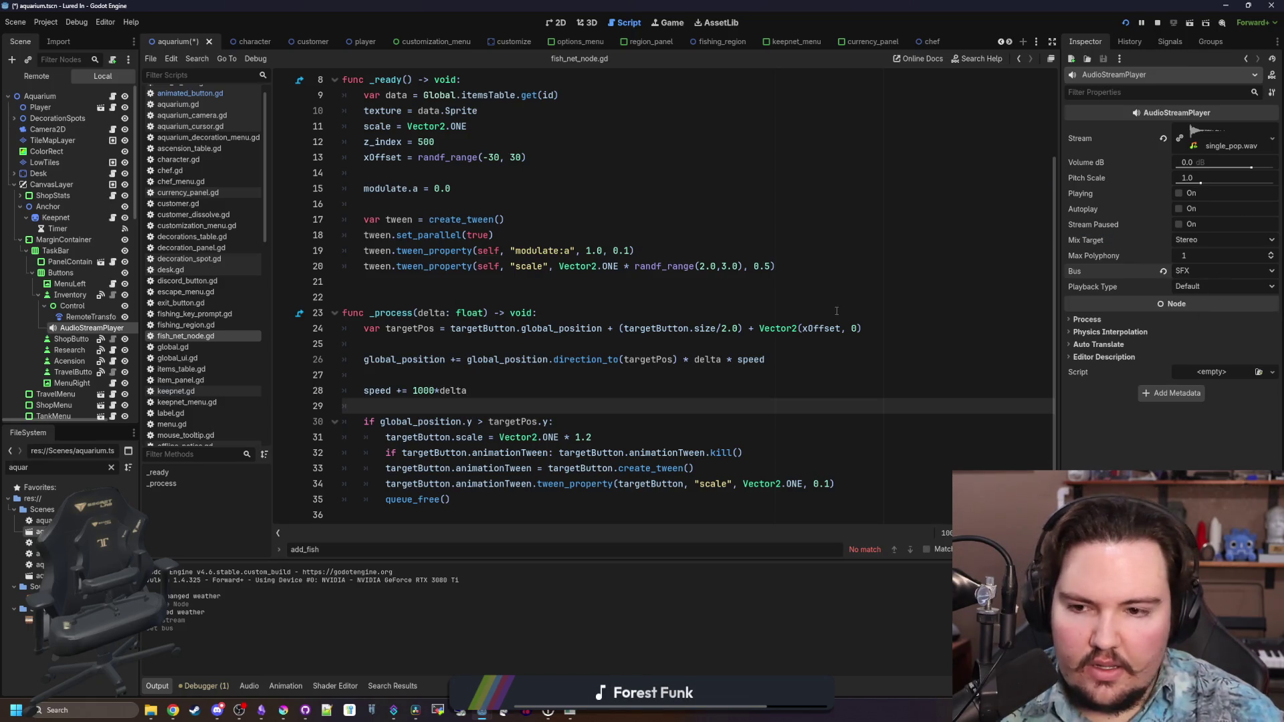
click(508, 328)
key(ctrl+s)
double_click(94, 327)
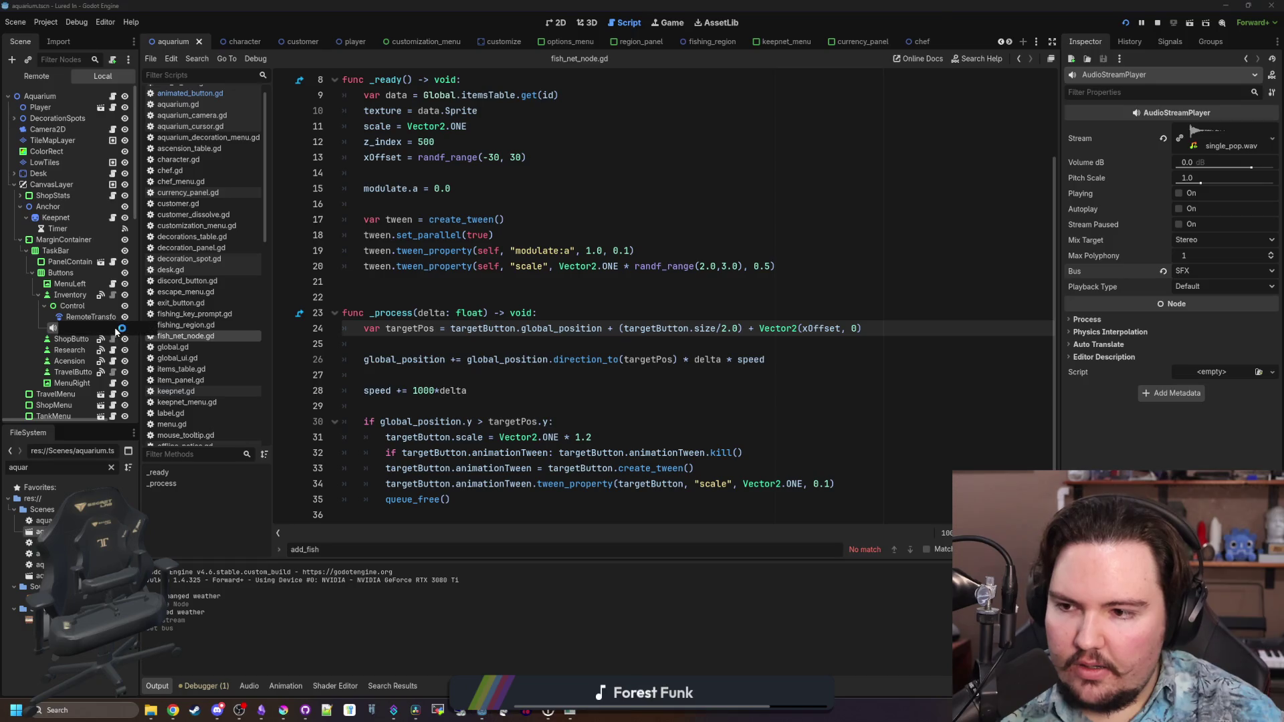
Rename the AudioStreamPlayer to Pop and save.
text(Pop)
key(Return)
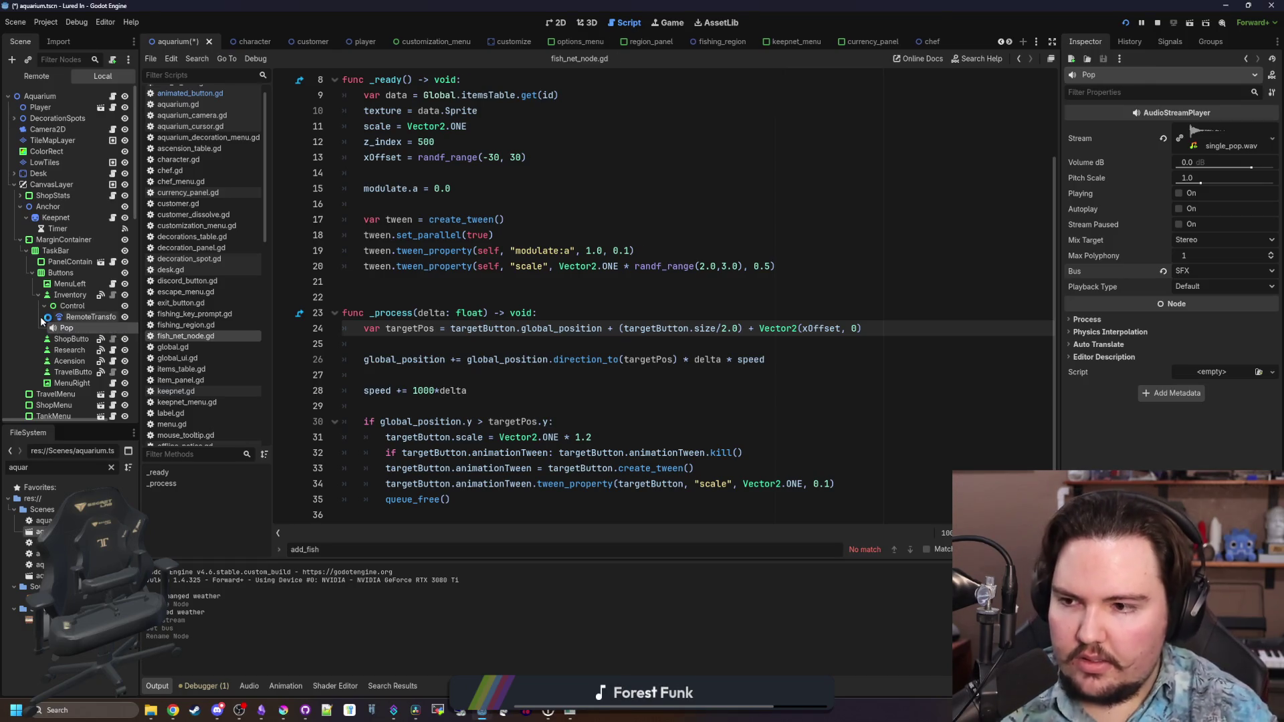
key(ctrl+s)
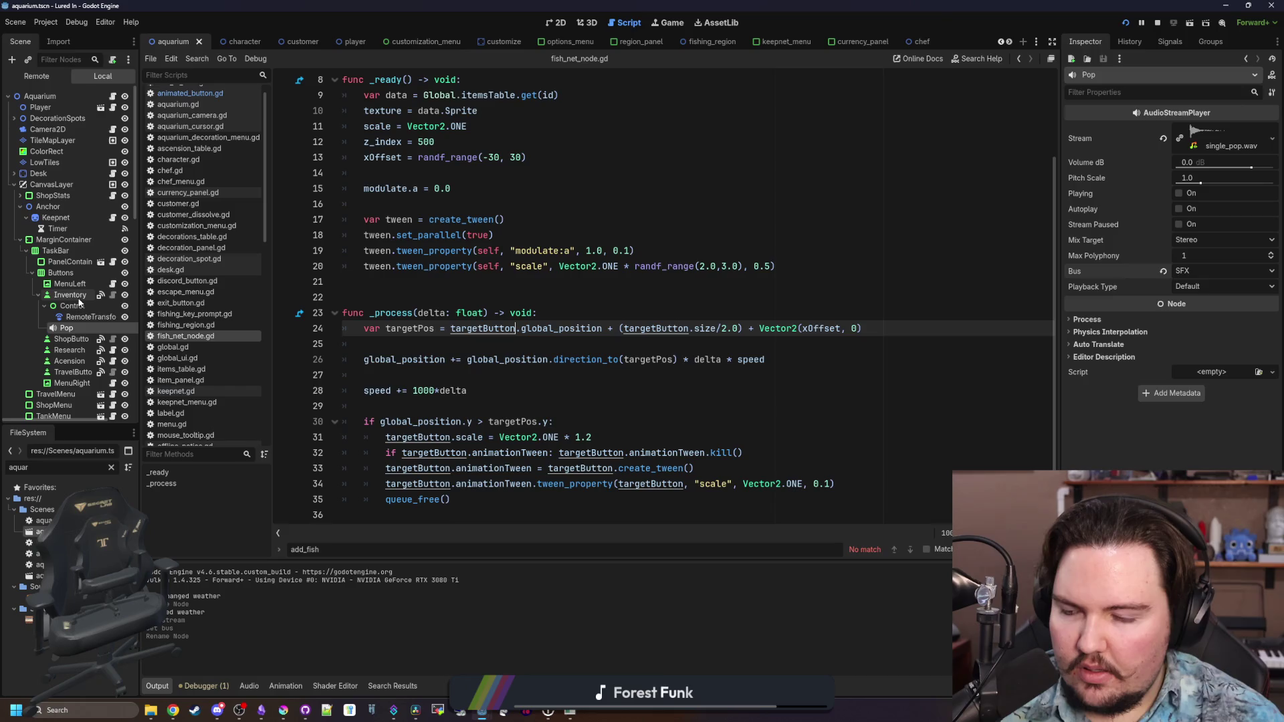
Look over animated_button.gd and fish_net_node.gd in the script editor.
click(361, 297)
scroll(209, 137, up, 1)
click(190, 104)
scroll(515, 362, down, 5)
click(515, 362)
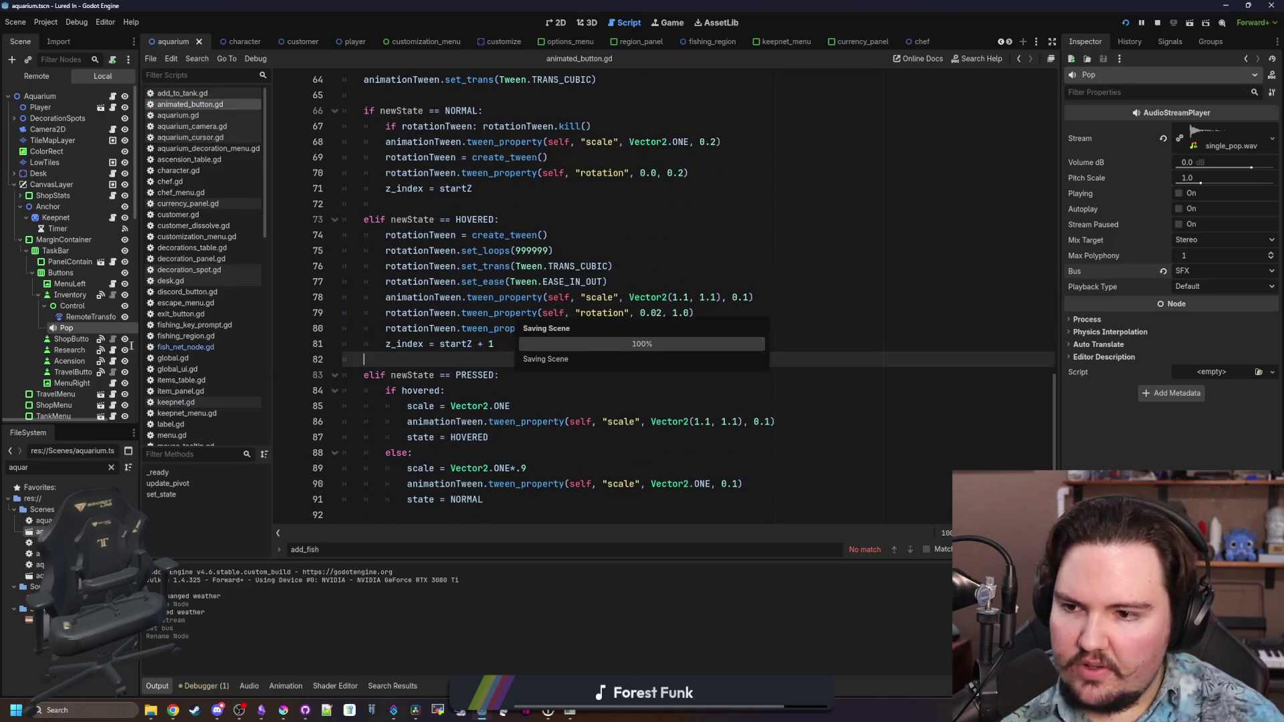
click(181, 349)
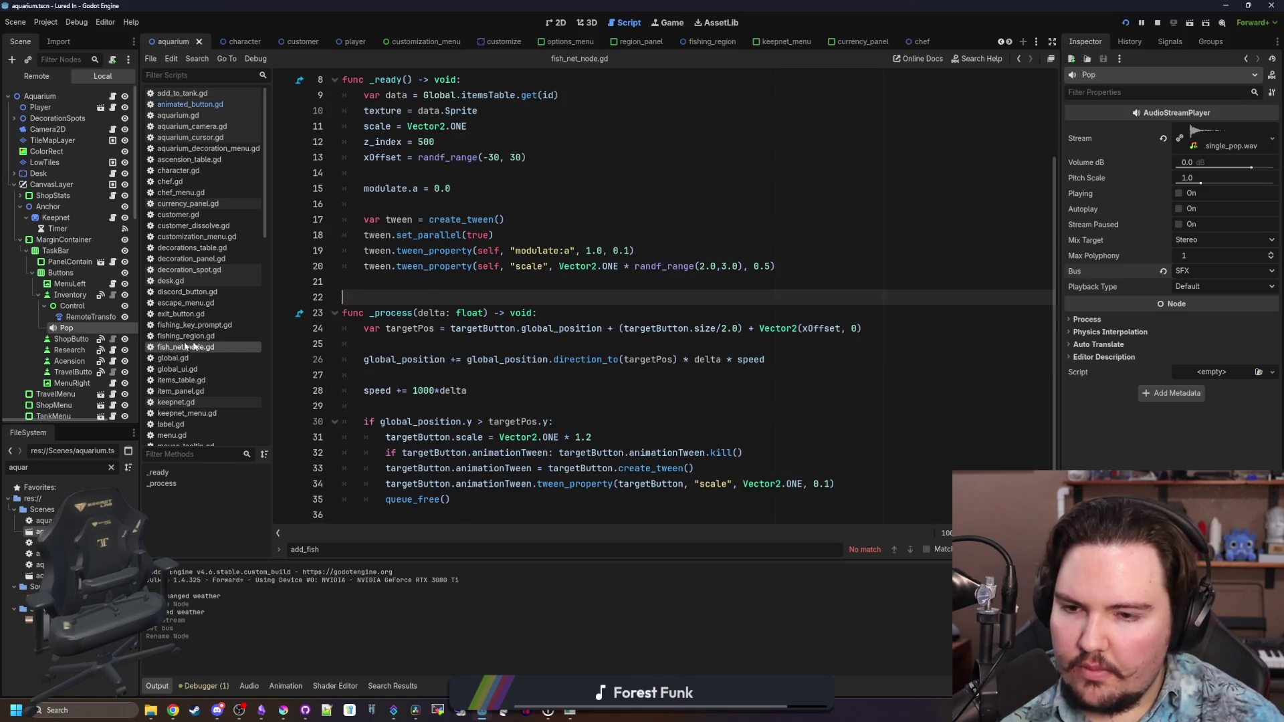
Cut the Pop node, paste it as a child of Keepnet, and save the scene.
right_click(75, 328)
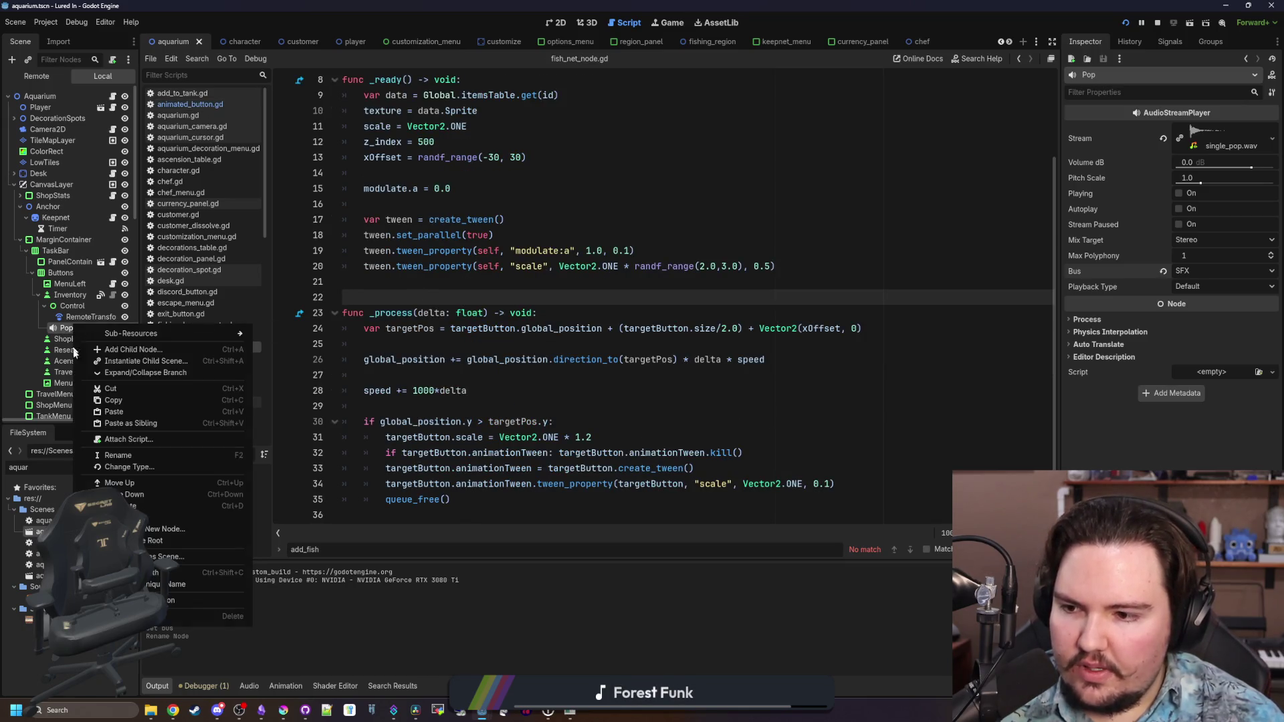
click(111, 390)
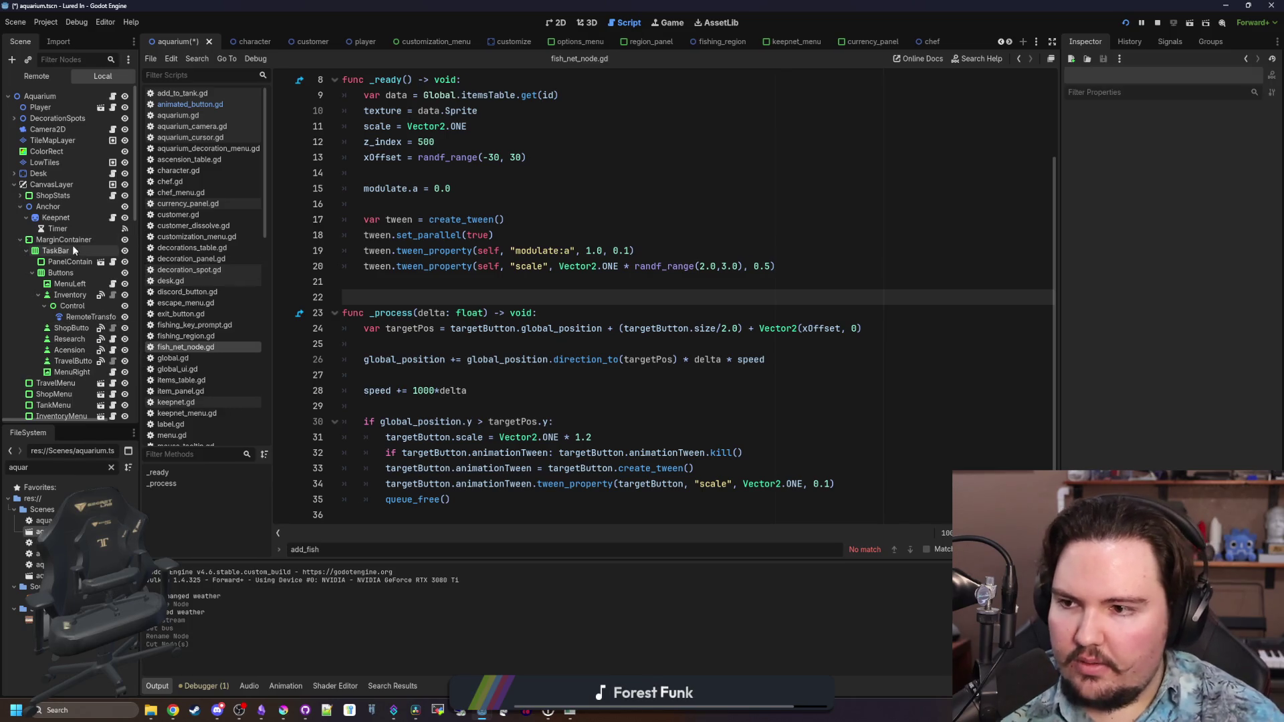
right_click(67, 220)
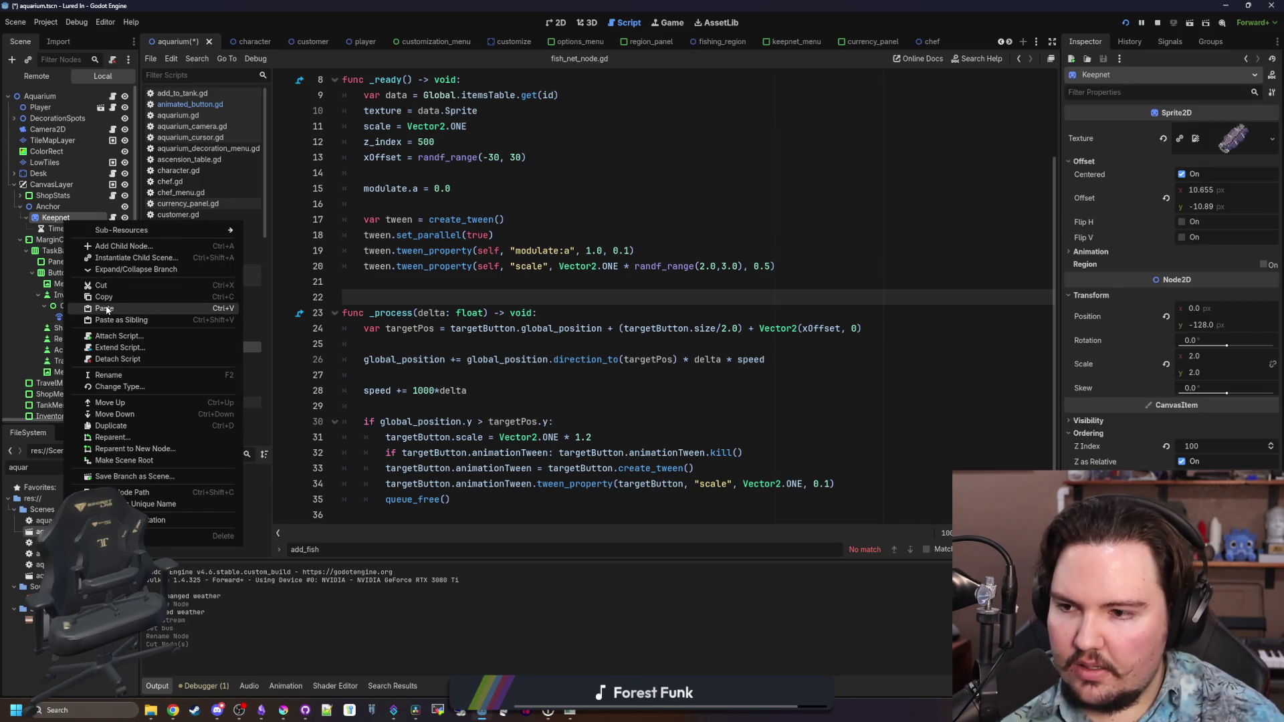
click(106, 309)
key(ctrl+s)
click(113, 219)
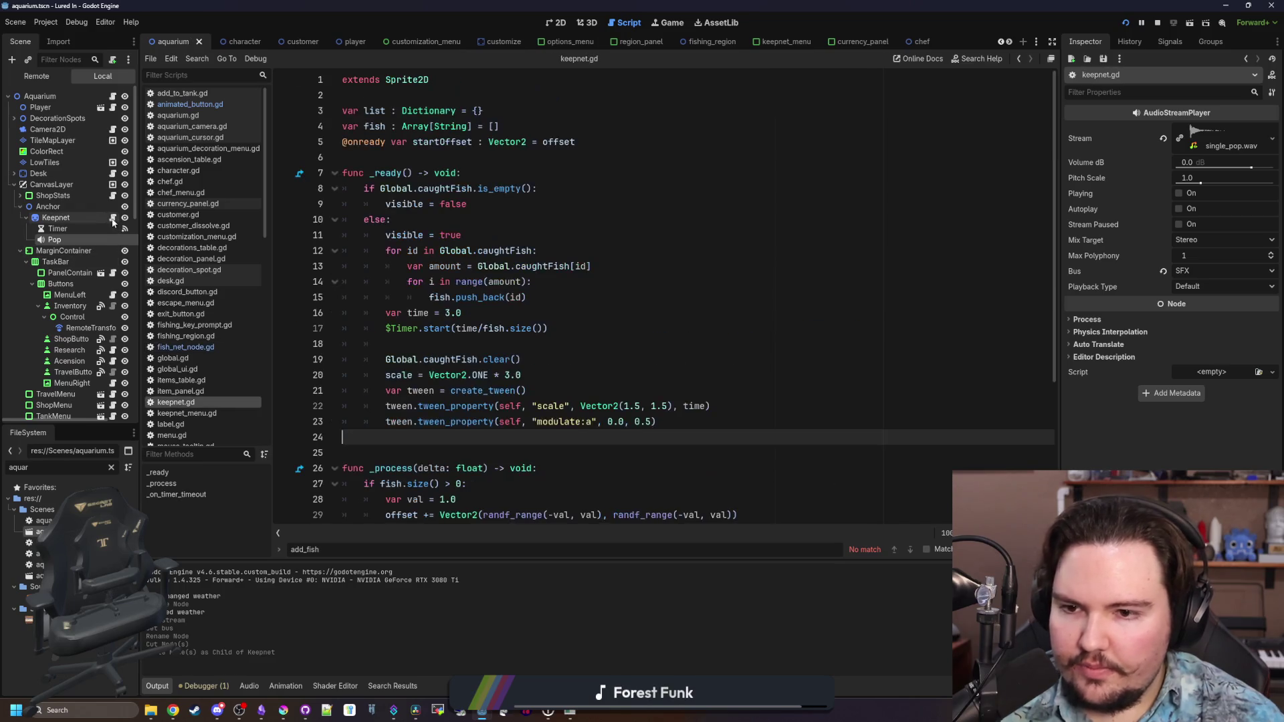
In keepnet.gd, set fishNode.net = self after the targetButton assignment.
scroll(535, 324, down, 4)
click(379, 350)
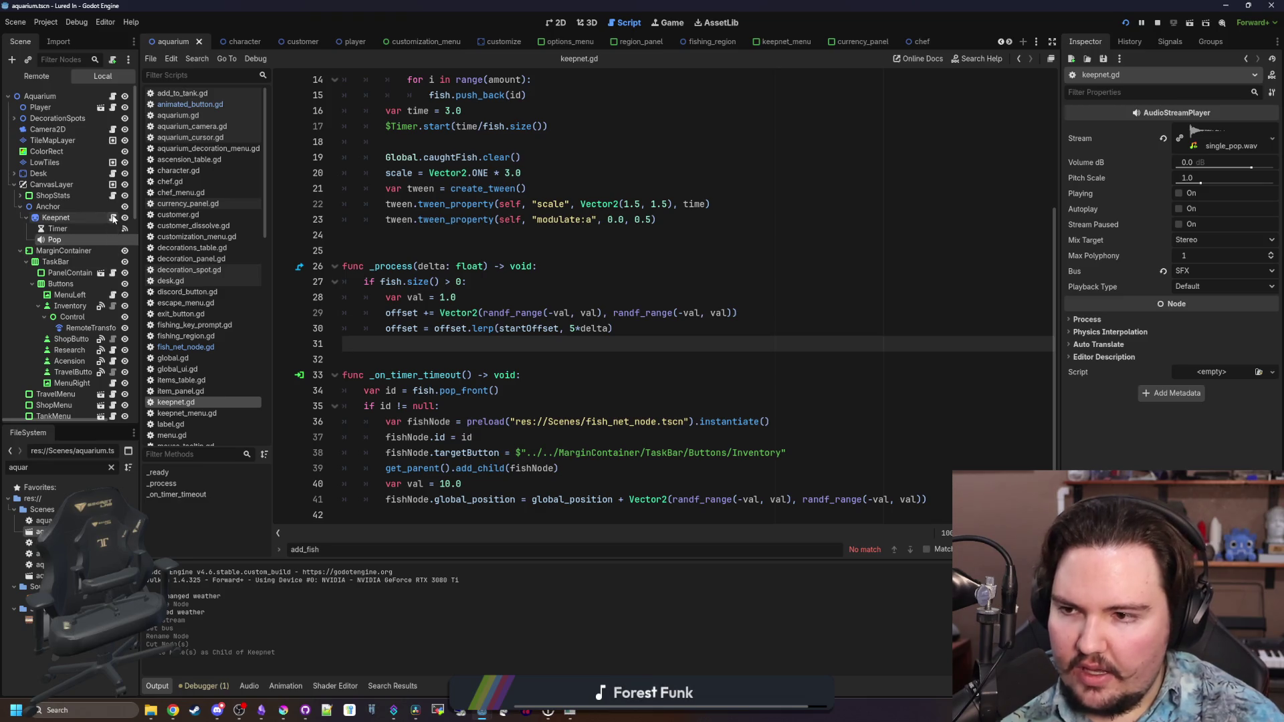
click(483, 437)
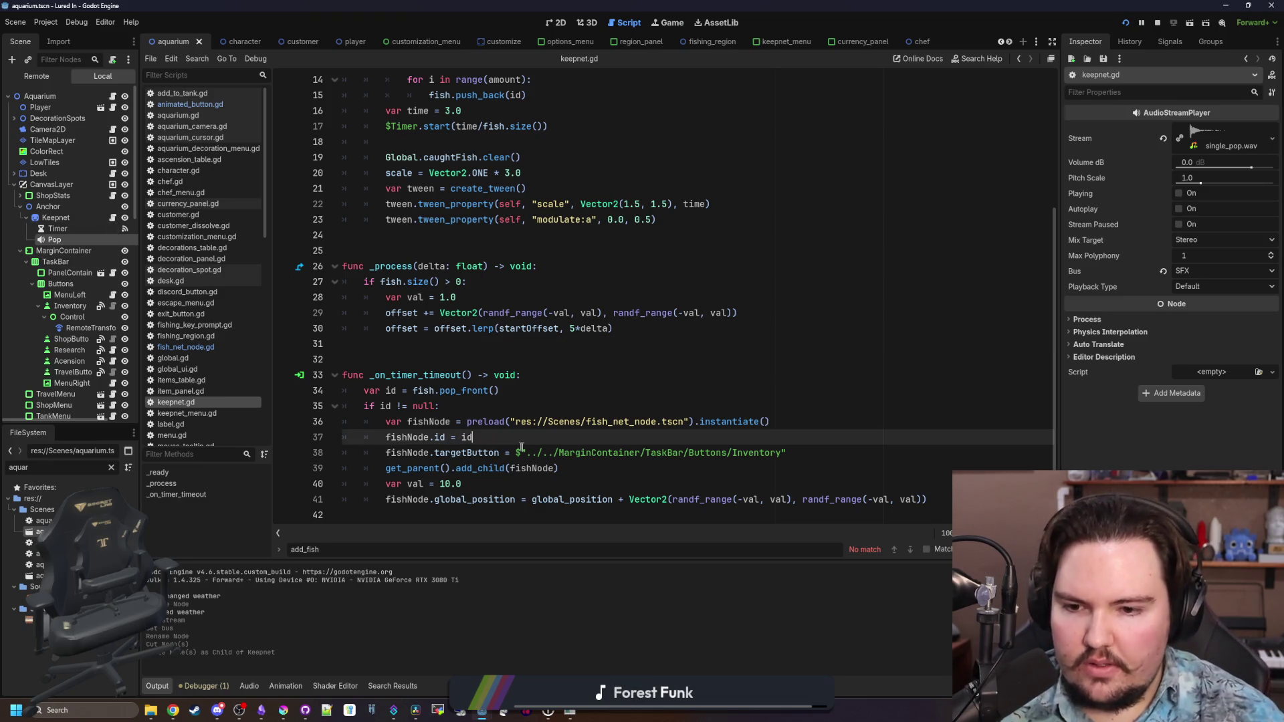
click(828, 467)
key(Up)
key(Return)
text(fishNode.net = self)
click(716, 343)
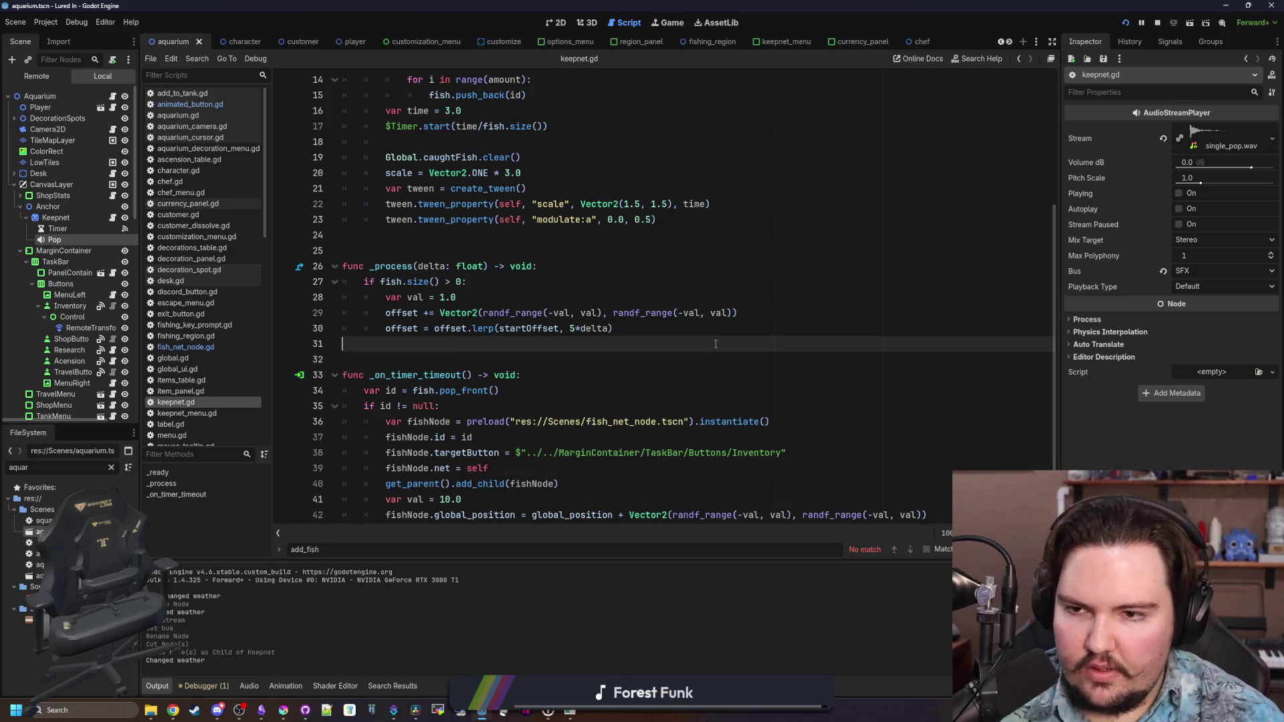
Declare var net : Node2D below the id variable in fish_net_node.gd.
ctrl+click(601, 421)
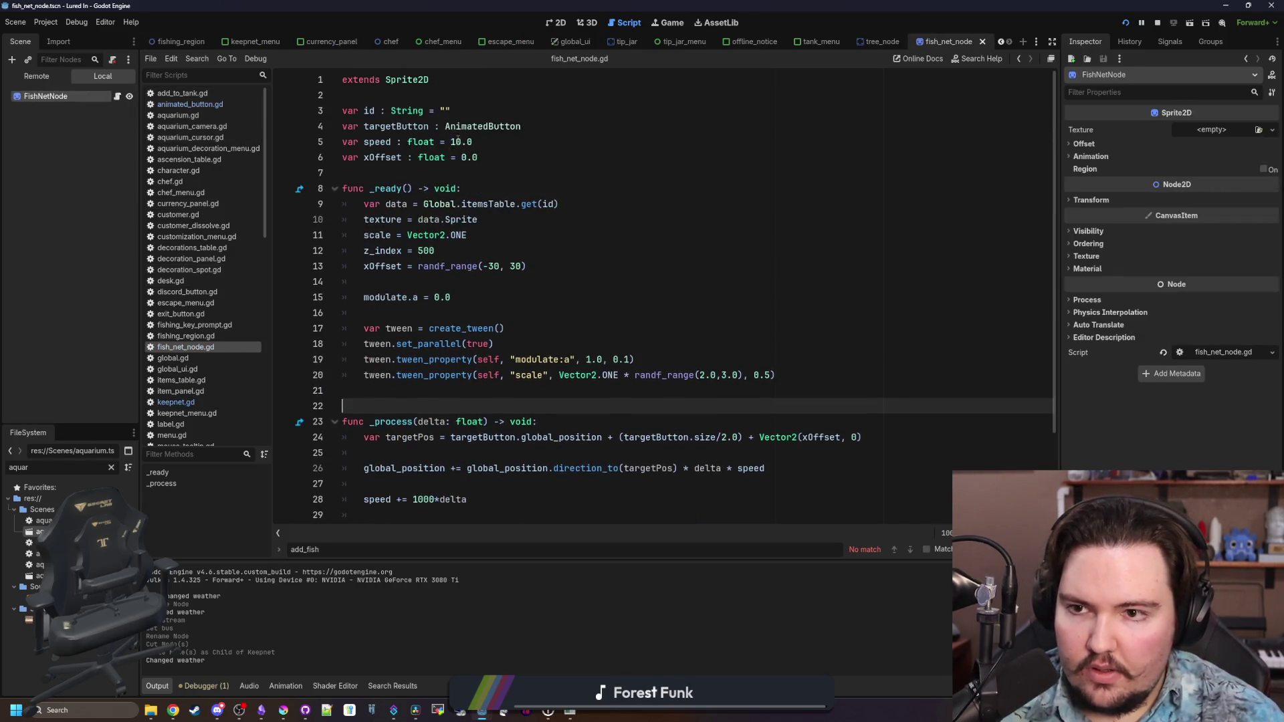
click(497, 113)
key(Return)
text(var net : Ke)
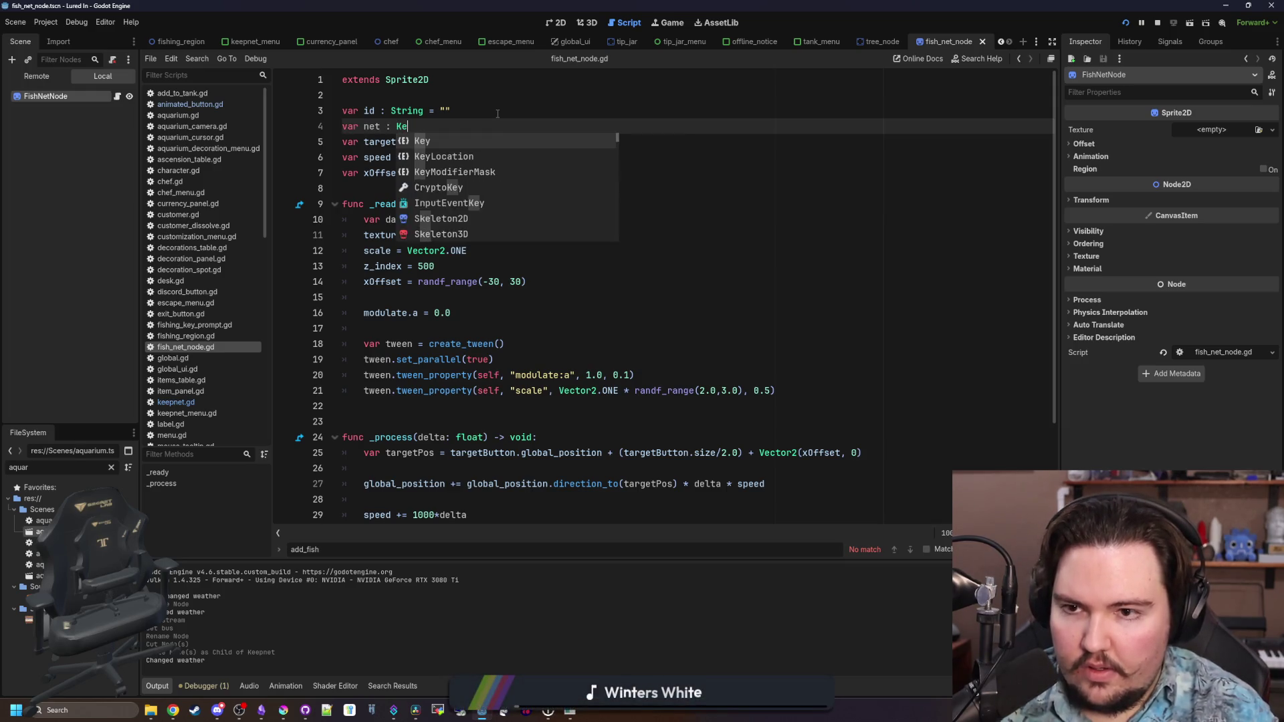
key(BackSpace)
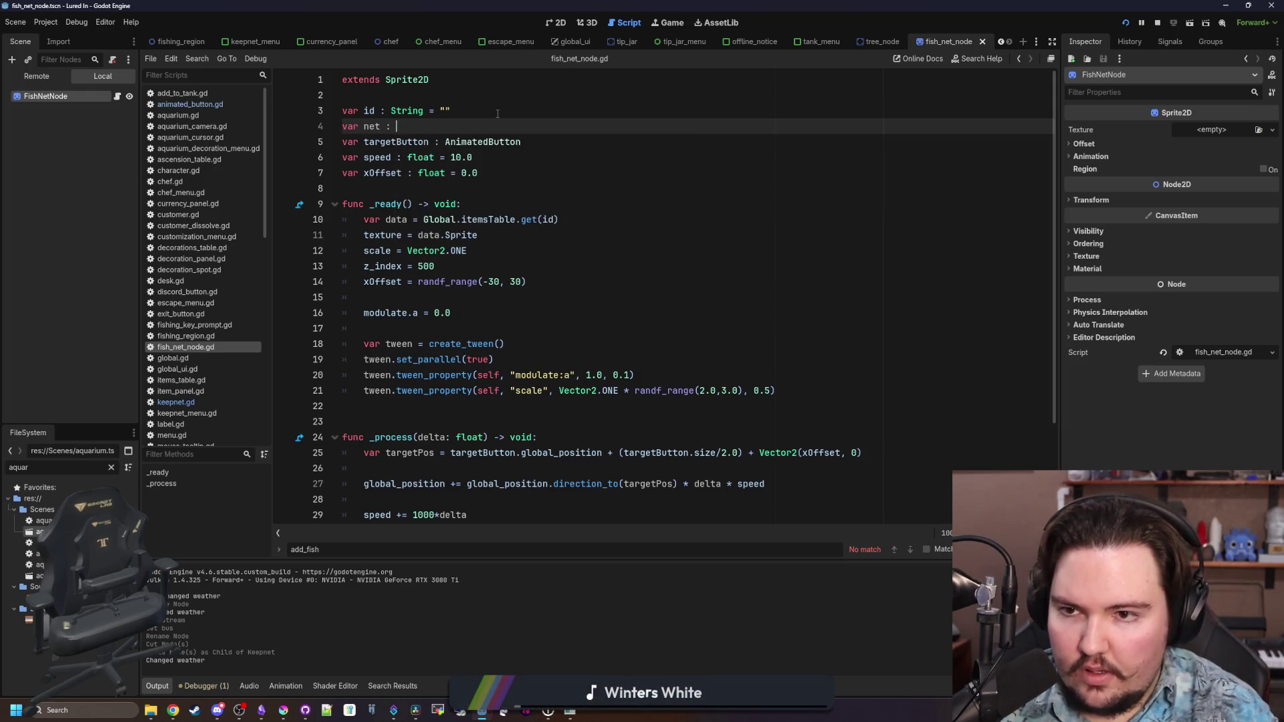
text(ode2D)
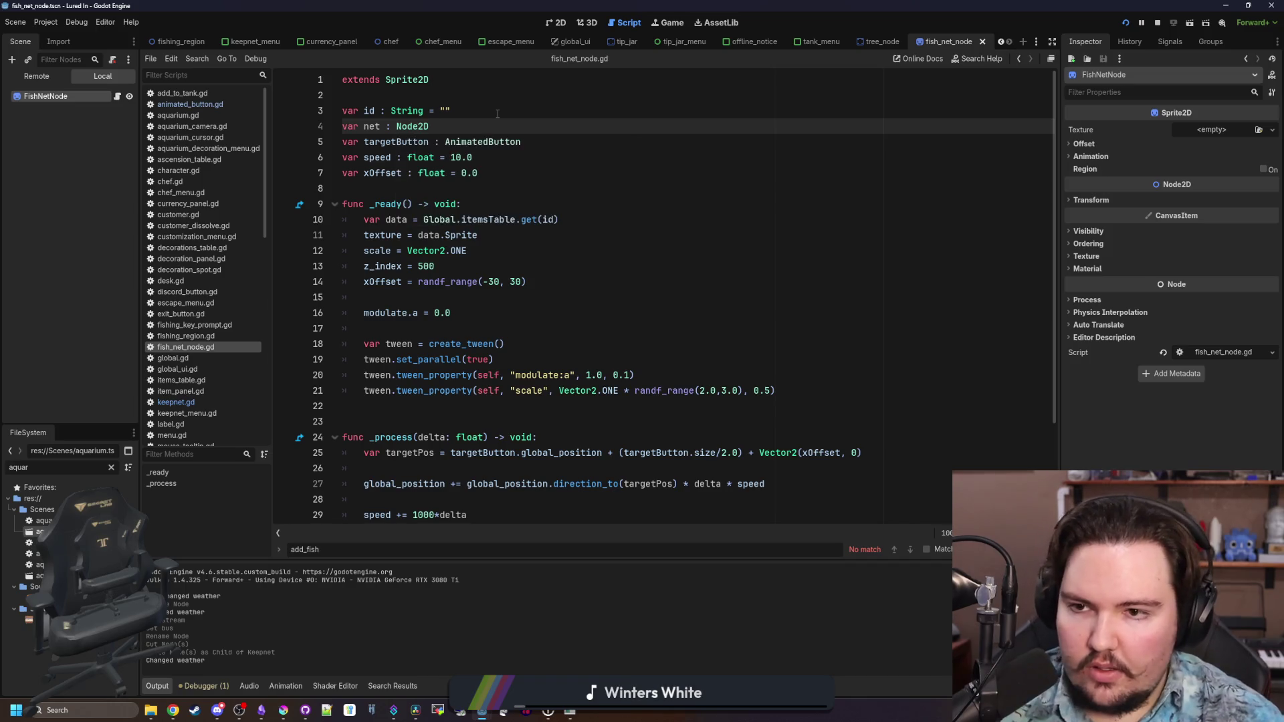
double_click(372, 126)
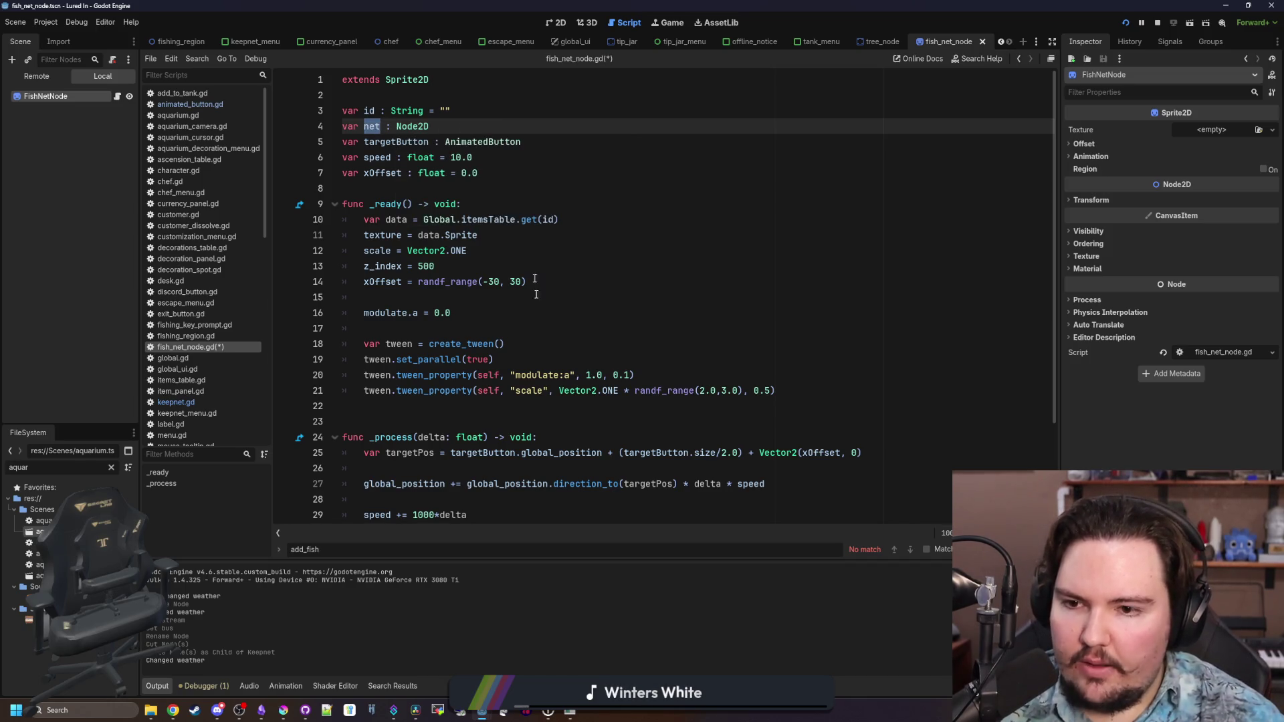
scroll(511, 345, down, 3)
Call net.pop() on the line before queue_free() and save fish_net_node.gd.
click(499, 498)
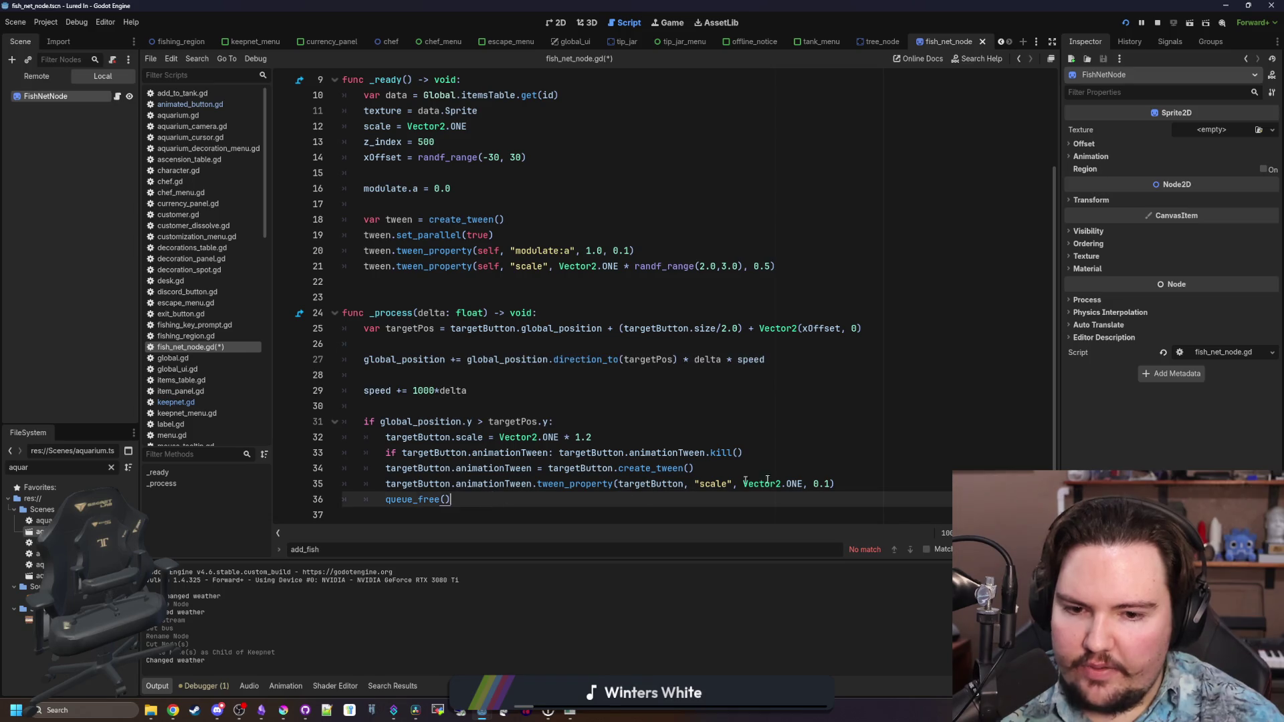
key(Home)
key(Return)
key(Up)
text(net.)
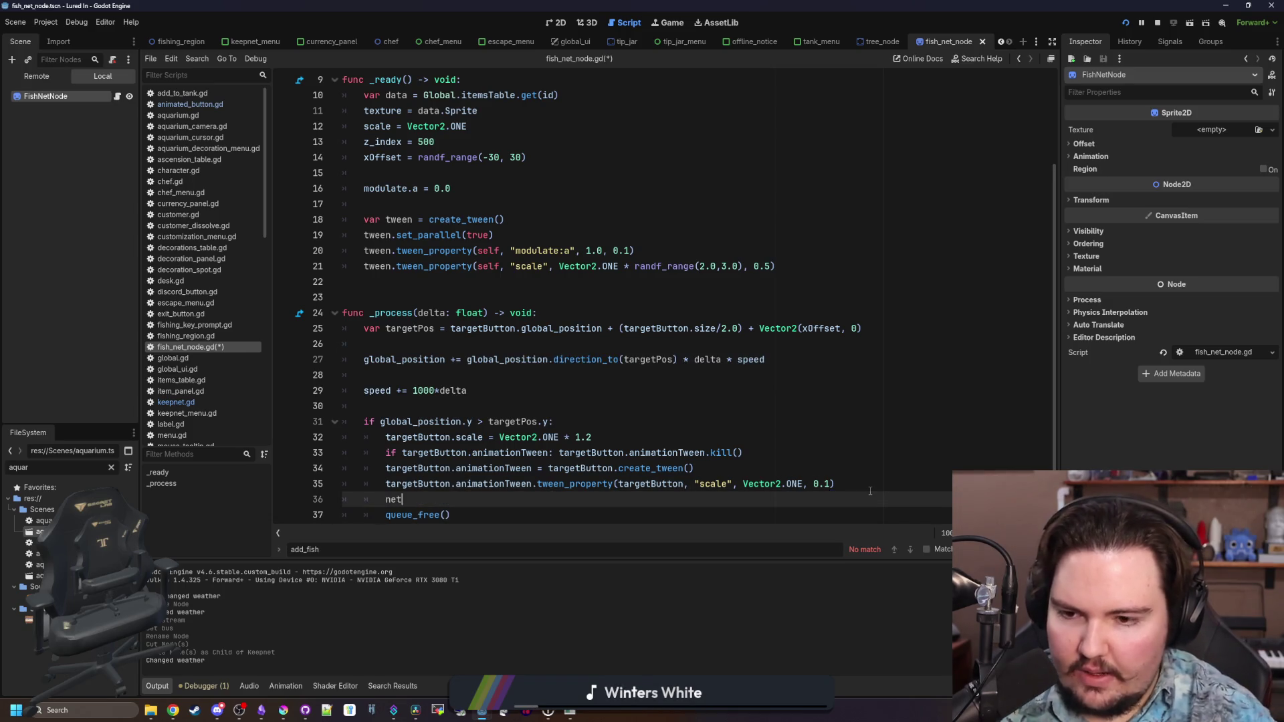
text(po)
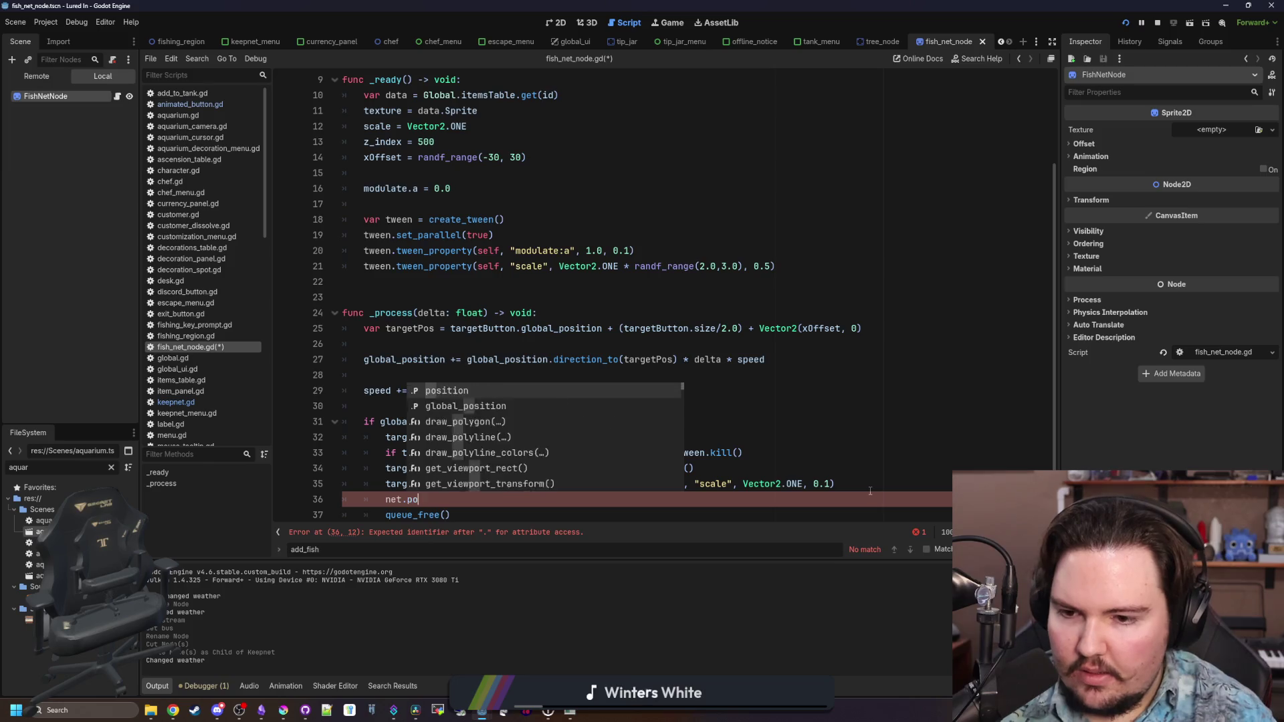
key(Return)
key(Up)
key(Up)
key(End)
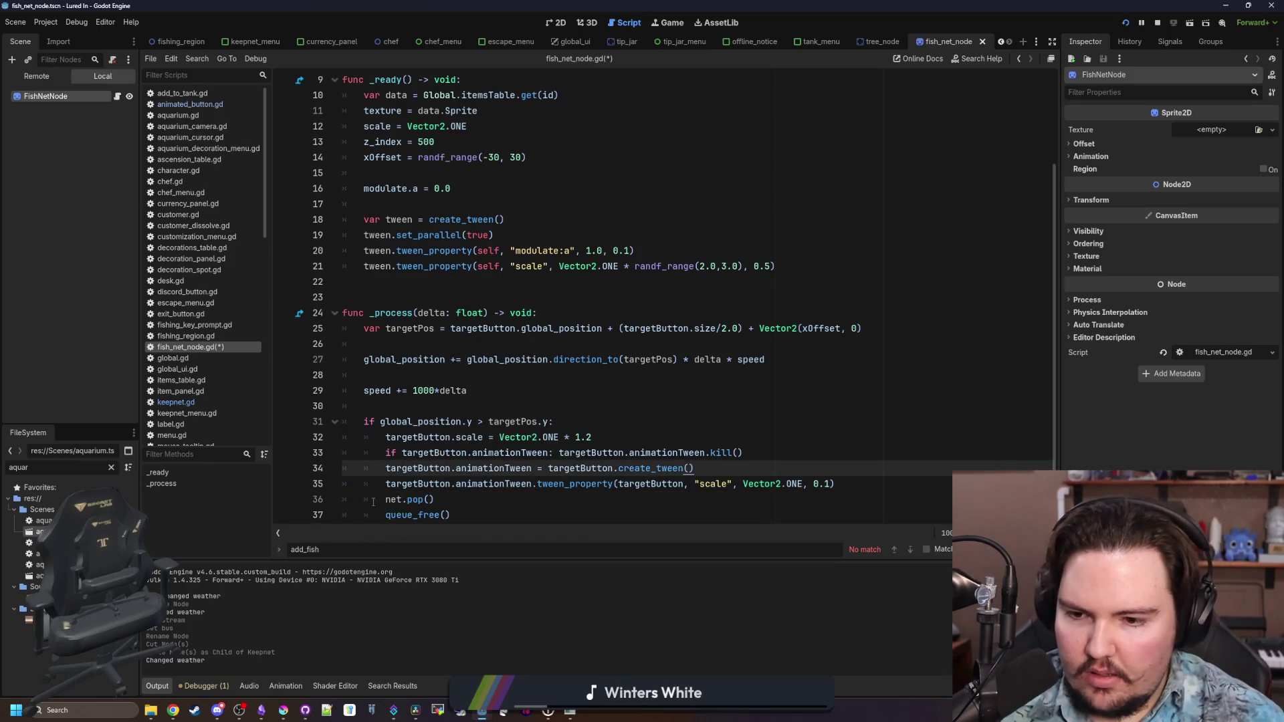
ctrl+click(391, 500)
key(ctrl+s)
click(175, 402)
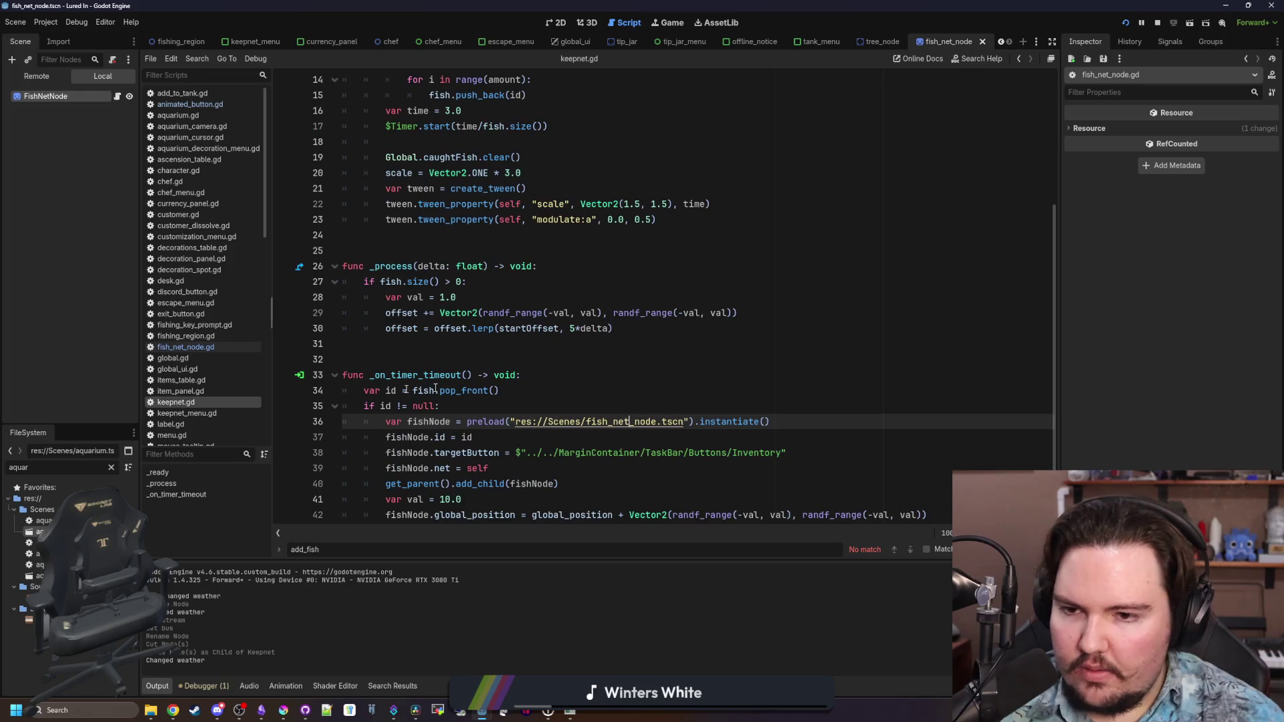
Add a func pop() after _process in keepnet.gd that calls $Pop.play(), and save.
scroll(458, 412, down, 1)
click(408, 317)
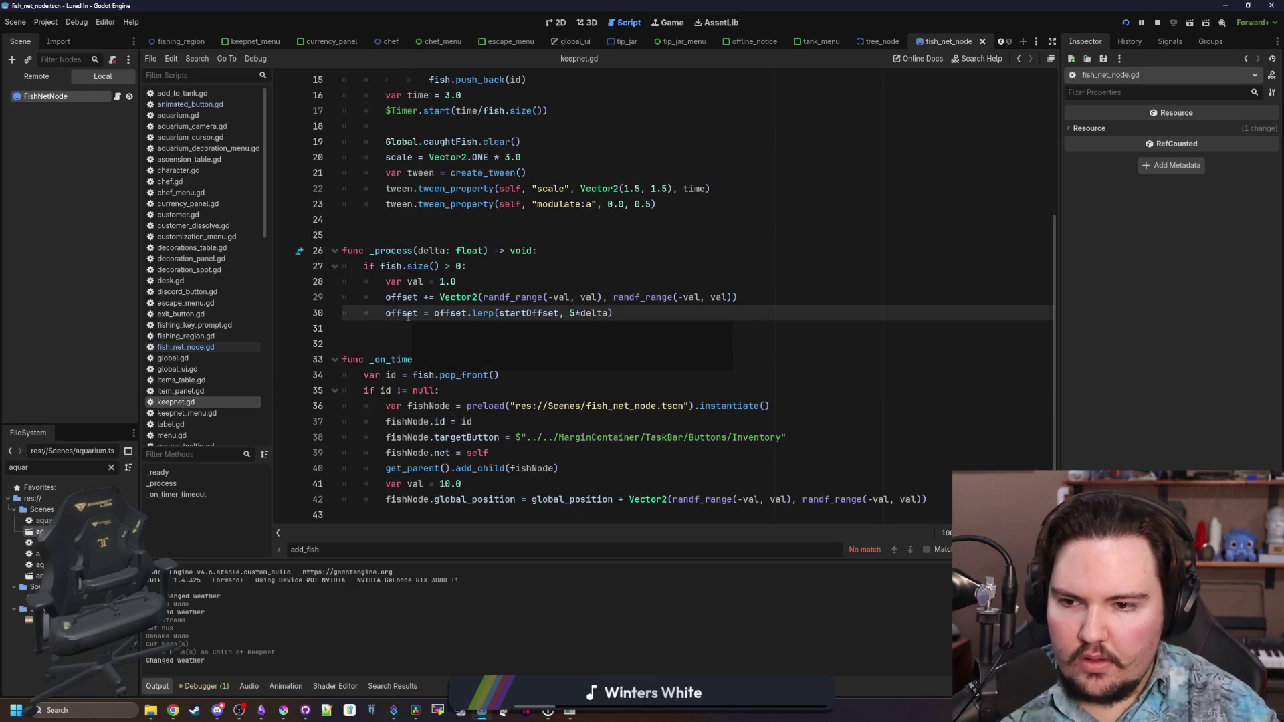
key(Down)
key(Return)
key(Return)
text(func pop())
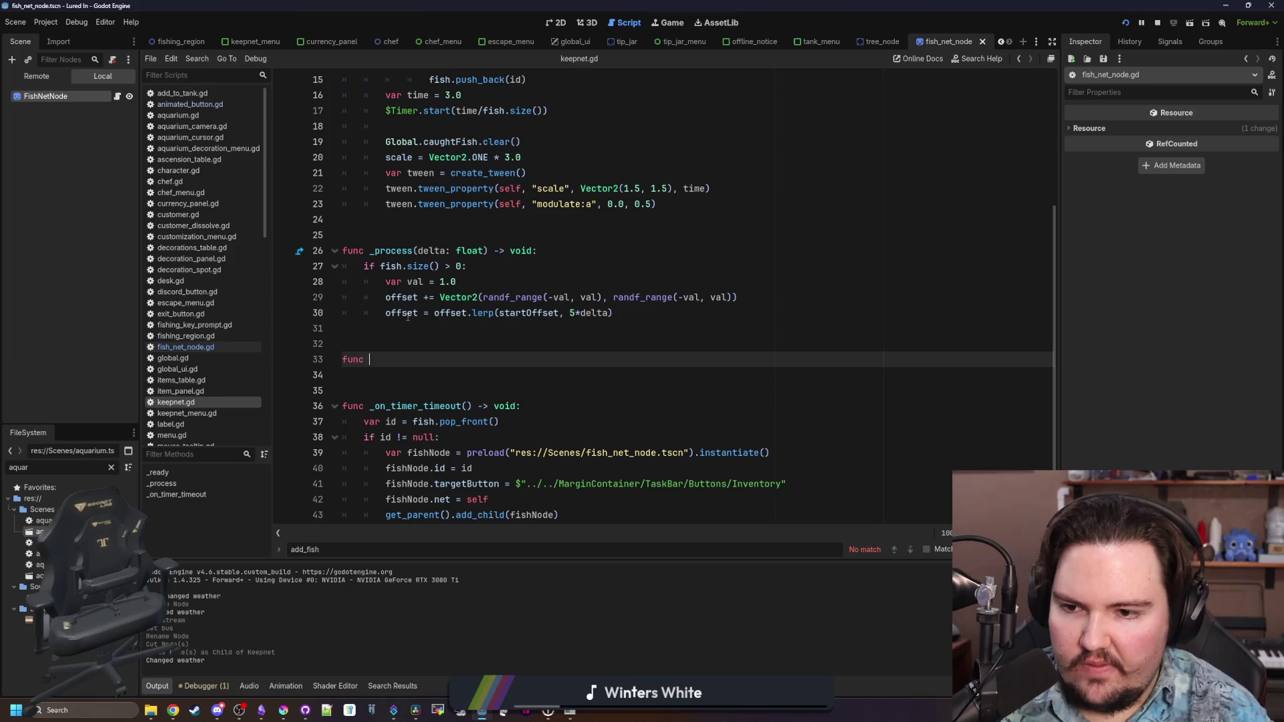
text(:)
key(Return)
scroll(408, 316, down, 2)
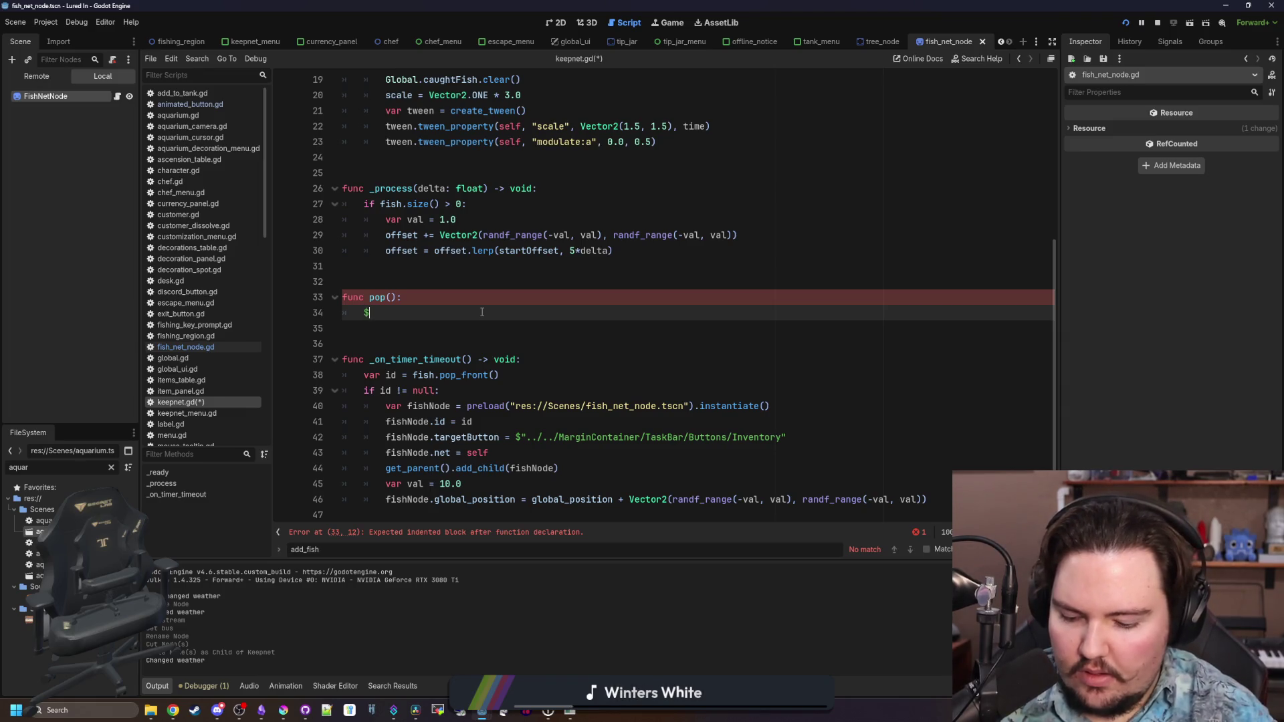
text(p.play())
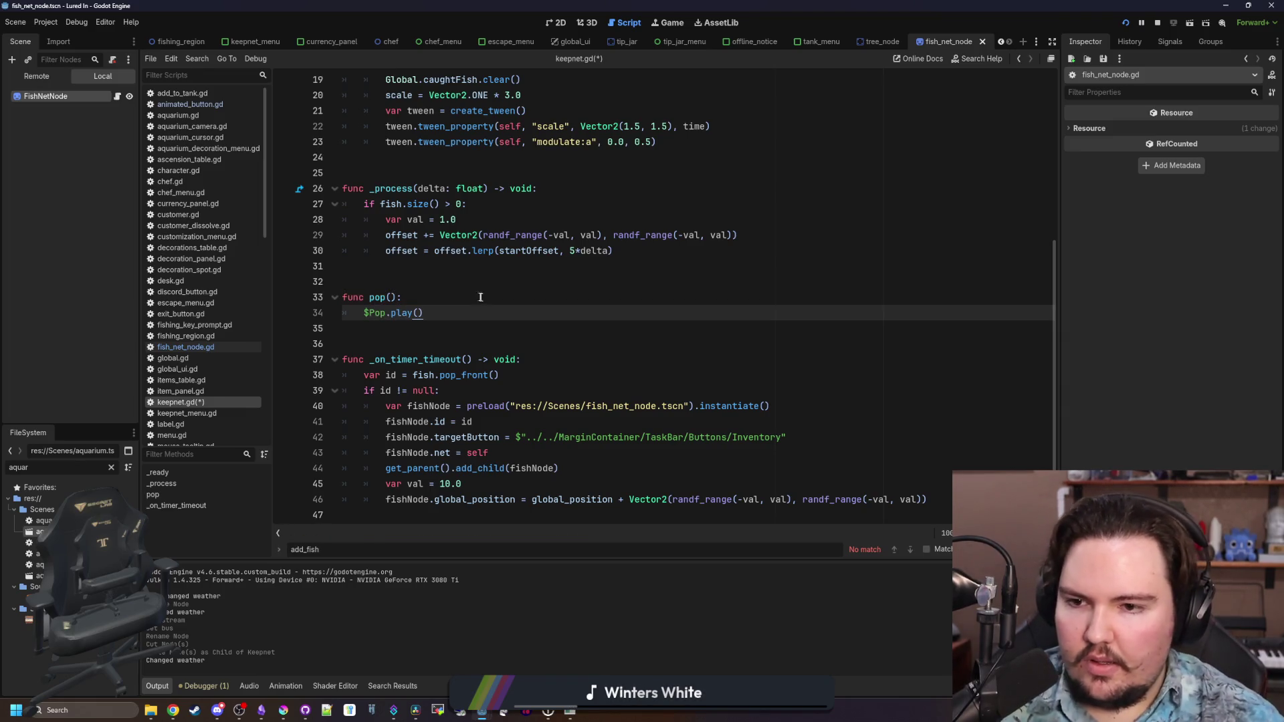
key(Up)
key(Up)
key(ctrl+s)
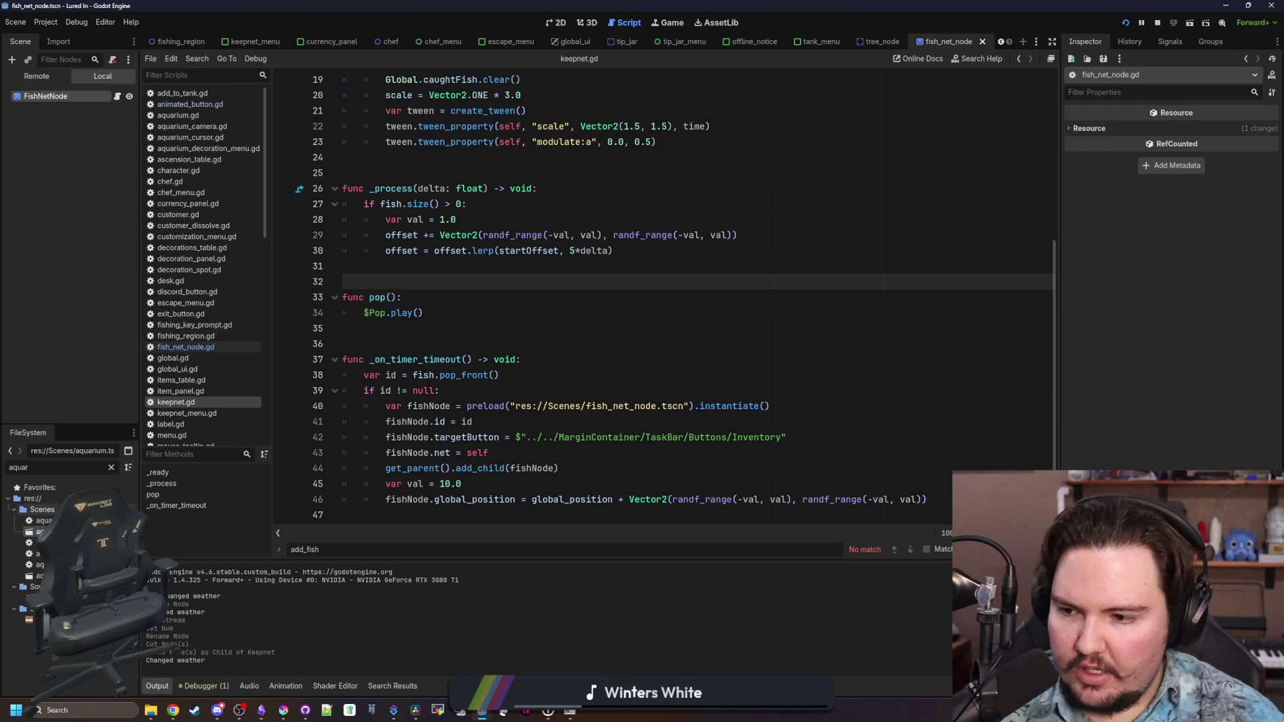
Make pop() first set $Pop.pitch_scale = randf_range(0.8, 1.2).
double_click(40, 531)
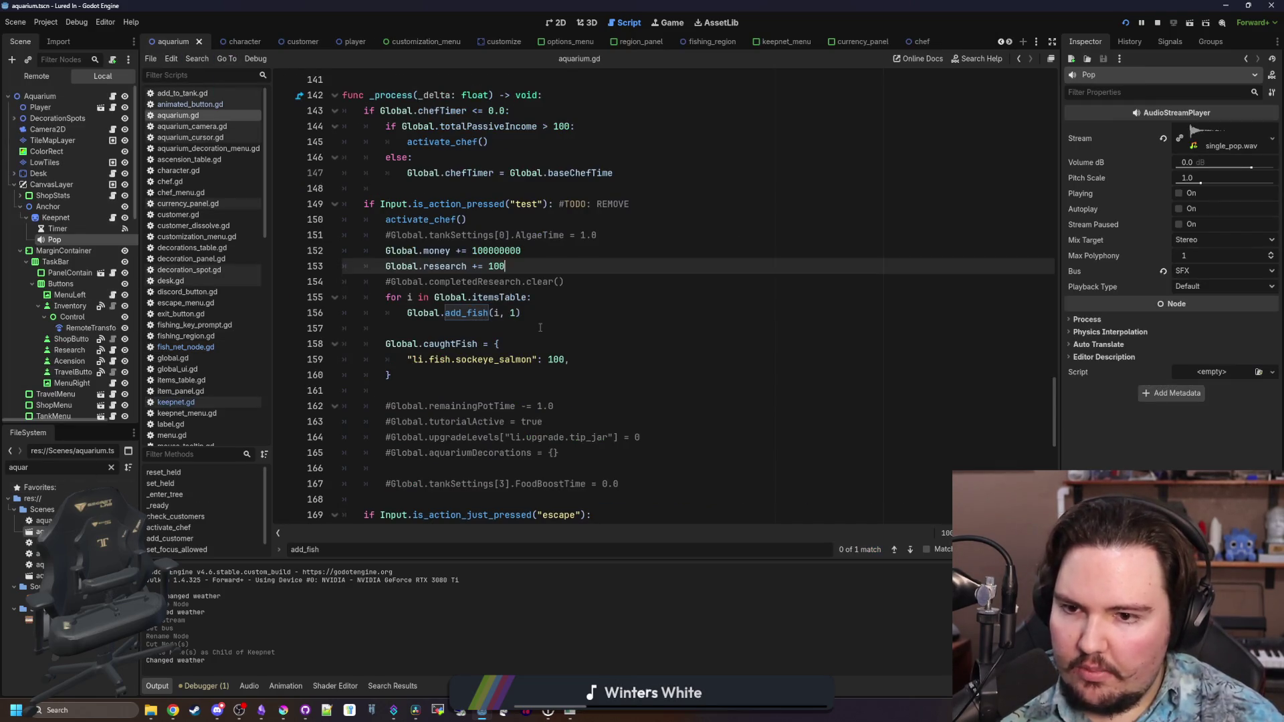
click(112, 217)
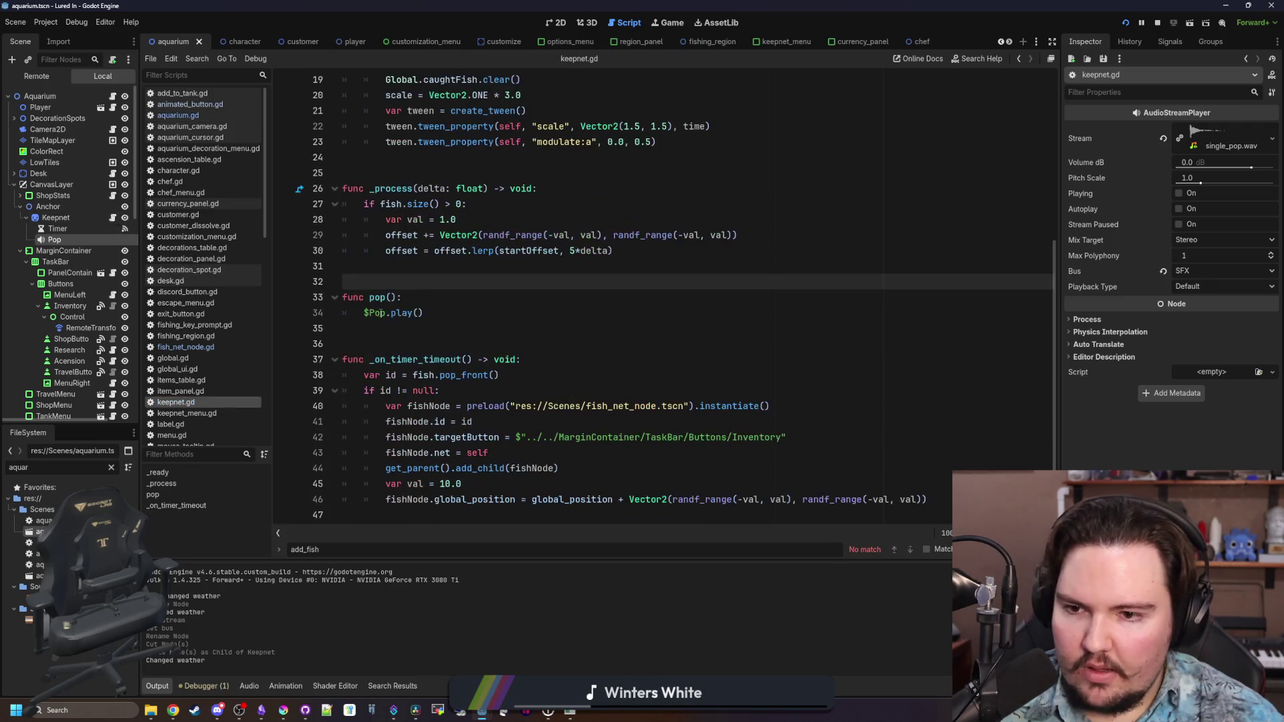
click(414, 298)
key(Return)
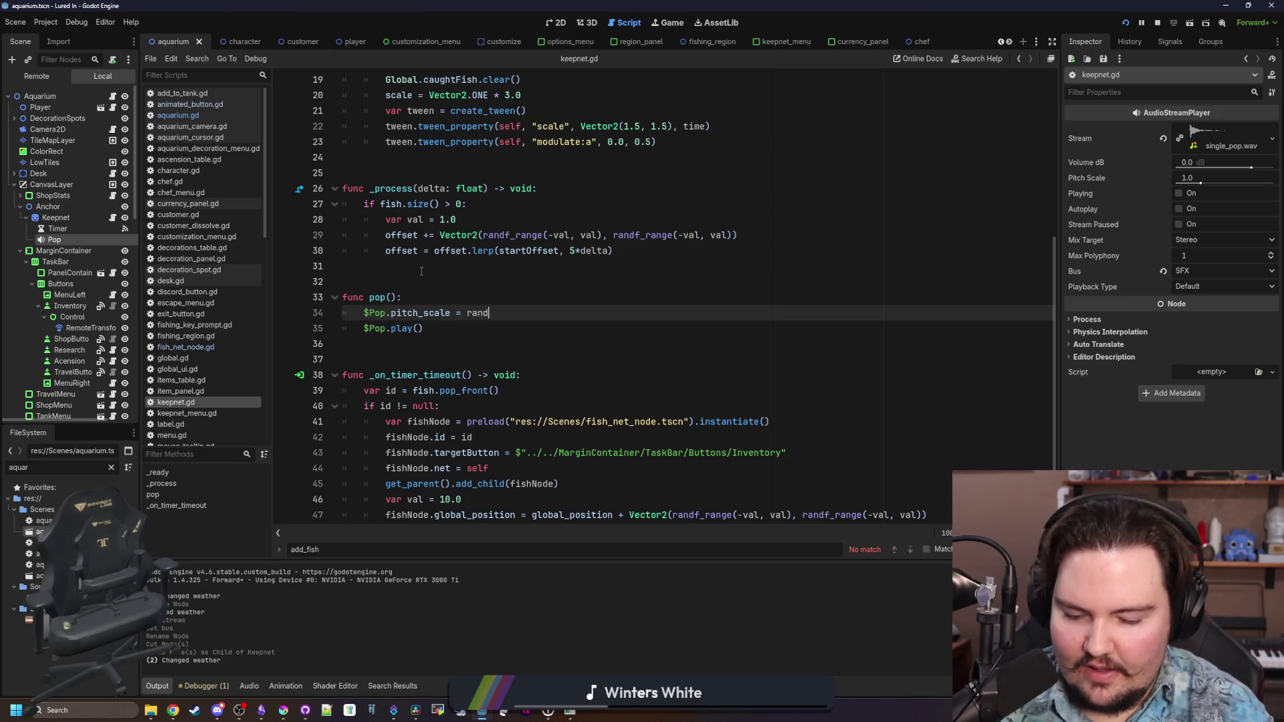
text(ge(0.)
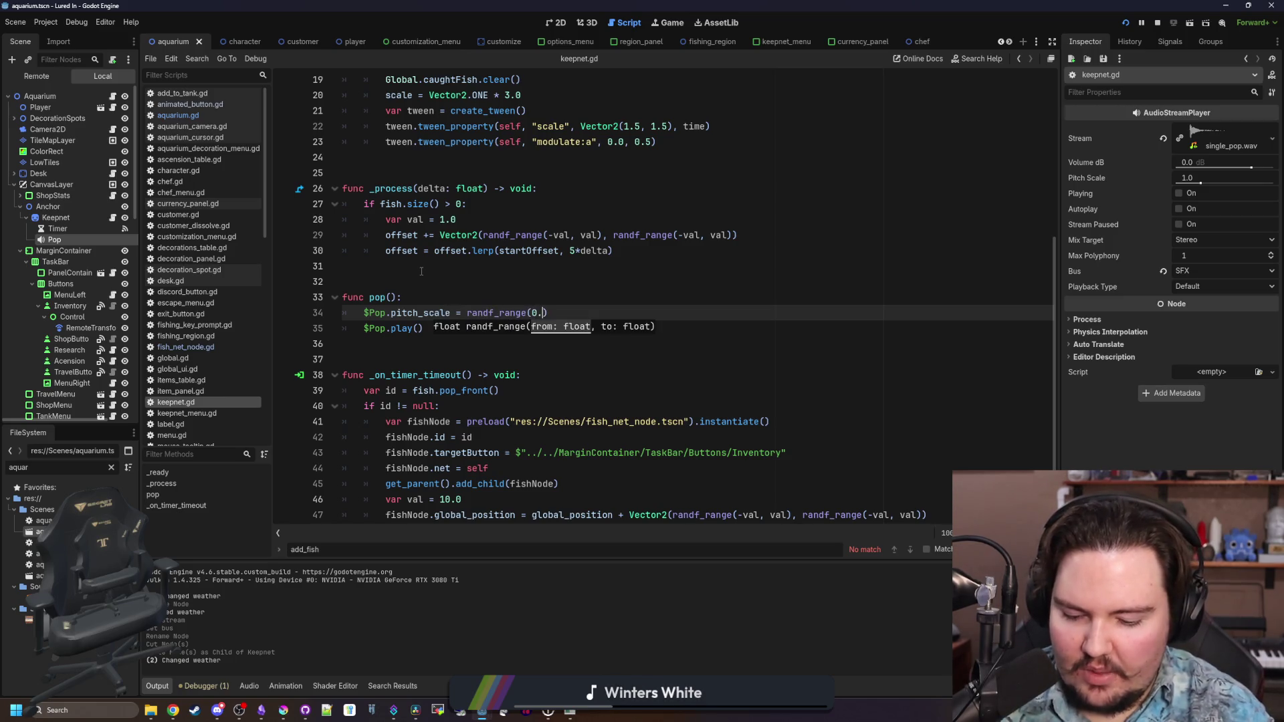
text(.2)
click(421, 269)
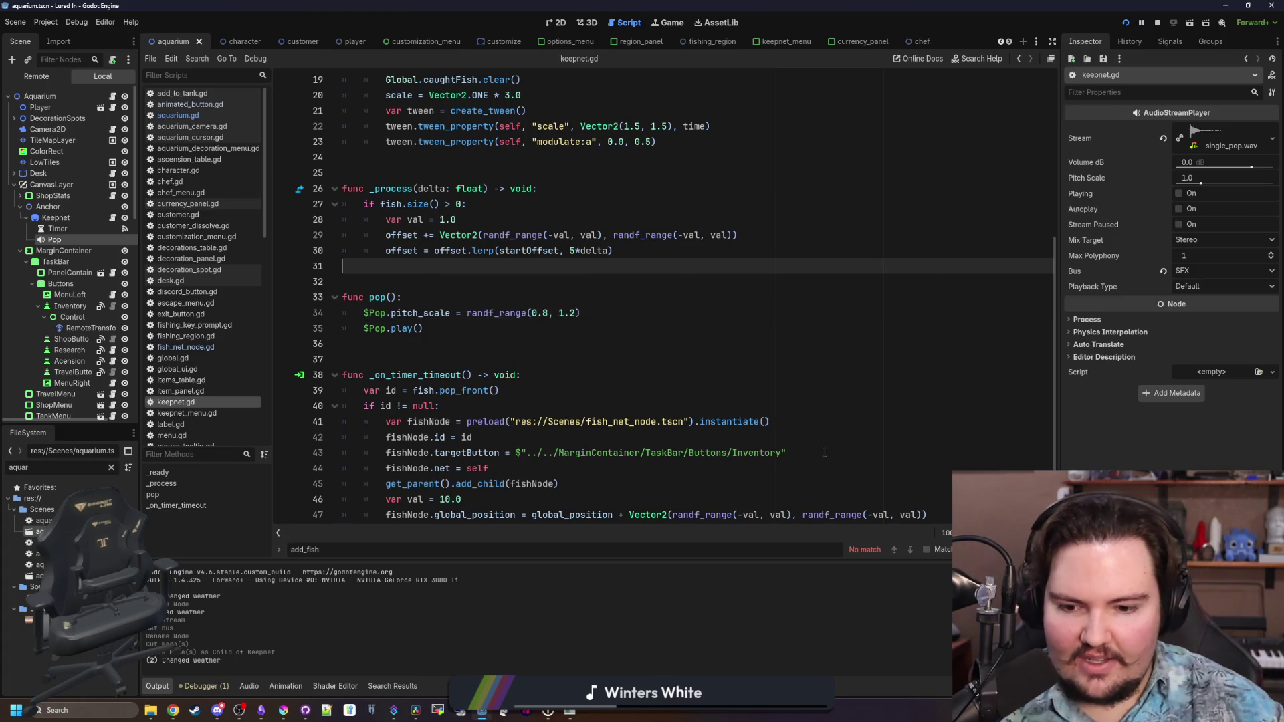
click(55, 240)
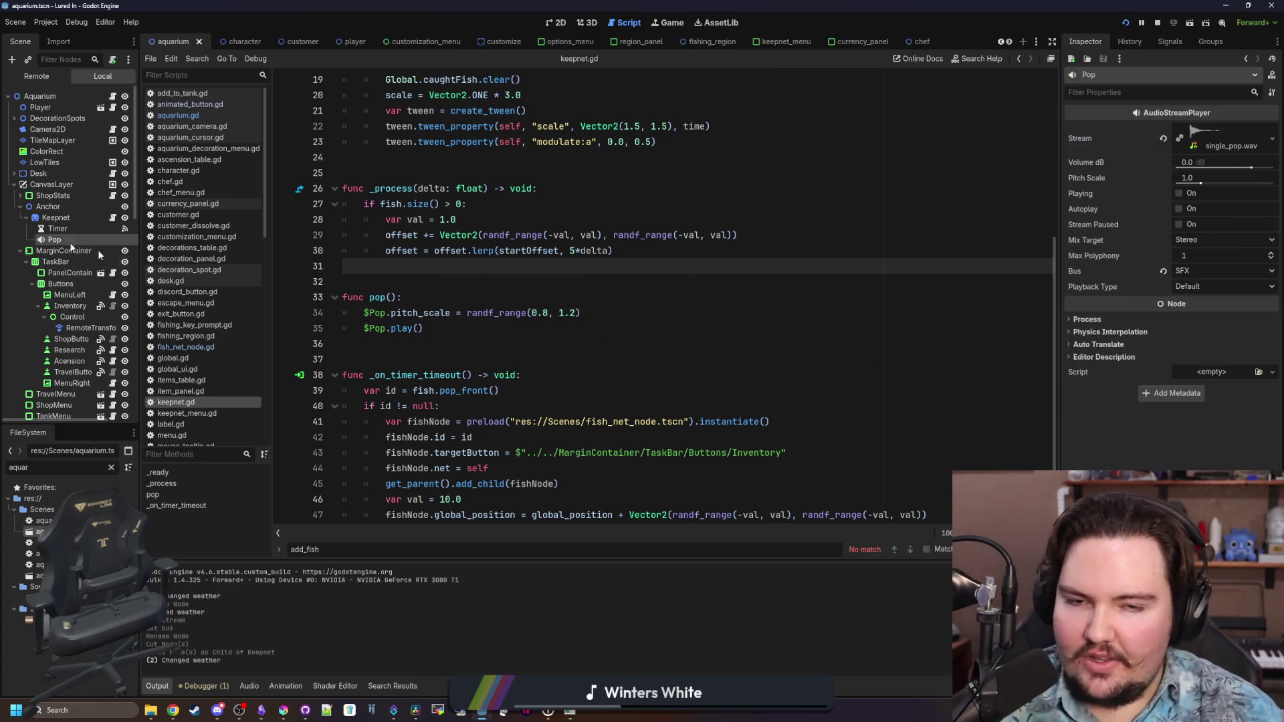
Set the Pop node's Volume dB to -10 in the Inspector.
click(1218, 162)
text(-10)
key(Return)
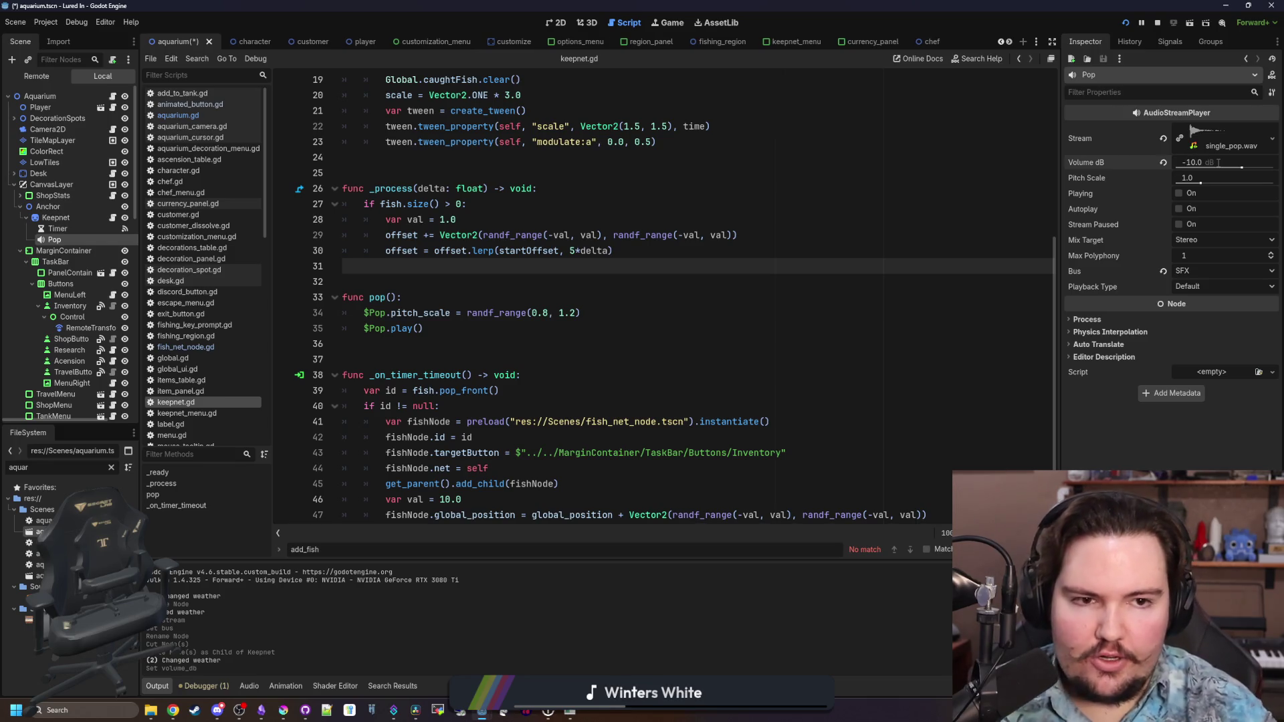
click(468, 219)
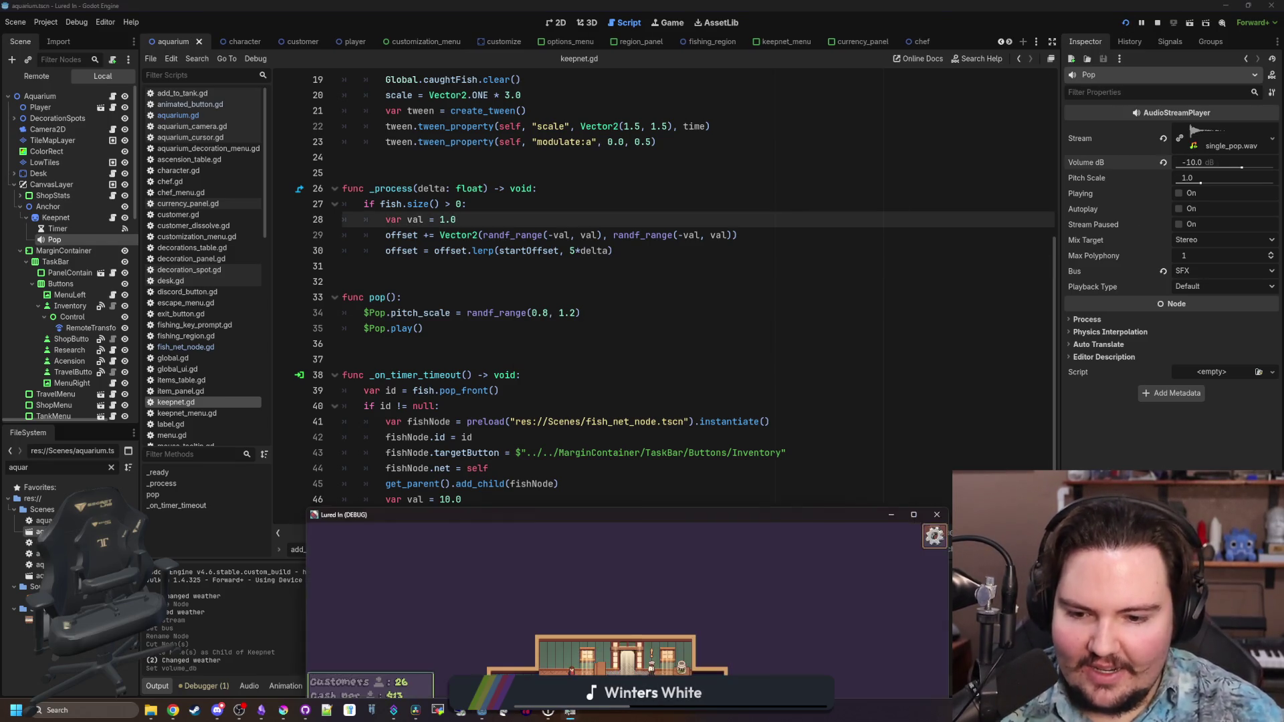
Maximize the running game and travel to the pond and back to the shop.
drag(644, 509, 653, 460)
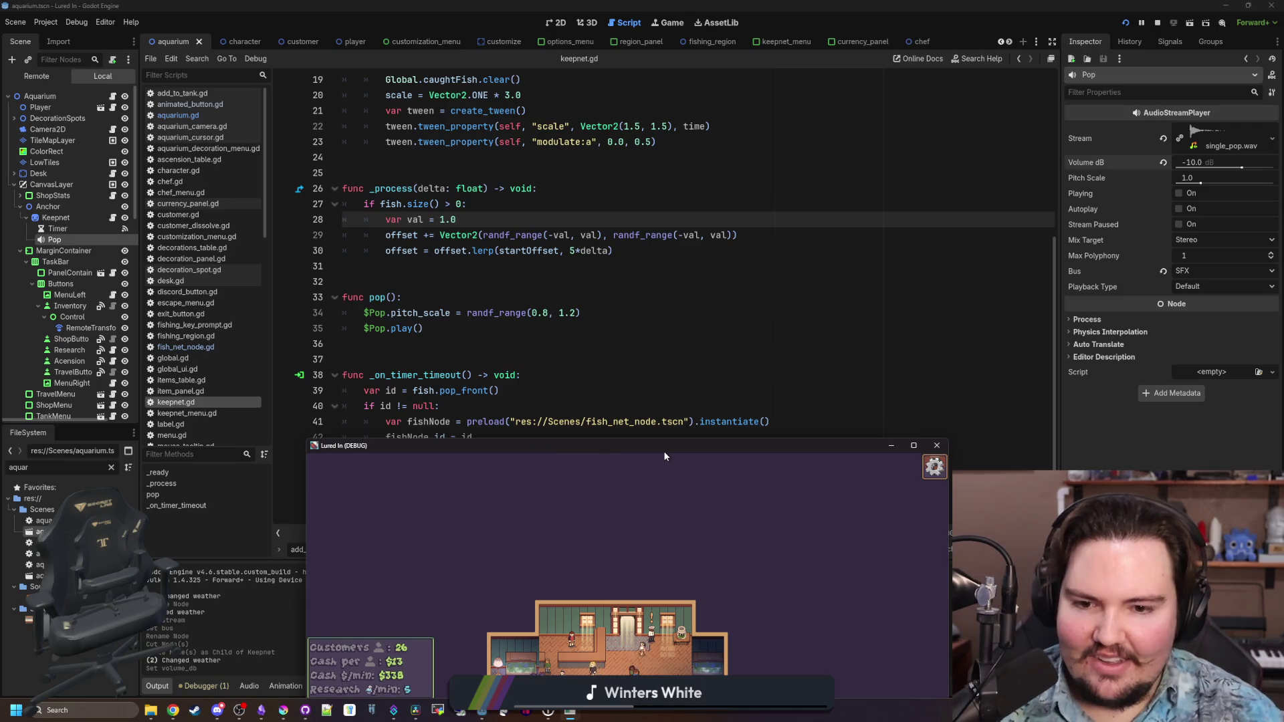
double_click(664, 451)
click(642, 275)
click(874, 227)
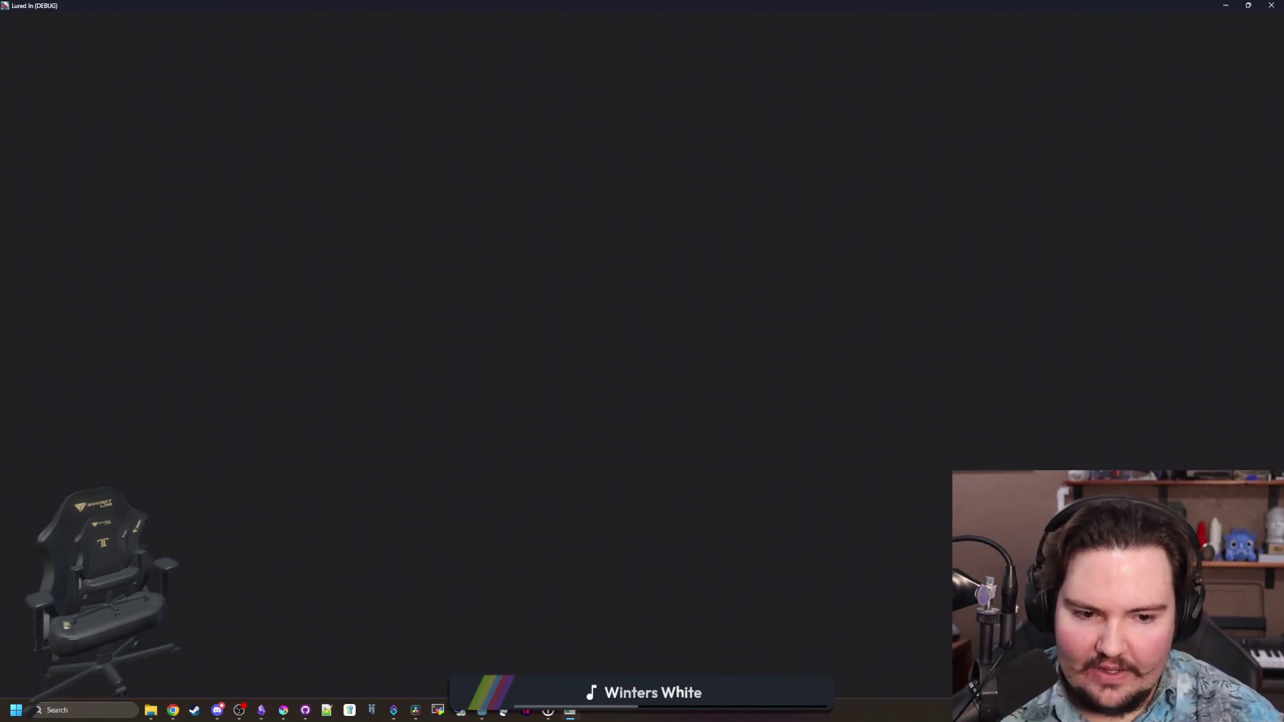
click(936, 660)
Remove stray typed characters from keepnet.gd and save the script.
text(rrrr)
key(BackSpace)
key(BackSpace)
key(BackSpace)
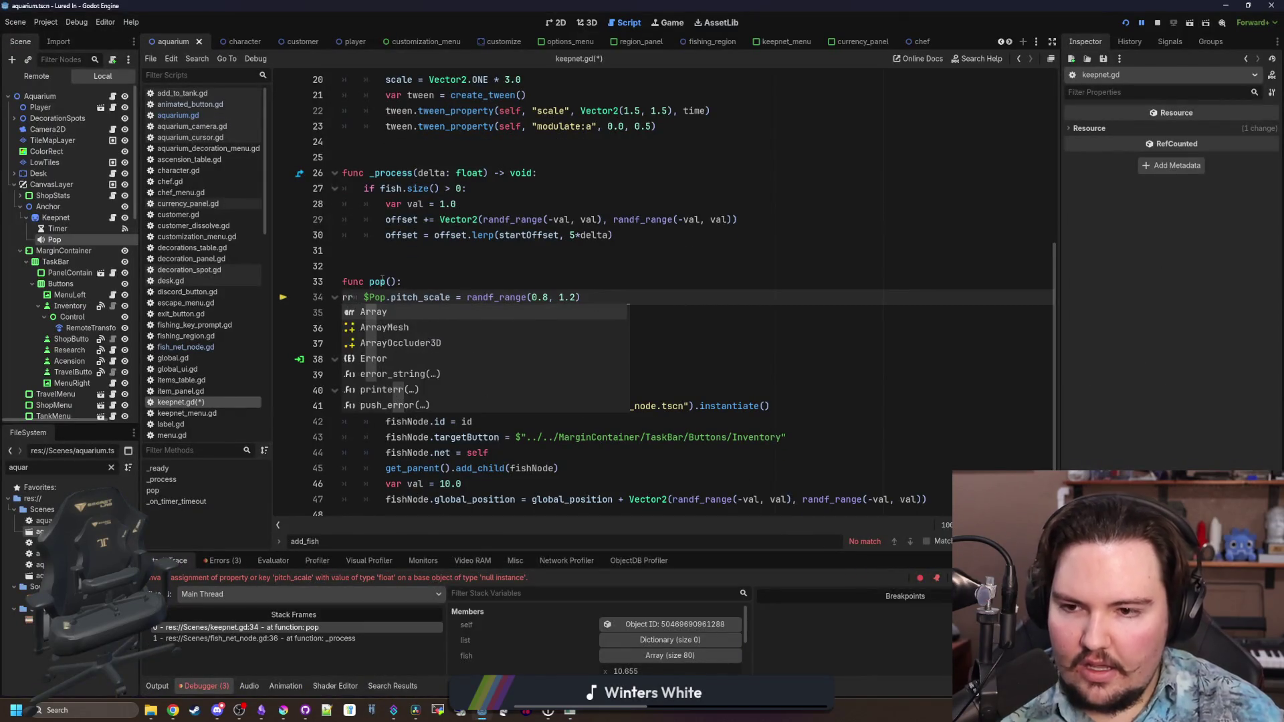
key(Up)
key(ctrl+s)
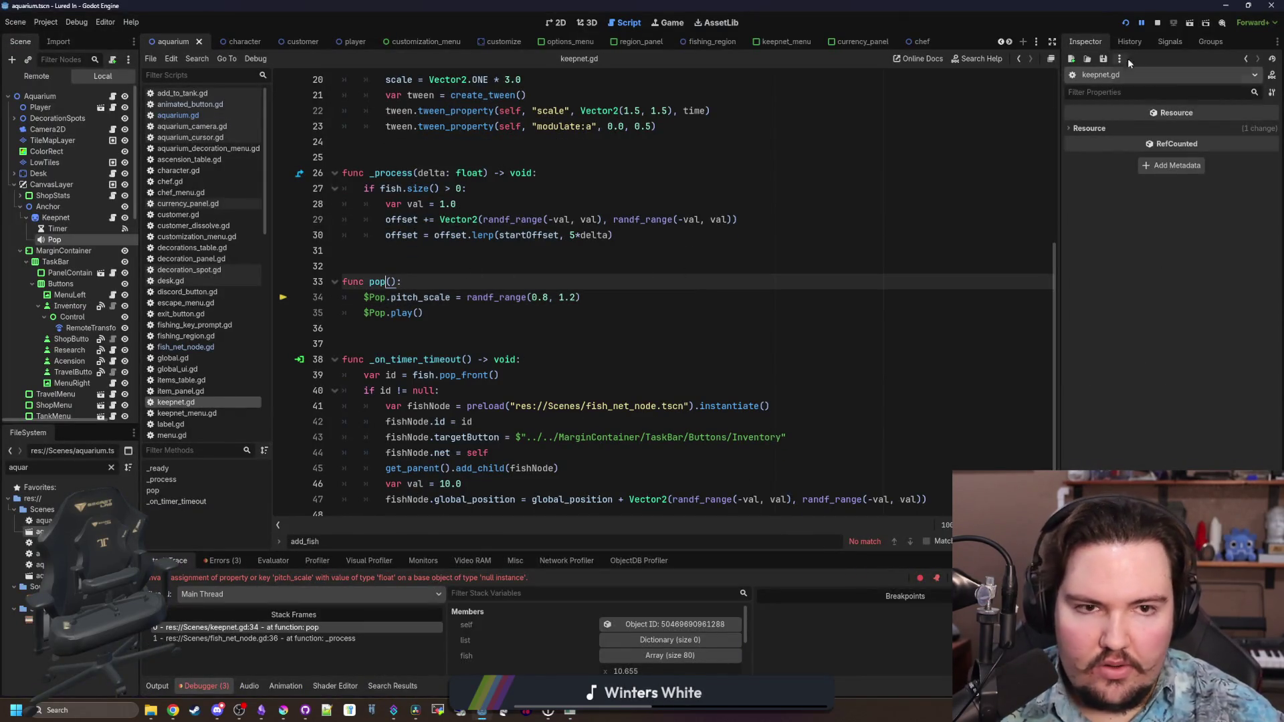
Stop and relaunch the game, dismissing its welcome message.
click(1157, 23)
click(1125, 22)
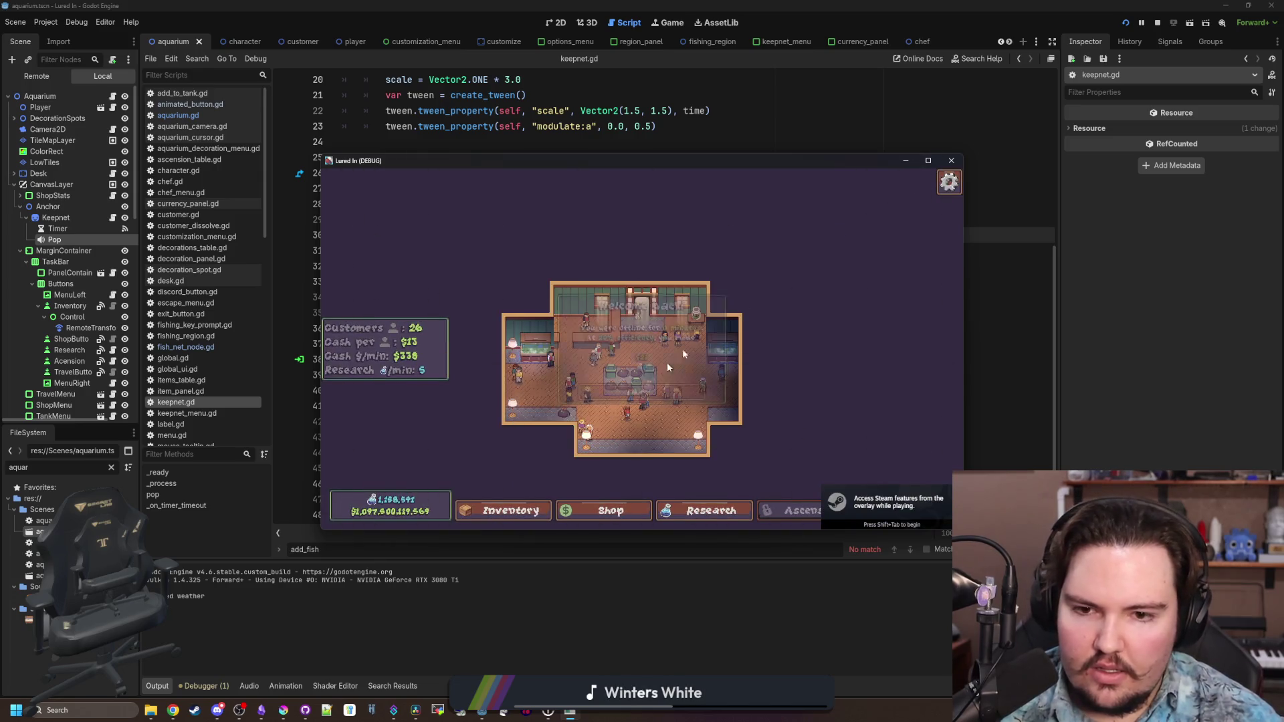
click(928, 161)
Travel to the pond for free, return to the shop, then exit full screen.
click(840, 226)
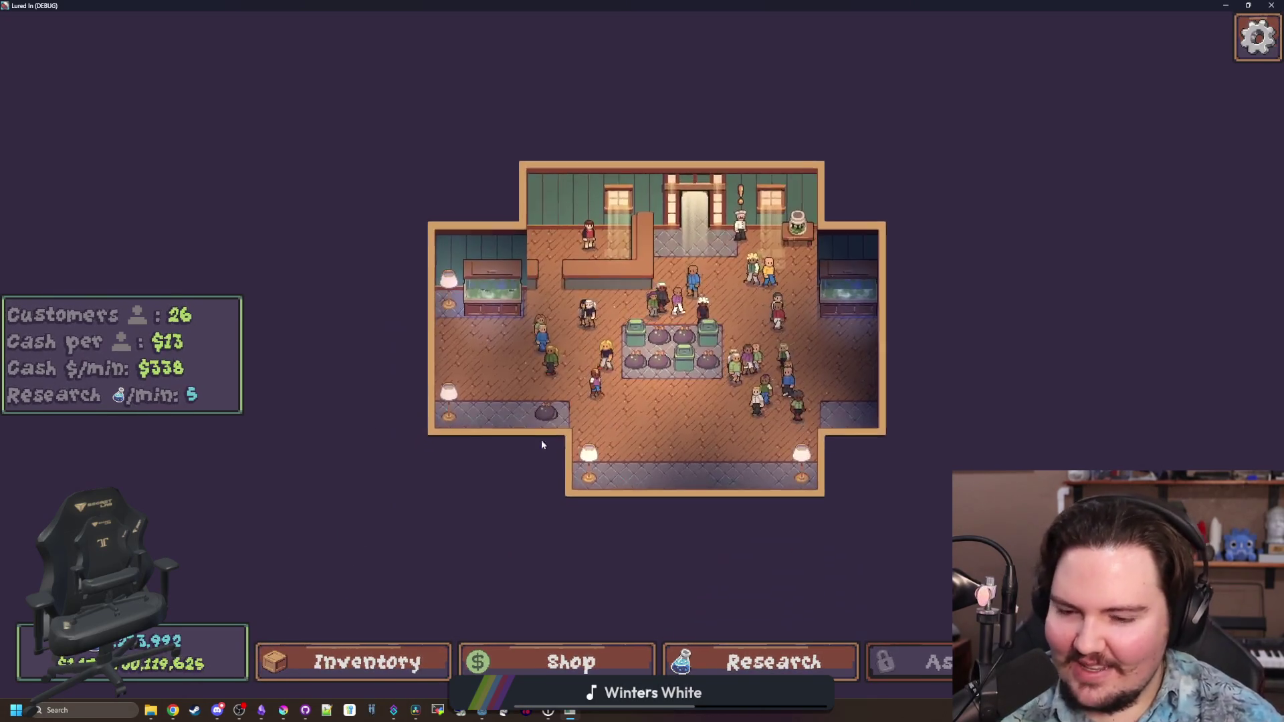
key(t)
click(875, 229)
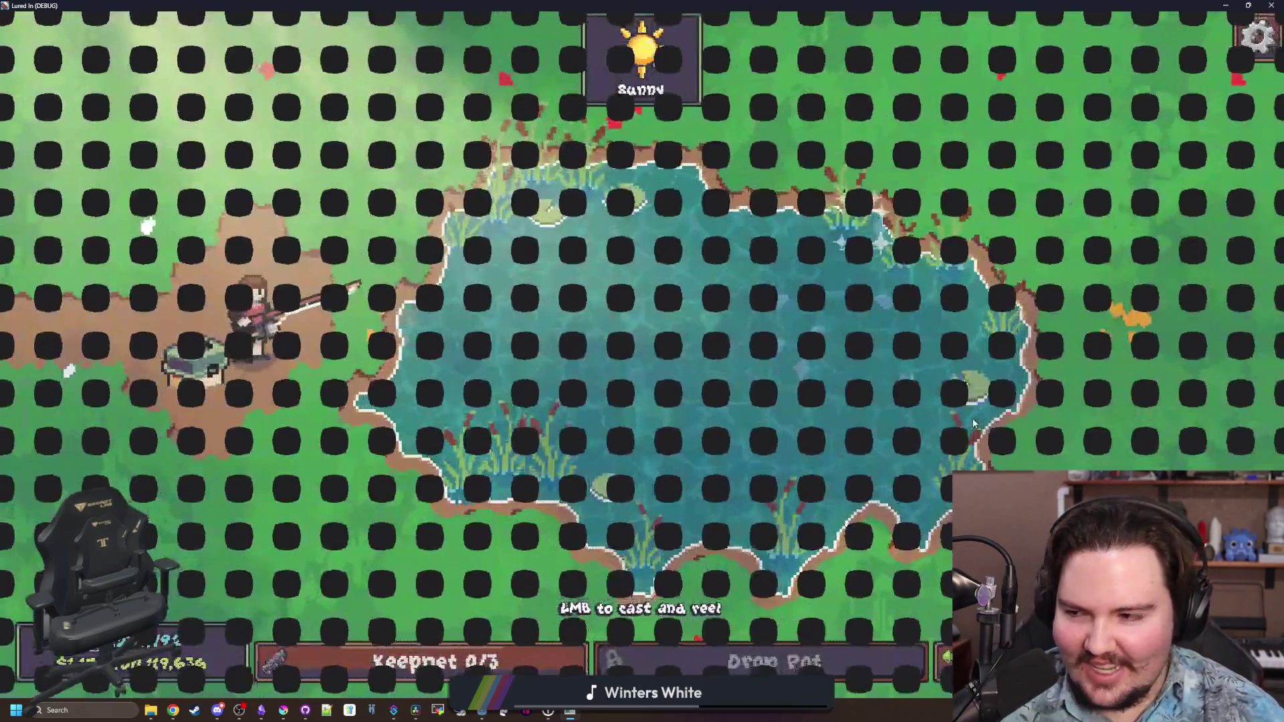
key(Escape)
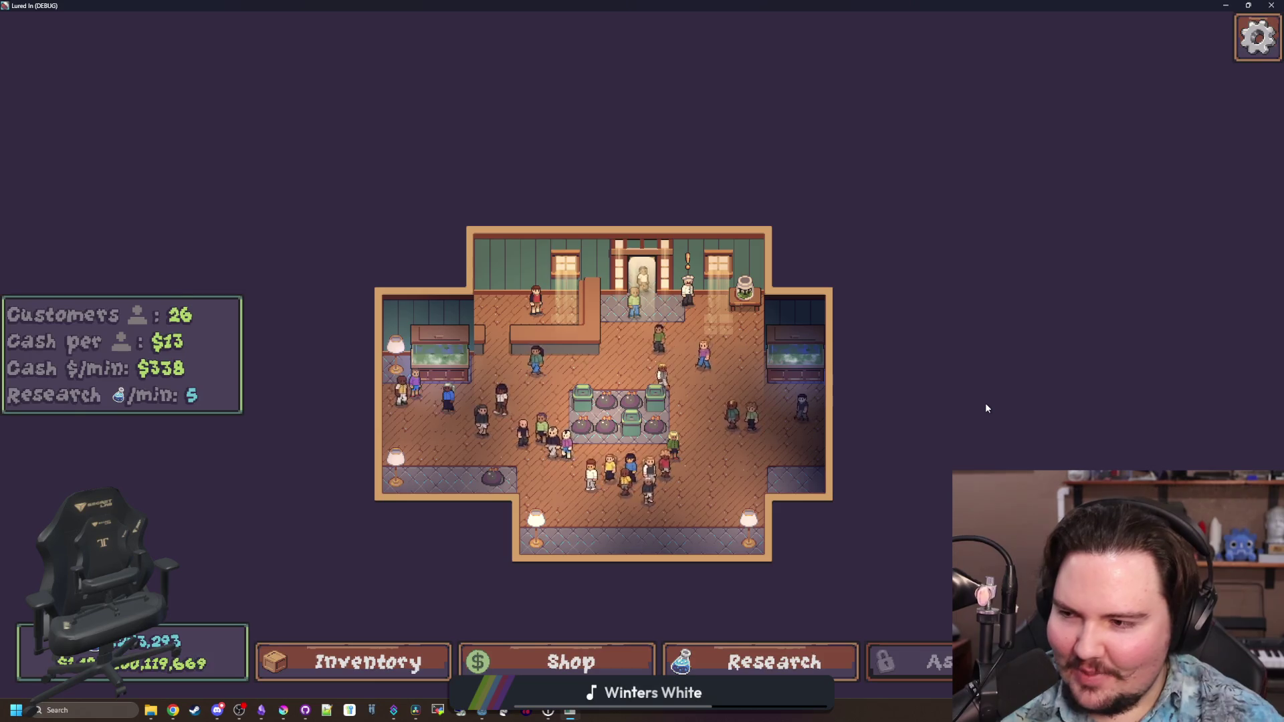
key(super+Down)
key(super+Down)
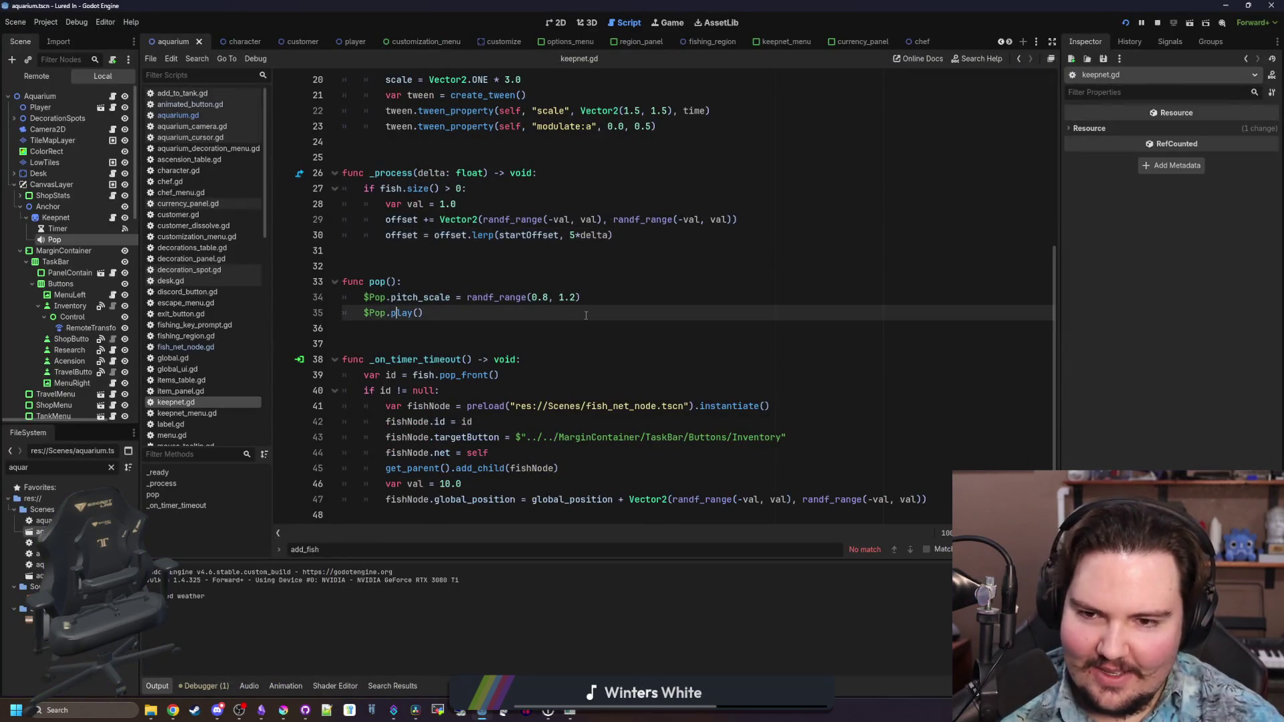
Save keepnet.gd and the aquarium scene, then bring up the Keepnet node's context menu.
click(420, 264)
key(ctrl+s)
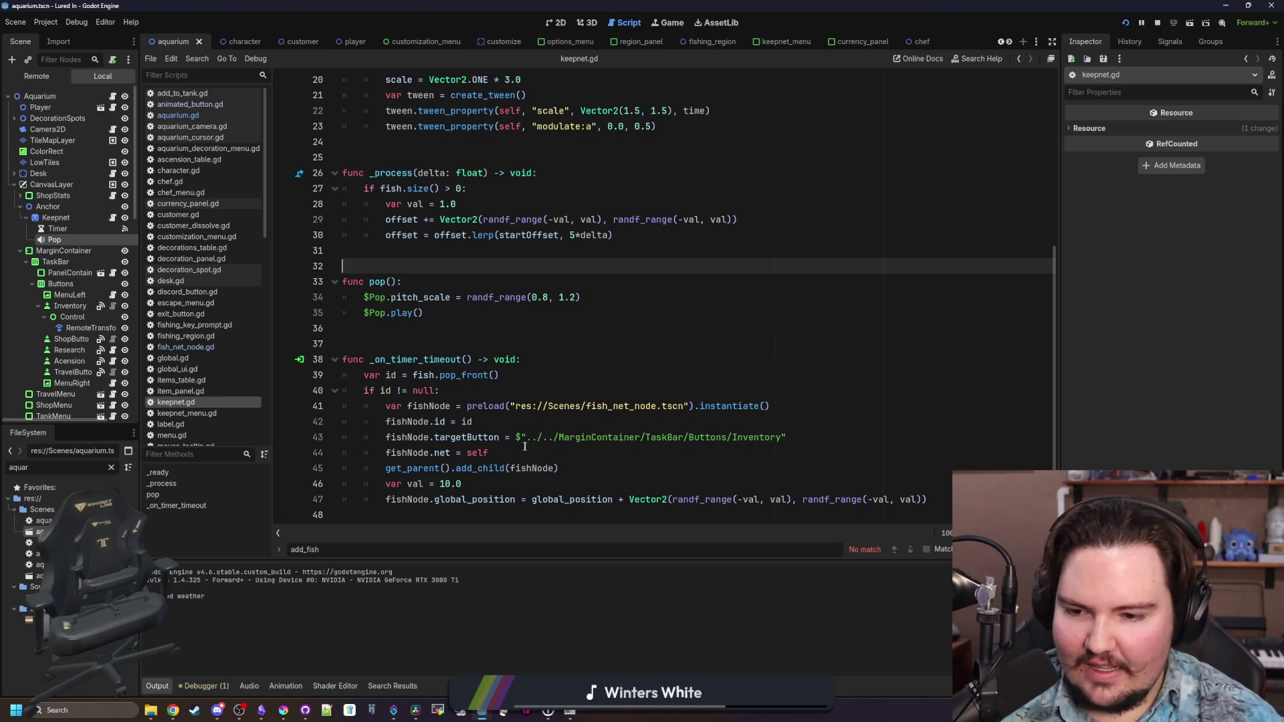
click(425, 331)
key(ctrl+s)
click(382, 264)
key(ctrl+s)
key(ctrl+s)
key(ctrl+s)
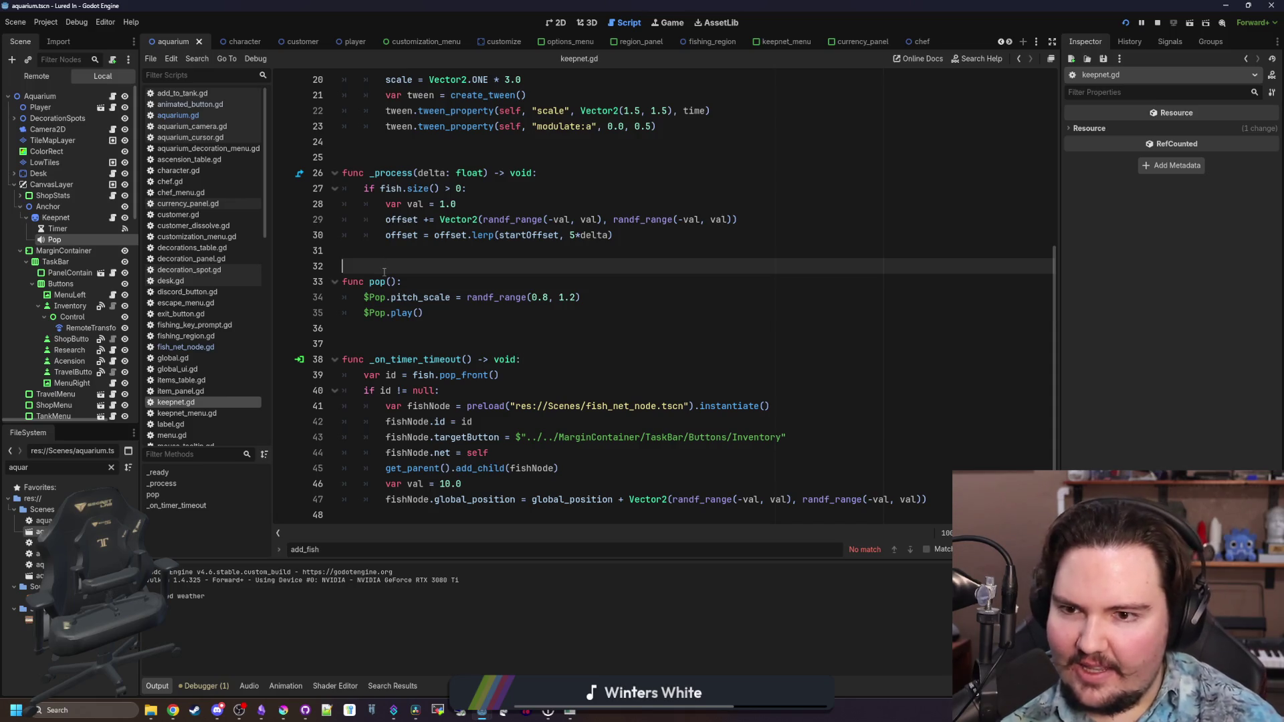
right_click(67, 220)
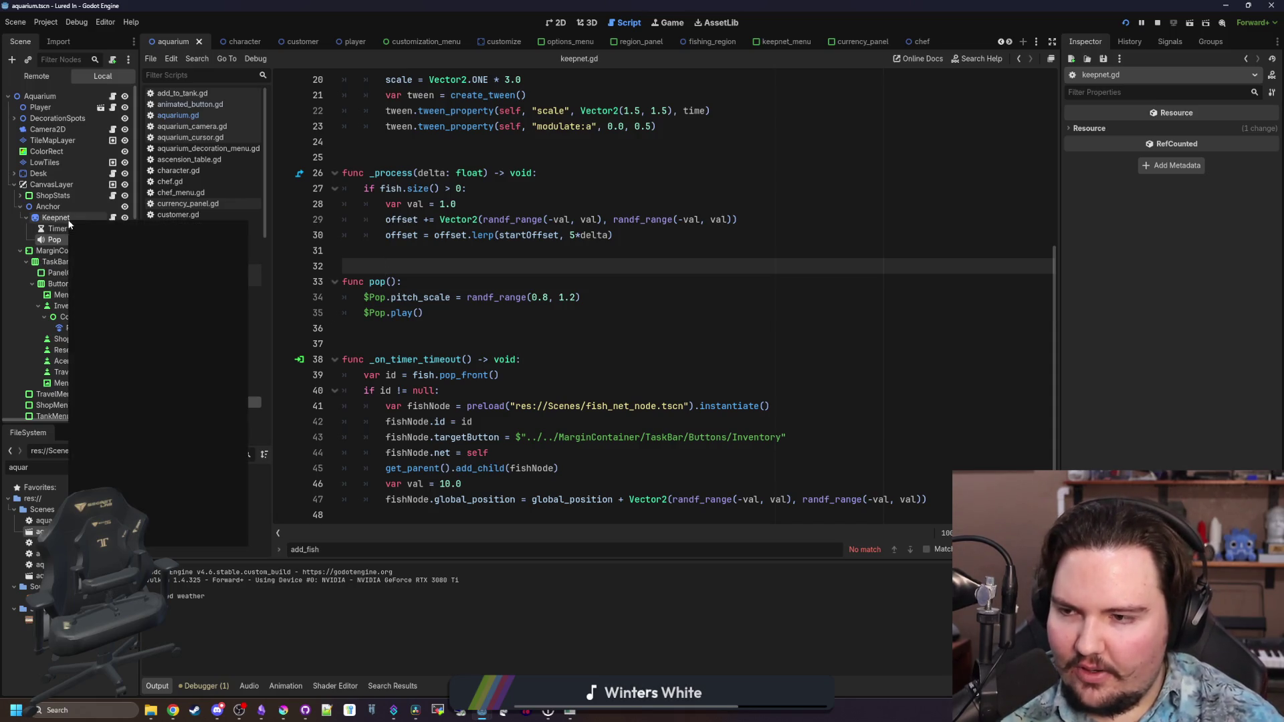
Duplicate the Pop sound player under Keepnet and rename the copy to Exit.
click(123, 246)
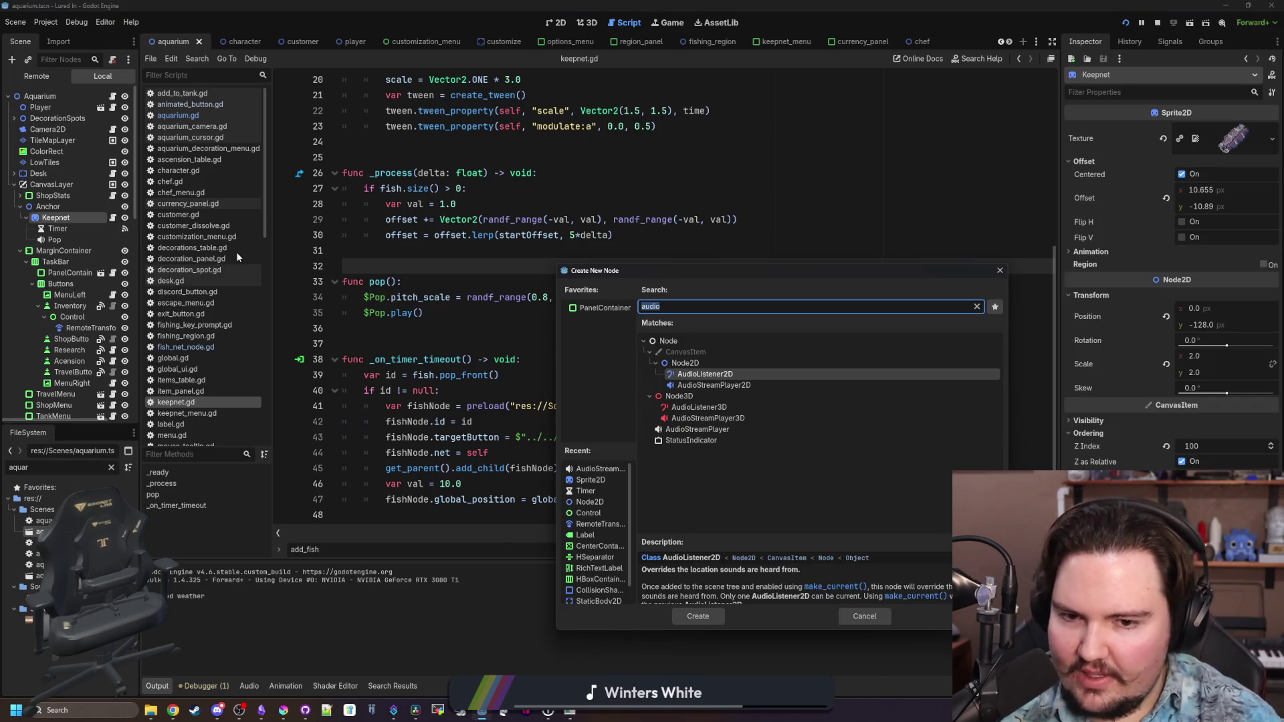
click(999, 270)
click(53, 239)
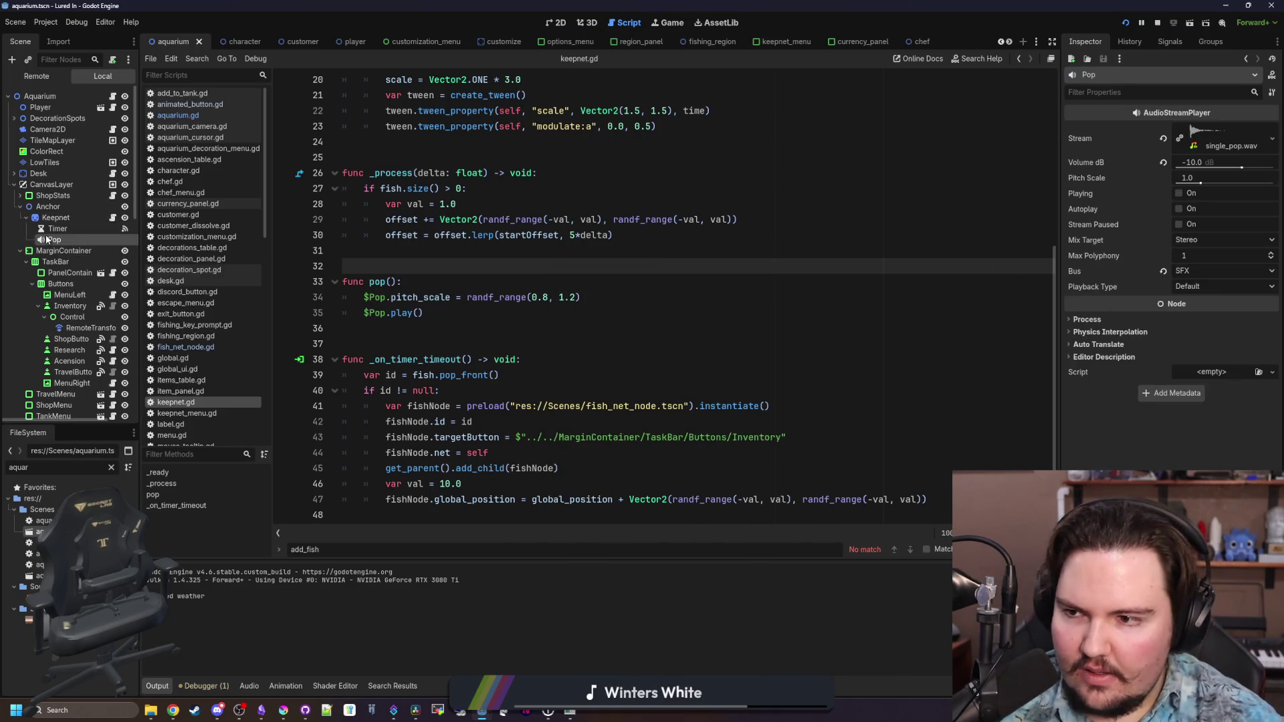
right_click(52, 239)
click(100, 418)
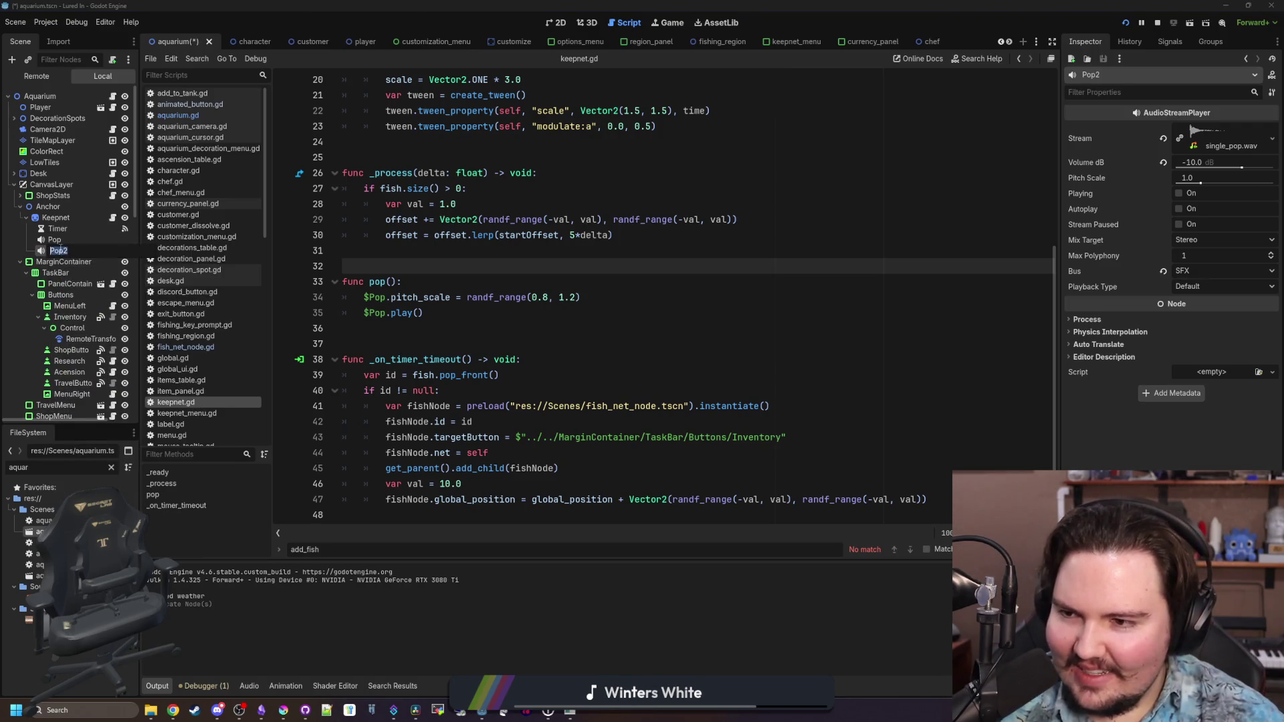
key(Return)
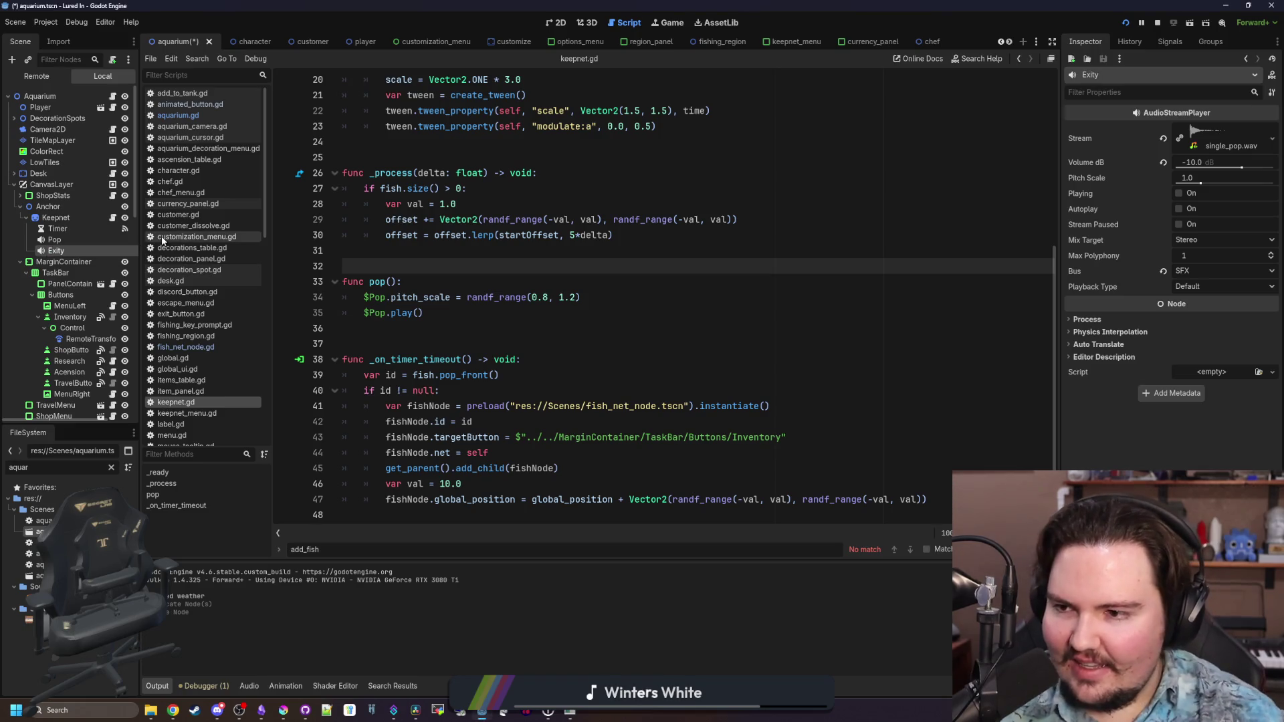
click(94, 250)
key(BackSpace)
key(Return)
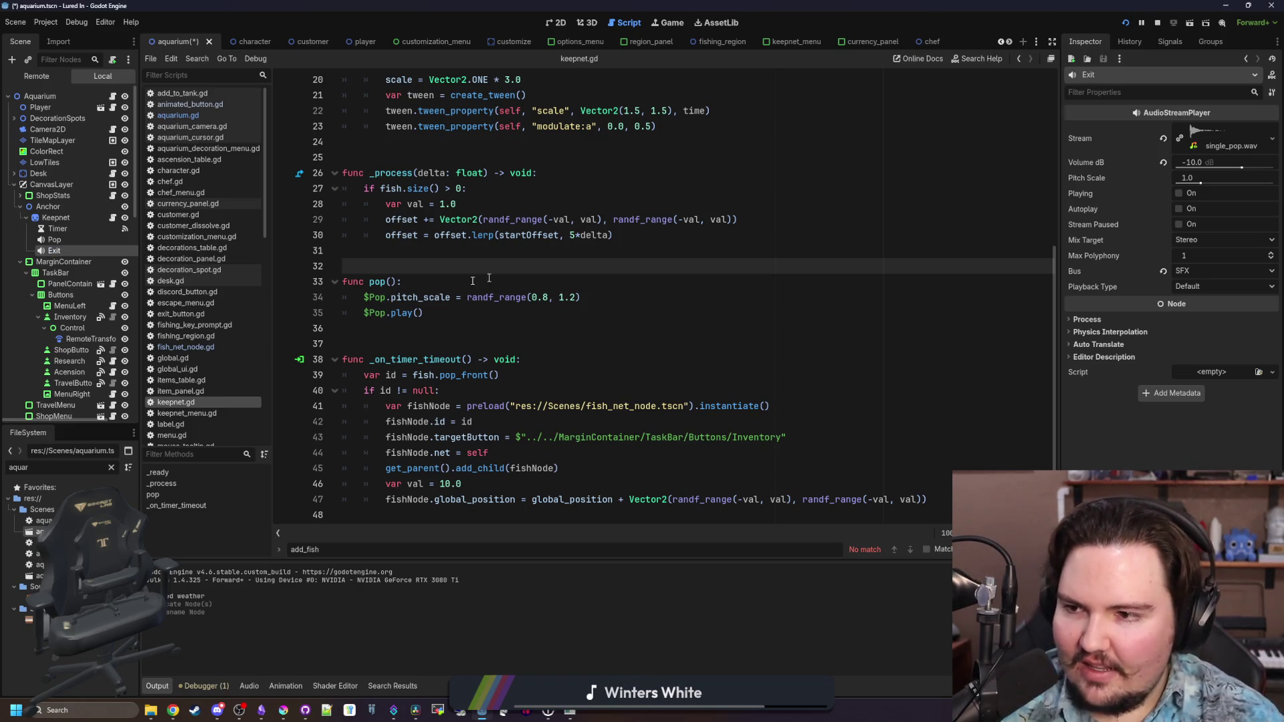
Add a blank line after 'if id != null:' in keepnet.gd and drop the Exit node reference there.
click(439, 340)
click(475, 422)
click(441, 390)
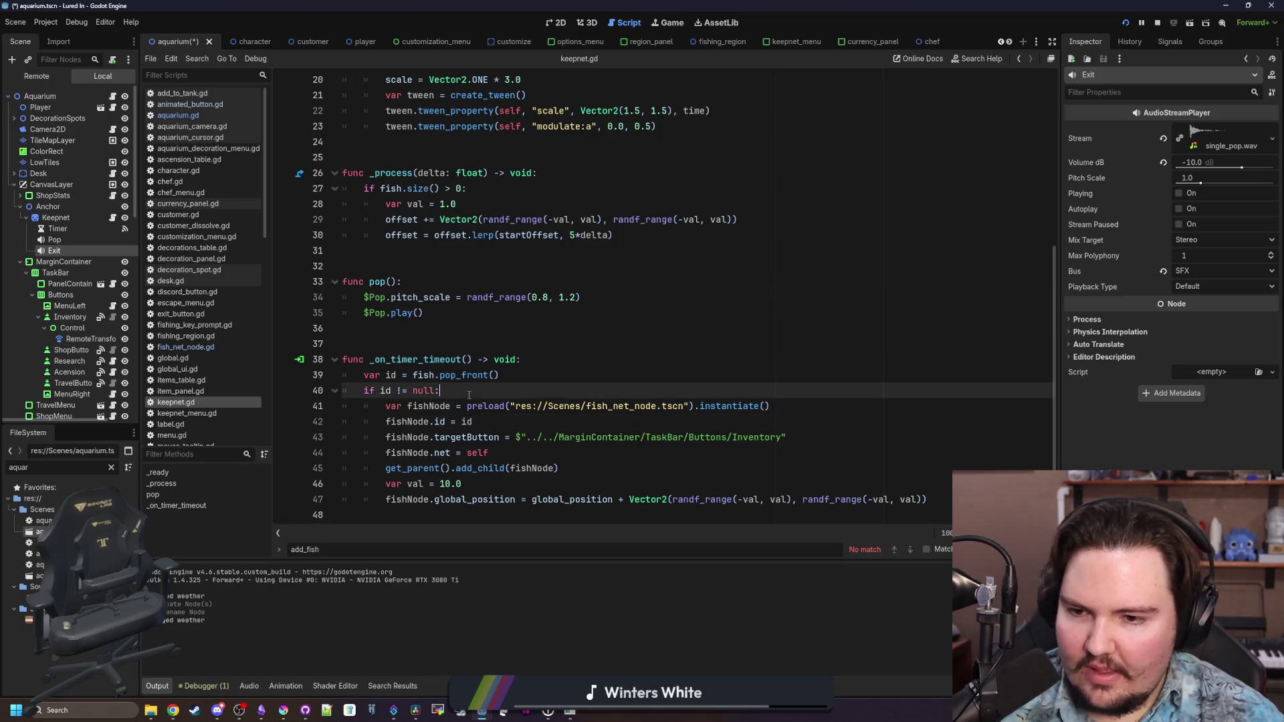
key(Return)
drag(50, 251, 492, 402)
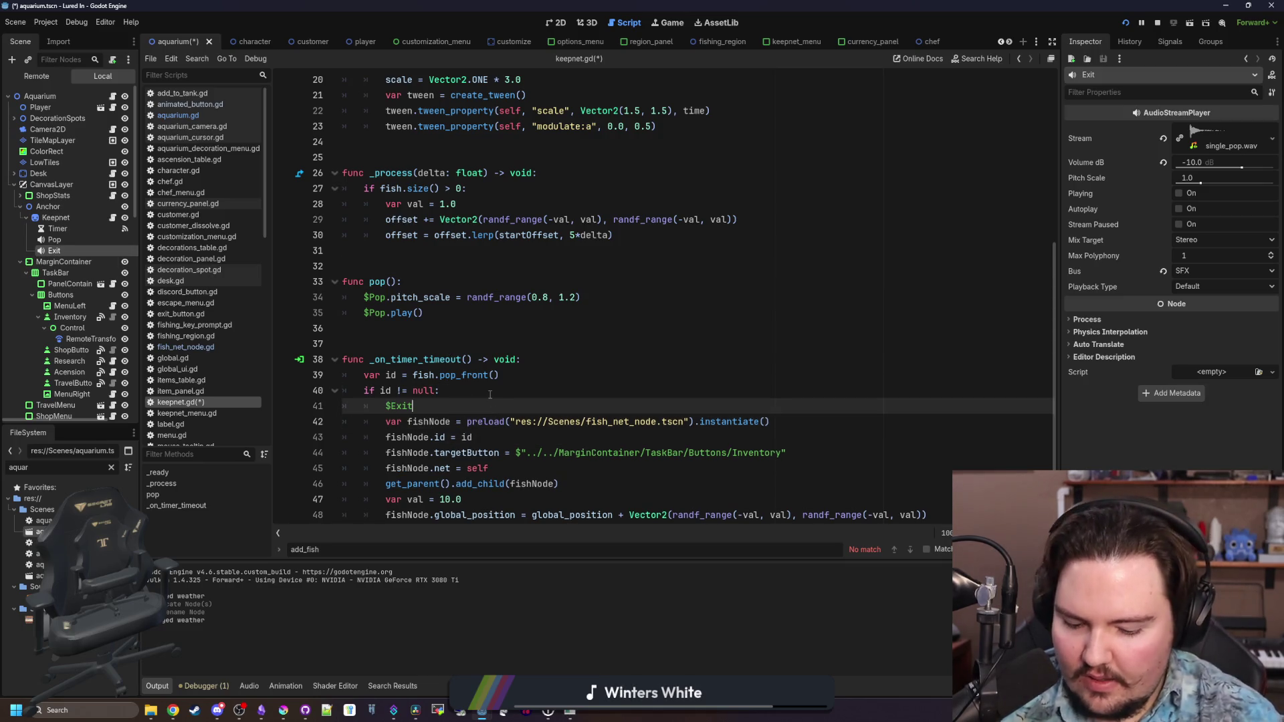
Paste the pitch_scale randf_range(0.8, 1.2) line above the play call, retarget it to $Exit, and save keepnet.gd.
triple_click(562, 296)
key(ctrl+c)
click(460, 392)
key(Return)
key(ctrl+v)
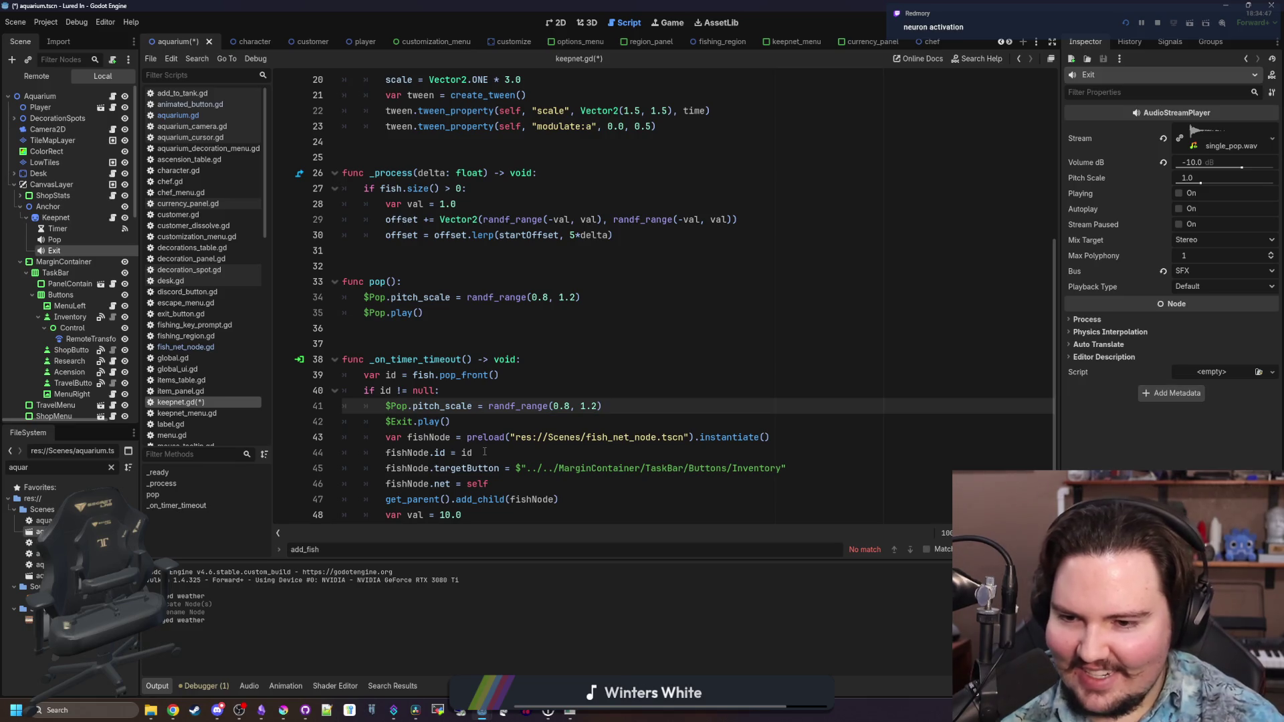
key(BackSpace)
key(BackSpace)
key(BackSpace)
text(Exit)
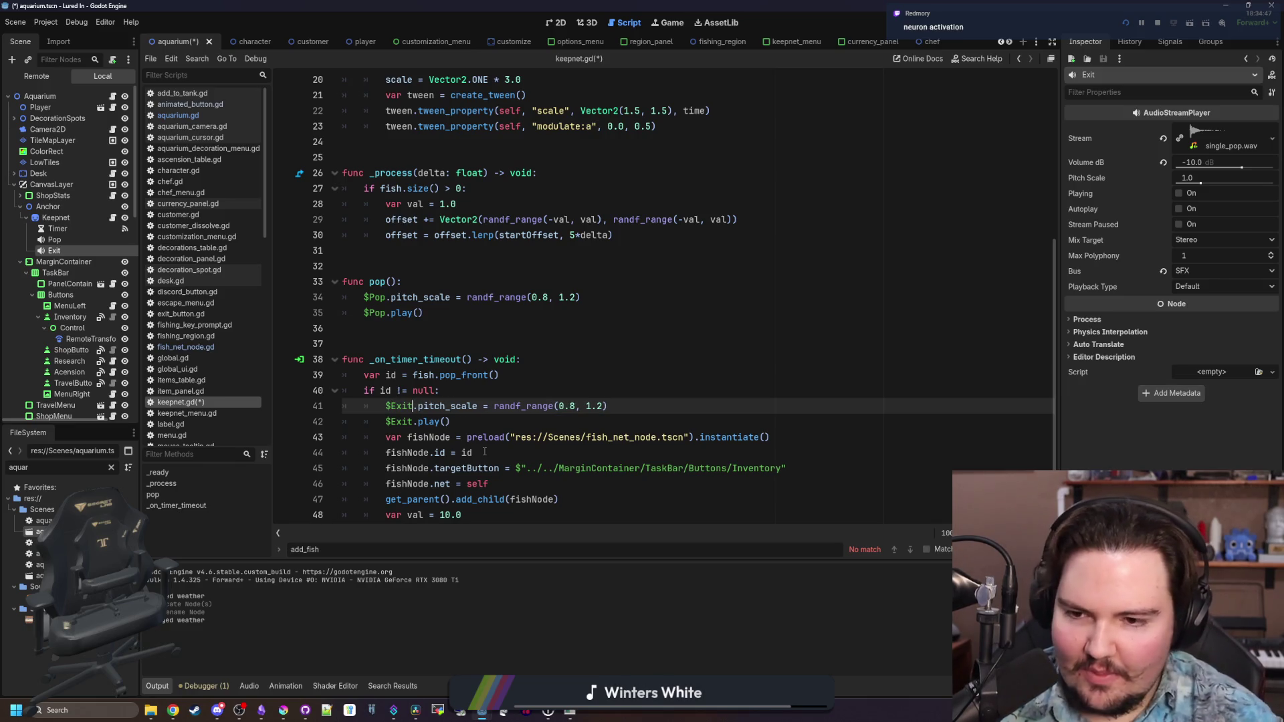
key(Up)
key(ctrl+s)
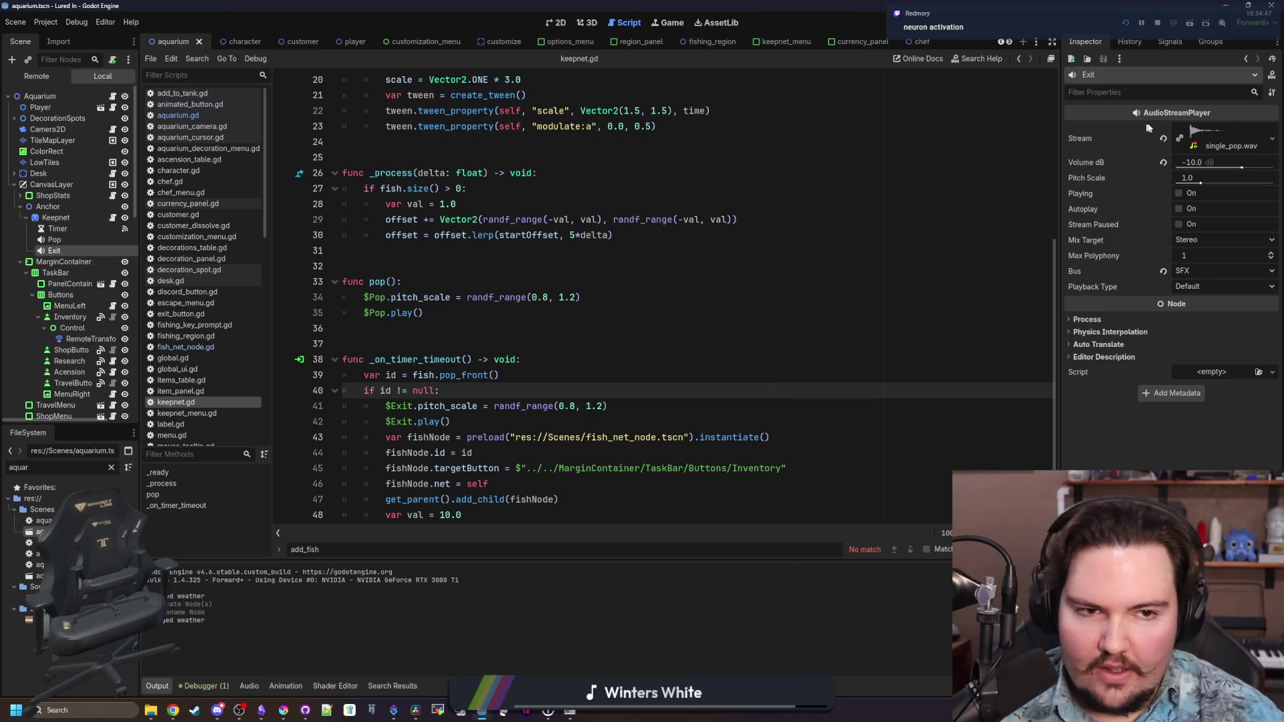
click(1272, 138)
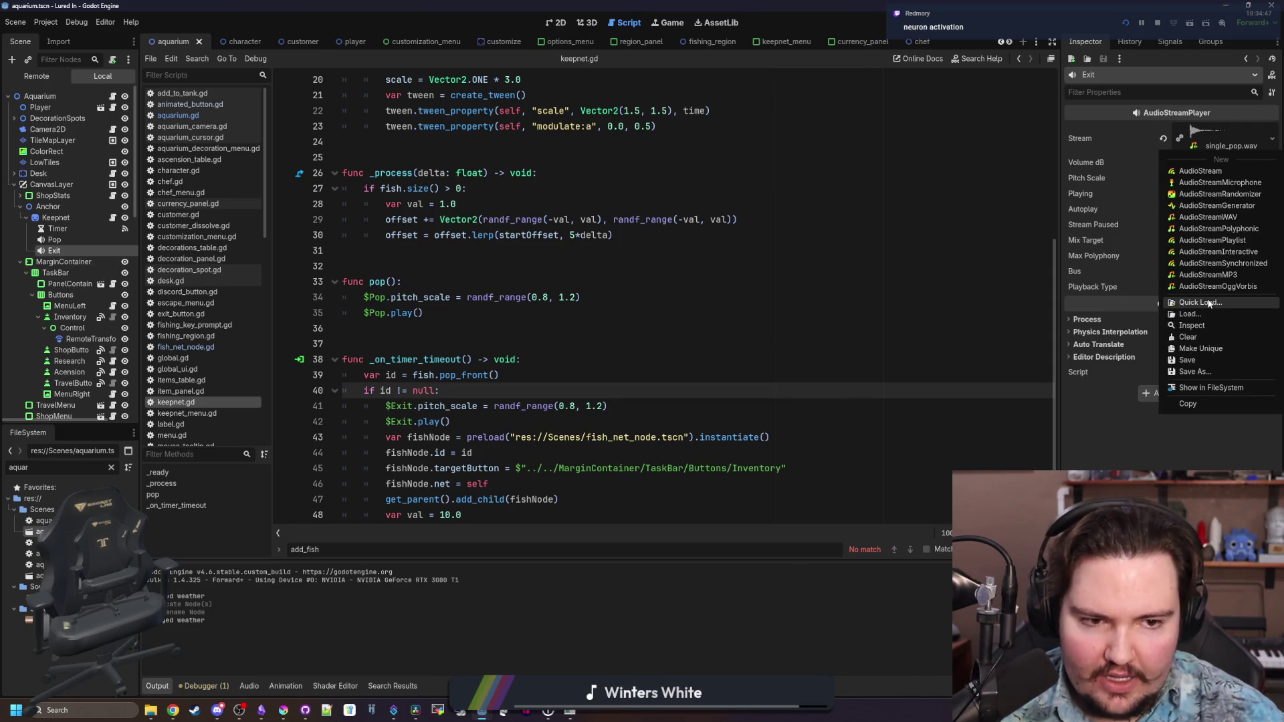
click(1204, 309)
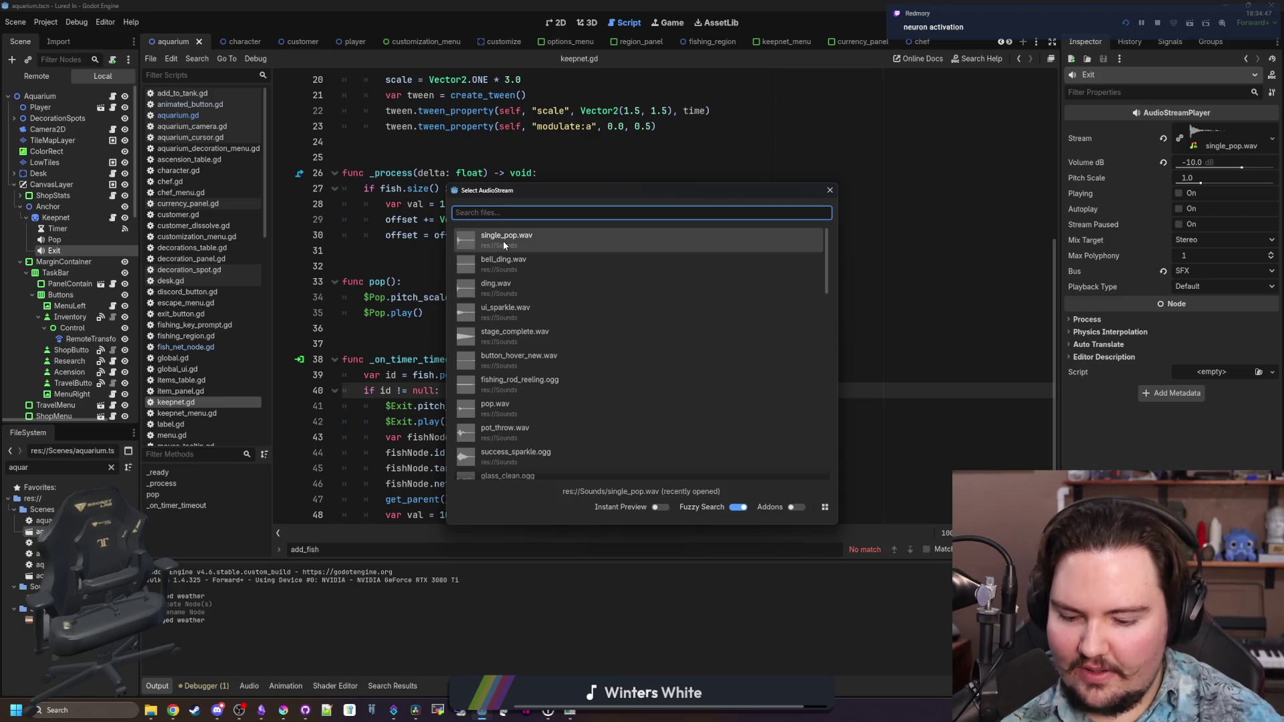
text(net)
click(827, 191)
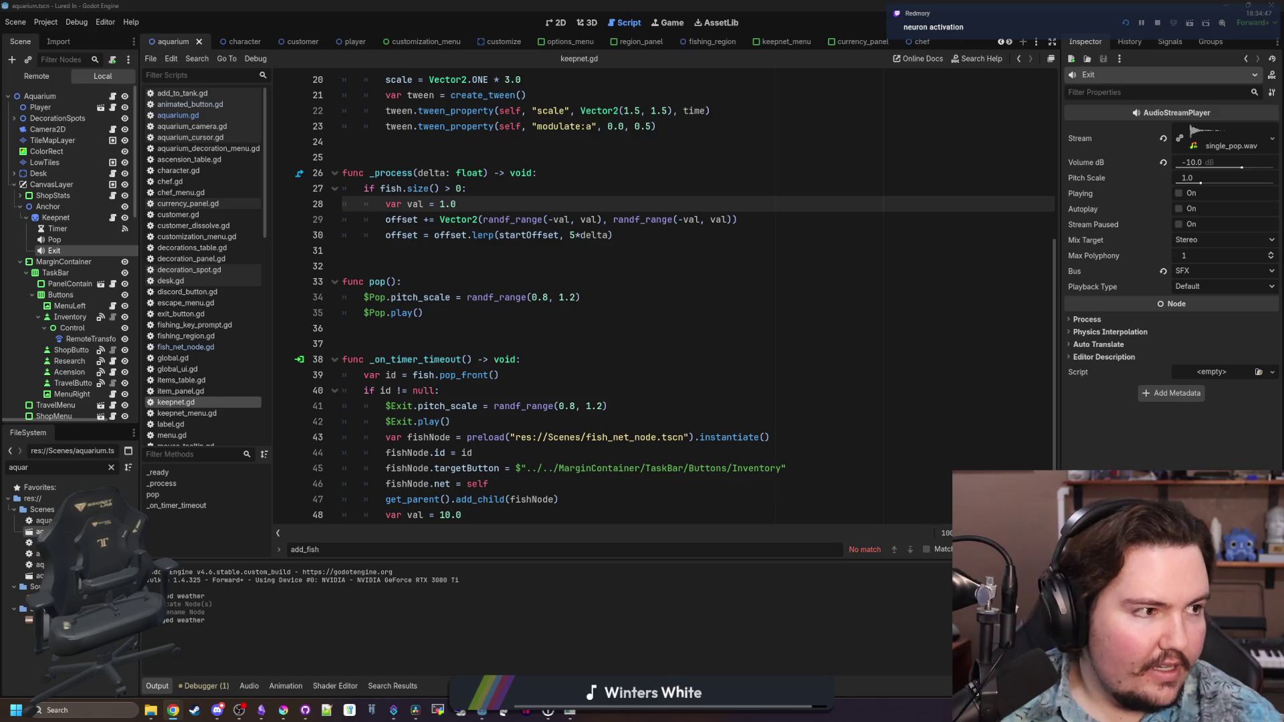
click(172, 710)
Search Freesound for 'net' and audition Netball Net.wav, plastic net, hockey net and basketball swish clips.
scroll(559, 267, up, 3)
triple_click(559, 122)
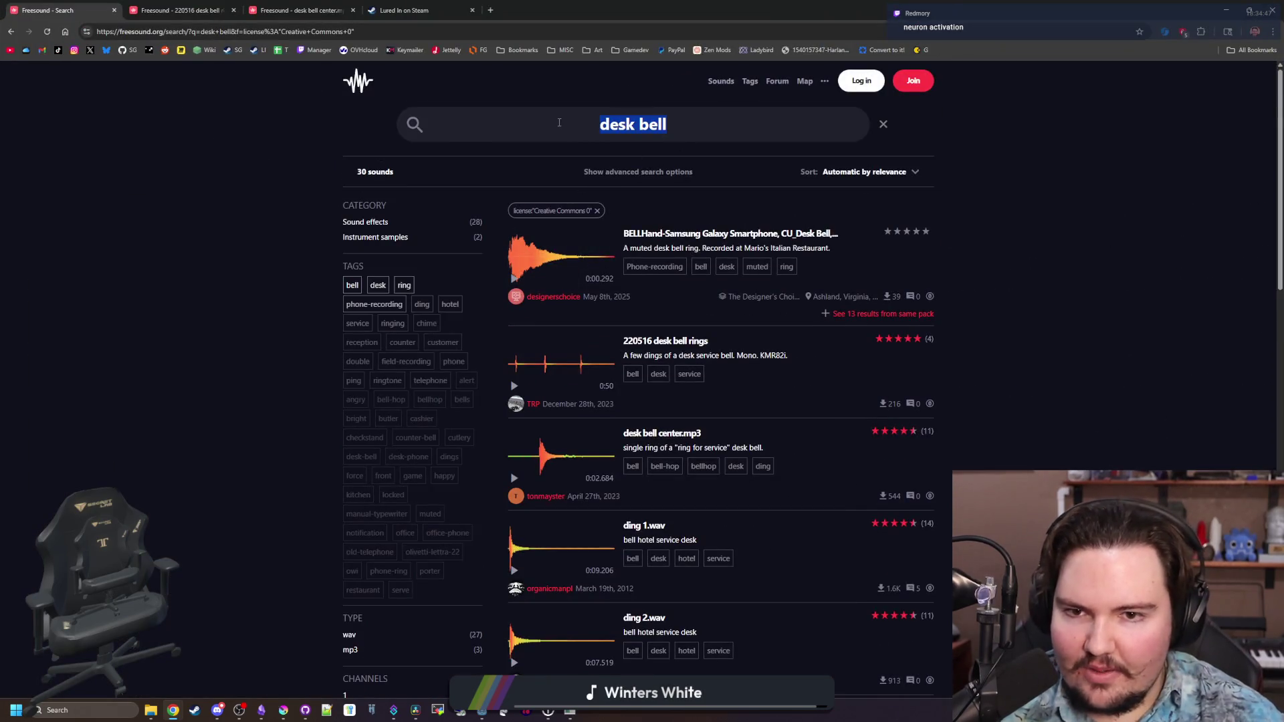
text(net)
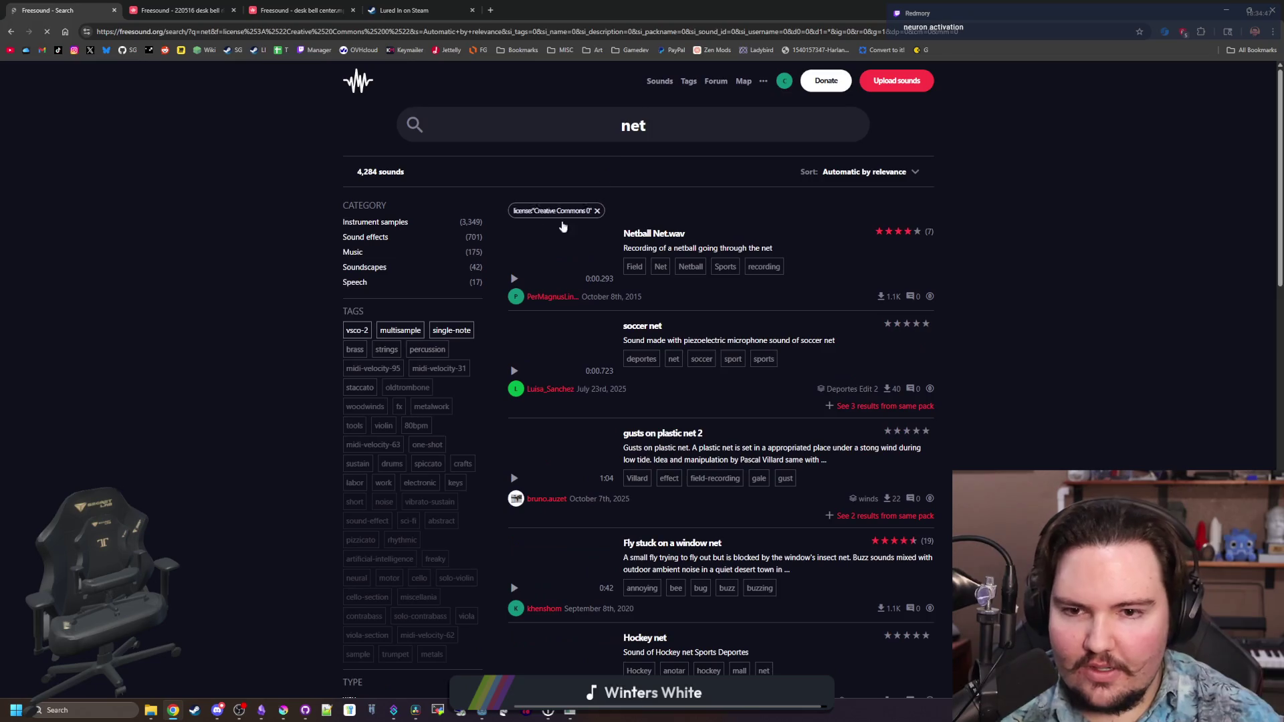
click(514, 278)
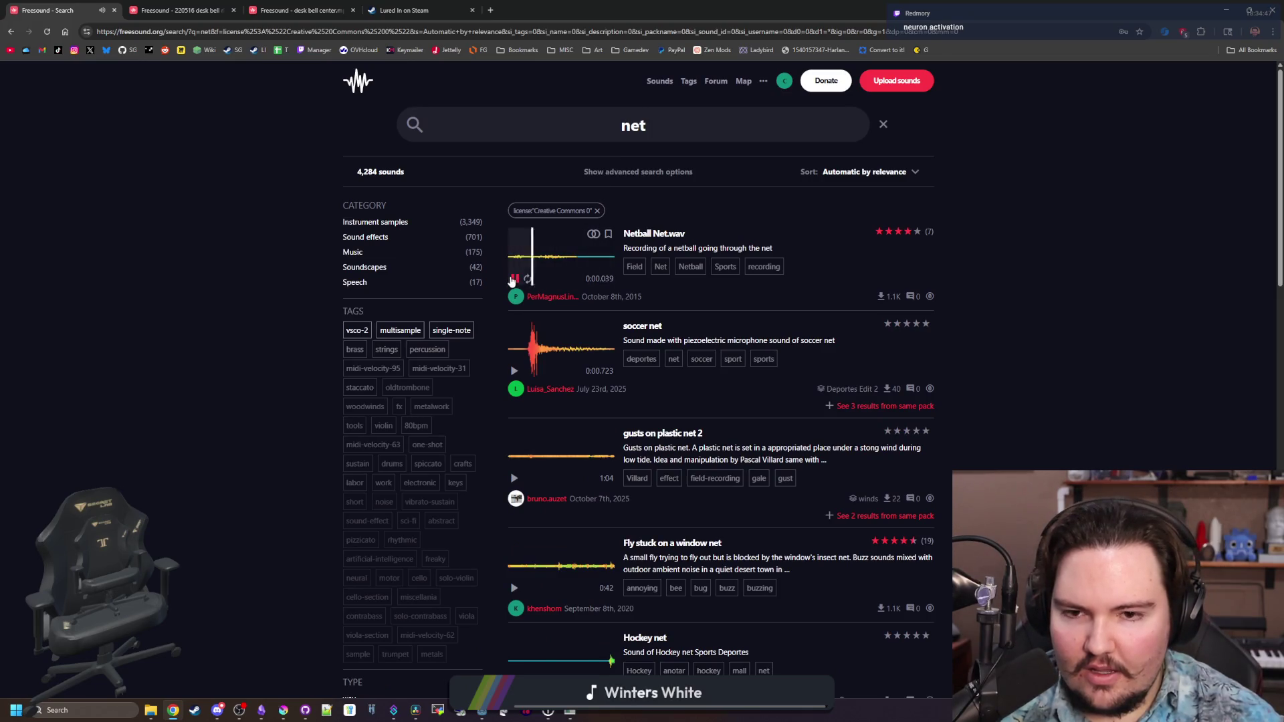
scroll(518, 387, down, 1)
click(514, 413)
scroll(516, 421, down, 1)
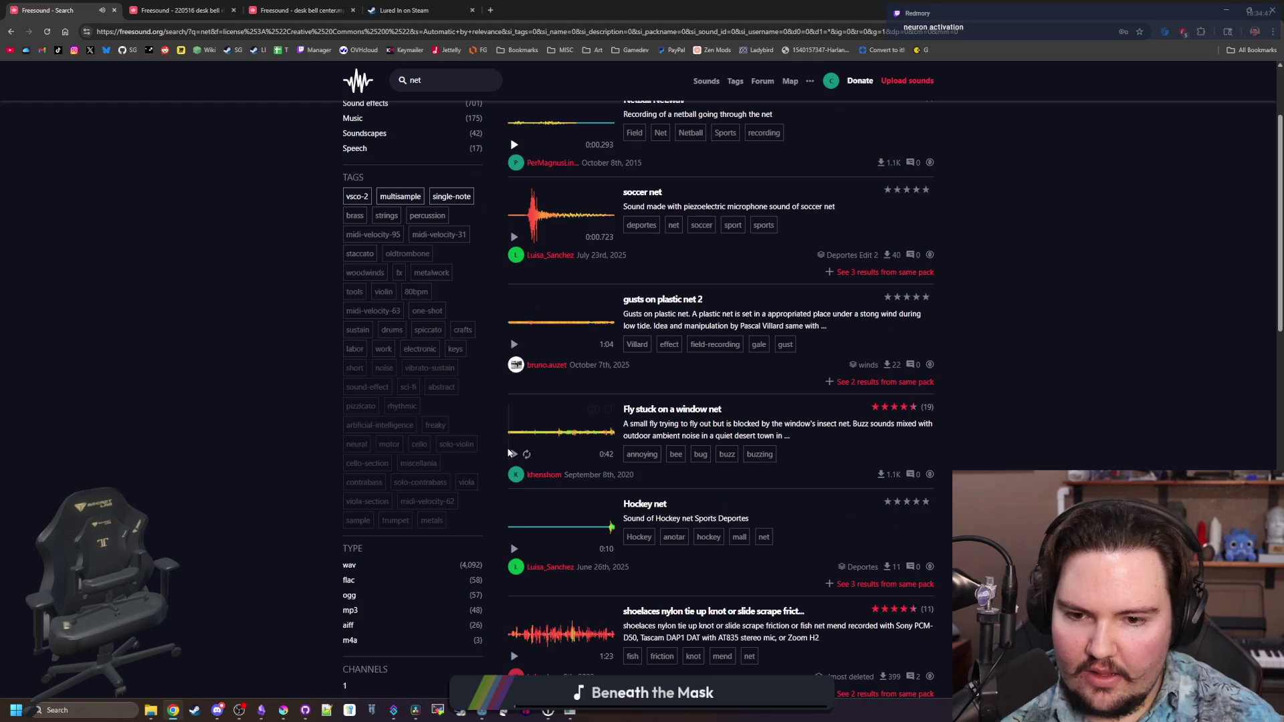
click(513, 551)
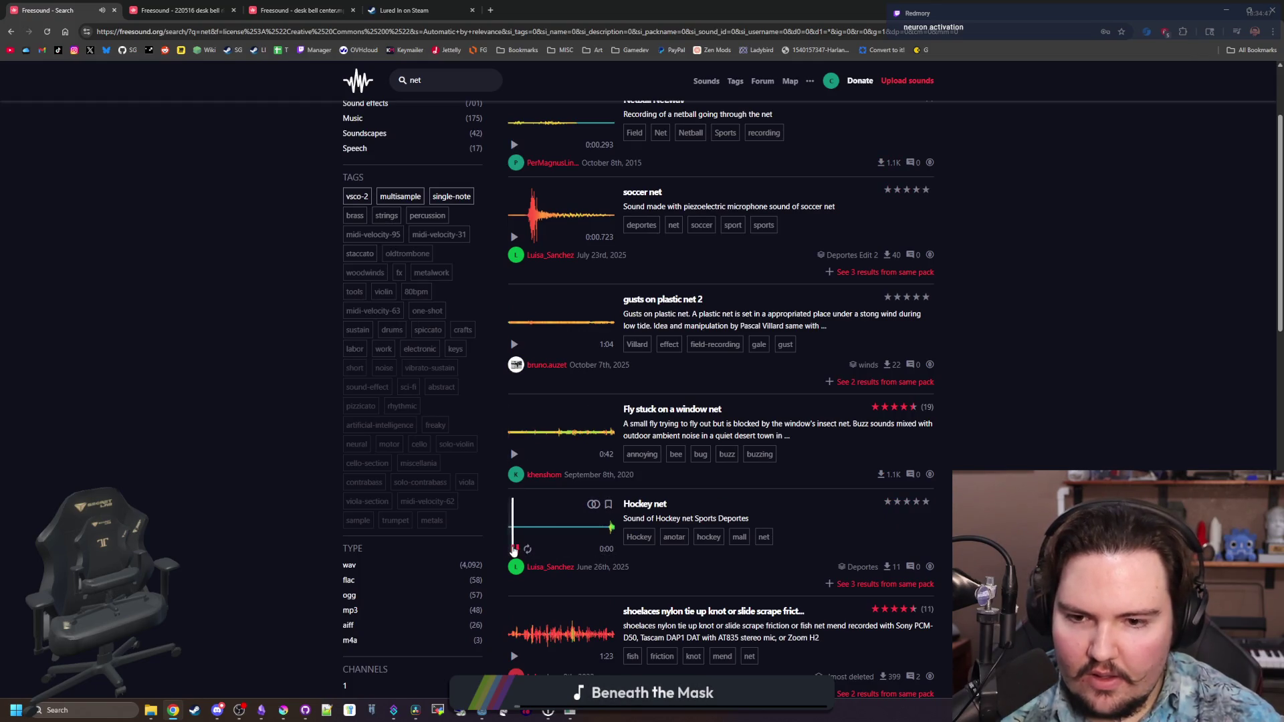
scroll(505, 434, up, 1)
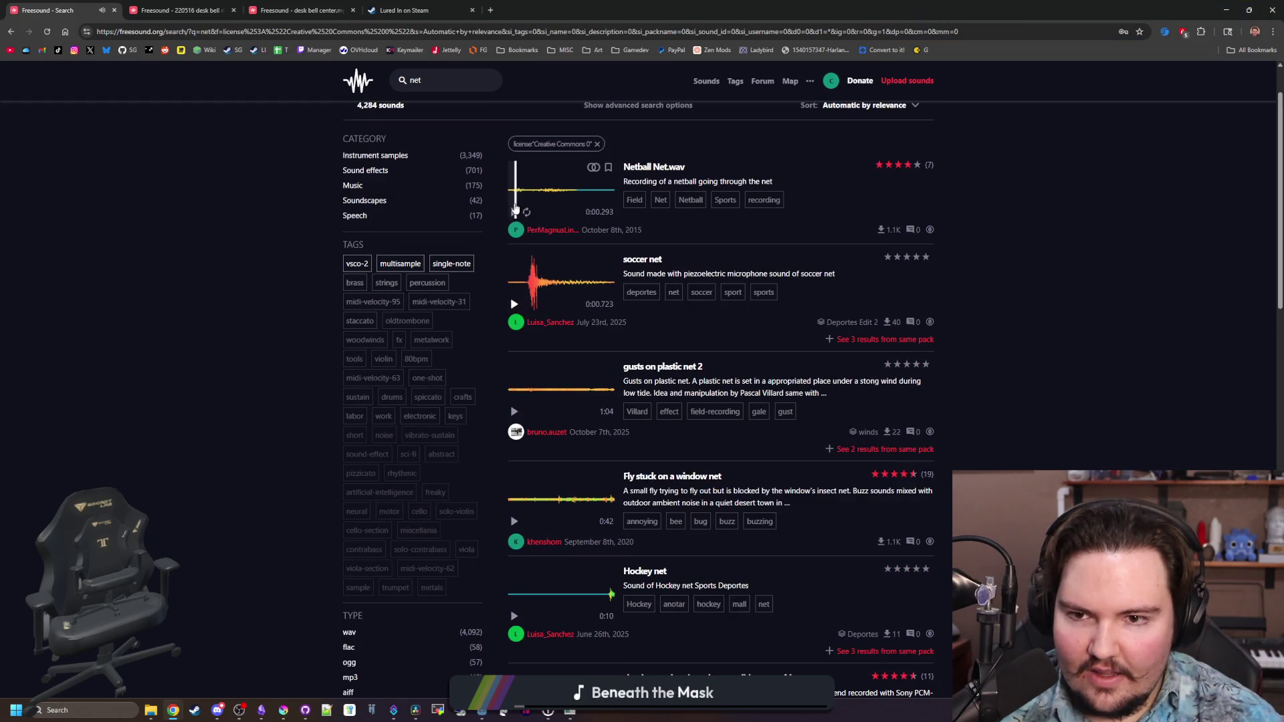
click(515, 211)
middle_click(644, 173)
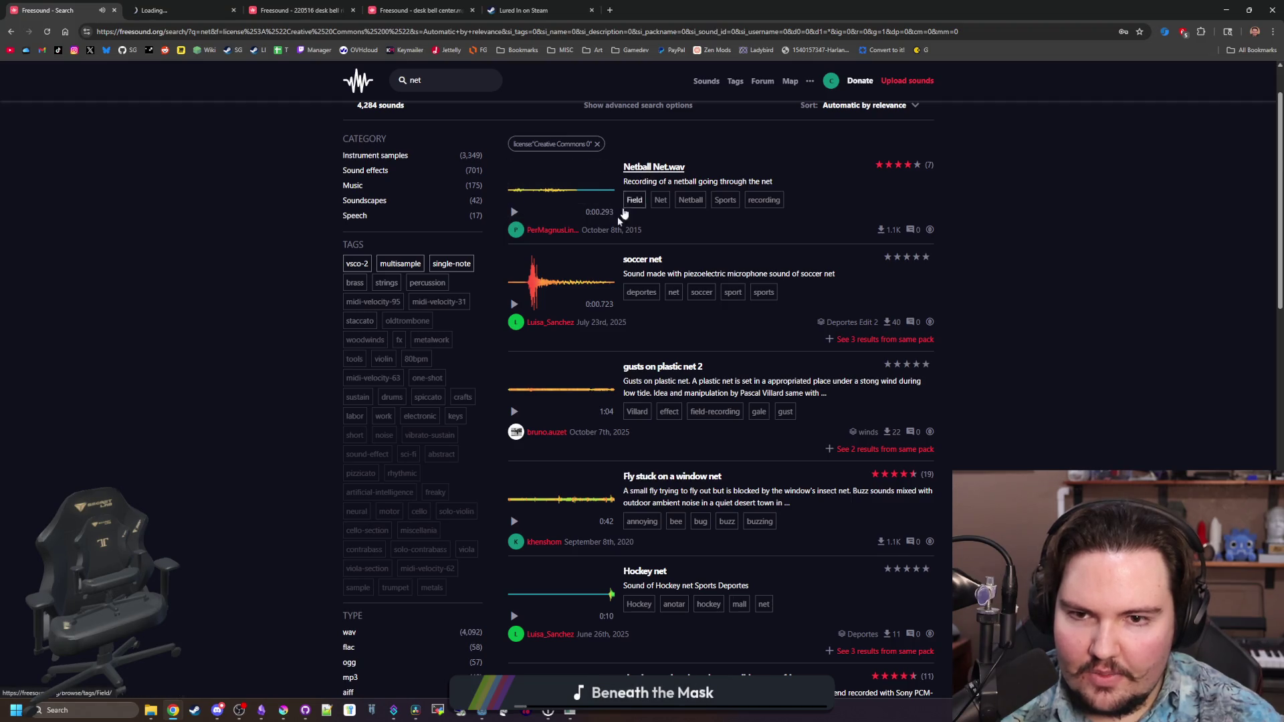
scroll(545, 328, down, 6)
scroll(545, 327, down, 2)
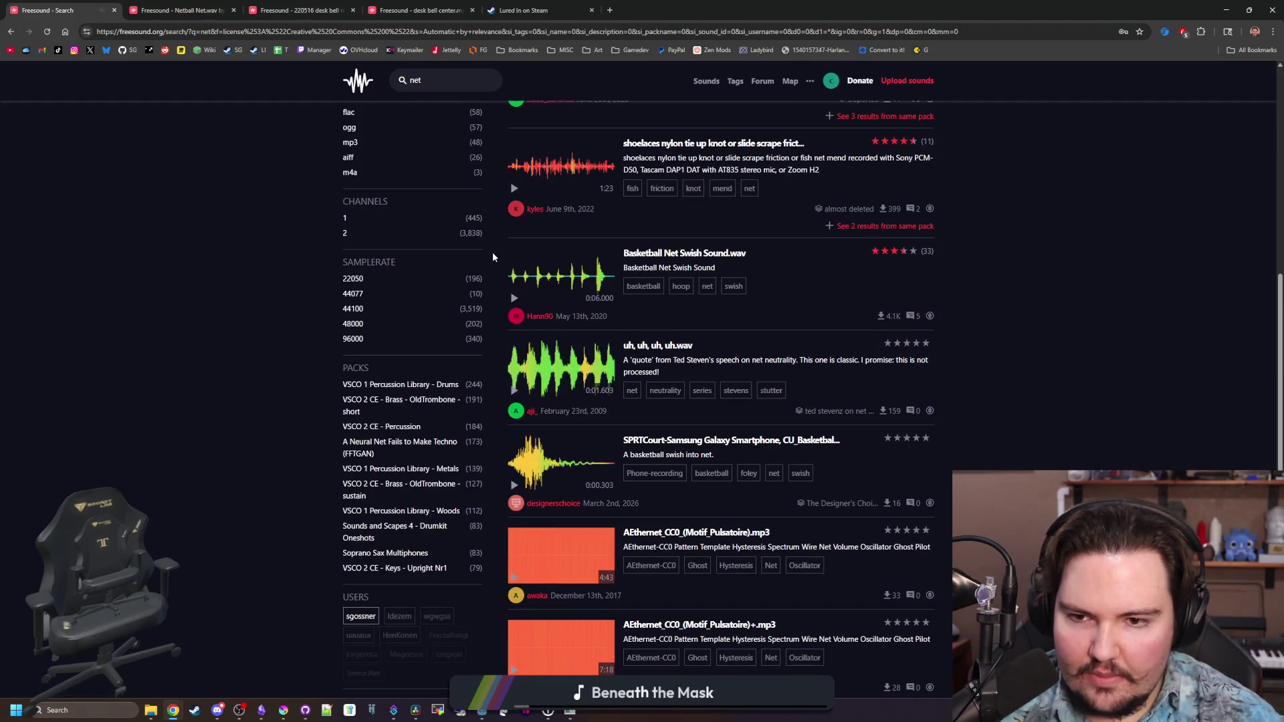
click(510, 299)
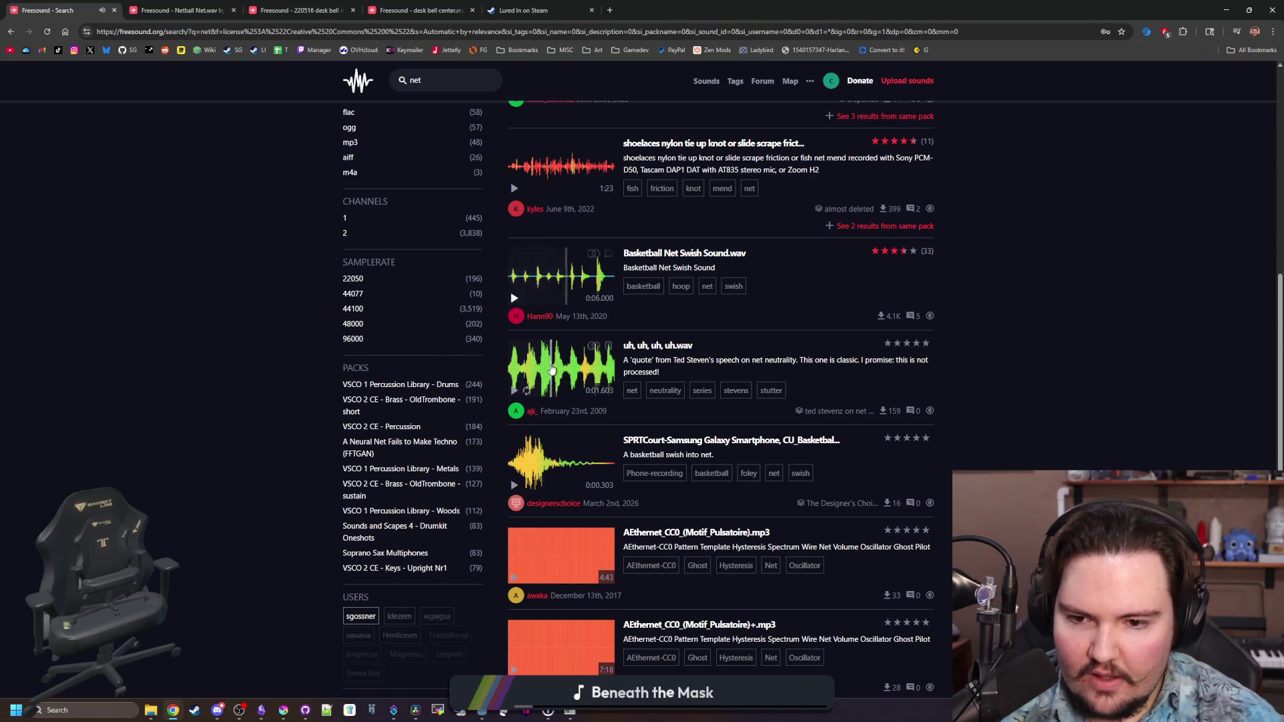
scroll(551, 370, down, 7)
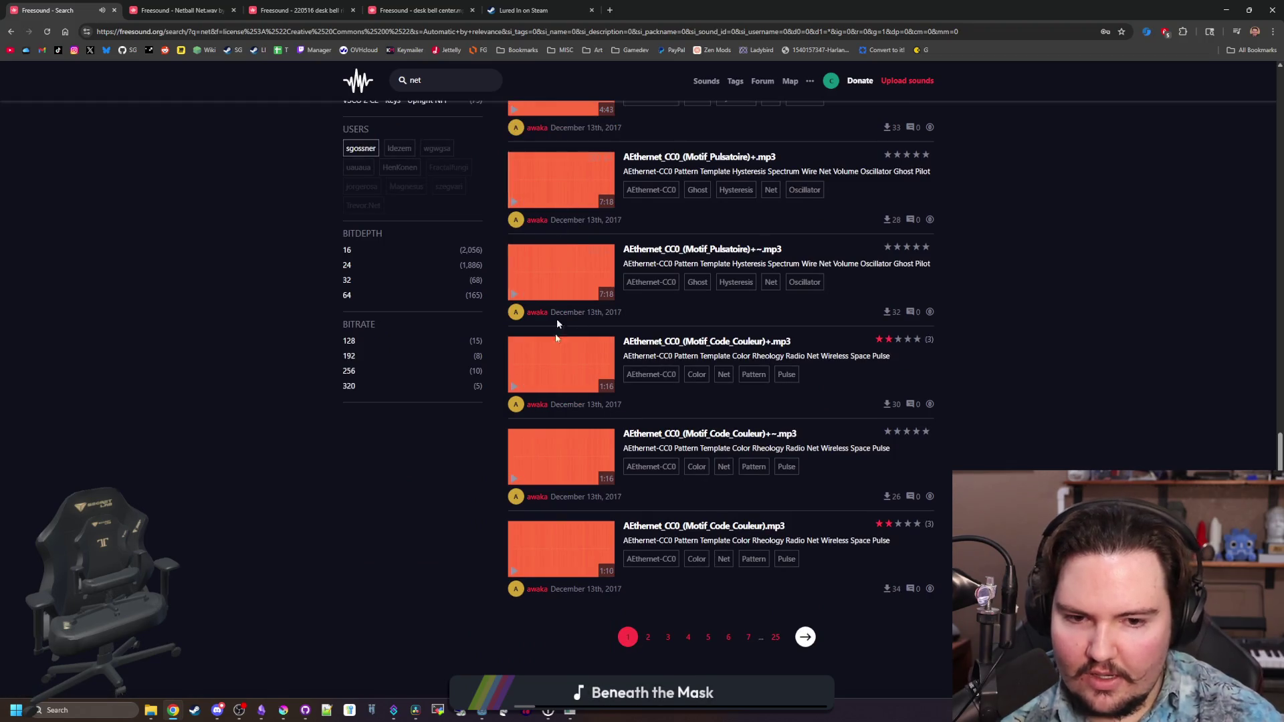
Audition more 'net' results on later pages, including basketball hoop, rope snatch and fishing net sounds.
click(805, 637)
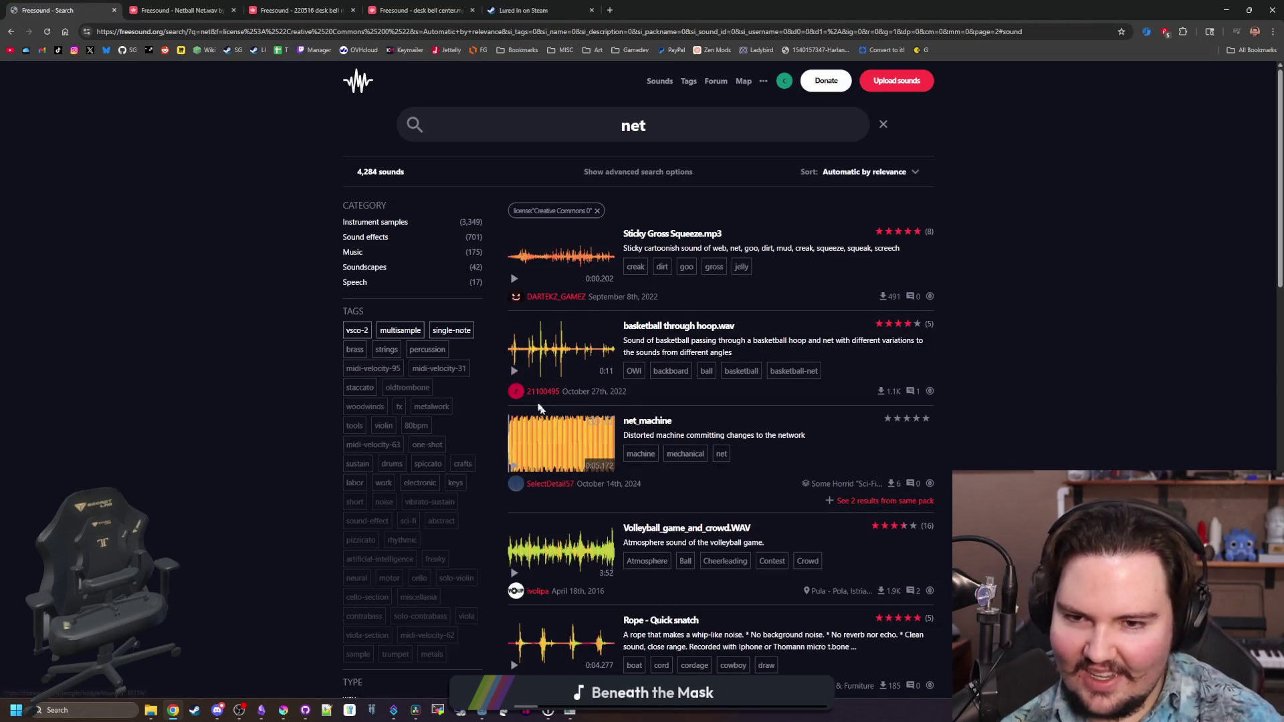
click(514, 370)
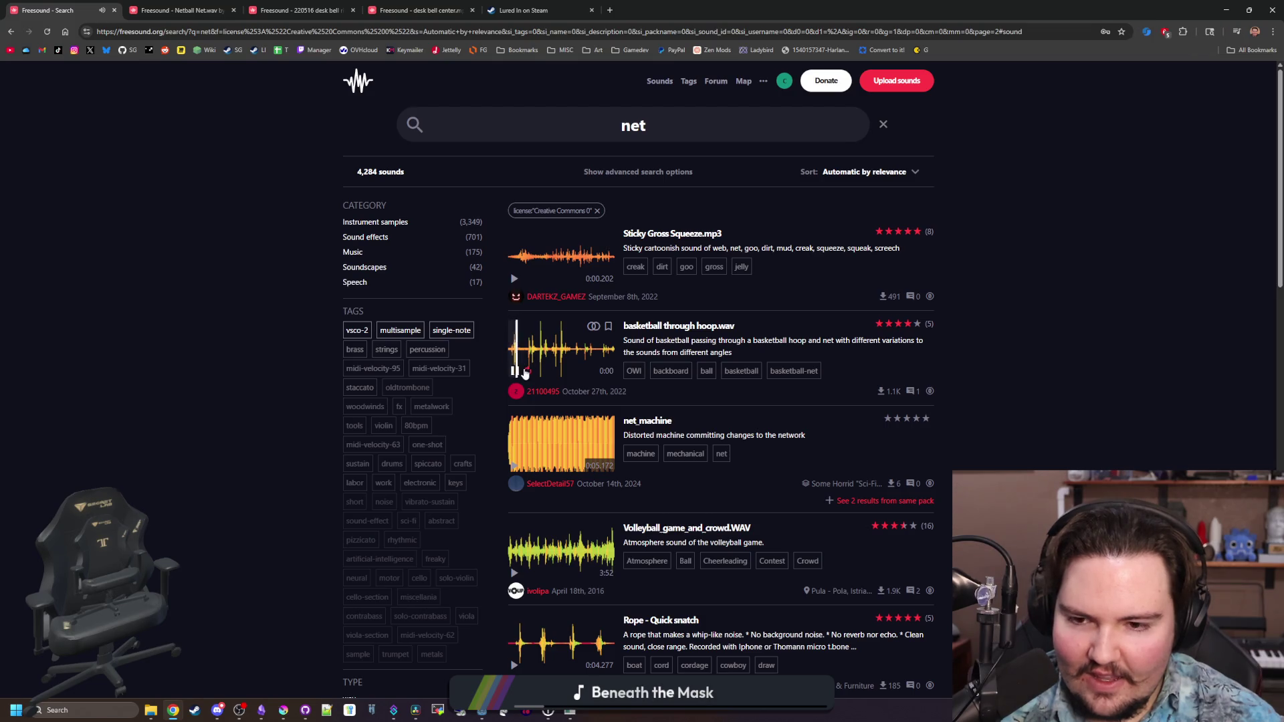
scroll(518, 373, down, 3)
click(514, 465)
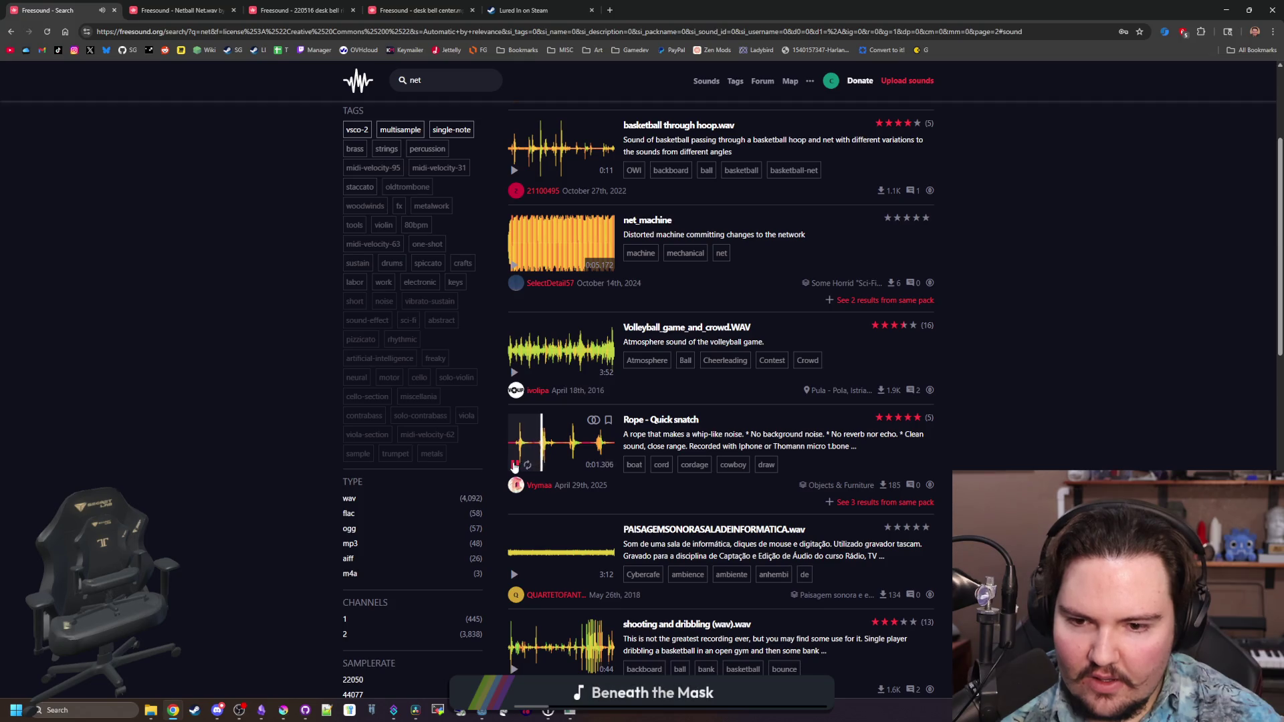
scroll(514, 466, down, 7)
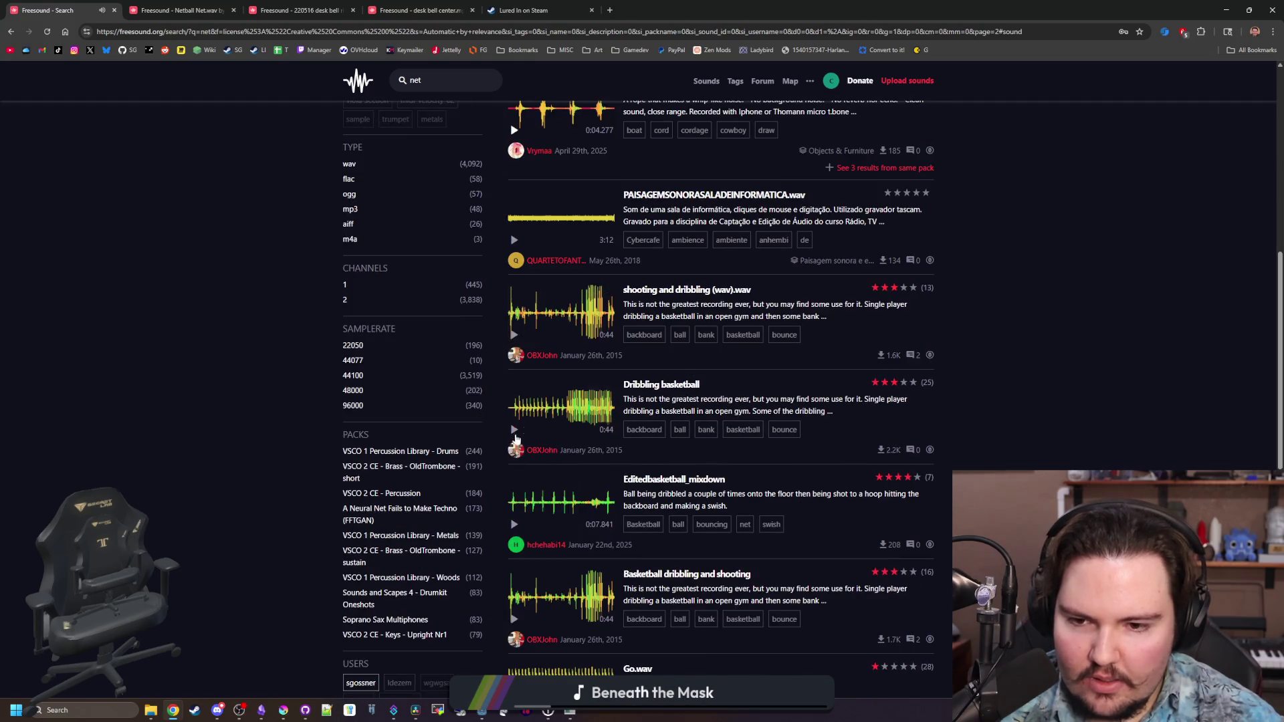
click(514, 391)
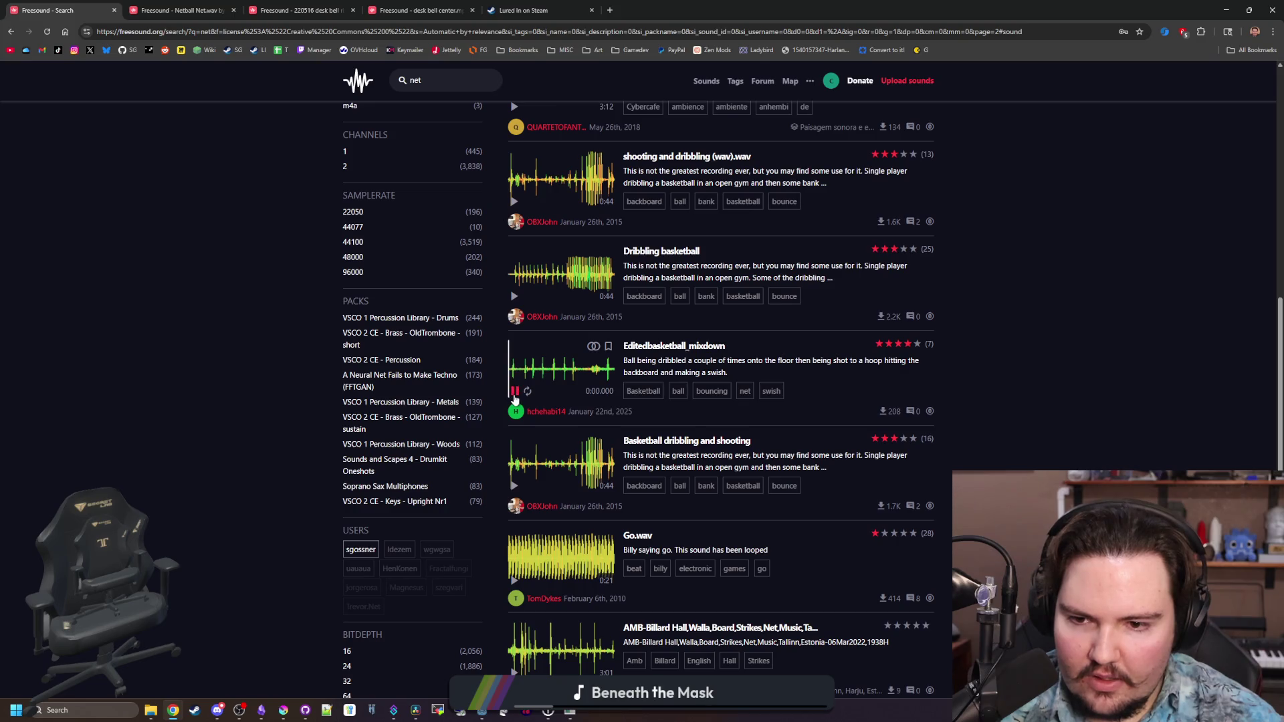
scroll(518, 396, down, 6)
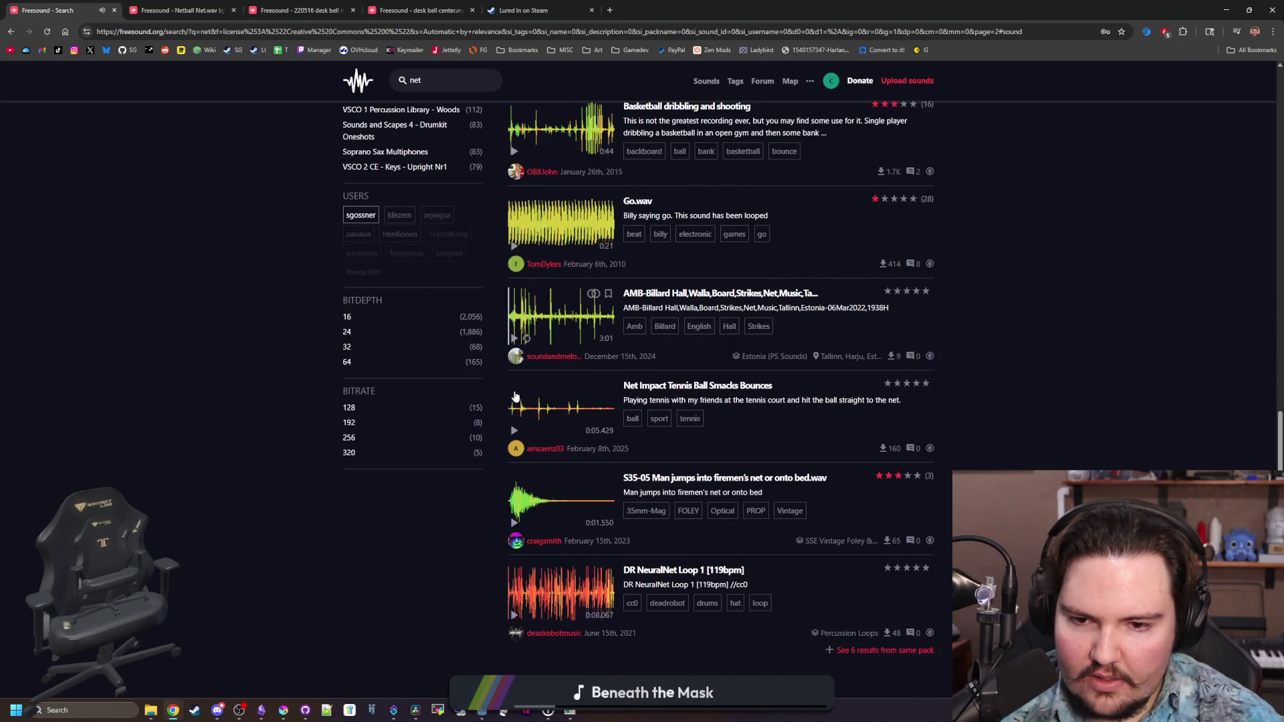
scroll(521, 400, down, 1)
click(824, 564)
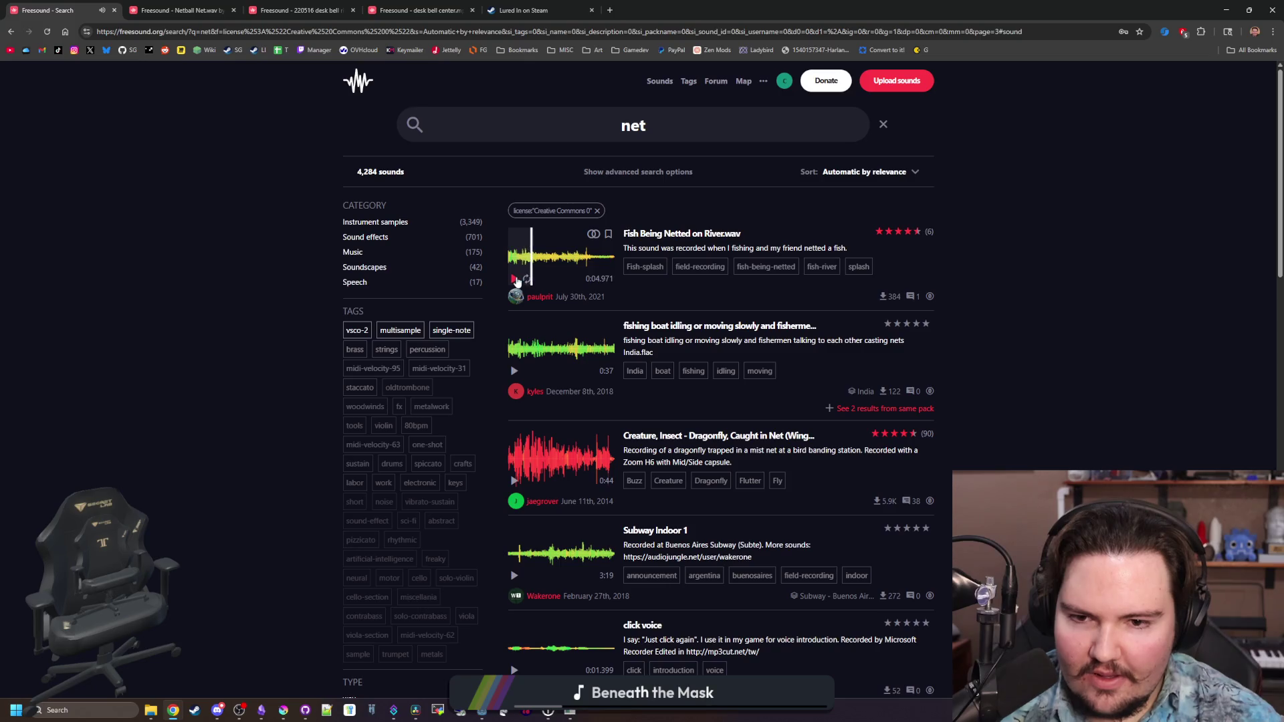
click(517, 282)
scroll(517, 281, down, 1)
key(alt+Tab)
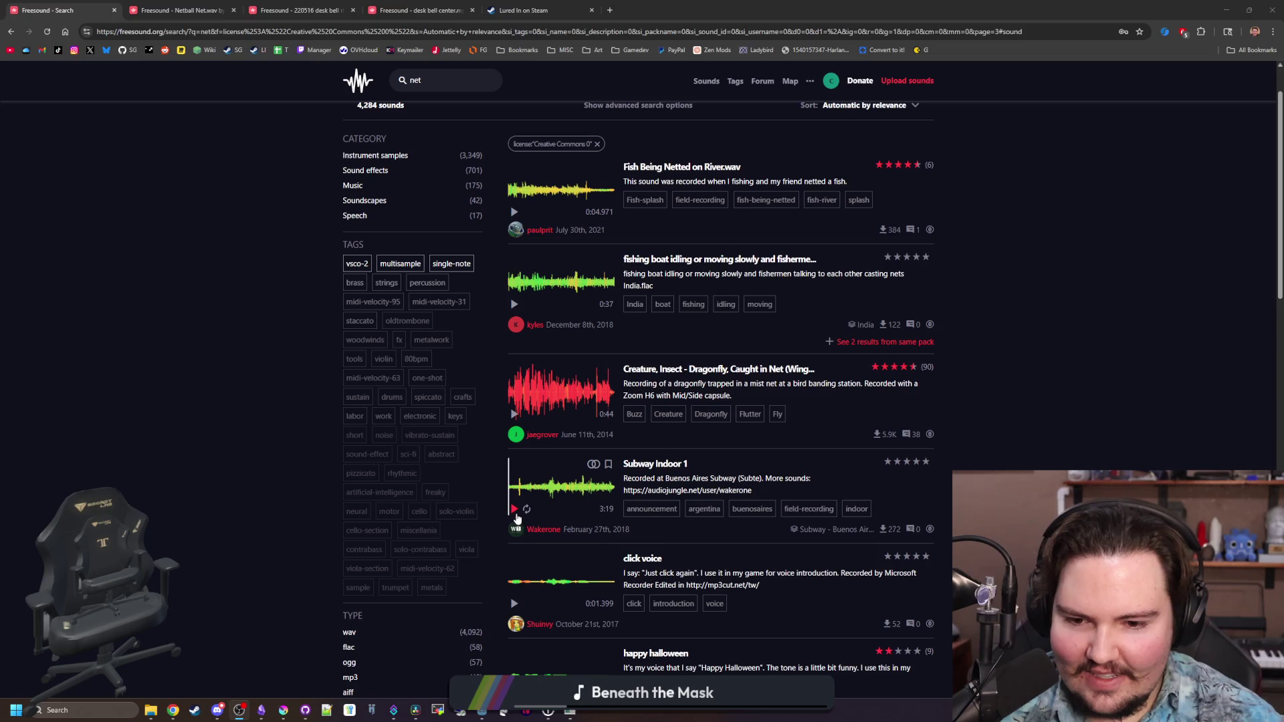
click(515, 604)
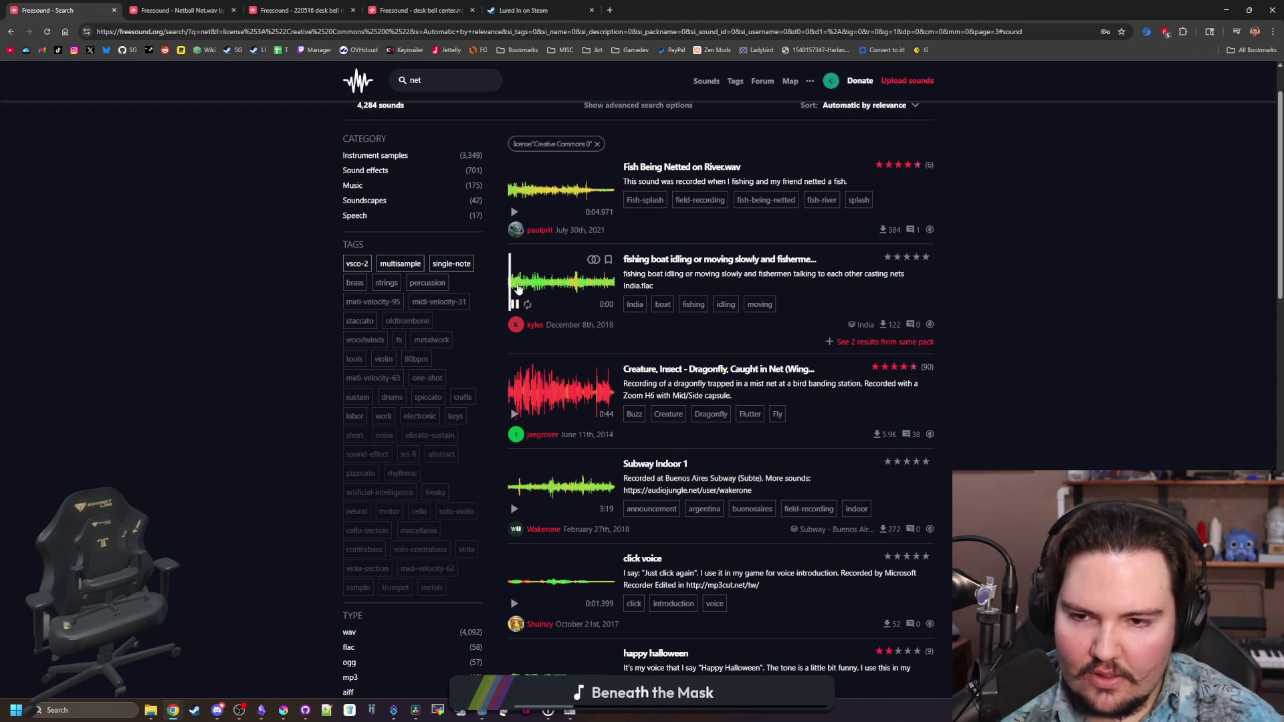
scroll(515, 334, down, 10)
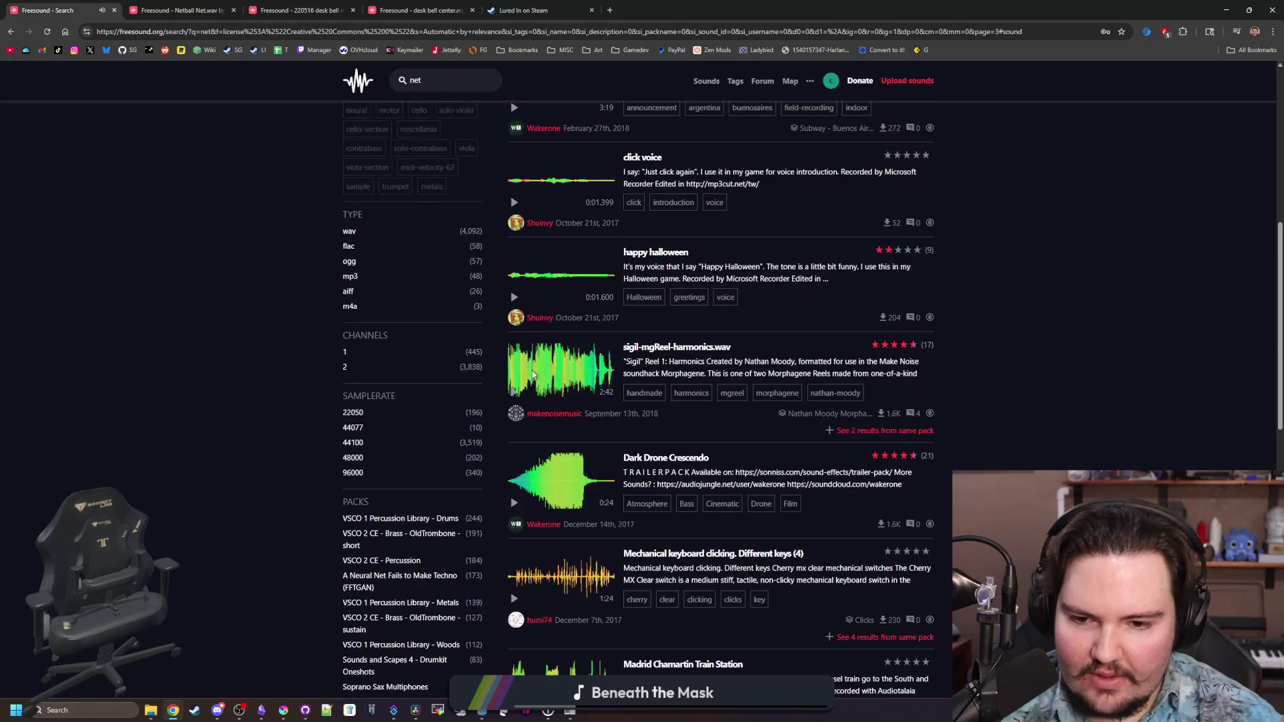
scroll(523, 435, down, 5)
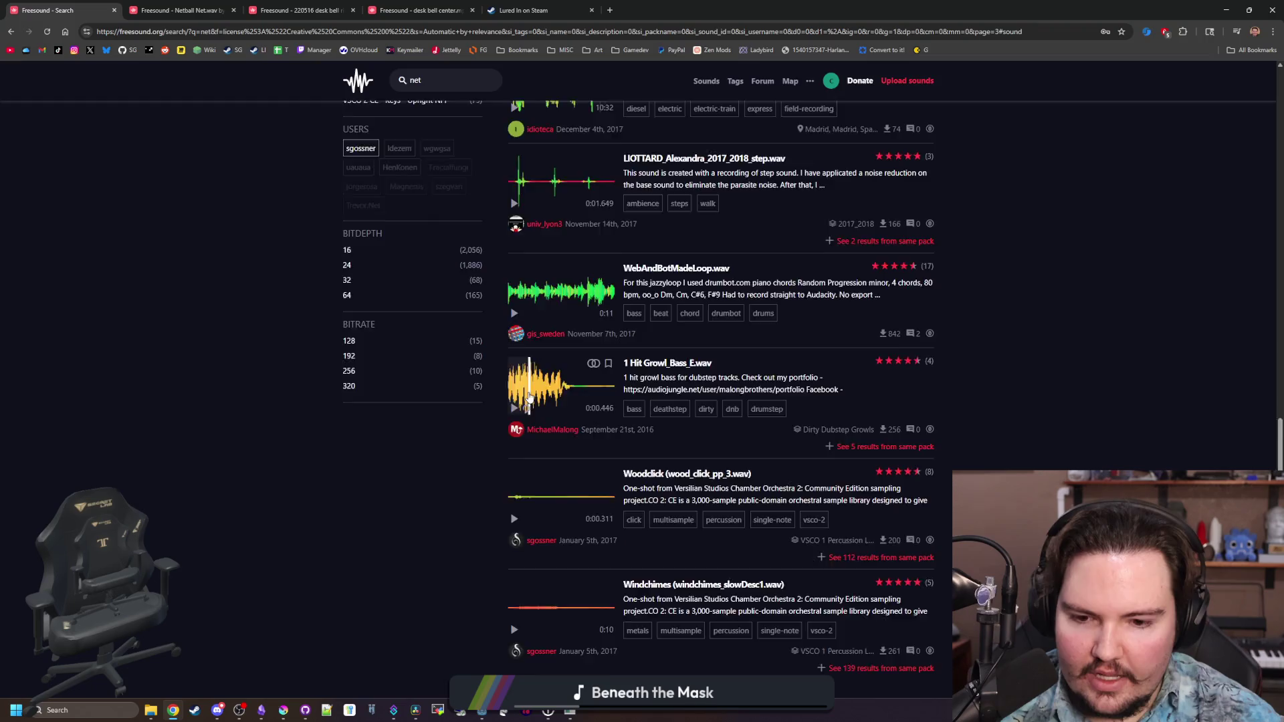
Download Netball Net.wav from its sound page and return to Godot.
key(ctrl+shift+Tab)
key(ctrl+shift+Tab)
key(ctrl+shift+Tab)
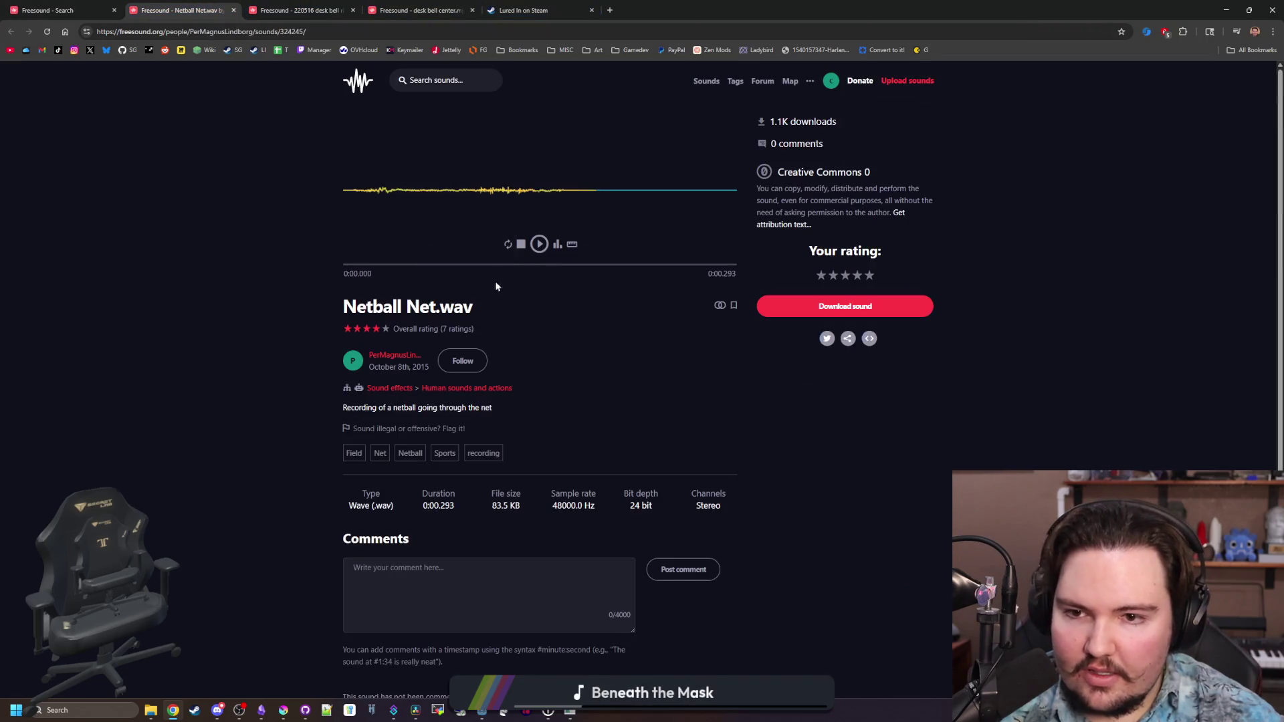
click(543, 252)
click(840, 302)
key(alt+Tab)
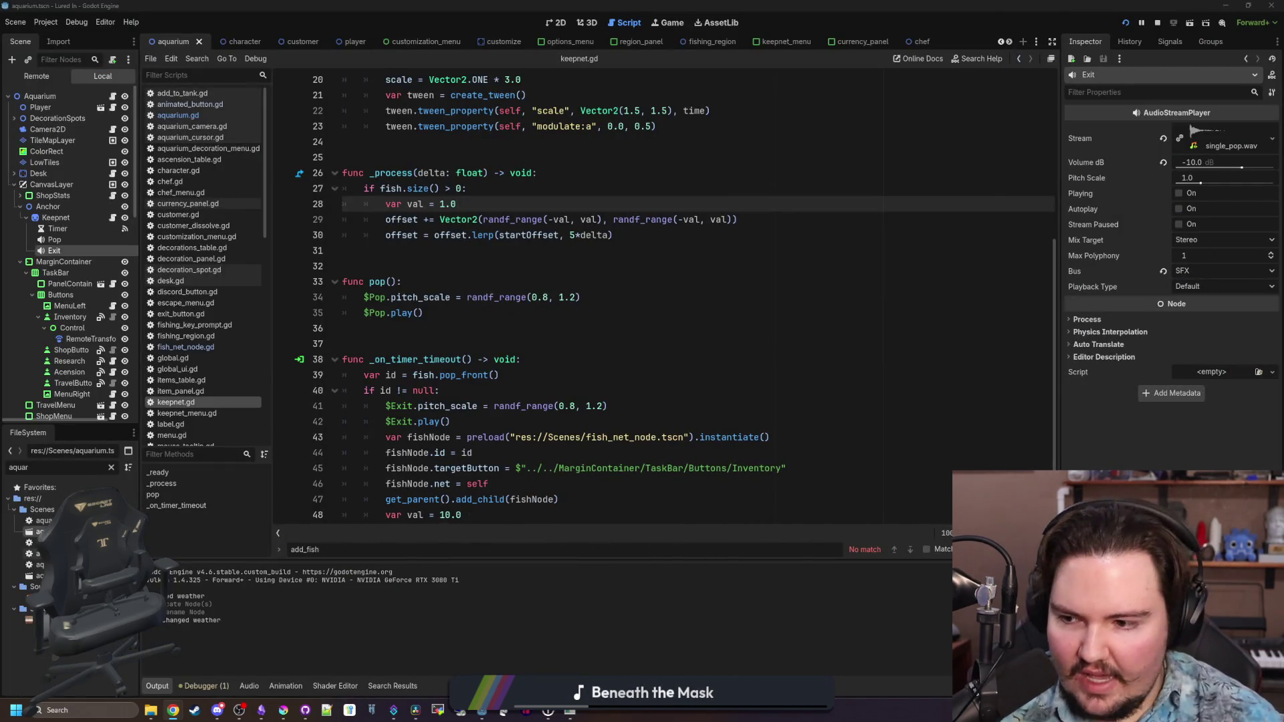
Drop the downloaded sound into res://Sounds and rename it net.wav.
click(110, 469)
text(sound)
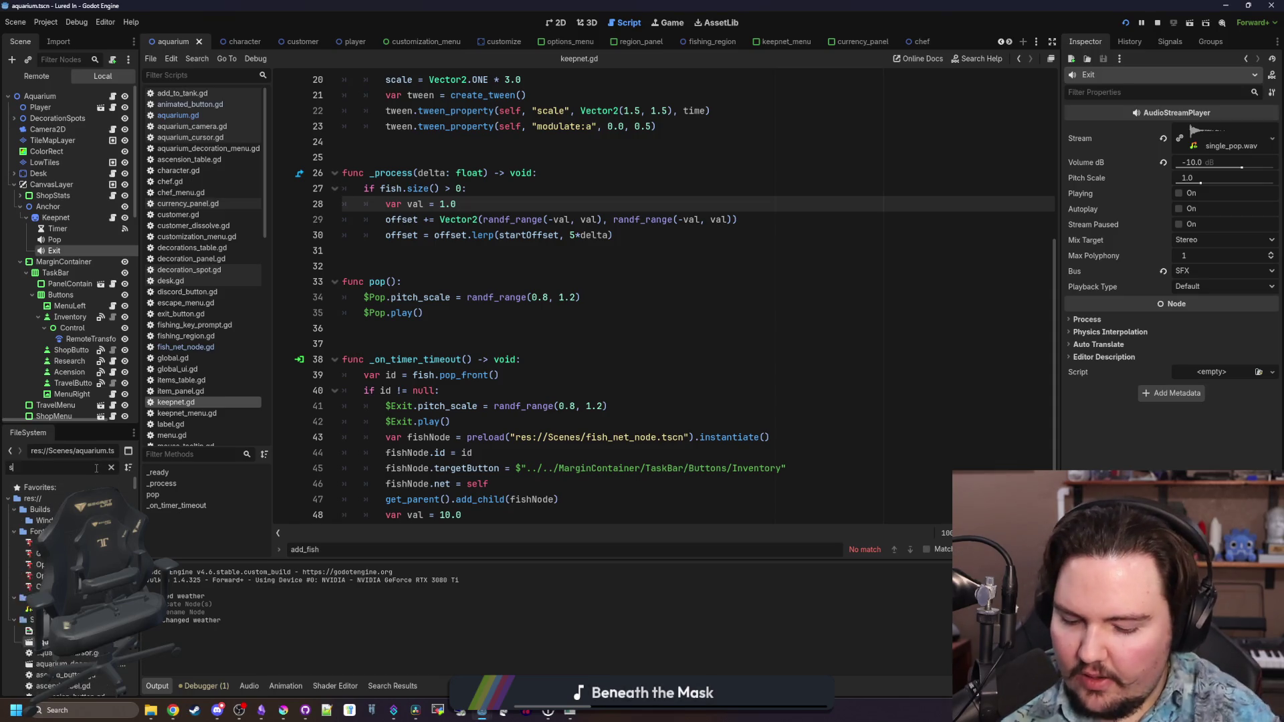
click(29, 511)
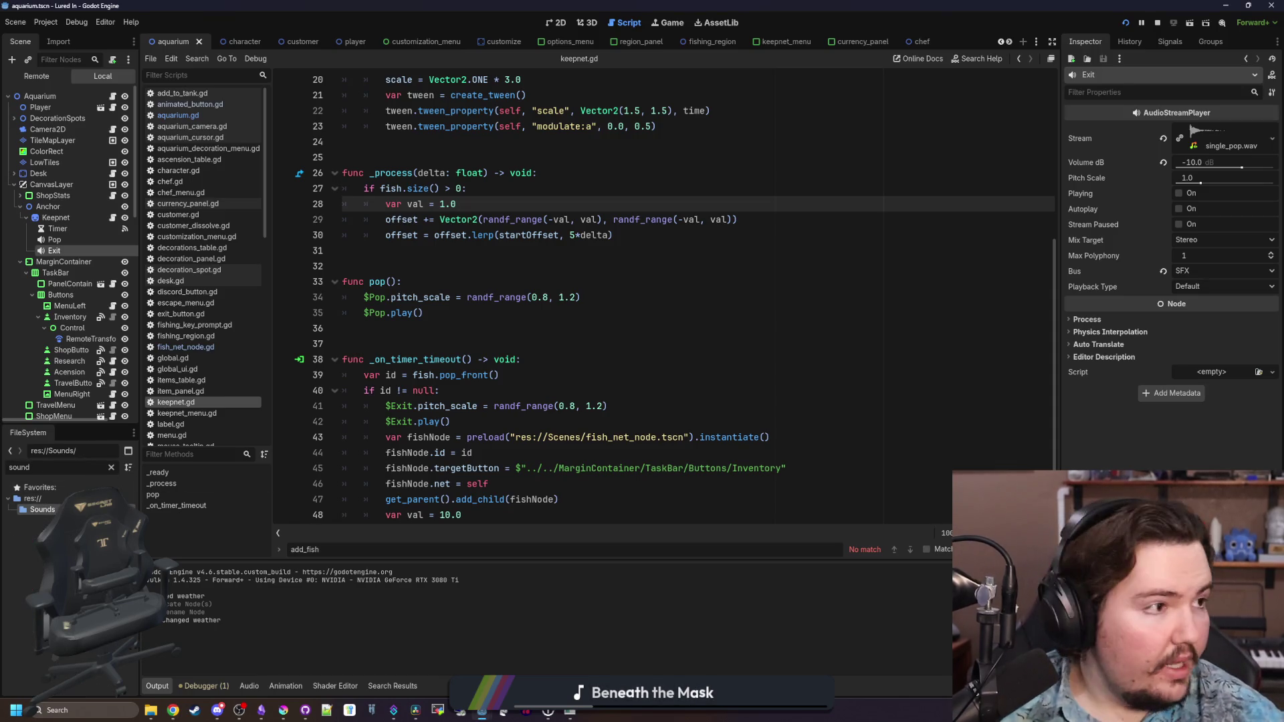
click(172, 710)
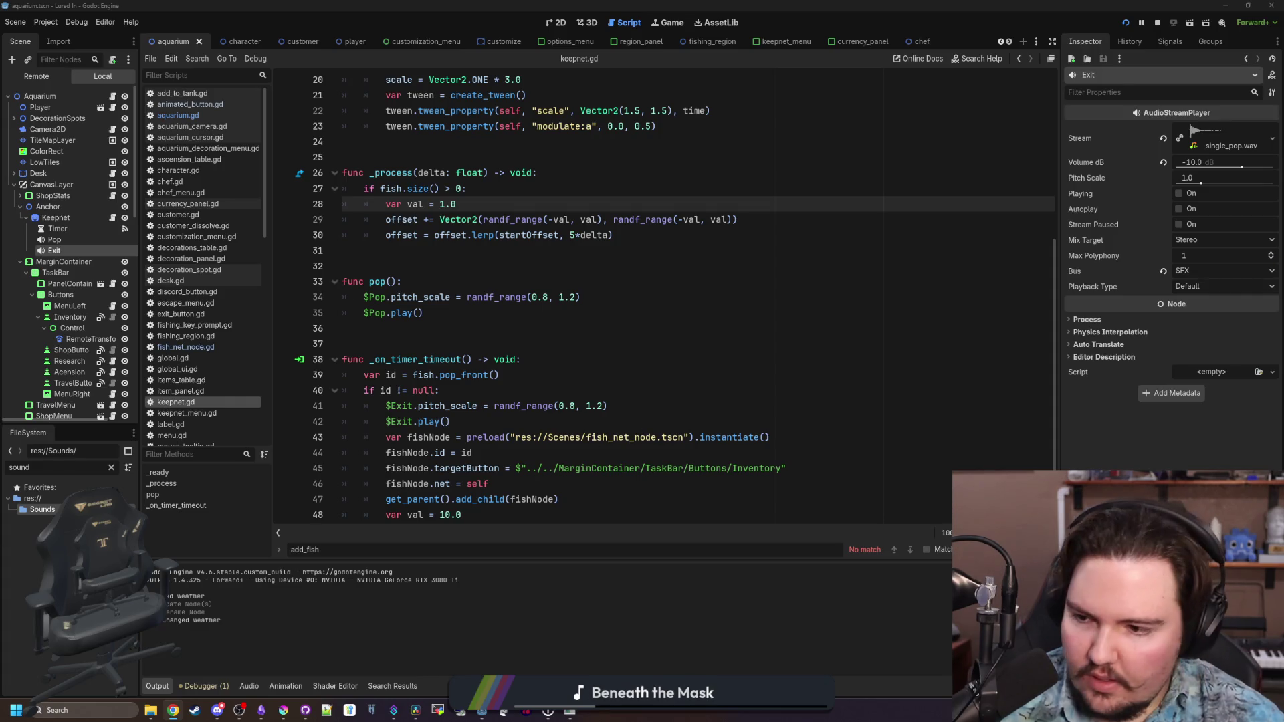
click(113, 467)
text(net)
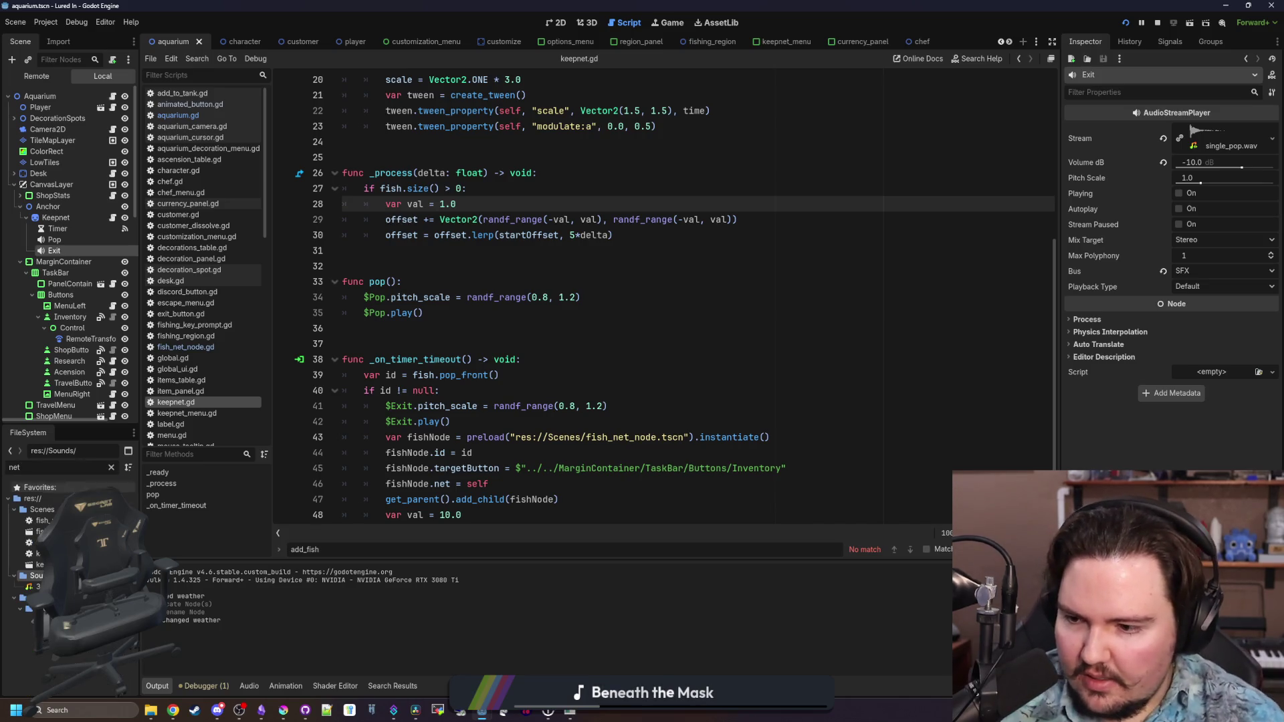
right_click(78, 587)
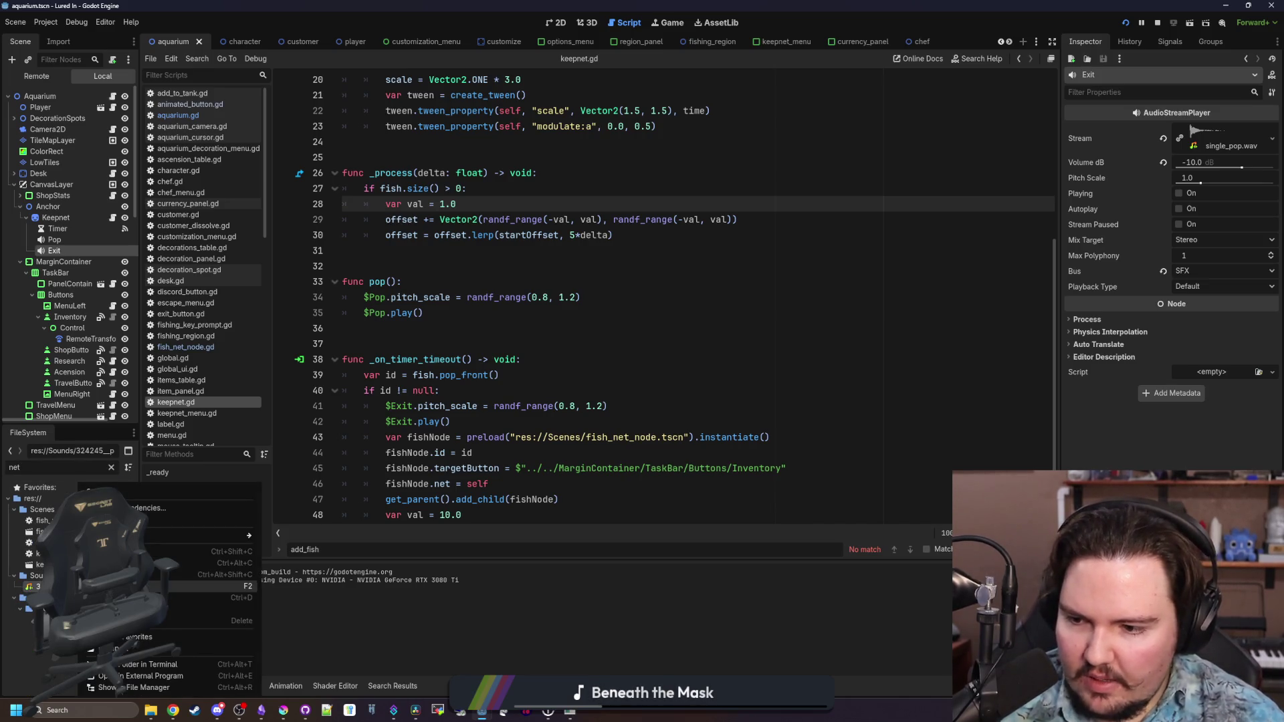
click(94, 586)
text(net)
key(Return)
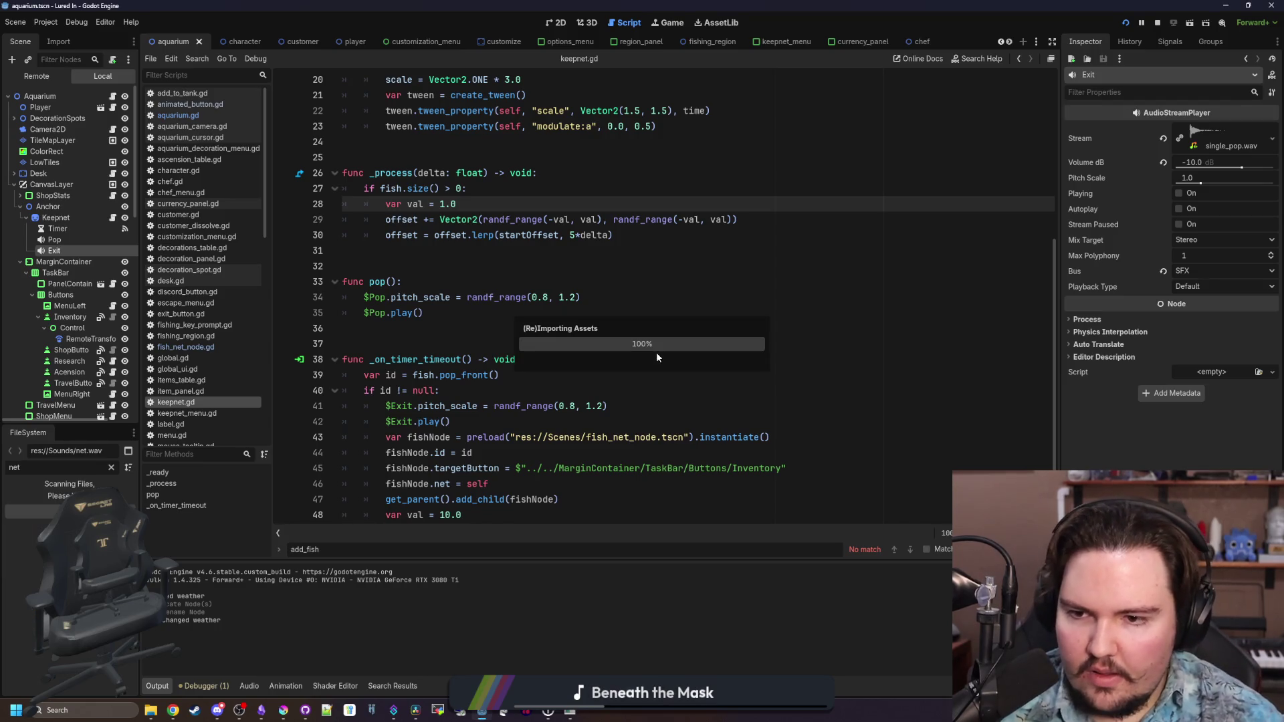
Quick Load net.wav as the Exit player's stream, save the scene, and restart the game.
right_click(1196, 131)
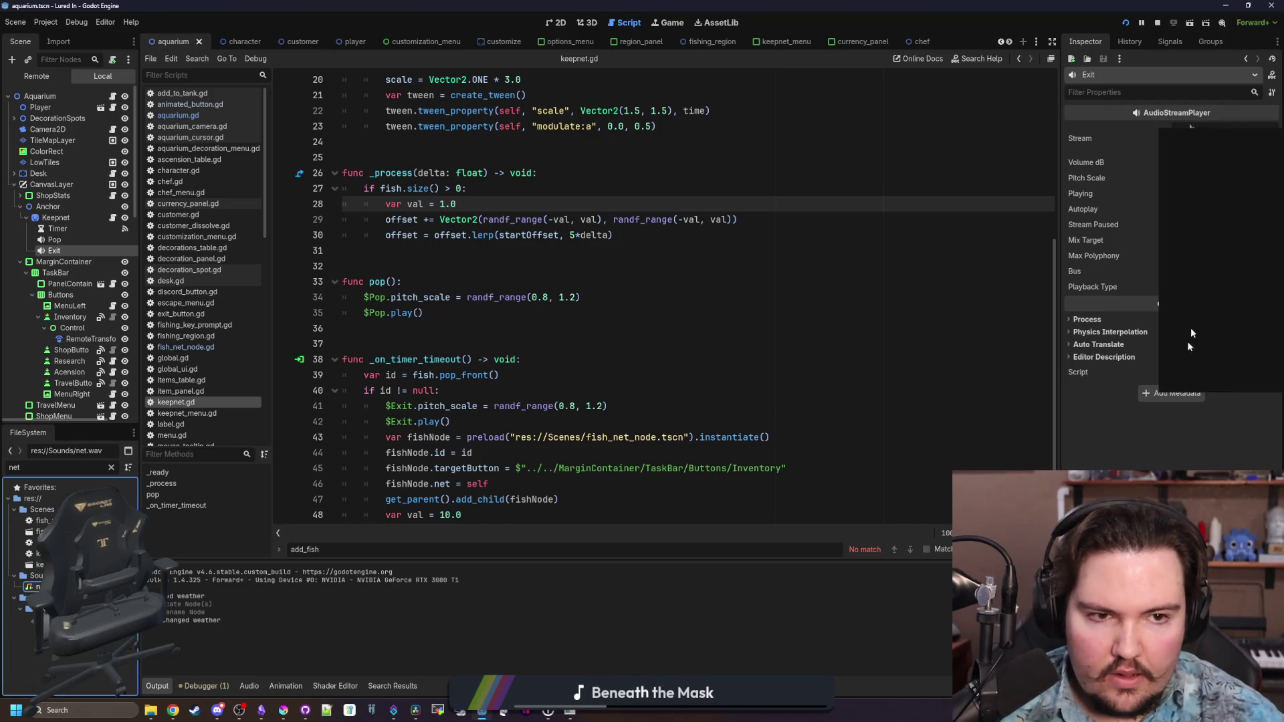
click(1184, 294)
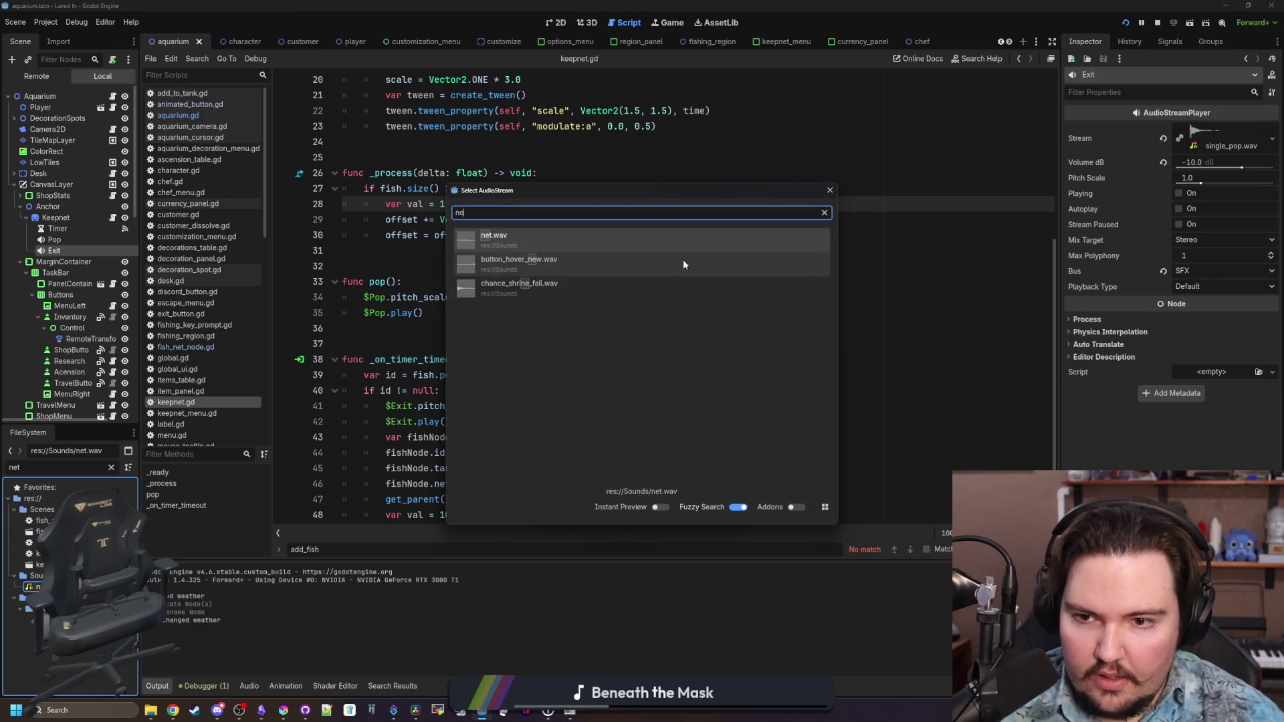
double_click(681, 264)
key(ctrl+s)
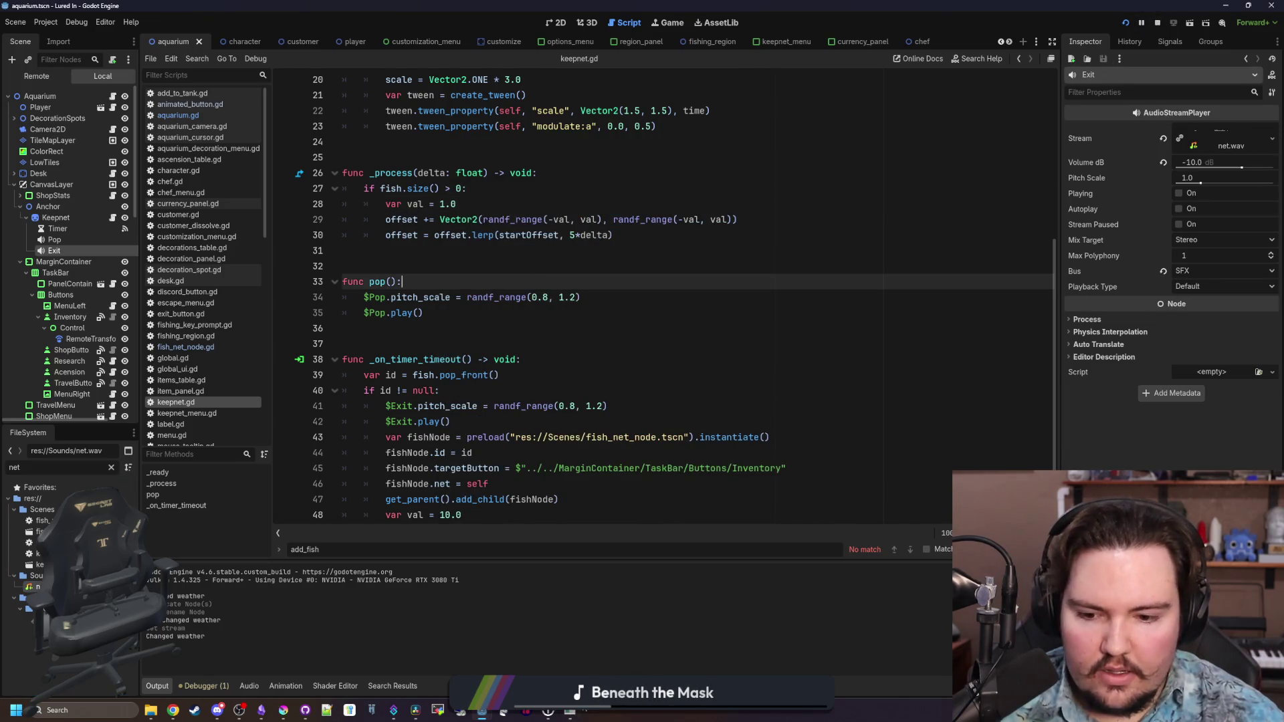
click(1126, 22)
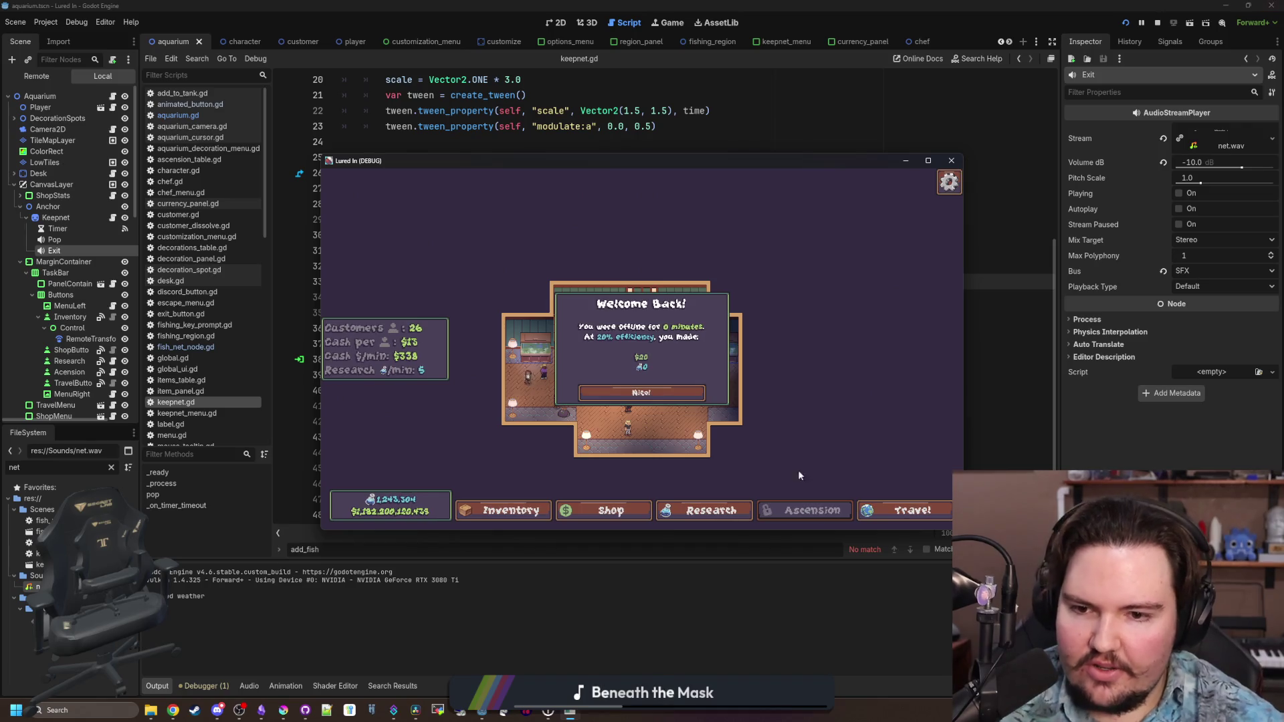
Play-test the keepnet, then set the Exit volume to 0 dB and rerun the game.
click(649, 395)
click(928, 160)
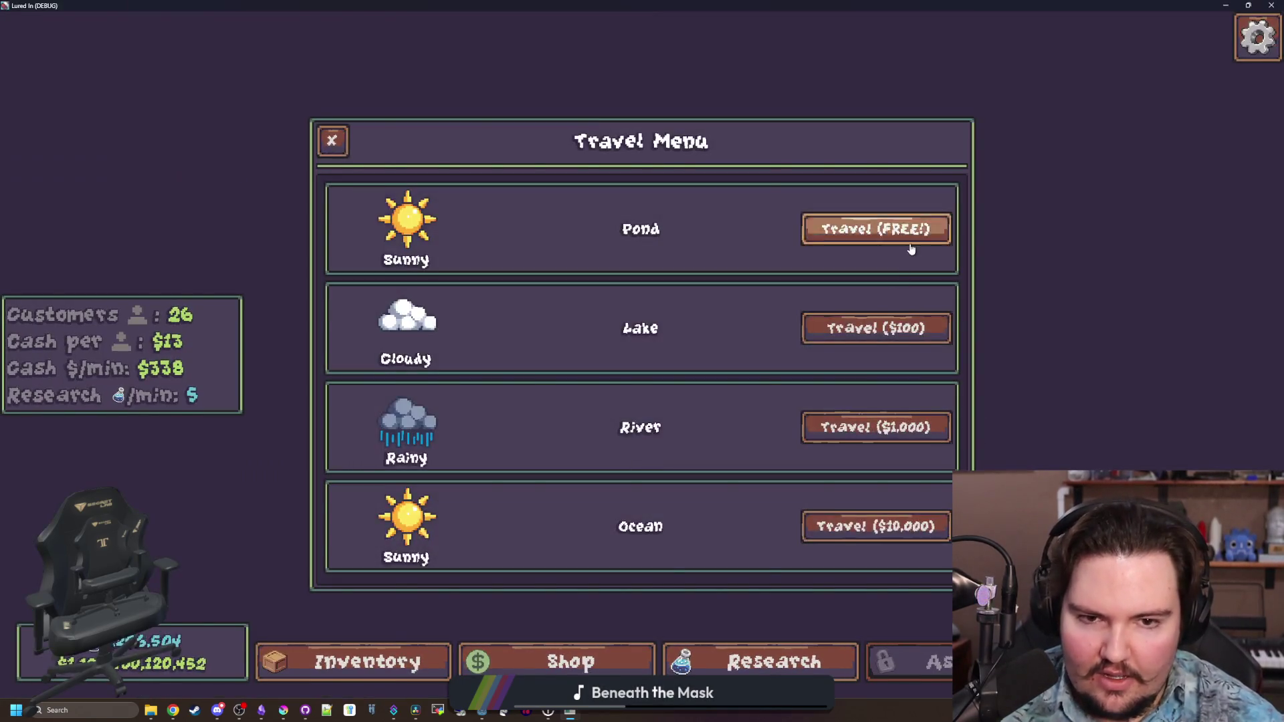
click(906, 242)
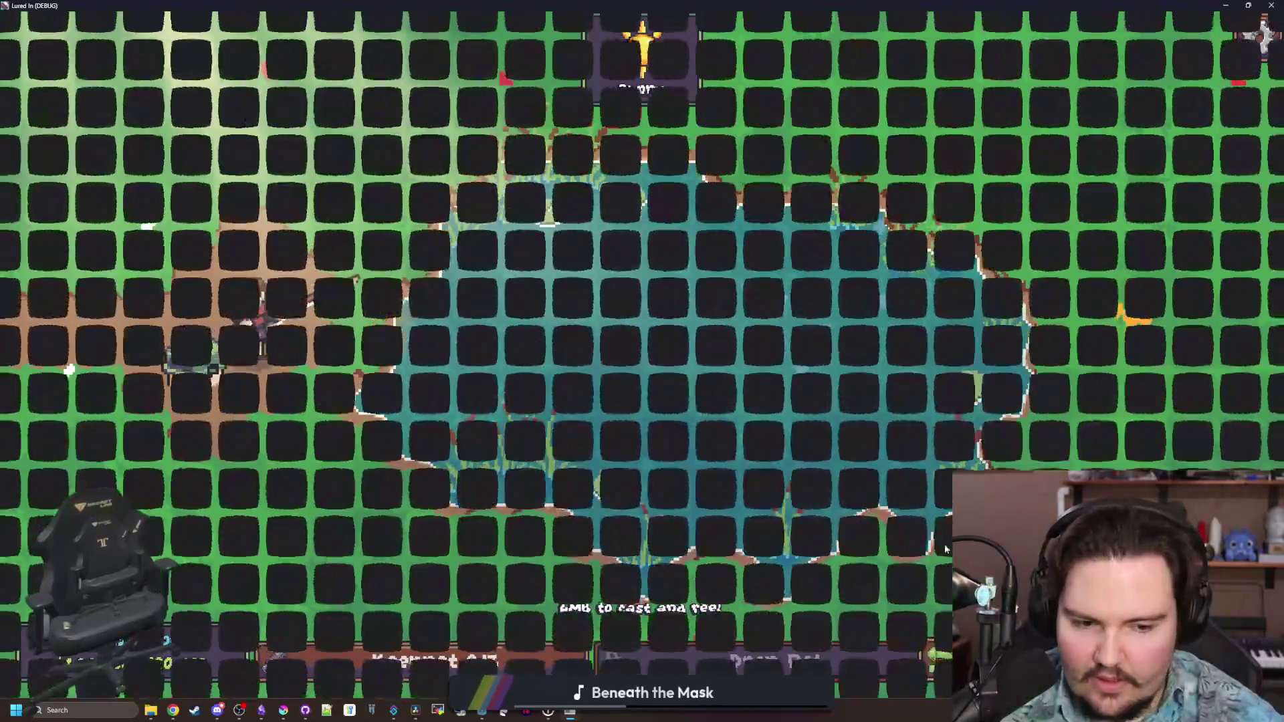
key(super+Down)
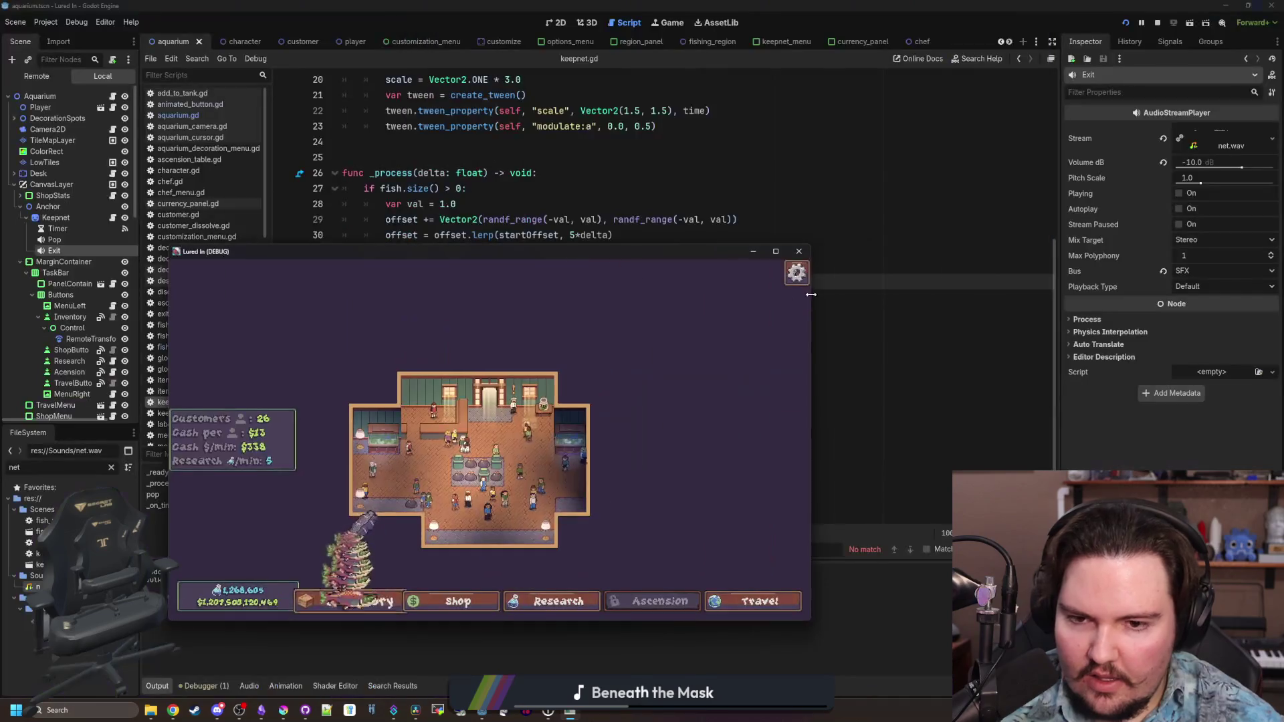
click(799, 252)
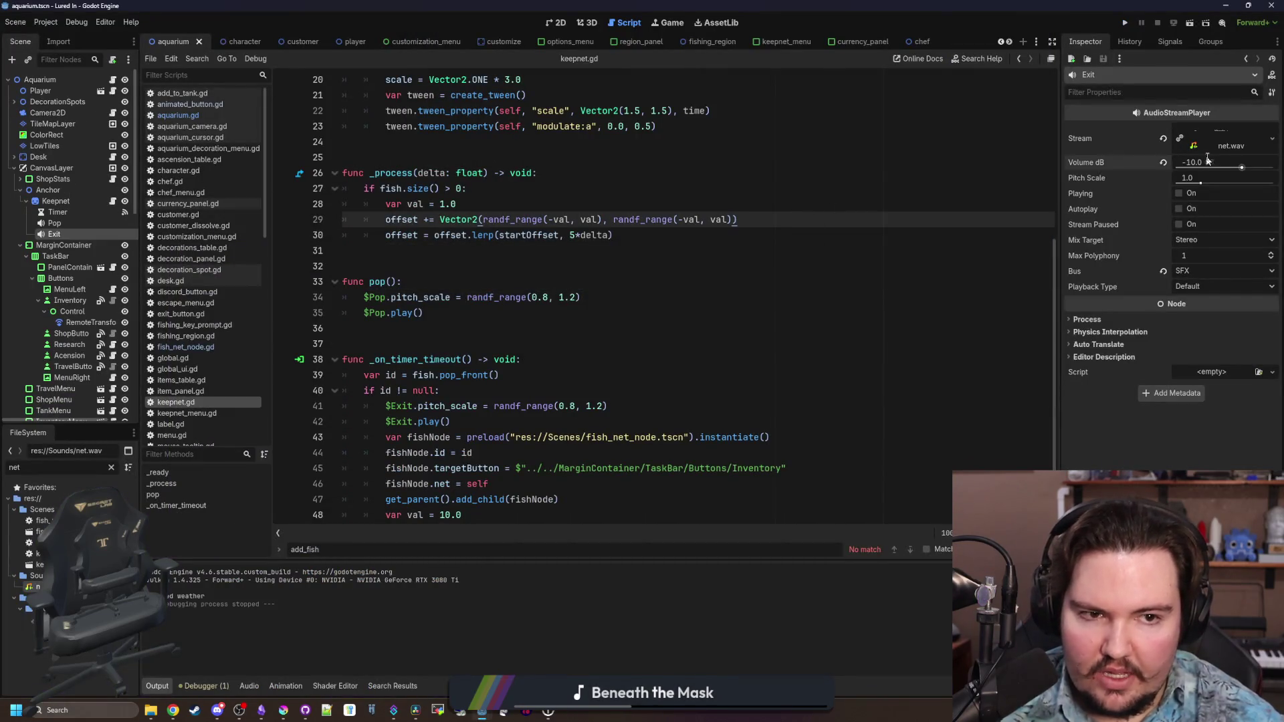
text(0)
key(Return)
click(608, 302)
key(F5)
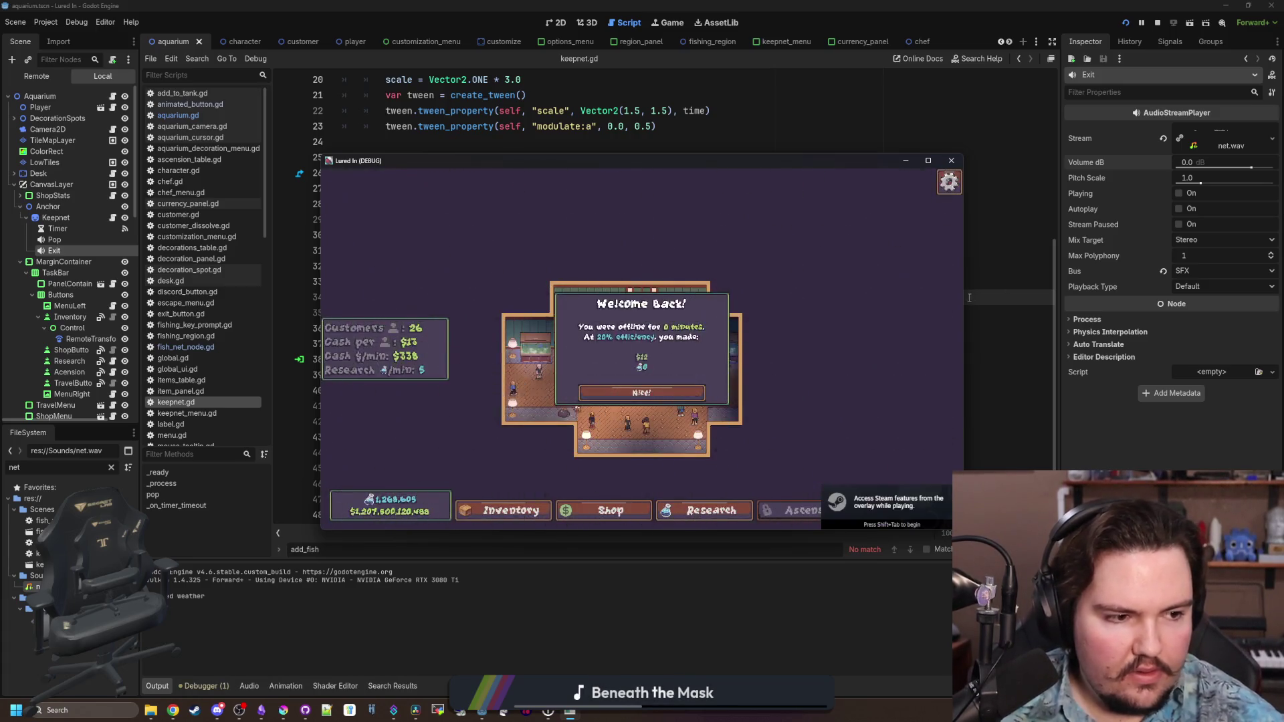
Raise the Exit sound volume to 20 dB, save the scene, and rerun the game.
click(768, 282)
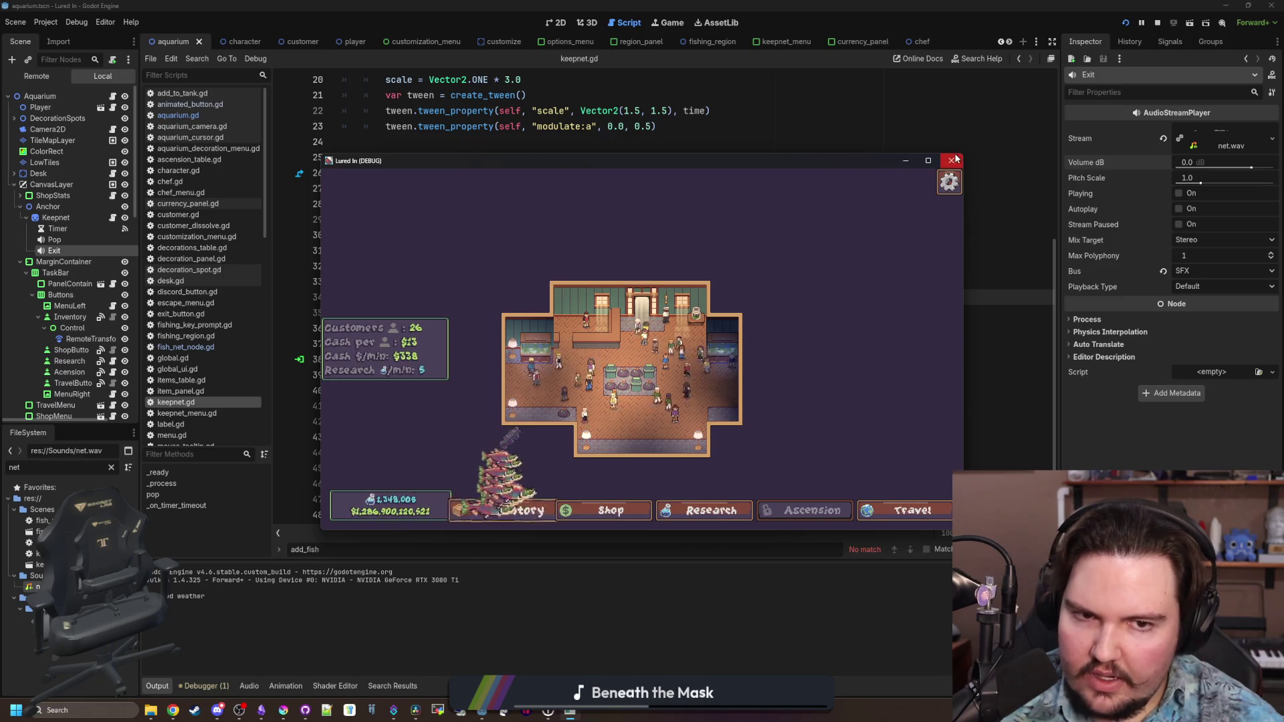
key(alt+F4)
click(536, 389)
scroll(535, 389, down, 1)
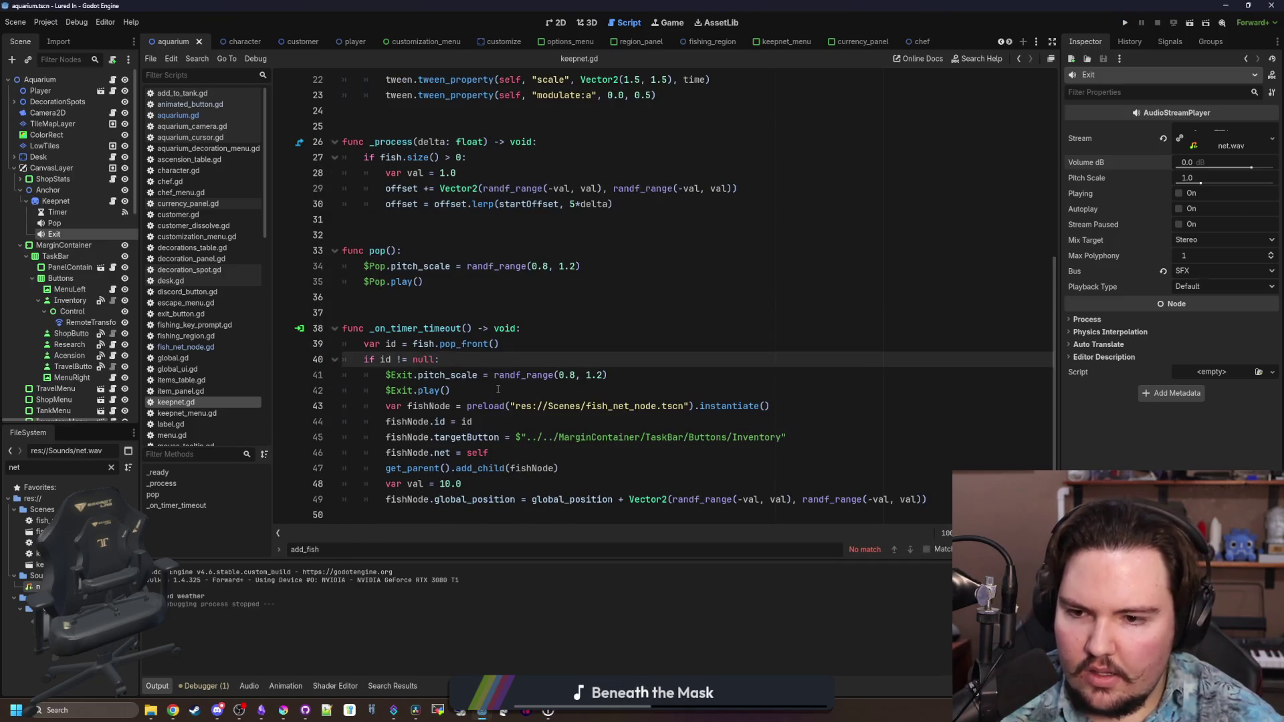
click(474, 387)
click(508, 375)
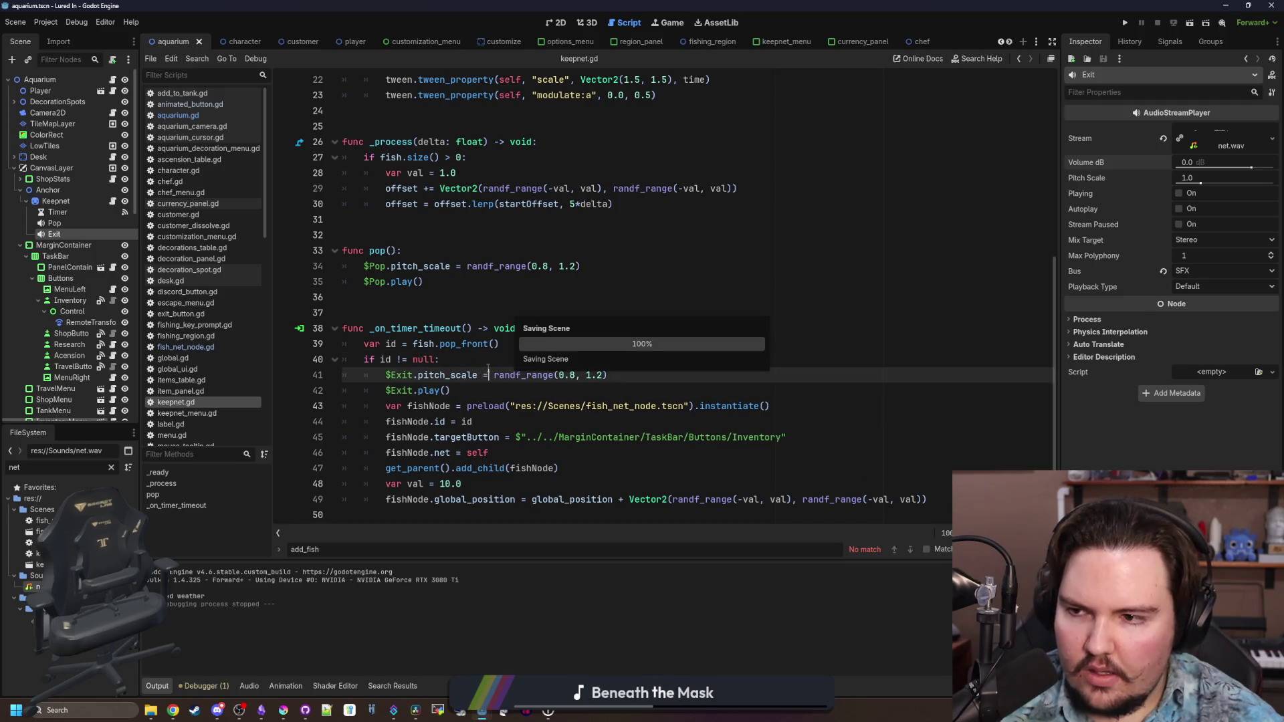
text(20)
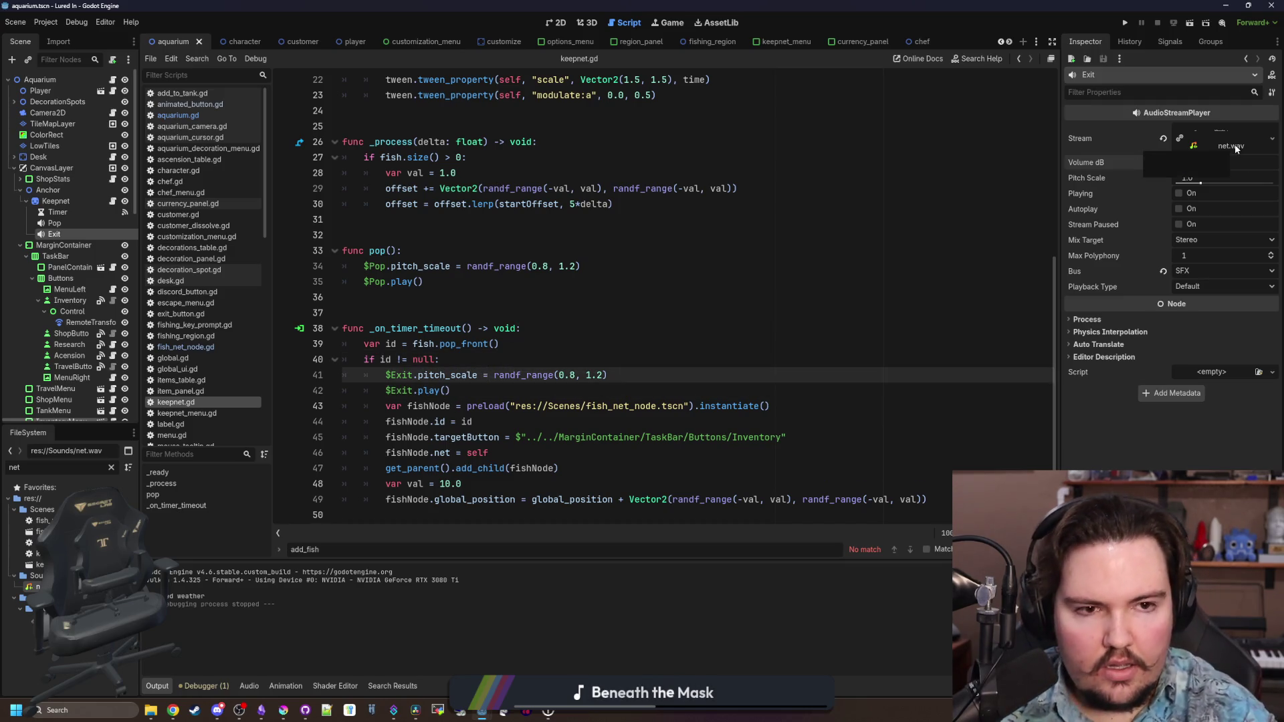
key(Return)
click(862, 261)
key(ctrl+s)
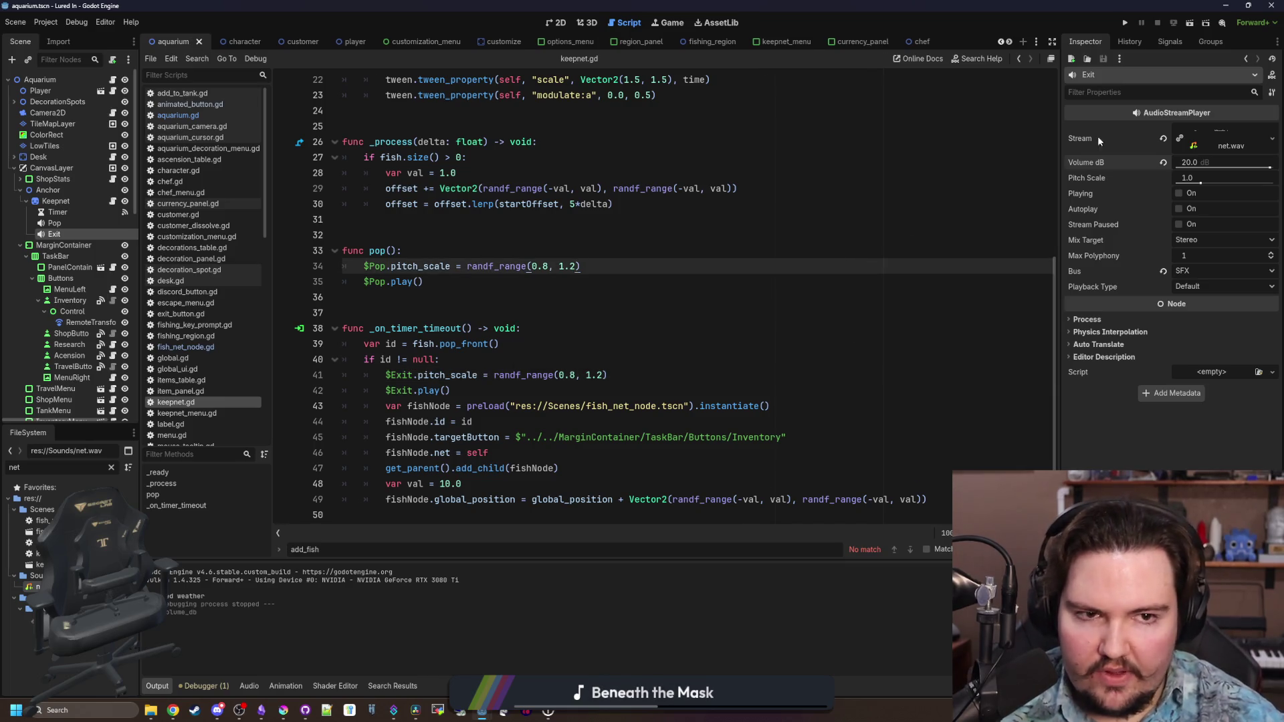
click(1125, 22)
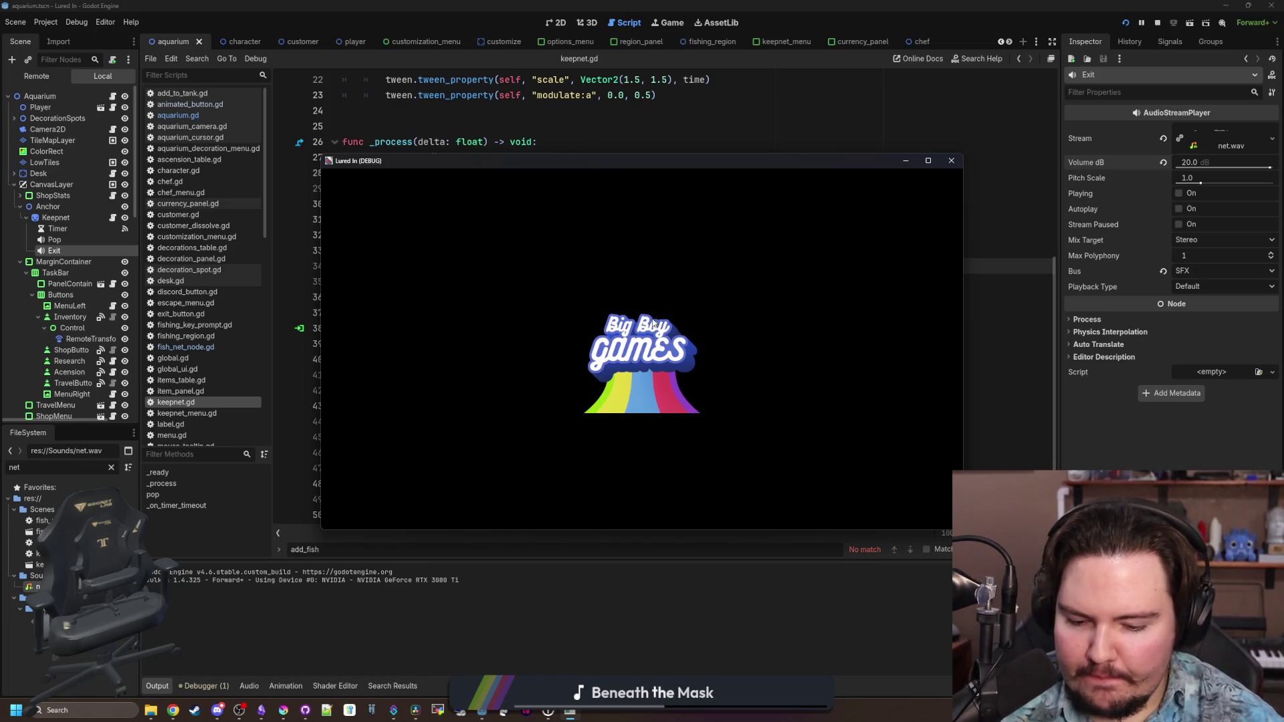
Play-test the louder net sound in the running game.
click(587, 97)
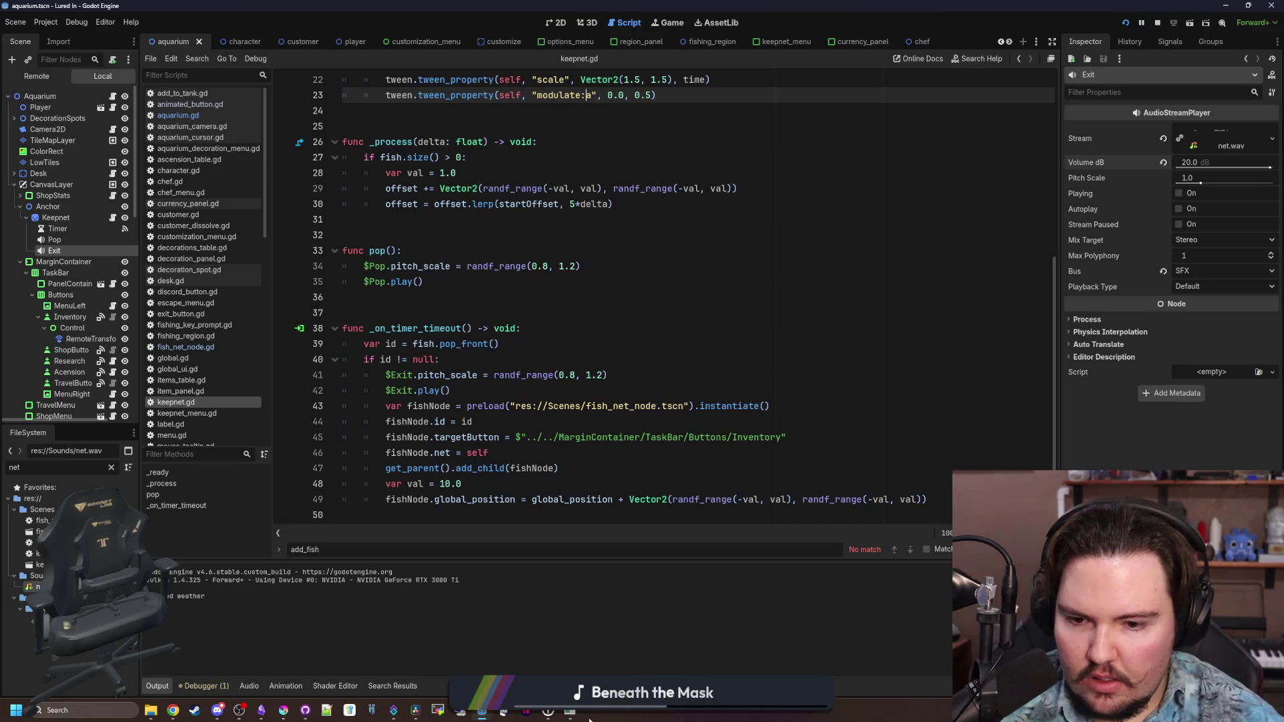
key(alt+Tab)
click(610, 430)
click(948, 181)
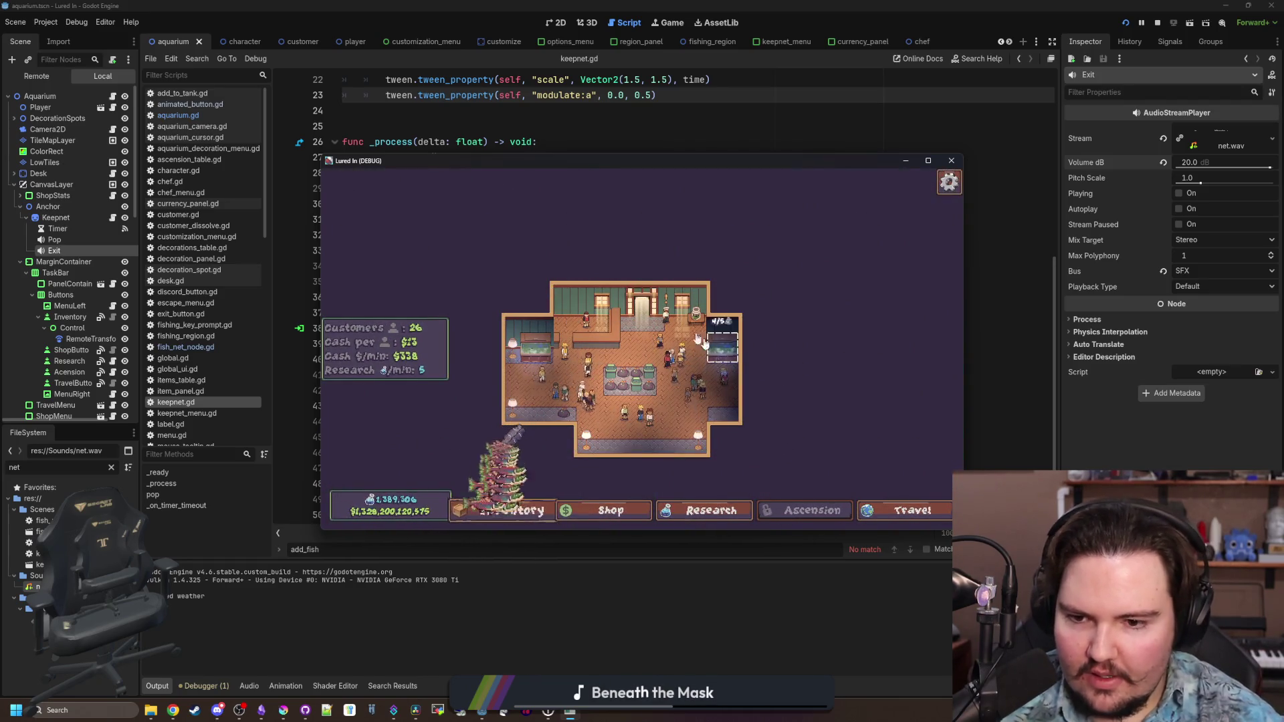
key(alt+Tab)
Set line 41's pitch range to randf_range(0.8, 1.2) and save keepnet.gd.
click(484, 286)
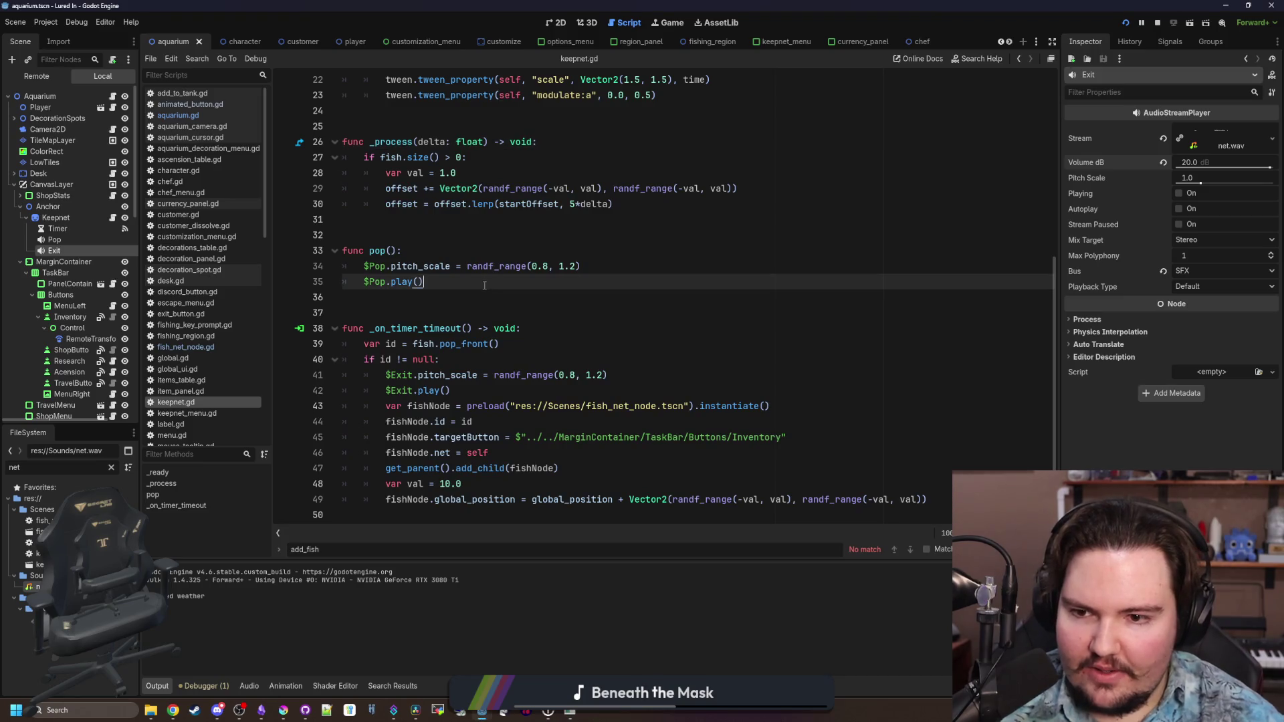
click(579, 375)
key(Right)
key(Right)
key(Right)
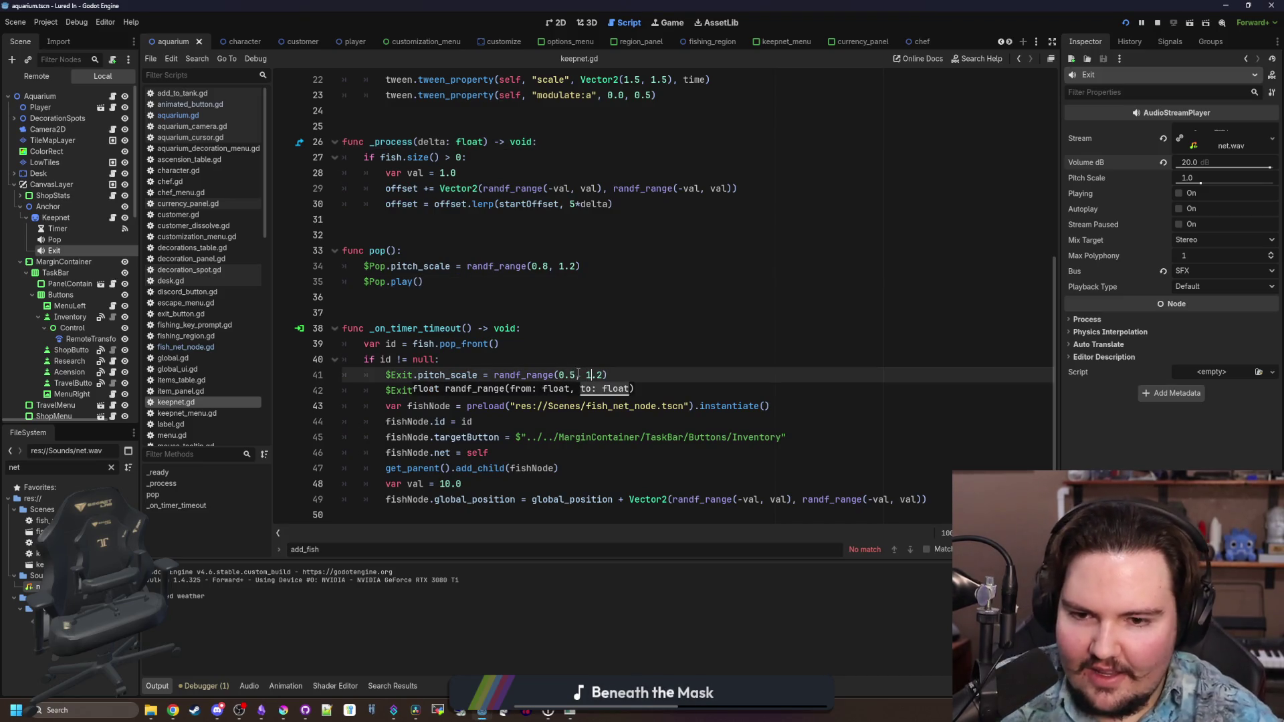
key(Up)
key(Up)
key(Up)
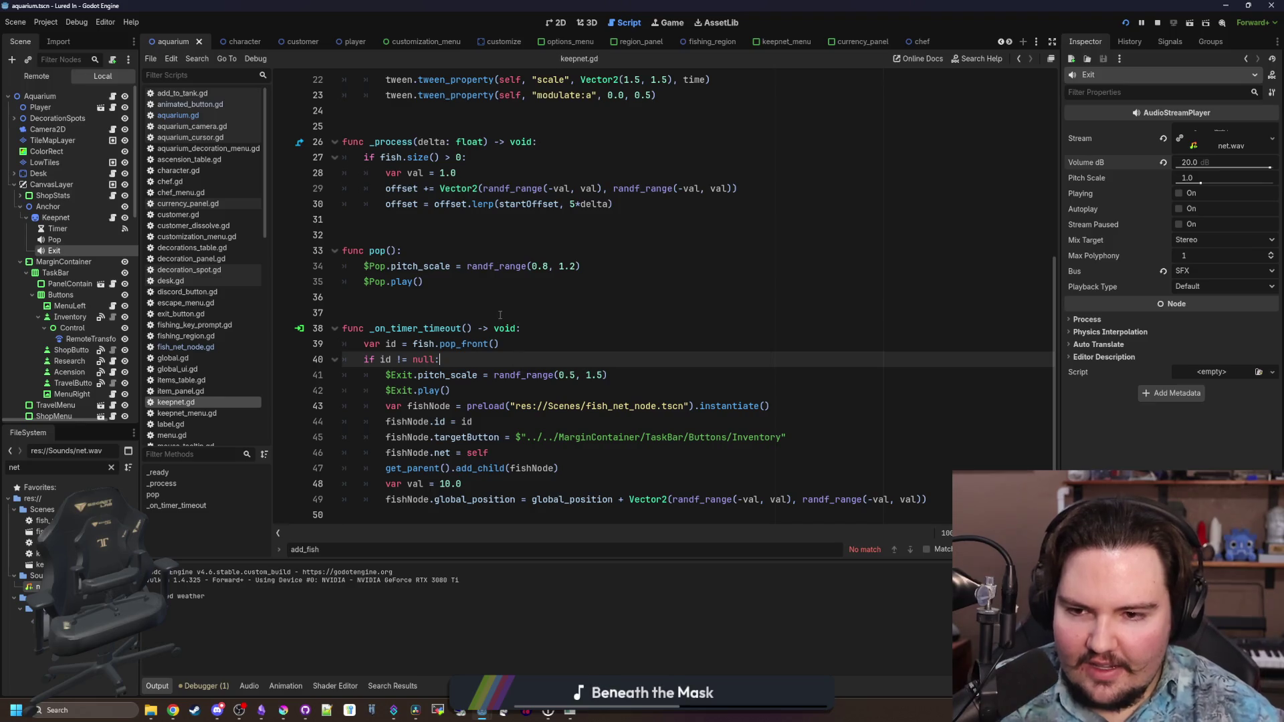
click(579, 375)
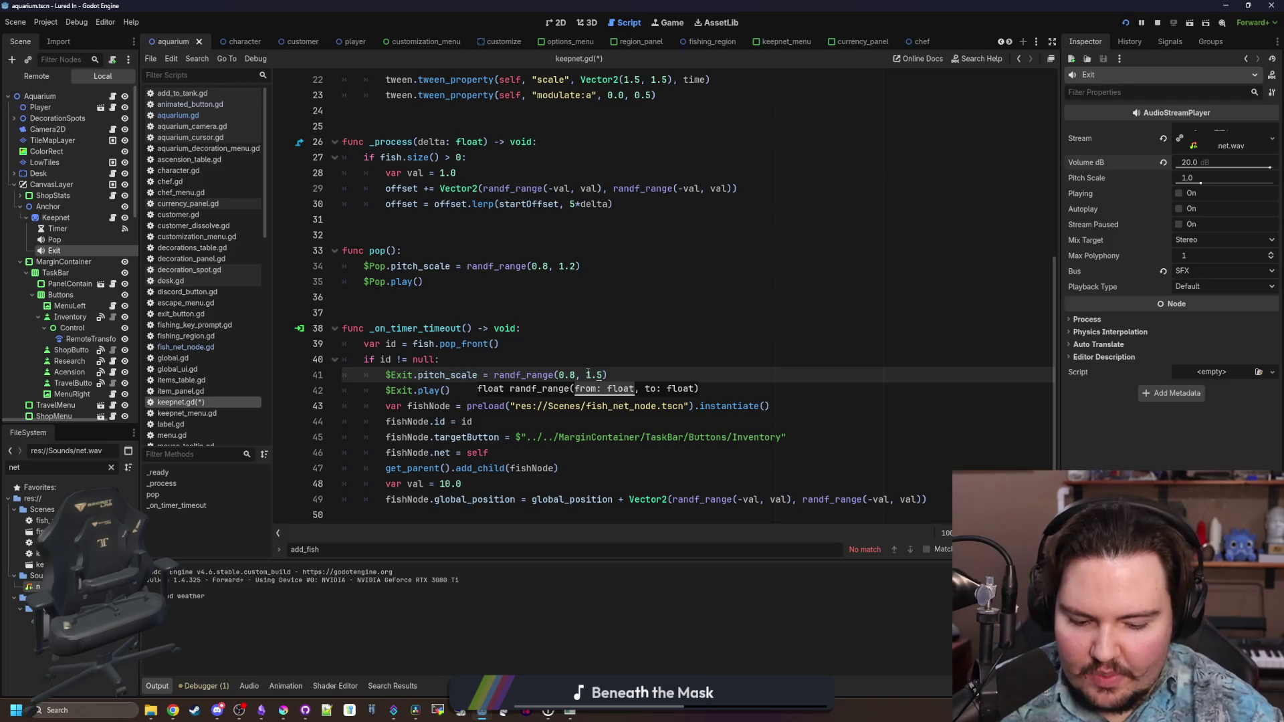
key(BackSpace)
text(2)
click(469, 313)
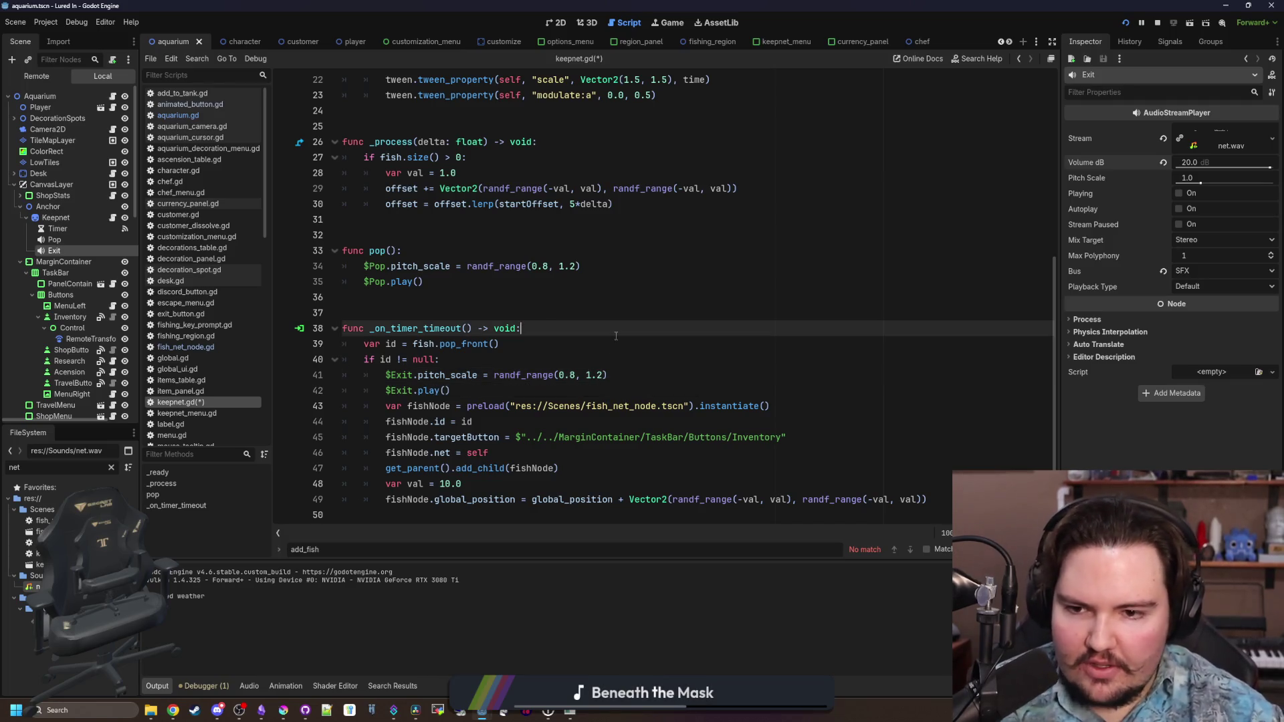
key(ctrl+s)
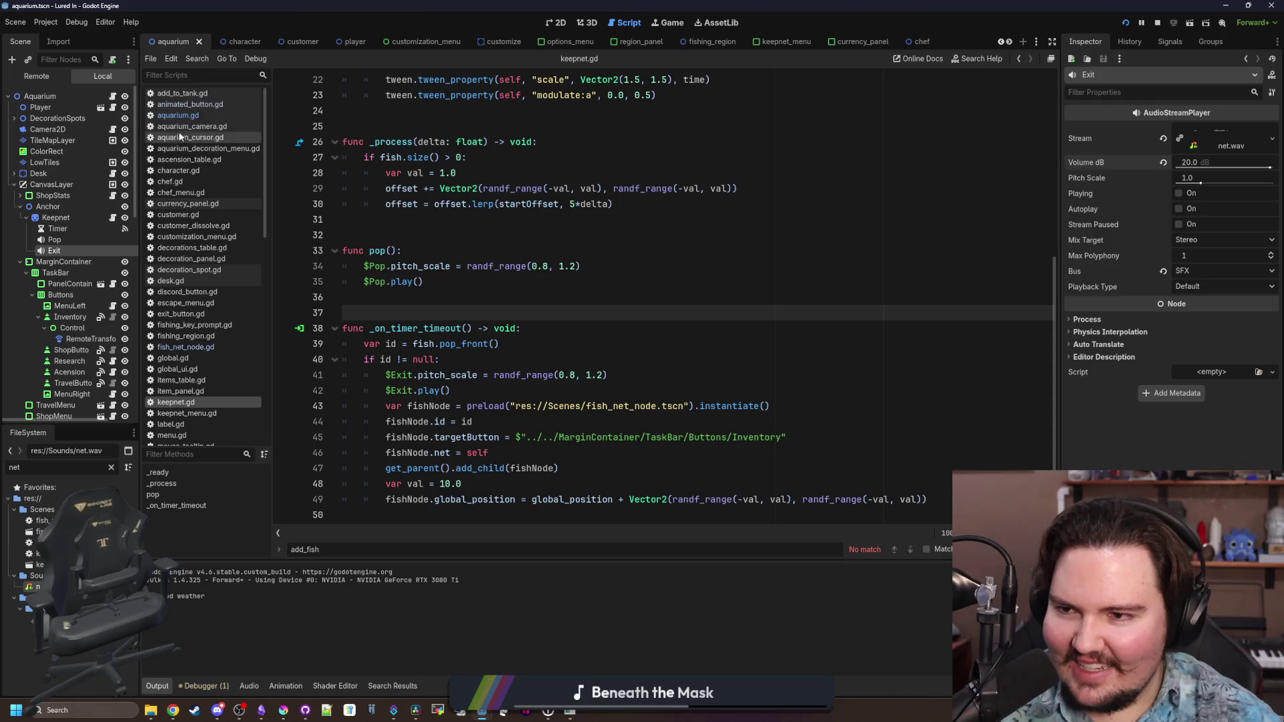
click(190, 113)
Edit the test sockeye salmon count in aquarium.gd and play-test travelling to another spot.
scroll(736, 355, down, 2)
scroll(736, 355, up, 10)
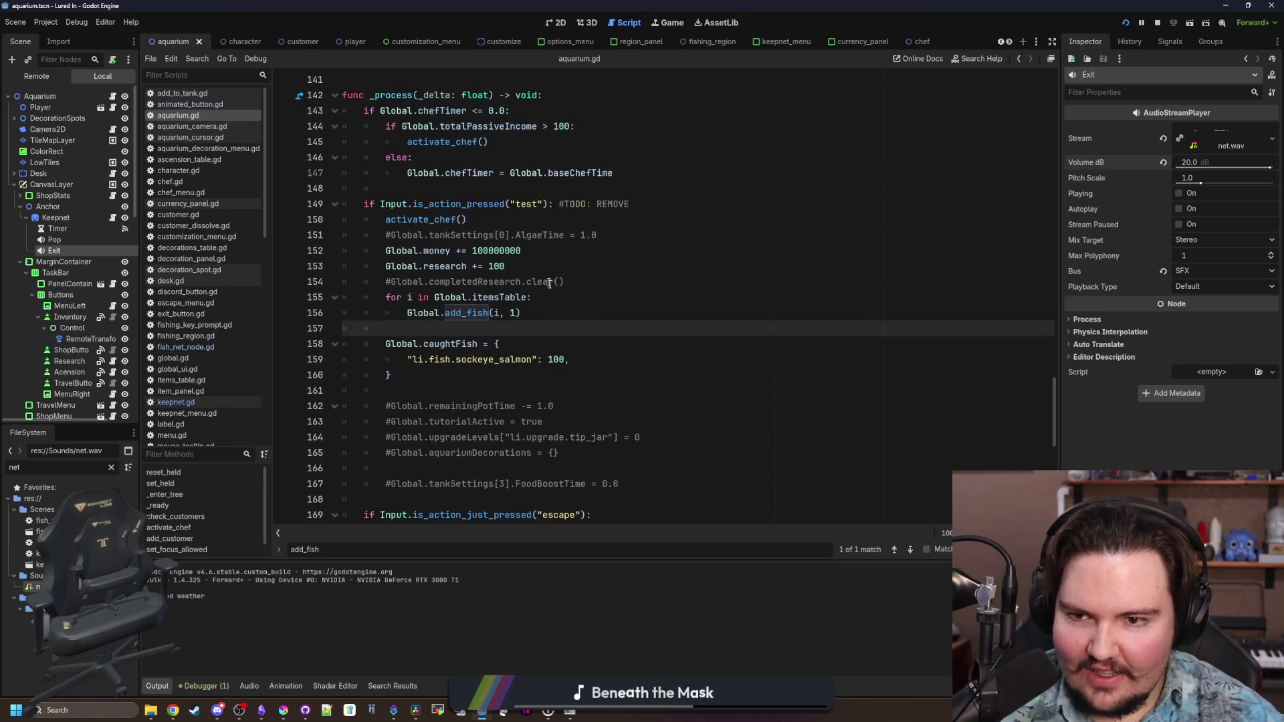
click(565, 359)
key(F5)
click(893, 508)
click(760, 281)
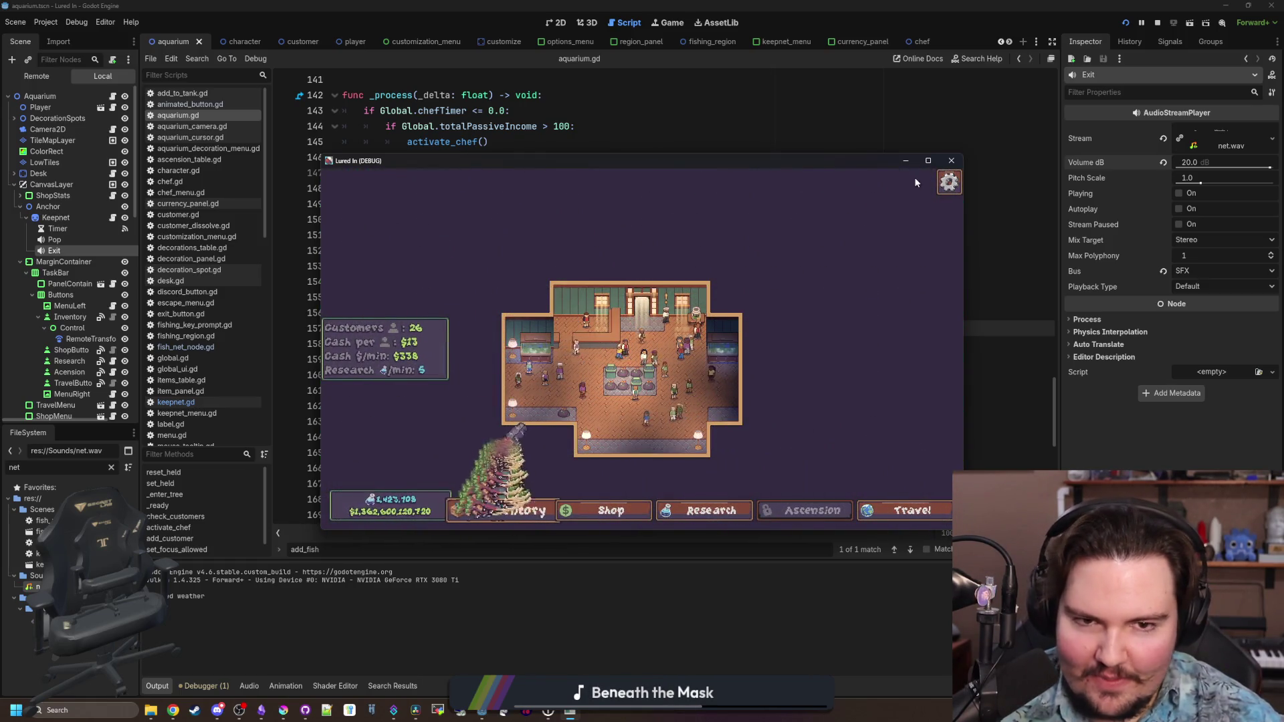
click(927, 160)
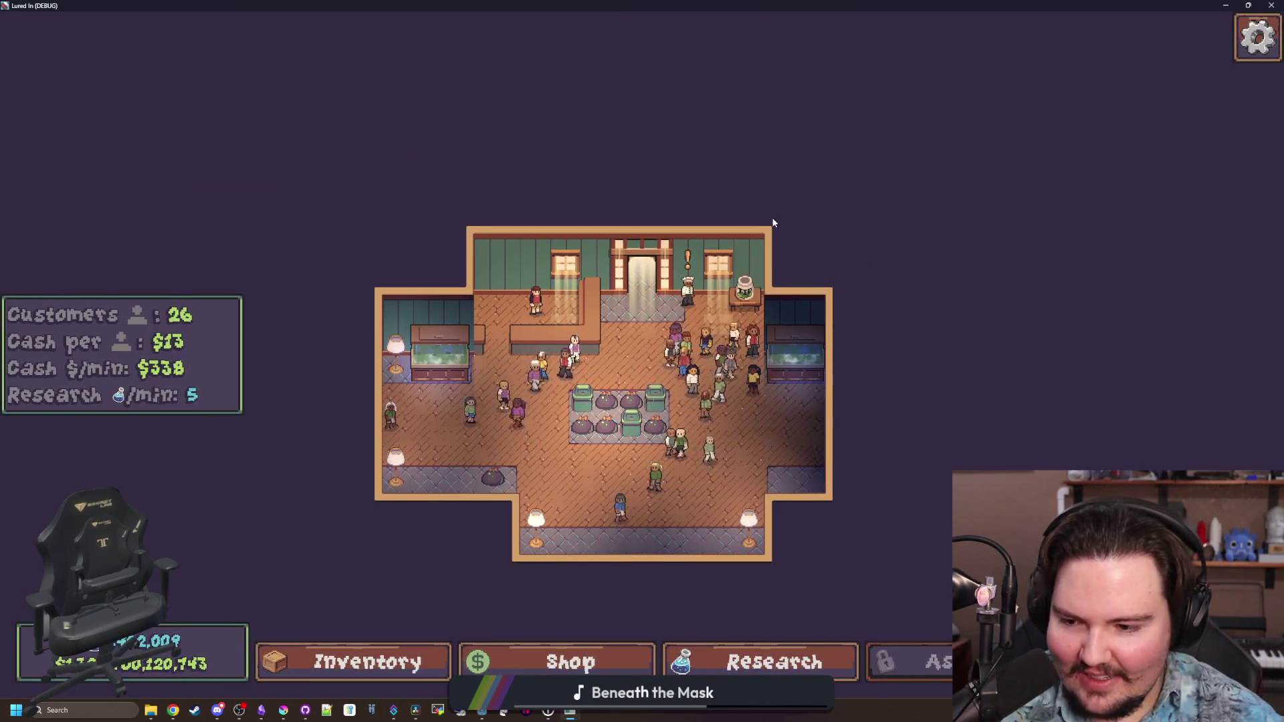
double_click(667, 5)
click(616, 343)
key(ctrl+s)
Set the sockeye salmon count to 5, rerun, travel to the lake, then stop and save.
click(569, 360)
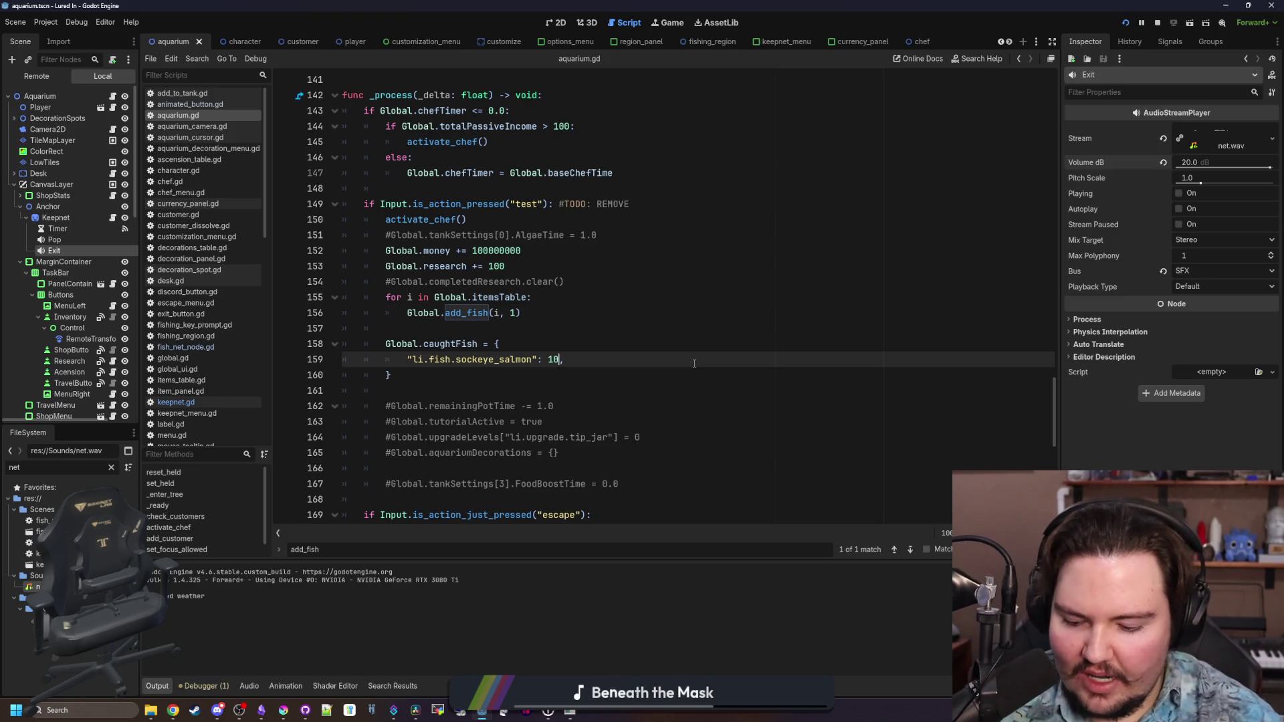
key(F5)
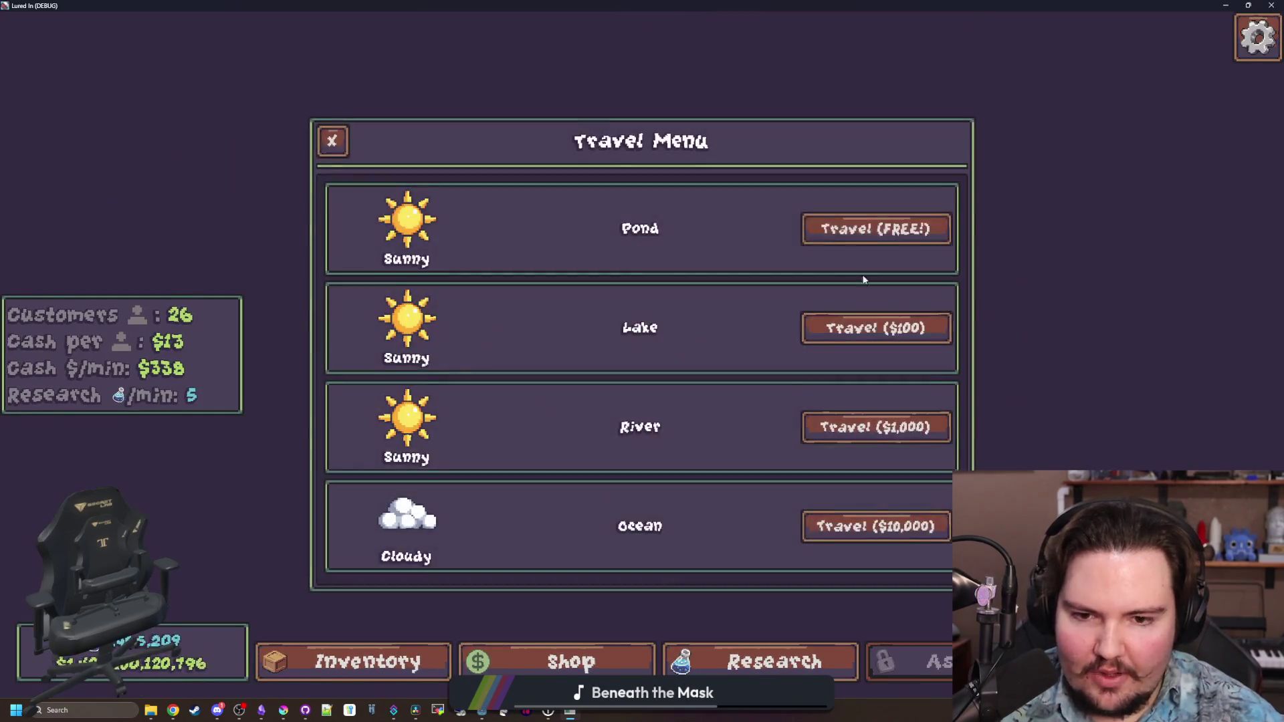
click(917, 335)
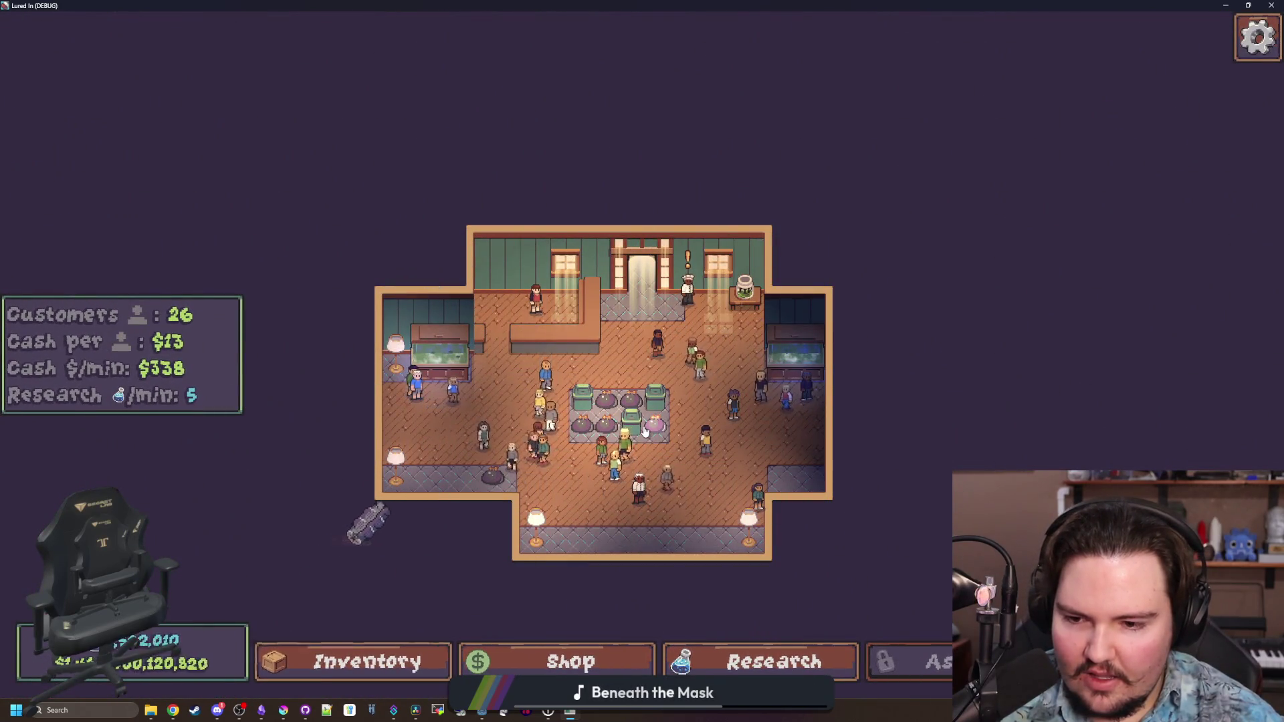
key(F8)
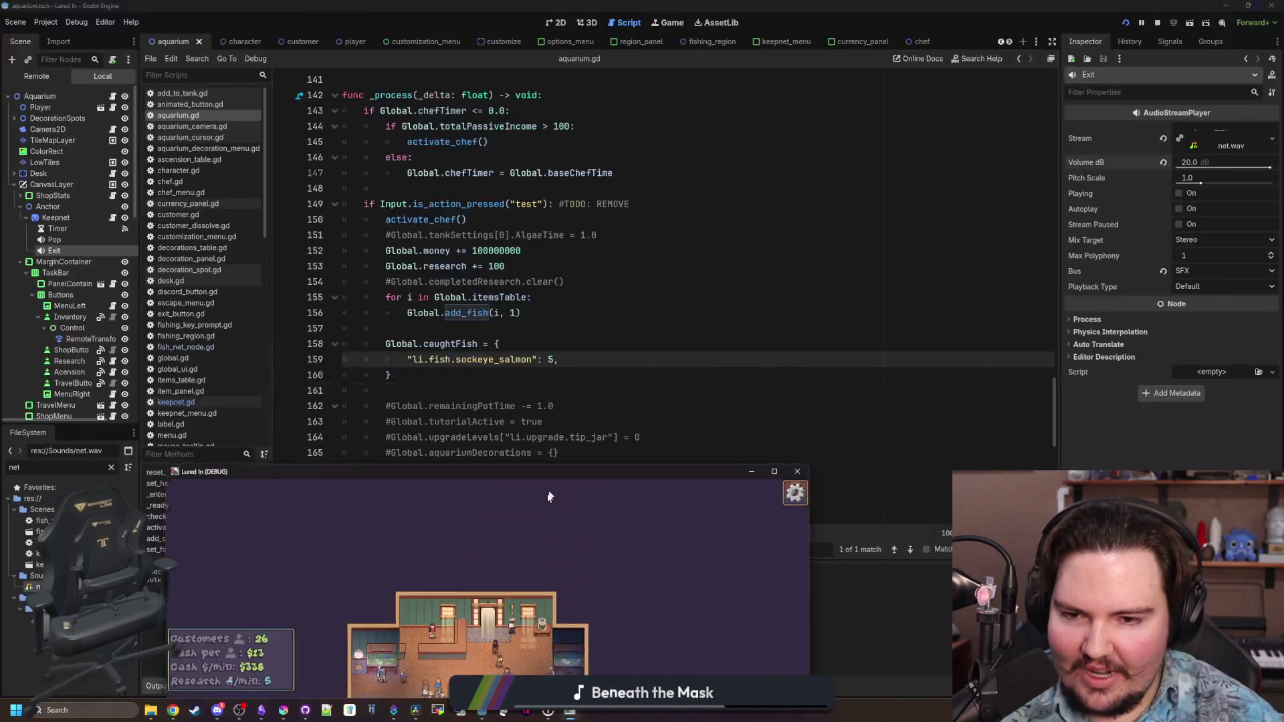
key(ctrl+s)
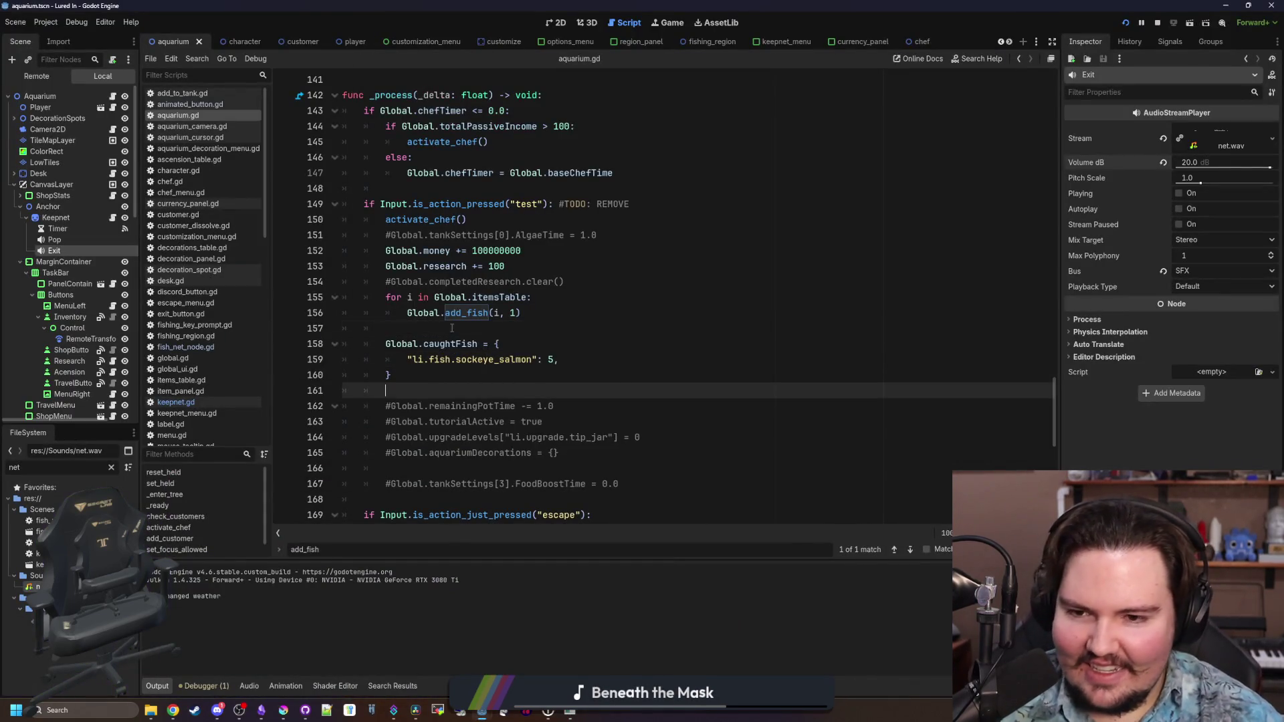
scroll(468, 334, up, 2)
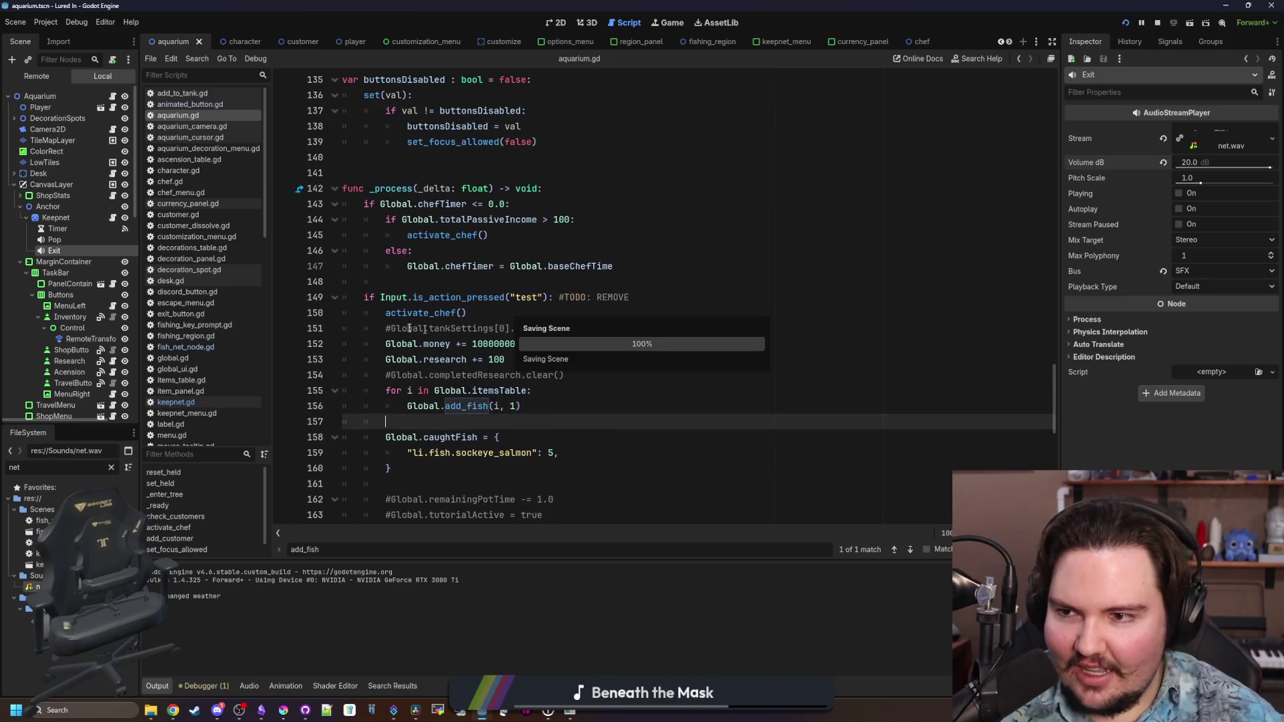
In keepnet.gd's _ready, add blank lines after fish.push_back(id).
click(193, 401)
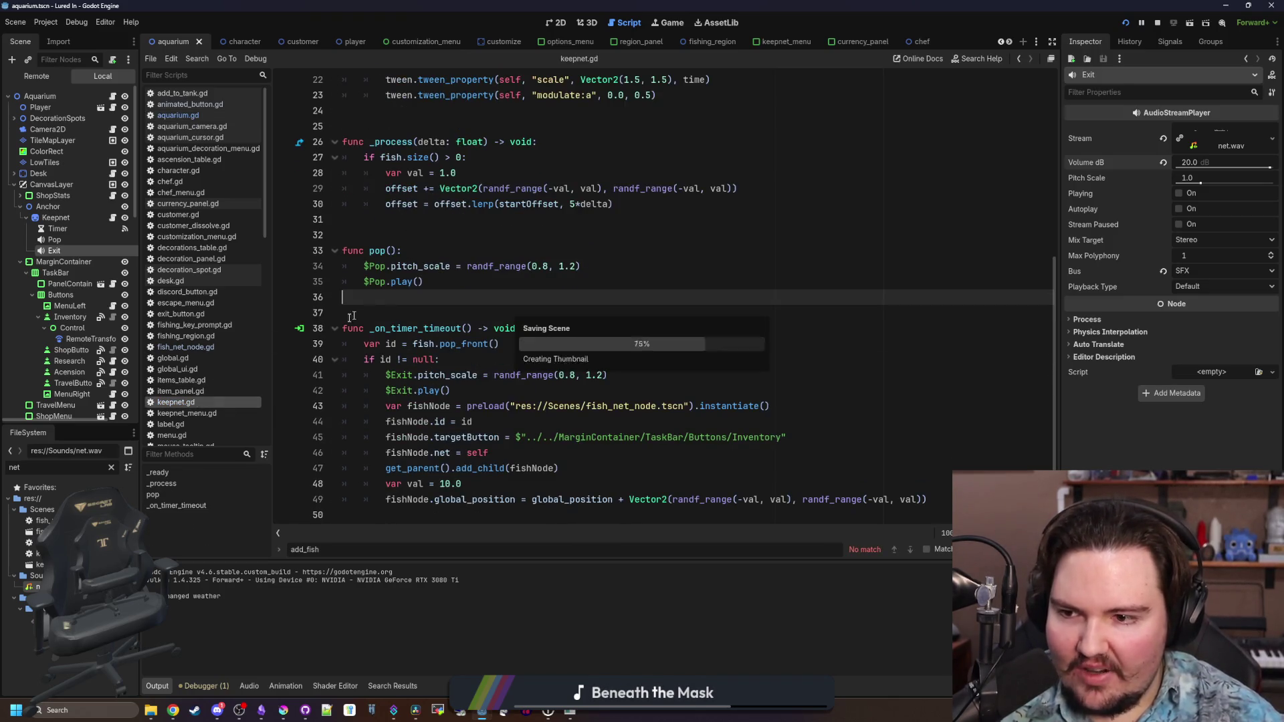
scroll(541, 325, up, 7)
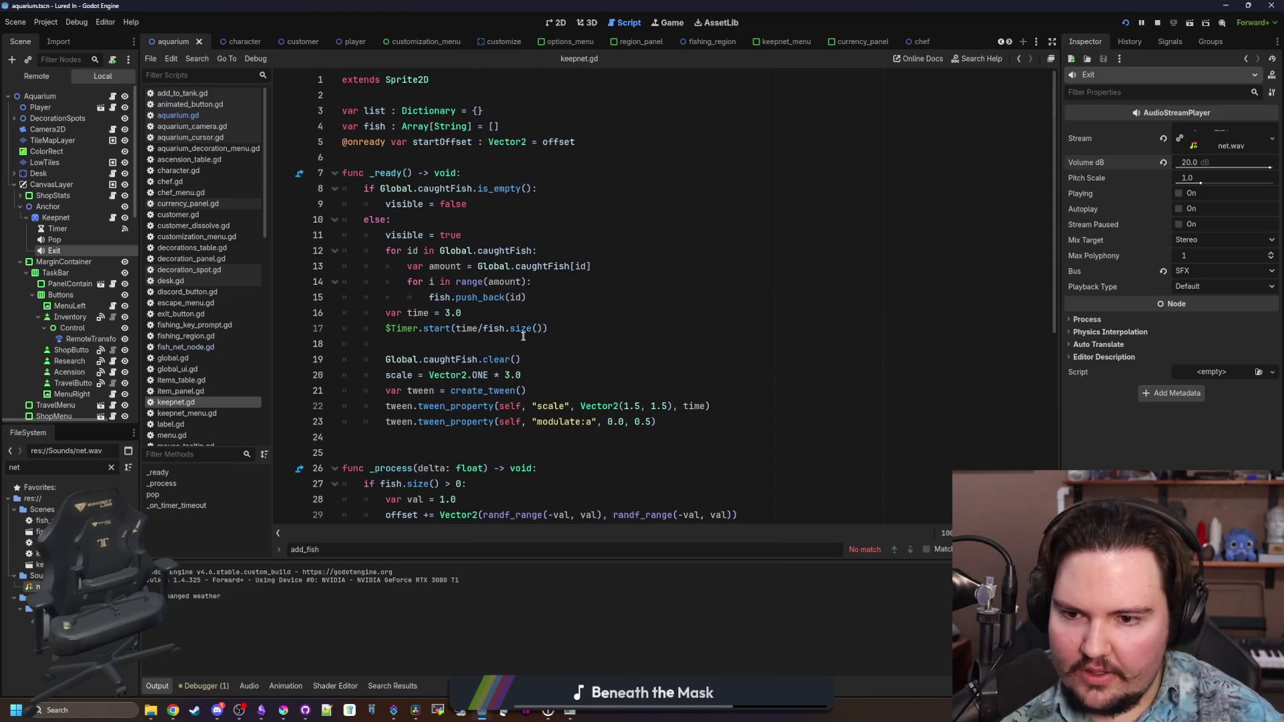
scroll(462, 345, down, 1)
click(541, 255)
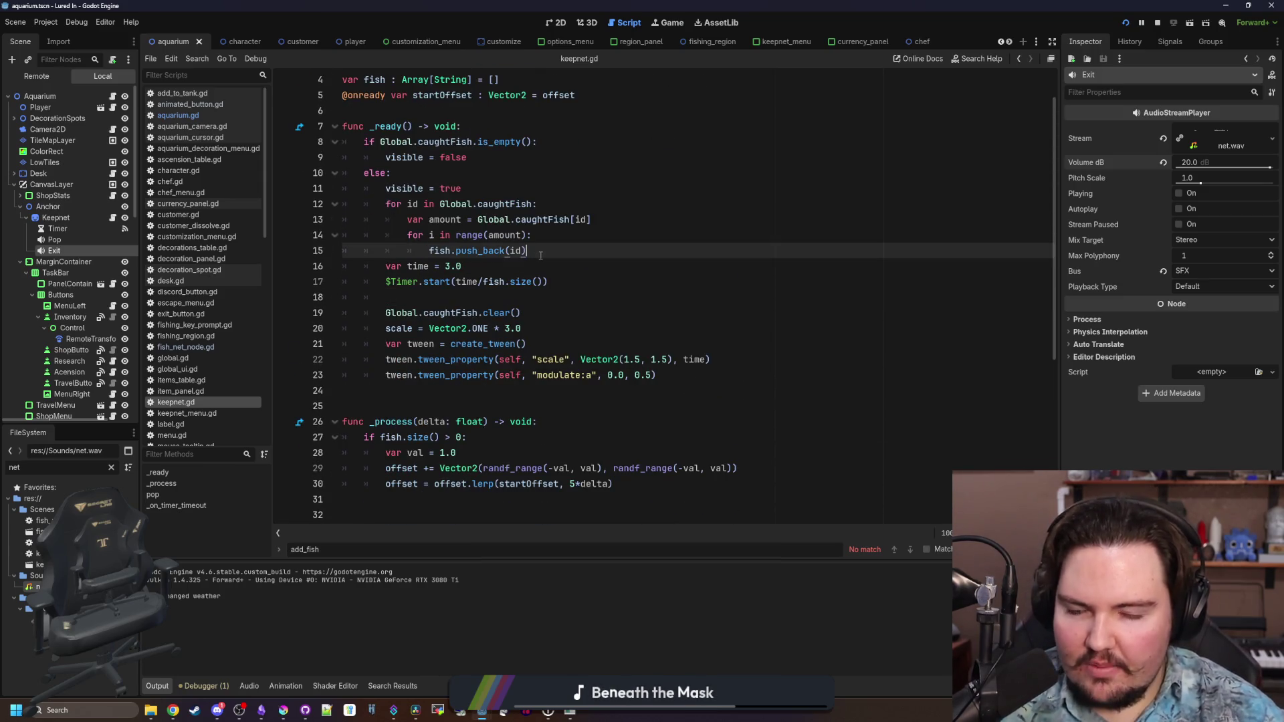
key(Return)
key(Return)
key(Return)
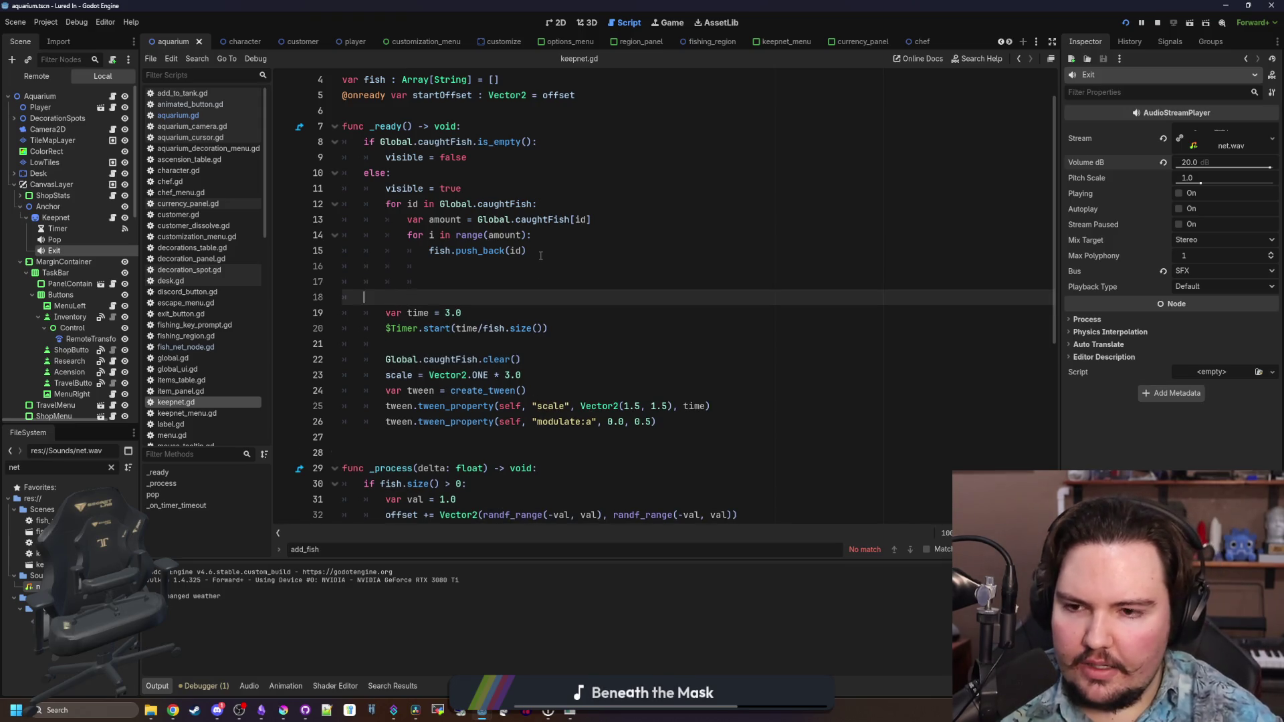
key(Up)
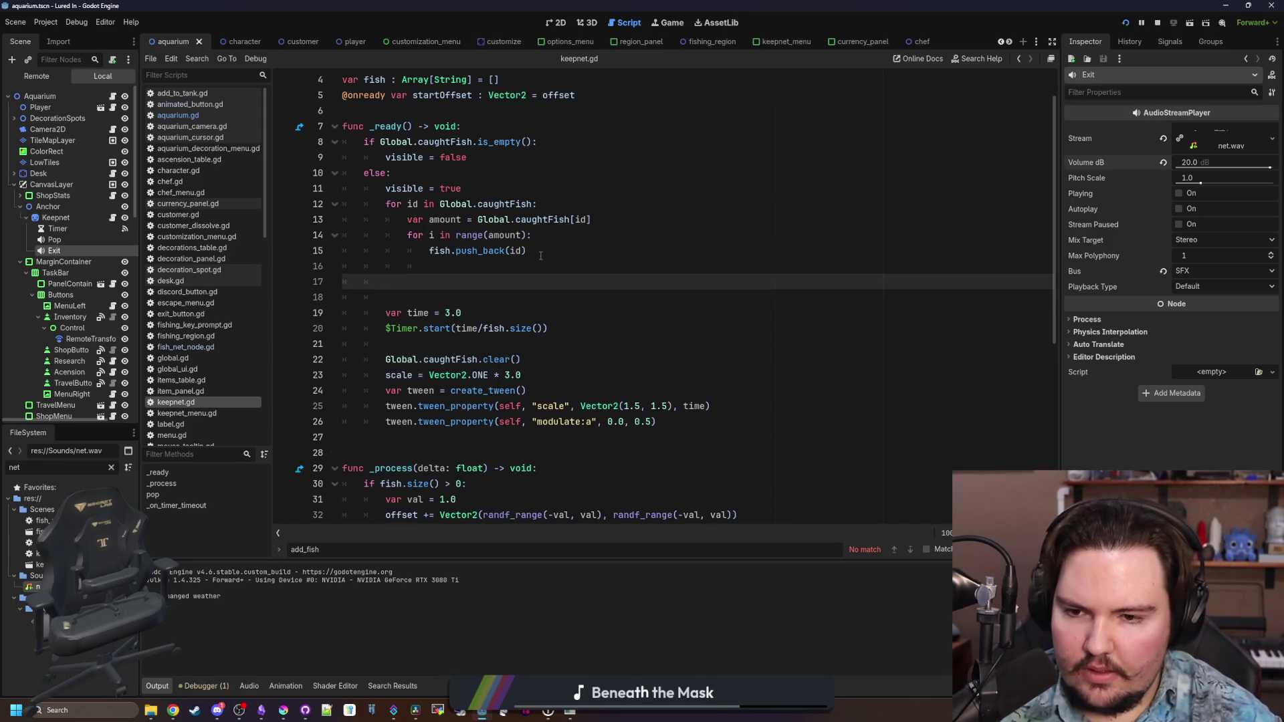
key(Return)
key(Return)
key(Up)
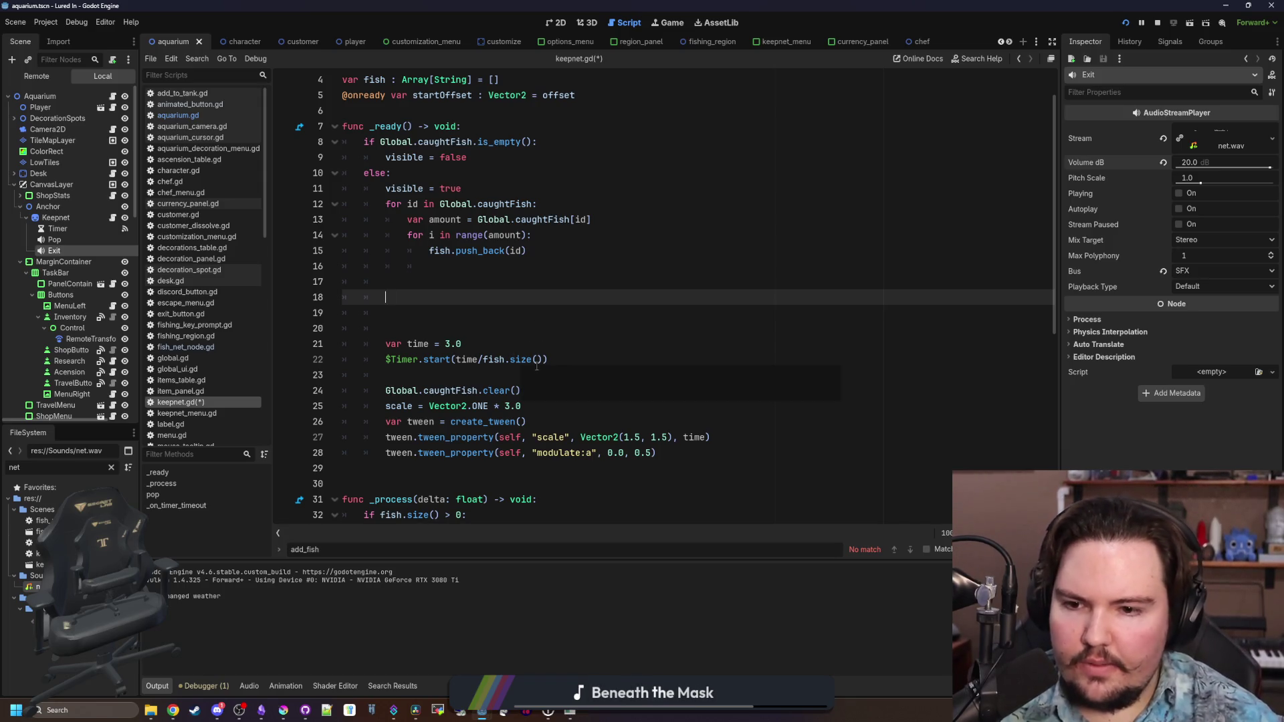
Cut the 'var time = 3.0' line from above the $Timer.start call.
key(Down)
key(Down)
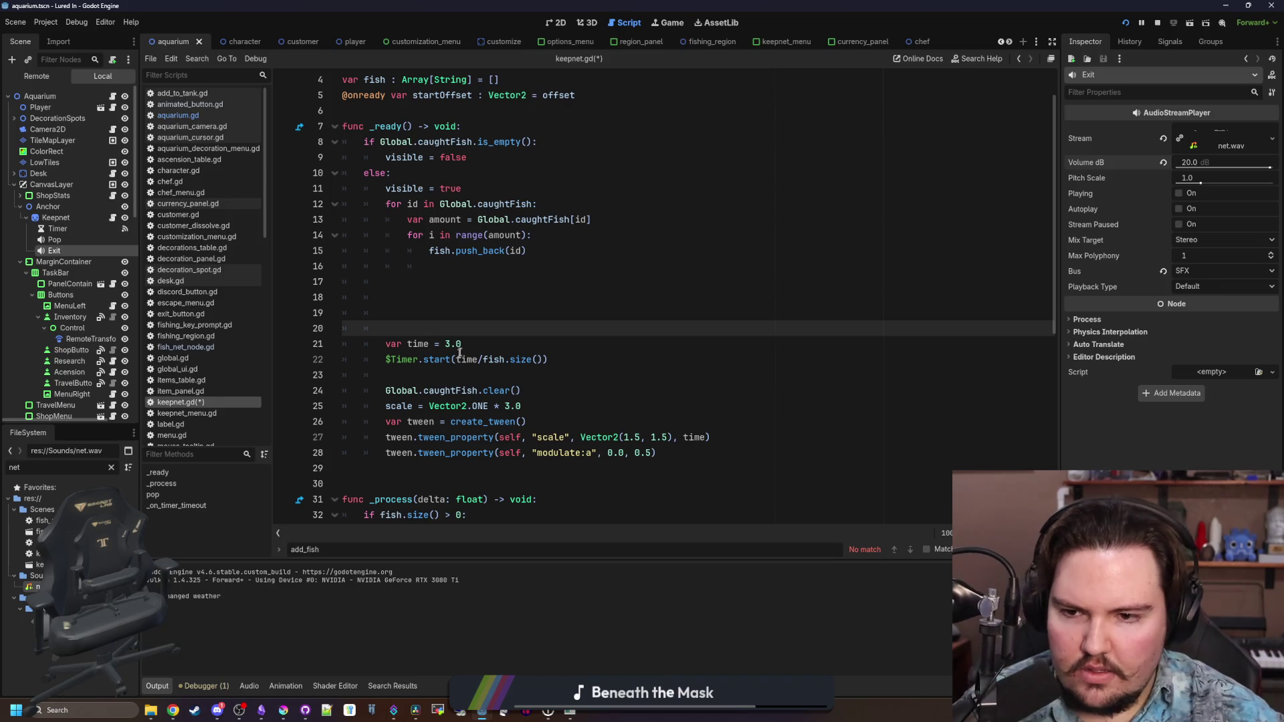
drag(462, 344, 385, 344)
key(ctrl+x)
click(508, 281)
click(570, 314)
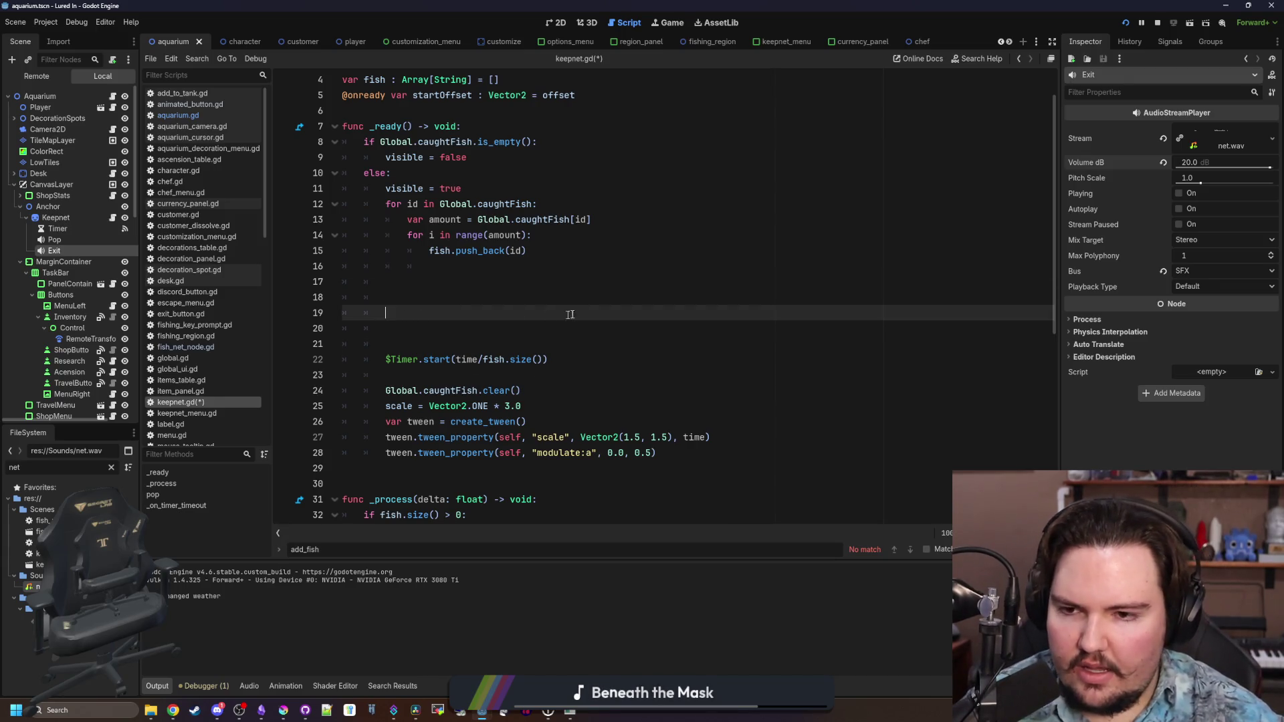
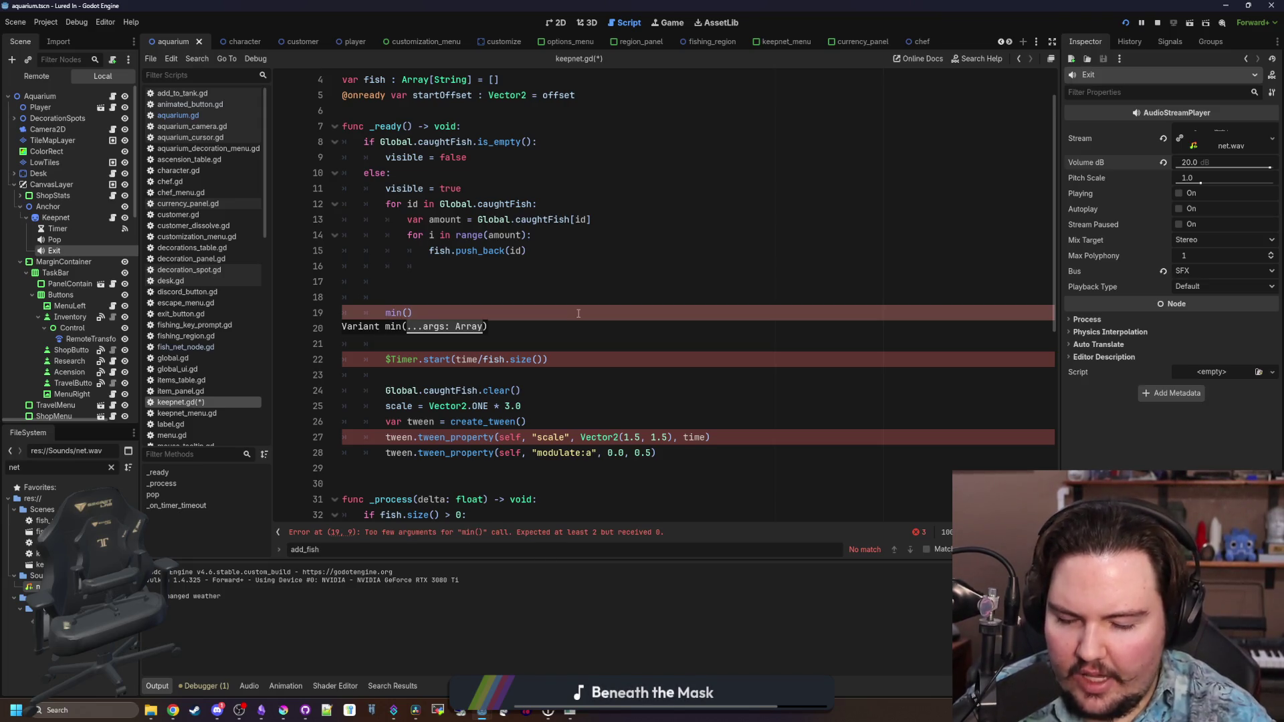
Rewrite line 19 as var interval = min(0.2, 3.0/fish.size()).
click(578, 312)
drag(546, 361, 456, 361)
key(ctrl+c)
key(BackSpace)
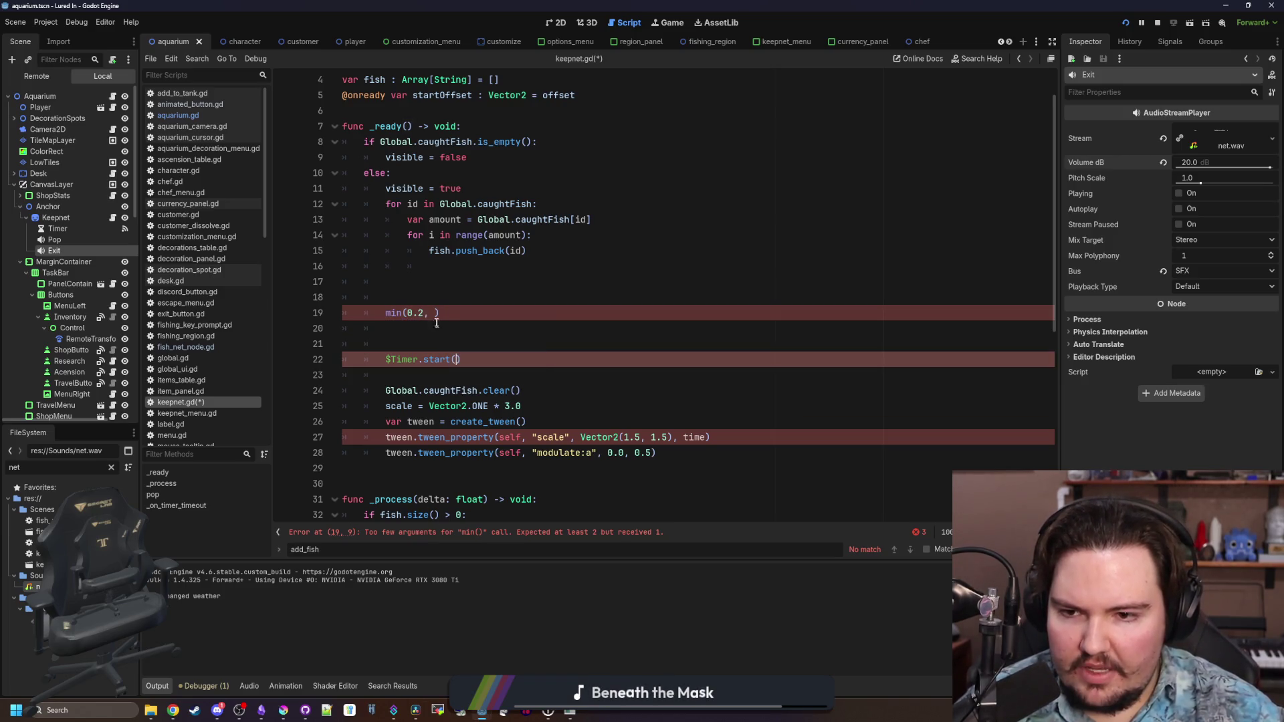
click(437, 318)
key(ctrl+v)
double_click(445, 313)
text(3)
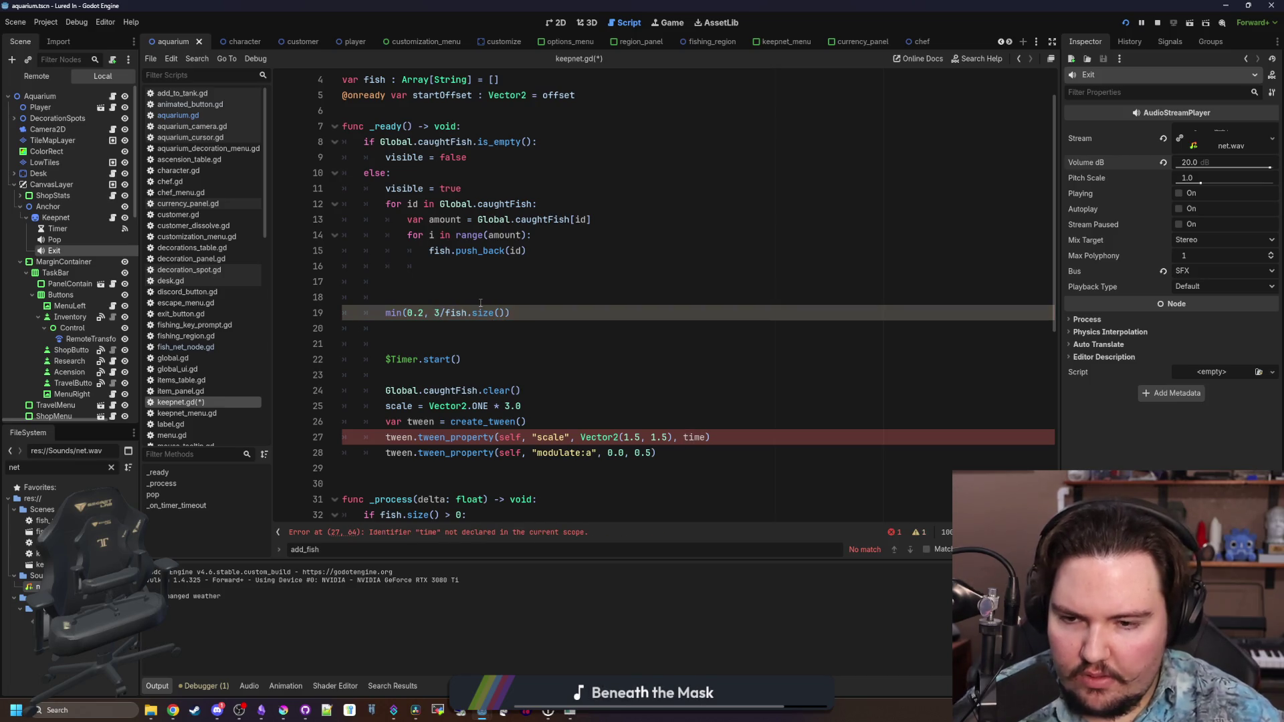
click(480, 303)
click(422, 332)
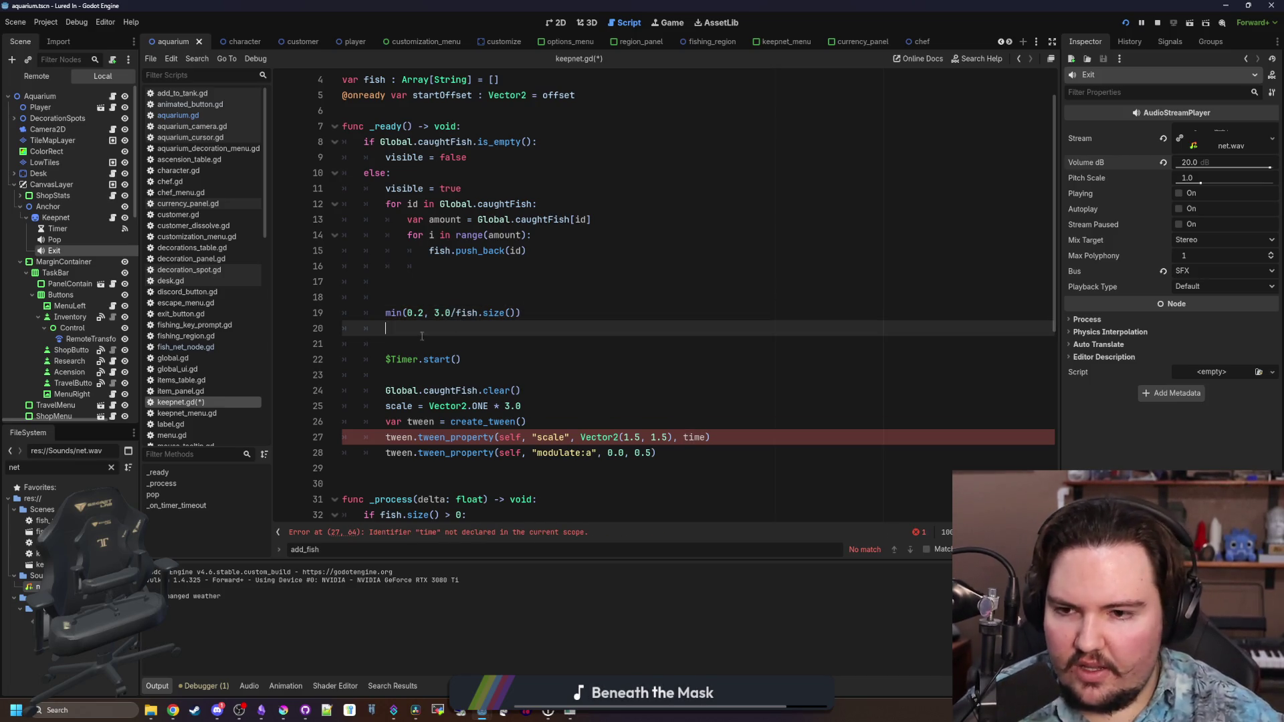
click(376, 313)
text(var interval =)
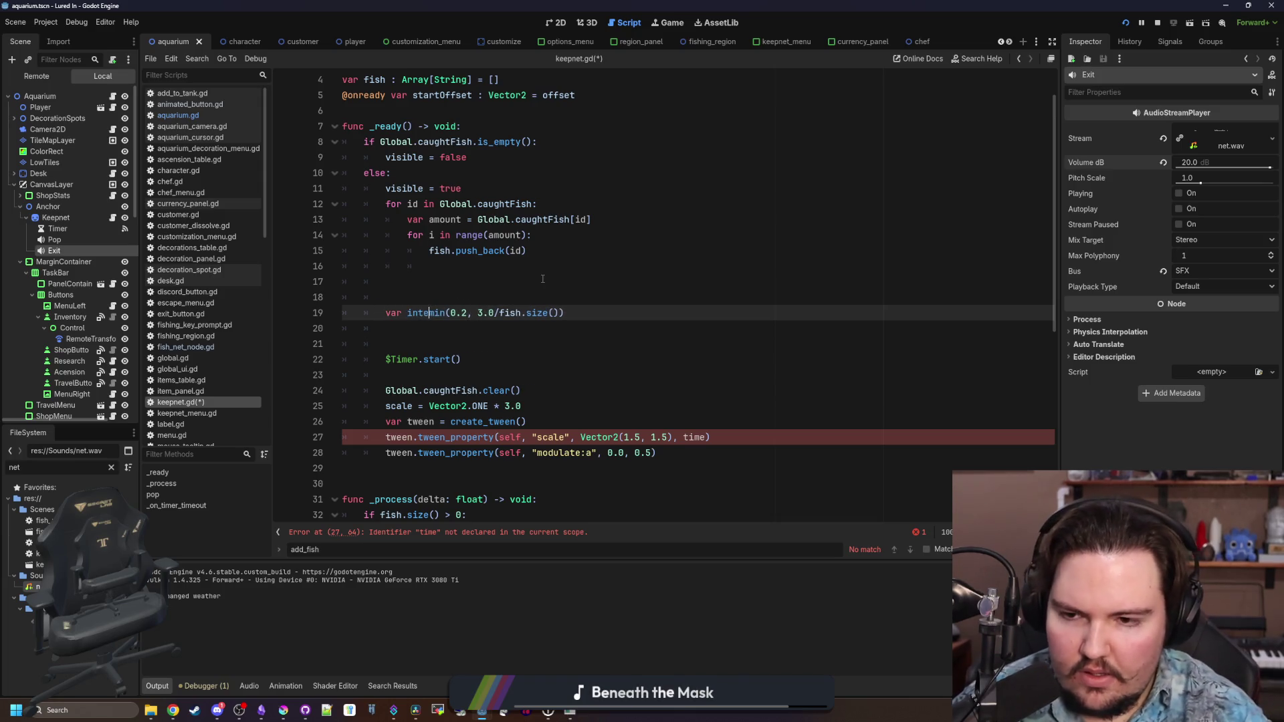
Add var time = interval * fish.size(), pass interval to $Timer.start, and run with F5.
click(432, 332)
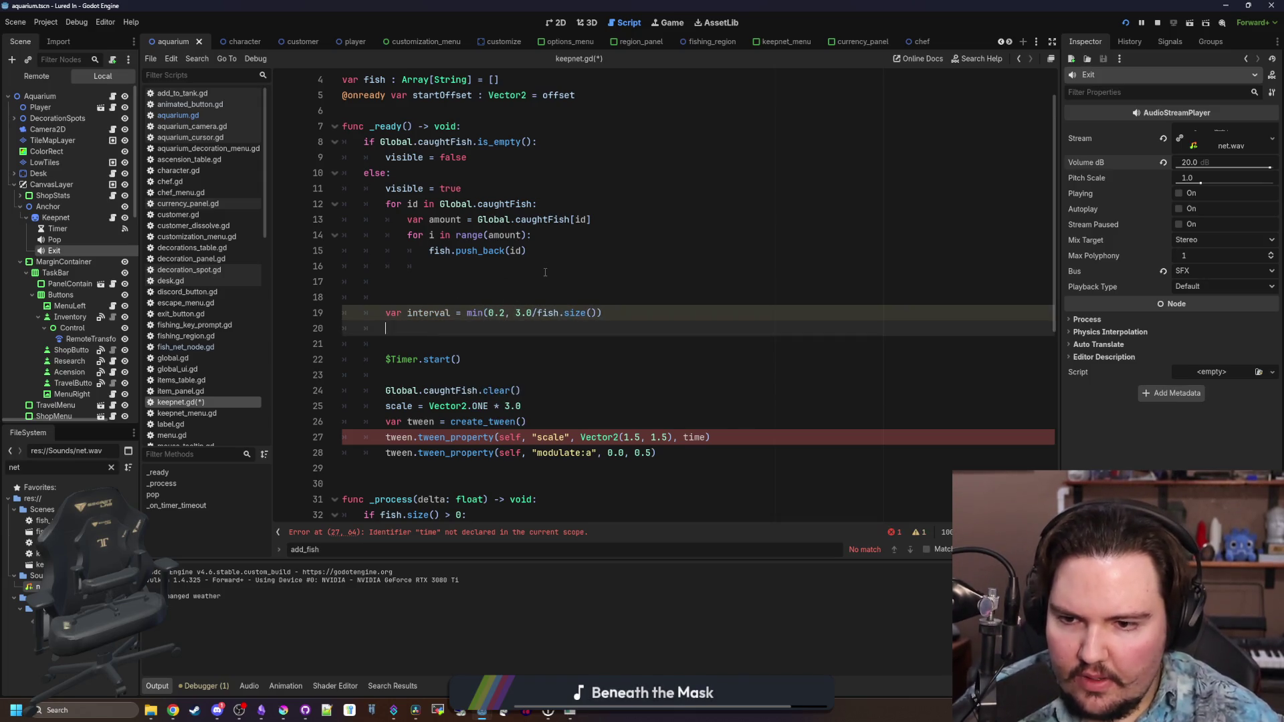
key(Return)
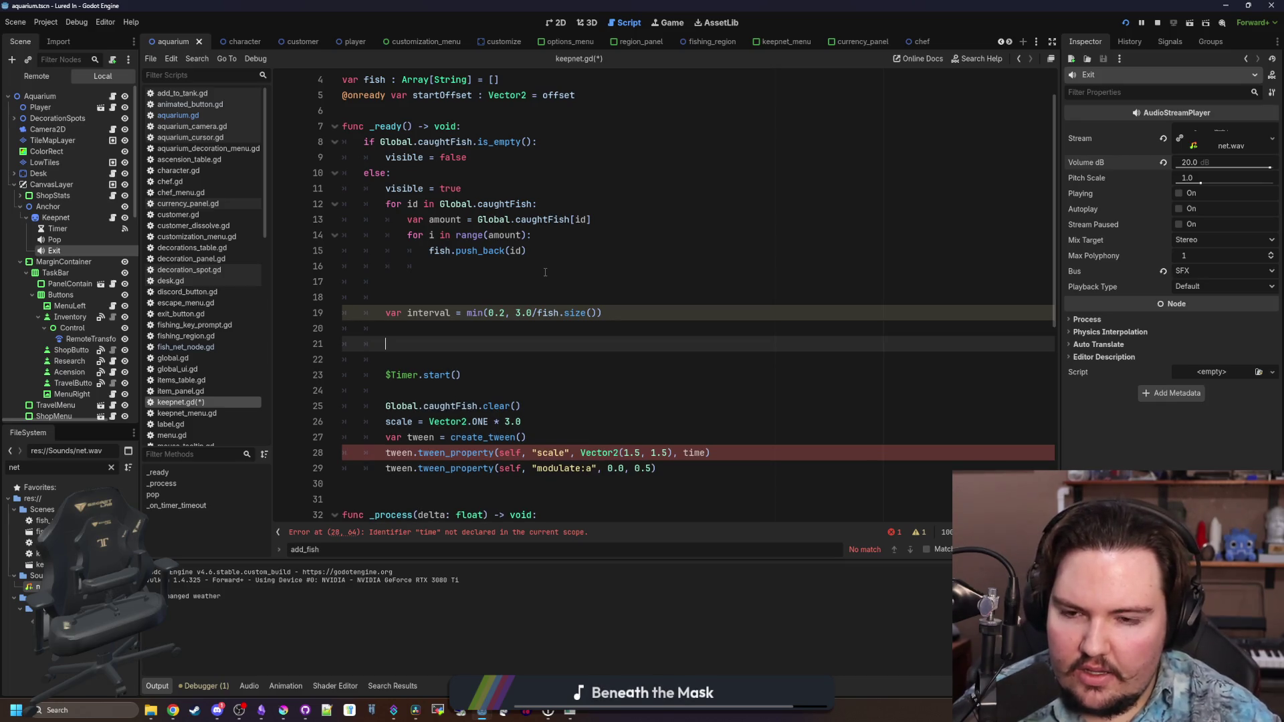
text(interval * fish.size()
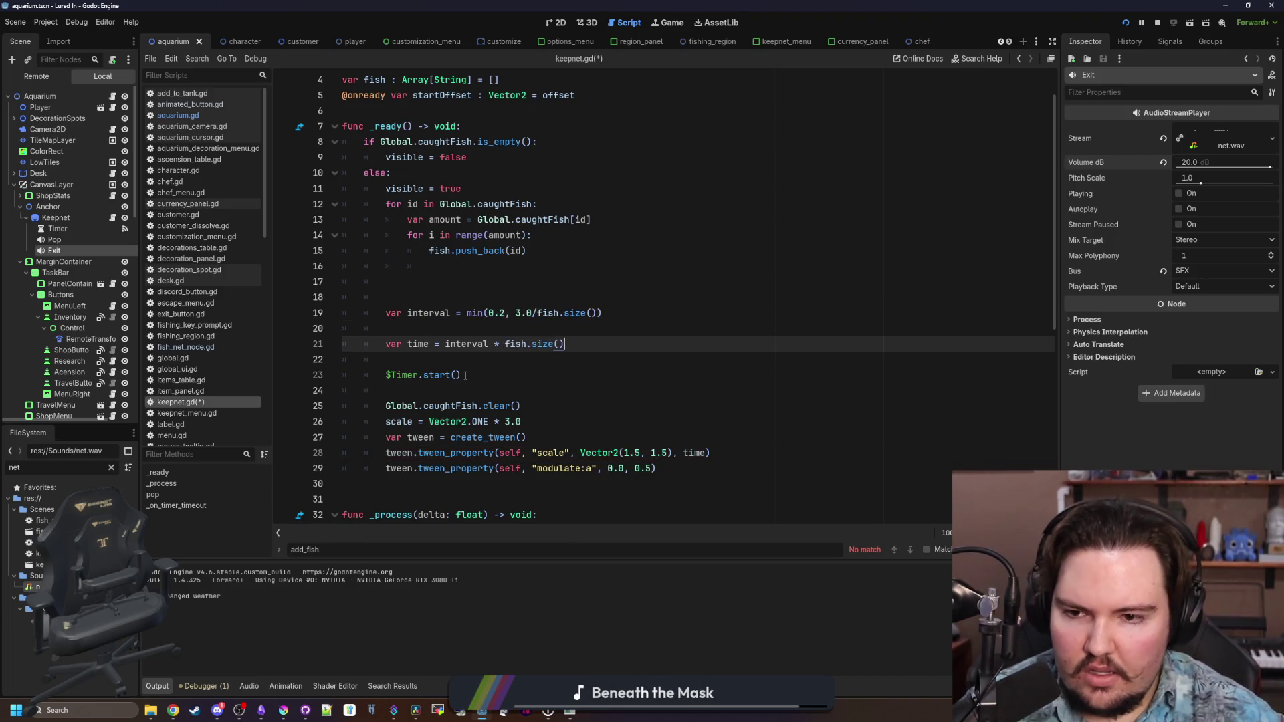
click(456, 375)
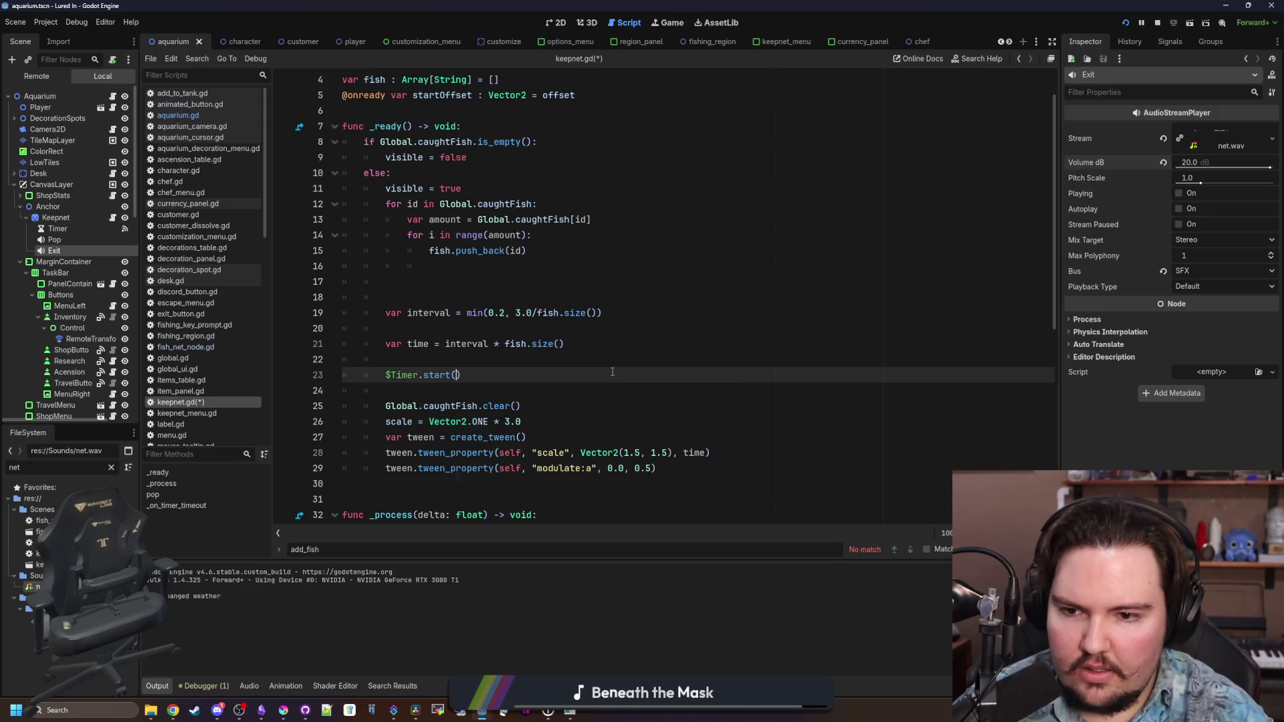
key(BackSpace)
key(BackSpace)
key(BackSpace)
text(interval)
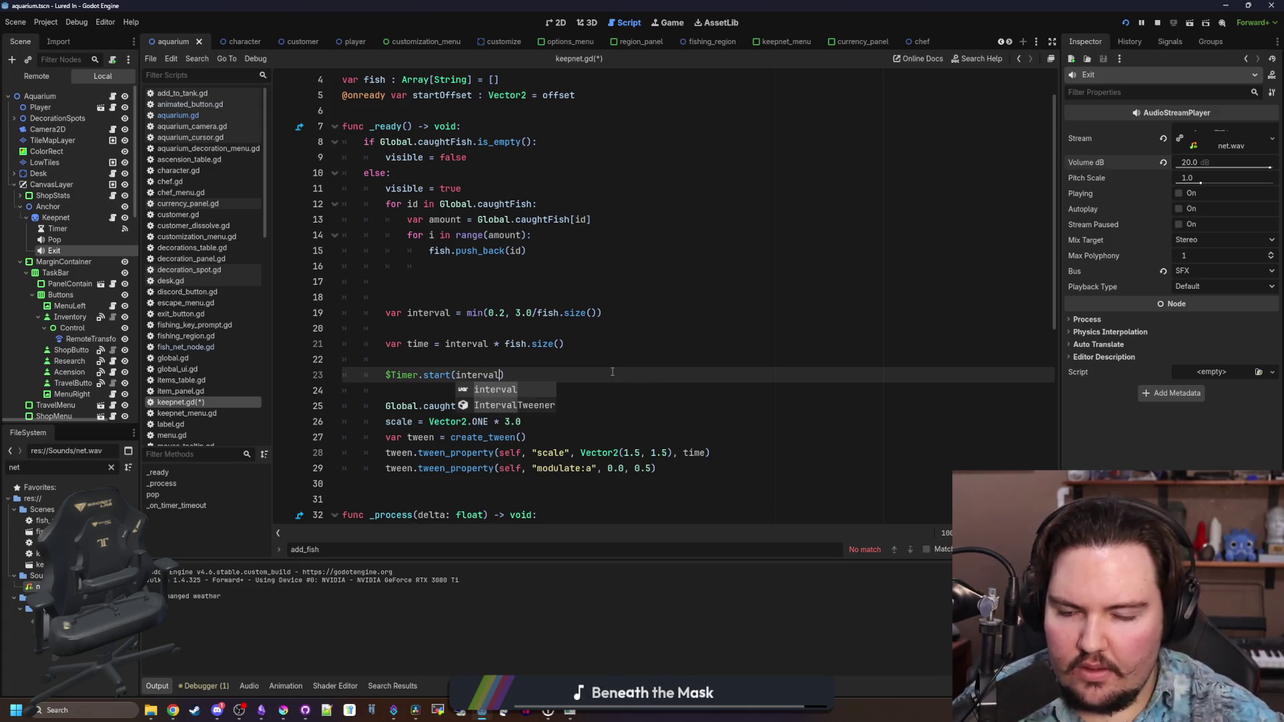
click(582, 360)
key(F5)
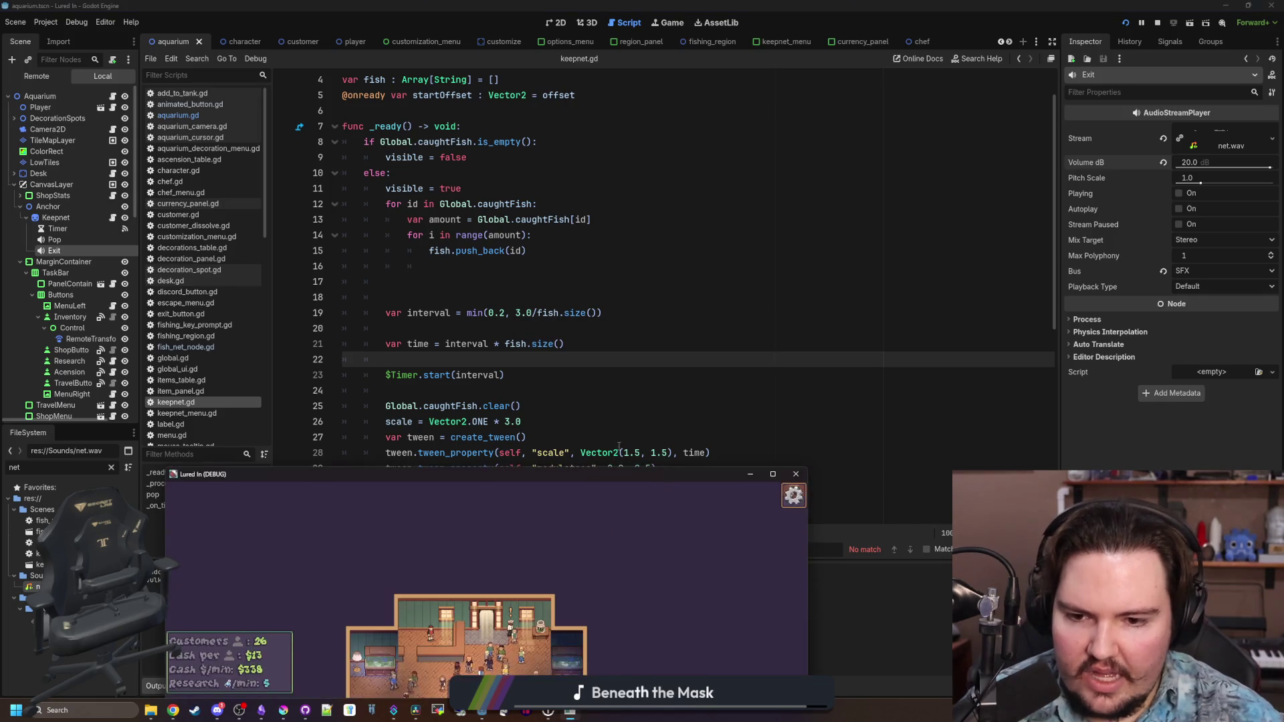
Enlarge the game window, travel to the Pond via the Travel Menu, then stop with F8.
drag(600, 480, 635, 410)
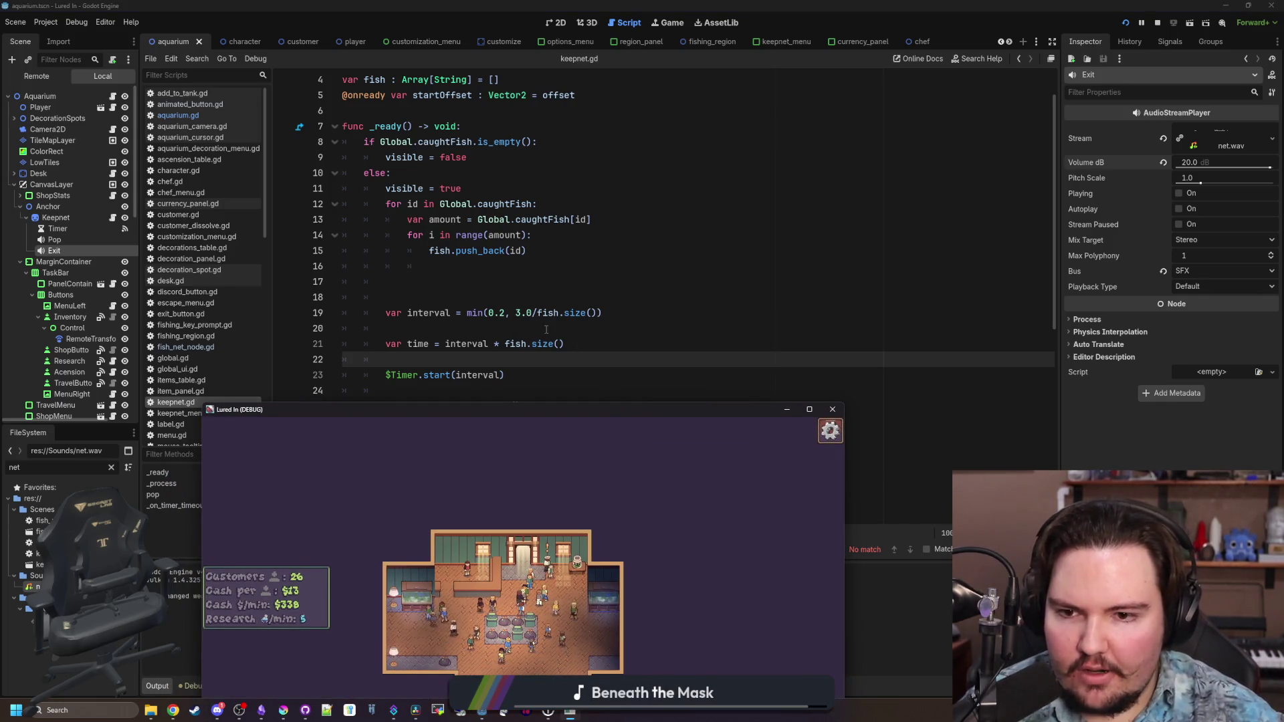
mouse_move(531, 404)
mouse_down()
mouse_move(543, 375)
mouse_move(545, 2)
mouse_up()
key(t)
click(892, 251)
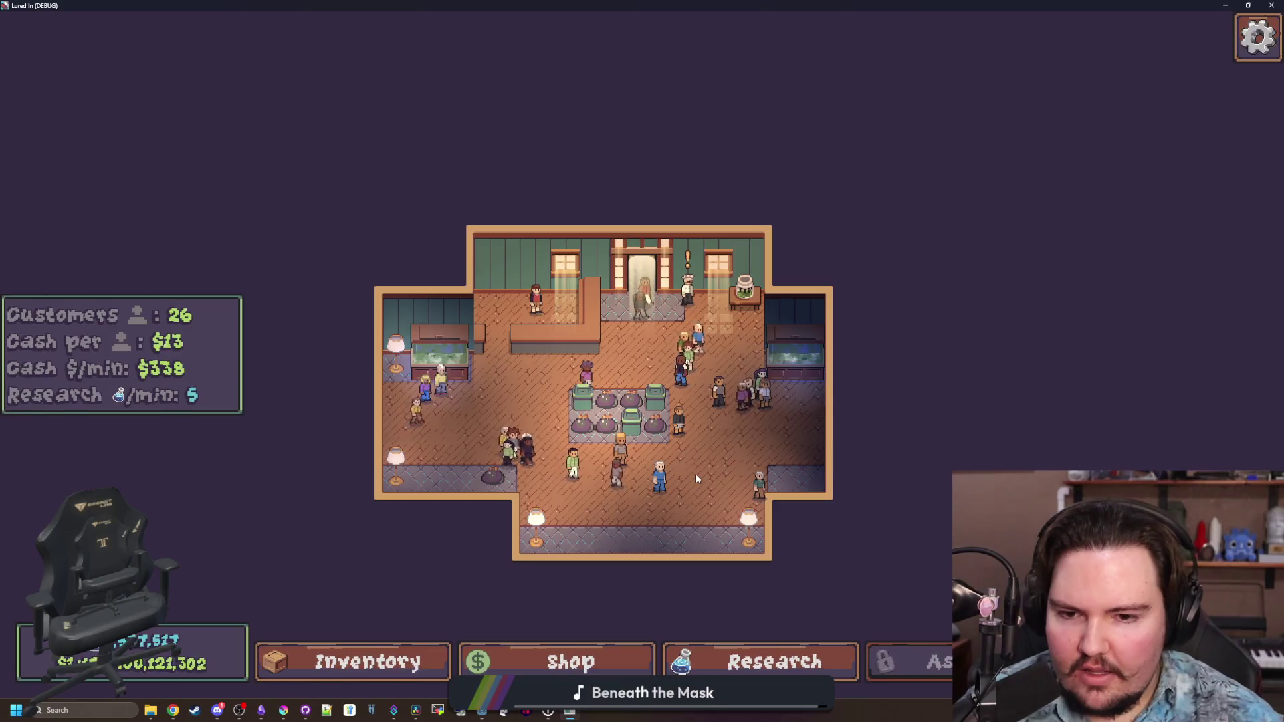
scroll(695, 474, up, 2)
key(t)
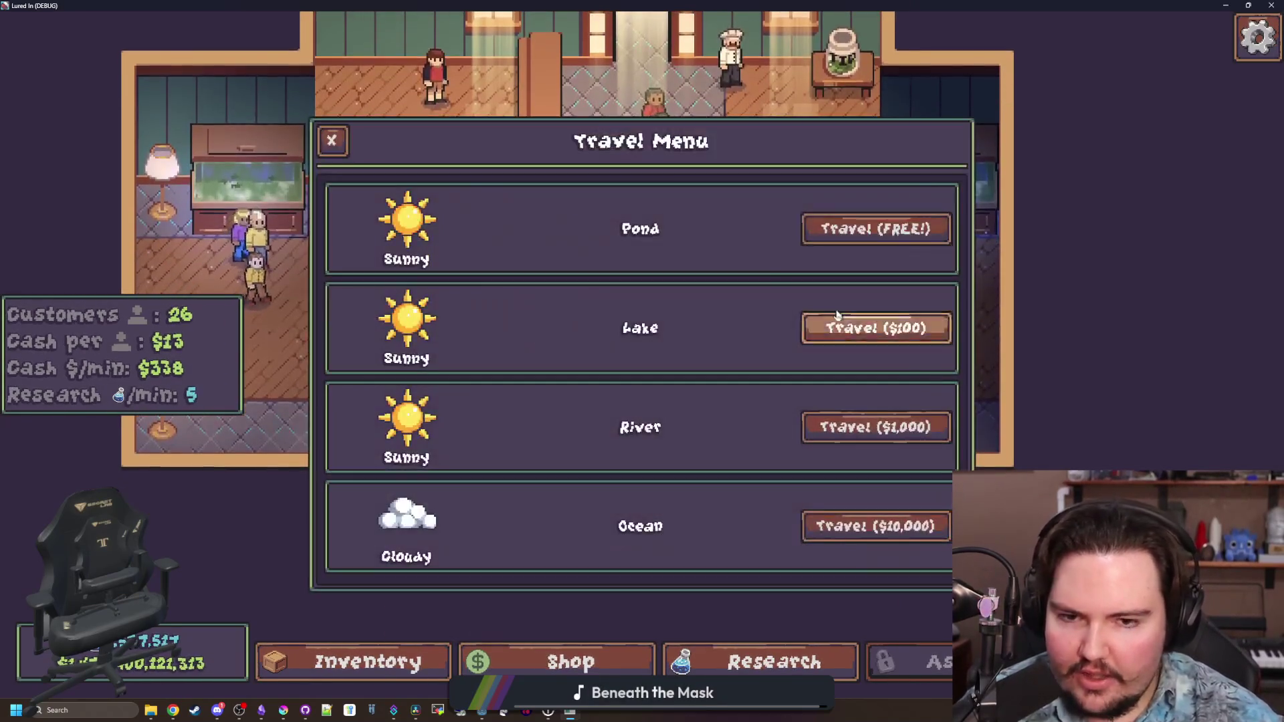
click(836, 325)
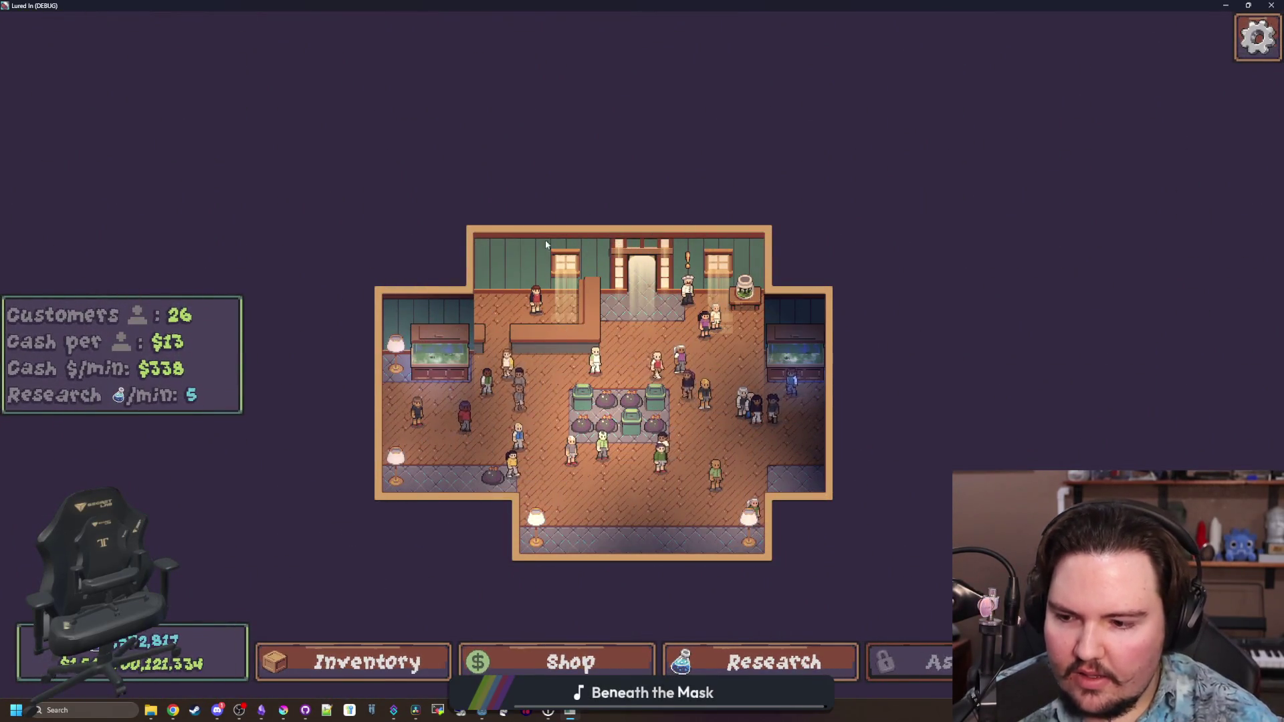
key(F8)
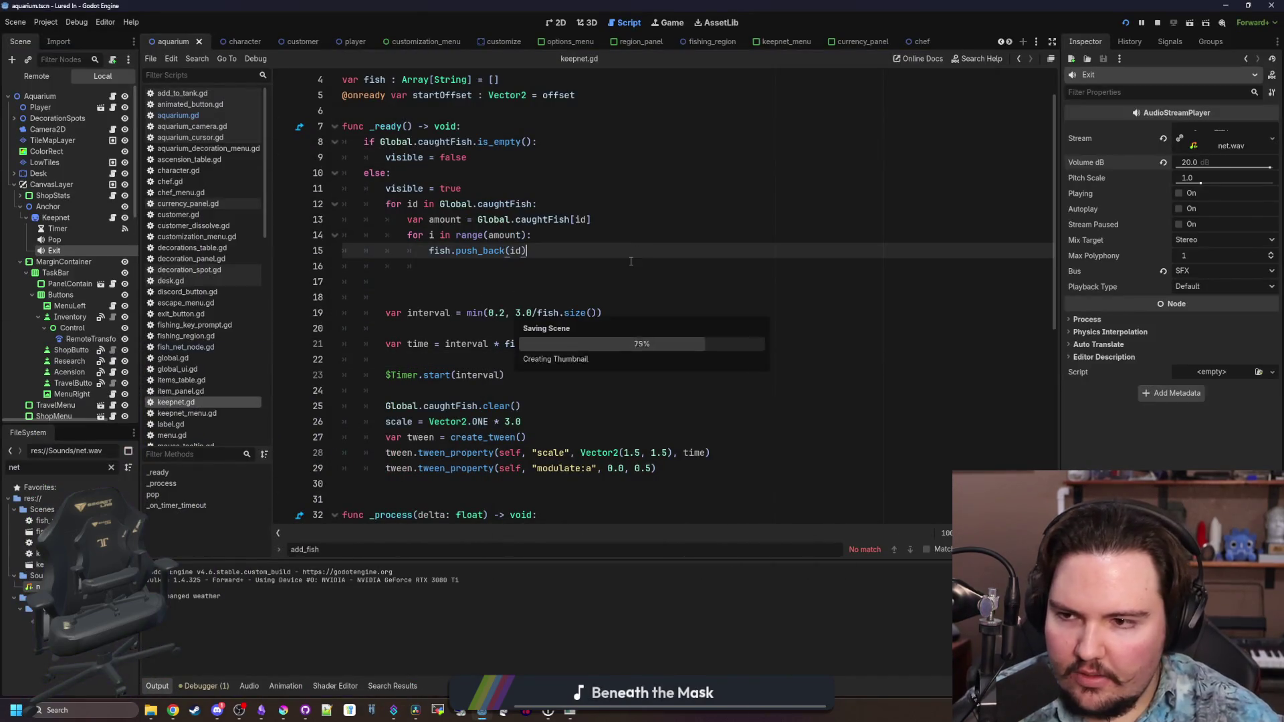
In aquarium.gd set the sockeye_salmon count to 1 and test a Pond trip.
key(alt+Left)
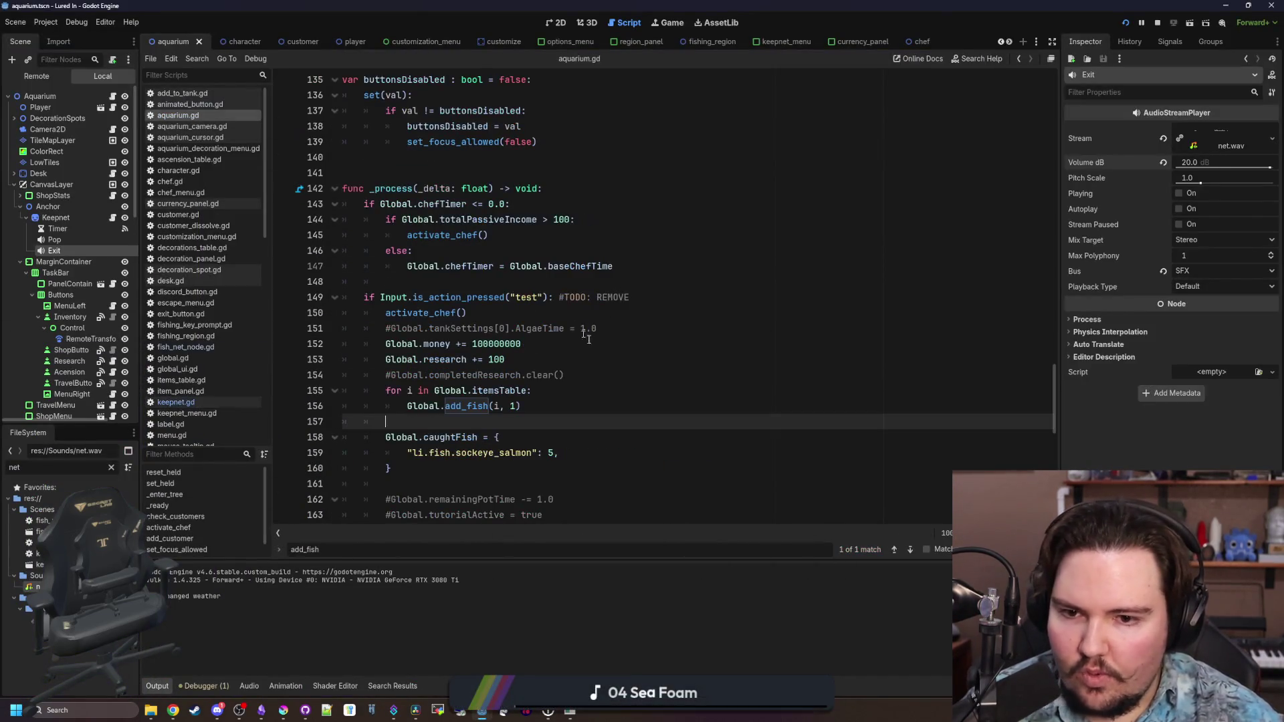
click(557, 452)
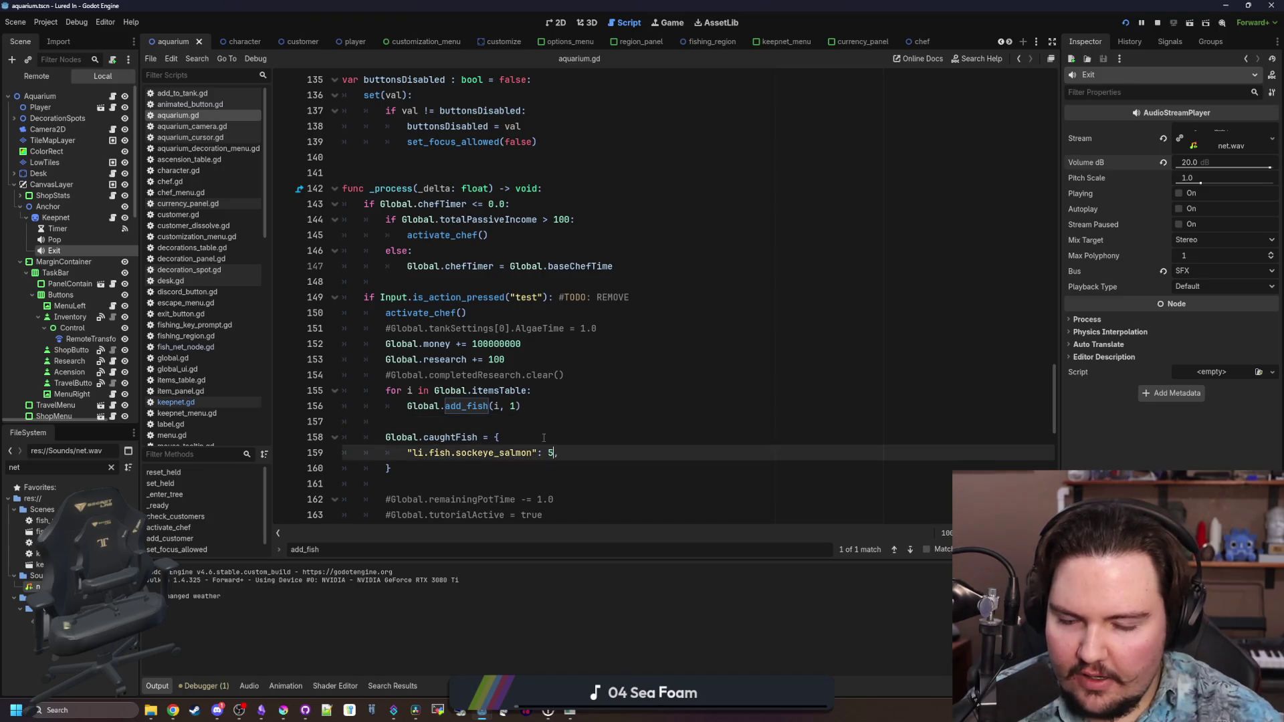
key(ctrl+z)
key(ctrl+s)
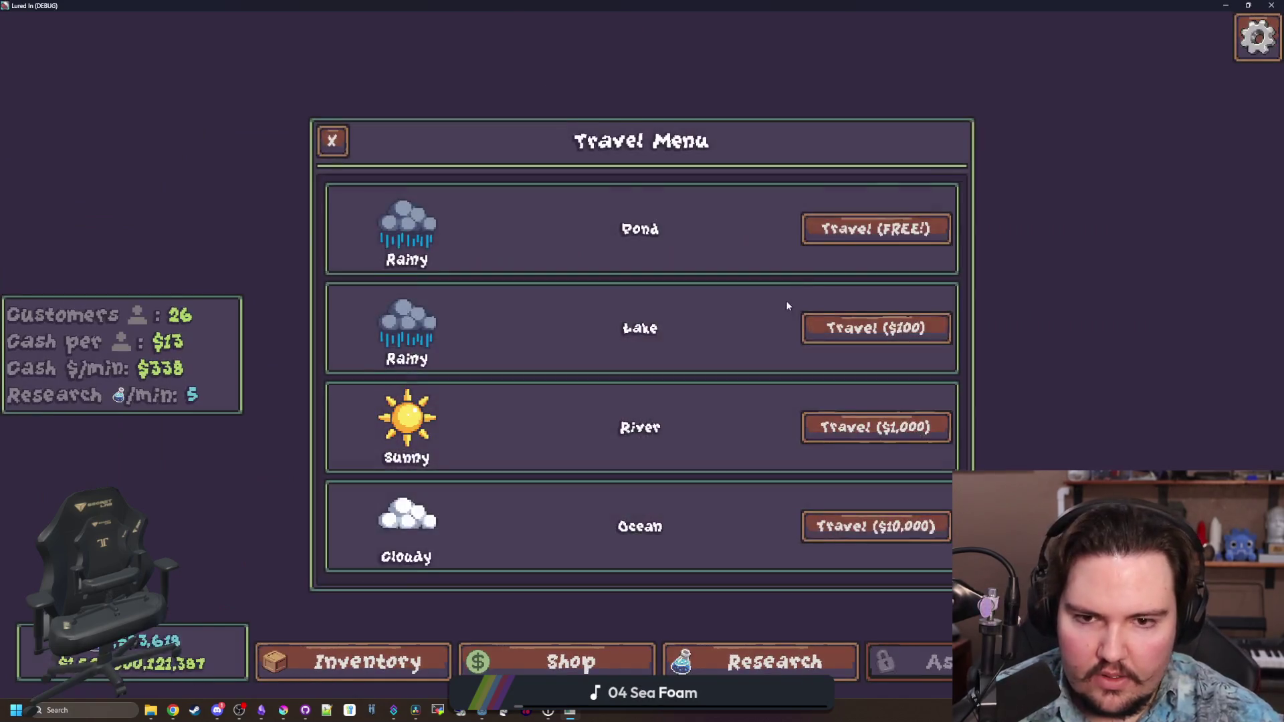
click(875, 228)
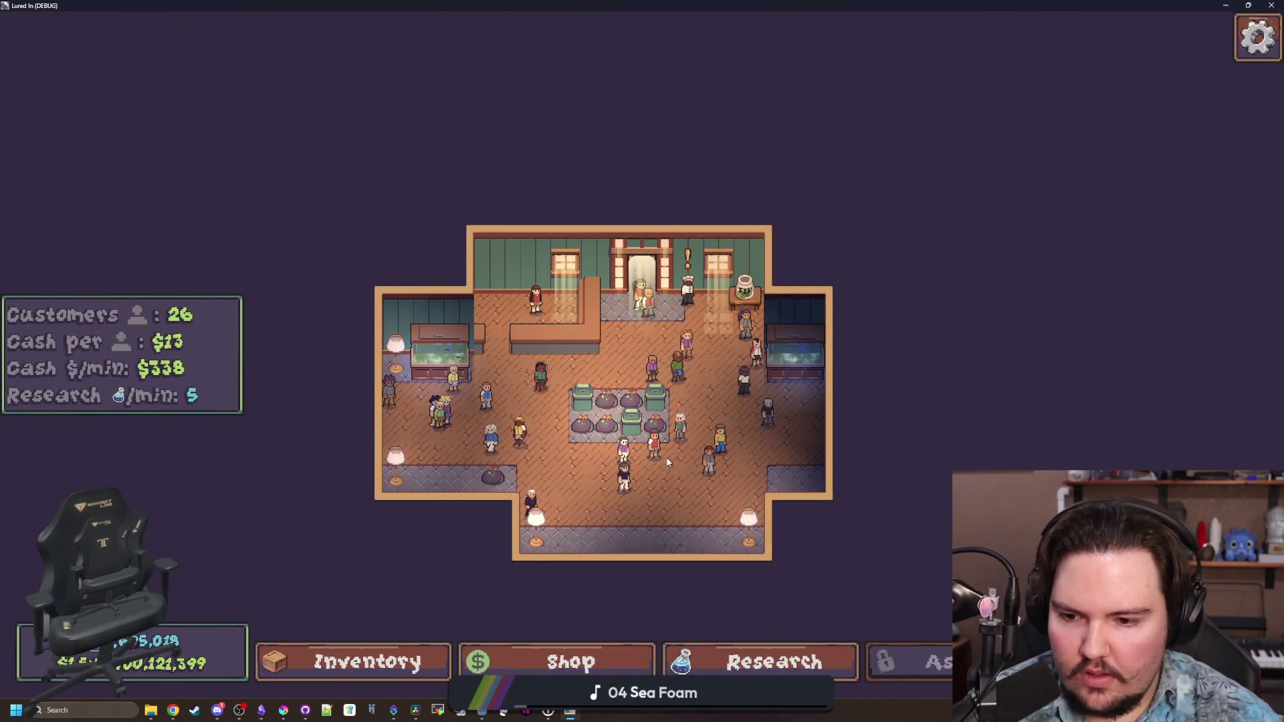
click(1247, 5)
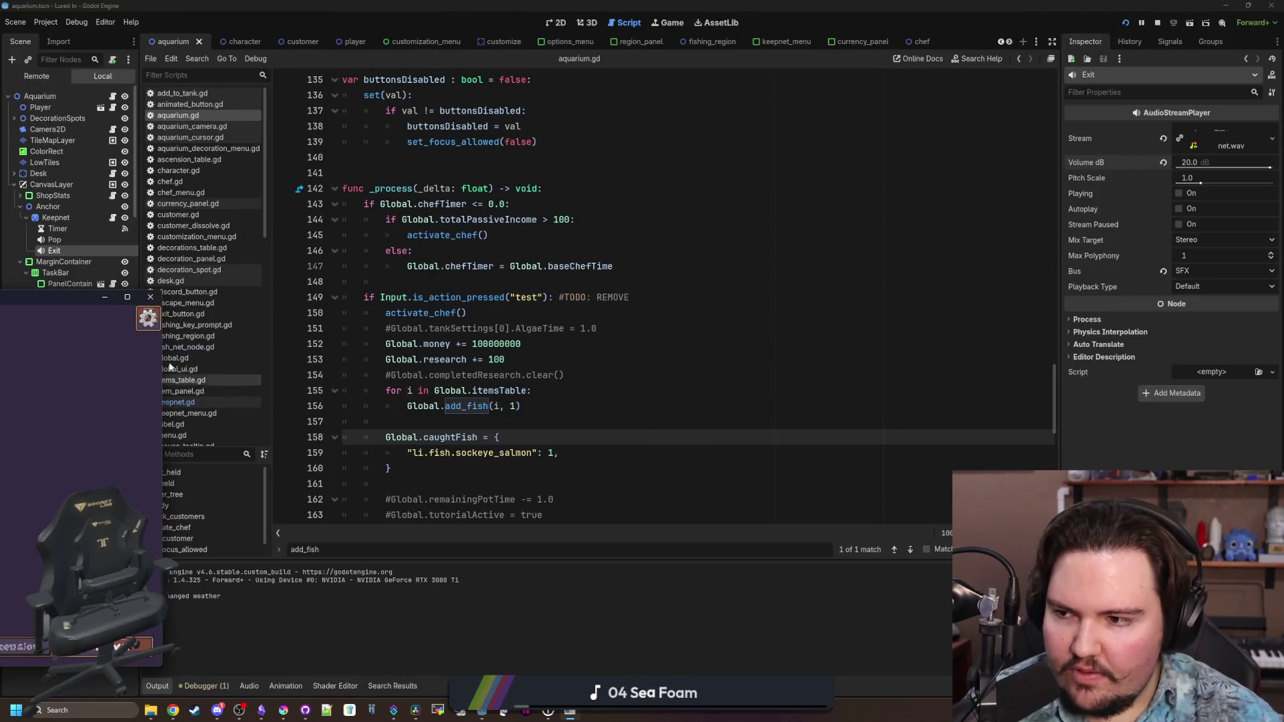
key(alt+Tab)
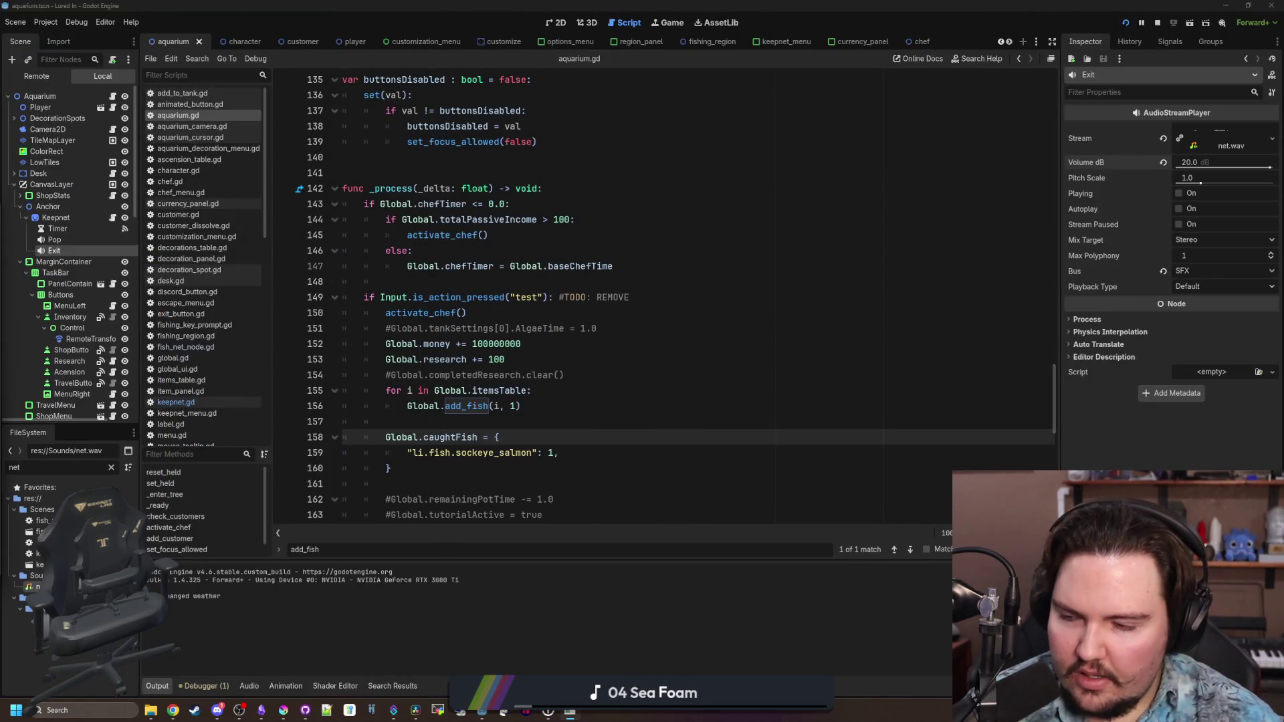
Change the salmon count to 10, rerun a Pond trip, stop the game and save.
click(552, 453)
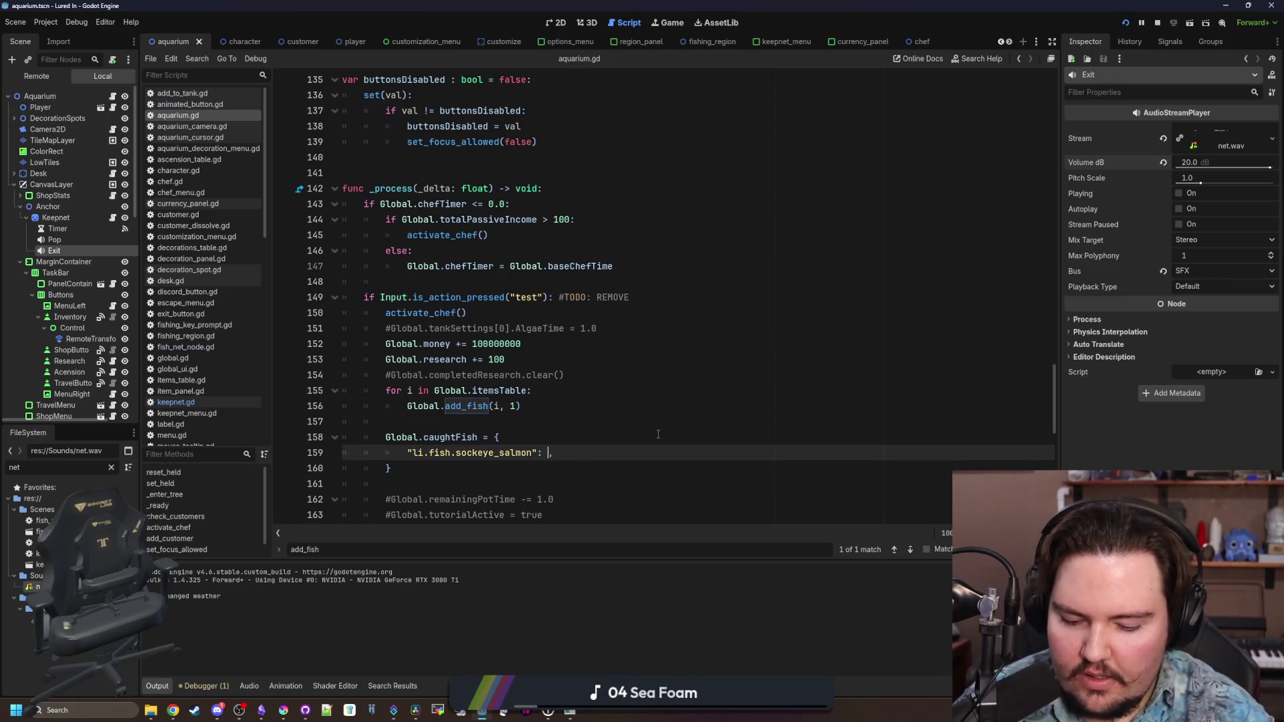
click(658, 434)
key(ctrl+s)
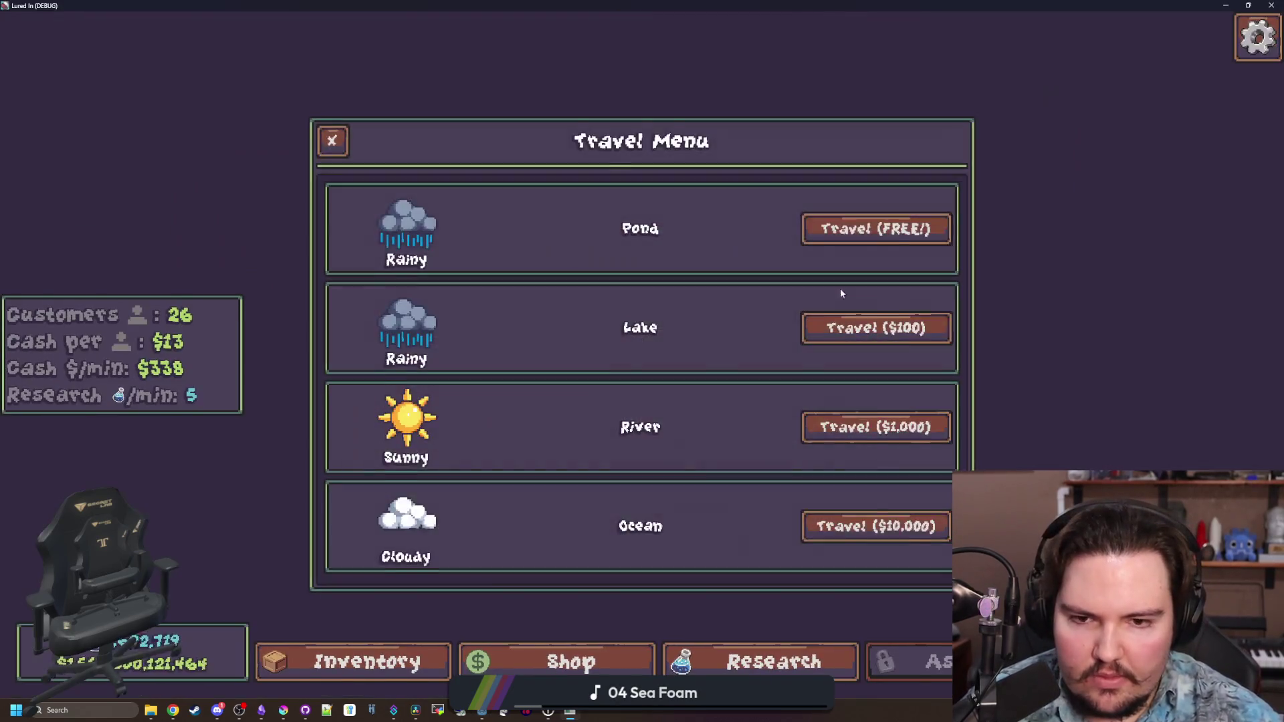
click(821, 323)
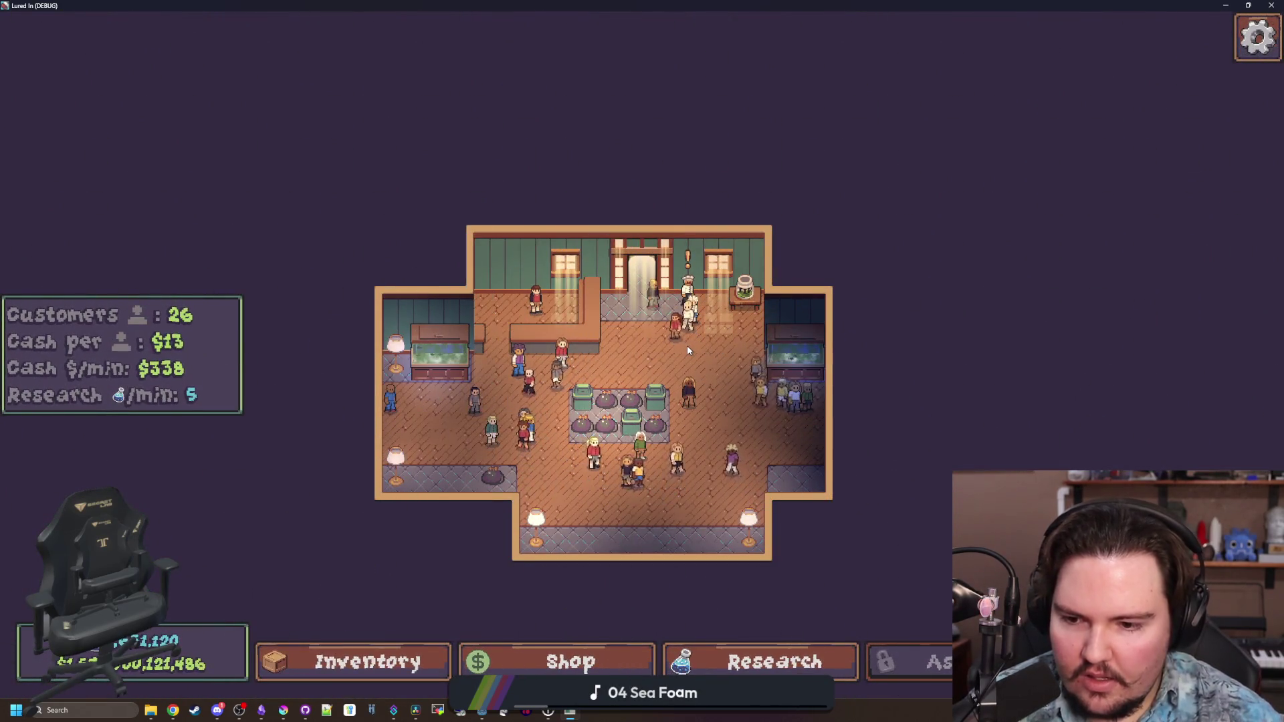
key(F8)
key(ctrl+s)
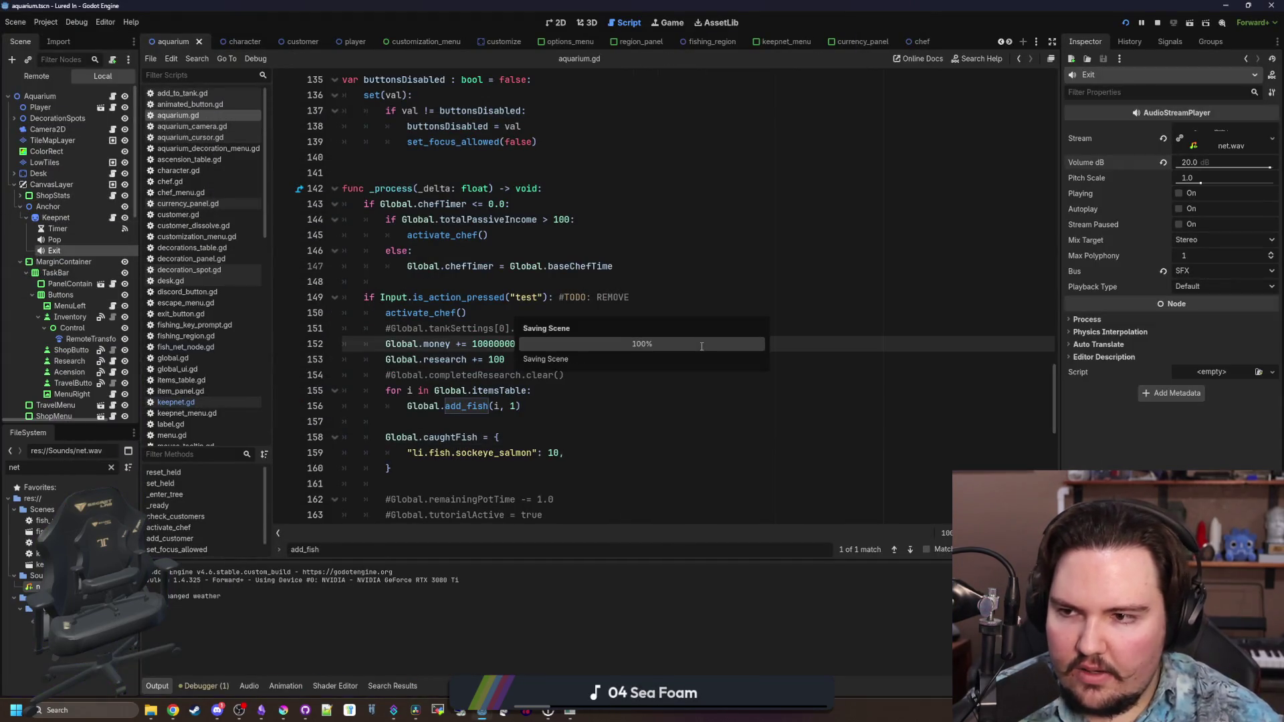
Run and stop the game, then set the salmon count on line 159 to 20 and relaunch.
key(F5)
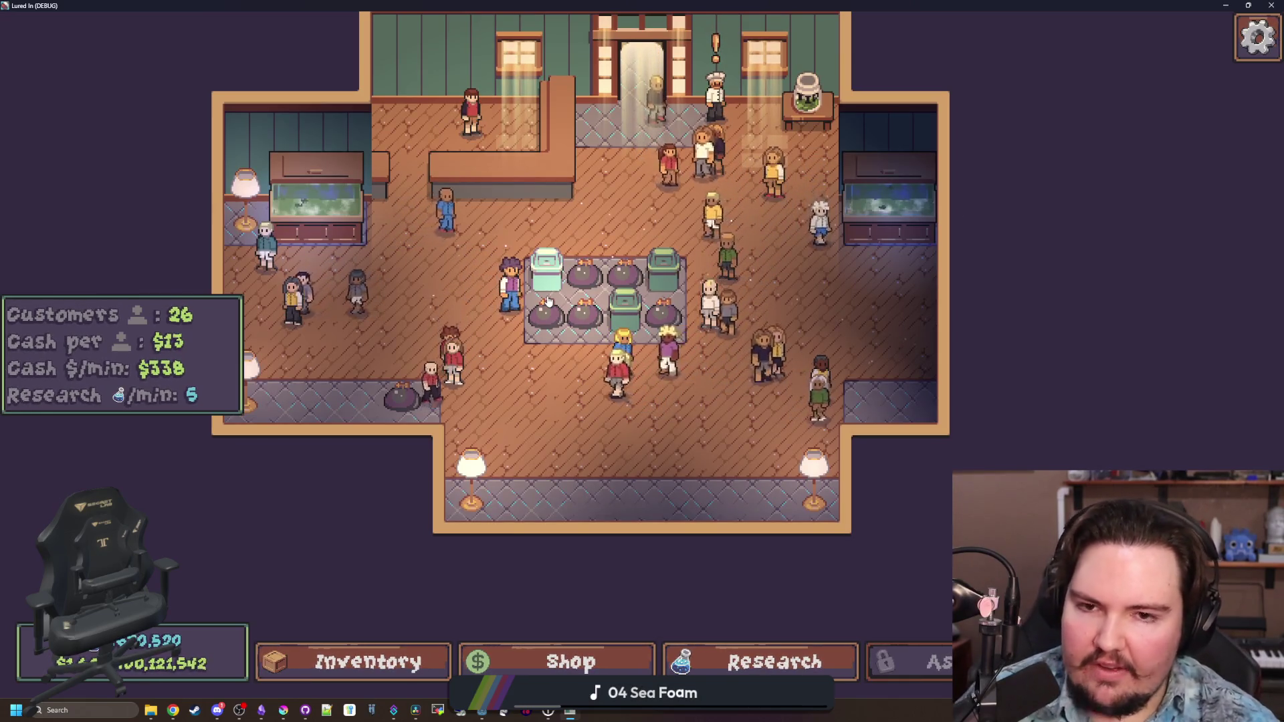
key(F8)
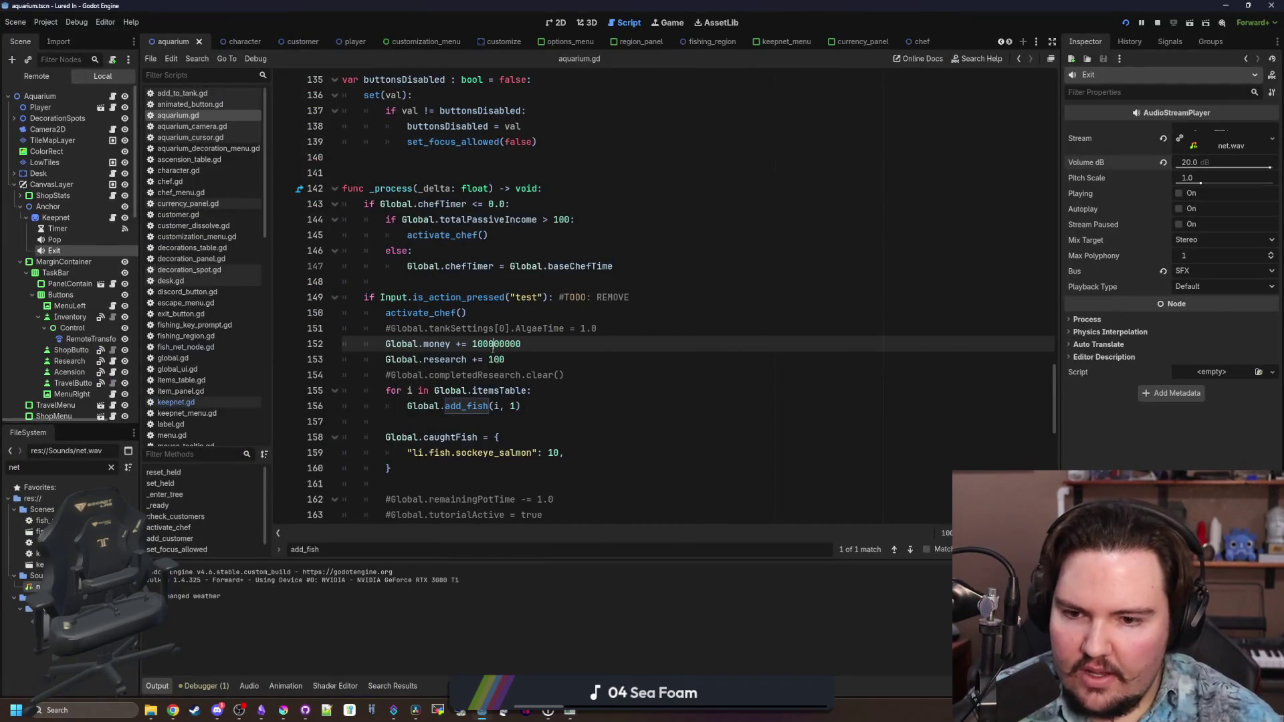
click(555, 453)
click(559, 420)
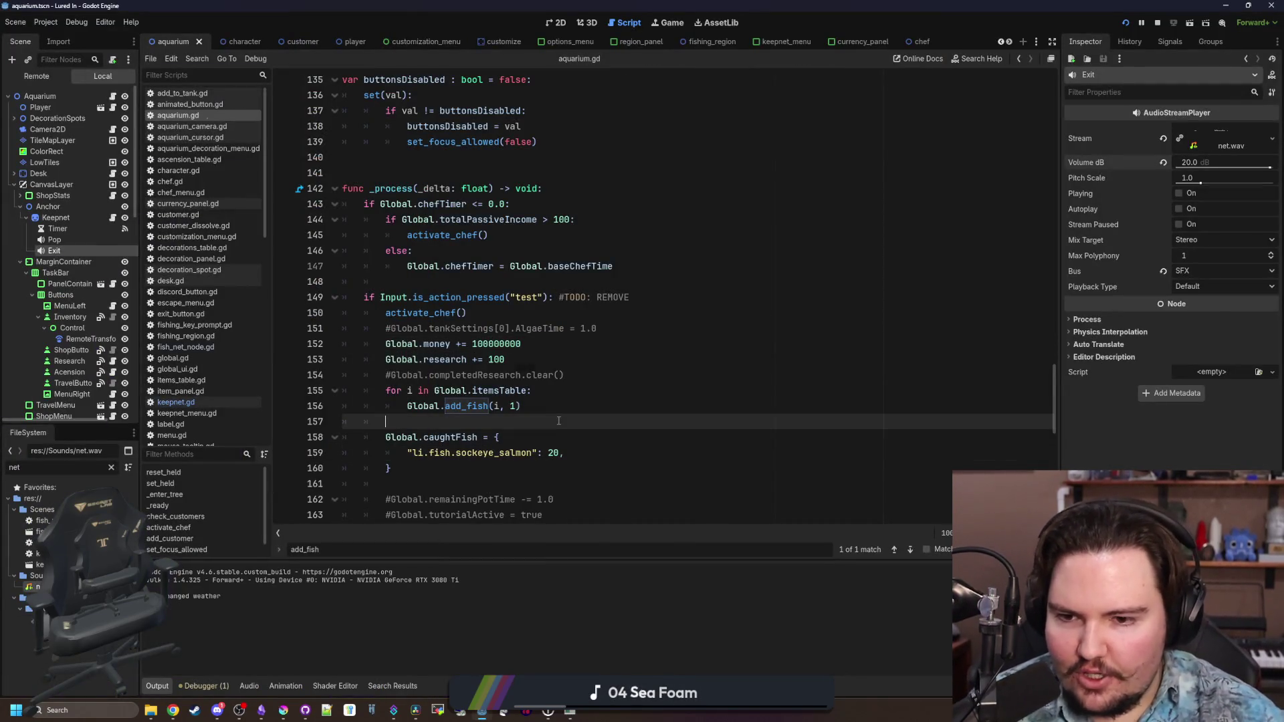
key(F5)
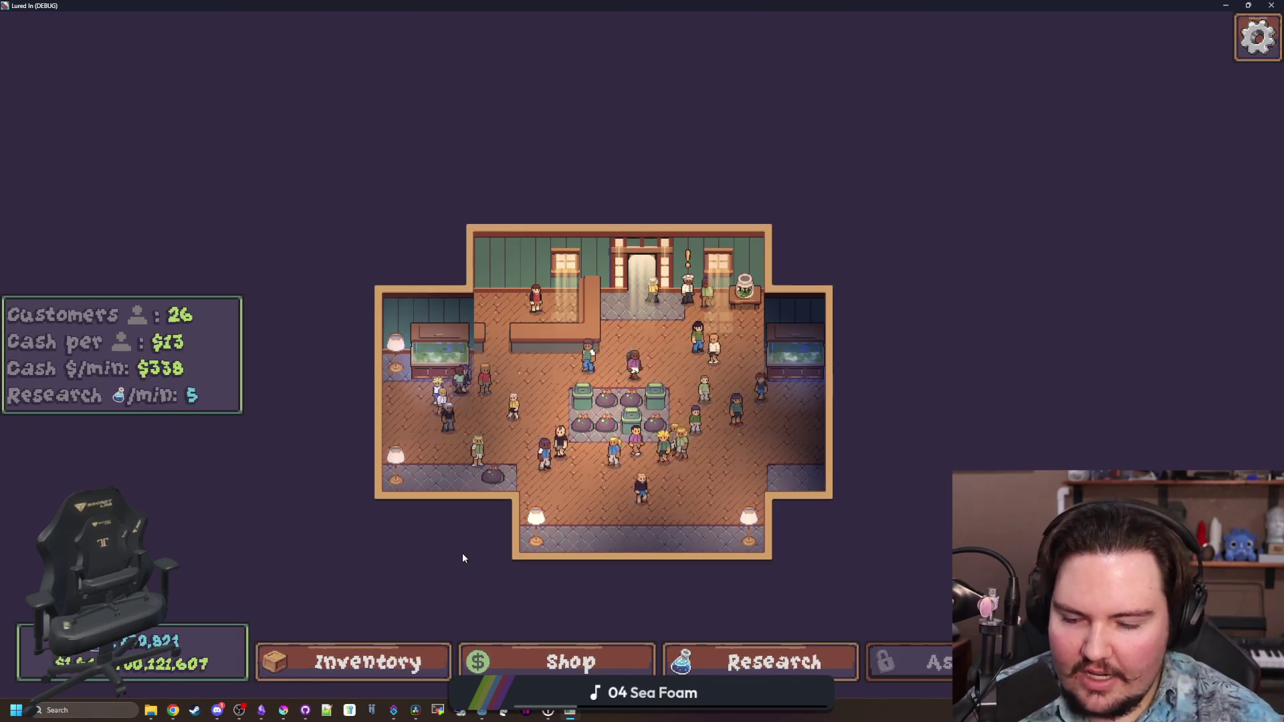
key(alt+Tab)
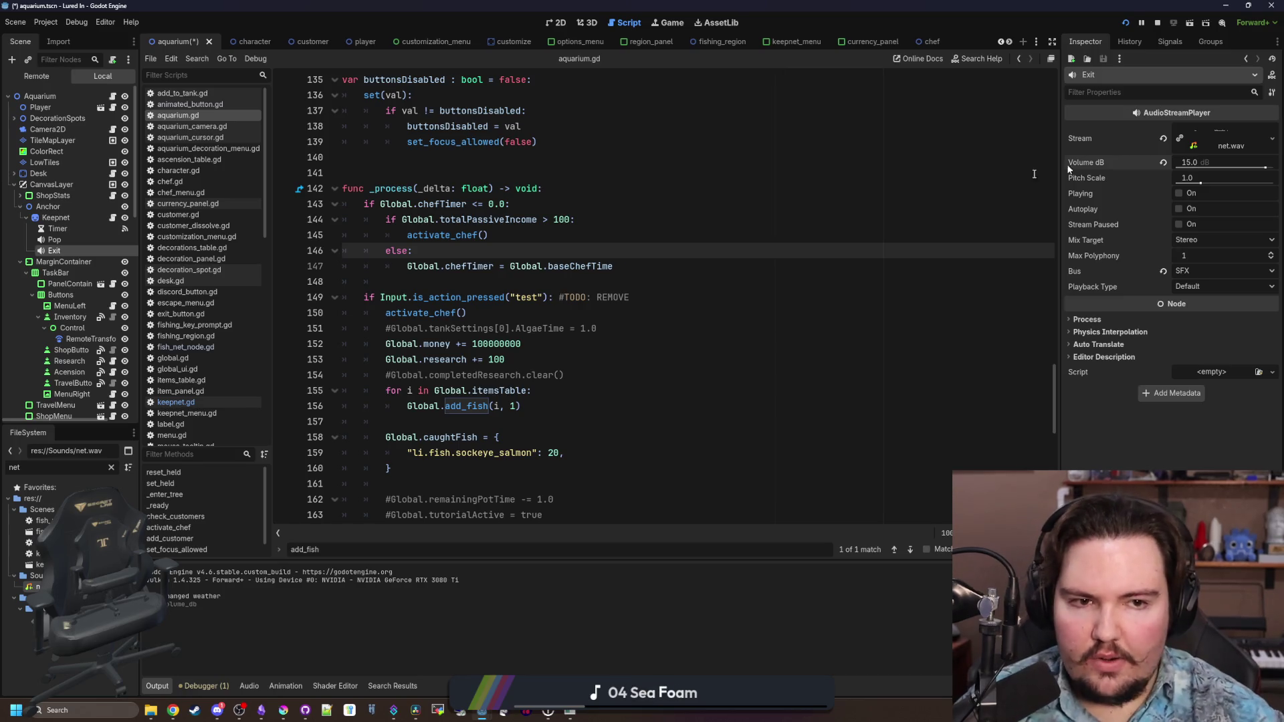
Relaunch the game, travel to the Pond, then close the game window.
key(F5)
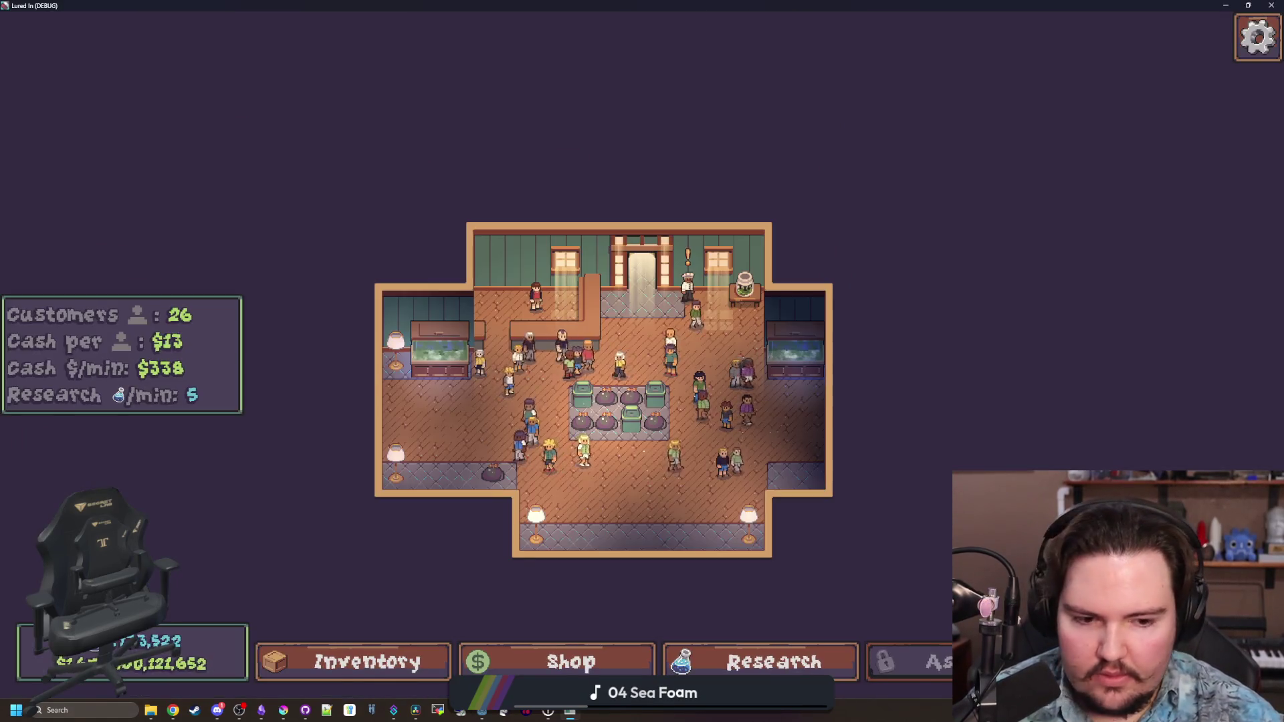
click(877, 227)
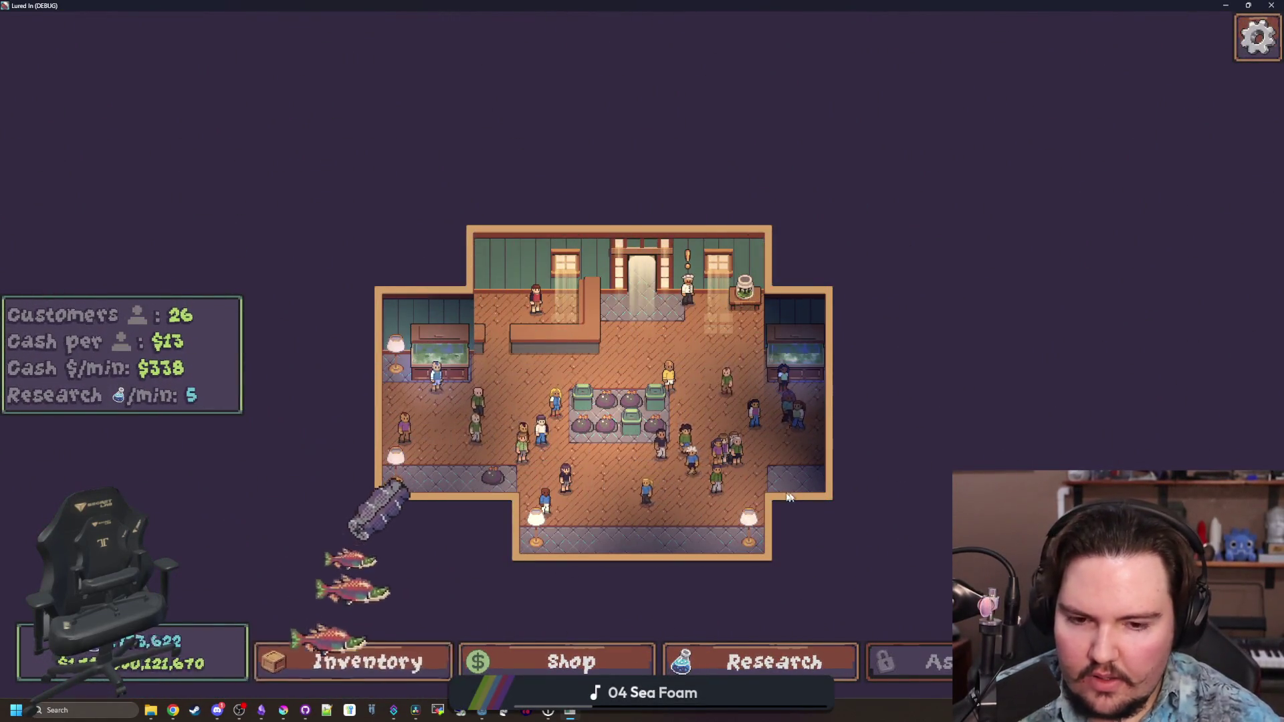
mouse_move(788, 497)
mouse_down()
mouse_move(735, 462)
mouse_move(704, 294)
mouse_up()
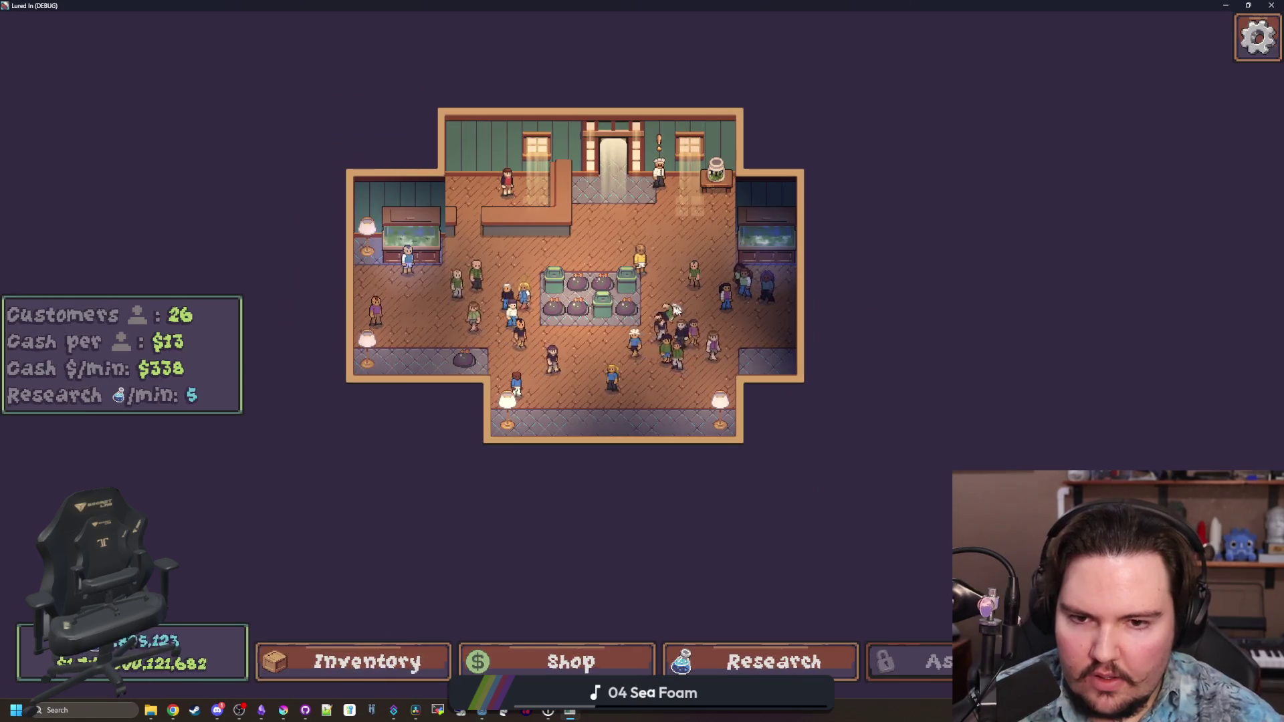
key(alt+F4)
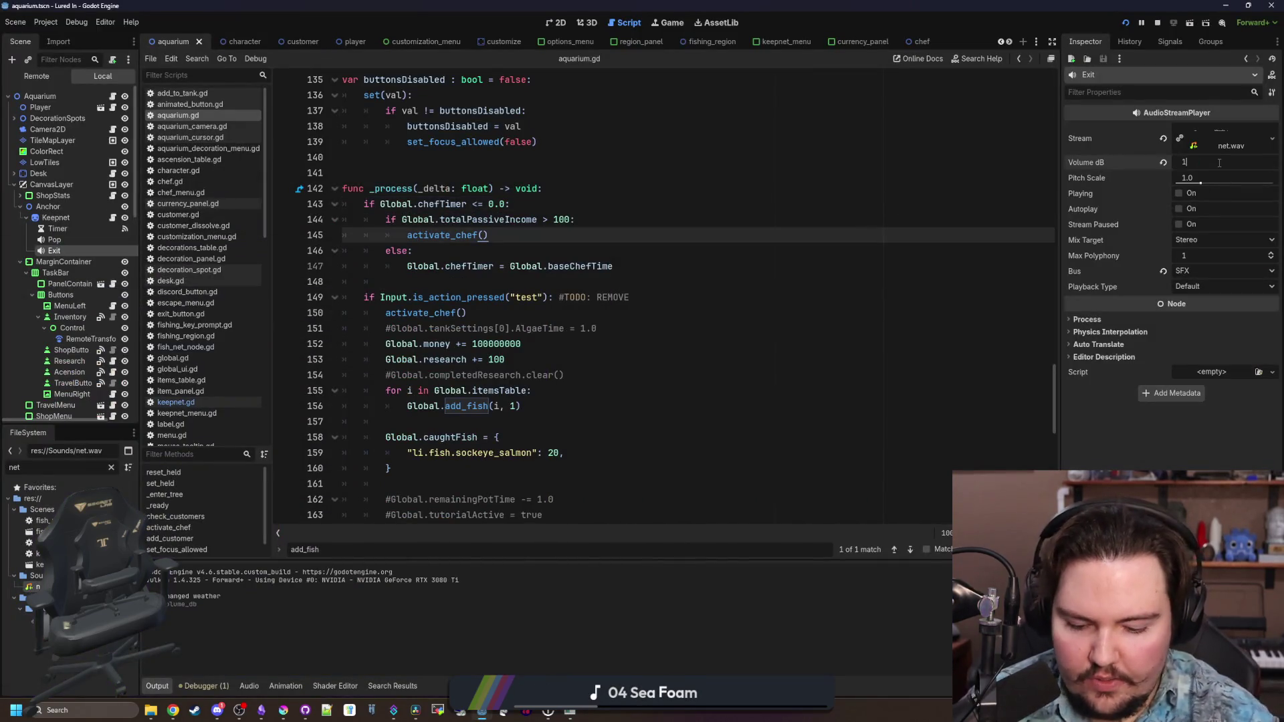
Confirm the Exit player's Volume dB of 10, save, and stop the running game.
click(415, 173)
key(ctrl+s)
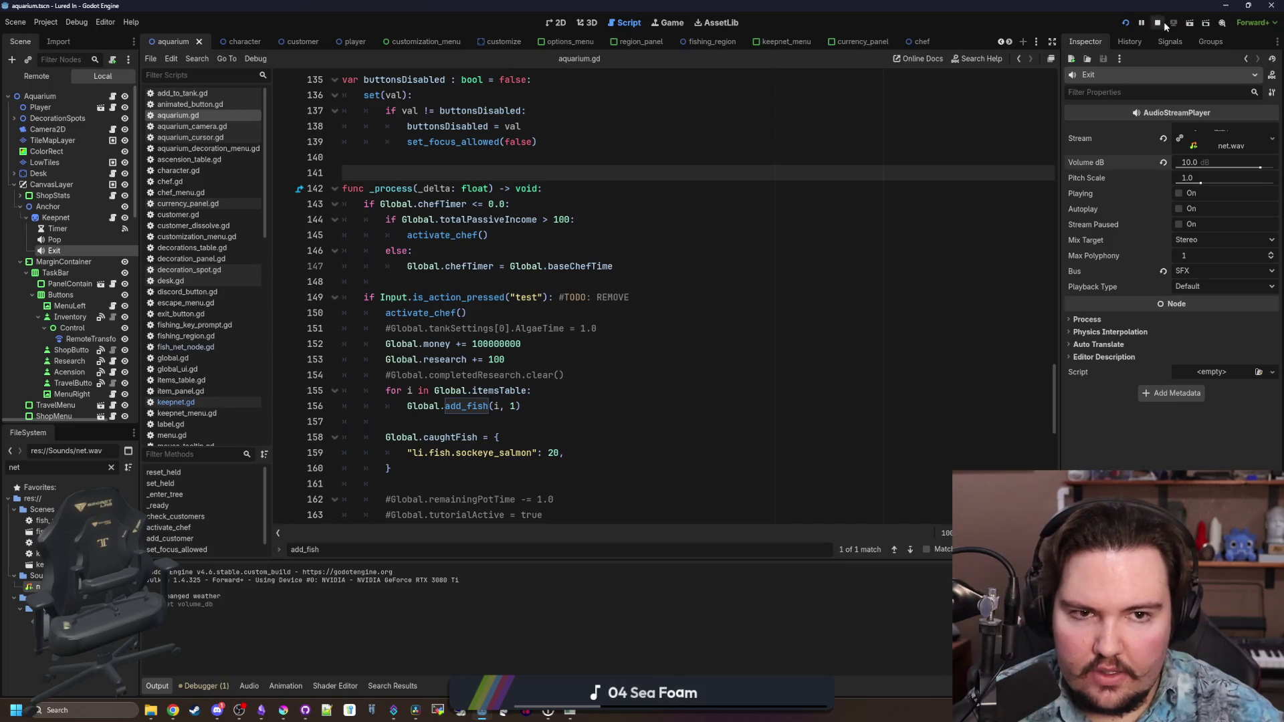
click(1164, 21)
click(694, 246)
click(546, 351)
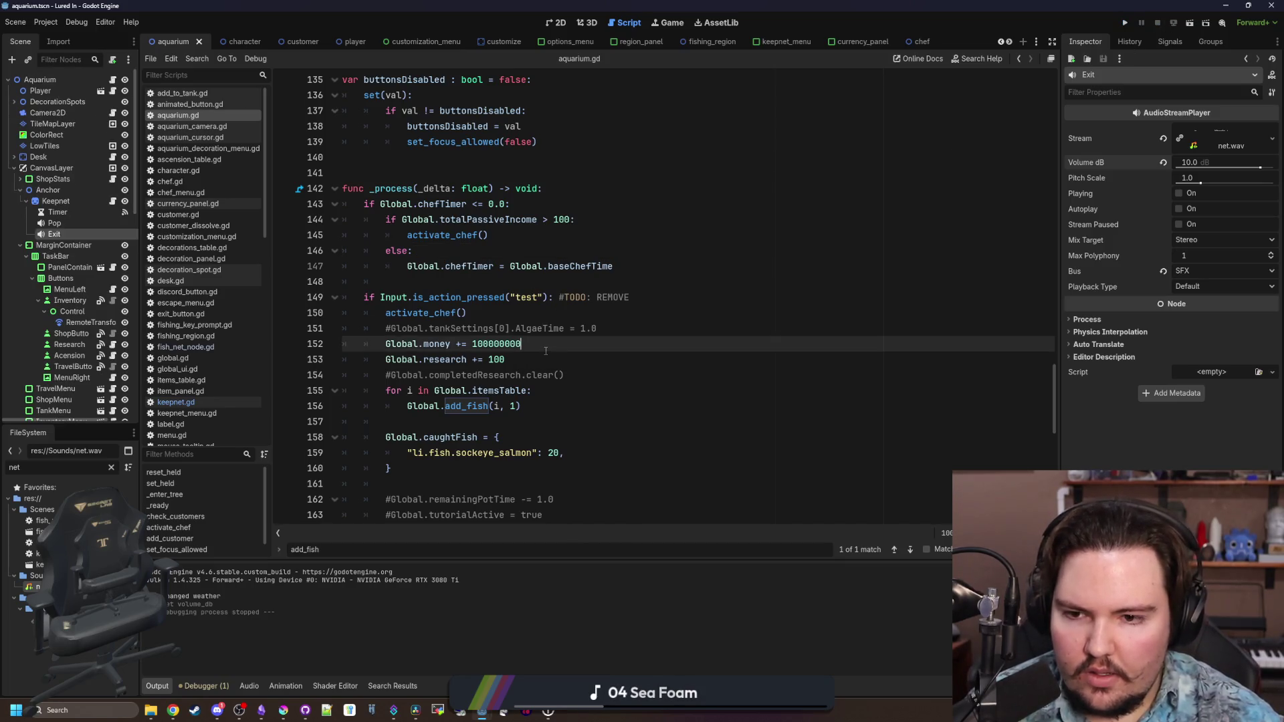
scroll(501, 279, down, 14)
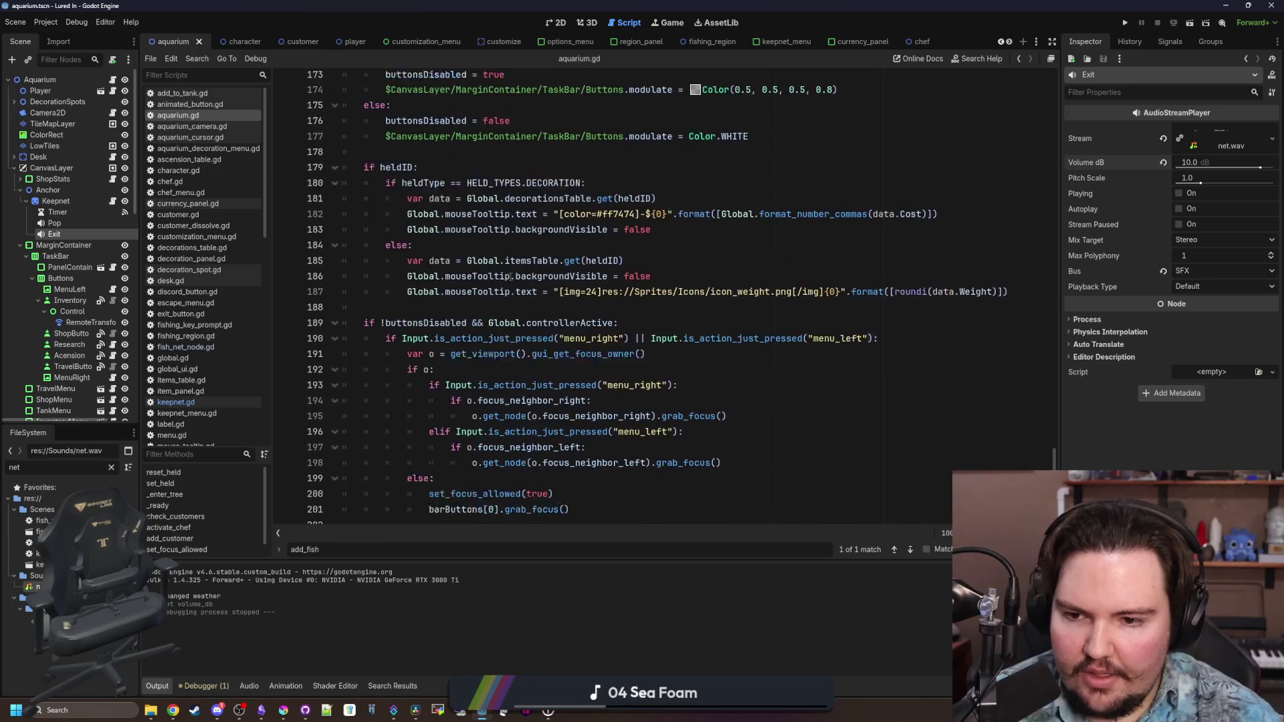
In keepnet.gd change the Exit sound's randf_range to (0.6, 1.4) and run the project.
scroll(500, 279, up, 9)
click(112, 201)
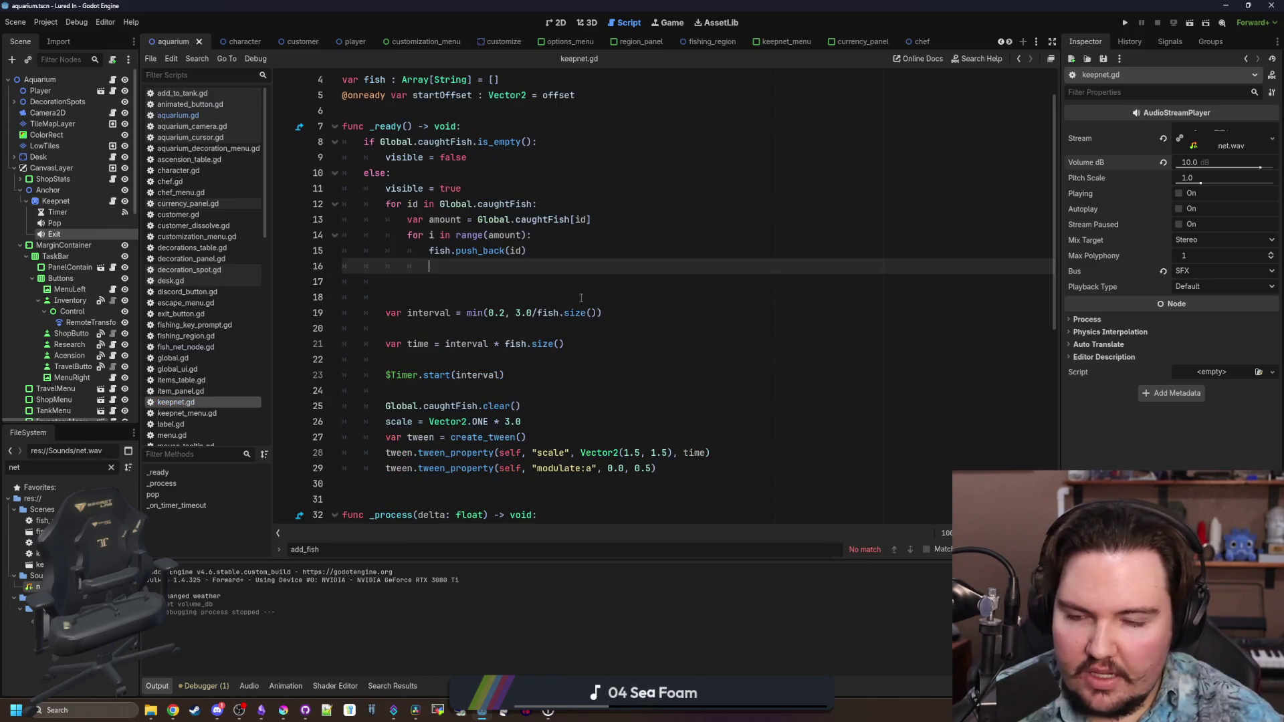
click(499, 361)
click(474, 384)
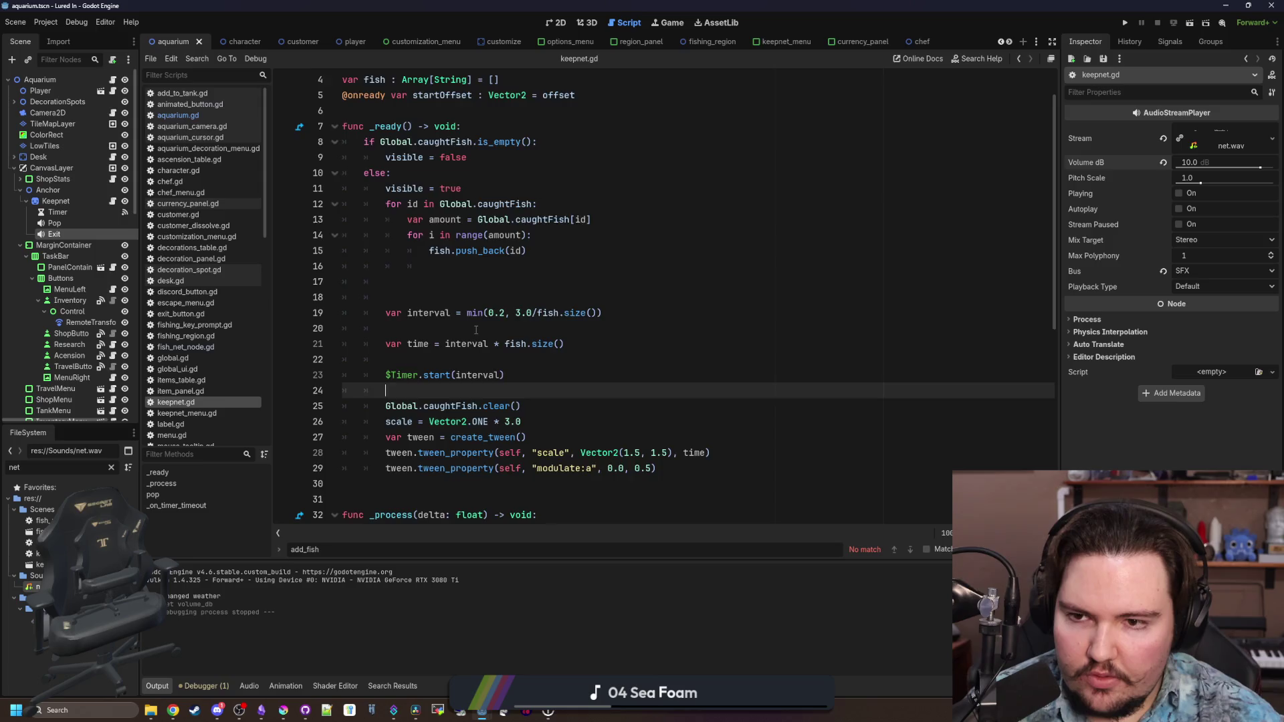
scroll(474, 384, down, 8)
click(575, 375)
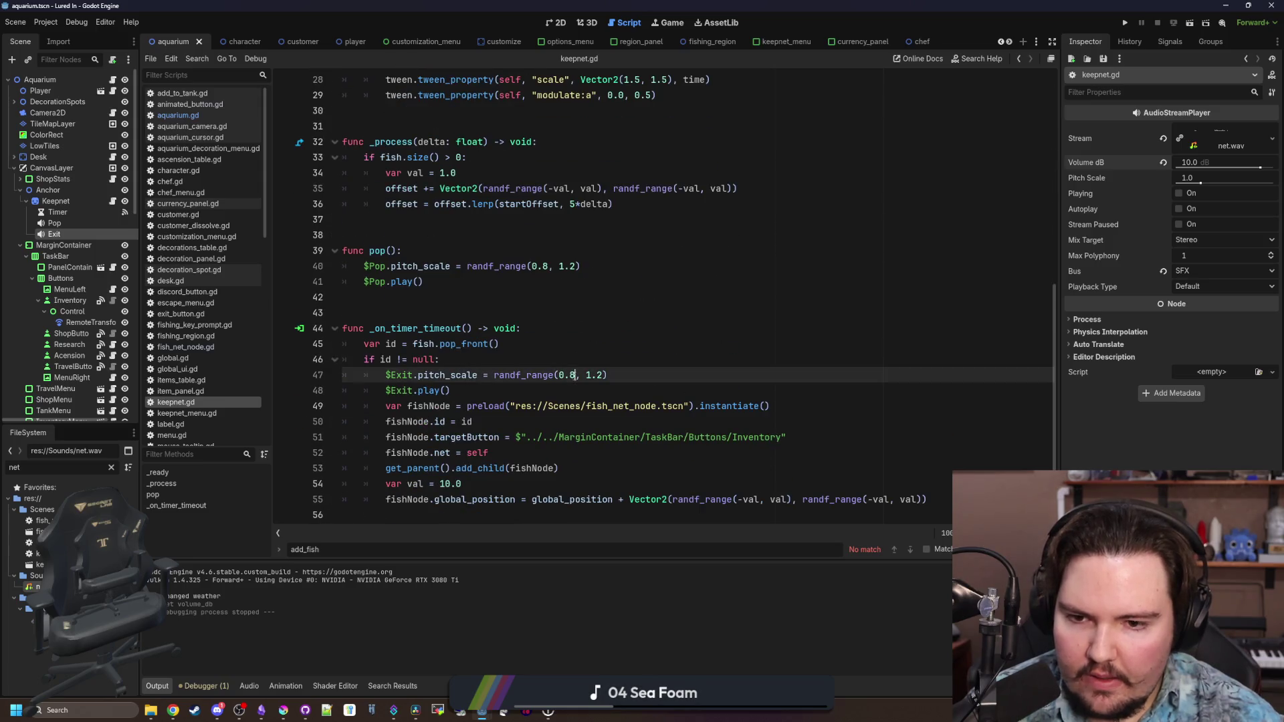
click(592, 339)
click(1126, 22)
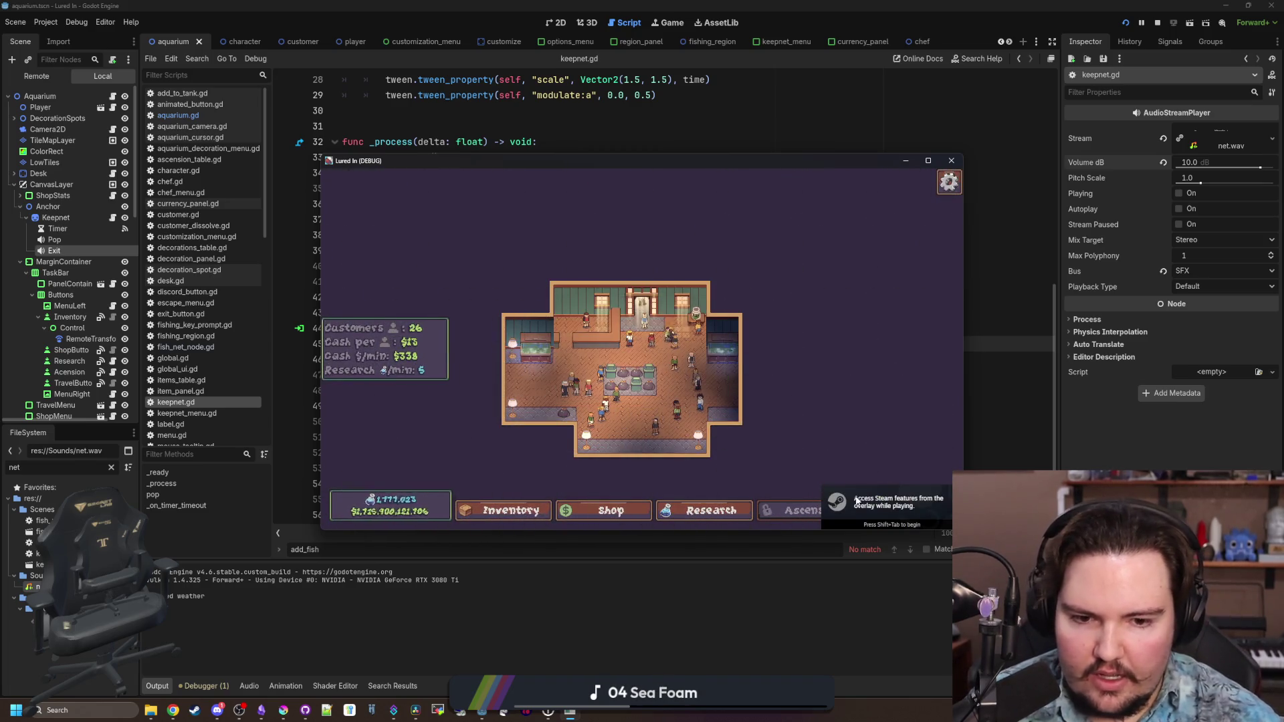
Travel to the Pond in the game, then open and close the Inventory twice.
click(873, 508)
click(749, 283)
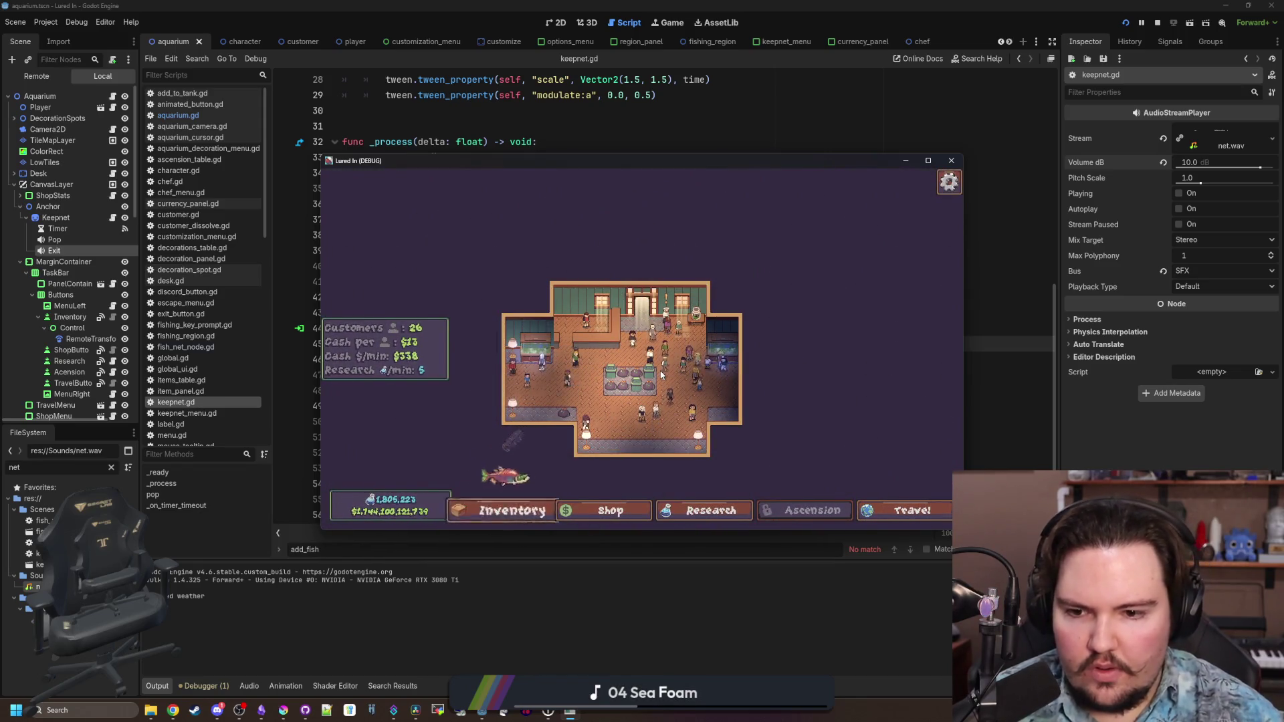
click(503, 517)
scroll(548, 422, down, 10)
scroll(547, 417, up, 10)
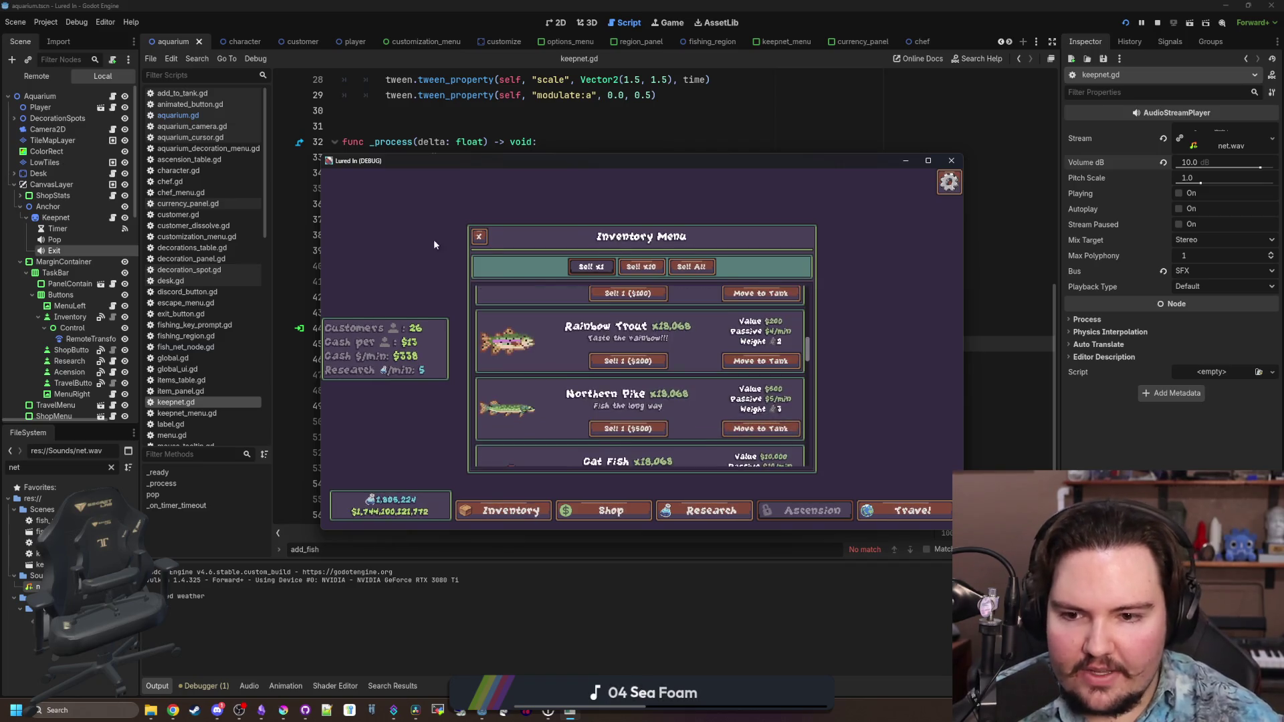
click(479, 236)
click(514, 512)
scroll(575, 356, down, 15)
scroll(712, 364, up, 10)
scroll(674, 433, up, 5)
click(480, 237)
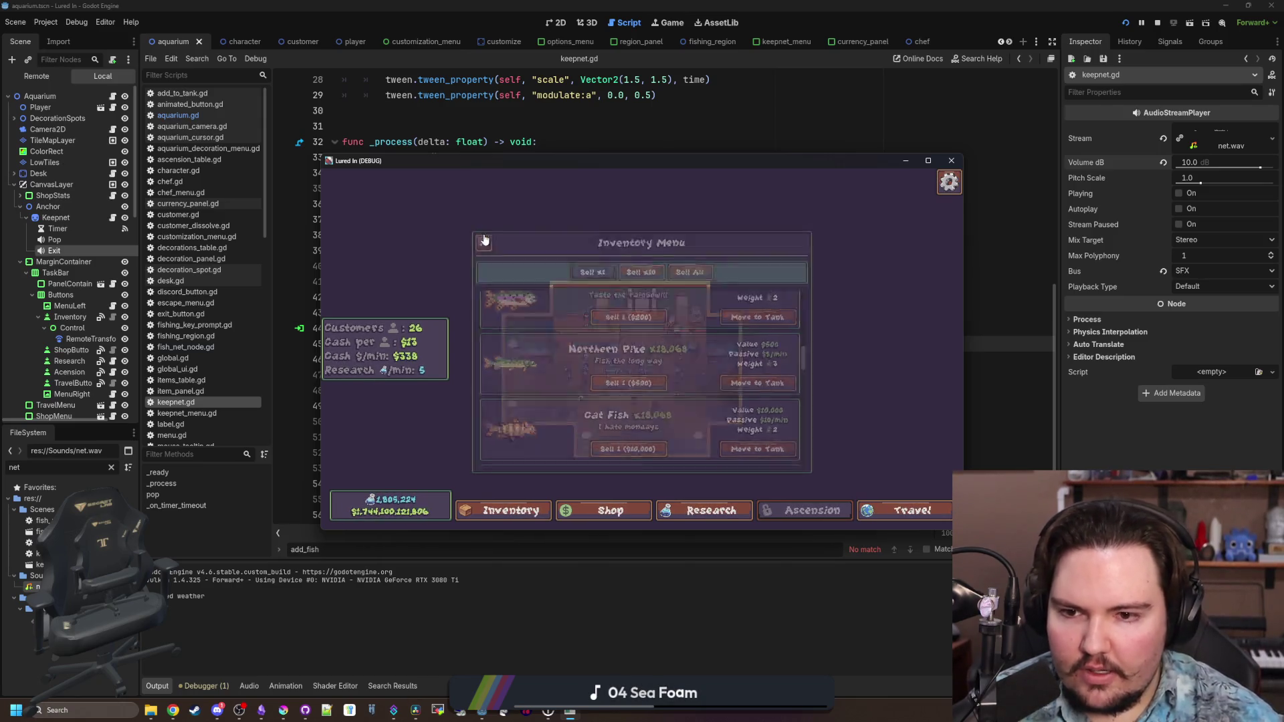
Return to keepnet.gd, save it, and open aquarium.gd's test block.
click(831, 148)
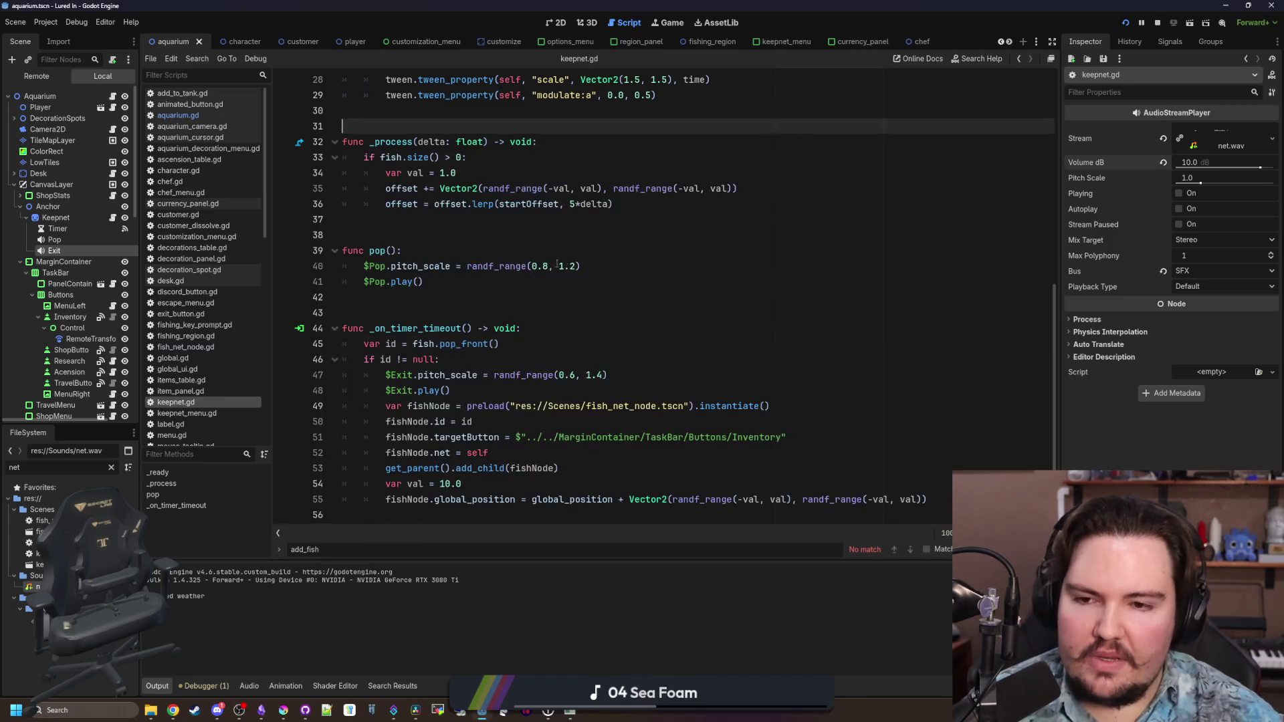
click(407, 224)
key(ctrl+s)
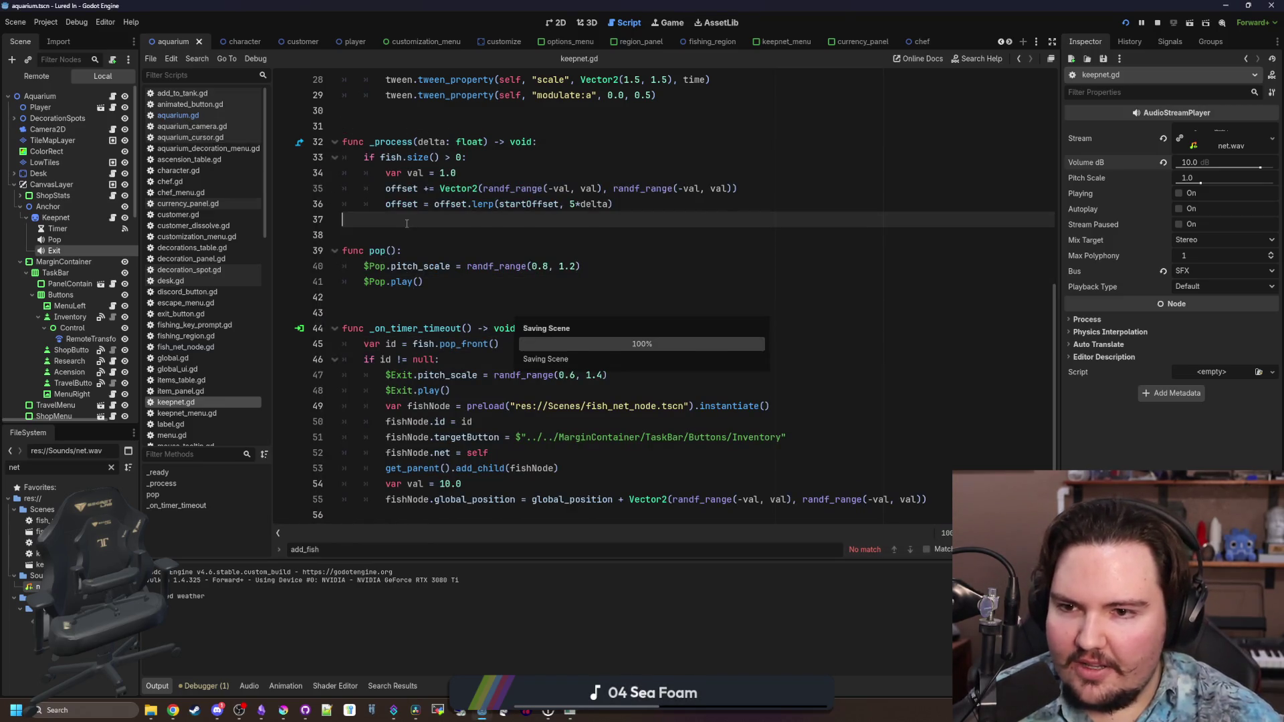
click(472, 310)
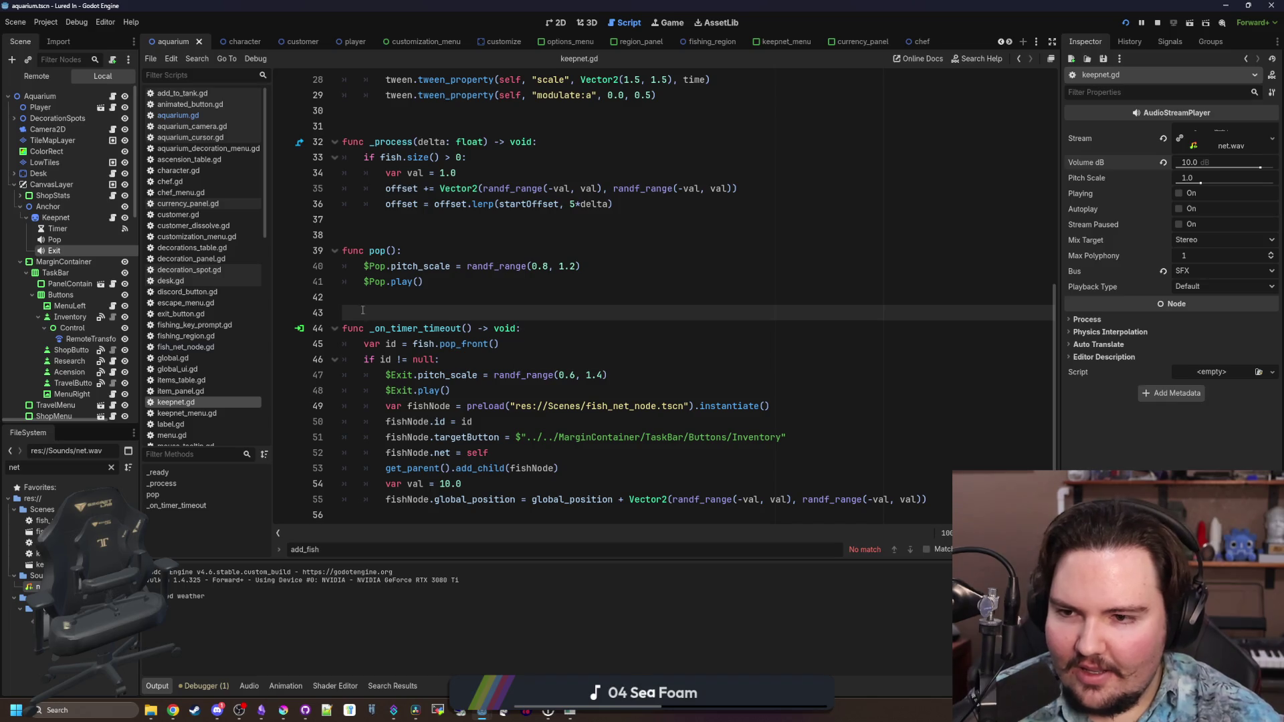
scroll(363, 310, up, 3)
click(177, 115)
scroll(537, 347, up, 3)
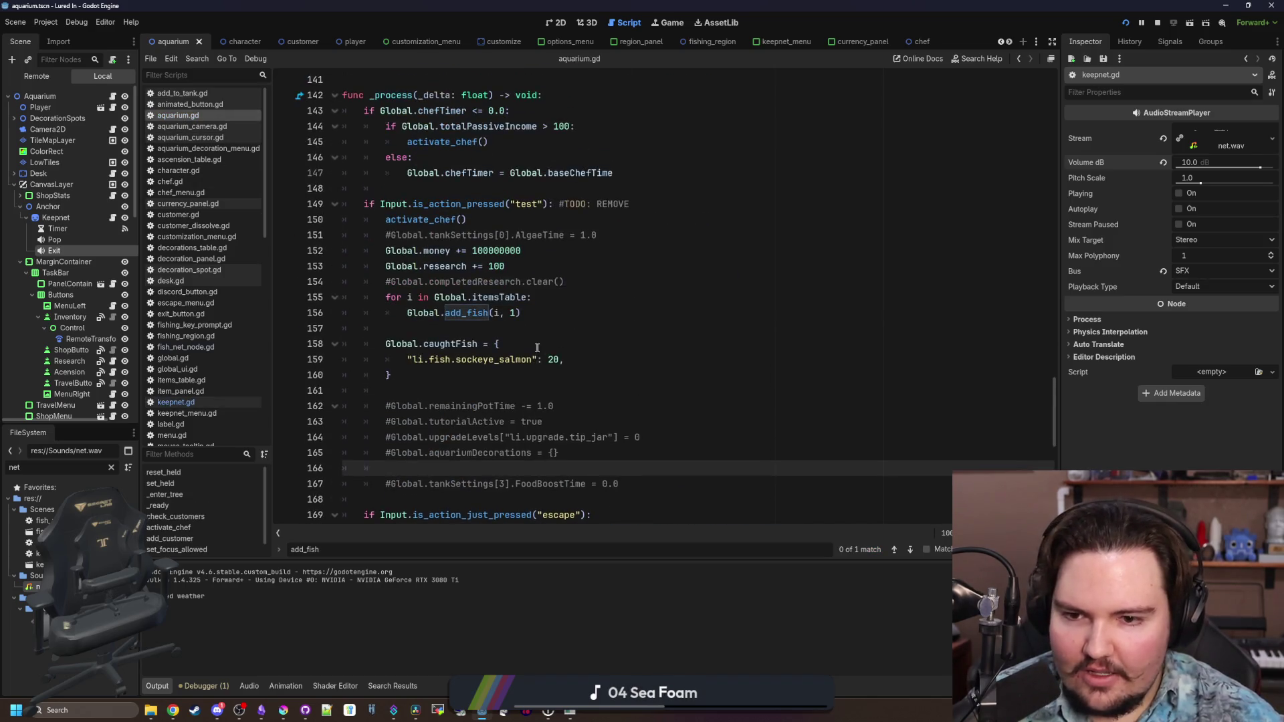
Add "li.fish.goldfish": 10 and a duplicated "li.fish.eel": 10 entry above sockeye_salmon.
drag(565, 360, 441, 361)
click(515, 344)
key(Return)
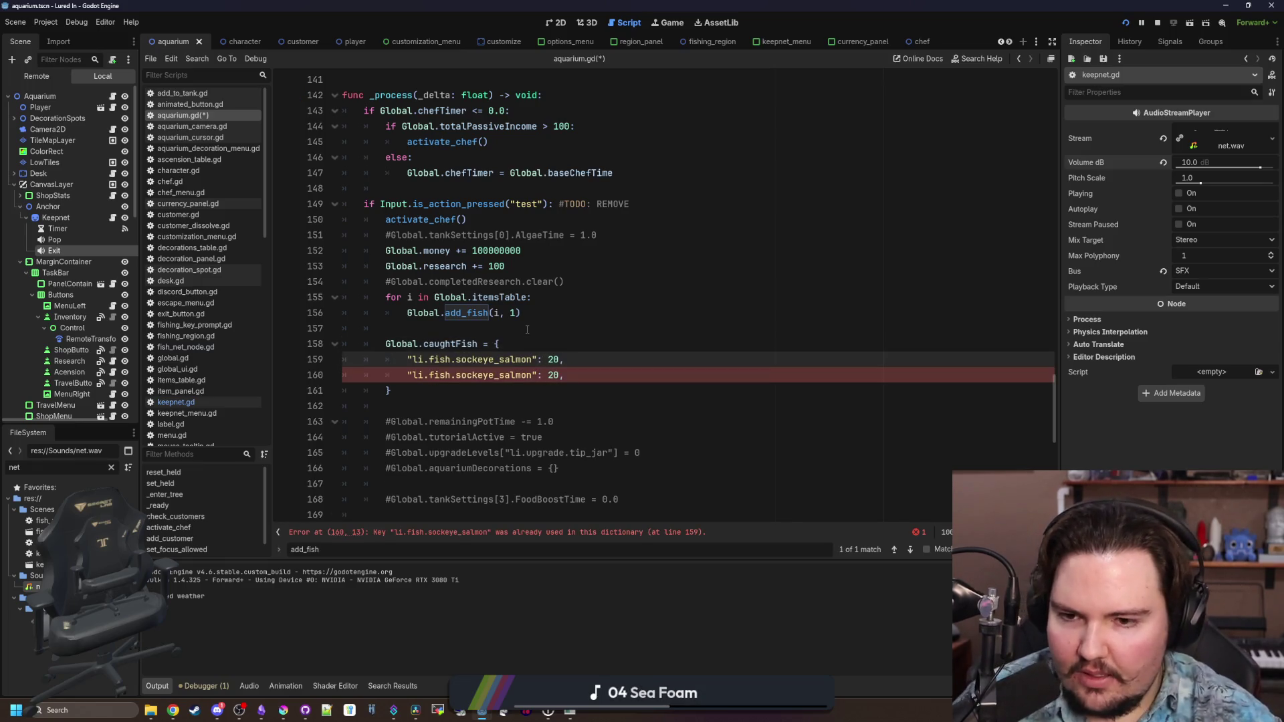
key(BackSpace)
key(BackSpace)
key(BackSpace)
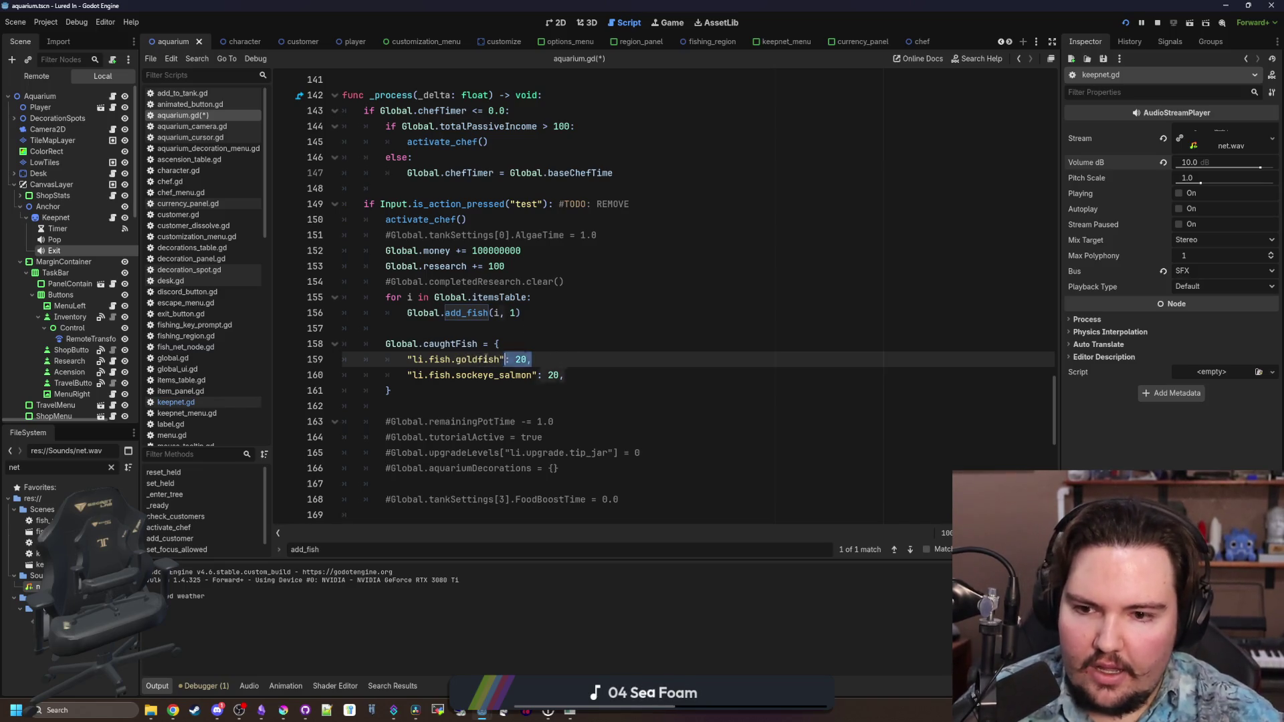
key(ctrl+c)
key(Down)
key(End)
key(Return)
key(ctrl+v)
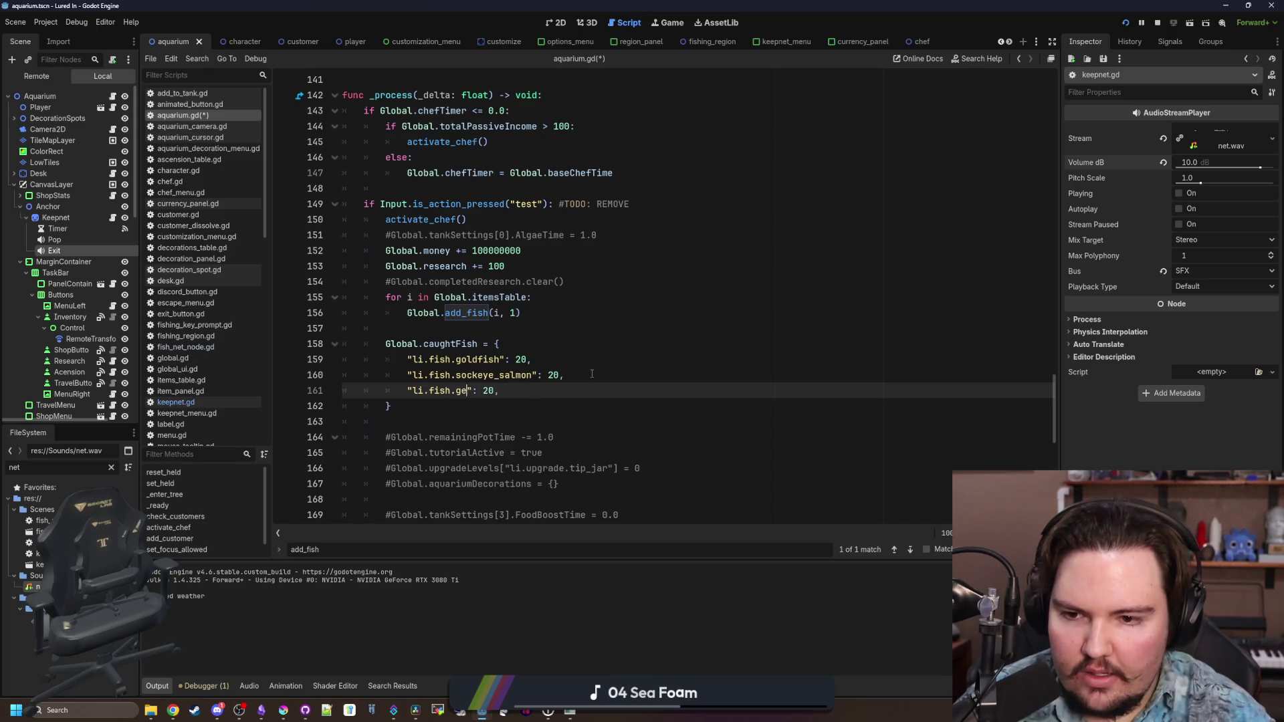
Comment out the sockeye_salmon entry with # and test a Pond trip.
click(407, 375)
text(#)
click(595, 342)
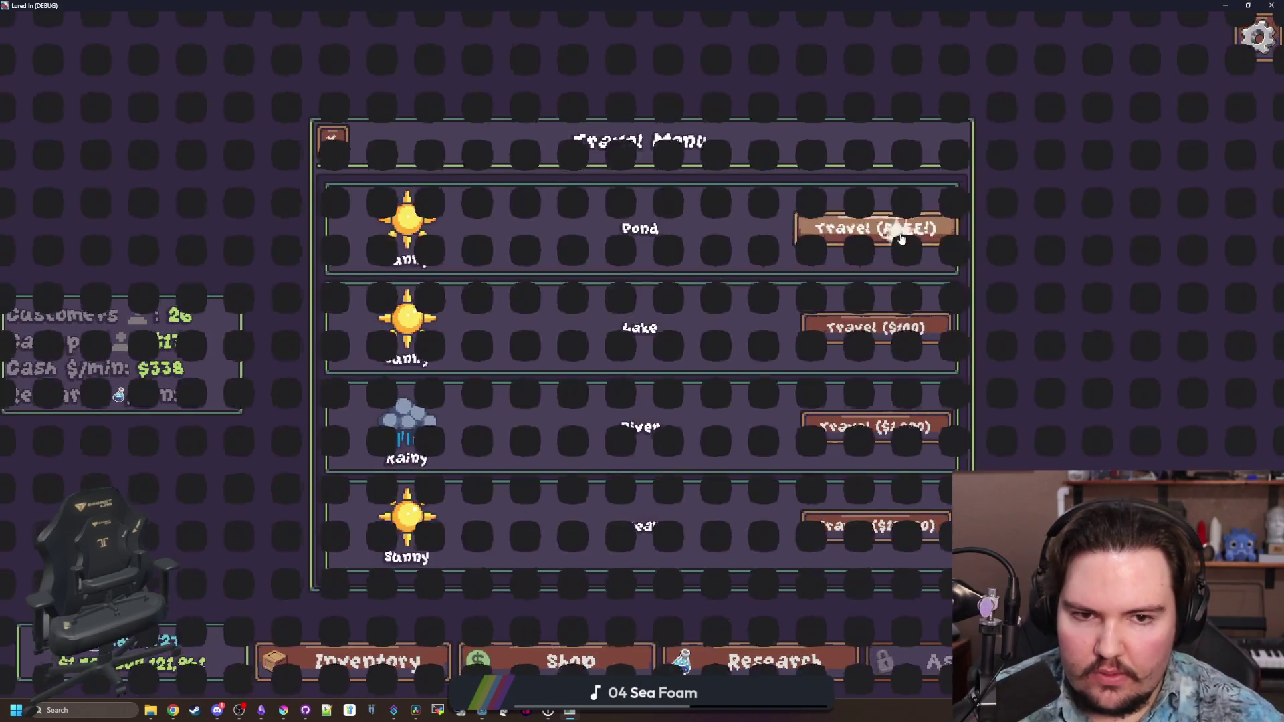
click(897, 239)
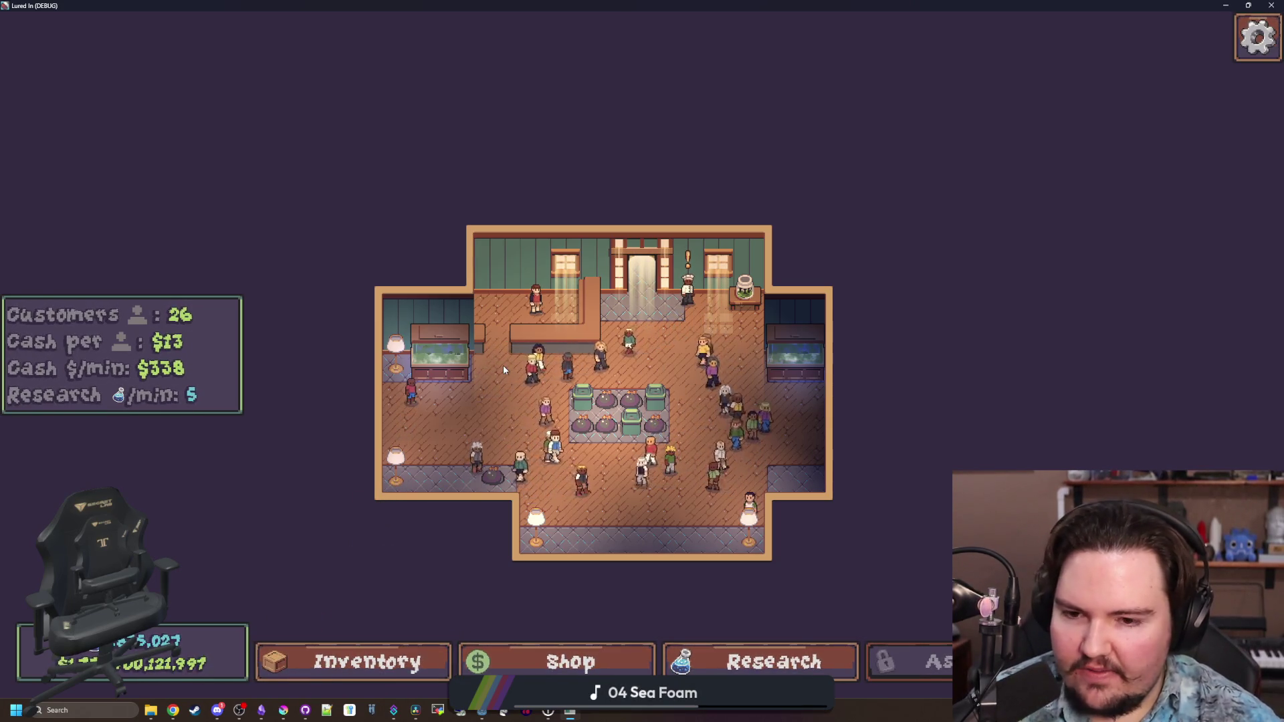
key(F5)
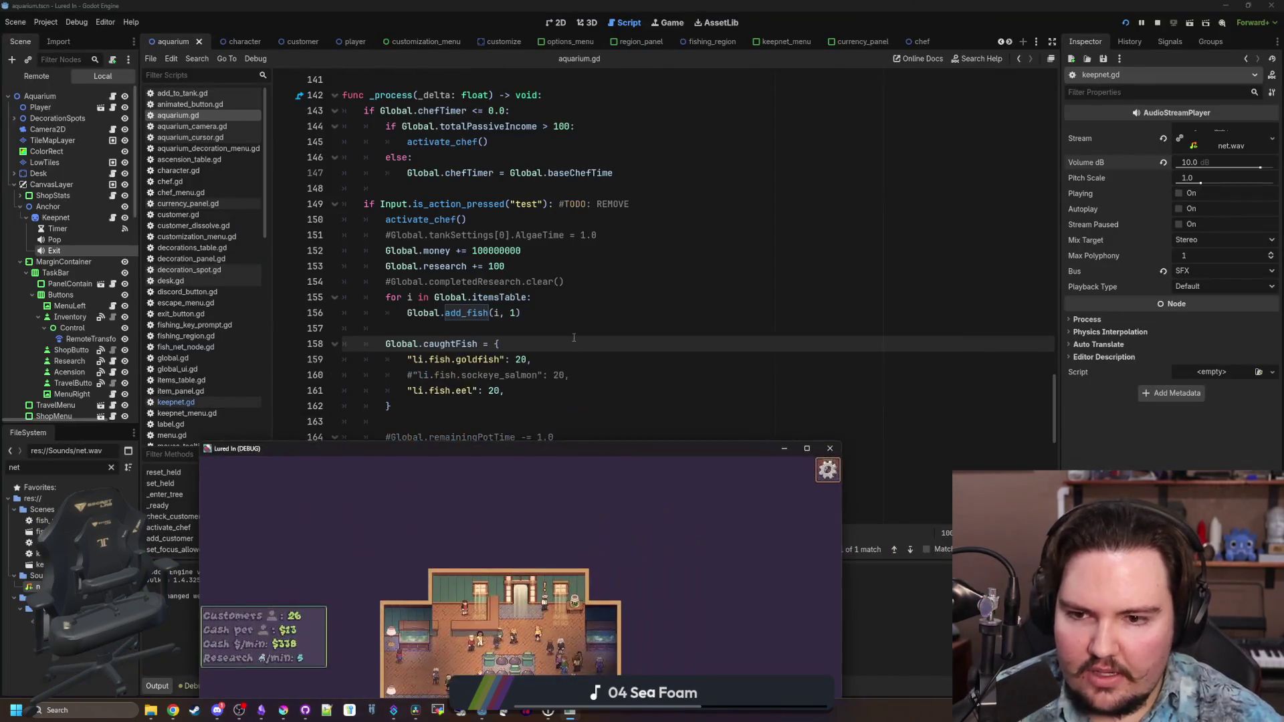
Fix the goldfish amount, then rerun a Pond trip in the maximized game and save.
click(521, 360)
key(BackSpace)
text(1)
key(Down)
key(Down)
key(Left)
key(Left)
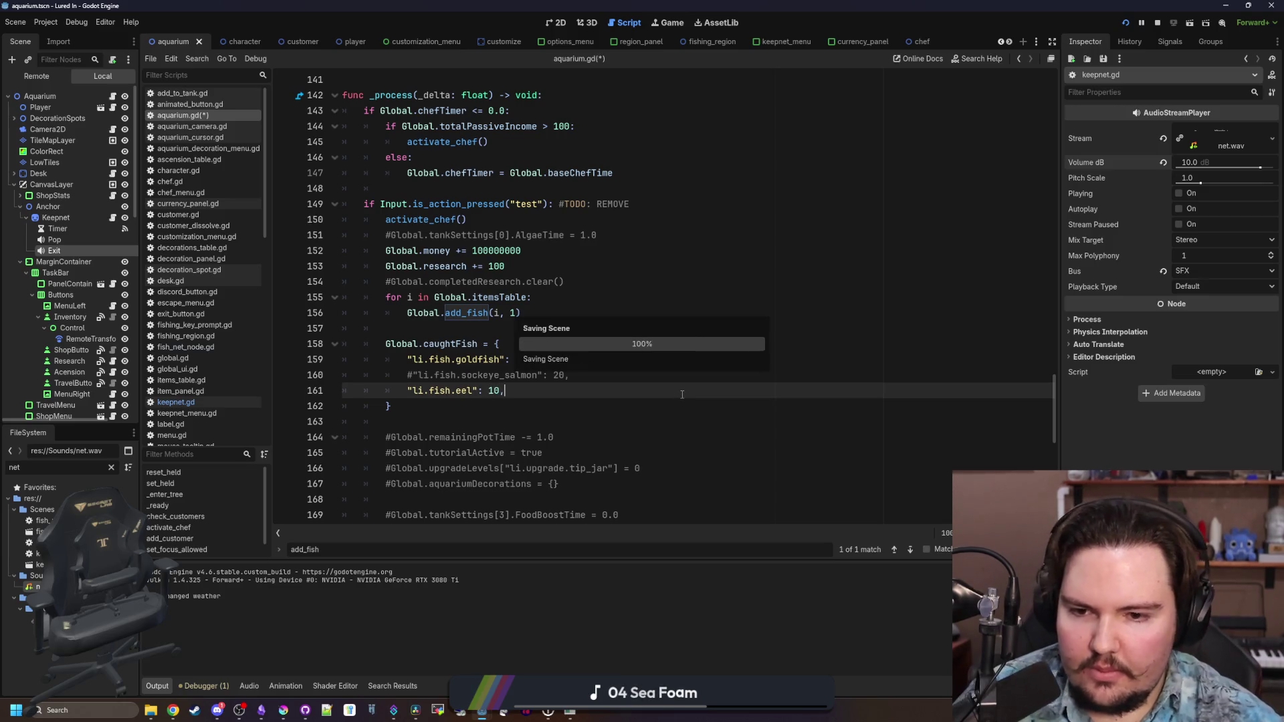
double_click(678, 455)
click(1204, 659)
click(877, 227)
key(Escape)
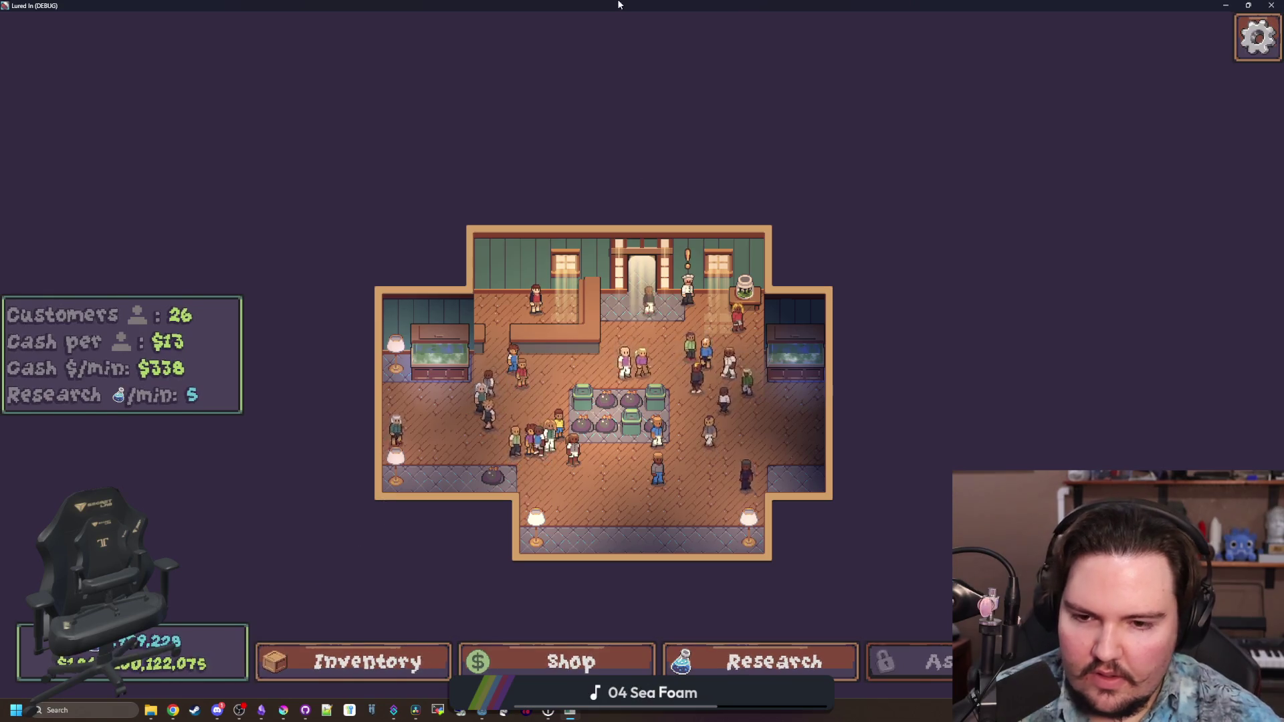
key(alt+Tab)
key(F5)
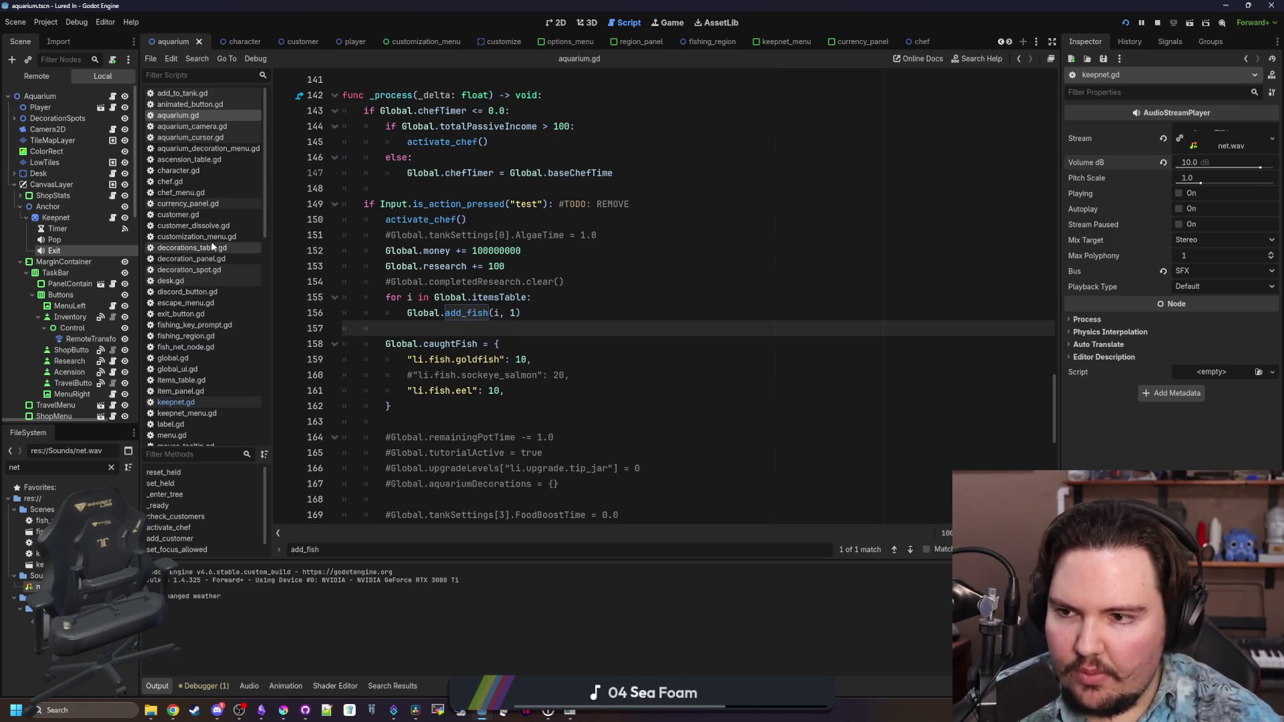
scroll(462, 335, down, 5)
From keepnet.gd, open the fish net node scene via its preload path and save.
scroll(462, 335, down, 7)
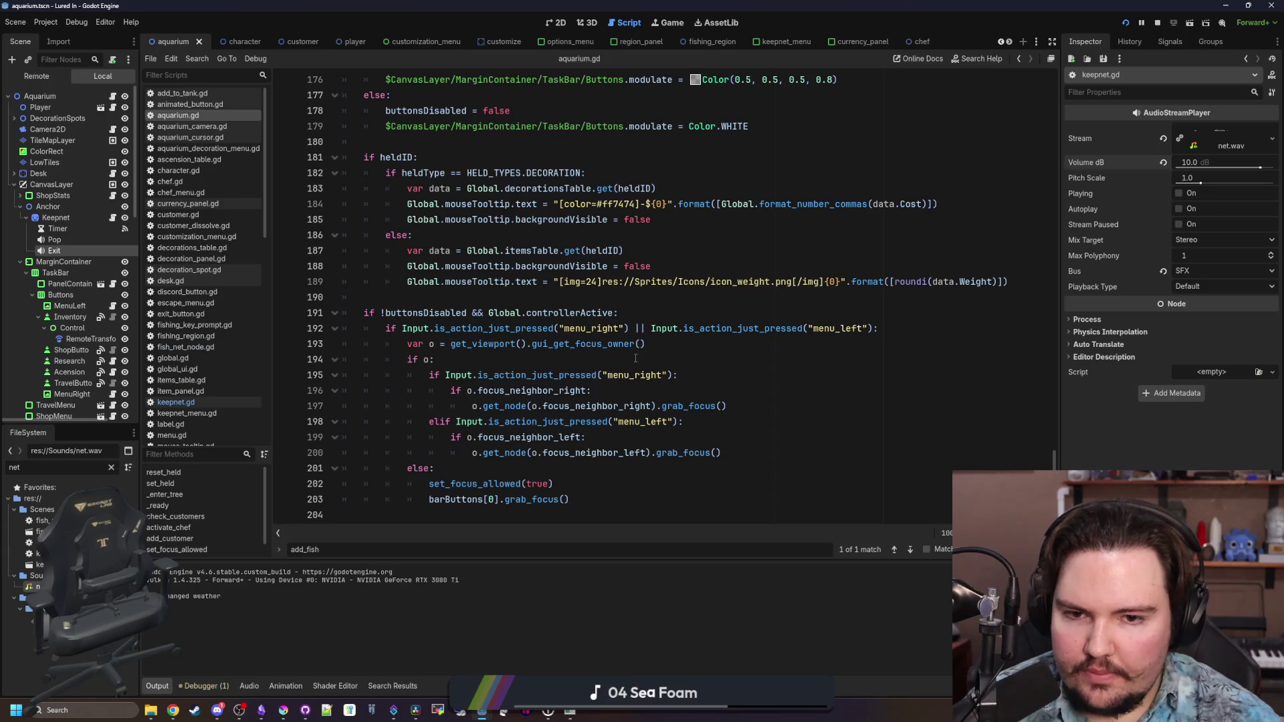
click(635, 359)
click(625, 250)
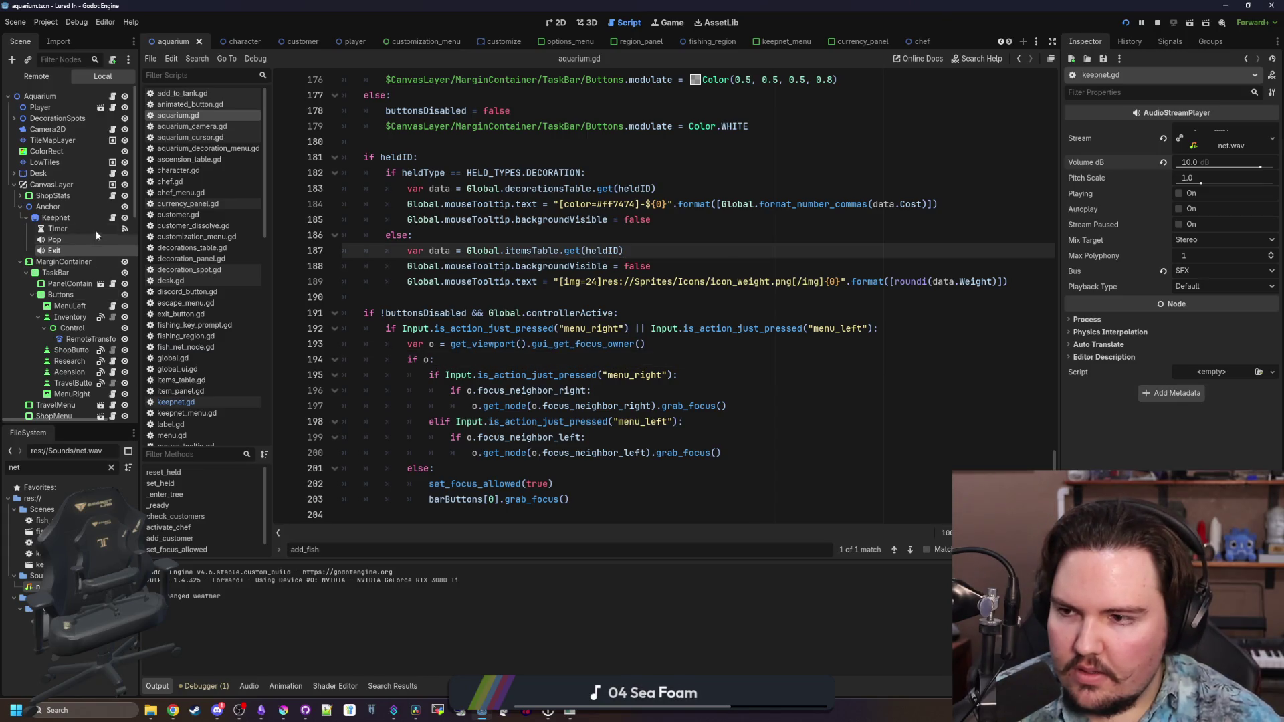
click(112, 217)
scroll(602, 335, down, 3)
click(627, 406)
ctrl+click(627, 407)
click(466, 329)
key(ctrl+s)
click(442, 298)
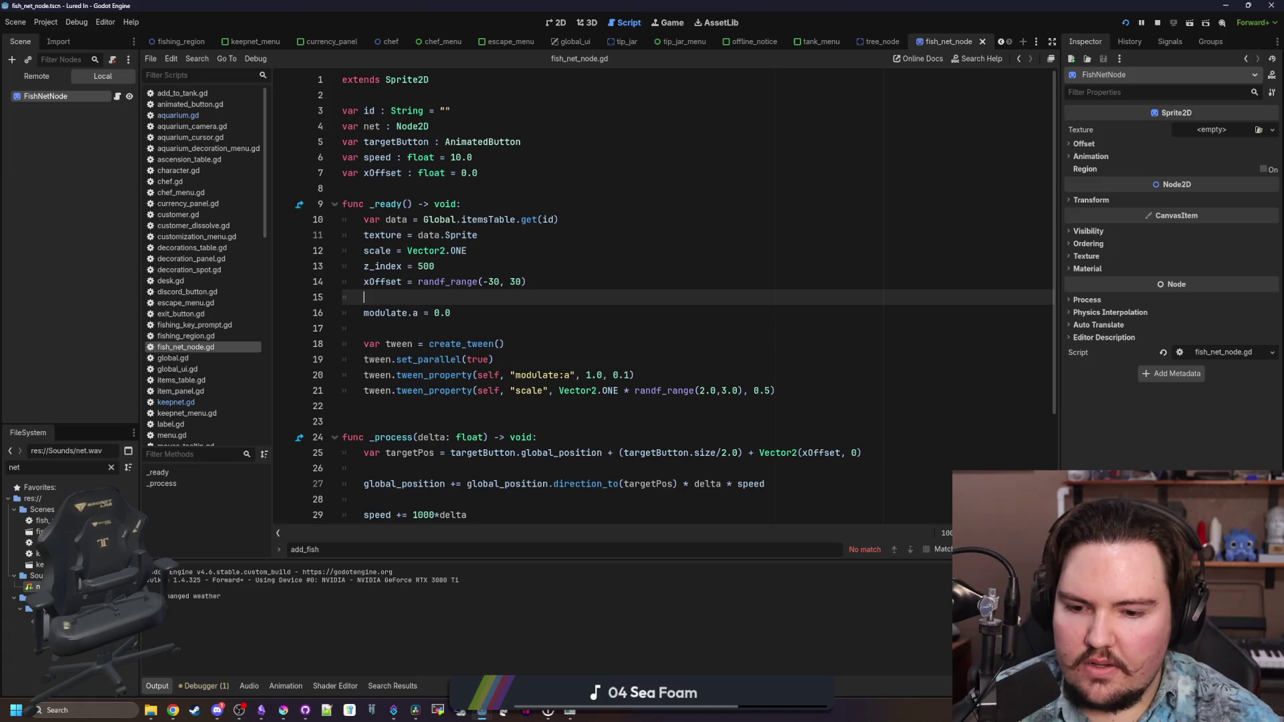
In the maximized game, travel to the Pond and back to the shop.
click(568, 714)
double_click(601, 430)
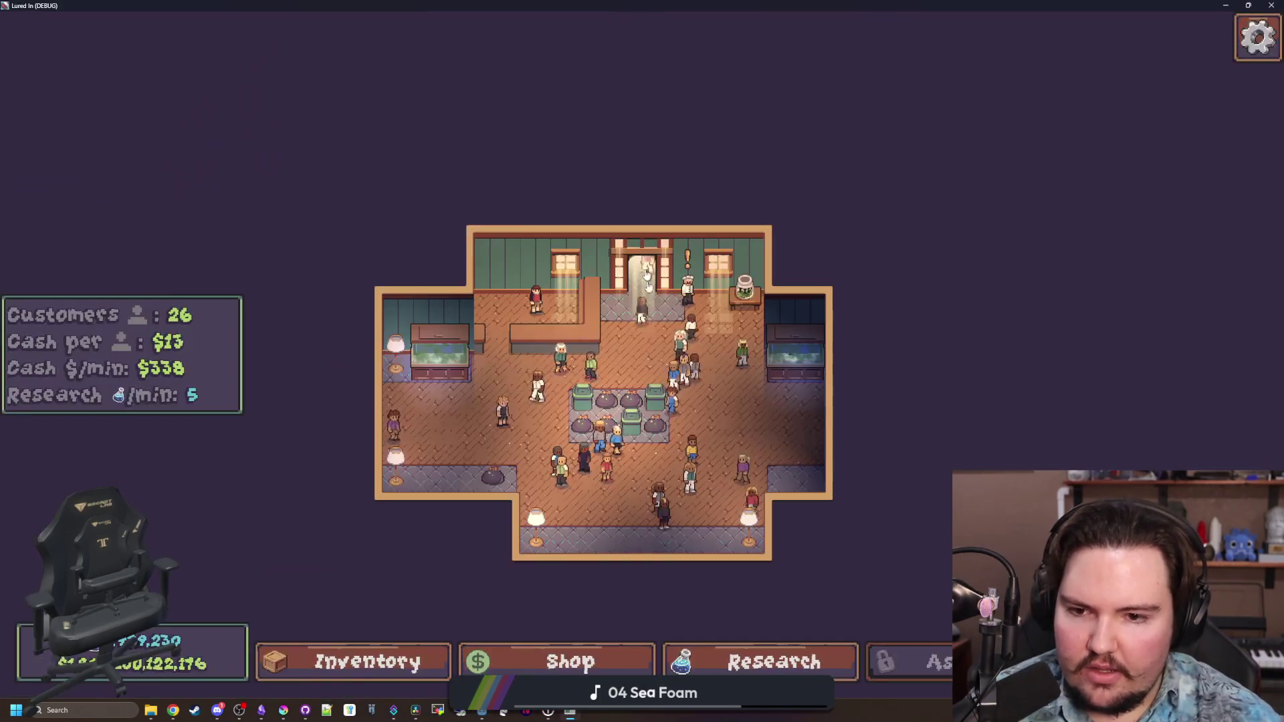
key(t)
click(879, 229)
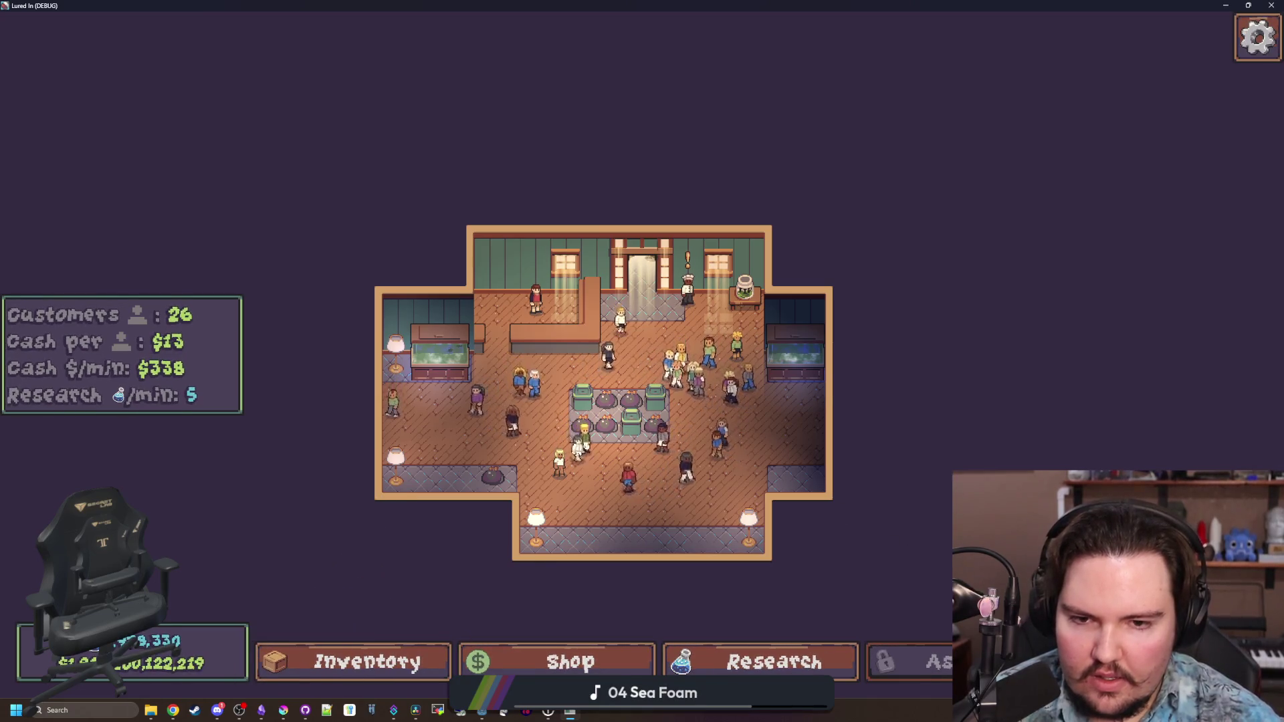
click(745, 286)
click(874, 327)
Change the tween callback to queue_free, delete the redundant queue_free() line, and save.
text(tween.tween_callback(queue_F)
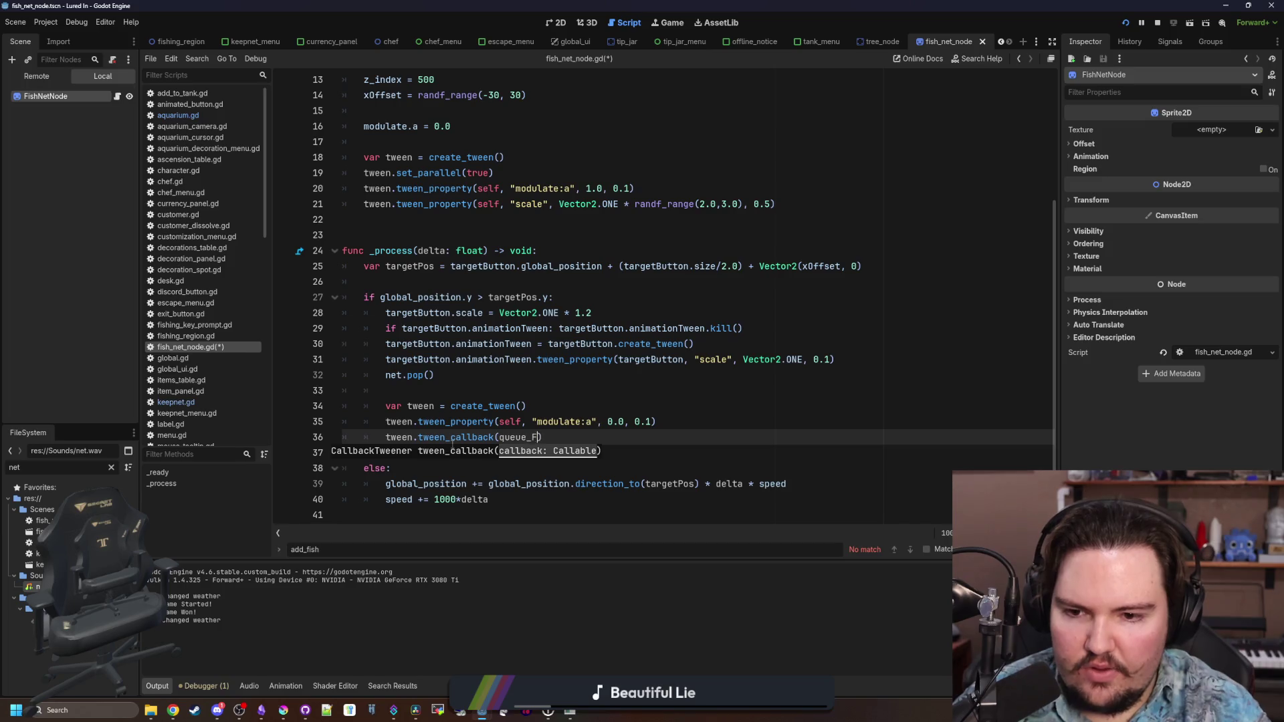
key(BackSpace)
key(BackSpace)
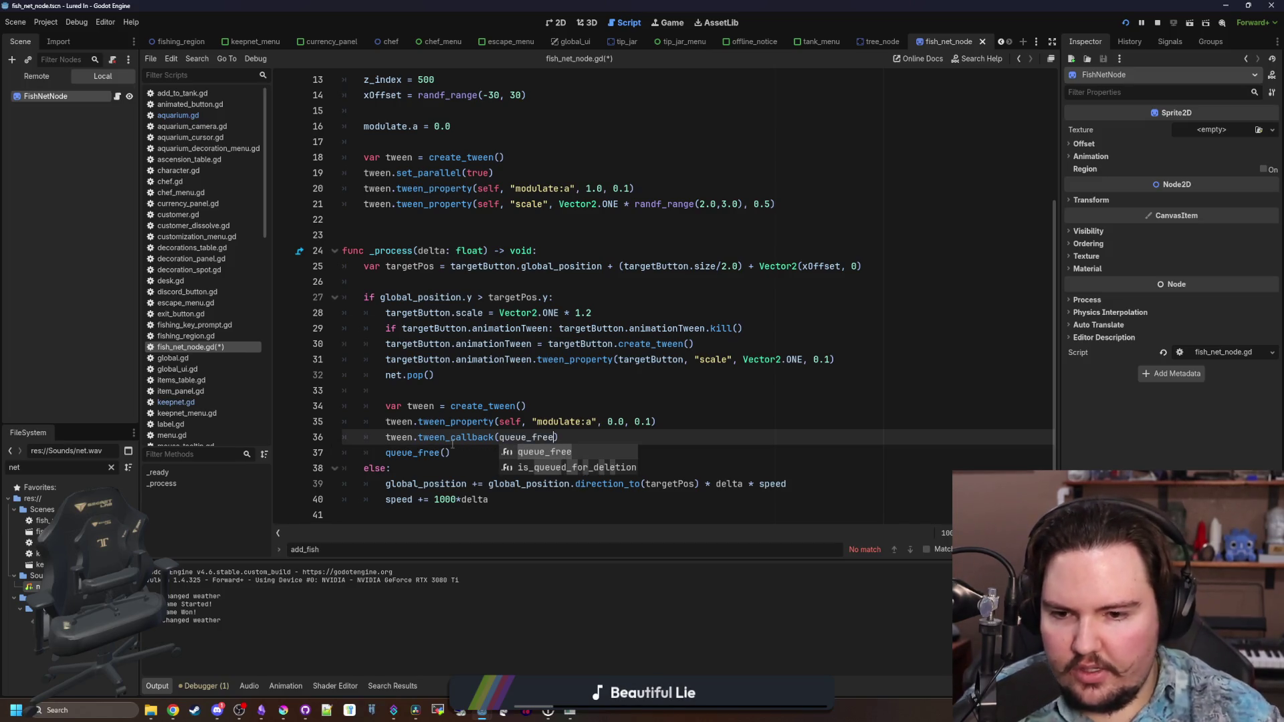
triple_click(460, 458)
key(BackSpace)
click(468, 391)
key(ctrl+s)
Test another Pond trip, then select the commented caughtFish block in aquarium.gd.
click(569, 713)
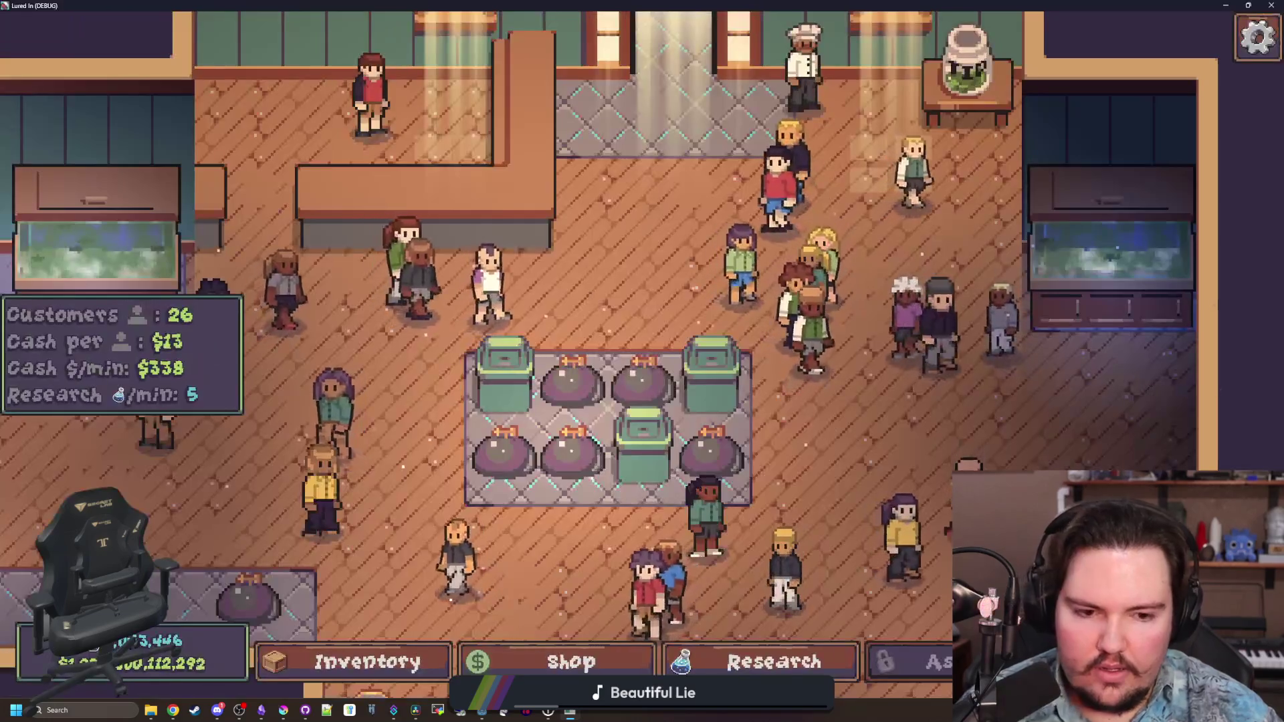
click(912, 226)
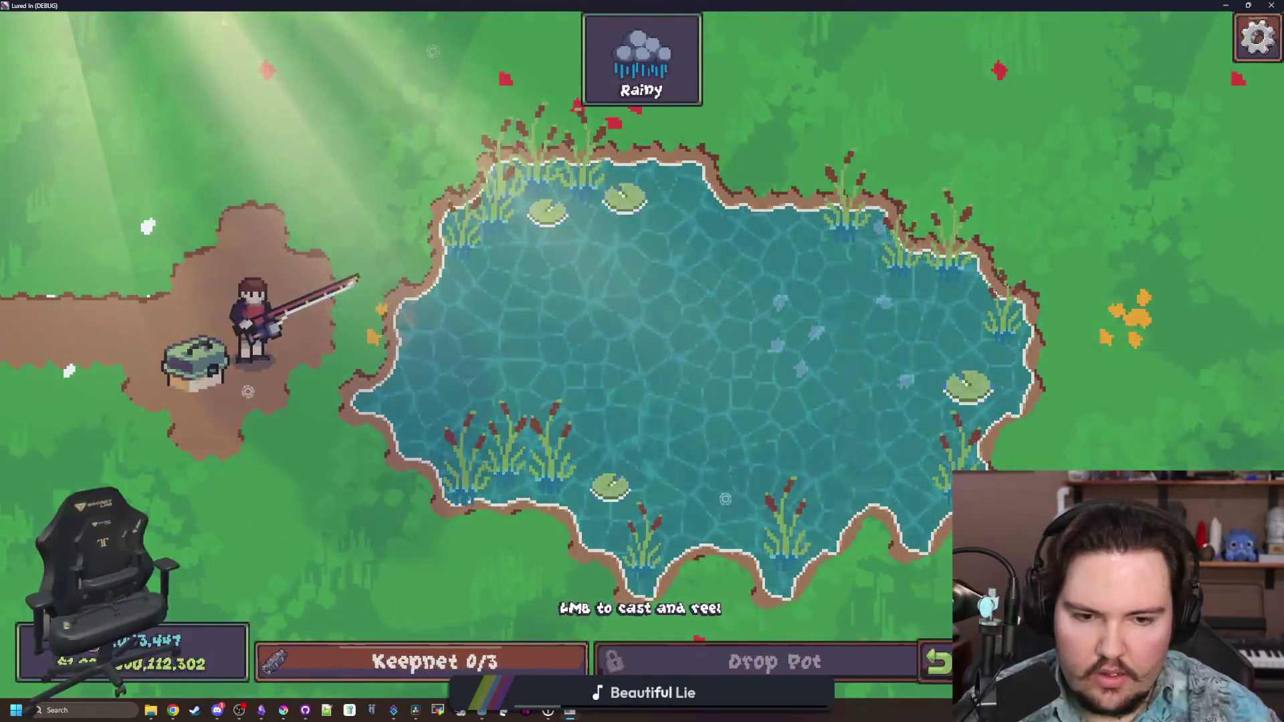
key(alt+Tab)
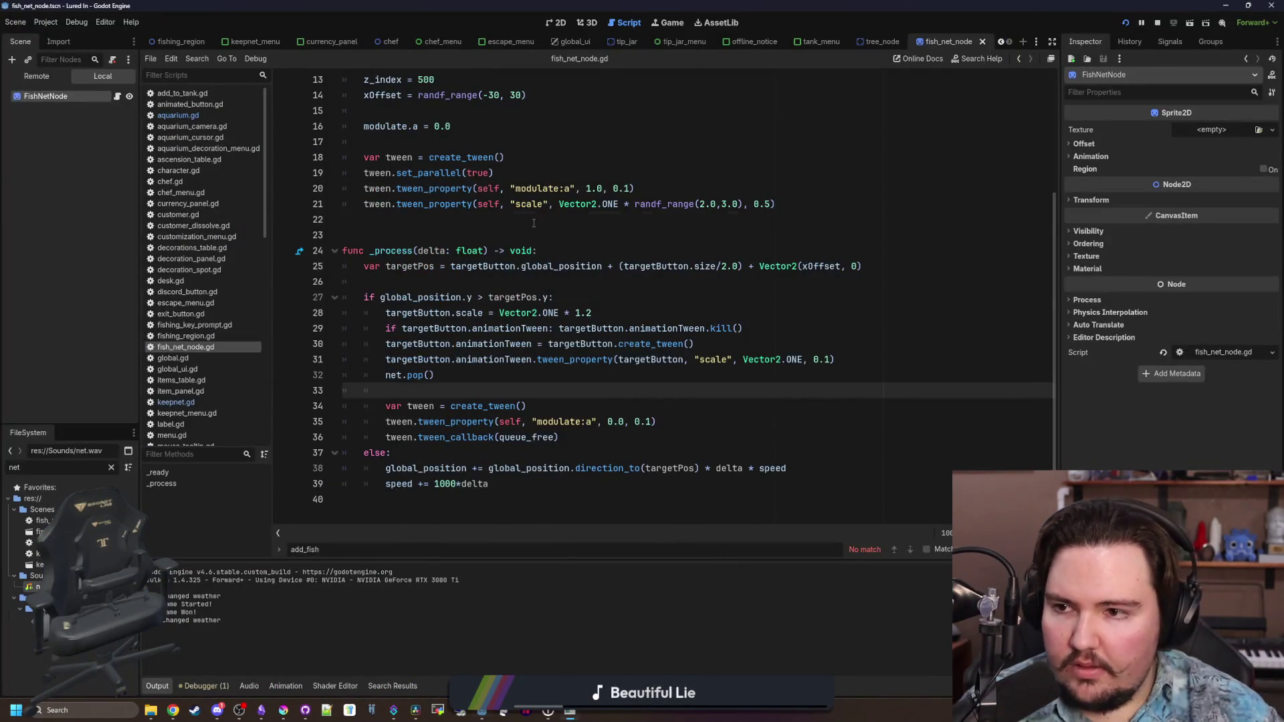
click(184, 115)
drag(421, 416, 288, 366)
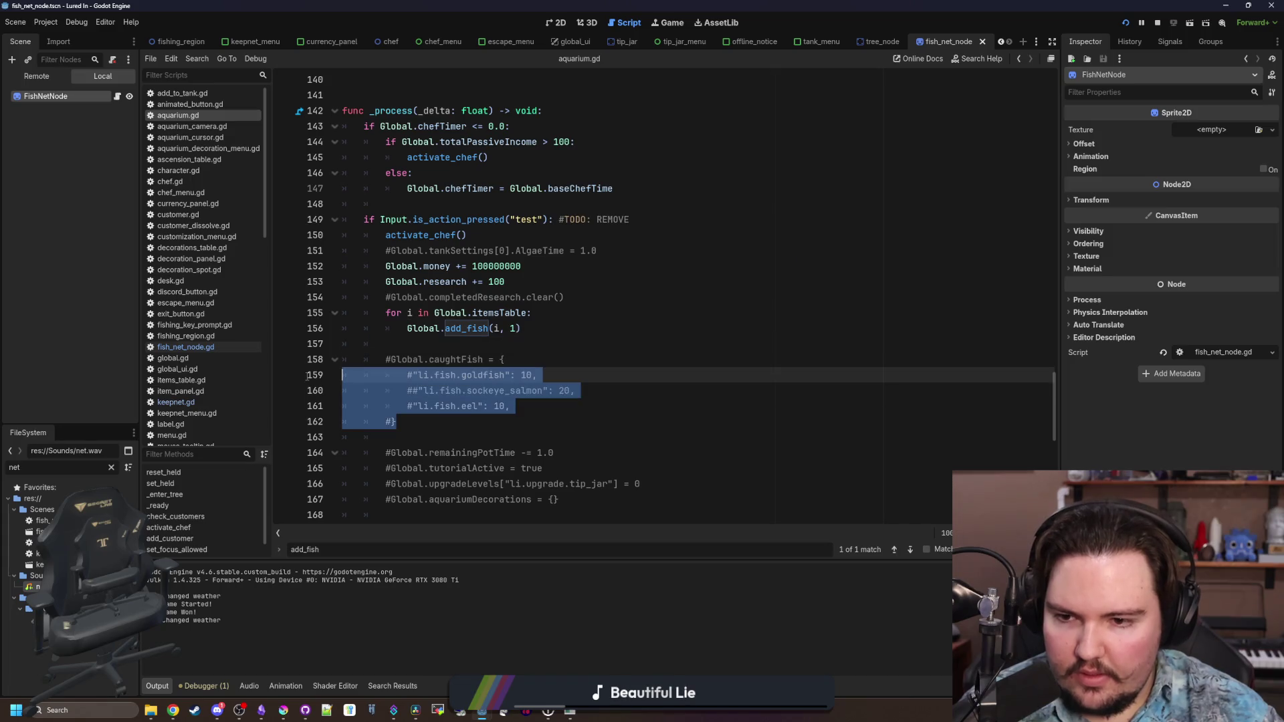
click(685, 393)
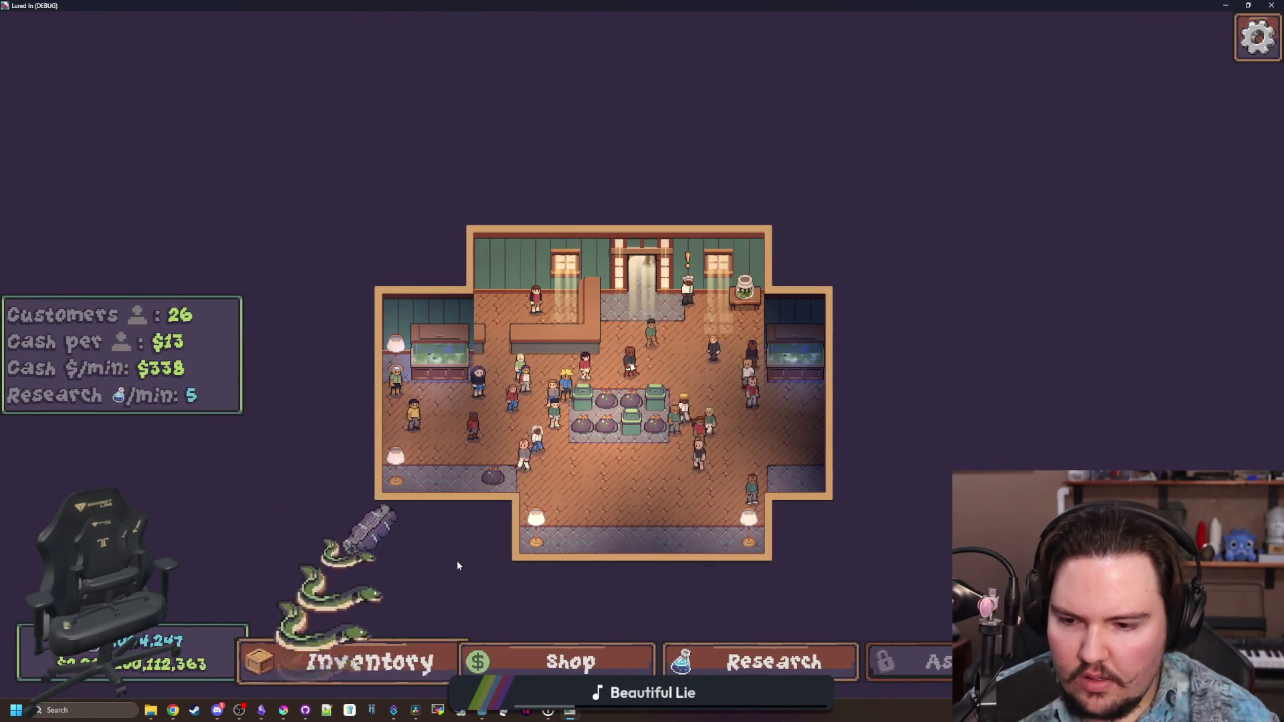
key(alt+Tab)
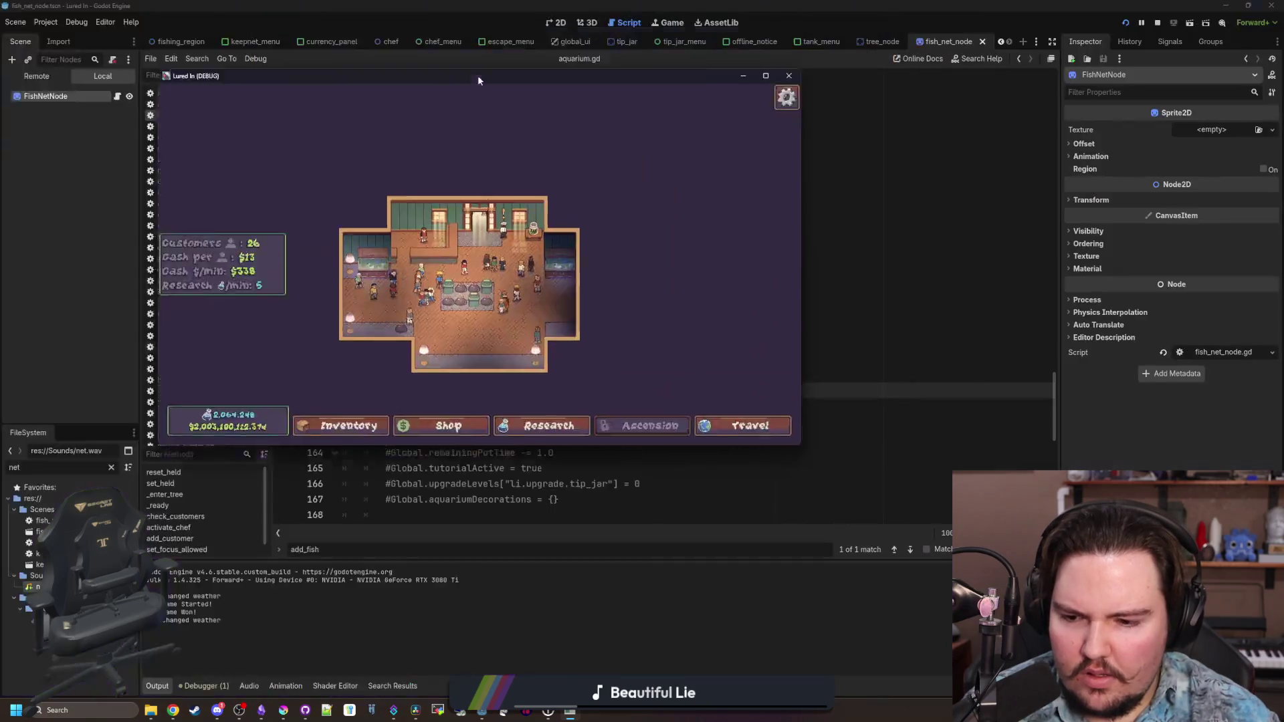
click(481, 421)
Declare var falling : bool = true near the top of fish_net_node.gd.
click(582, 370)
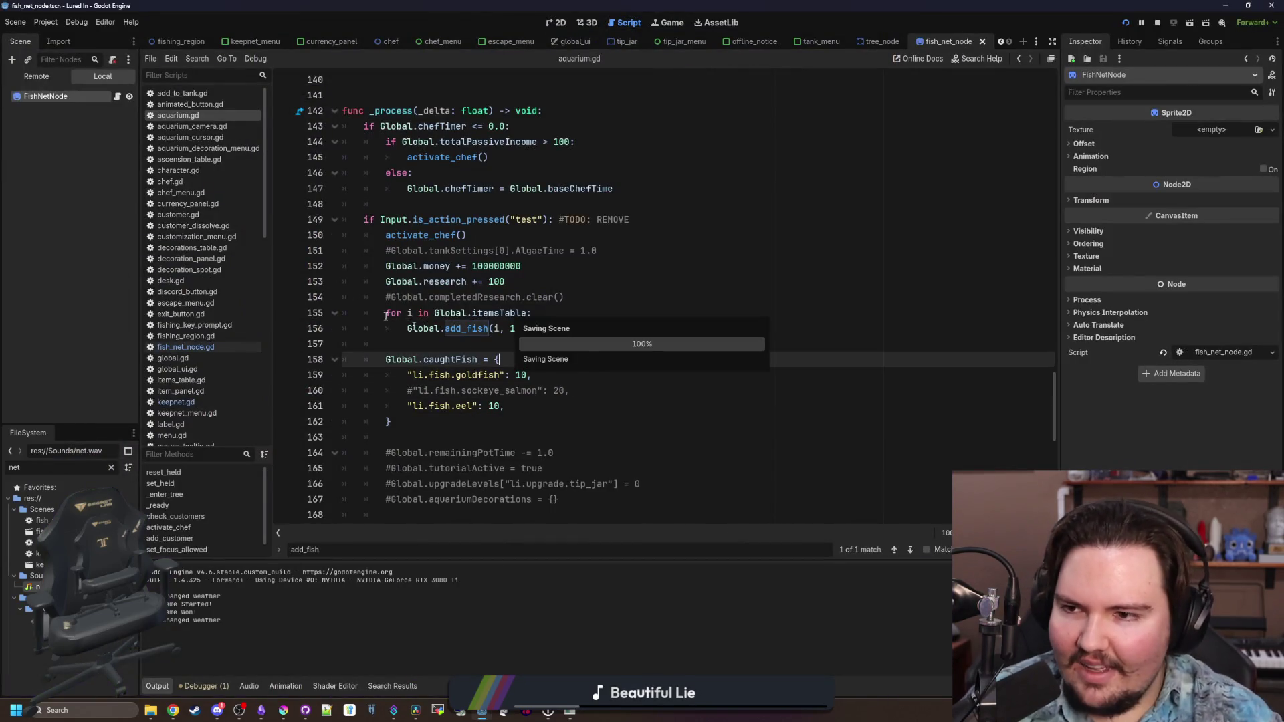
click(185, 347)
click(570, 406)
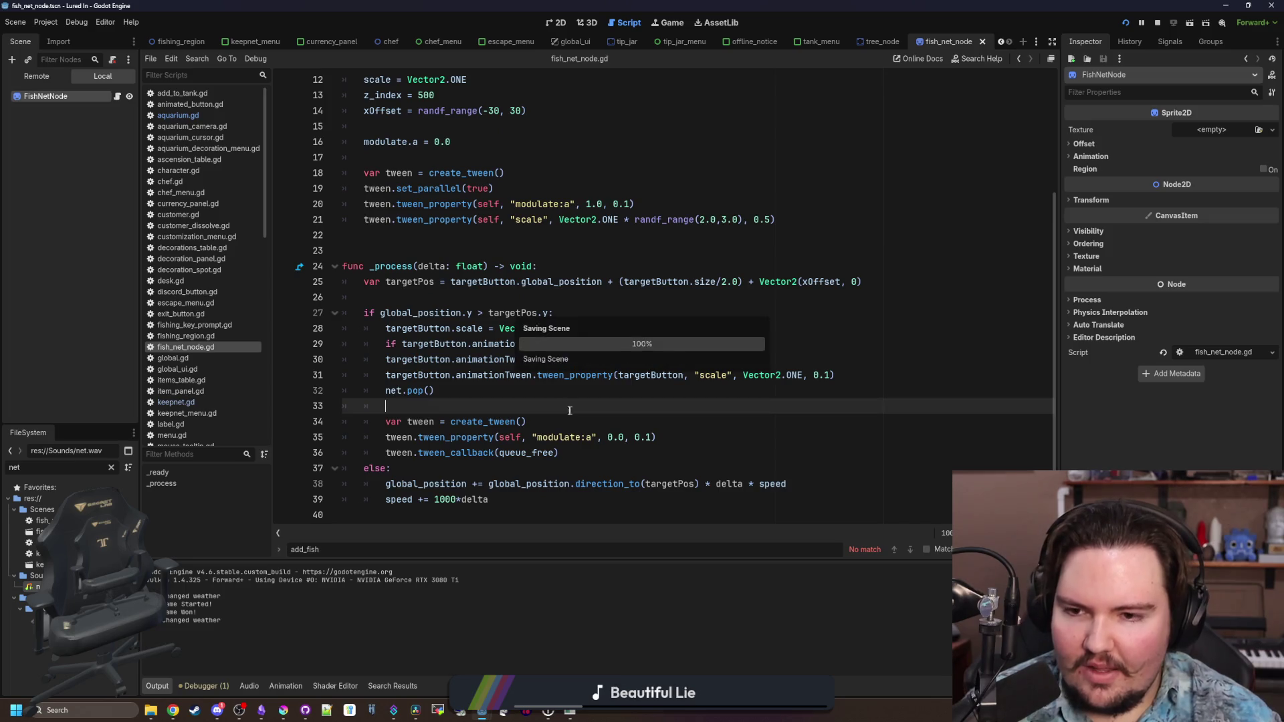
scroll(421, 407, up, 4)
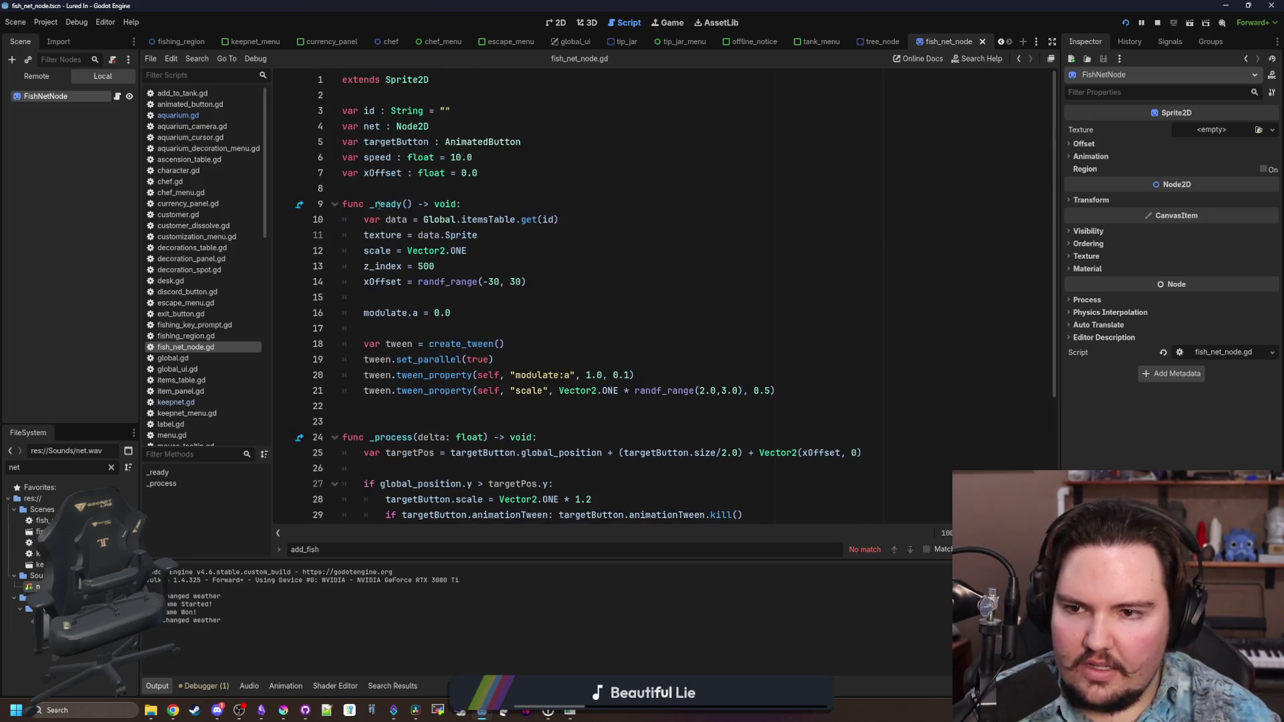
click(372, 190)
key(Return)
key(Return)
key(Up)
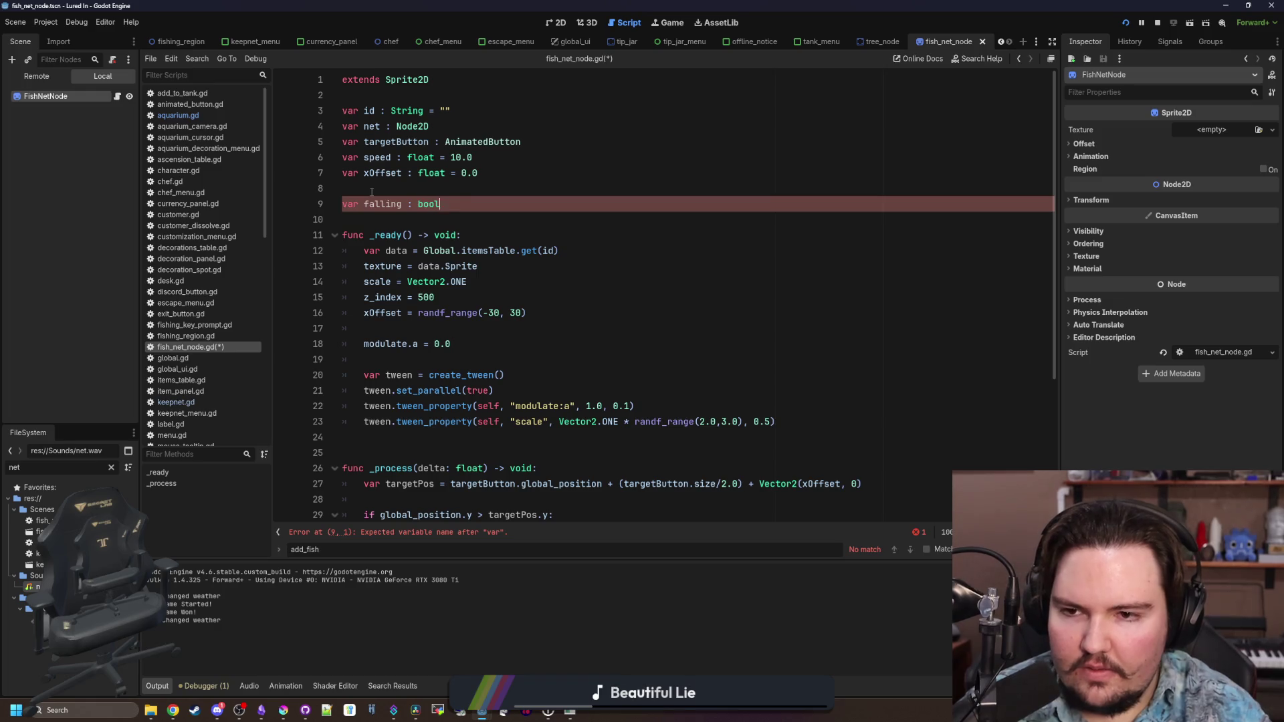
scroll(377, 211, down, 4)
scroll(378, 211, up, 4)
double_click(383, 201)
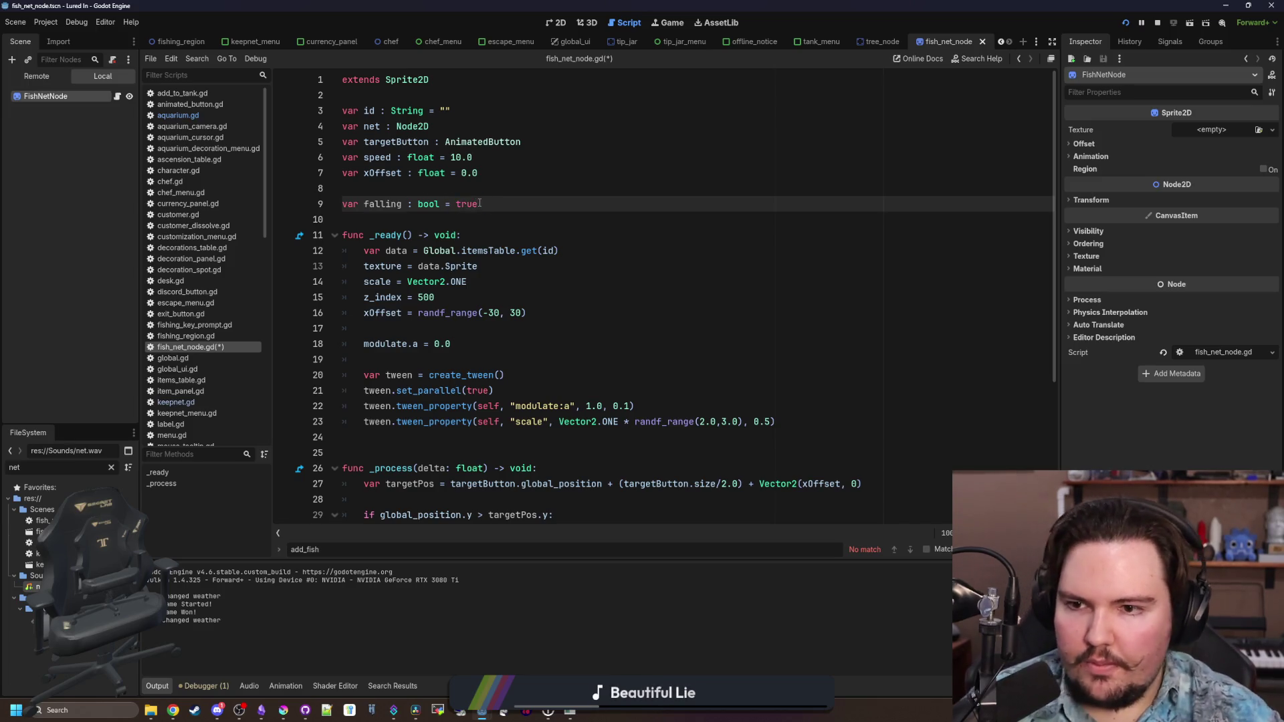
Add an 'if falling:' check inside the arrival branch of _process.
scroll(468, 267, down, 4)
click(608, 315)
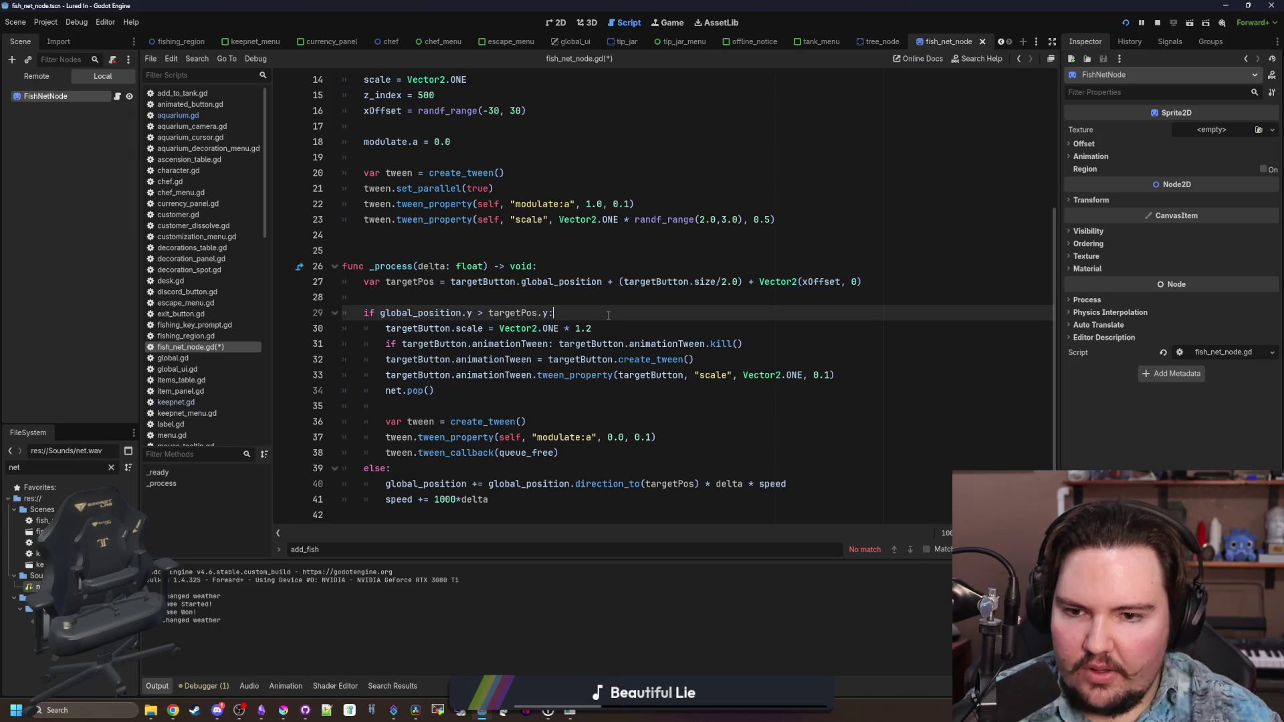
key(Return)
text(if falling)
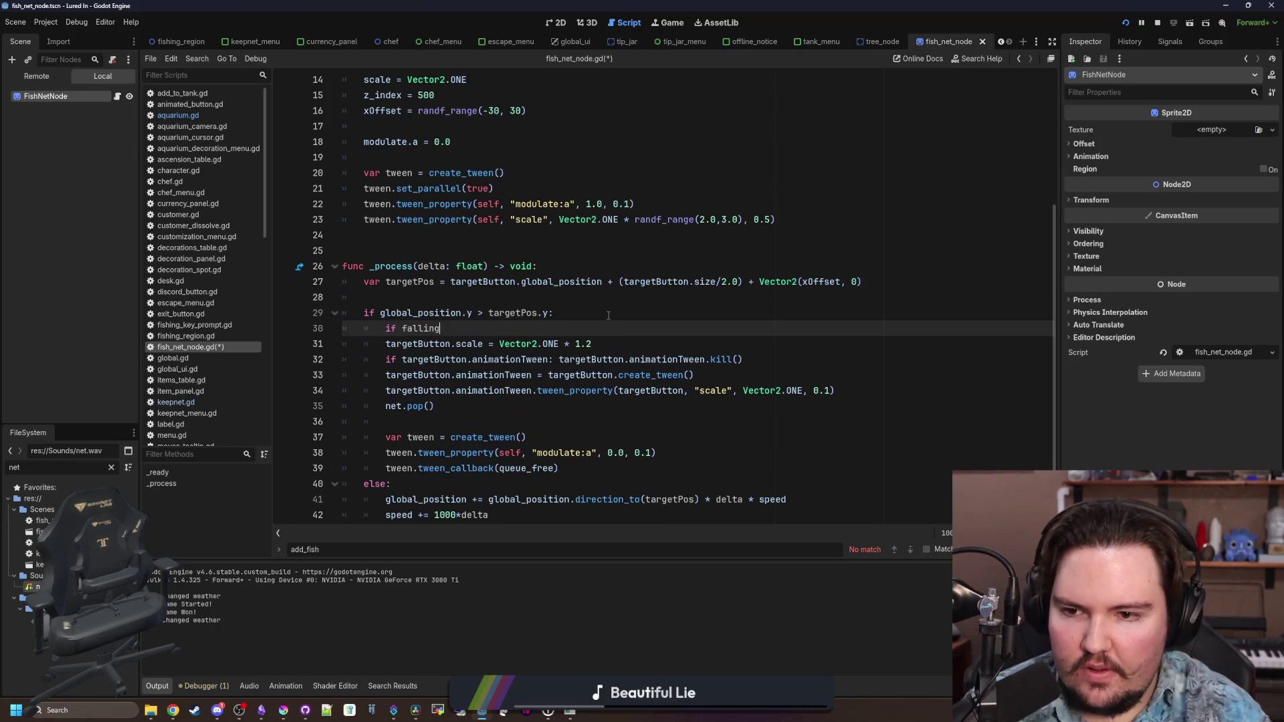
text(:)
key(Return)
text(falling = false)
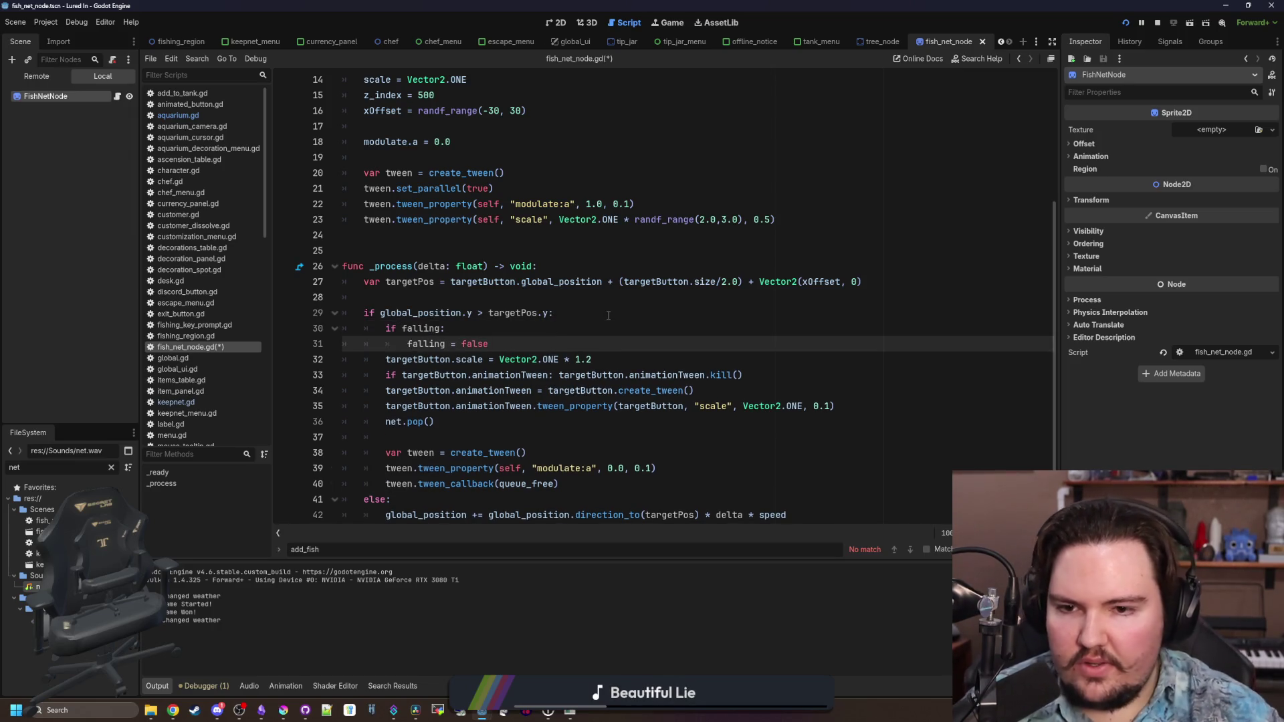
click(550, 314)
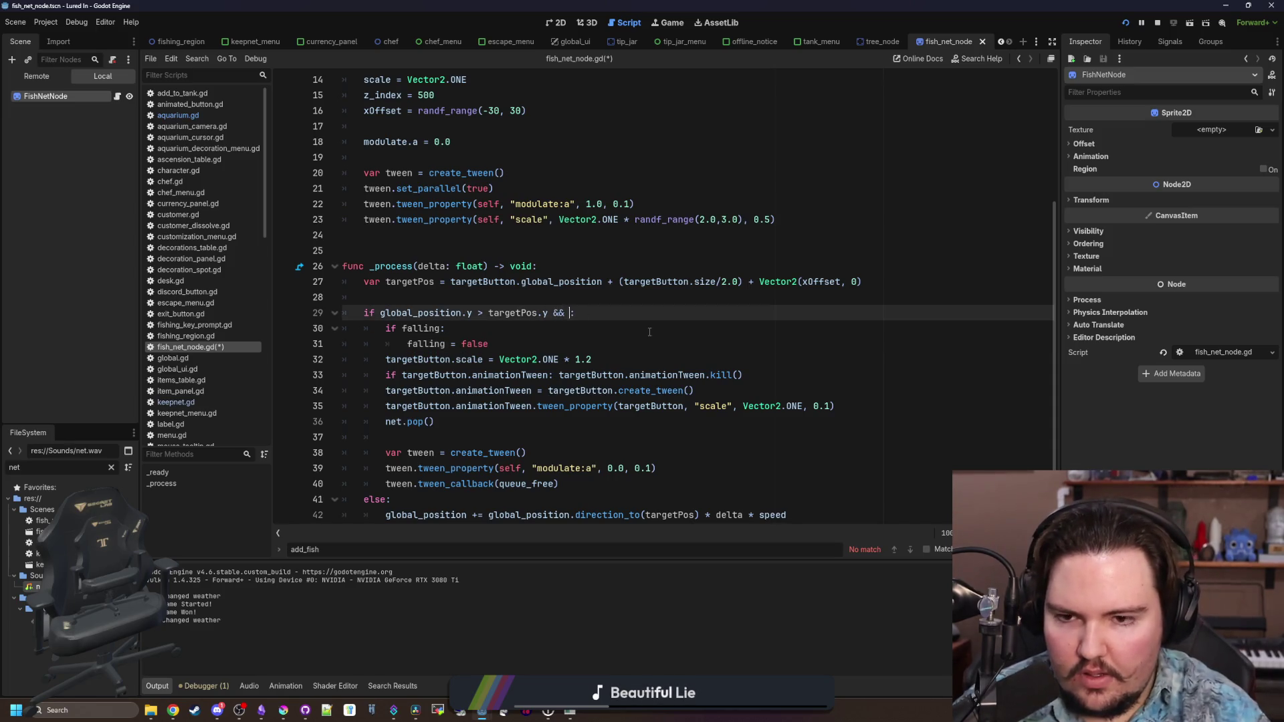
key(BackSpace)
Add 'if !falling: return', join 'if falling: falling = false' onto one line, and run with F5.
key(Up)
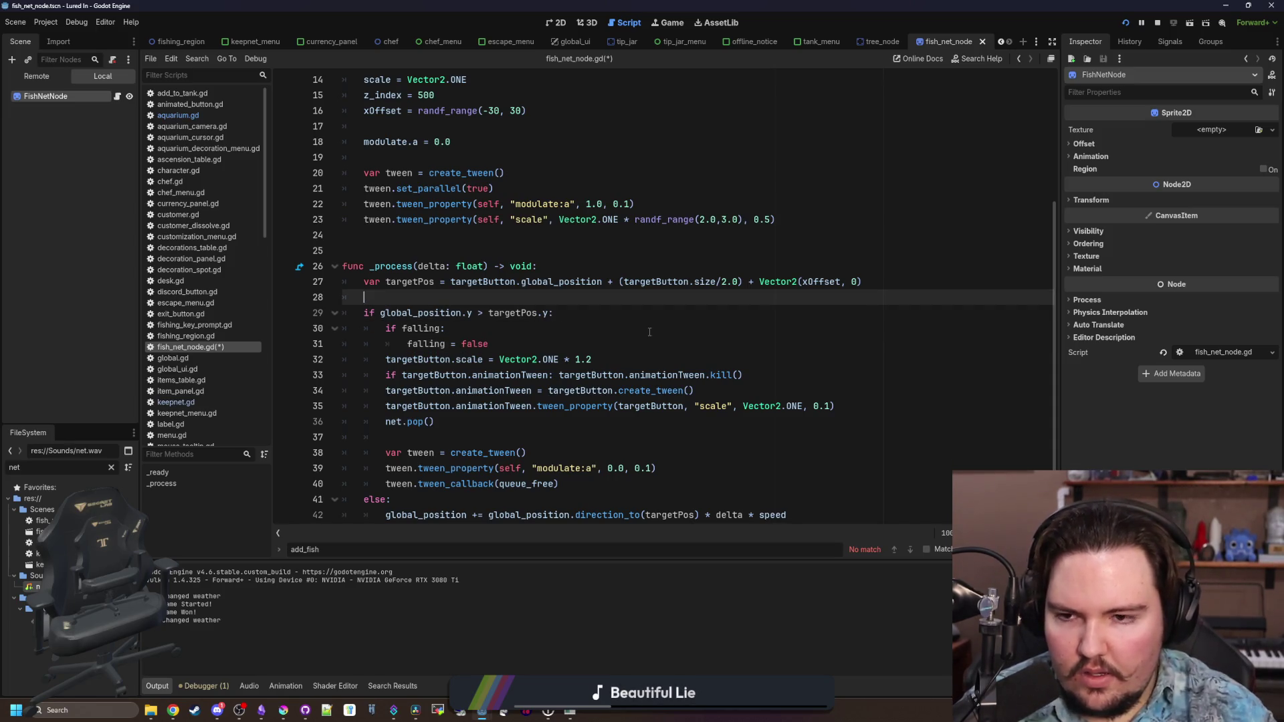
key(Return)
key(Return)
key(Up)
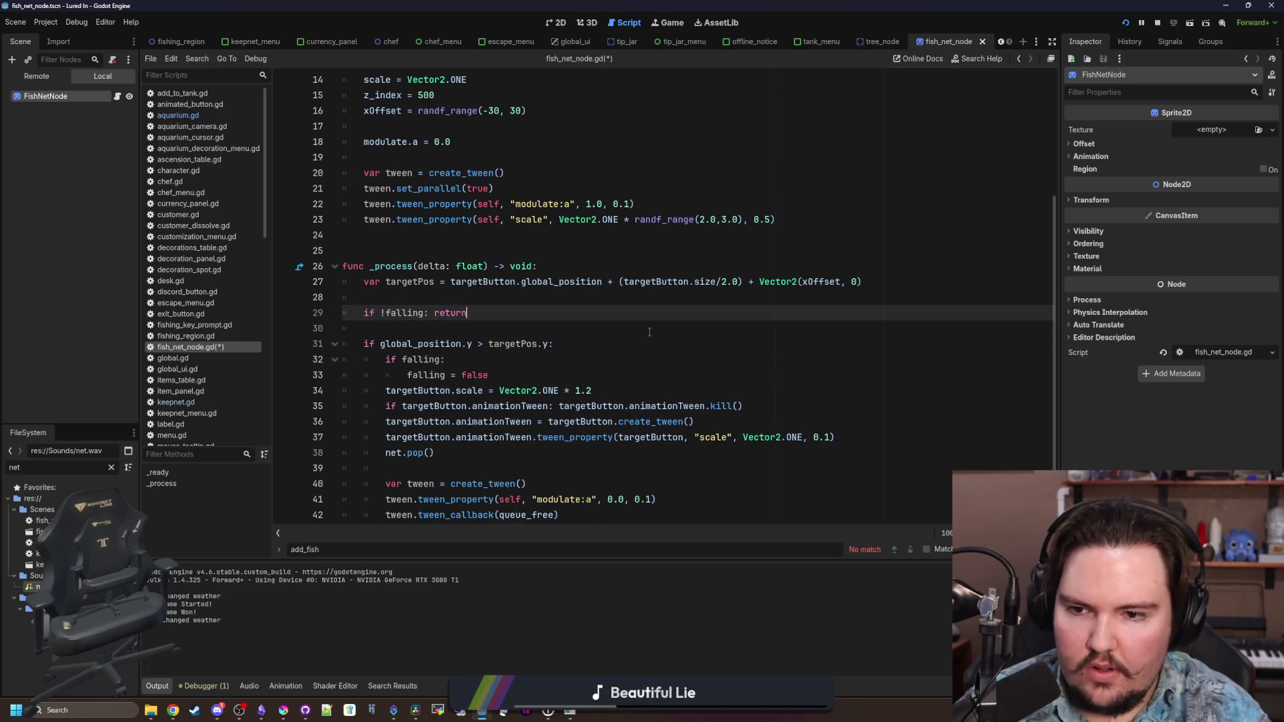
scroll(575, 333, down, 2)
click(394, 313)
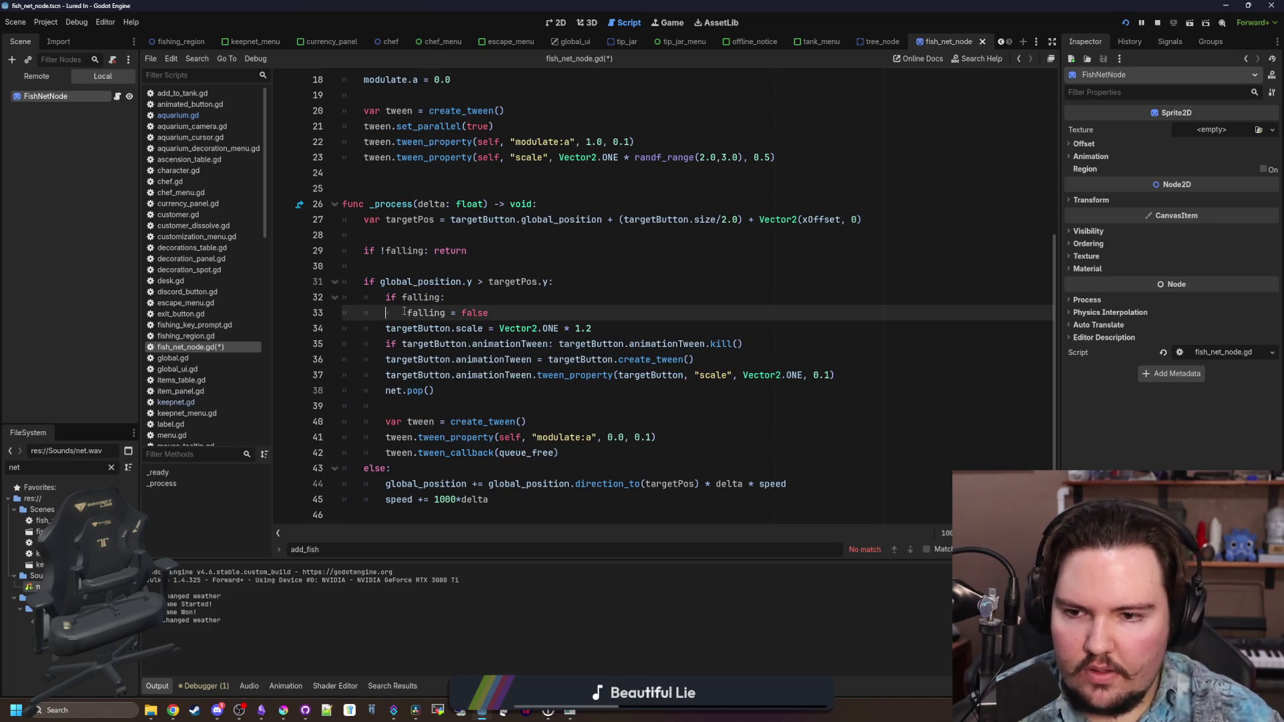
key(BackSpace)
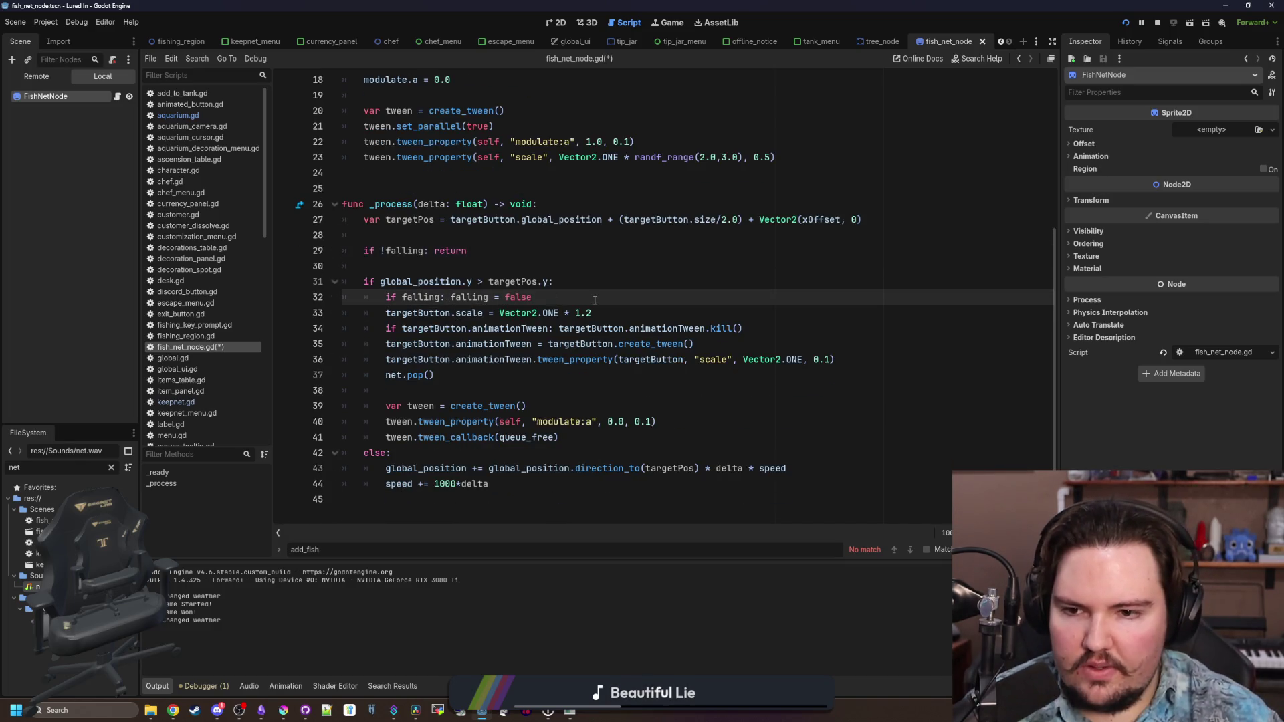
key(F5)
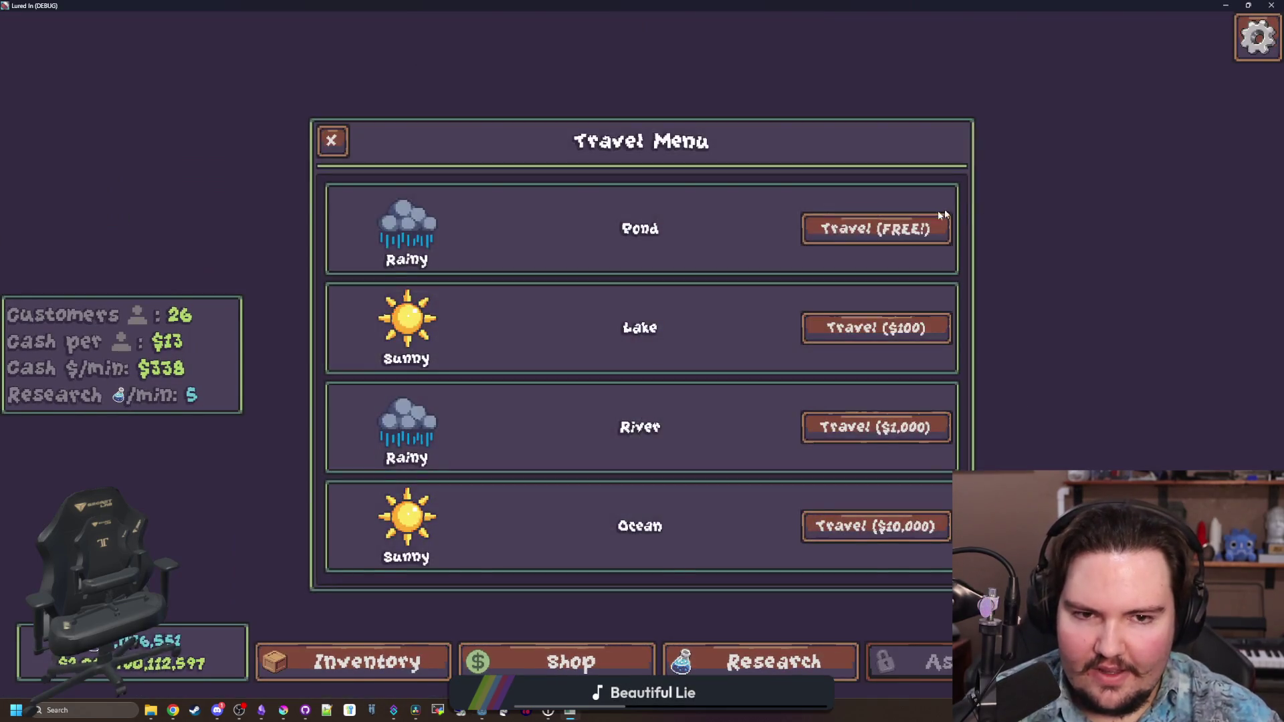
click(937, 210)
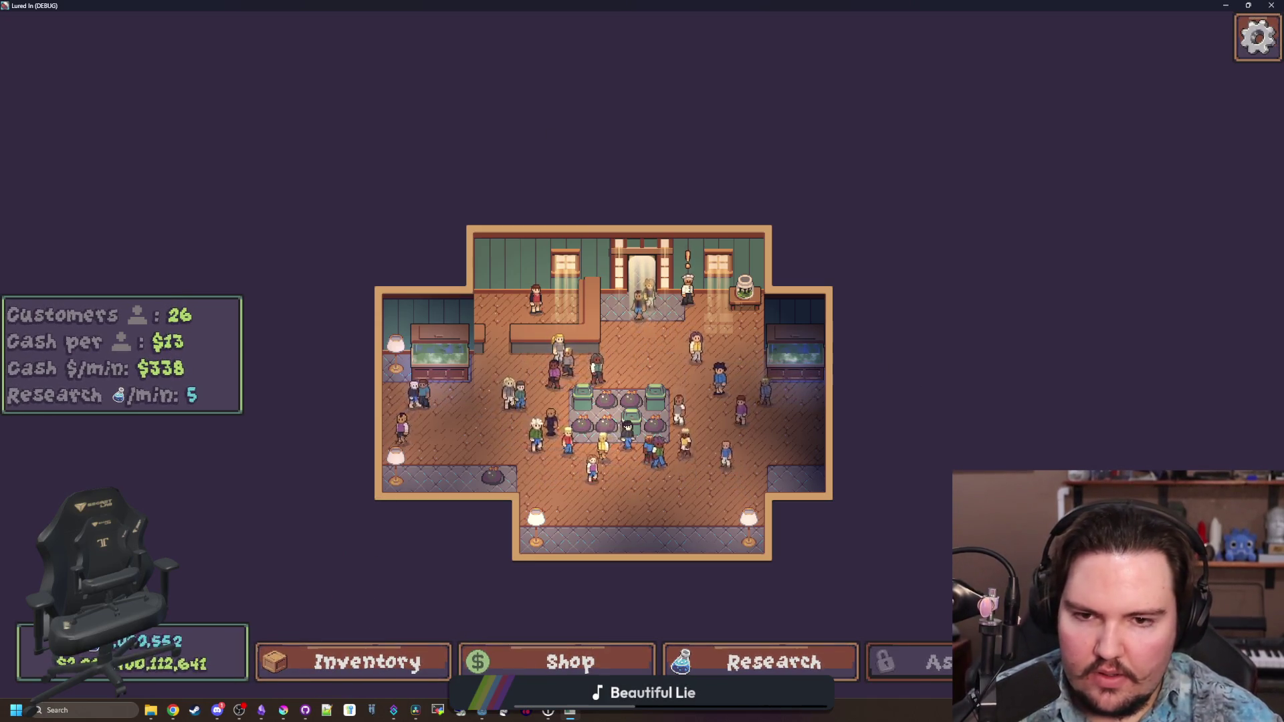
key(t)
click(882, 228)
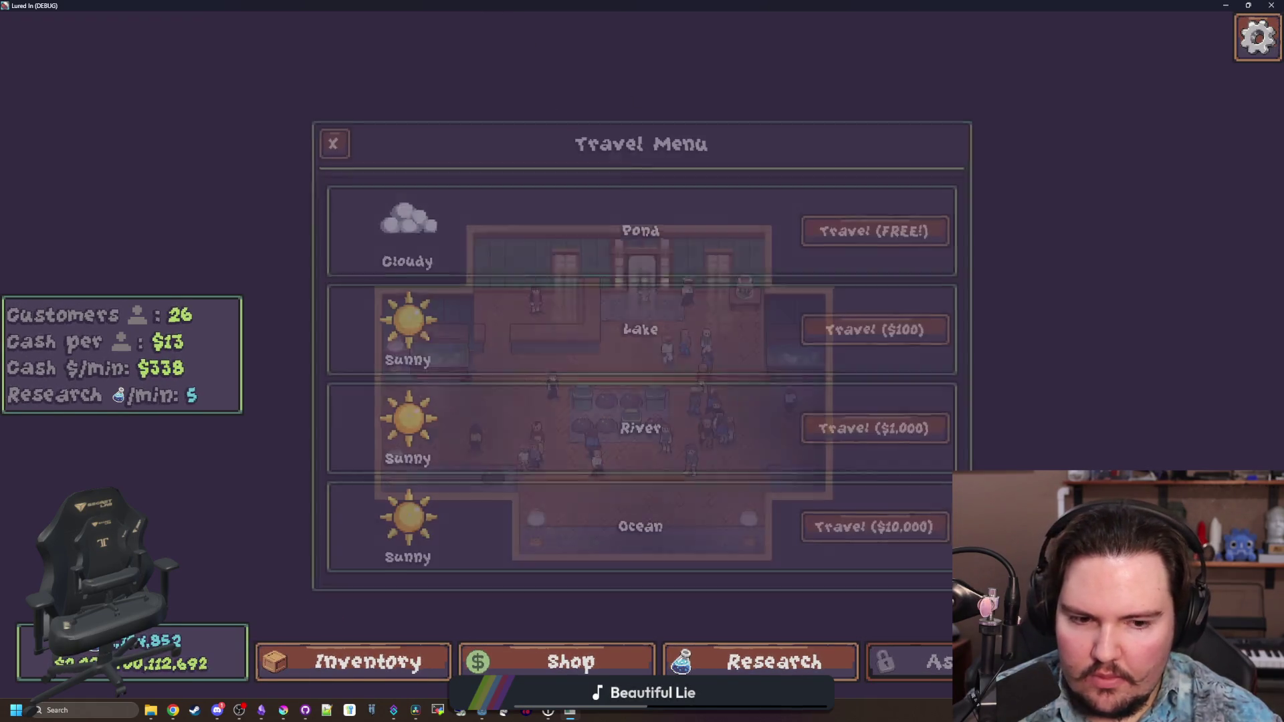
click(874, 229)
key(Escape)
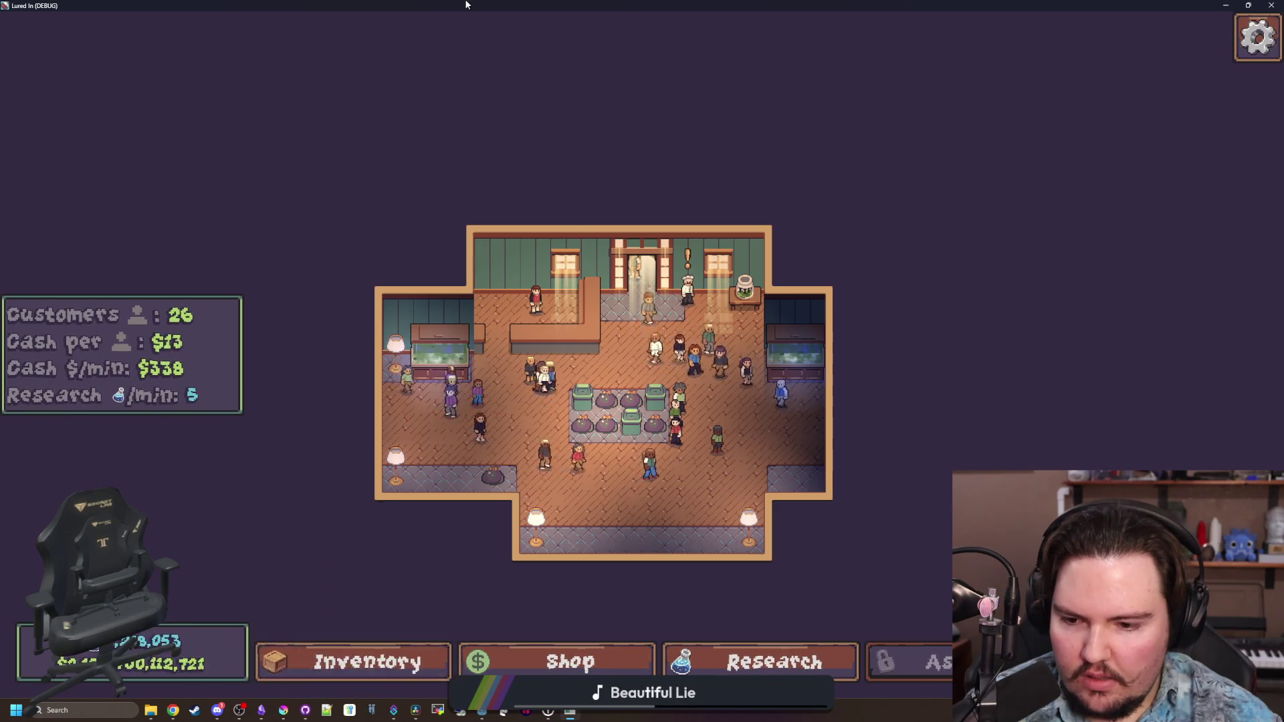
key(F11)
click(515, 376)
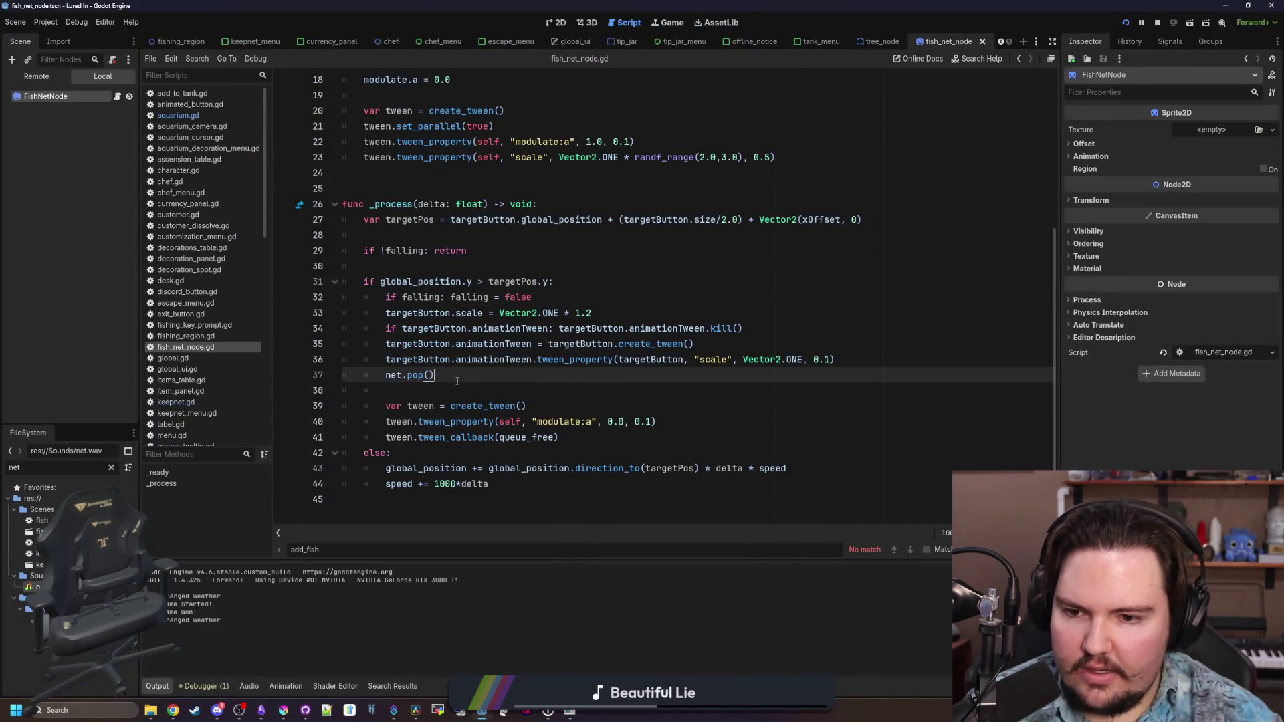
Add tween.set_parallel(true) below the tween creation line.
click(561, 411)
key(Return)
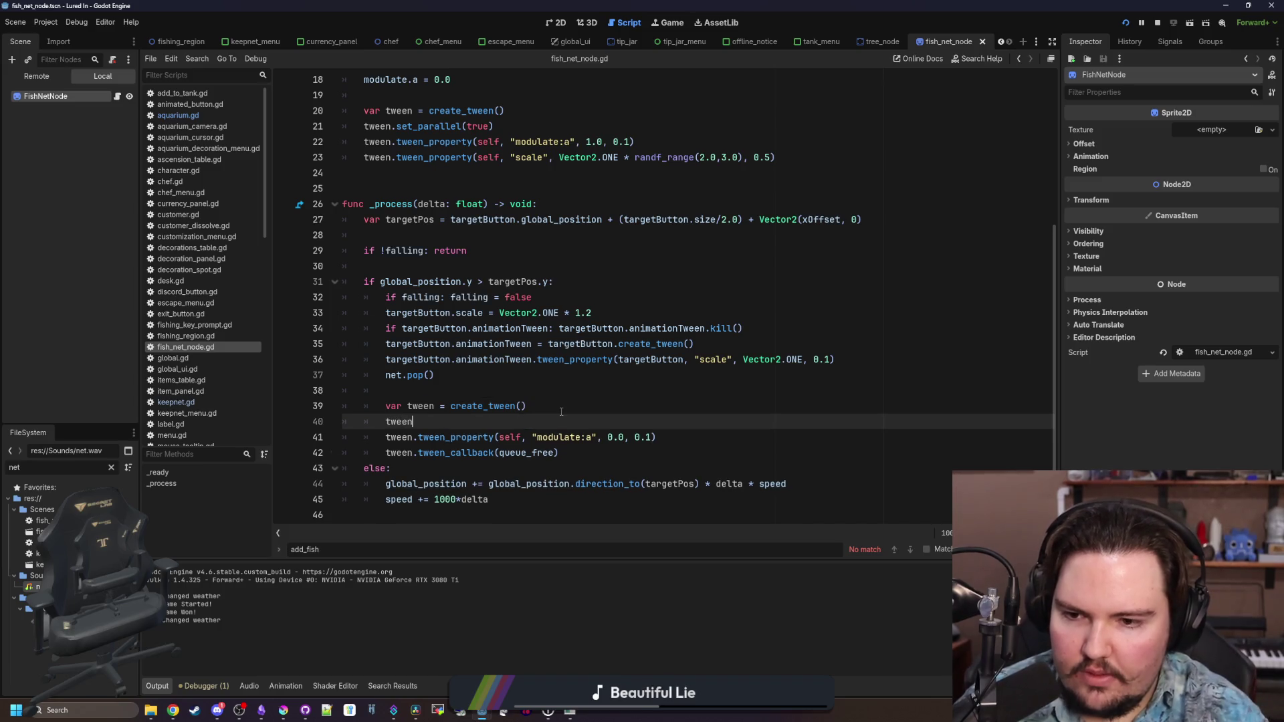
text(.tween_)
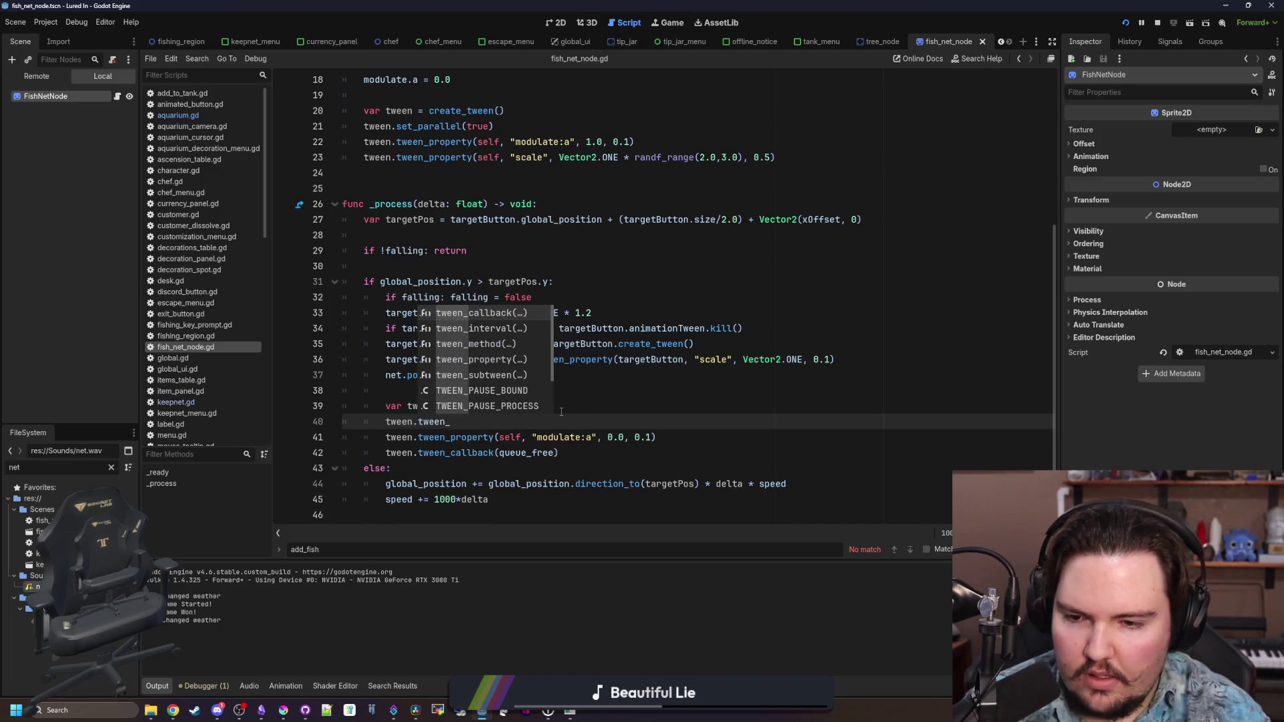
key(BackSpace)
key(BackSpace)
key(BackSpace)
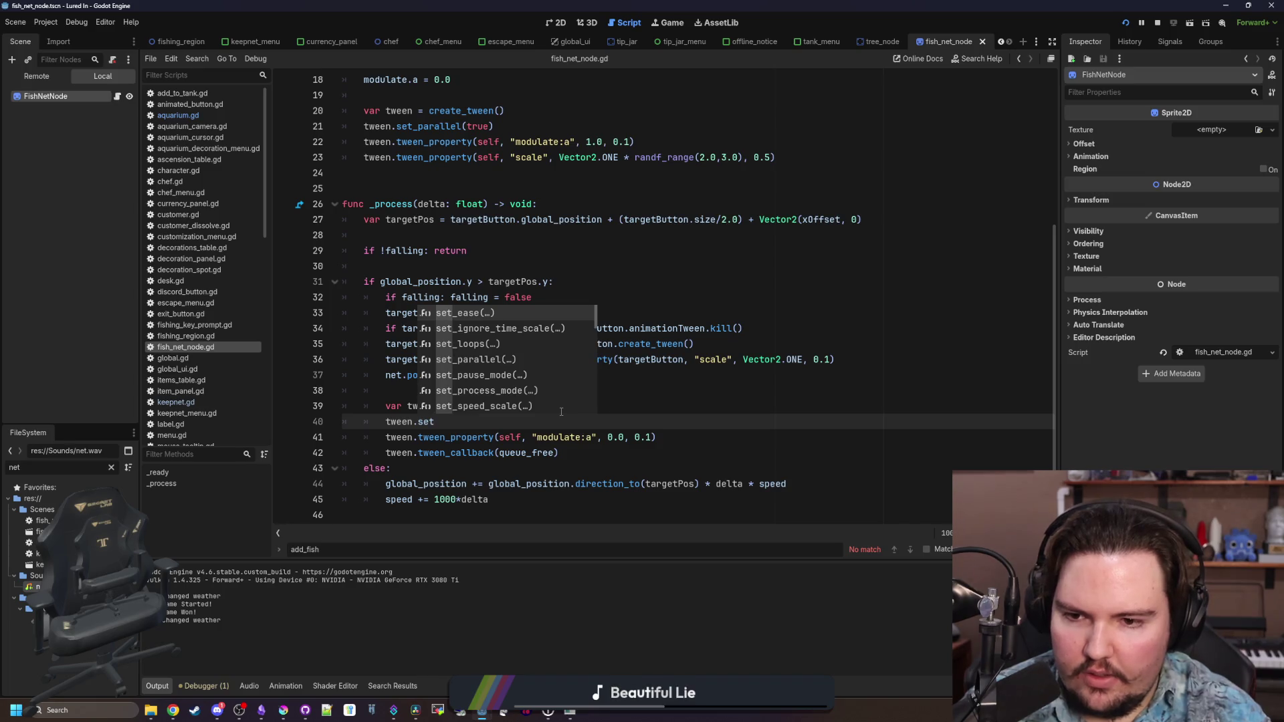
text(_par)
key(Return)
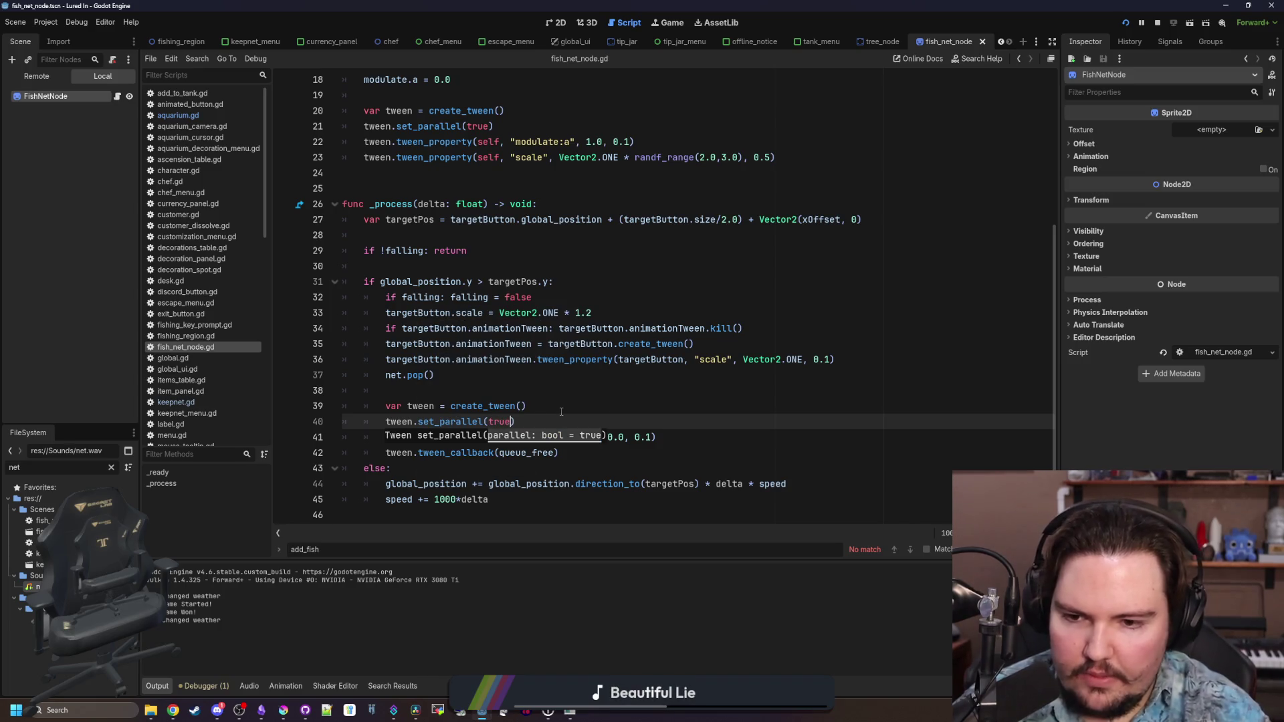
click(561, 410)
Add tween_property(self, "scale", Vector2.ONE, 0.1) after the fade tween, save, and show the game.
click(664, 439)
key(Return)
text(tween.tween_)
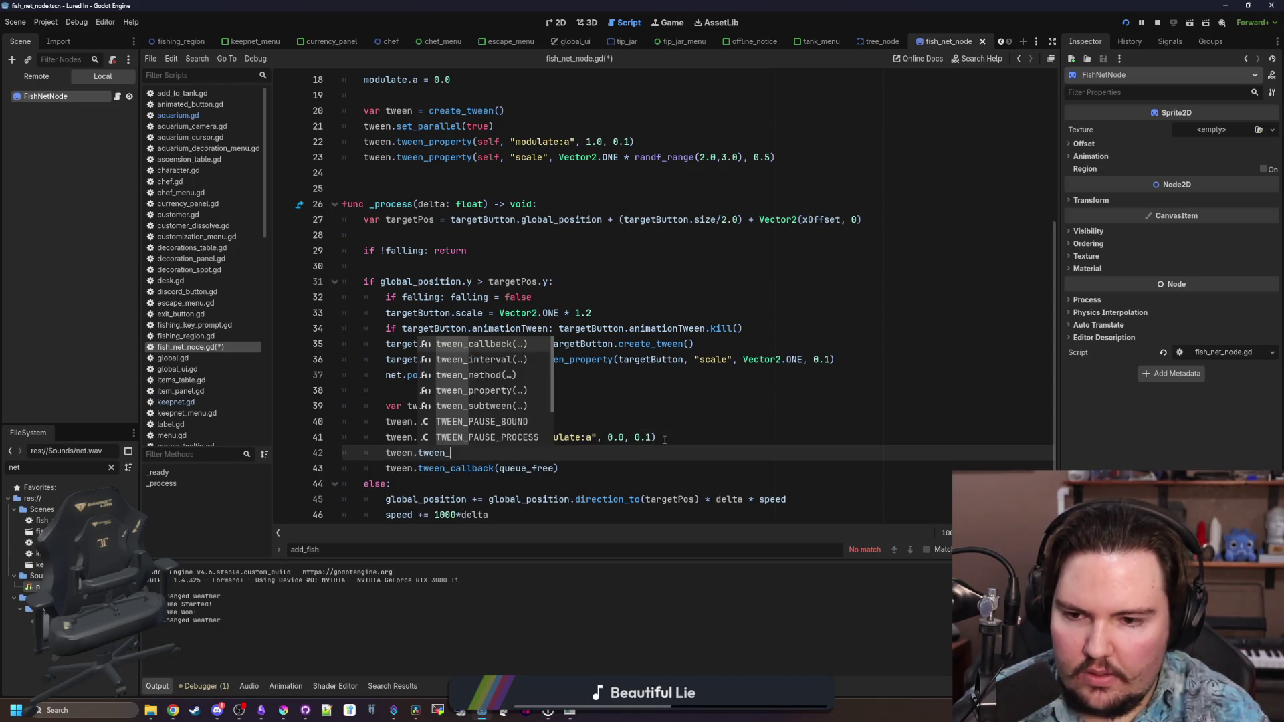
key(Return)
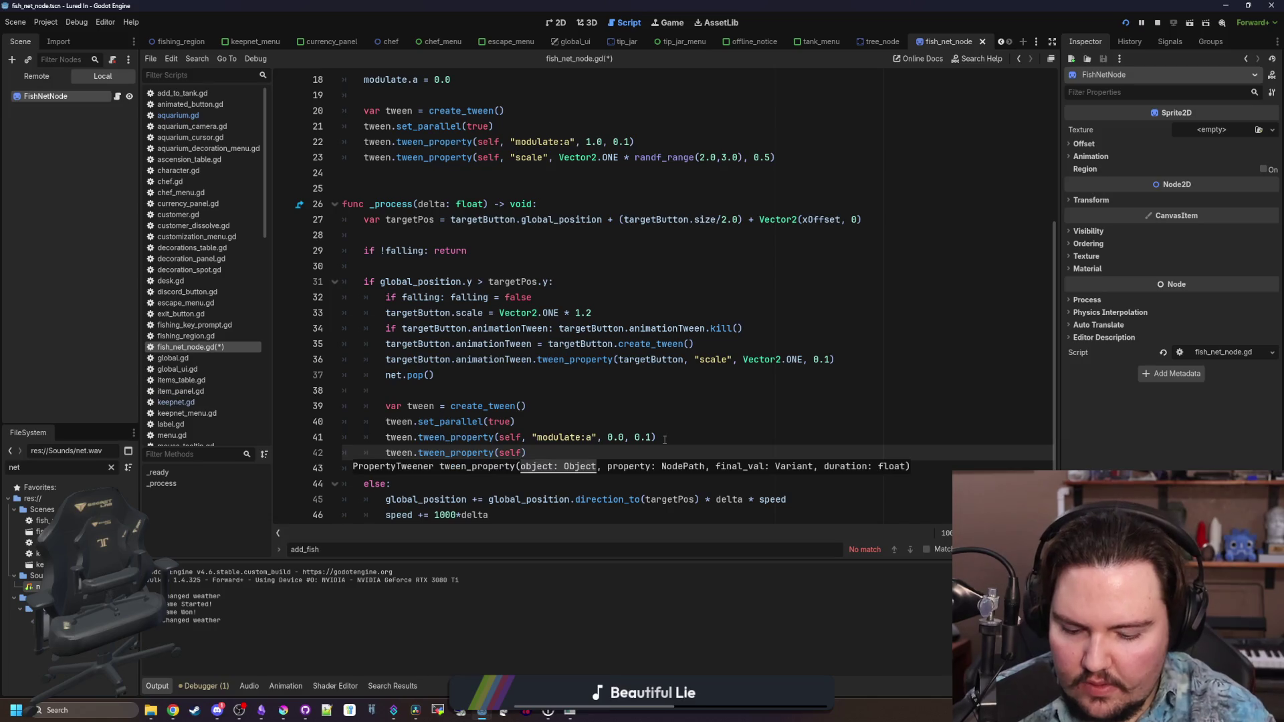
text(scale", Vecto)
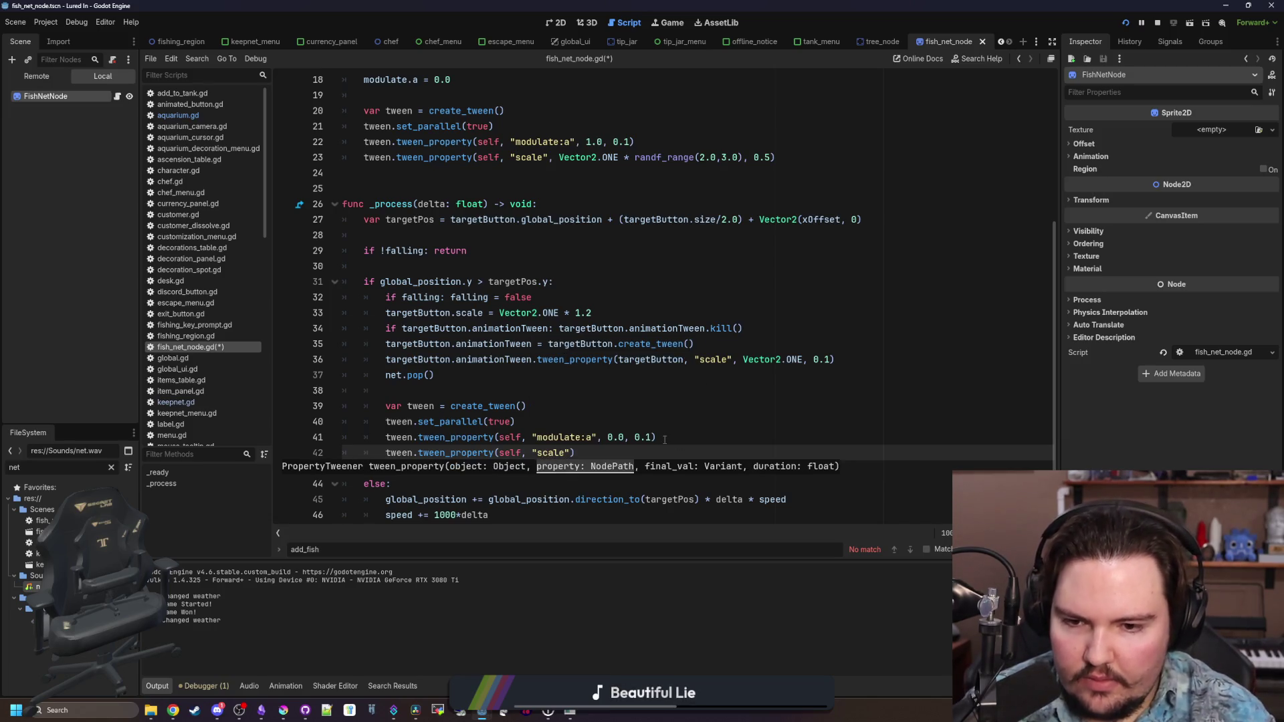
text(r2.O)
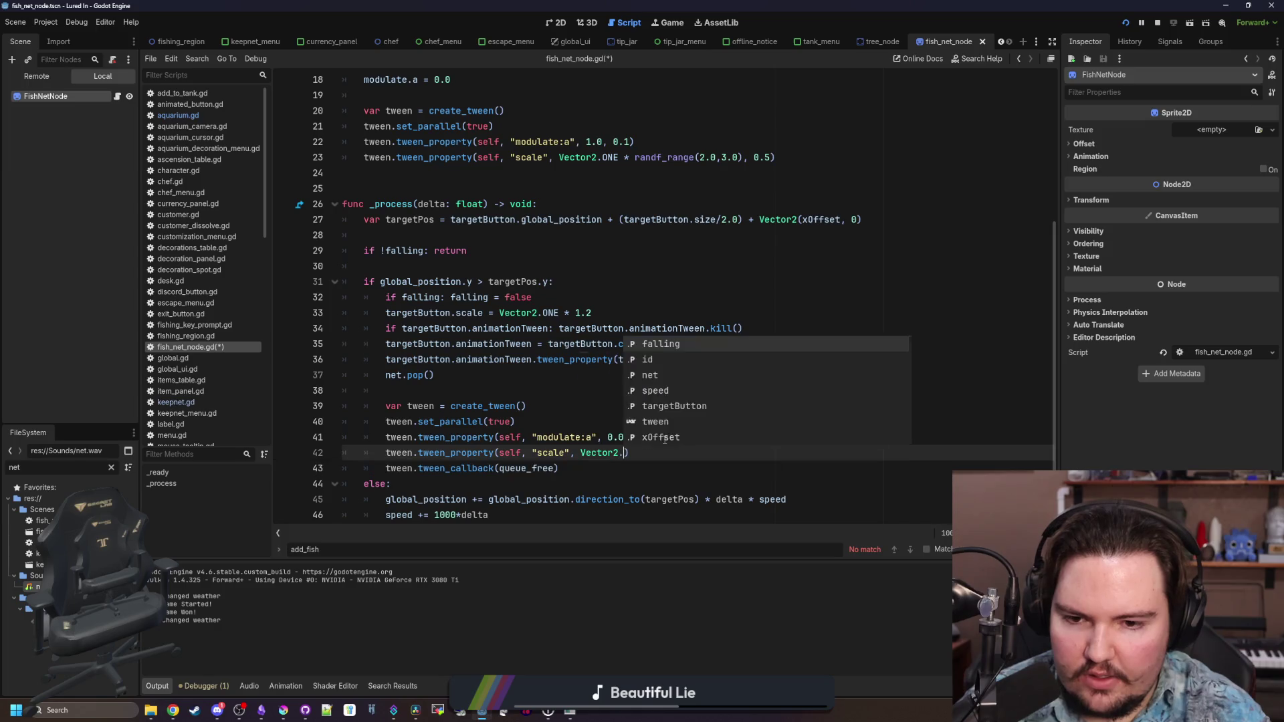
text(NE)
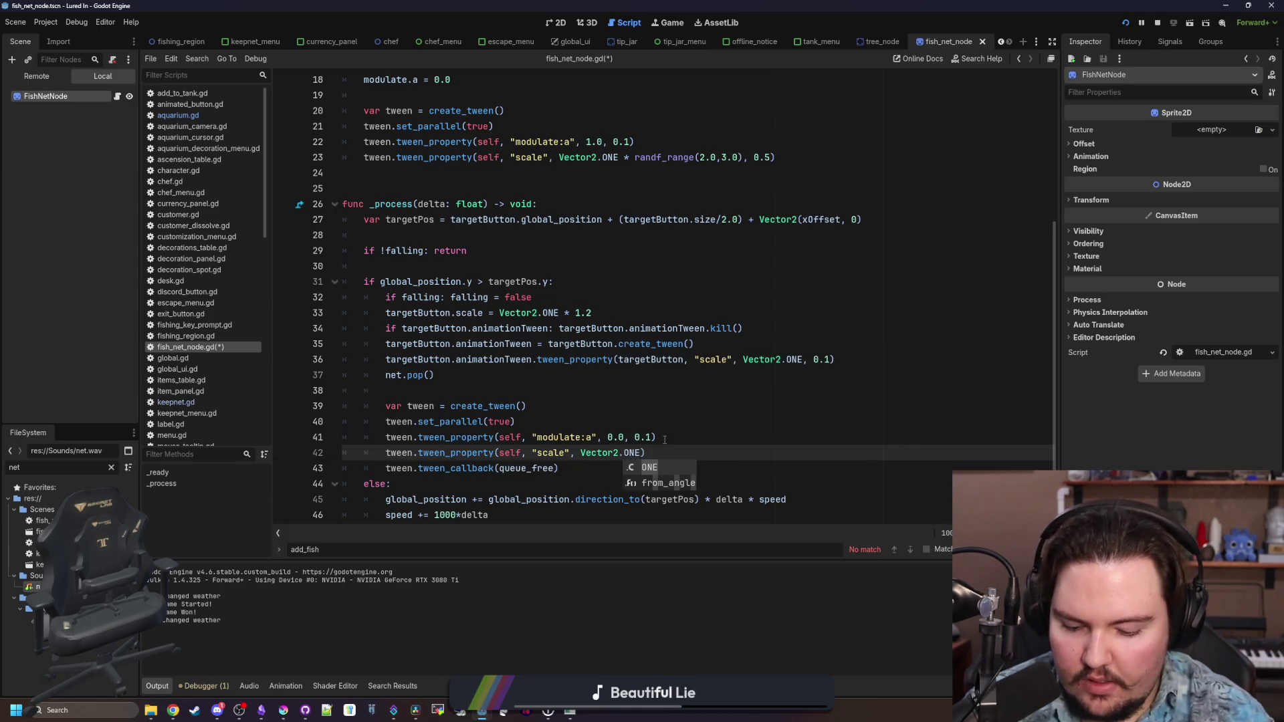
text(, 0.1)
key(ctrl+s)
click(567, 712)
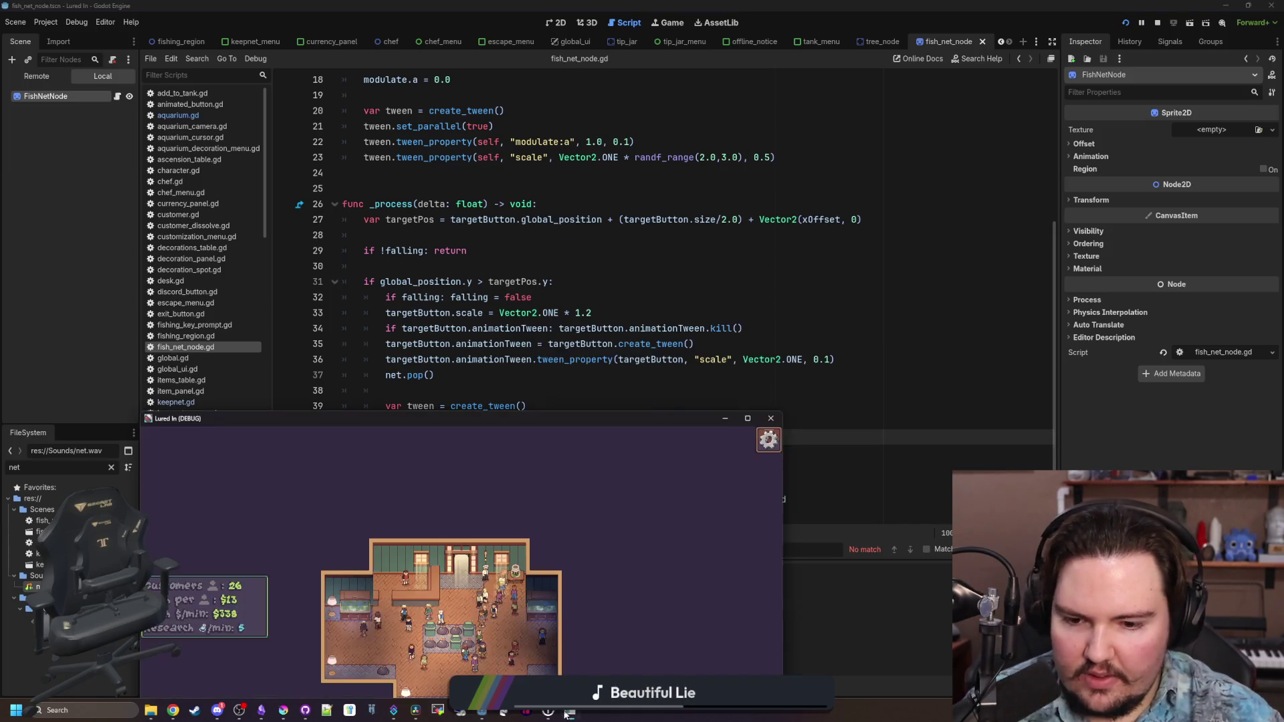
Maximize the game, take the free Pond trip, then go back to the script editor.
double_click(548, 427)
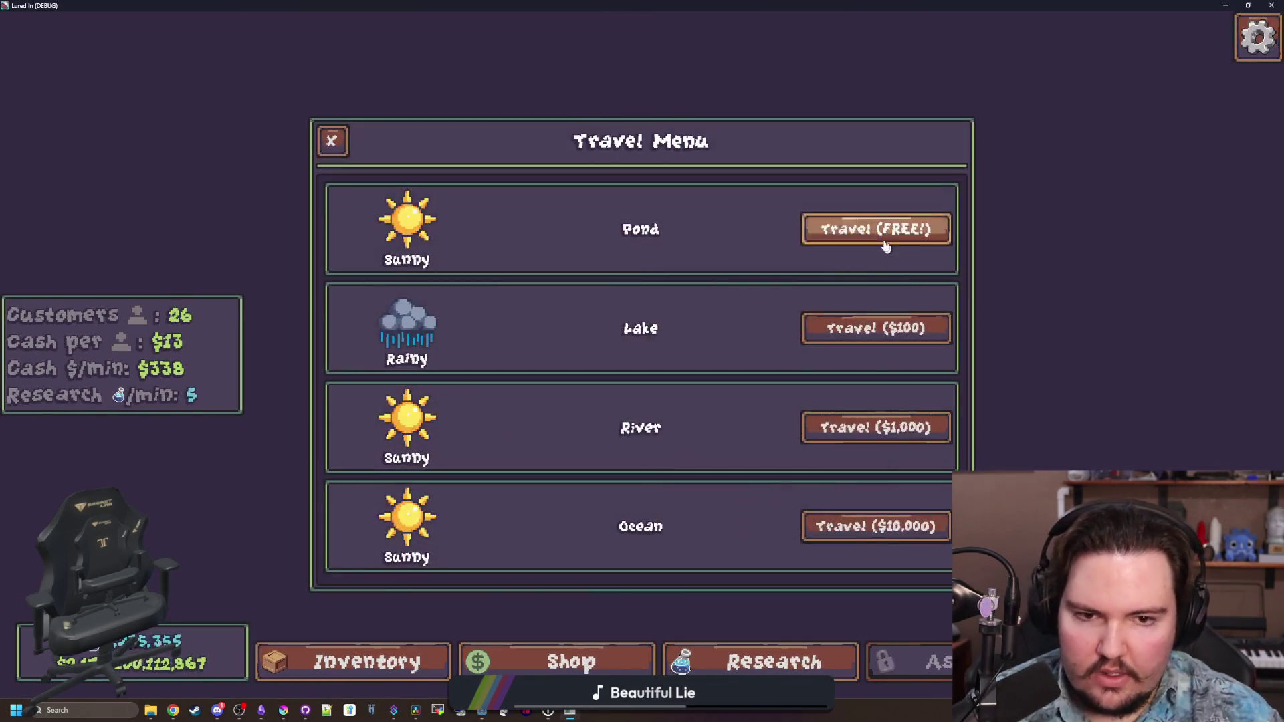
click(880, 228)
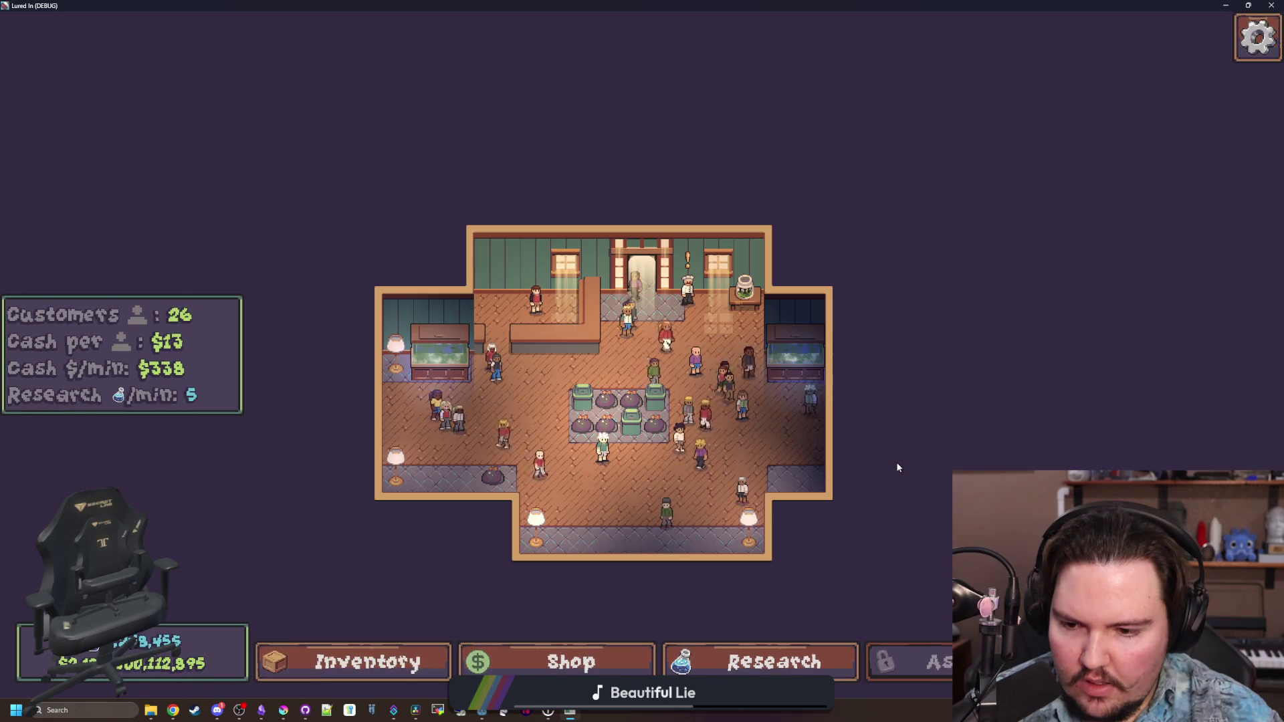
key(super+Down)
click(616, 406)
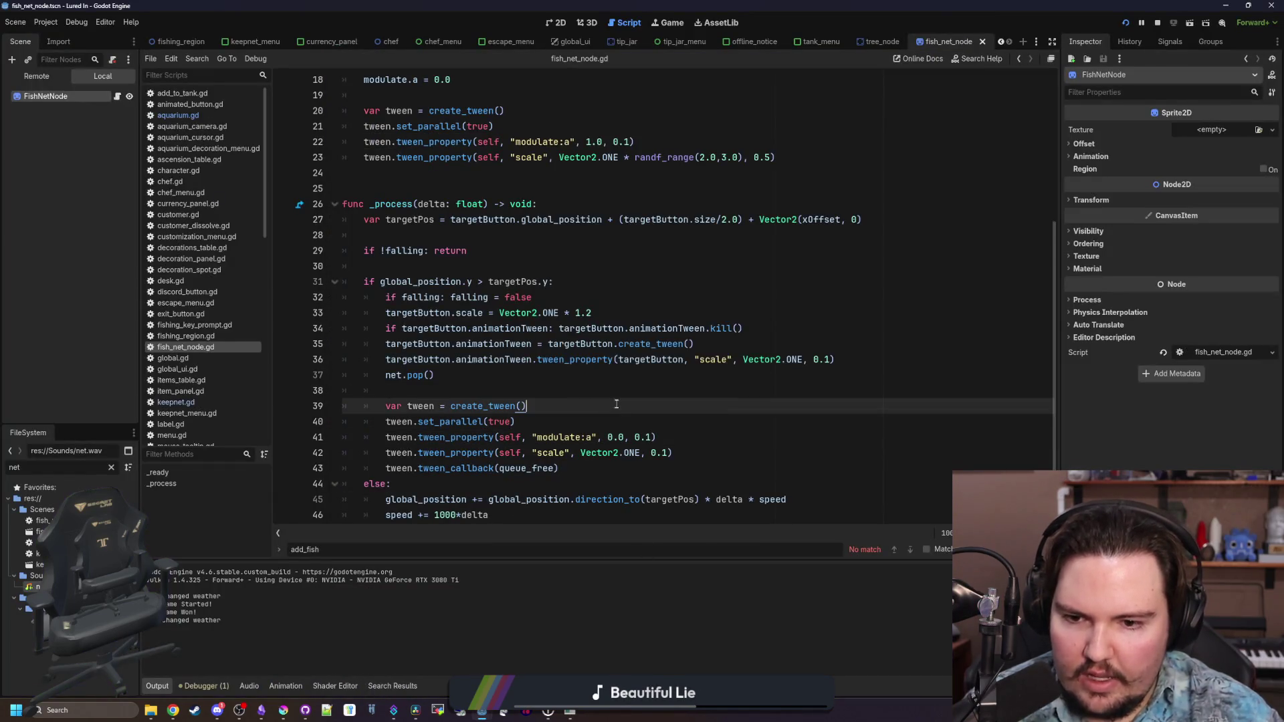
scroll(616, 406, down, 1)
click(578, 453)
click(598, 404)
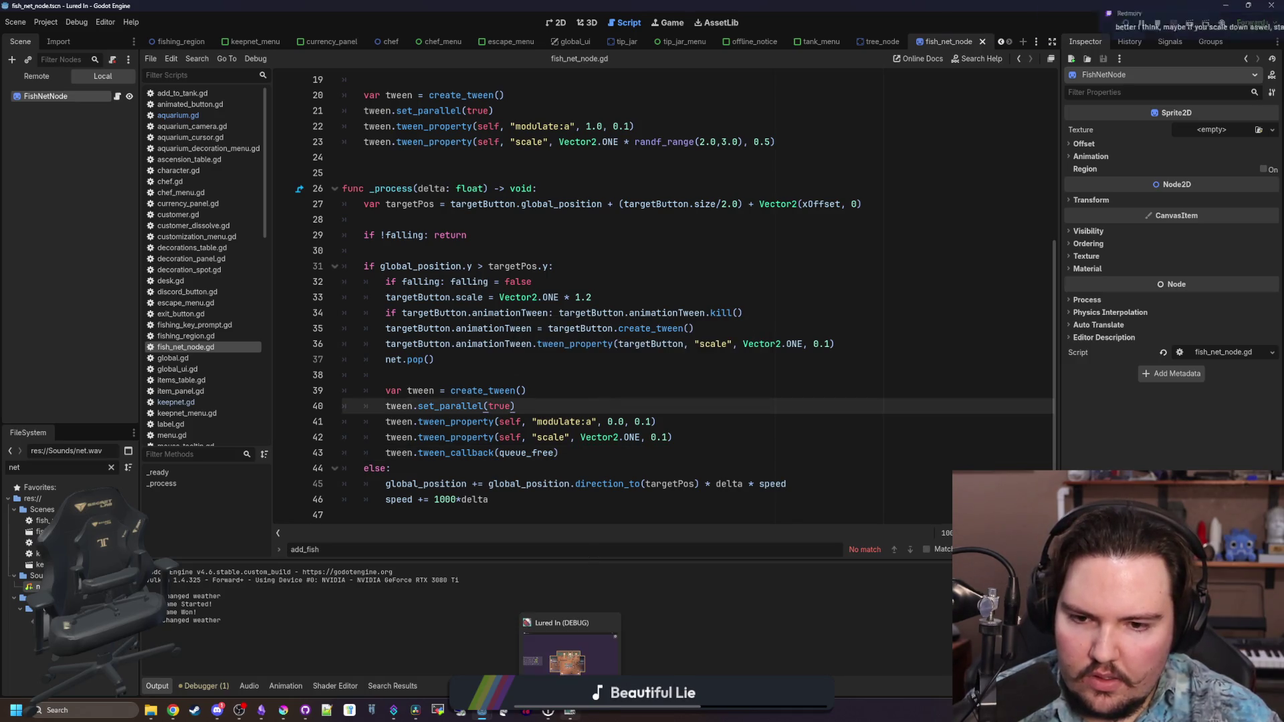
Bring the game back full screen, travel to the Pond again, return to the shop, and resume the script.
click(570, 711)
drag(587, 598, 601, 5)
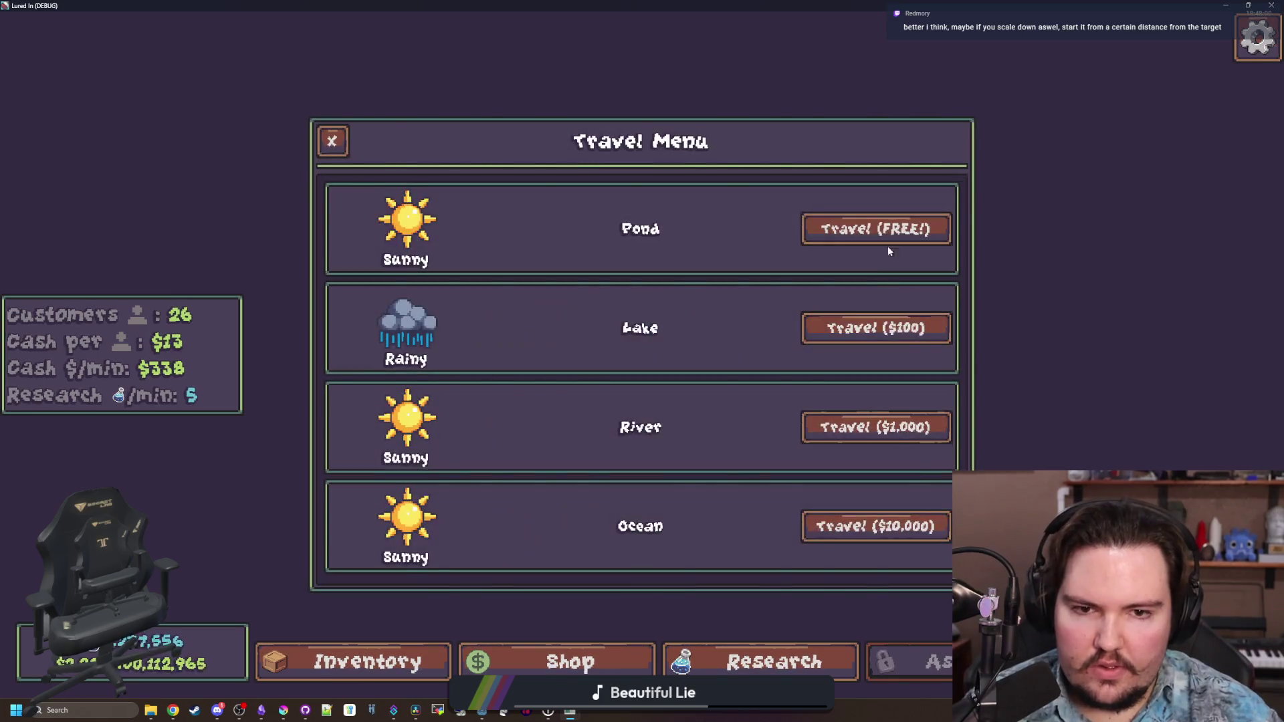
click(888, 246)
key(Escape)
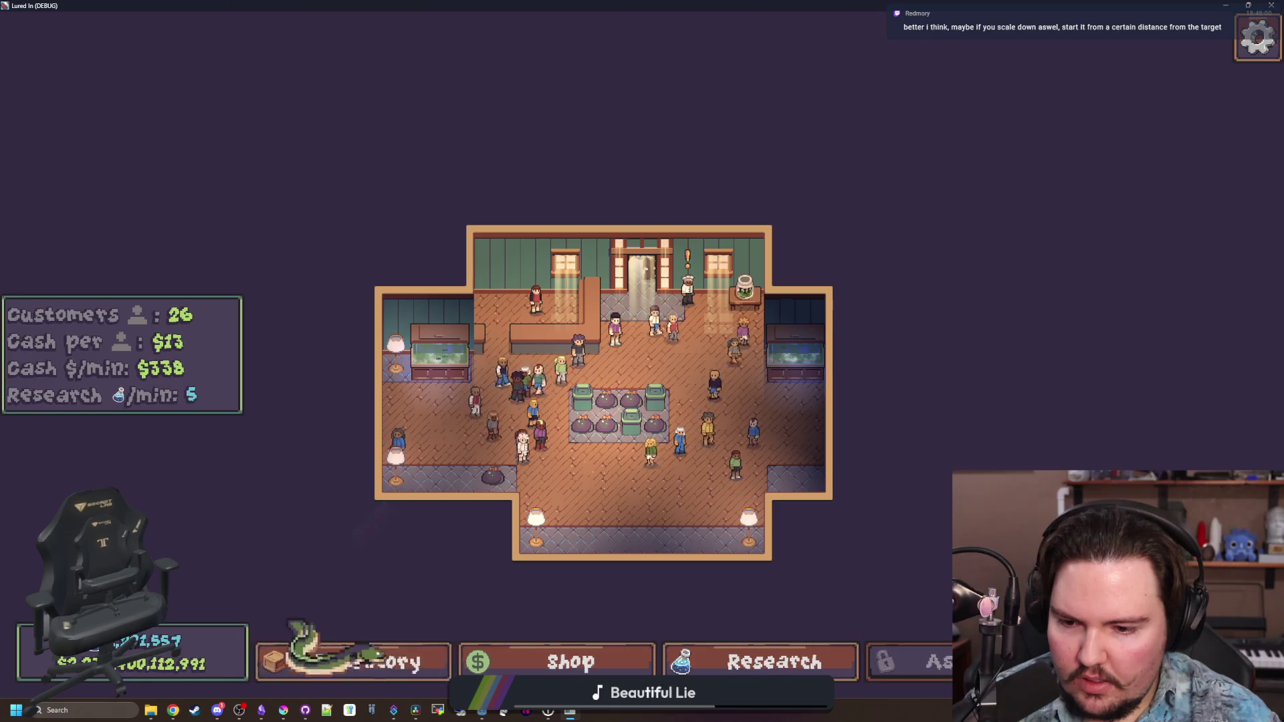
key(super+Down)
click(642, 430)
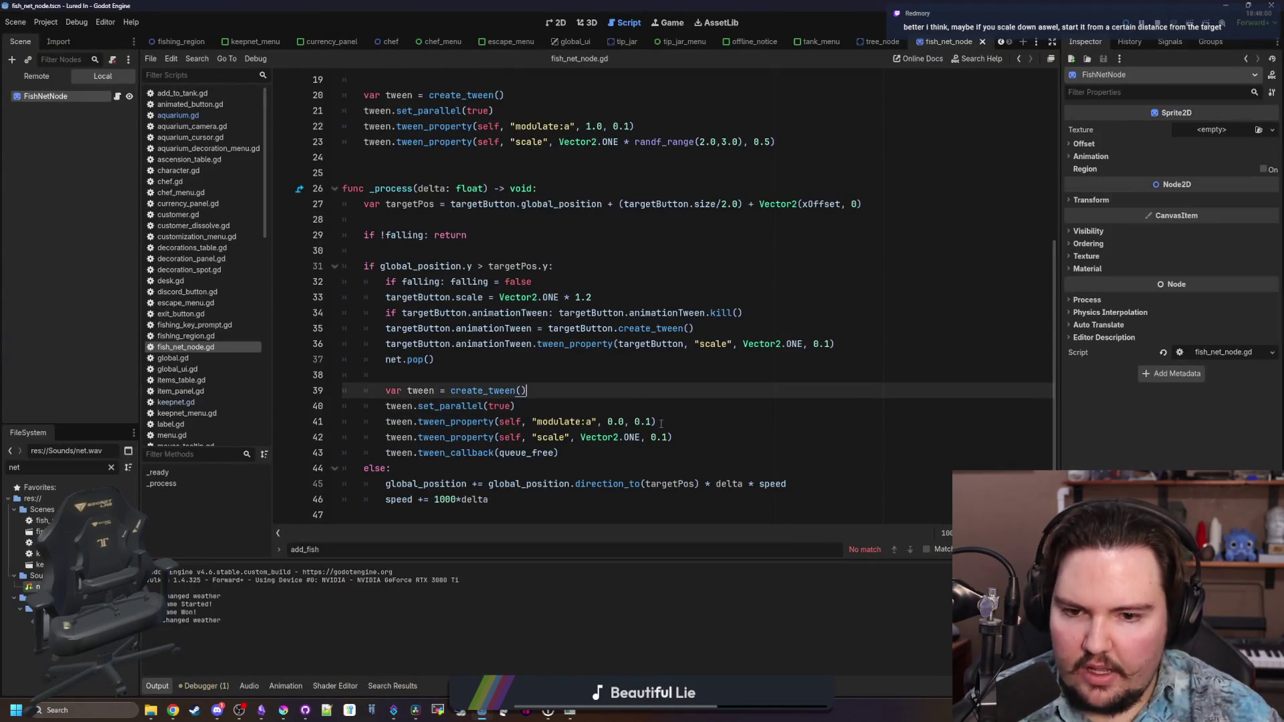
Try 0.2 for the fade and scale durations, then revert both to 0.1.
click(669, 436)
key(BackSpace)
text(2)
click(744, 428)
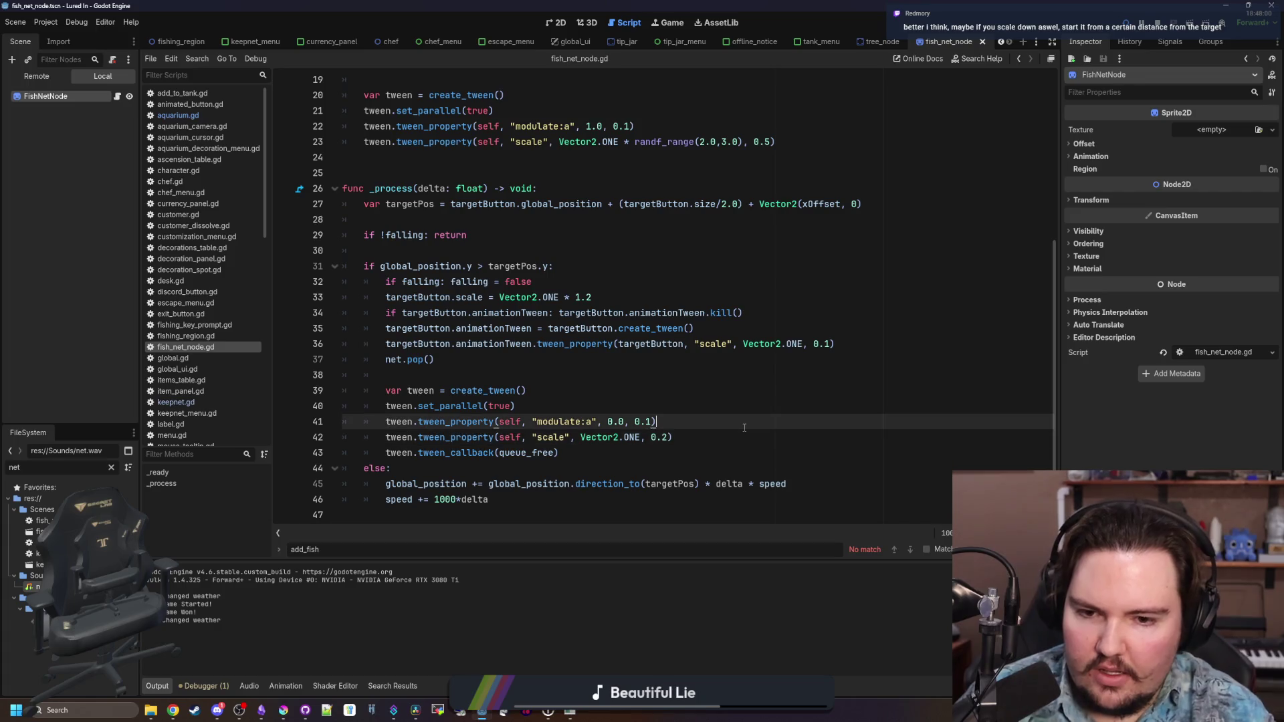
click(621, 411)
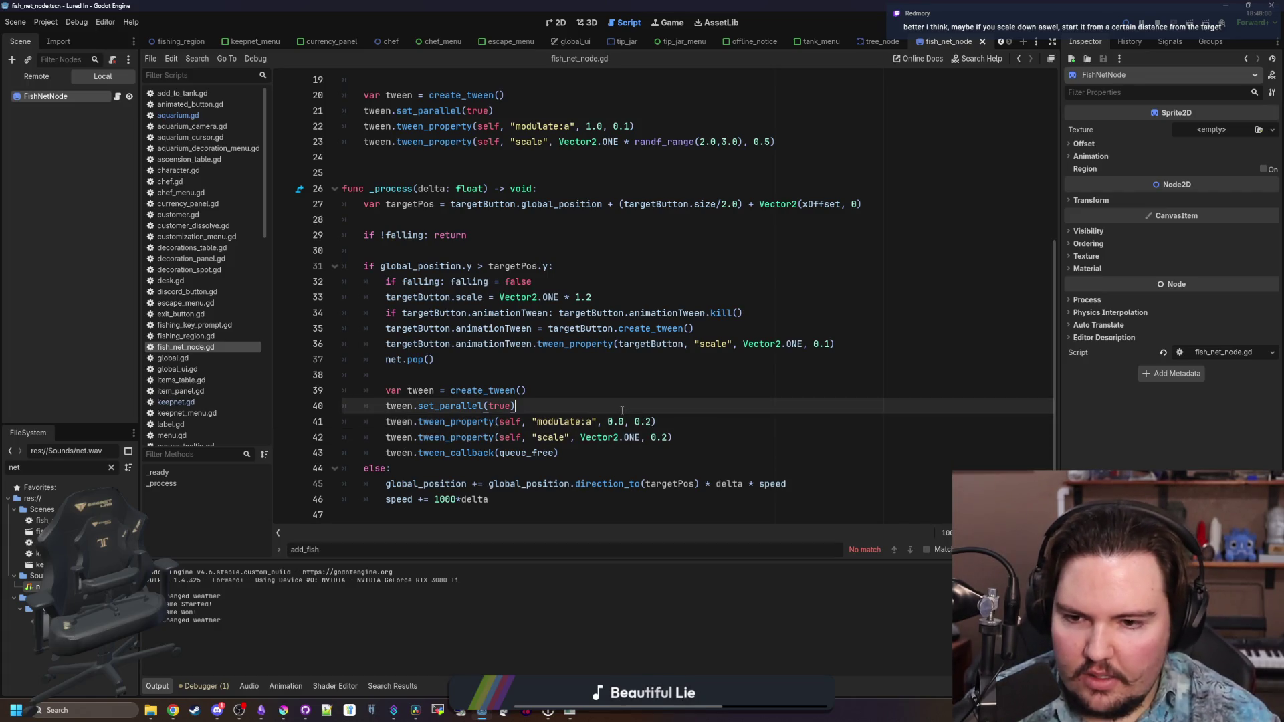
click(669, 441)
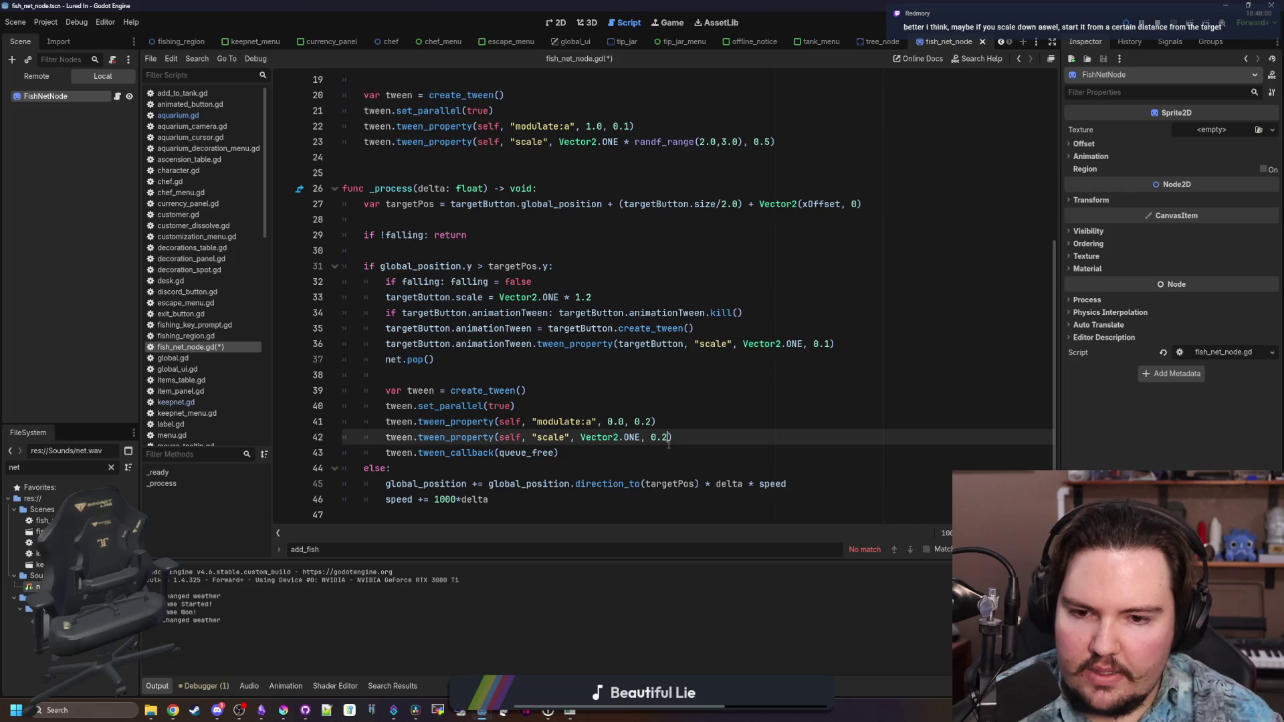
text(1)
key(Up)
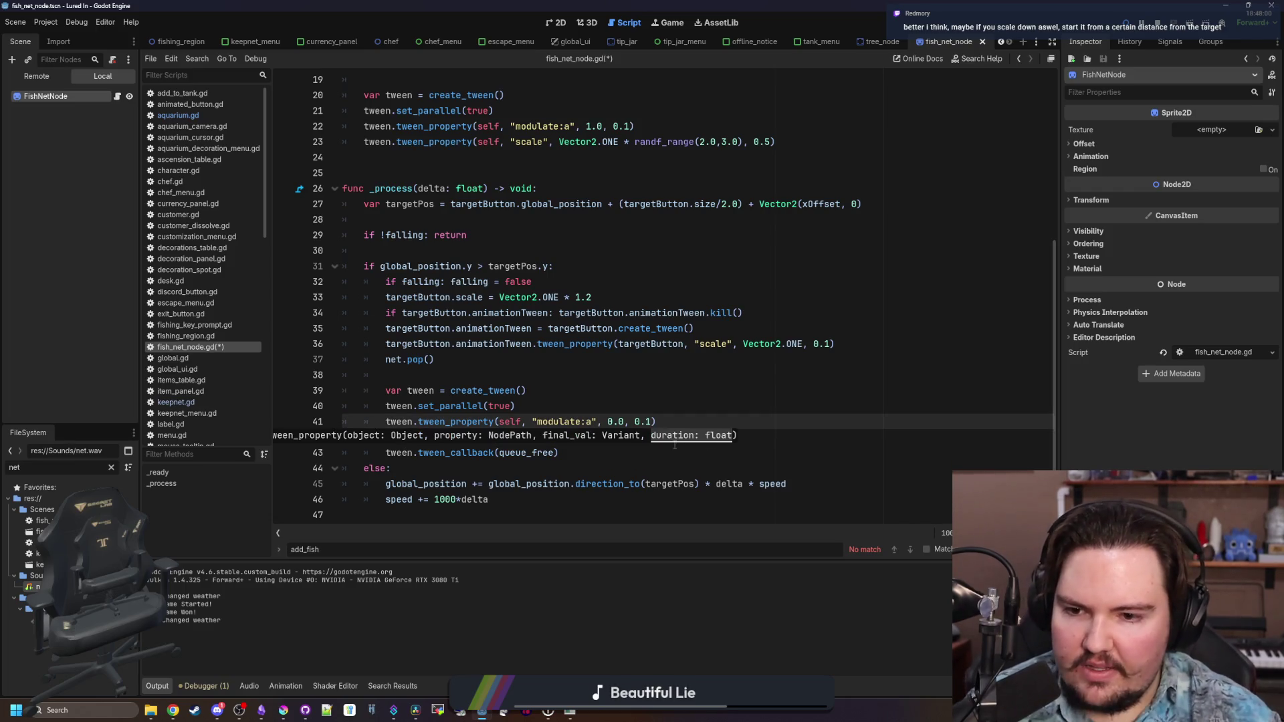
Change the callback line to tween.chain().tween_callback(queue_free) and save.
key(Down)
key(Down)
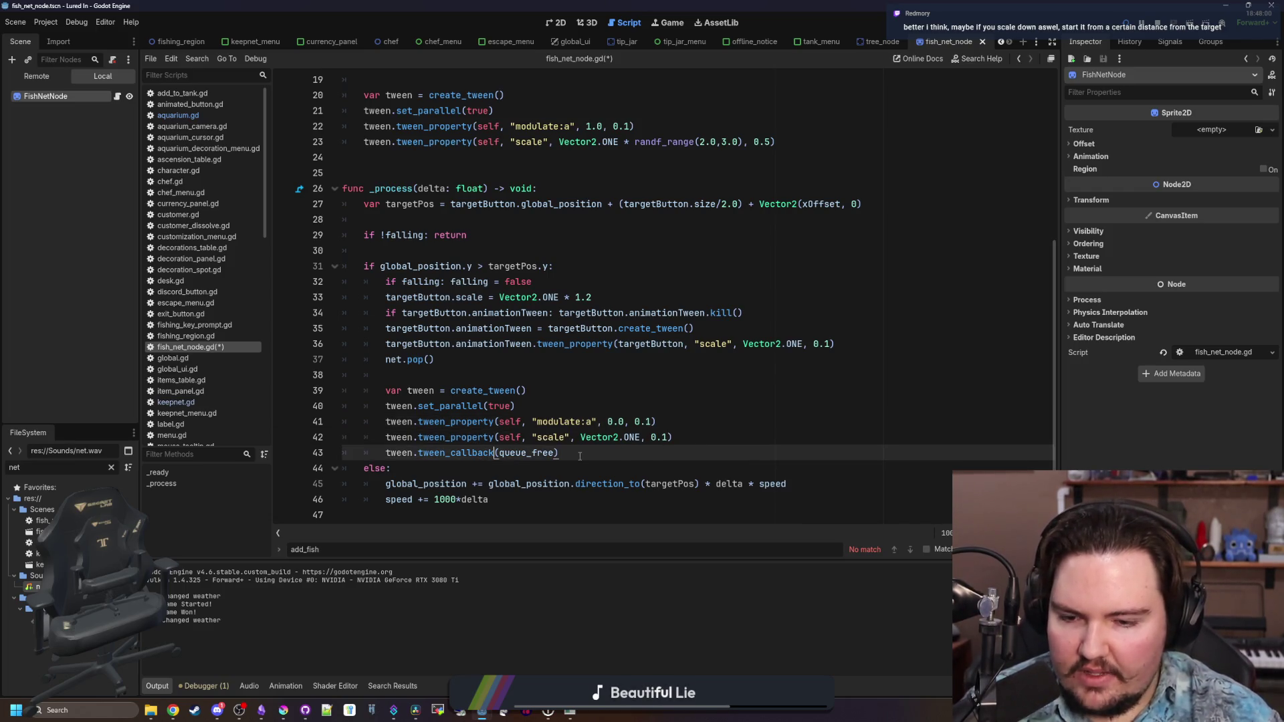
text(chain()
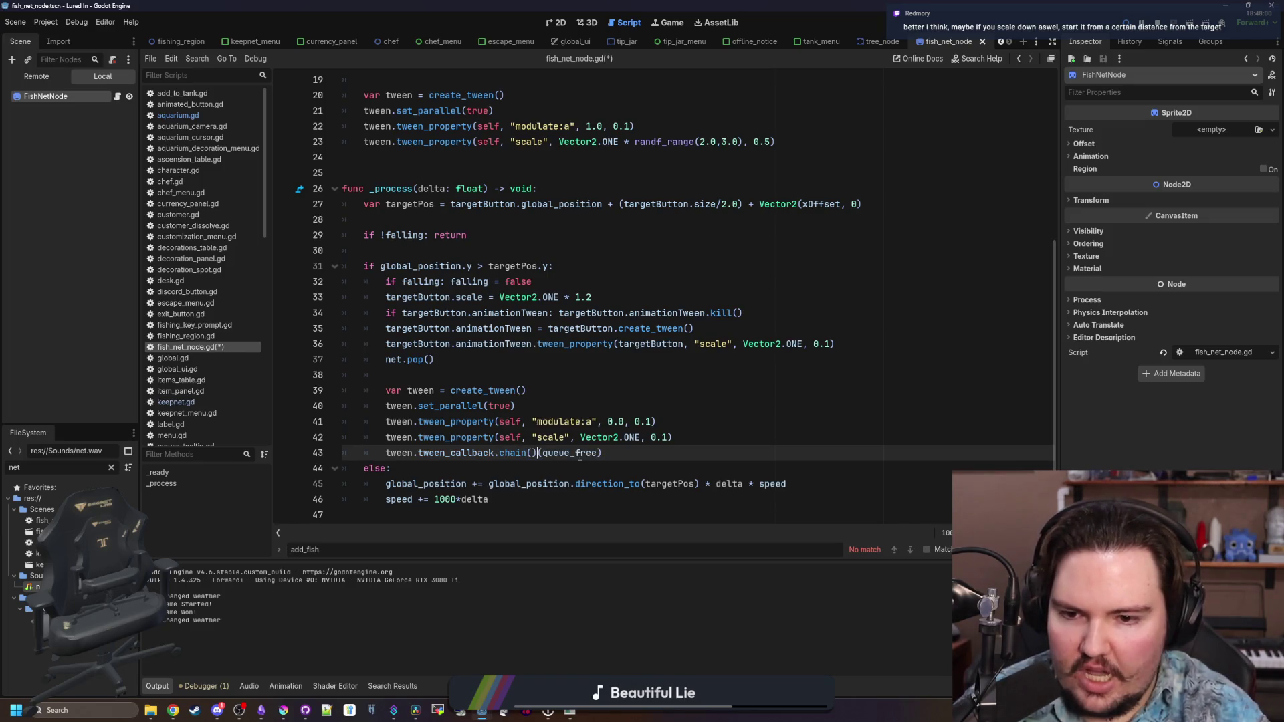
key(ctrl+z)
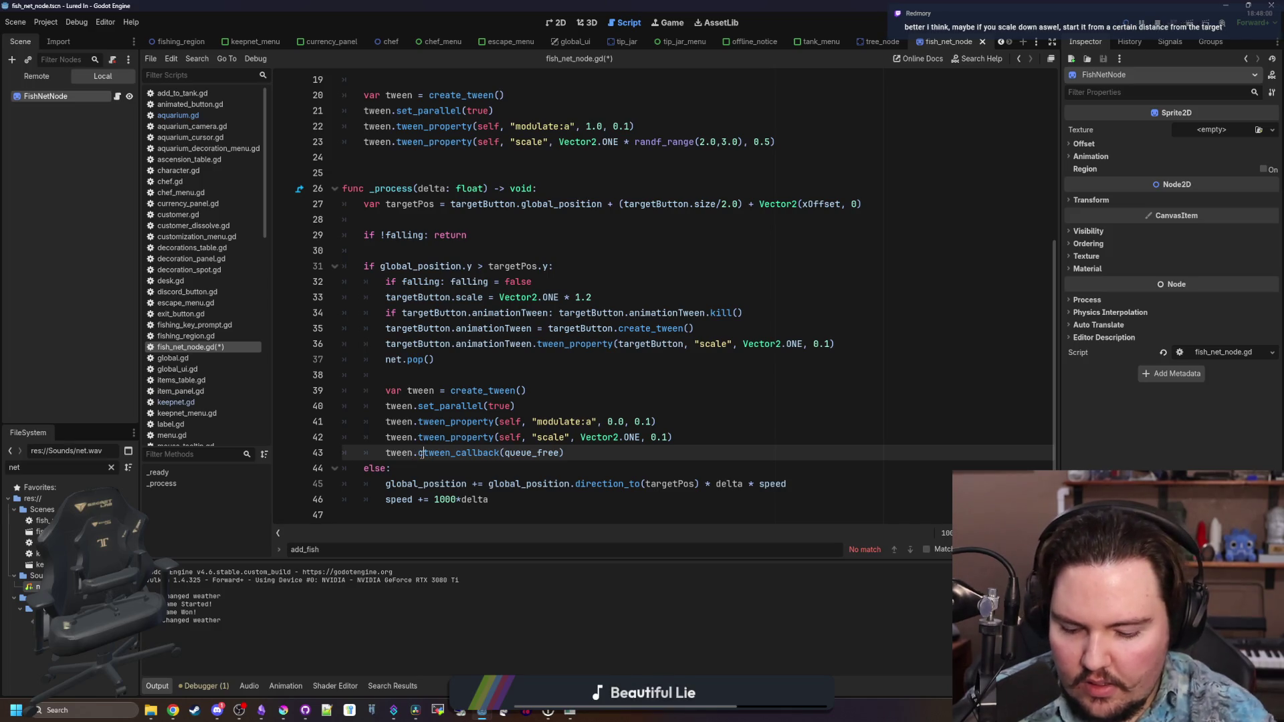
text(chain)
key(ctrl+space)
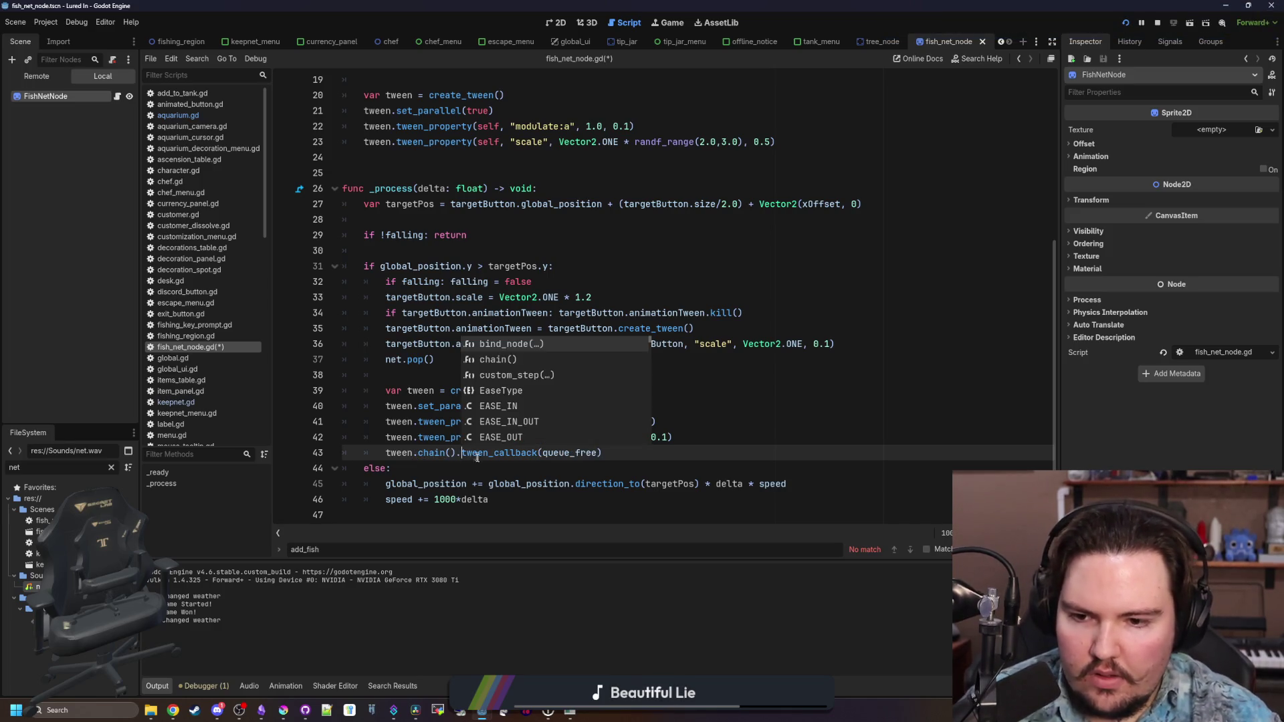
click(479, 467)
key(ctrl+s)
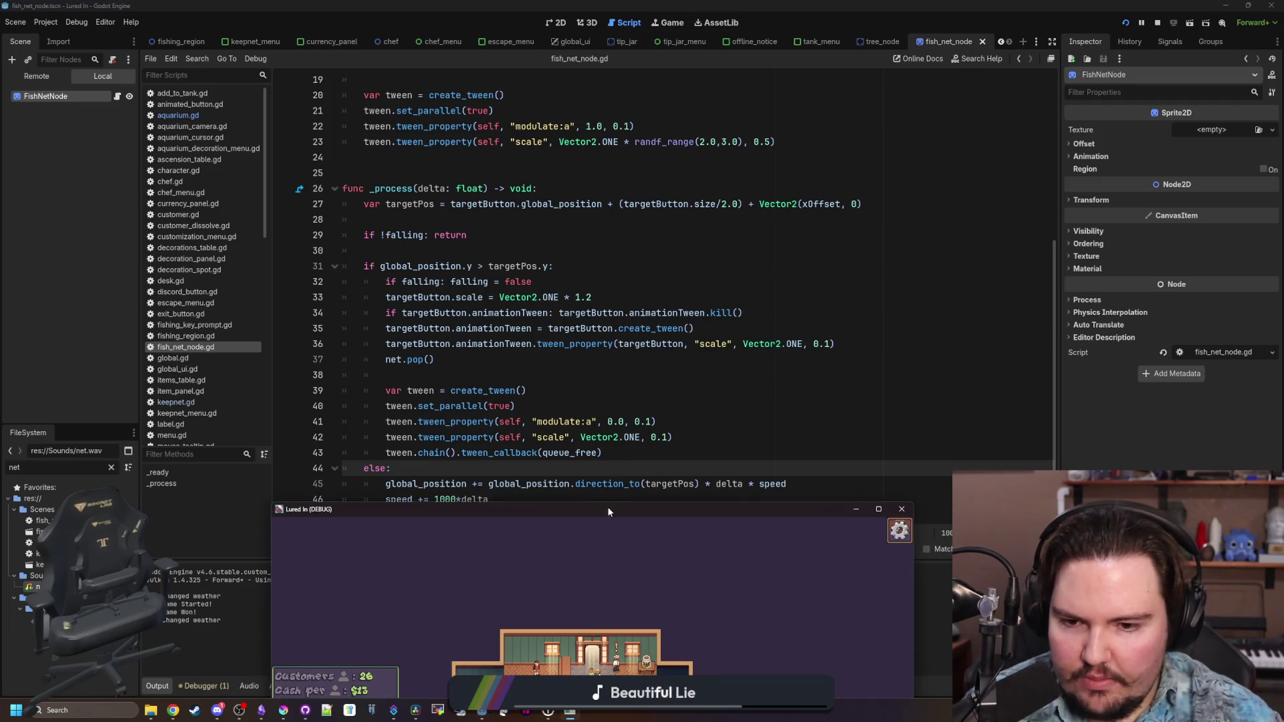
Maximize the game and take the free Pond trip four times, watching fish fly to the Inventory.
double_click(609, 510)
click(863, 227)
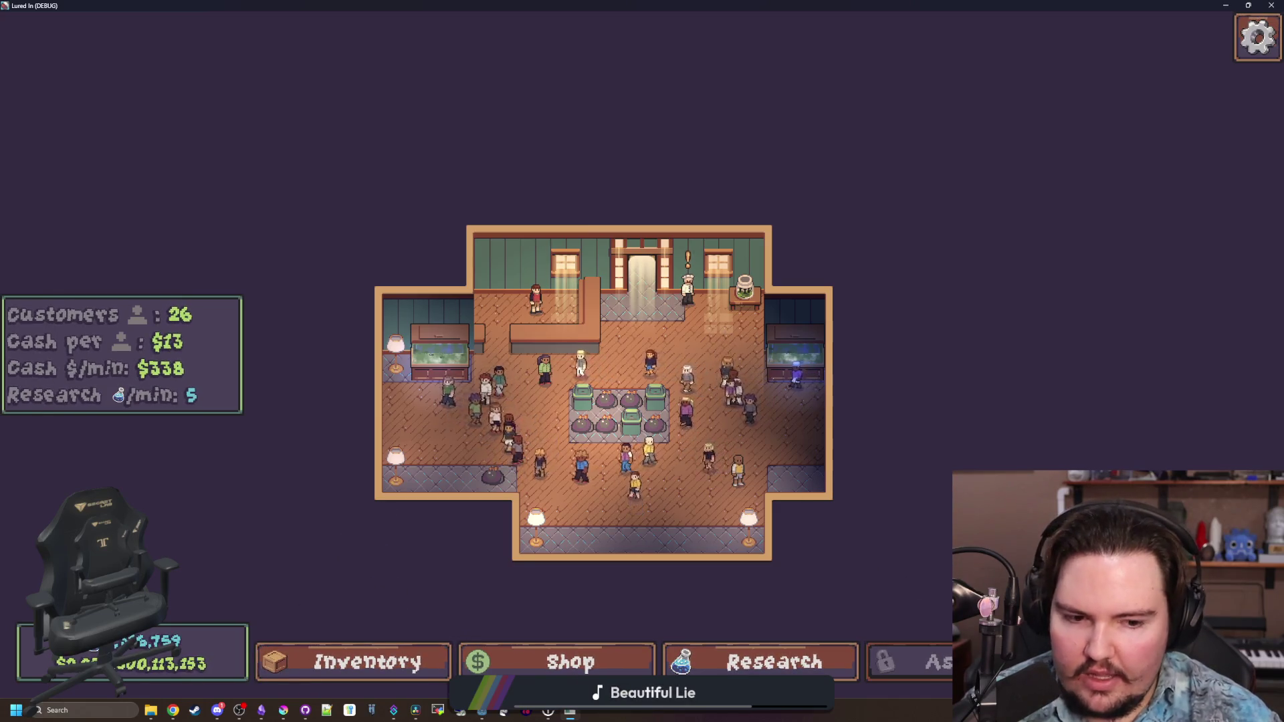
click(785, 482)
click(837, 230)
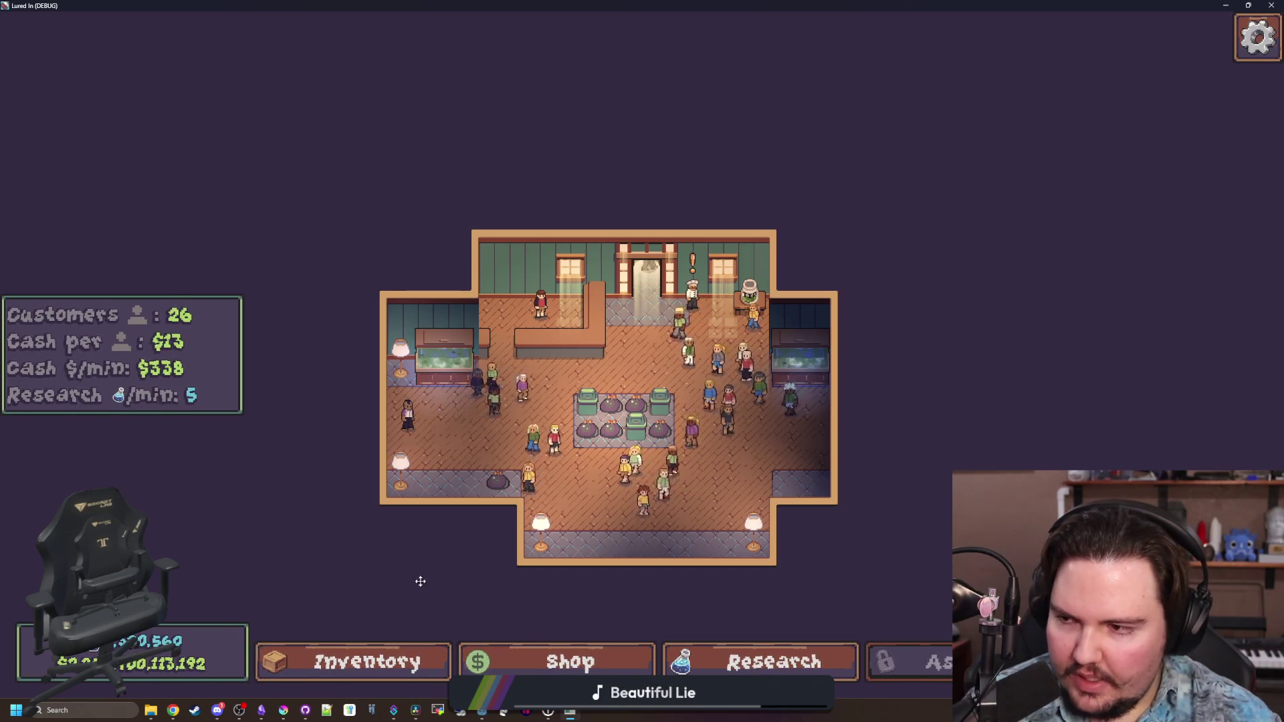
scroll(435, 508, up, 3)
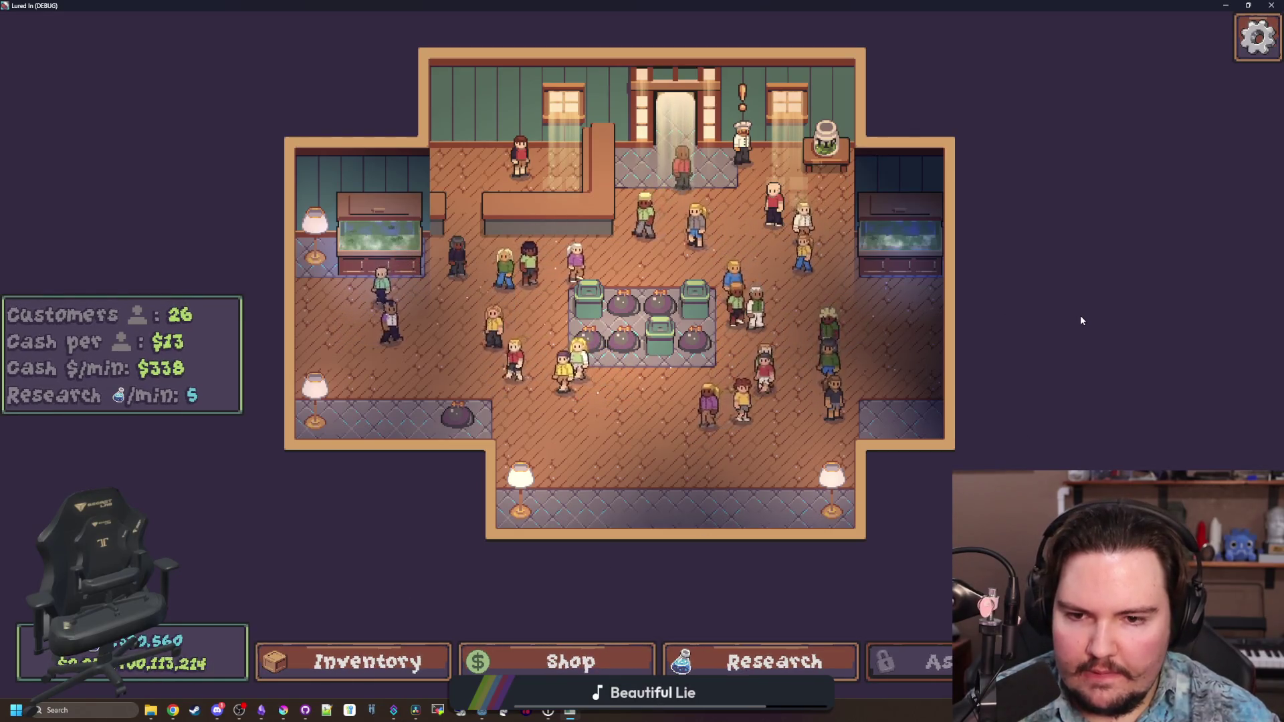
key(t)
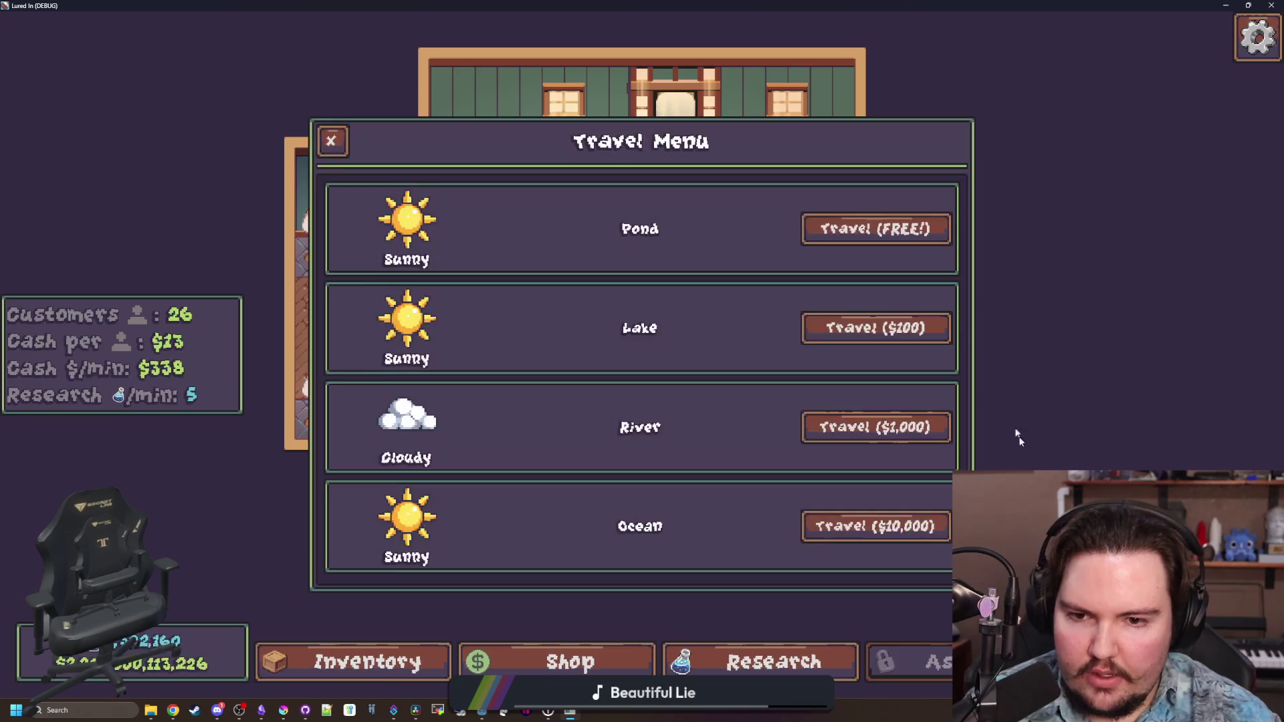
click(874, 227)
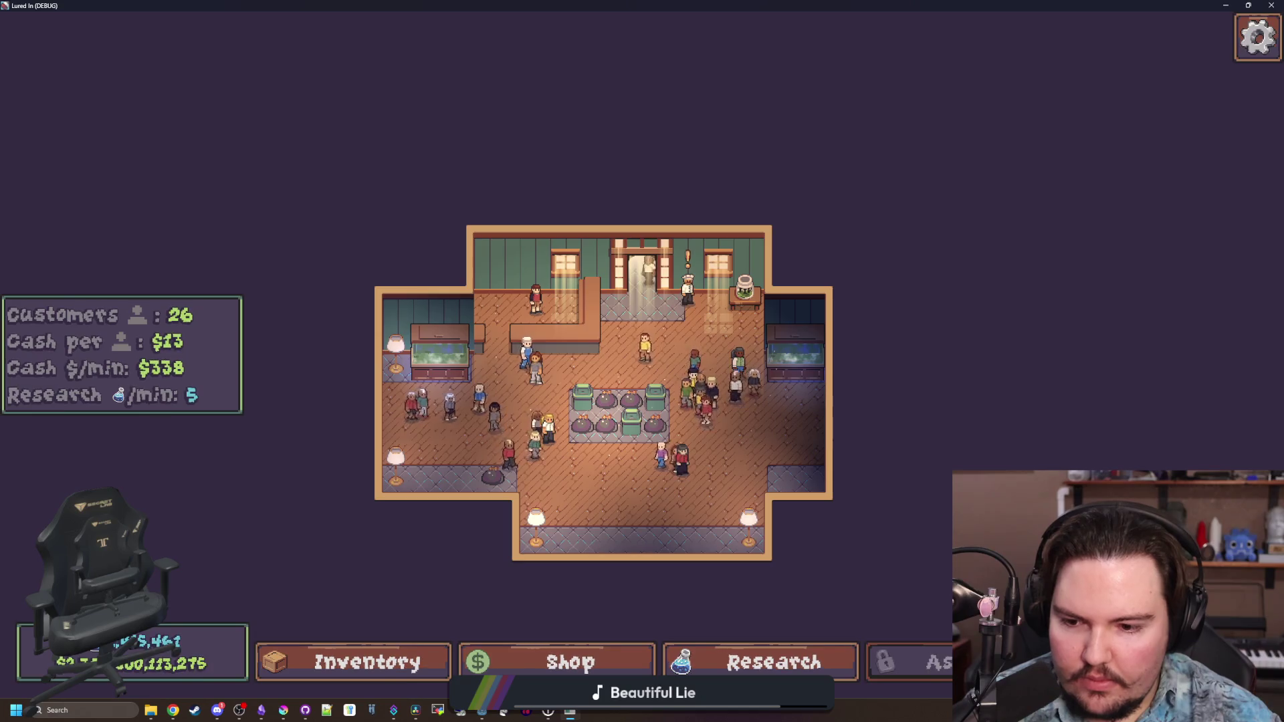
click(896, 229)
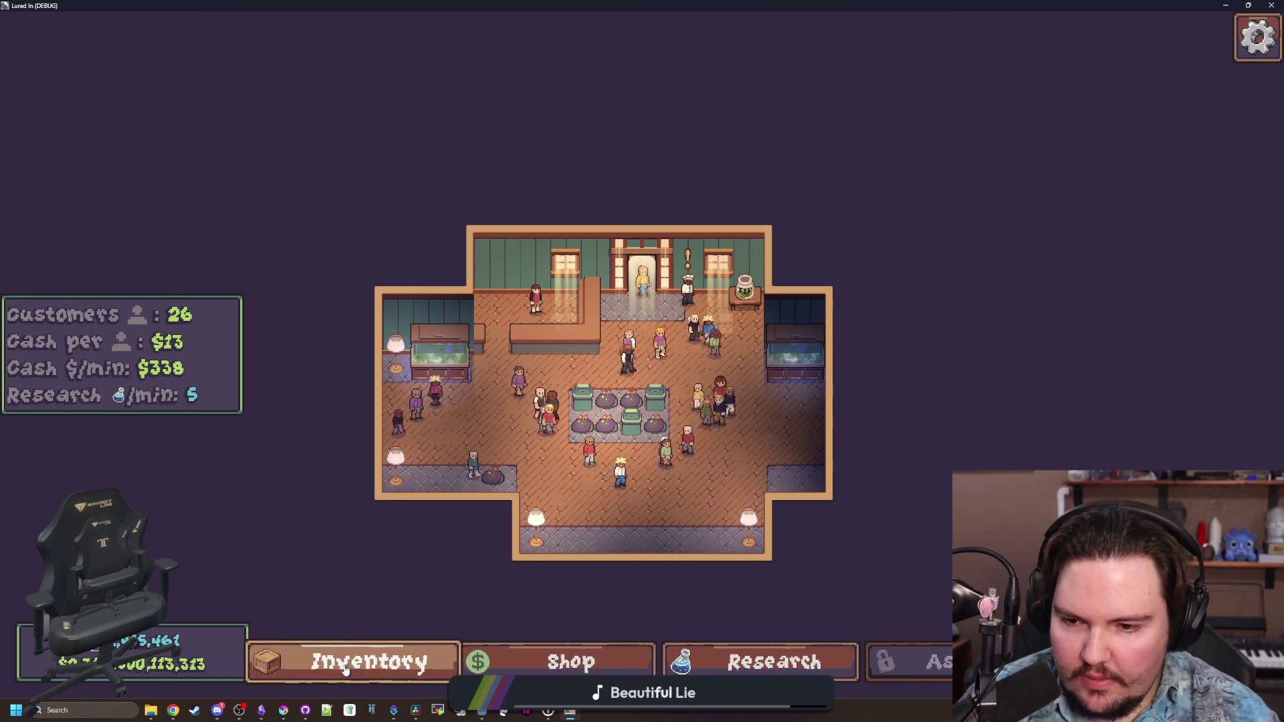
Open the inventory and sell several Minnows with Sell 1 ($2).
click(345, 670)
scroll(455, 388, down, 10)
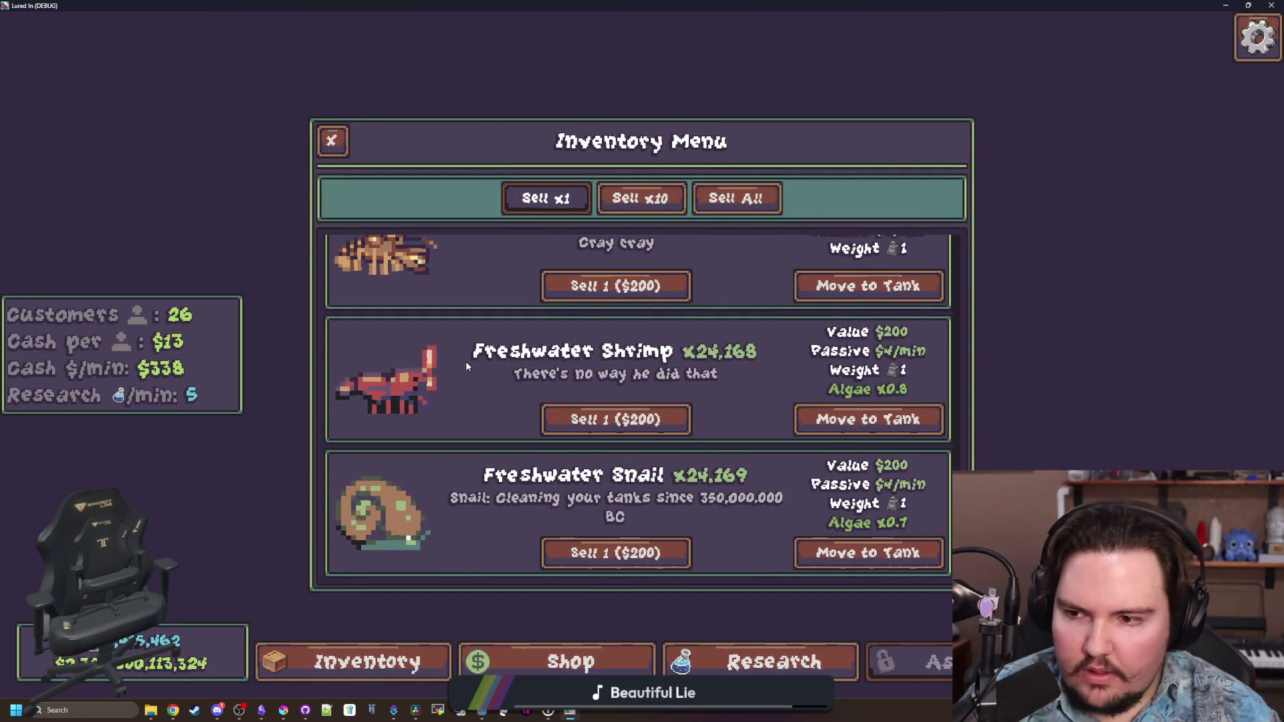
scroll(465, 334, up, 10)
click(626, 341)
click(610, 341)
click(605, 341)
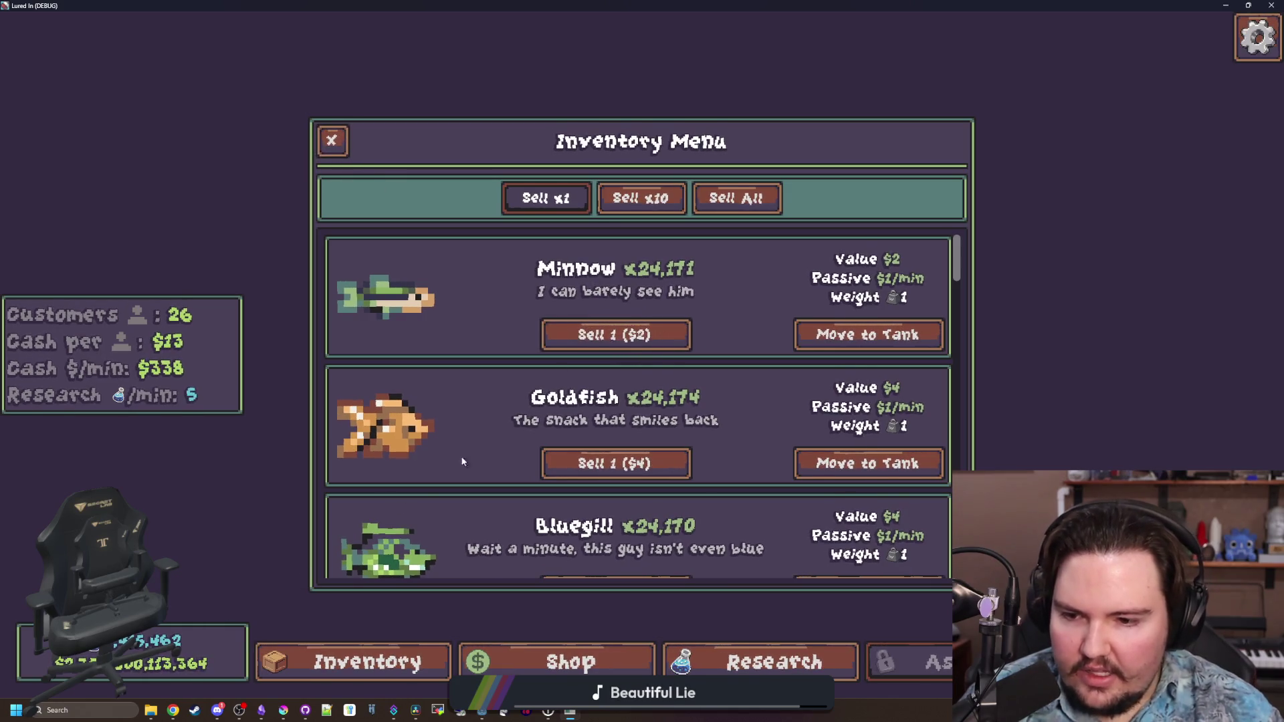
click(634, 331)
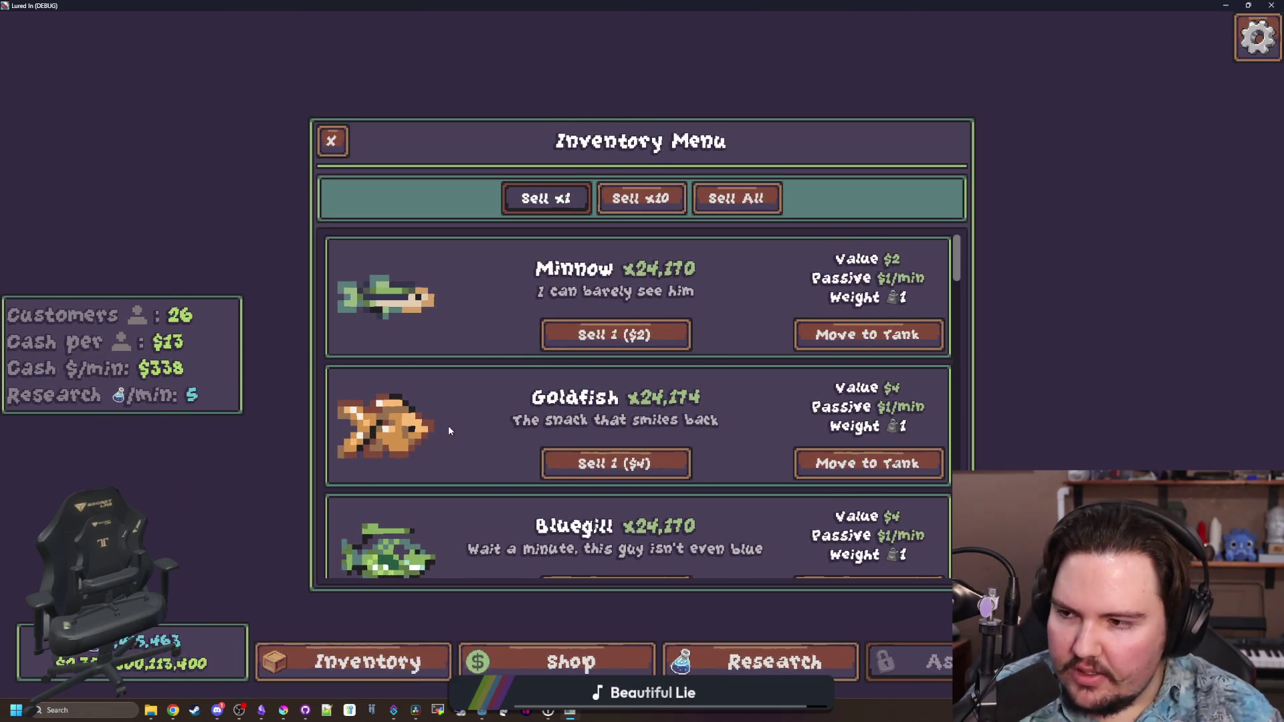
double_click(601, 334)
double_click(602, 335)
triple_click(601, 334)
triple_click(601, 335)
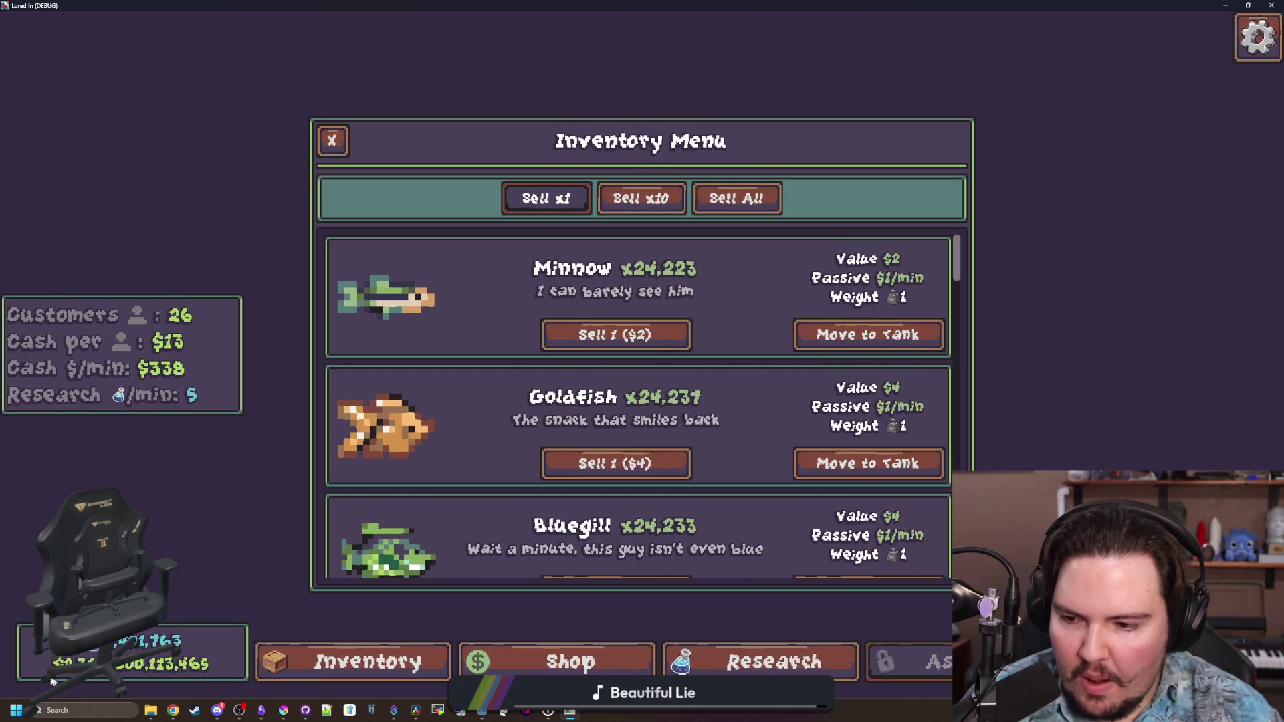
Close the inventory, take another Pond trip, and switch back to the script editor.
click(332, 140)
key(t)
click(870, 227)
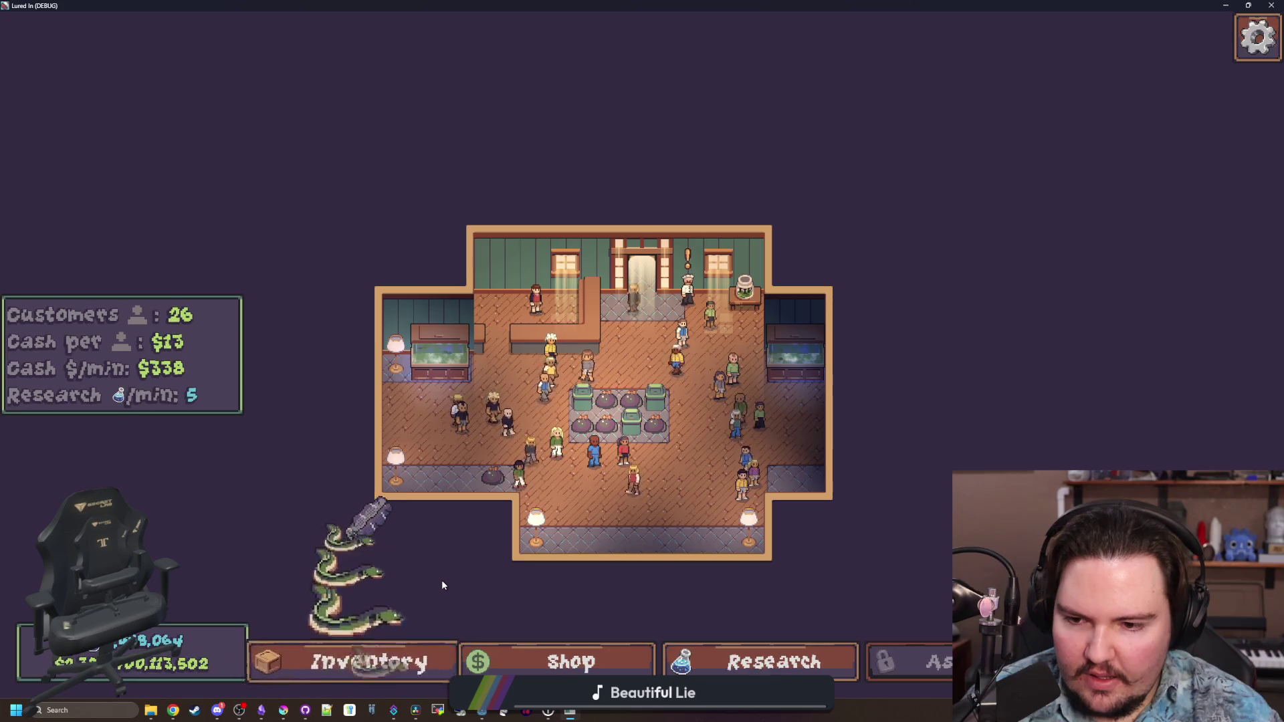
key(alt+Tab)
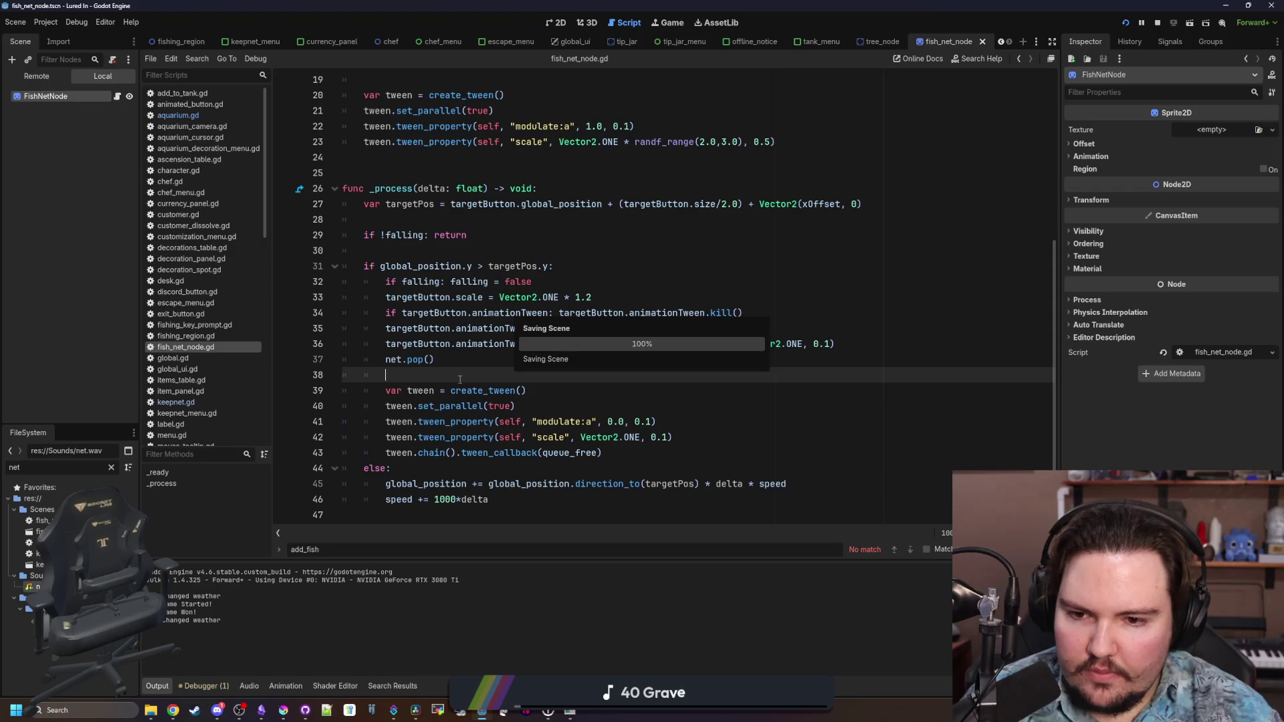
View keepnet.gd, then aquarium.gd's commented caughtFish test block, and relaunch the game.
key(Up)
key(Down)
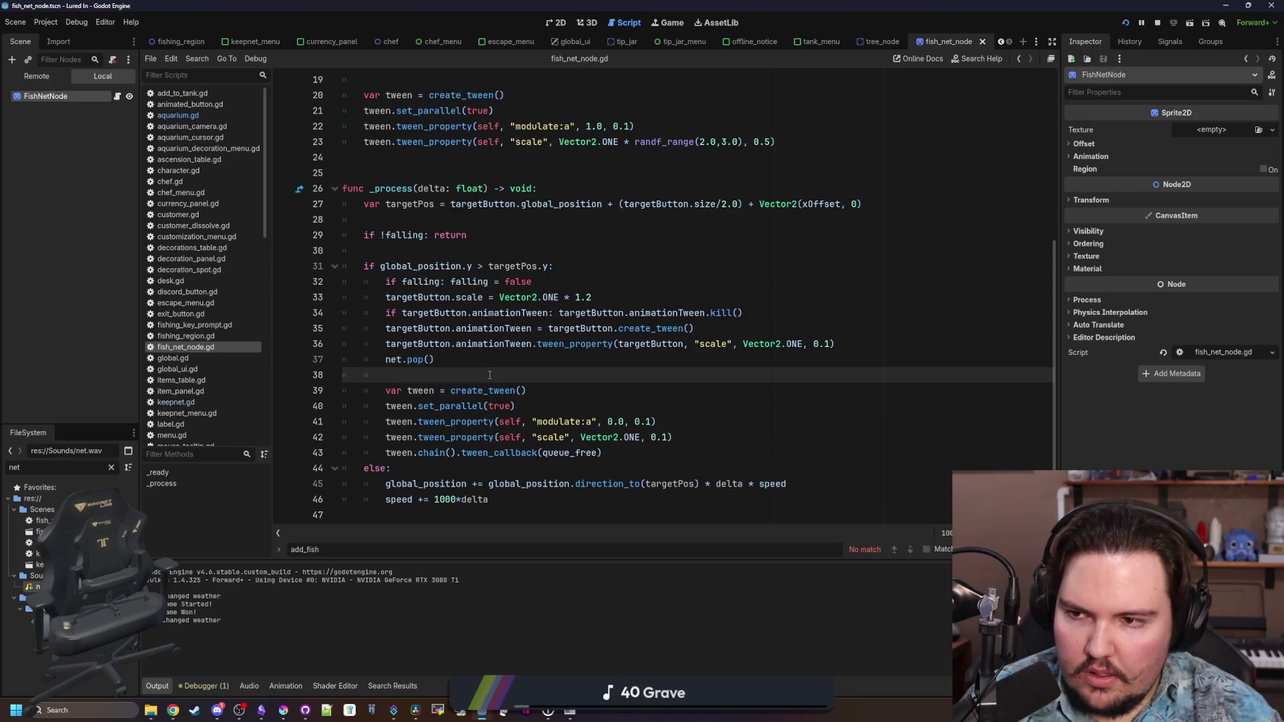
click(204, 408)
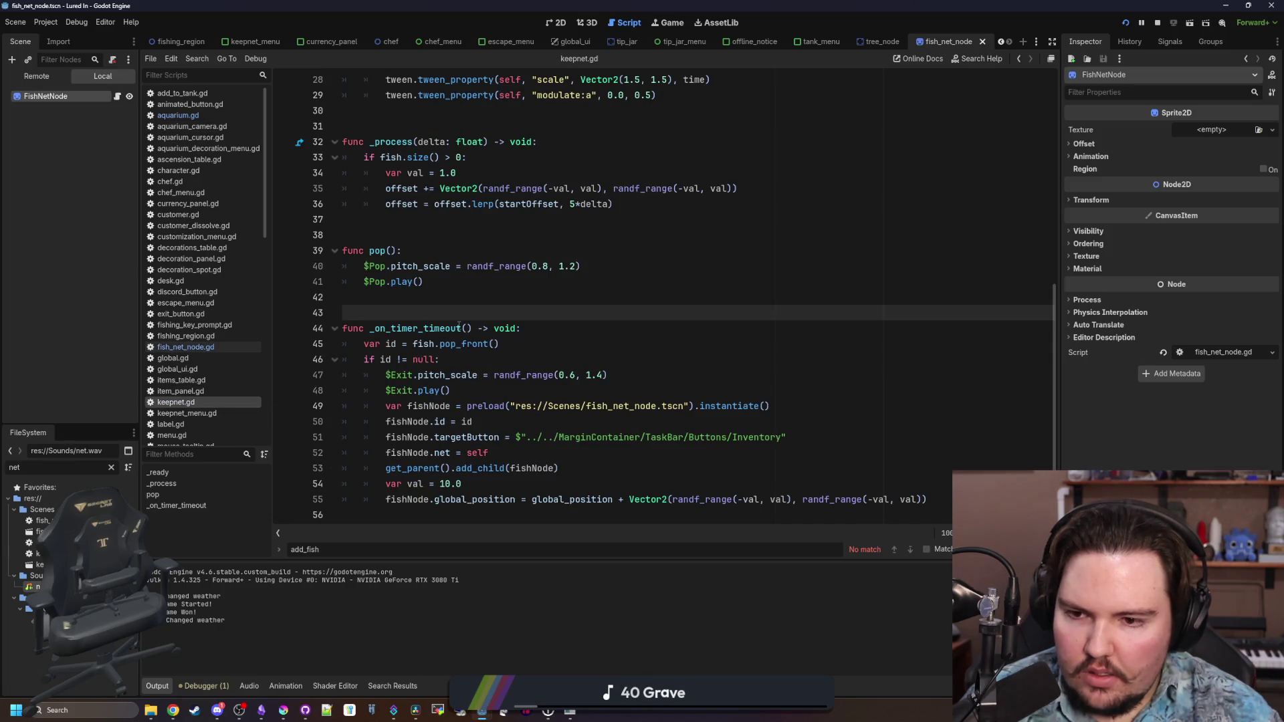
scroll(459, 325, up, 9)
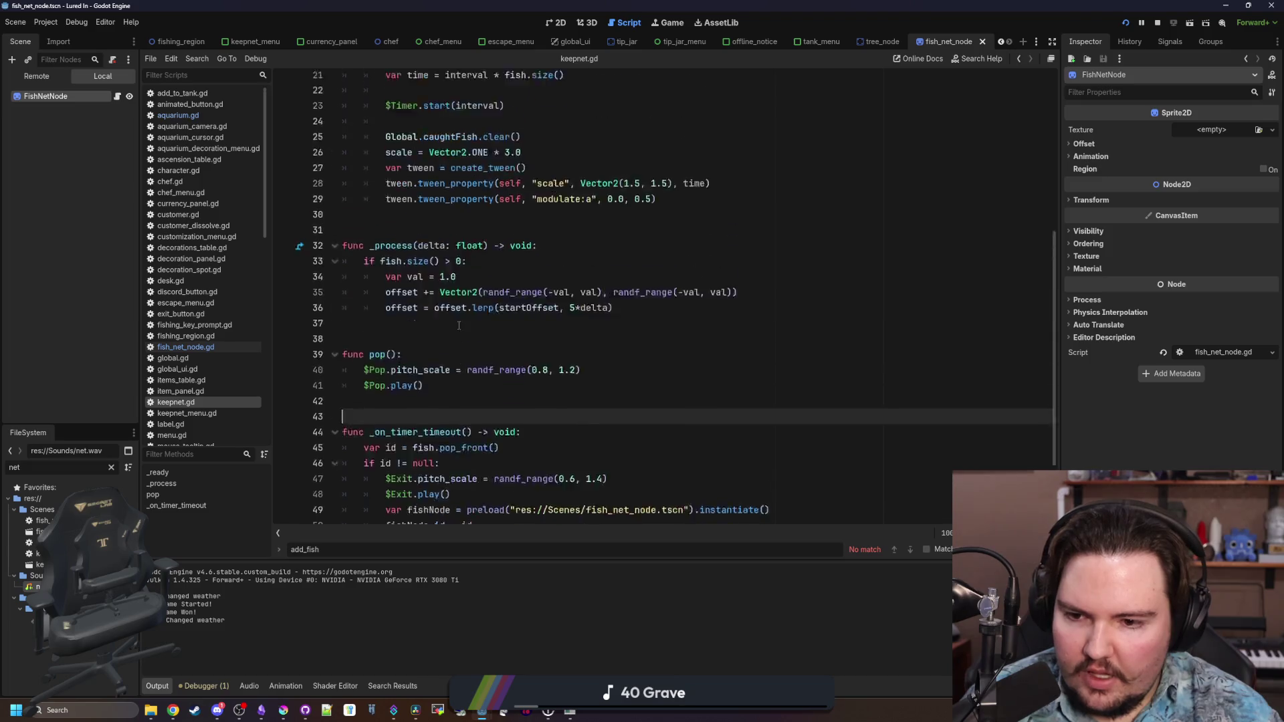
click(189, 115)
drag(398, 421, 308, 355)
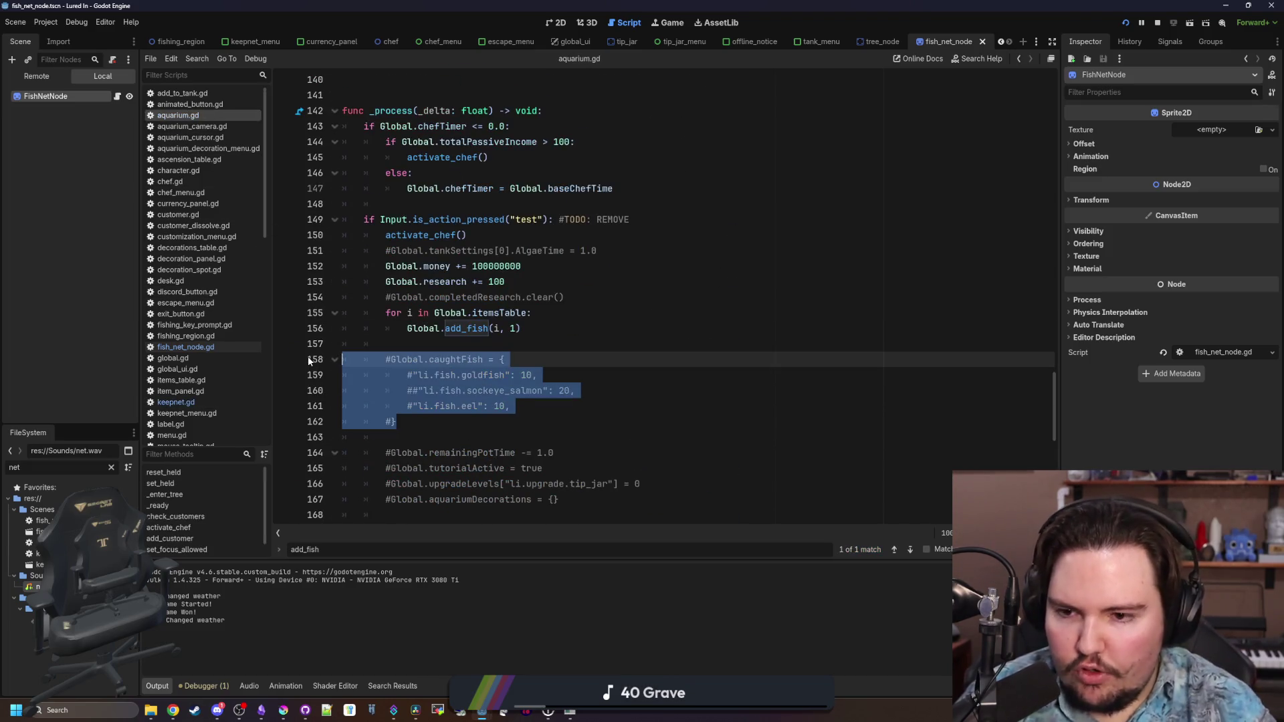
click(449, 359)
key(ctrl+s)
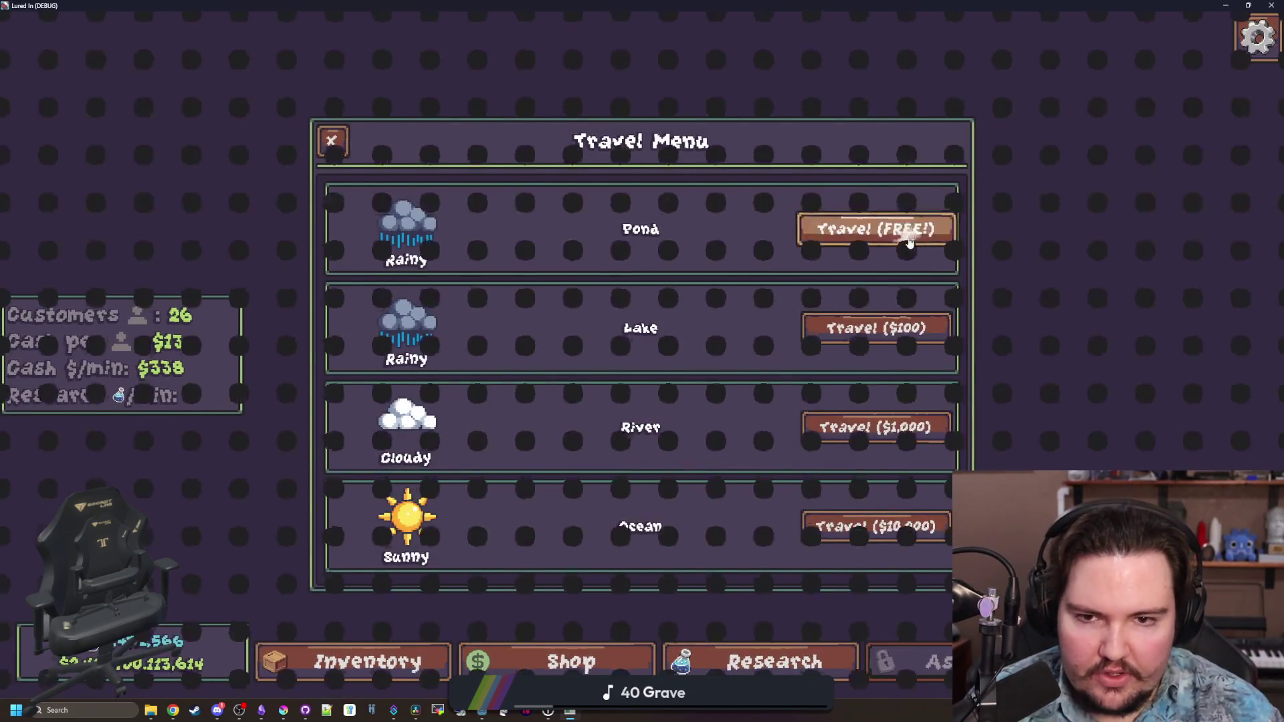
Travel to the Lake, then cast and reel in fish until the keepnet reads 3/3.
click(904, 234)
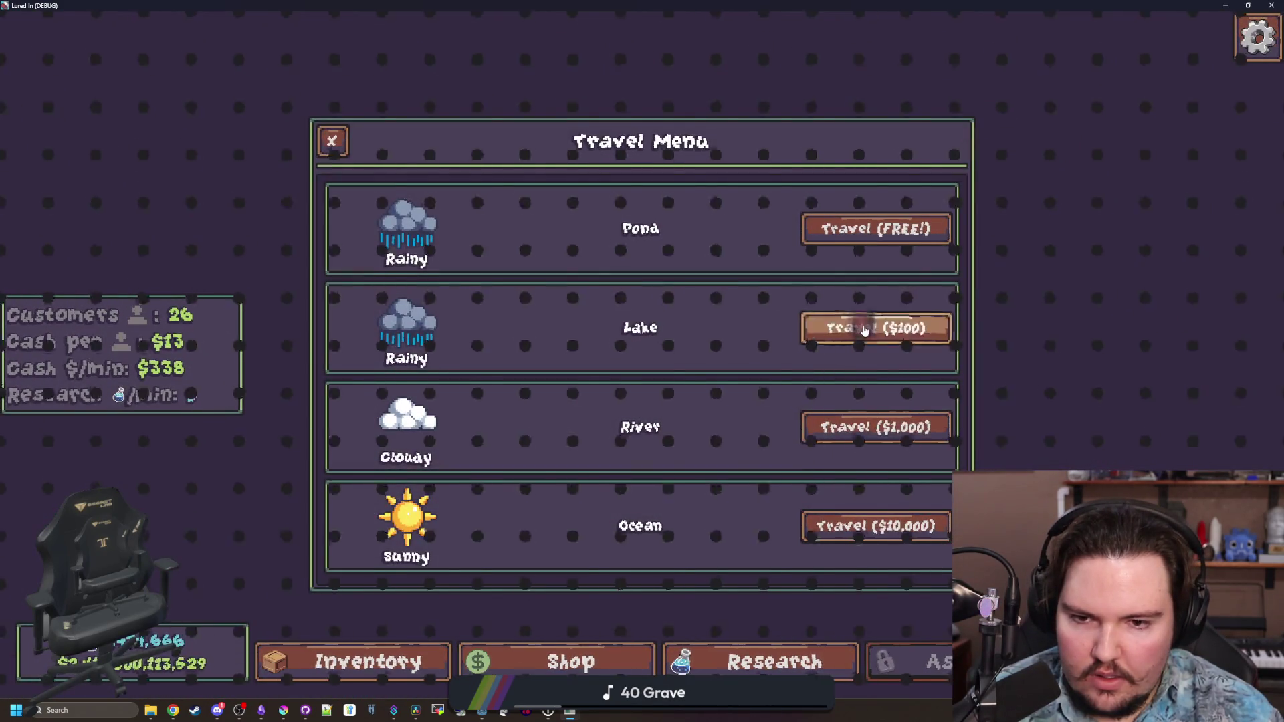
click(863, 330)
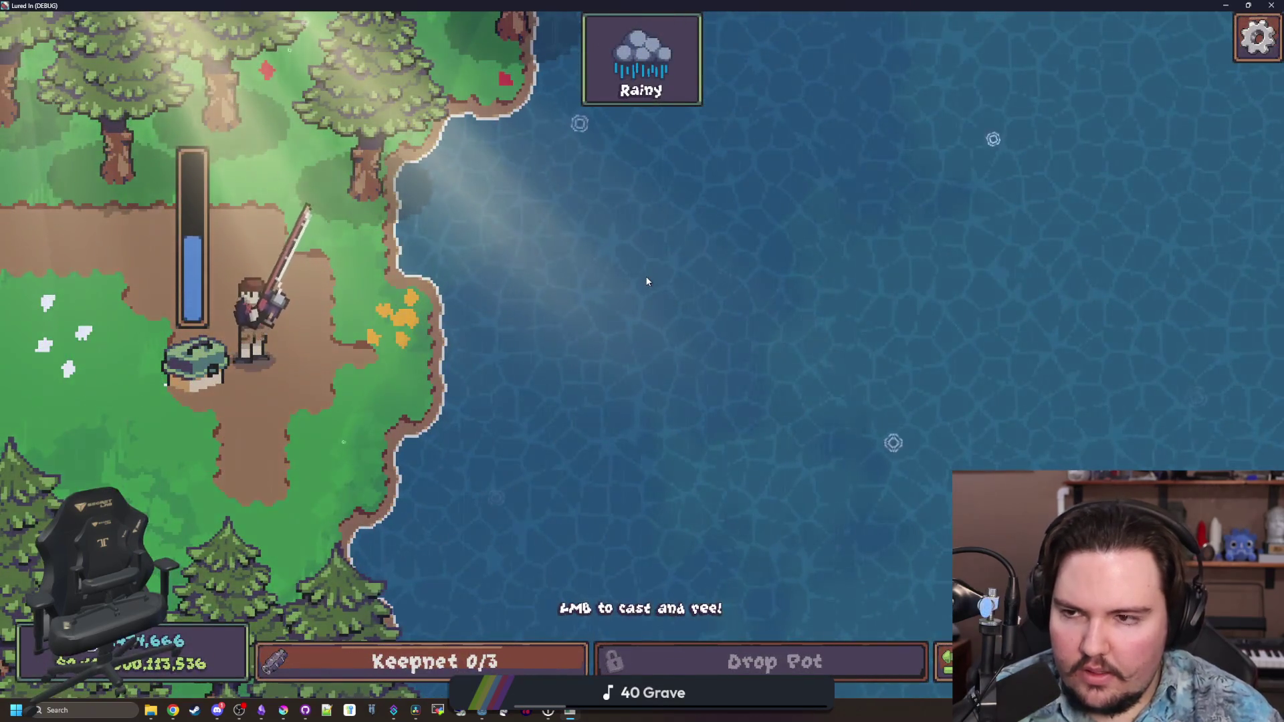
click(645, 280)
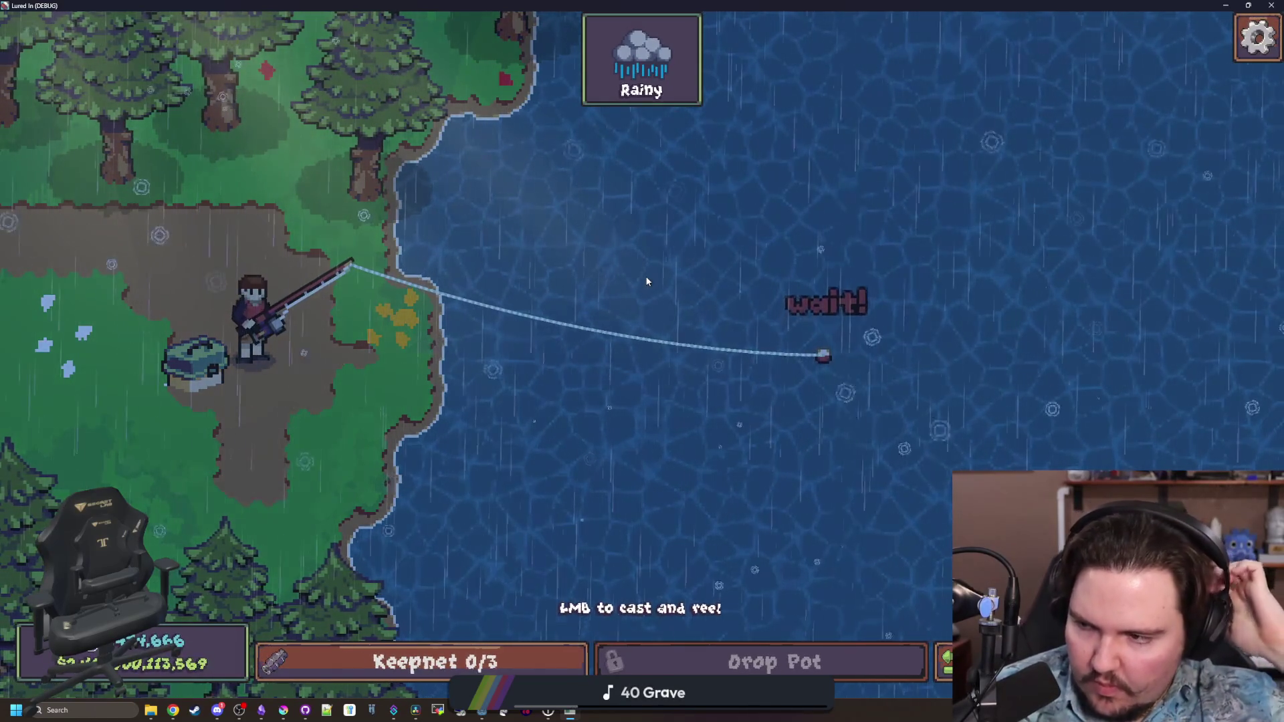
click(789, 274)
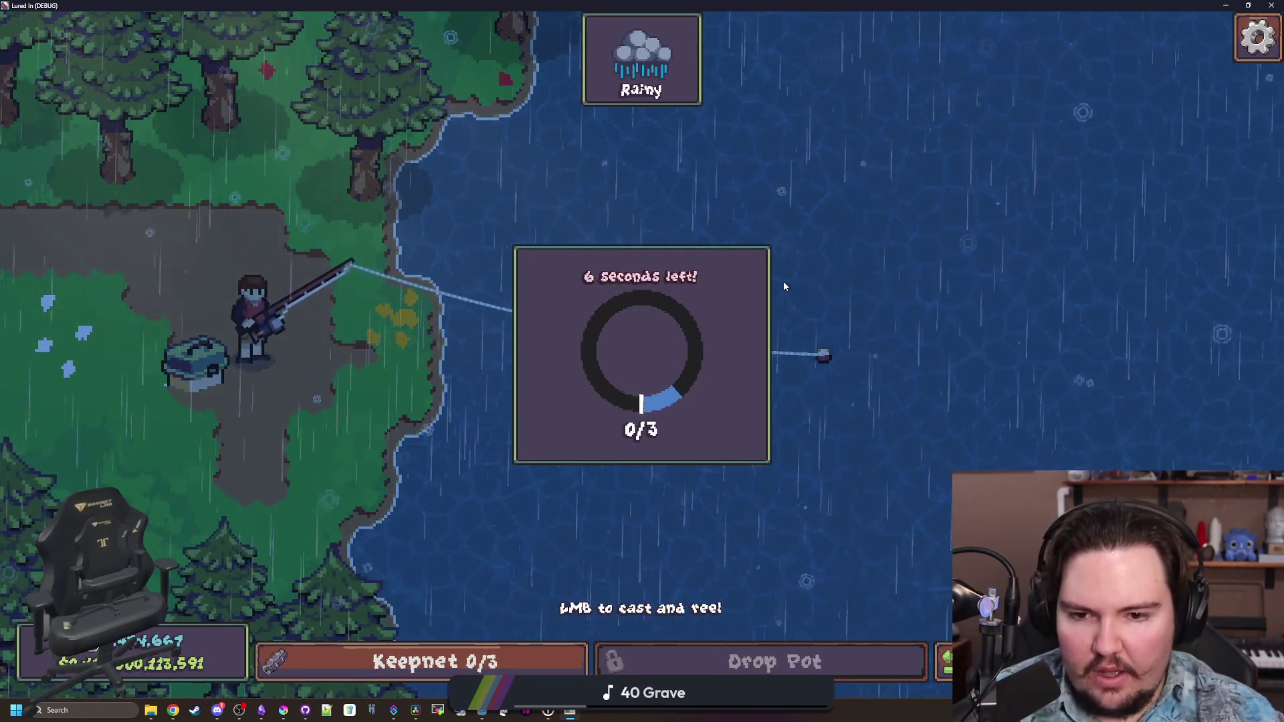
click(784, 284)
click(784, 284)
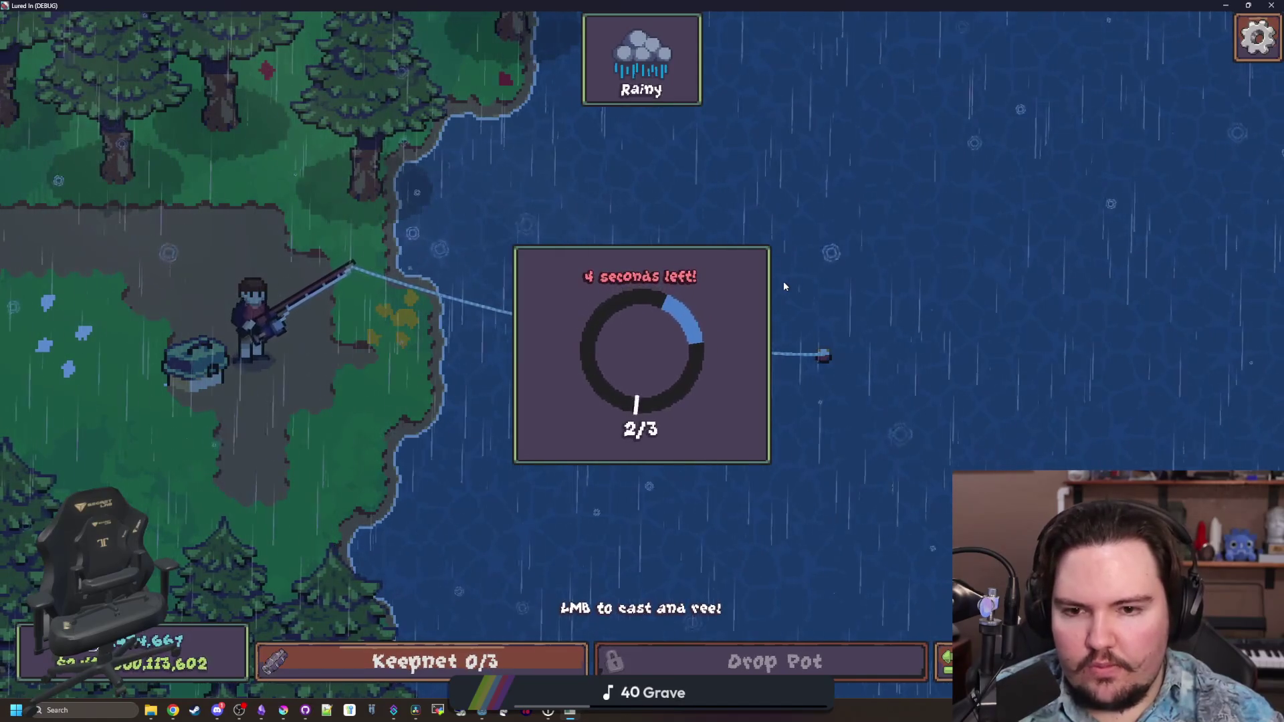
click(785, 284)
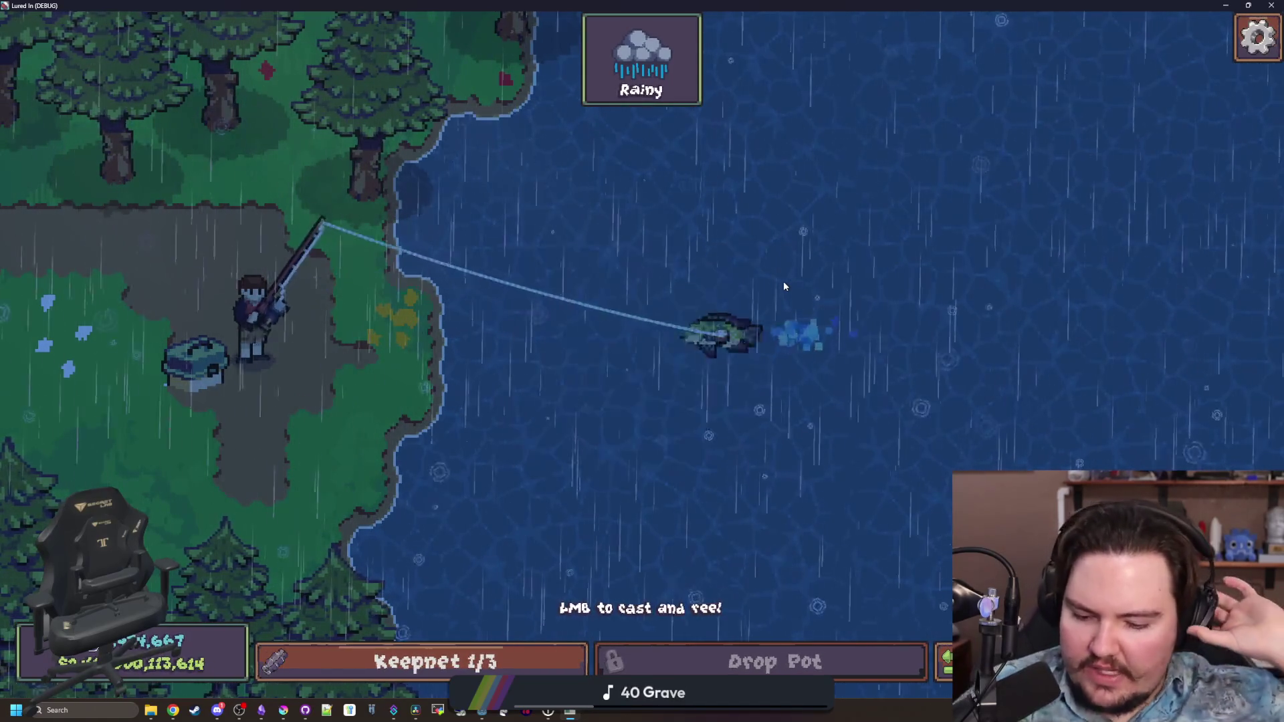
drag(797, 274, 716, 192)
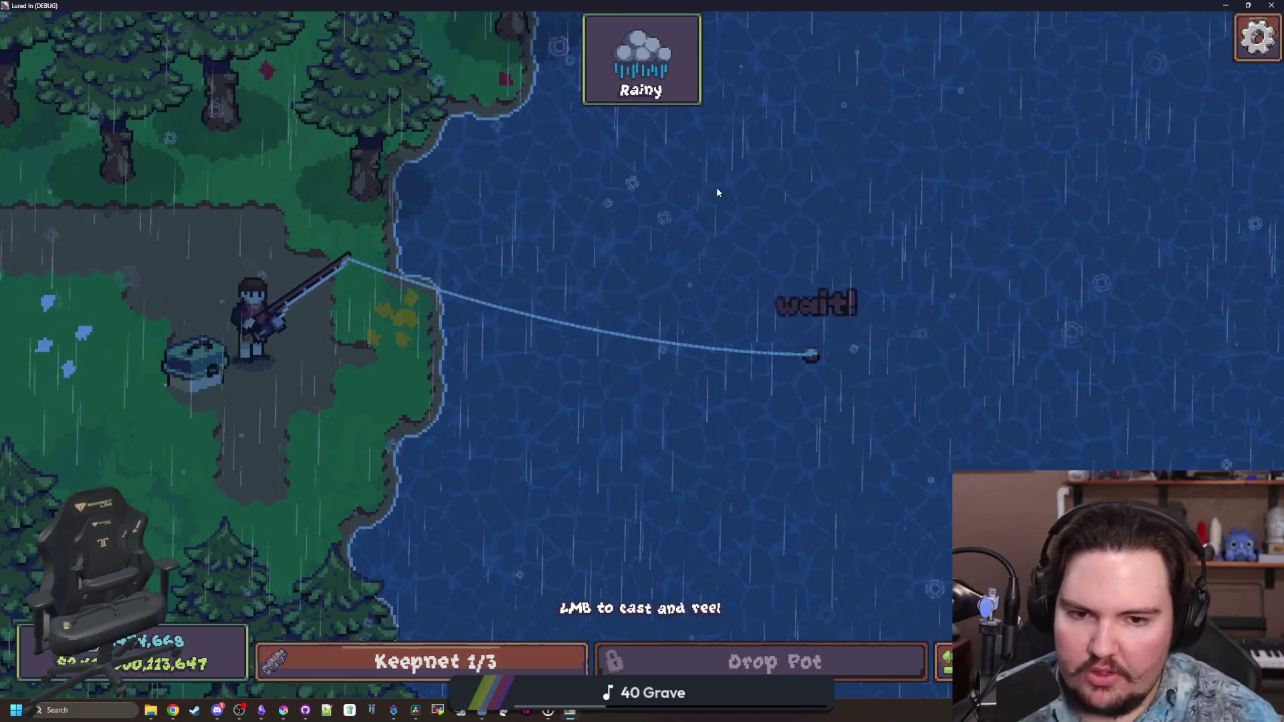
click(736, 286)
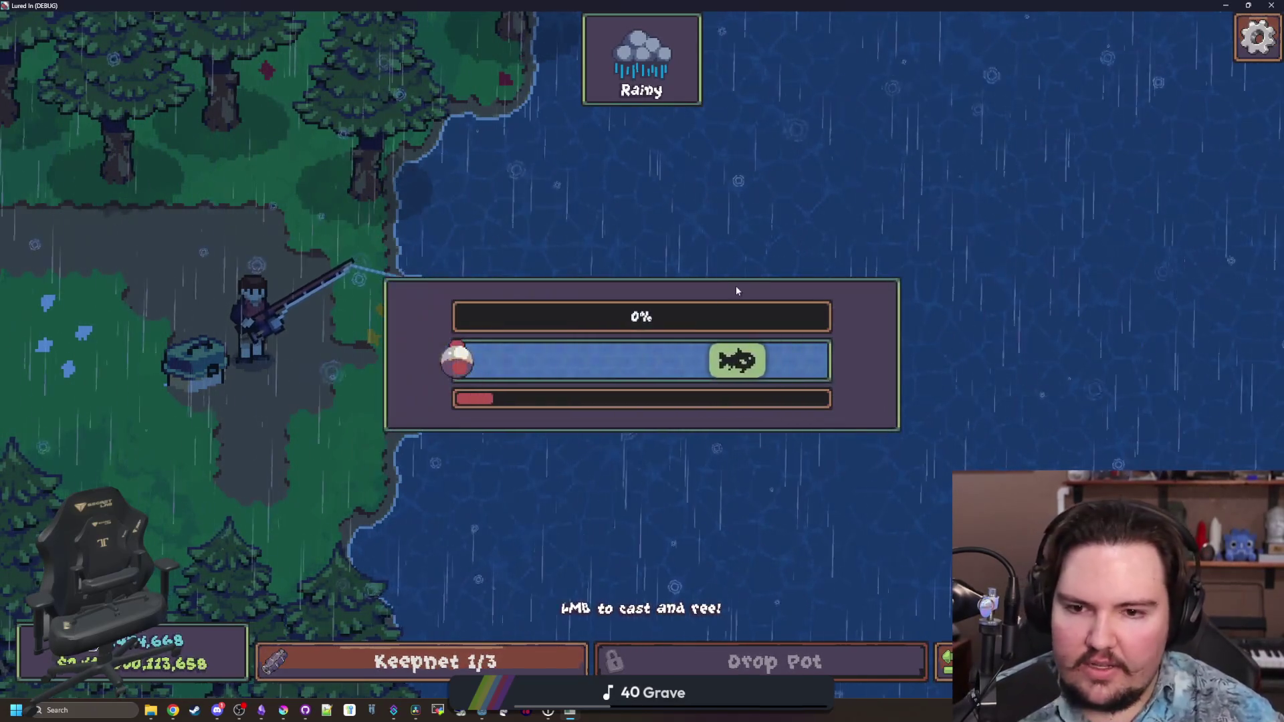
click(735, 285)
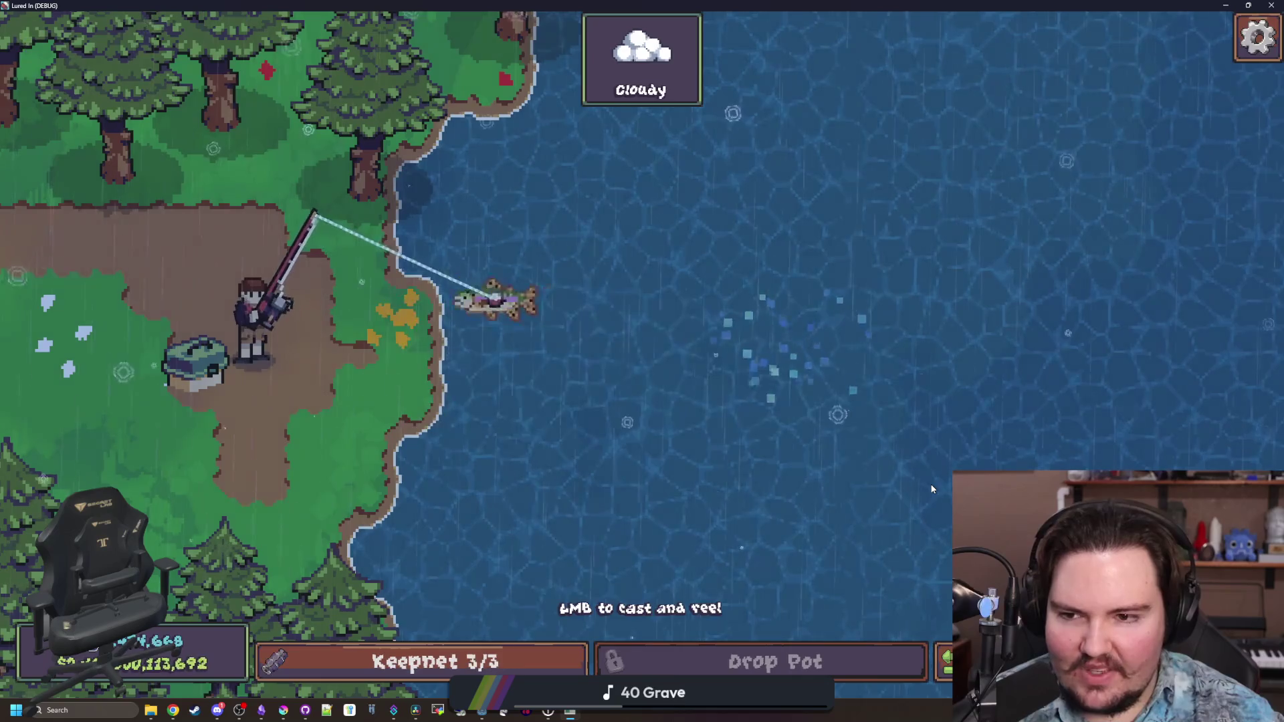
Return to the shop with the full keepnet, check the inventory, and travel back to the Pond.
click(729, 521)
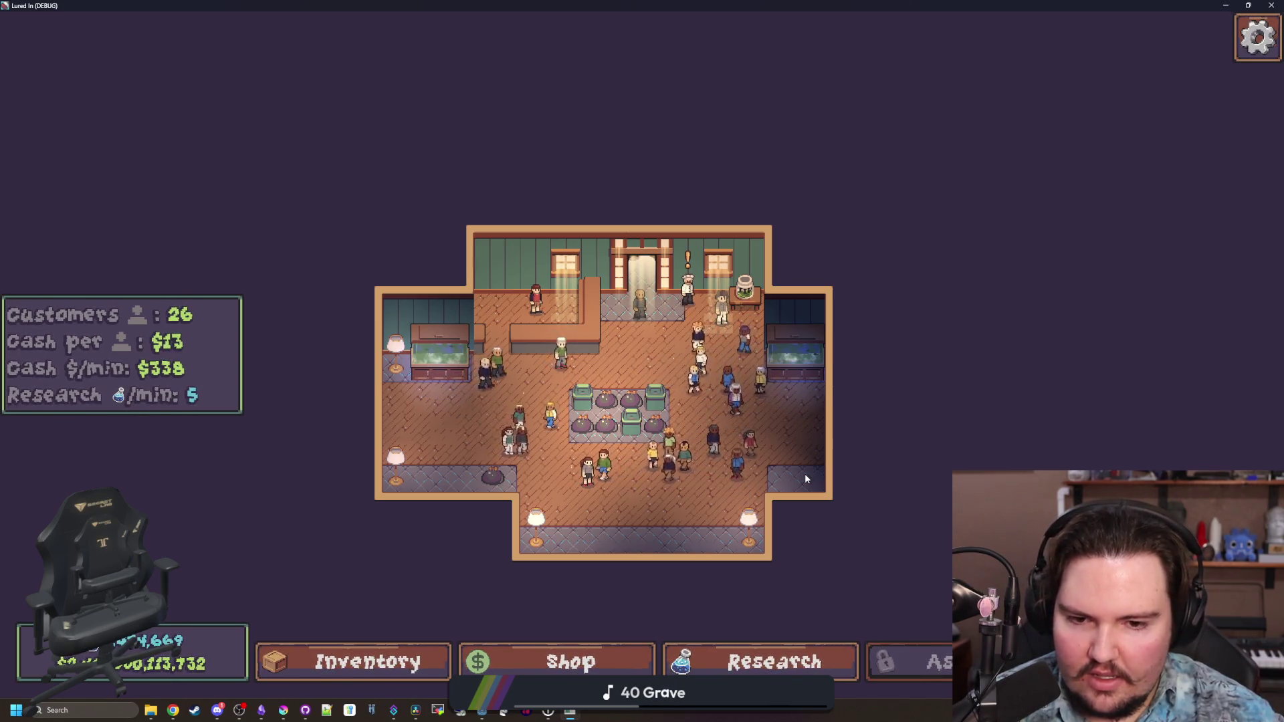
scroll(769, 468, up, 3)
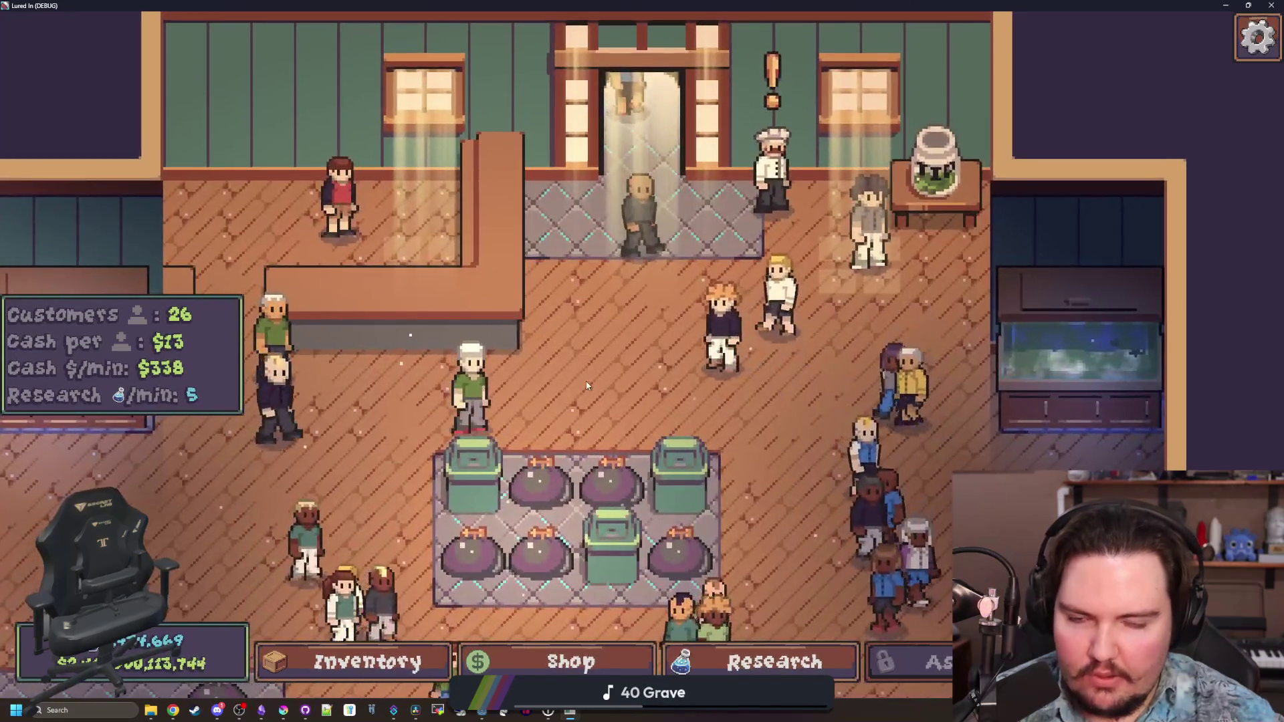
scroll(586, 386, down, 3)
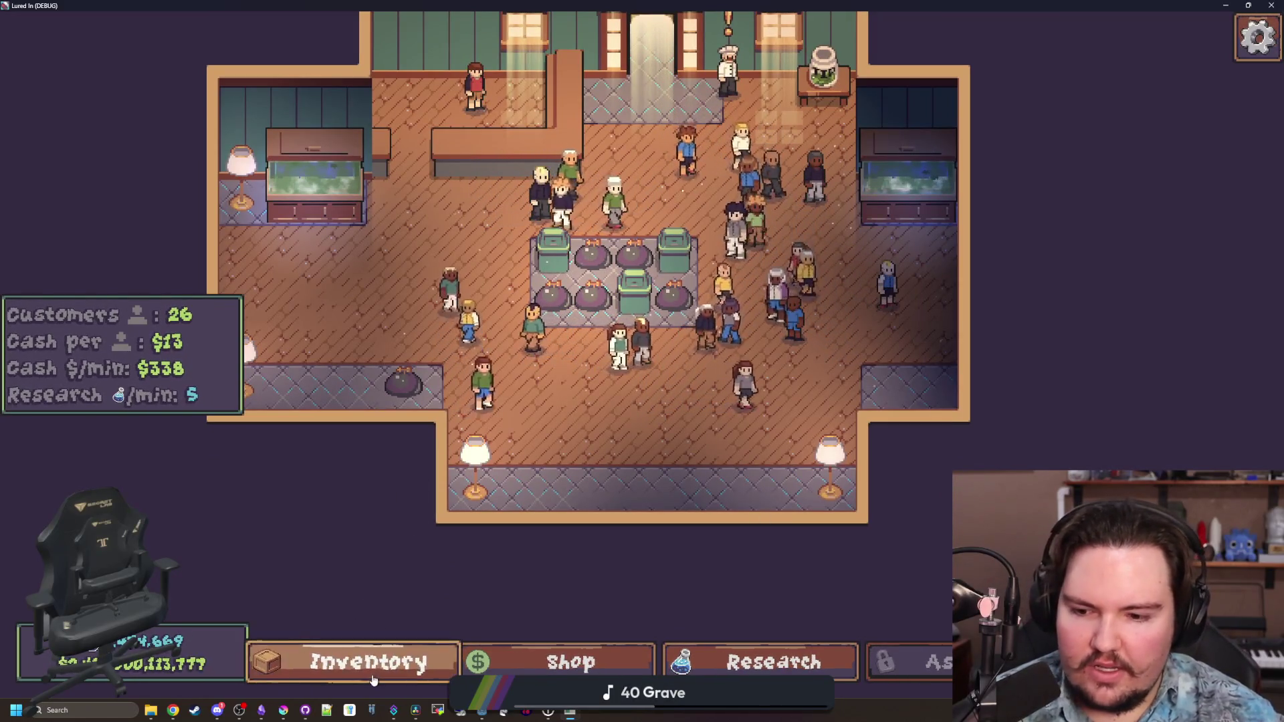
click(373, 680)
click(373, 680)
key(t)
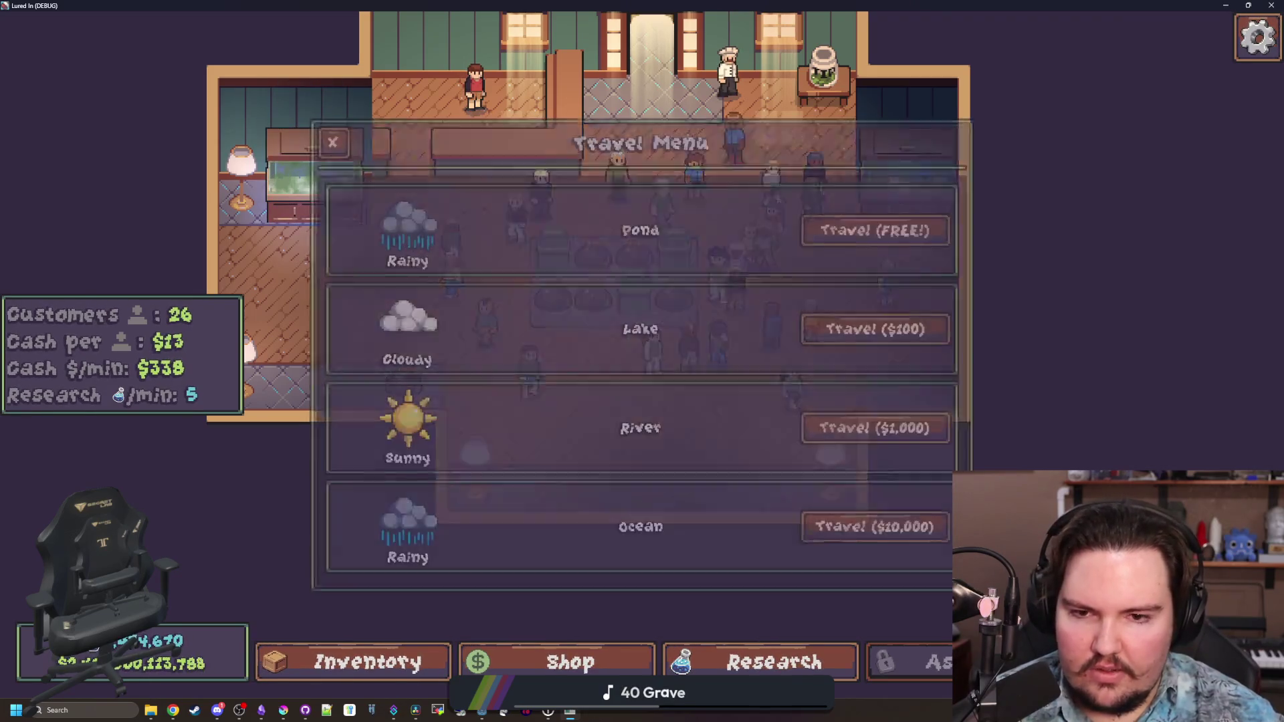
click(822, 423)
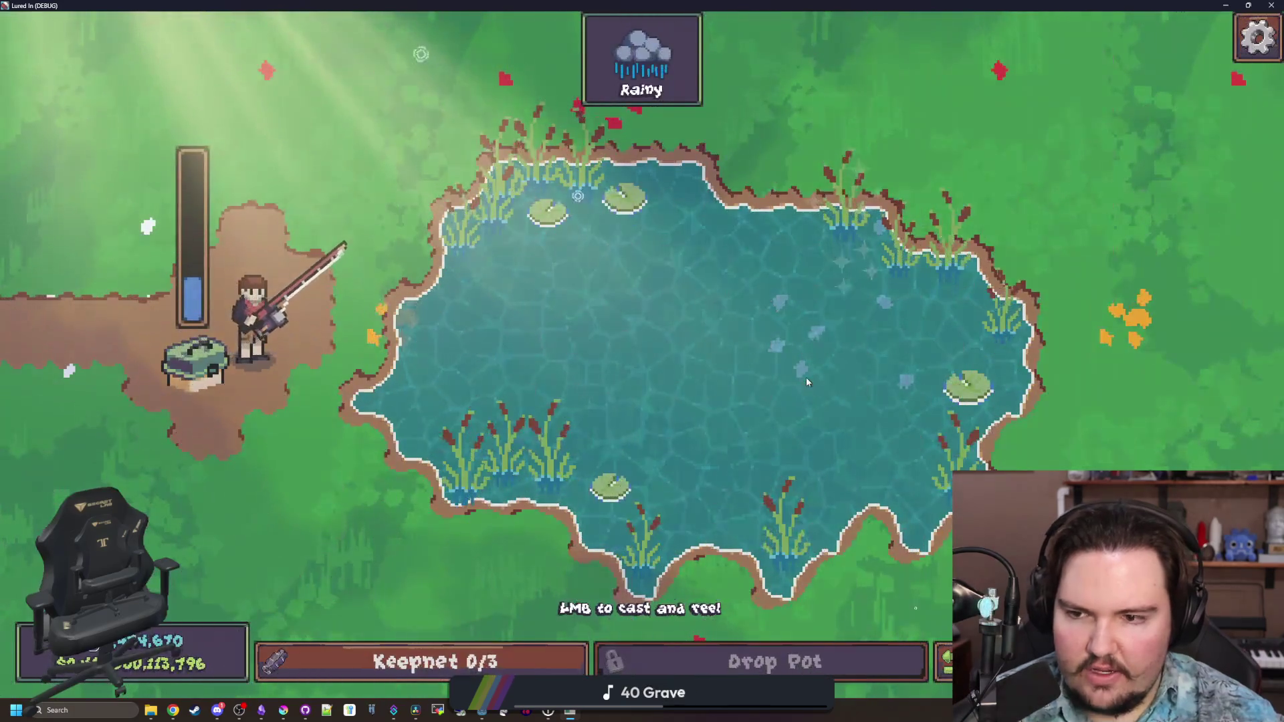
Cast at the Pond, miss the first catch, then recast and land a Goldfish.
click(779, 342)
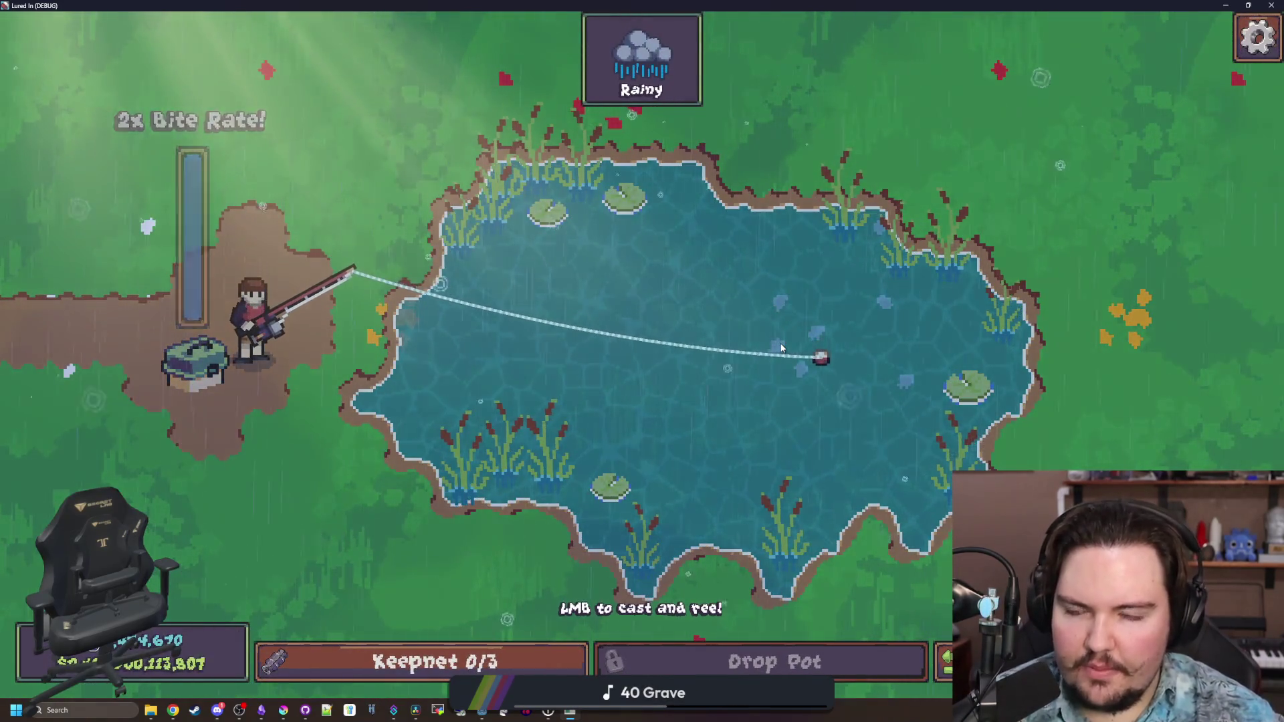
click(786, 346)
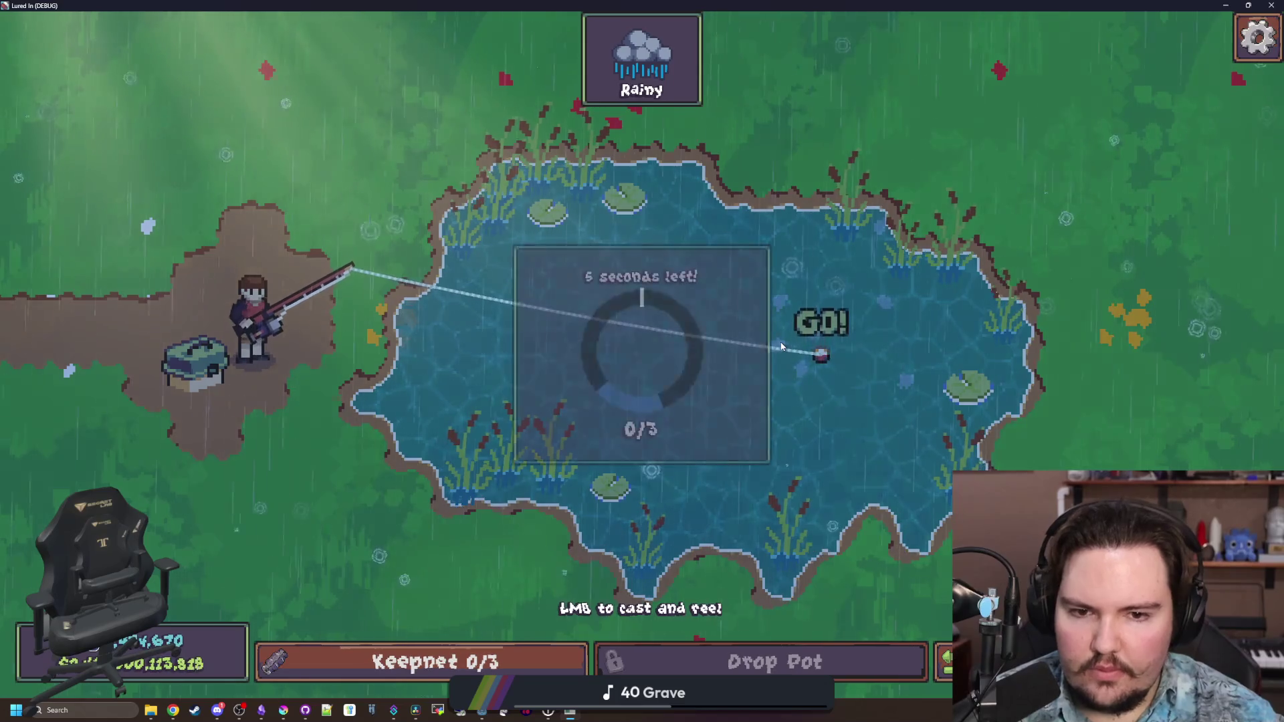
click(789, 345)
click(788, 345)
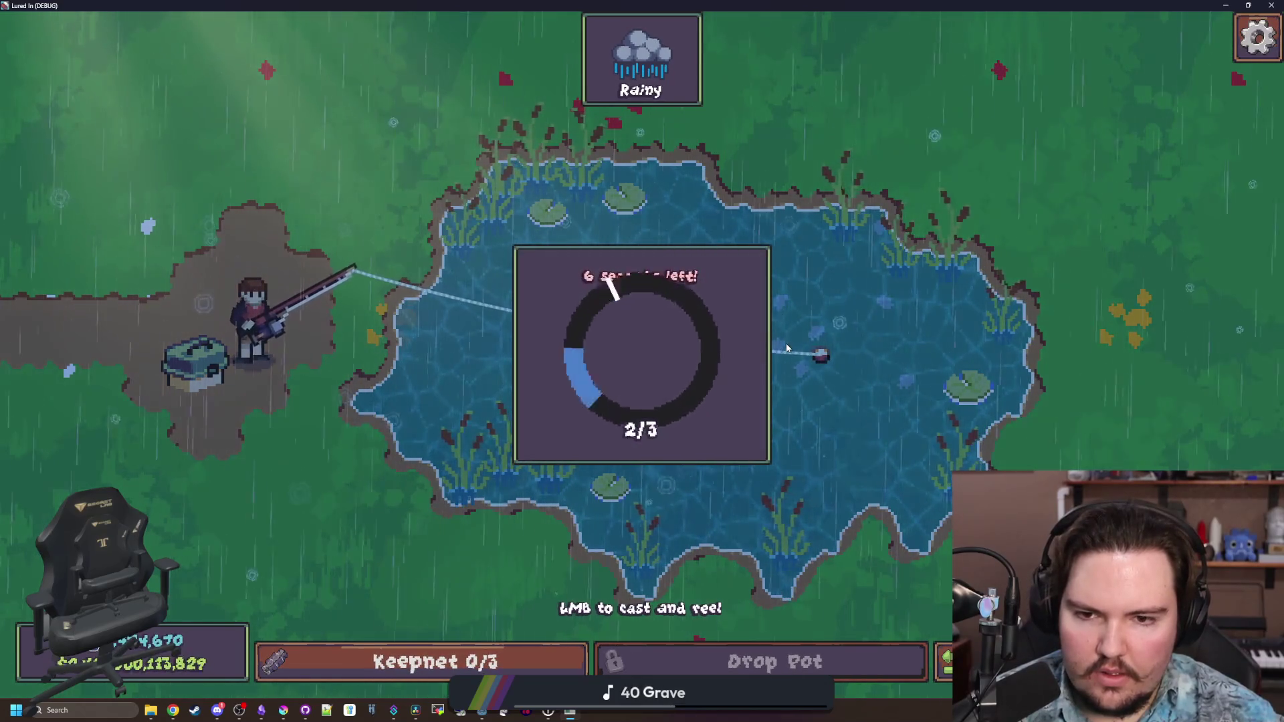
click(787, 347)
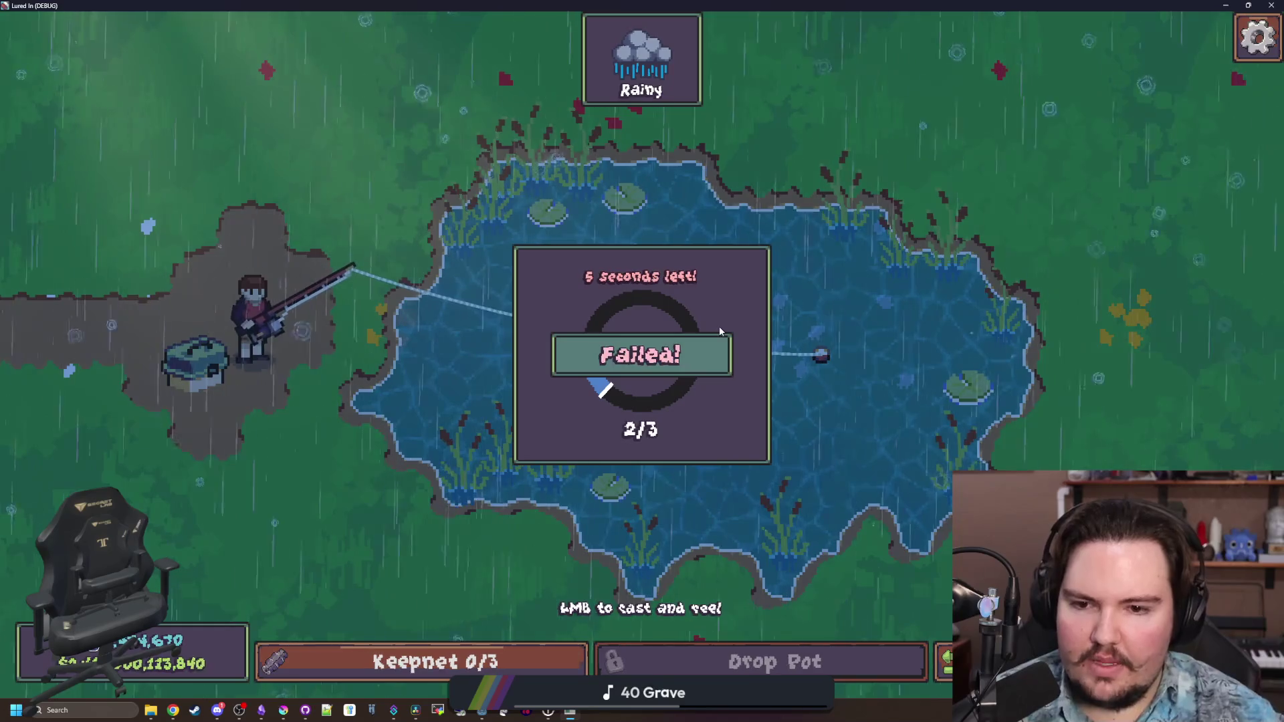
click(717, 300)
drag(607, 300, 596, 295)
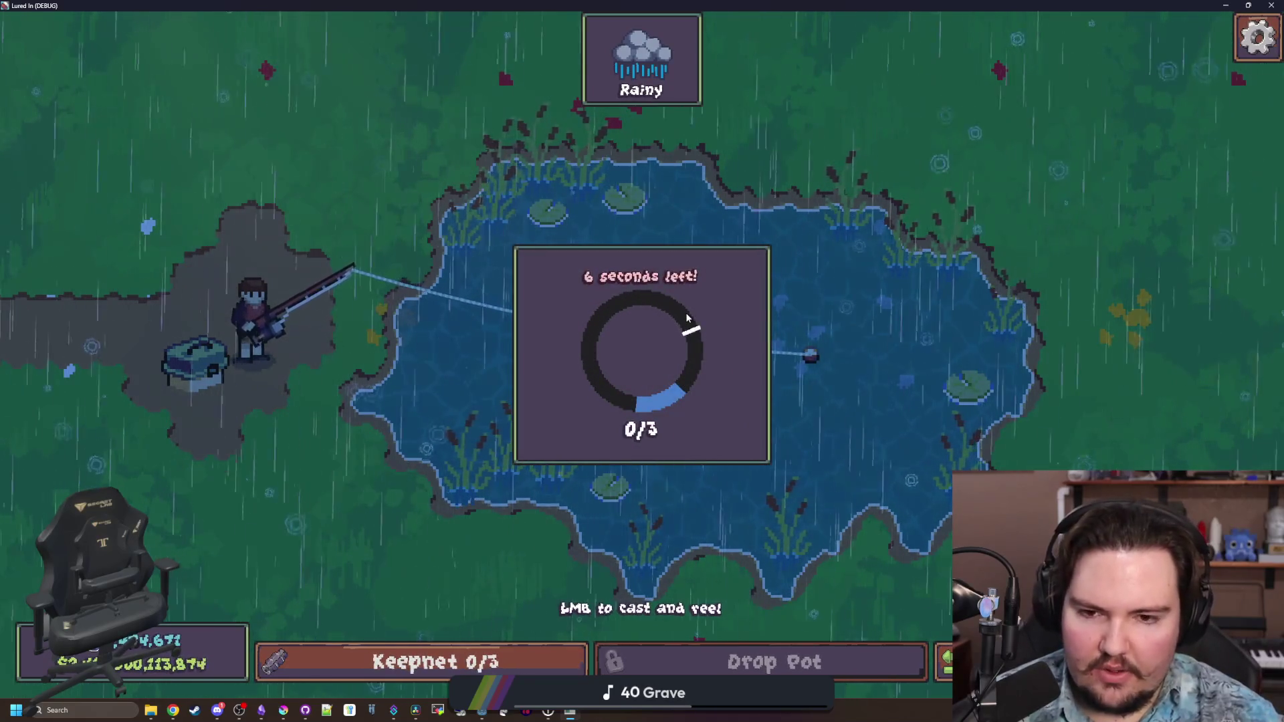
click(786, 309)
click(786, 309)
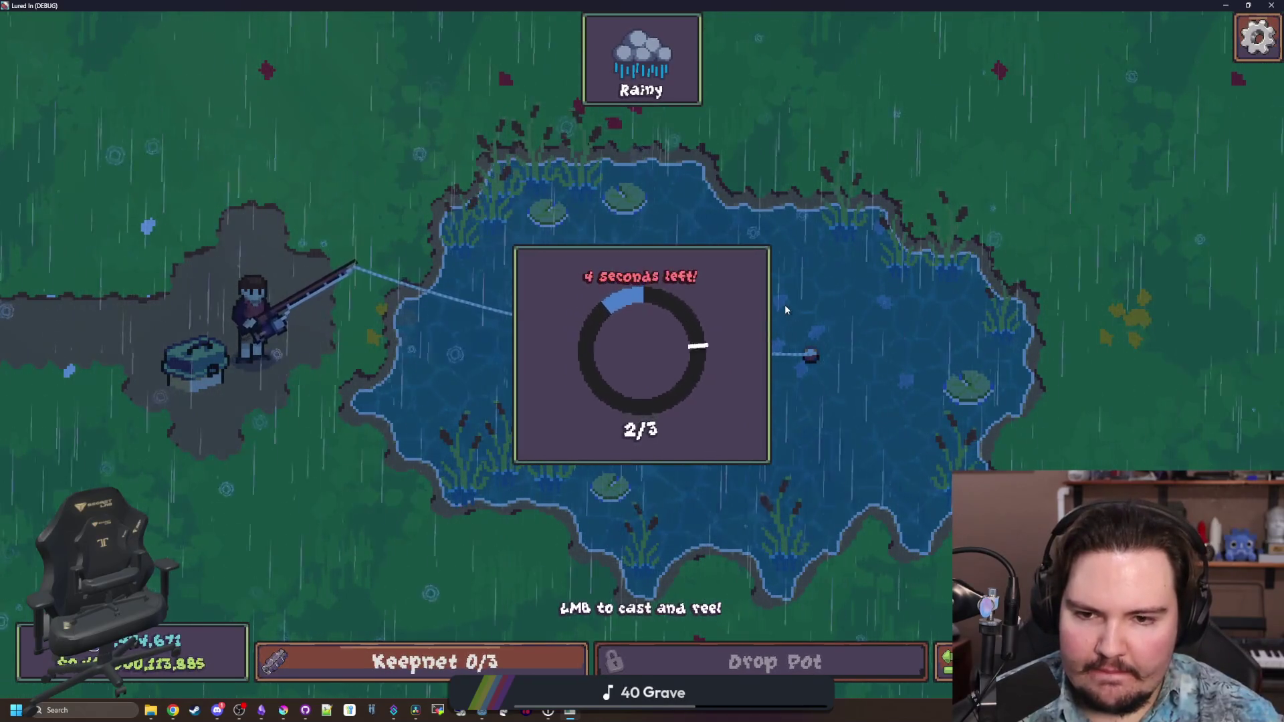
click(786, 309)
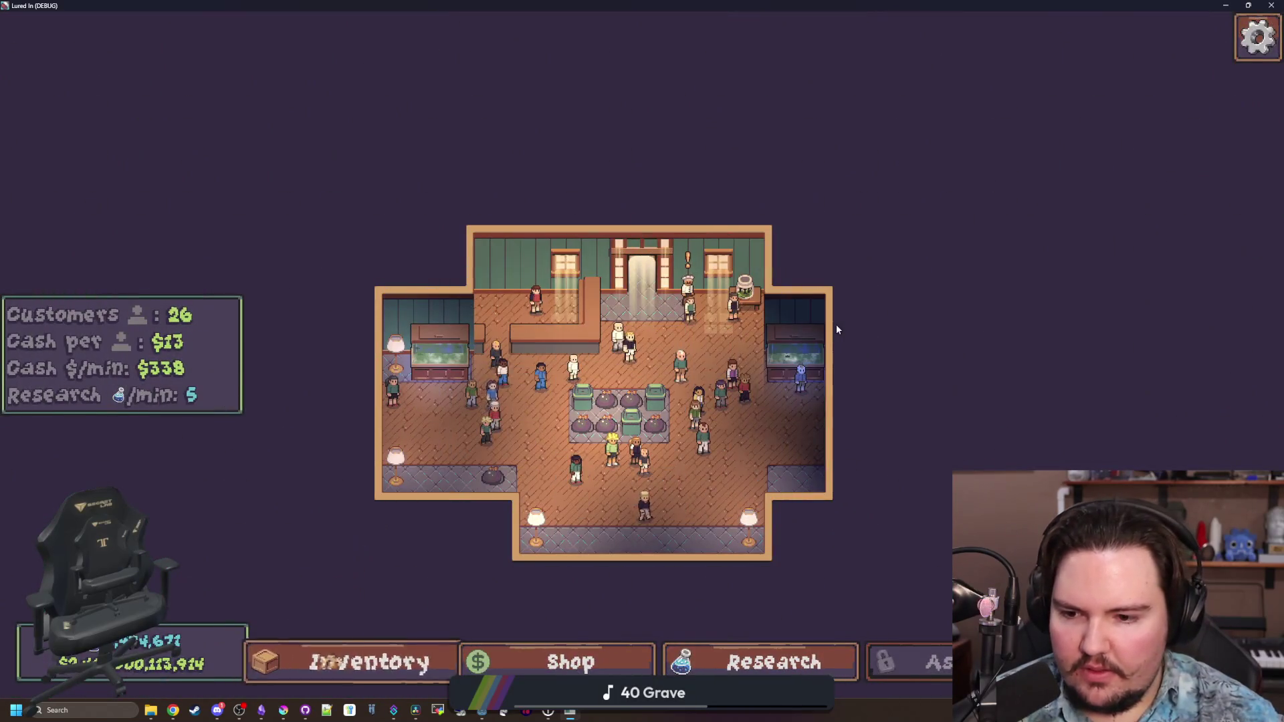
Close the running game and save the aquarium script.
drag(705, 5, 429, 331)
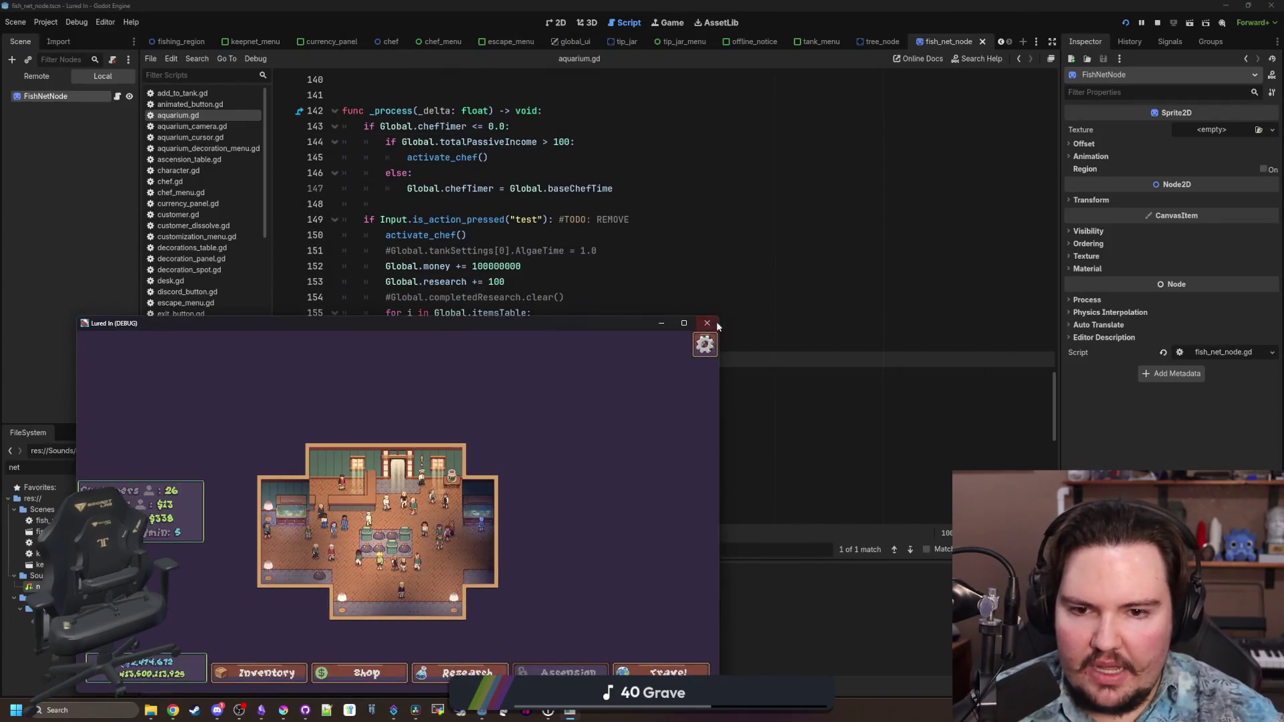
click(711, 325)
click(597, 281)
click(455, 203)
key(ctrl+s)
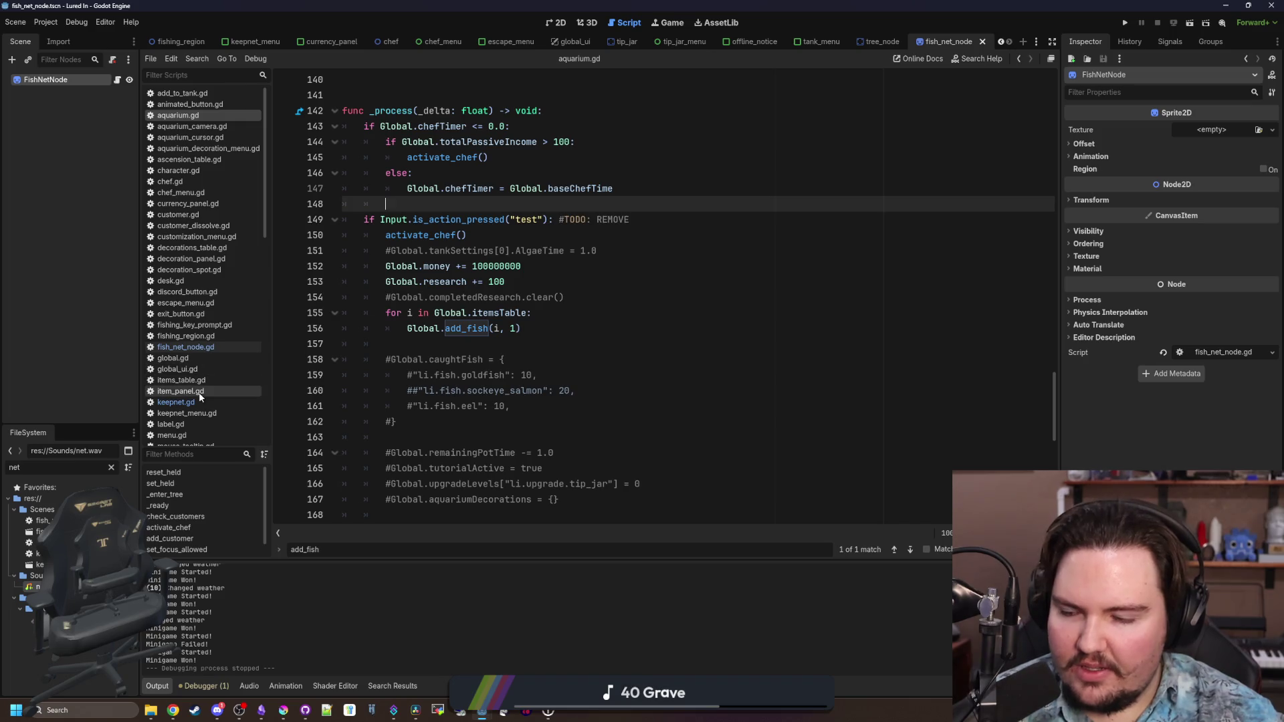
Open keepnet.gd and remove the extra blank lines.
click(186, 404)
click(392, 331)
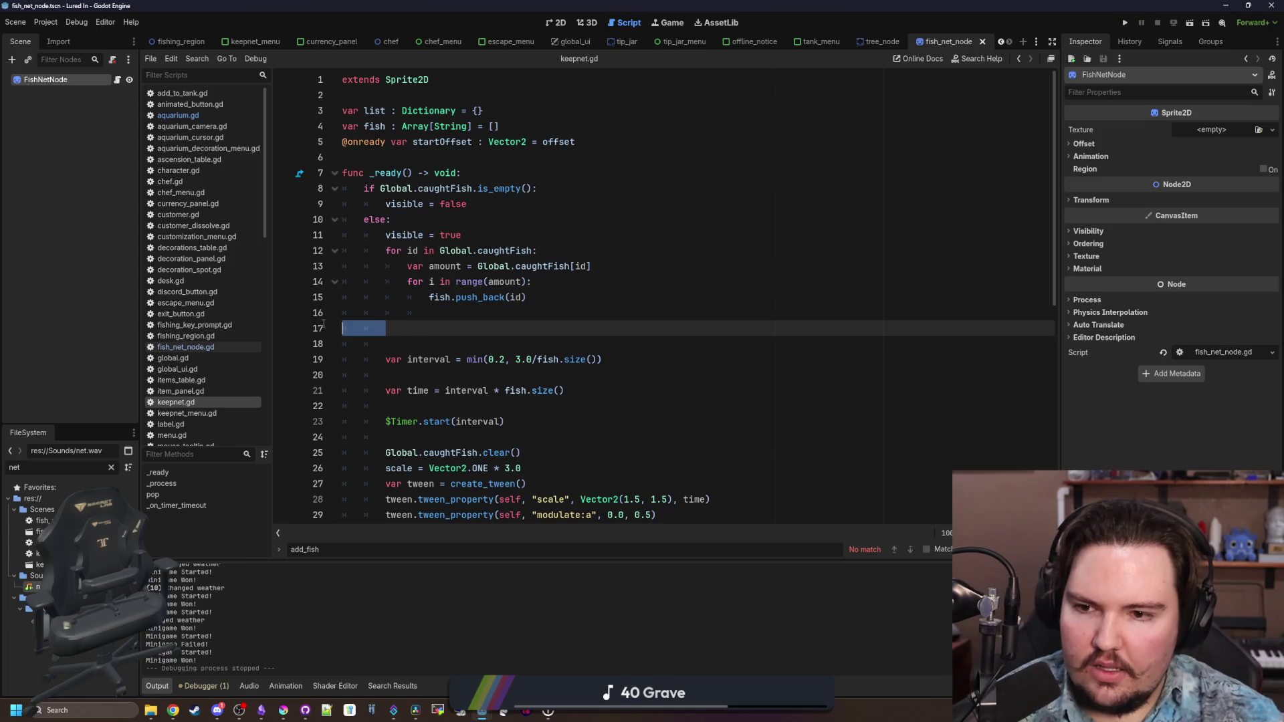
key(BackSpace)
key(BackSpace)
key(ctrl+s)
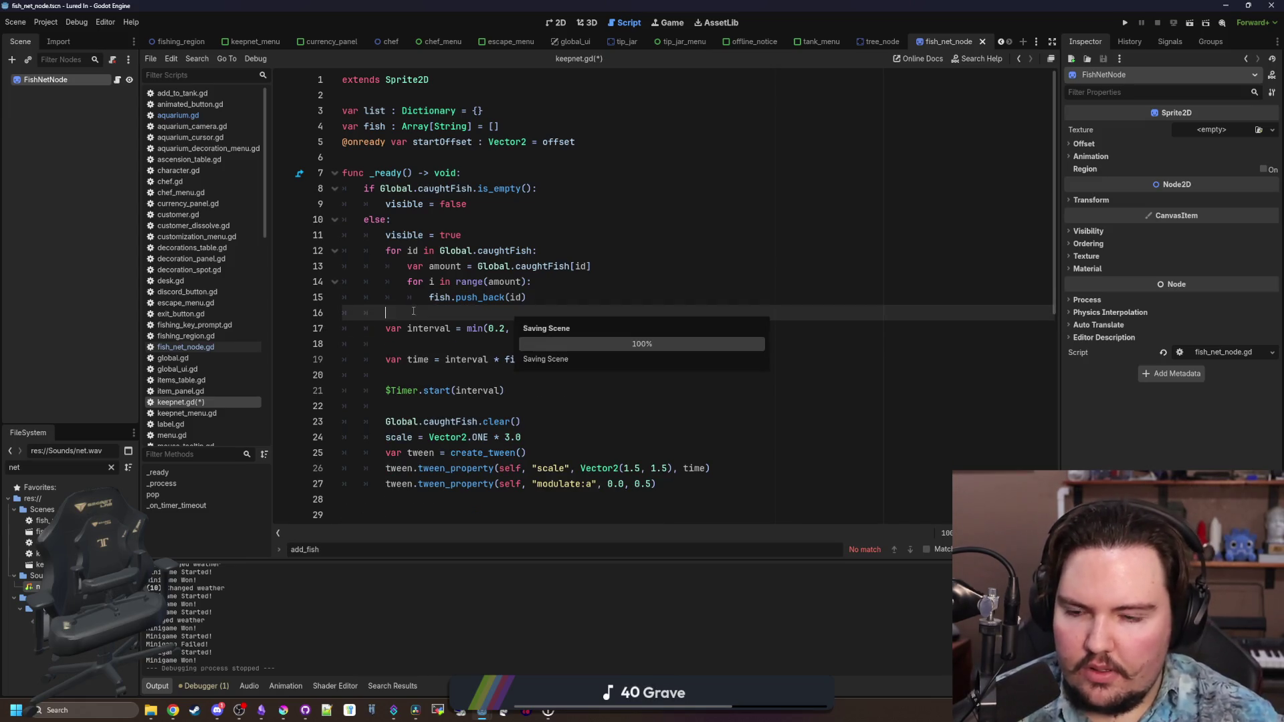
double_click(430, 391)
click(431, 376)
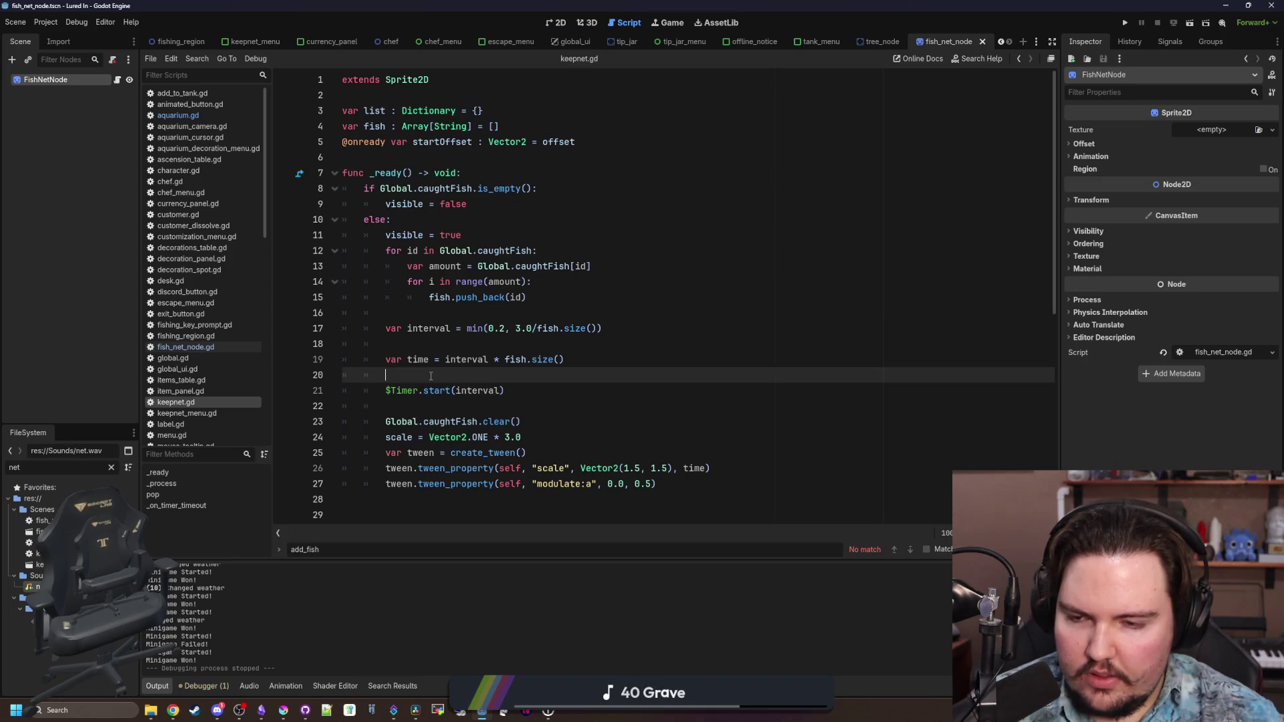
key(ctrl+s)
Replace $Timer.start(interval) with $Timer.wait_time = interval.
scroll(431, 376, down, 1)
key(ctrl+s)
key(Down)
key(Down)
scroll(433, 375, up, 3)
key(ctrl+s)
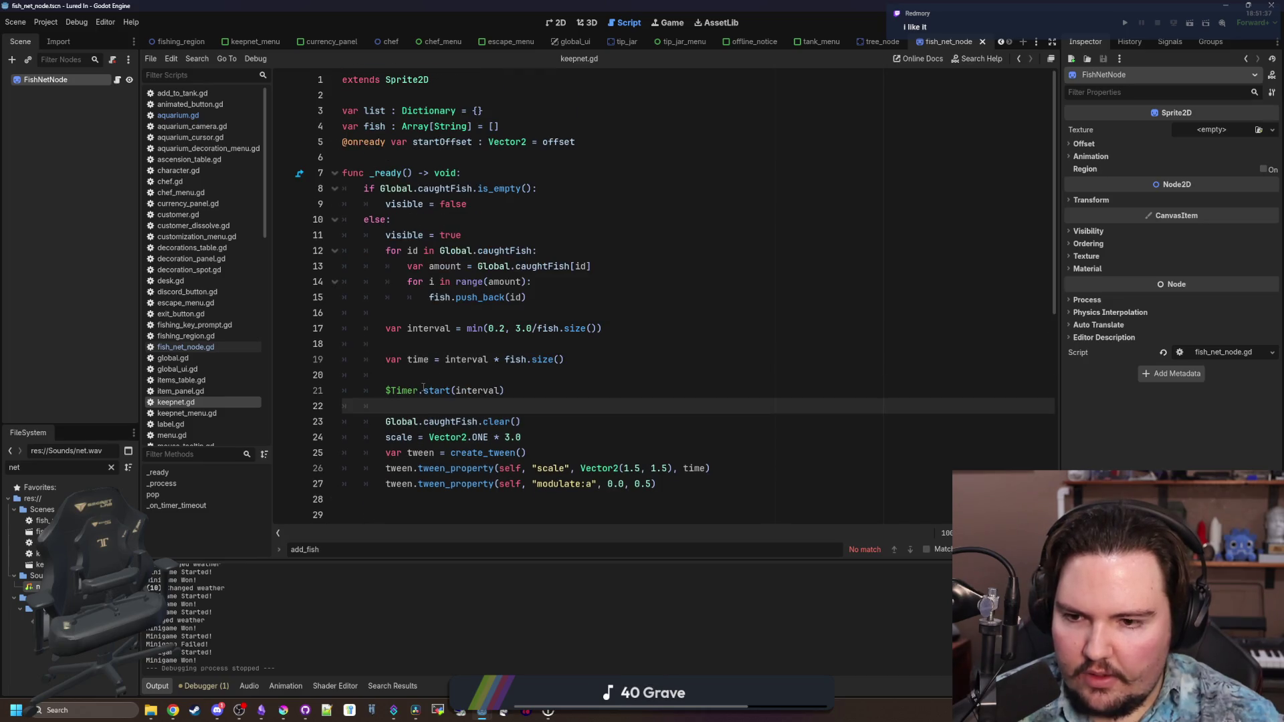
double_click(440, 390)
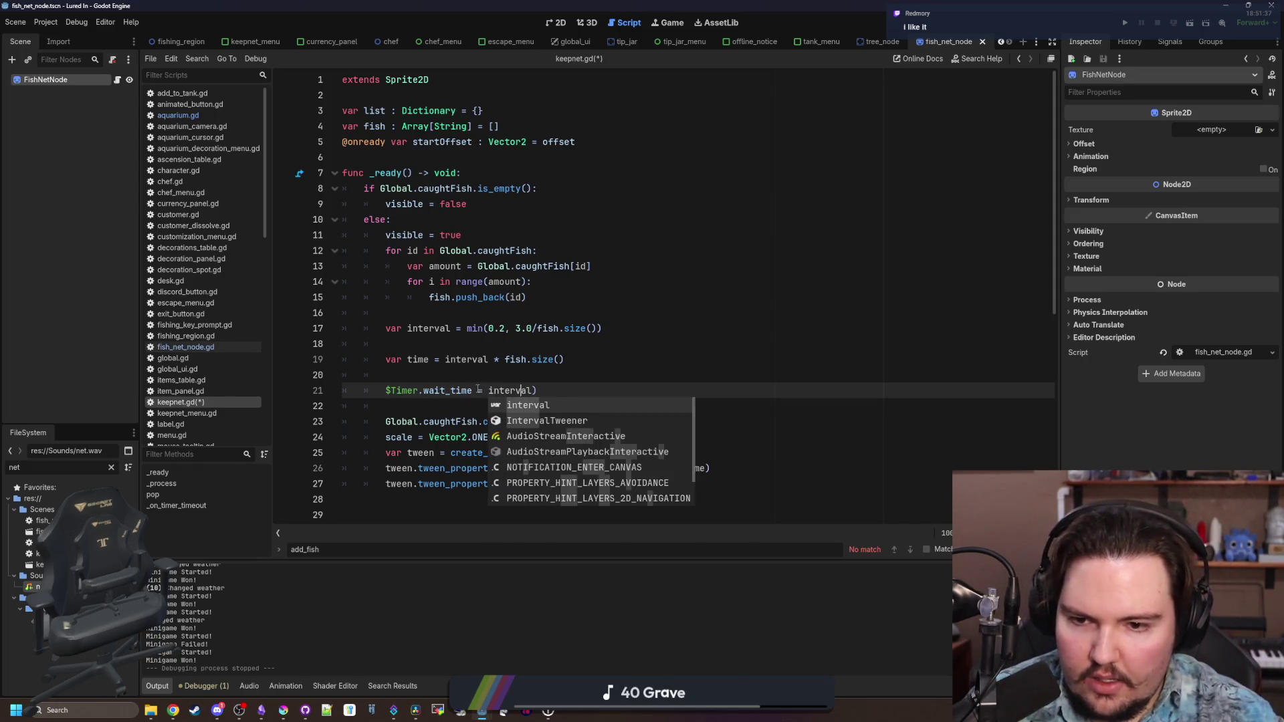
key(End)
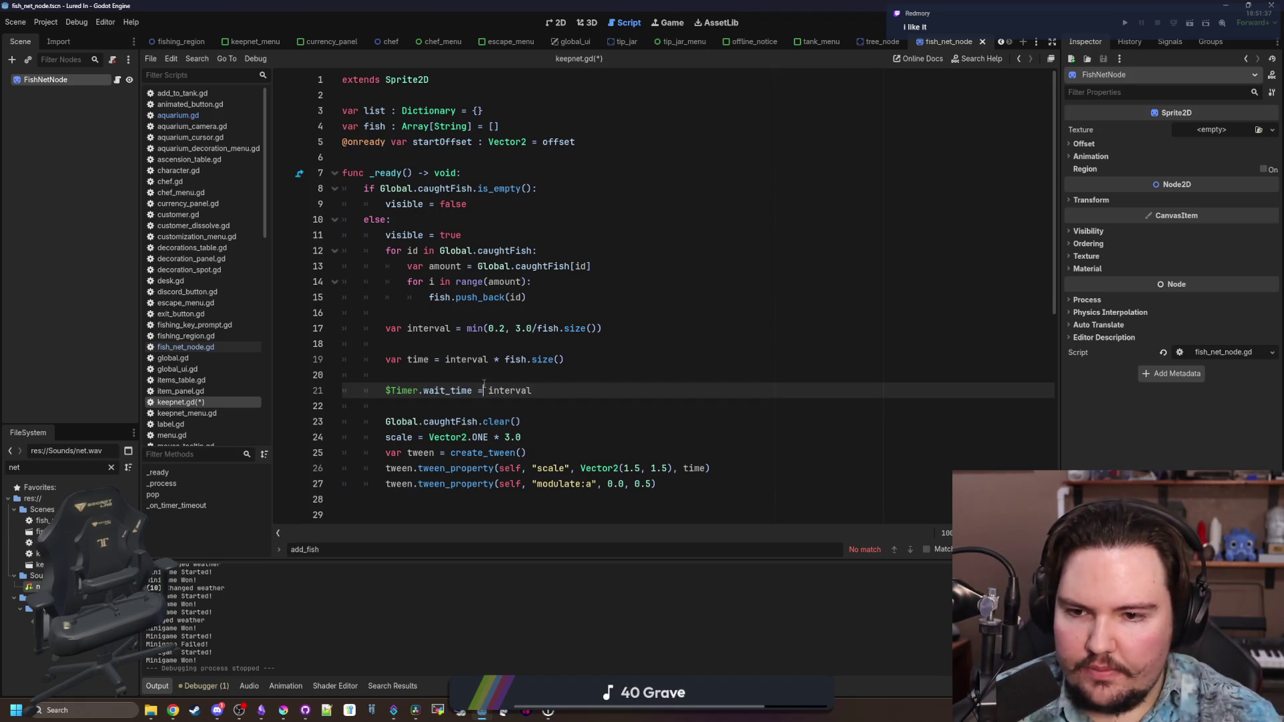
key(Up)
key(ctrl+s)
Append + $Timer.wait_time to the time calculation line and save the script.
scroll(438, 368, down, 1)
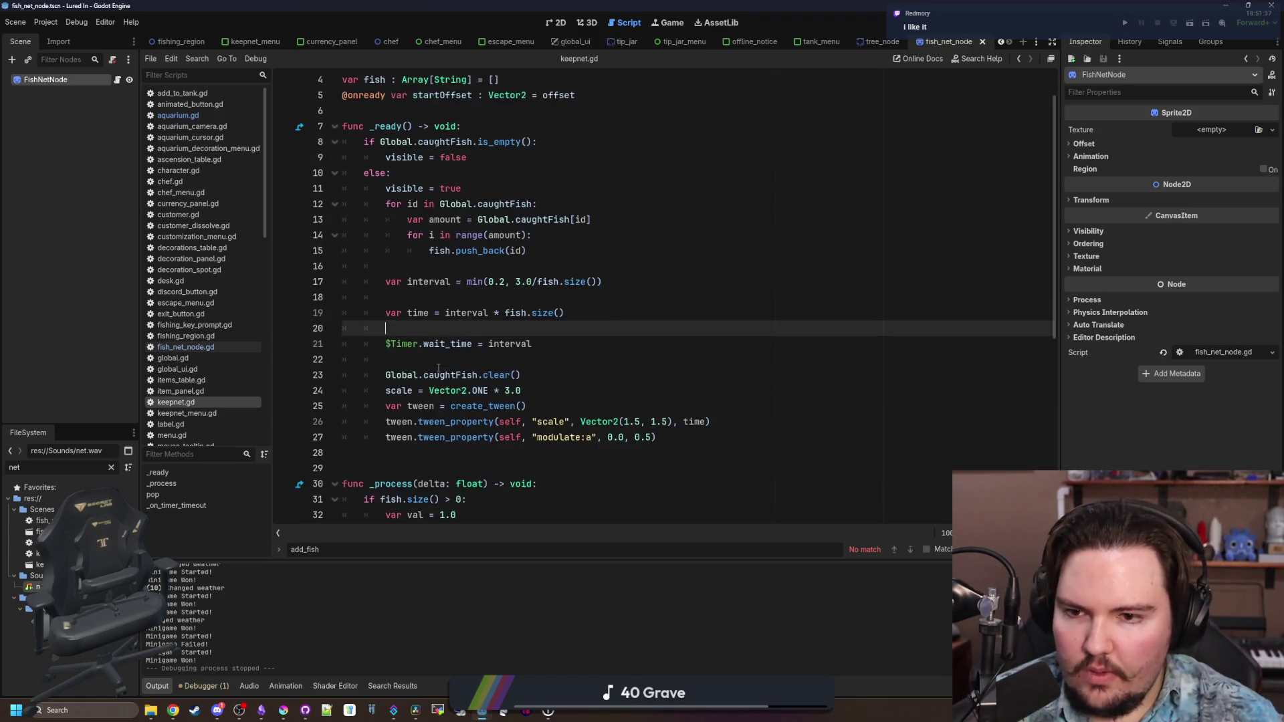
click(585, 310)
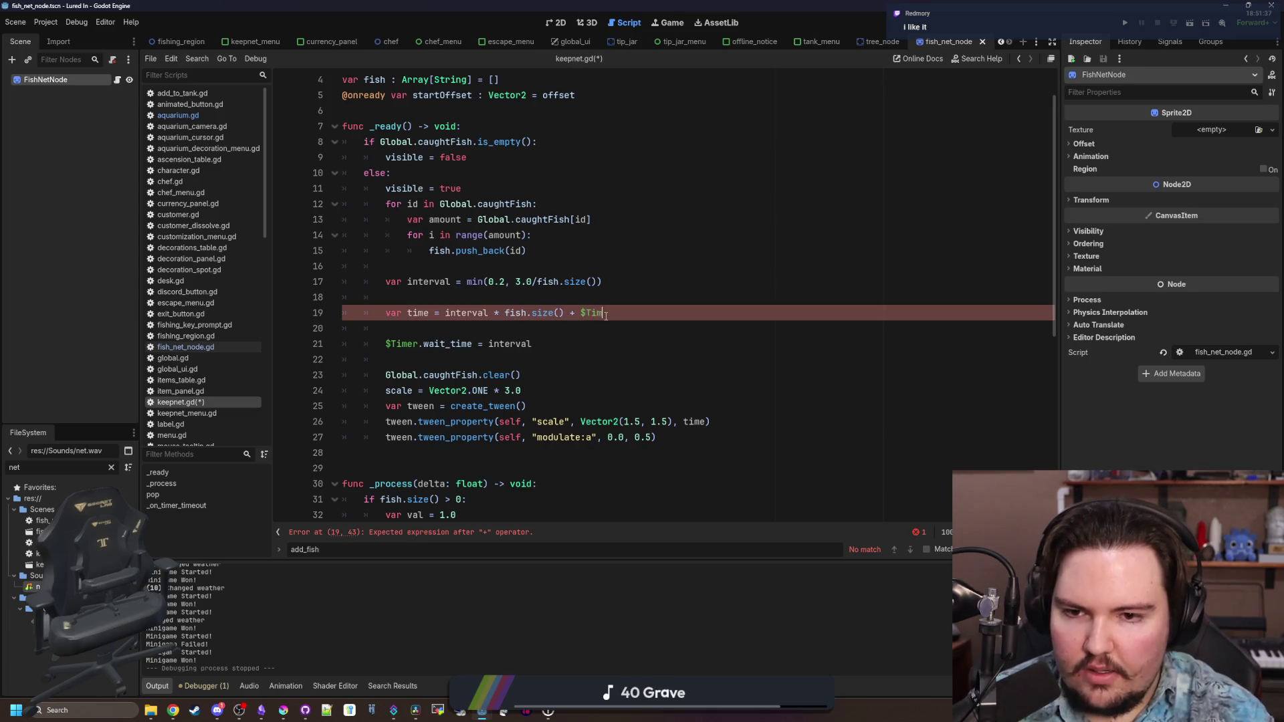
text(wait_t)
key(ctrl+s)
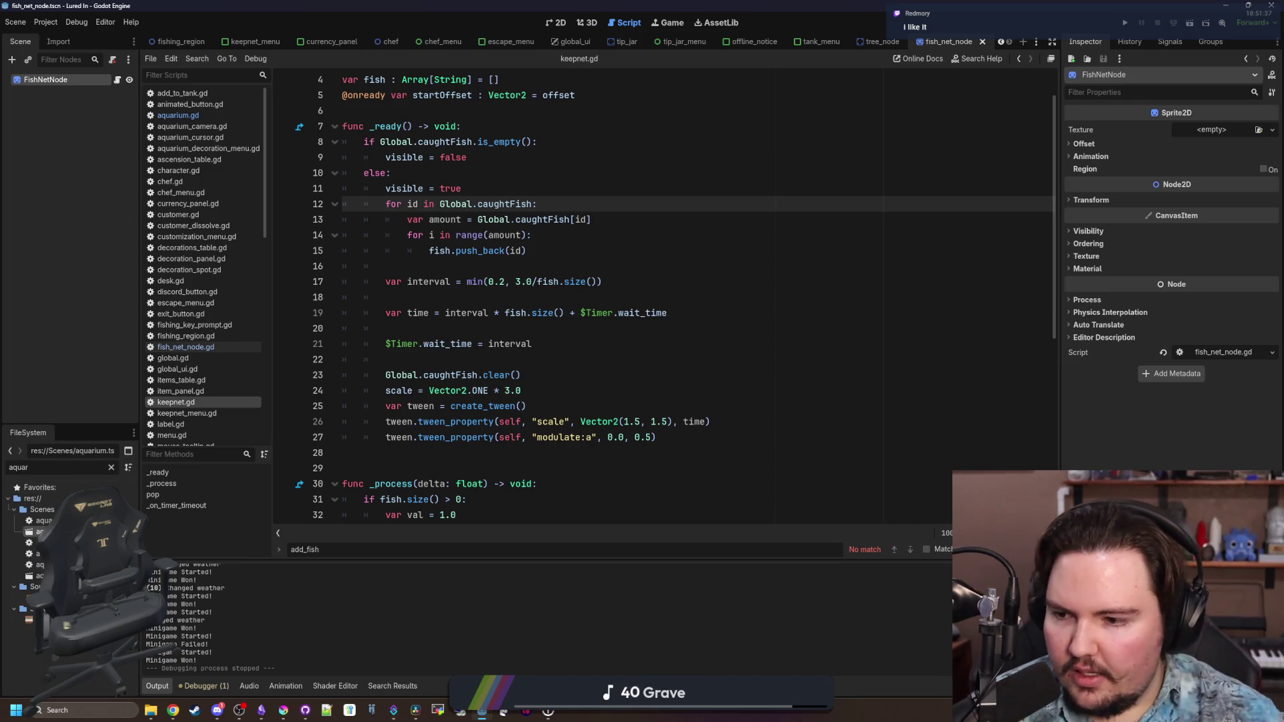
click(150, 115)
Change the Keepnet Timer node's Wait Time from 1.0 to 0.5 in the Inspector.
click(59, 212)
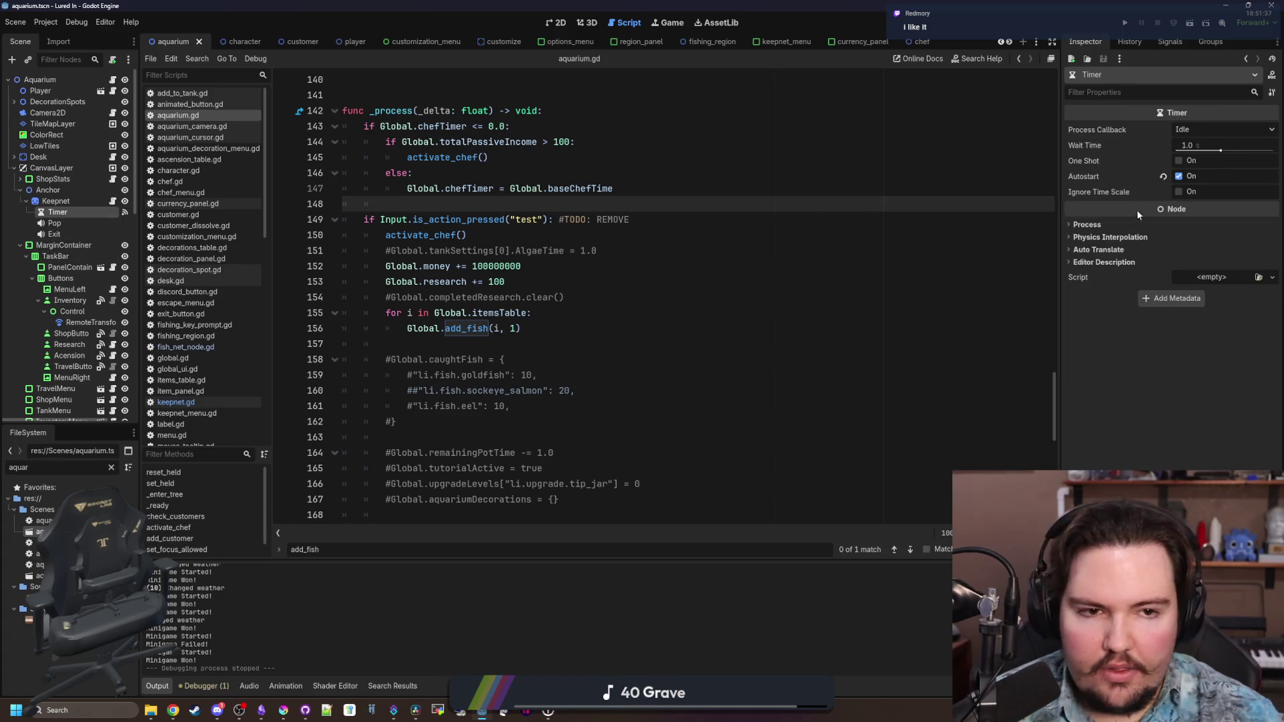
click(1204, 144)
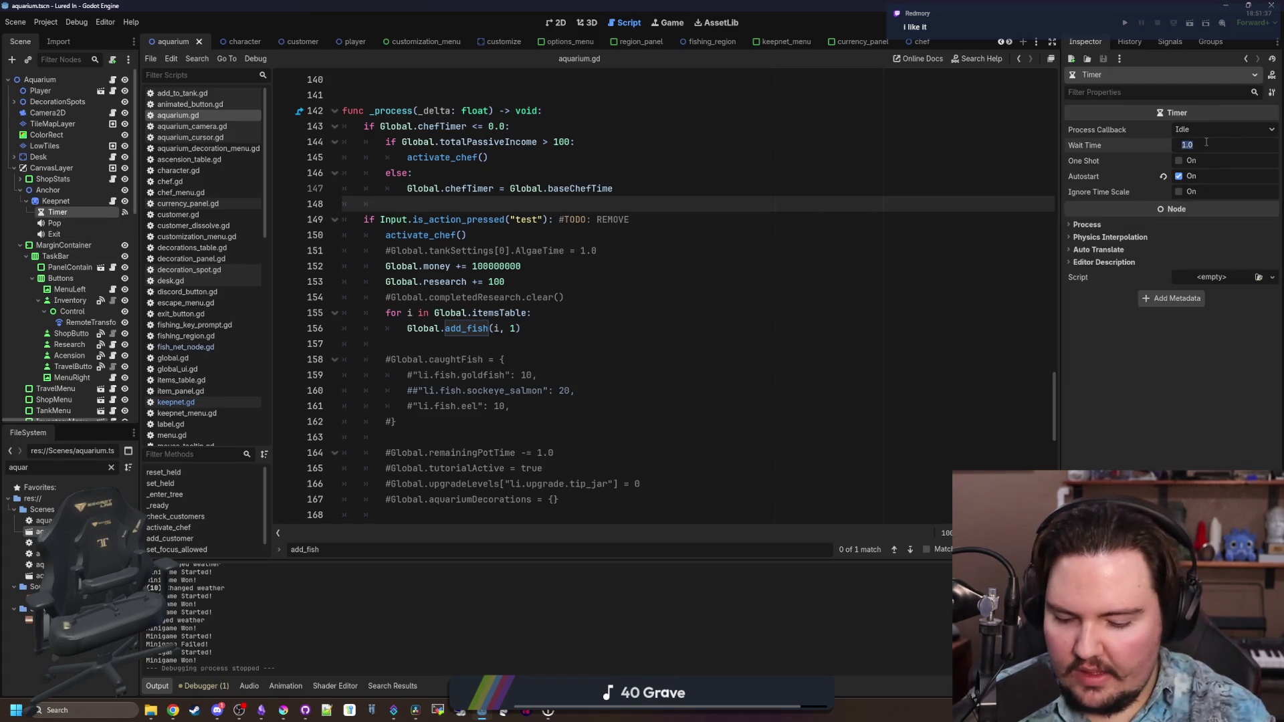
text(0.5)
click(568, 250)
click(611, 306)
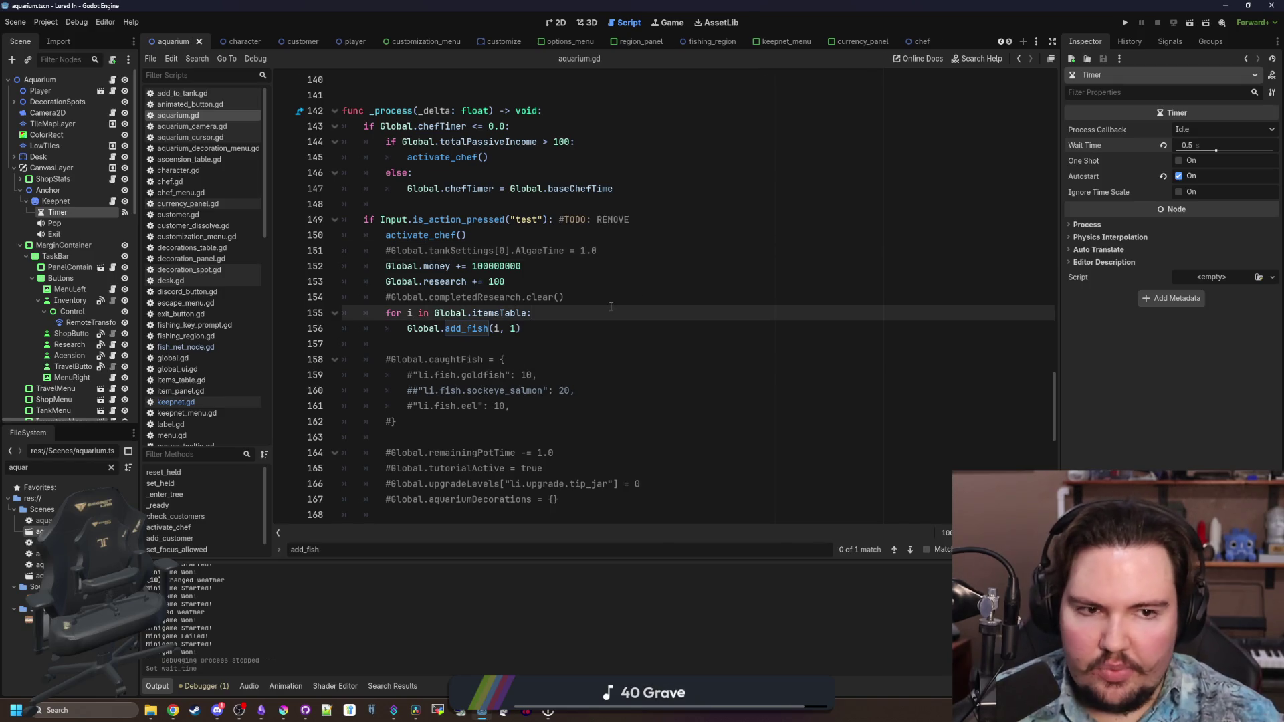
click(621, 281)
click(541, 311)
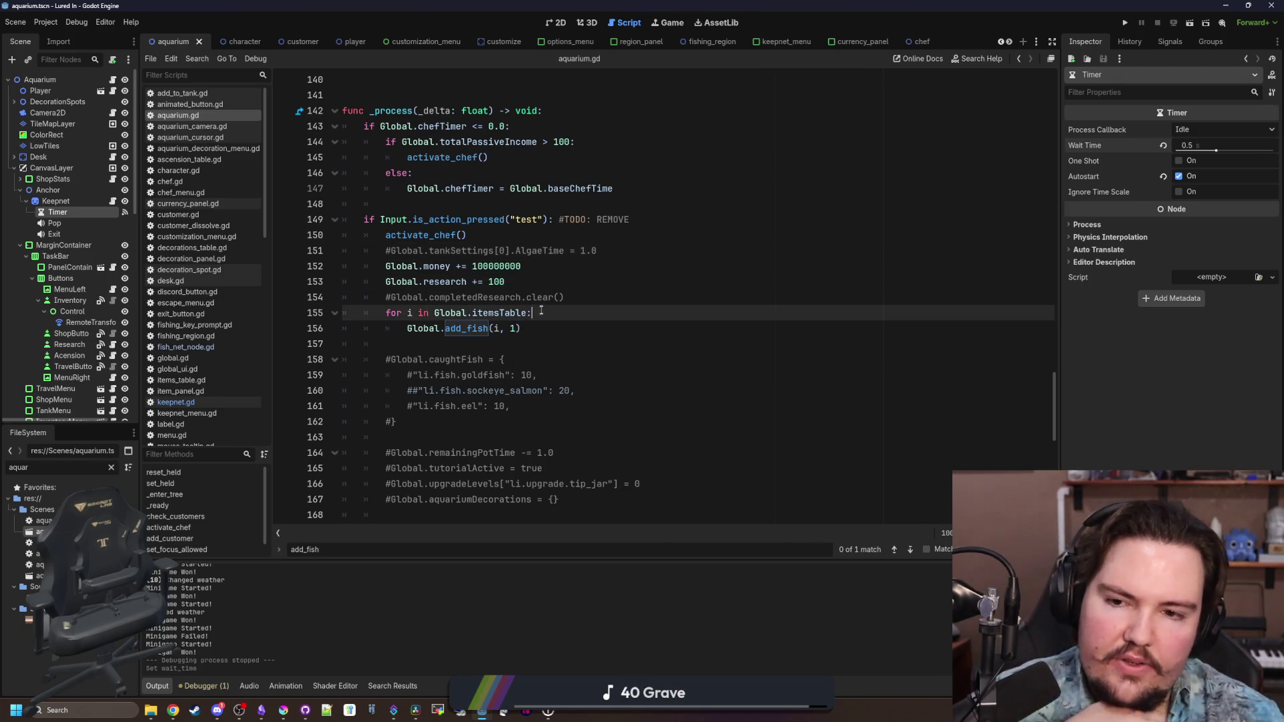
click(543, 283)
scroll(532, 315, up, 2)
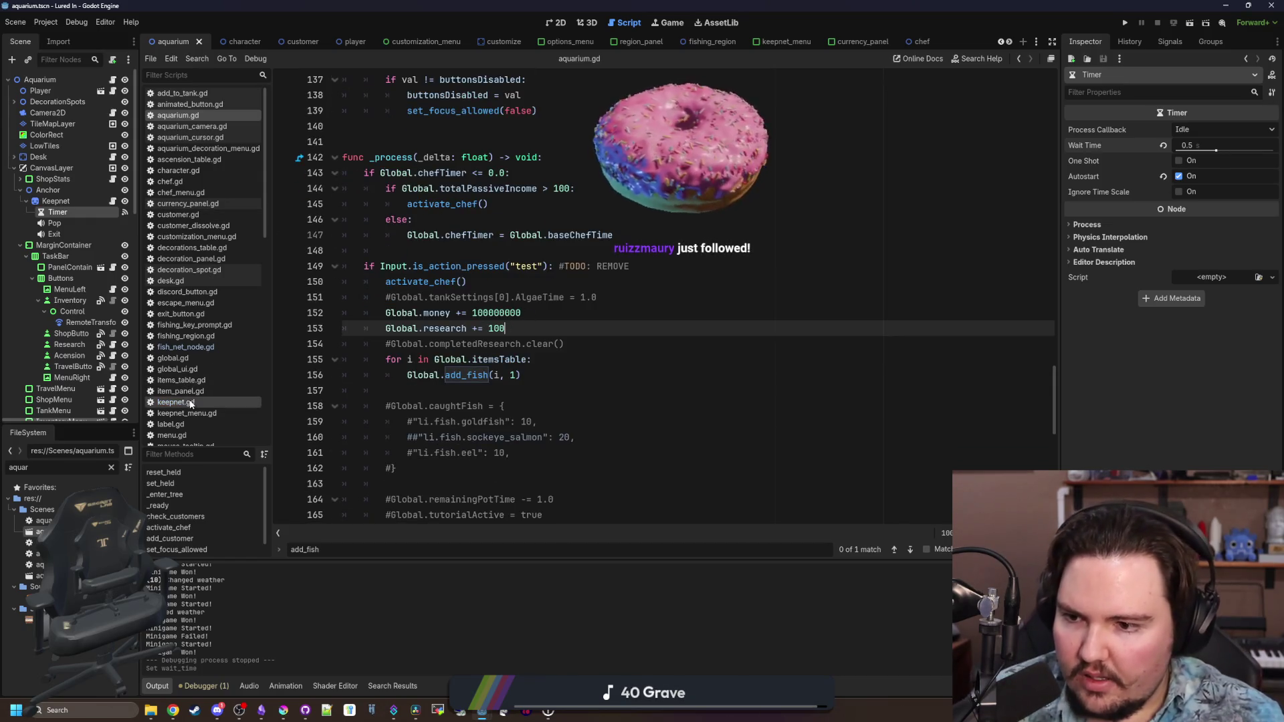
Reopen keepnet.gd and delete the empty line 18.
click(192, 403)
click(391, 345)
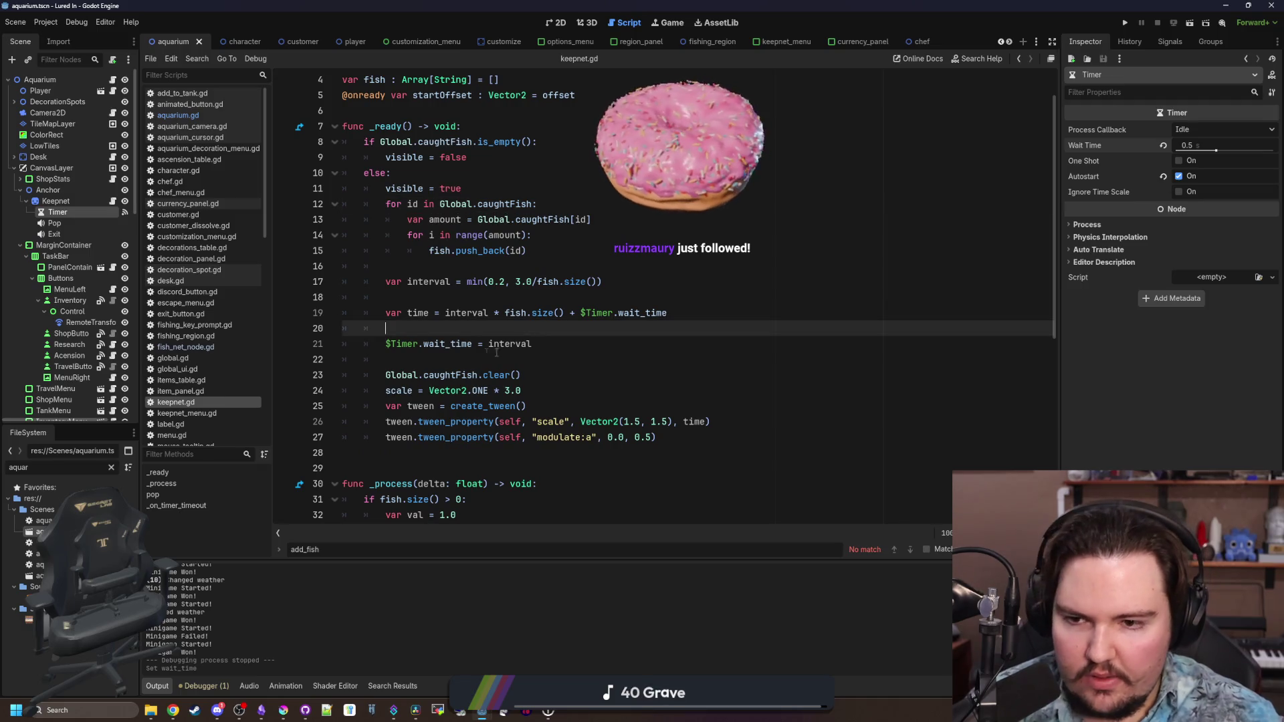
scroll(390, 345, up, 1)
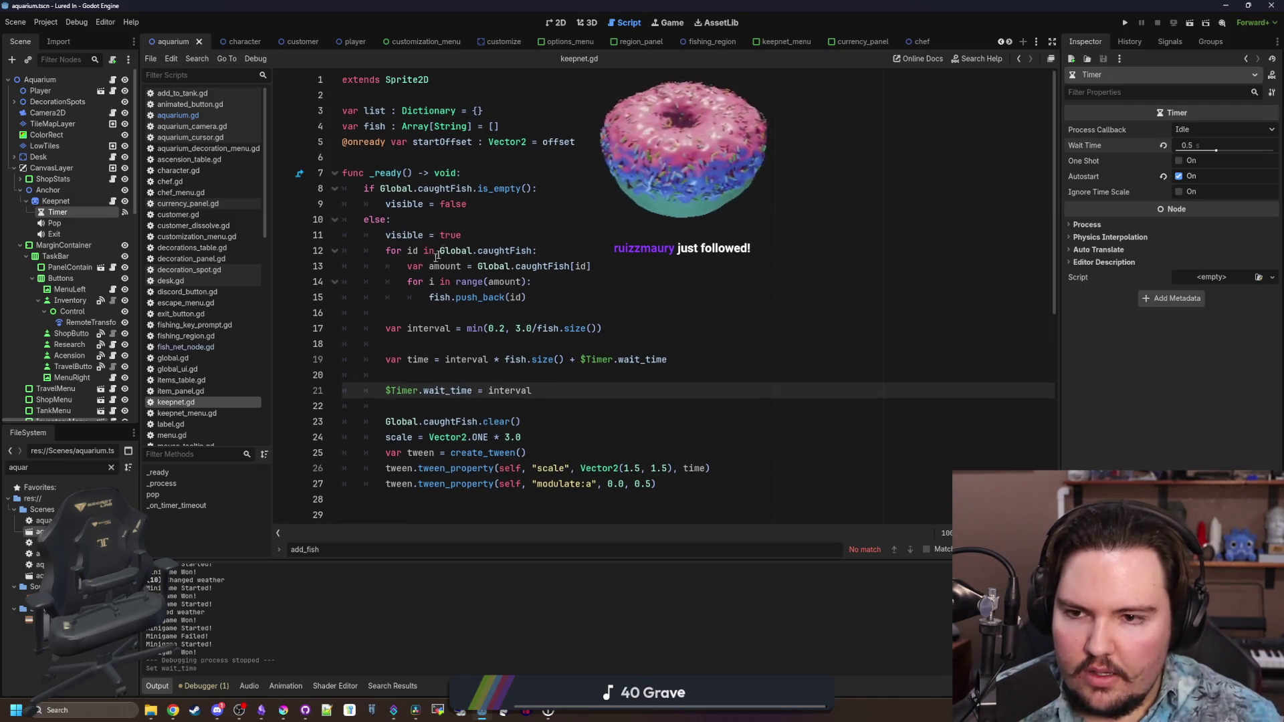
scroll(468, 268, down, 1)
scroll(456, 286, up, 1)
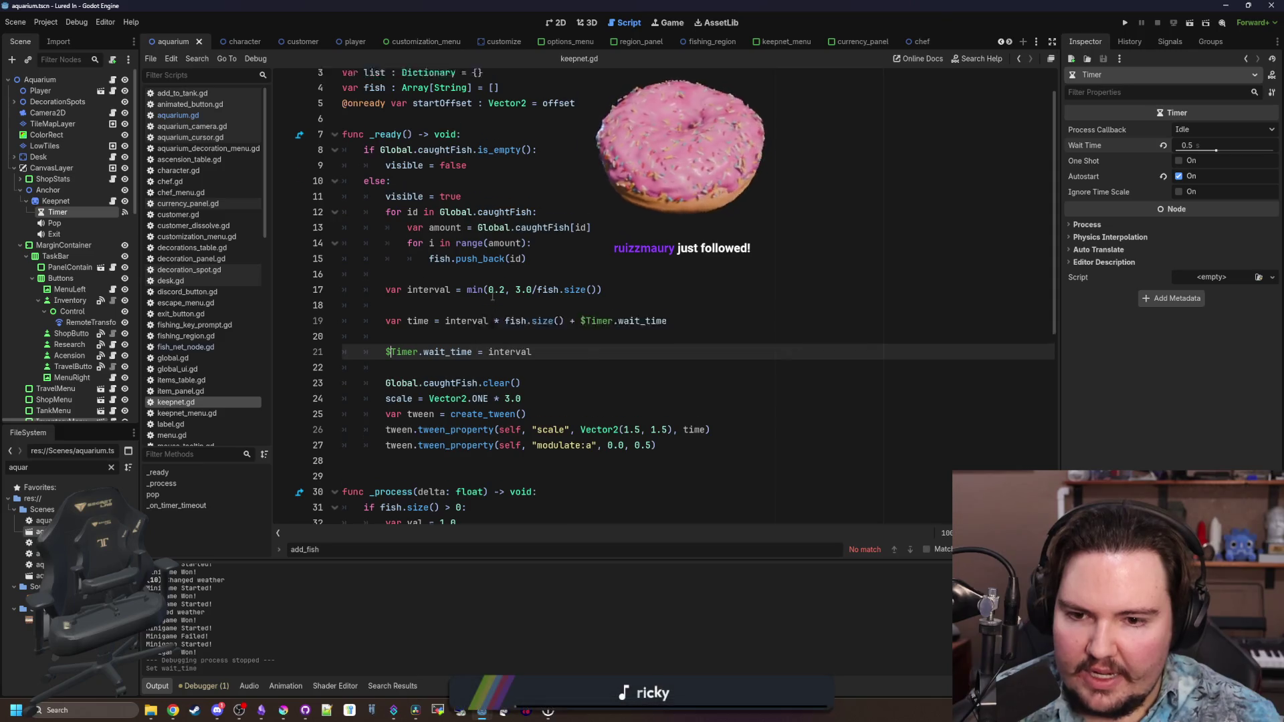
click(430, 345)
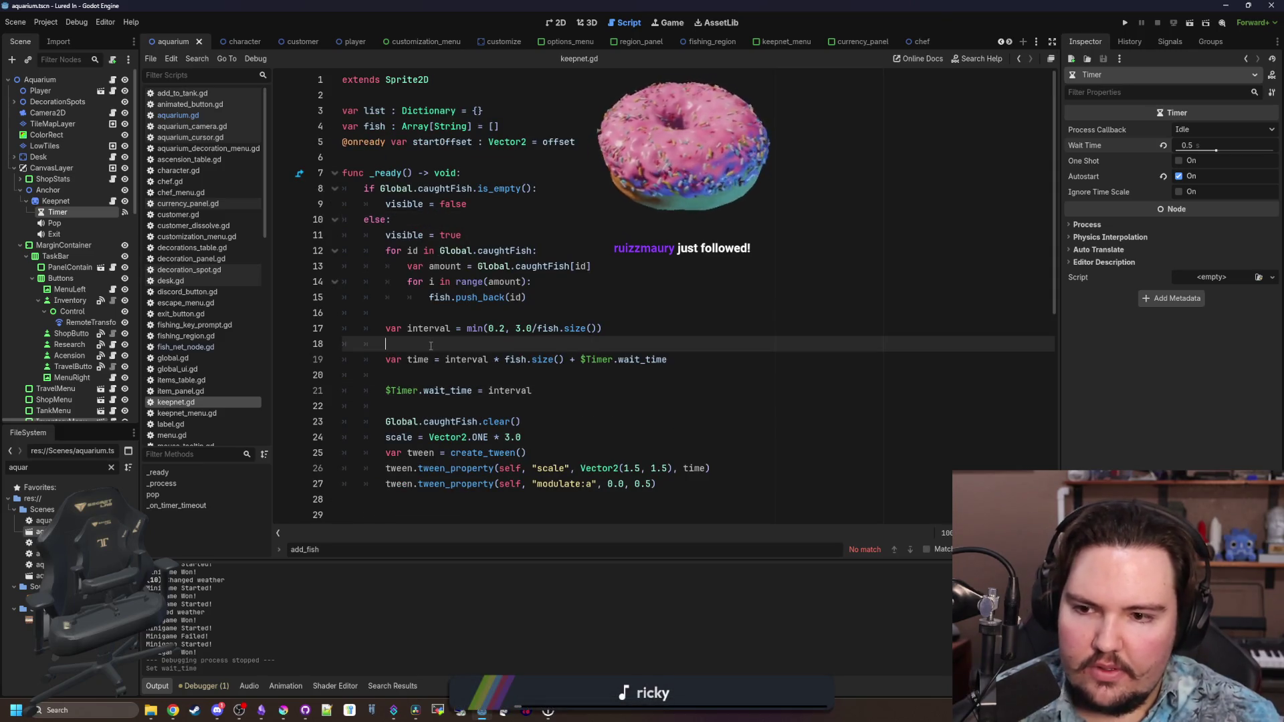
key(BackSpace)
Insert var increase = create_tween() after the fish loop in _ready.
click(479, 217)
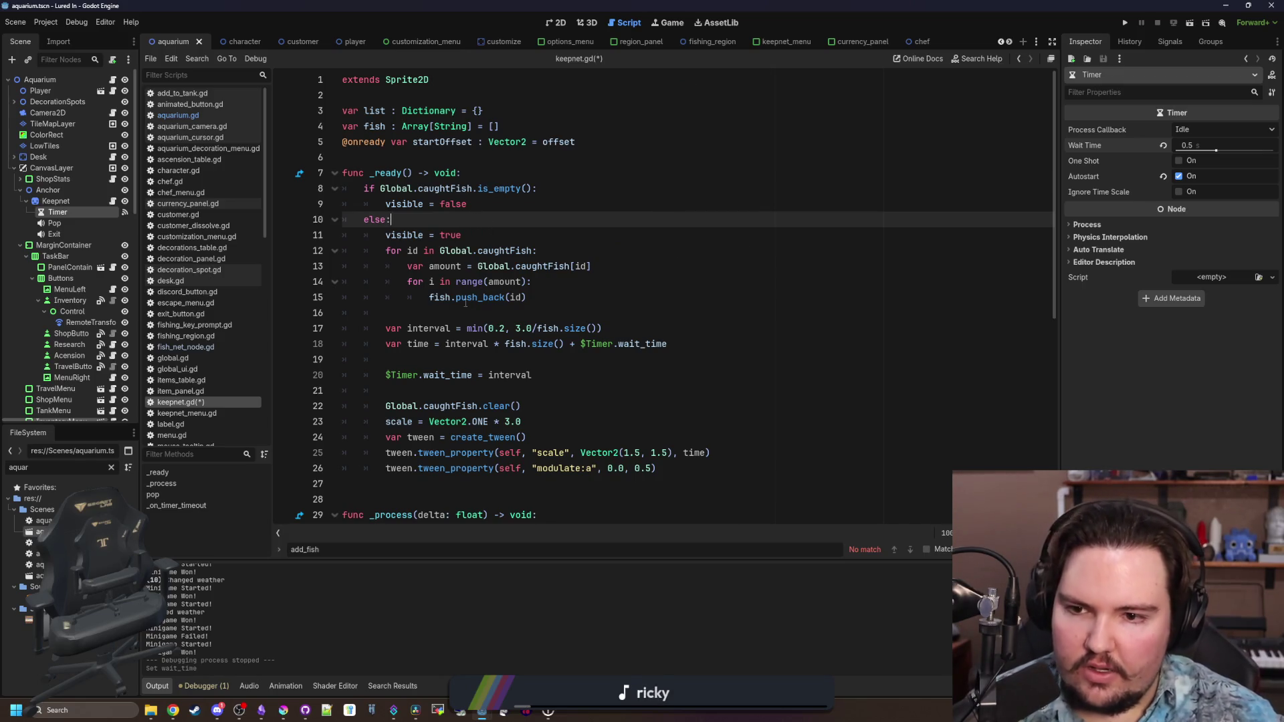
click(434, 309)
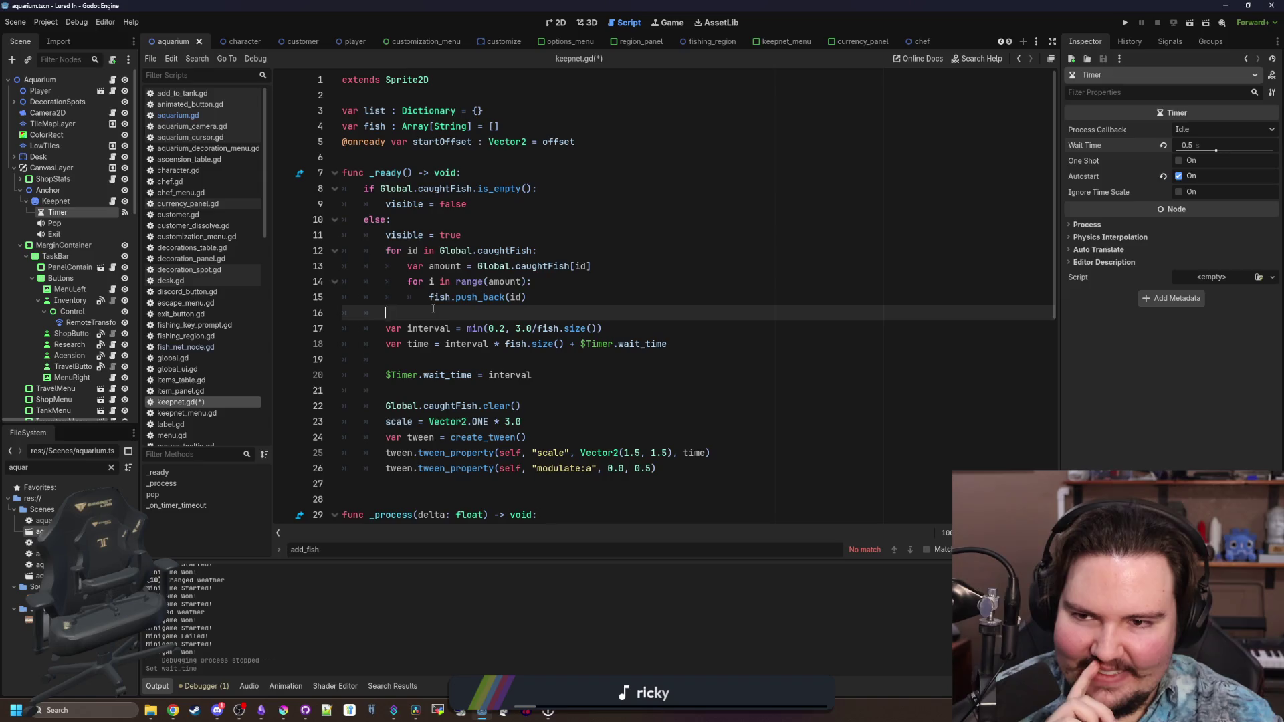
key(Return)
key(Return)
key(Up)
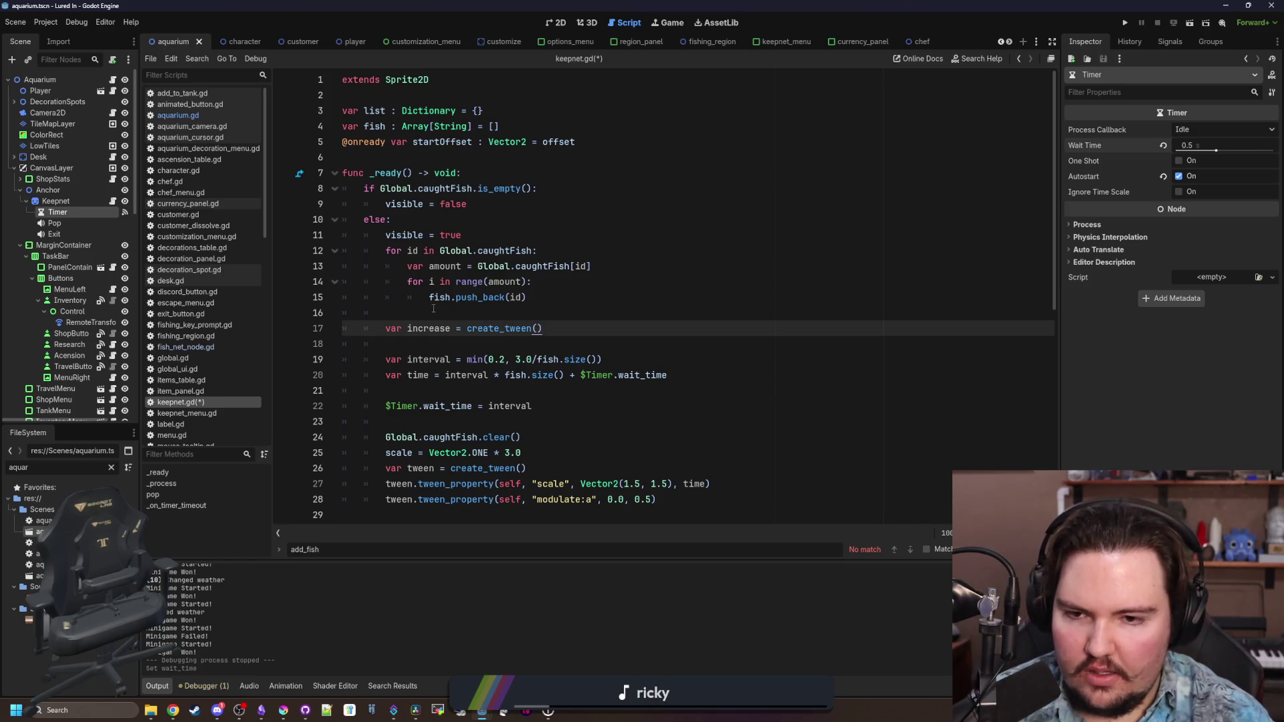
key(Return)
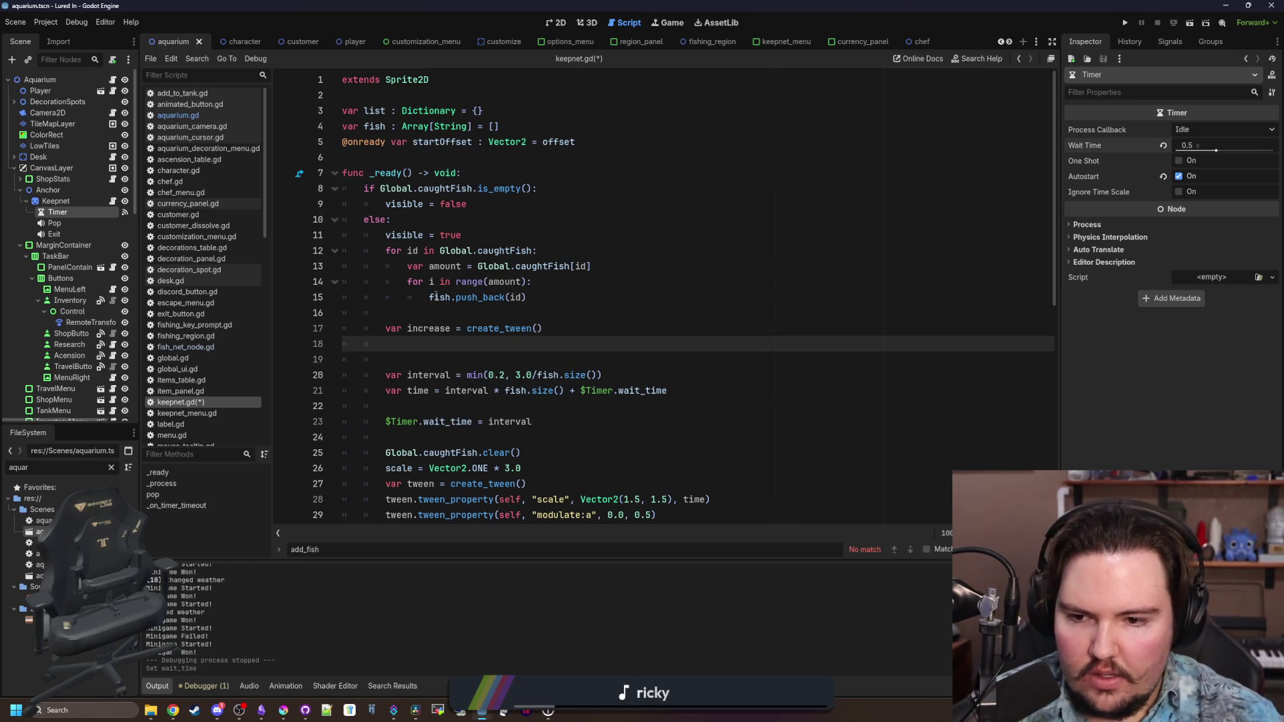
scroll(594, 339, down, 1)
scroll(595, 338, down, 1)
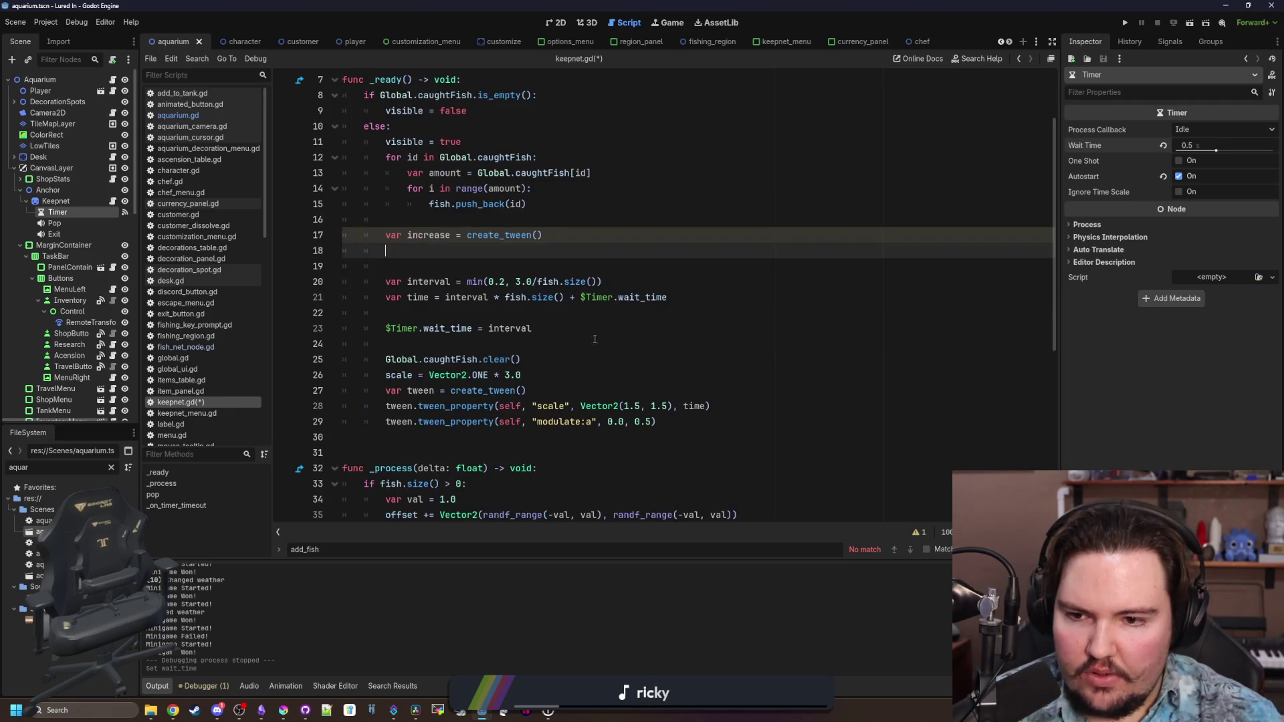
drag(673, 424, 302, 388)
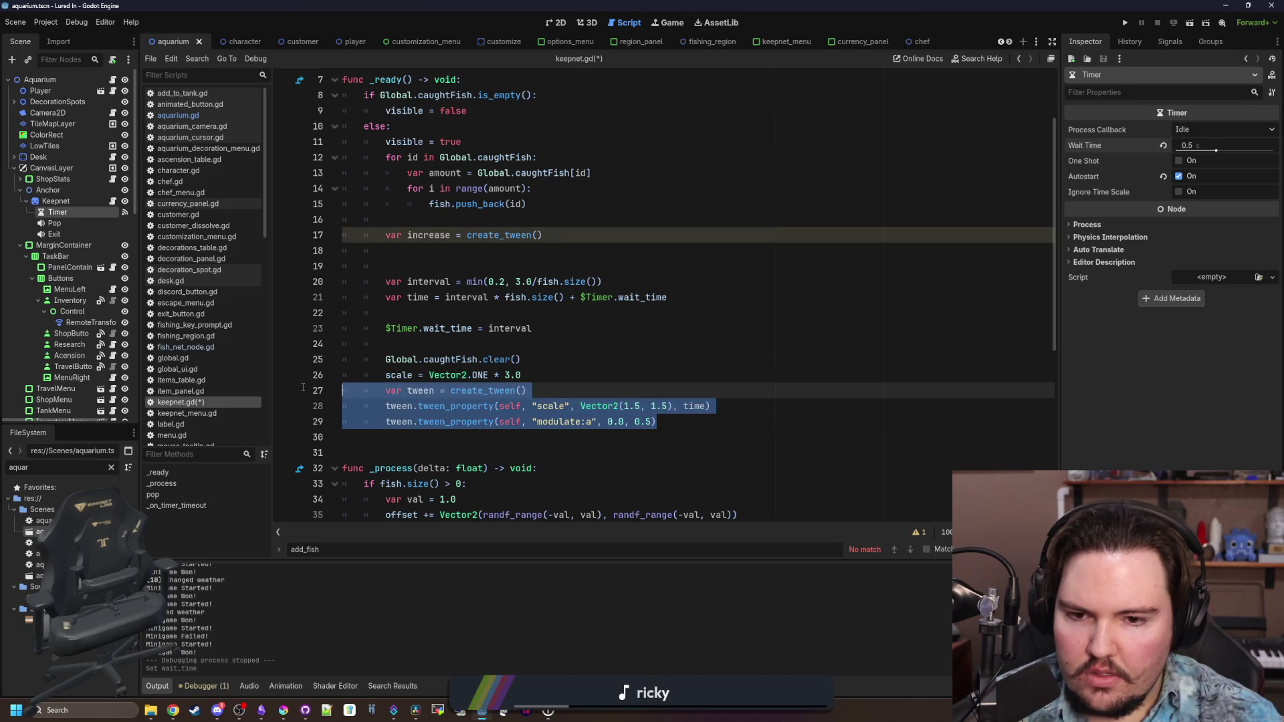
click(546, 375)
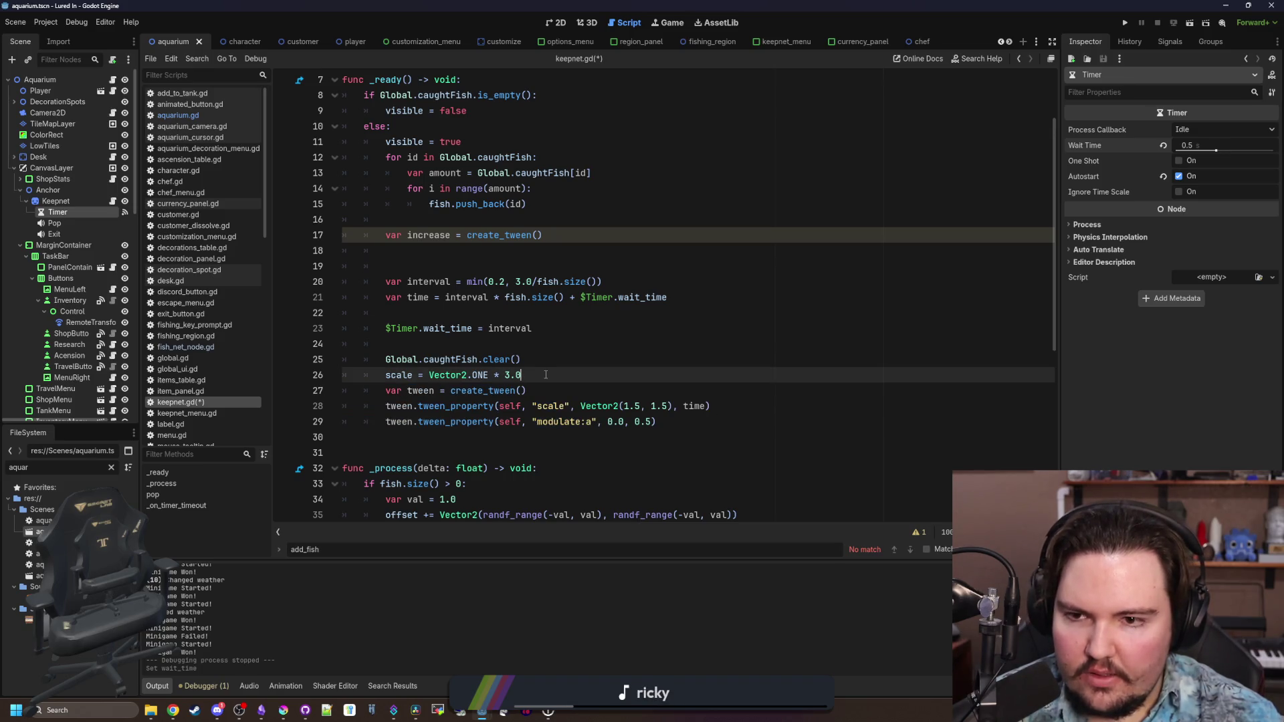
scroll(546, 375, up, 1)
click(459, 300)
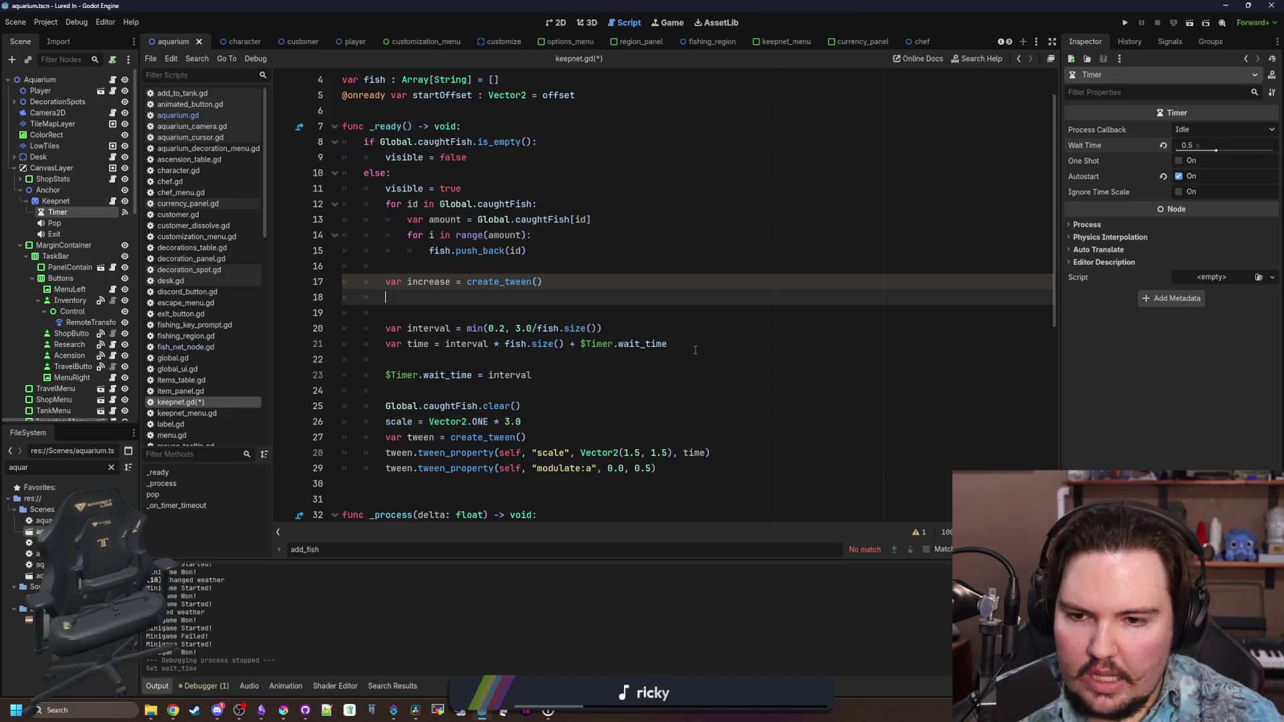
drag(678, 342, 581, 343)
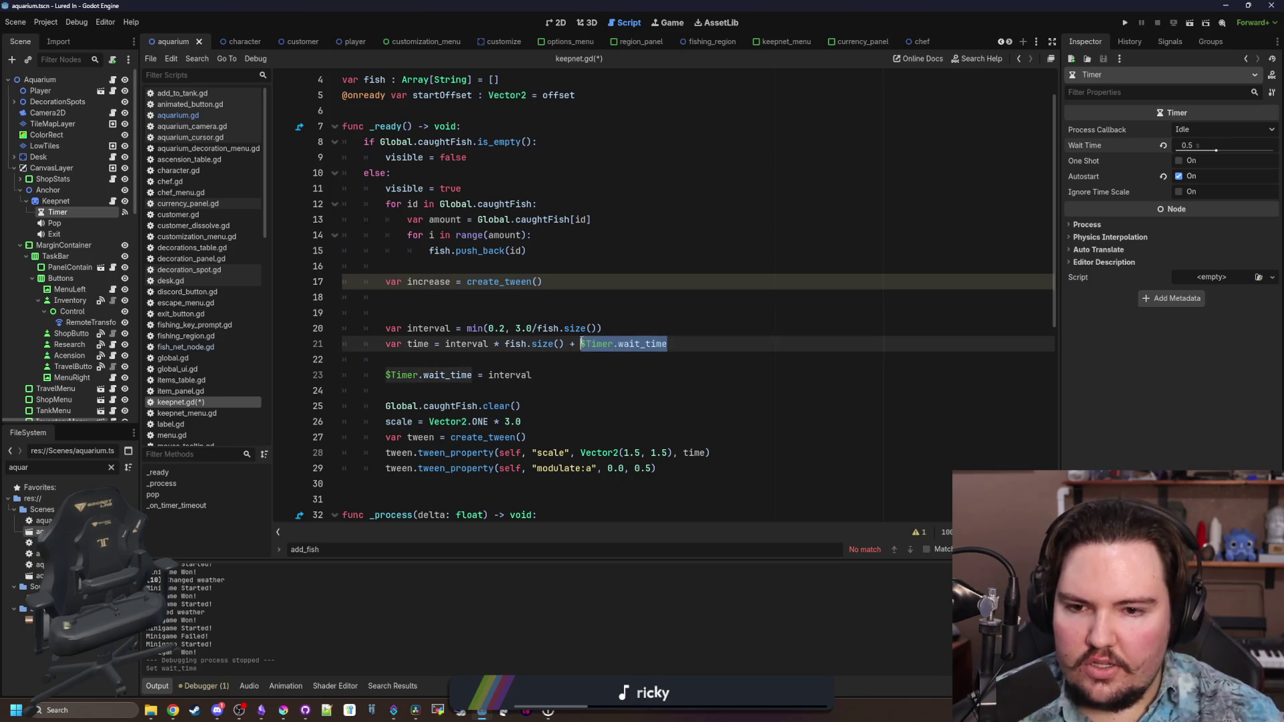
Start an await line below the increase tween and add a blank line after create_tween().
click(490, 302)
key(Return)
text(await )
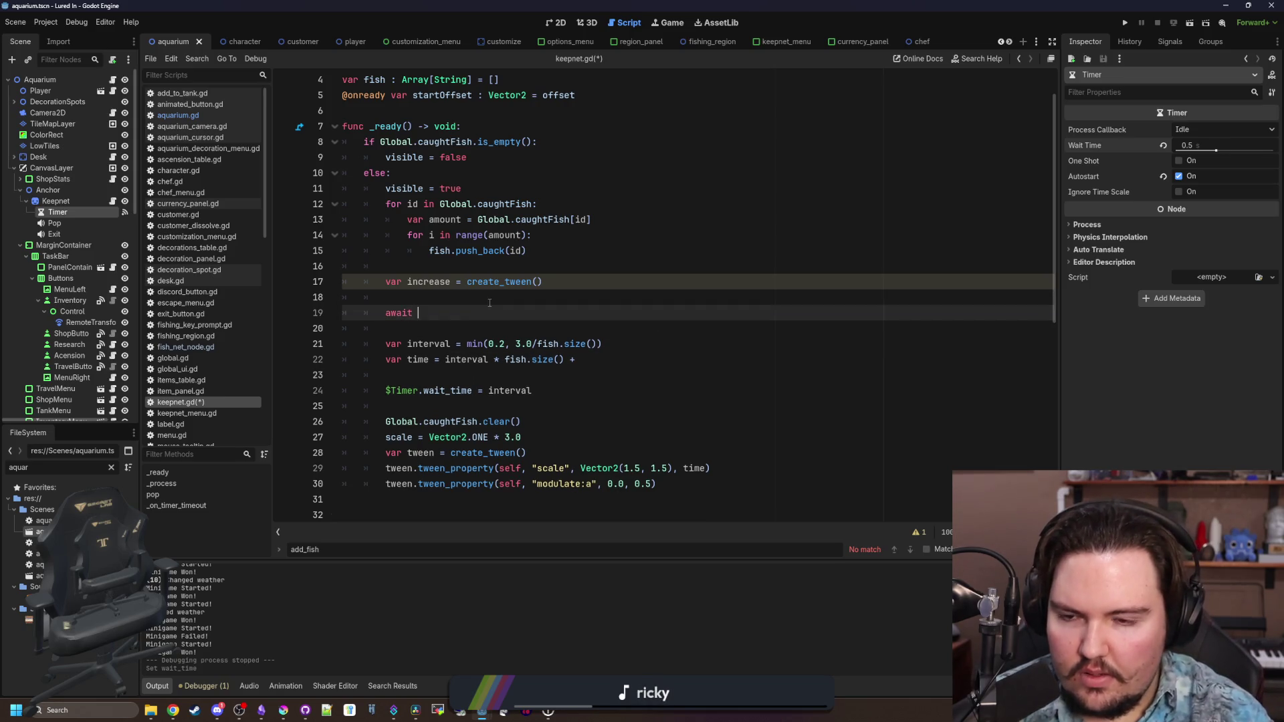
text($Timer.)
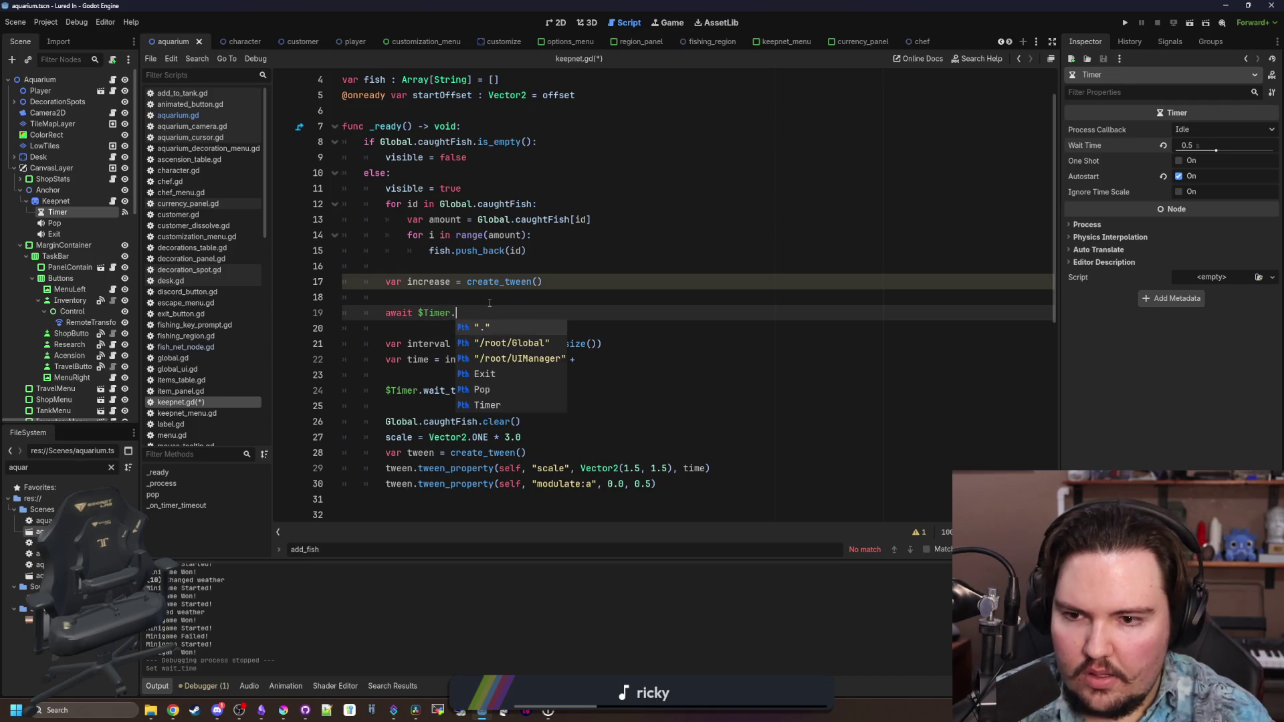
text(timeout)
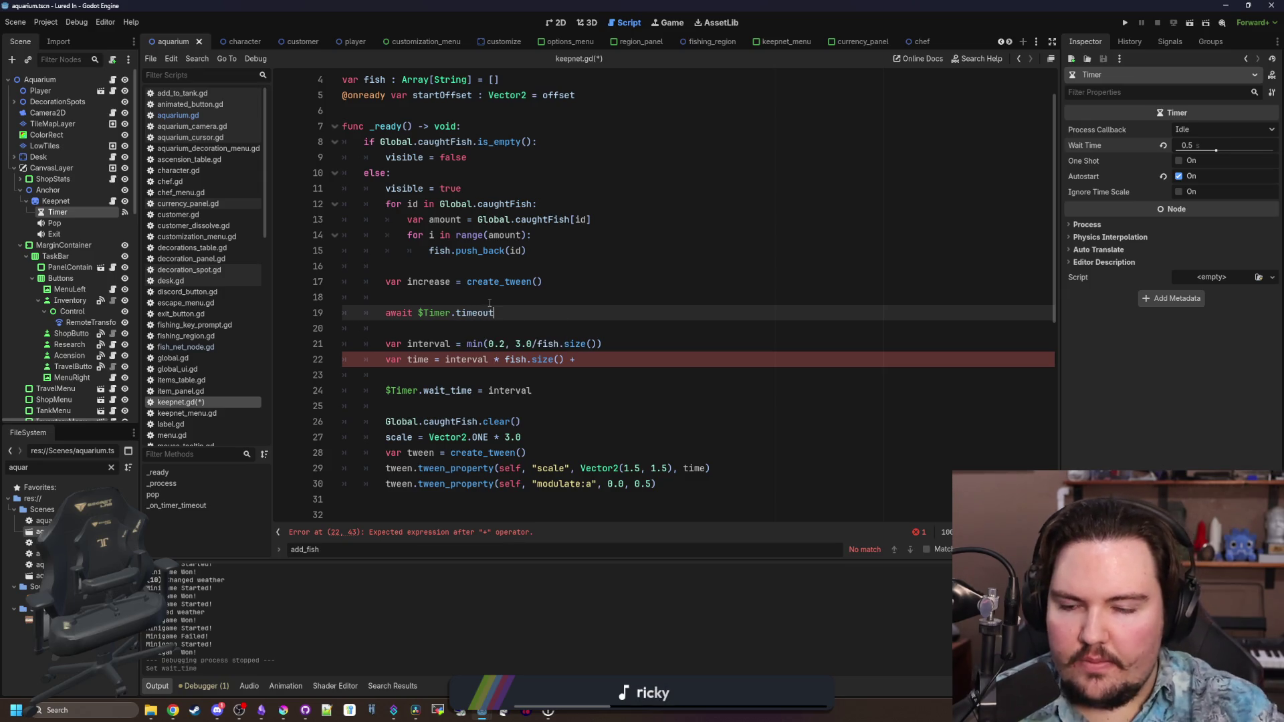
click(488, 301)
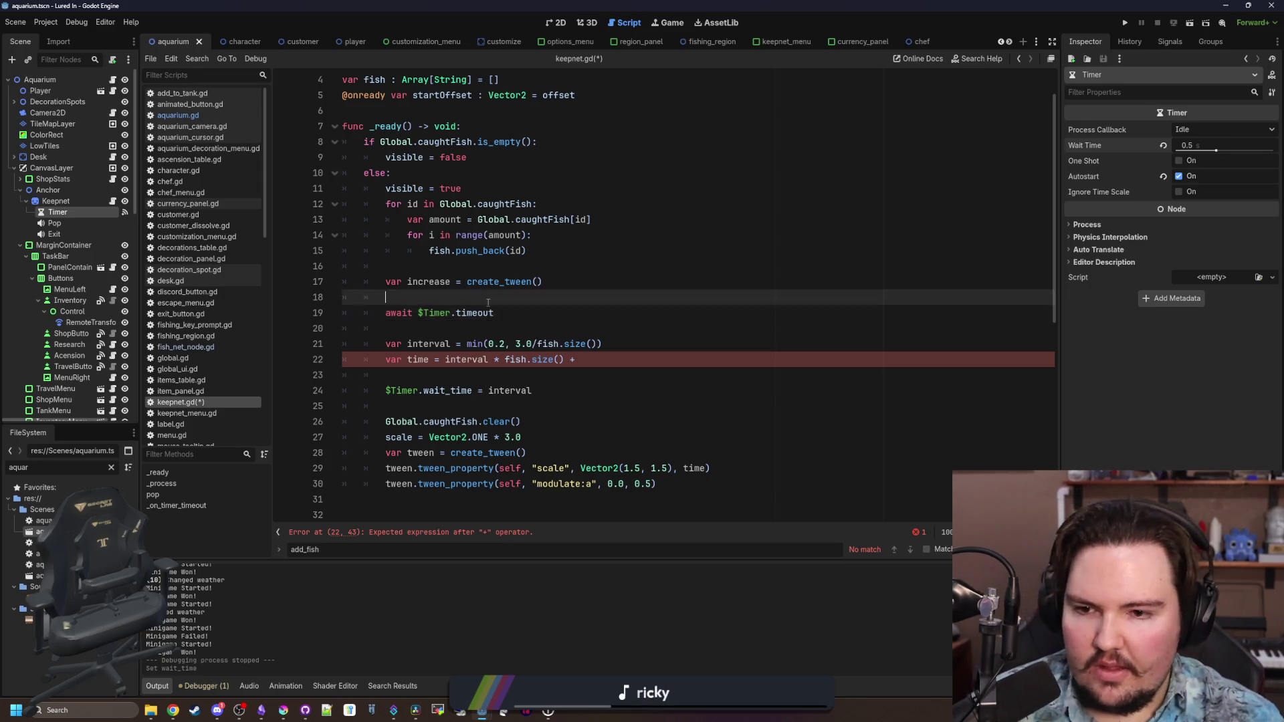
click(593, 354)
click(544, 282)
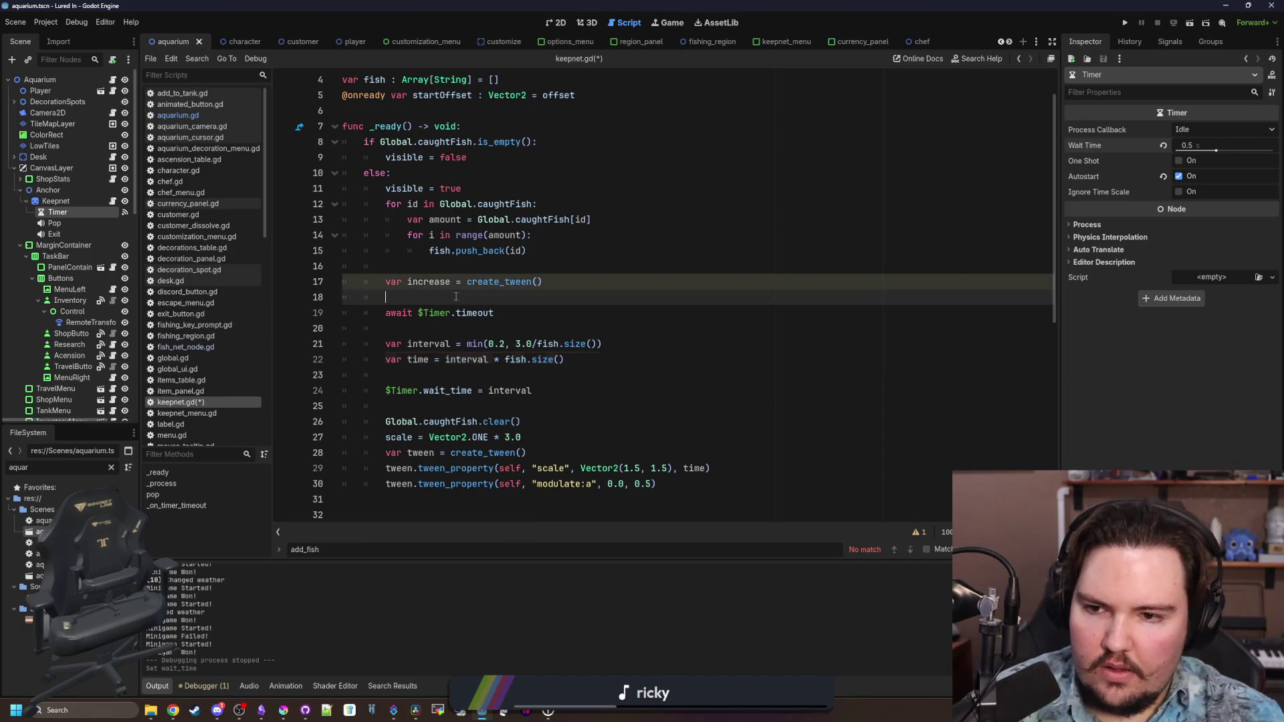
key(Return)
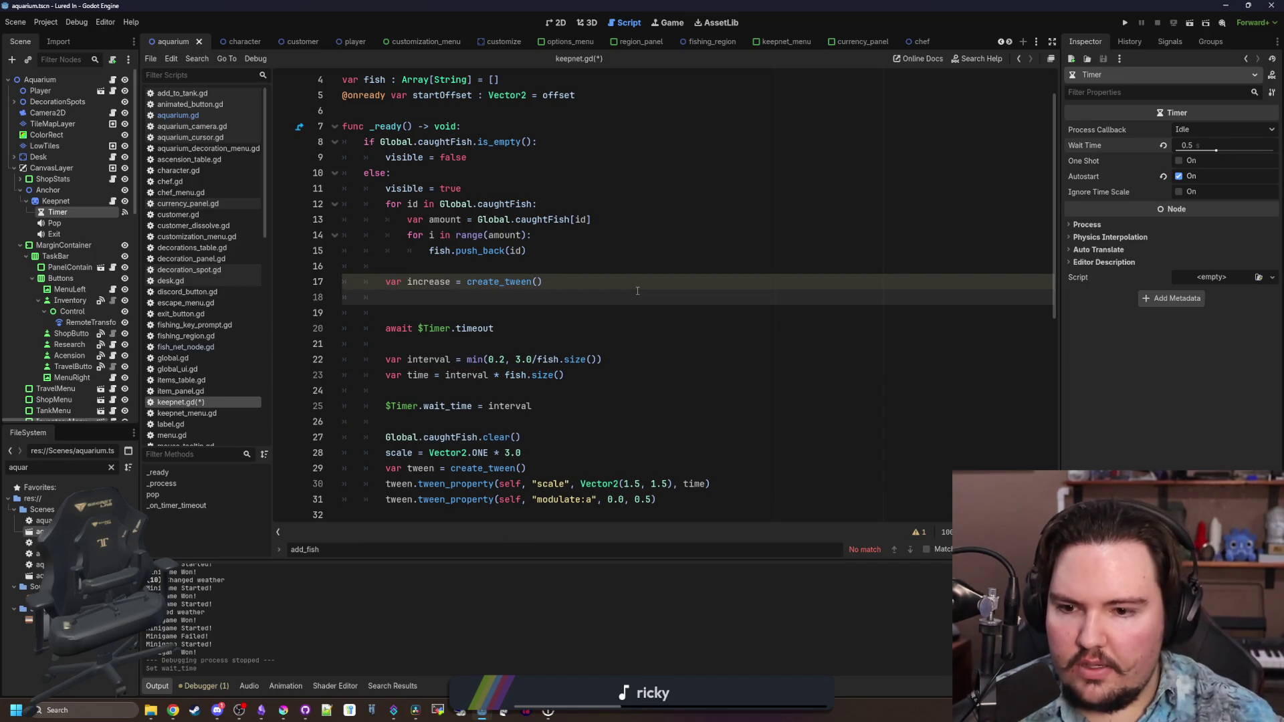
Move the caught-fish clearing line after the fish loop and add scale = Vector2.ZERO.
scroll(580, 271, down, 1)
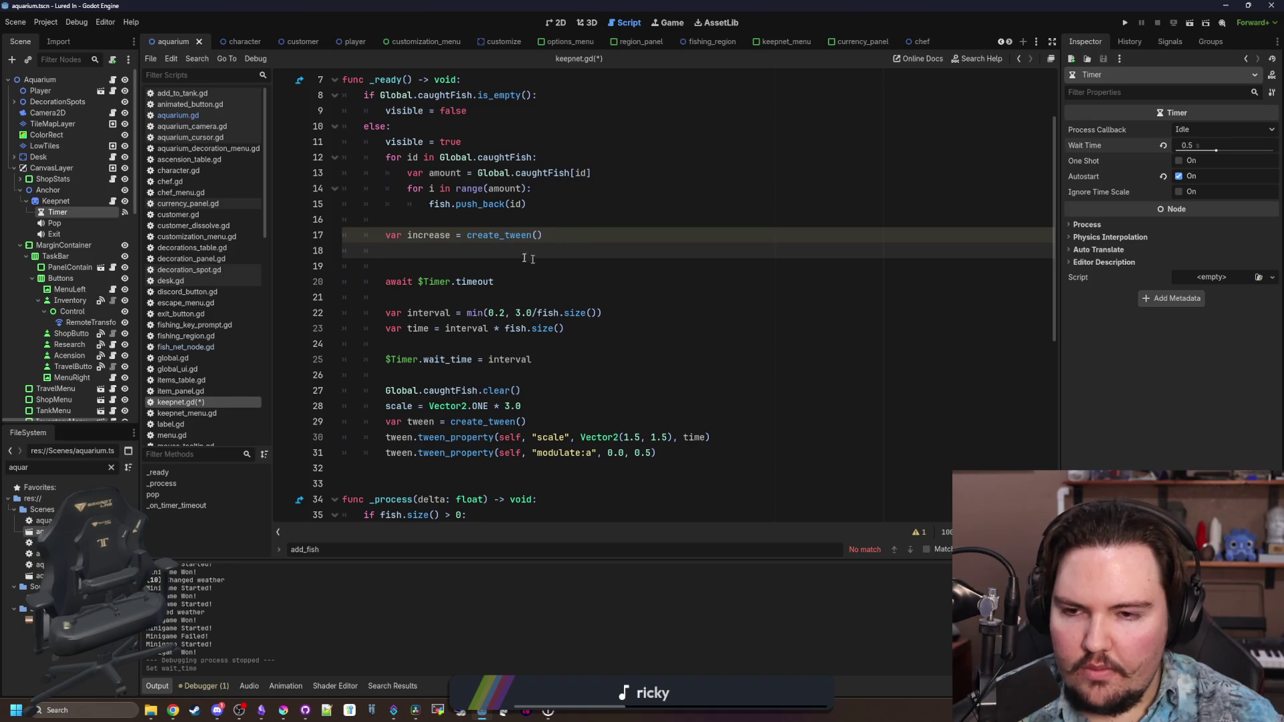
drag(521, 390, 377, 394)
key(ctrl+x)
click(388, 219)
key(ctrl+v)
key(Return)
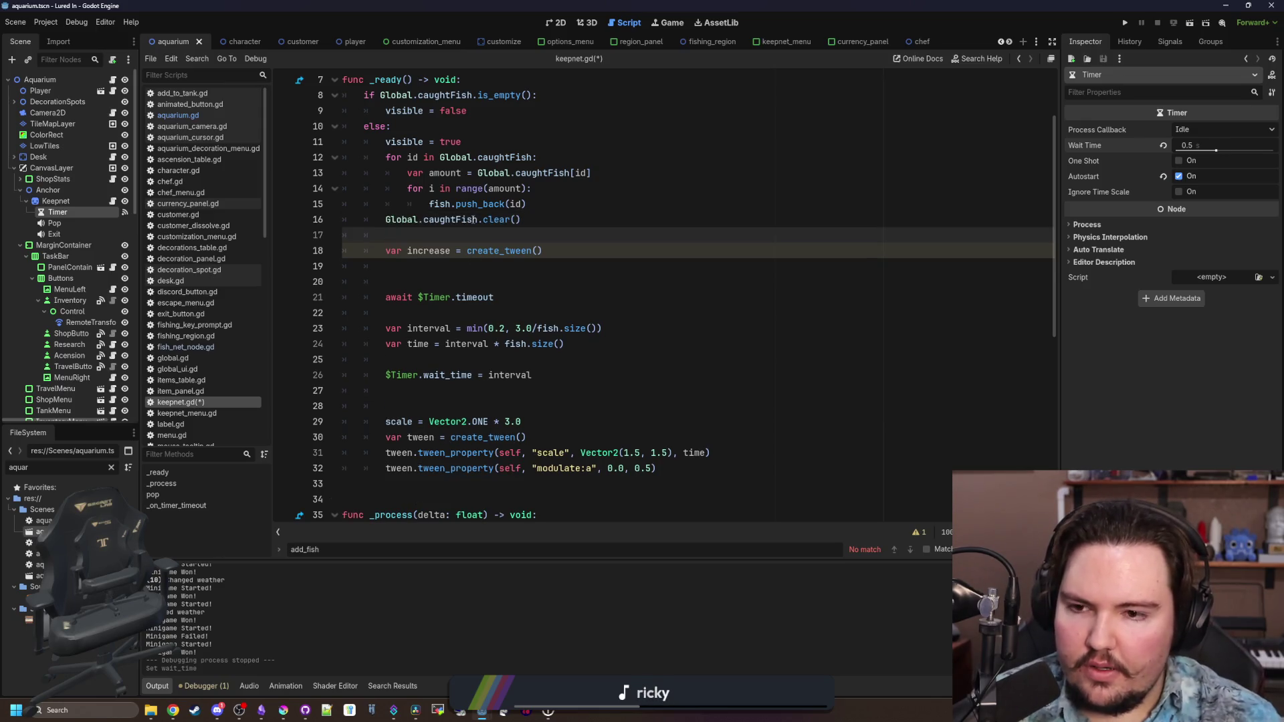
key(Return)
text(scale = Vector2.ZERO)
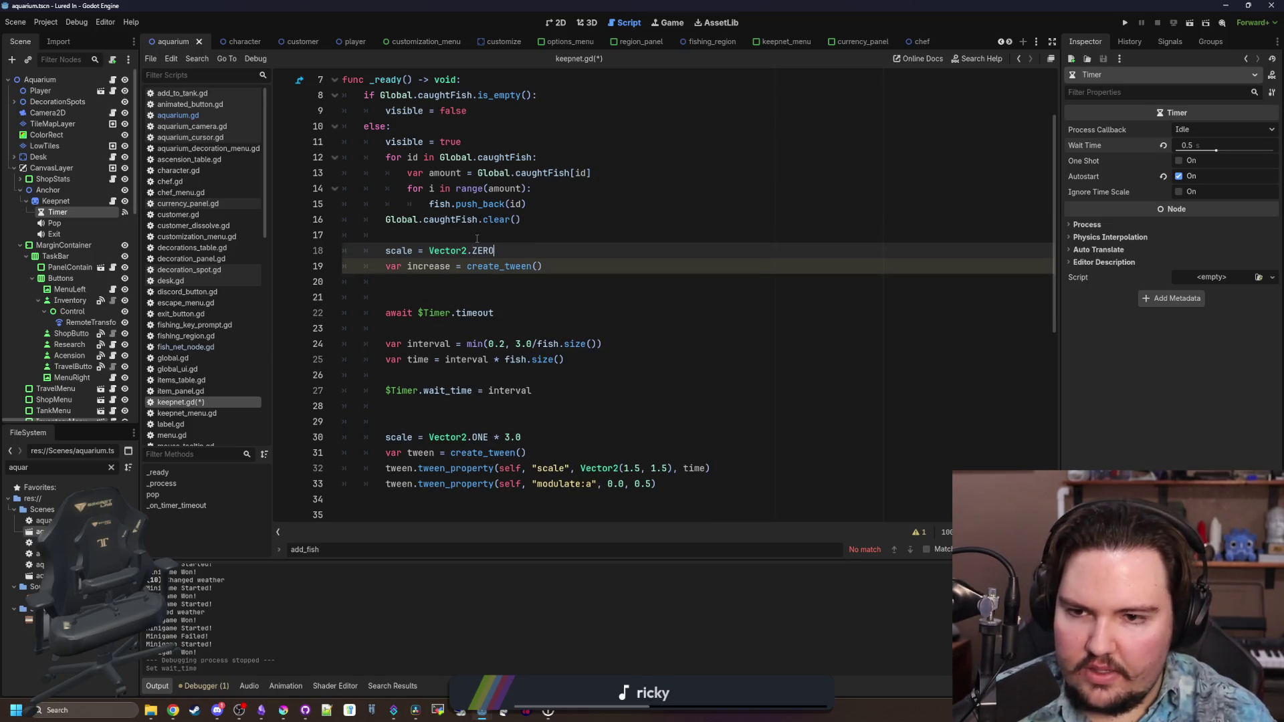
Add increase.tween_property(self, "scale", Vector2(1.5, 1.5), 0.5).
click(452, 282)
text(increase.tween_pr)
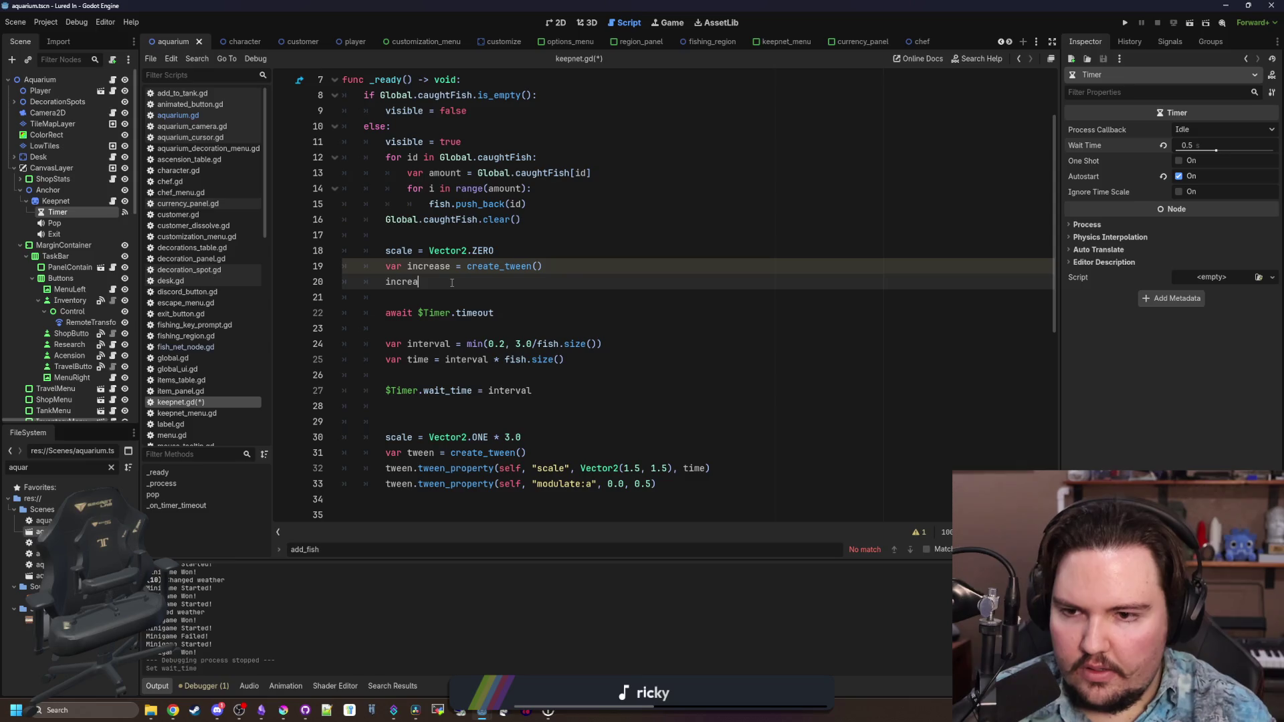
key(Return)
text(self, scale, )
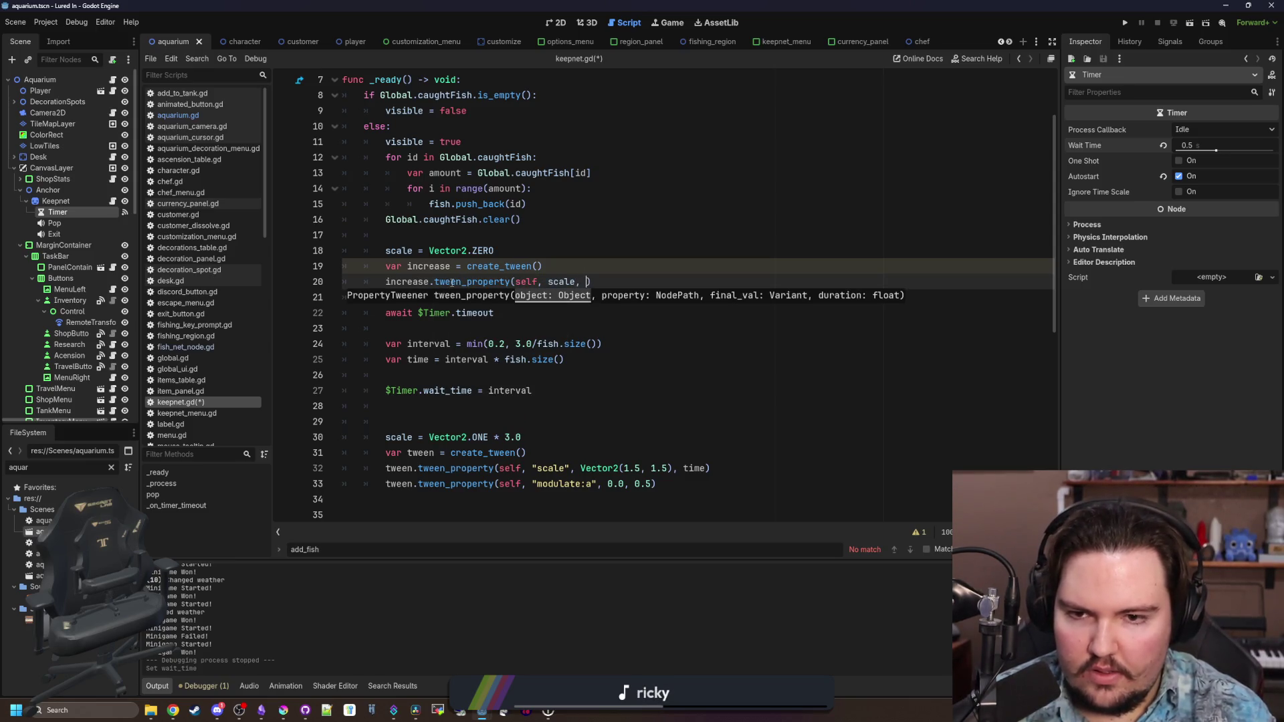
text(Vector2)
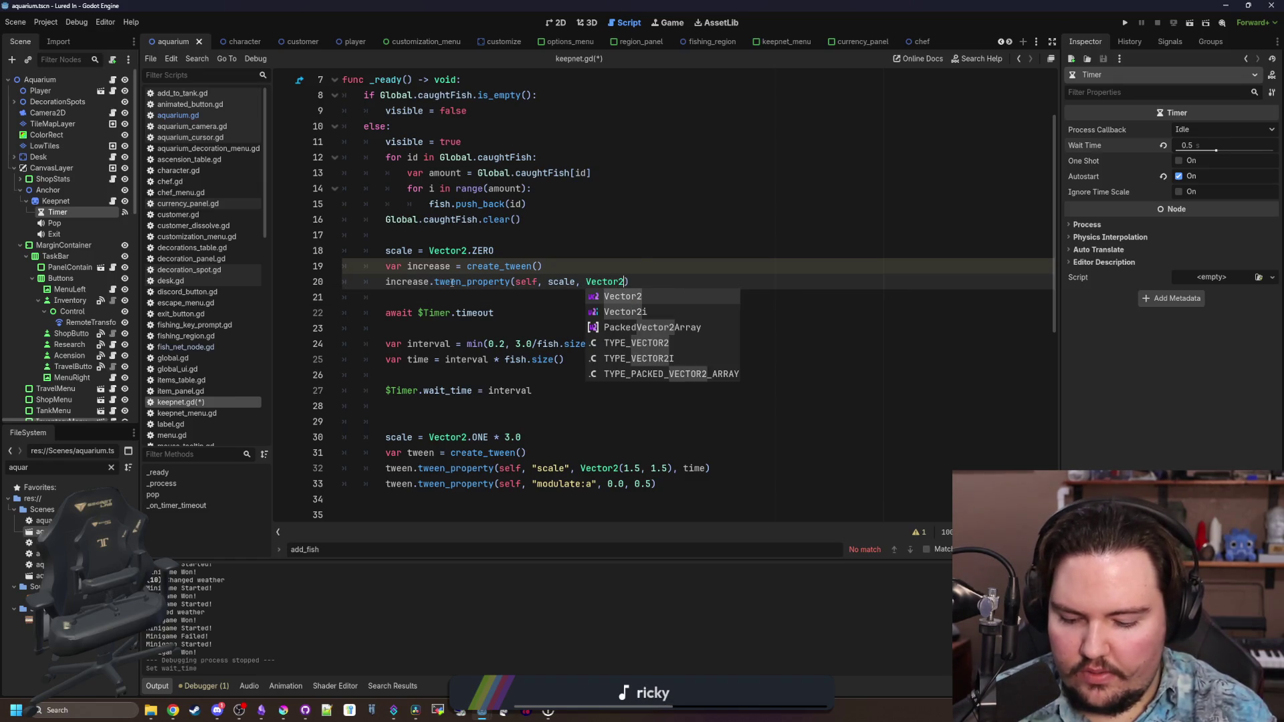
key(Escape)
text((1.5, 1.5), )
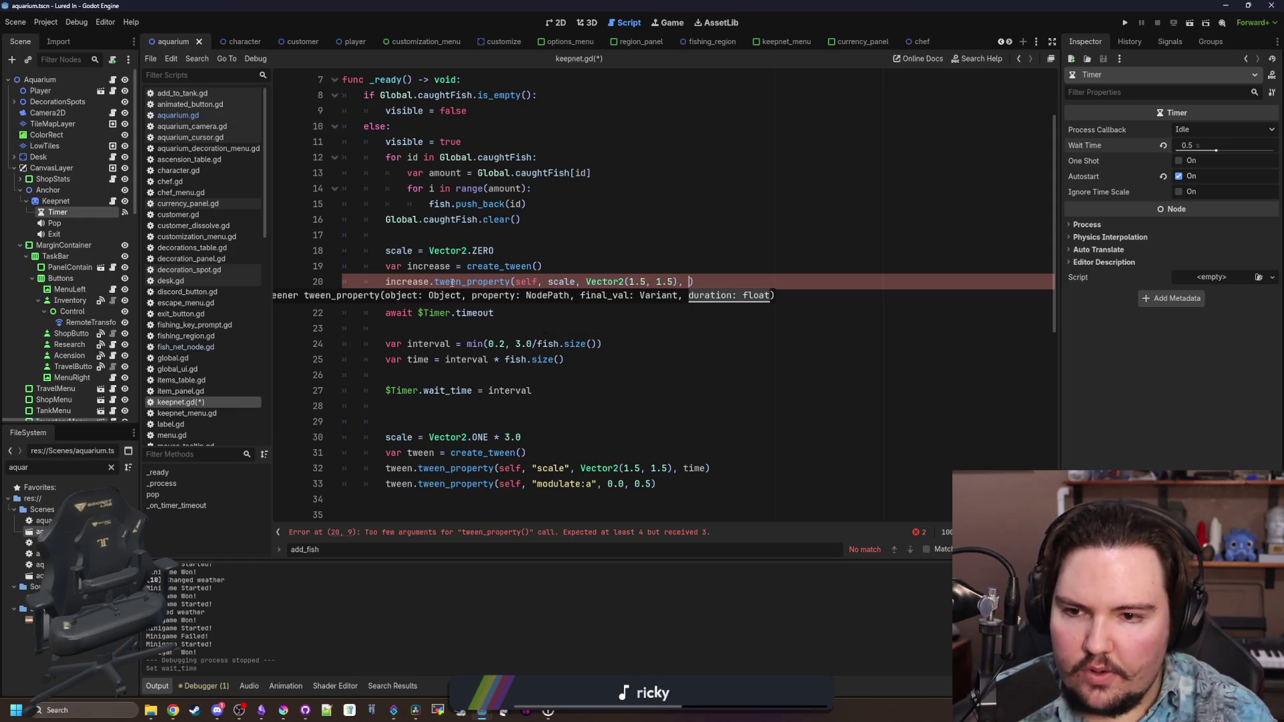
text(0.5)
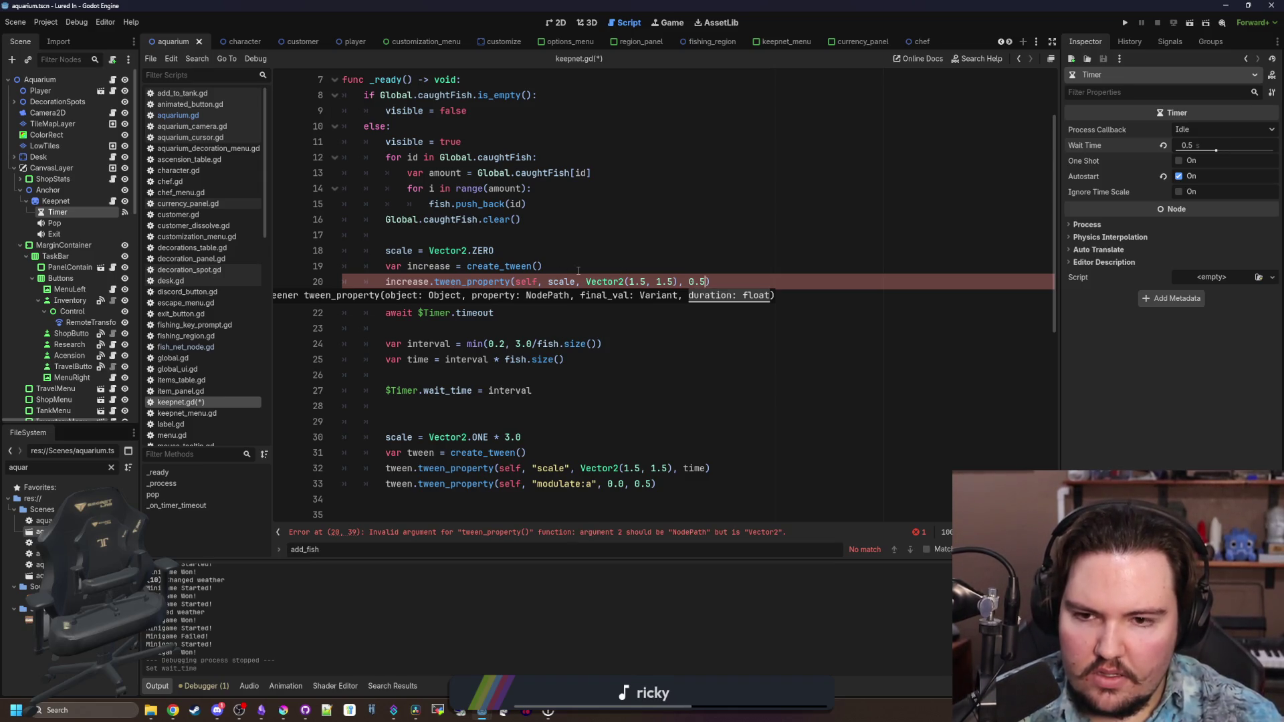
click(548, 282)
text(")
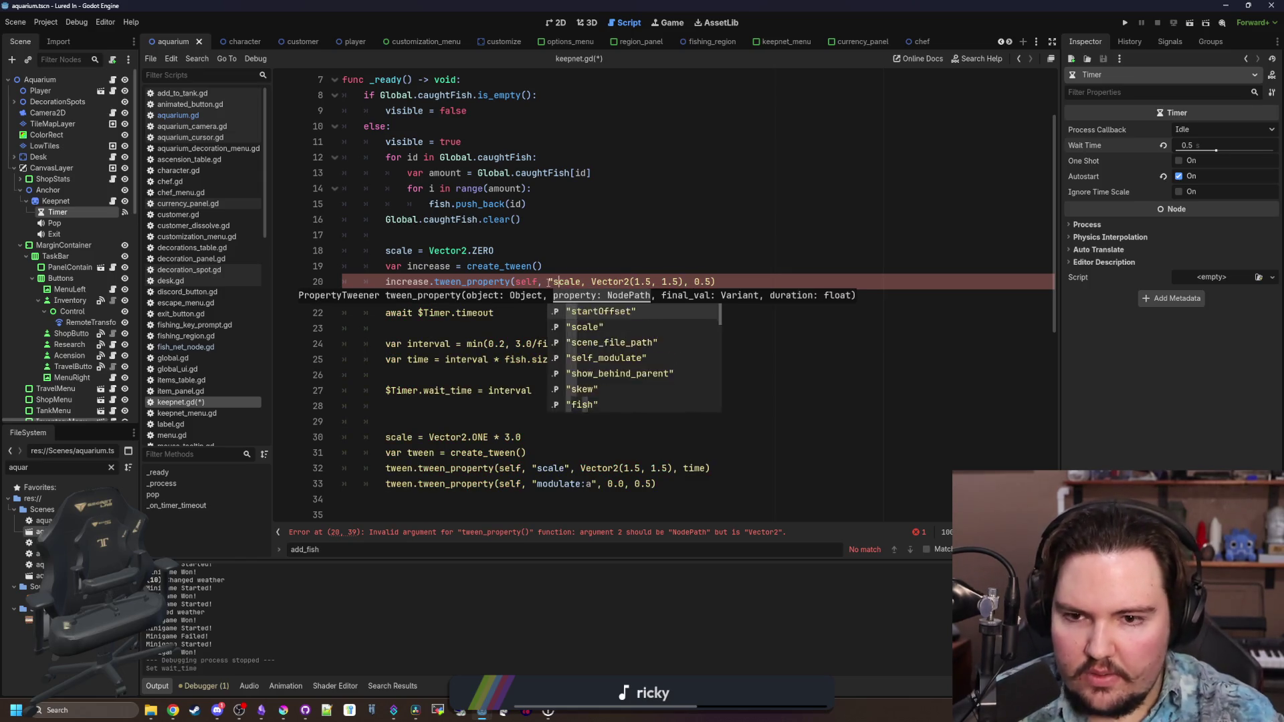
key(Return)
click(618, 238)
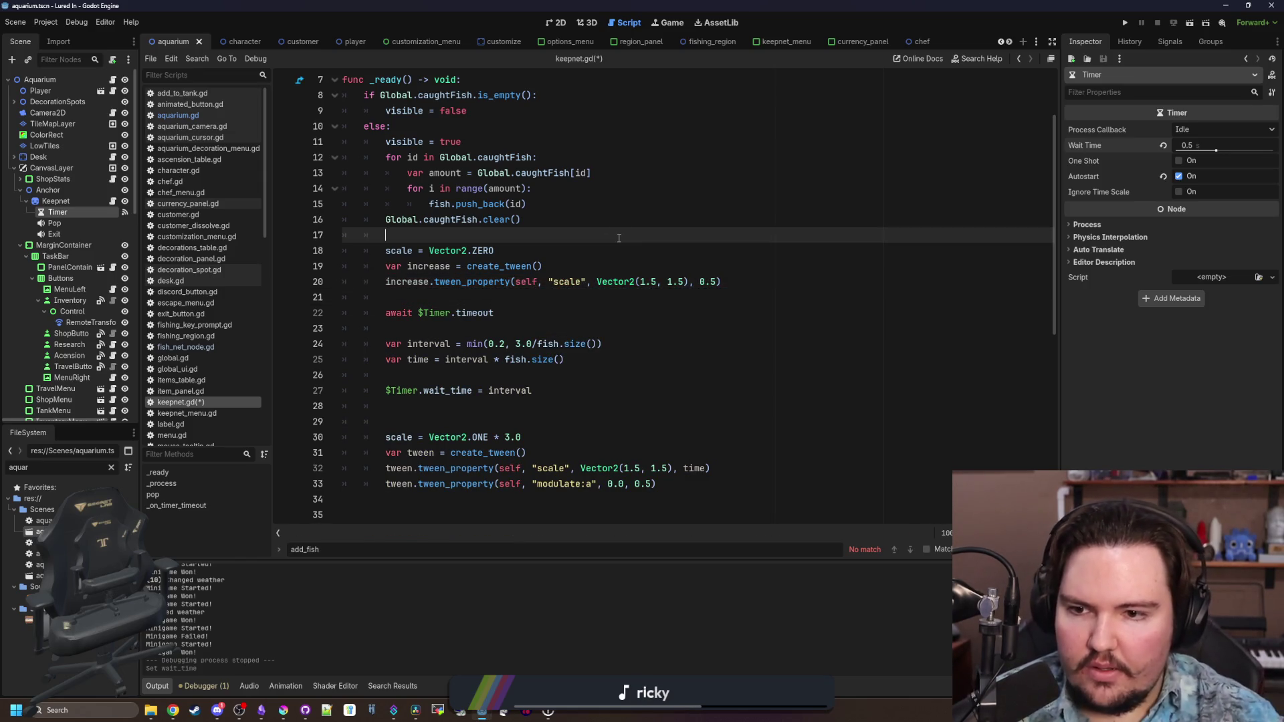
Make the await line wait for increase.finished and save.
click(476, 292)
drag(494, 313, 418, 320)
text(increase.timeout)
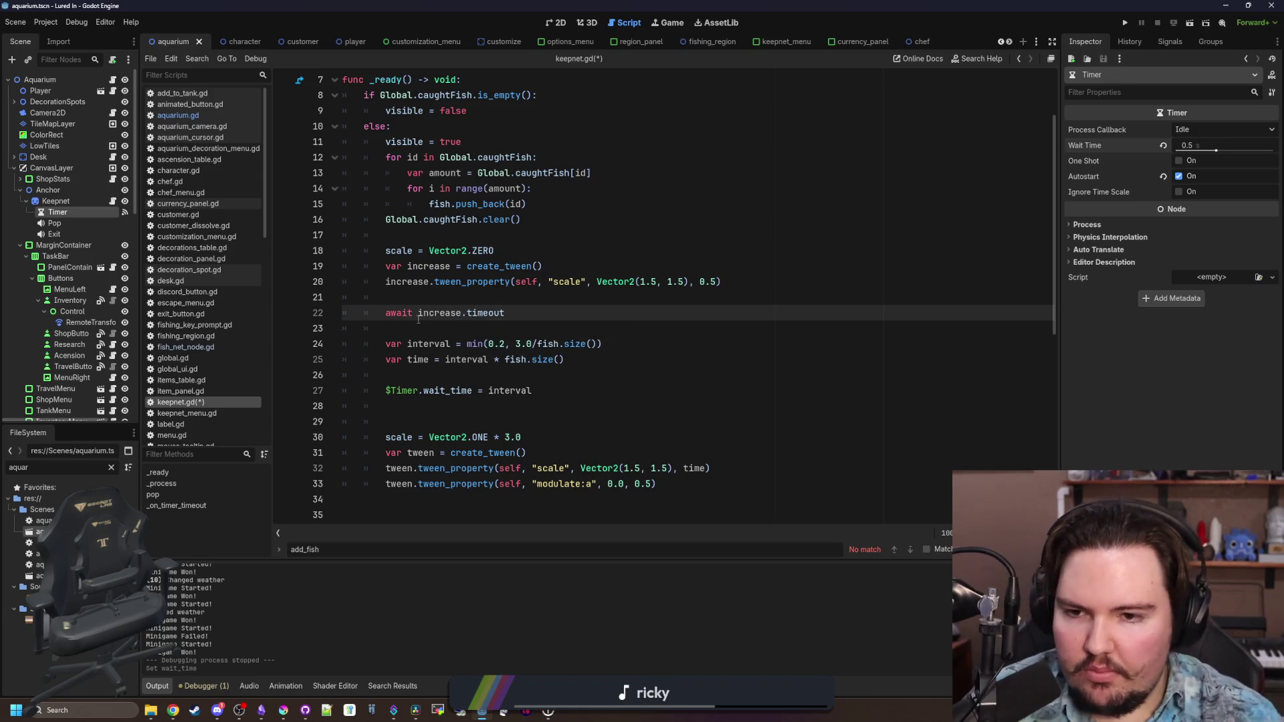
click(452, 300)
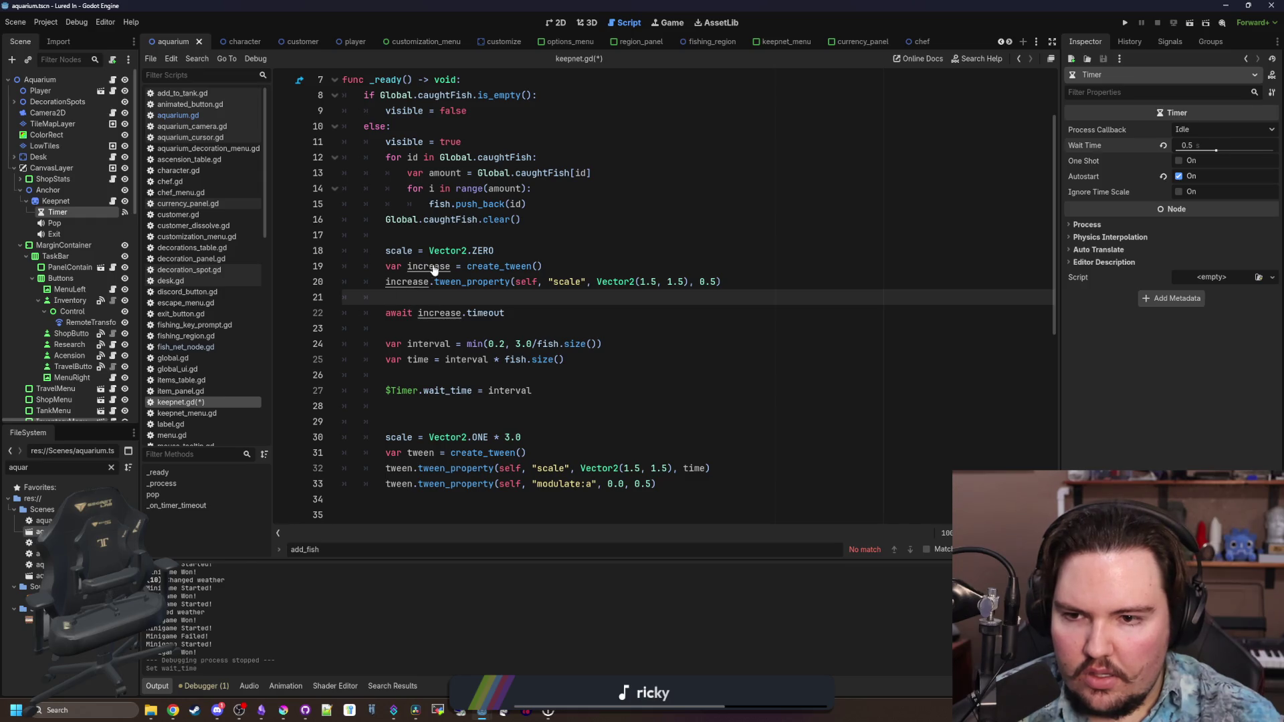
double_click(487, 313)
text(f)
key(Return)
click(500, 295)
key(ctrl+s)
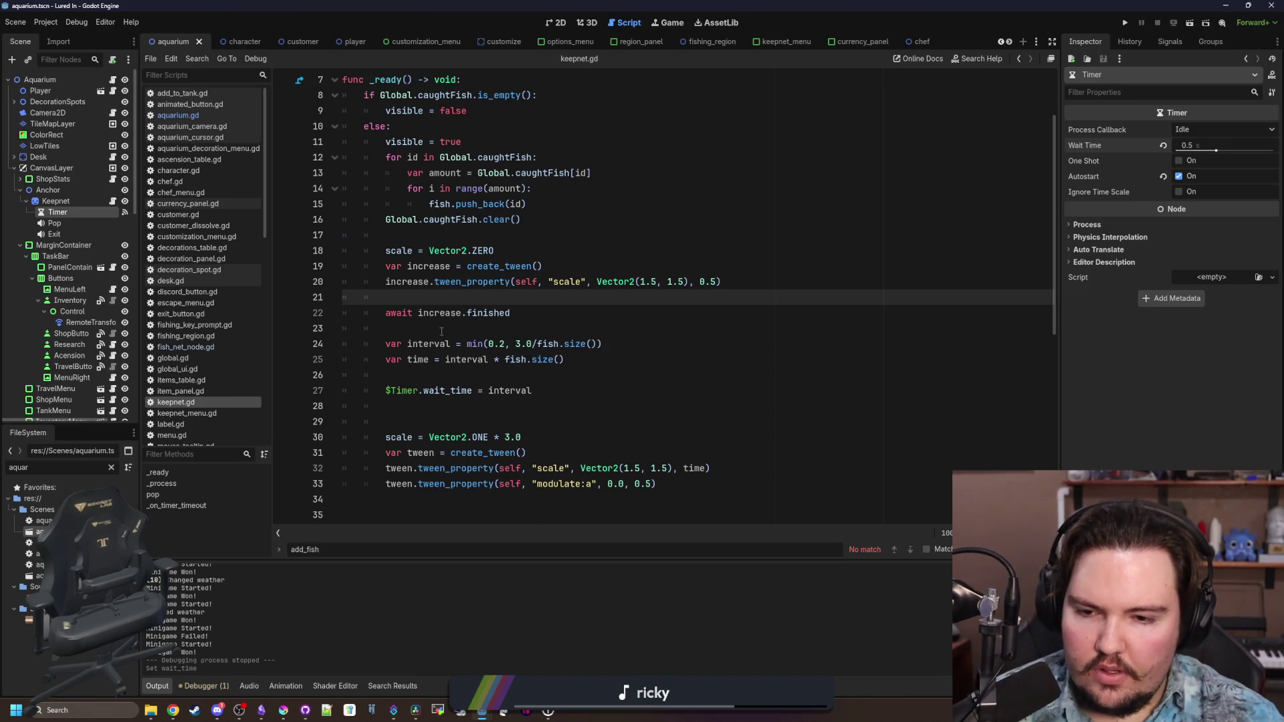
Replace the wait_time assignment with $Timer.start(interval) and save.
scroll(500, 295, down, 1)
click(488, 284)
key(ctrl+s)
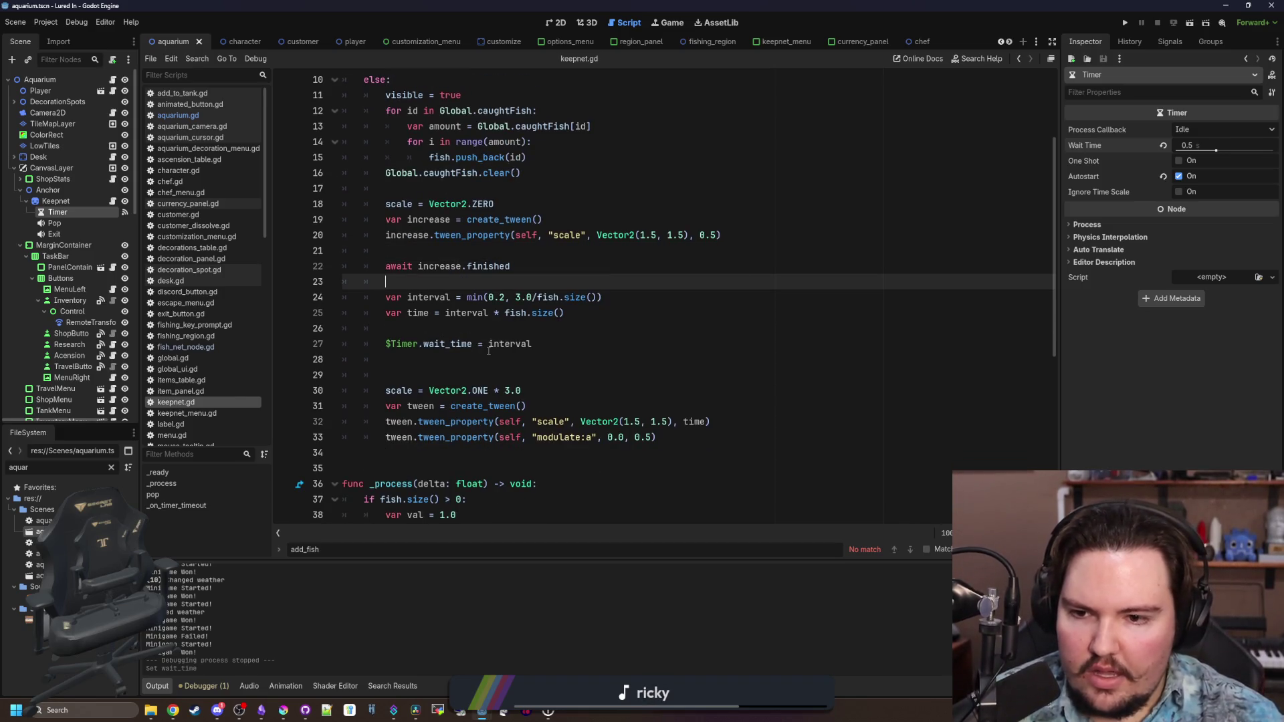
click(488, 344)
shift+click(419, 344)
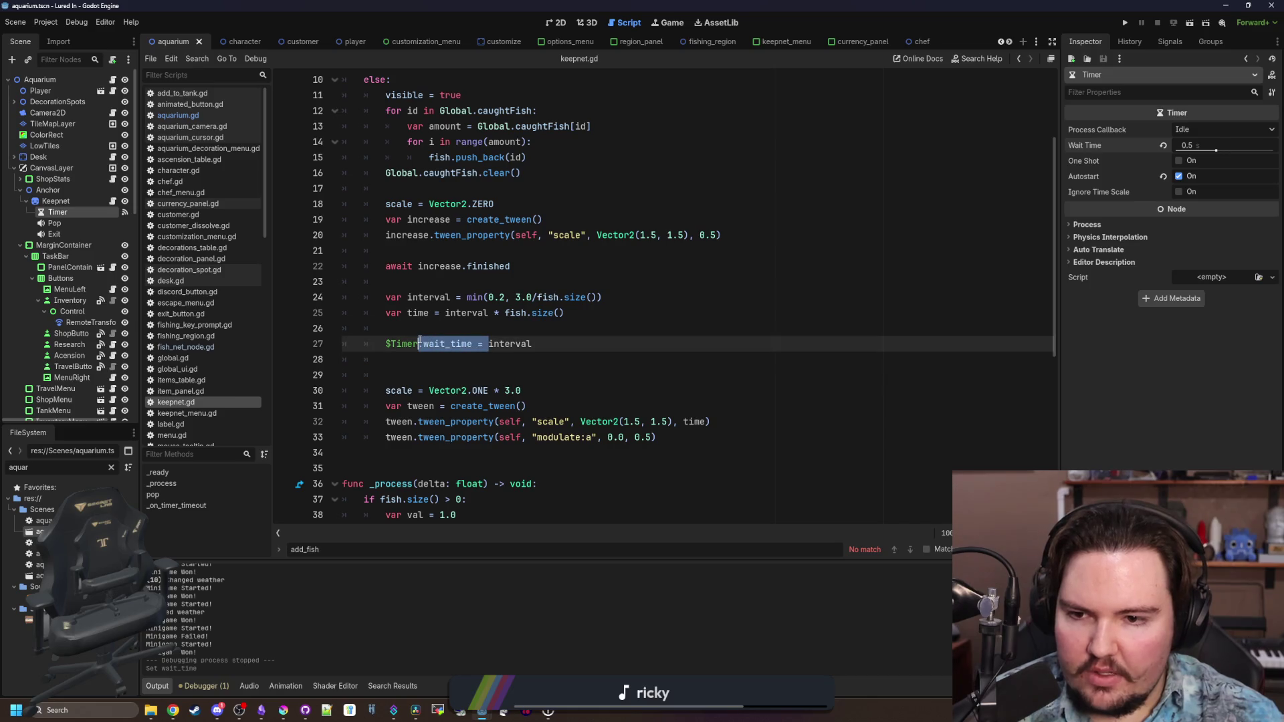
text(.start(interval)
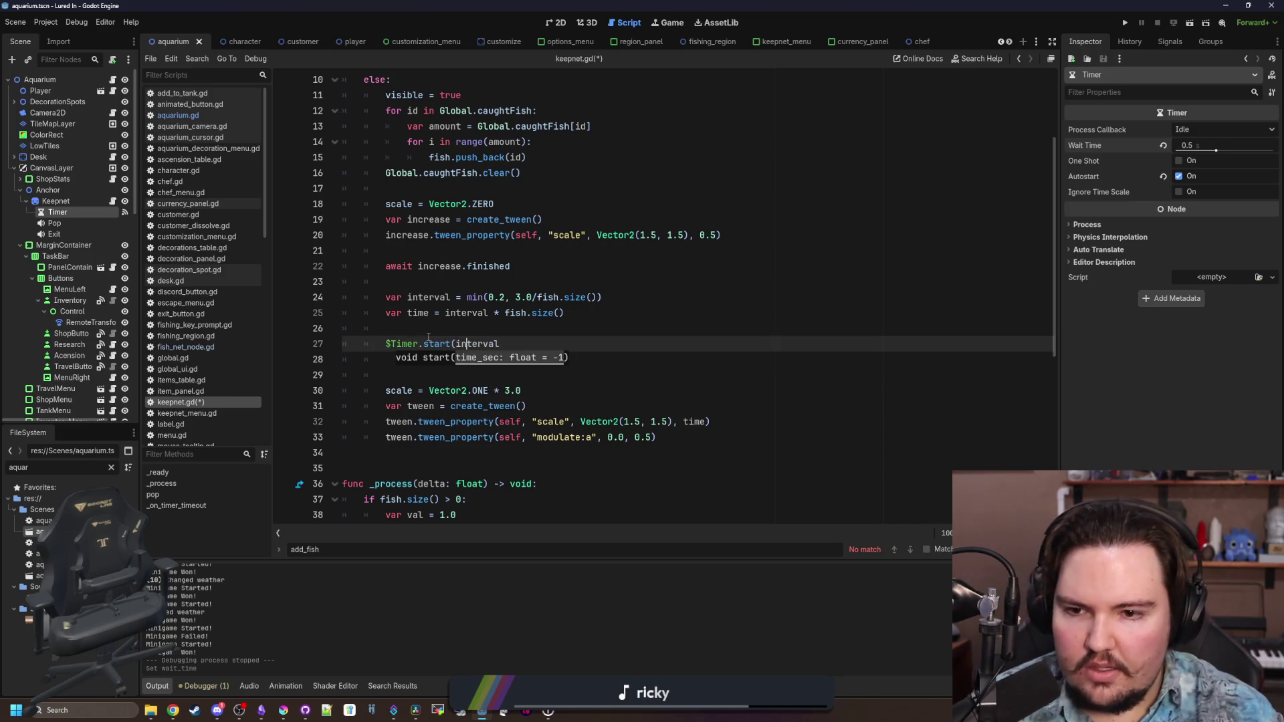
text())
key(ctrl+s)
drag(429, 344, 386, 328)
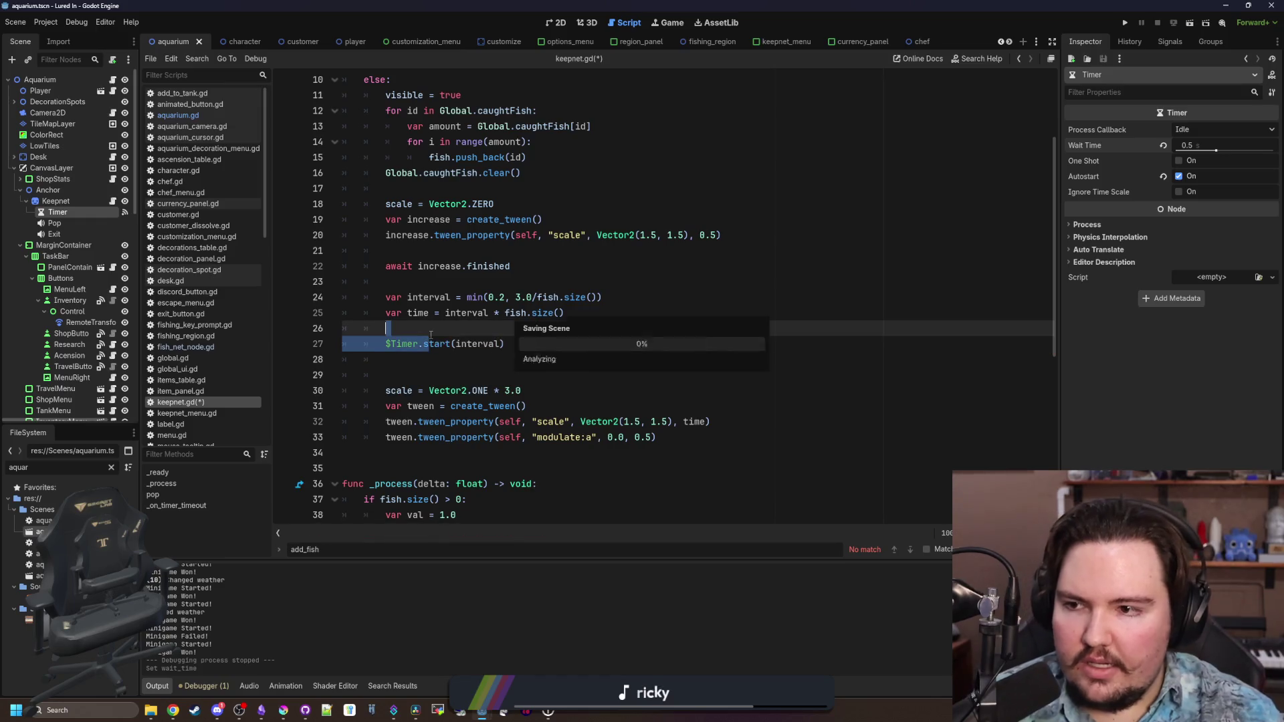
Turn off the Timer's Autostart in the Inspector, leaving One Shot unchecked.
click(1180, 161)
click(1180, 176)
click(1180, 161)
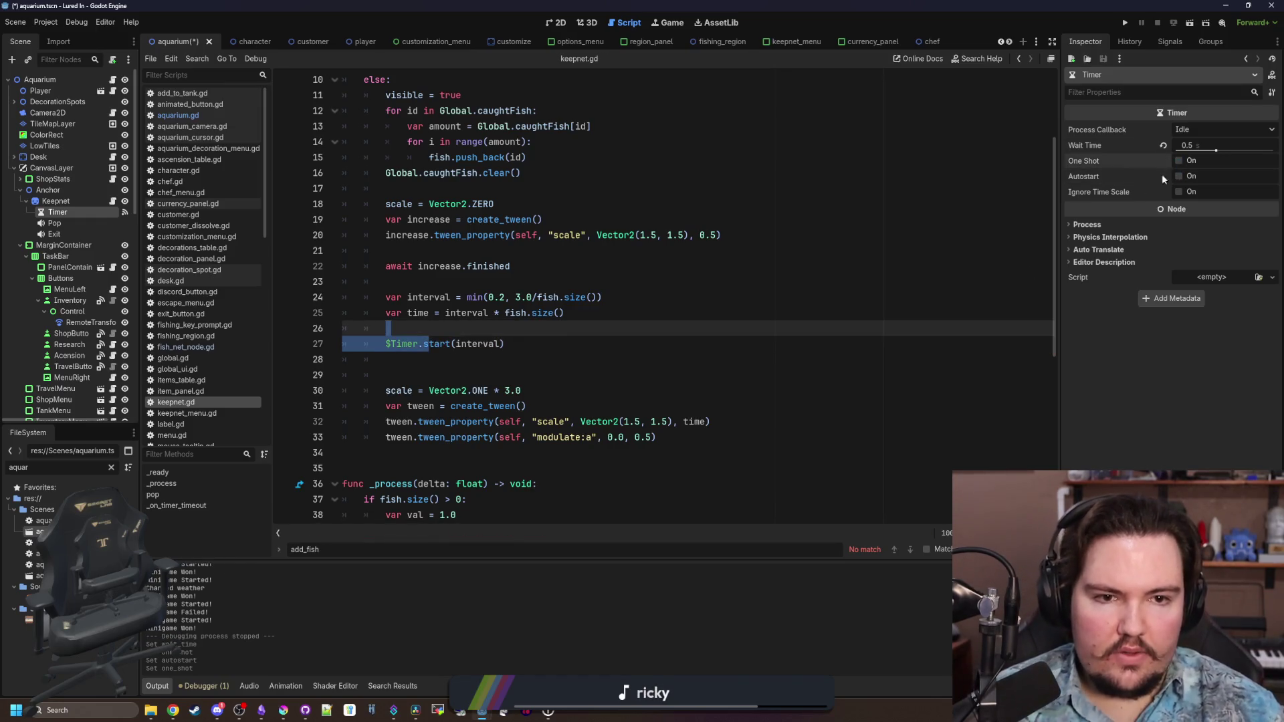
Remove the extra blank lines around the Timer start and scale reset.
click(668, 297)
click(388, 329)
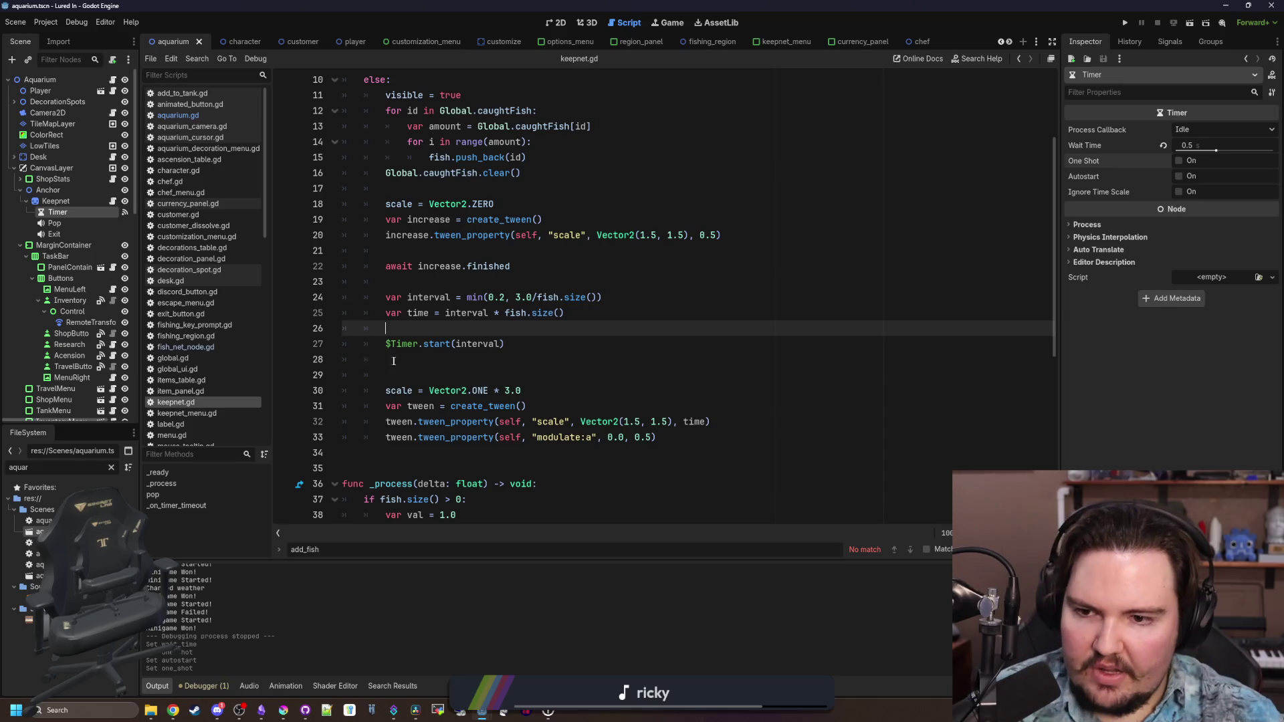
key(Down)
key(Down)
key(BackSpace)
click(441, 329)
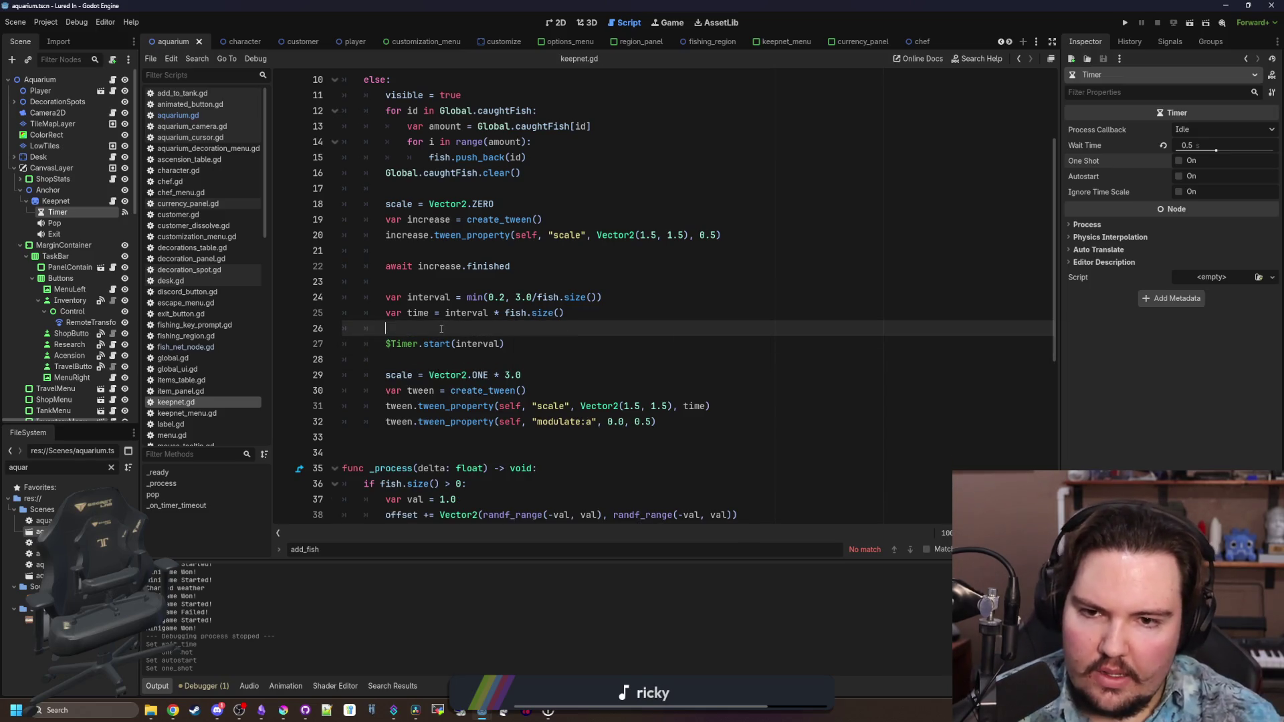
scroll(472, 273, up, 1)
click(440, 297)
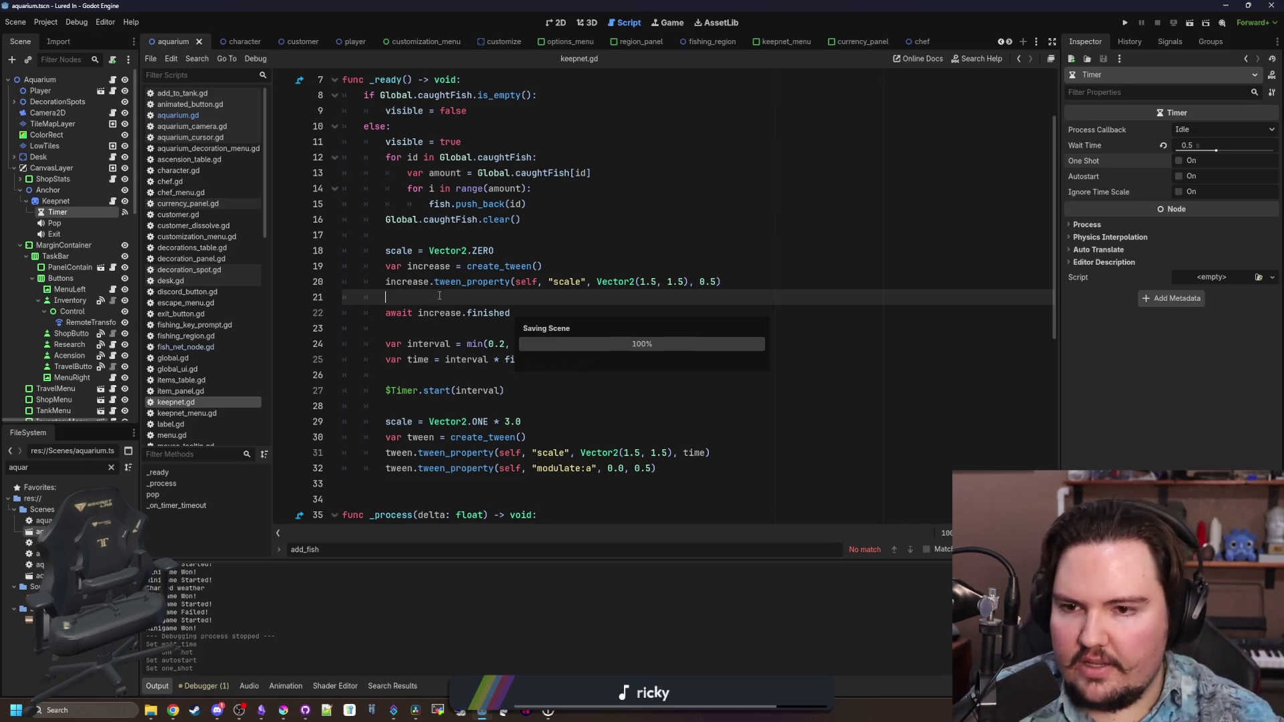
click(592, 423)
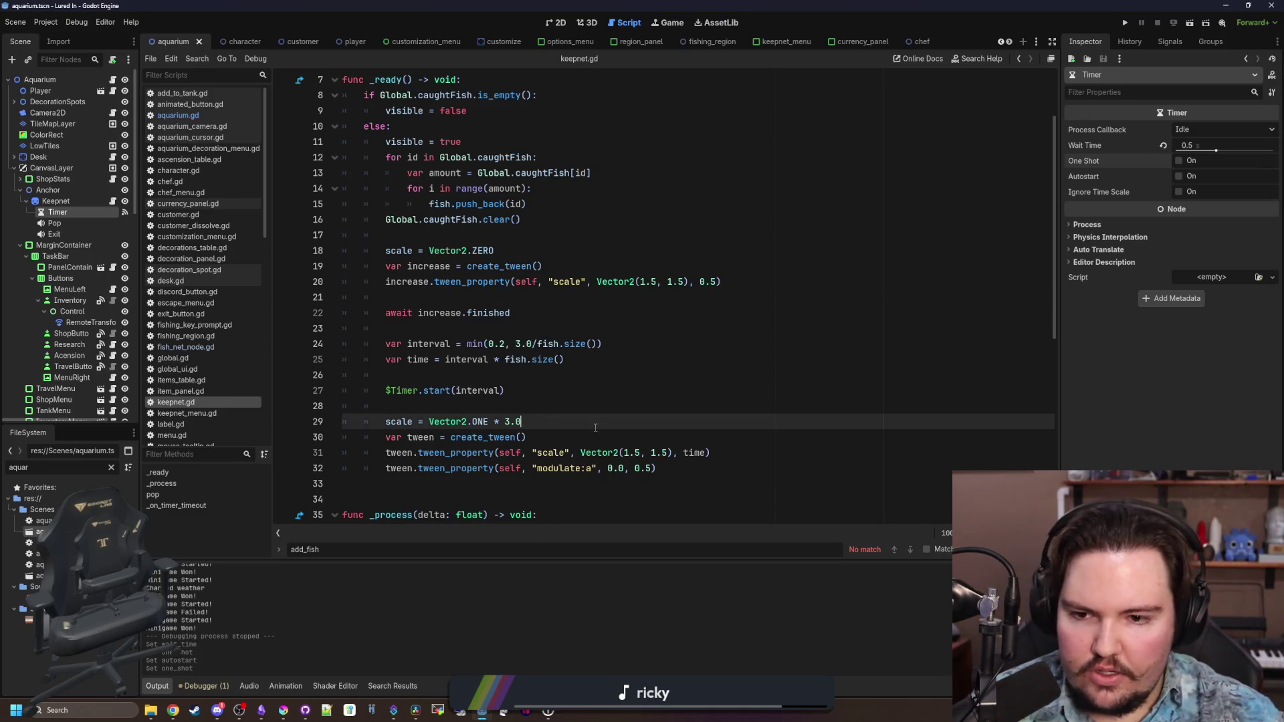
Check the game window, then return to keepnet.gd and save the project and scene.
click(678, 28)
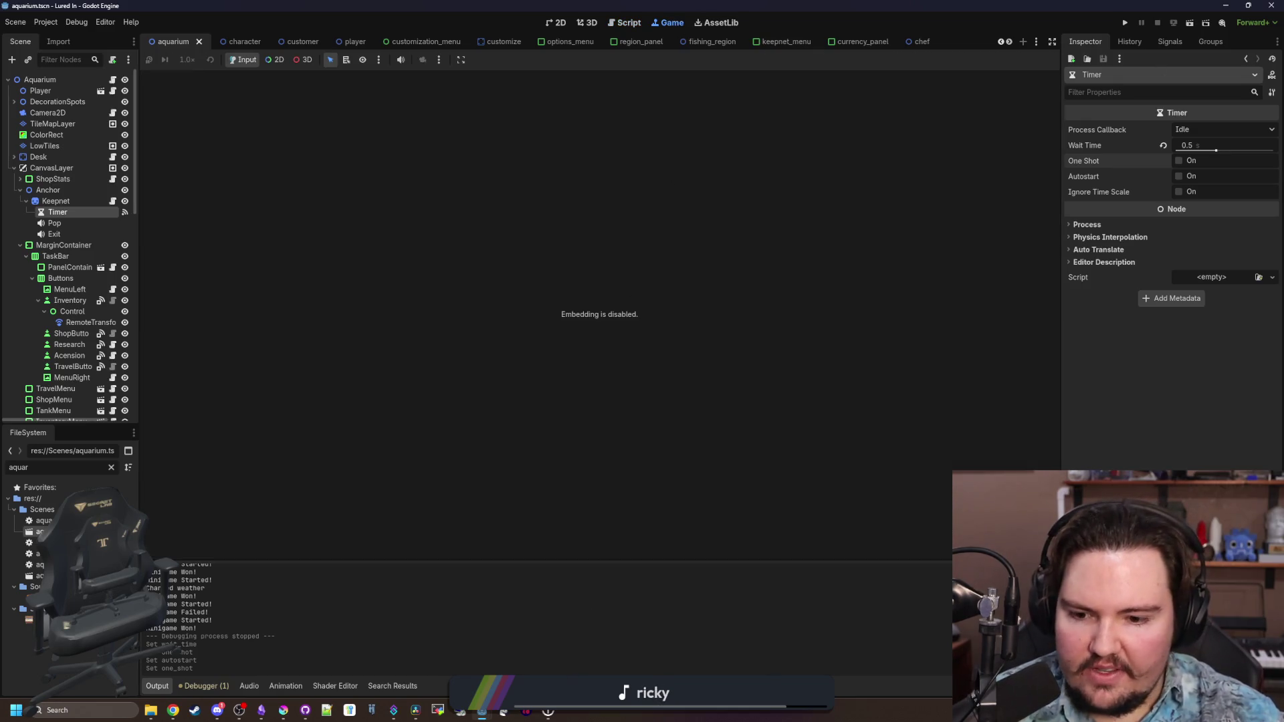
mouse_move(482, 710)
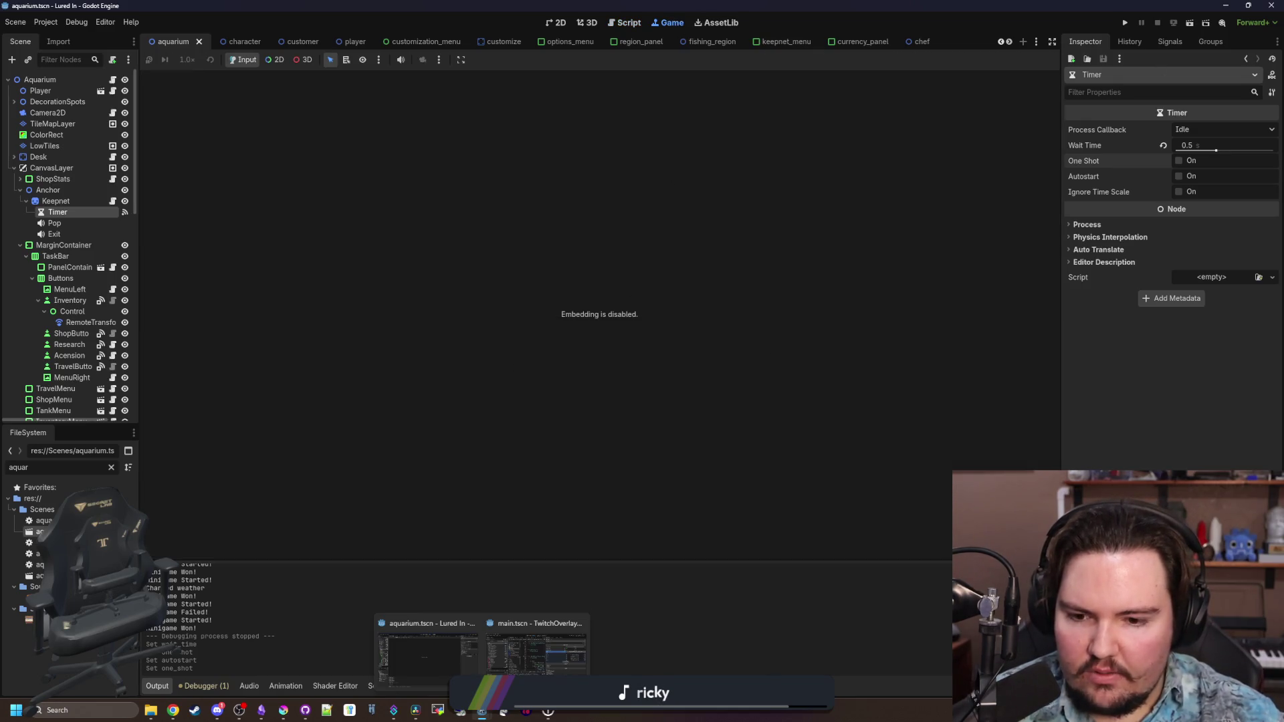
click(112, 201)
key(ctrl+s)
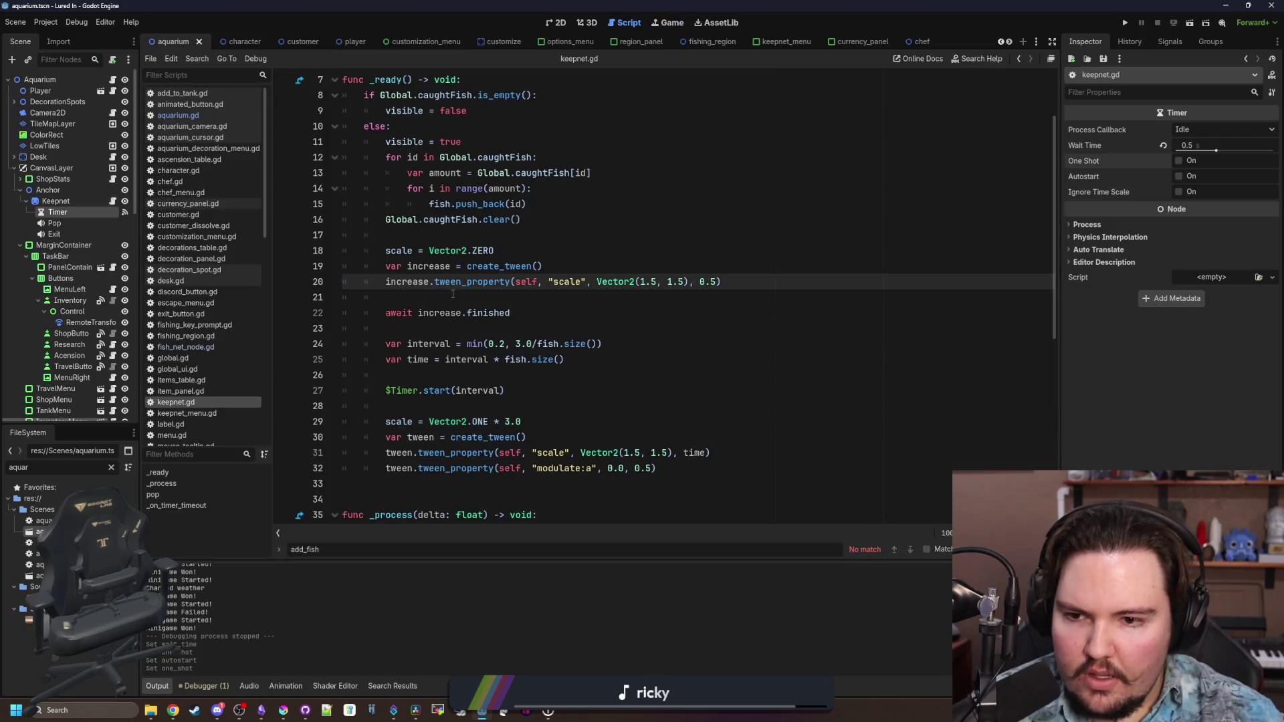
key(ctrl+s)
click(478, 377)
scroll(478, 377, down, 1)
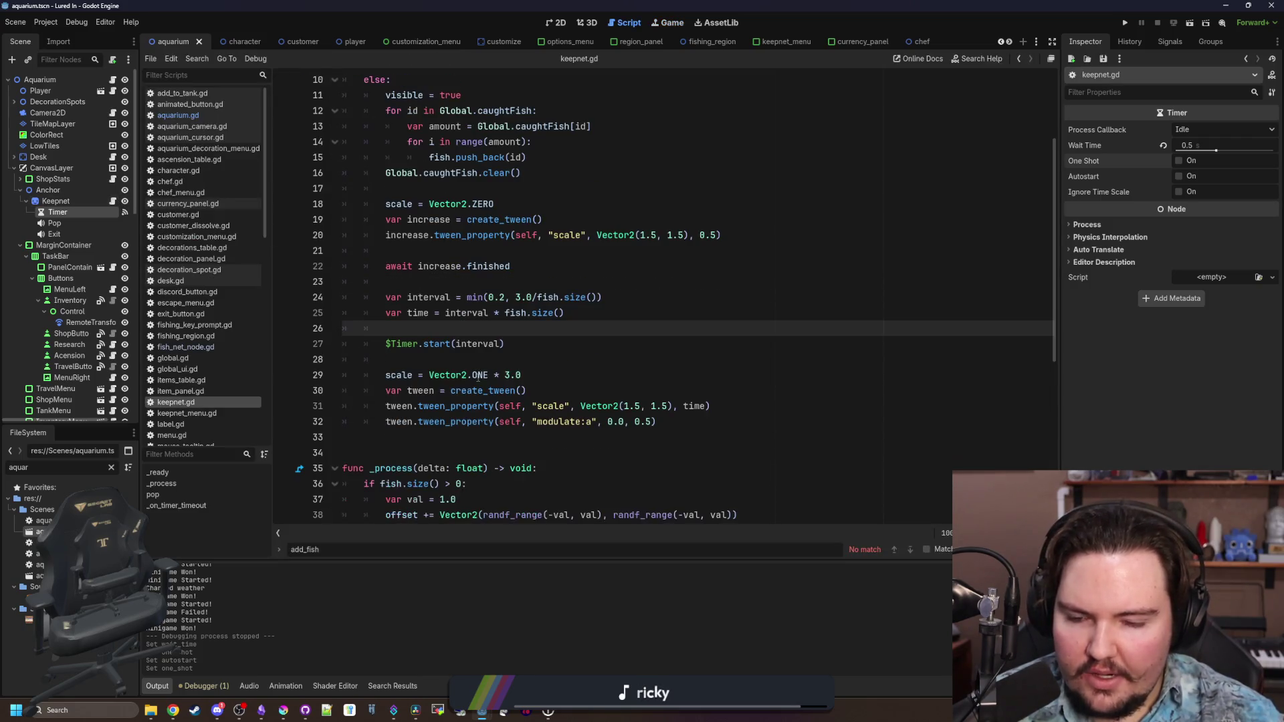
click(545, 388)
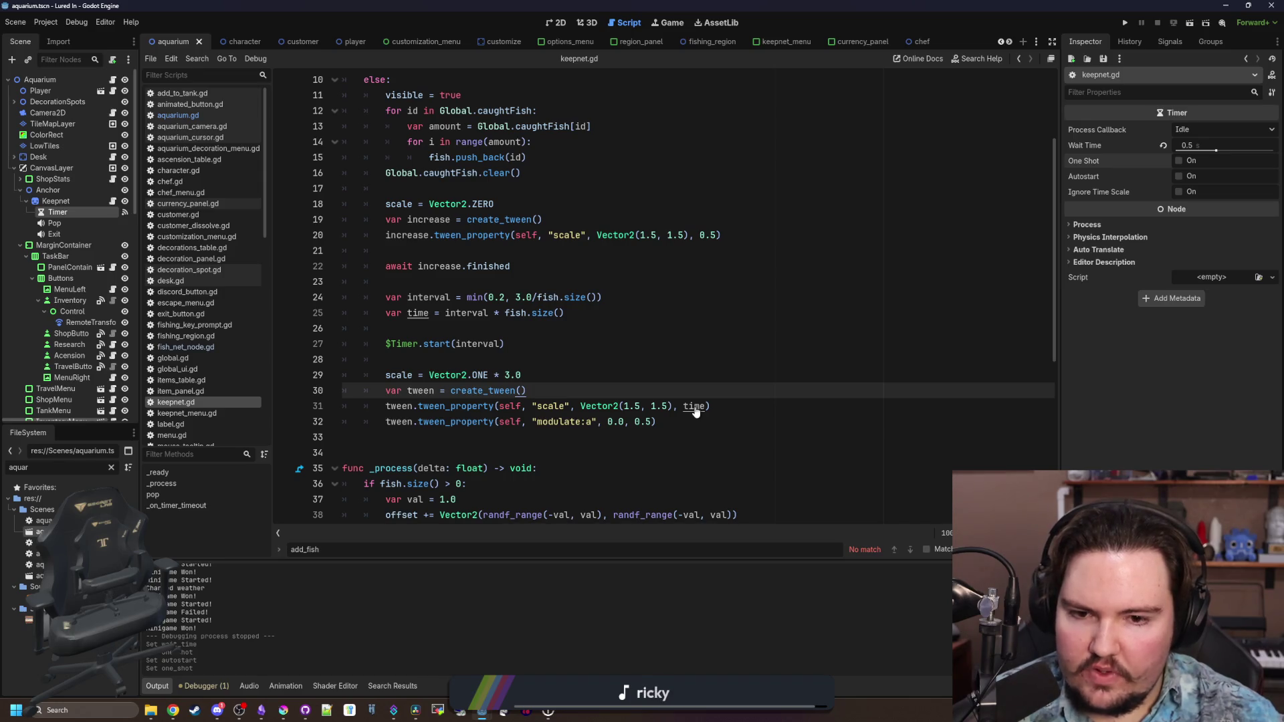
click(473, 328)
Wrap the time as max(interval * fish.size(), 1.0), save, and run the game with F5.
click(445, 312)
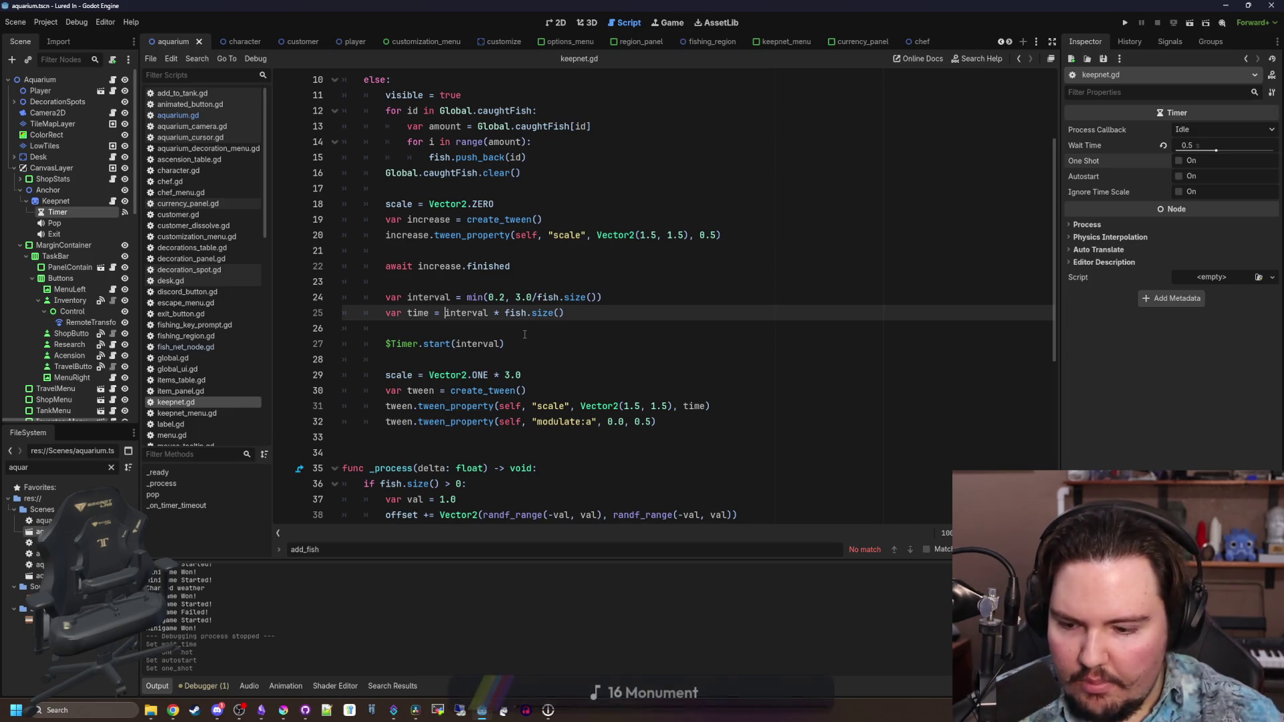
text(max()
click(617, 312)
text(,)
key(ctrl+s)
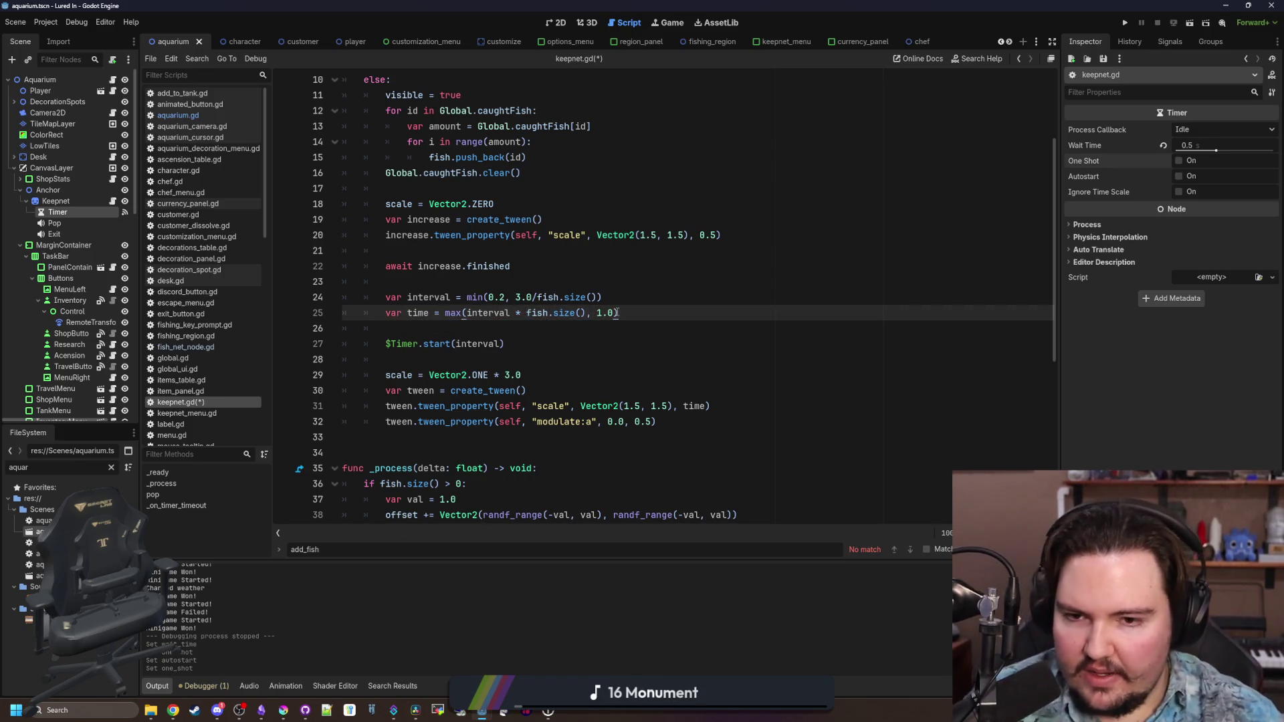
key(Up)
key(F5)
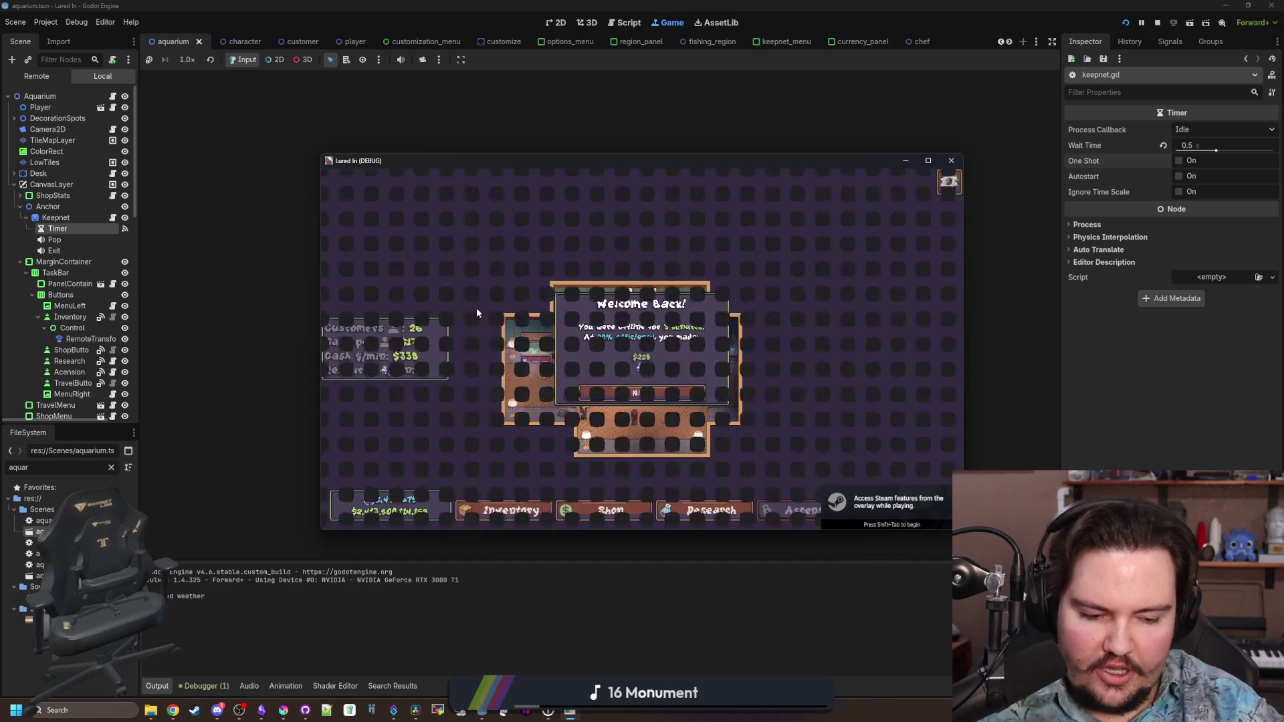
Dismiss the Welcome Back earnings message, maximize the game window, and travel to the Pond.
click(641, 392)
click(929, 161)
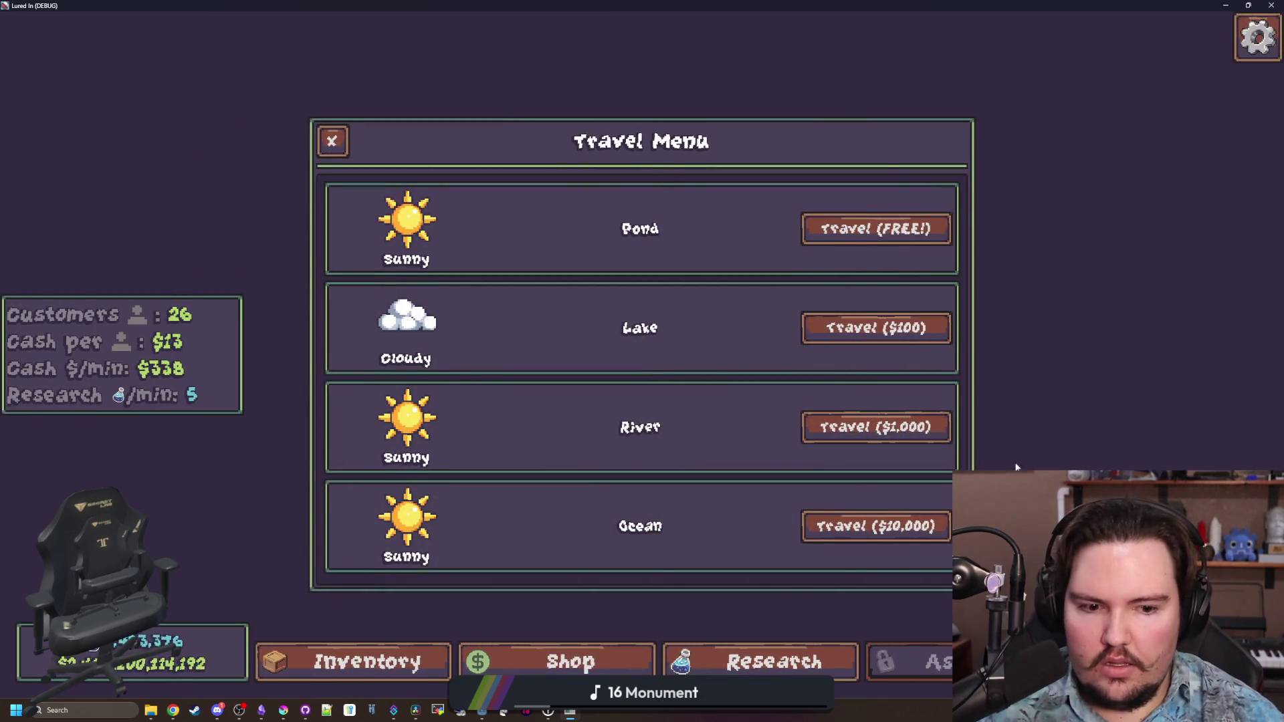
click(819, 238)
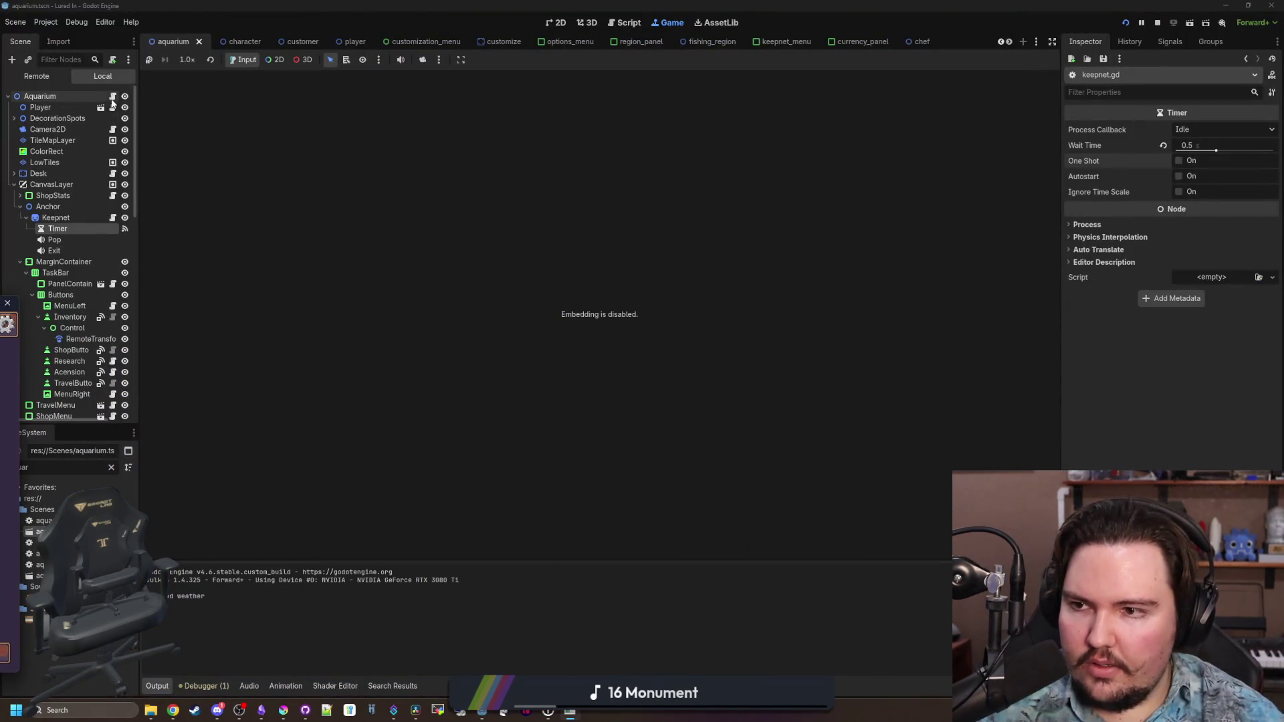
Uncomment the test goldfish and eel caught-fish lines 158–162 in aquarium.gd and save.
click(112, 98)
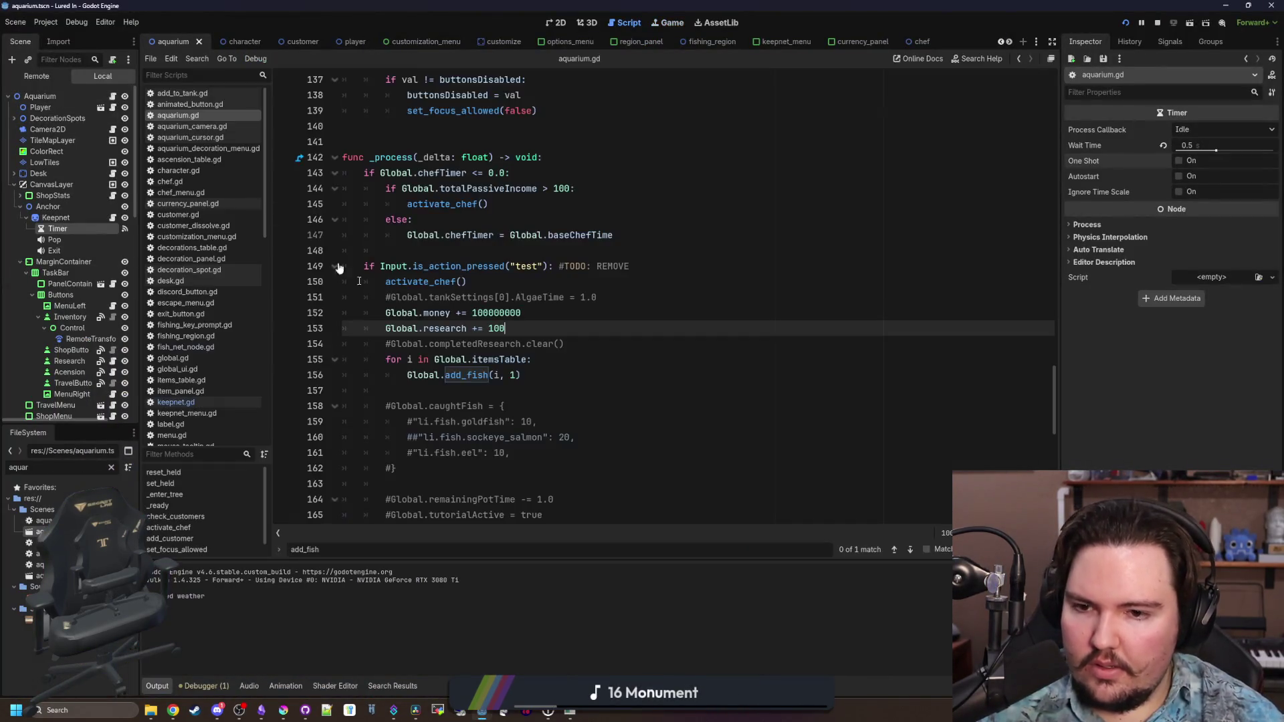
drag(421, 468, 658, 406)
key(ctrl+k)
key(ctrl+s)
Rerun the game with the test fish, travel to the Pond, then return to aquarium.gd.
key(F5)
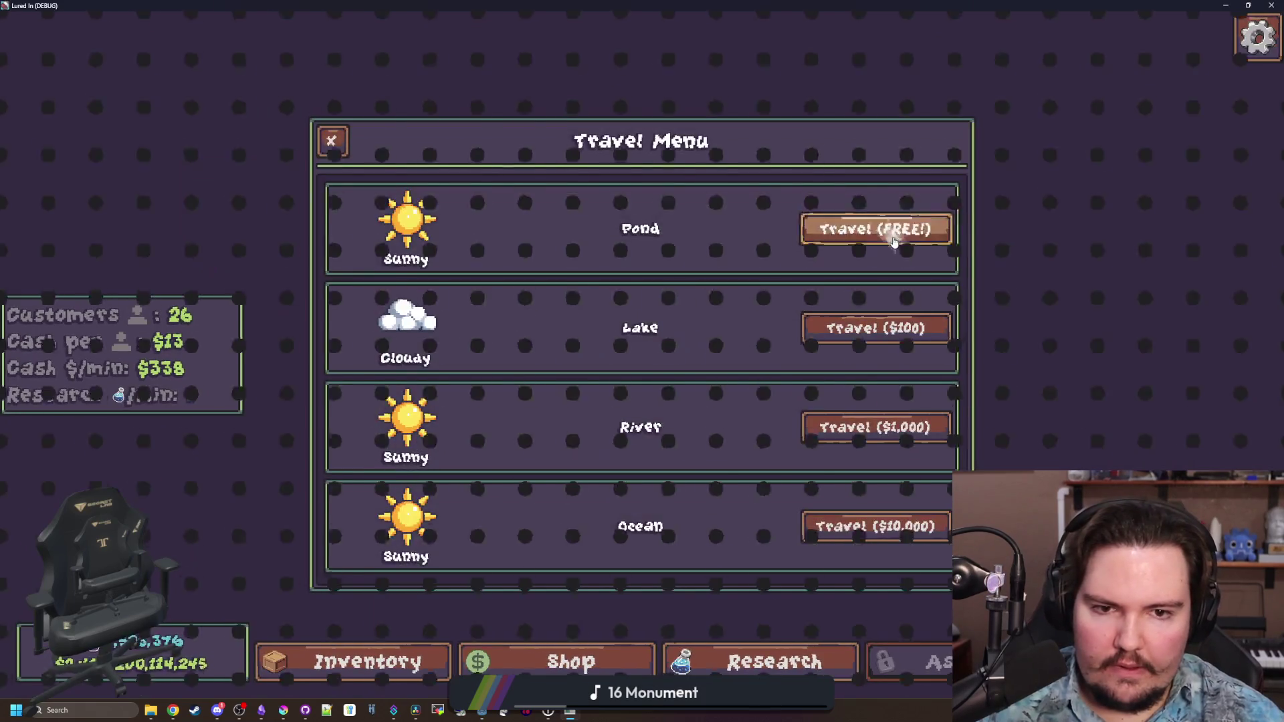
click(894, 241)
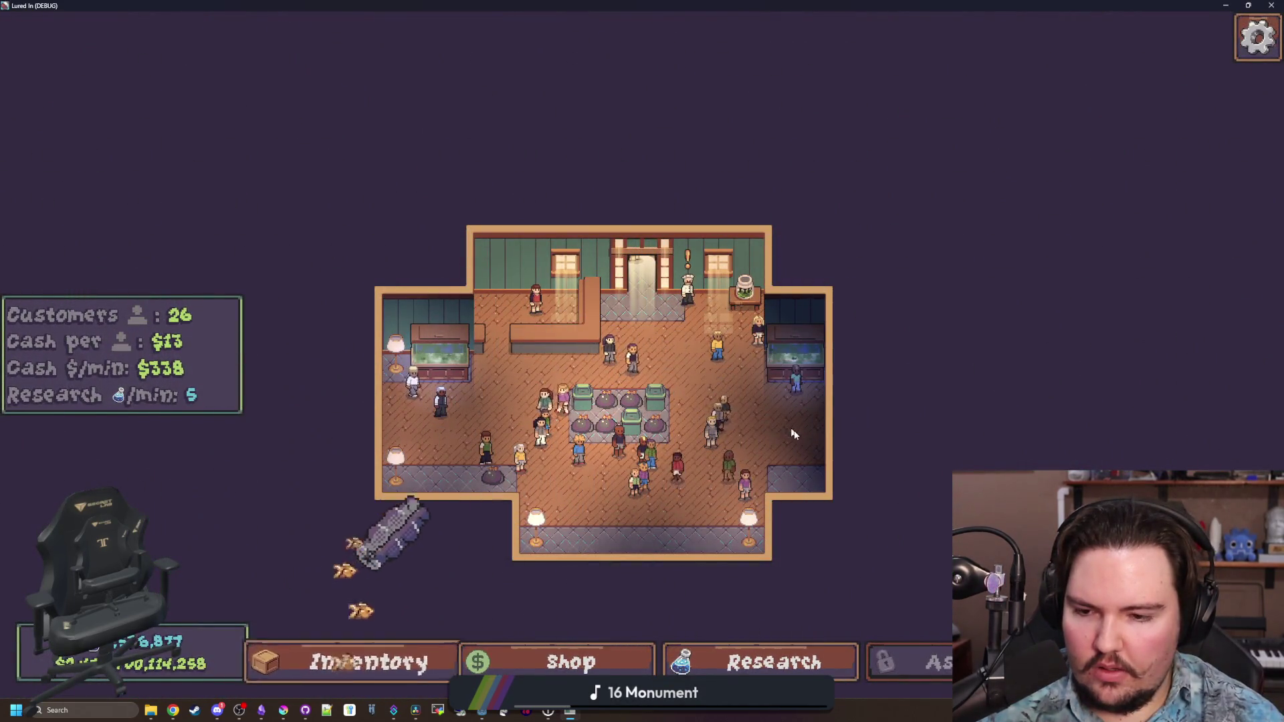
key(alt+Tab)
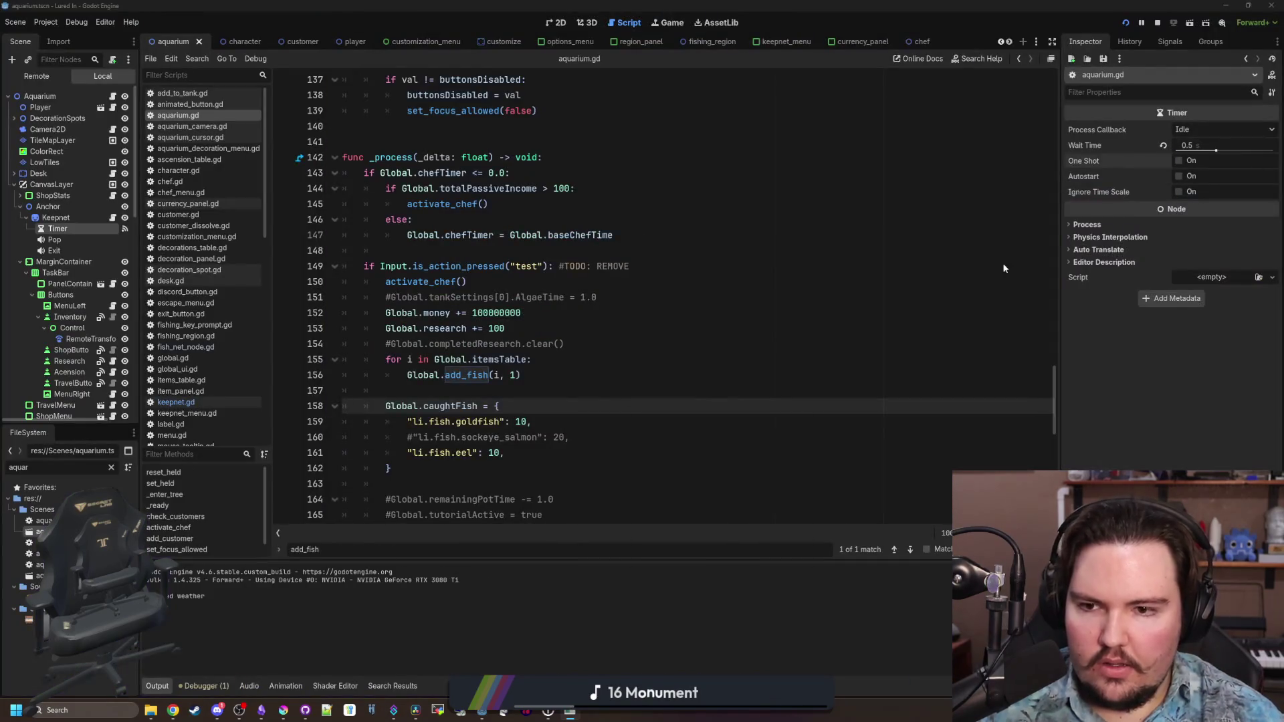
click(426, 390)
scroll(425, 389, up, 15)
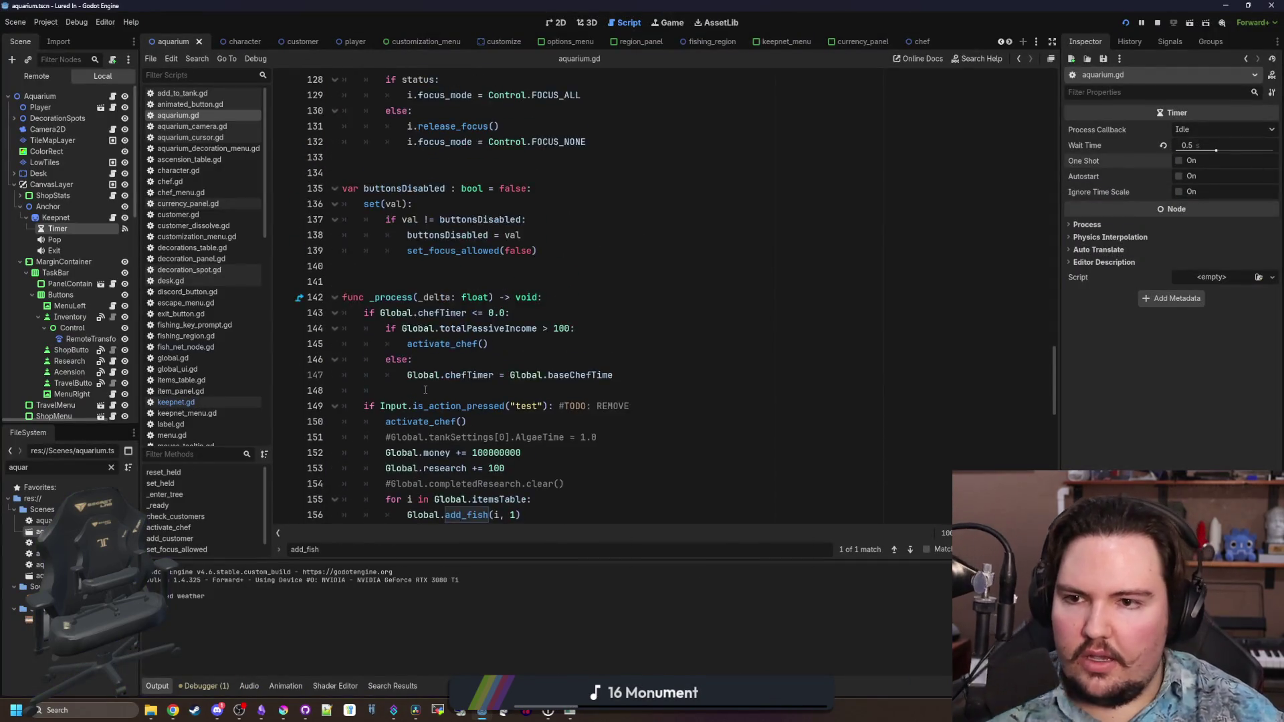
click(432, 359)
scroll(435, 334, up, 13)
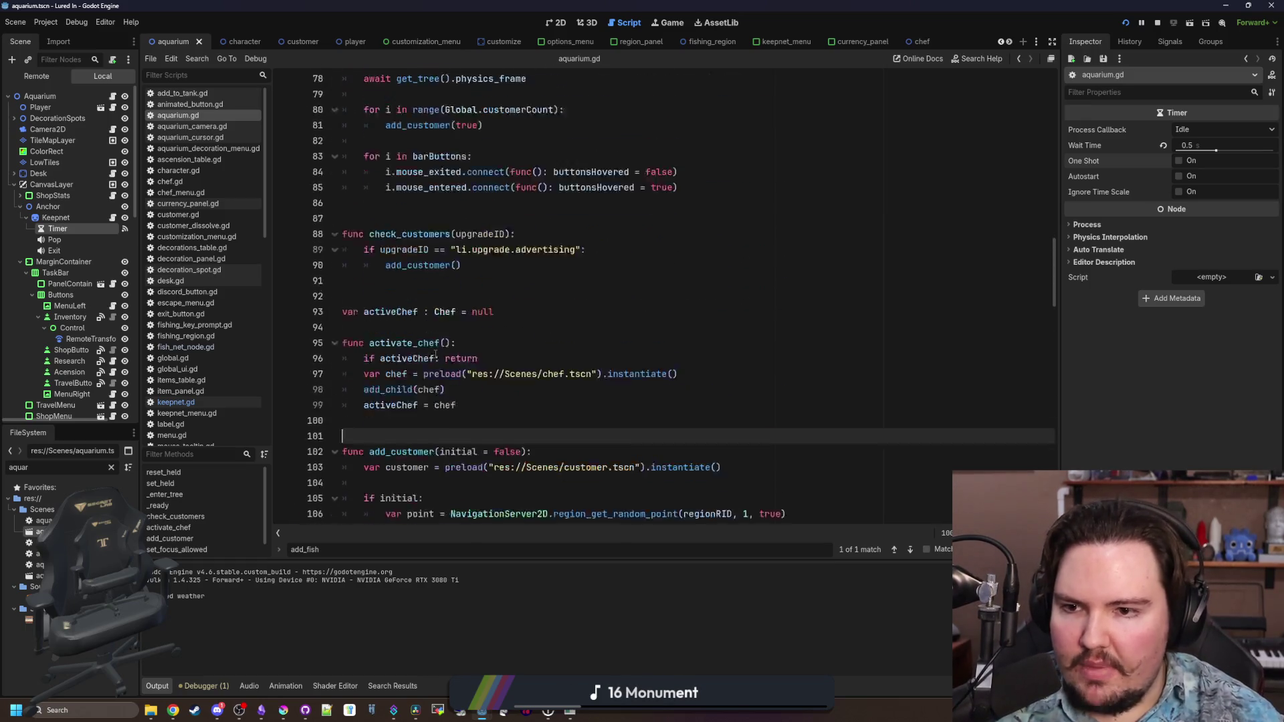
click(446, 308)
scroll(446, 308, up, 5)
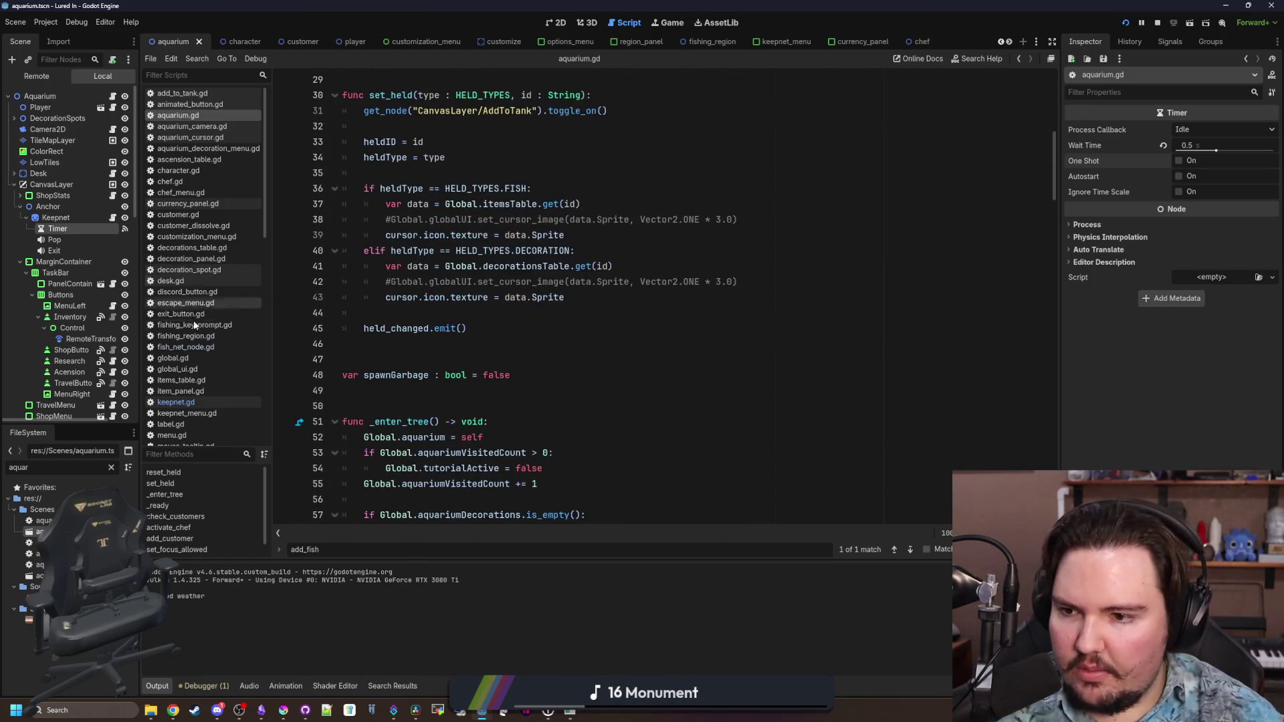
Open keepnet.gd and insert a blank line after the startOffset declaration.
click(201, 401)
click(503, 327)
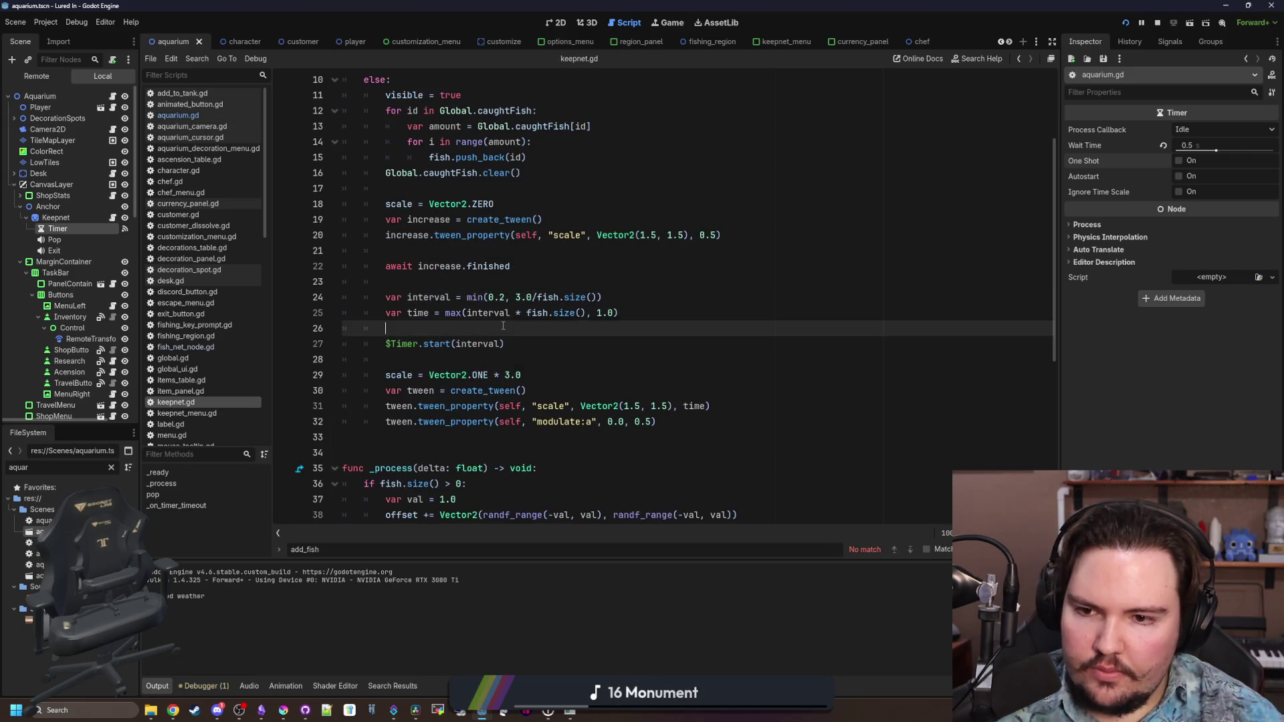
click(461, 283)
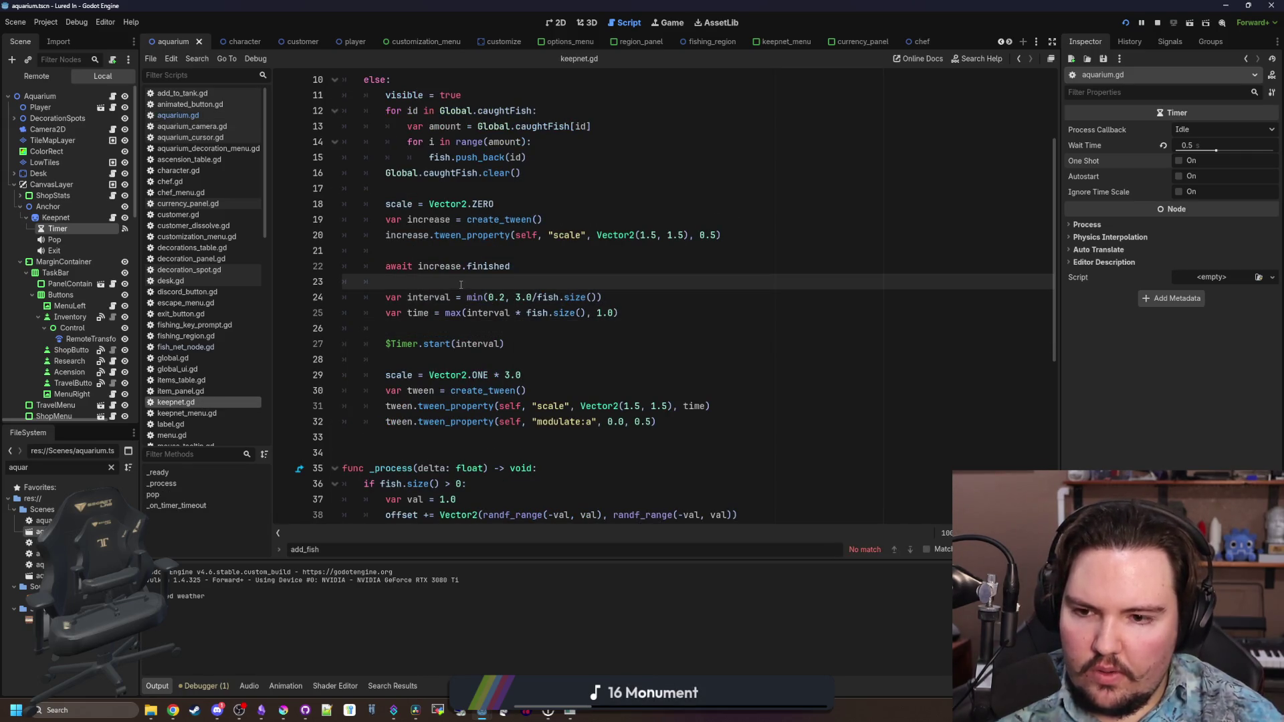
scroll(460, 284, up, 3)
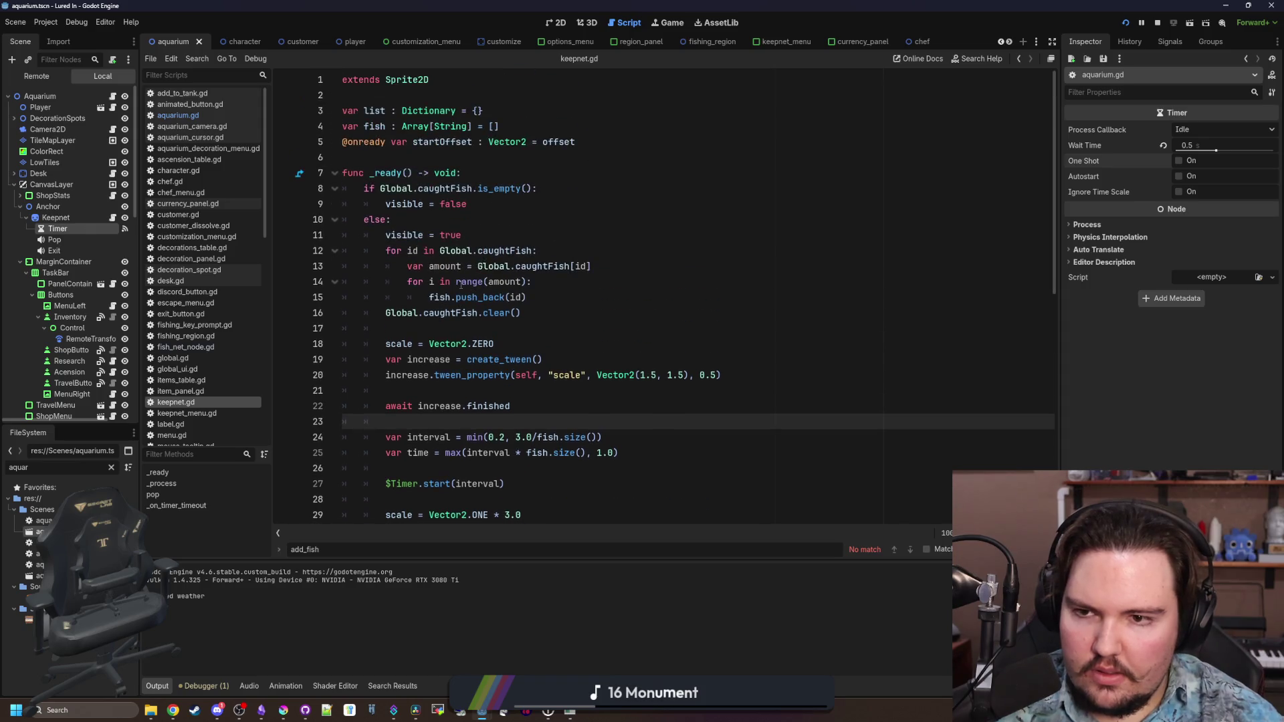
click(461, 162)
key(Return)
key(Return)
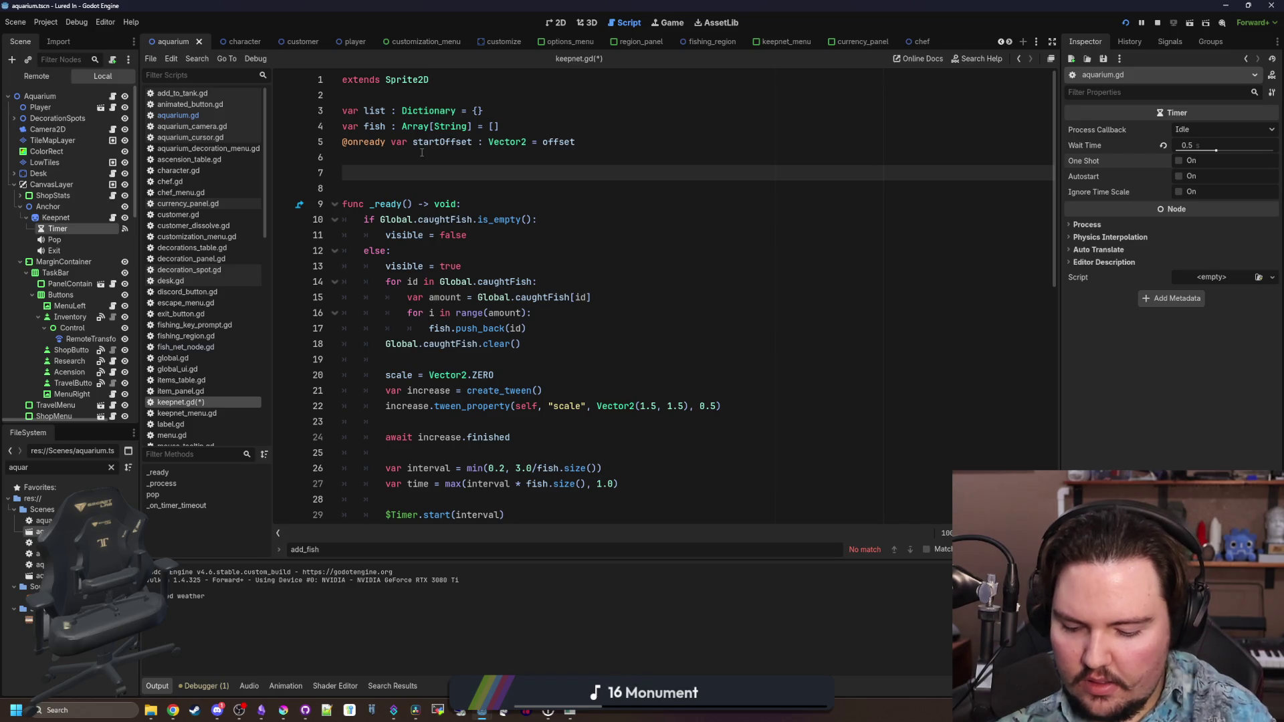
Declare 'var expanded : bool = false' and set 'expanded = true' after 'await increase.finished'.
text(ady)
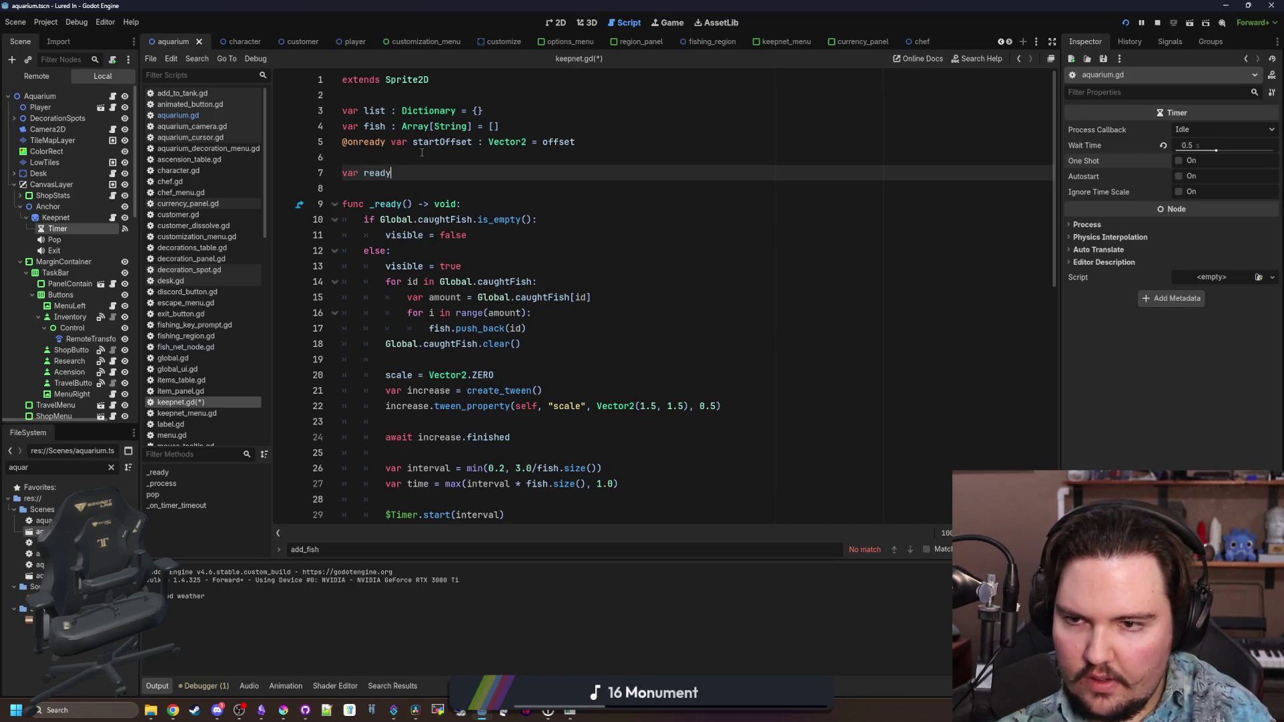
text(expanded : bool =)
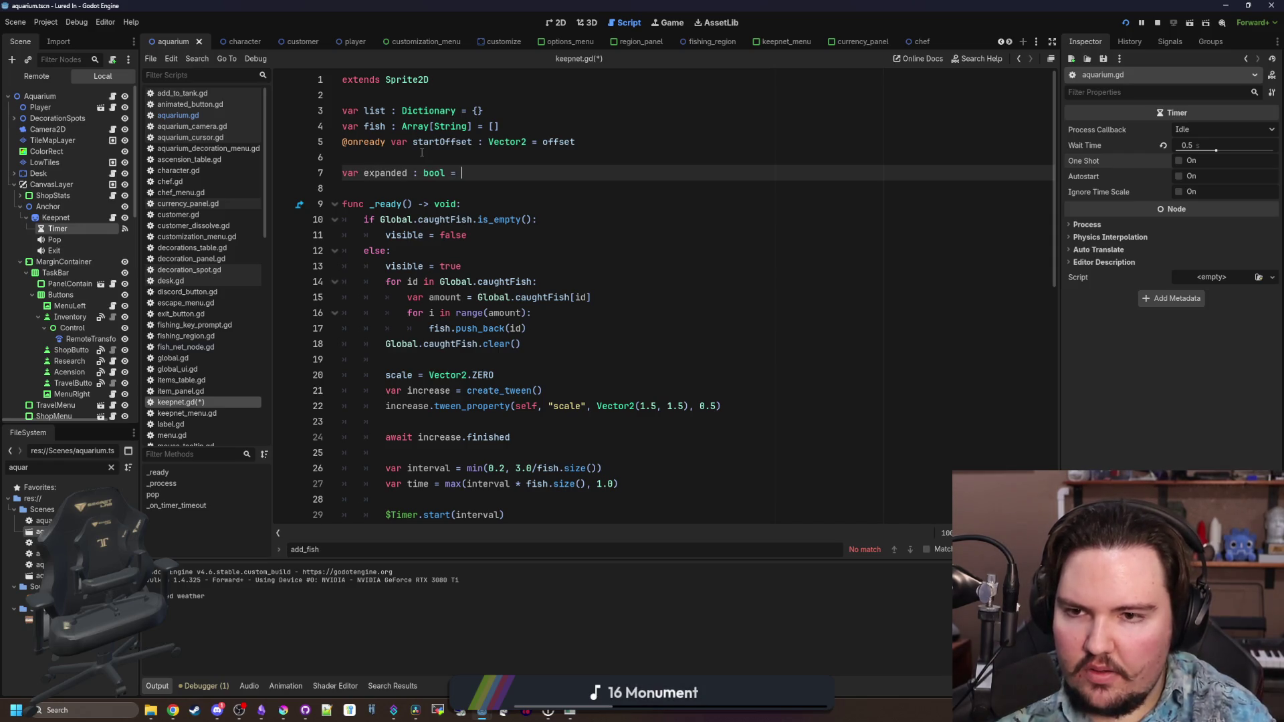
text(false)
double_click(391, 173)
scroll(520, 408, down, 1)
click(528, 393)
key(Return)
key(Return)
text(expanded = true)
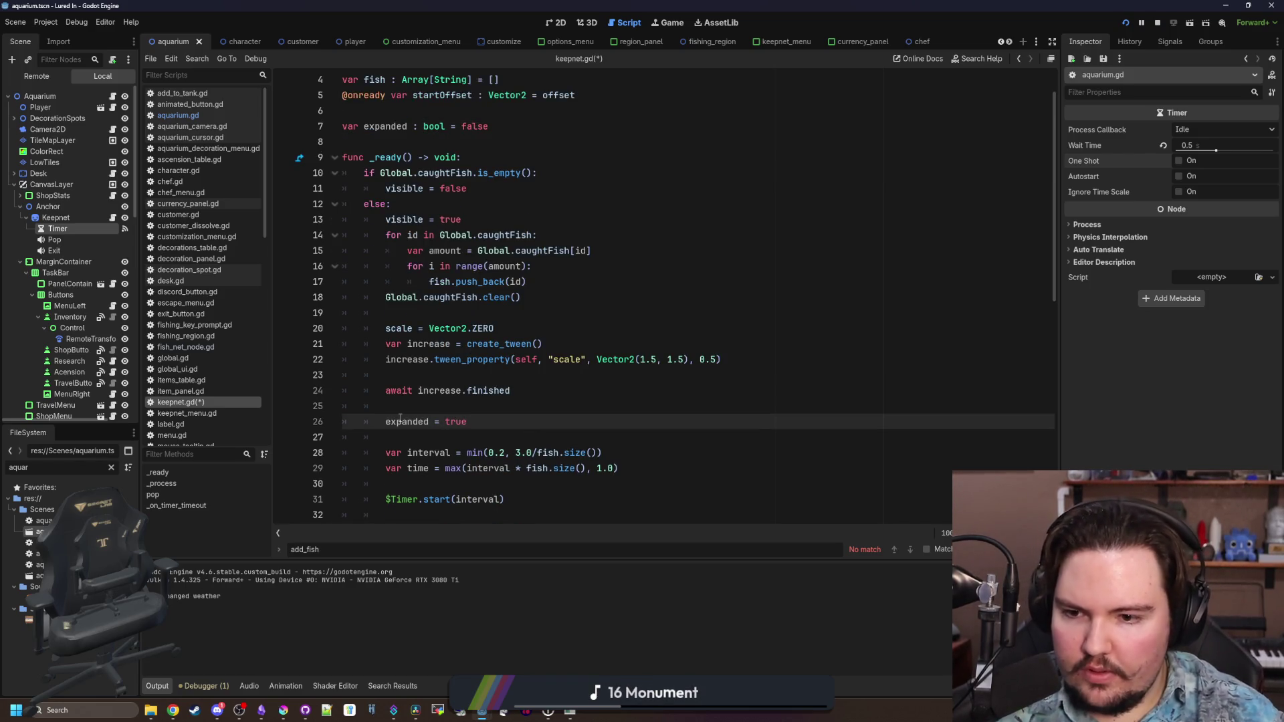
Make _process shake only when fish.size() > 0 && expanded, and save keepnet.gd.
double_click(400, 421)
scroll(528, 419, down, 7)
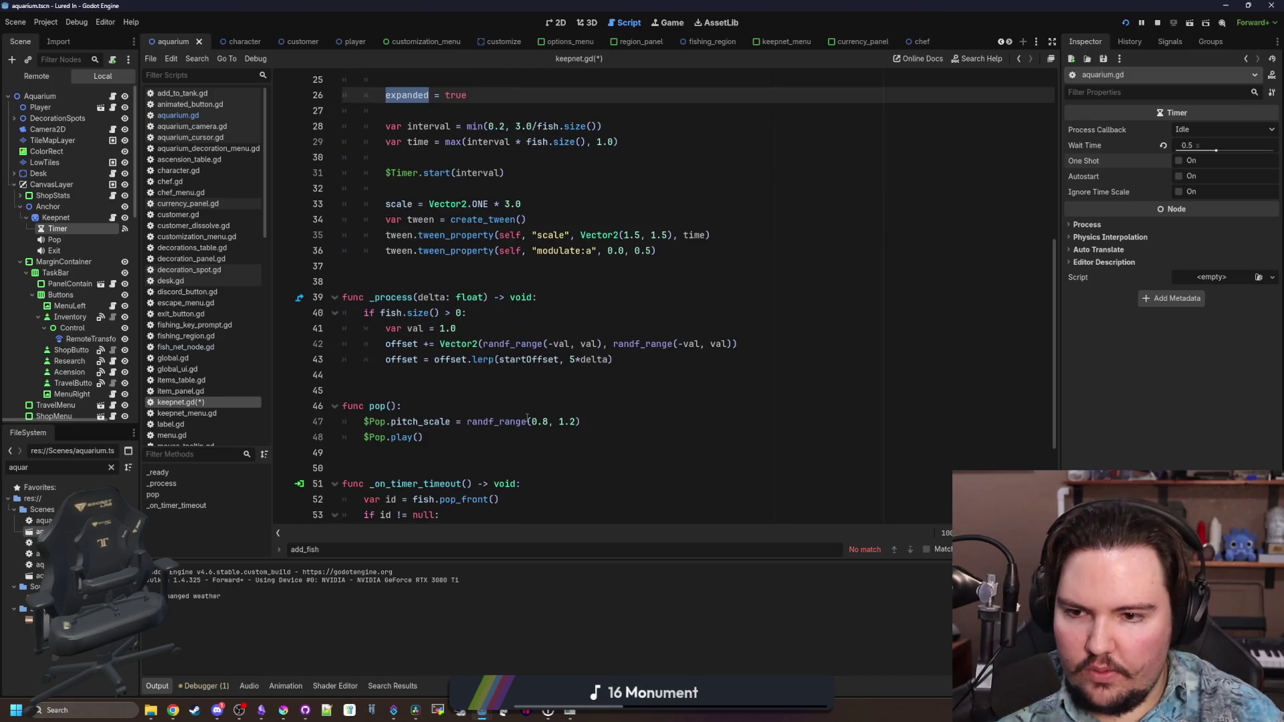
scroll(492, 324, up, 1)
scroll(492, 324, down, 4)
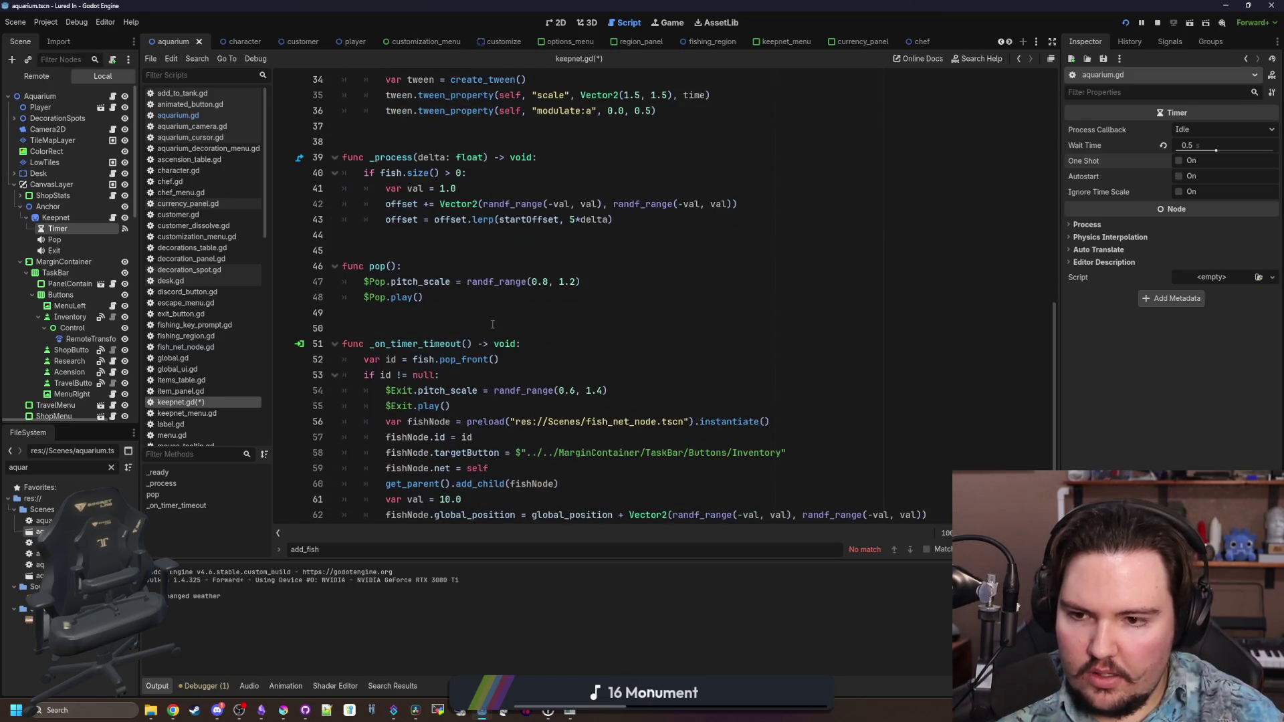
scroll(492, 324, up, 4)
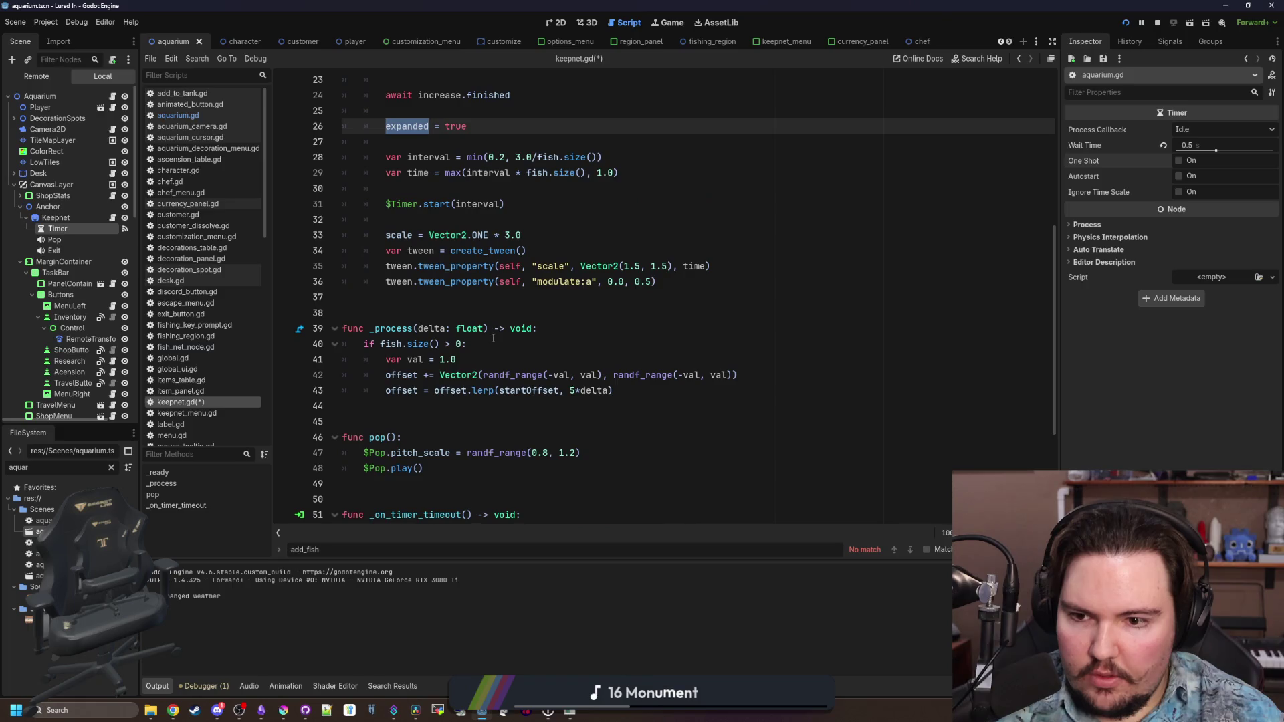
click(461, 344)
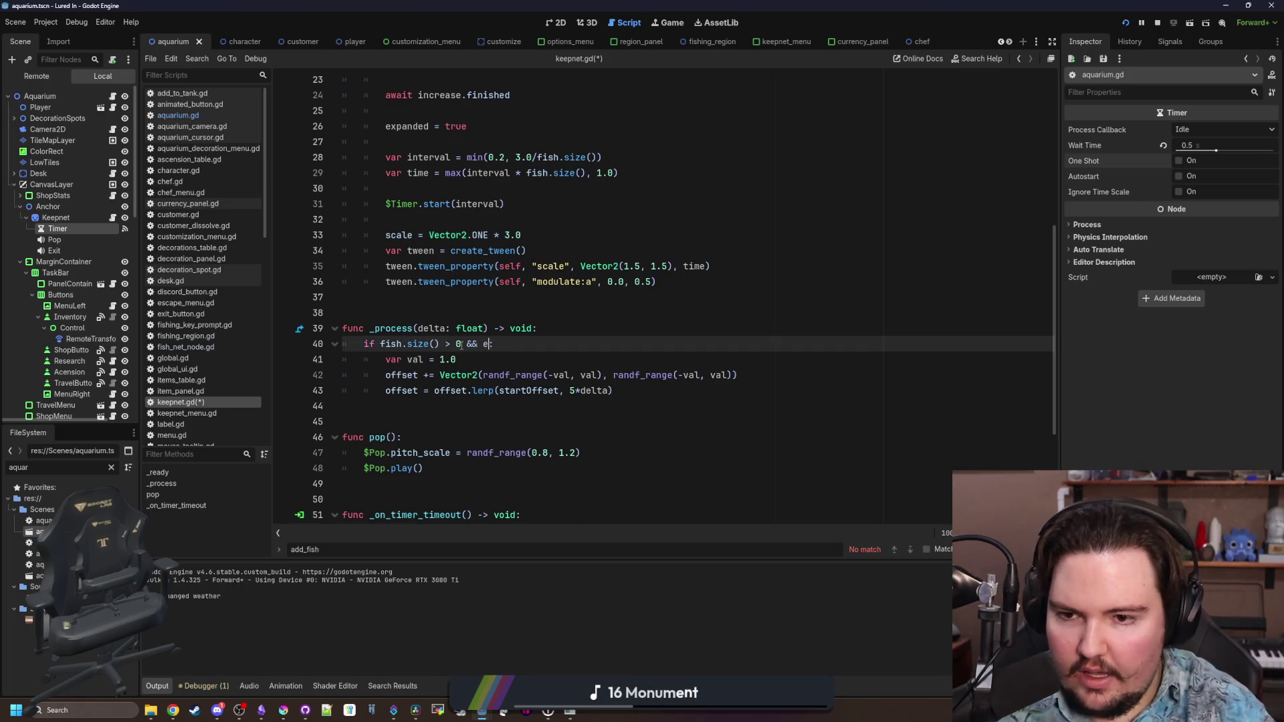
key(Return)
click(521, 328)
key(ctrl+s)
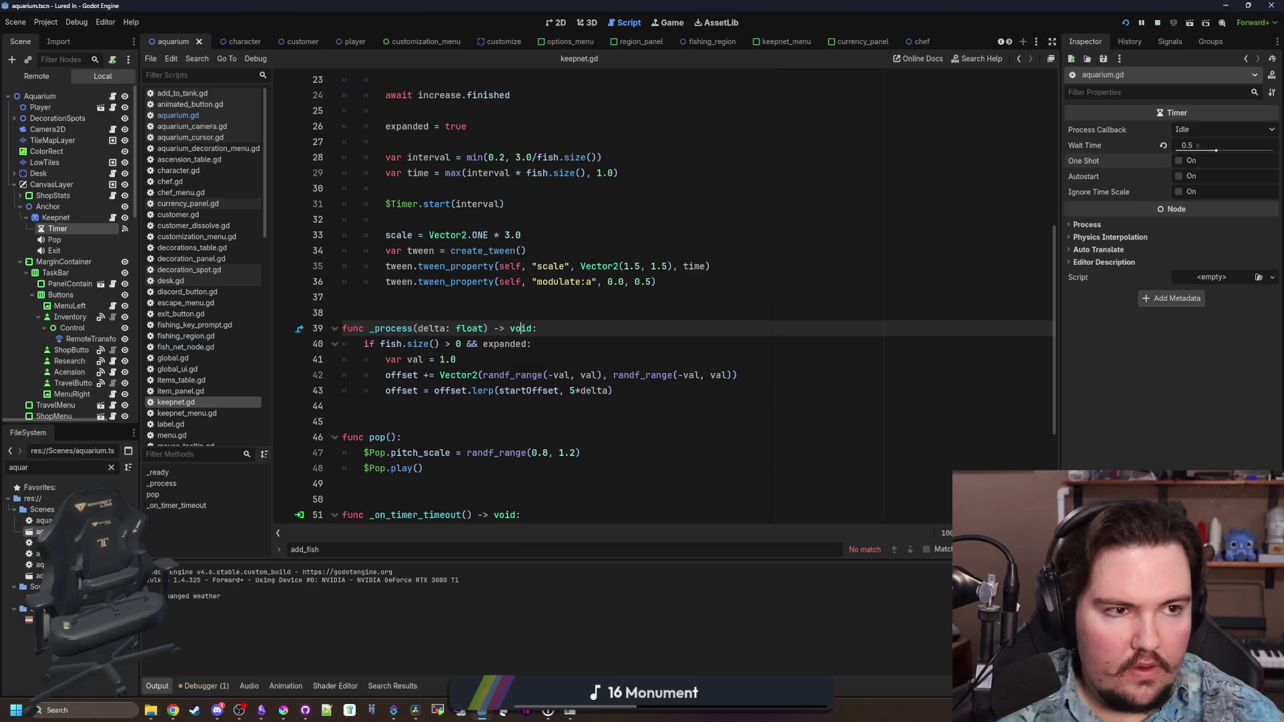
Run the game, travel to the Pond to test the keepnet shake, then close it.
key(F5)
click(922, 237)
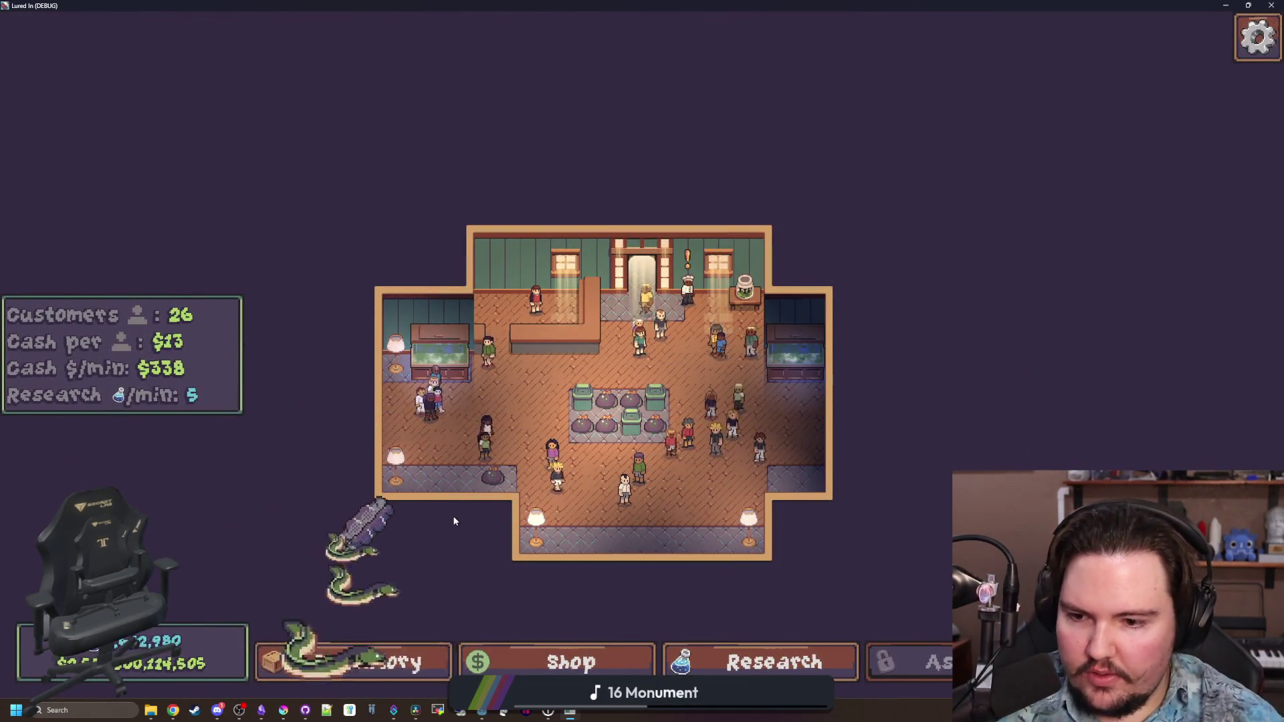
key(F8)
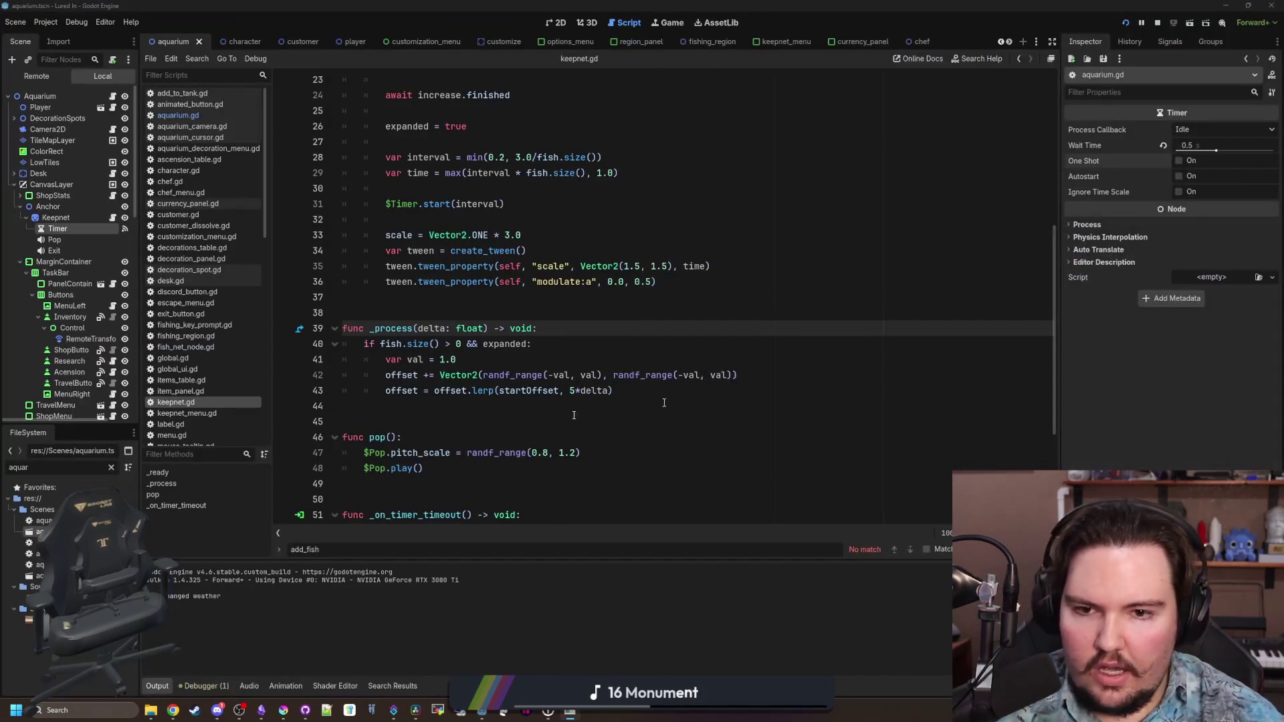
click(558, 314)
scroll(601, 304, down, 3)
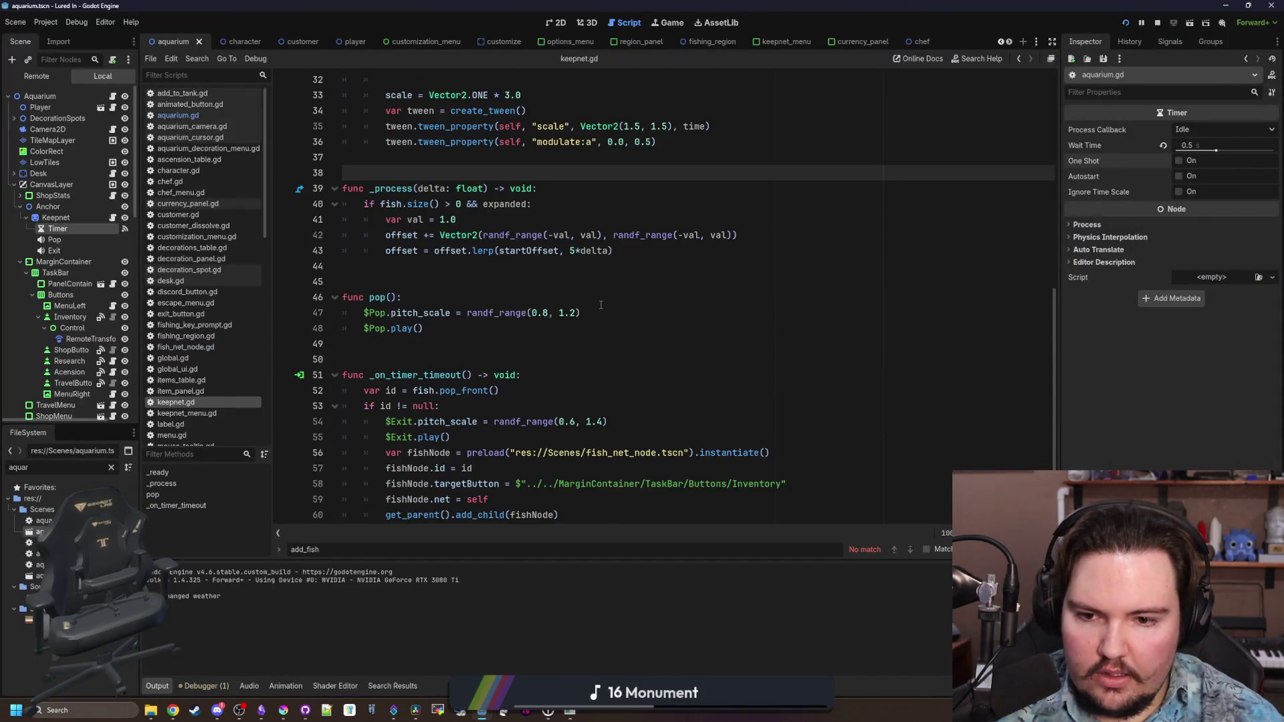